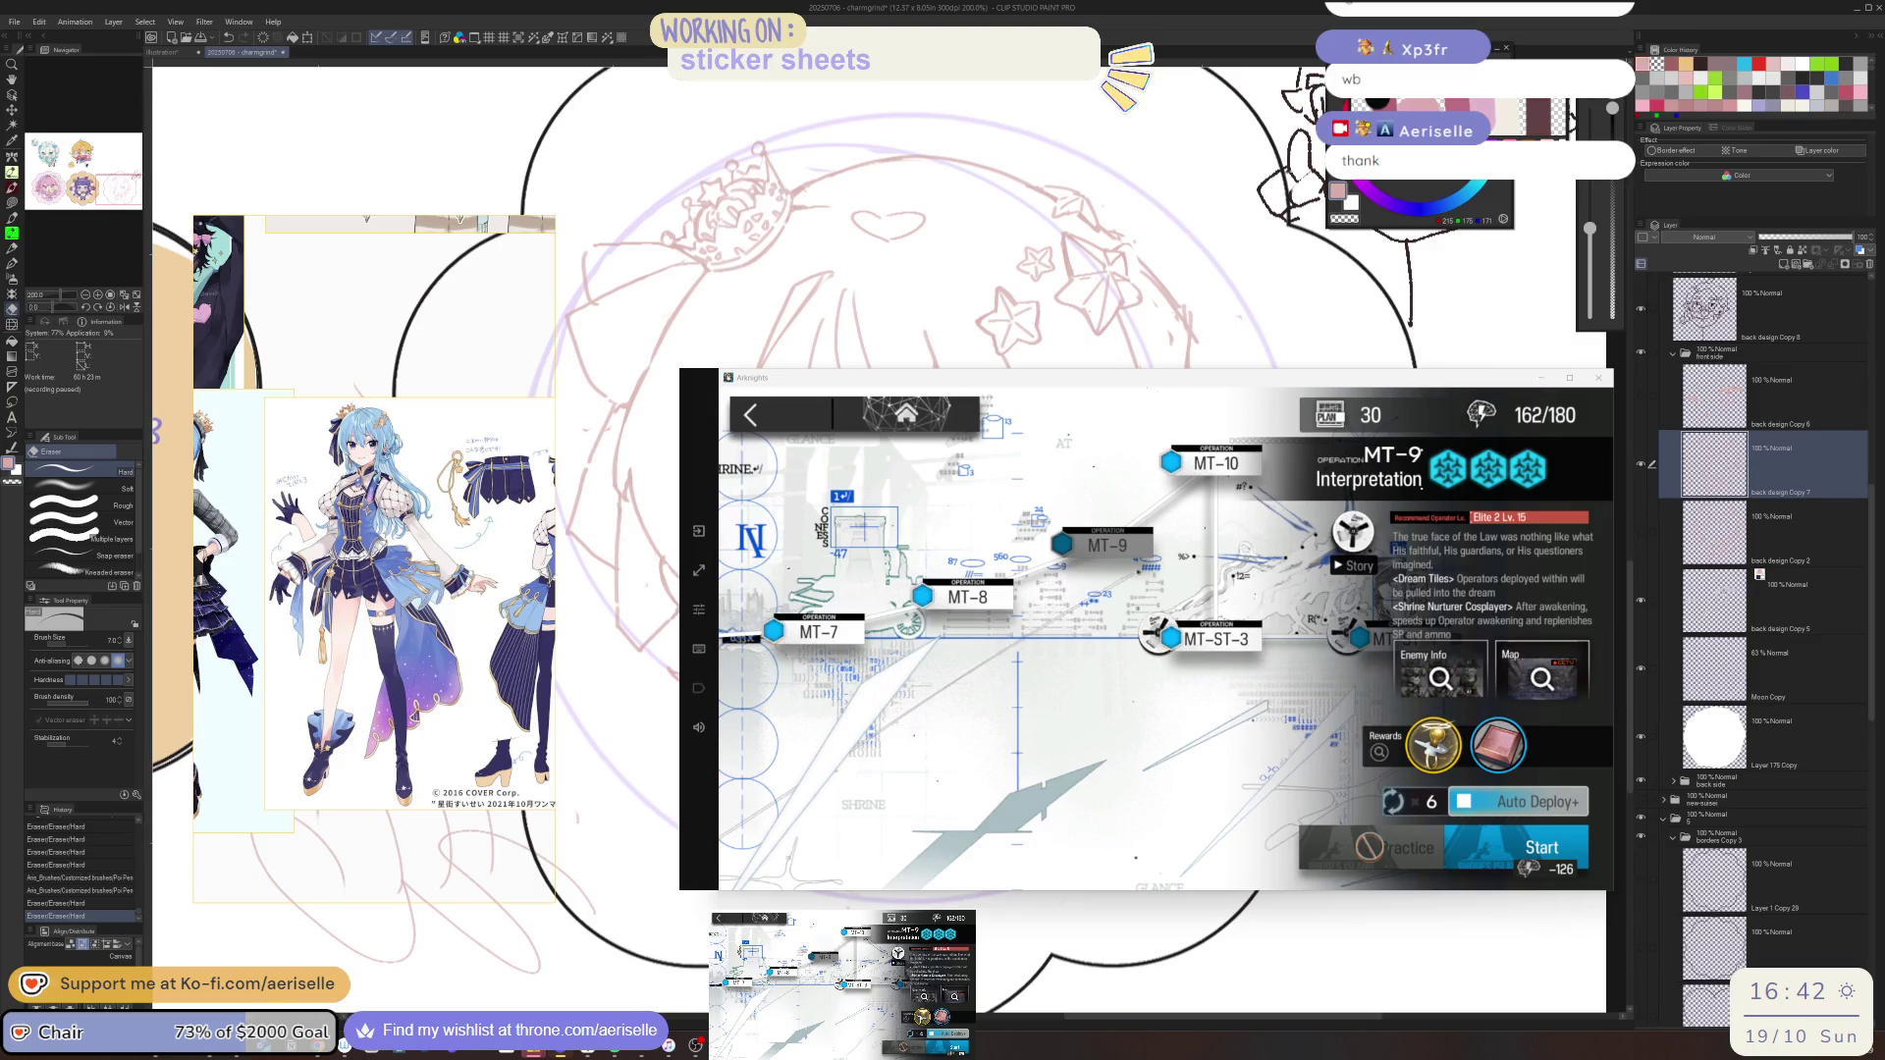
Start the MT-9 operation in Arknights, then minimize the game to reveal the sticker sketch
{"action": "left_click", "coordinate": [1548, 859]}
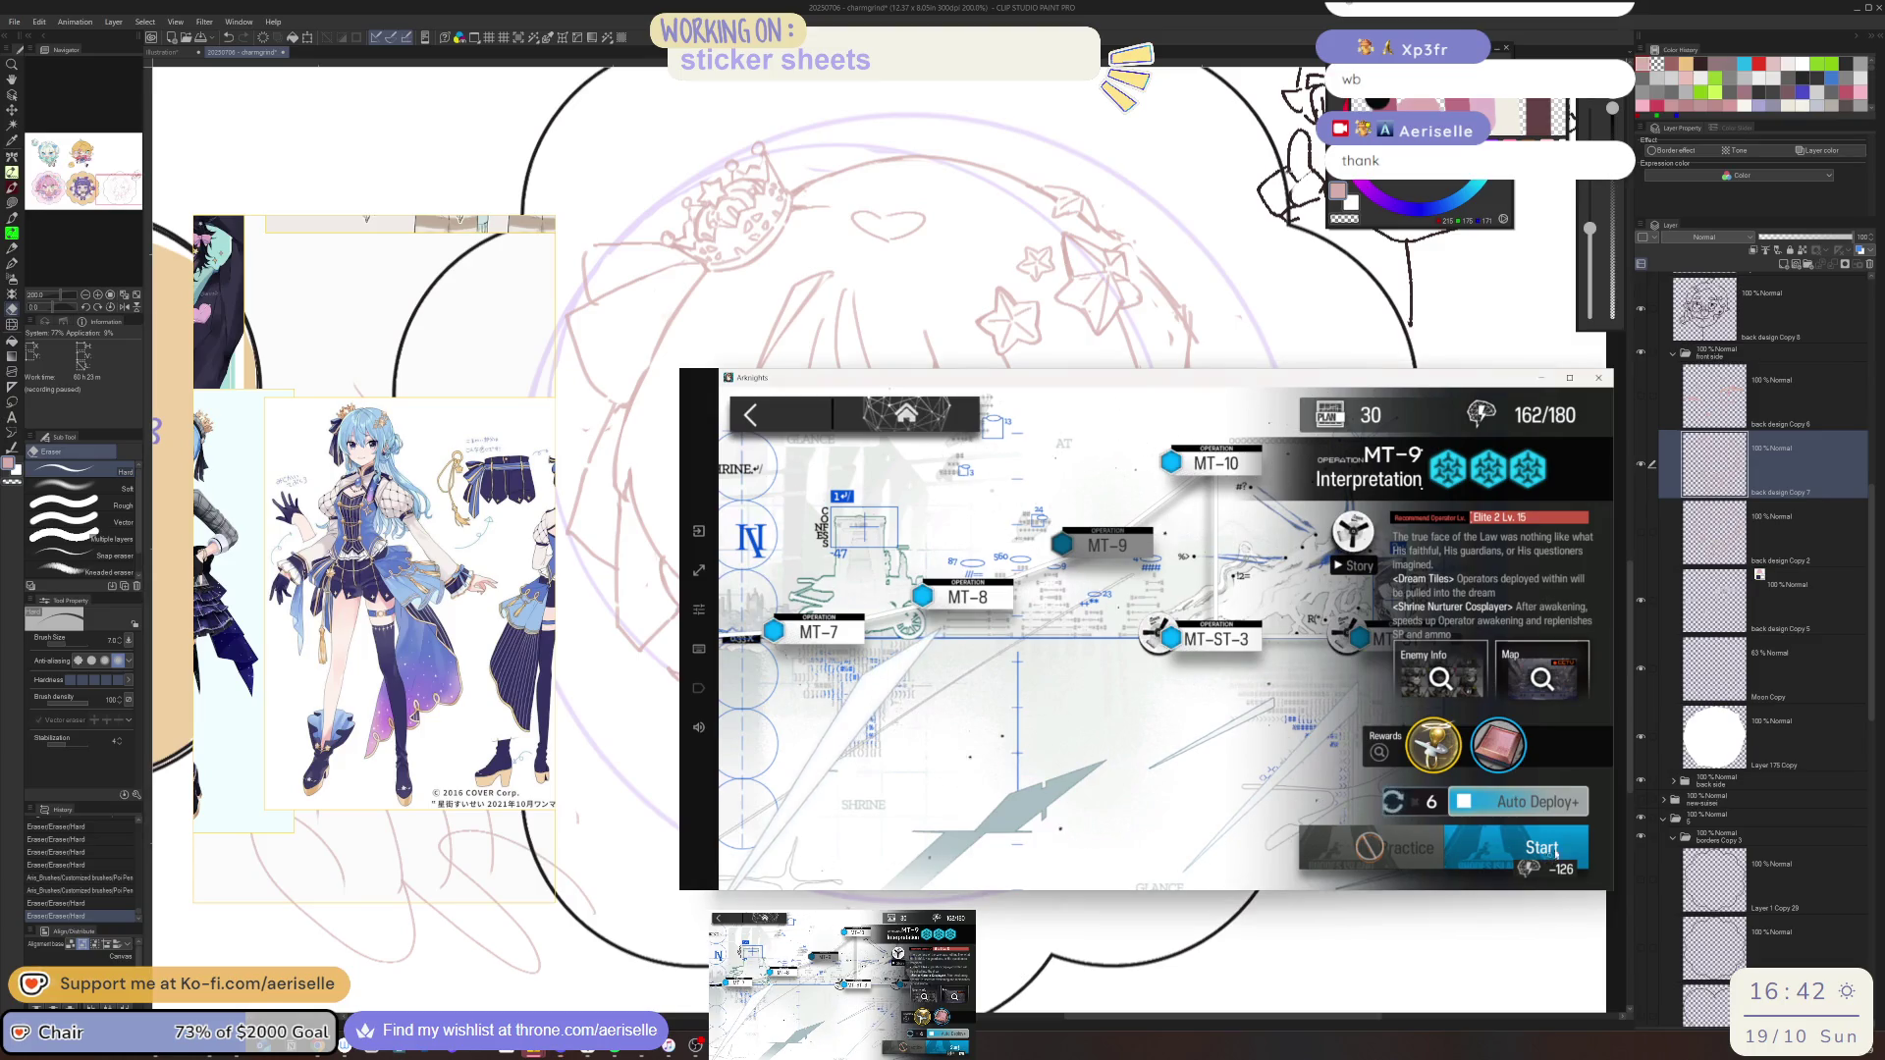
{"action": "key", "text": "super+Down"}
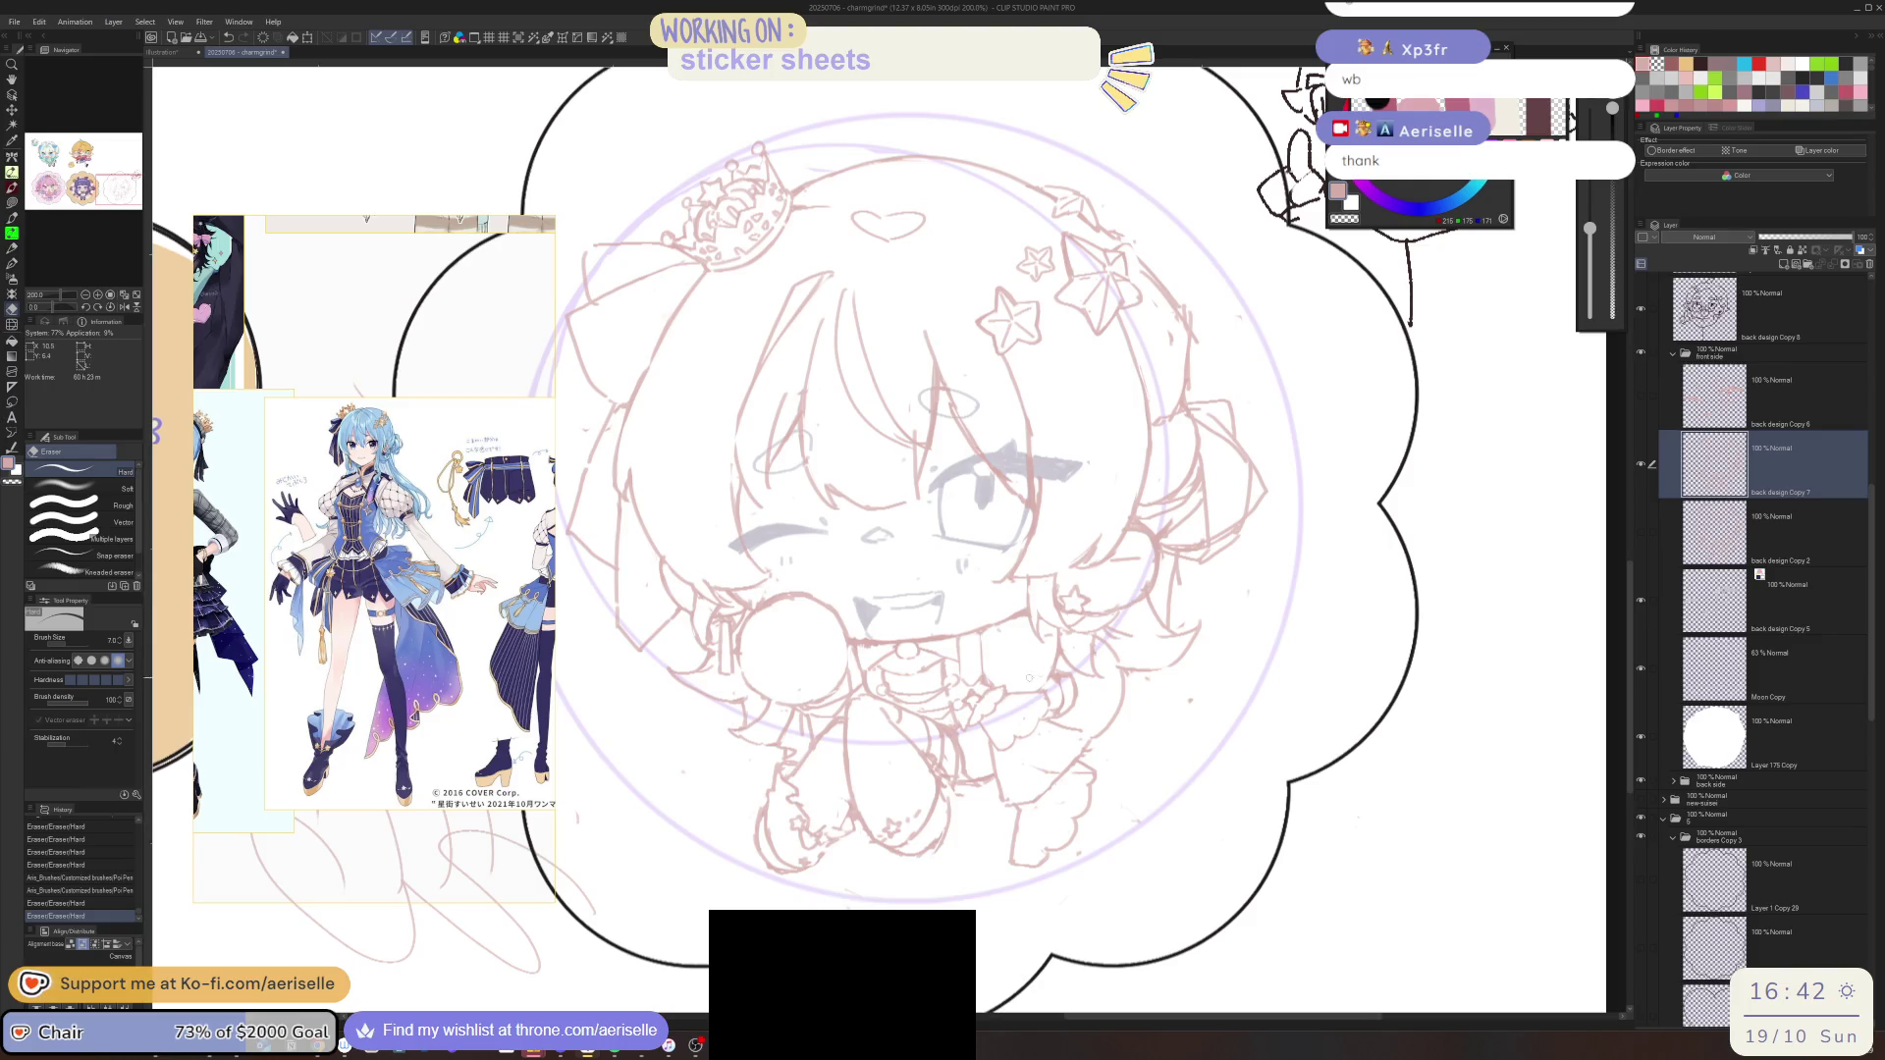
Zoom in on the crown, erase a small bit of the sketch and add two short strokes
{"action": "scroll", "coordinate": [1048, 692], "scroll_direction": "up", "scroll_amount": 2}
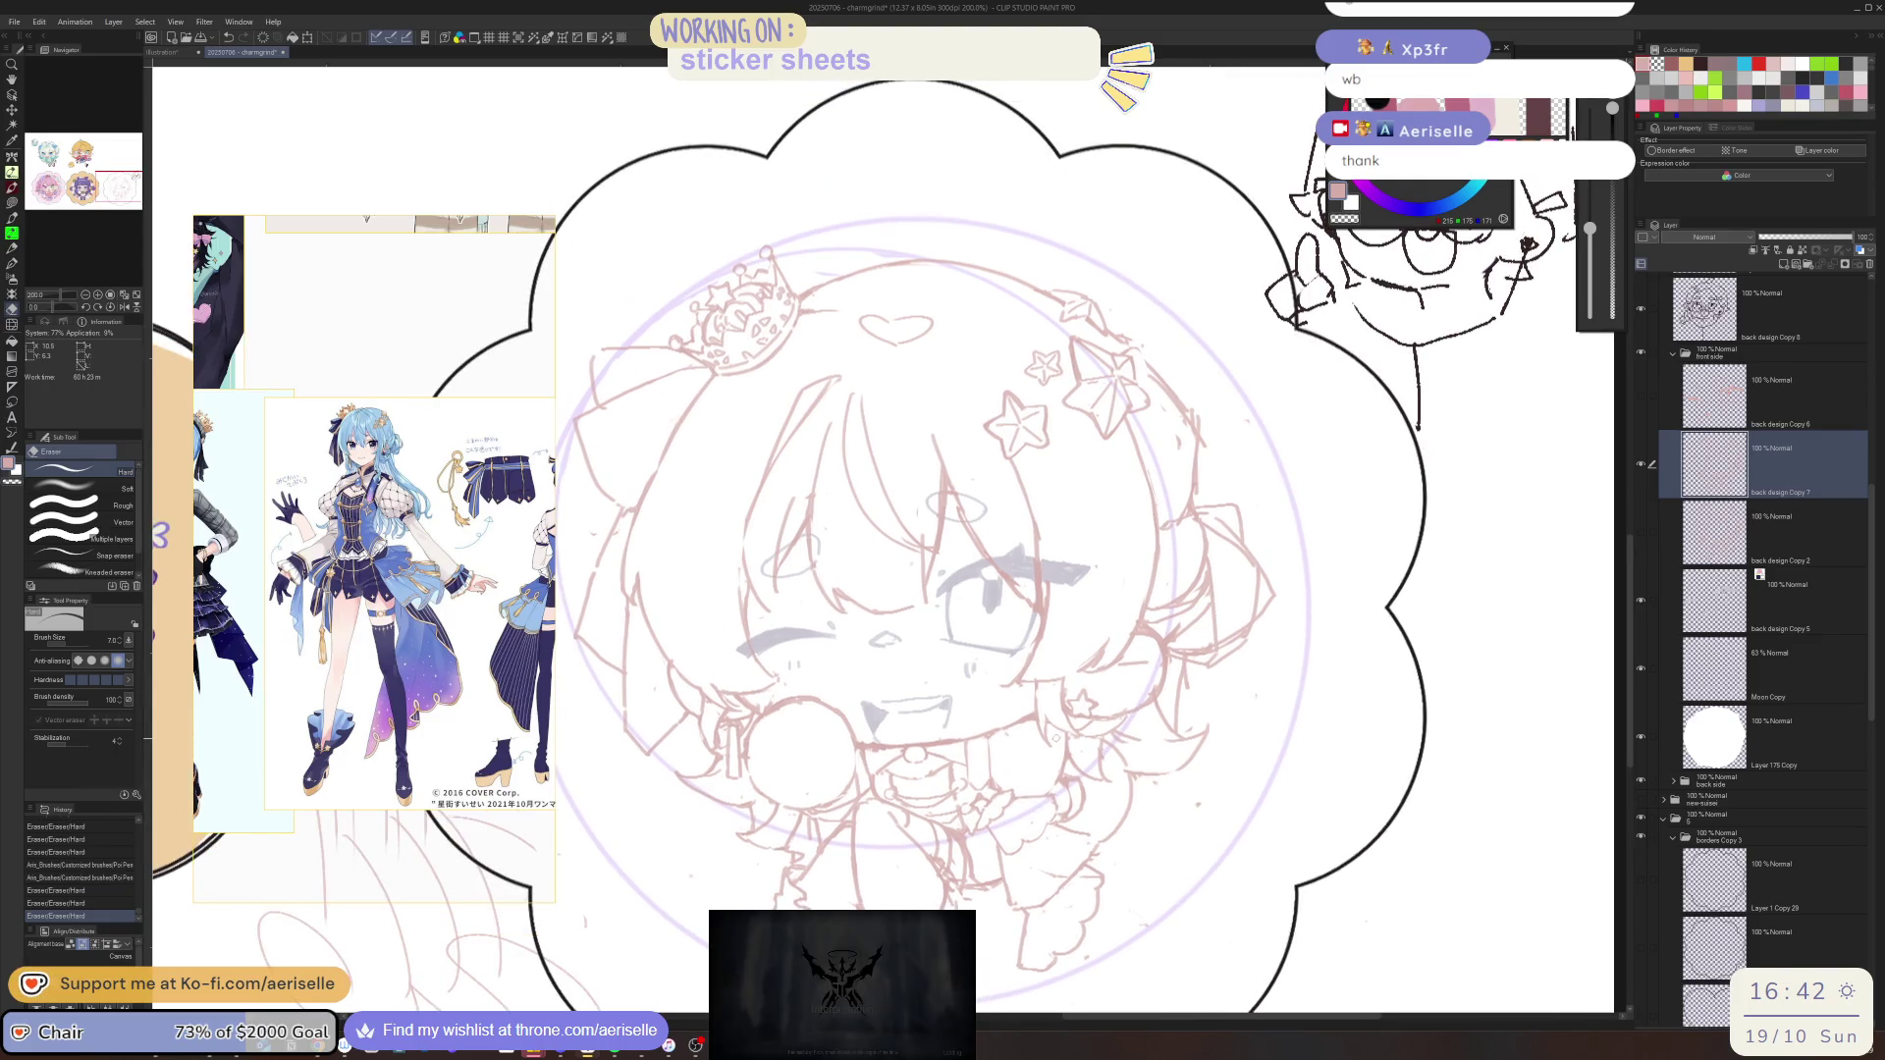
{"action": "scroll", "coordinate": [921, 708], "scroll_direction": "up", "scroll_amount": 3}
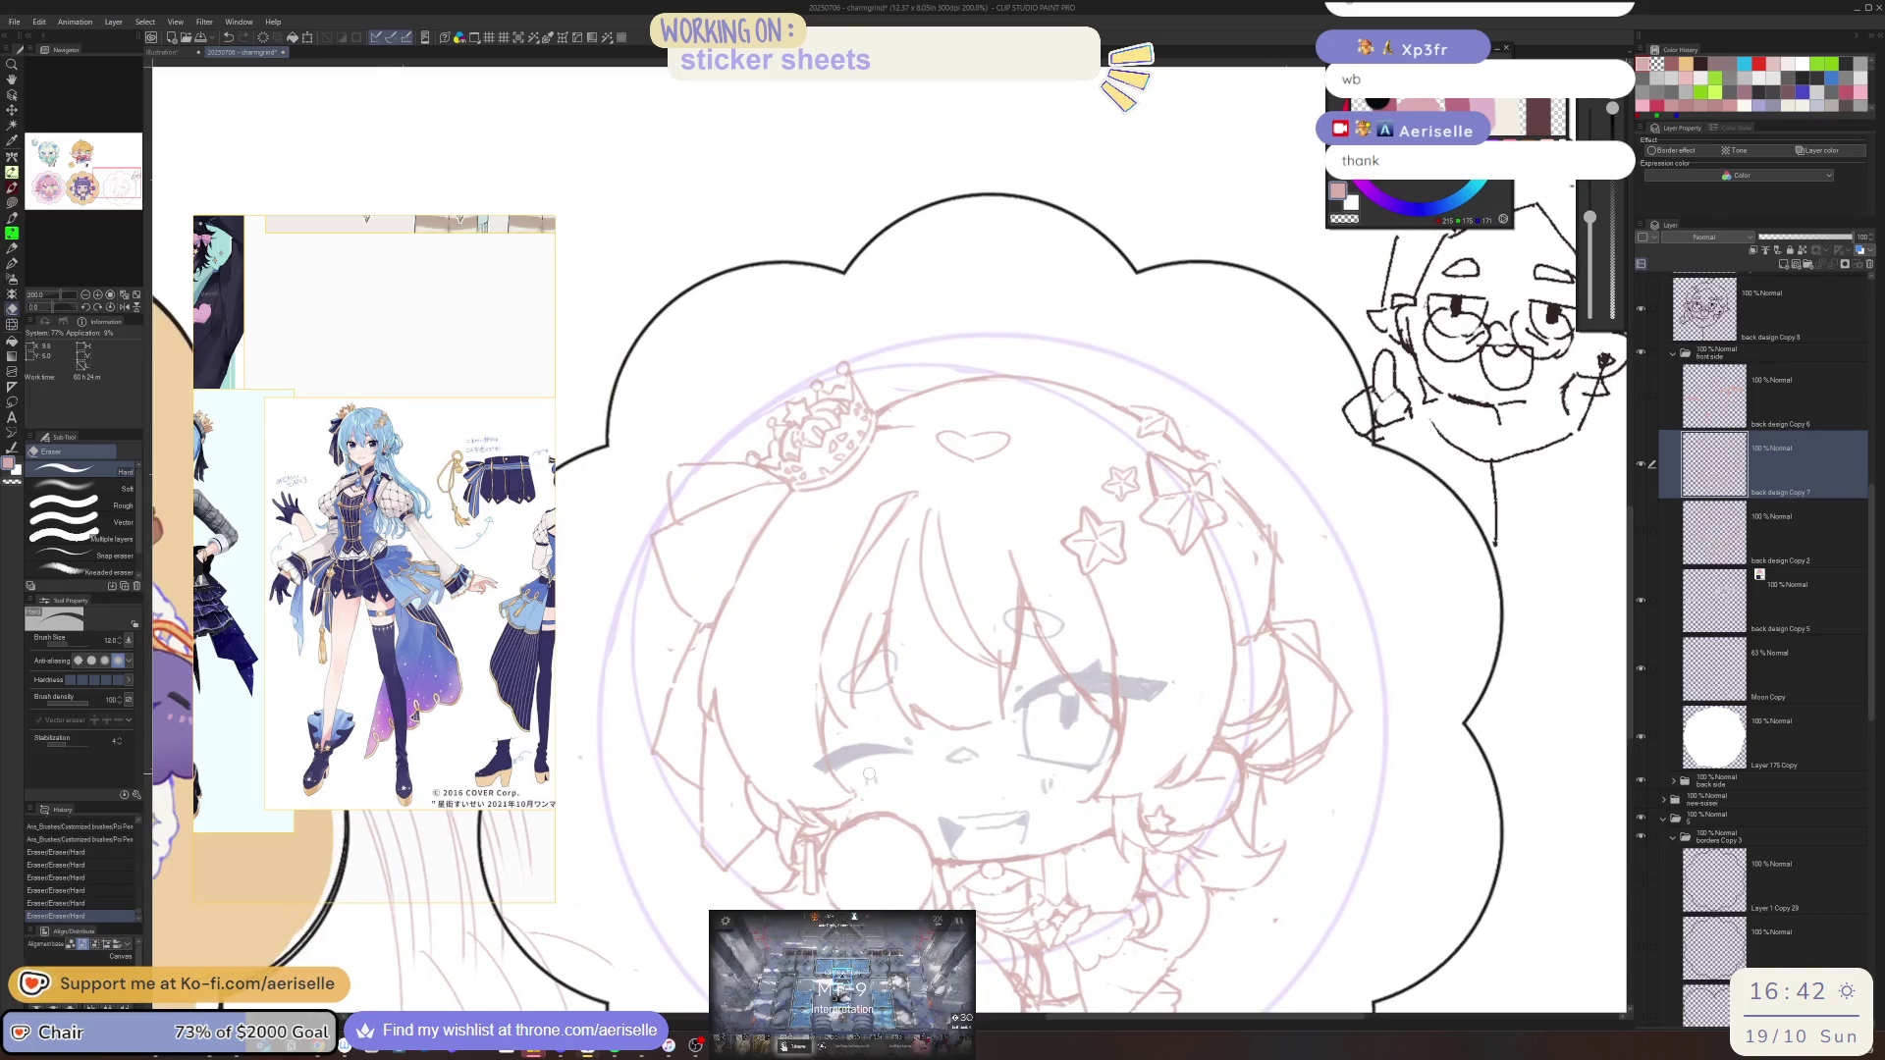
{"action": "mouse_move", "coordinate": [850, 786]}
{"action": "left_mouse_down"}
{"action": "mouse_move", "coordinate": [868, 802]}
{"action": "mouse_move", "coordinate": [668, 687]}
{"action": "left_mouse_up"}
{"action": "key", "text": "p"}
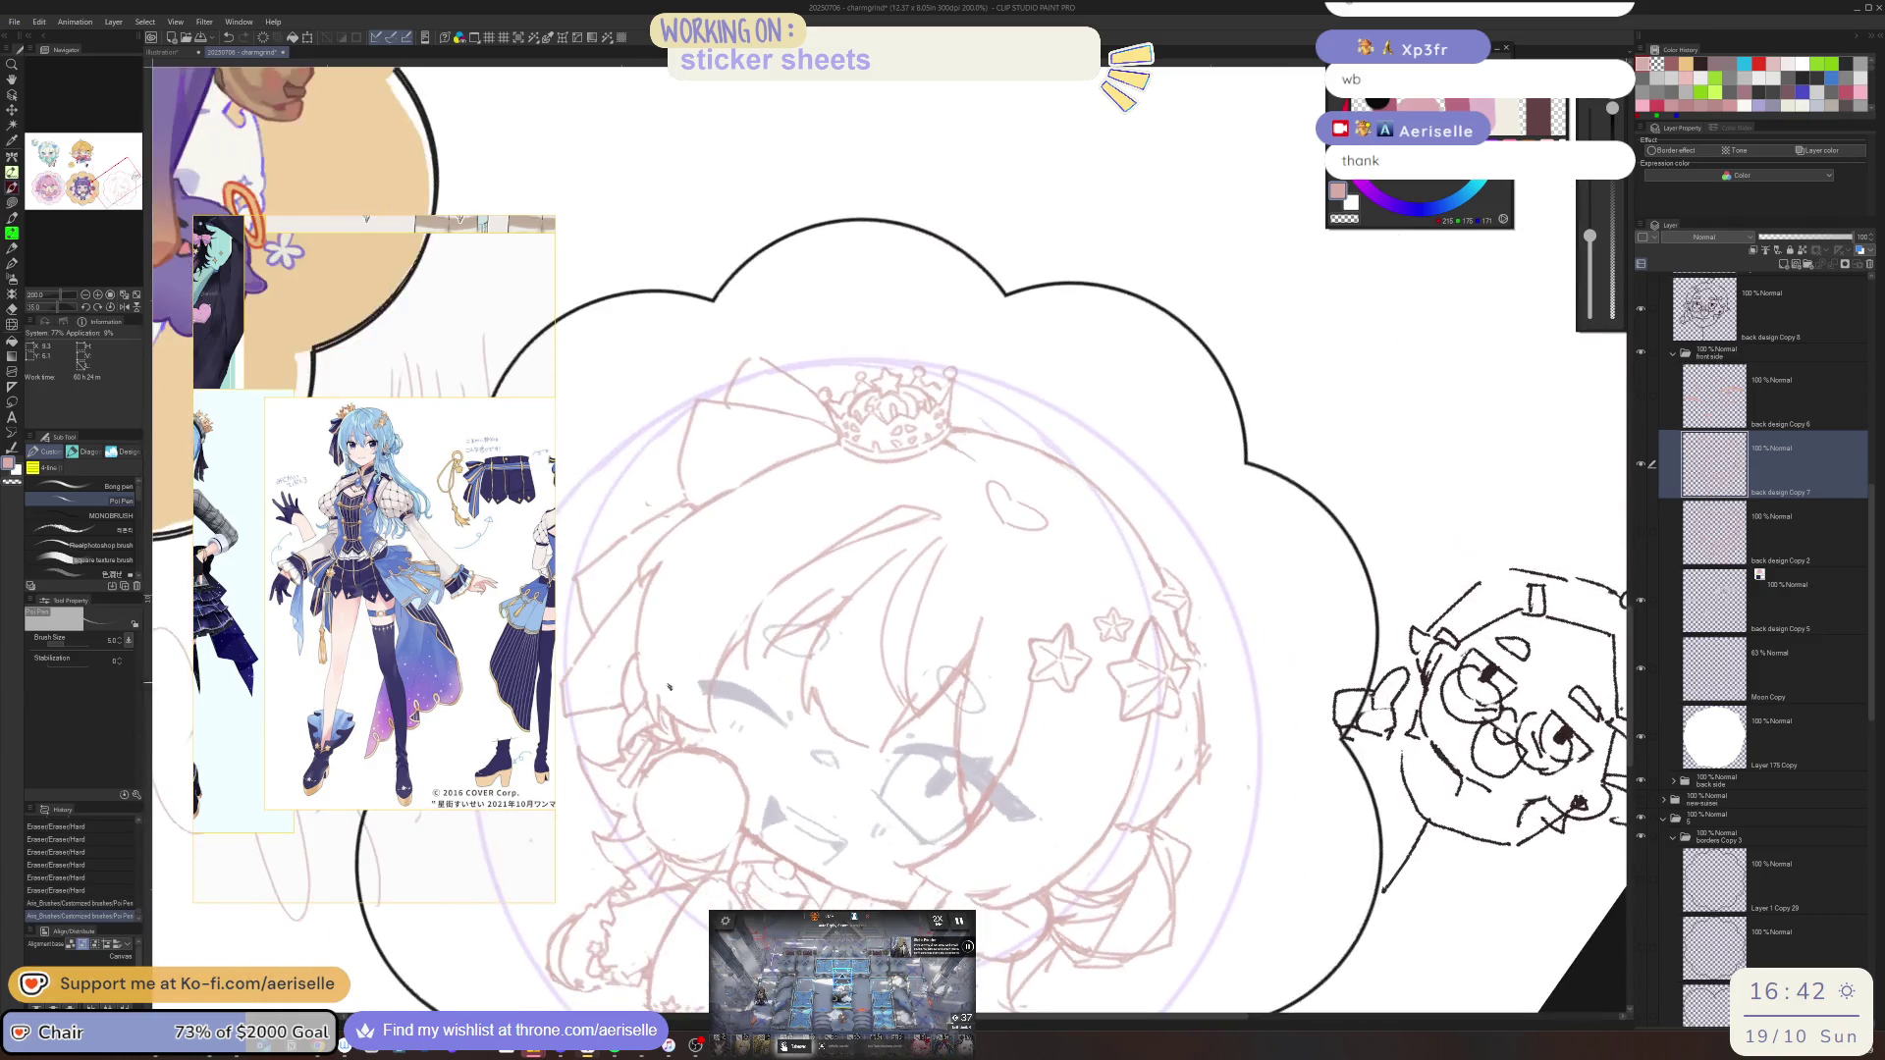
{"action": "key", "text": "e"}
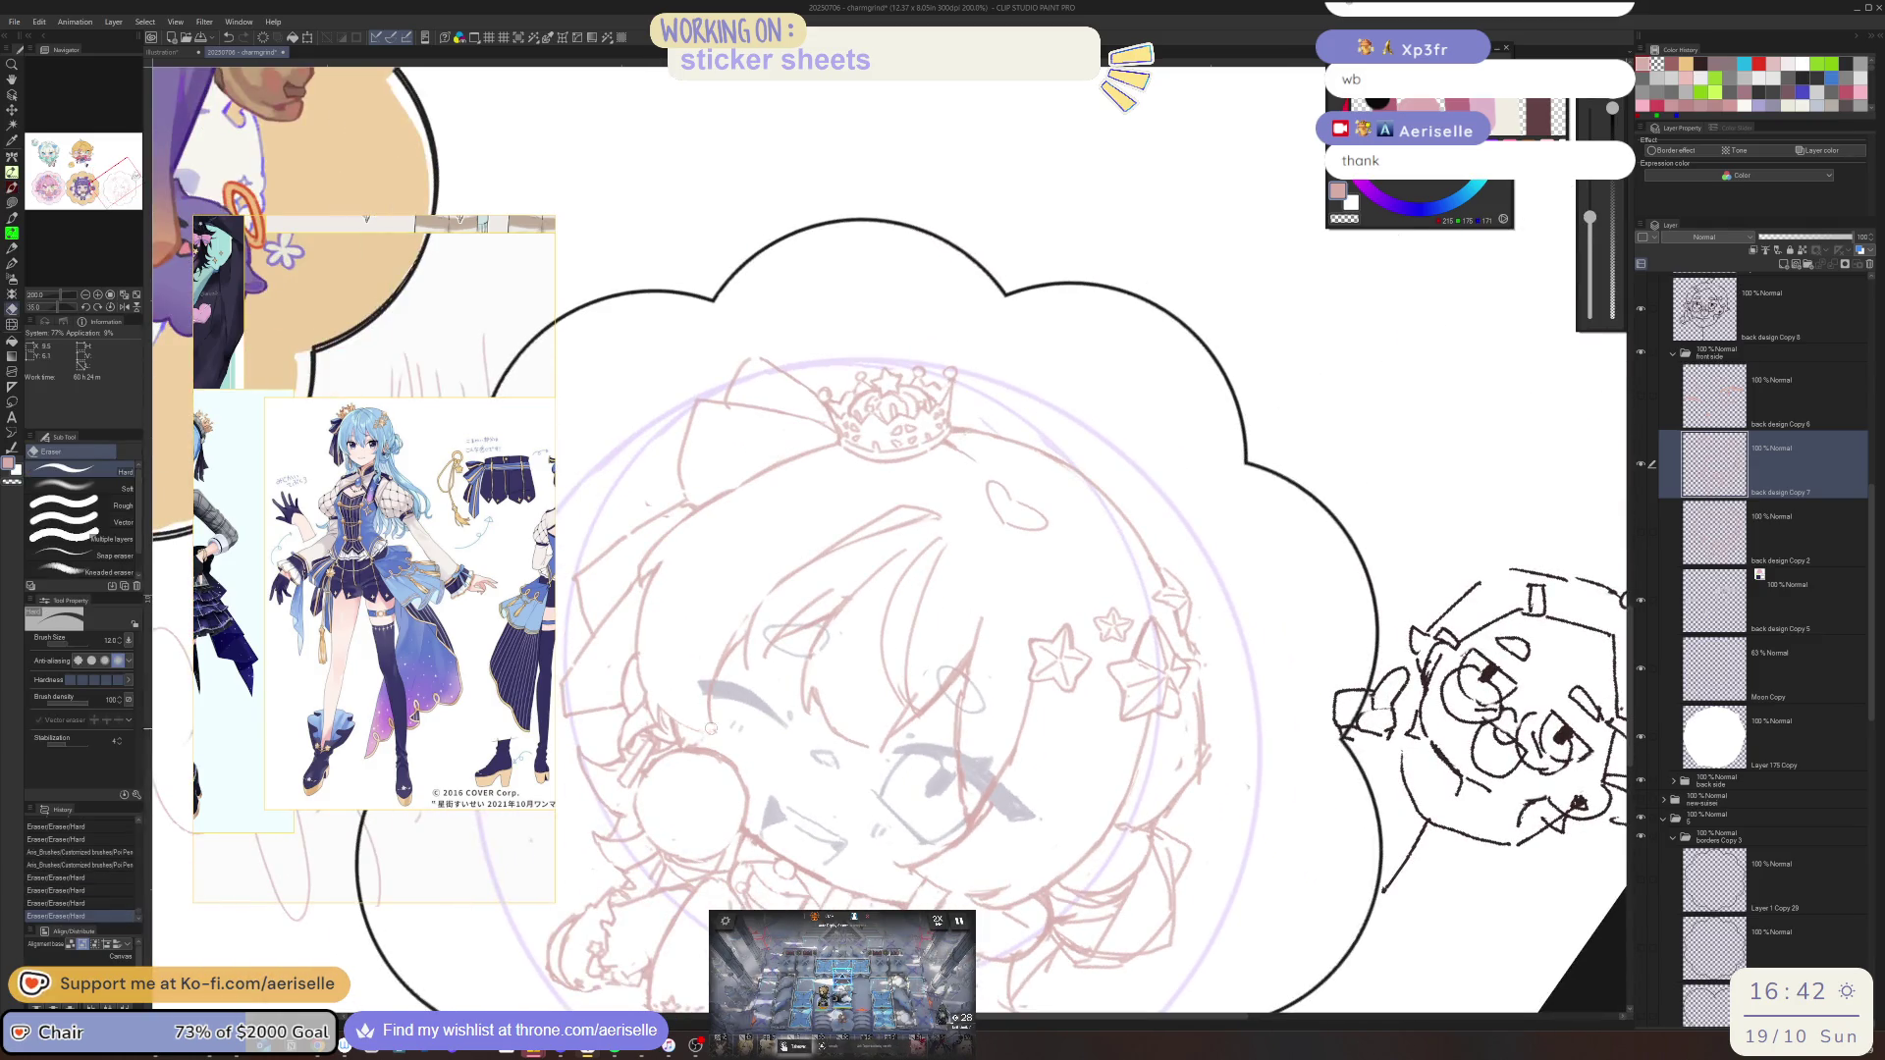
{"action": "key", "text": "p"}
{"action": "left_click", "coordinate": [663, 706]}
{"action": "left_click", "coordinate": [696, 708]}
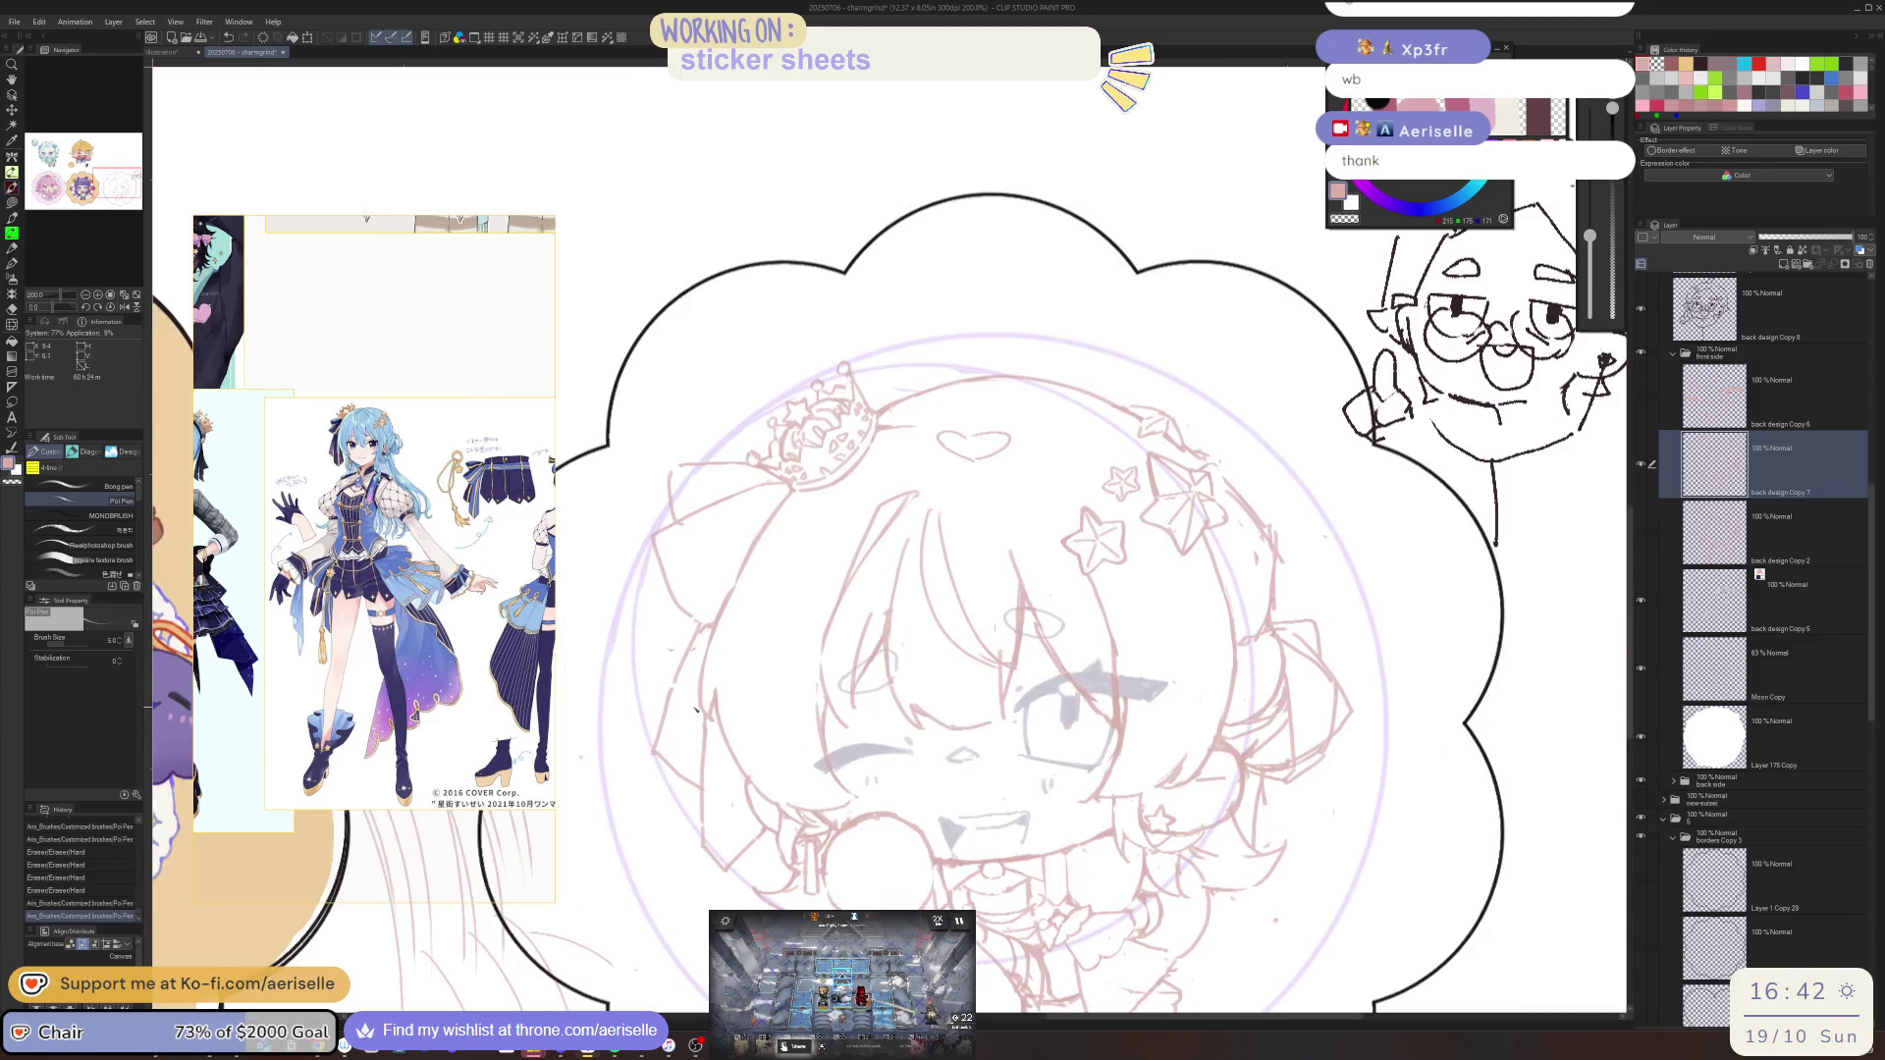
Sketch new hair lines under the crown, undoing a bad stroke and erasing a stray line
{"action": "scroll", "coordinate": [709, 648], "scroll_direction": "up", "scroll_amount": 4}
{"action": "left_click_drag", "start_coordinate": [707, 735], "coordinate": [685, 905]}
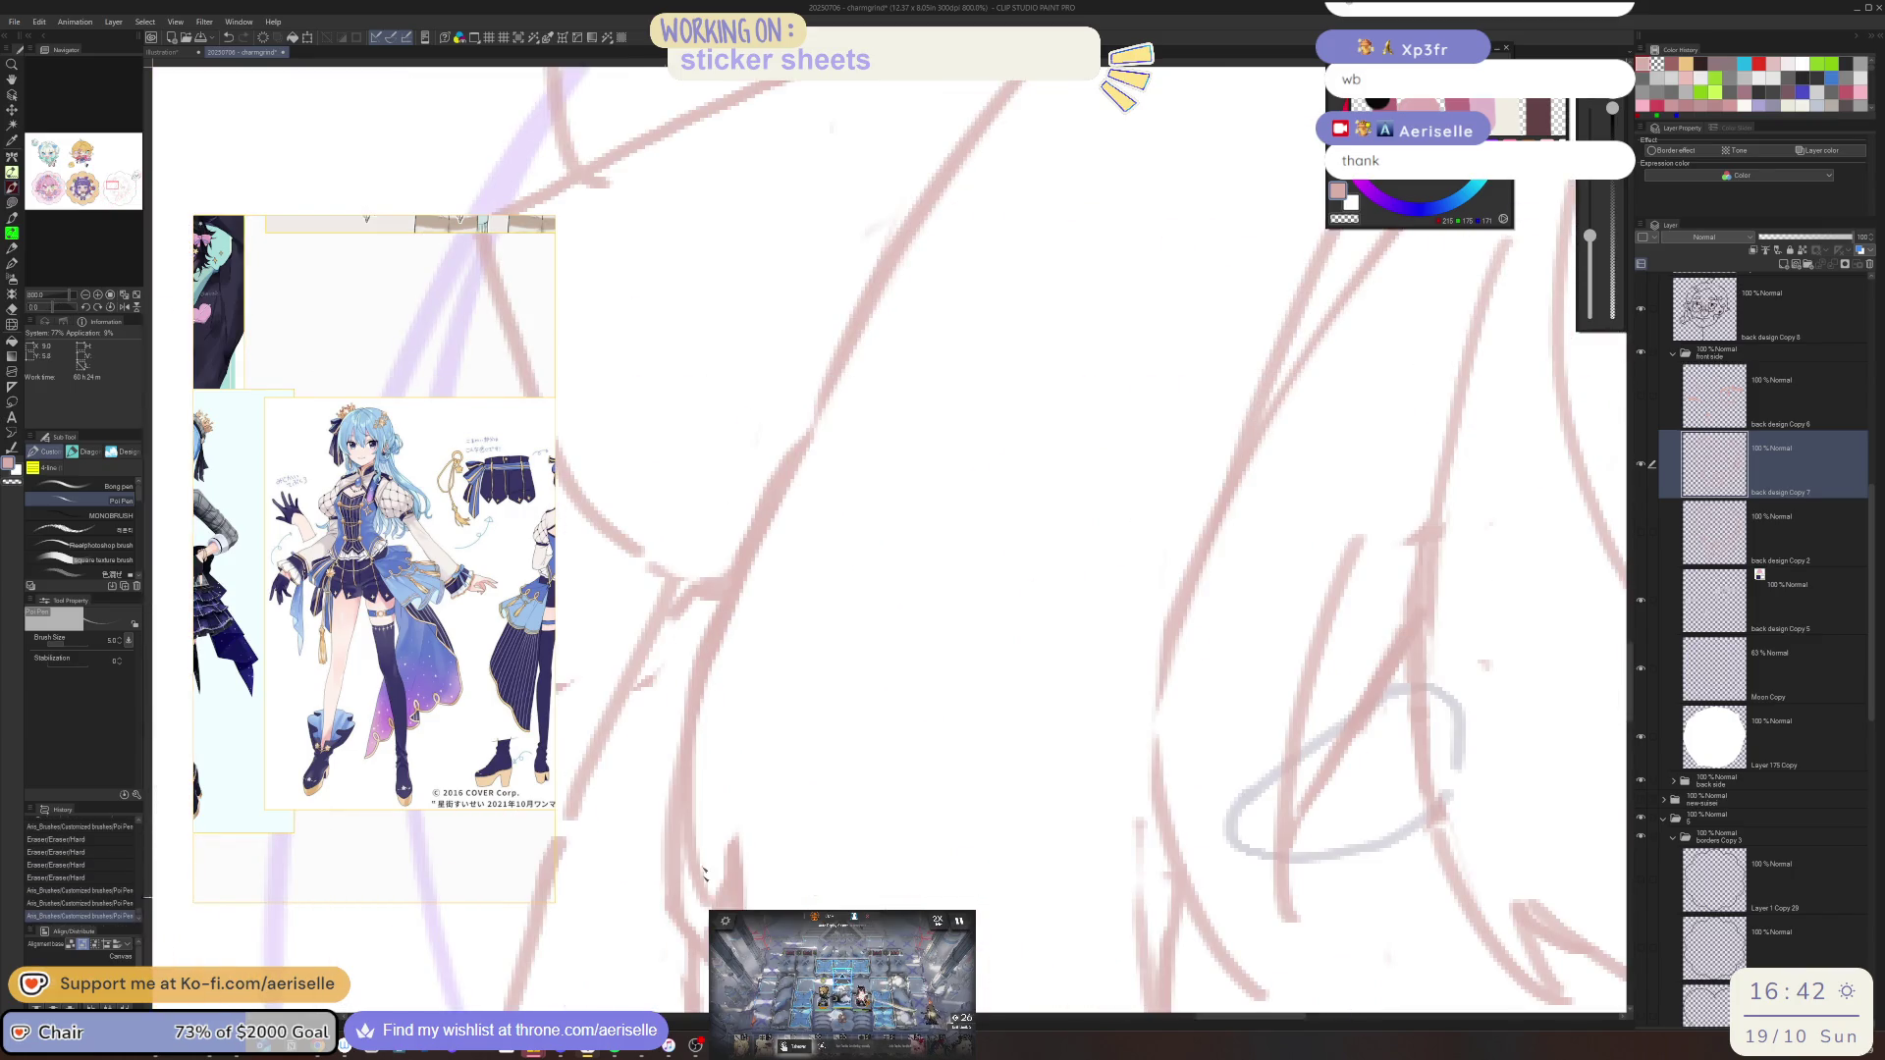
{"action": "key", "text": "ctrl+z"}
{"action": "scroll", "coordinate": [781, 604], "scroll_direction": "down", "scroll_amount": 2}
{"action": "mouse_move", "coordinate": [764, 589]}
{"action": "left_mouse_down"}
{"action": "mouse_move", "coordinate": [736, 726]}
{"action": "mouse_move", "coordinate": [756, 761]}
{"action": "mouse_move", "coordinate": [757, 714]}
{"action": "mouse_move", "coordinate": [761, 785]}
{"action": "left_mouse_up"}
{"action": "key", "text": "e"}
{"action": "key", "text": "p"}
{"action": "mouse_move", "coordinate": [746, 677]}
{"action": "left_mouse_down"}
{"action": "mouse_move", "coordinate": [764, 795]}
{"action": "mouse_move", "coordinate": [772, 736]}
{"action": "left_mouse_up"}
{"action": "key", "text": "e"}
{"action": "left_click_drag", "start_coordinate": [727, 643], "coordinate": [736, 795]}
{"action": "key", "text": "p"}
Rotate the view and sketch a diagonal hair line plus short lines along the crown's edge
{"action": "key", "text": "ctrl+alt+0"}
{"action": "scroll", "coordinate": [702, 686], "scroll_direction": "up", "scroll_amount": 5}
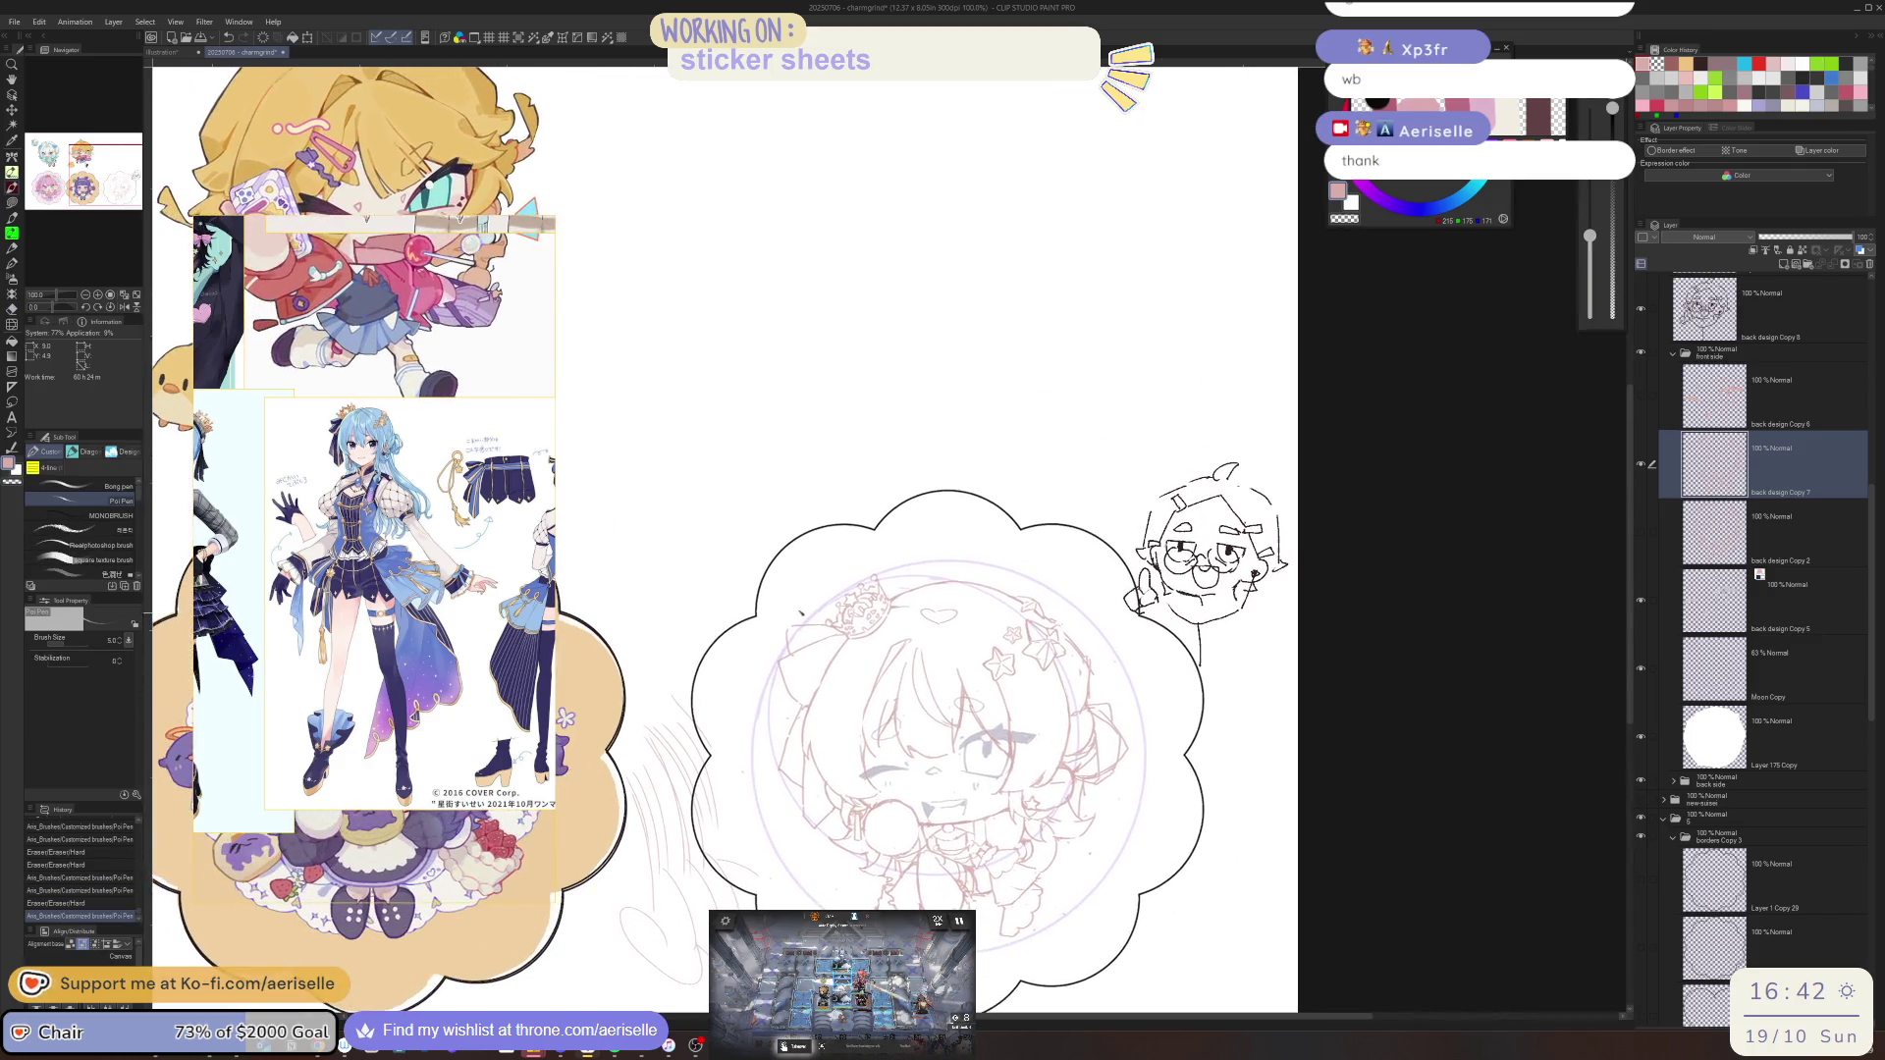
{"action": "left_click_drag", "start_coordinate": [702, 687], "coordinate": [949, 581]}
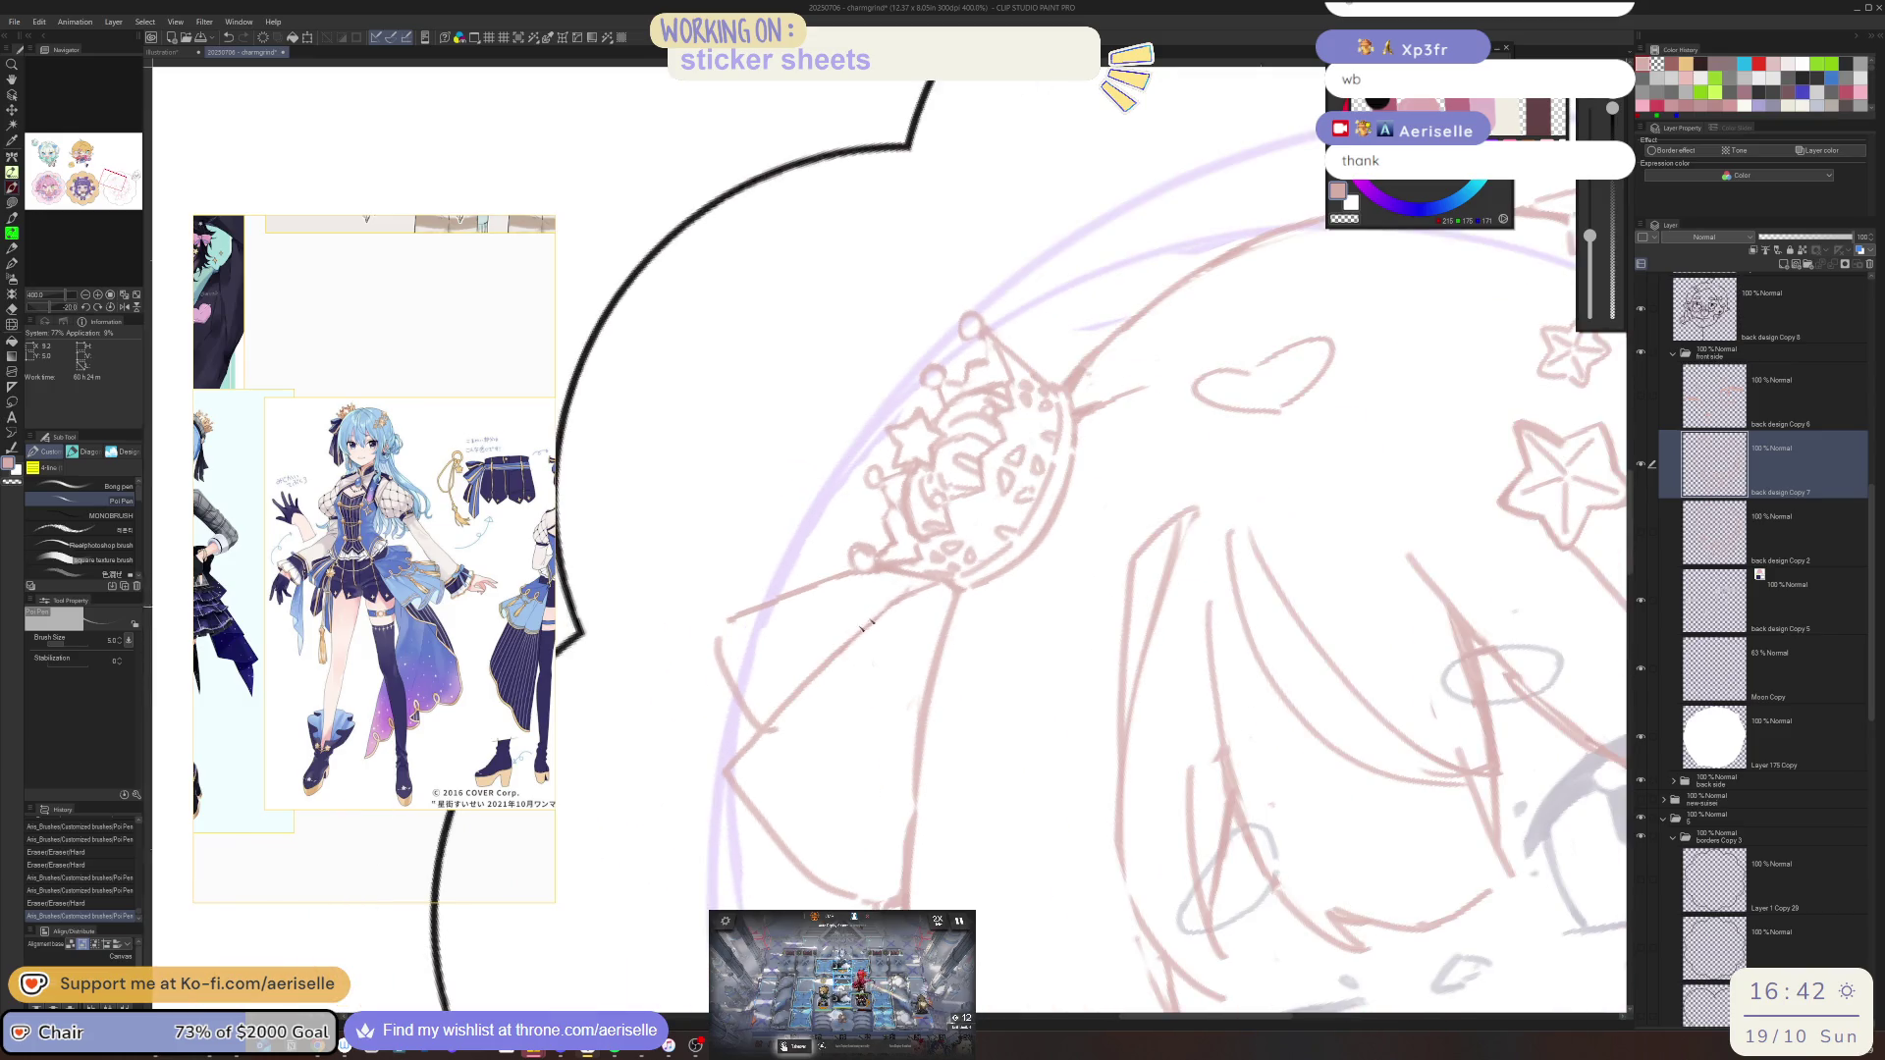
{"action": "left_click_drag", "start_coordinate": [863, 626], "coordinate": [757, 724]}
{"action": "left_click_drag", "start_coordinate": [770, 792], "coordinate": [908, 660]}
{"action": "key", "text": "e"}
{"action": "mouse_move", "coordinate": [943, 596]}
{"action": "left_mouse_down"}
{"action": "mouse_move", "coordinate": [888, 687]}
{"action": "mouse_move", "coordinate": [802, 692]}
{"action": "mouse_move", "coordinate": [731, 774]}
{"action": "mouse_move", "coordinate": [939, 598]}
{"action": "left_mouse_up"}
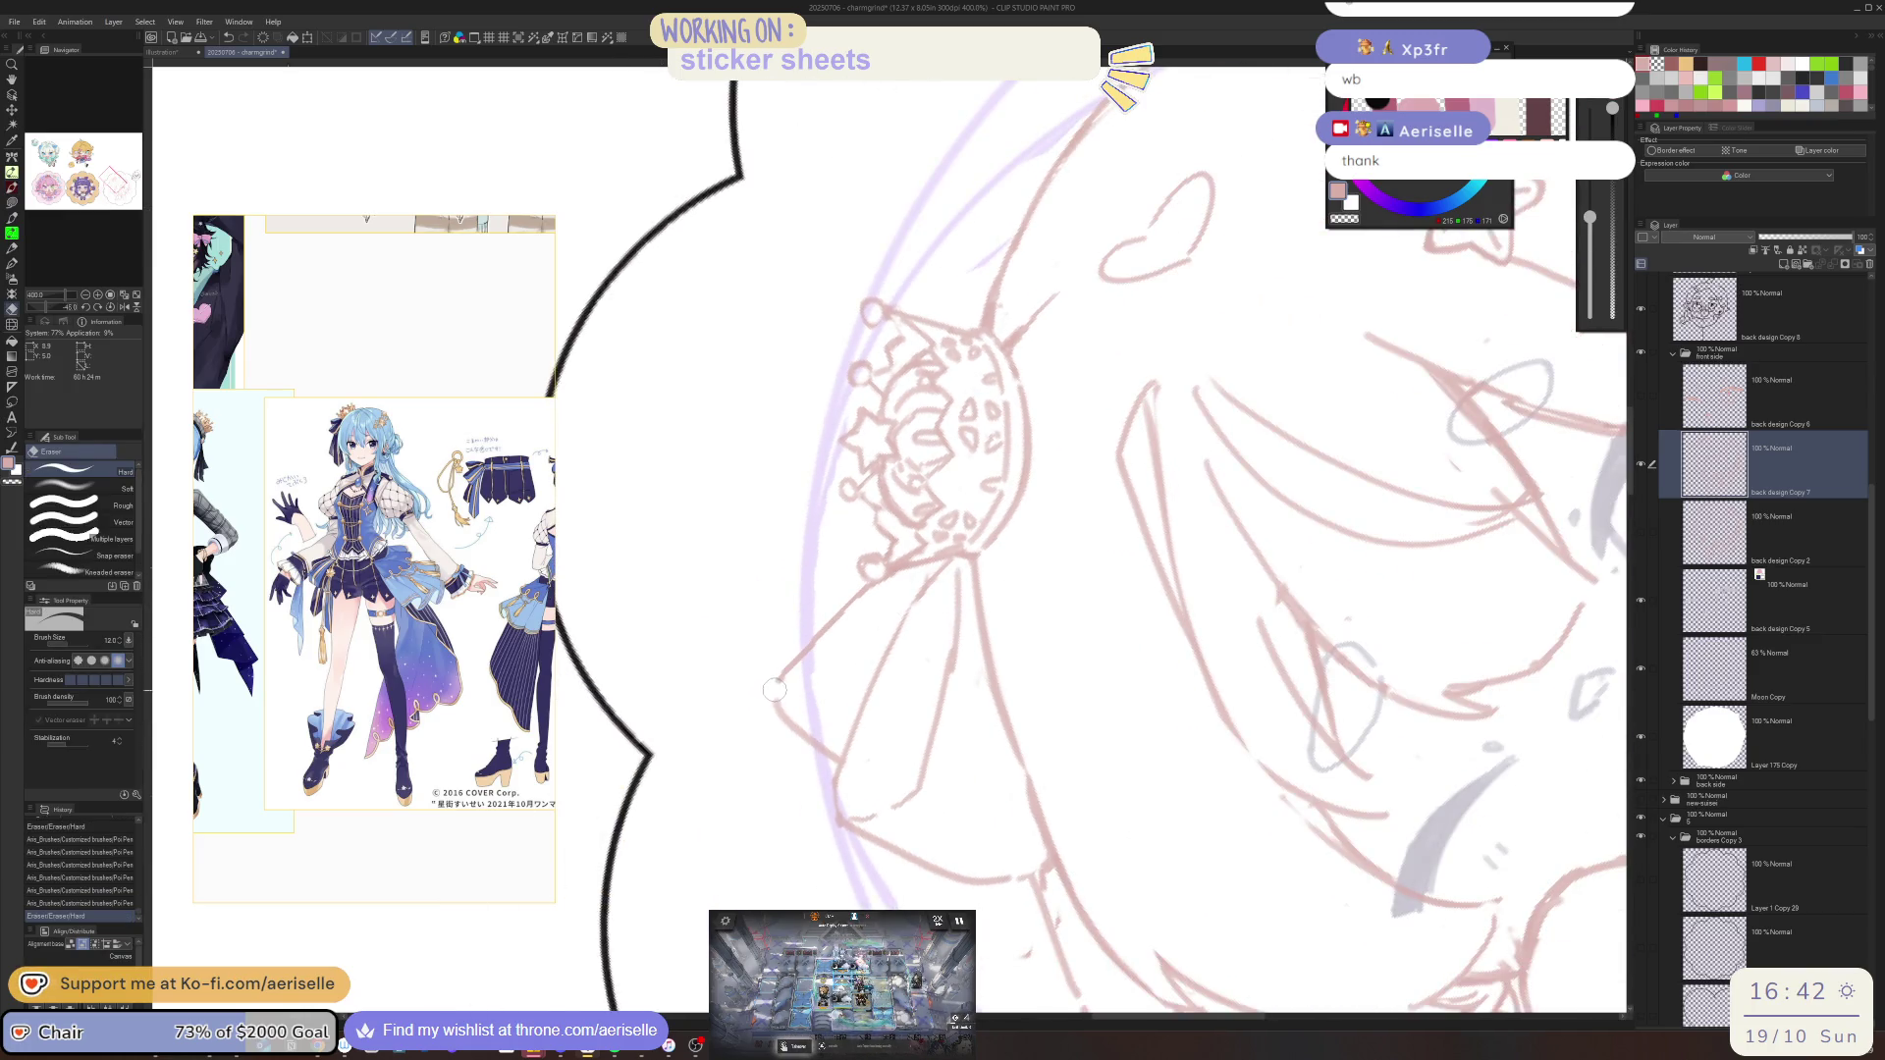
{"action": "key", "text": "p"}
{"action": "left_click_drag", "start_coordinate": [774, 687], "coordinate": [796, 746]}
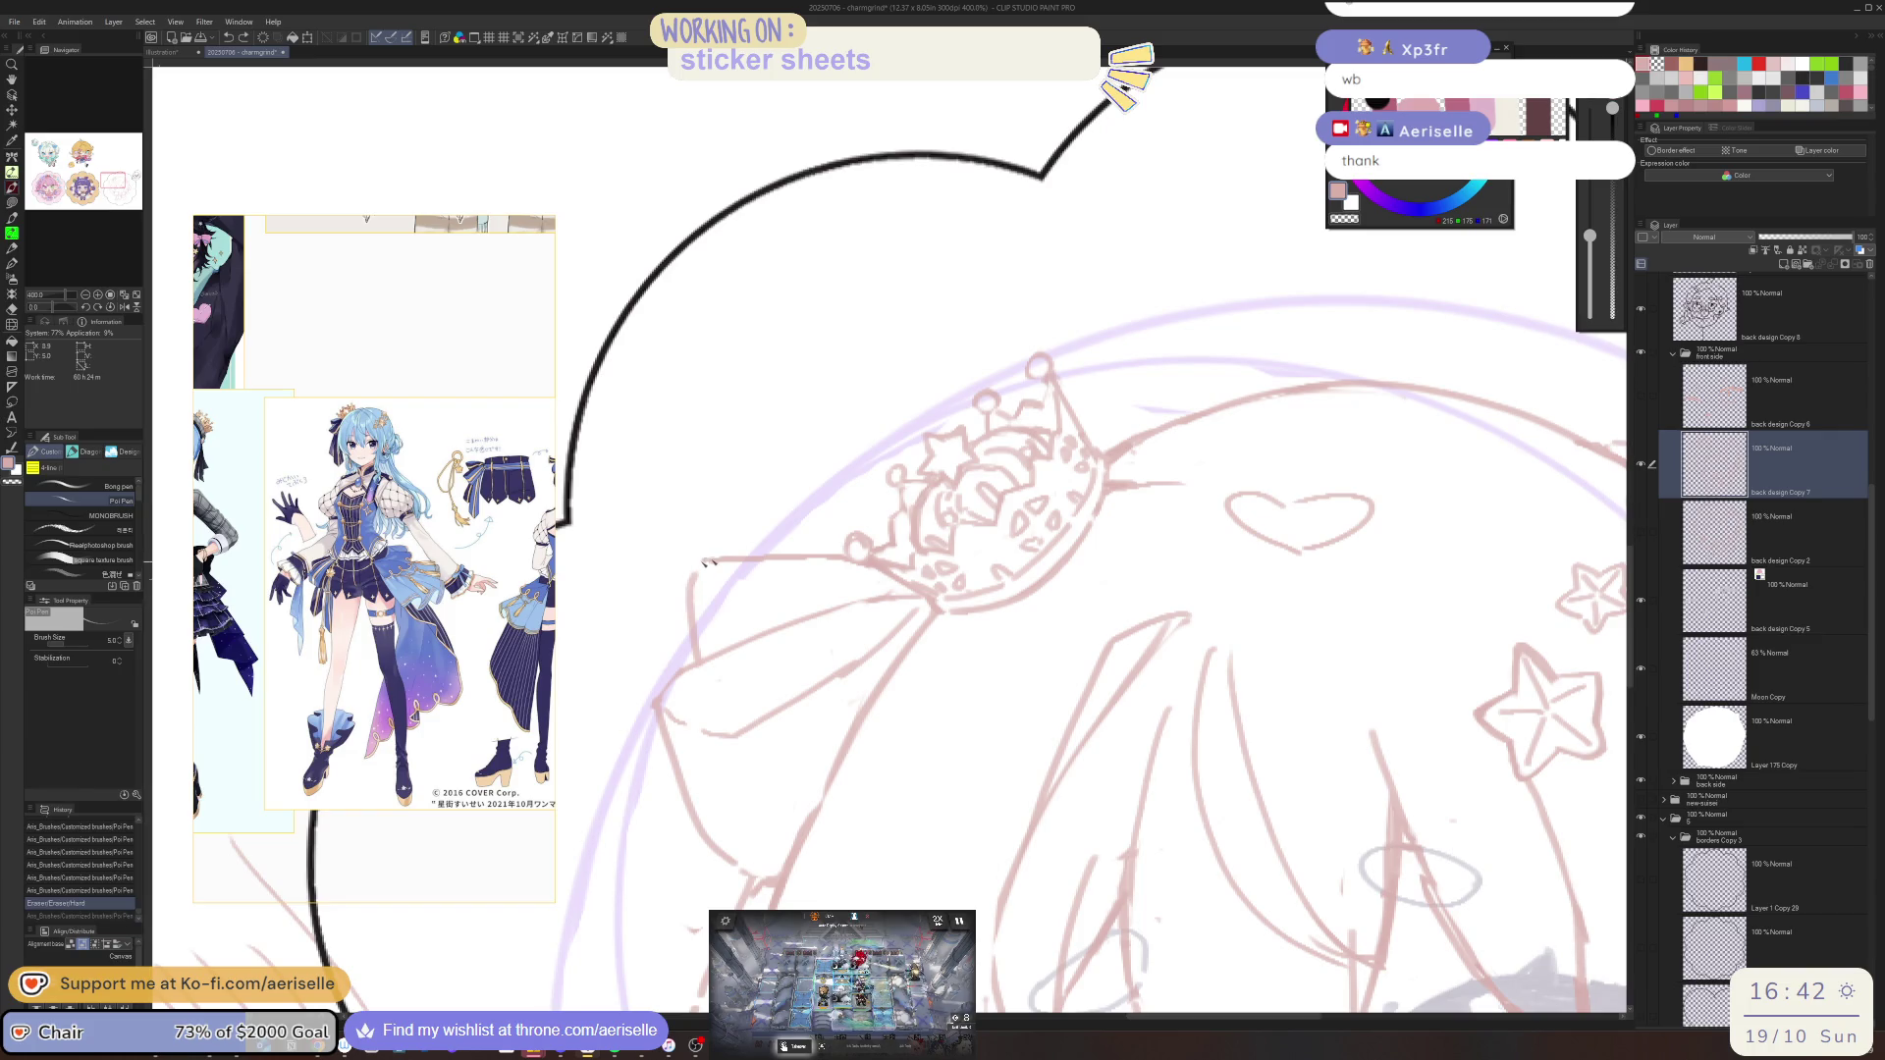
{"action": "left_click_drag", "start_coordinate": [701, 559], "coordinate": [689, 655]}
Touch up the lines just below the crown with small pen strokes
{"action": "key", "text": "e"}
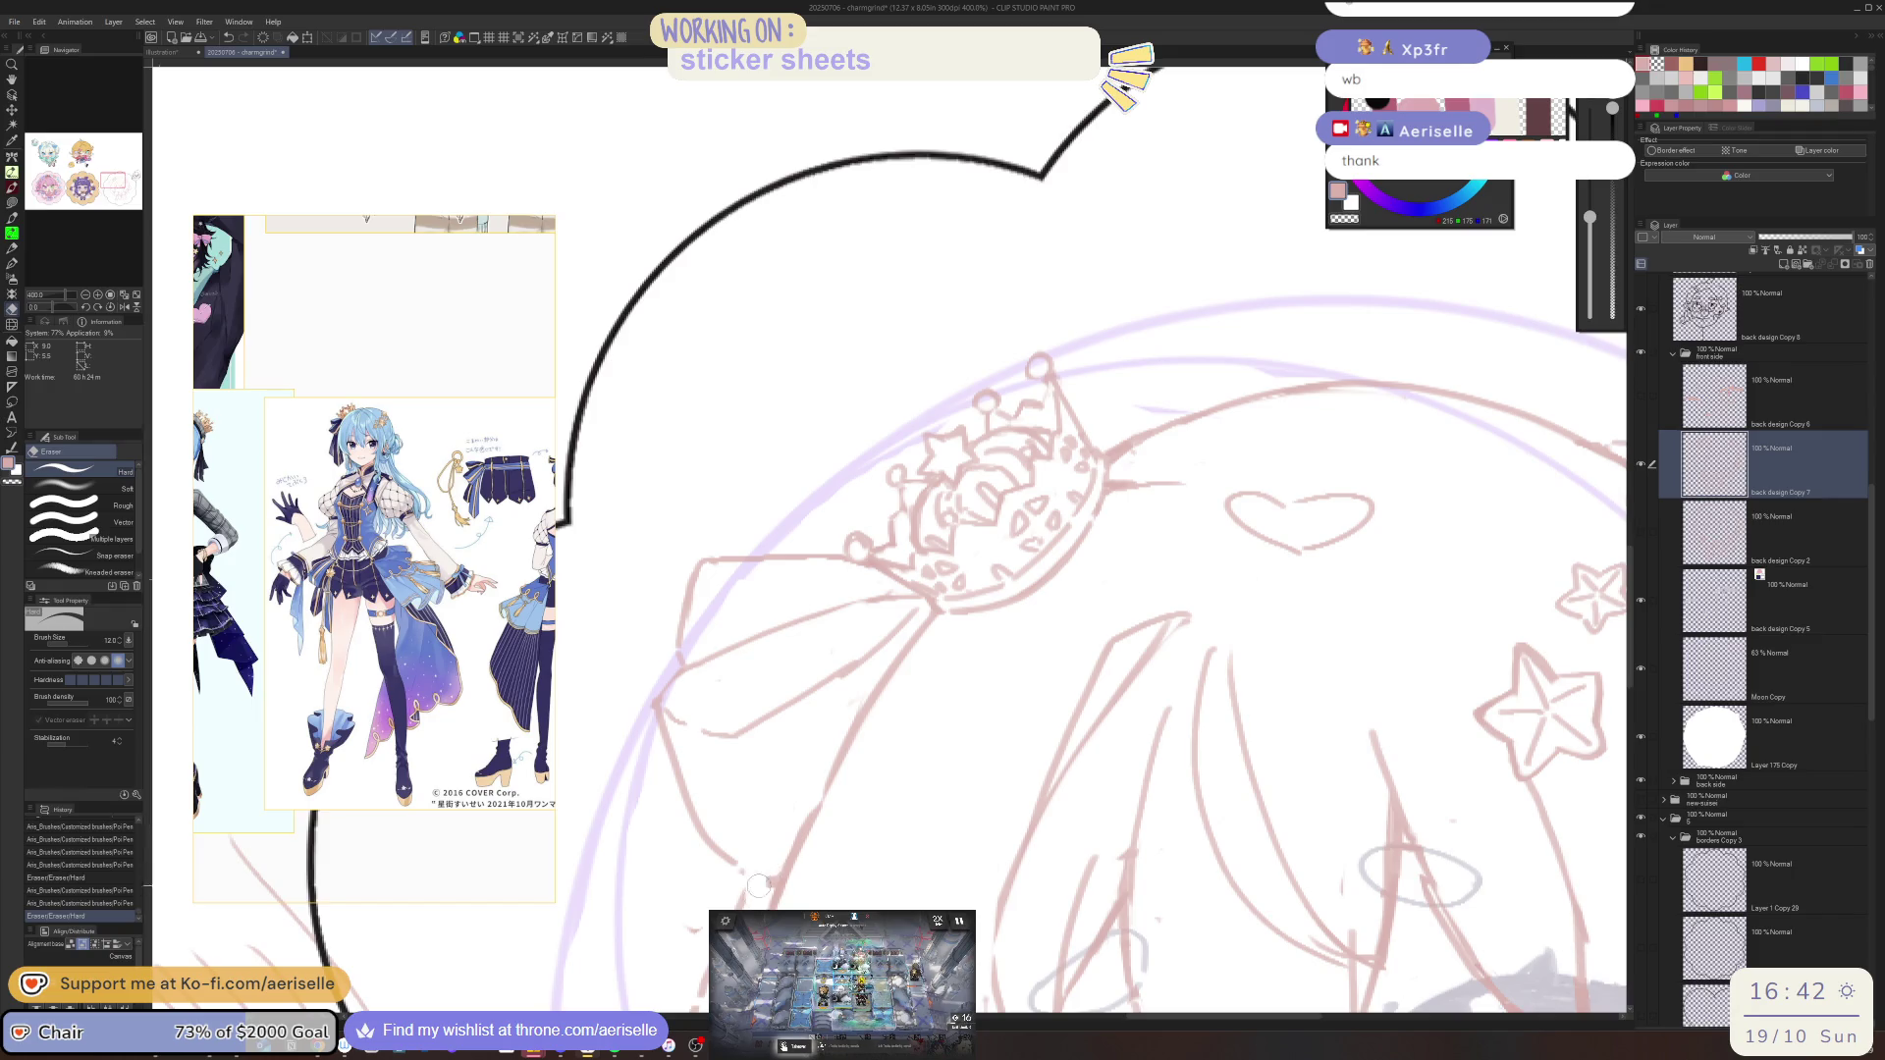
{"action": "key", "text": "p"}
{"action": "left_click_drag", "start_coordinate": [758, 885], "coordinate": [761, 884]}
{"action": "key", "text": "e"}
{"action": "key", "text": "p"}
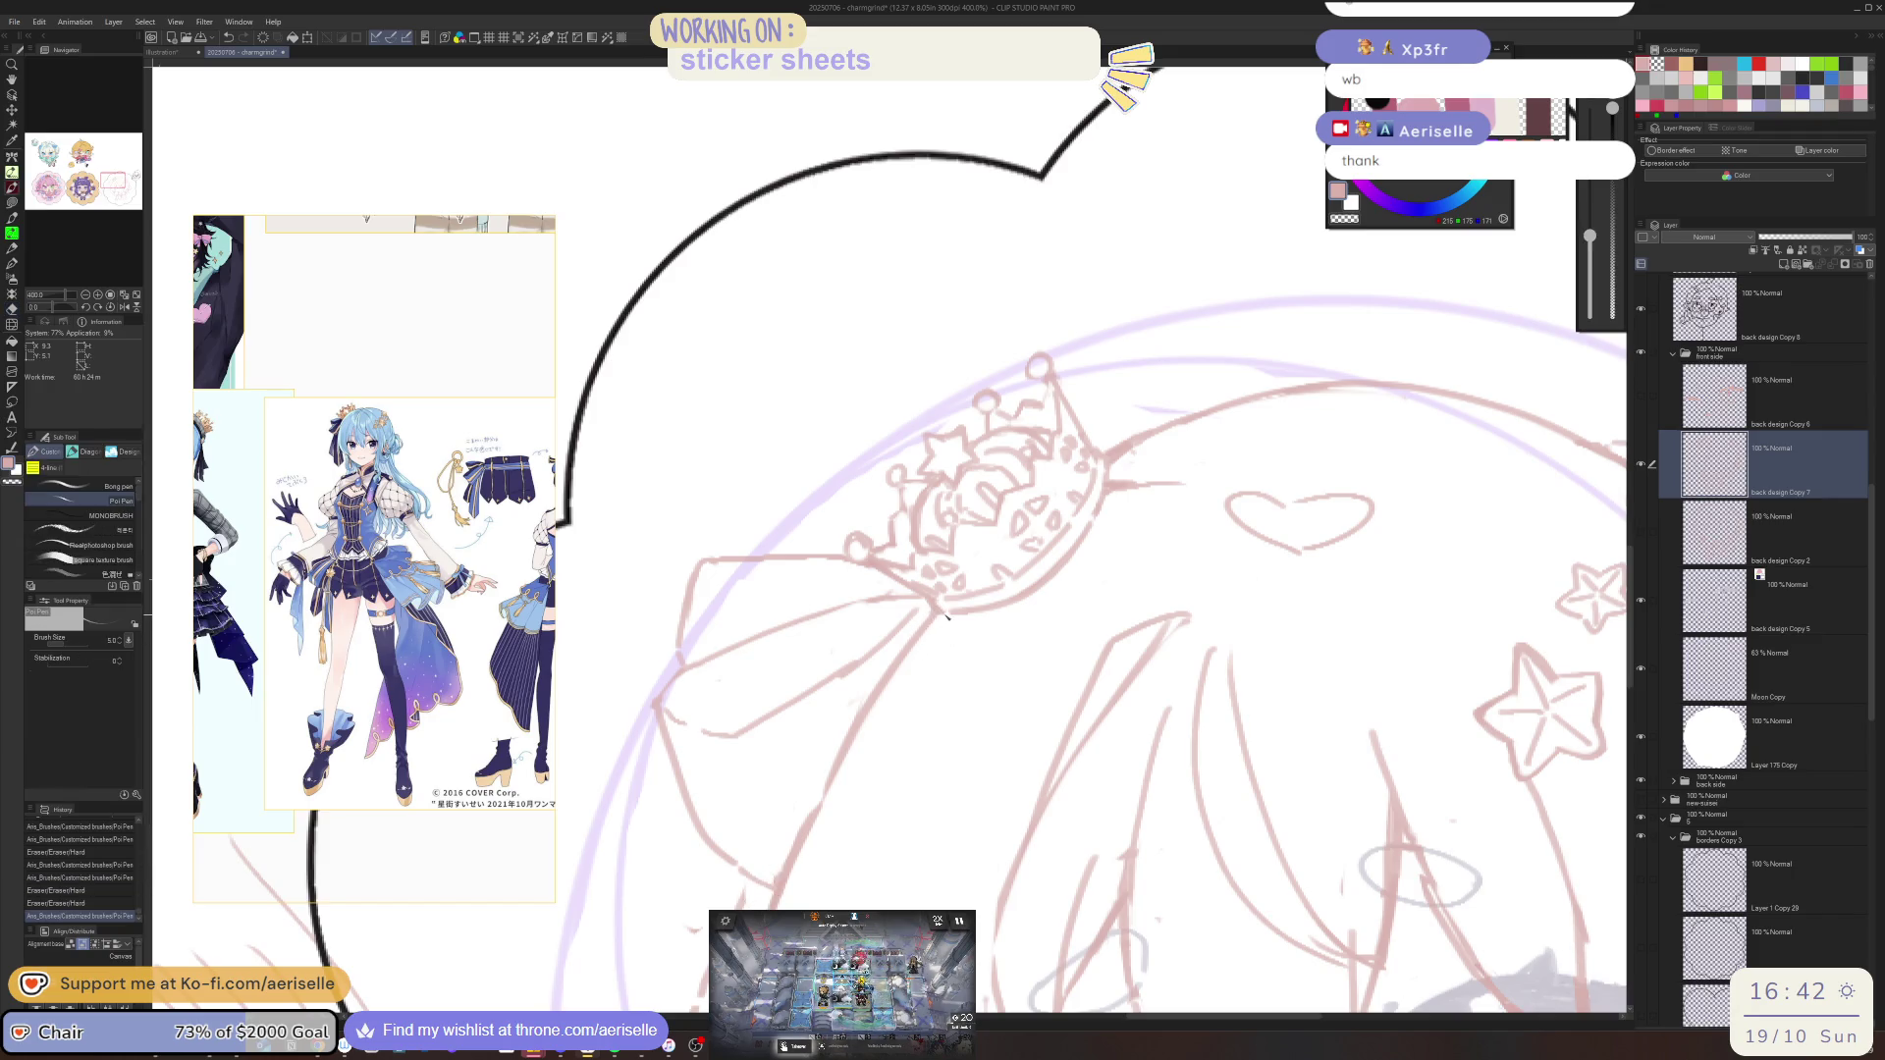
{"action": "mouse_move", "coordinate": [947, 617]}
{"action": "left_mouse_down"}
{"action": "mouse_move", "coordinate": [924, 613]}
{"action": "mouse_move", "coordinate": [846, 713]}
{"action": "mouse_move", "coordinate": [788, 848]}
{"action": "left_mouse_up"}
{"action": "key", "text": "e"}
{"action": "key", "text": "p"}
{"action": "key", "text": "ctrl+z"}
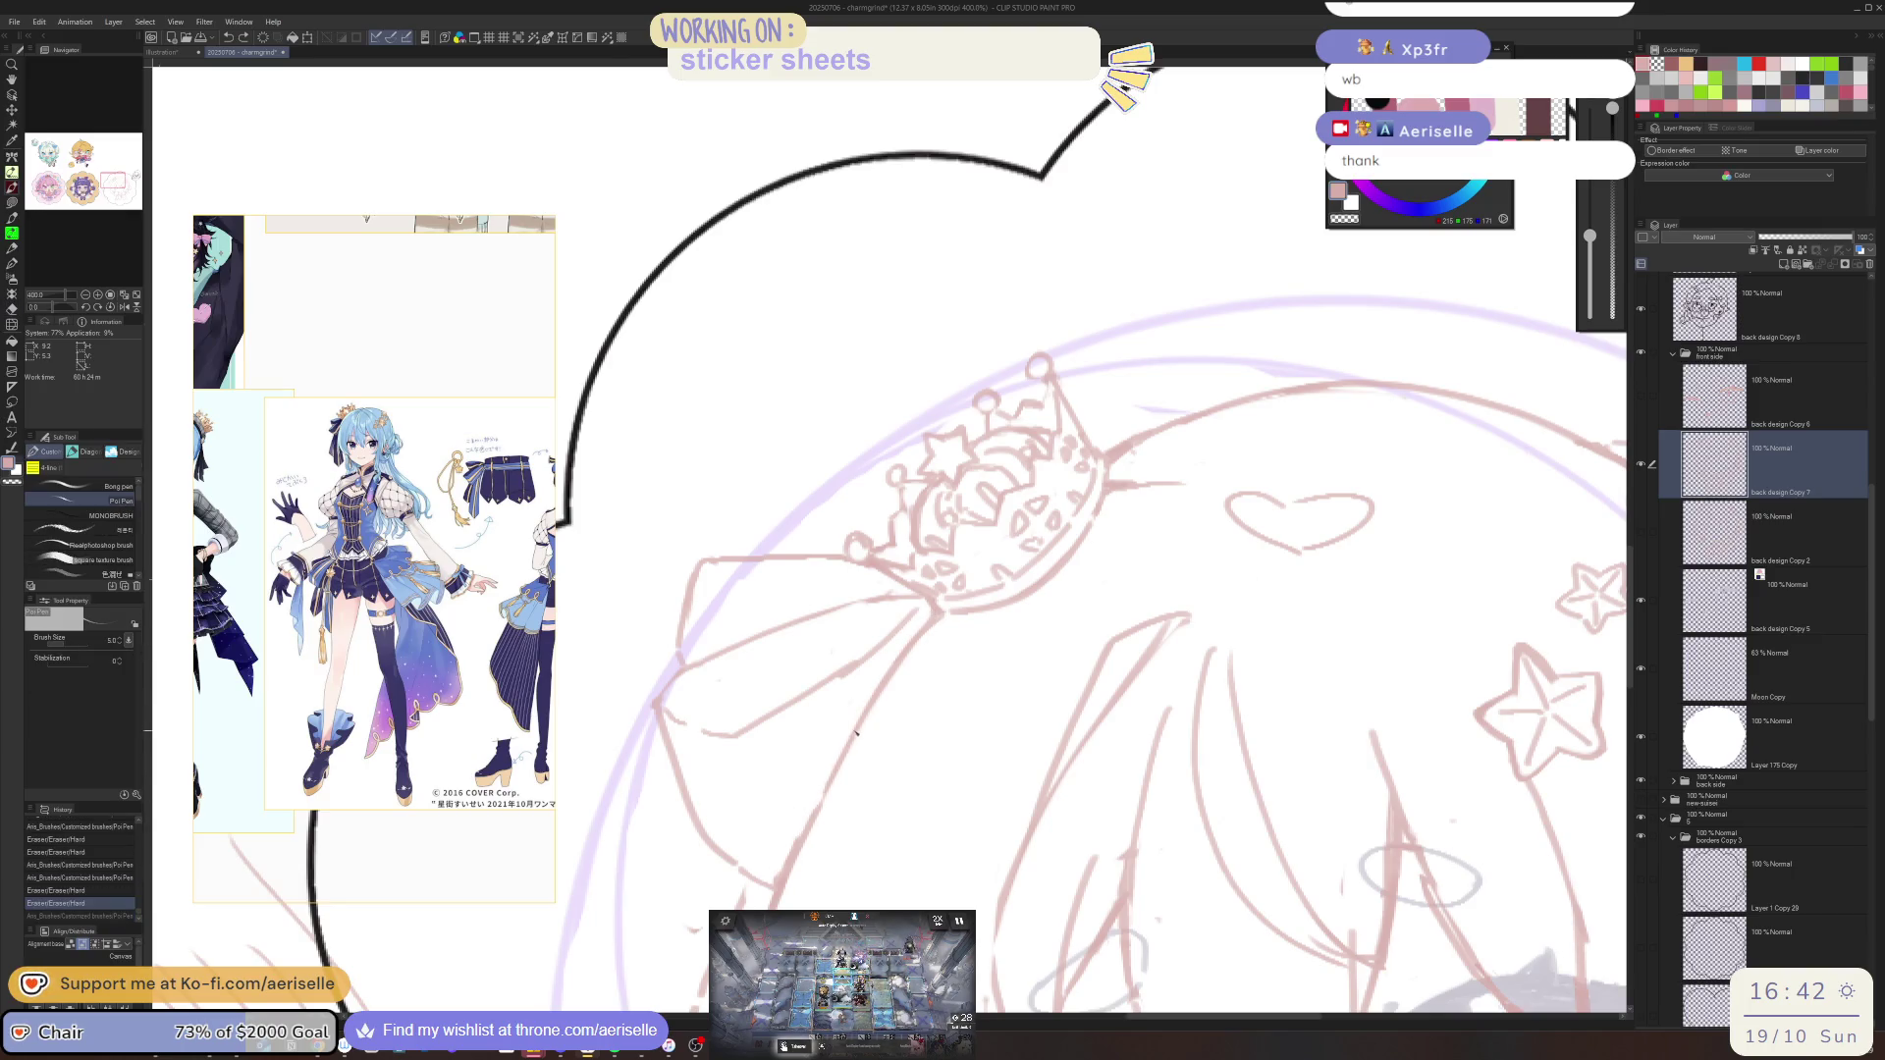
{"action": "key", "text": "ctrl+y"}
{"action": "scroll", "coordinate": [844, 706], "scroll_direction": "down", "scroll_amount": 5}
{"action": "scroll", "coordinate": [826, 667], "scroll_direction": "up", "scroll_amount": 5}
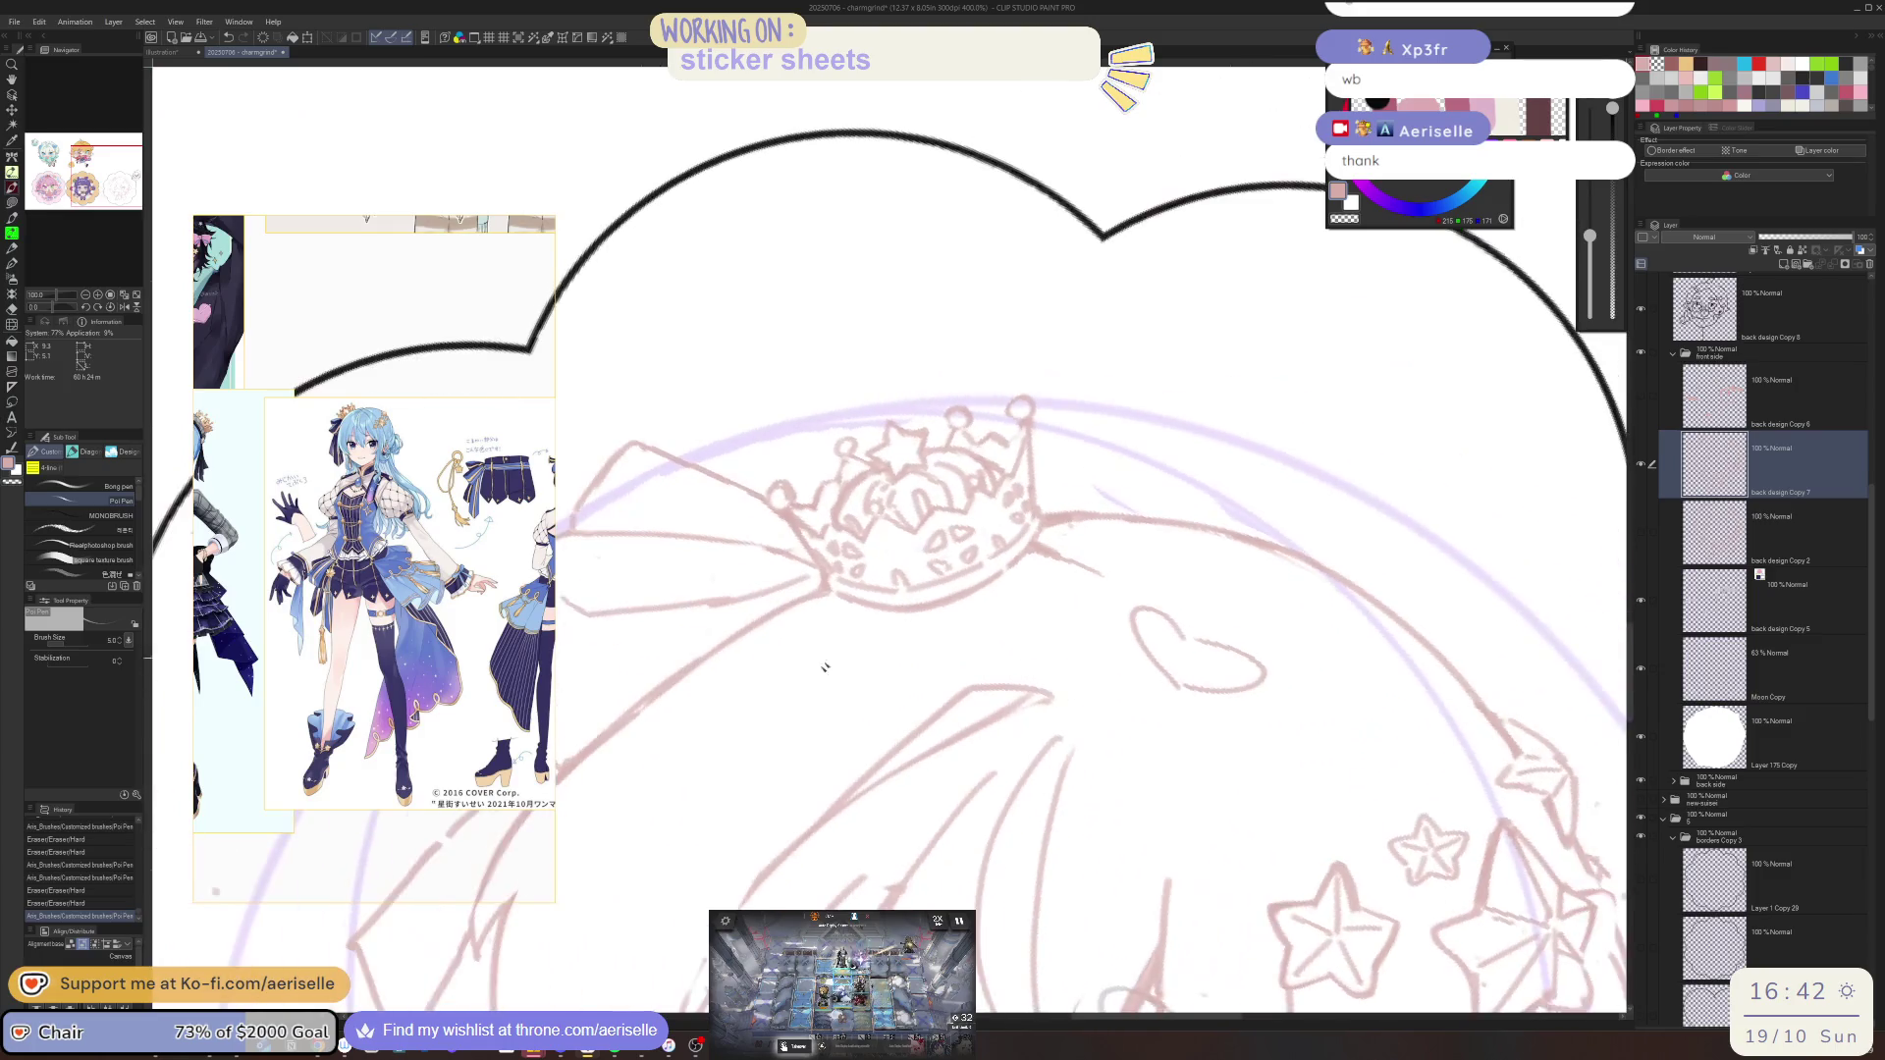
Erase the old hair lines below the crown's left side and redraw fresh strands
{"action": "left_click_drag", "start_coordinate": [824, 667], "coordinate": [999, 591]}
{"action": "key", "text": "e"}
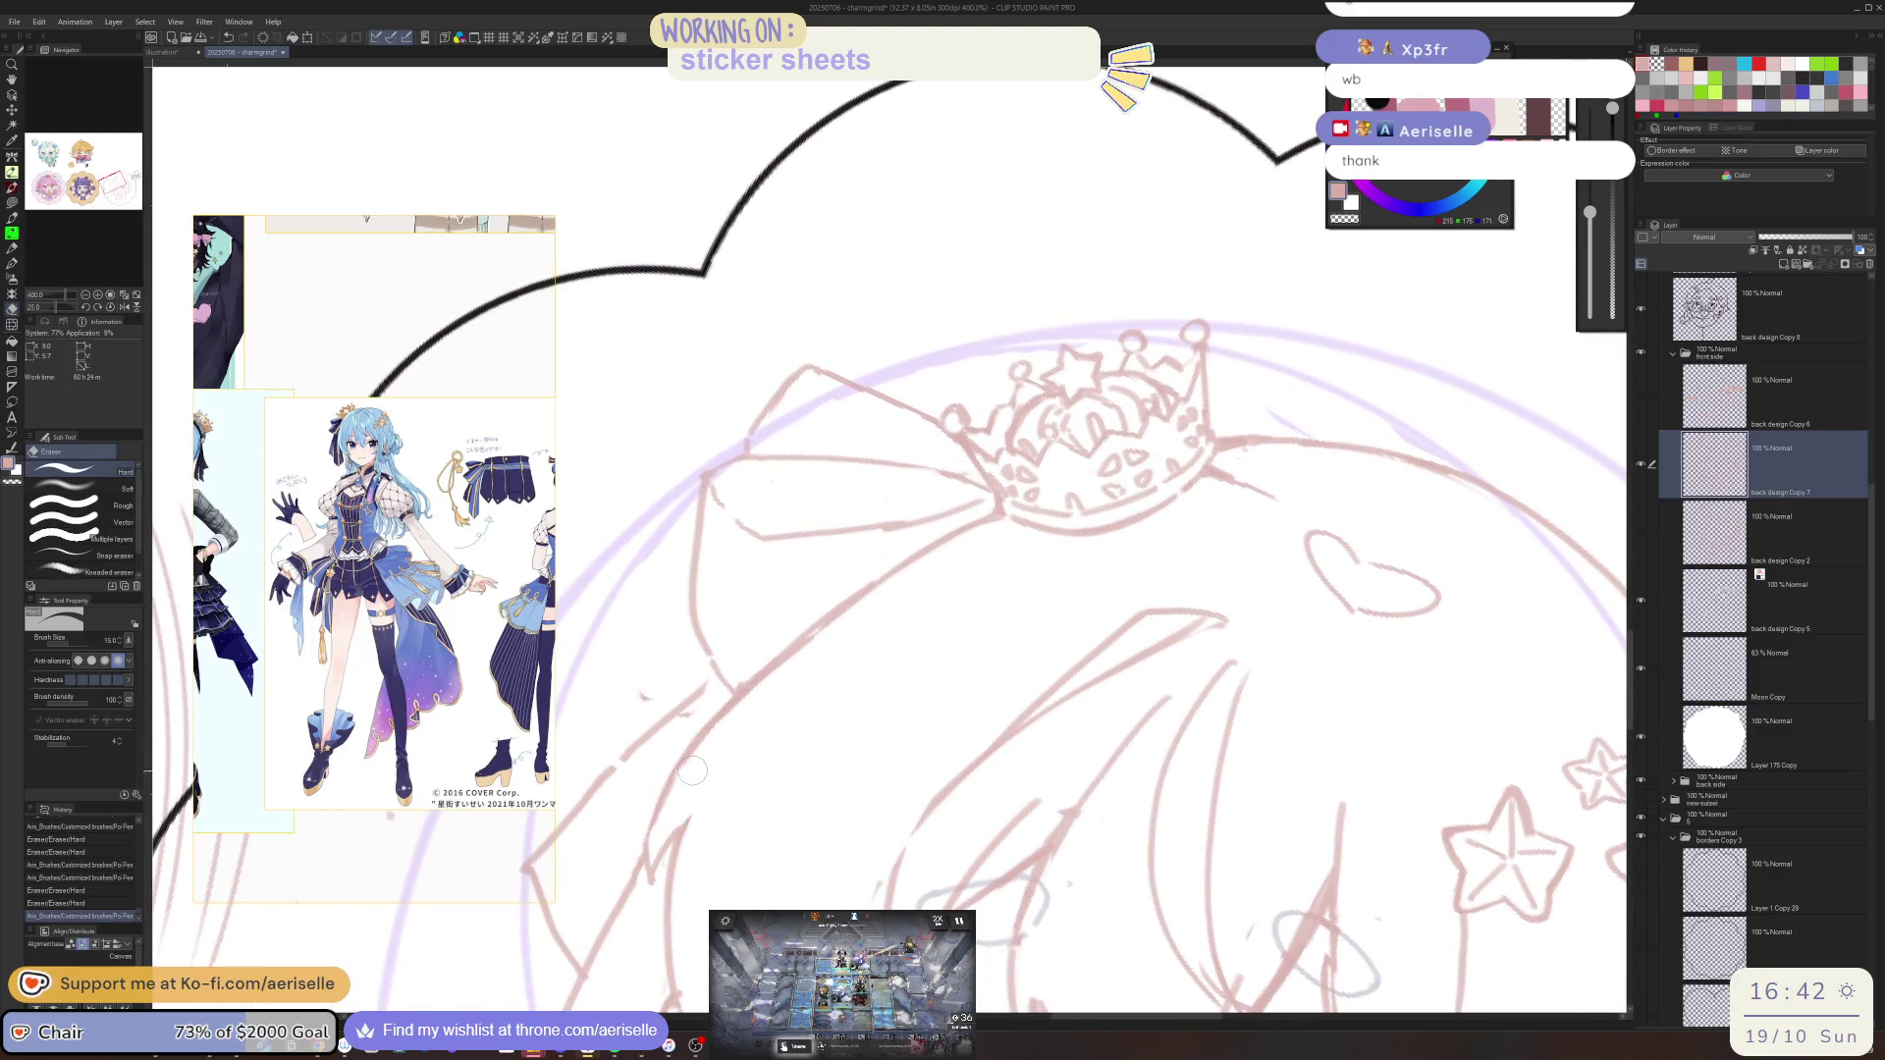
{"action": "left_click_drag", "start_coordinate": [691, 770], "coordinate": [987, 540]}
{"action": "key", "text": "p"}
{"action": "left_click_drag", "start_coordinate": [845, 596], "coordinate": [962, 527]}
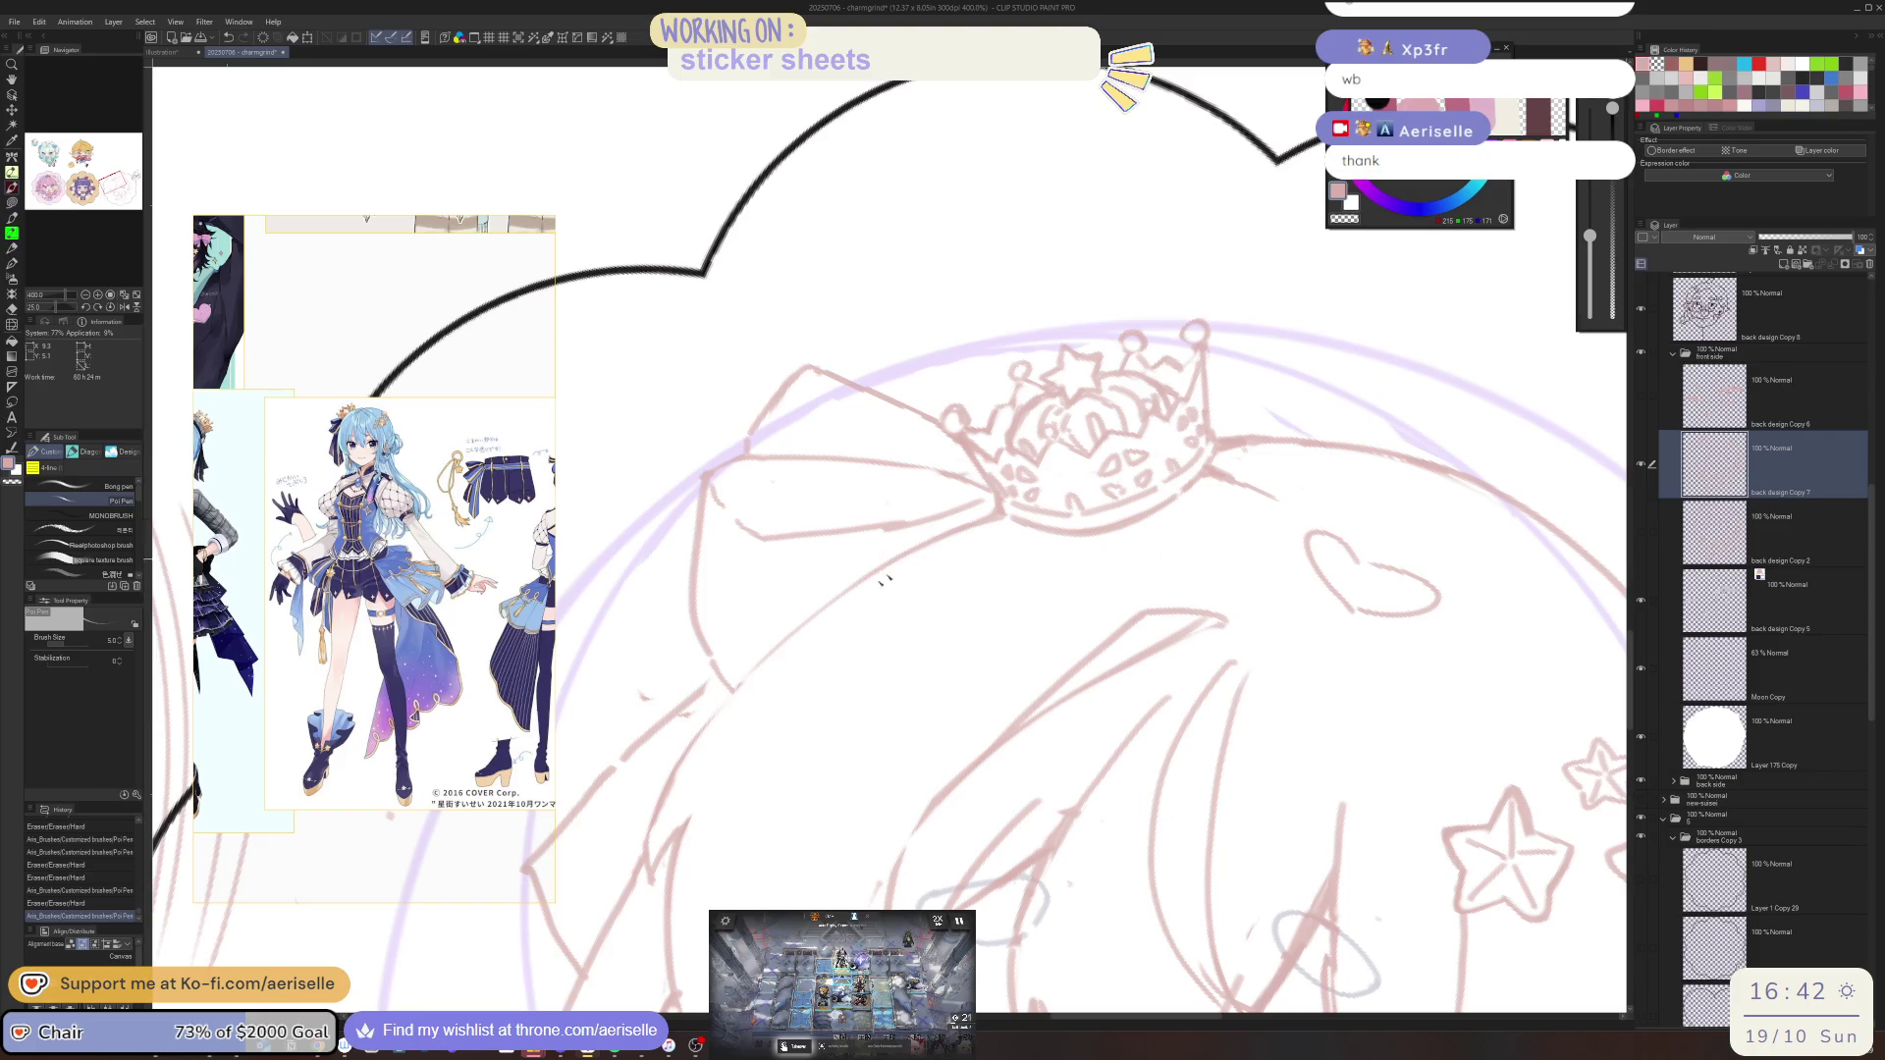
{"action": "mouse_move", "coordinate": [677, 771]}
{"action": "left_mouse_down"}
{"action": "mouse_move", "coordinate": [966, 522]}
{"action": "mouse_move", "coordinate": [982, 618]}
{"action": "mouse_move", "coordinate": [839, 581]}
{"action": "mouse_move", "coordinate": [791, 687]}
{"action": "left_mouse_up"}
Redraw the hair strand down the left side and erase a stray line at its edge
{"action": "key", "text": "e"}
{"action": "key", "text": "p"}
{"action": "left_click_drag", "start_coordinate": [842, 579], "coordinate": [743, 829]}
{"action": "key", "text": "e"}
{"action": "mouse_move", "coordinate": [780, 692]}
{"action": "left_mouse_down"}
{"action": "mouse_move", "coordinate": [834, 589]}
{"action": "mouse_move", "coordinate": [744, 776]}
{"action": "left_mouse_up"}
{"action": "key", "text": "p"}
{"action": "key", "text": "ctrl+z"}
{"action": "mouse_move", "coordinate": [842, 577]}
{"action": "left_mouse_down"}
{"action": "mouse_move", "coordinate": [791, 658]}
{"action": "mouse_move", "coordinate": [744, 819]}
{"action": "left_mouse_up"}
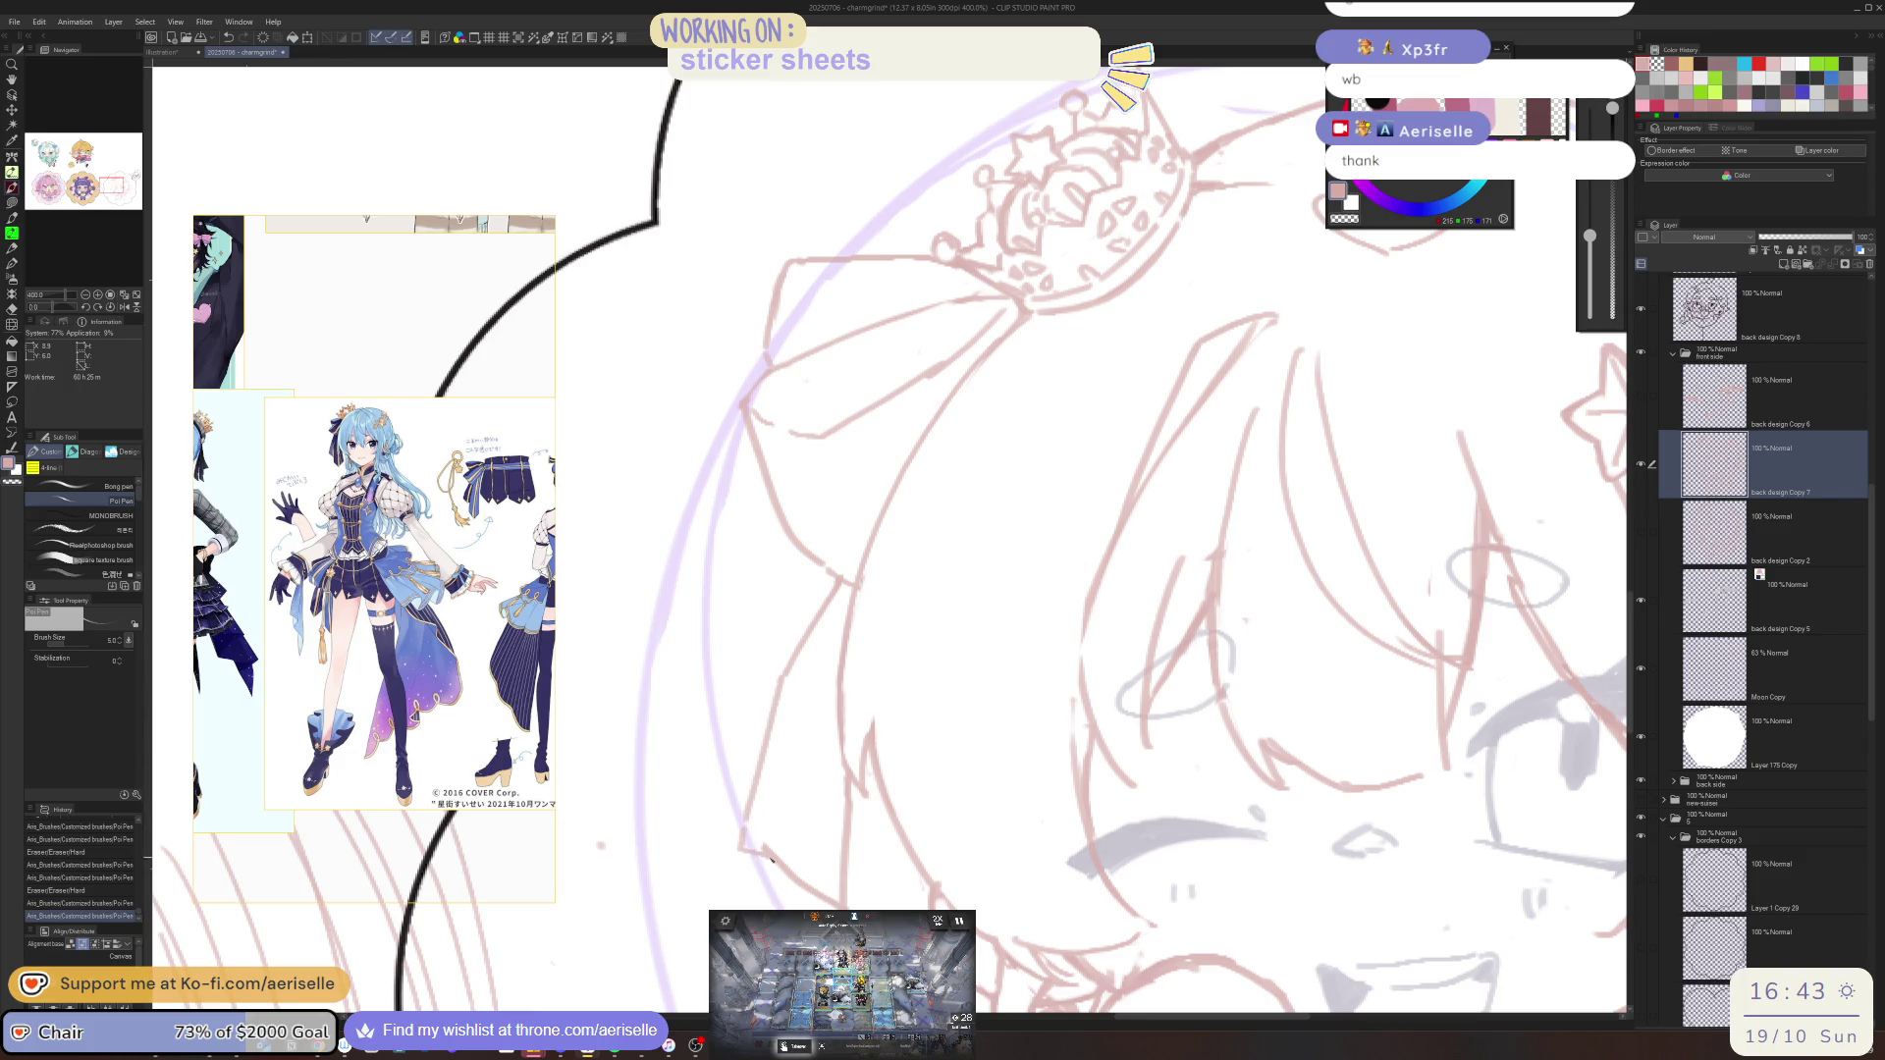
{"action": "key", "text": "e"}
{"action": "mouse_move", "coordinate": [791, 883]}
{"action": "left_mouse_down"}
{"action": "mouse_move", "coordinate": [756, 835]}
{"action": "mouse_move", "coordinate": [798, 869]}
{"action": "left_mouse_up"}
{"action": "key", "text": "p"}
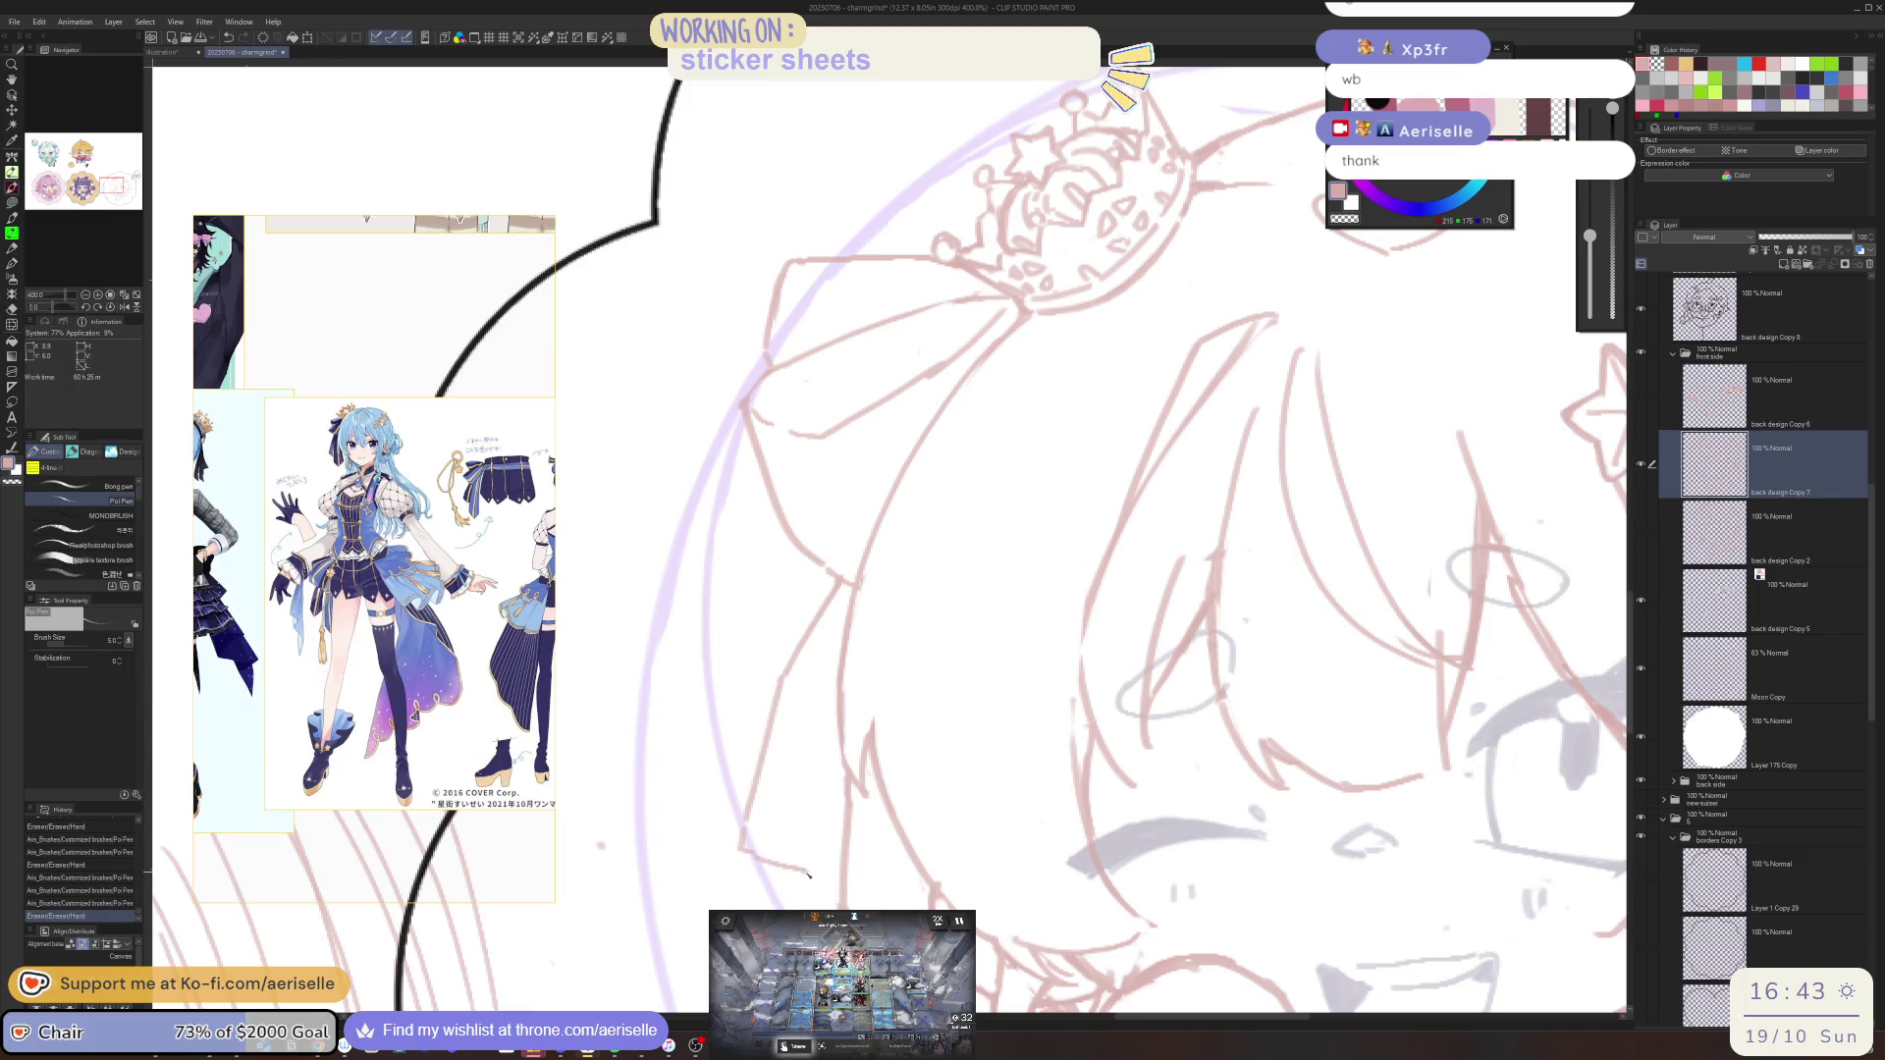
Zoom in closely on the hair and redraw a V-shaped hair tip
{"action": "key", "text": "ctrl+minus"}
{"action": "key", "text": "ctrl+minus"}
{"action": "key", "text": "ctrl+minus"}
{"action": "key", "text": "ctrl+plus"}
{"action": "key", "text": "e"}
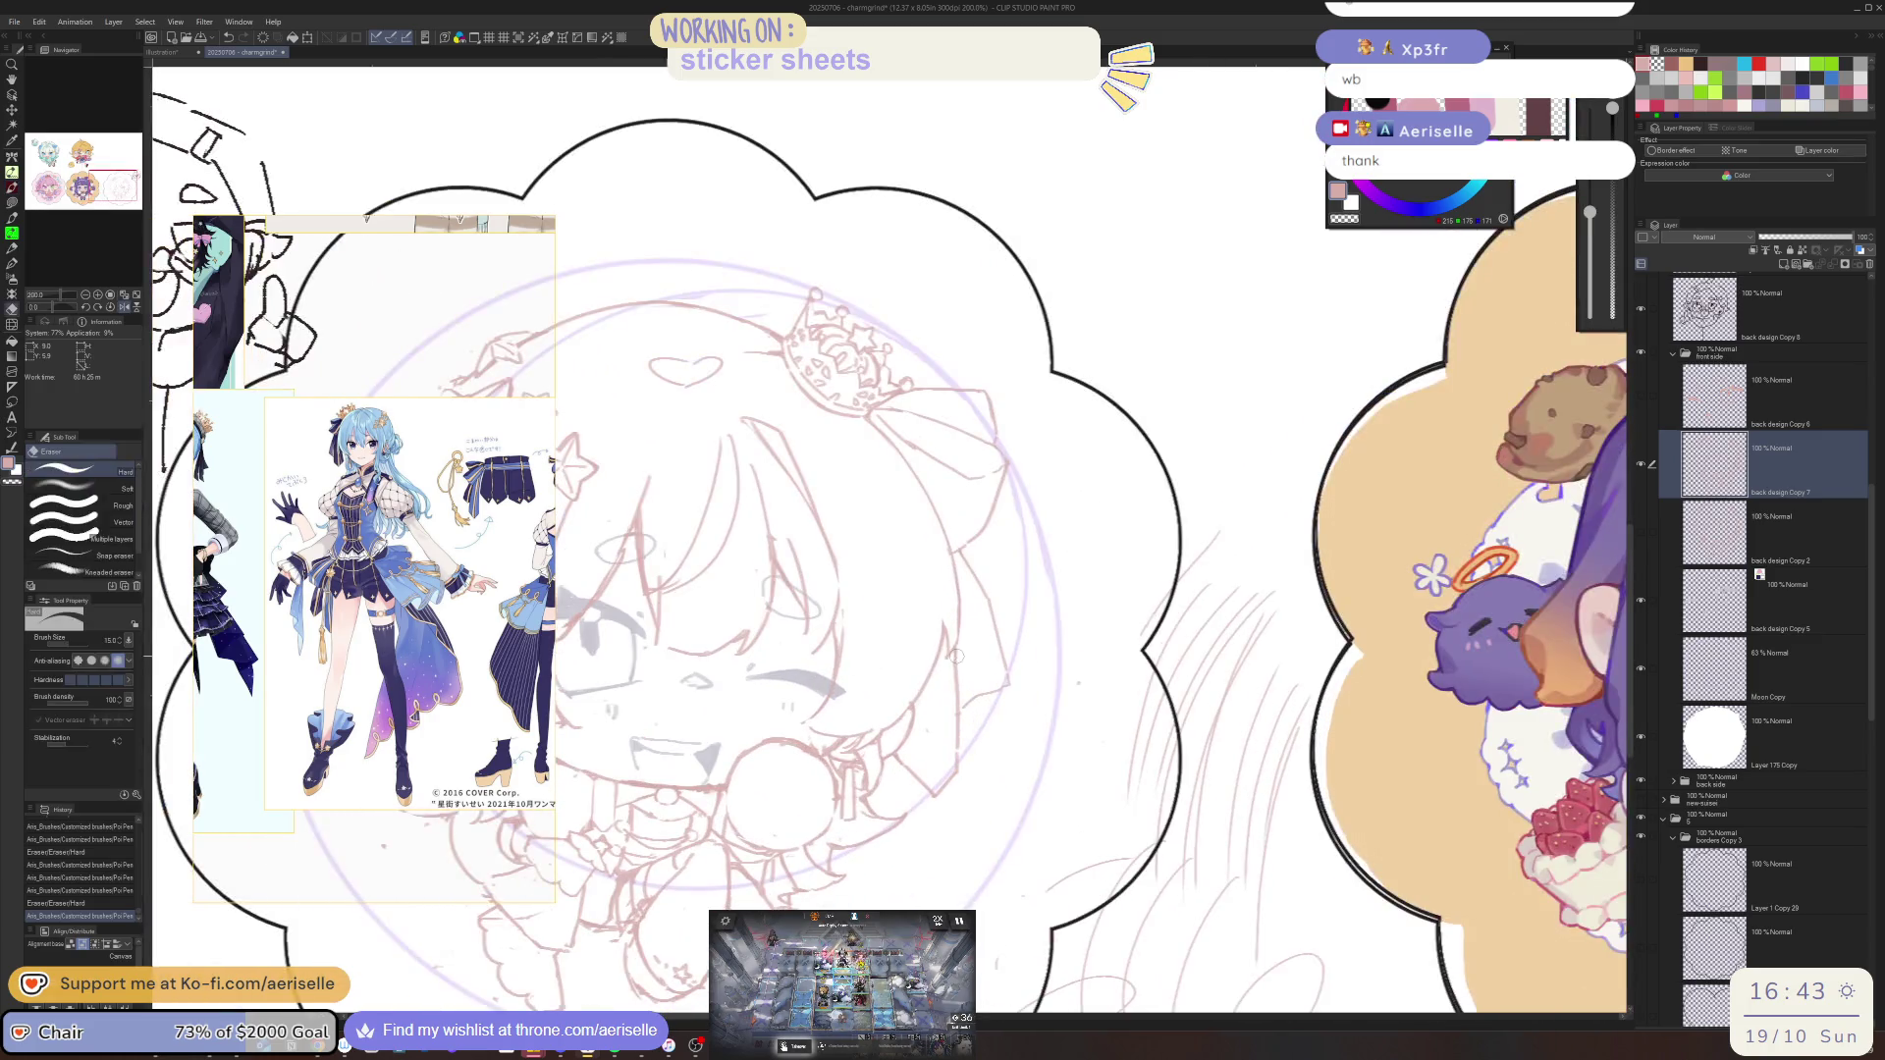
{"action": "key", "text": "p"}
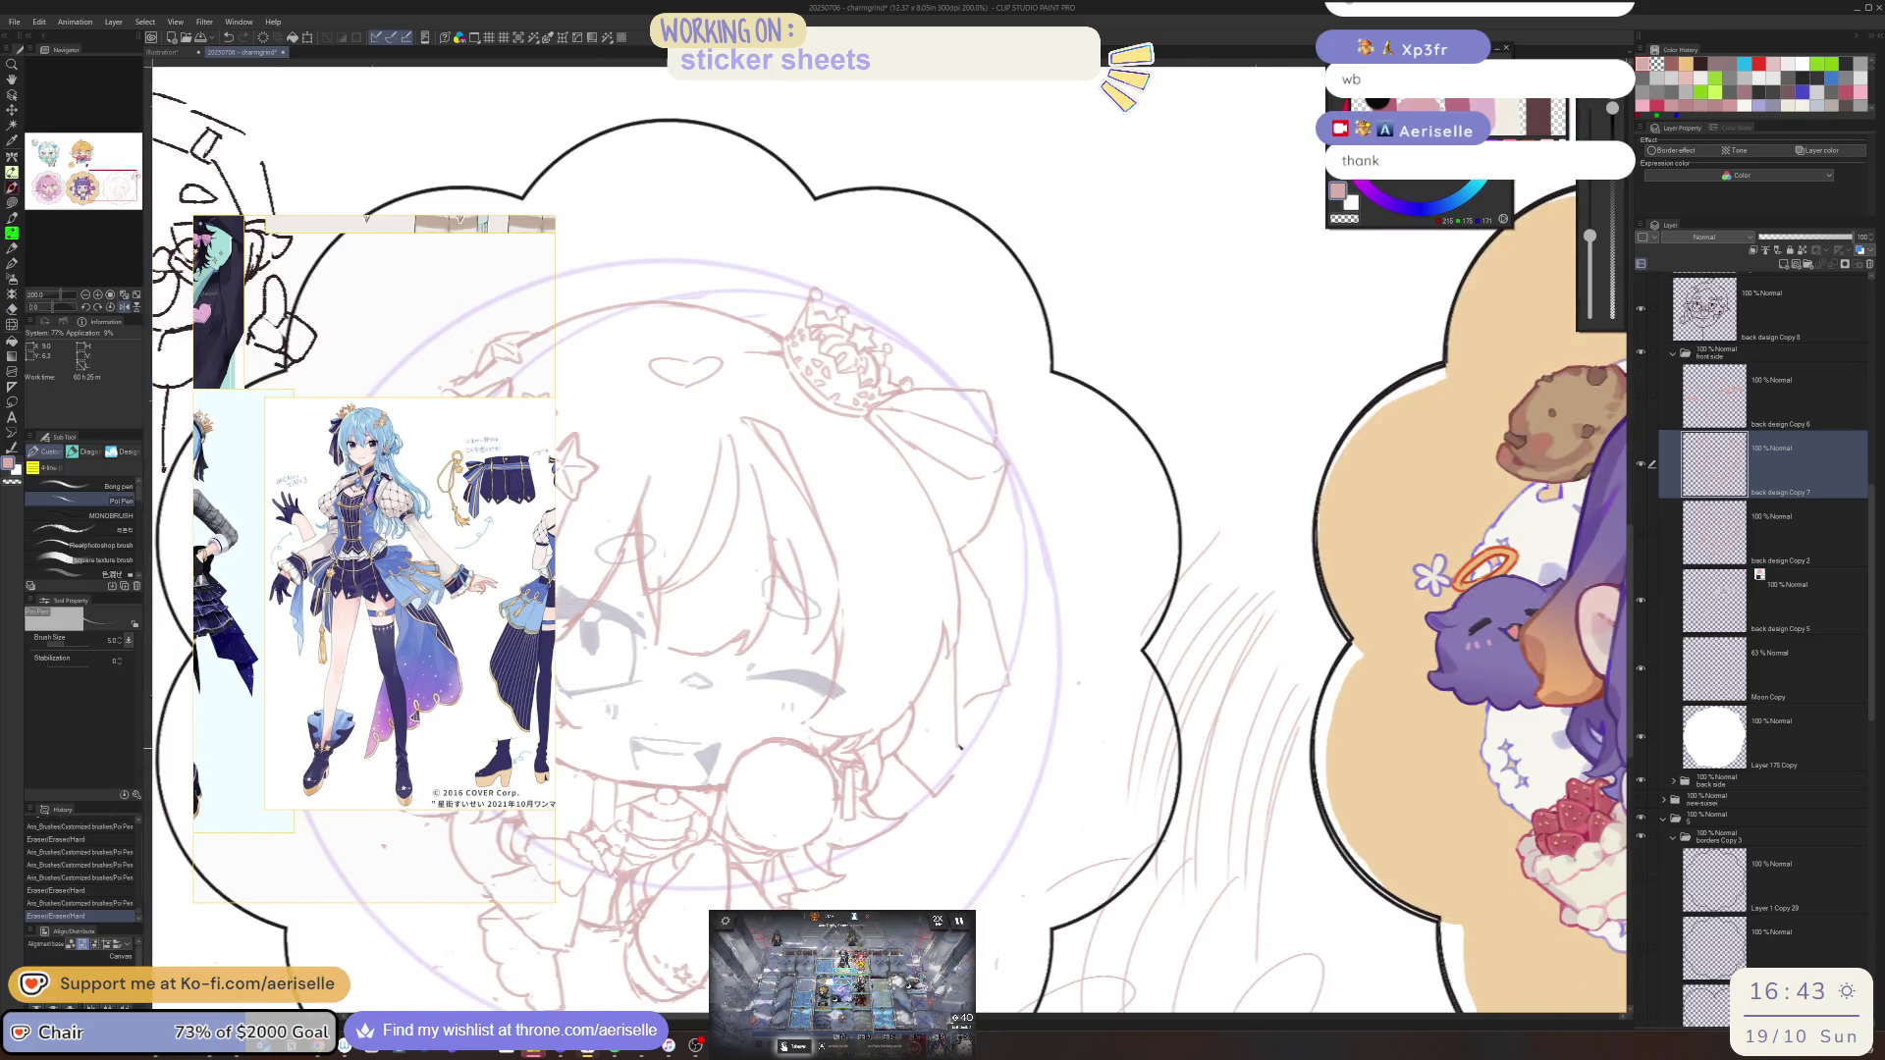
{"action": "scroll", "coordinate": [972, 540], "scroll_direction": "left", "scroll_amount": 5}
{"action": "key", "text": "e"}
{"action": "key", "text": "ctrl+plus"}
{"action": "key", "text": "ctrl+plus"}
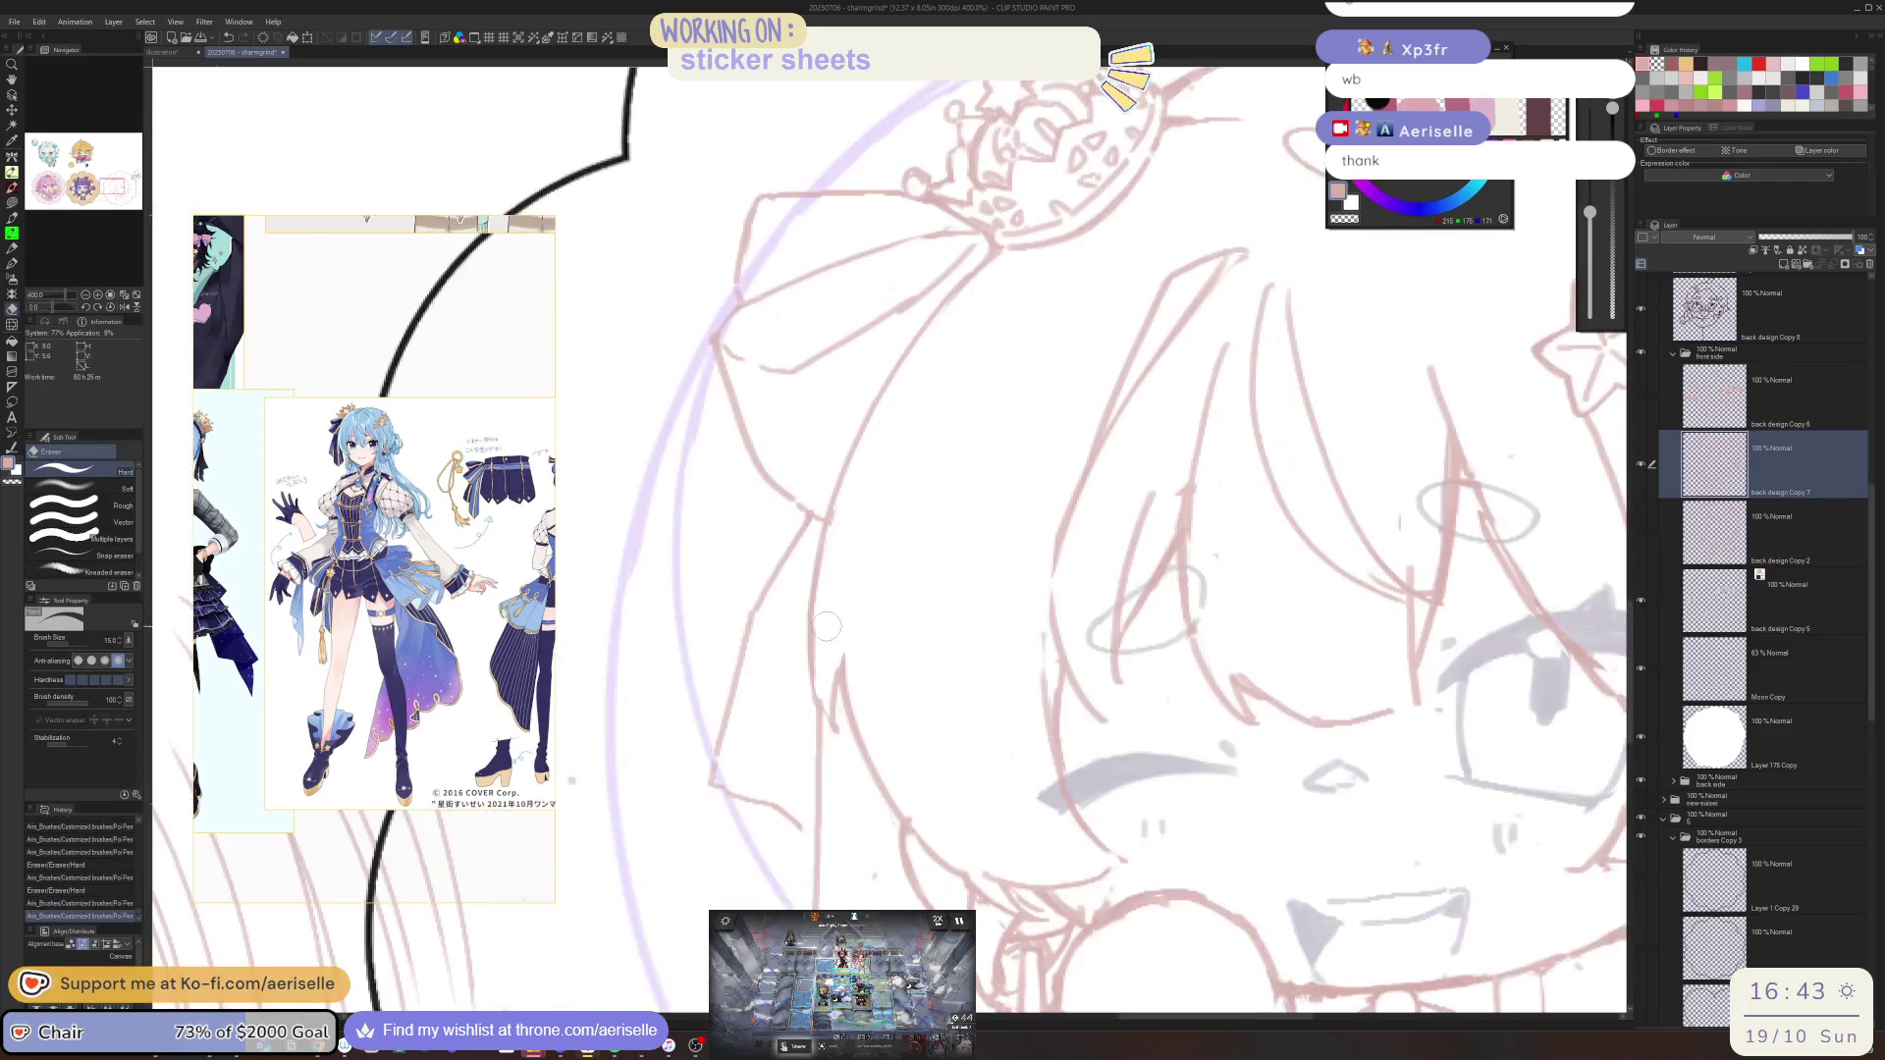
{"action": "left_click_drag", "start_coordinate": [820, 628], "coordinate": [844, 814]}
{"action": "key", "text": "p"}
{"action": "mouse_move", "coordinate": [822, 684]}
{"action": "left_mouse_down"}
{"action": "mouse_move", "coordinate": [812, 790]}
{"action": "mouse_move", "coordinate": [850, 810]}
{"action": "left_mouse_up"}
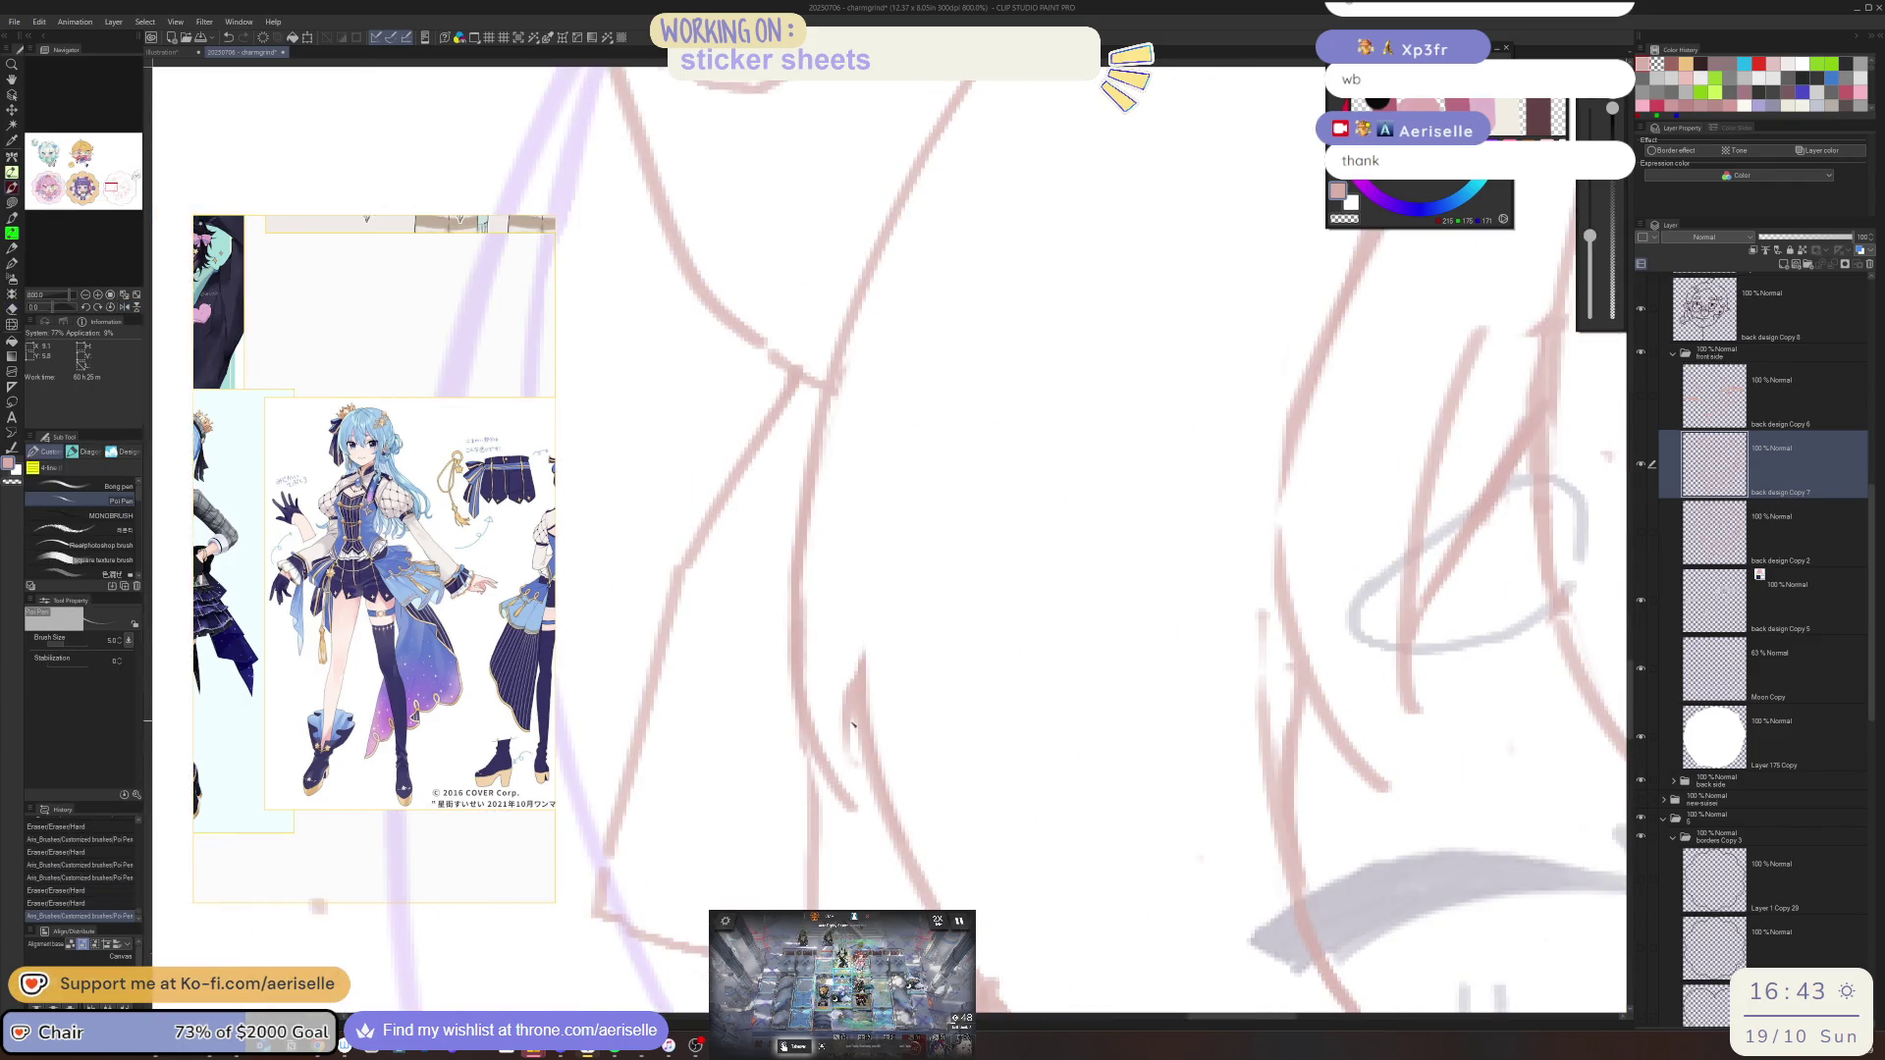
{"action": "mouse_move", "coordinate": [864, 725]}
{"action": "left_mouse_down"}
{"action": "mouse_move", "coordinate": [848, 811]}
{"action": "mouse_move", "coordinate": [870, 651]}
{"action": "mouse_move", "coordinate": [907, 795]}
{"action": "left_mouse_up"}
Undo the recent erasures and redraw the left-side hair strand
{"action": "key", "text": "e"}
{"action": "scroll", "coordinate": [883, 766], "scroll_direction": "down", "scroll_amount": 5}
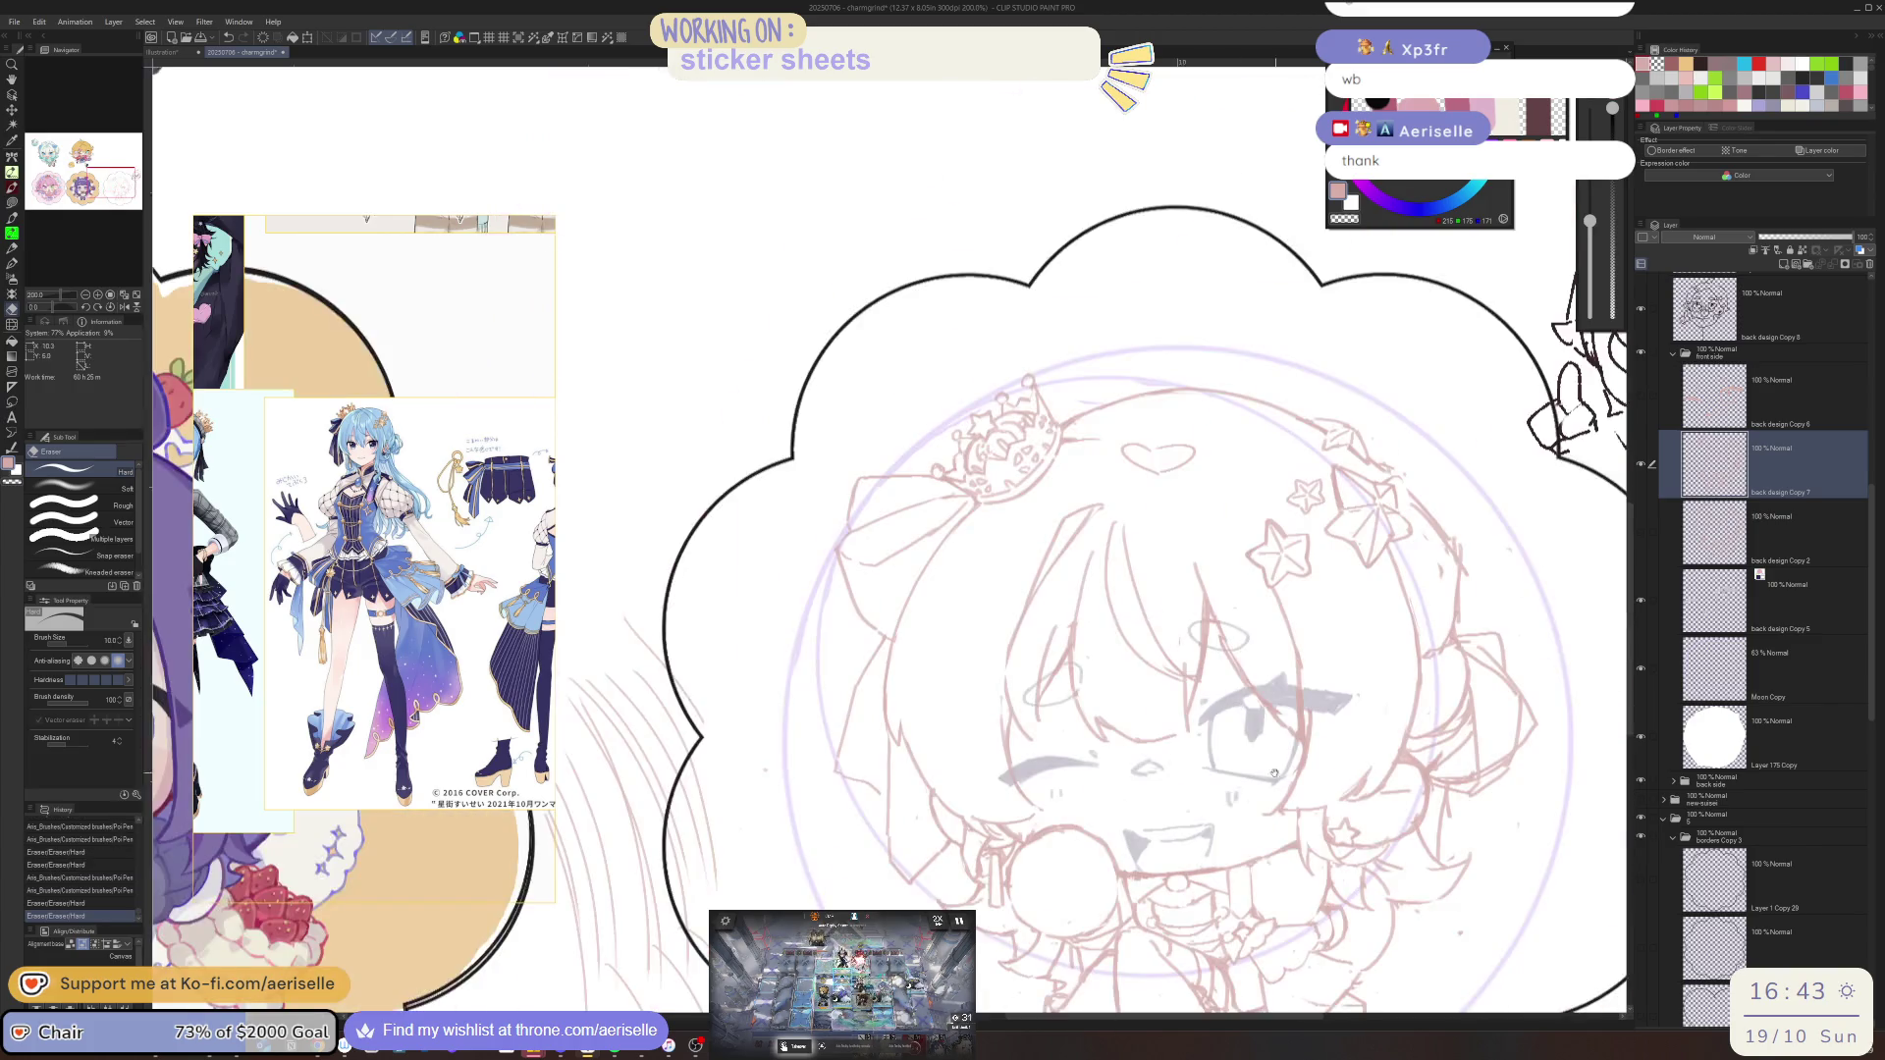
{"action": "scroll", "coordinate": [780, 587], "scroll_direction": "up", "scroll_amount": 3}
{"action": "scroll", "coordinate": [780, 587], "scroll_direction": "up", "scroll_amount": 1}
{"action": "key", "text": "ctrl+z"}
{"action": "scroll", "coordinate": [791, 560], "scroll_direction": "down", "scroll_amount": 2}
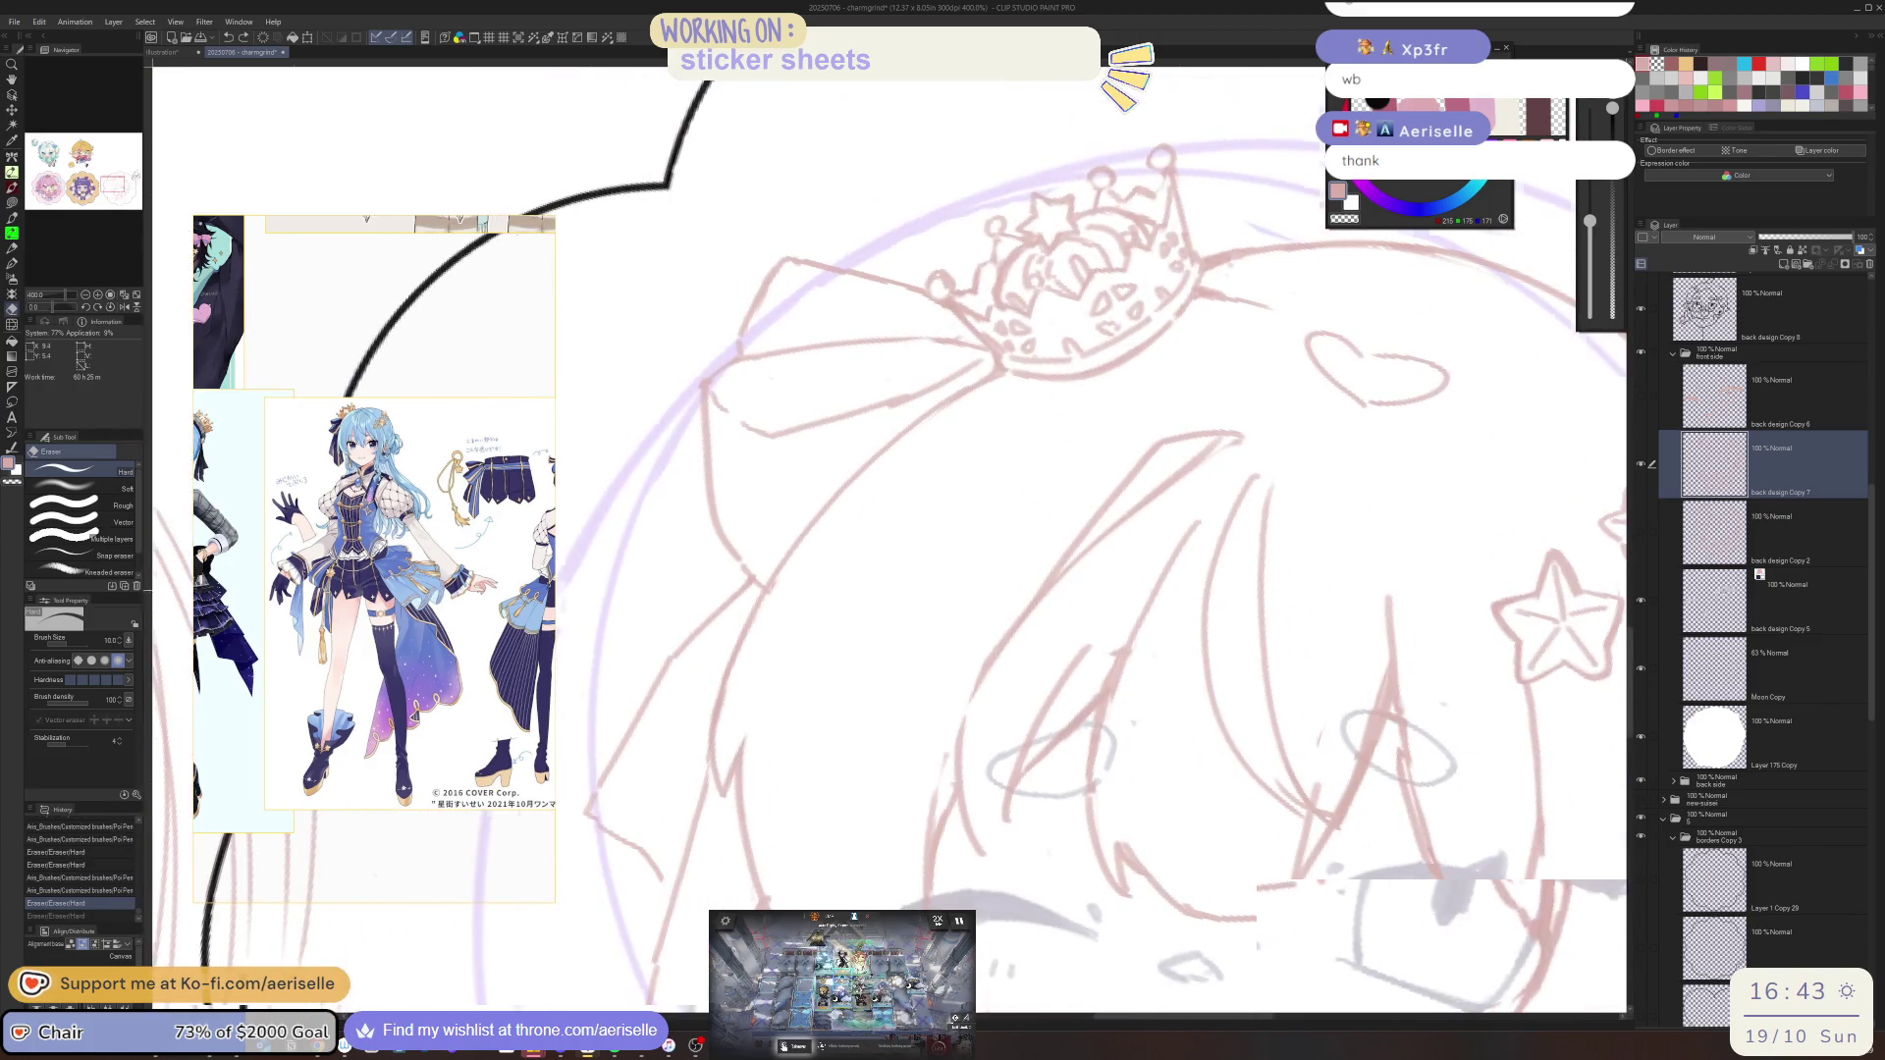
{"action": "key", "text": "ctrl+z"}
{"action": "key", "text": "p"}
{"action": "left_click_drag", "start_coordinate": [801, 540], "coordinate": [727, 755]}
{"action": "key", "text": "ctrl+z"}
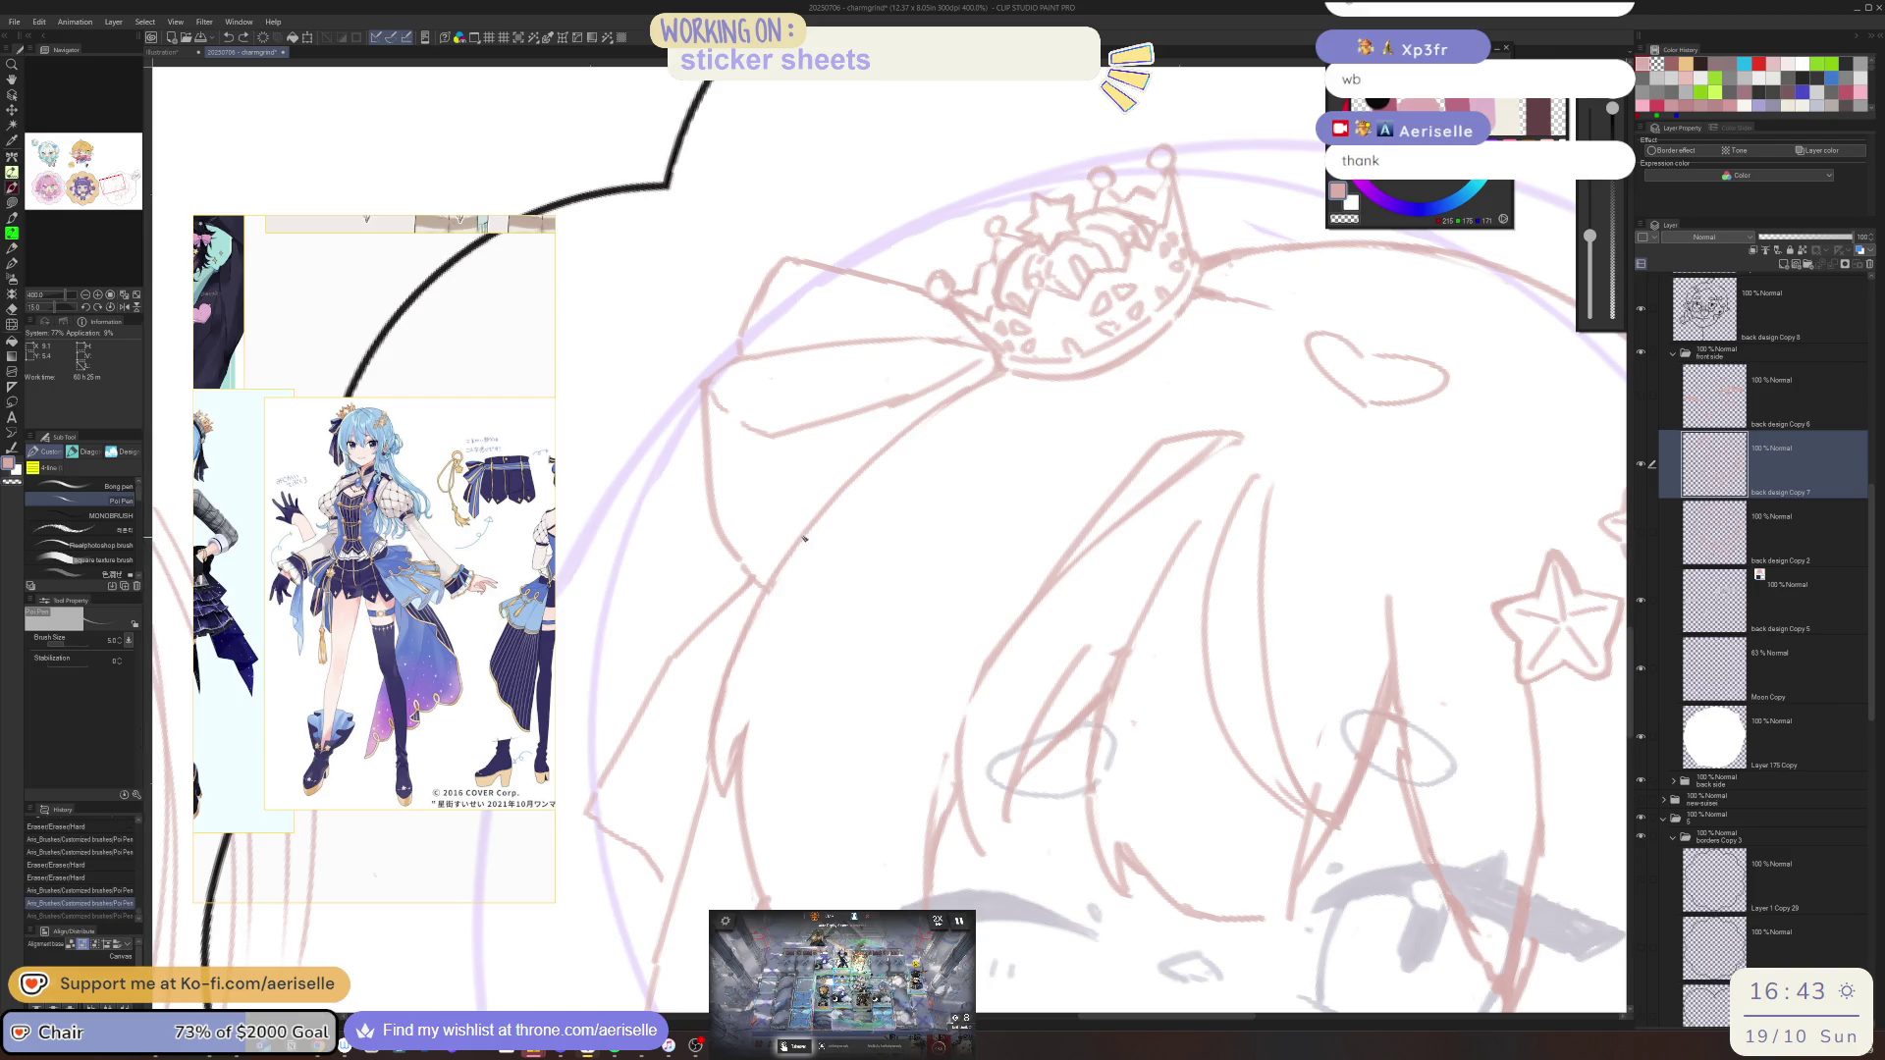
{"action": "mouse_move", "coordinate": [798, 542]}
{"action": "left_mouse_down"}
{"action": "mouse_move", "coordinate": [724, 746]}
{"action": "mouse_move", "coordinate": [722, 813]}
{"action": "left_mouse_up"}
Erase overlapping hair lines and add short hair strokes on the left
{"action": "key", "text": "e"}
{"action": "left_click_drag", "start_coordinate": [739, 712], "coordinate": [724, 809]}
{"action": "key", "text": "p"}
{"action": "left_click_drag", "start_coordinate": [731, 738], "coordinate": [720, 819]}
{"action": "left_click_drag", "start_coordinate": [764, 667], "coordinate": [735, 795]}
{"action": "key", "text": "asciicircum"}
{"action": "scroll", "coordinate": [760, 729], "scroll_direction": "down", "scroll_amount": 3}
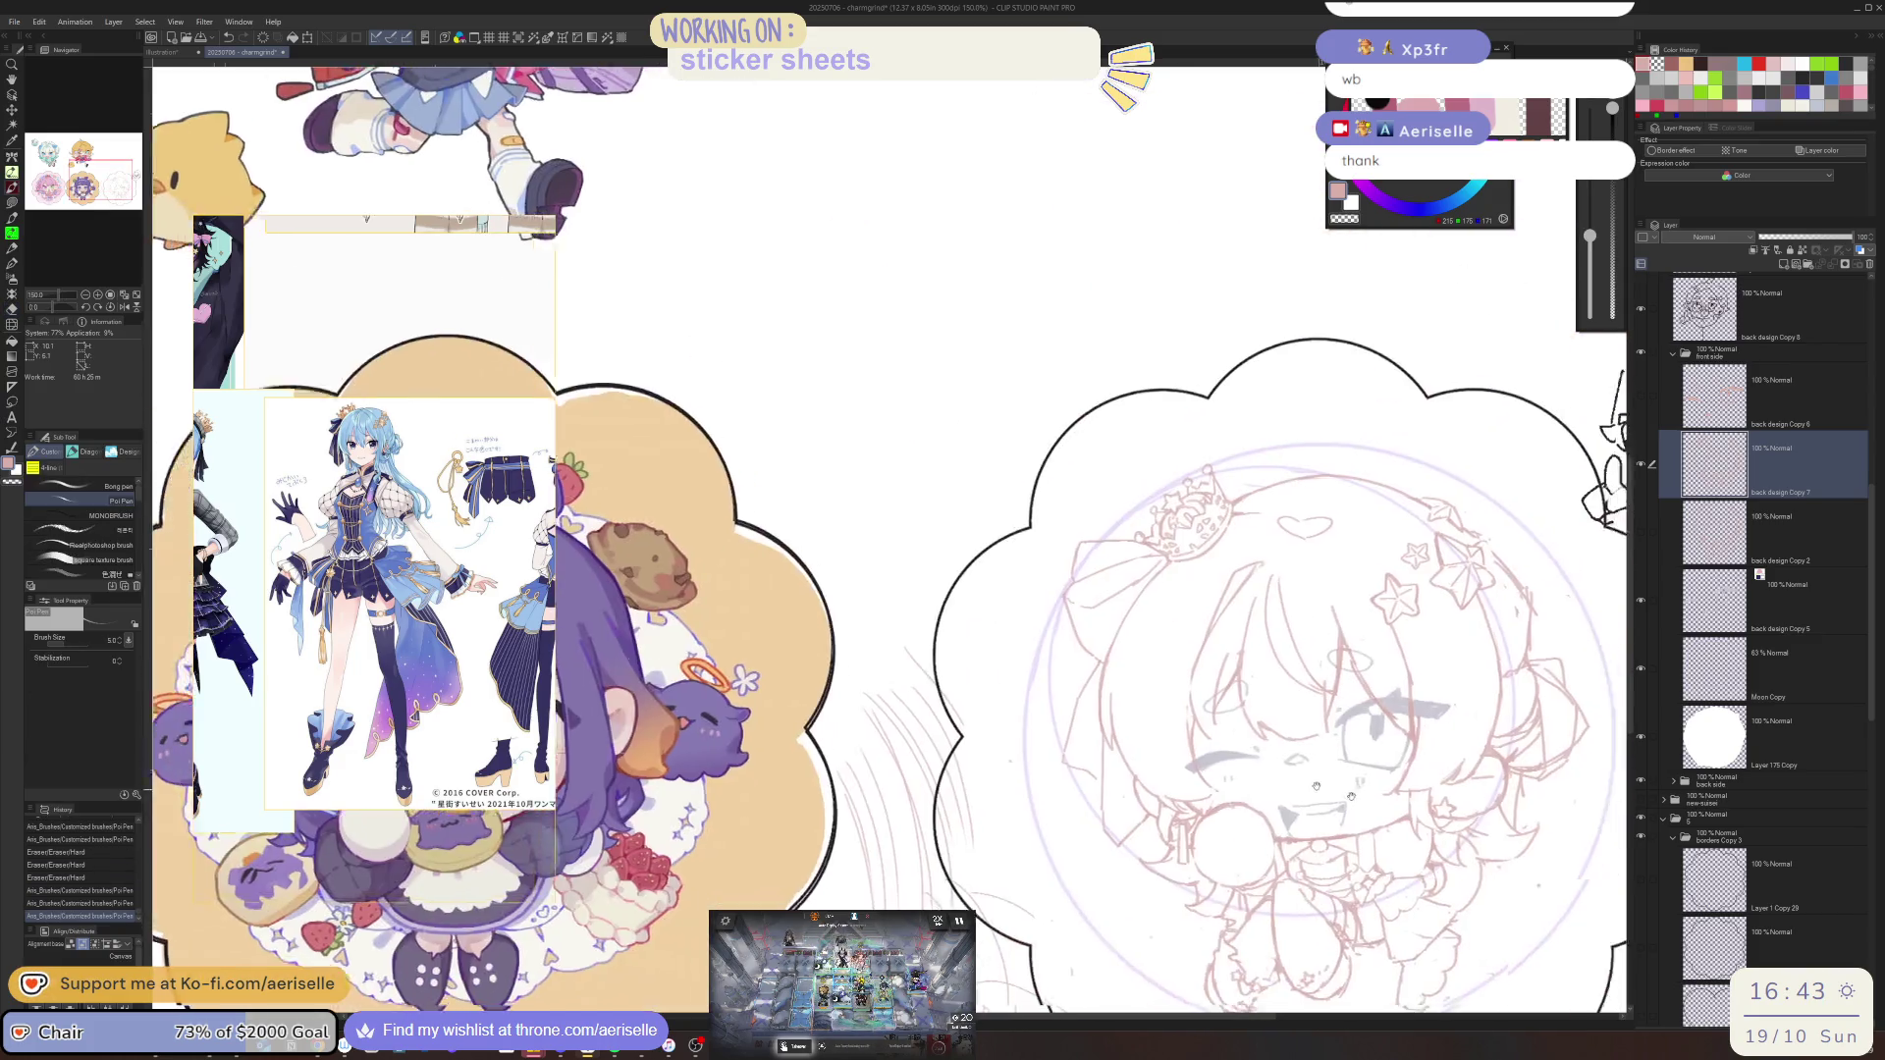
{"action": "scroll", "coordinate": [786, 549], "scroll_direction": "up", "scroll_amount": 5}
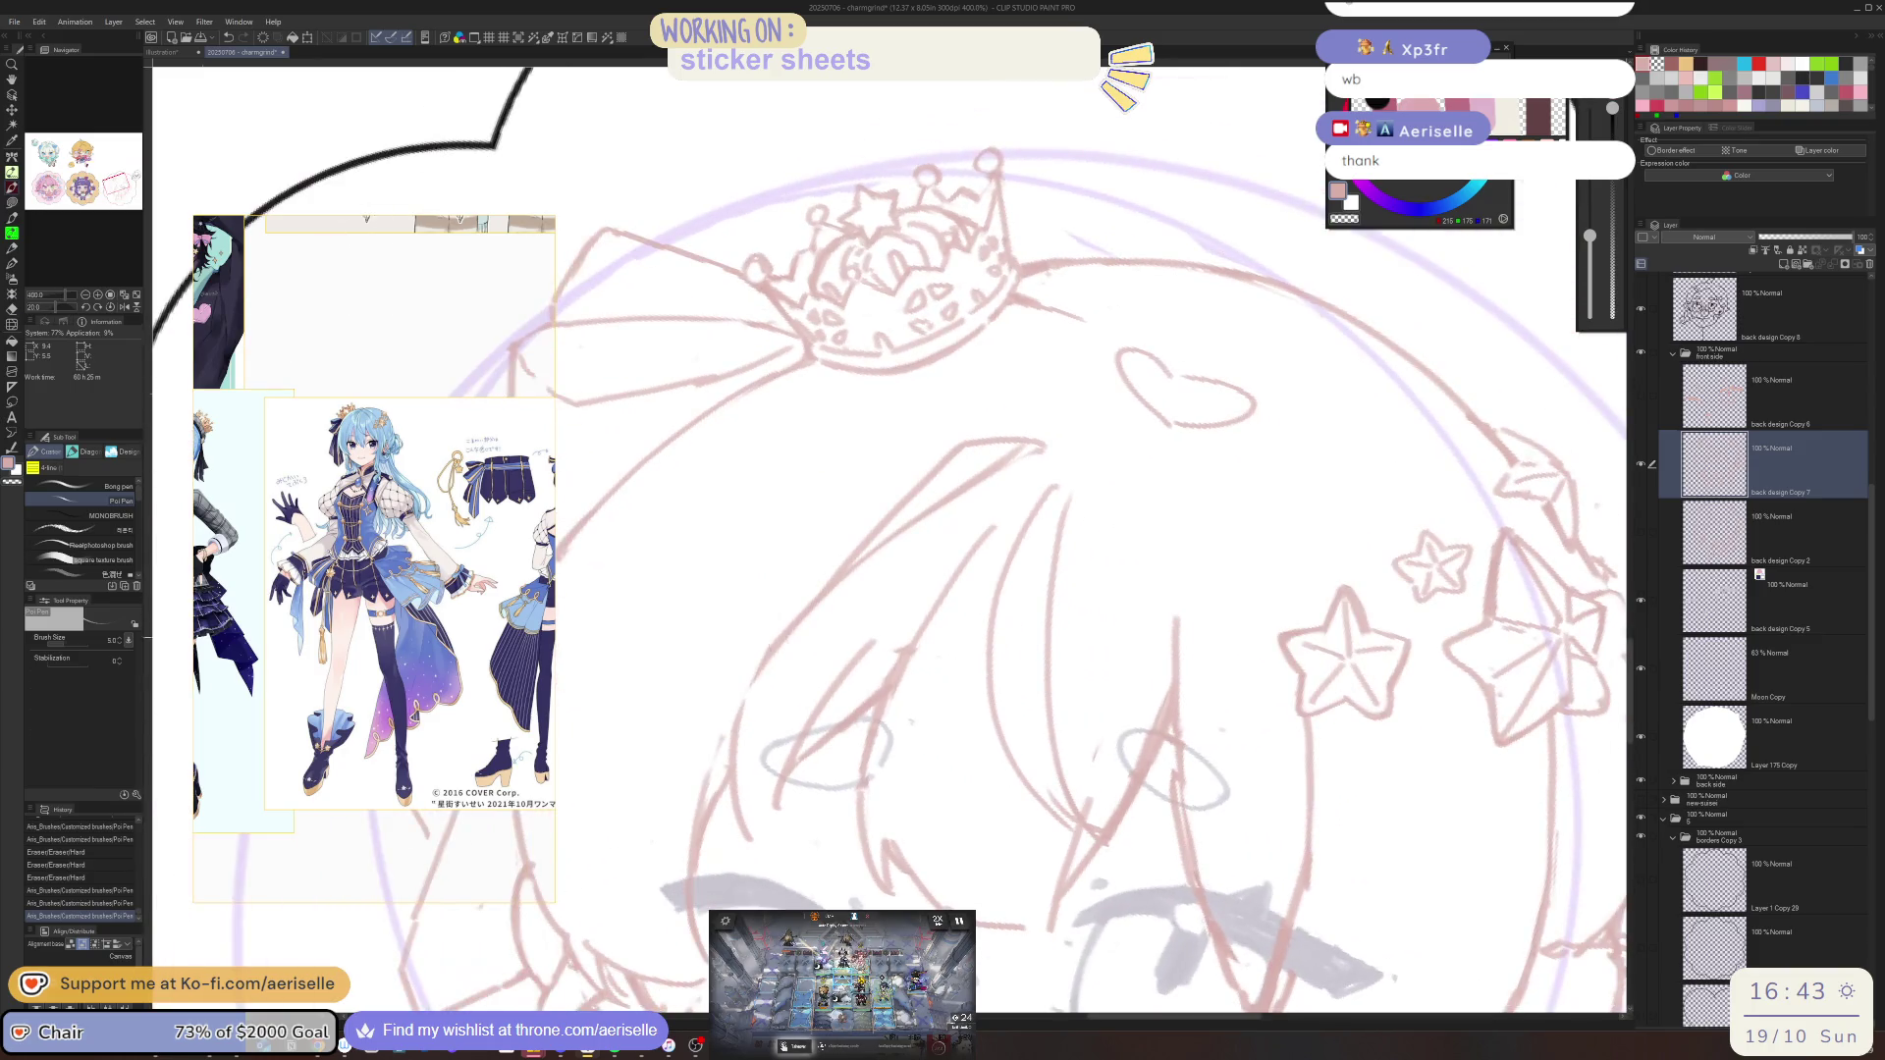
Erase lines near the face and draw a V-shaped hair strand below the heart
{"action": "key", "text": "e"}
{"action": "left_click_drag", "start_coordinate": [771, 668], "coordinate": [825, 610]}
{"action": "mouse_move", "coordinate": [967, 496]}
{"action": "left_mouse_down"}
{"action": "mouse_move", "coordinate": [888, 540]}
{"action": "mouse_move", "coordinate": [1036, 449]}
{"action": "left_mouse_up"}
{"action": "key", "text": "p"}
{"action": "key", "text": "e"}
{"action": "key", "text": "ctrl+z"}
{"action": "left_click_drag", "start_coordinate": [856, 568], "coordinate": [958, 424]}
Erase two stray hair lines and add a short hair stroke
{"action": "key", "text": "p"}
{"action": "key", "text": "e"}
{"action": "left_click_drag", "start_coordinate": [879, 554], "coordinate": [844, 609]}
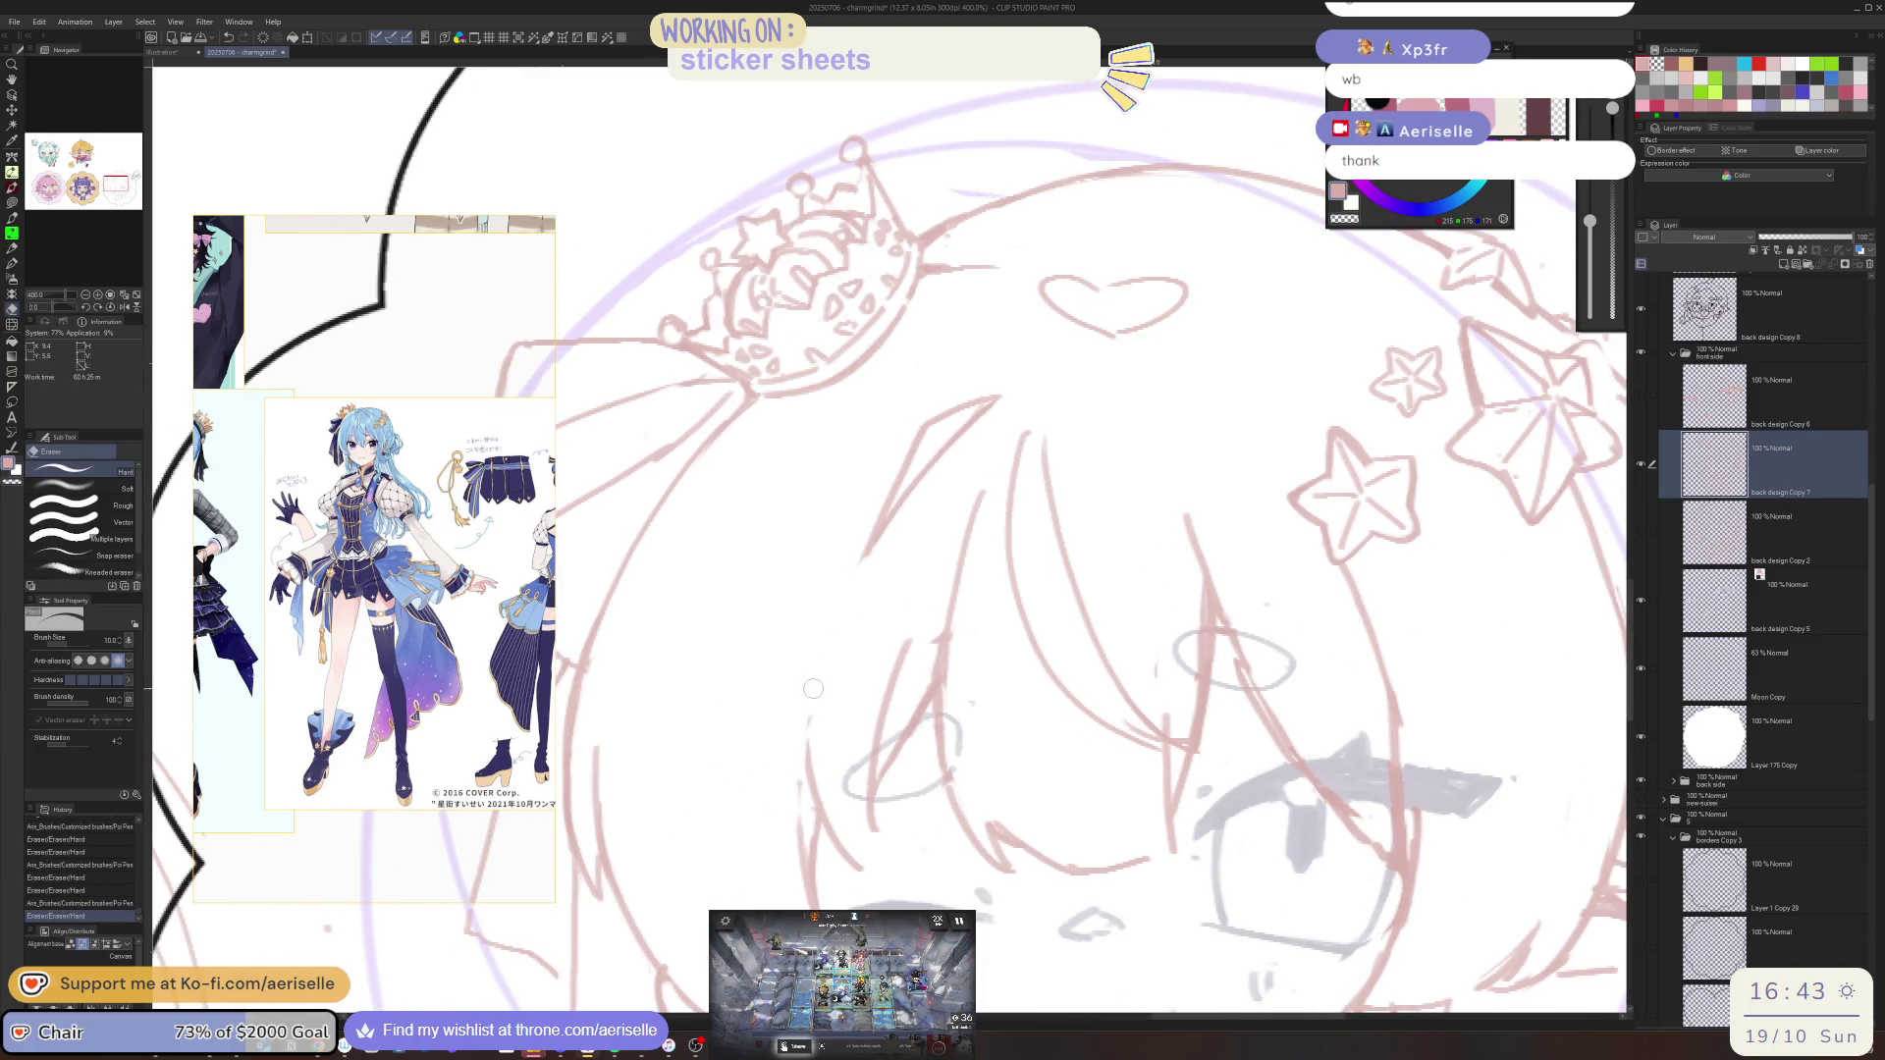
{"action": "left_click_drag", "start_coordinate": [822, 679], "coordinate": [803, 703]}
{"action": "key", "text": "p"}
{"action": "mouse_move", "coordinate": [797, 777]}
{"action": "left_mouse_down"}
{"action": "mouse_move", "coordinate": [801, 839]}
{"action": "mouse_move", "coordinate": [824, 813]}
{"action": "mouse_move", "coordinate": [814, 848]}
{"action": "left_mouse_up"}
{"action": "key", "text": "e"}
{"action": "key", "text": "p"}
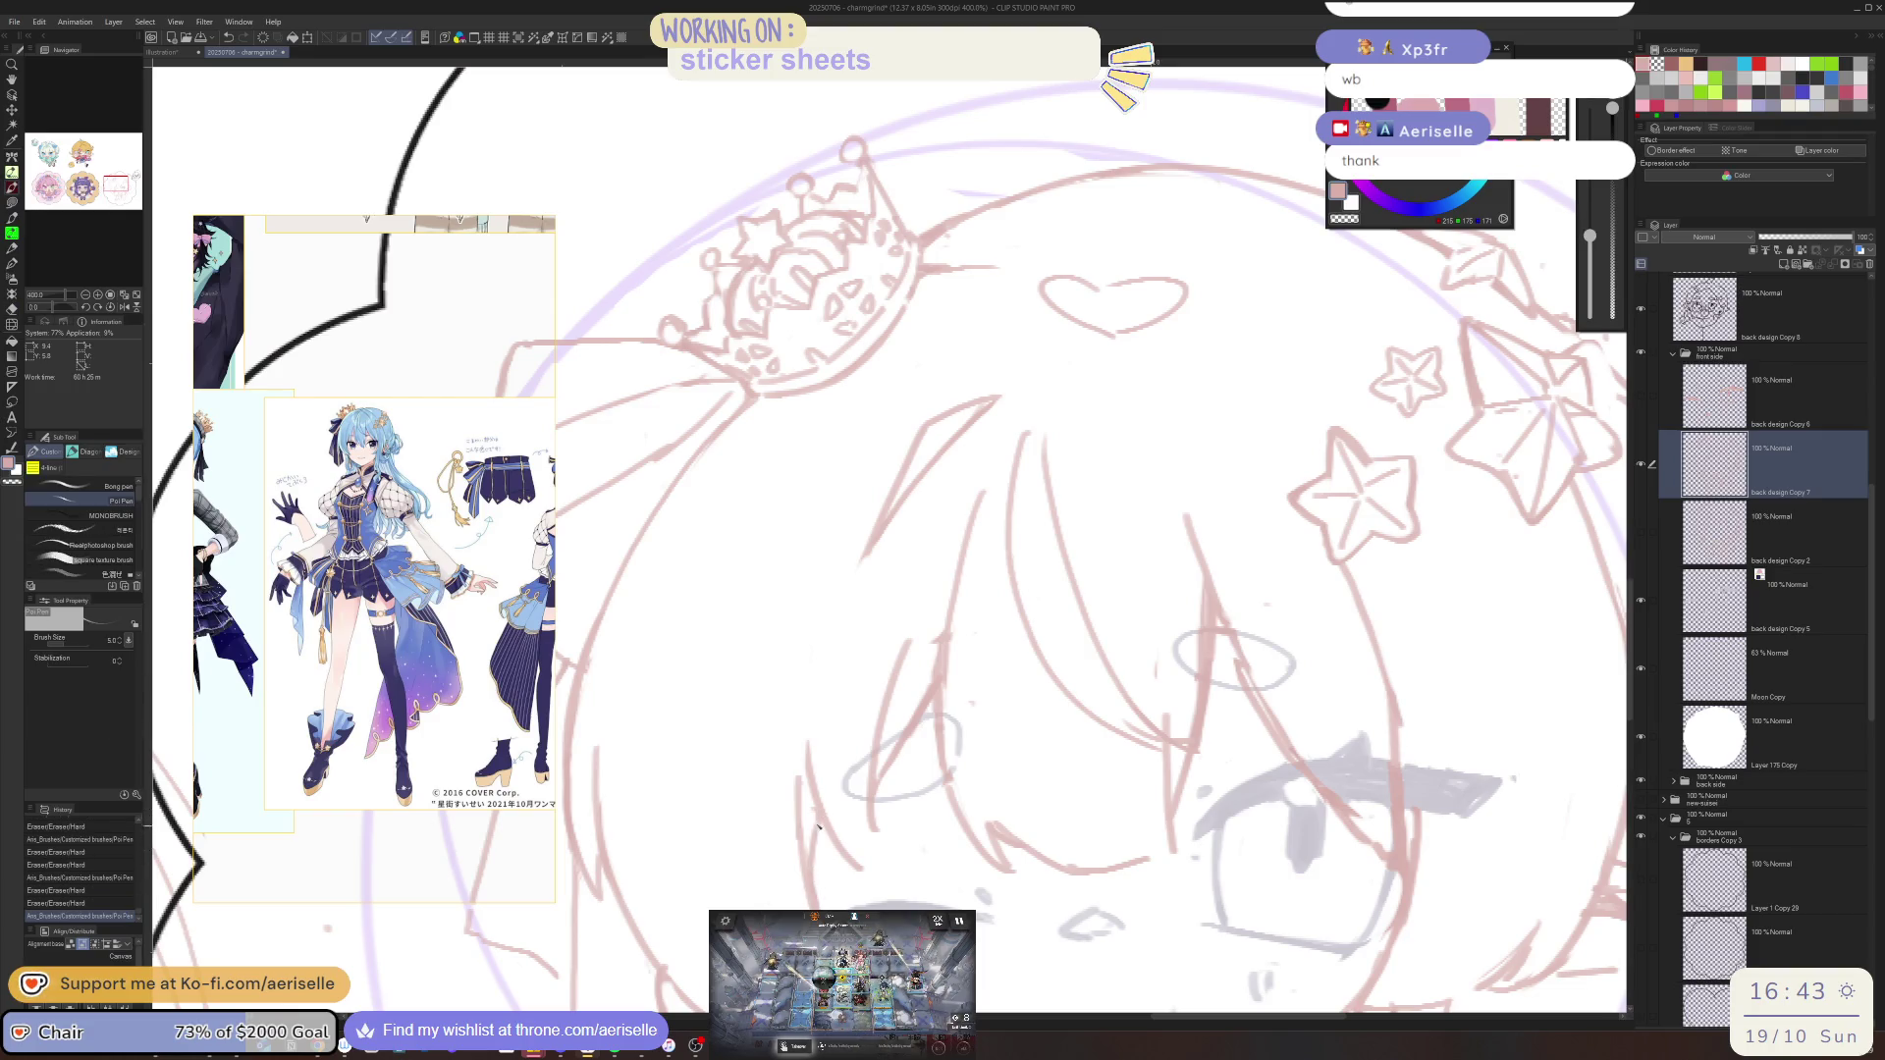
{"action": "scroll", "coordinate": [835, 707], "scroll_direction": "down", "scroll_amount": 4}
{"action": "scroll", "coordinate": [872, 686], "scroll_direction": "up", "scroll_amount": 2}
{"action": "key", "text": "e"}
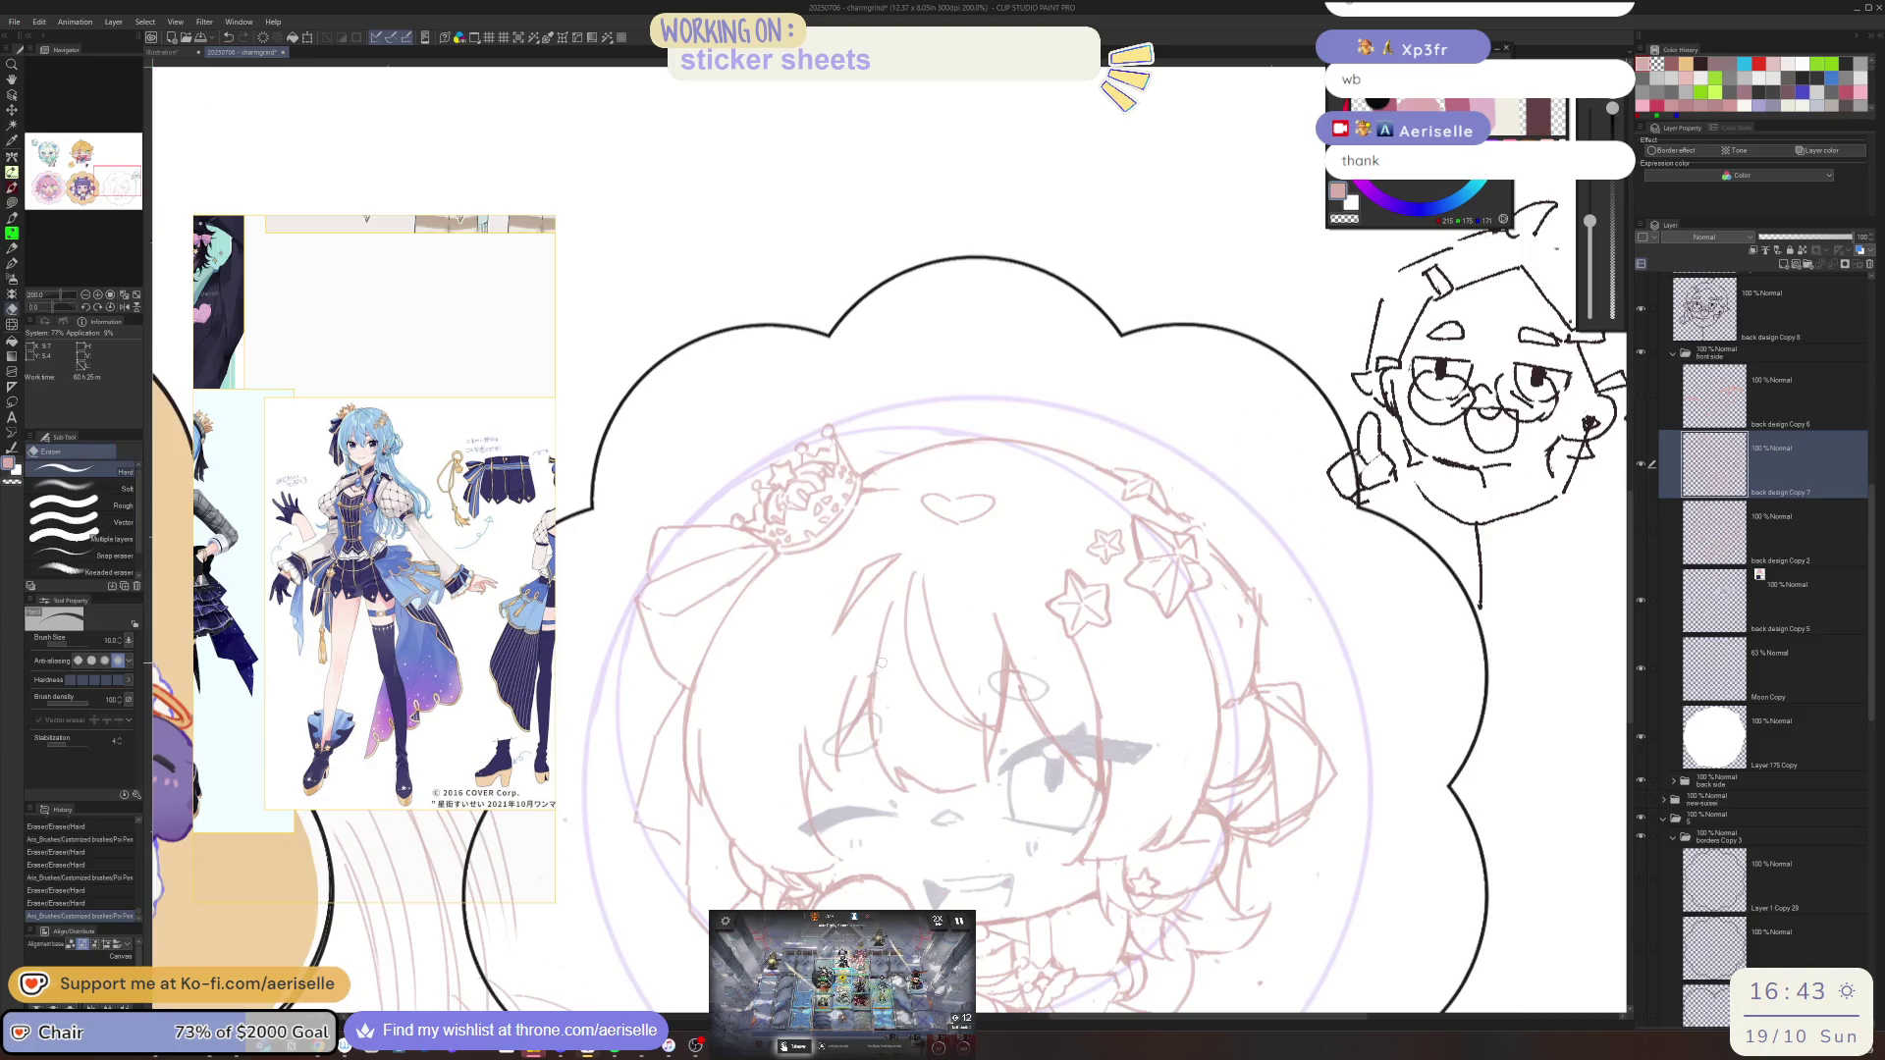
{"action": "left_click", "coordinate": [867, 664]}
Erase small stray sketch lines, enlarging the eraser to size 15, and redraw one line
{"action": "left_click_drag", "start_coordinate": [867, 664], "coordinate": [856, 692]}
{"action": "left_click_drag", "start_coordinate": [846, 721], "coordinate": [835, 751]}
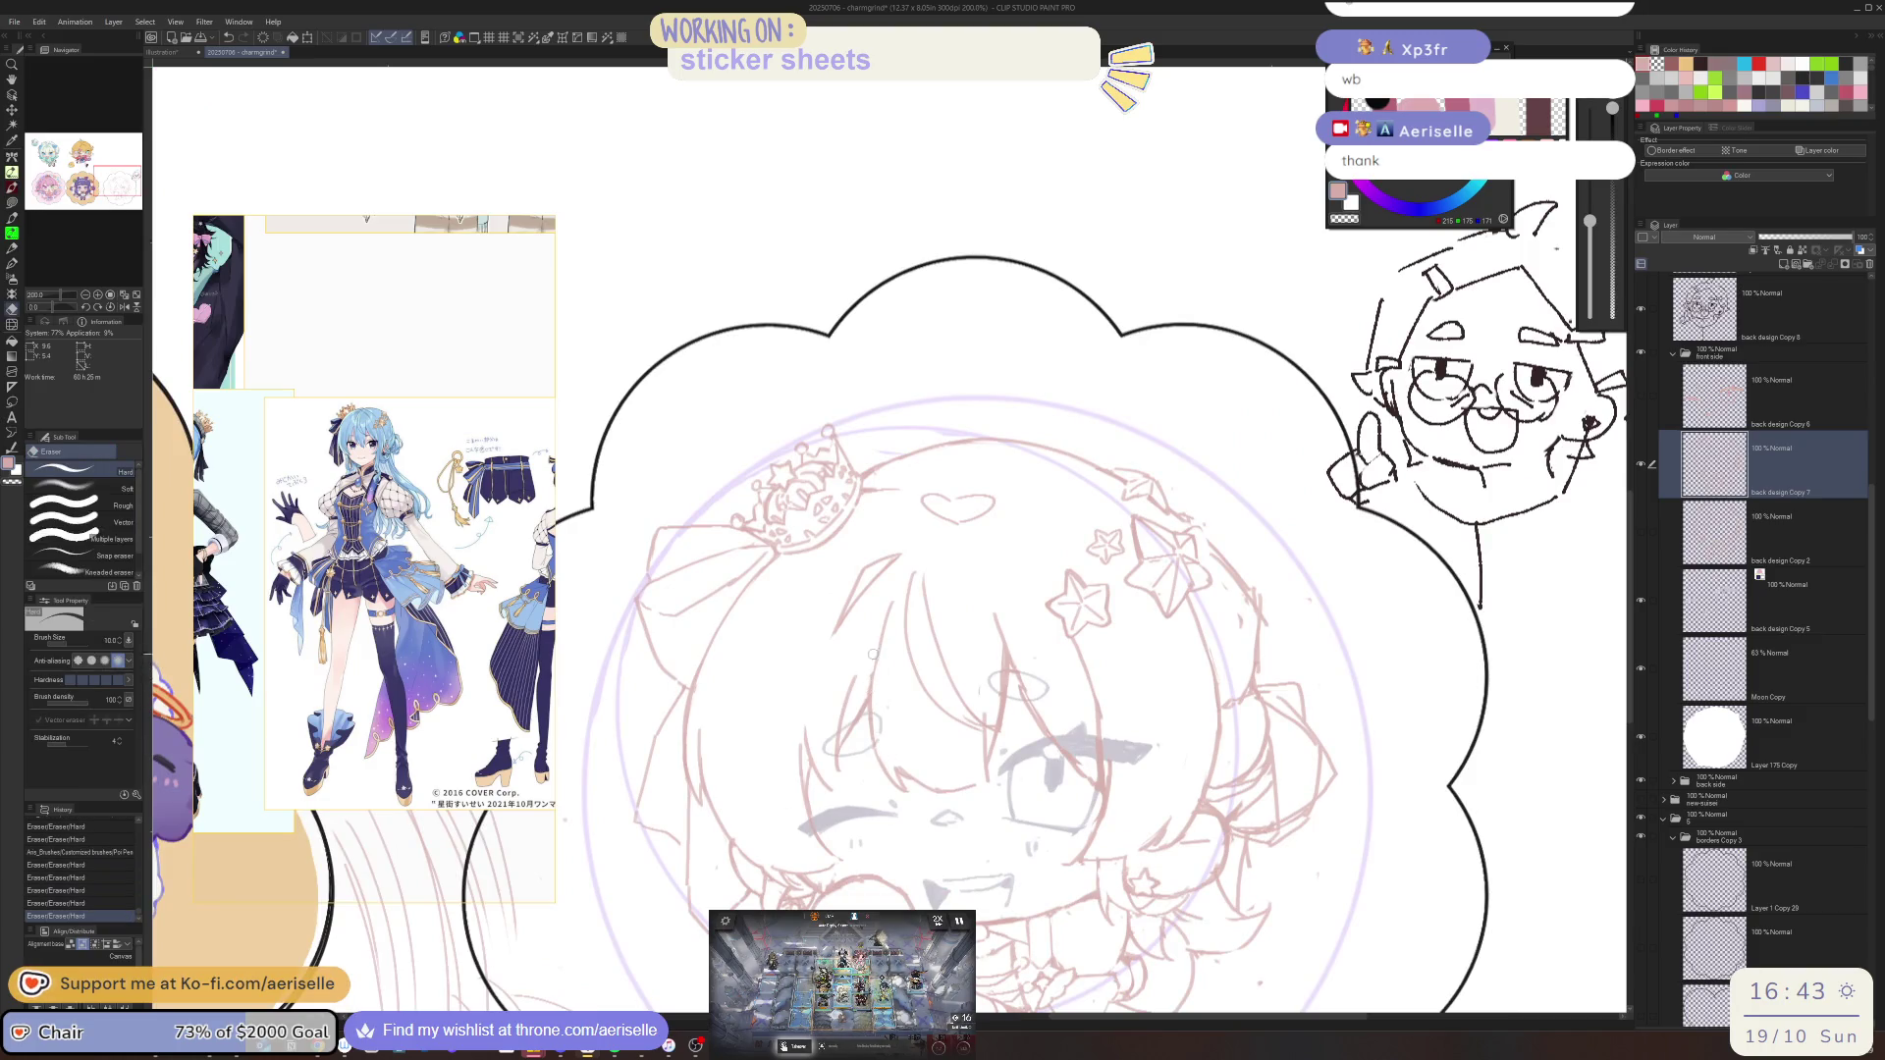
{"action": "scroll", "coordinate": [852, 647], "scroll_direction": "up", "scroll_amount": 3}
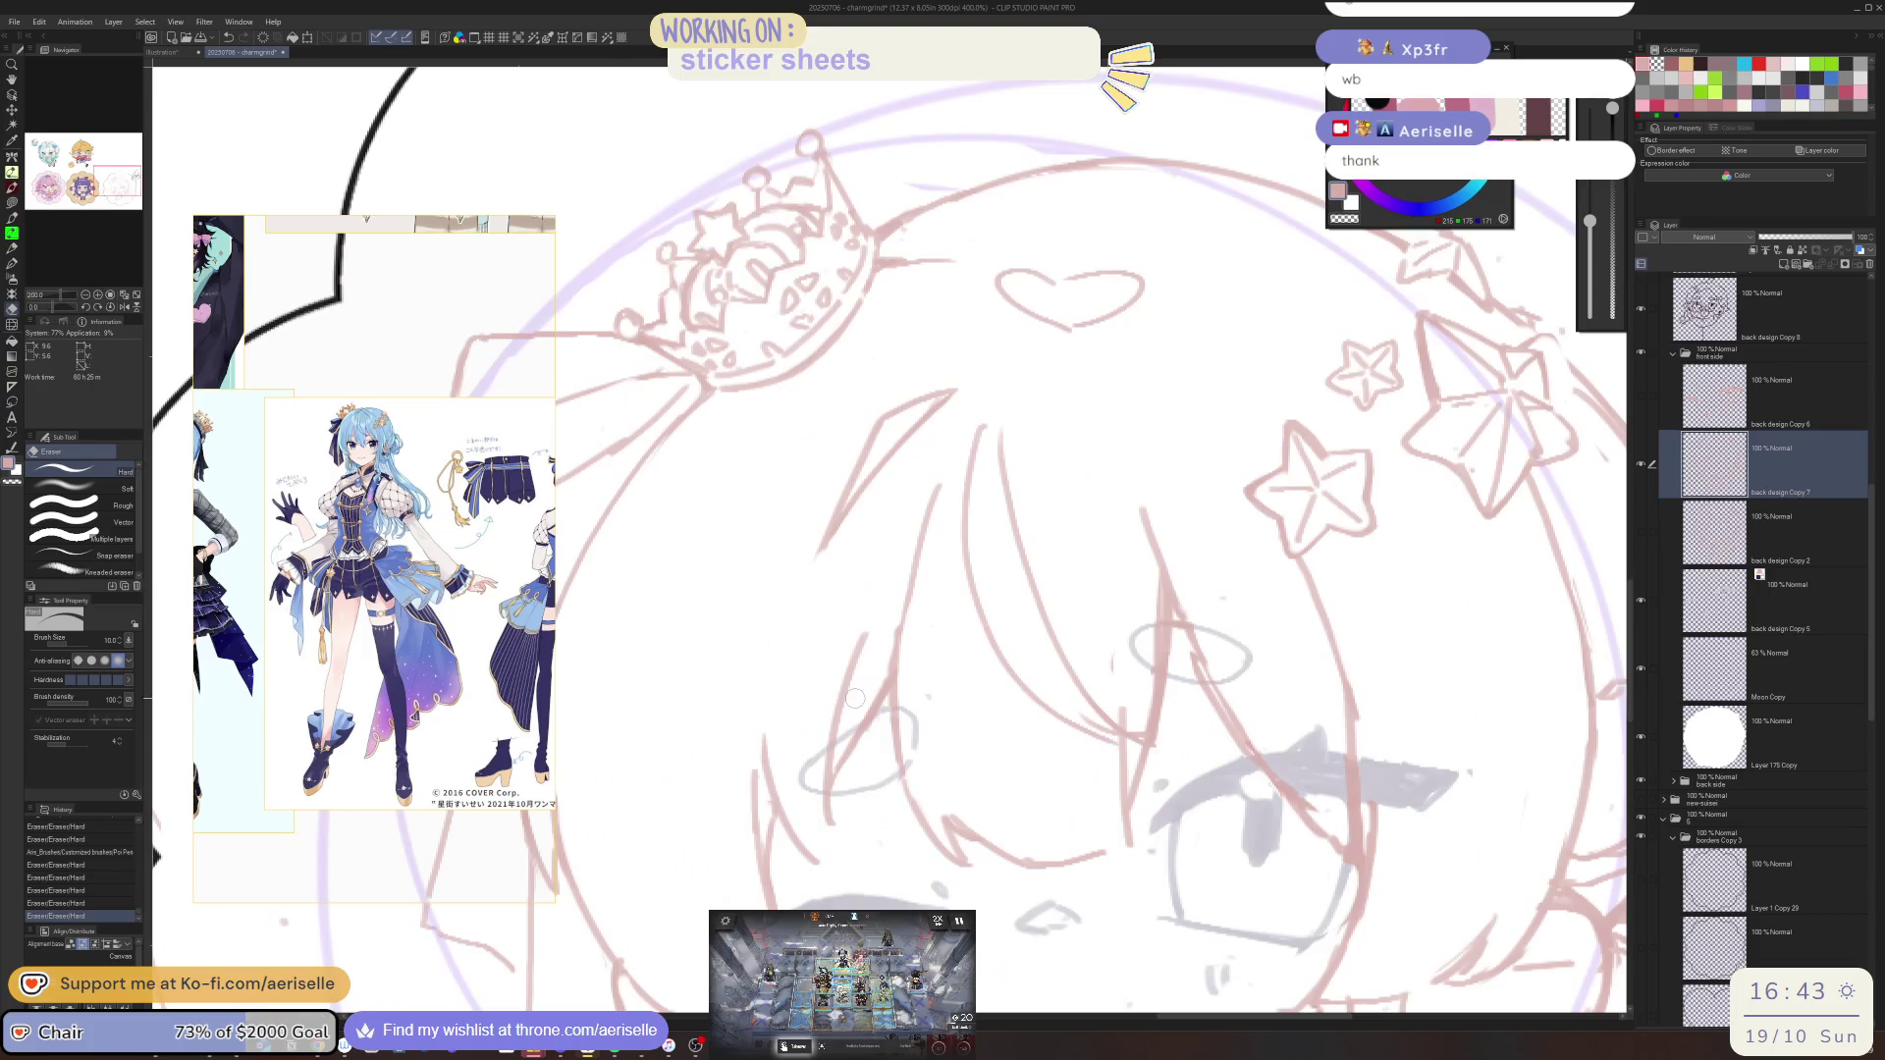
{"action": "key", "text": "bracketright"}
{"action": "key", "text": "bracketright"}
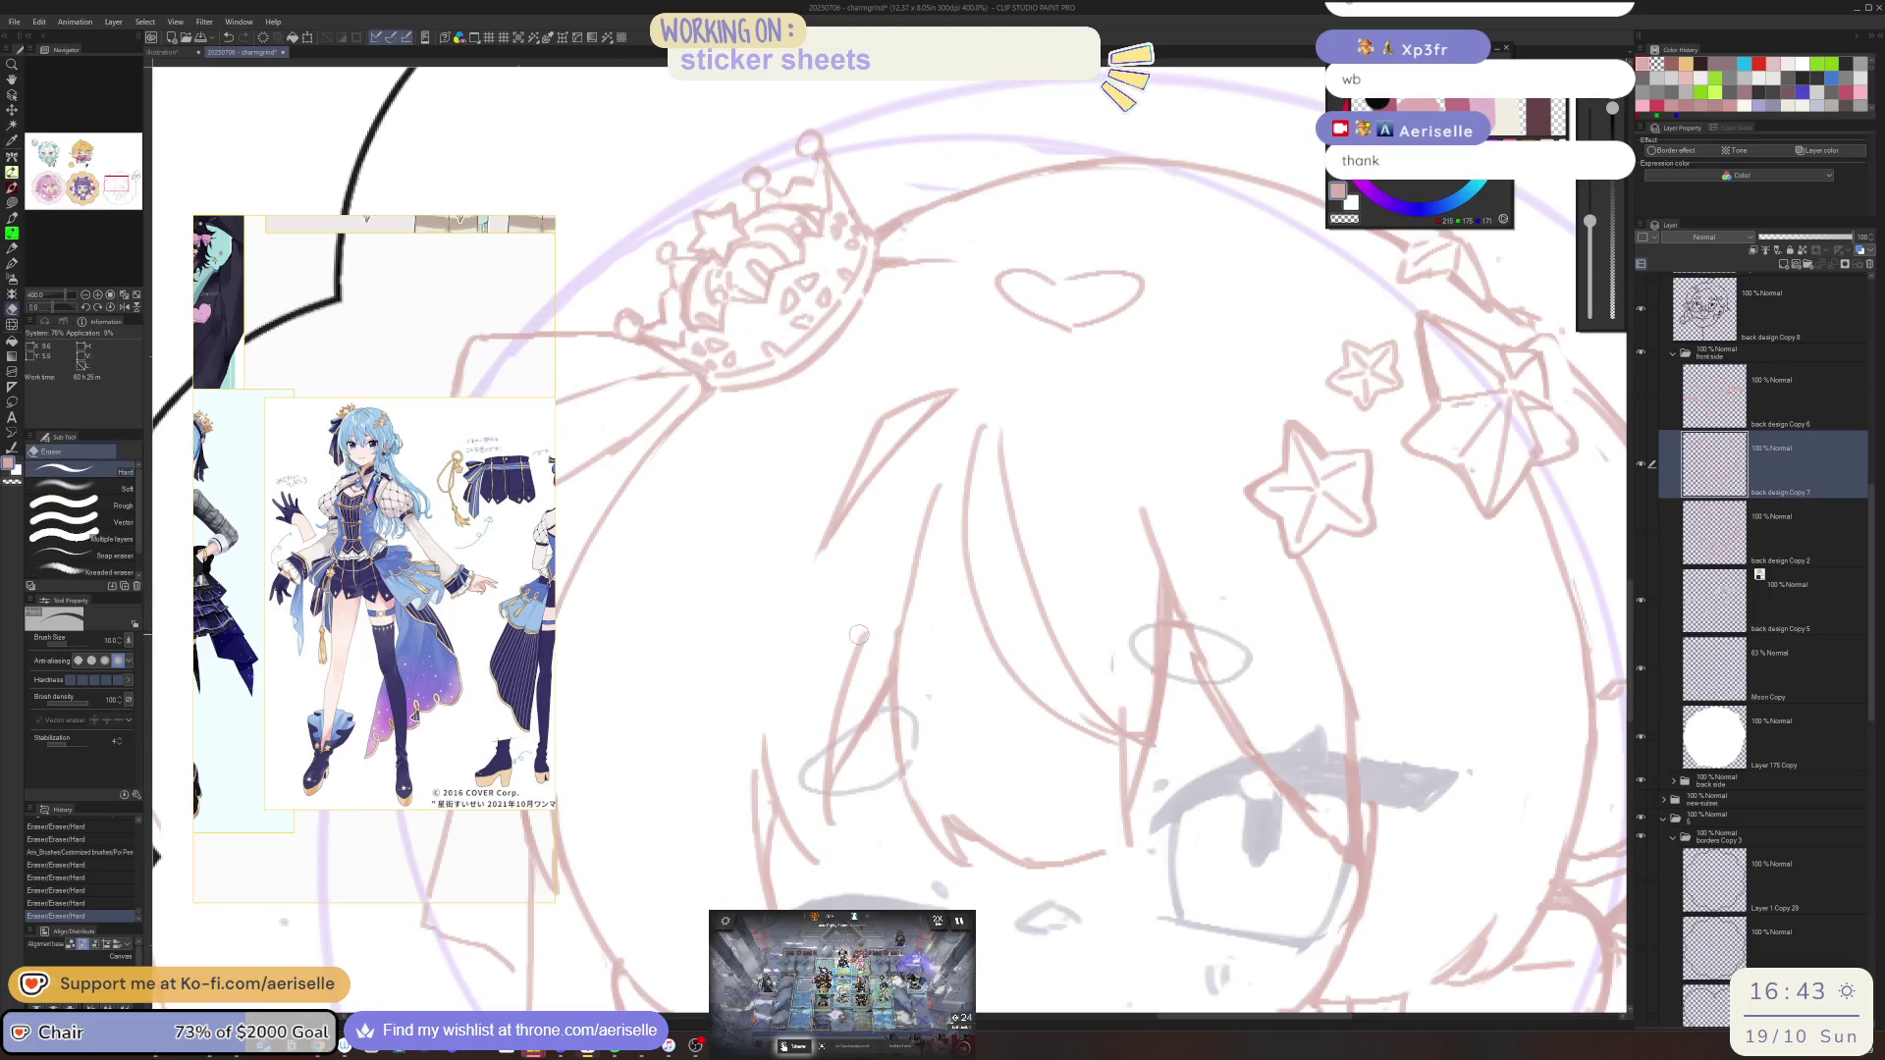
{"action": "left_click_drag", "start_coordinate": [845, 736], "coordinate": [829, 820]}
{"action": "key", "text": "p"}
{"action": "left_click_drag", "start_coordinate": [878, 615], "coordinate": [837, 786]}
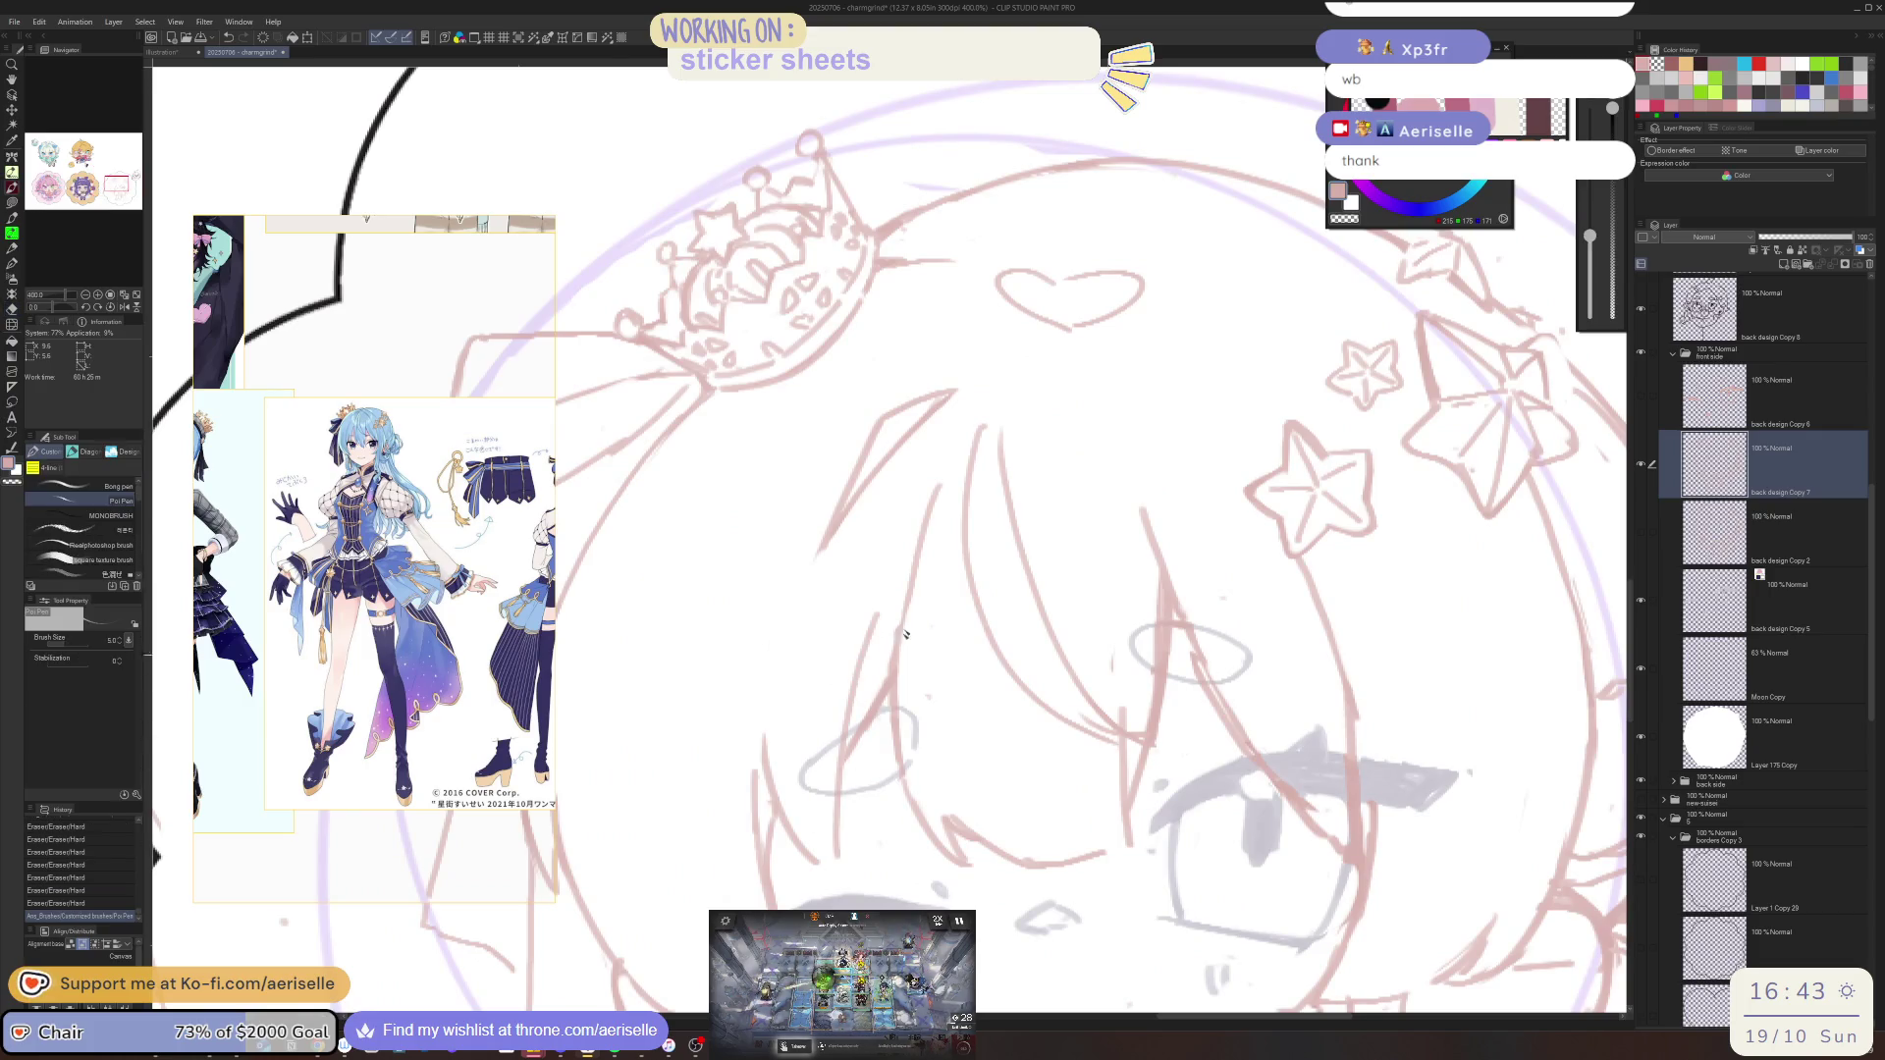
Erase and touch up the sketch lines around the crown
{"action": "scroll", "coordinate": [833, 876], "scroll_direction": "down", "scroll_amount": 5}
{"action": "scroll", "coordinate": [798, 539], "scroll_direction": "up", "scroll_amount": 1}
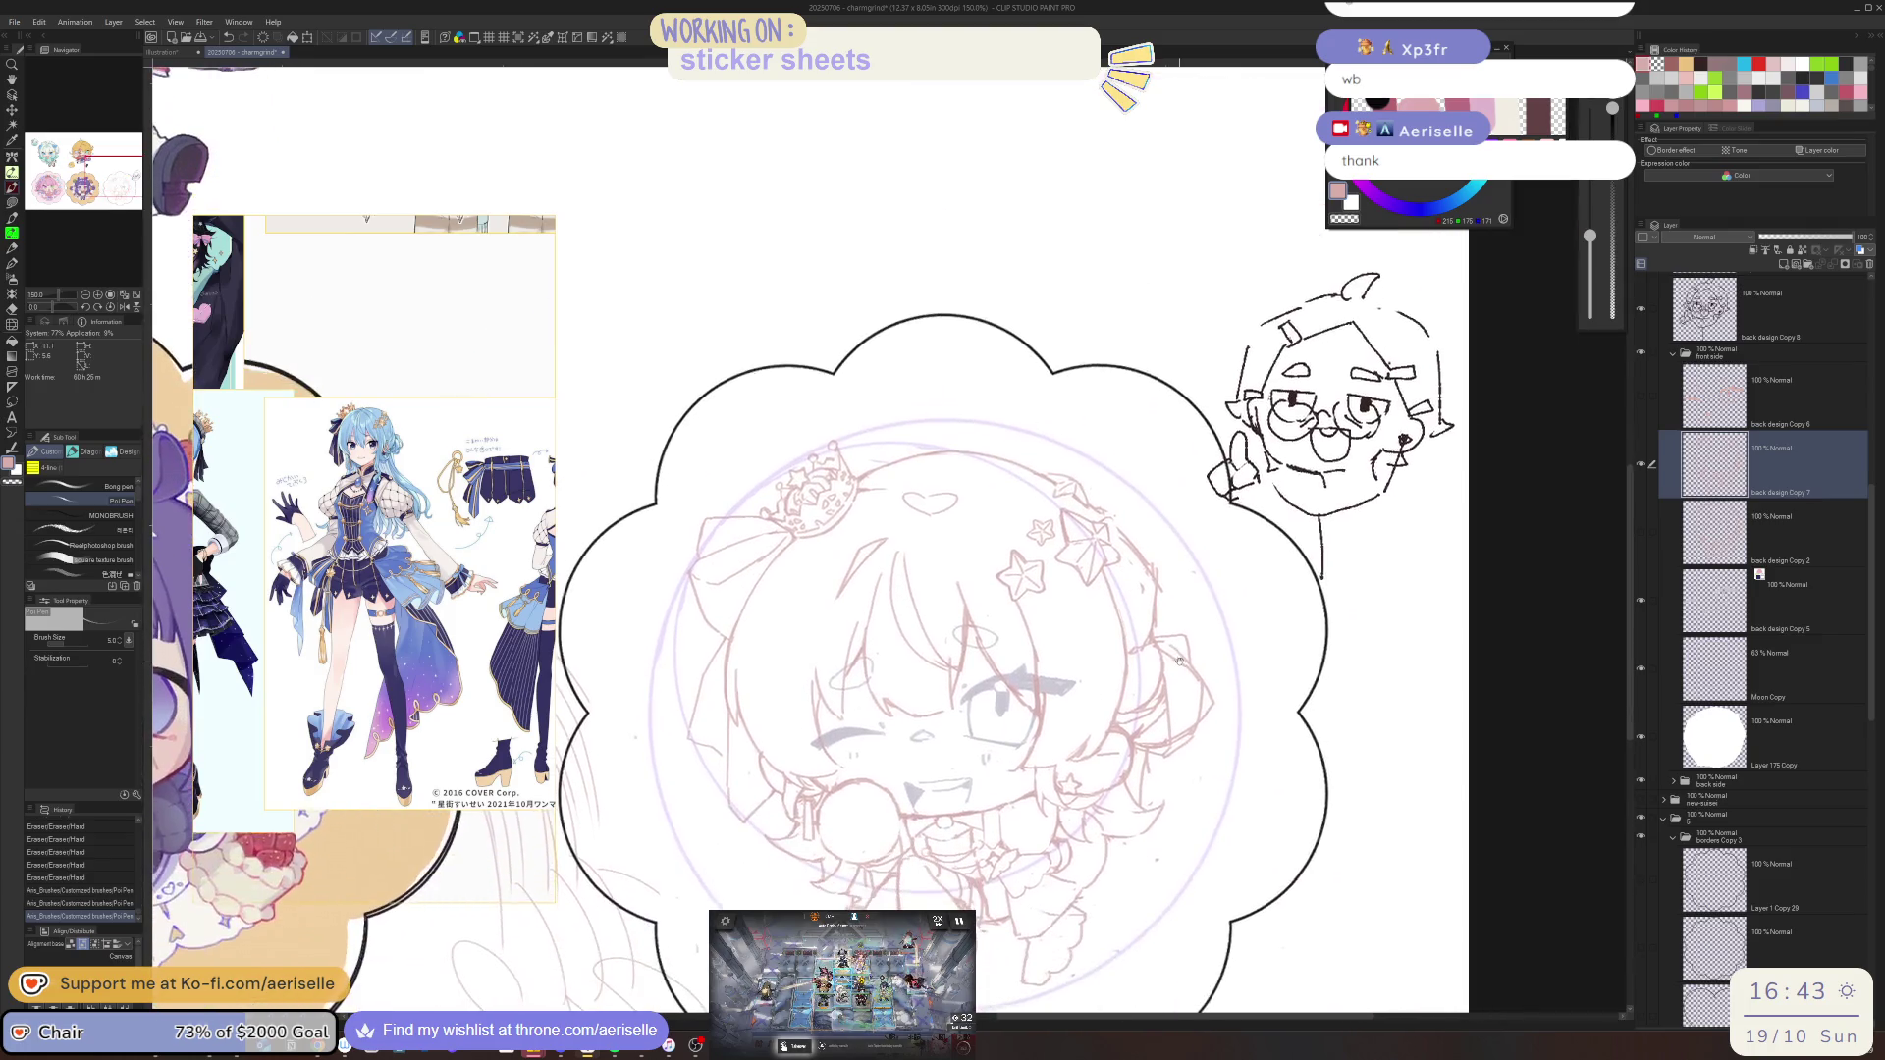
{"action": "scroll", "coordinate": [798, 539], "scroll_direction": "up", "scroll_amount": 3}
{"action": "key", "text": "e"}
{"action": "left_click_drag", "start_coordinate": [798, 539], "coordinate": [784, 542]}
{"action": "left_click_drag", "start_coordinate": [892, 580], "coordinate": [910, 748]}
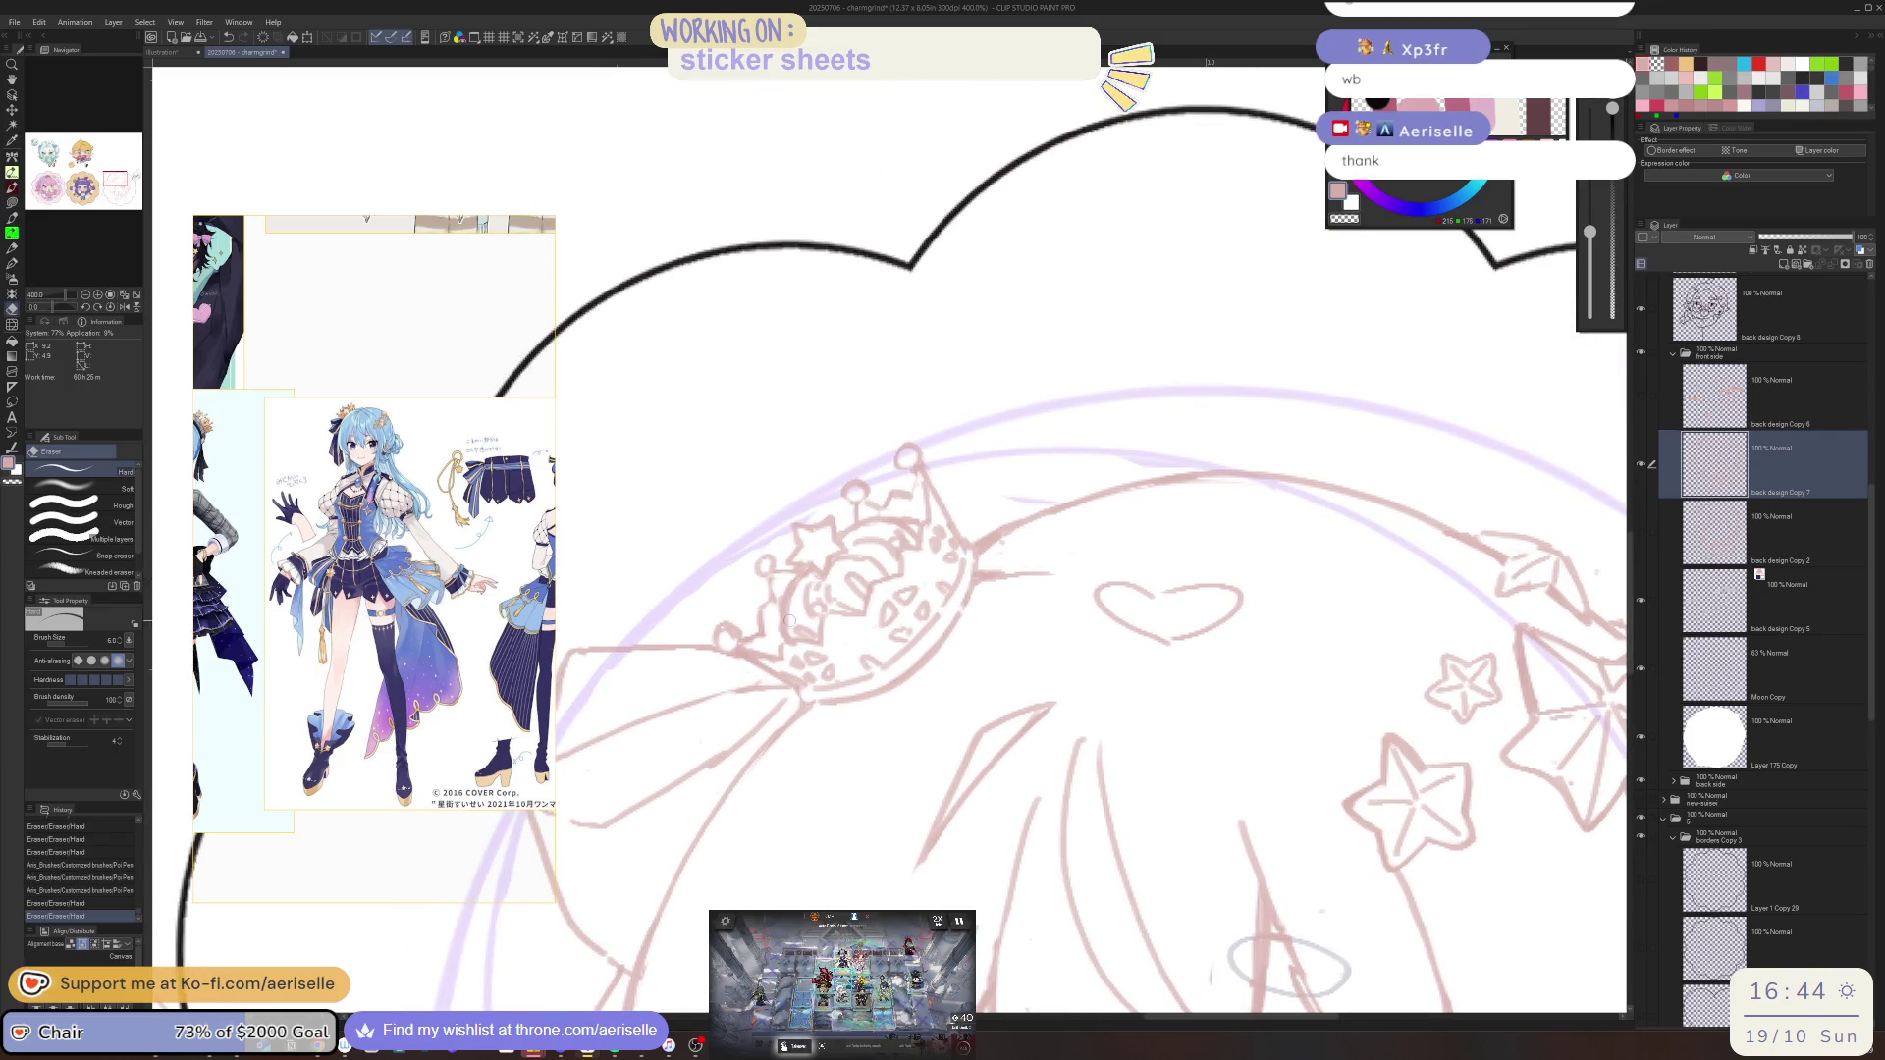
{"action": "left_click_drag", "start_coordinate": [776, 668], "coordinate": [797, 679]}
{"action": "key", "text": "p"}
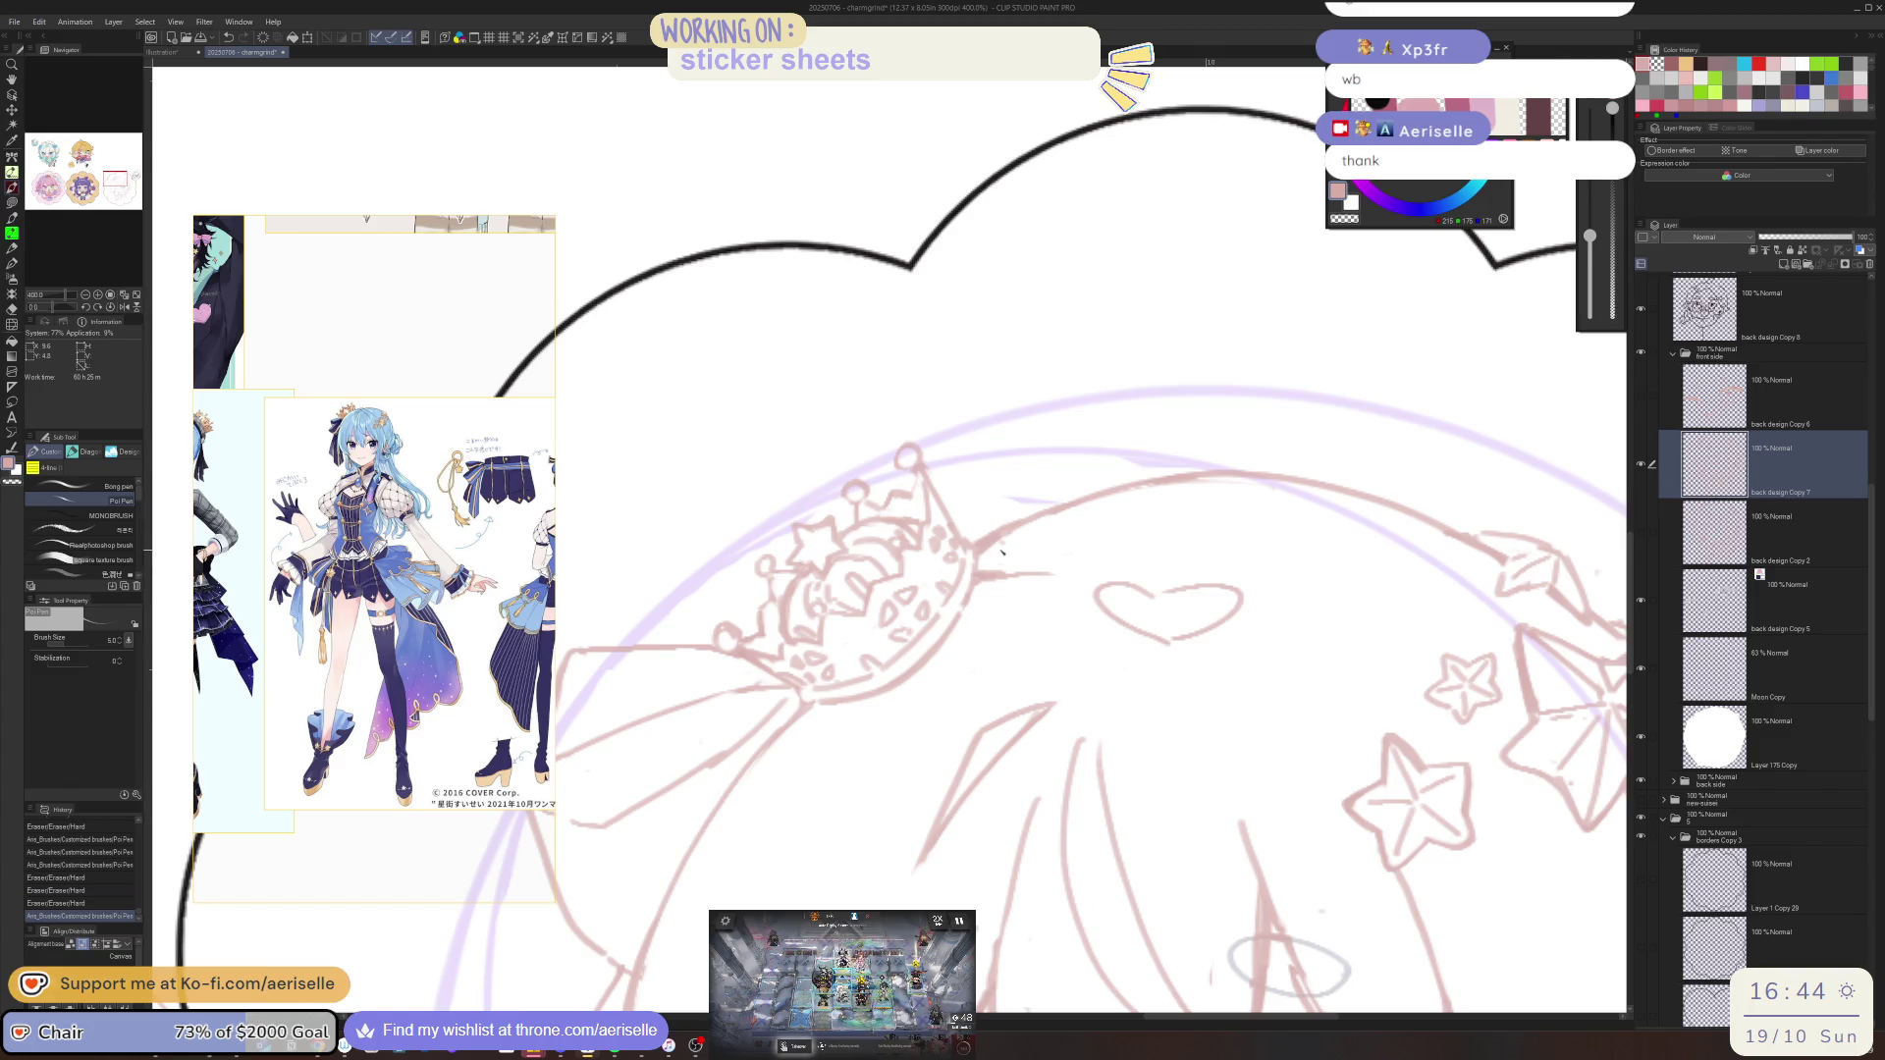
{"action": "key", "text": "e"}
{"action": "left_click_drag", "start_coordinate": [1001, 550], "coordinate": [1003, 546]}
Redraw a short stroke on the face outline and erase extra lines along the face edge
{"action": "scroll", "coordinate": [1001, 546], "scroll_direction": "down", "scroll_amount": 5}
{"action": "mouse_move", "coordinate": [1345, 645]}
{"action": "left_mouse_down"}
{"action": "mouse_move", "coordinate": [1303, 679]}
{"action": "mouse_move", "coordinate": [1249, 677]}
{"action": "left_mouse_up"}
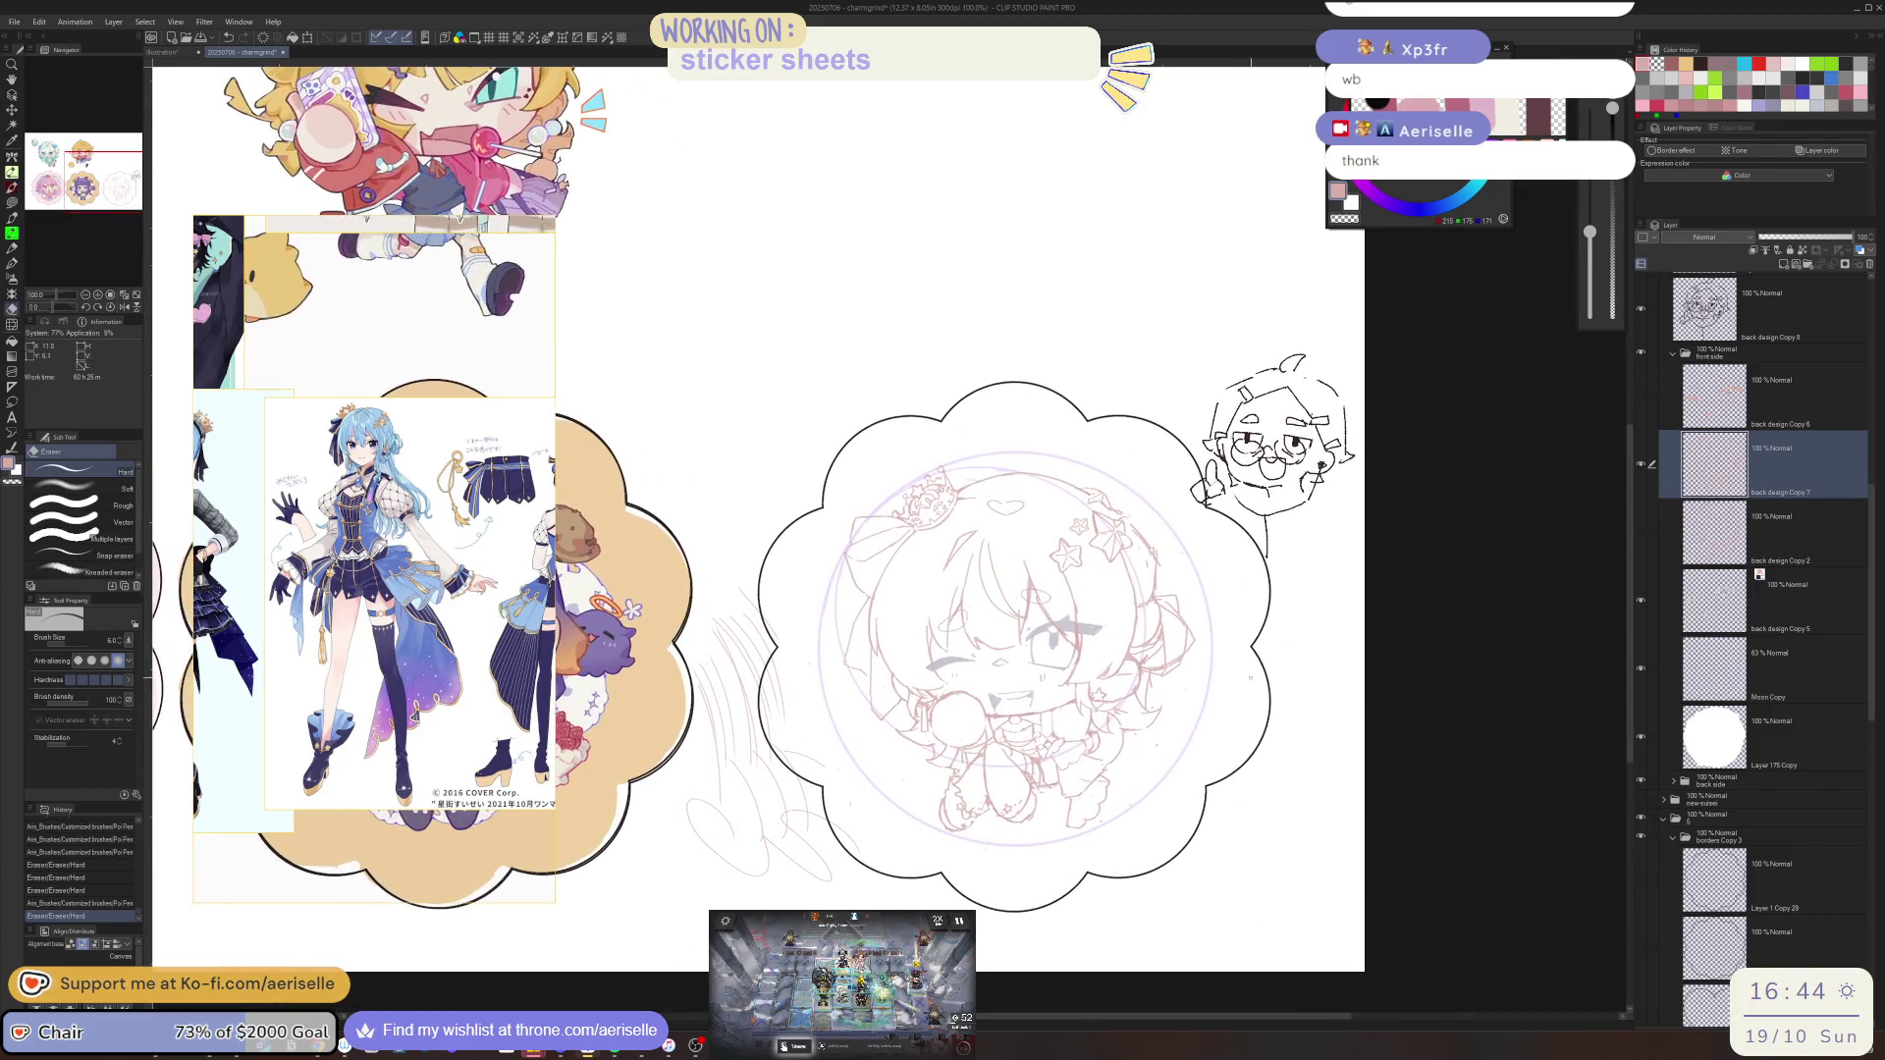
{"action": "scroll", "coordinate": [864, 602], "scroll_direction": "up", "scroll_amount": 2}
{"action": "key", "text": "p"}
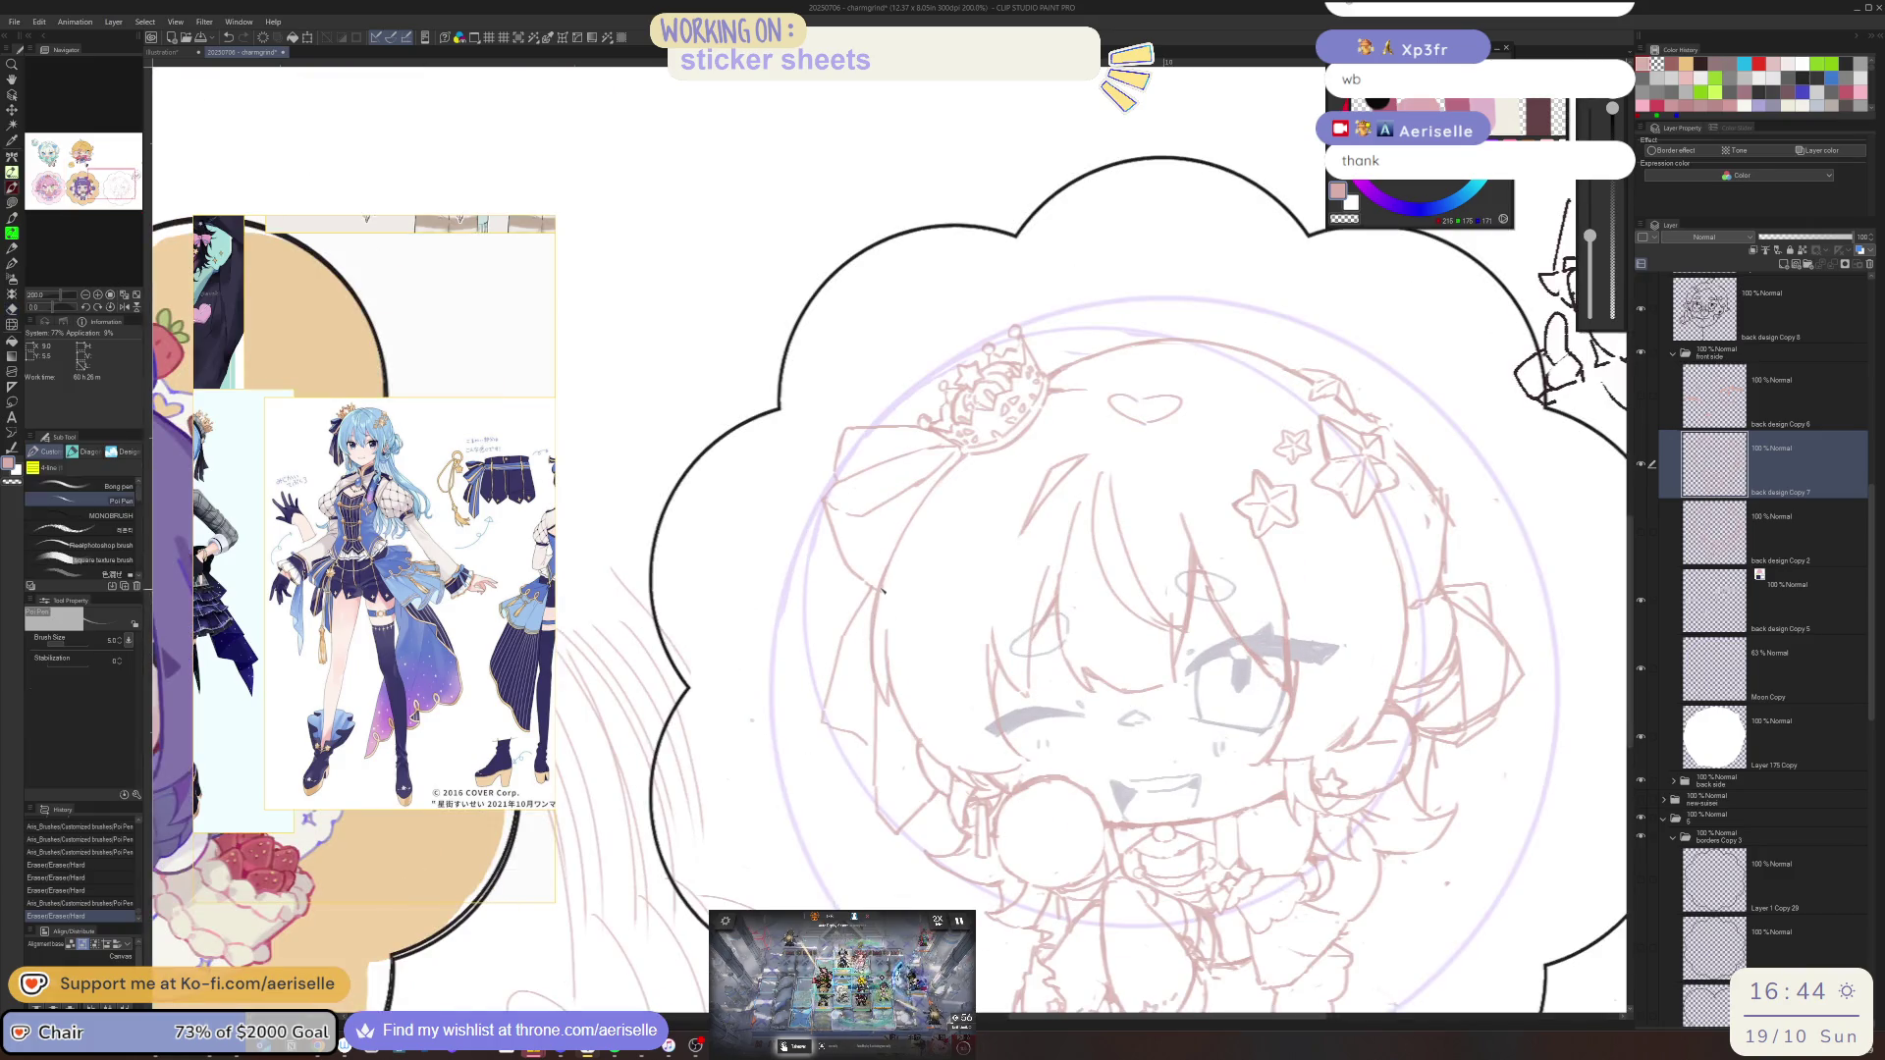
{"action": "mouse_move", "coordinate": [879, 621]}
{"action": "left_mouse_down"}
{"action": "mouse_move", "coordinate": [890, 746]}
{"action": "mouse_move", "coordinate": [895, 717]}
{"action": "left_mouse_up"}
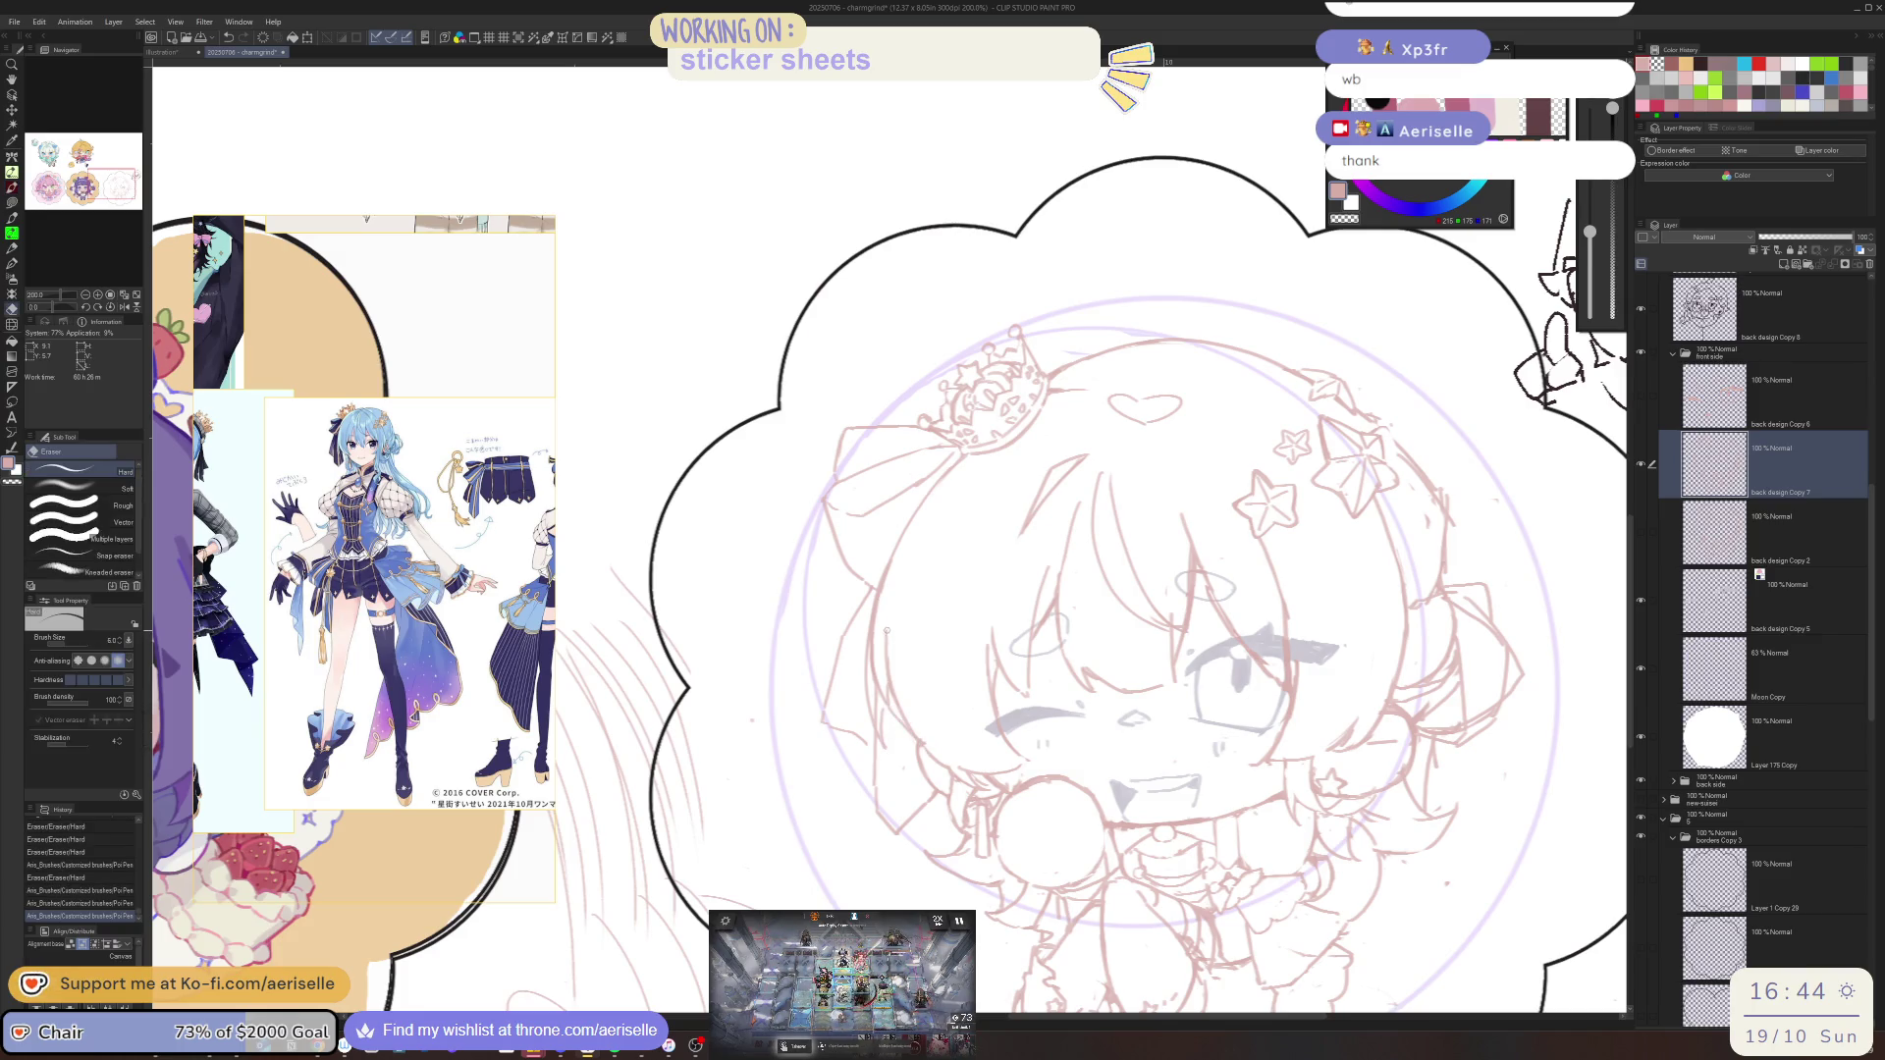
{"action": "key", "text": "e"}
{"action": "mouse_move", "coordinate": [888, 619]}
{"action": "left_mouse_down"}
{"action": "mouse_move", "coordinate": [887, 690]}
{"action": "mouse_move", "coordinate": [927, 738]}
{"action": "left_mouse_up"}
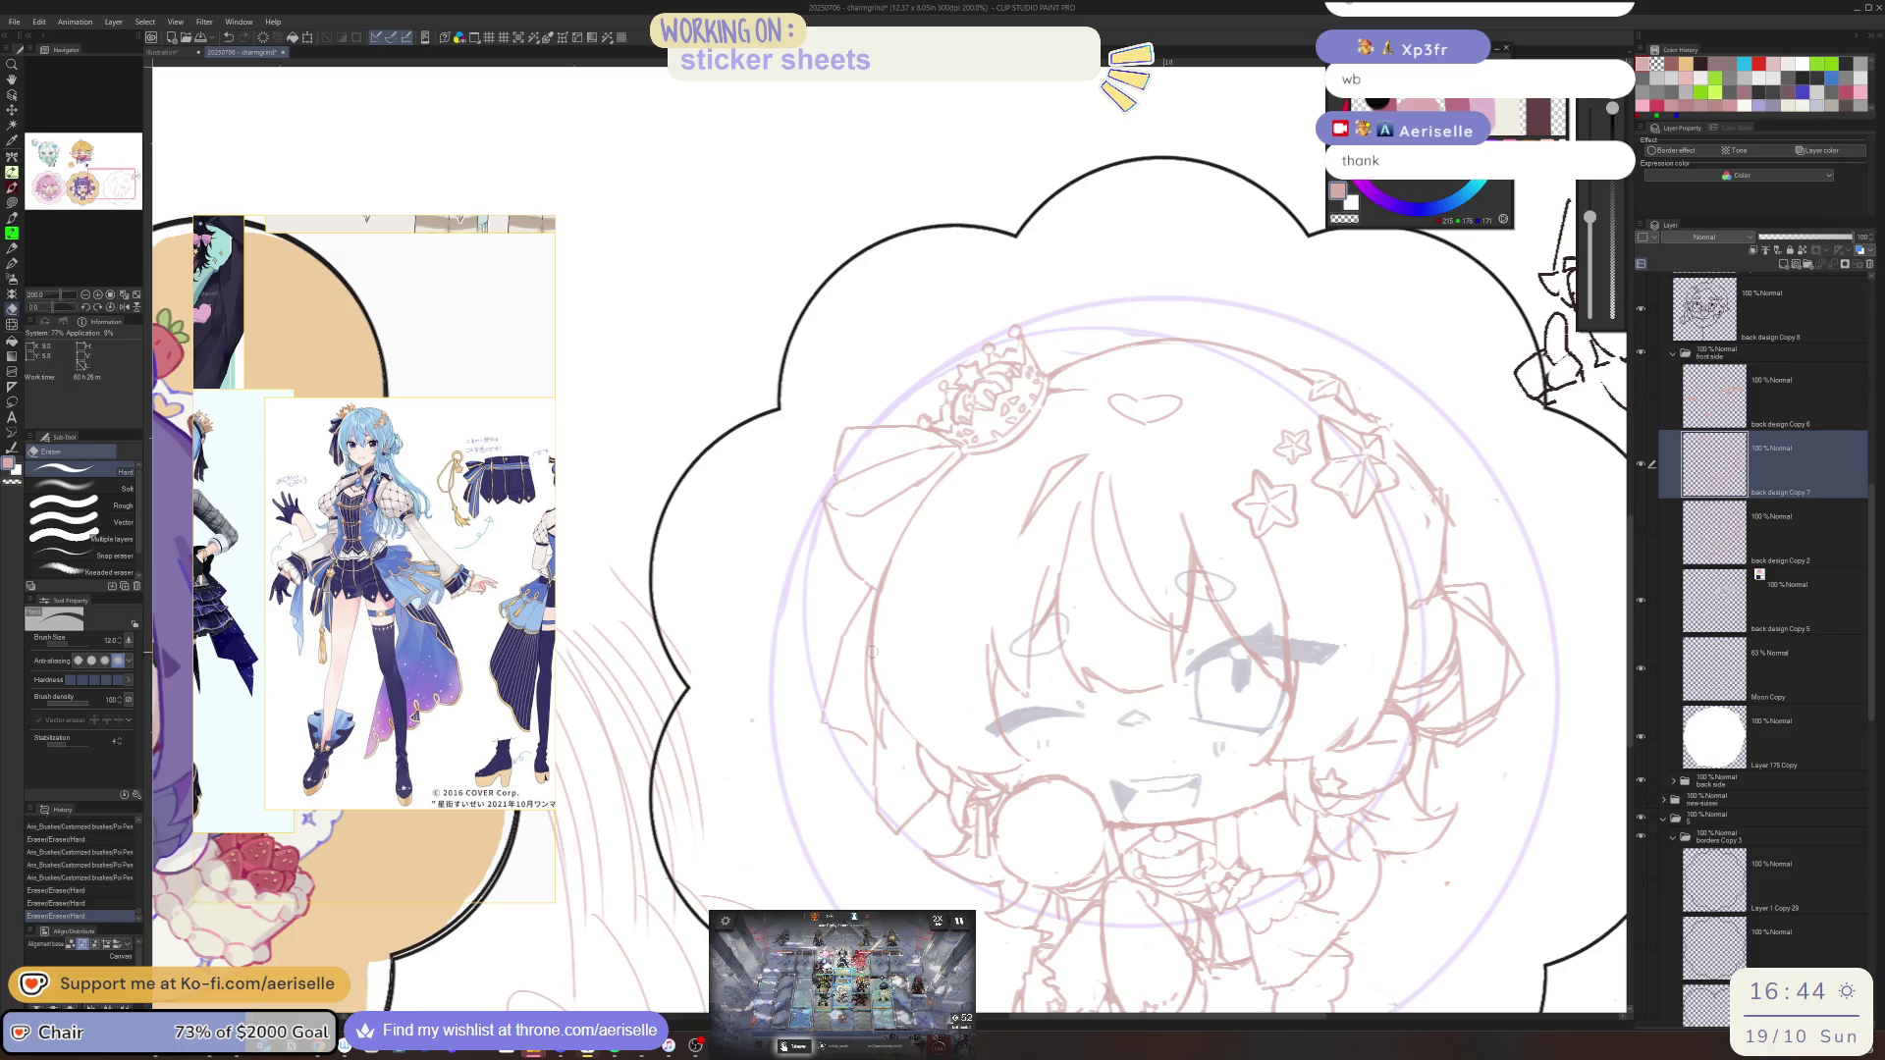
{"action": "left_click_drag", "start_coordinate": [872, 618], "coordinate": [875, 706]}
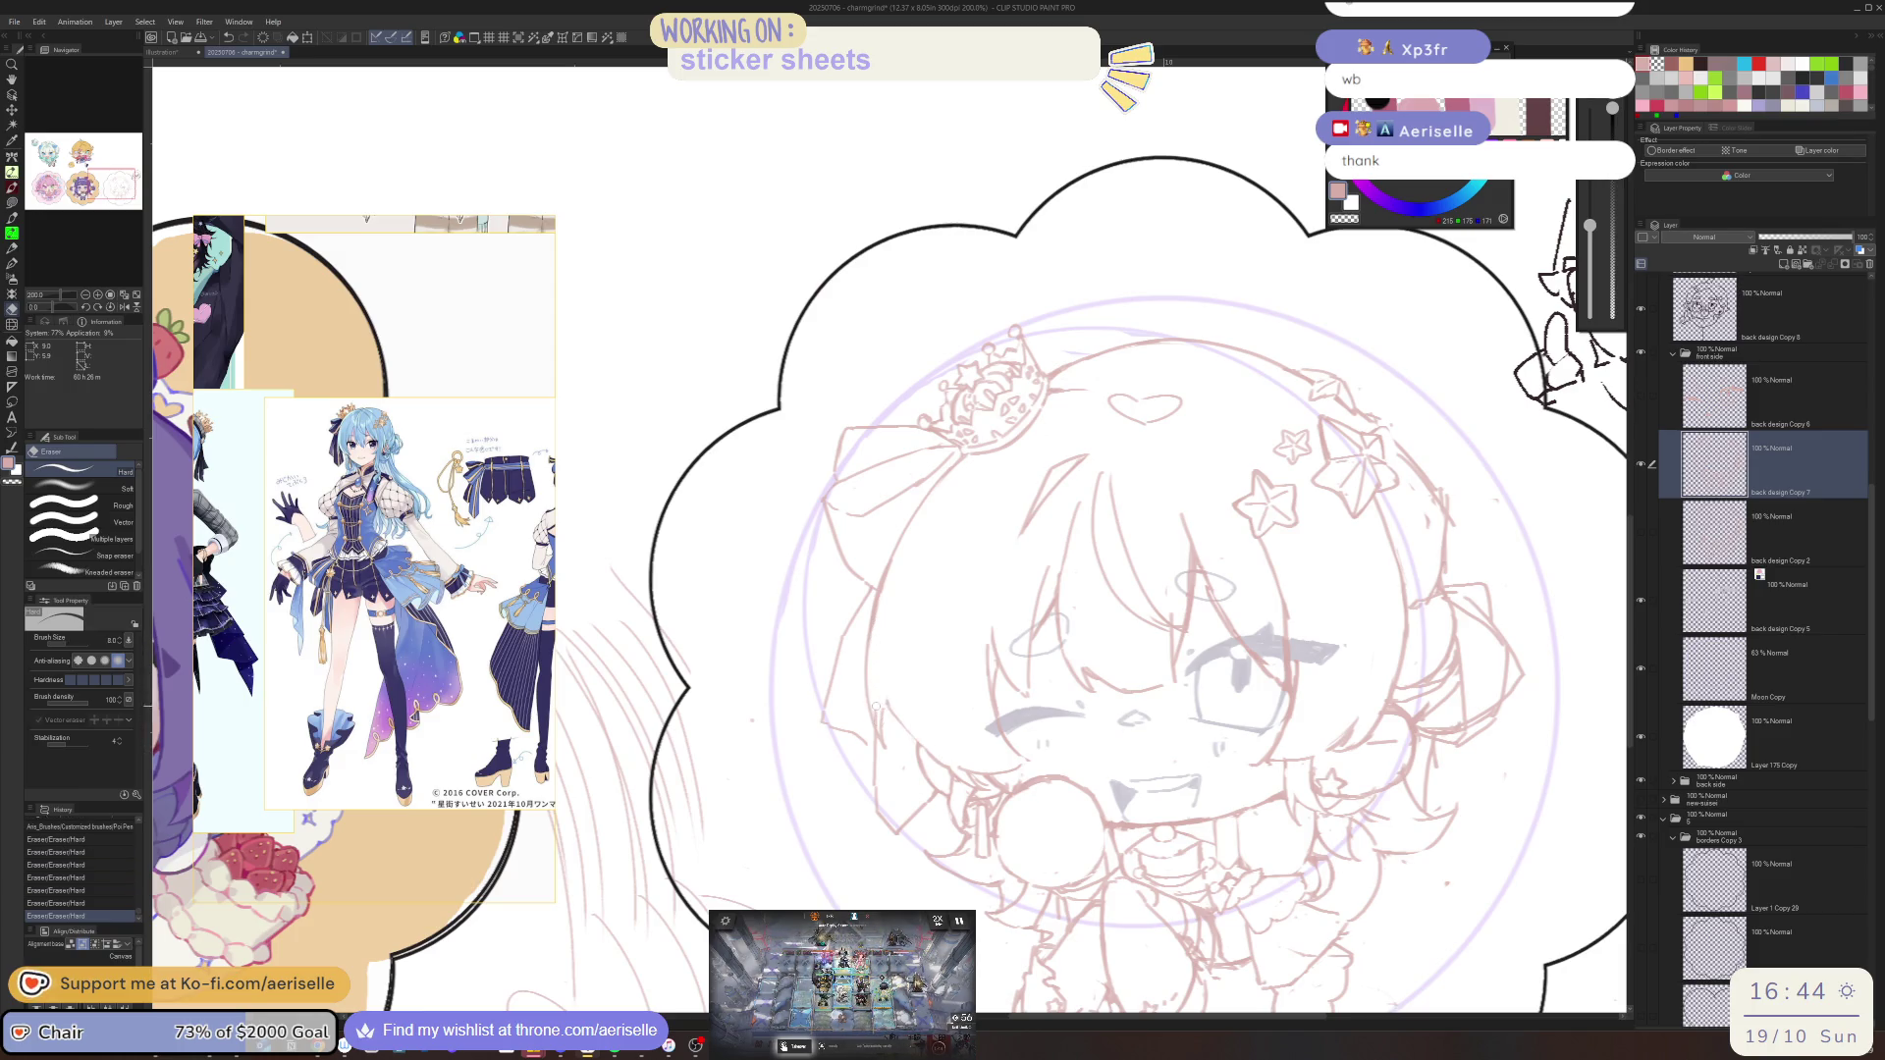
{"action": "key", "text": "p"}
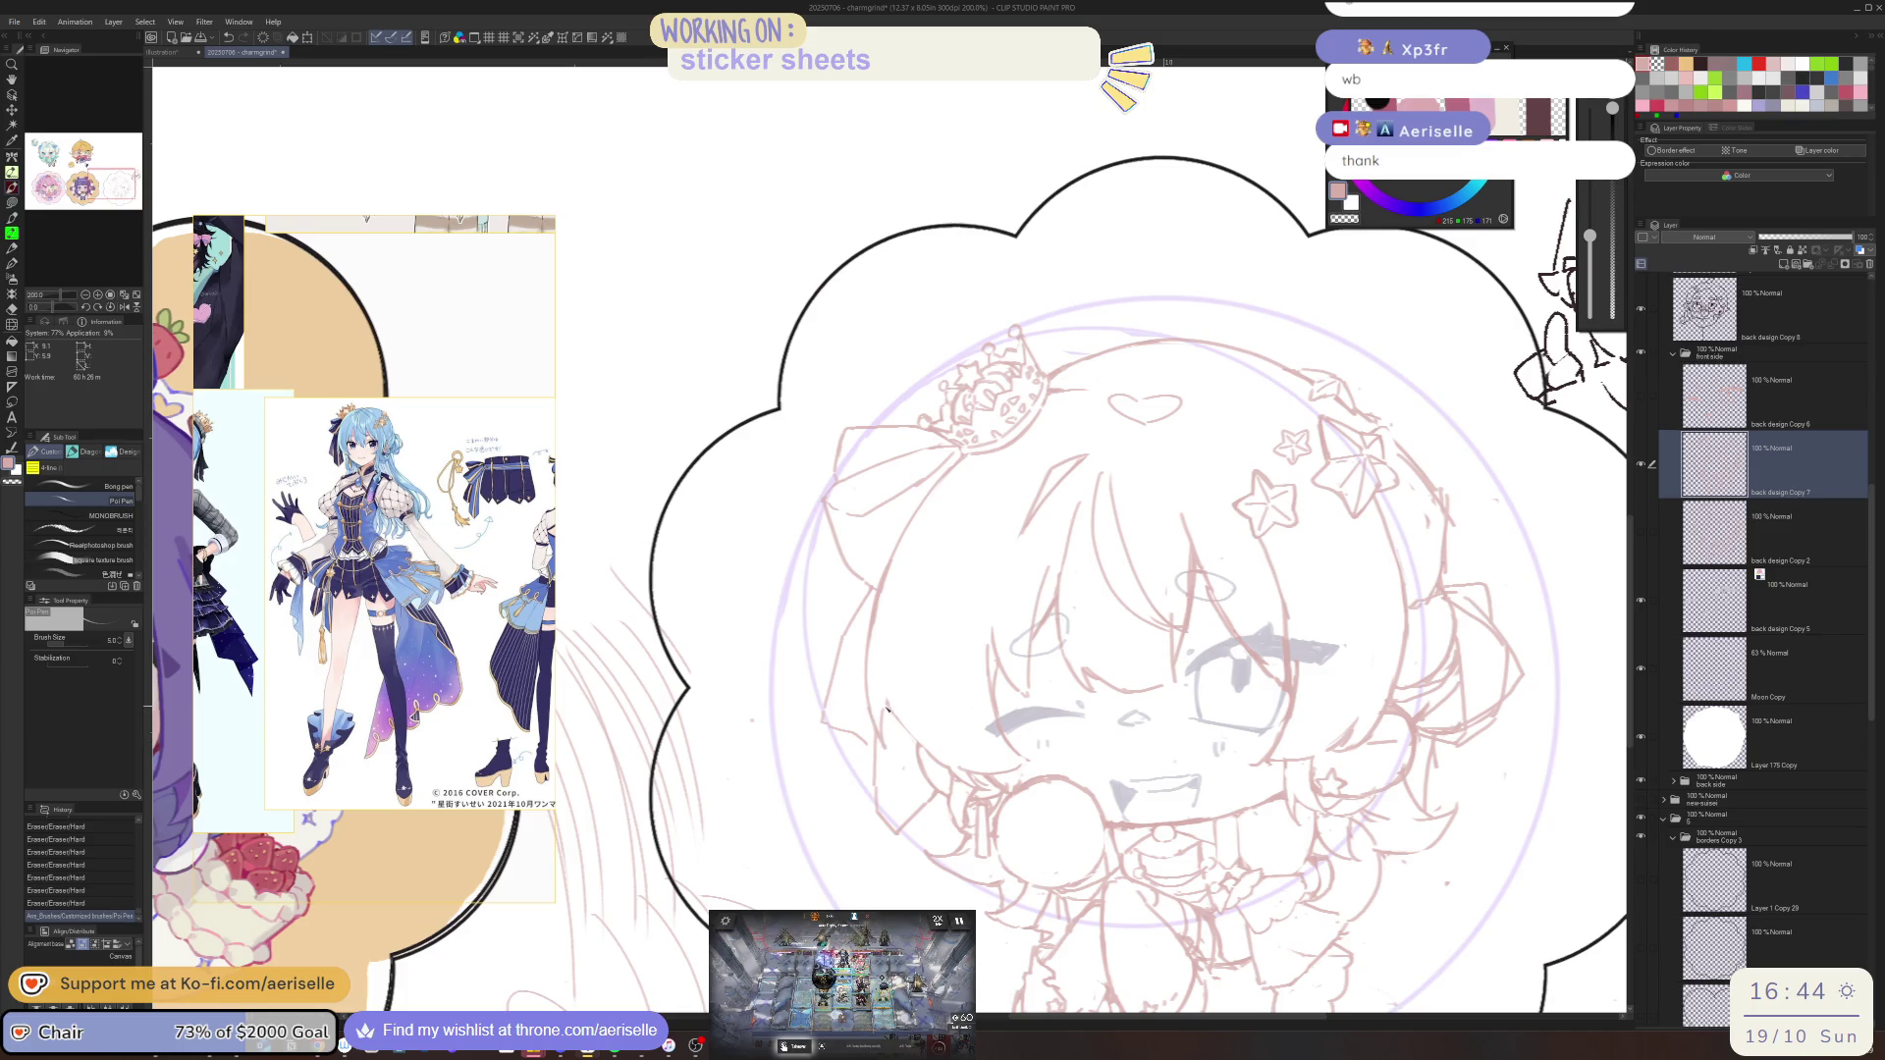
Lighten the sketch lines beside the face, add a small pen mark, and mirror the view
{"action": "scroll", "coordinate": [887, 707], "scroll_direction": "down", "scroll_amount": 4}
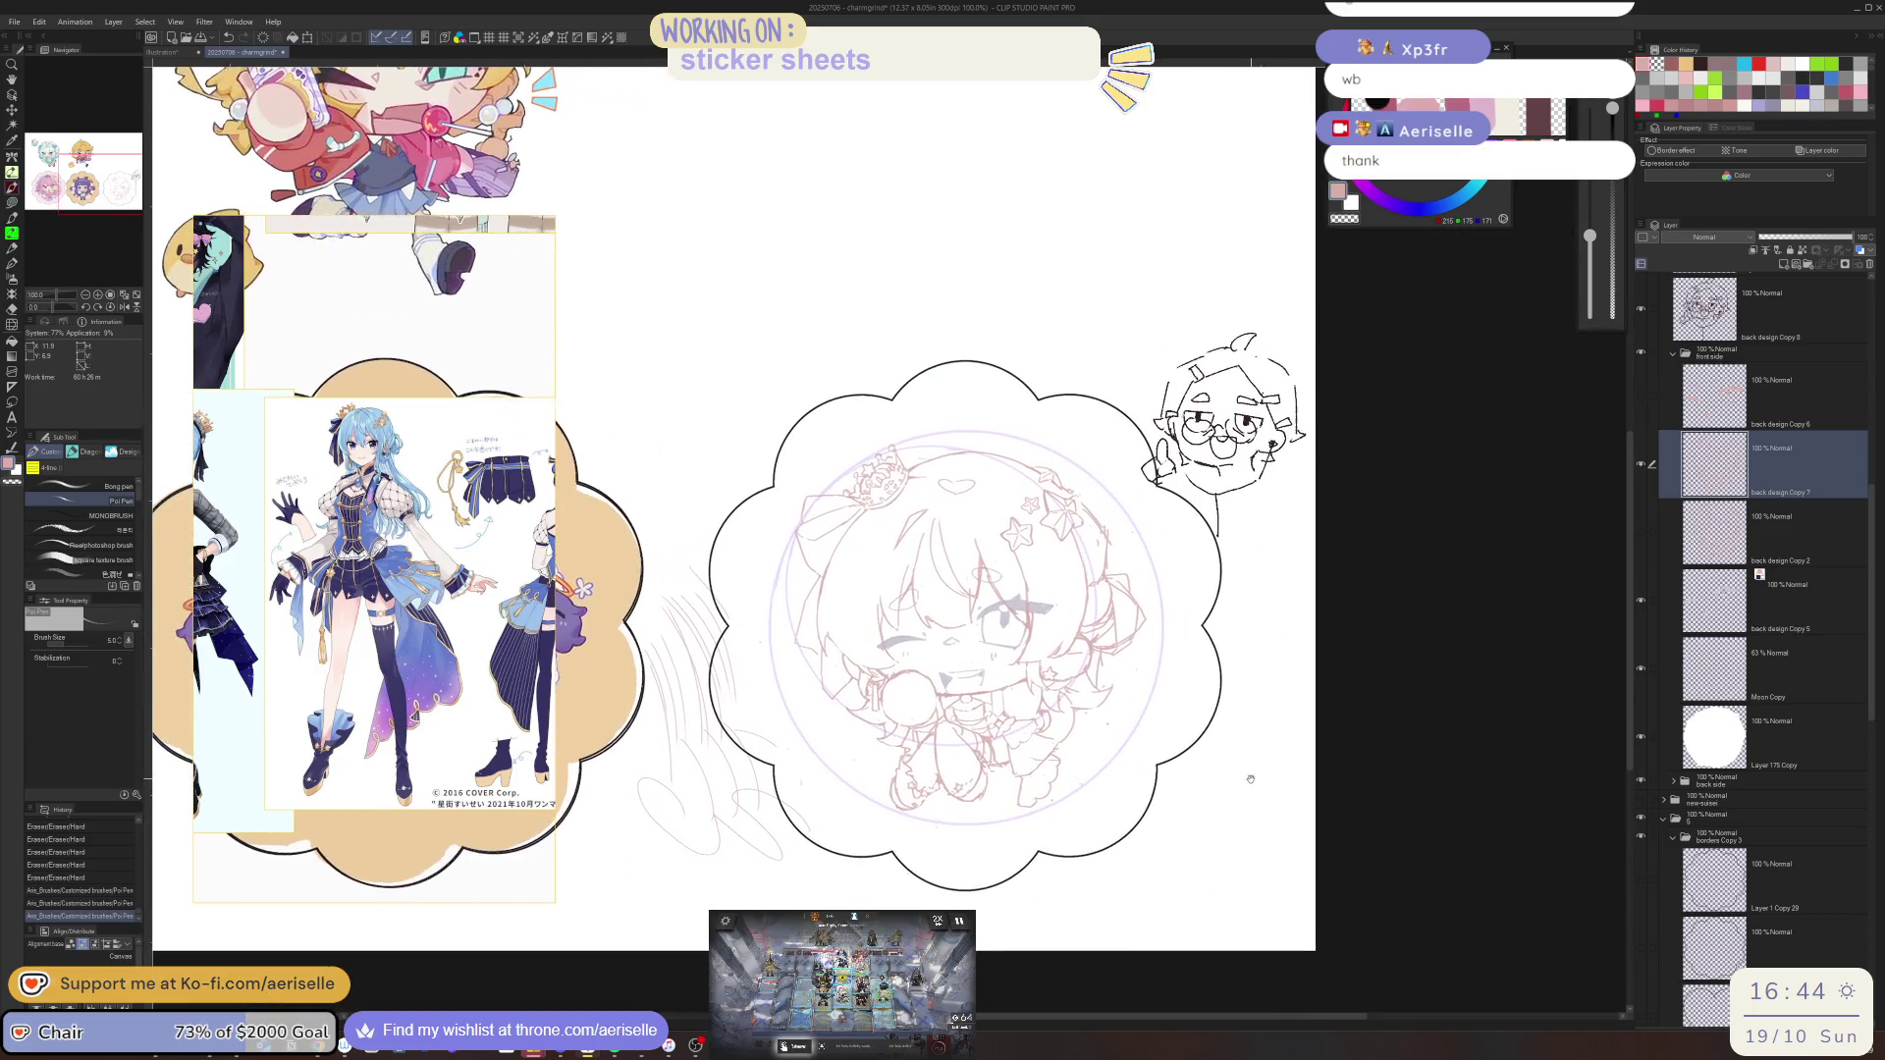
{"action": "scroll", "coordinate": [888, 517], "scroll_direction": "up", "scroll_amount": 4}
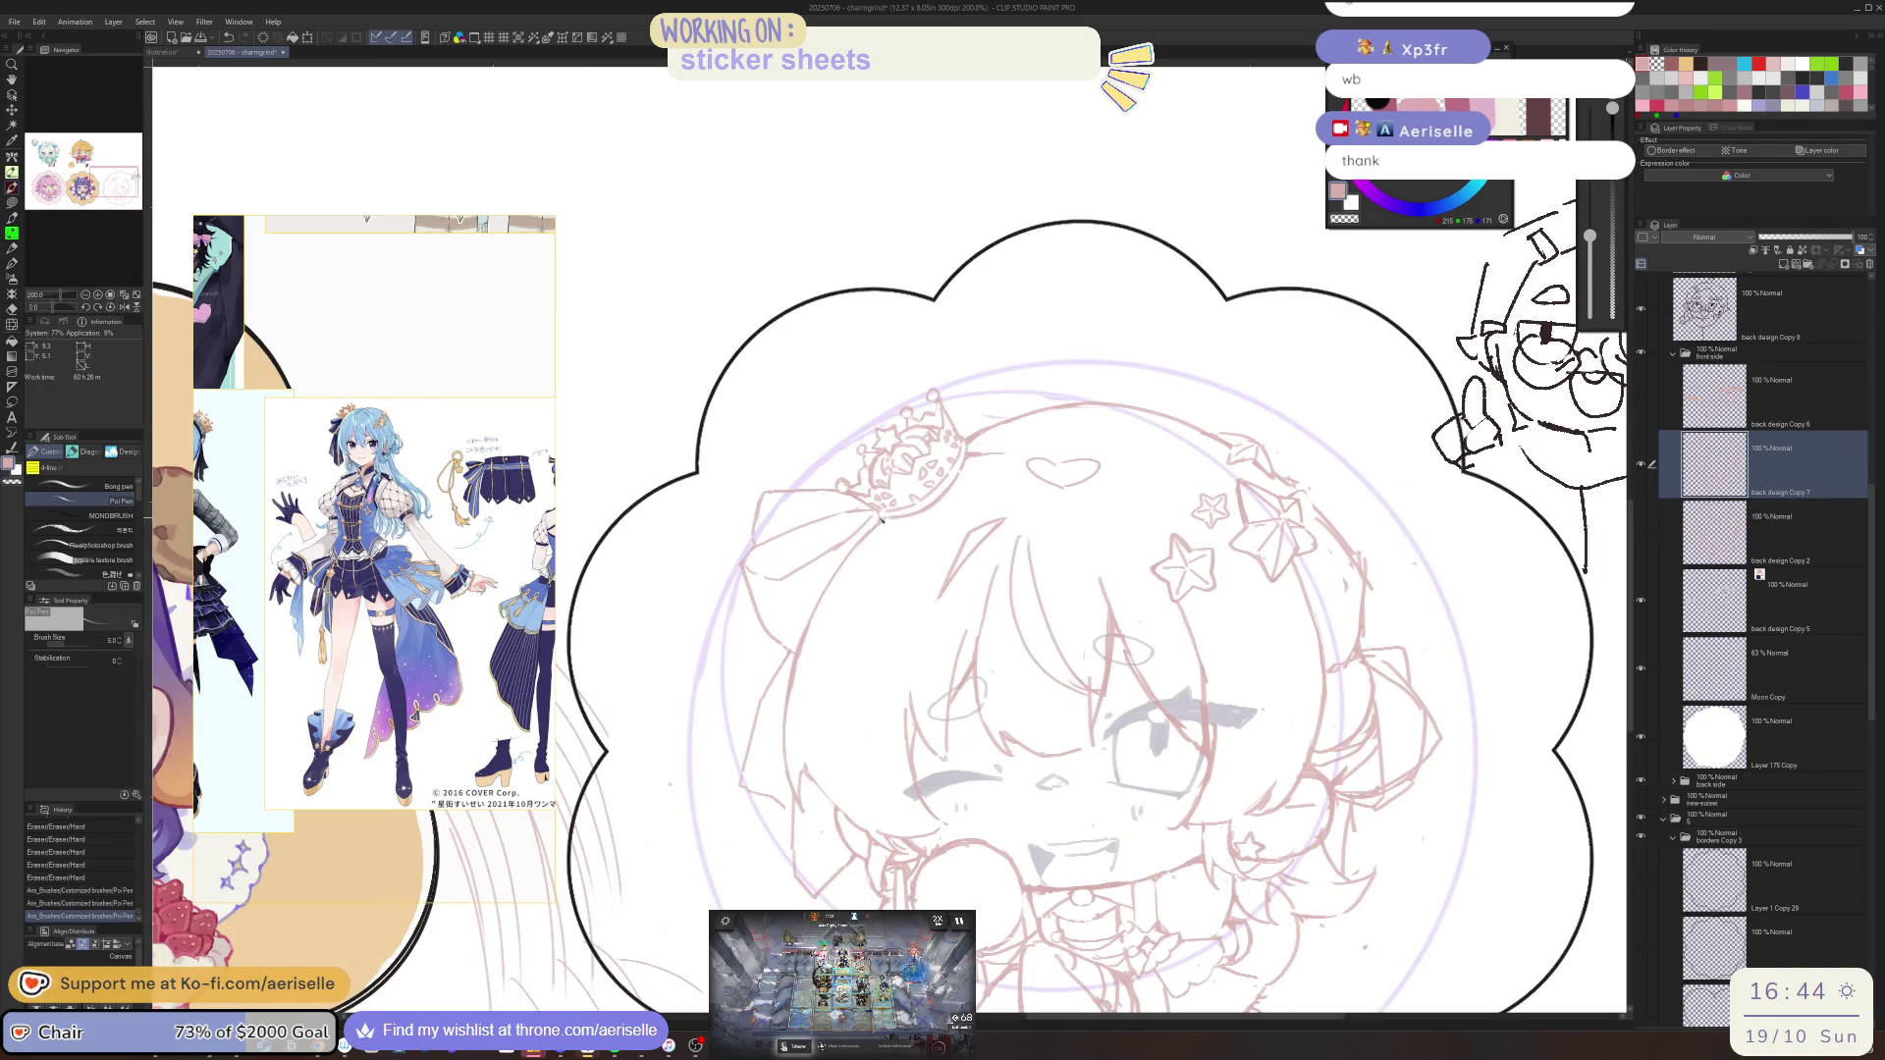
{"action": "left_click_drag", "start_coordinate": [1185, 658], "coordinate": [1133, 564]}
{"action": "key", "text": "e"}
{"action": "left_click_drag", "start_coordinate": [1049, 500], "coordinate": [1107, 607]}
{"action": "key", "text": "p"}
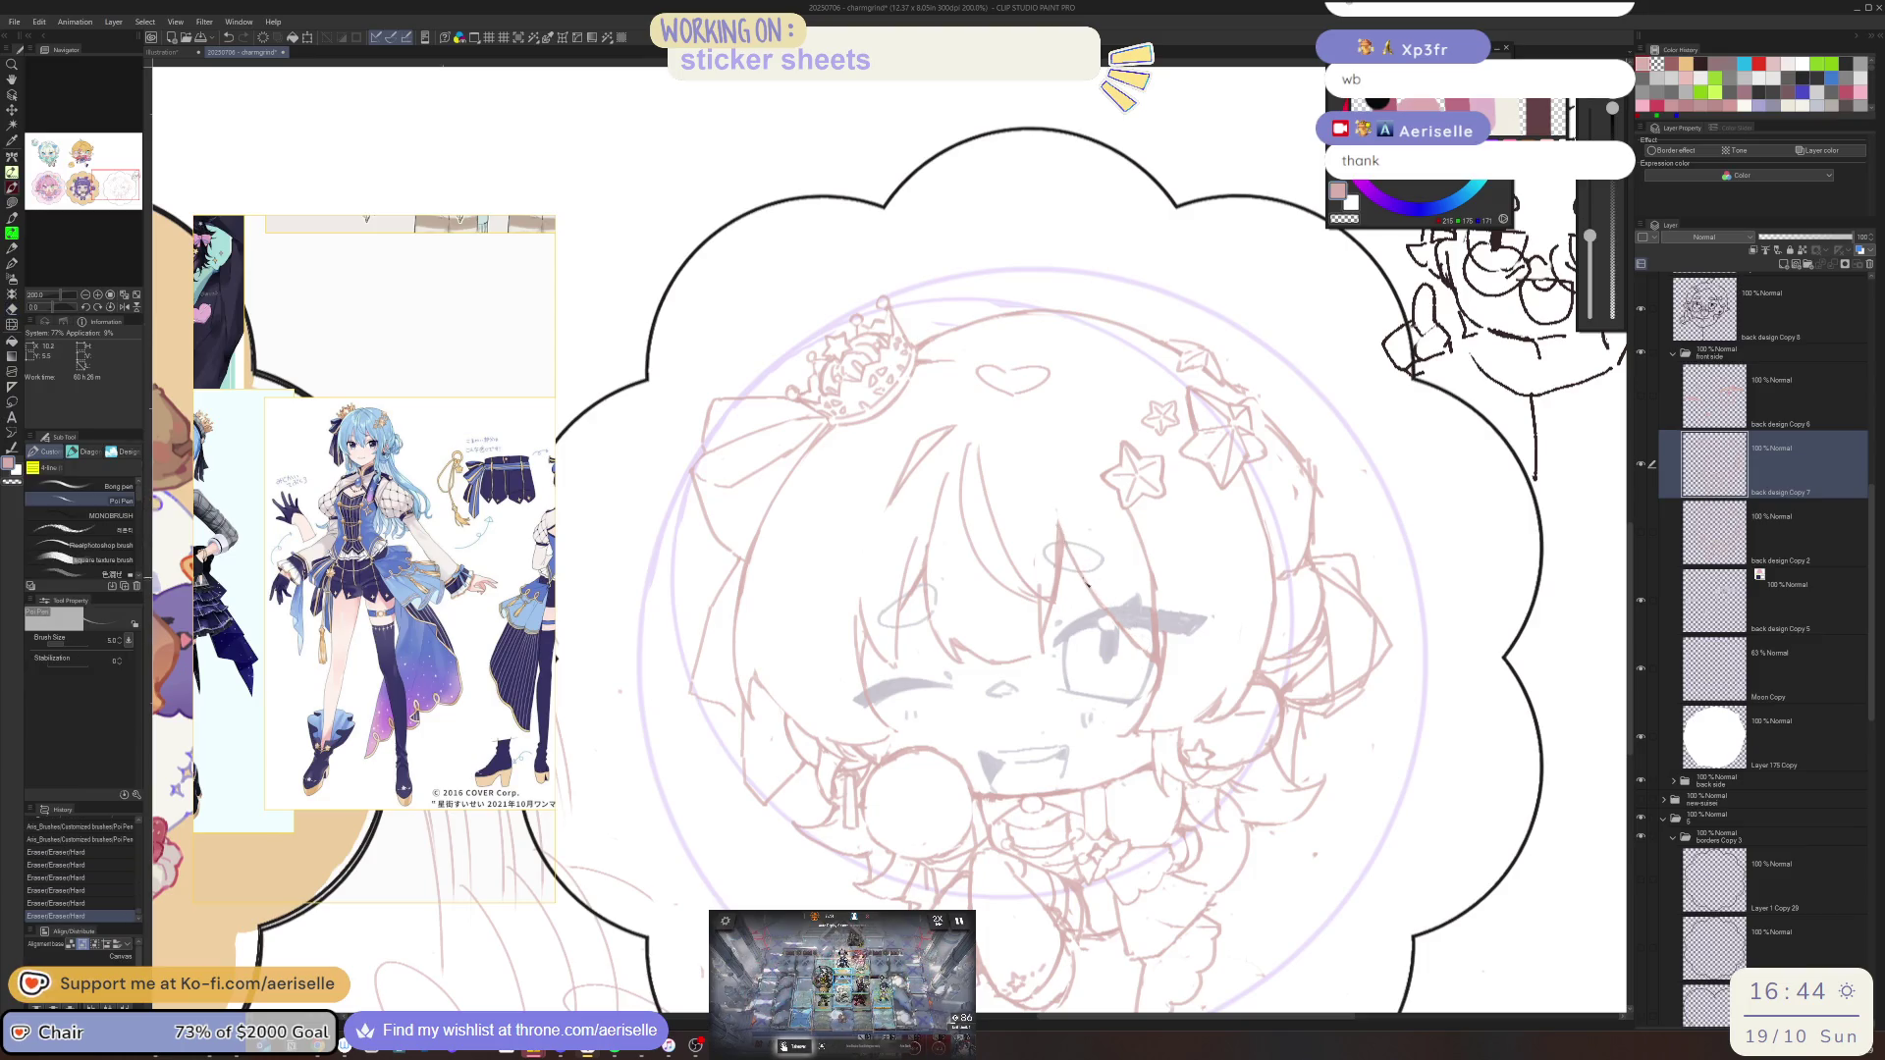
{"action": "left_click", "coordinate": [1064, 544]}
{"action": "key", "text": "h"}
Erase lines on the mirrored sketch, confirm the eyebrow stroke, and rotate the view 15 degrees
{"action": "key", "text": "e"}
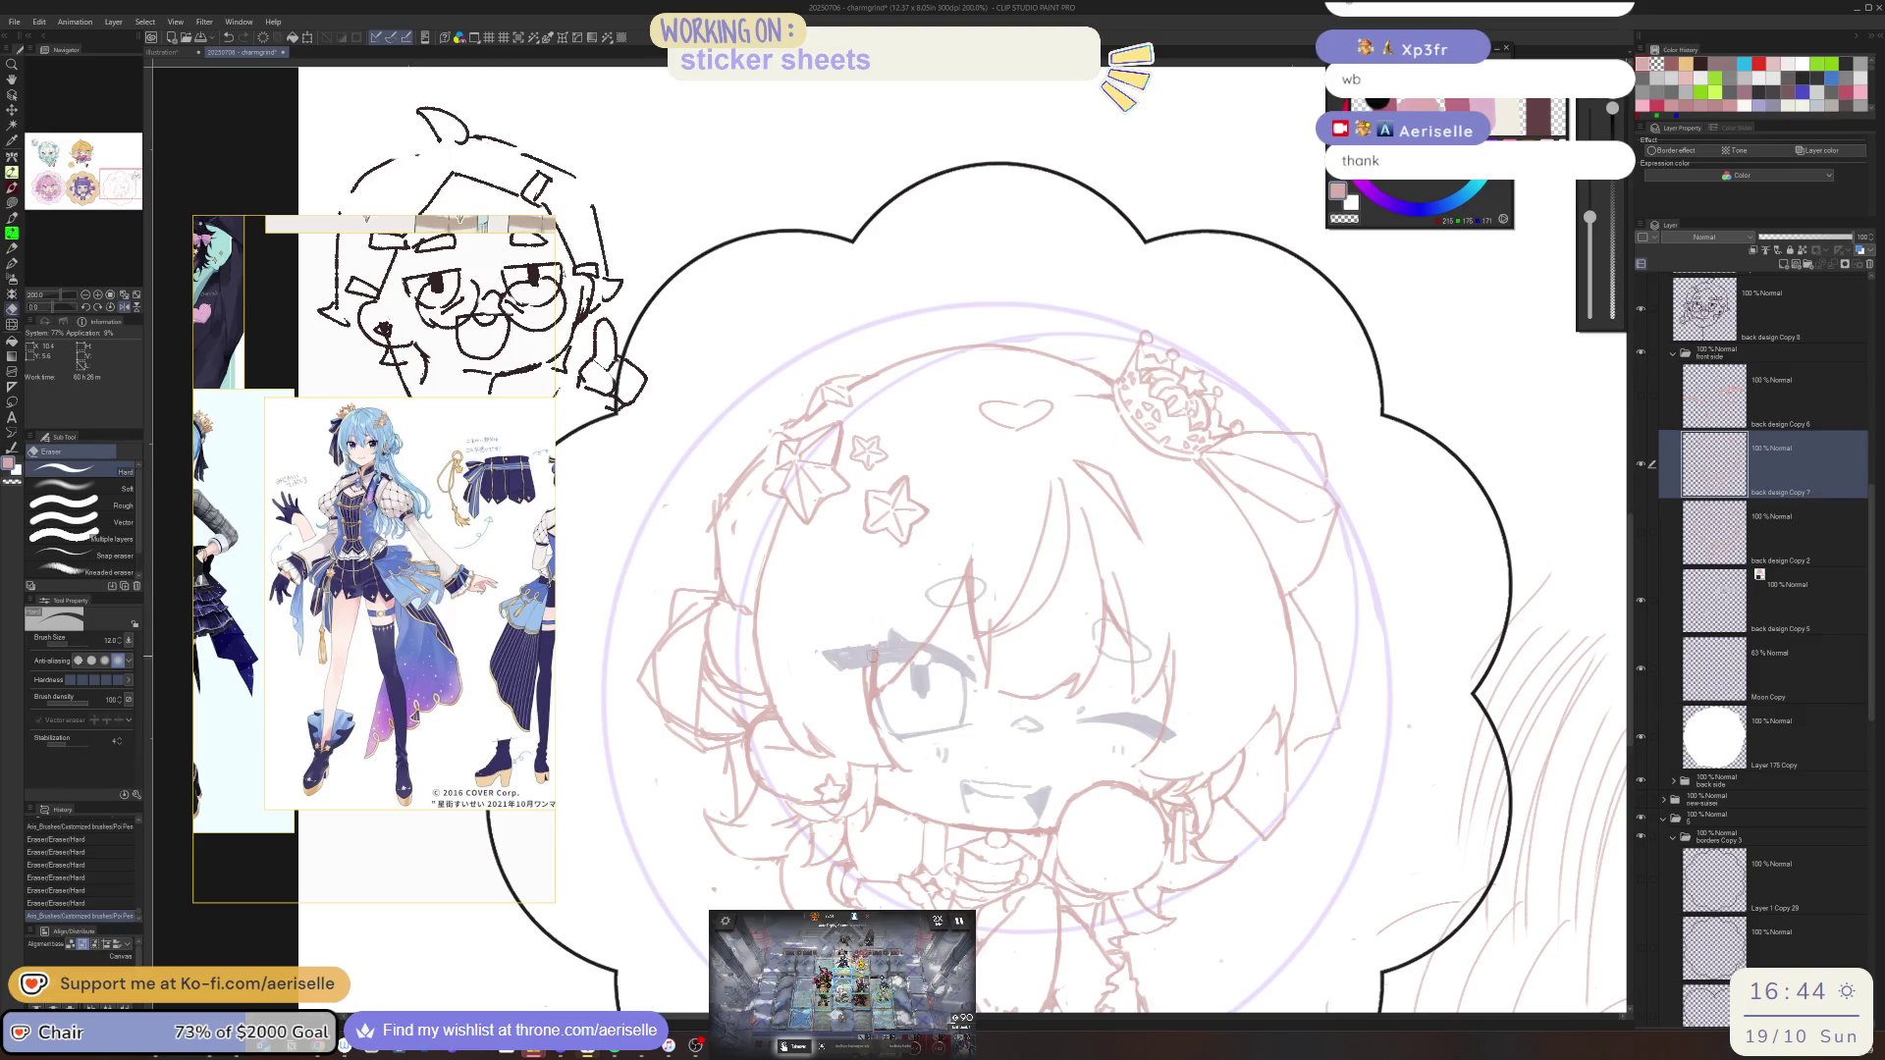
{"action": "left_click_drag", "start_coordinate": [889, 589], "coordinate": [837, 731]}
{"action": "key", "text": "p"}
{"action": "key", "text": "ctrl+z"}
{"action": "key", "text": "ctrl+y"}
{"action": "key", "text": "^"}
Clean up the lines around the eye, redraw a short stroke there, and rotate the view to -15 degrees
{"action": "key", "text": "e"}
{"action": "left_click_drag", "start_coordinate": [834, 726], "coordinate": [842, 751]}
{"action": "left_click_drag", "start_coordinate": [839, 746], "coordinate": [845, 760]}
{"action": "key", "text": "p"}
{"action": "left_click_drag", "start_coordinate": [829, 687], "coordinate": [854, 765]}
{"action": "key", "text": "minus"}
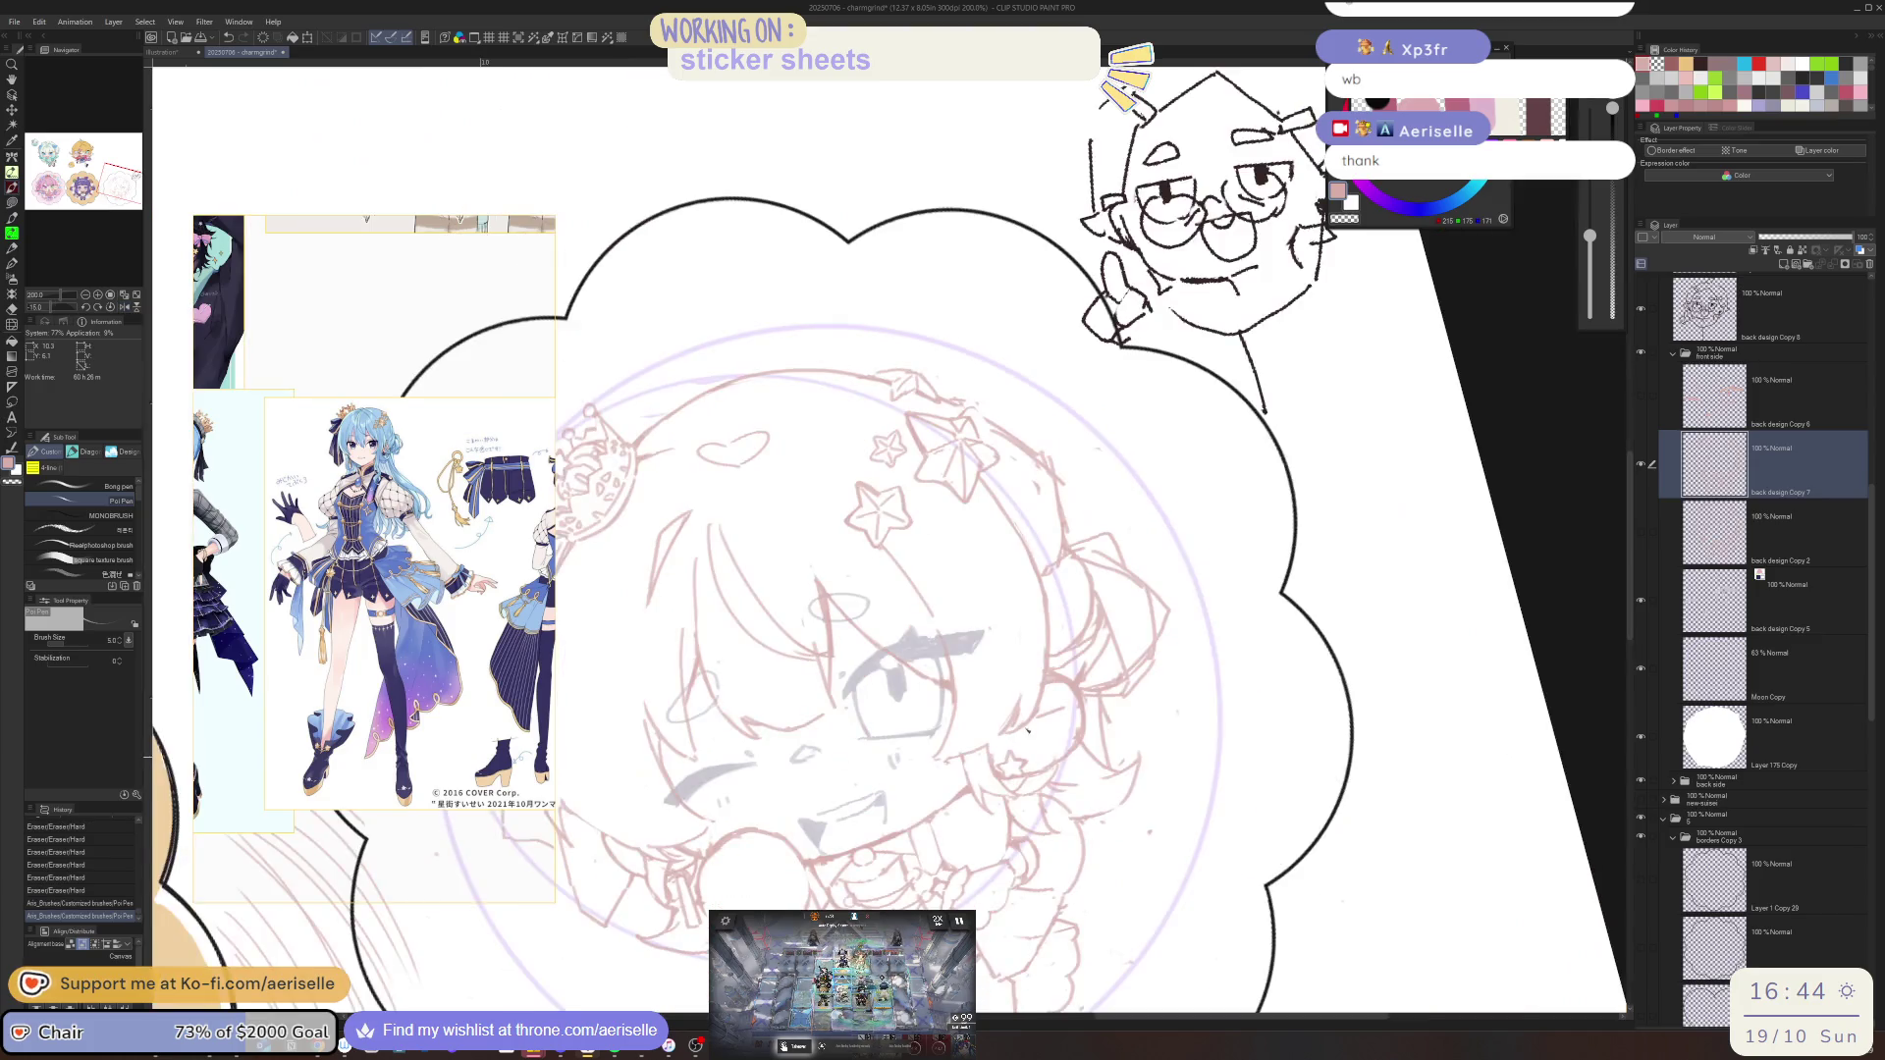
{"action": "key", "text": "minus"}
{"action": "key", "text": "ctrl+z"}
{"action": "key", "text": "ctrl+y"}
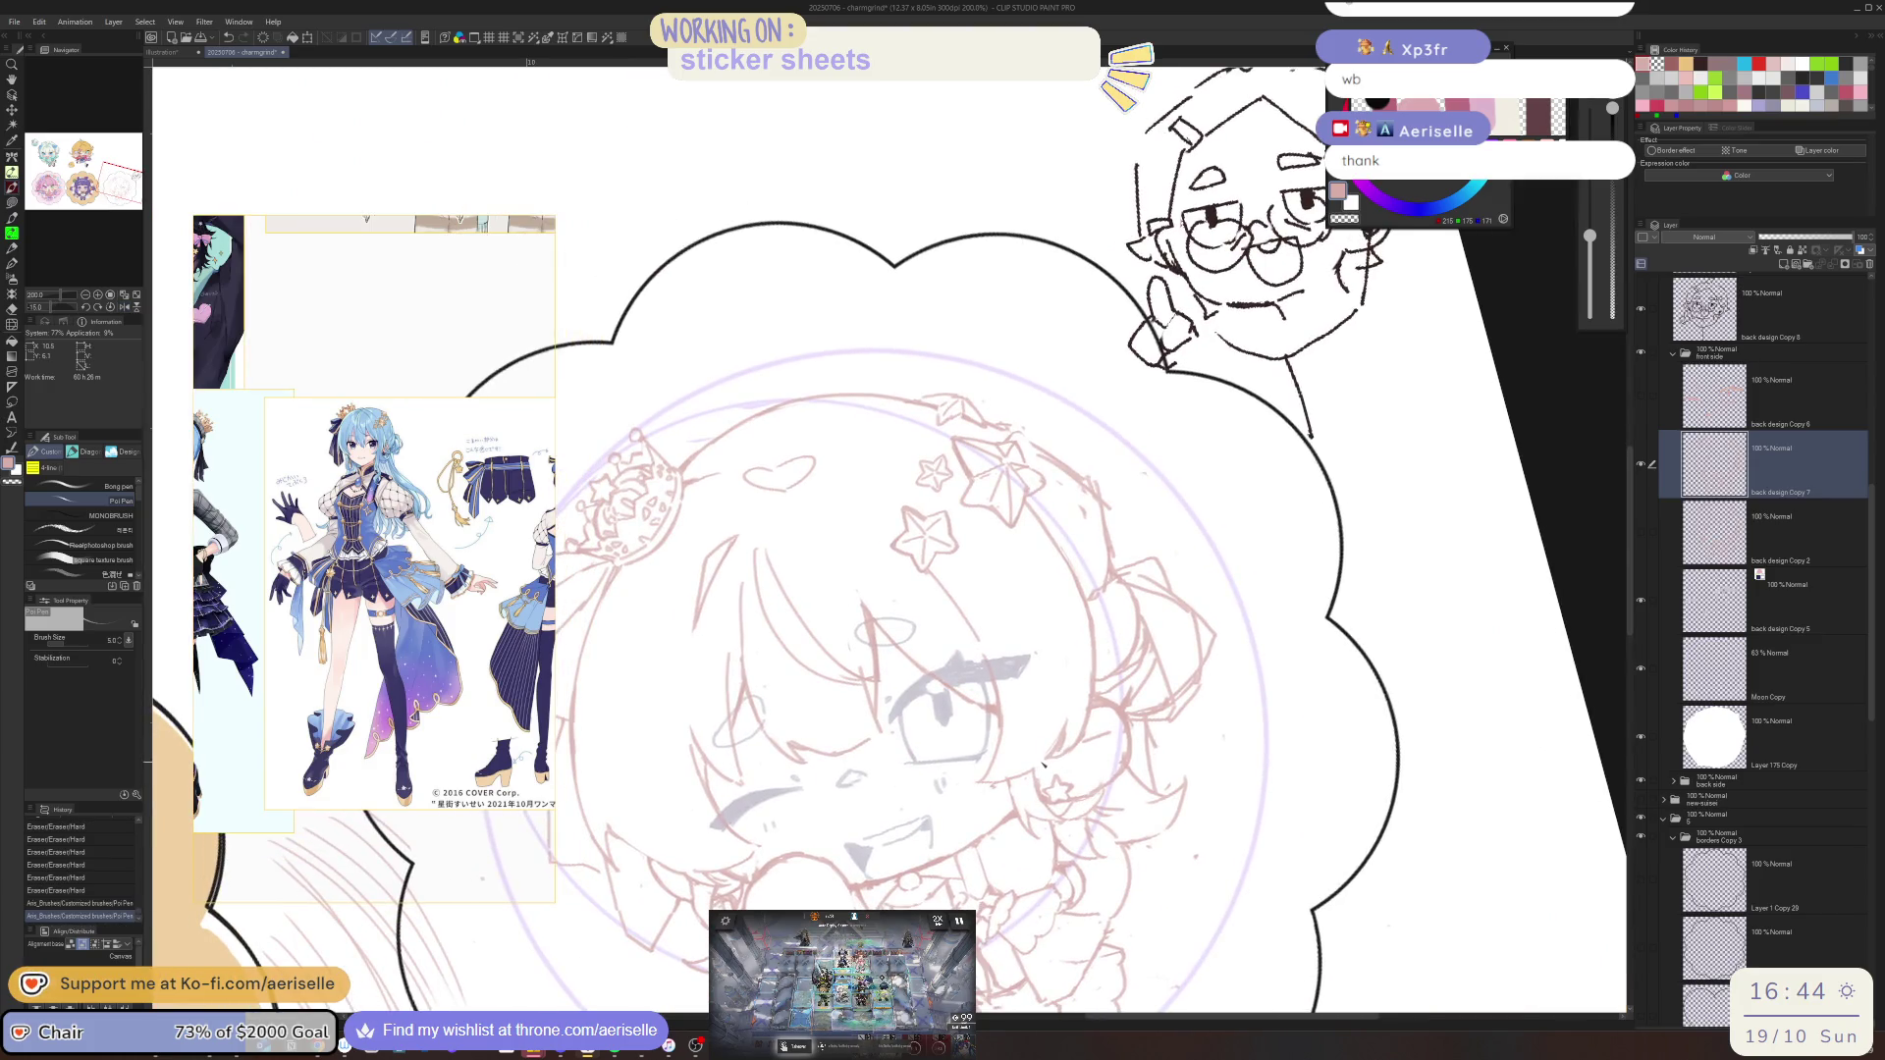
Erase small stray marks on the face, level the view rotation, and mirror the canvas again
{"action": "key", "text": "e"}
{"action": "left_click_drag", "start_coordinate": [992, 789], "coordinate": [997, 792]}
{"action": "key", "text": "asciicircum"}
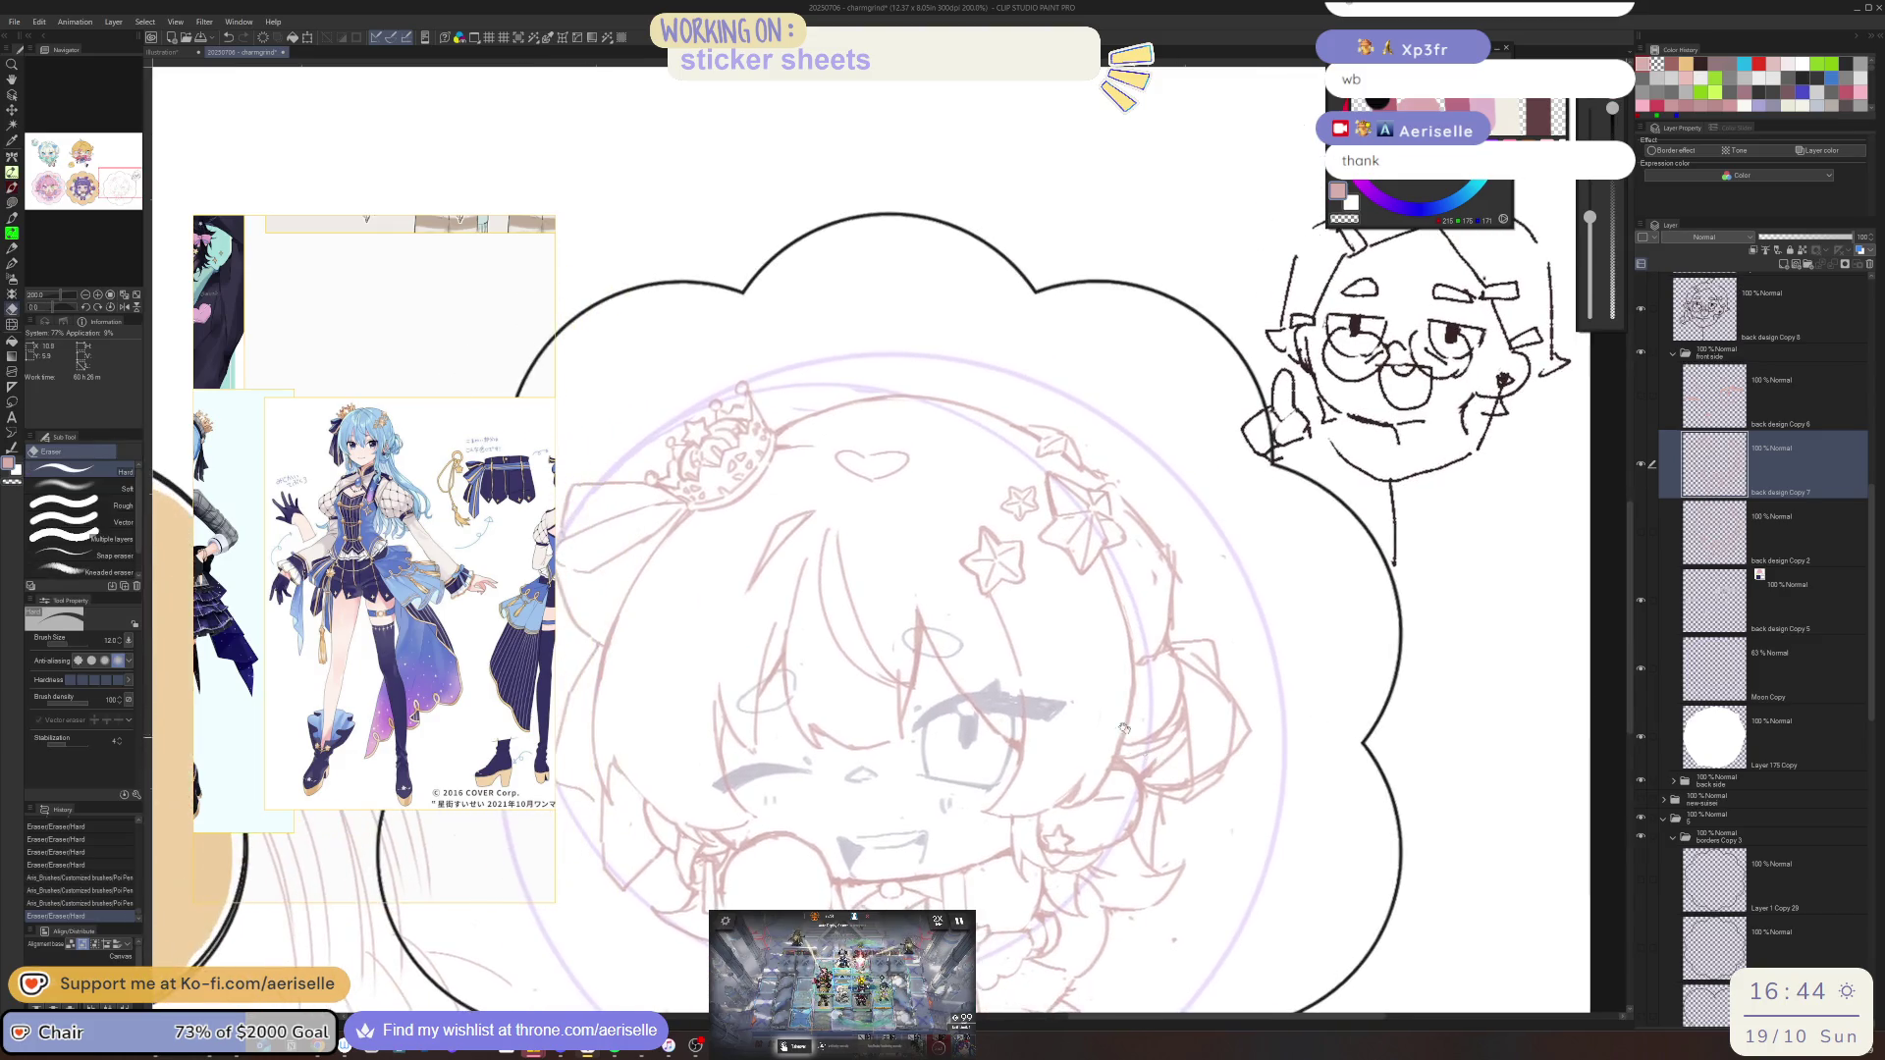
{"action": "left_click_drag", "start_coordinate": [915, 623], "coordinate": [913, 699]}
{"action": "key", "text": "p"}
{"action": "key", "text": "ctrl+z"}
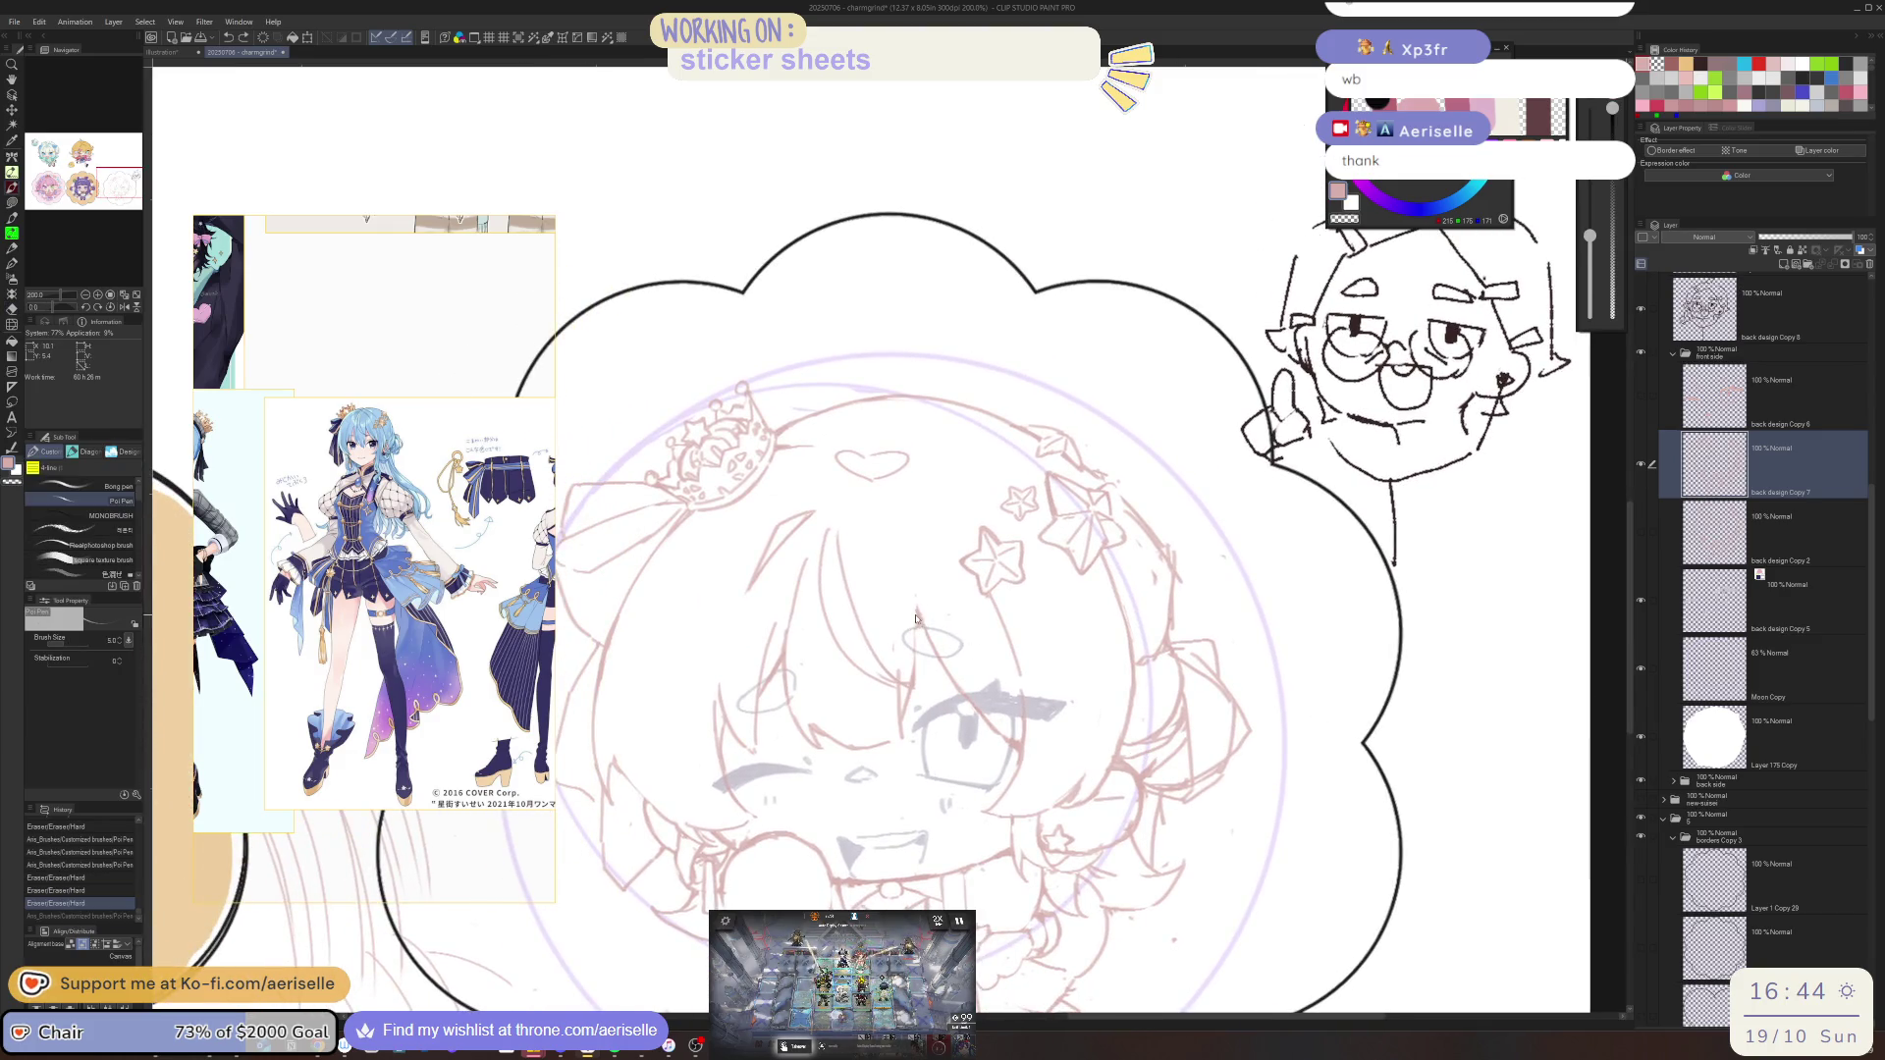
{"action": "key", "text": "ctrl+y"}
{"action": "left_click_drag", "start_coordinate": [1259, 691], "coordinate": [1307, 679]}
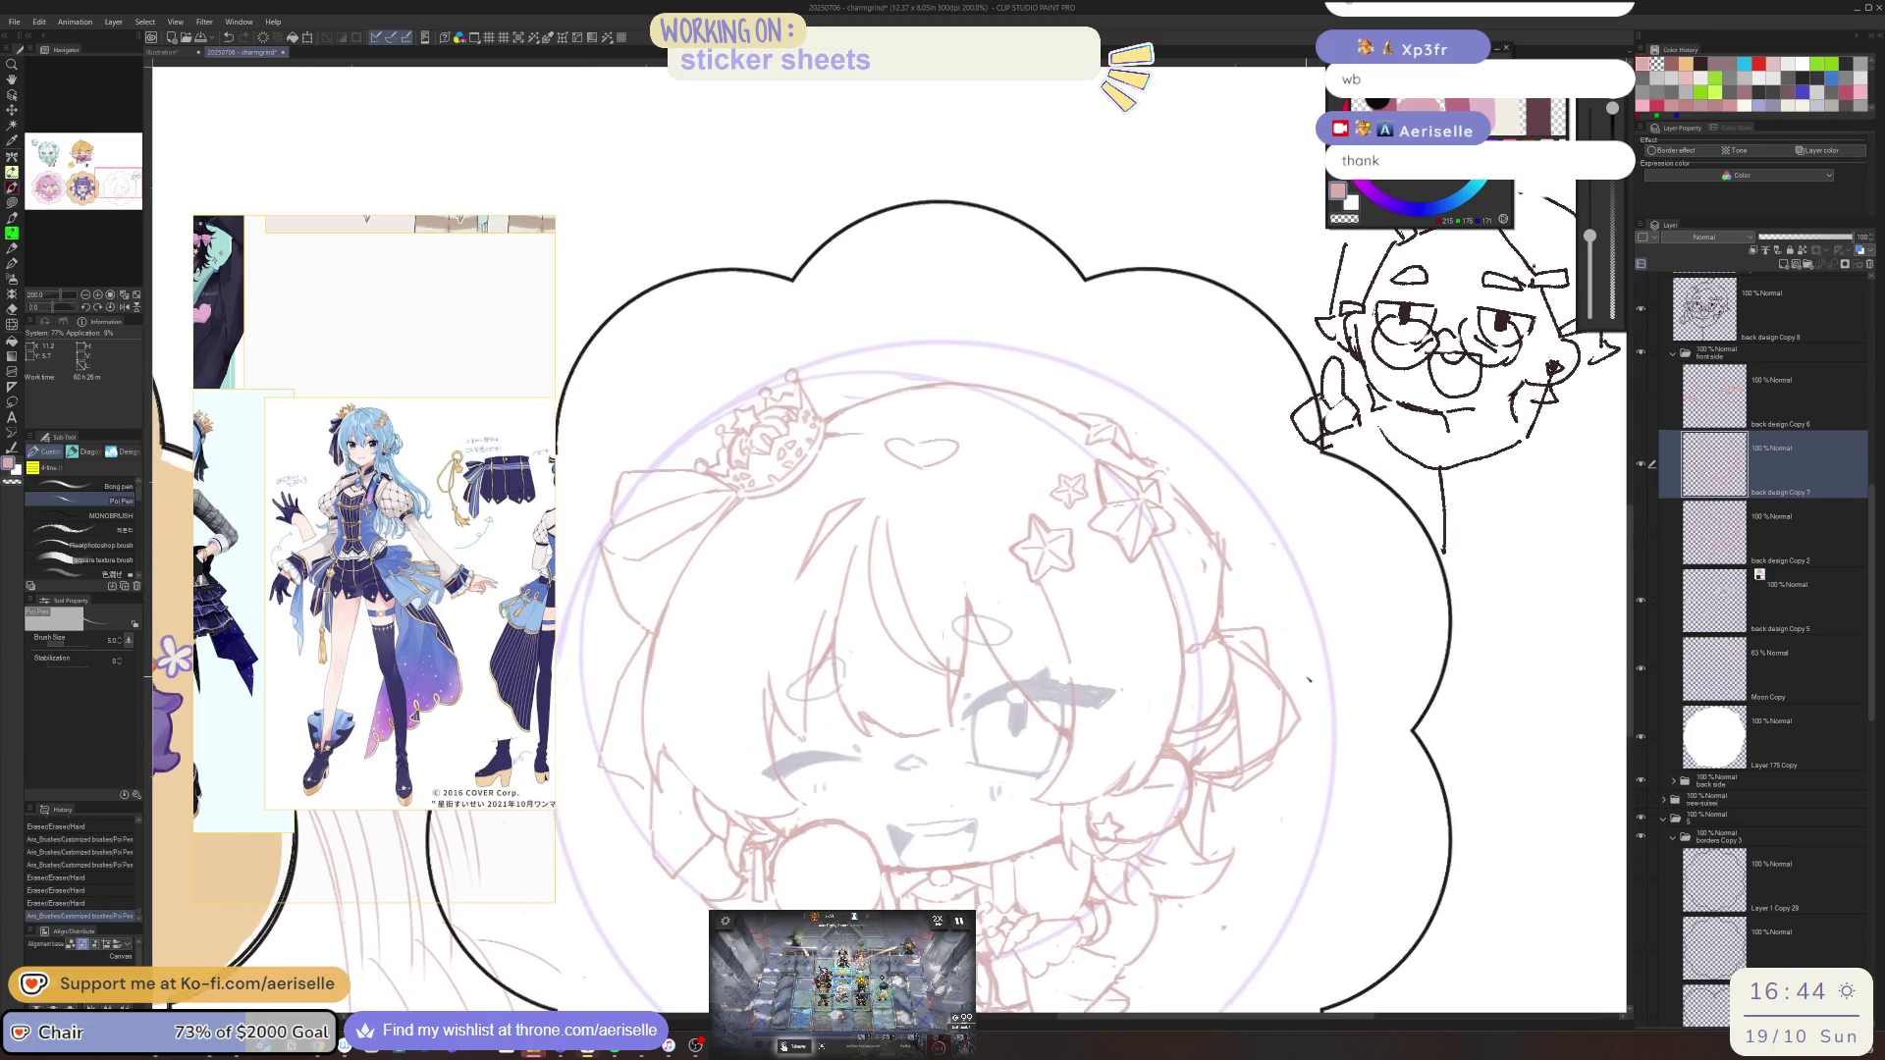
{"action": "key", "text": "h"}
Erase a stray line, add small pen strokes, and flip the view to check proportions
{"action": "key", "text": "e"}
{"action": "left_click_drag", "start_coordinate": [775, 633], "coordinate": [819, 567]}
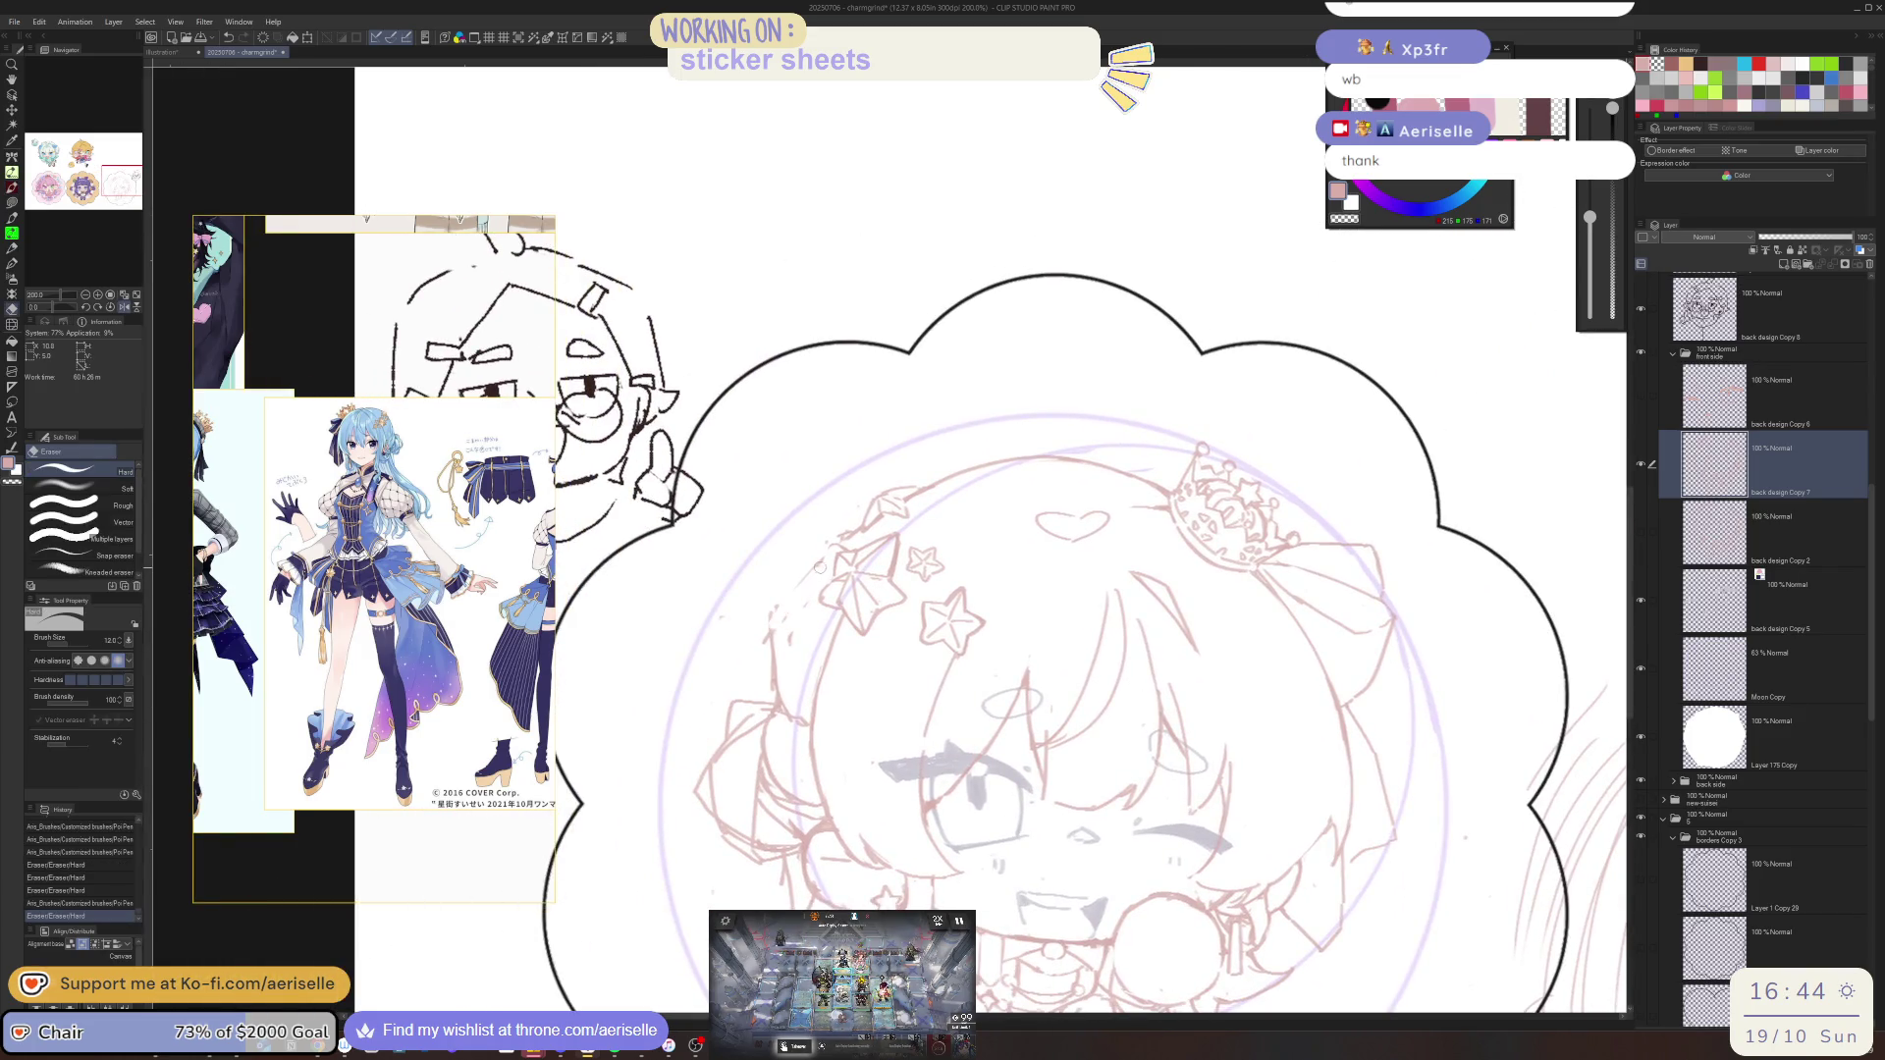
{"action": "key", "text": "p"}
{"action": "mouse_move", "coordinate": [767, 643]}
{"action": "left_mouse_down"}
{"action": "mouse_move", "coordinate": [797, 613]}
{"action": "mouse_move", "coordinate": [776, 702]}
{"action": "left_mouse_up"}
{"action": "key", "text": "e"}
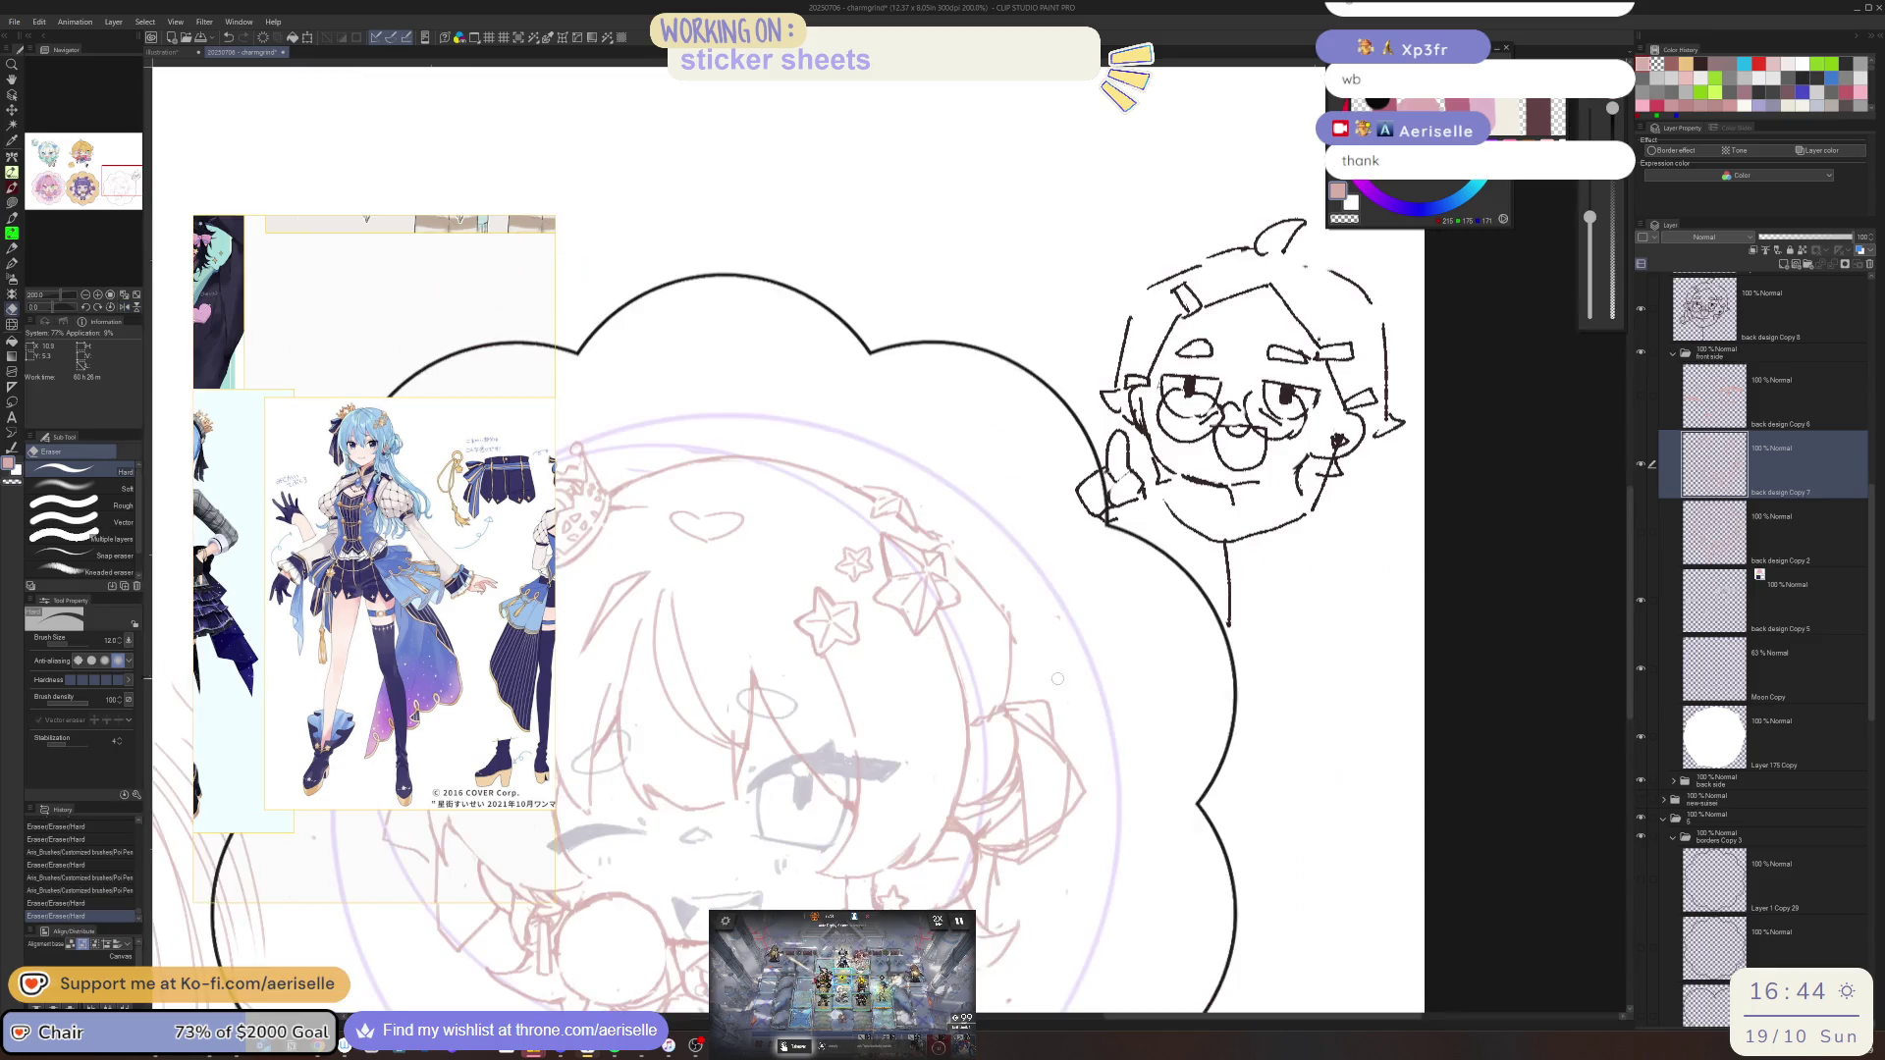
{"action": "key", "text": "h"}
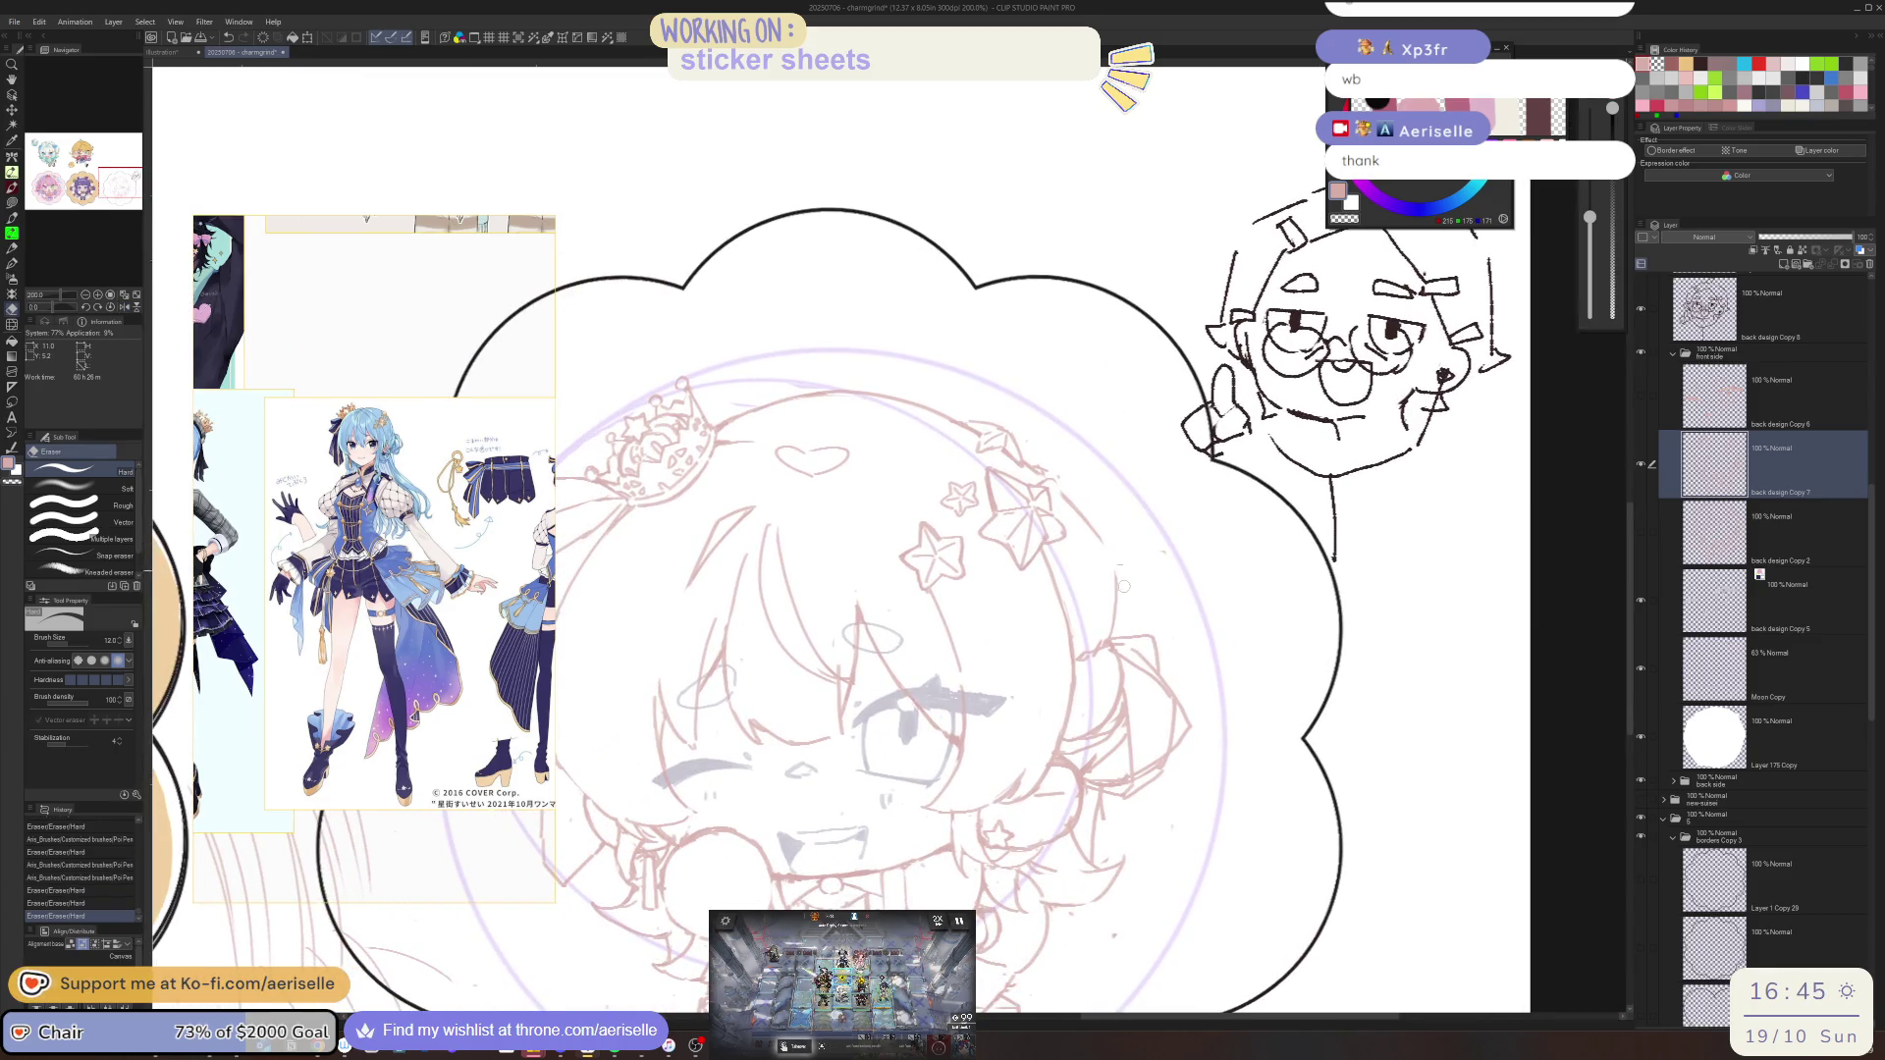
{"action": "key", "text": "p"}
{"action": "left_click_drag", "start_coordinate": [1112, 550], "coordinate": [1110, 613]}
Add short Poi Pen strokes beside the face, alternating with the Hard Eraser
{"action": "key", "text": "e"}
{"action": "key", "text": "p"}
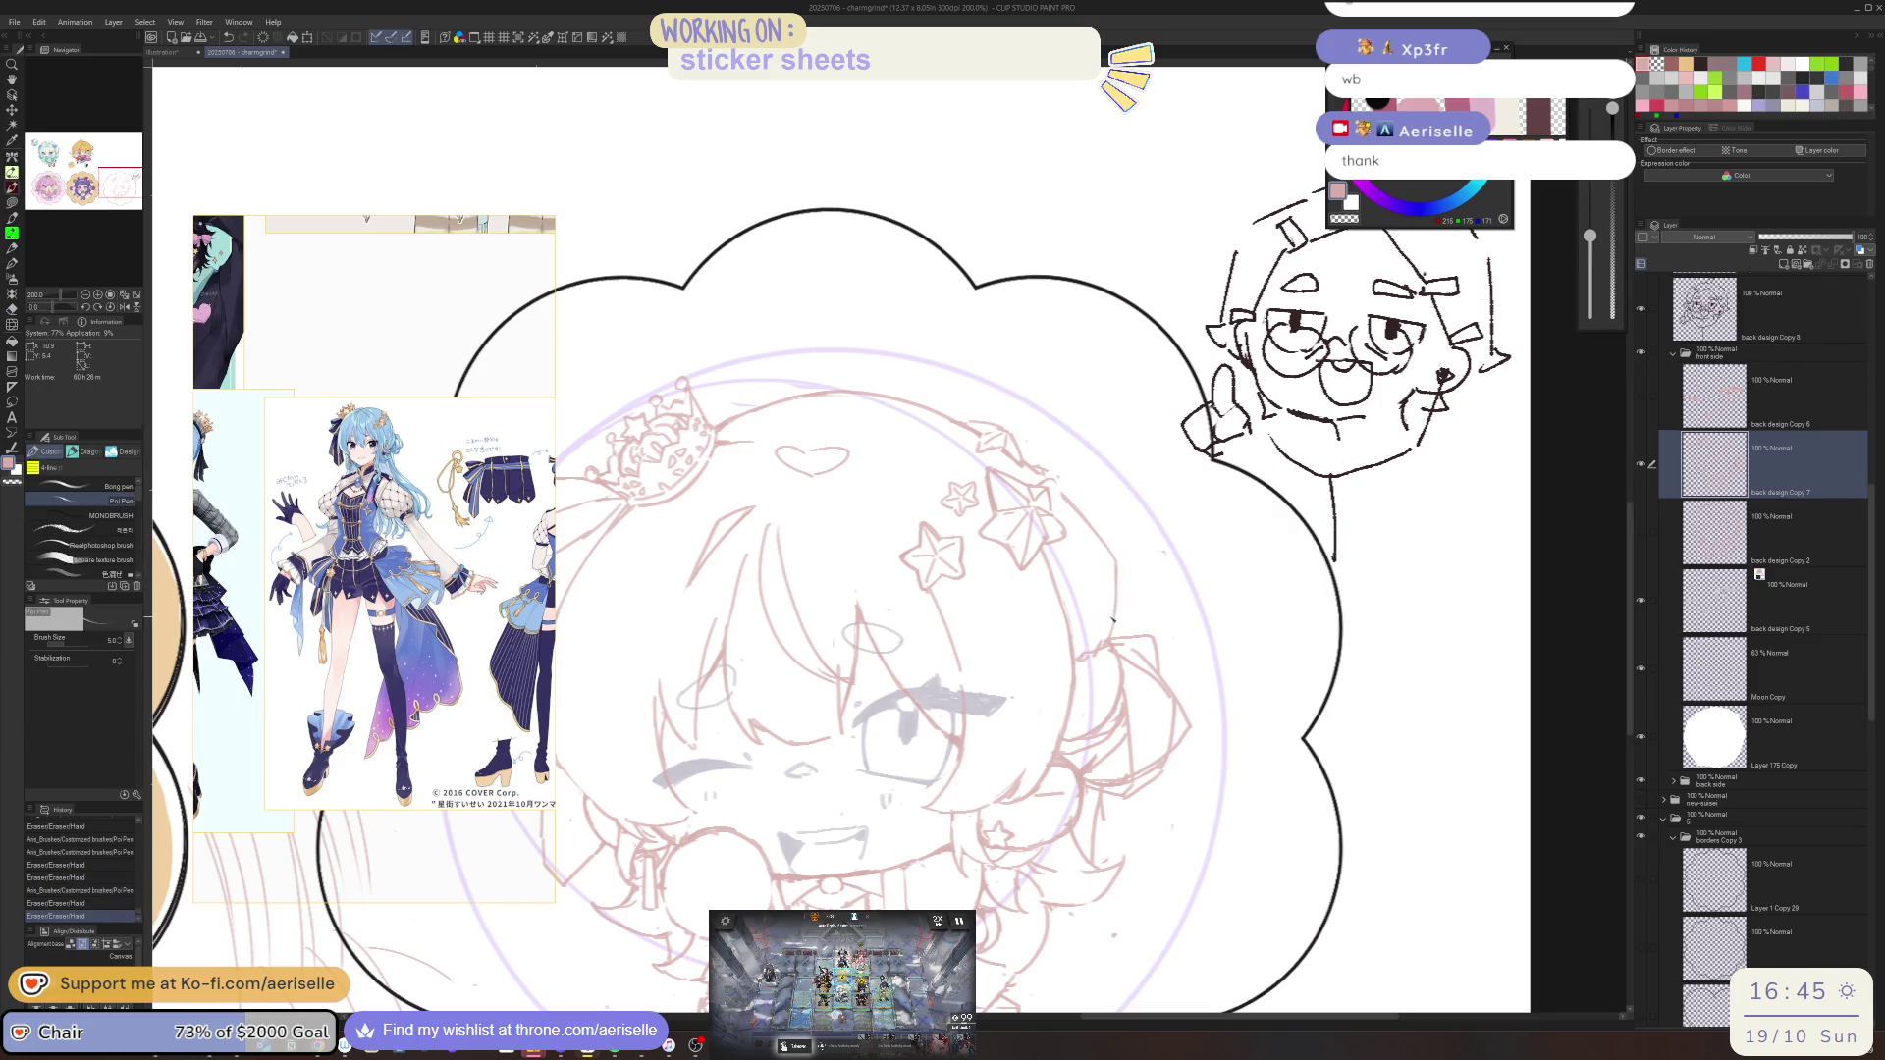
{"action": "left_click_drag", "start_coordinate": [1117, 630], "coordinate": [1107, 651]}
{"action": "key", "text": "e"}
{"action": "key", "text": "p"}
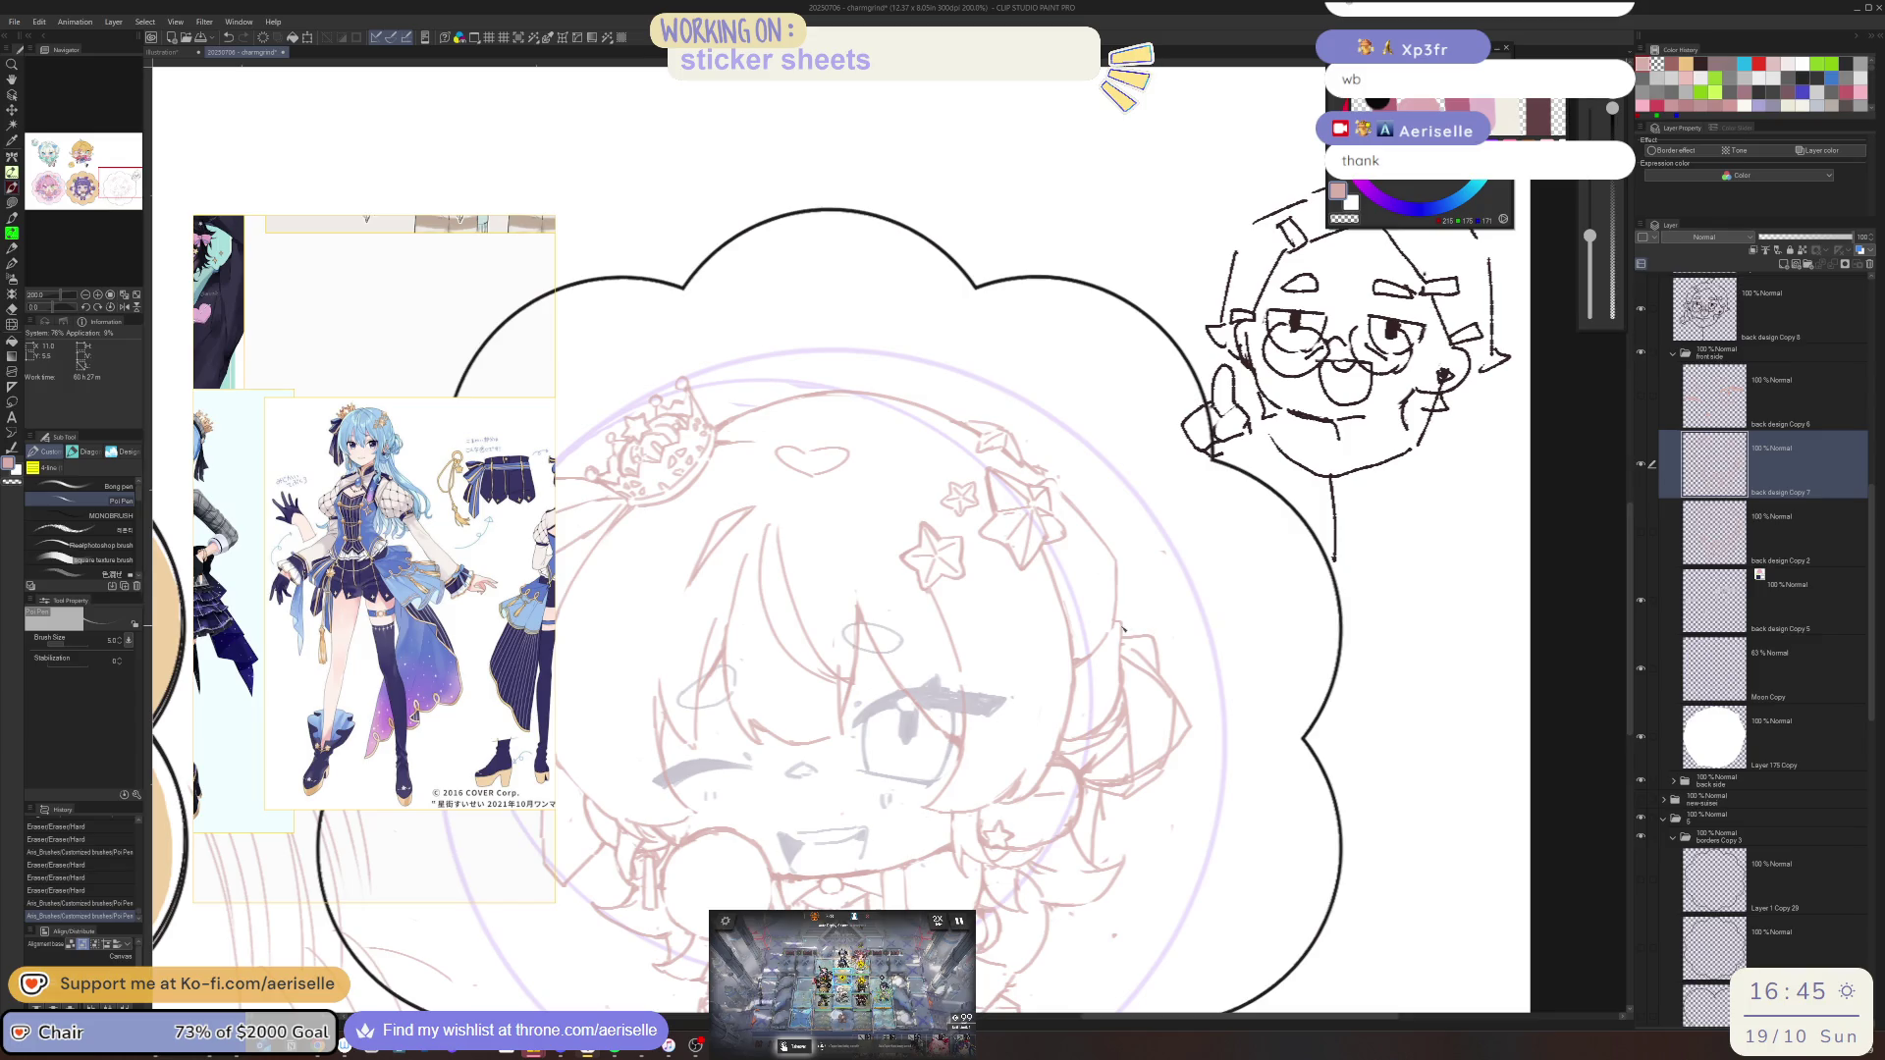
{"action": "left_click_drag", "start_coordinate": [1122, 627], "coordinate": [1125, 688]}
{"action": "key", "text": "e"}
{"action": "key", "text": "p"}
{"action": "key", "text": "e"}
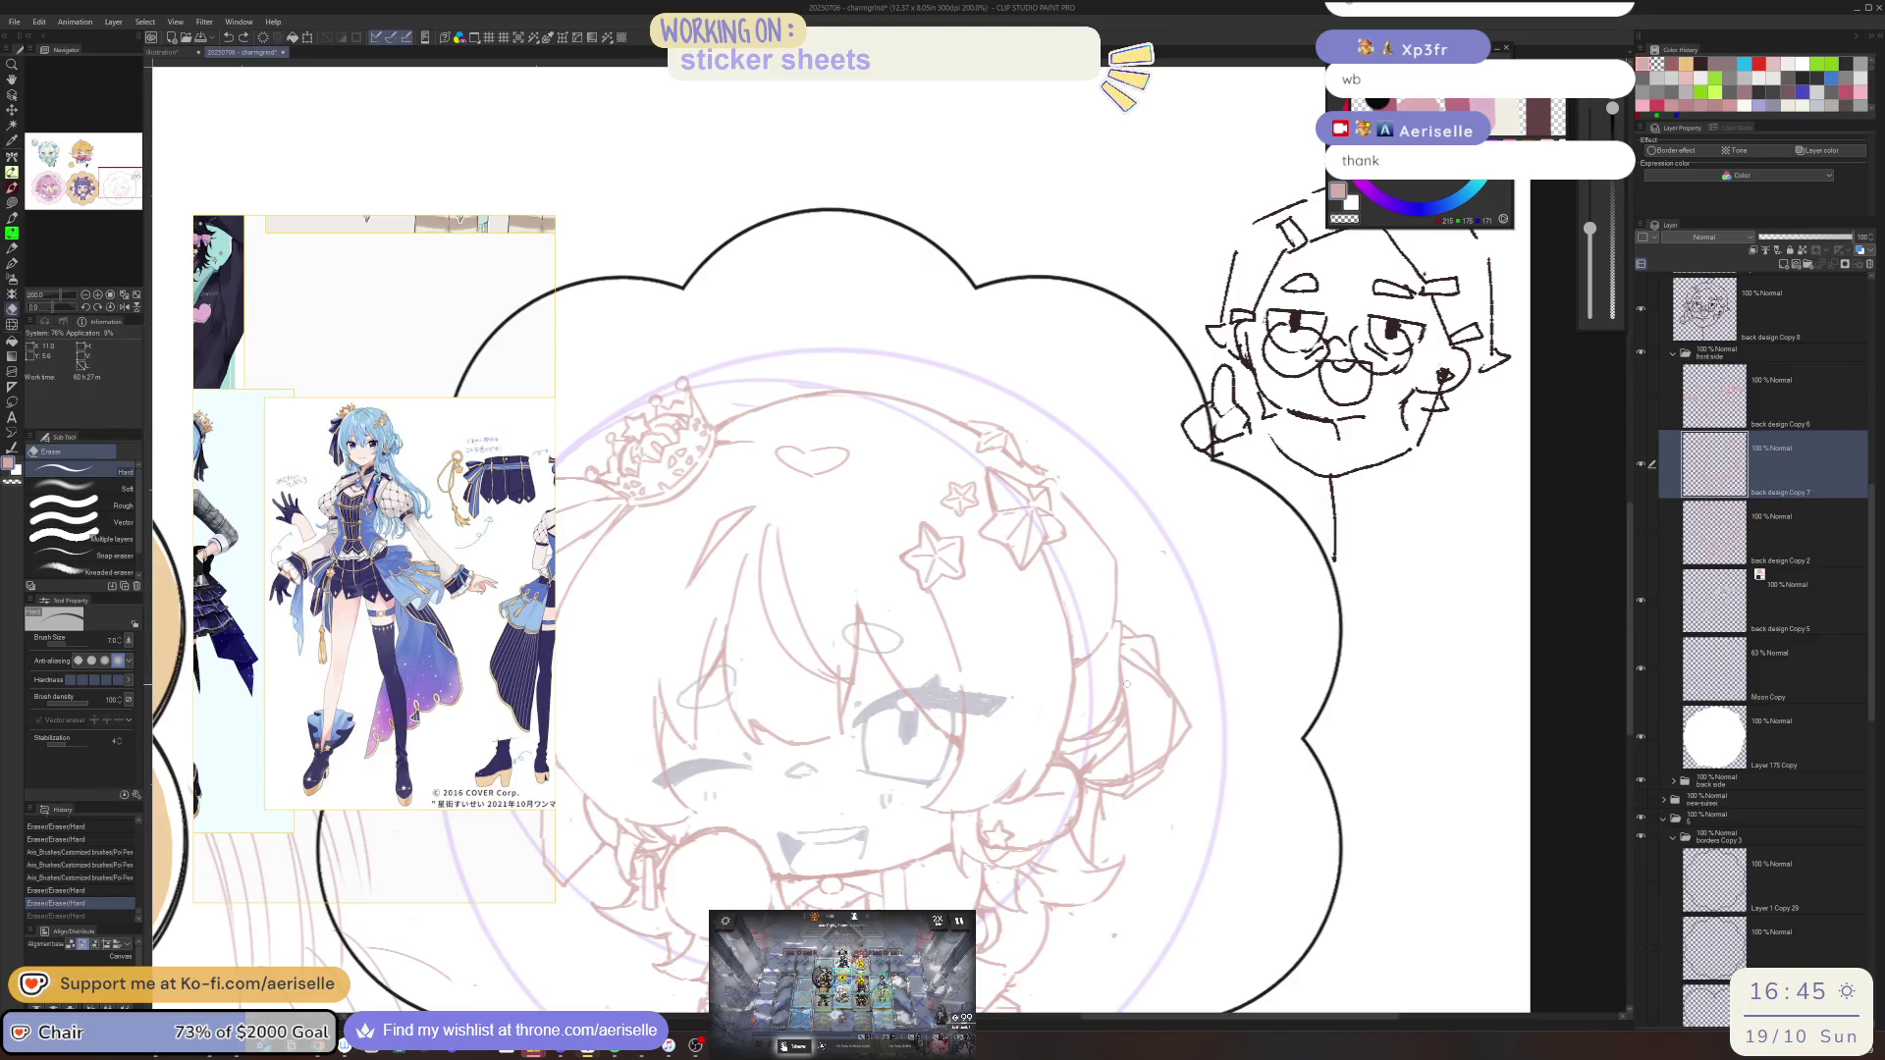
{"action": "key", "text": "p"}
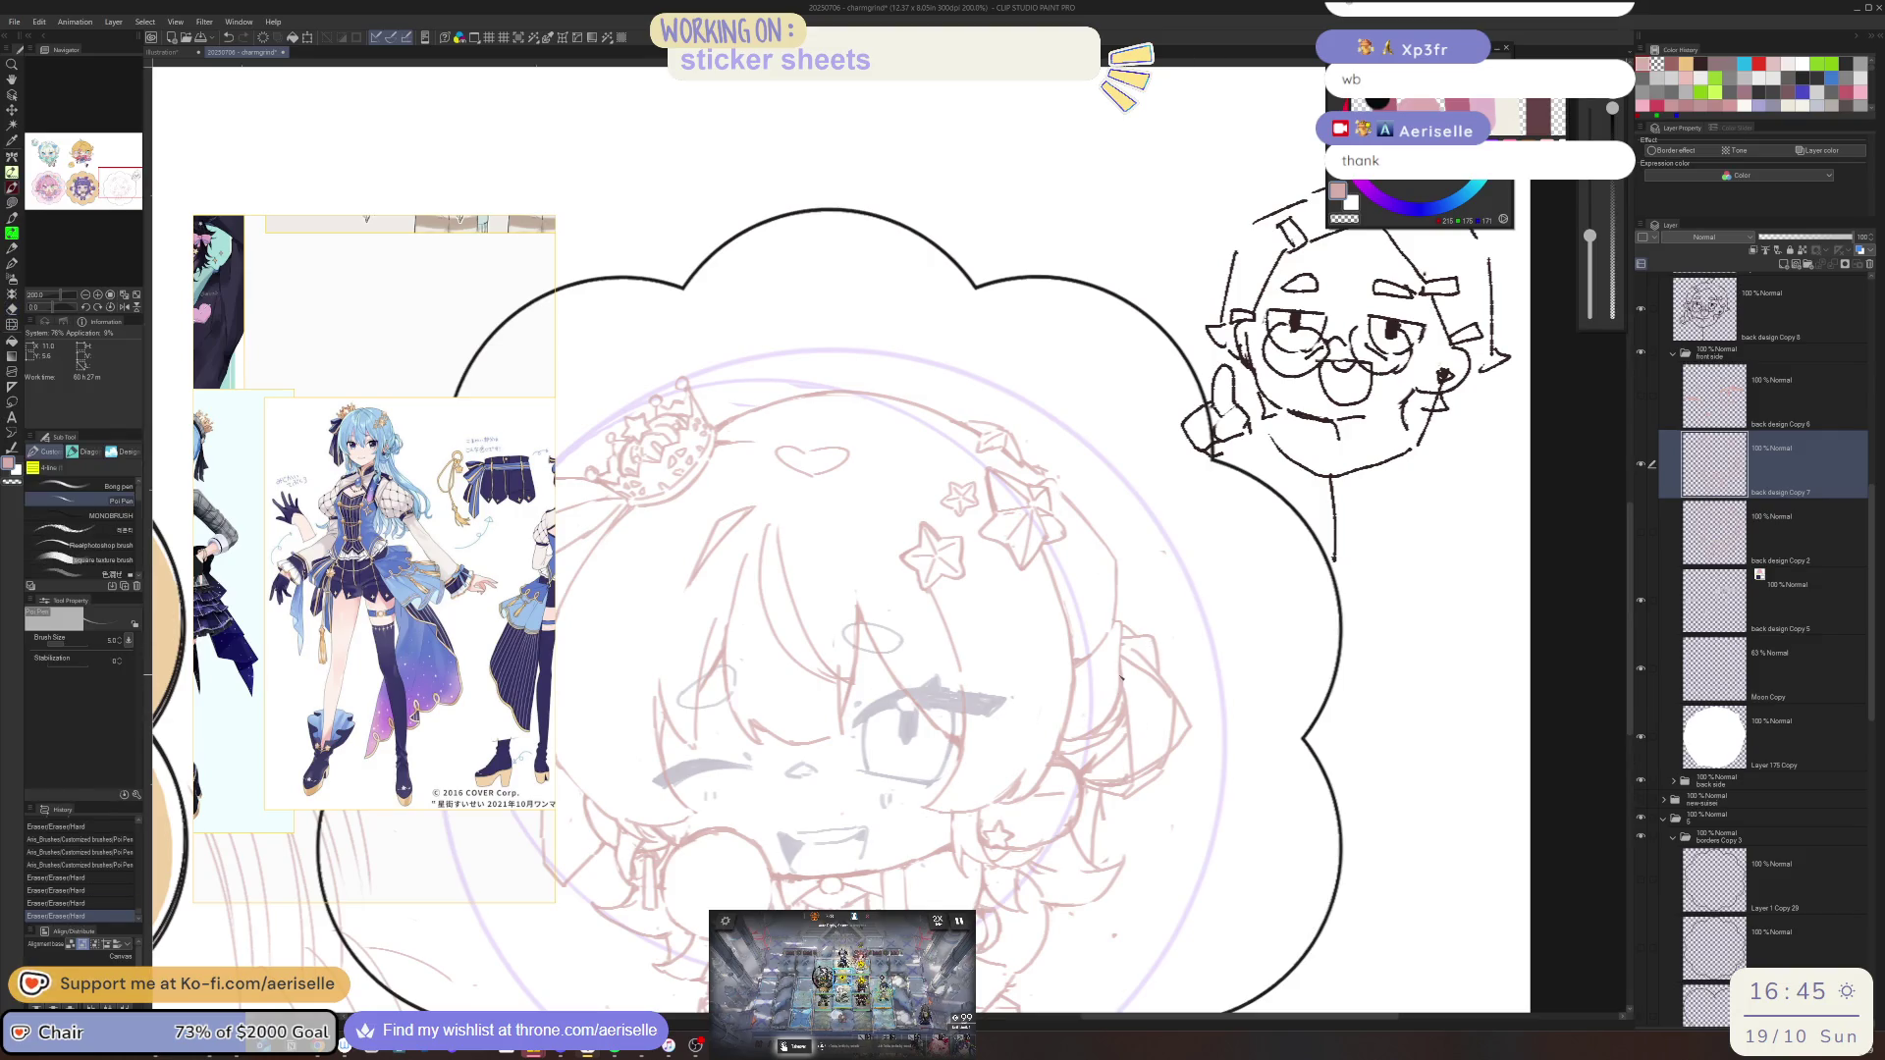
{"action": "mouse_move", "coordinate": [1099, 725]}
{"action": "left_mouse_down"}
{"action": "mouse_move", "coordinate": [1080, 741]}
{"action": "mouse_move", "coordinate": [1119, 720]}
{"action": "mouse_move", "coordinate": [1101, 667]}
{"action": "mouse_move", "coordinate": [1104, 738]}
{"action": "left_mouse_up"}
{"action": "key", "text": "e"}
Shrink the eraser to size 6, erase a small area, and add a stroke while flipping the view
{"action": "key", "text": "bracketleft"}
{"action": "key", "text": "p"}
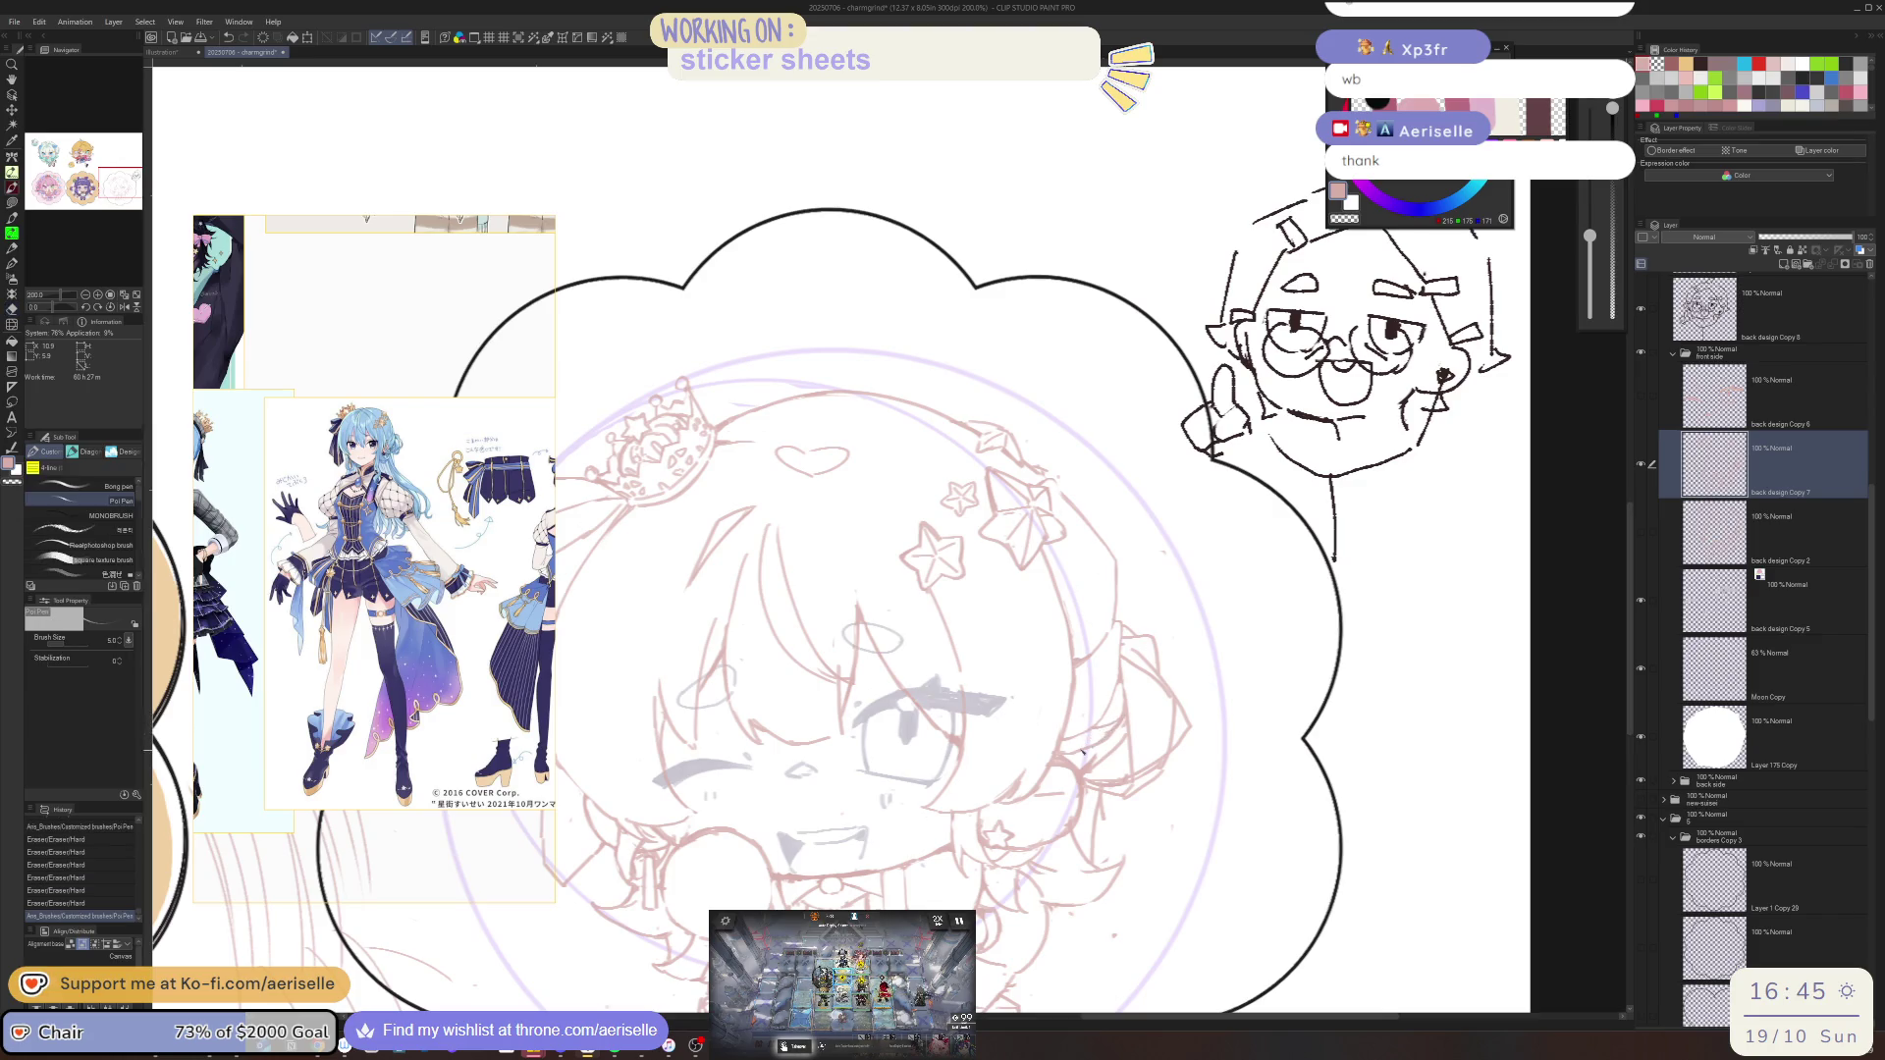
{"action": "key", "text": "e"}
{"action": "left_click_drag", "start_coordinate": [1065, 751], "coordinate": [1104, 746]}
{"action": "key", "text": "p"}
{"action": "key", "text": "e"}
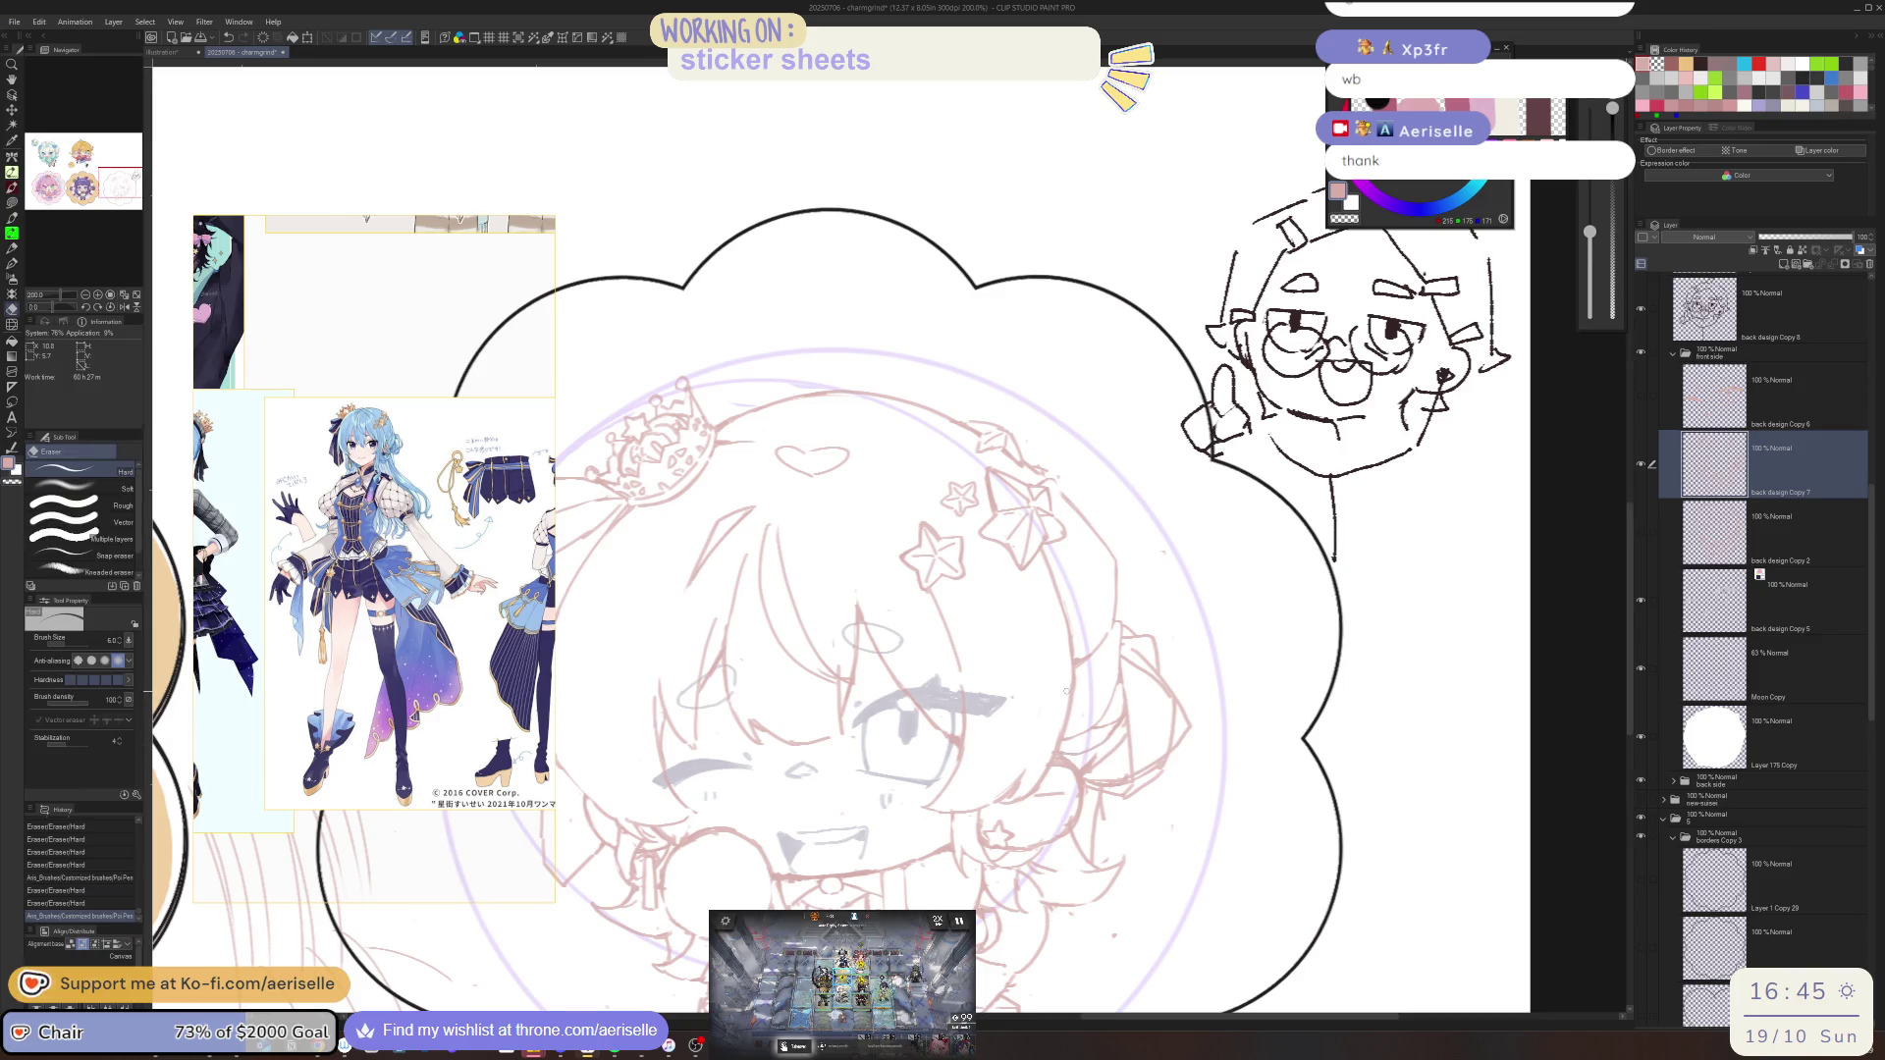
{"action": "key", "text": "h"}
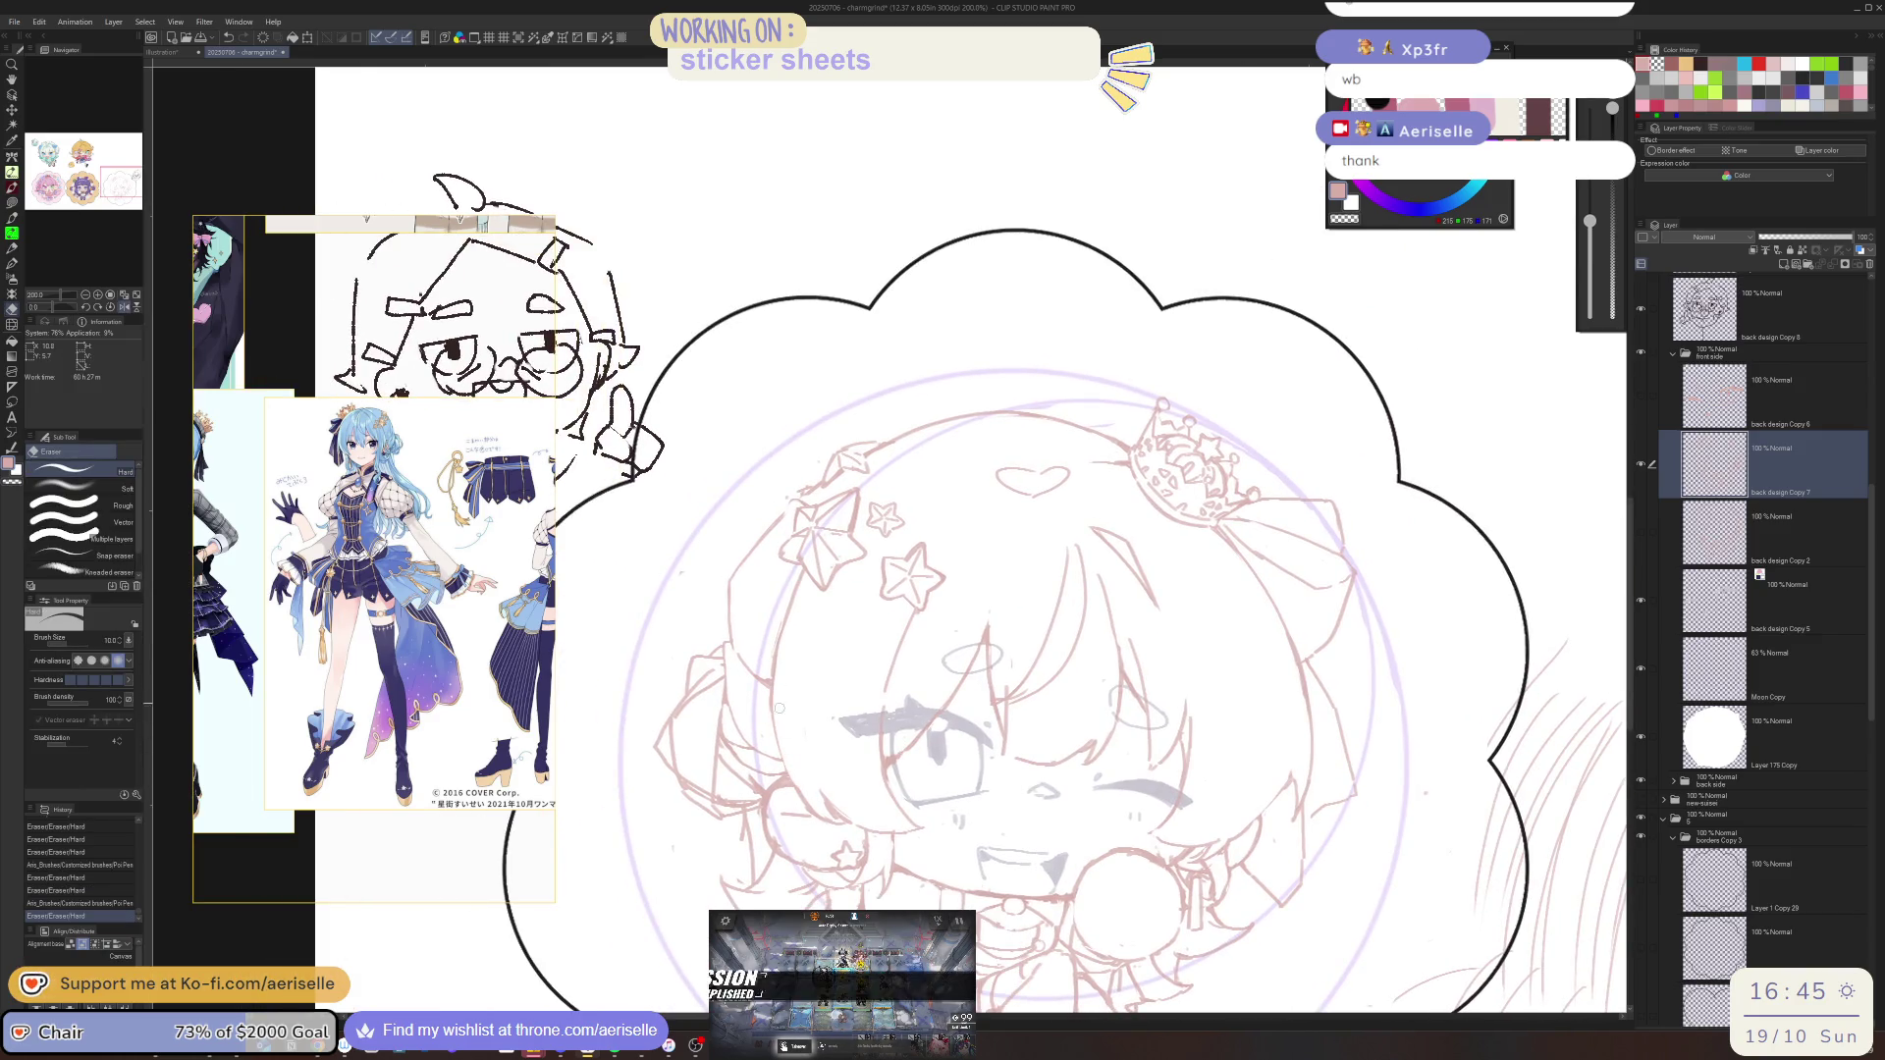
{"action": "key", "text": "p"}
{"action": "left_click_drag", "start_coordinate": [1048, 738], "coordinate": [1065, 727]}
{"action": "key", "text": "h"}
{"action": "key", "text": "e"}
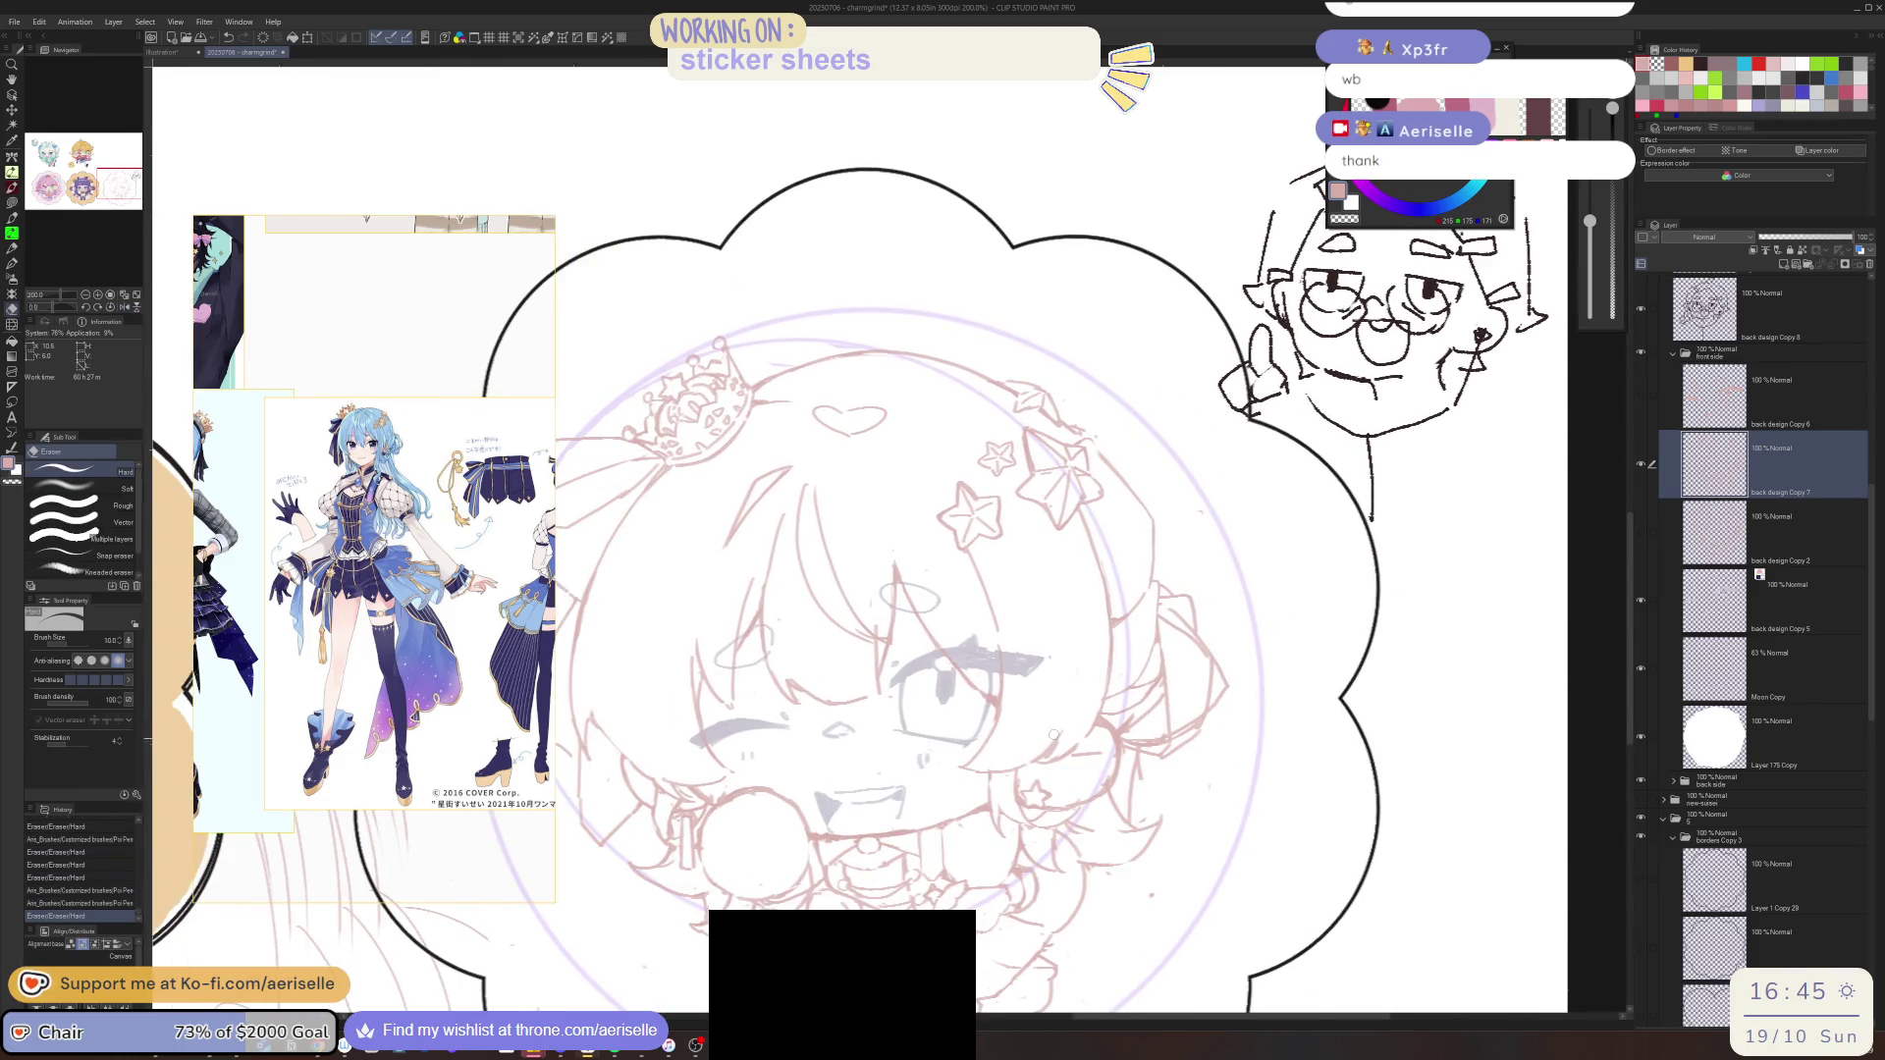
{"action": "scroll", "coordinate": [1099, 727], "scroll_direction": "down", "scroll_amount": 1}
Save the cloud sticker sketch file with Ctrl+S
{"action": "key", "text": "ctrl+s"}
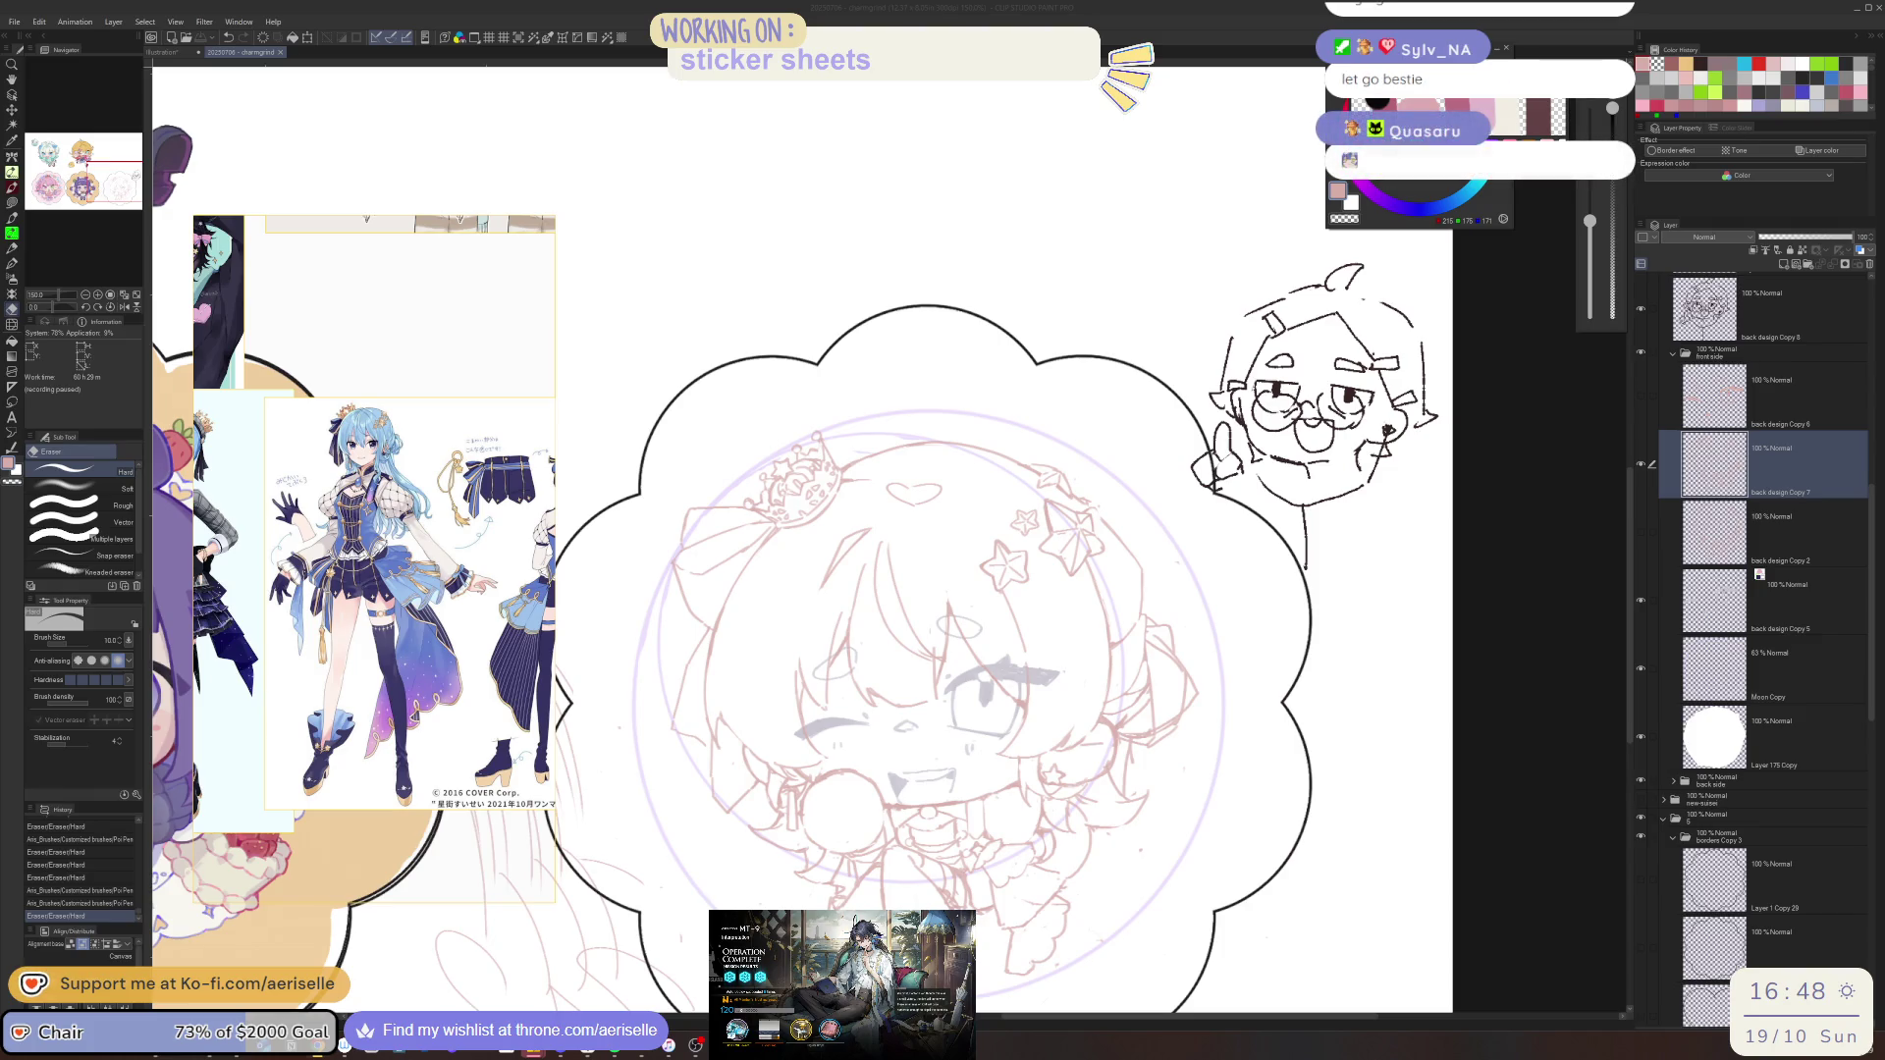
Erase a small stray mark and add a short pen stroke to the sketch
{"action": "left_click", "coordinate": [708, 754]}
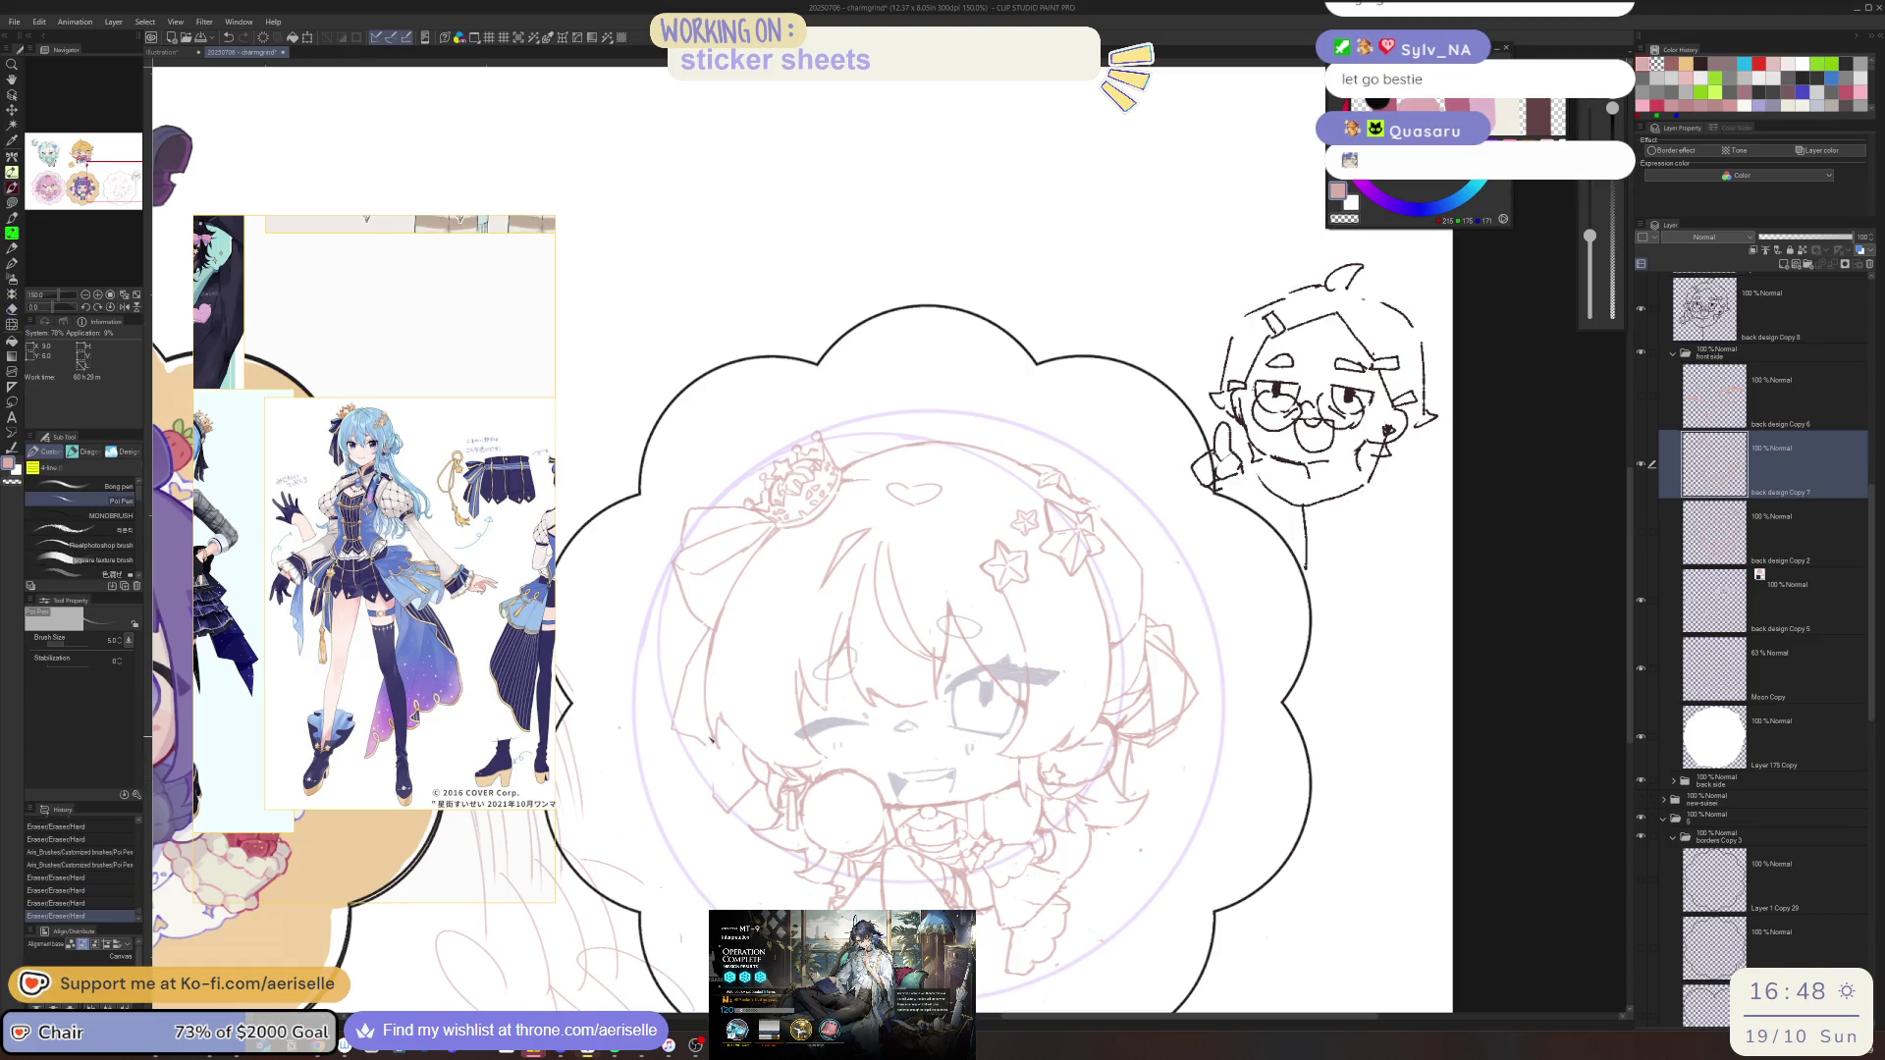
{"action": "key", "text": "p"}
{"action": "mouse_move", "coordinate": [714, 776]}
{"action": "left_mouse_down"}
{"action": "mouse_move", "coordinate": [712, 738]}
{"action": "mouse_move", "coordinate": [713, 776]}
{"action": "left_mouse_up"}
{"action": "key", "text": "ctrl+z"}
{"action": "key", "text": "ctrl+y"}
{"action": "key", "text": "e"}
{"action": "left_click", "coordinate": [713, 775]}
{"action": "key", "text": "p"}
Redraw a pen stroke on the crown and hair, then recentre the view on the cloud sticker
{"action": "scroll", "coordinate": [760, 584], "scroll_direction": "up", "scroll_amount": 1}
{"action": "mouse_move", "coordinate": [678, 597]}
{"action": "left_mouse_down"}
{"action": "mouse_move", "coordinate": [803, 618]}
{"action": "mouse_move", "coordinate": [795, 706]}
{"action": "mouse_move", "coordinate": [898, 692]}
{"action": "left_mouse_up"}
{"action": "key", "text": "ctrl+z"}
{"action": "scroll", "coordinate": [791, 703], "scroll_direction": "up", "scroll_amount": 2}
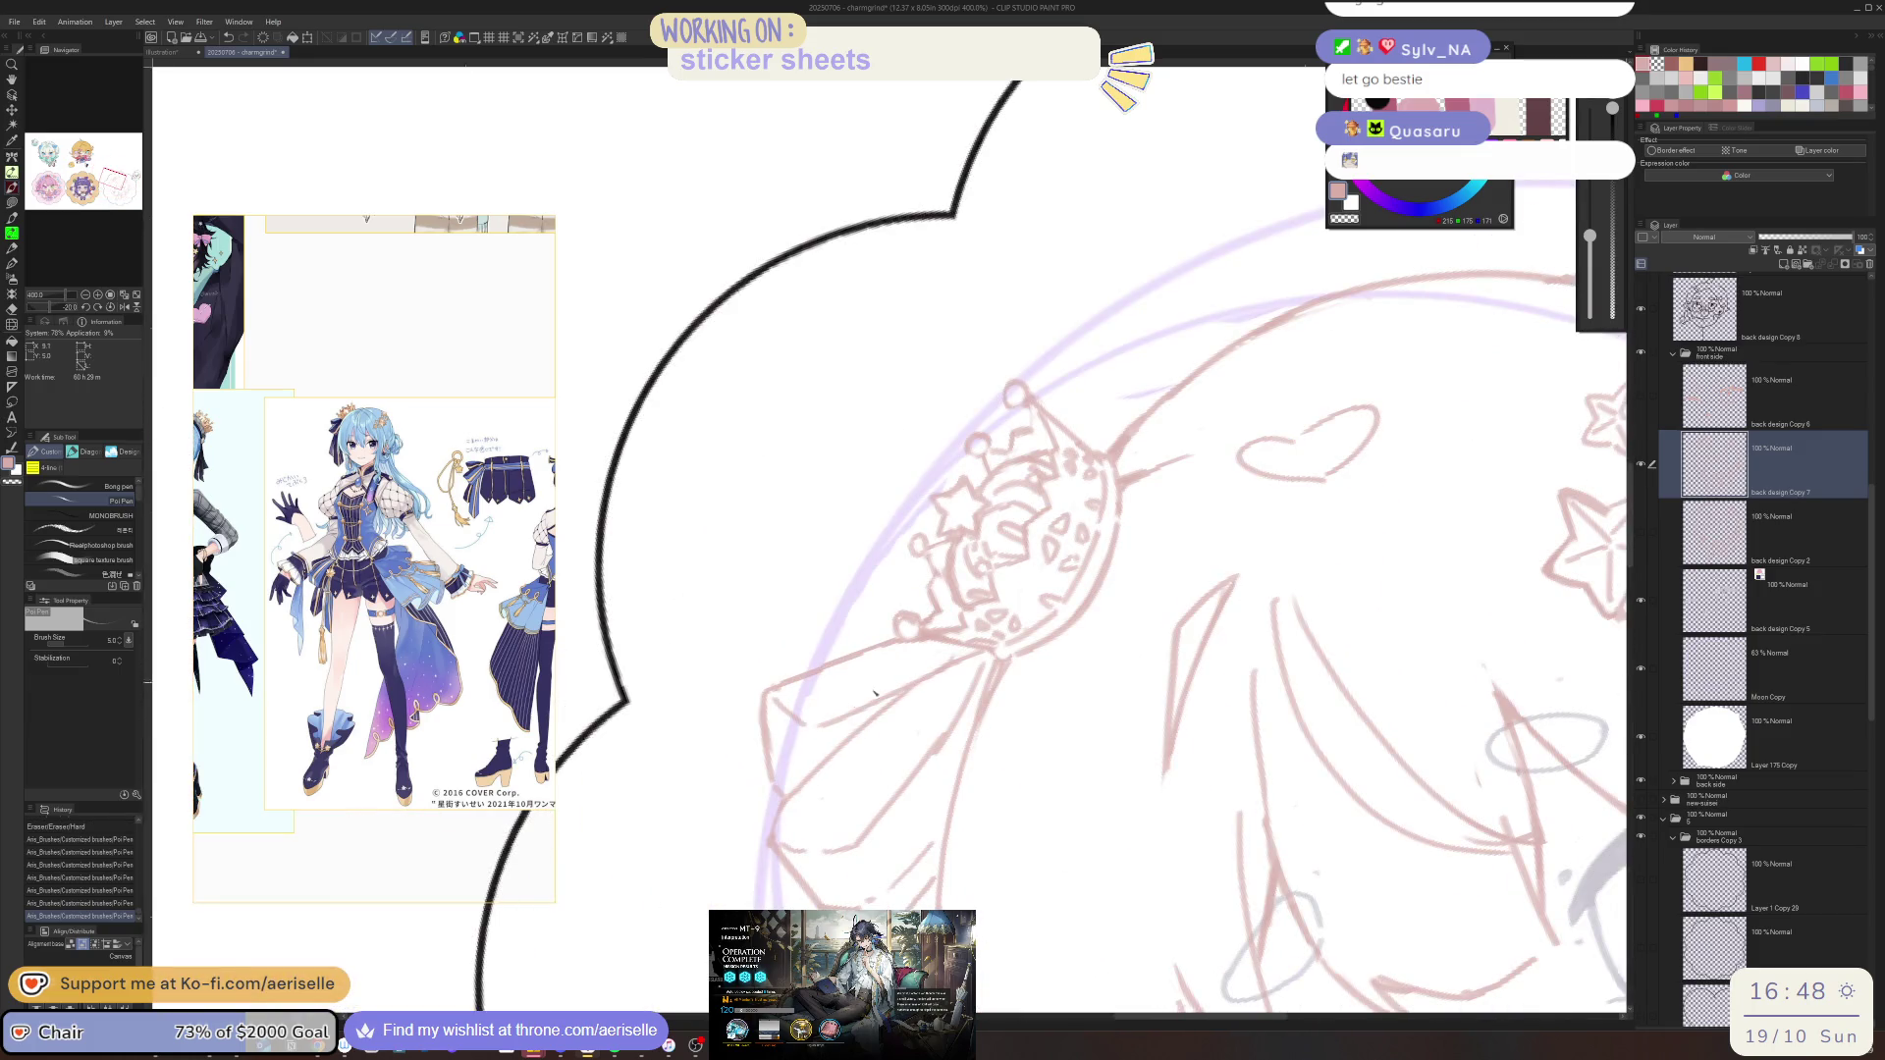
{"action": "left_click_drag", "start_coordinate": [817, 754], "coordinate": [785, 762]}
{"action": "scroll", "coordinate": [805, 780], "scroll_direction": "down", "scroll_amount": 2}
{"action": "scroll", "coordinate": [874, 746], "scroll_direction": "up", "scroll_amount": 2}
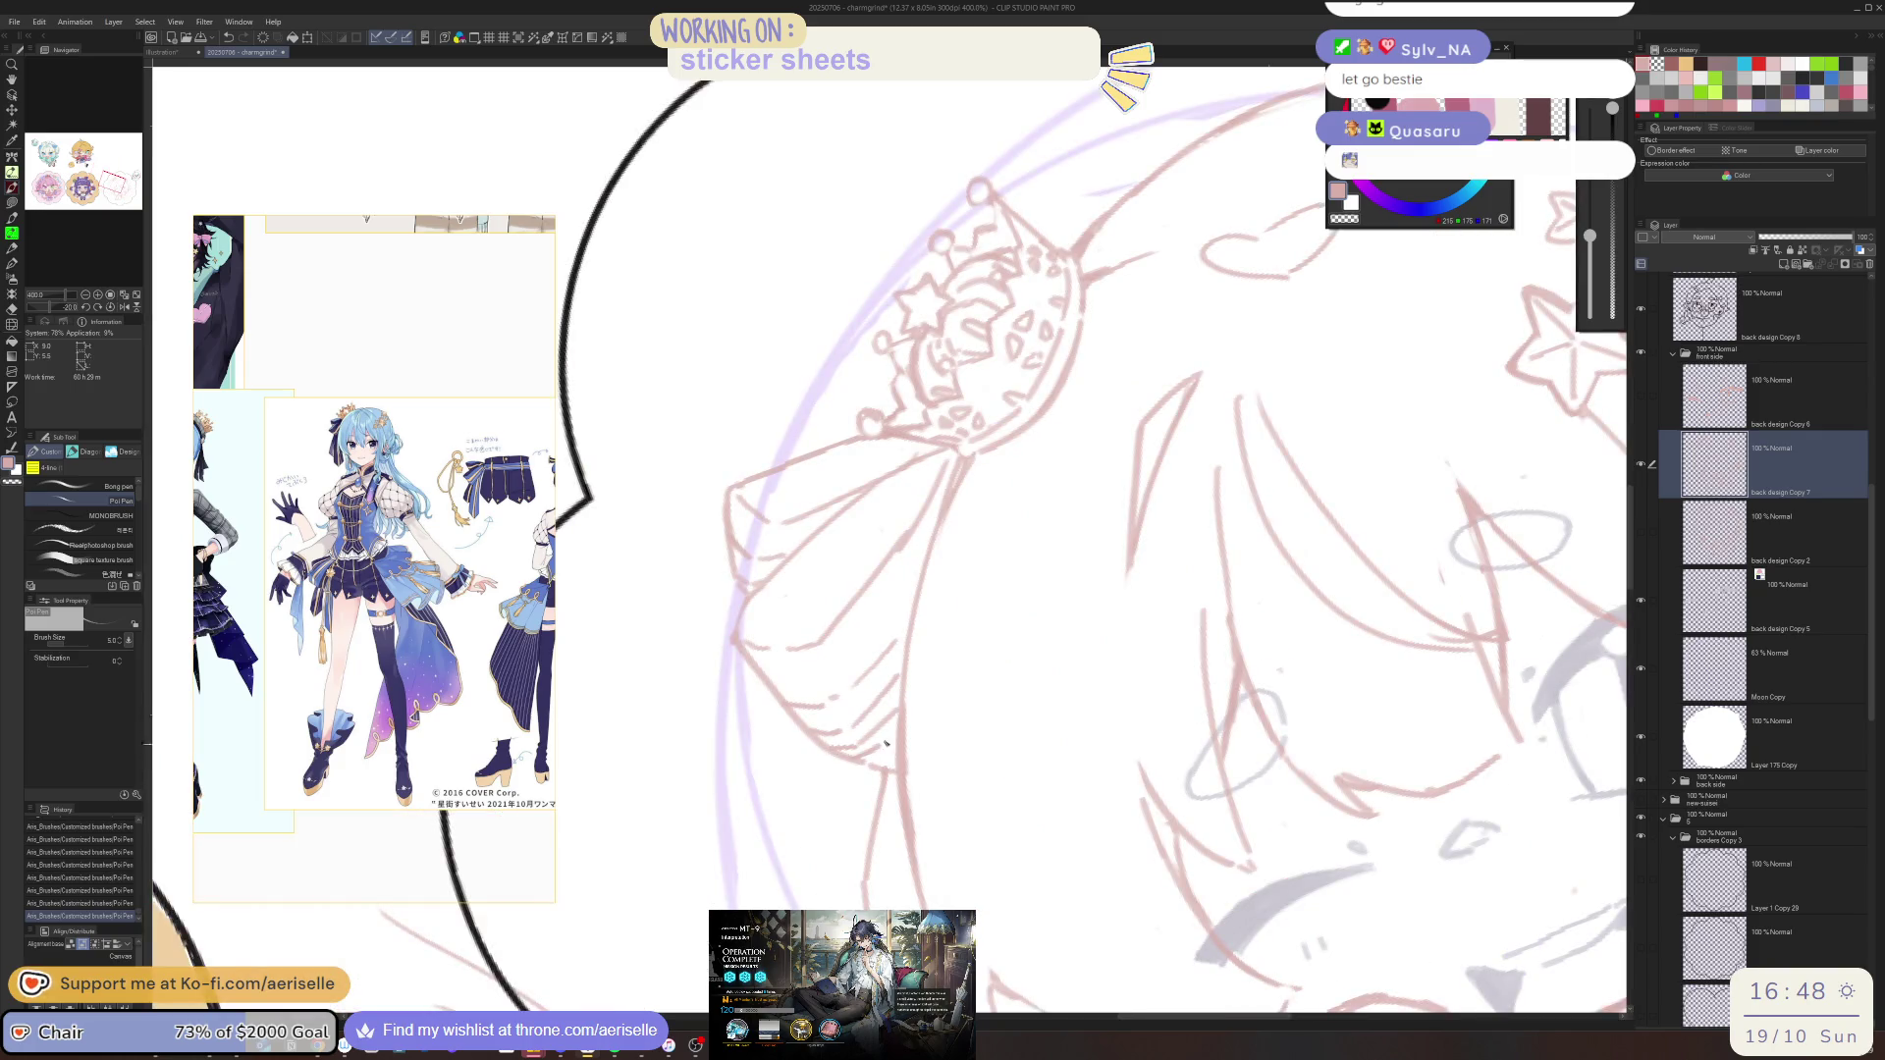
{"action": "scroll", "coordinate": [874, 741], "scroll_direction": "down", "scroll_amount": 2}
{"action": "left_click_drag", "start_coordinate": [1006, 666], "coordinate": [841, 639]}
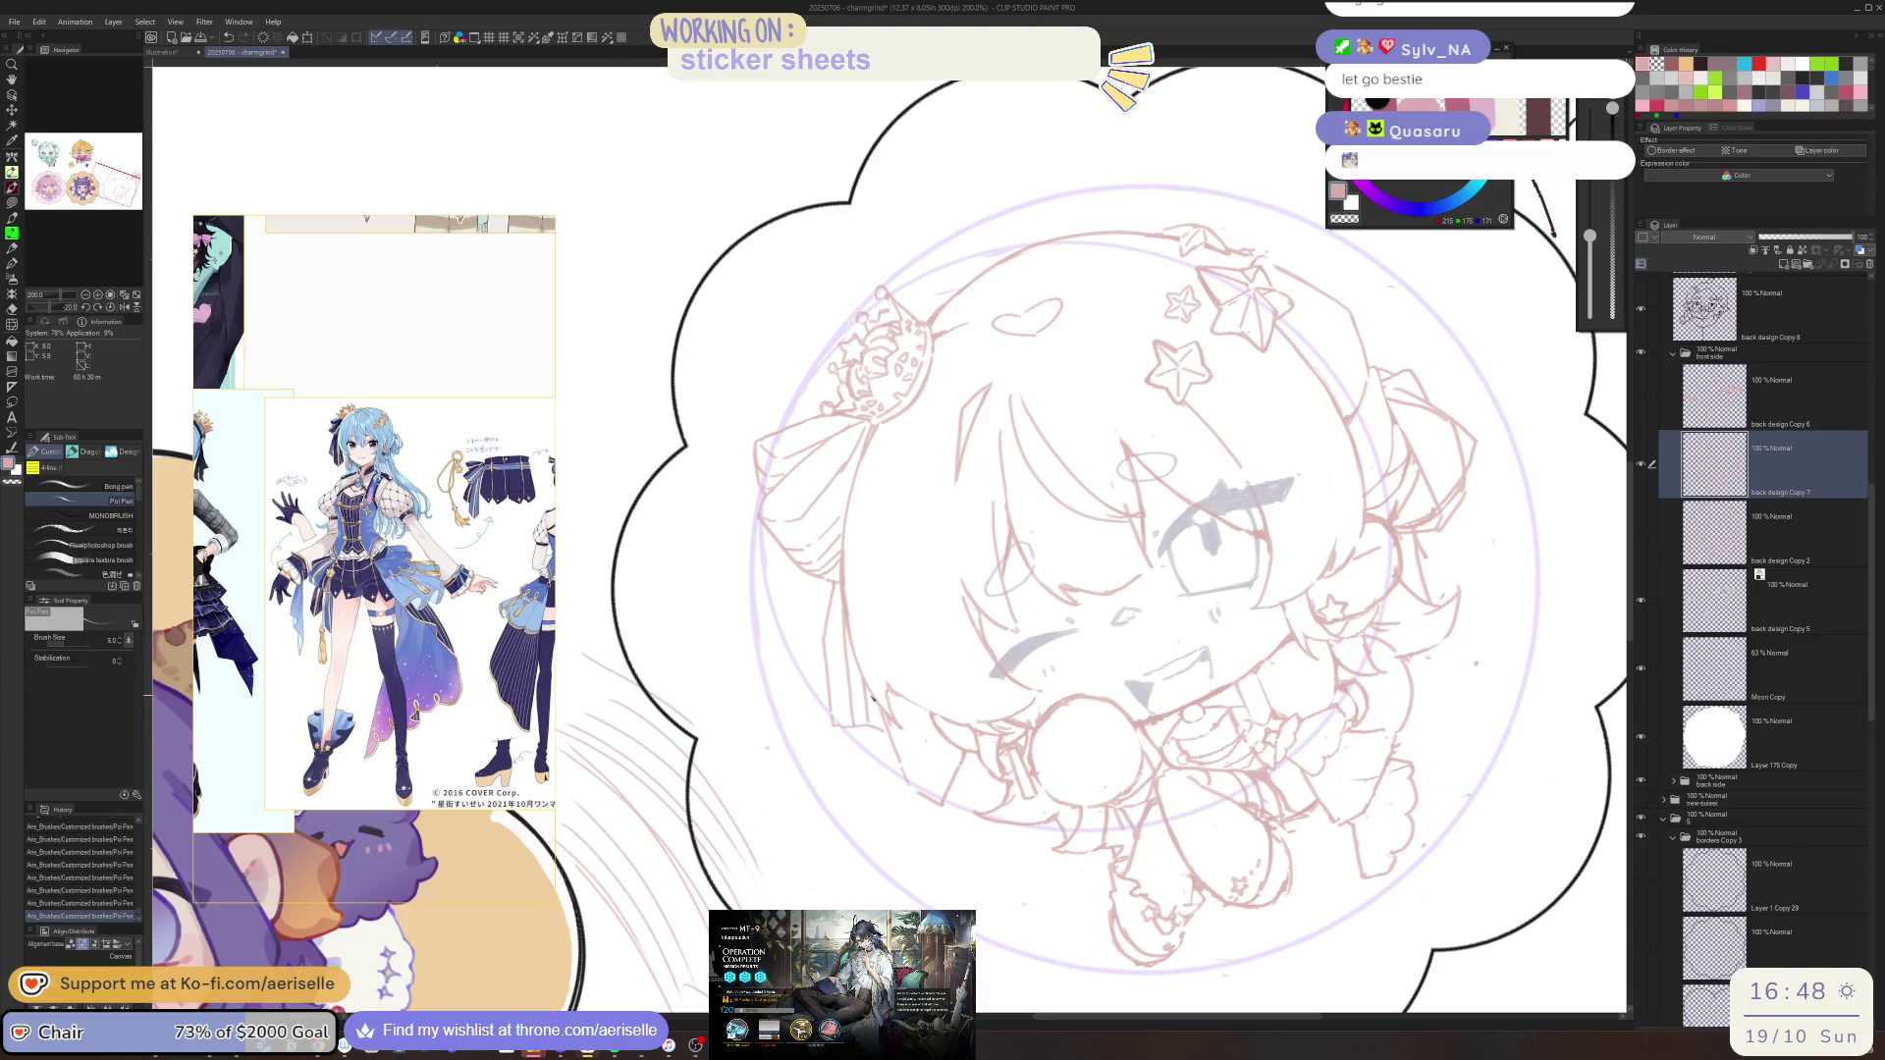
Rotate the canvas, erase a small bit of the sketch, and draw short strokes
{"action": "key", "text": "asciicircum"}
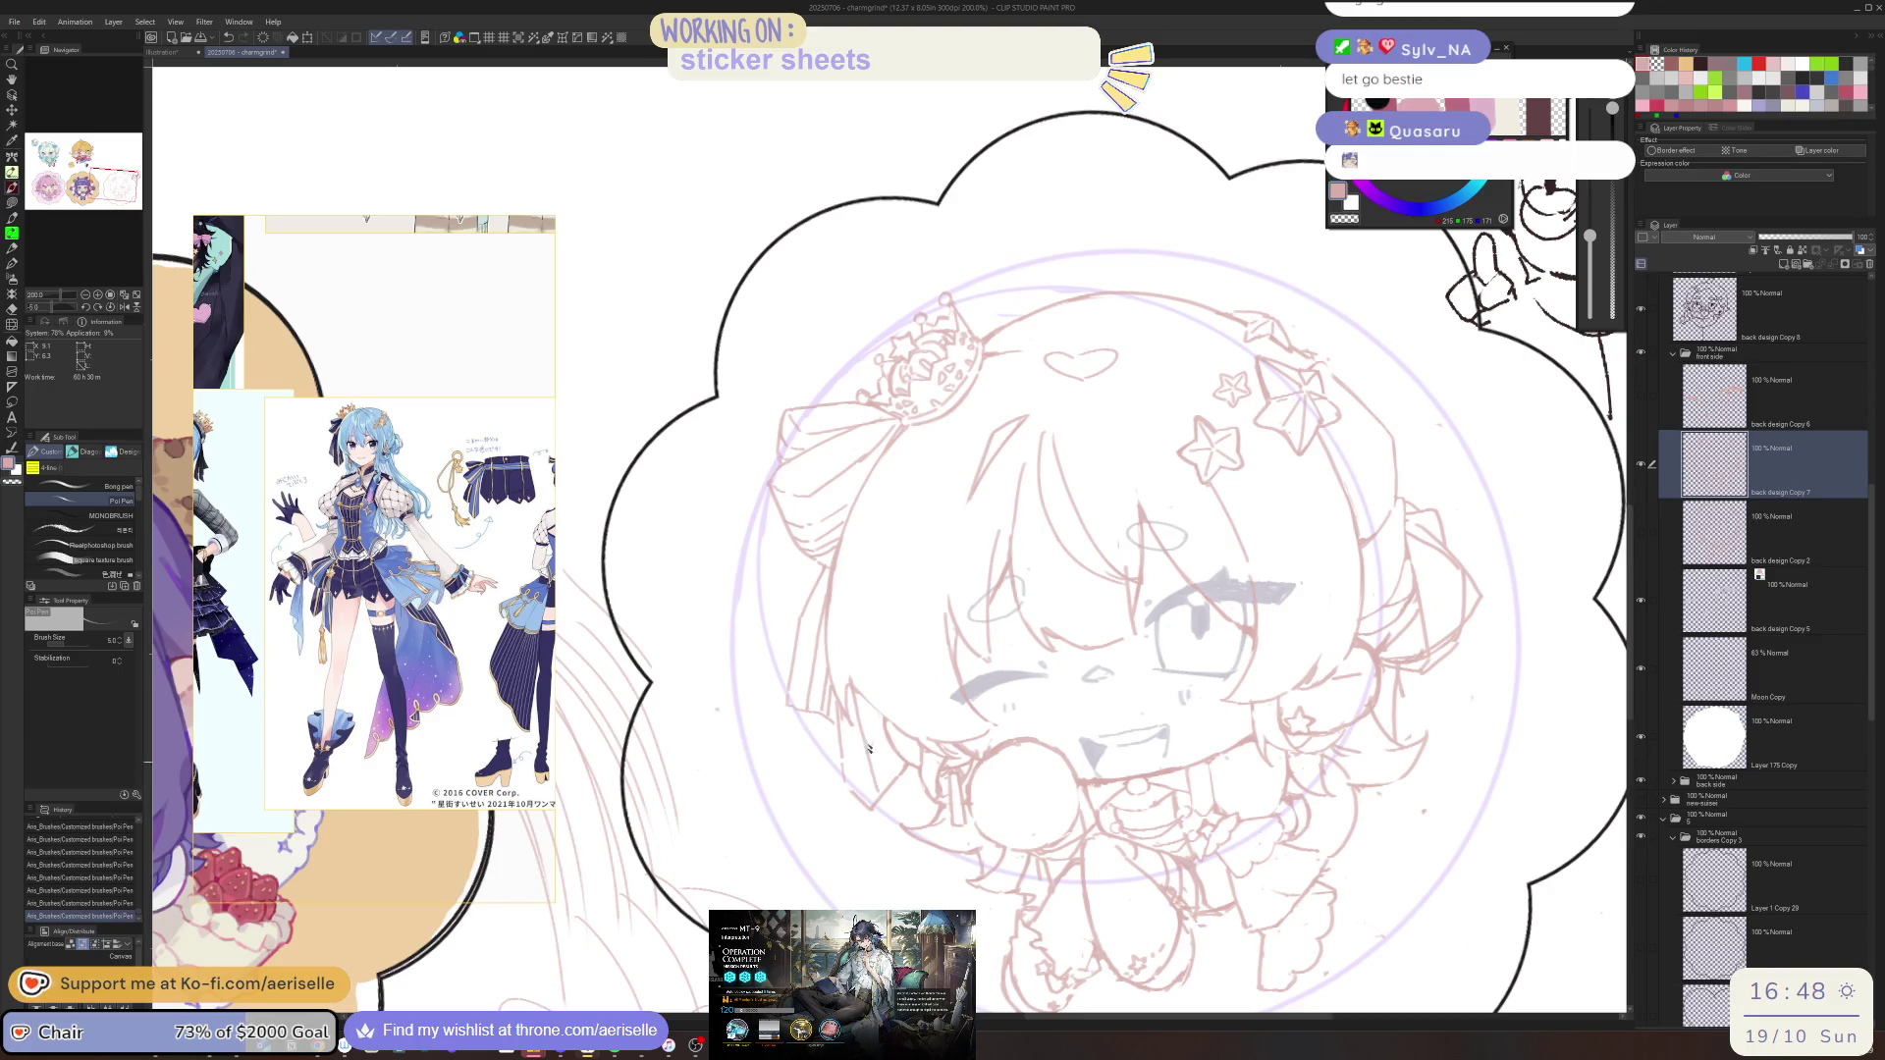
{"action": "key", "text": "ctrl+z"}
{"action": "key", "text": "ctrl+y"}
{"action": "key", "text": "e"}
{"action": "left_click_drag", "start_coordinate": [867, 681], "coordinate": [854, 690]}
{"action": "key", "text": "asciicircum"}
{"action": "key", "text": "asciicircum"}
{"action": "key", "text": "asciicircum"}
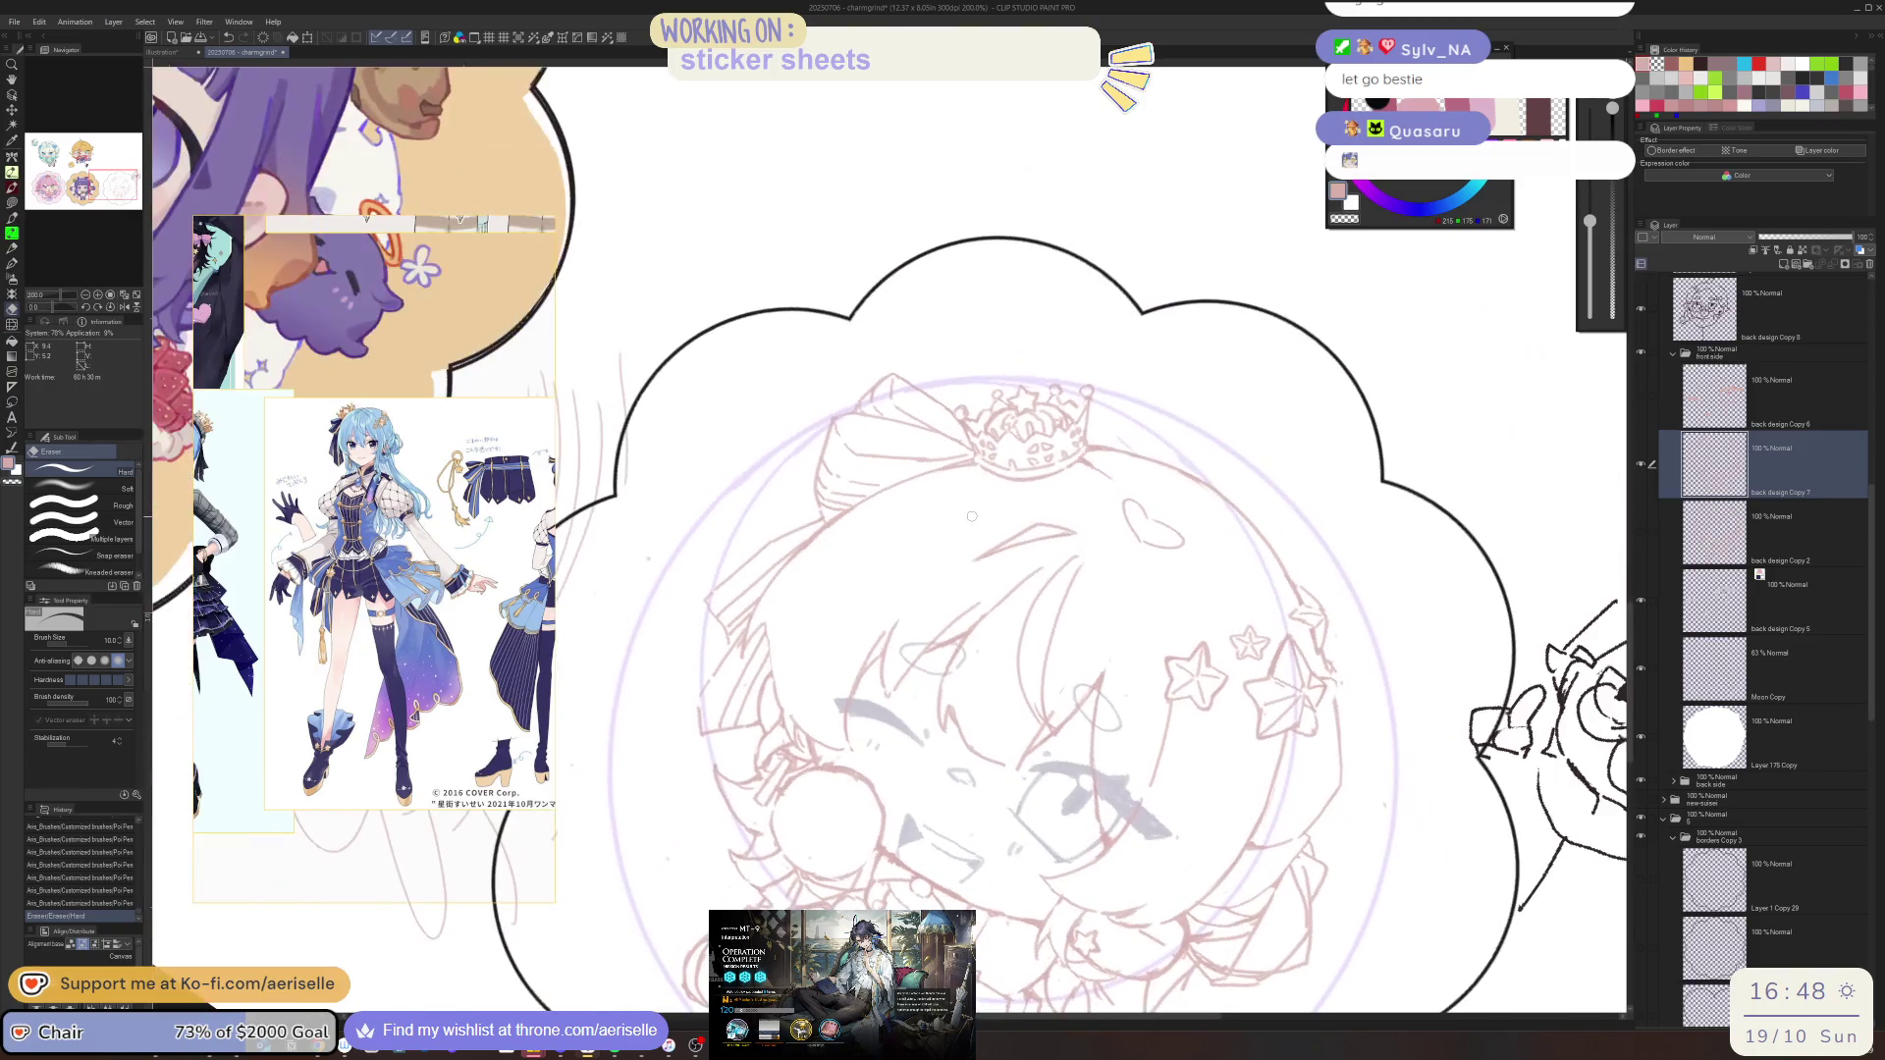
{"action": "left_click_drag", "start_coordinate": [771, 623], "coordinate": [783, 704]}
{"action": "key", "text": "p"}
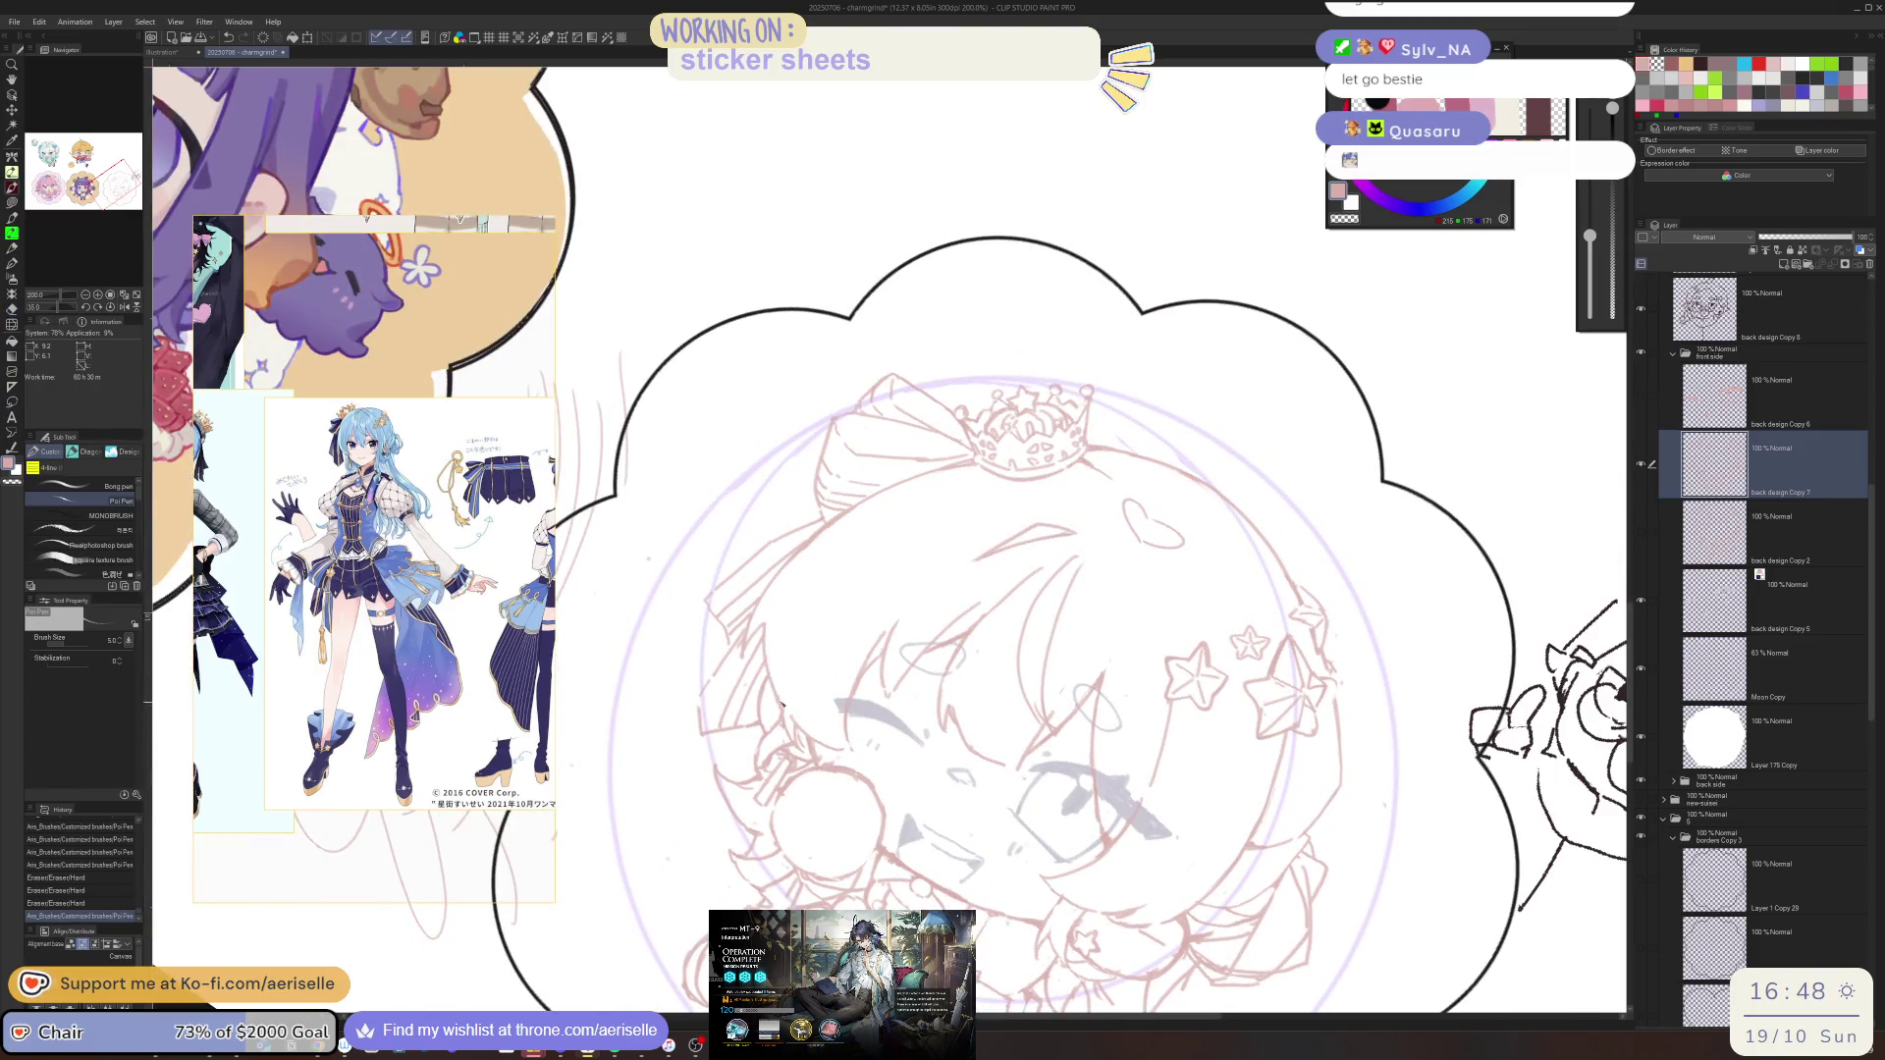
Zoom out, reset the canvas rotation, erase remaining stray lines, and save the file
{"action": "key", "text": "ctrl+minus"}
{"action": "key", "text": "minus"}
{"action": "key", "text": "minus"}
{"action": "key", "text": "minus"}
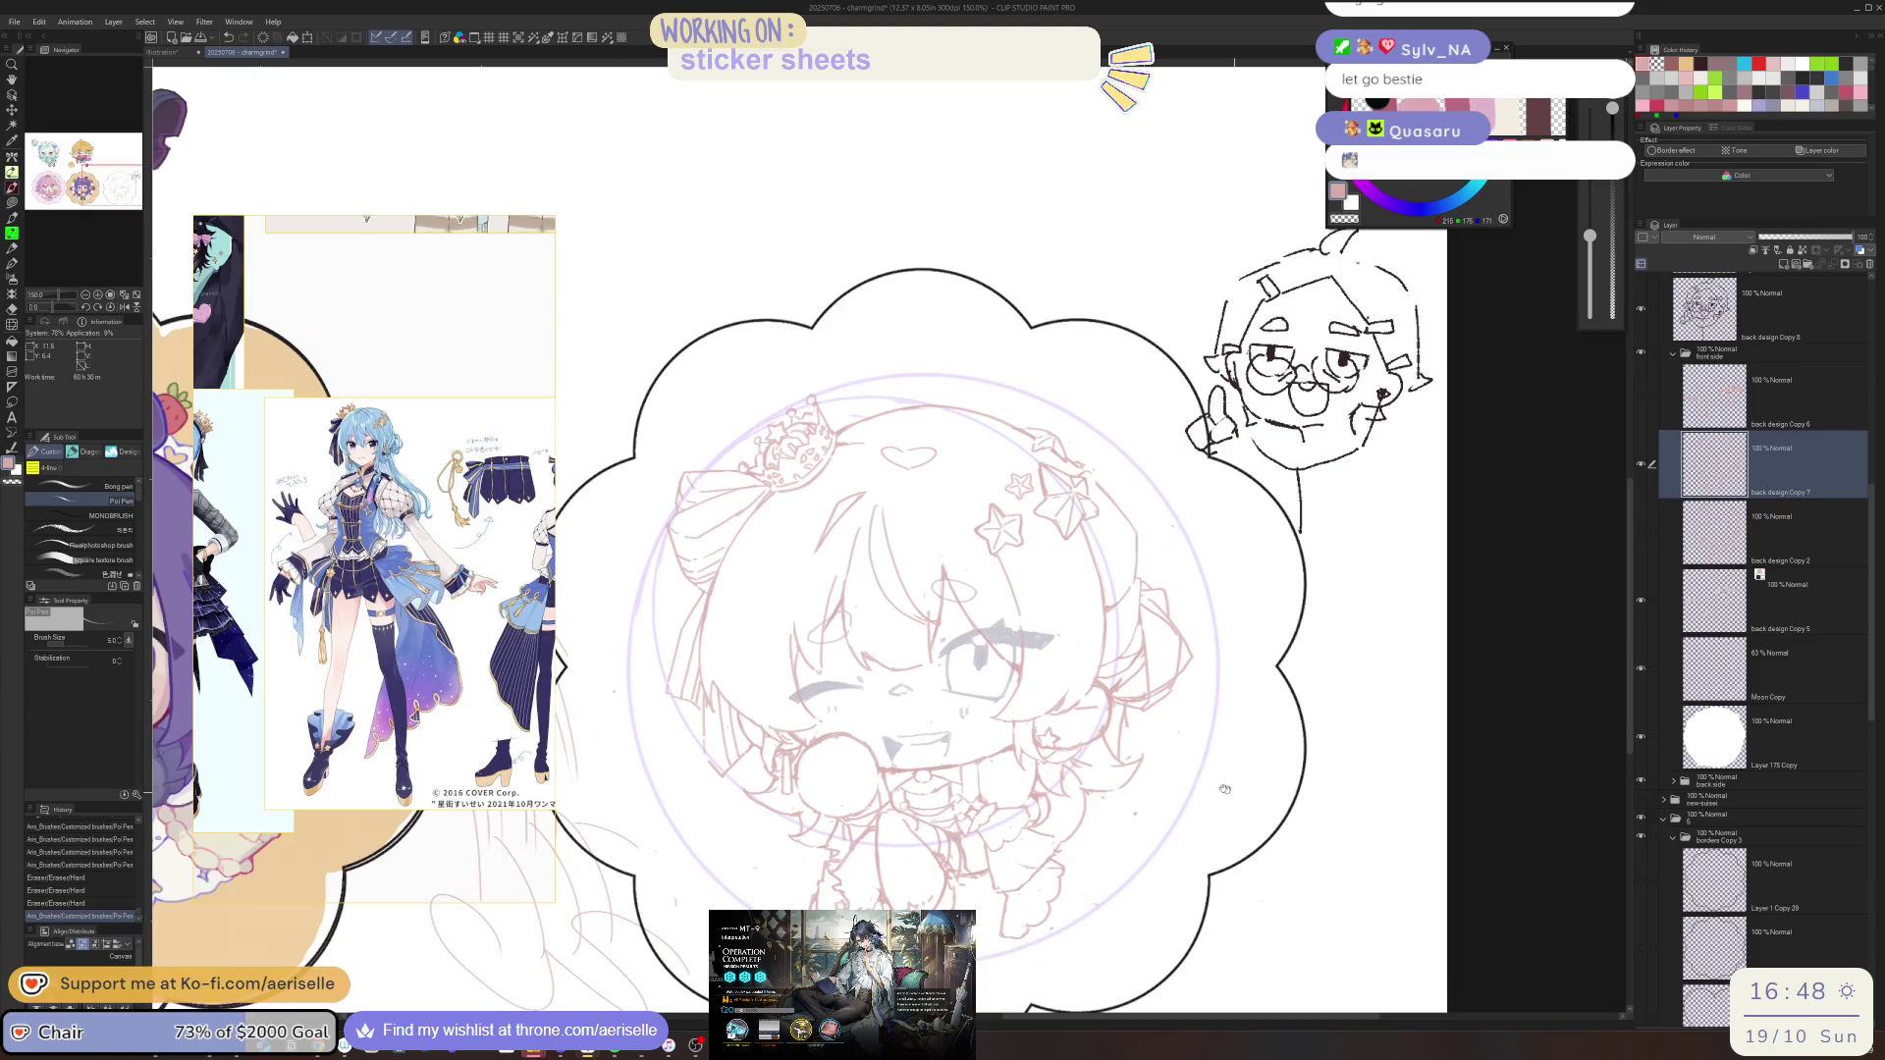
{"action": "scroll", "coordinate": [1127, 677], "scroll_direction": "up", "scroll_amount": 3}
{"action": "key", "text": "e"}
{"action": "left_click_drag", "start_coordinate": [1089, 722], "coordinate": [1075, 746]}
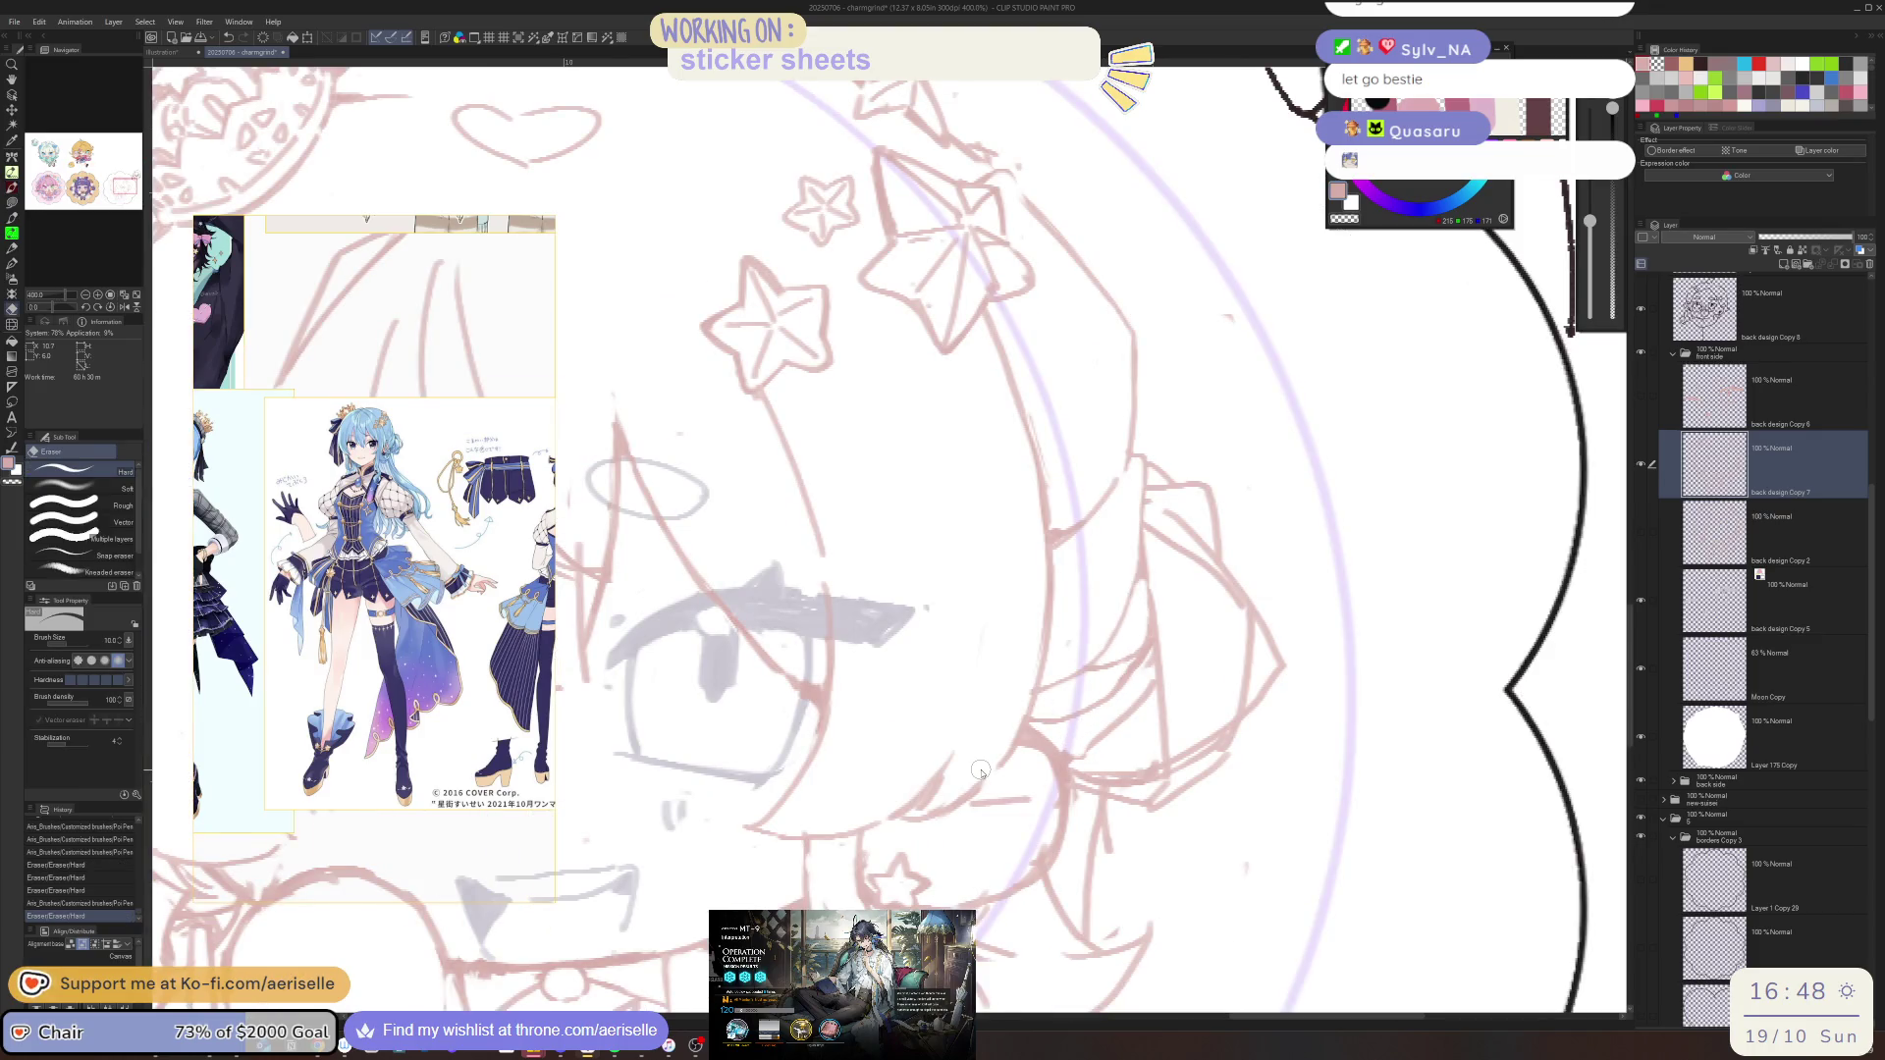
{"action": "key", "text": "ctrl+s"}
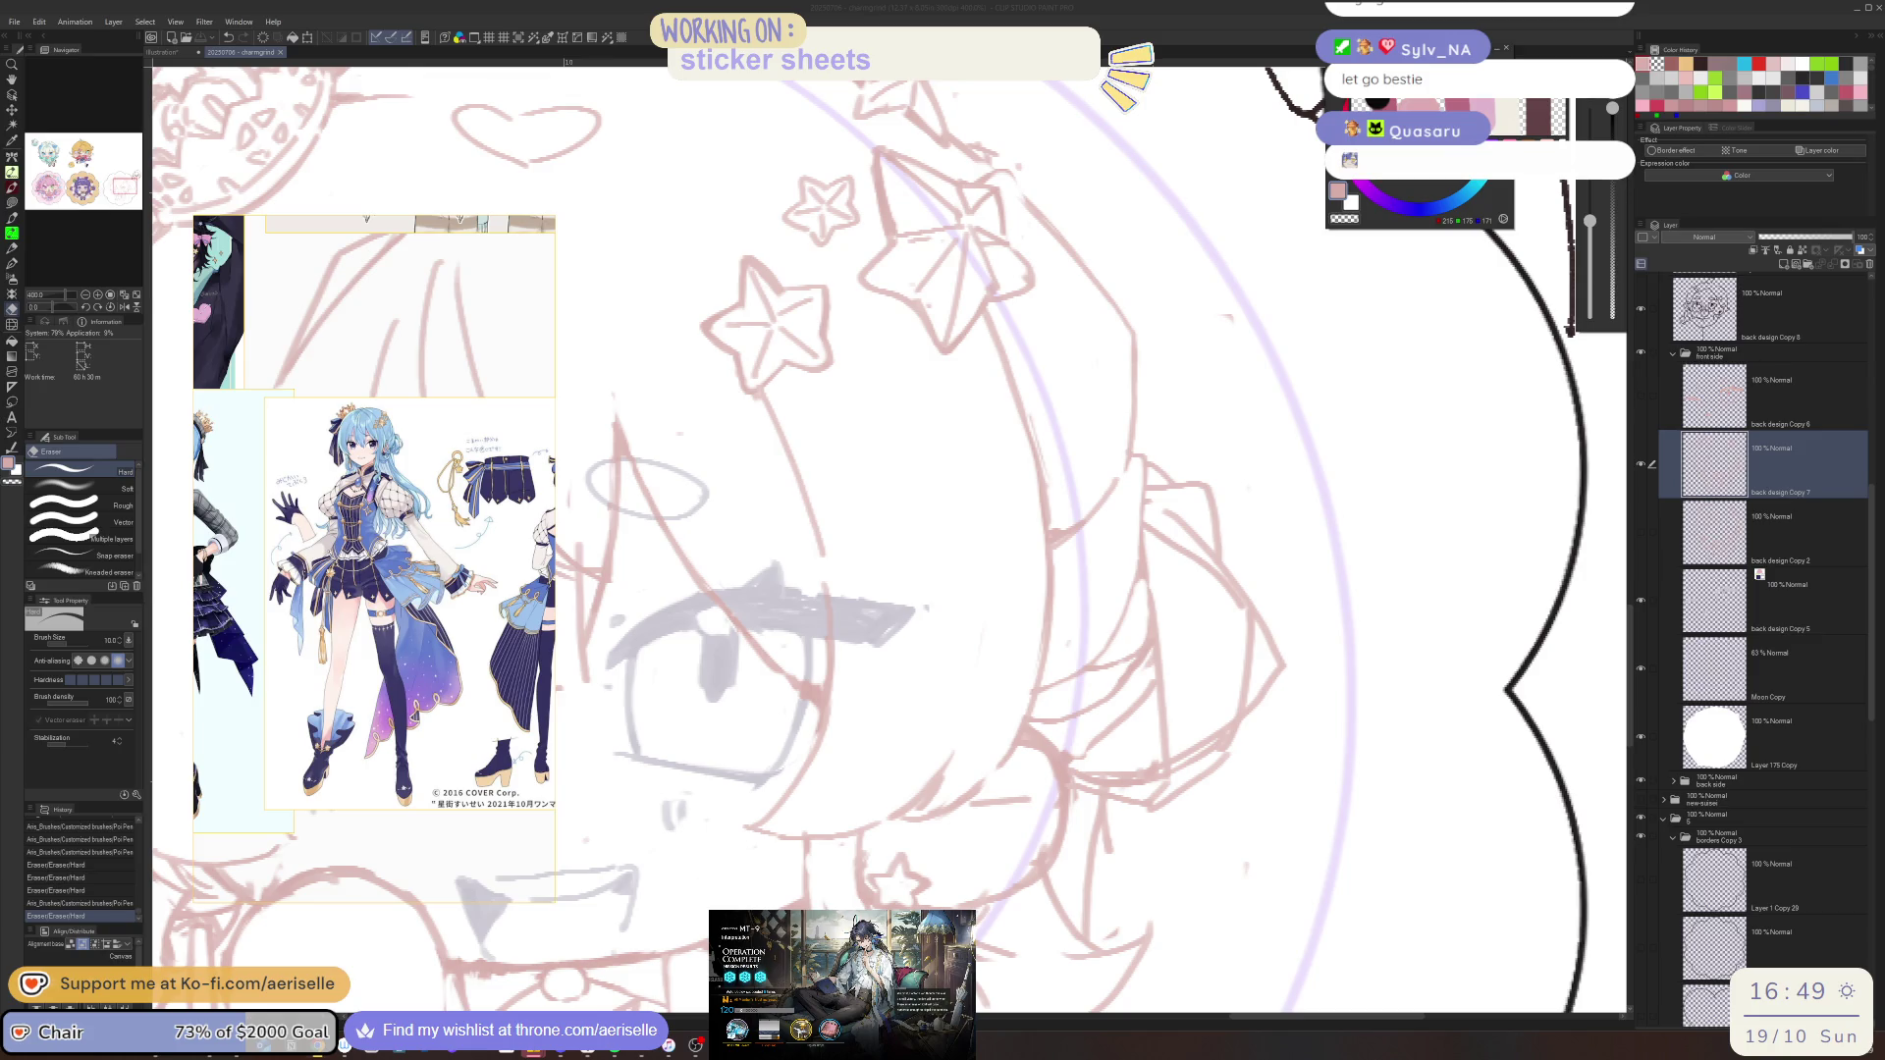
Return to the Arknights event home screen and collect all completed event mission rewards
{"action": "left_click", "coordinate": [842, 981]}
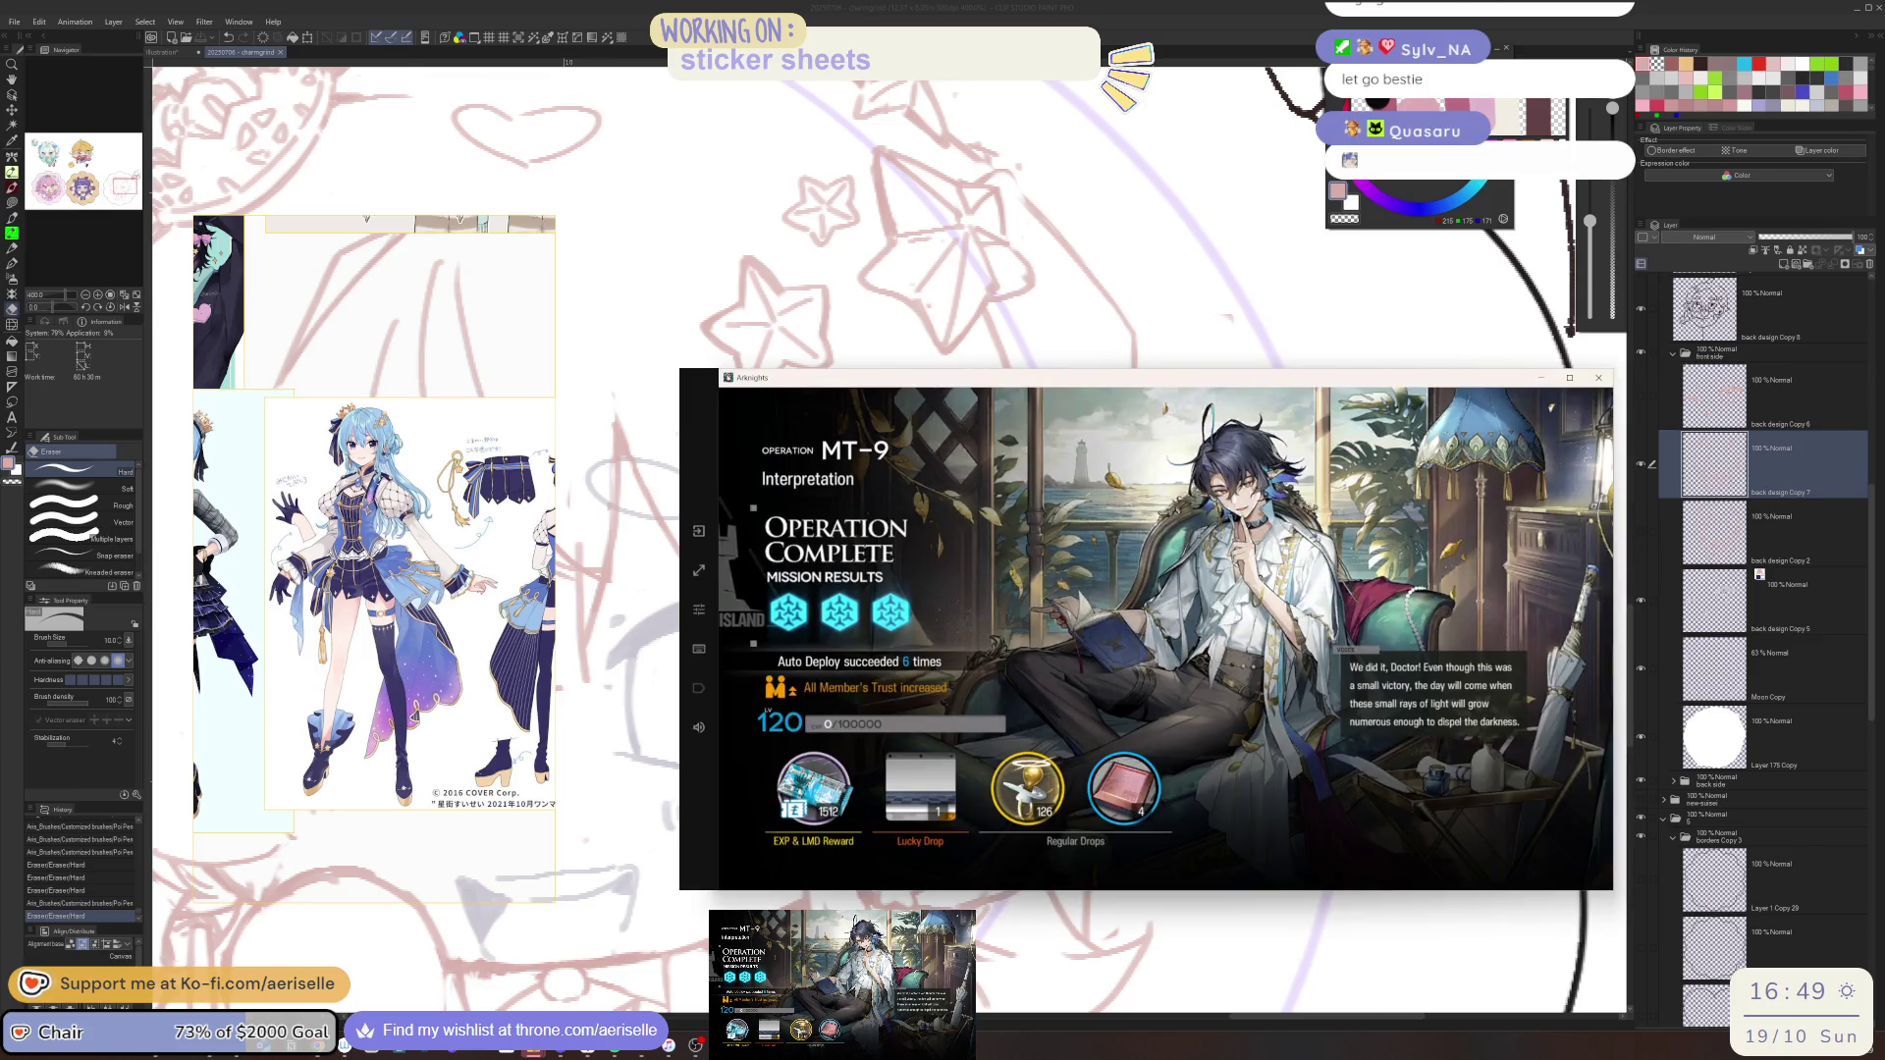
{"action": "left_click", "coordinate": [1235, 736]}
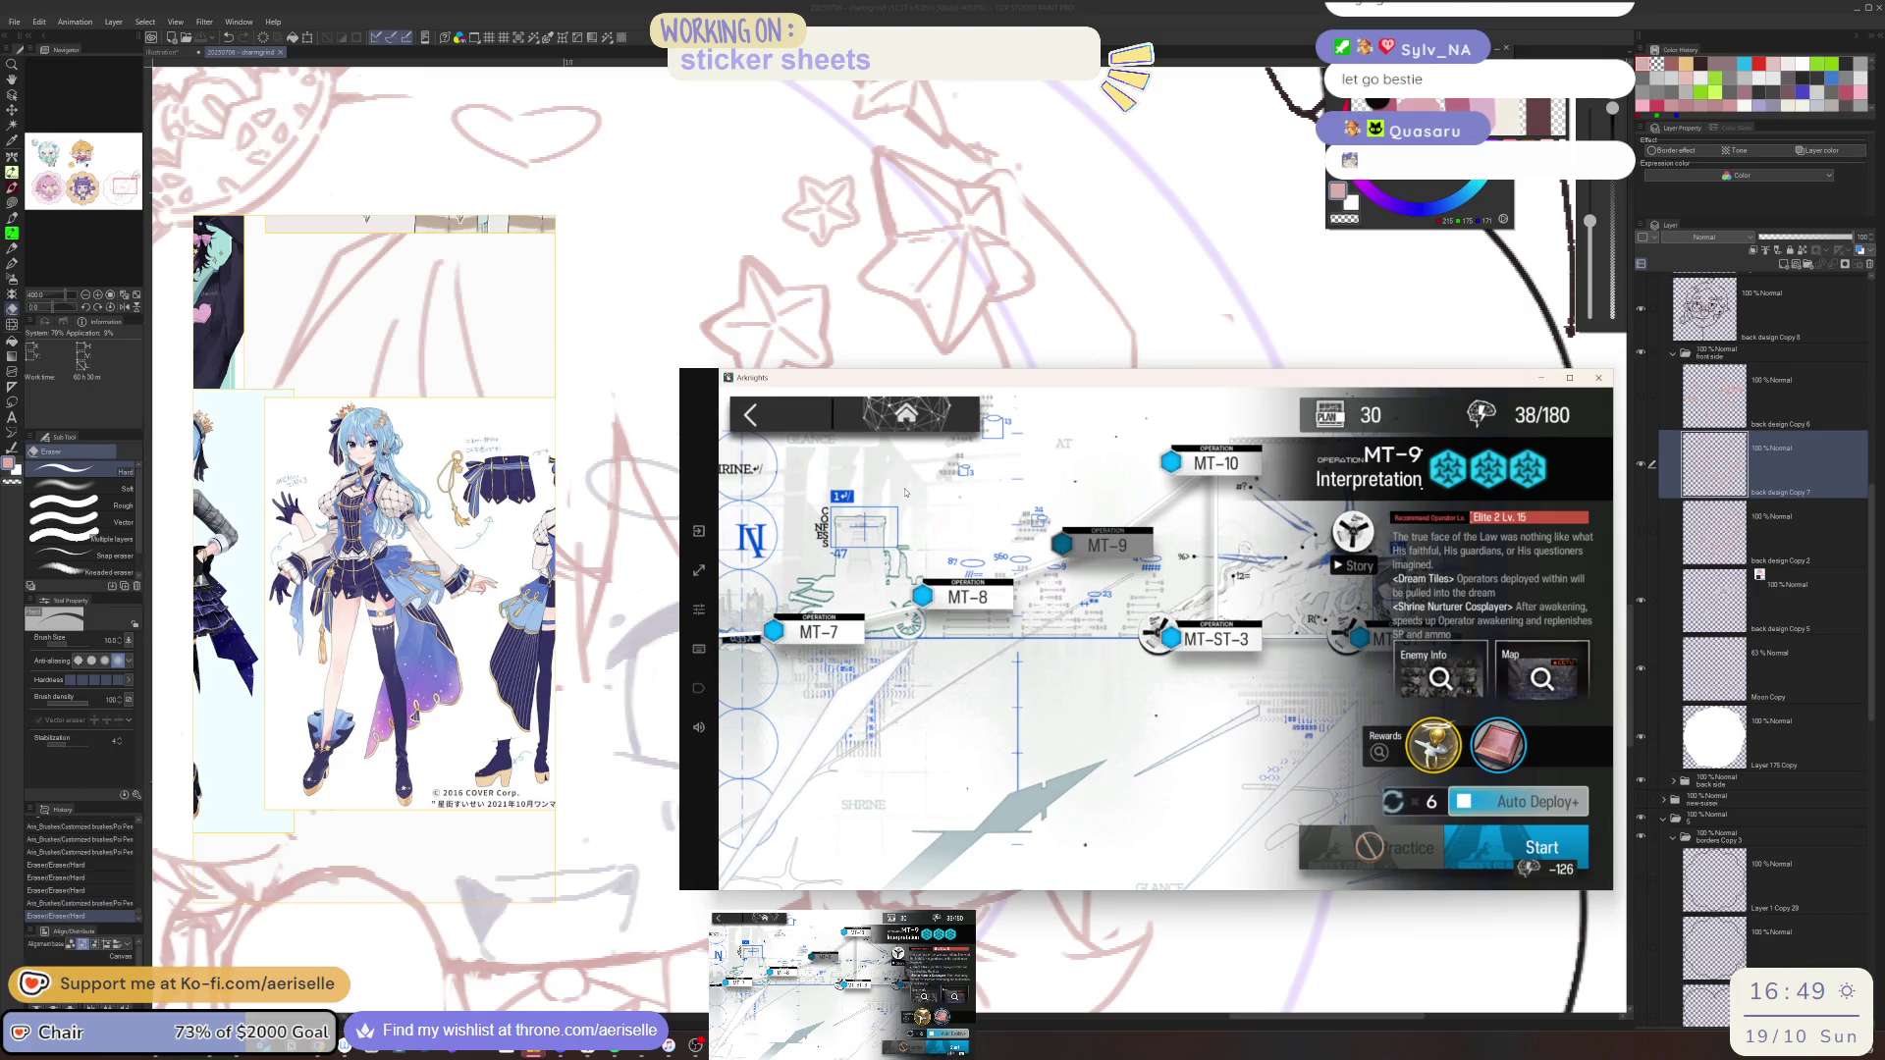
{"action": "left_click", "coordinate": [905, 492]}
{"action": "left_click", "coordinate": [797, 423]}
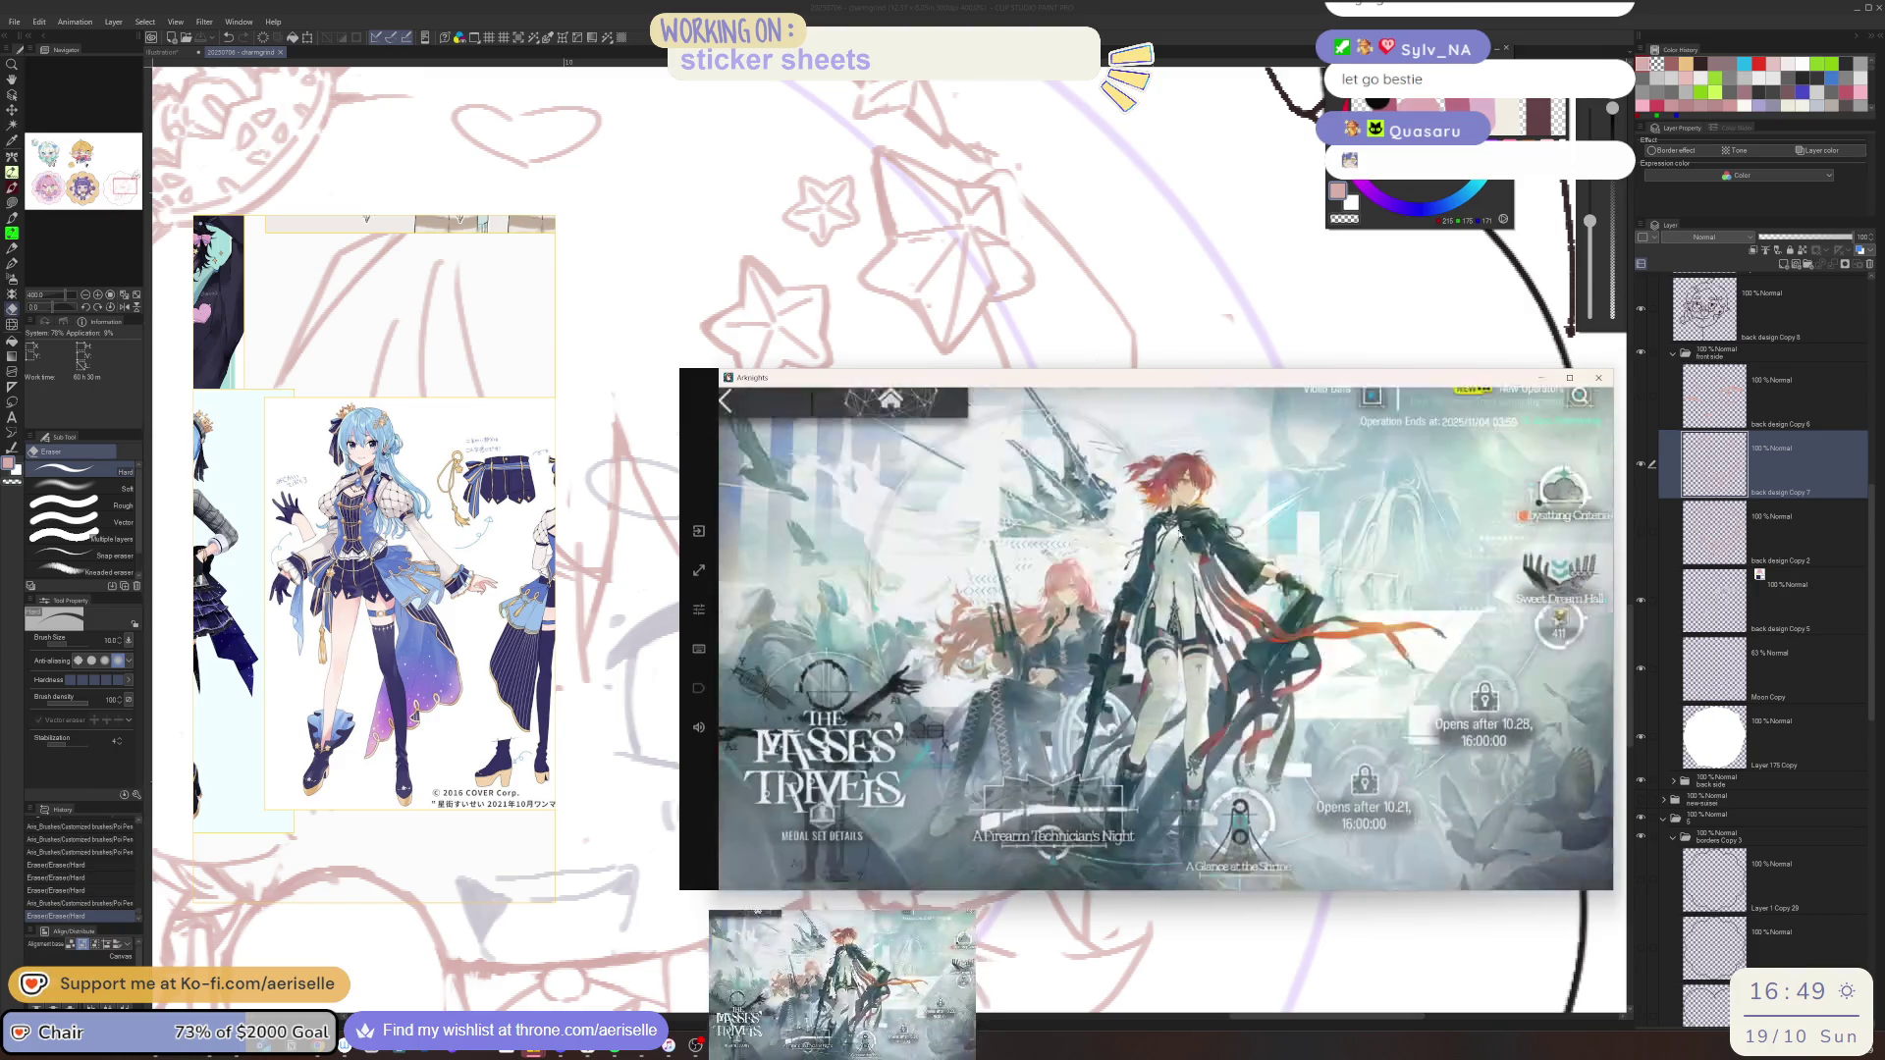
{"action": "left_click", "coordinate": [1346, 776]}
{"action": "left_click", "coordinate": [1487, 507]}
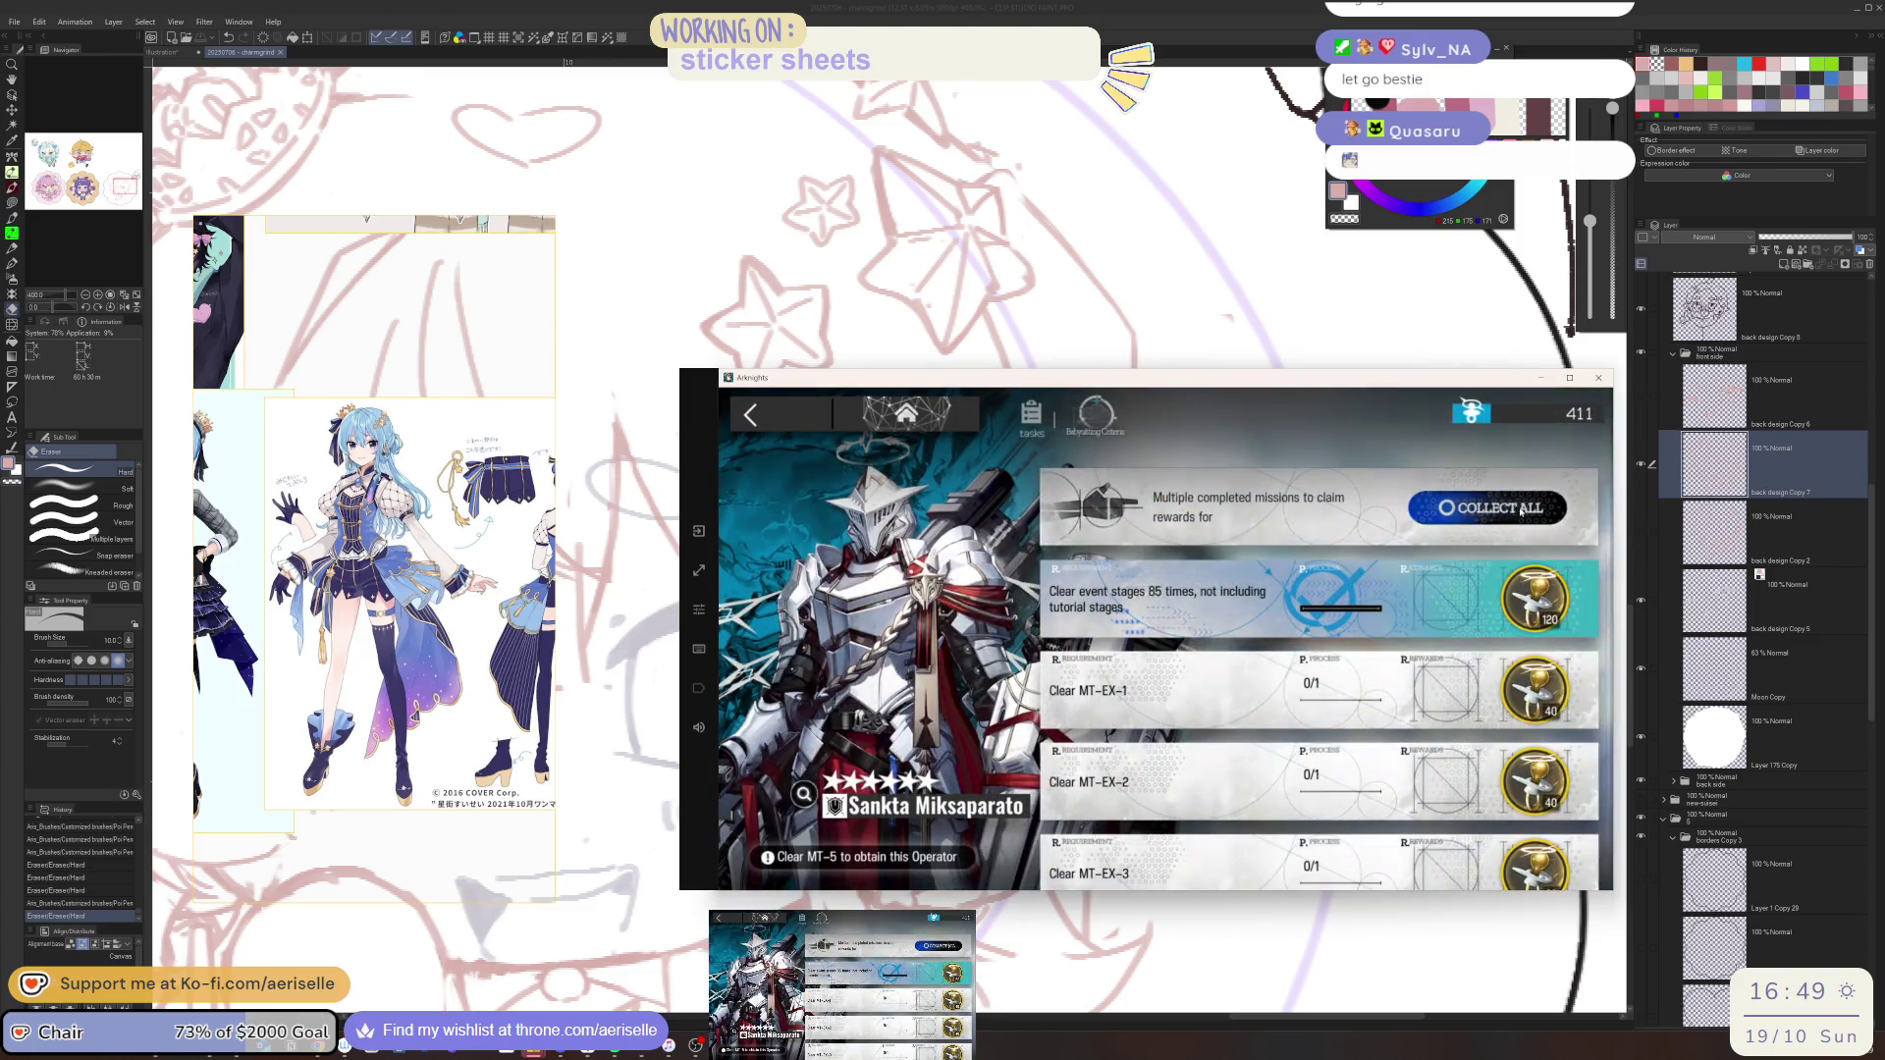
{"action": "left_click", "coordinate": [801, 415]}
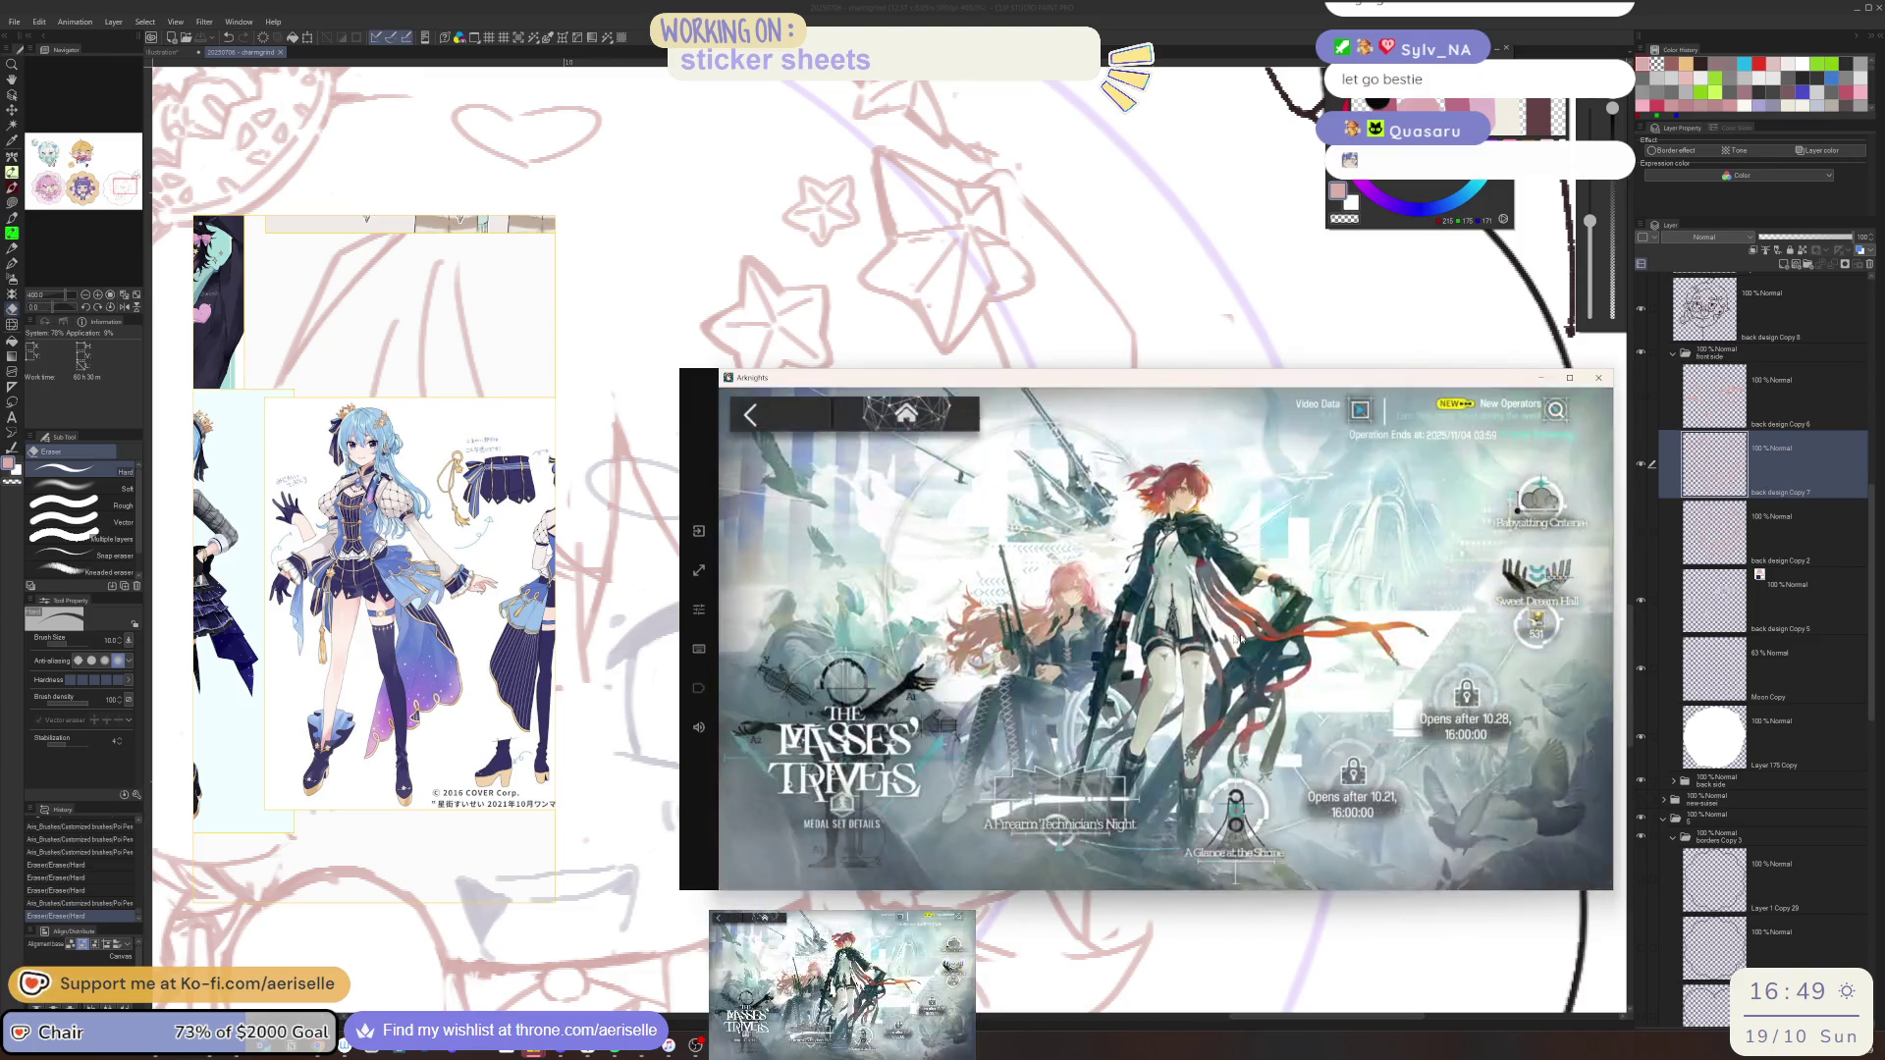
Buy the Rest Between Sets outfit for 500 in the Sweet Dream Hall shop, then show the Operator roster
{"action": "left_click", "coordinate": [1069, 685]}
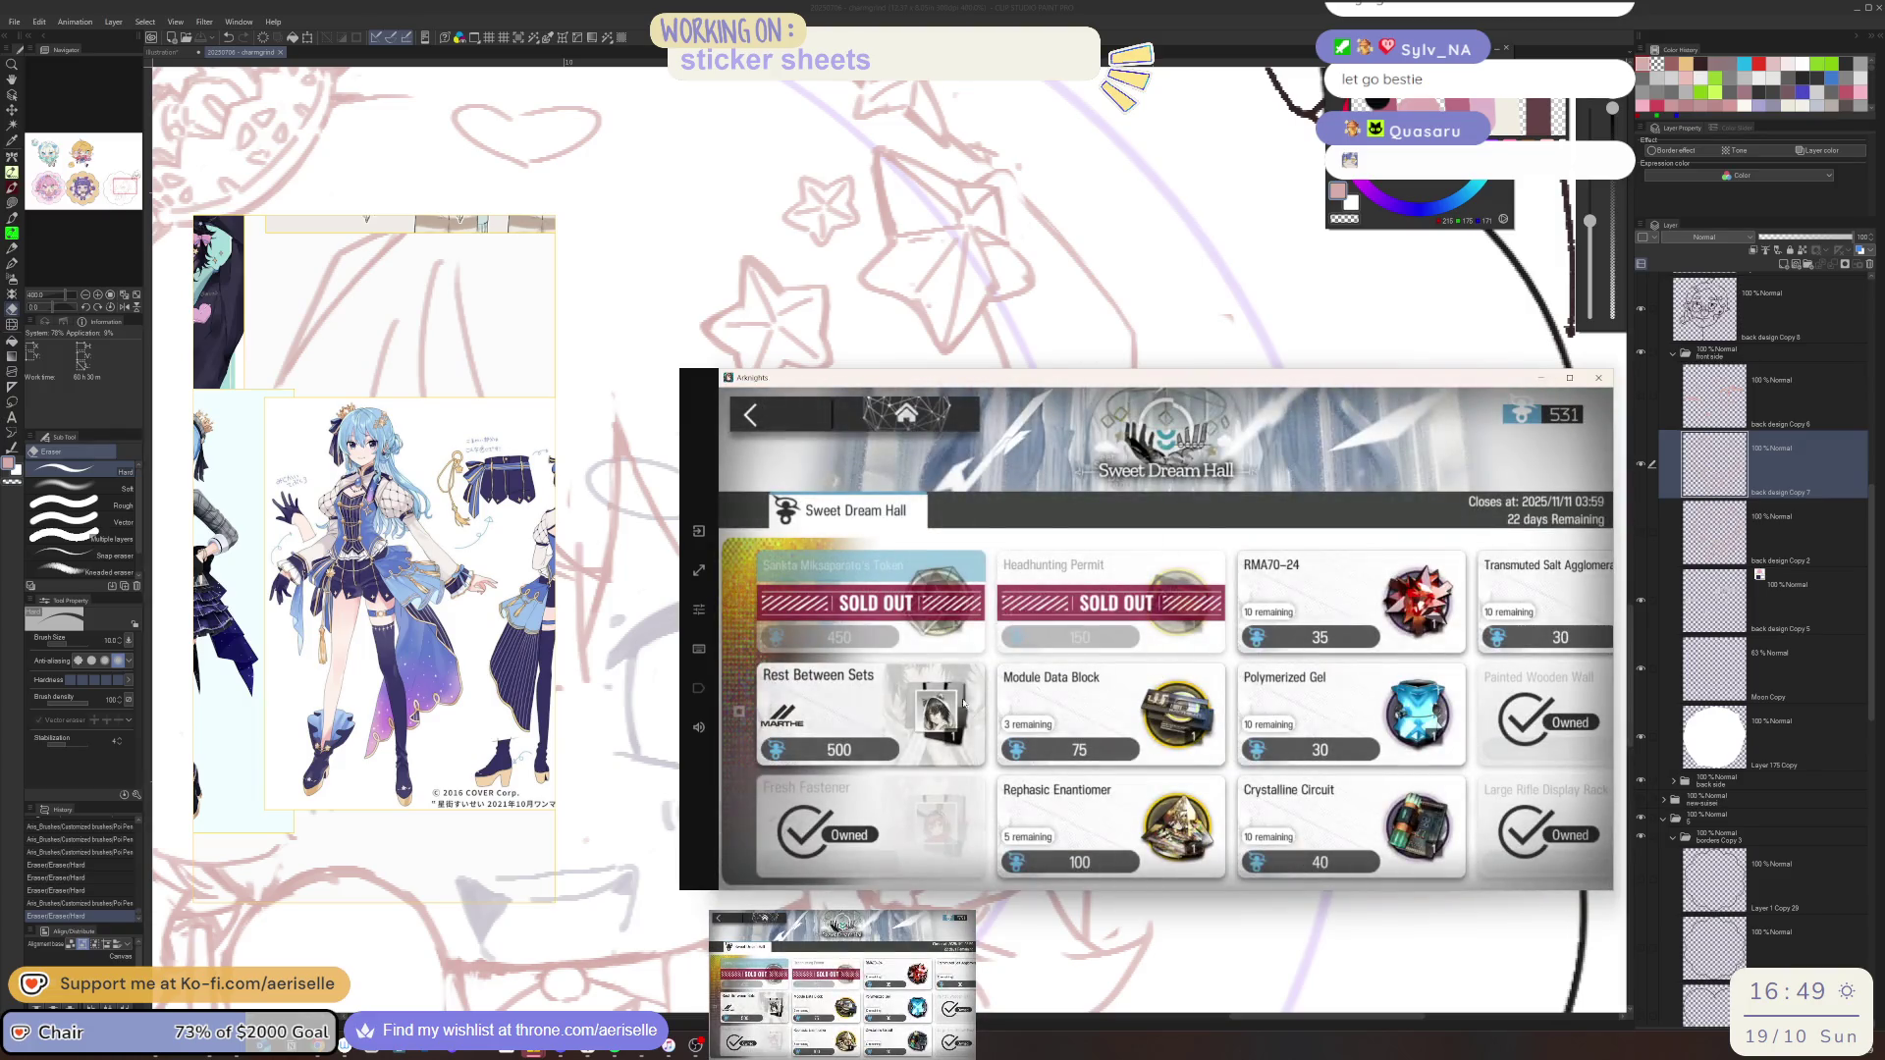
{"action": "left_click", "coordinate": [963, 701]}
{"action": "left_click", "coordinate": [1345, 775]}
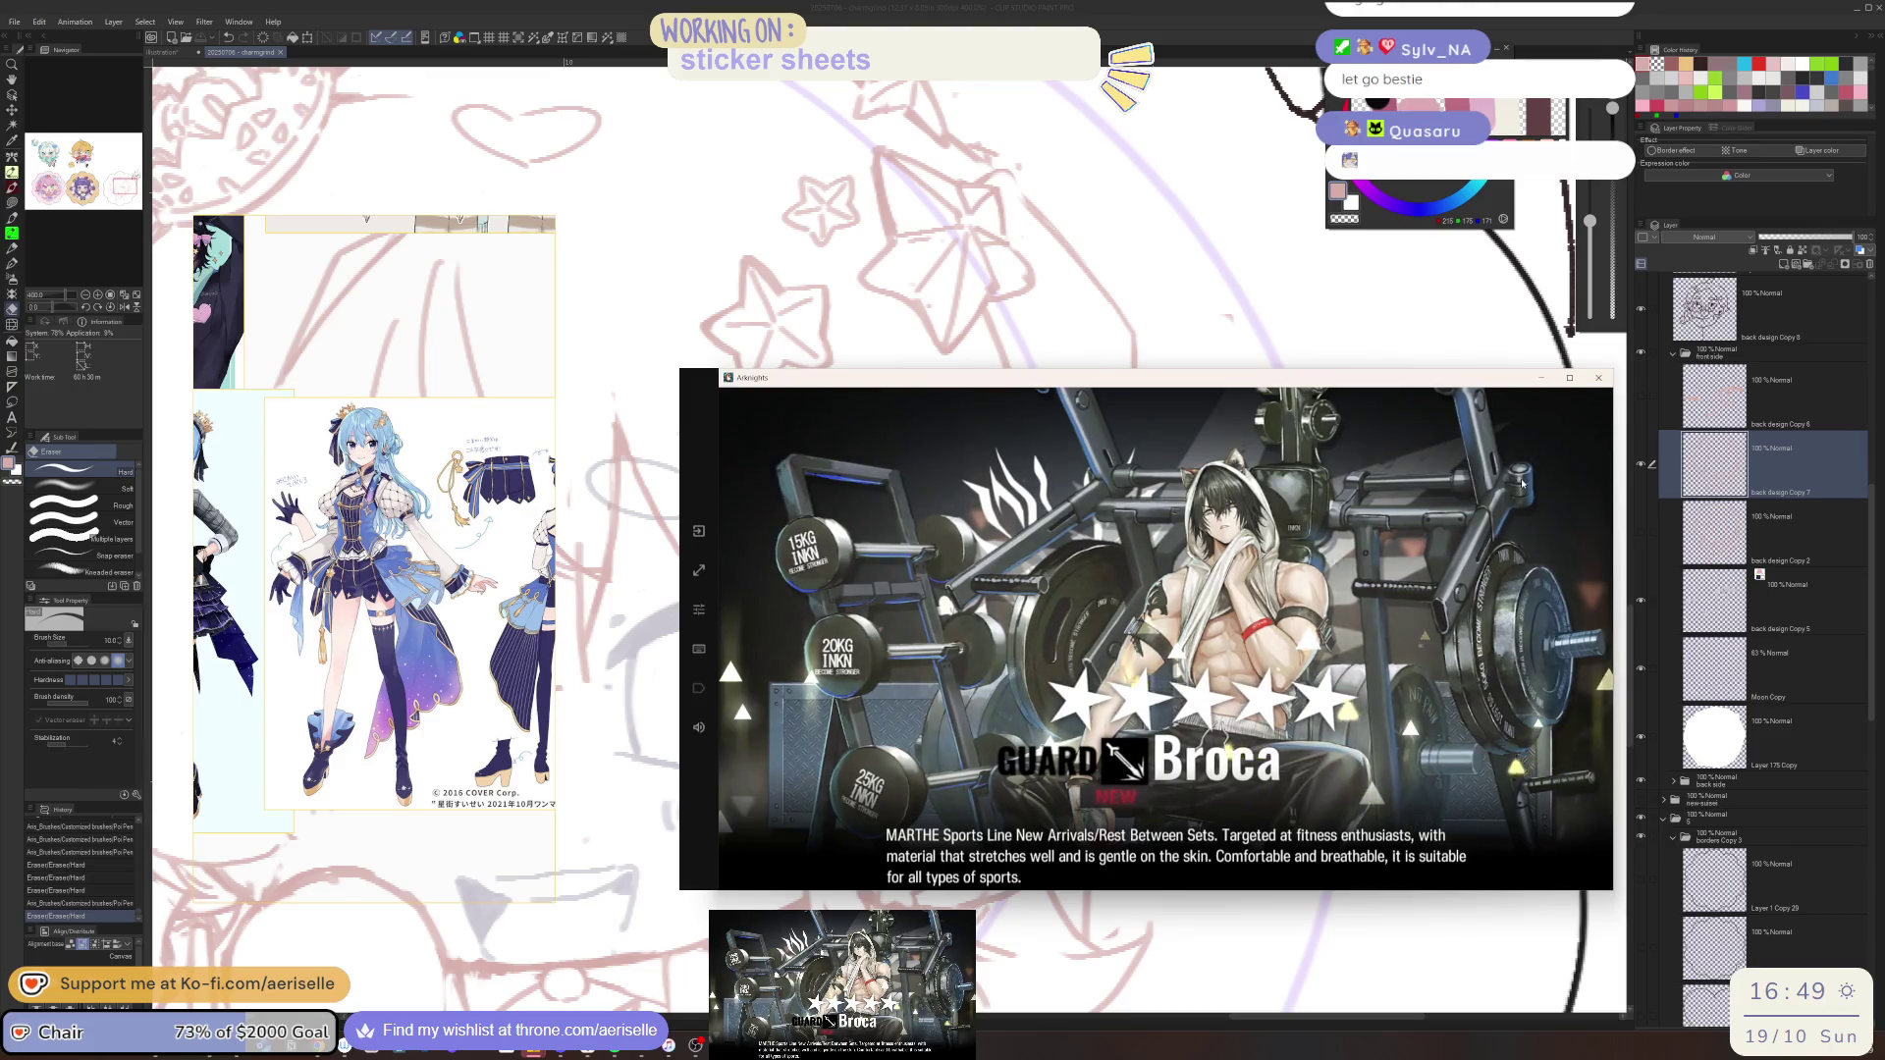
{"action": "left_click", "coordinate": [1456, 487]}
{"action": "left_click", "coordinate": [1001, 478]}
{"action": "left_click", "coordinate": [750, 414]}
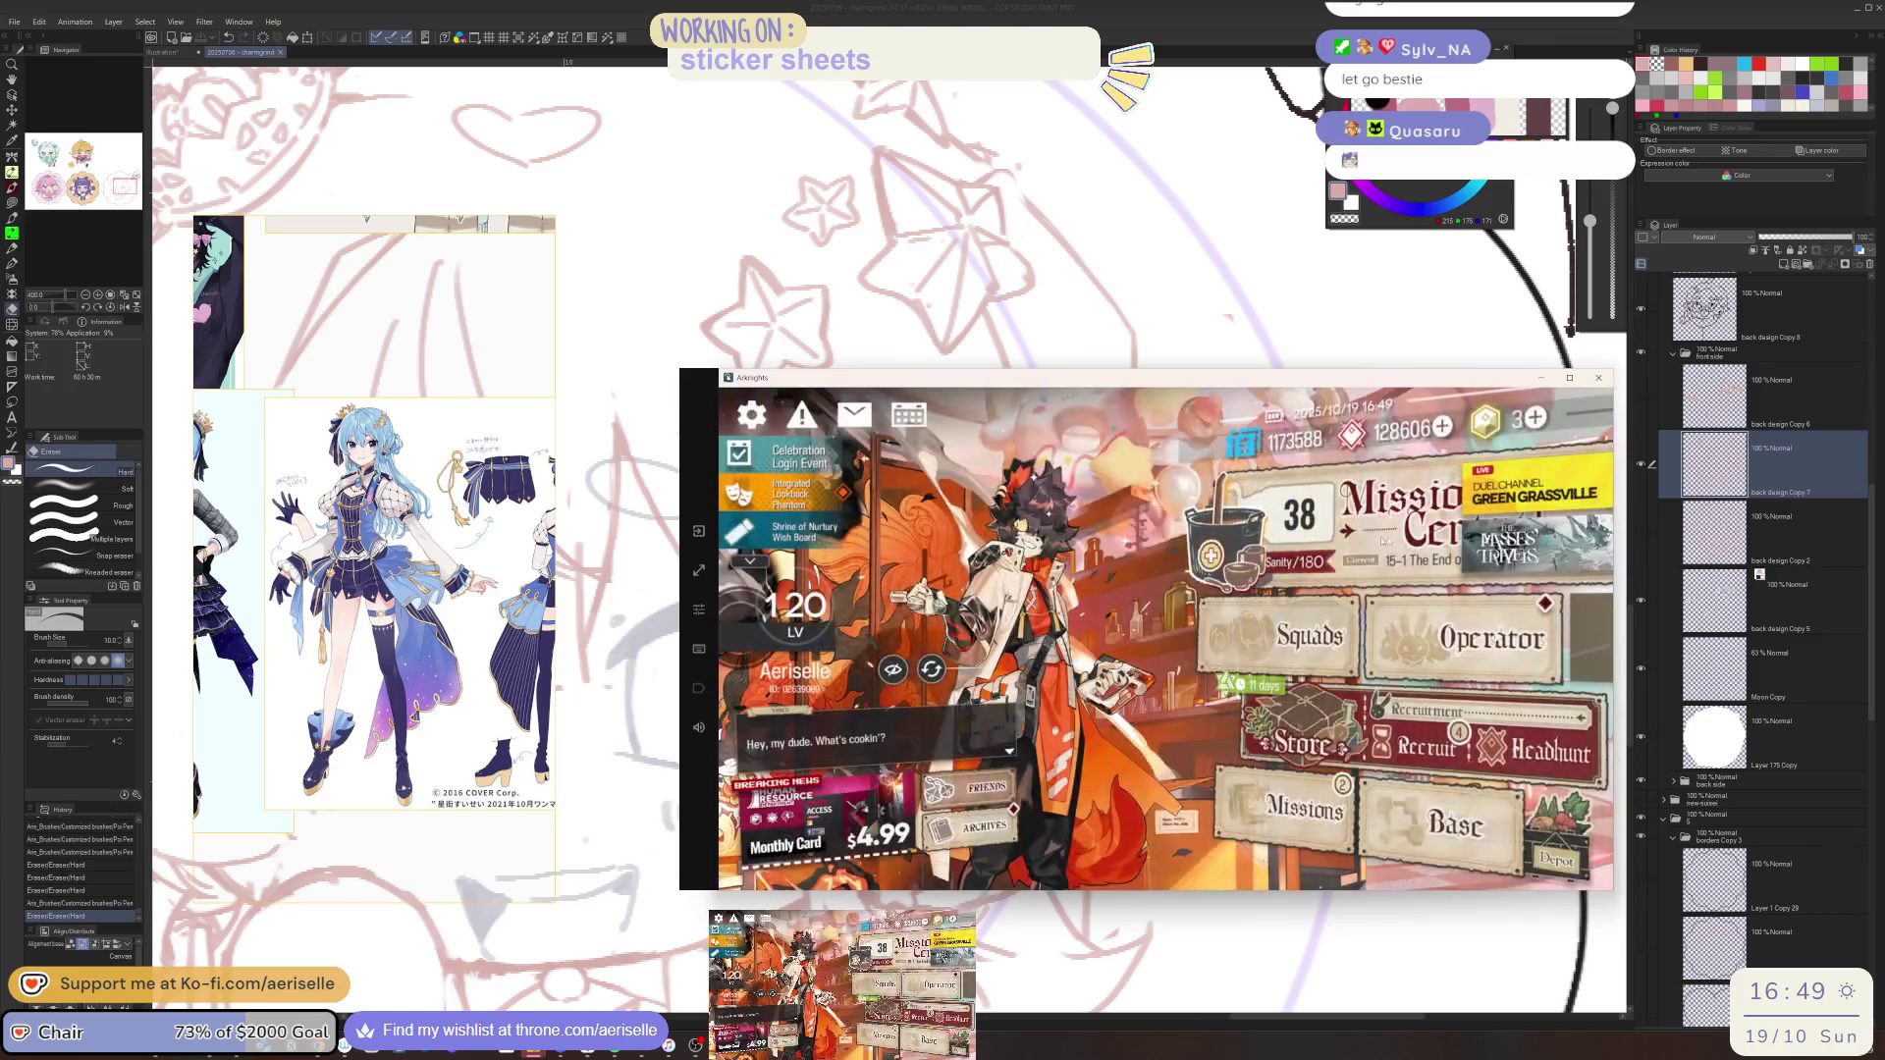
{"action": "left_click", "coordinate": [1472, 616]}
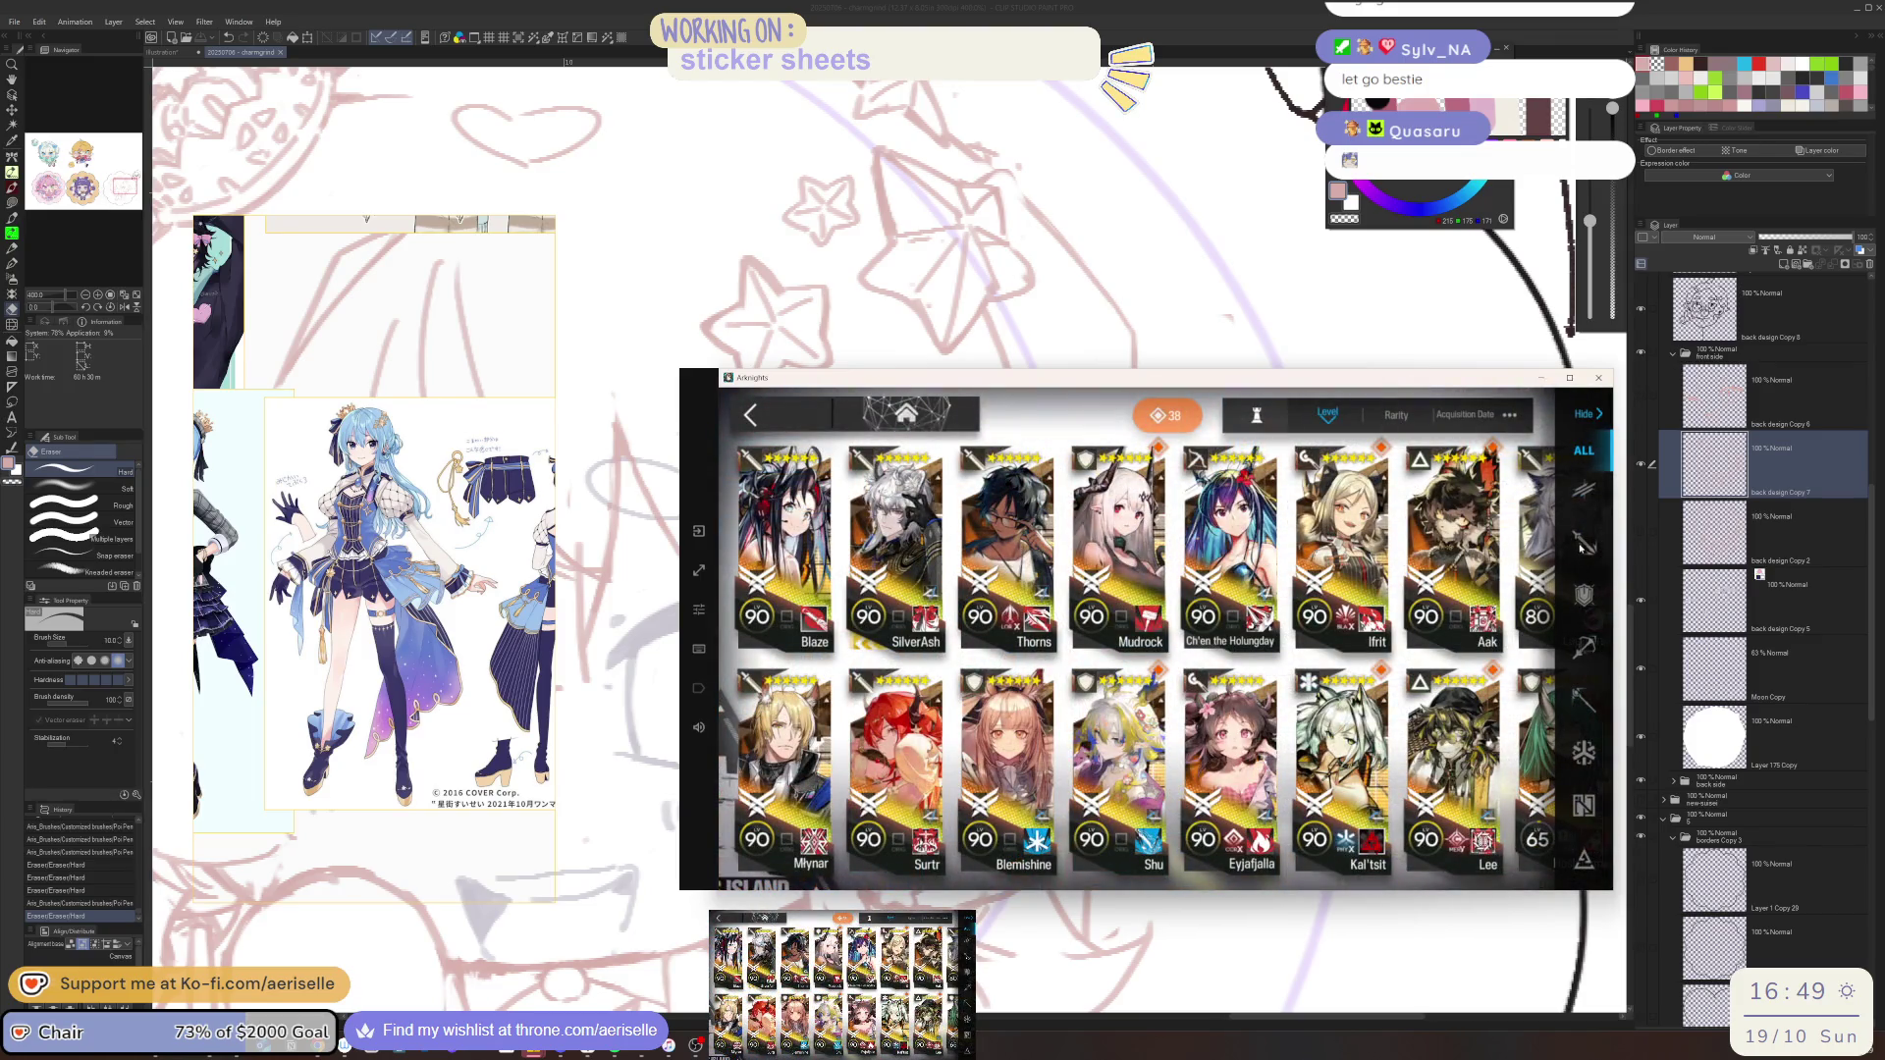
Equip Broca with the Rest Between Sets outfit
{"action": "left_click_drag", "start_coordinate": [1513, 643], "coordinate": [739, 887]}
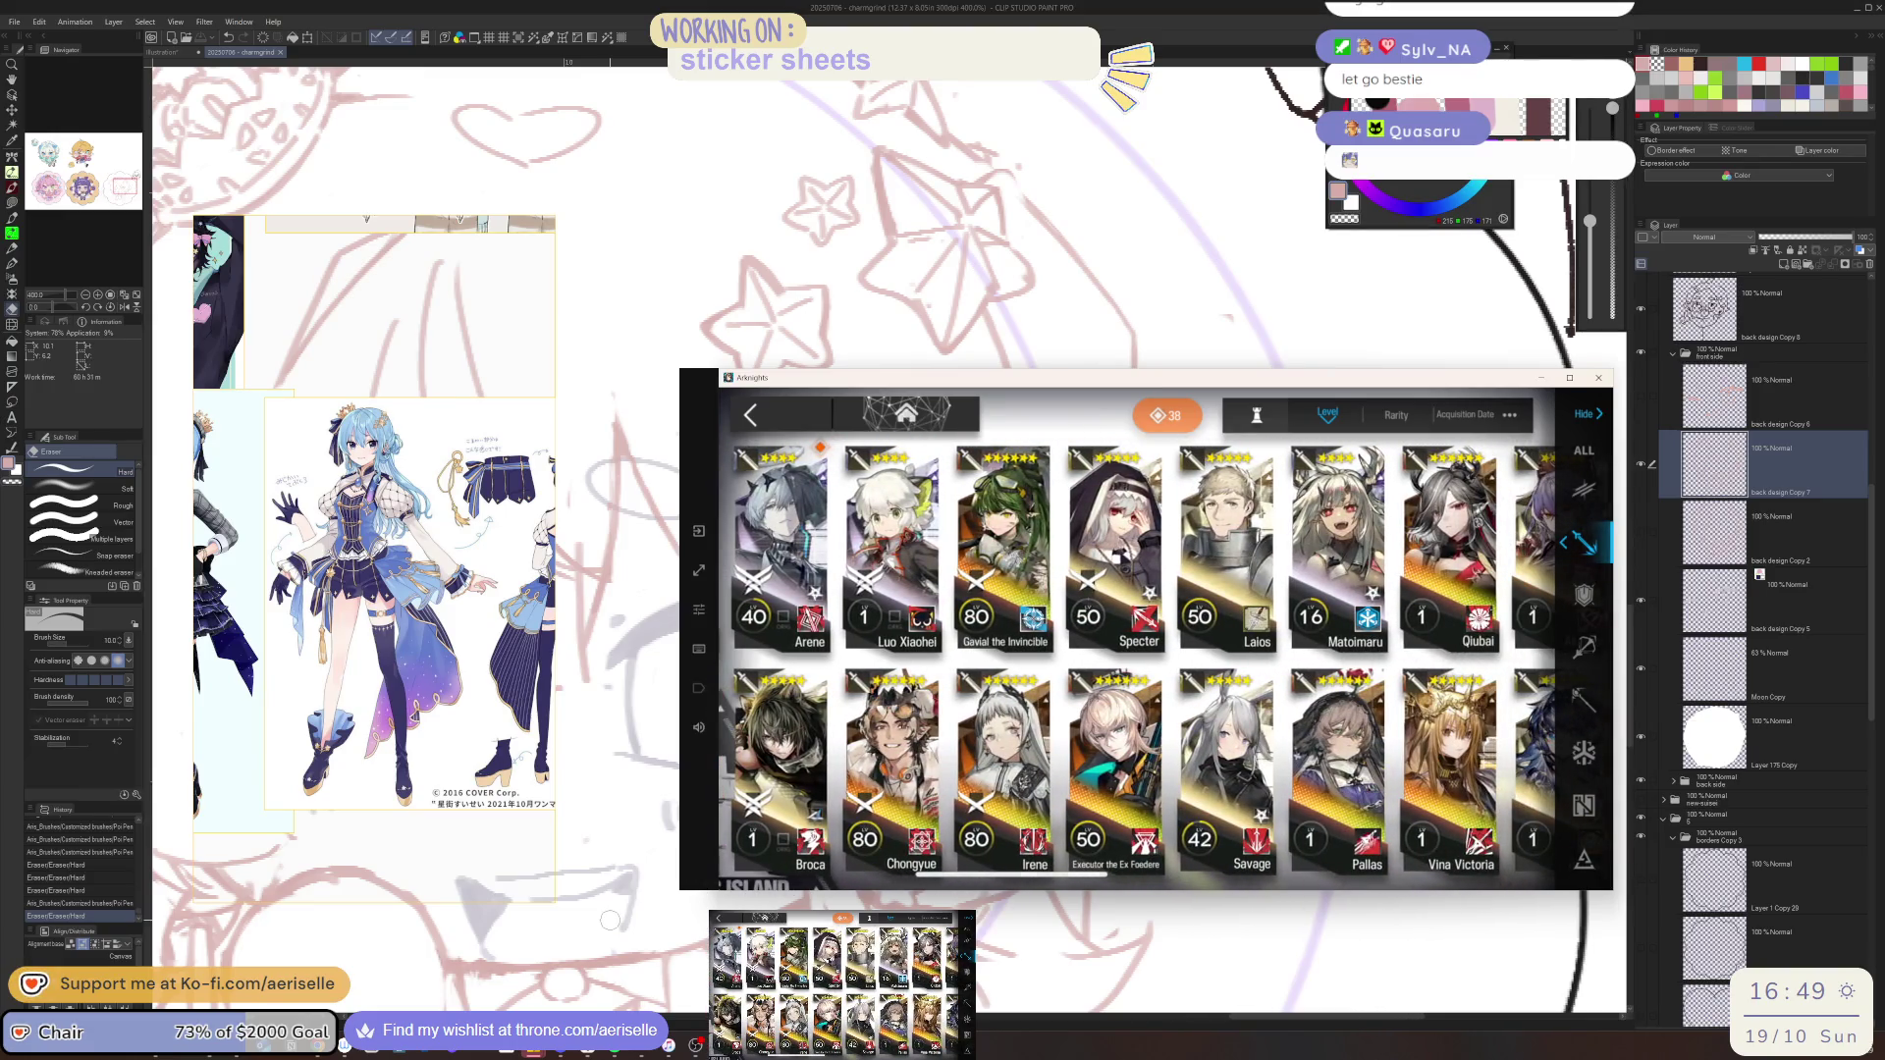
{"action": "left_click_drag", "start_coordinate": [1510, 707], "coordinate": [895, 800]}
{"action": "mouse_move", "coordinate": [1402, 854]}
{"action": "left_mouse_down"}
{"action": "mouse_move", "coordinate": [890, 861]}
{"action": "mouse_move", "coordinate": [1227, 746]}
{"action": "mouse_move", "coordinate": [1532, 734]}
{"action": "left_mouse_up"}
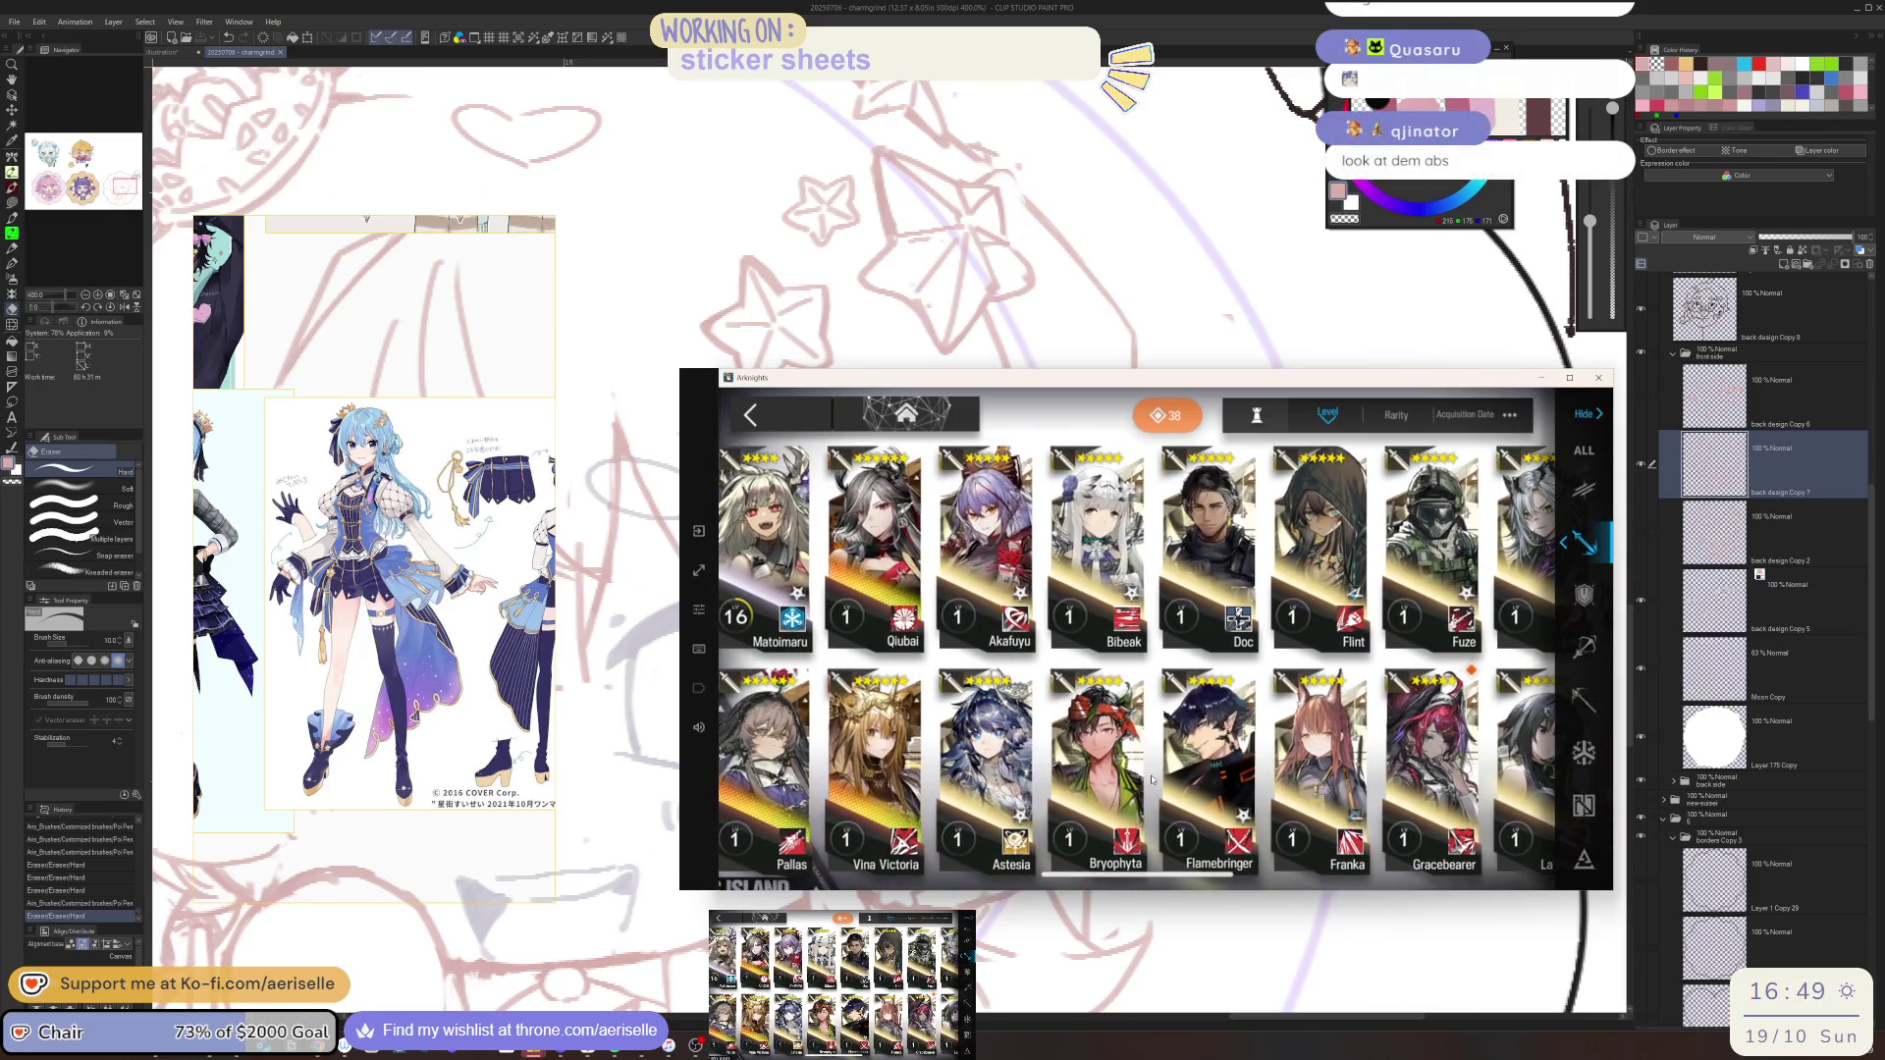
{"action": "scroll", "coordinate": [1152, 779], "scroll_direction": "up", "scroll_amount": 5}
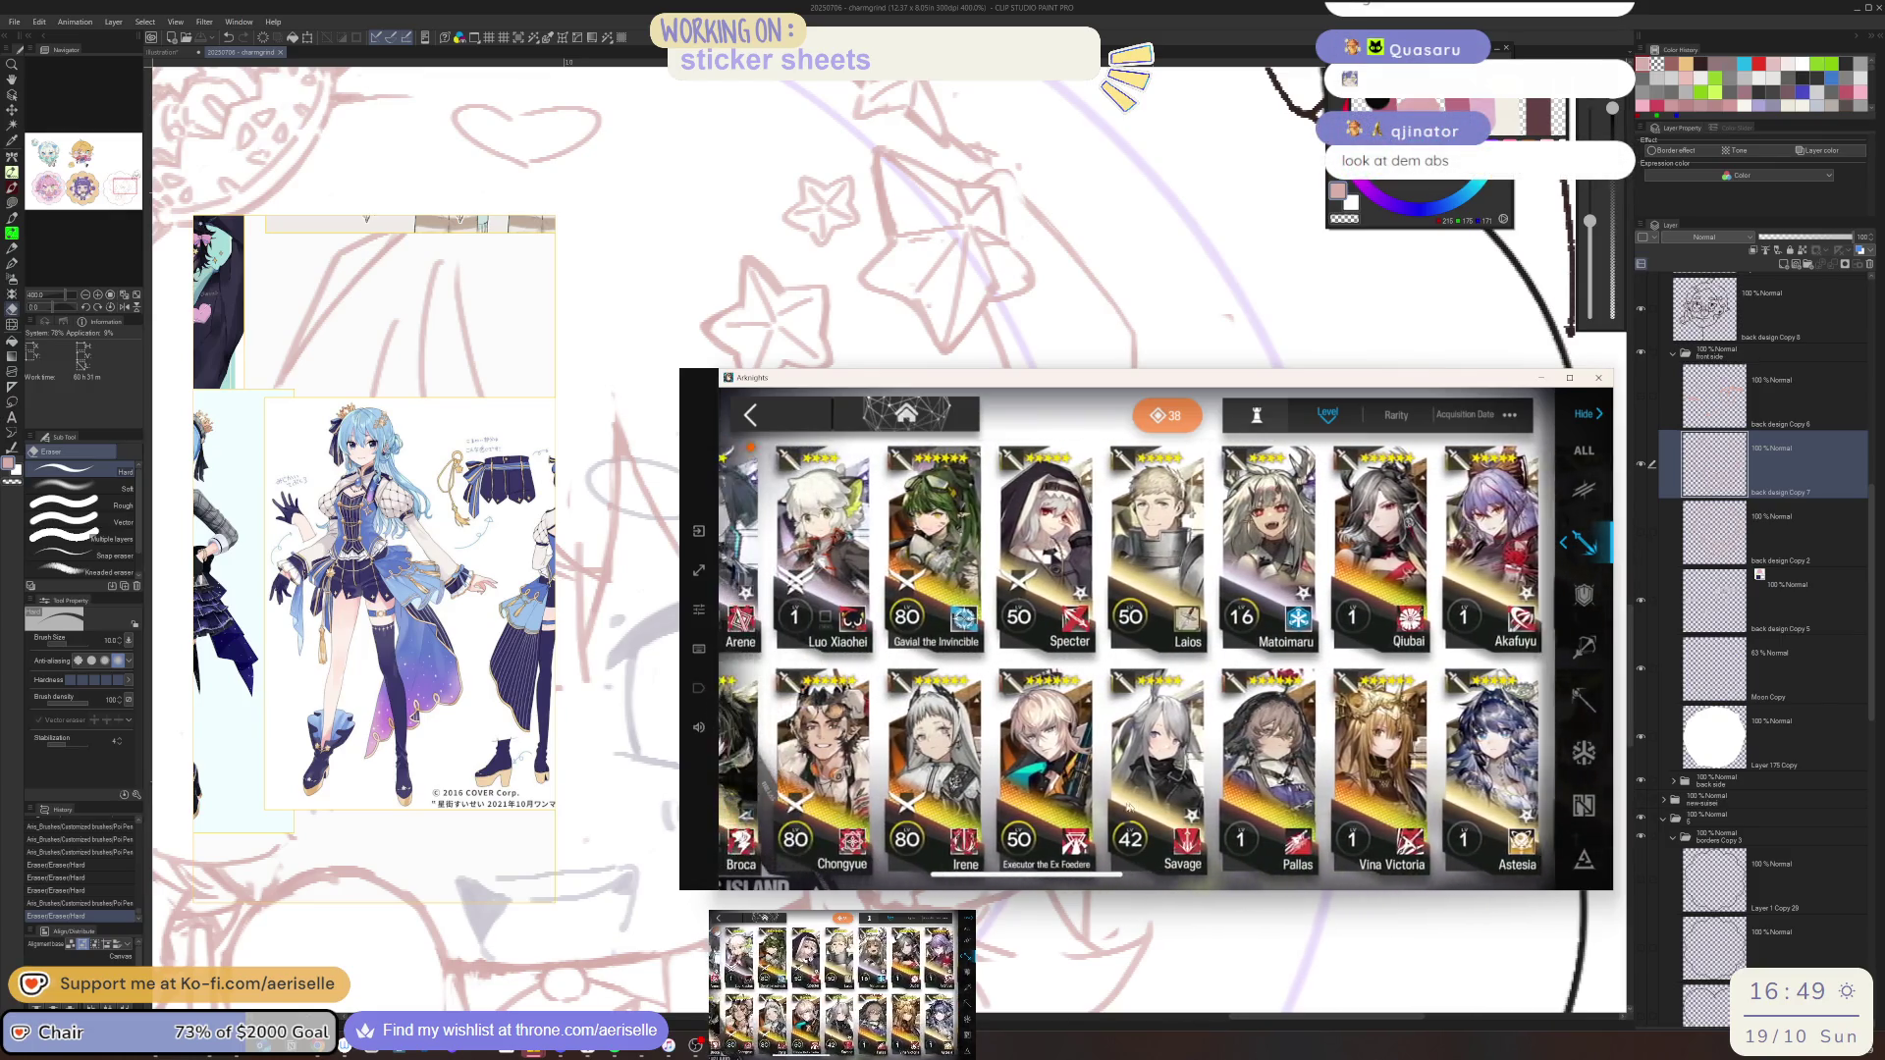
{"action": "scroll", "coordinate": [1125, 807], "scroll_direction": "up", "scroll_amount": 8}
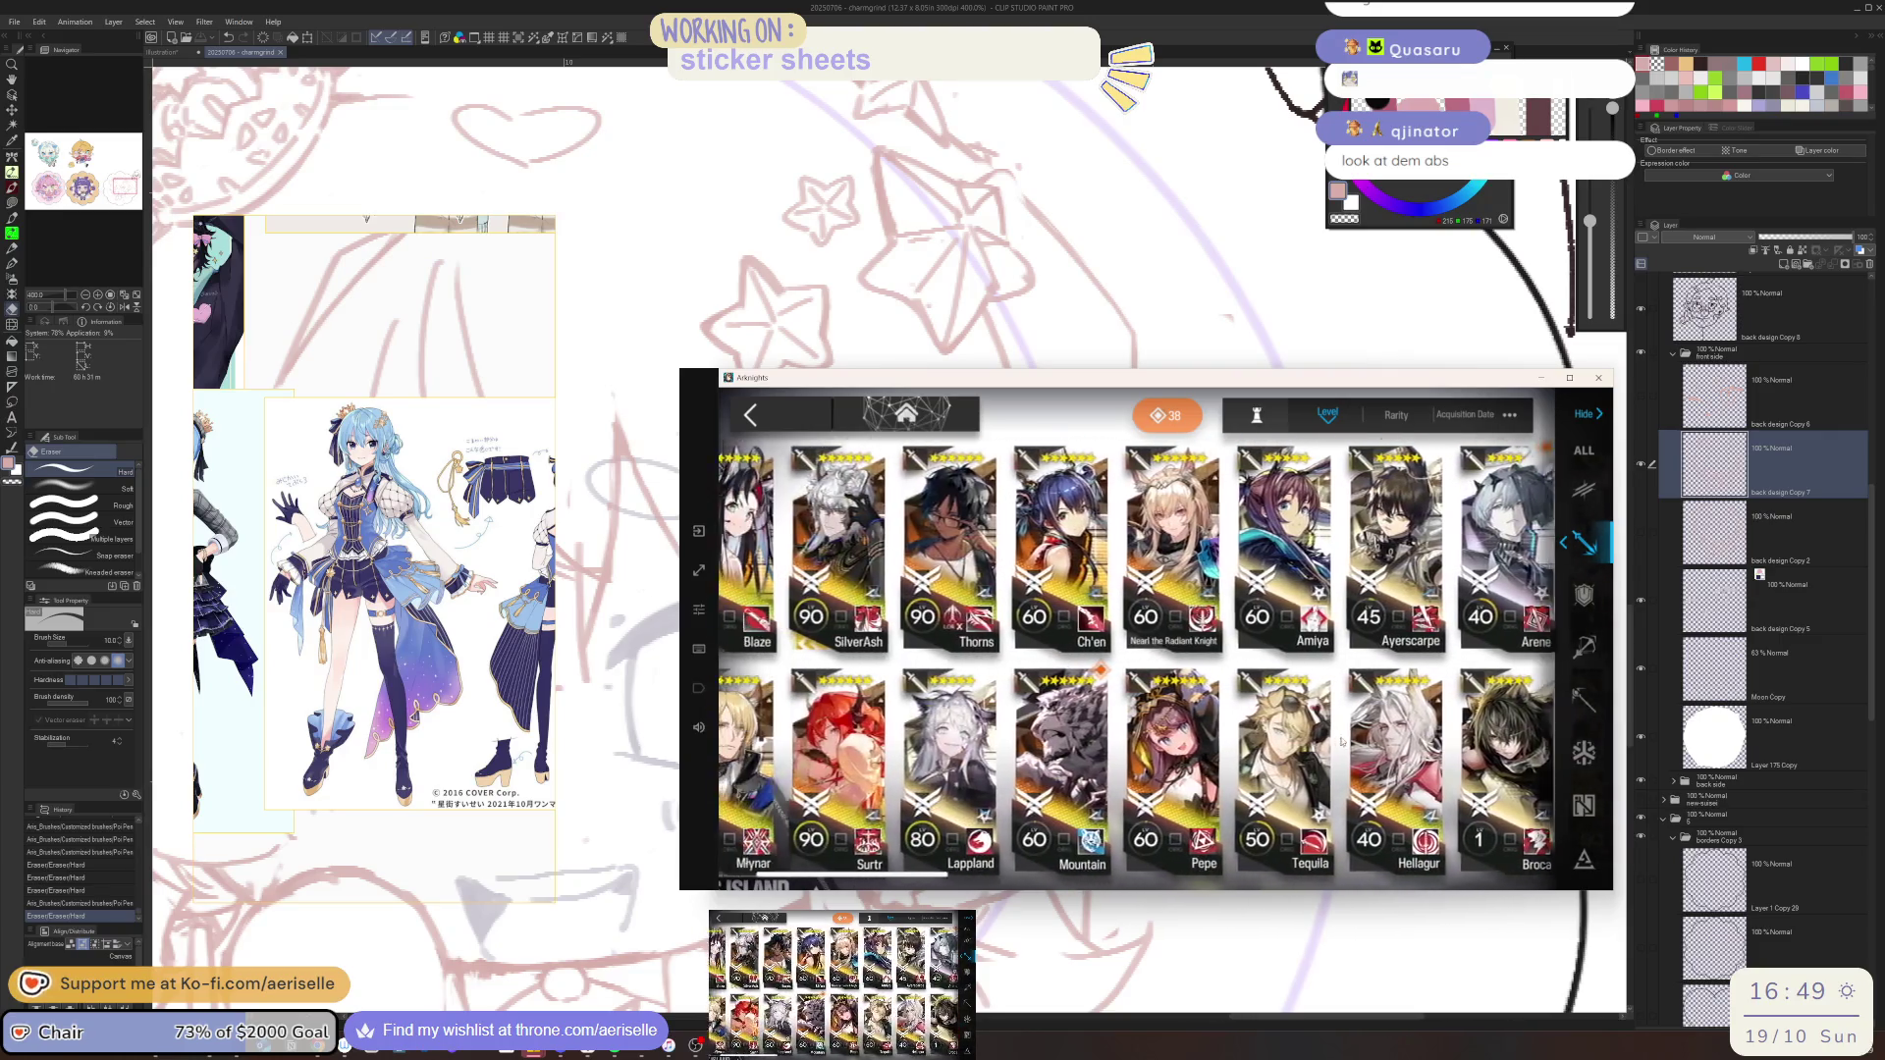
{"action": "scroll", "coordinate": [1342, 743], "scroll_direction": "down", "scroll_amount": 2}
{"action": "left_click", "coordinate": [1402, 763]}
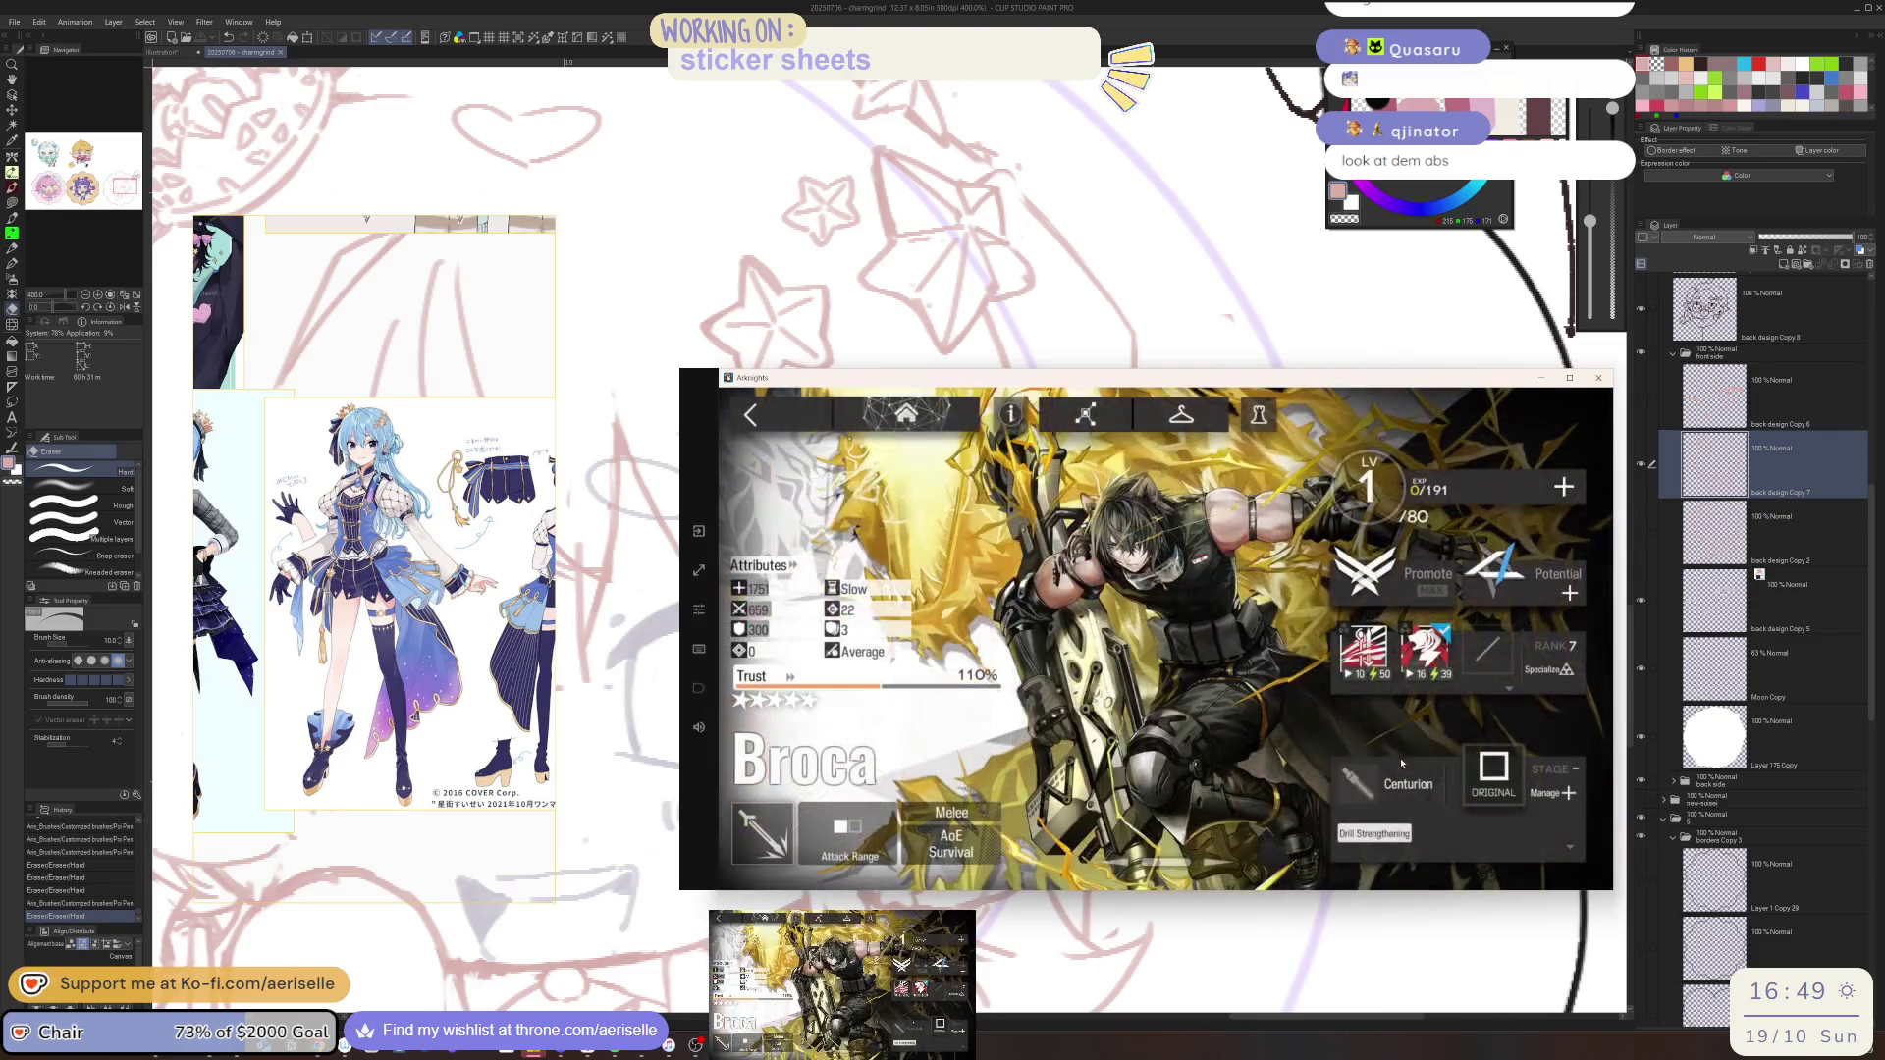
{"action": "left_click", "coordinate": [1194, 424]}
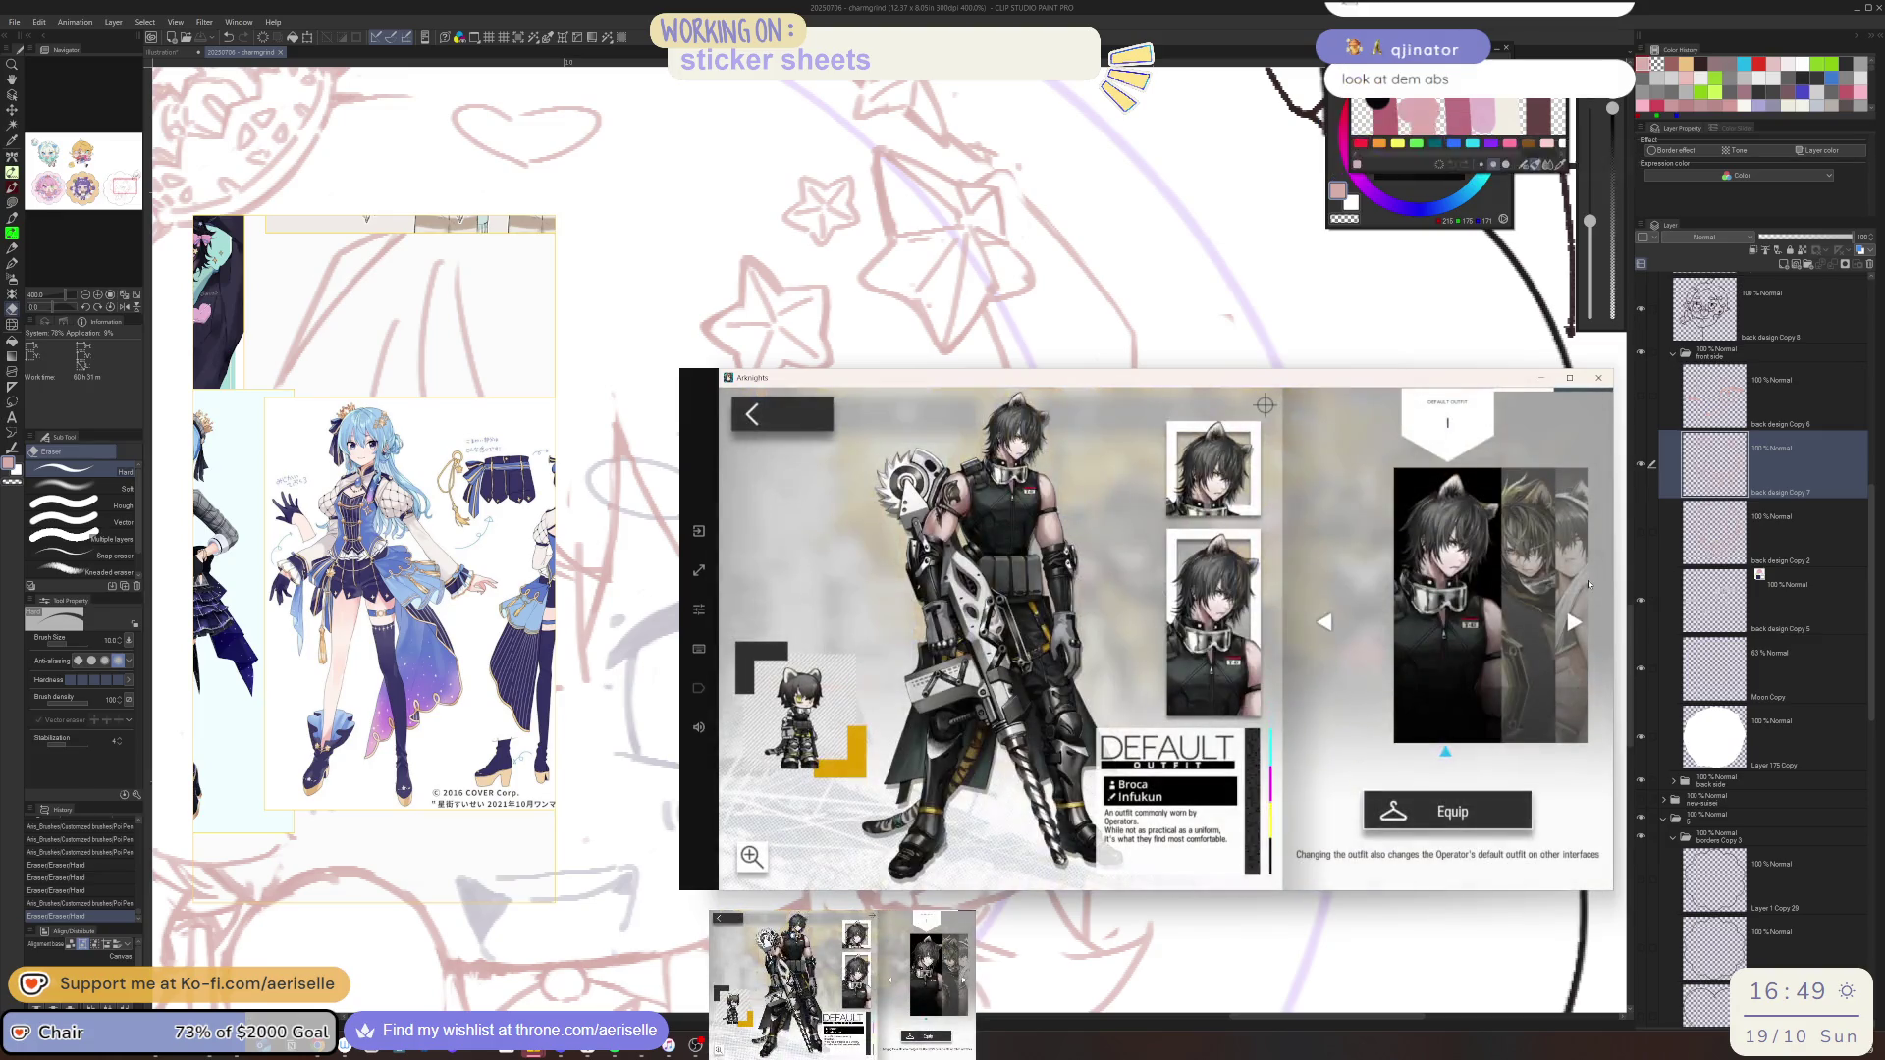
{"action": "left_click", "coordinate": [1533, 693]}
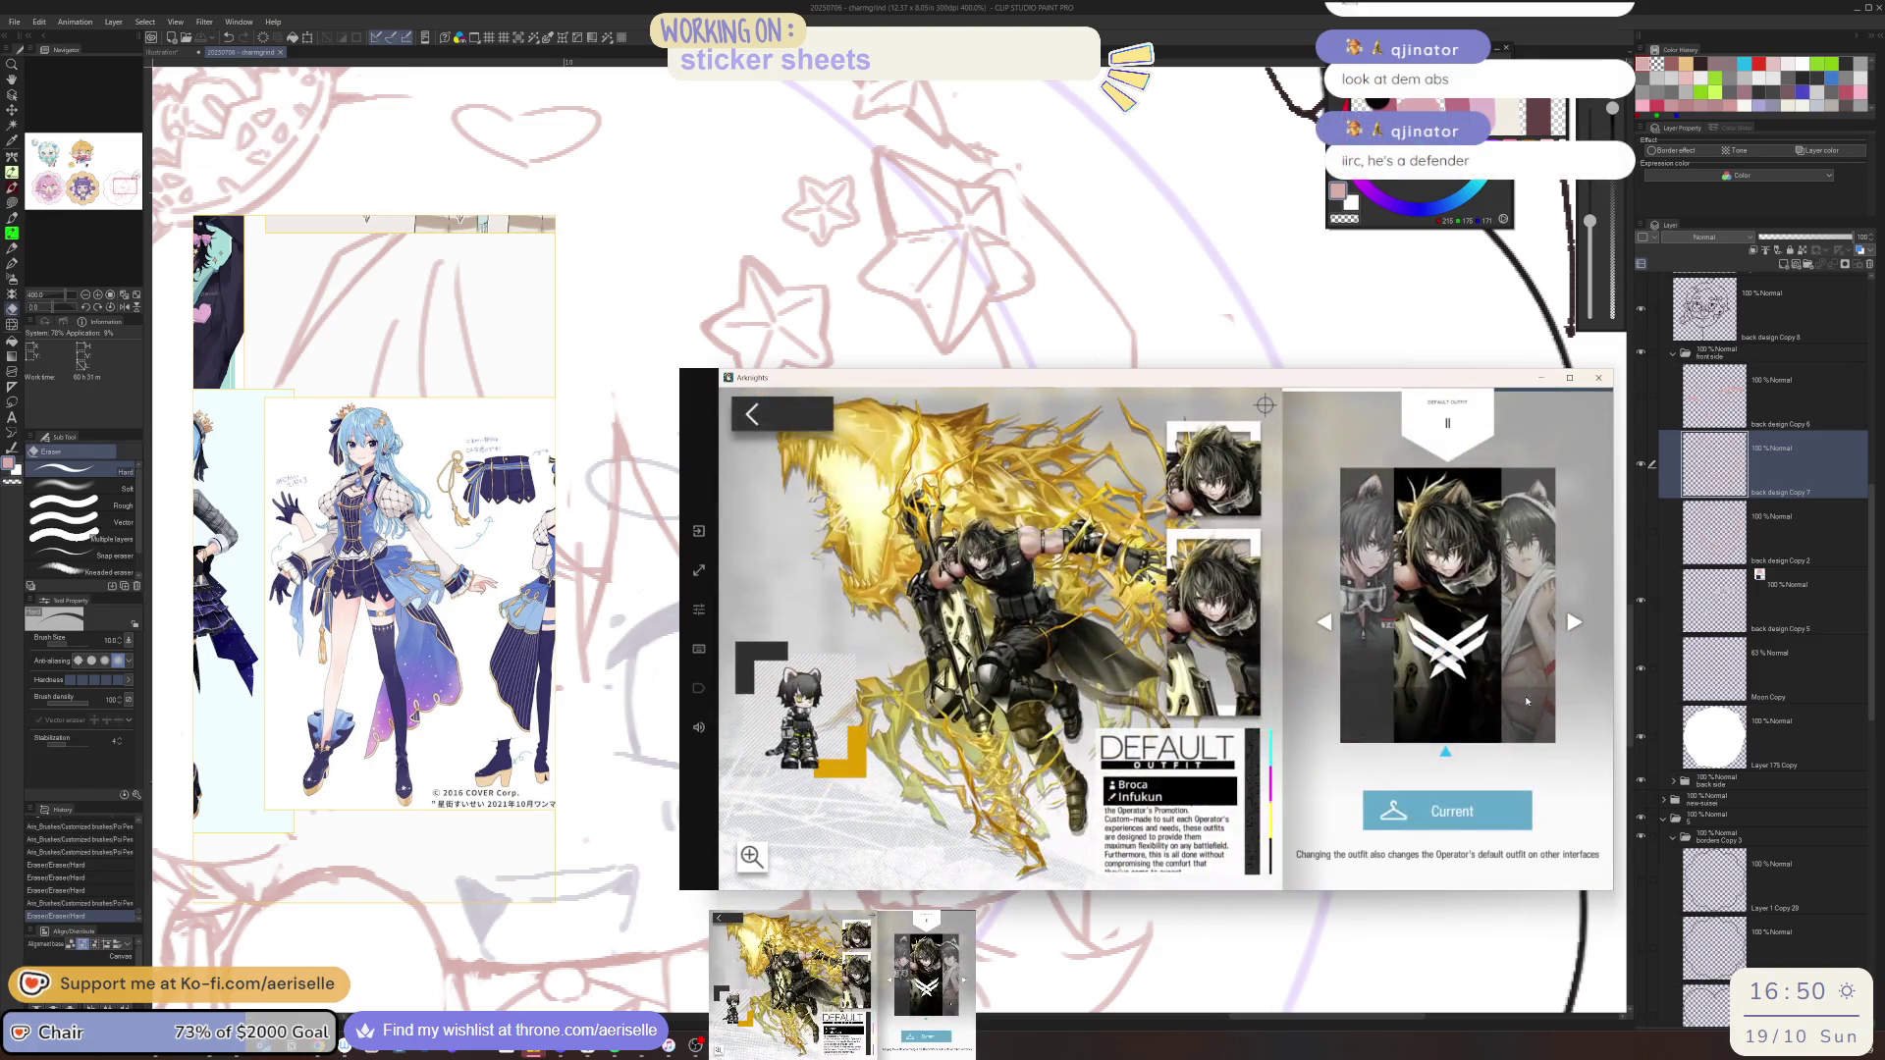
{"action": "left_click", "coordinate": [1522, 699]}
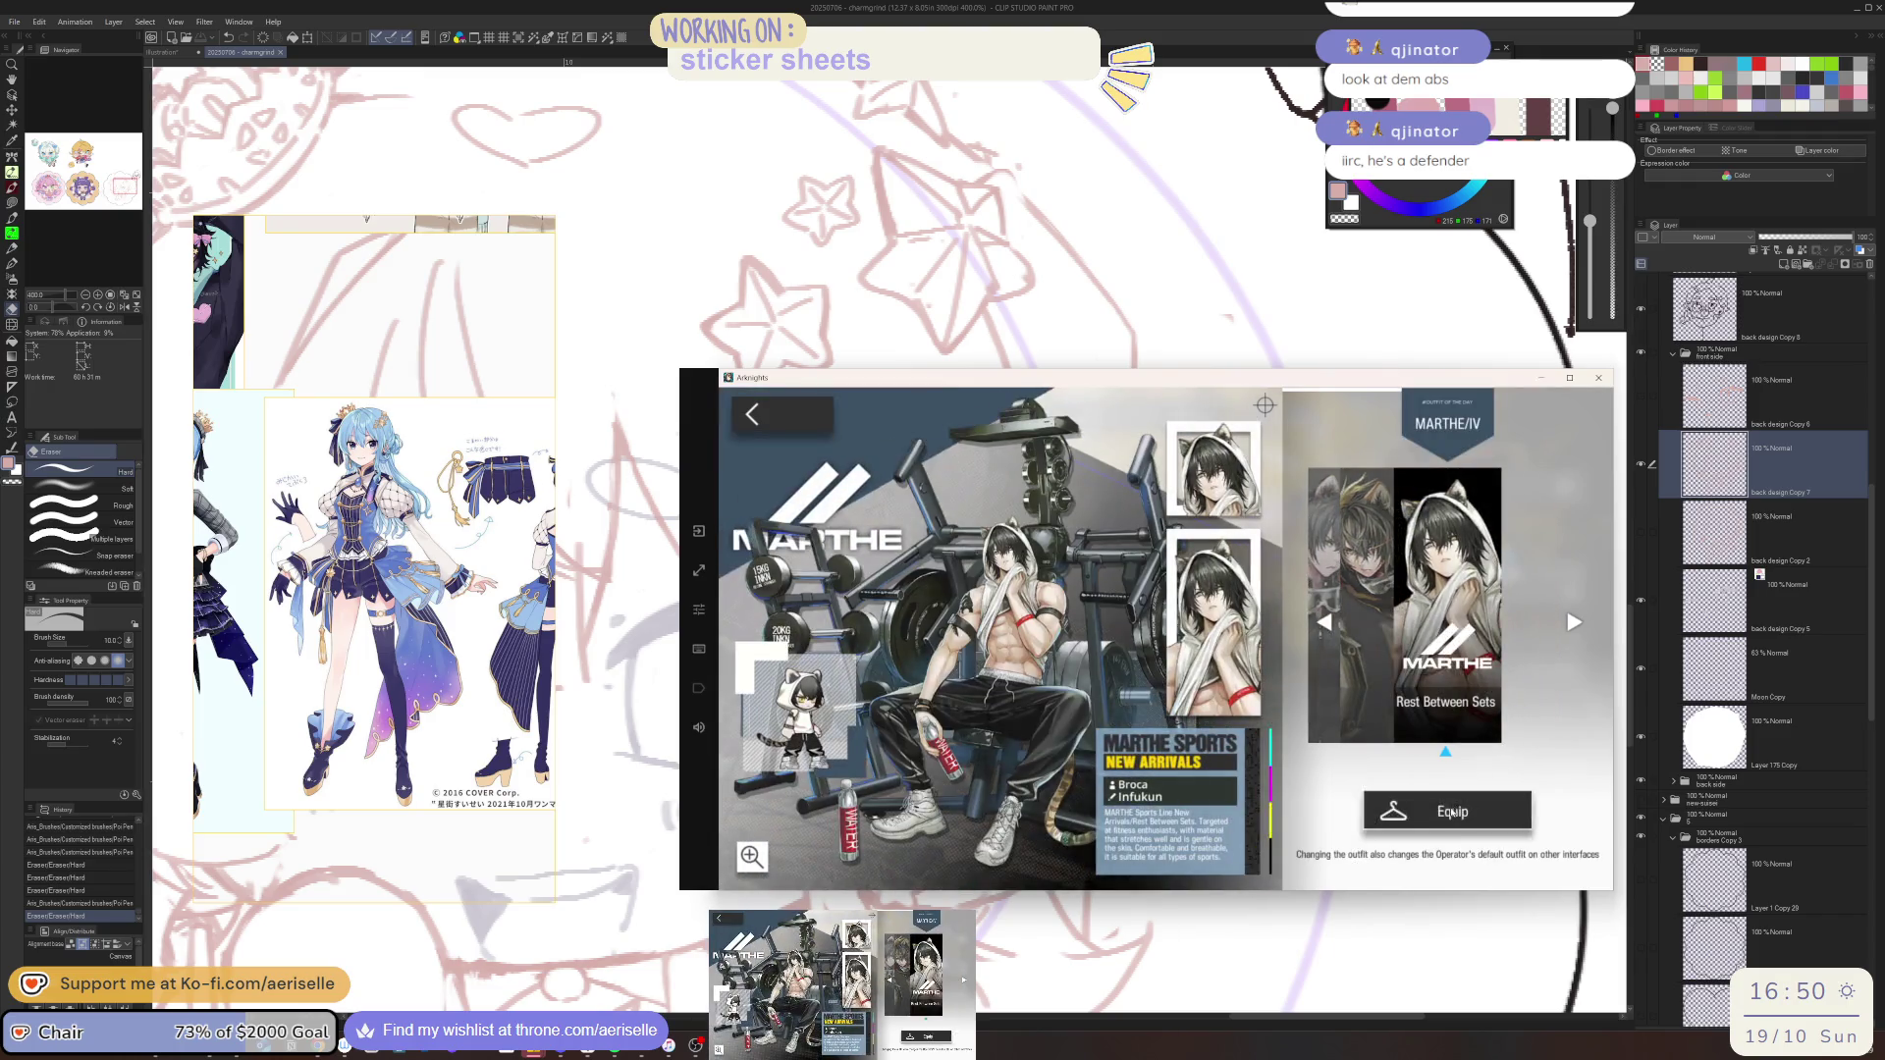
{"action": "left_click", "coordinate": [1453, 807]}
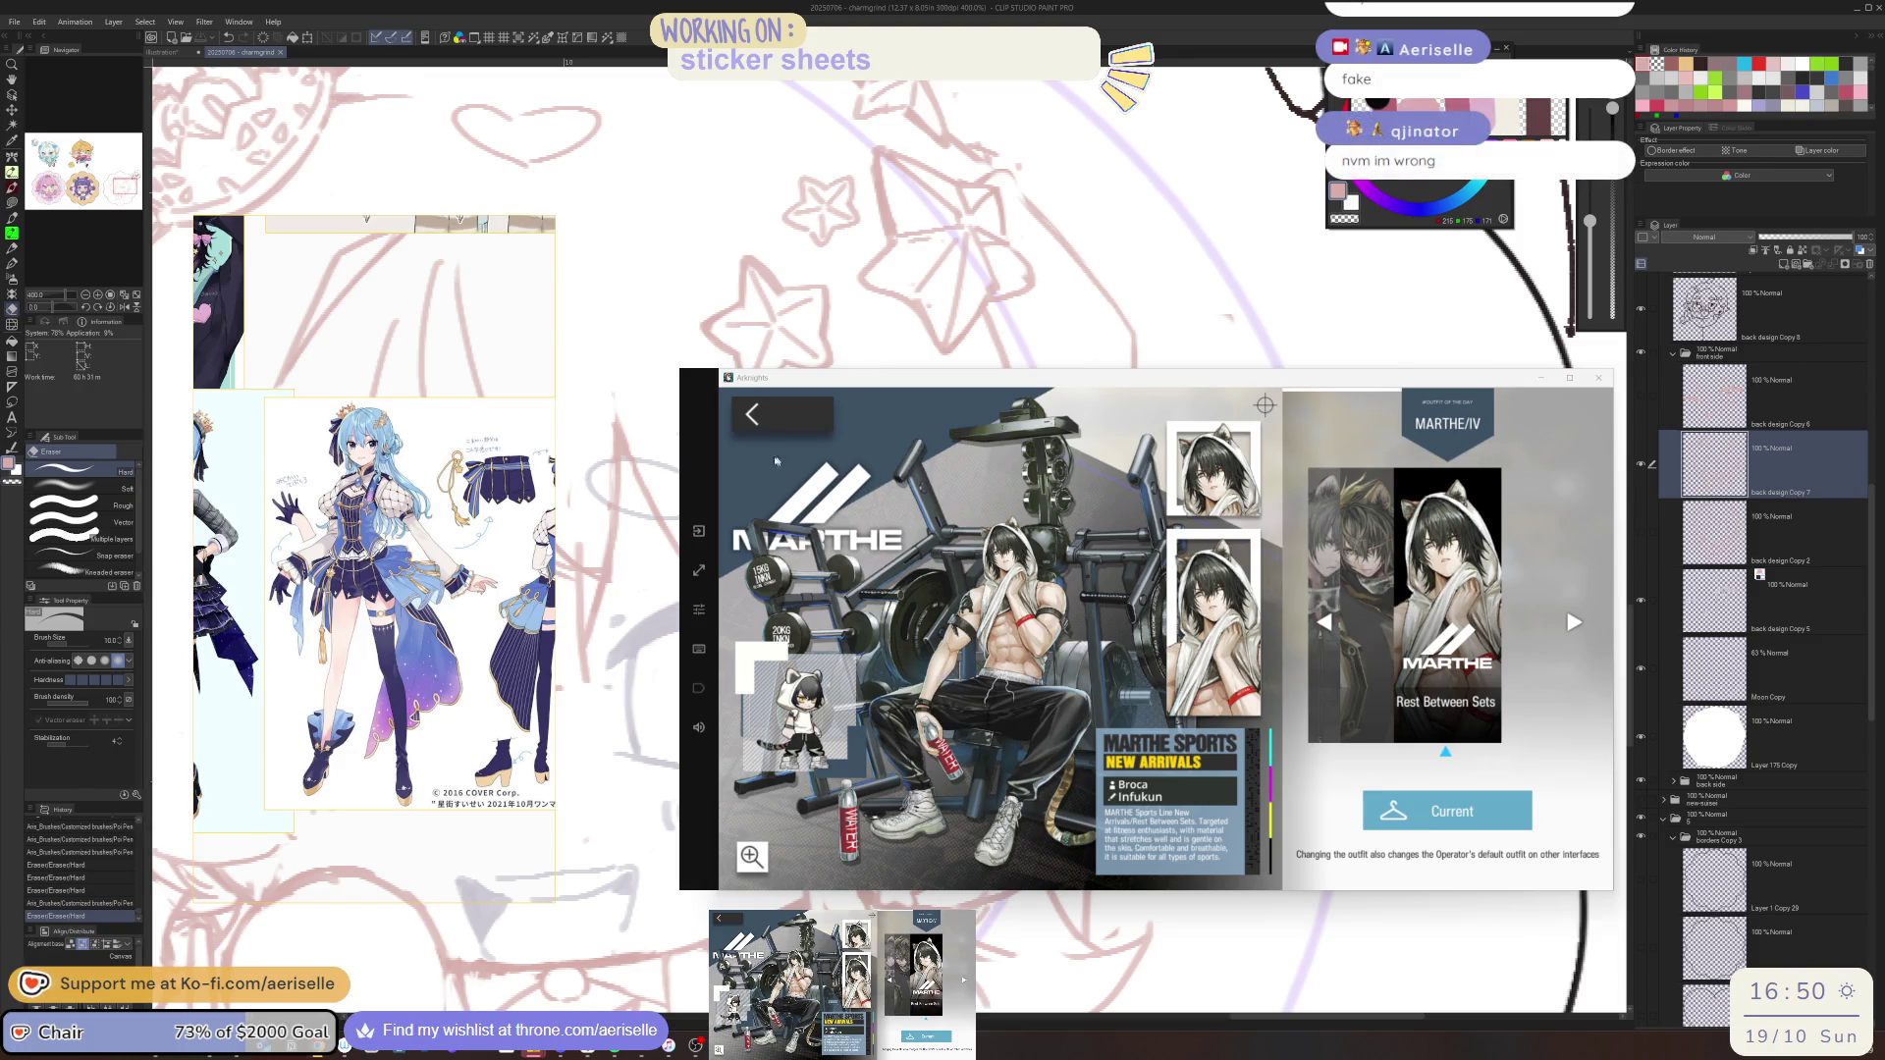
Begin unlocking Arene's The Book of Arene module and go to its operation 2-8 mission
{"action": "left_click", "coordinate": [752, 414]}
{"action": "left_click", "coordinate": [750, 416]}
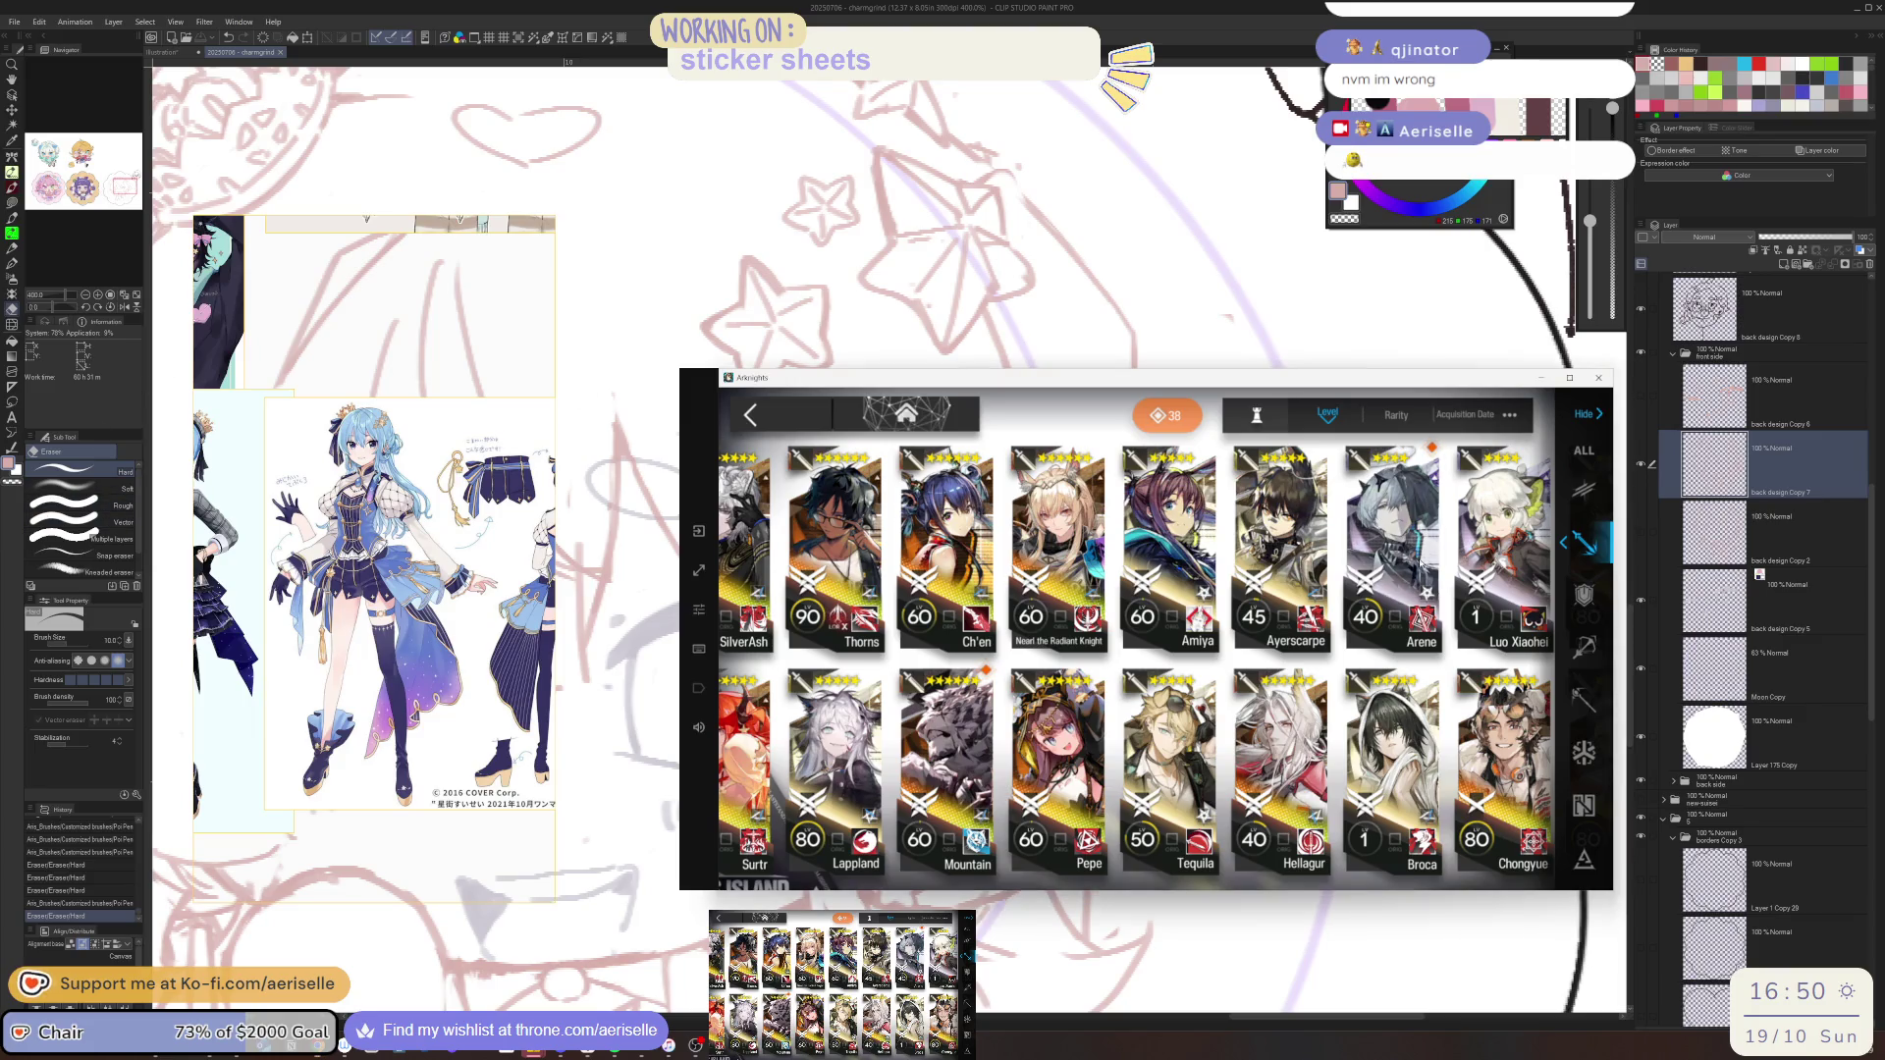
{"action": "left_click", "coordinate": [1421, 563]}
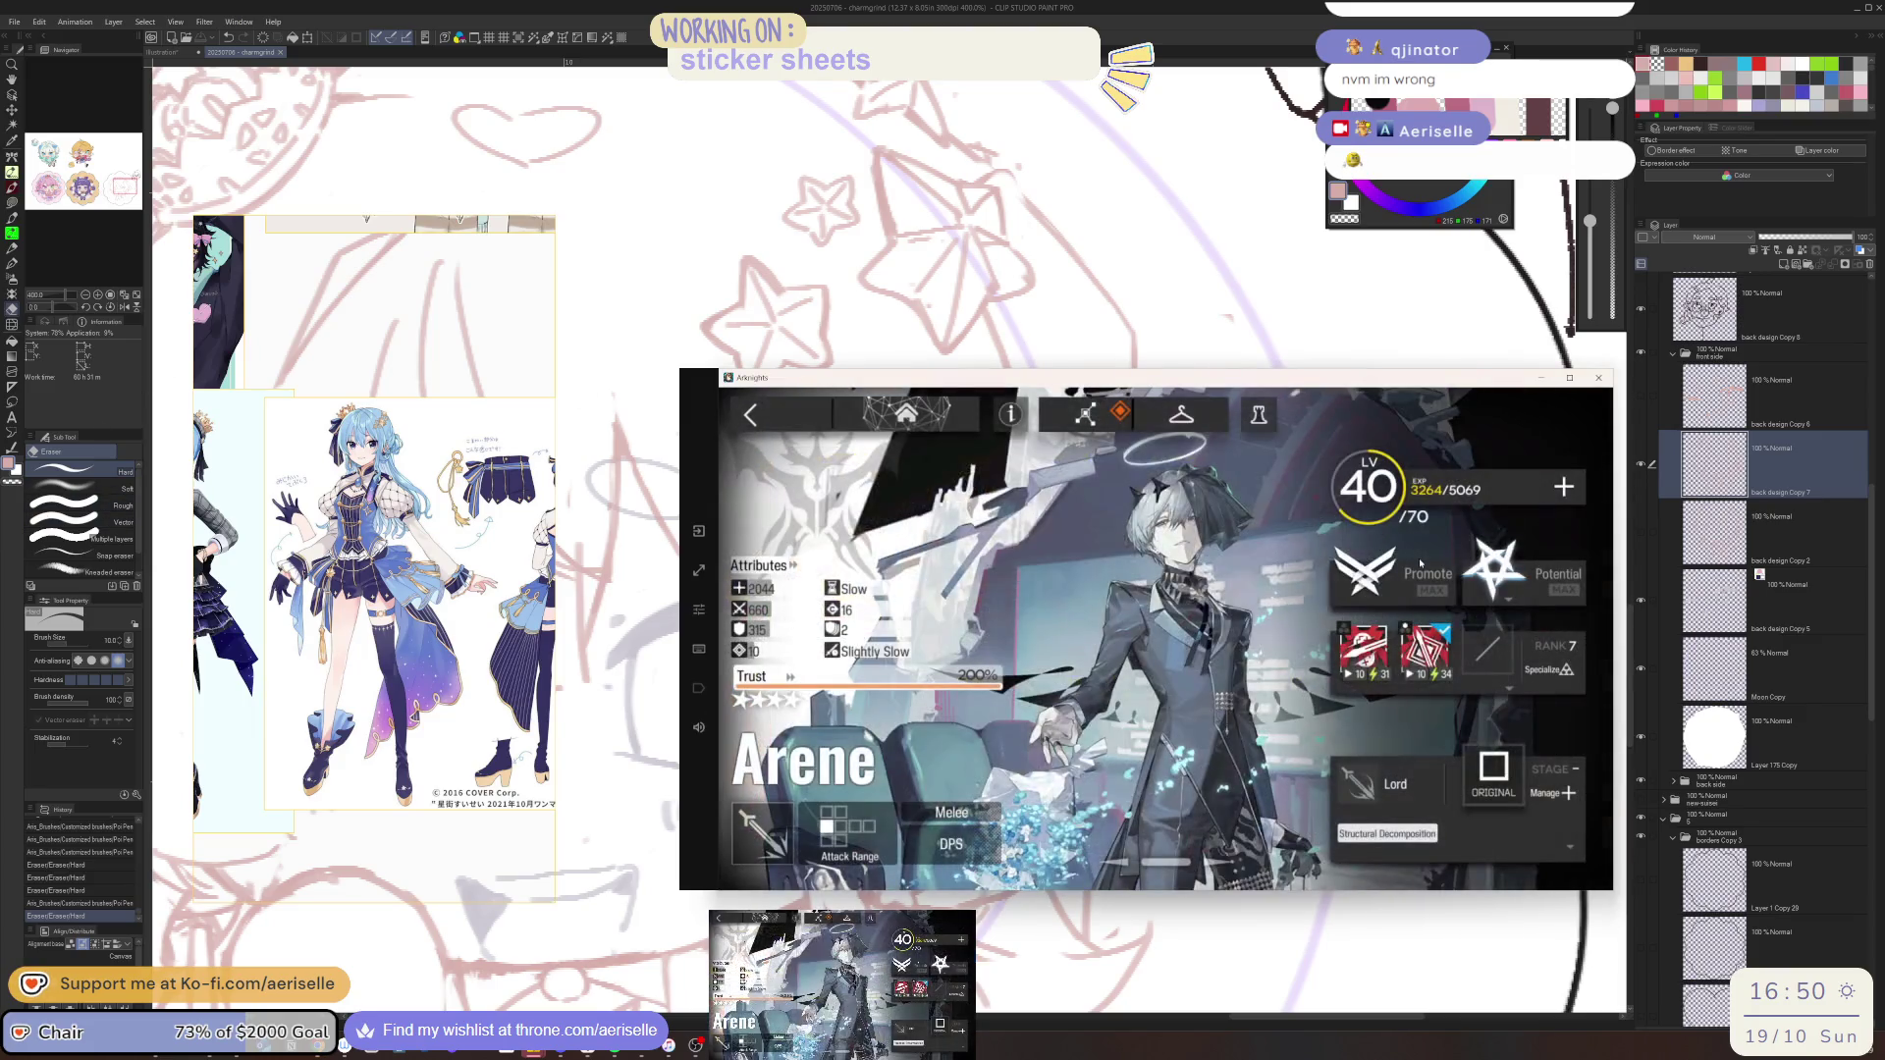
{"action": "left_click", "coordinate": [1512, 788]}
{"action": "left_click", "coordinate": [1363, 782]}
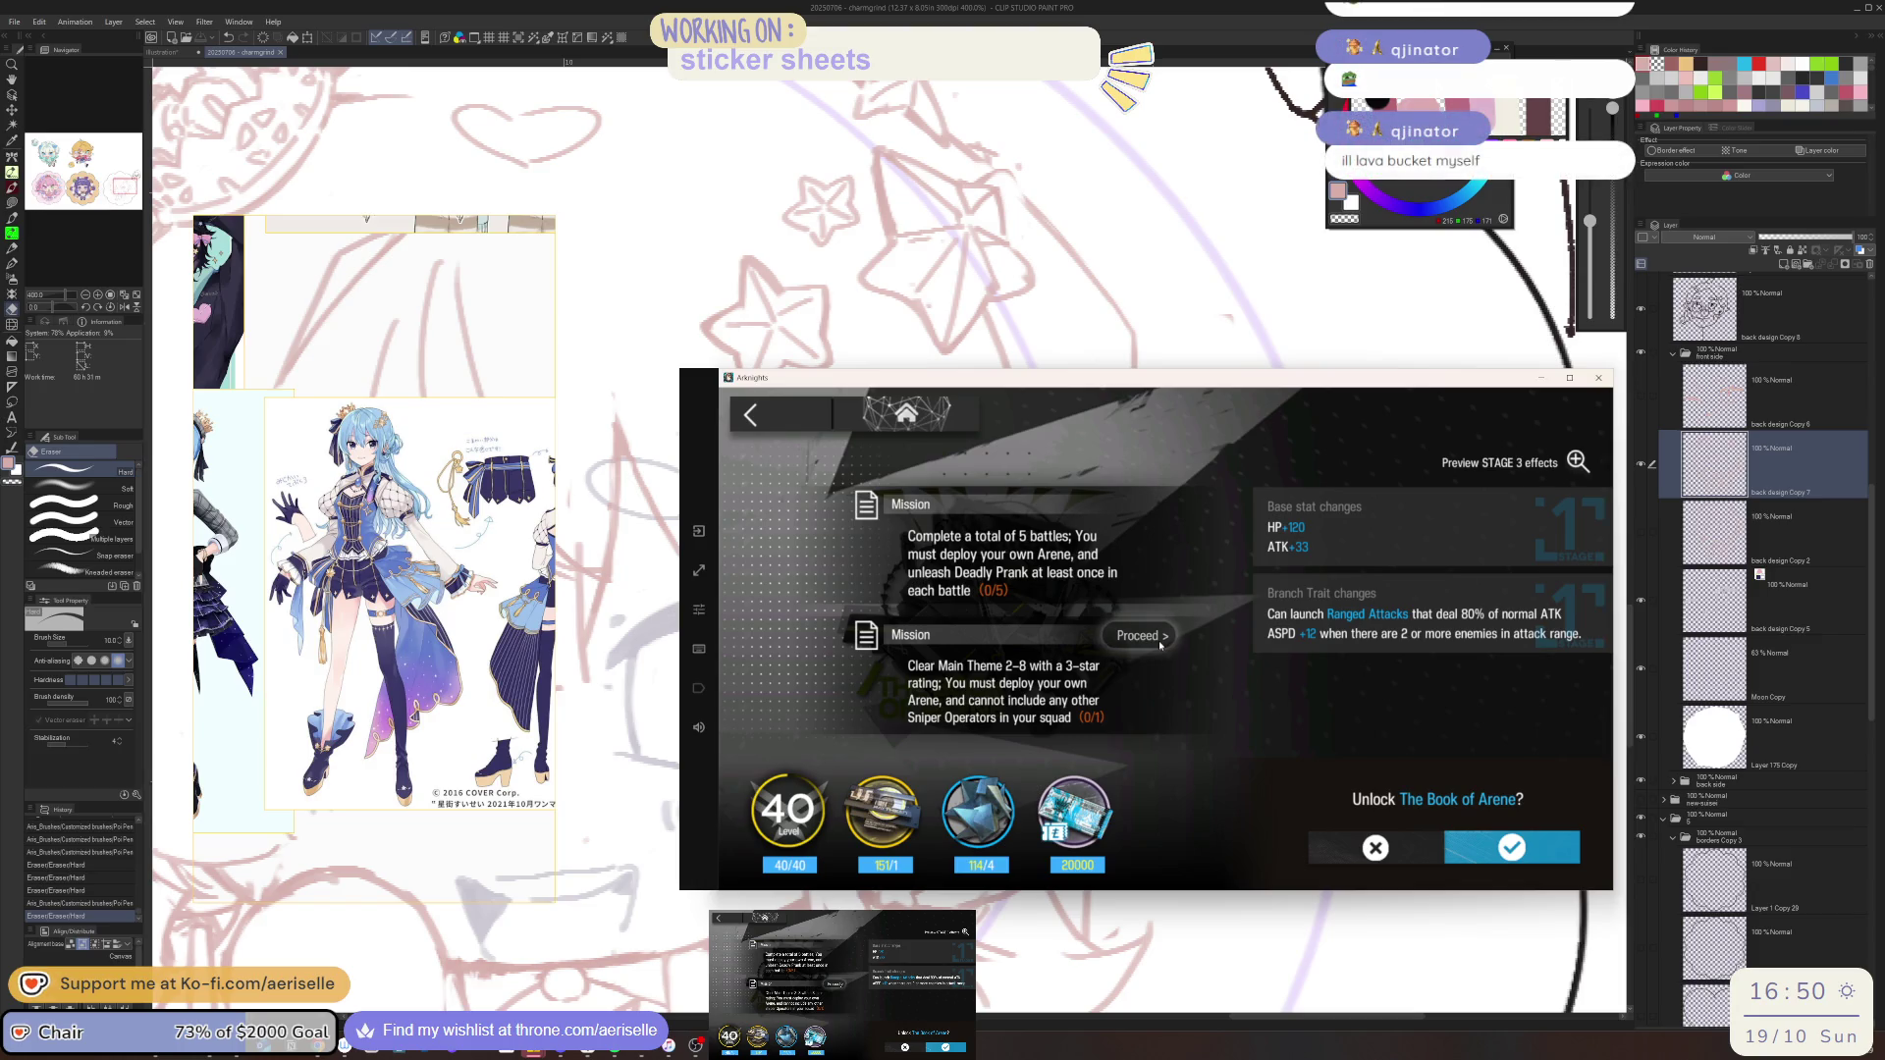
{"action": "left_click", "coordinate": [1160, 645]}
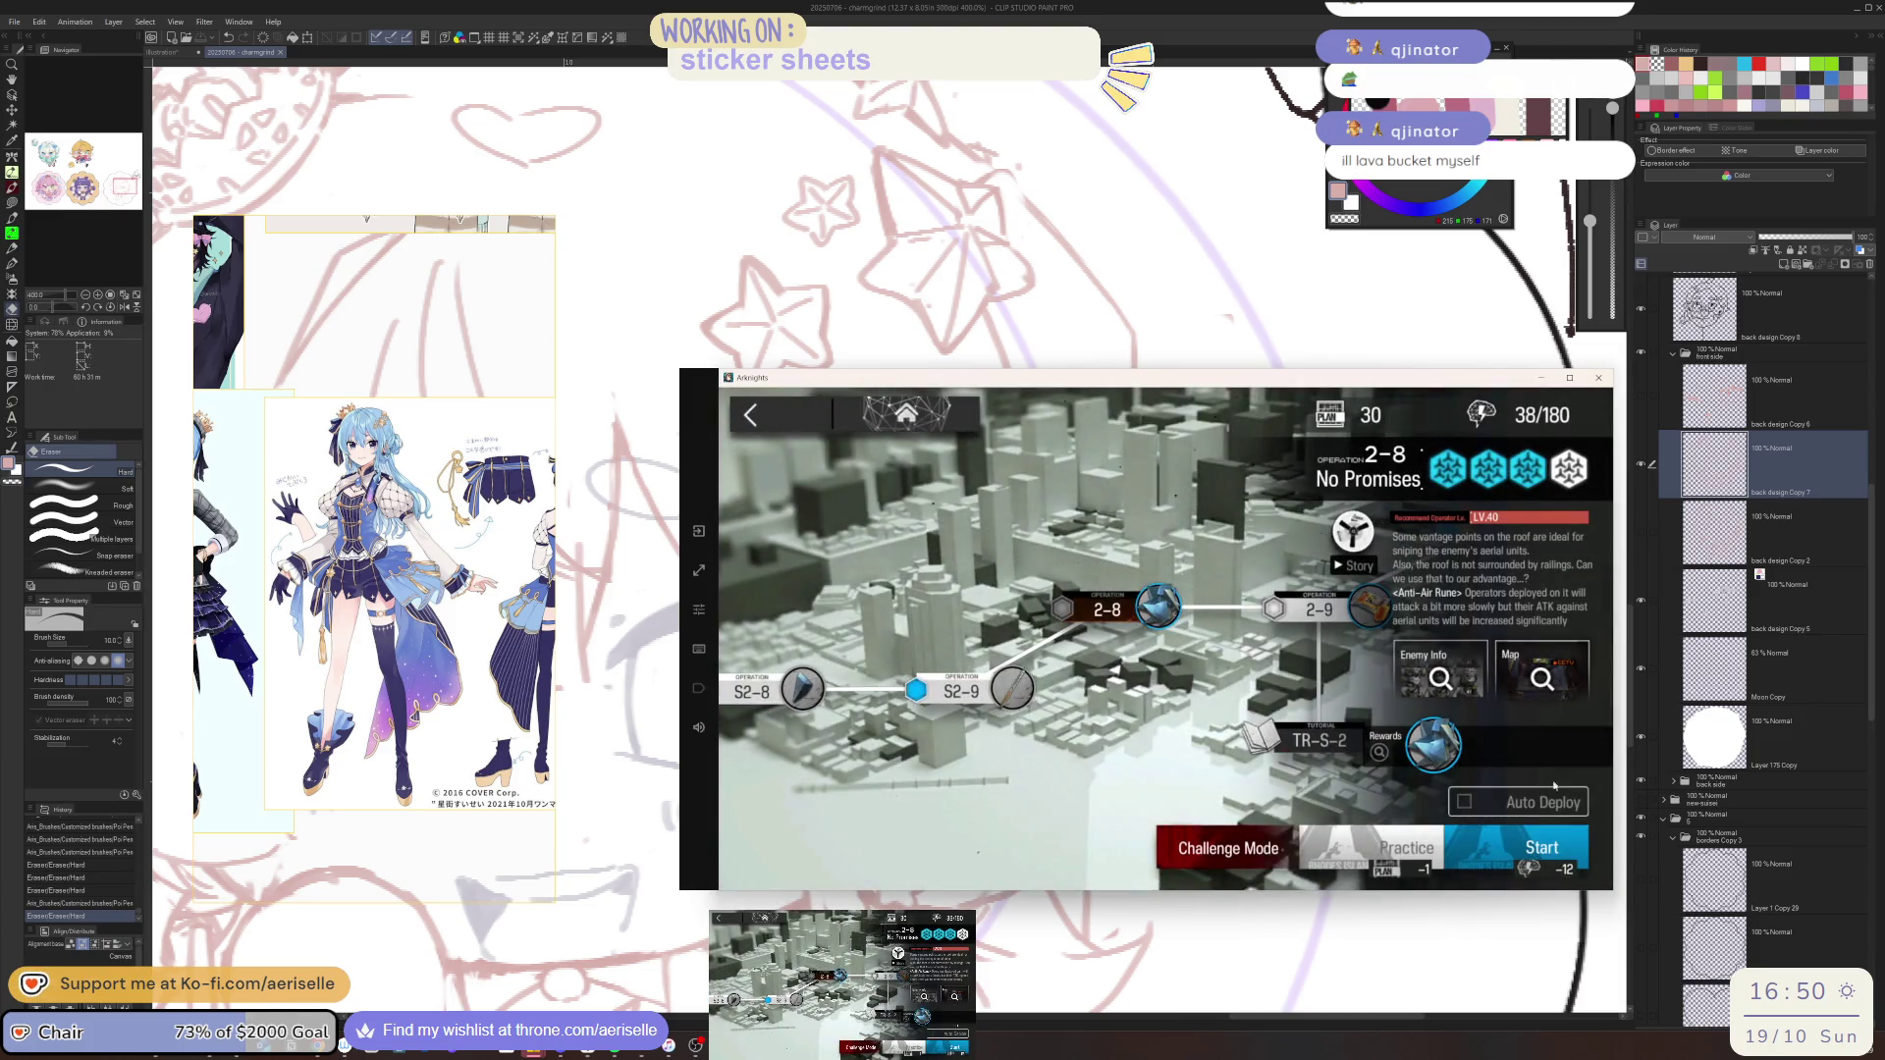
Preview the 2-8 No Promises stage map, then proceed to squad selection
{"action": "left_click", "coordinate": [1557, 678]}
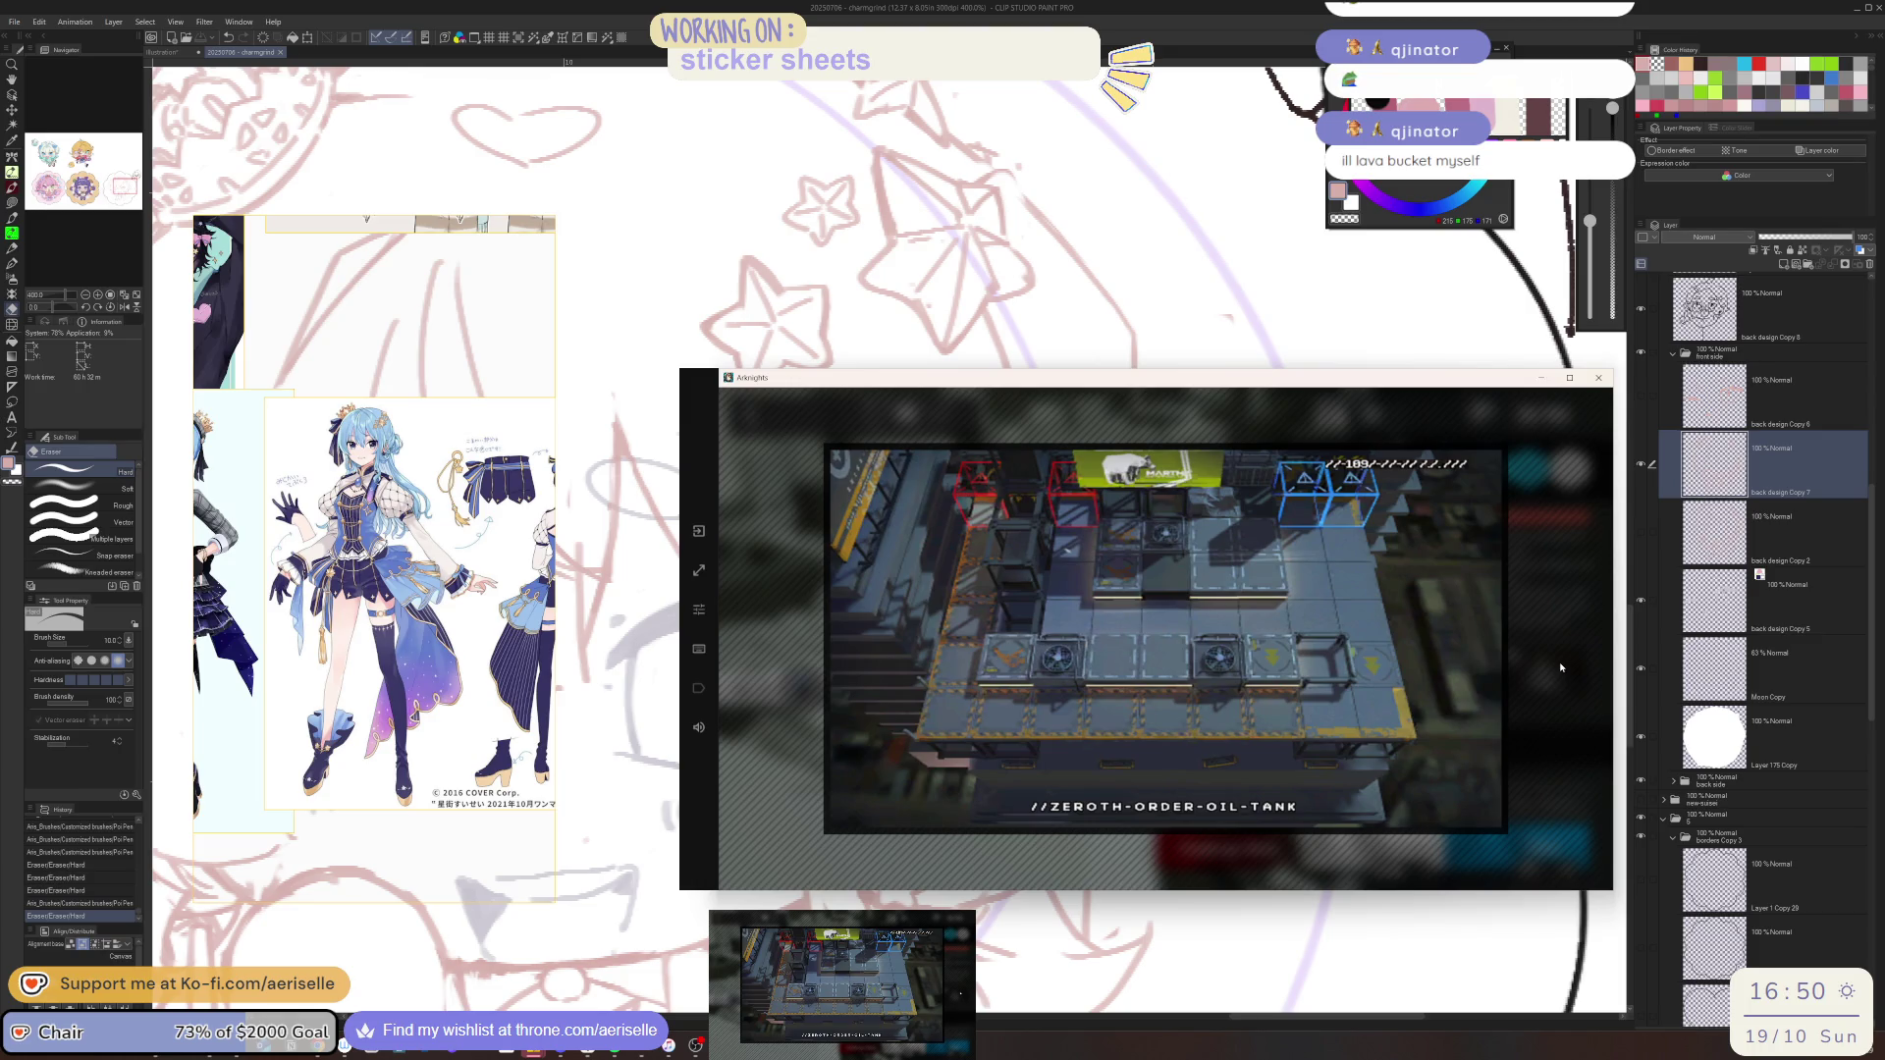
{"action": "left_click", "coordinate": [1561, 667]}
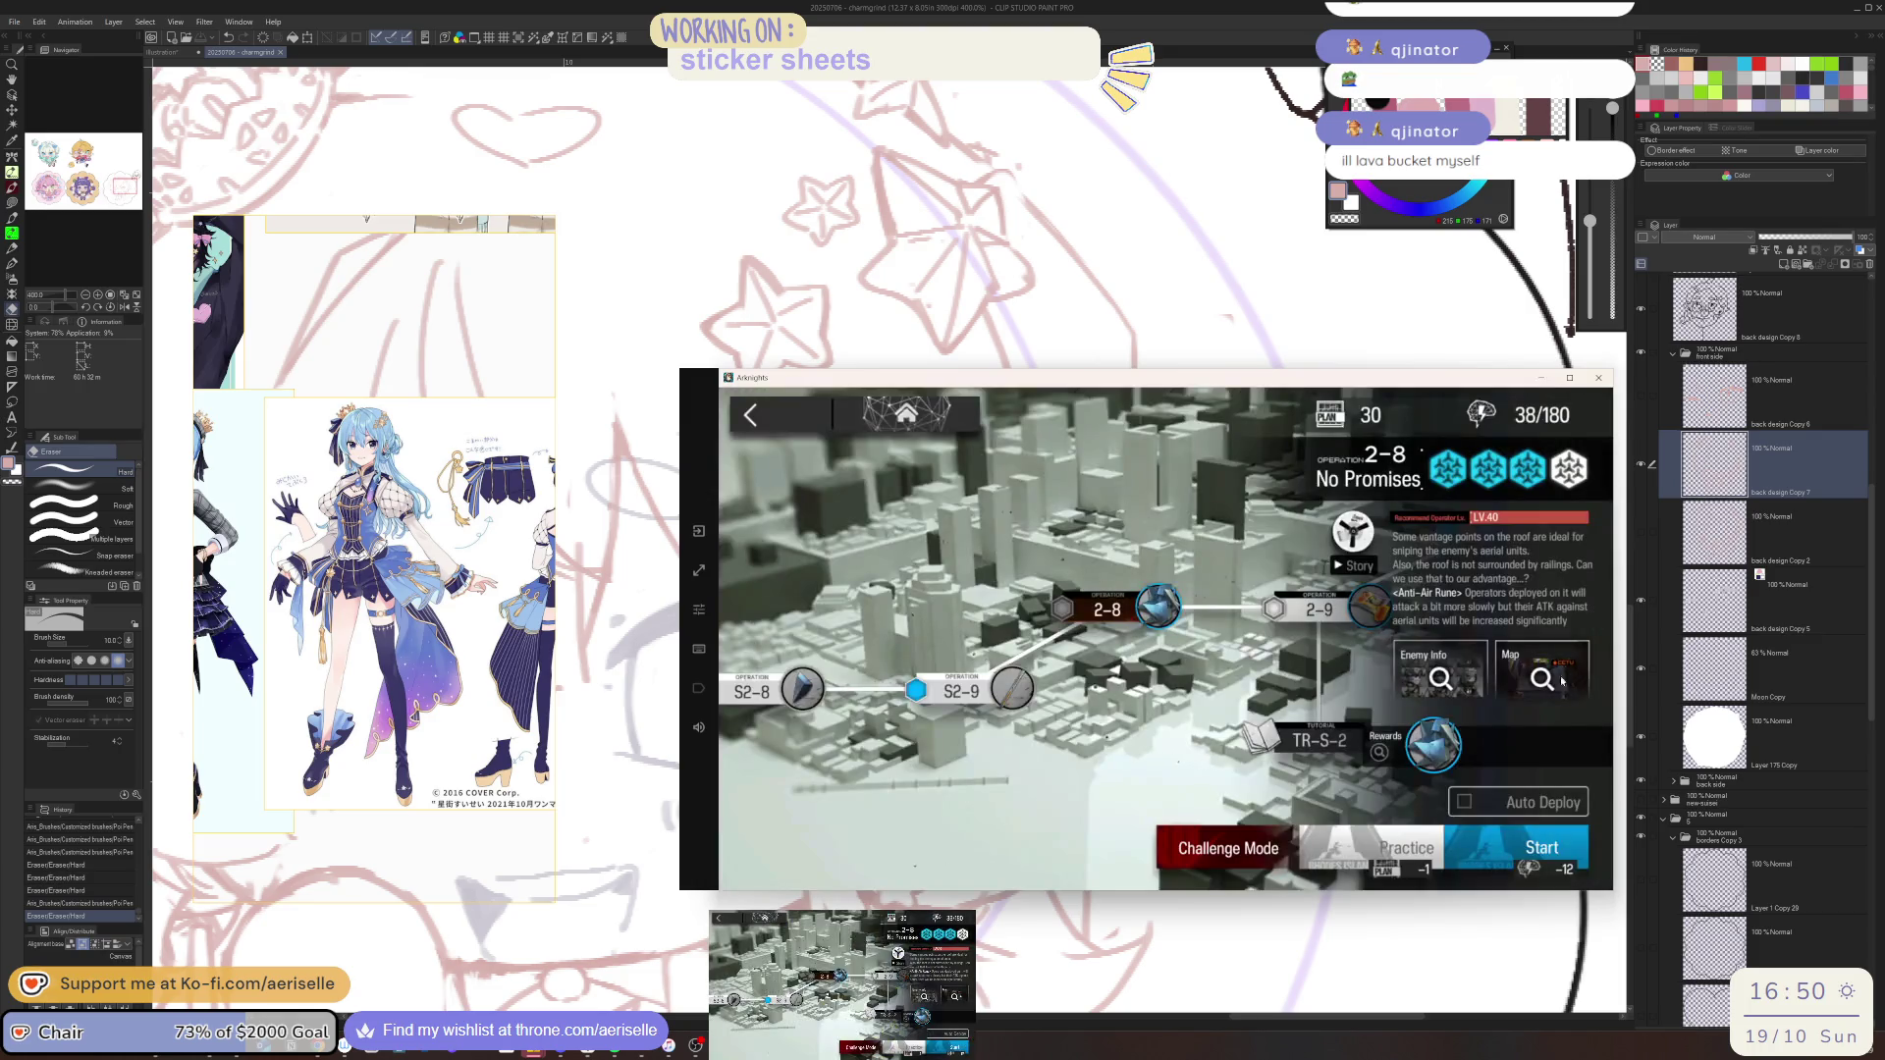
{"action": "left_click", "coordinate": [1547, 850]}
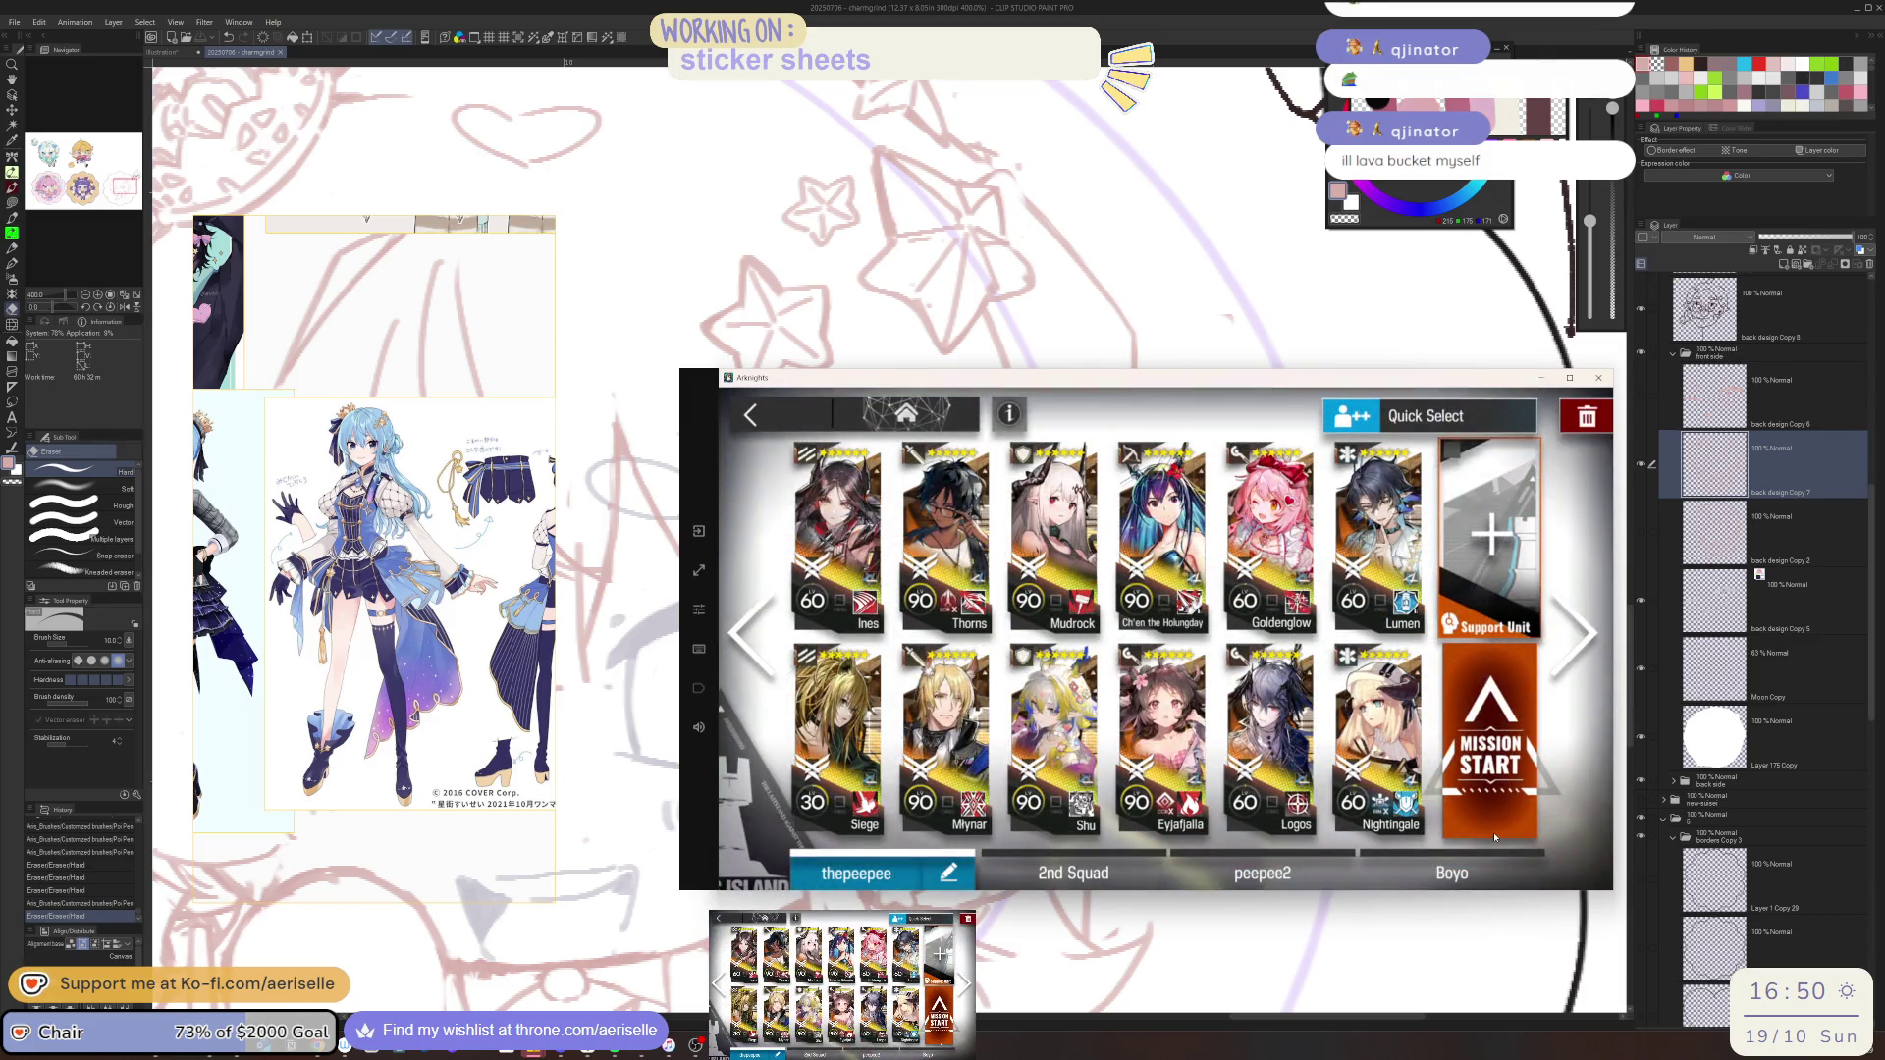
{"action": "left_click", "coordinate": [811, 435]}
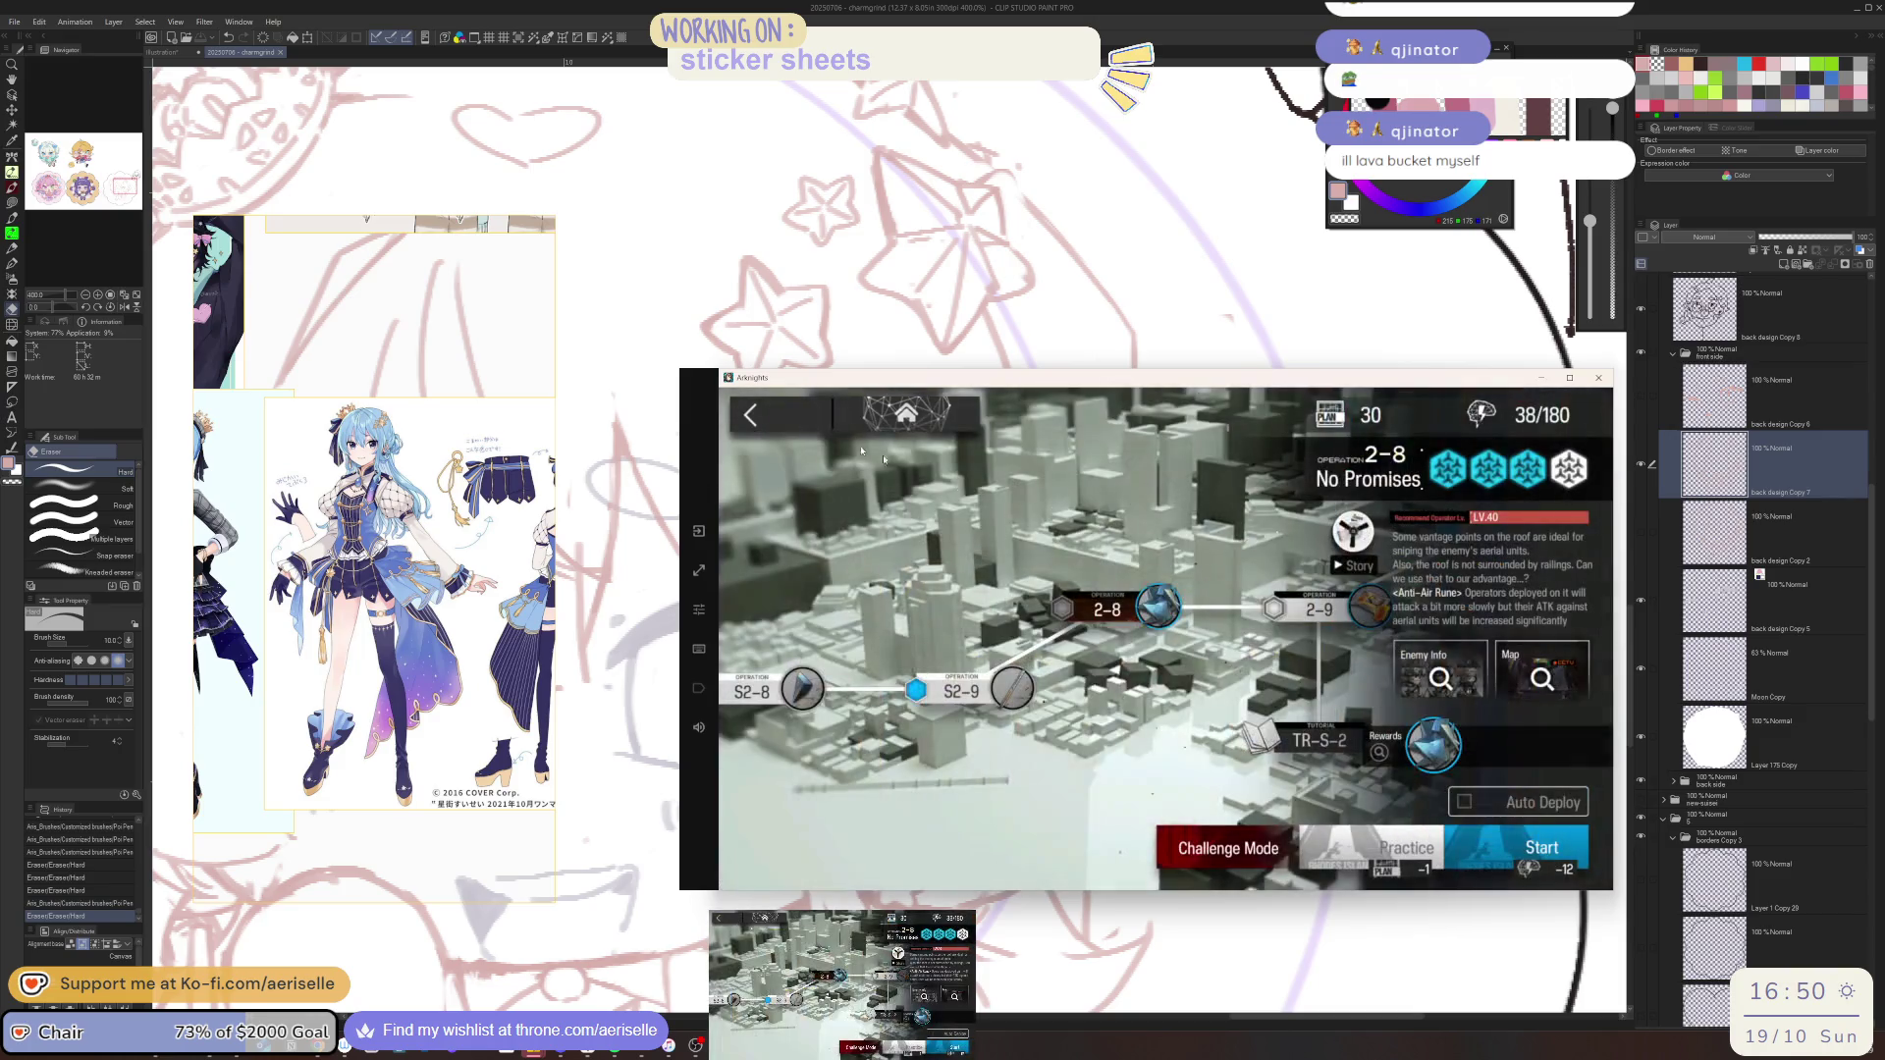
{"action": "left_click", "coordinate": [1389, 677]}
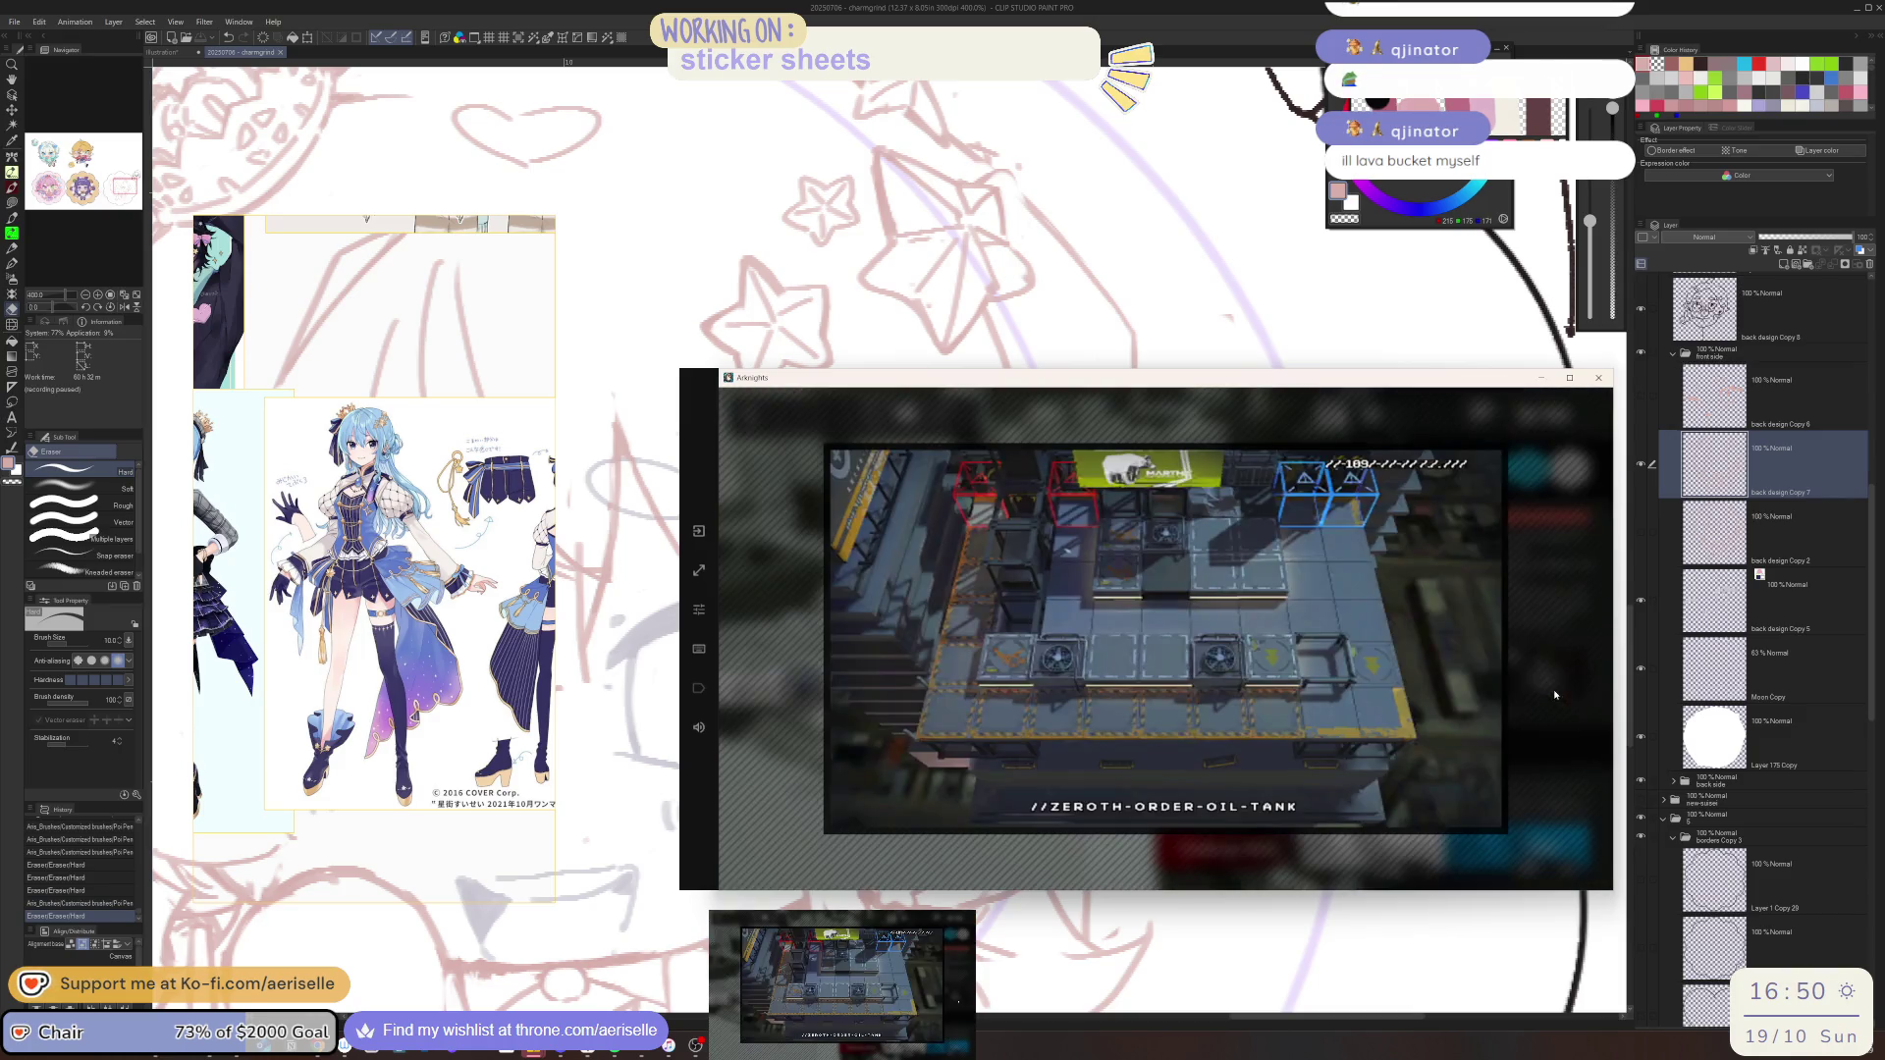
{"action": "left_click", "coordinate": [1487, 644]}
{"action": "left_click", "coordinate": [1528, 864]}
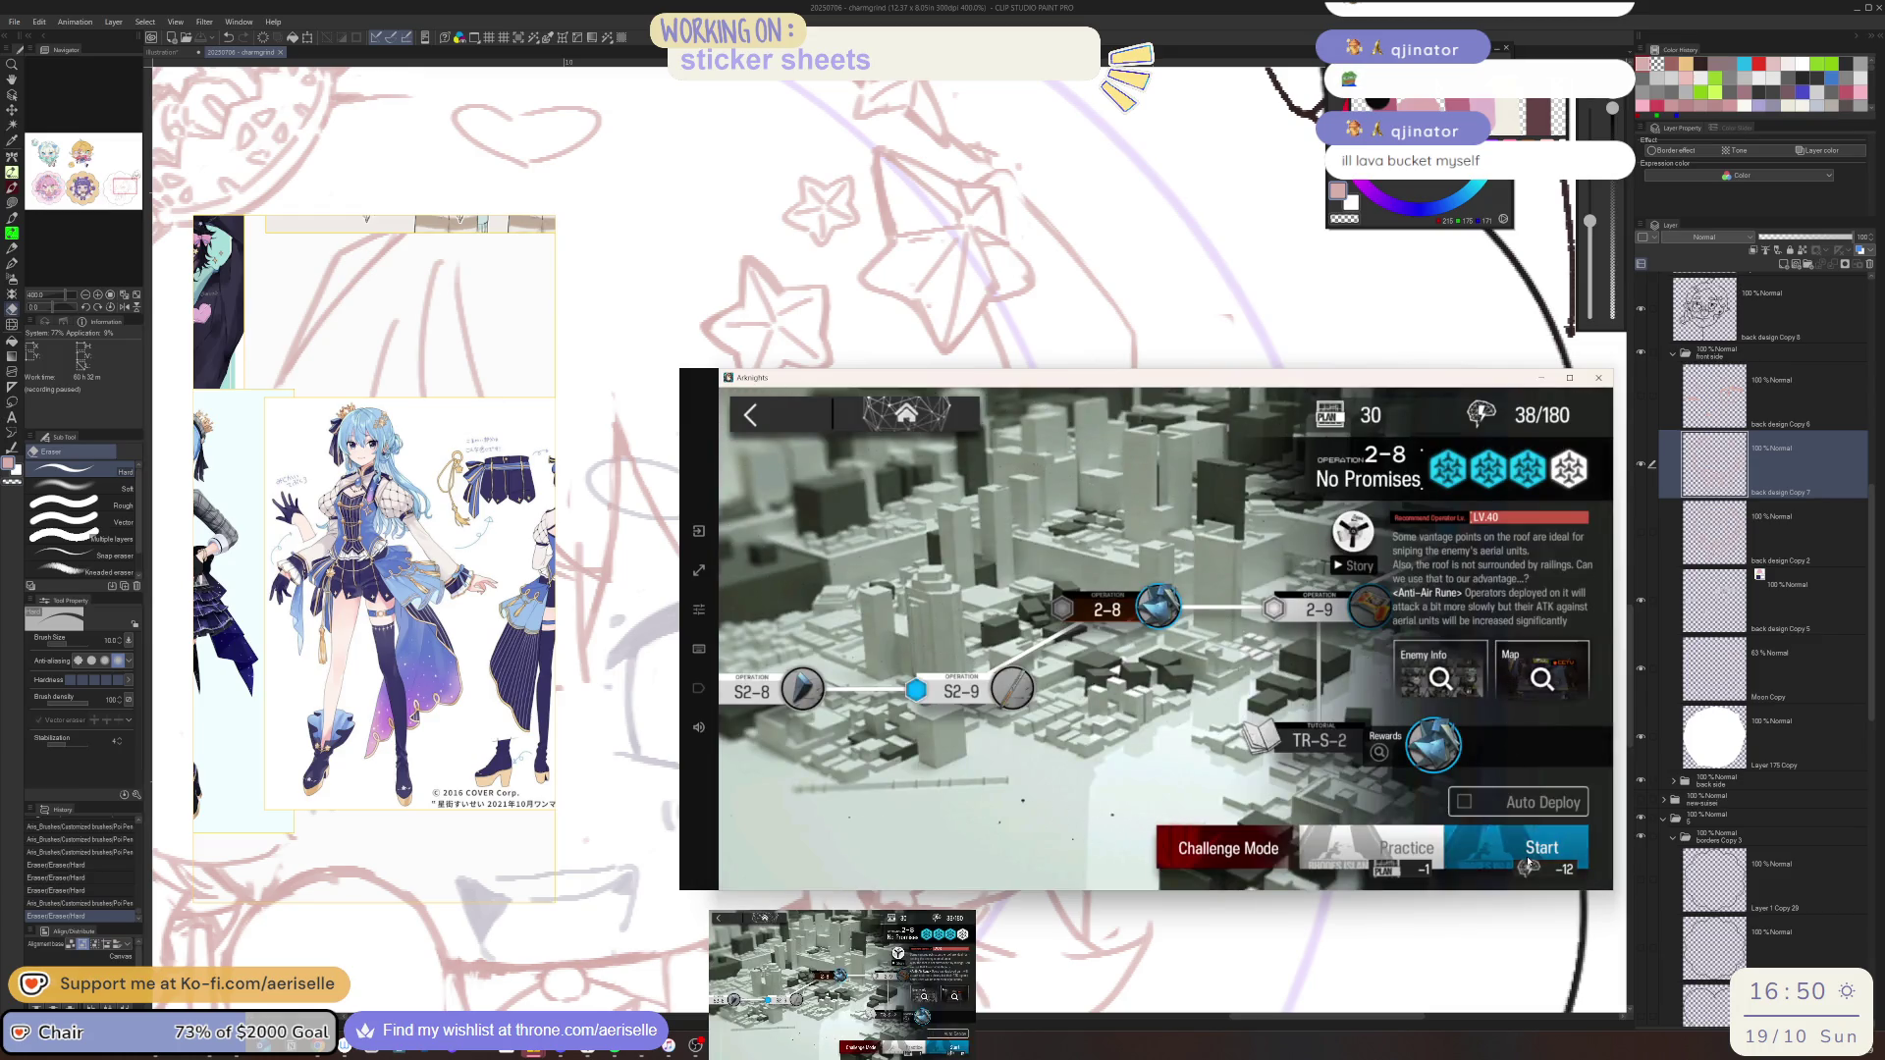
Add Ines, Arene and Shu to the squad using class filters
{"action": "left_click", "coordinate": [1426, 415]}
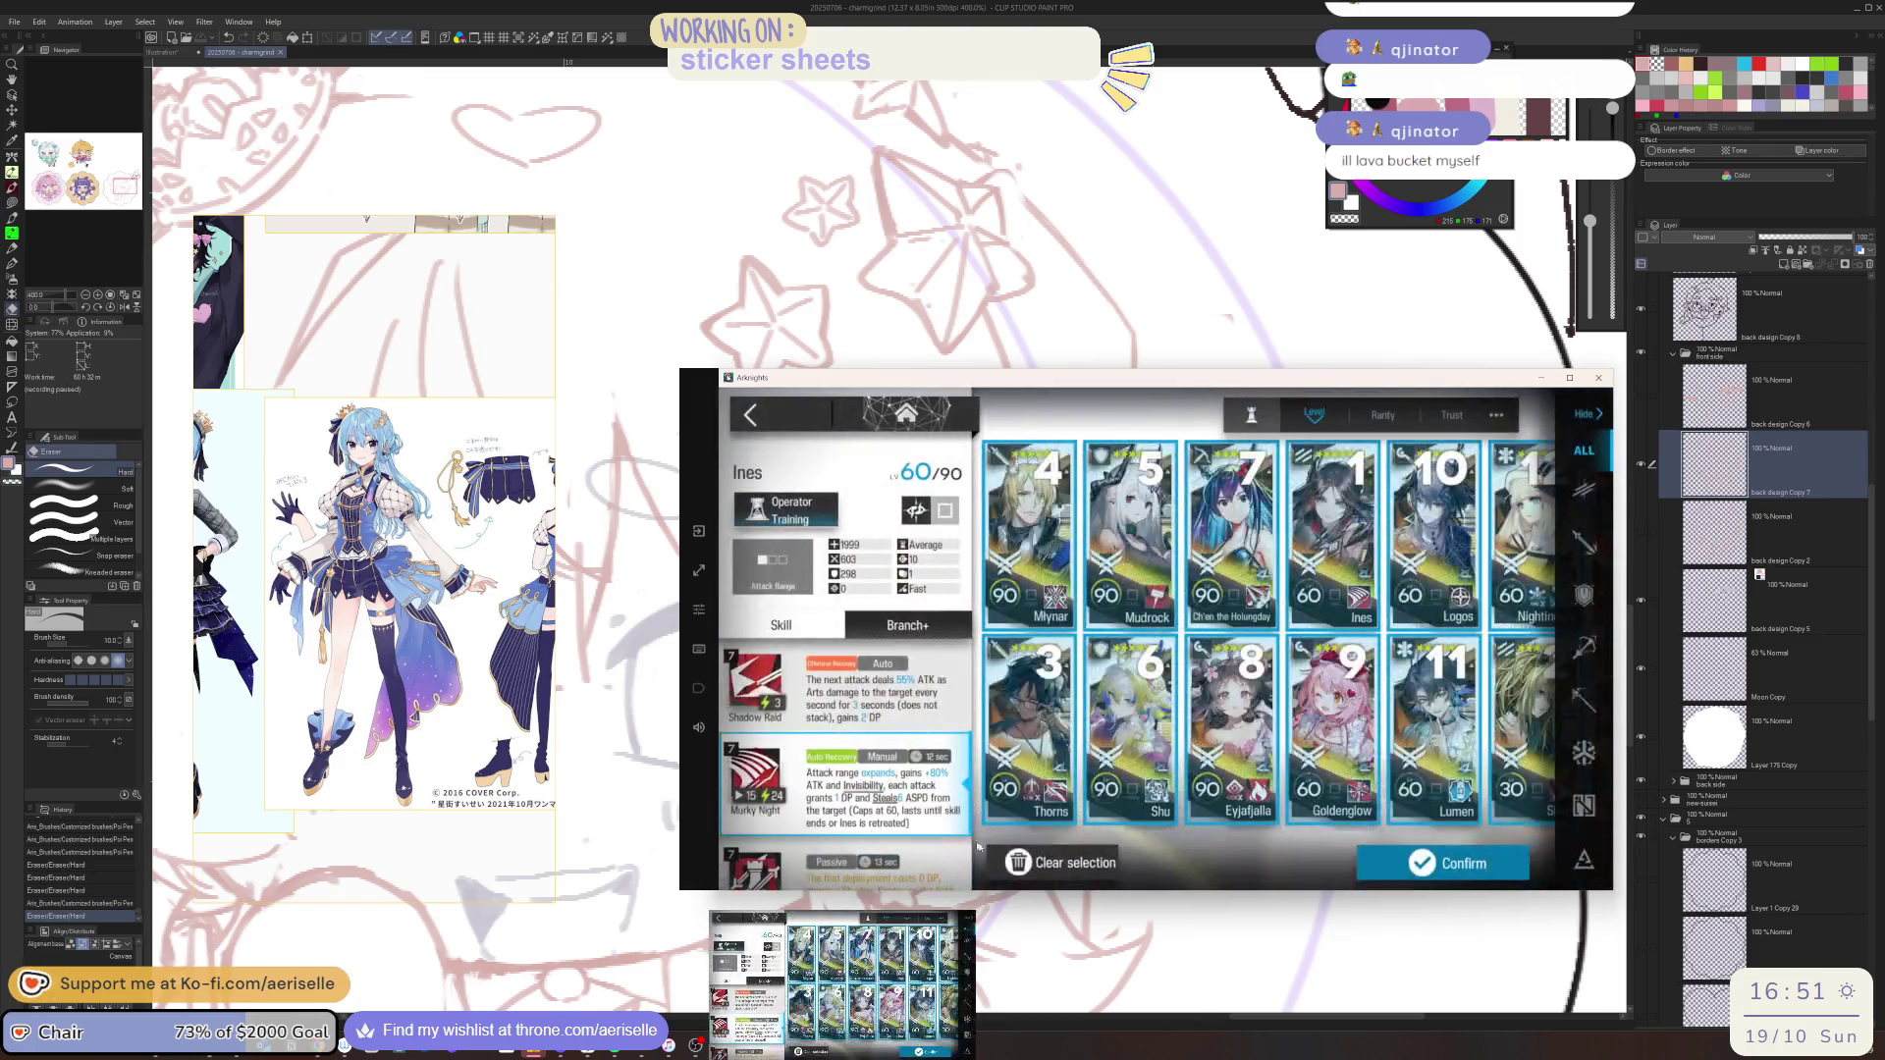
{"action": "left_click", "coordinate": [1576, 498]}
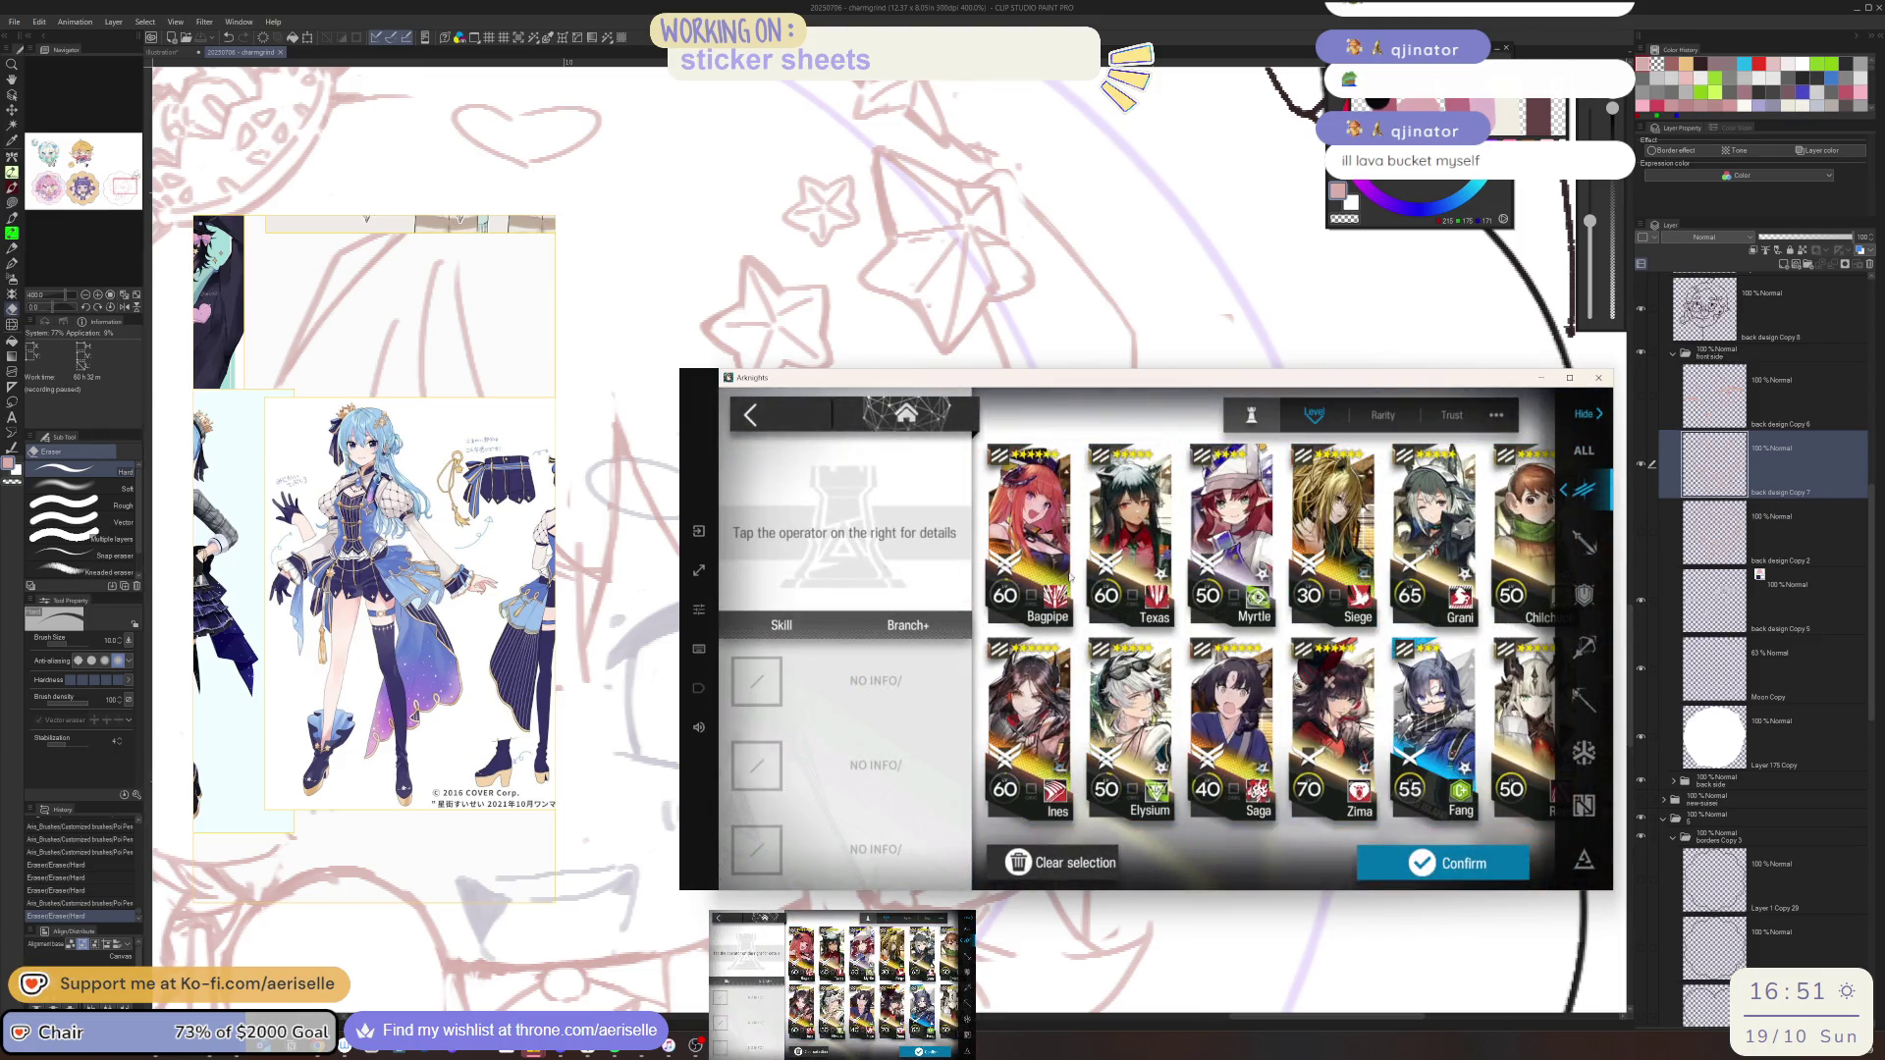
{"action": "left_click", "coordinate": [1058, 736]}
{"action": "left_click", "coordinate": [1586, 543]}
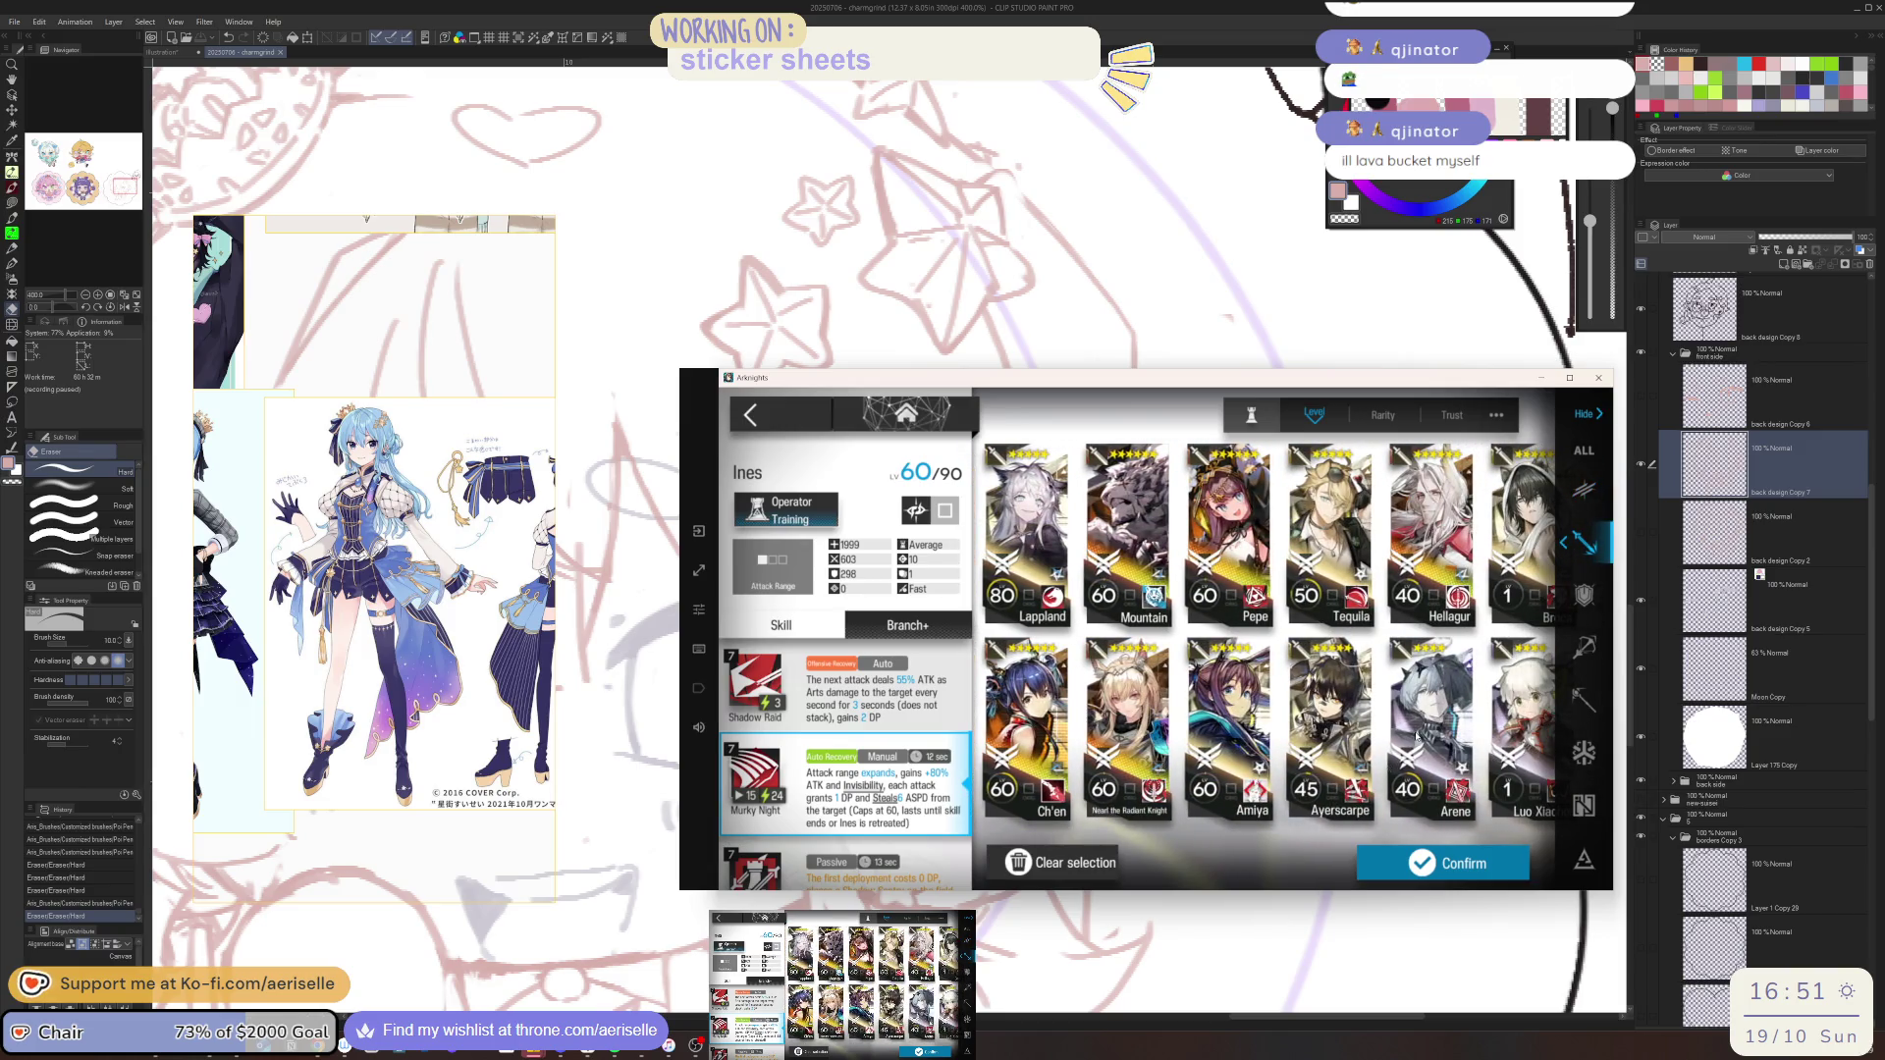
{"action": "left_click", "coordinate": [1420, 734]}
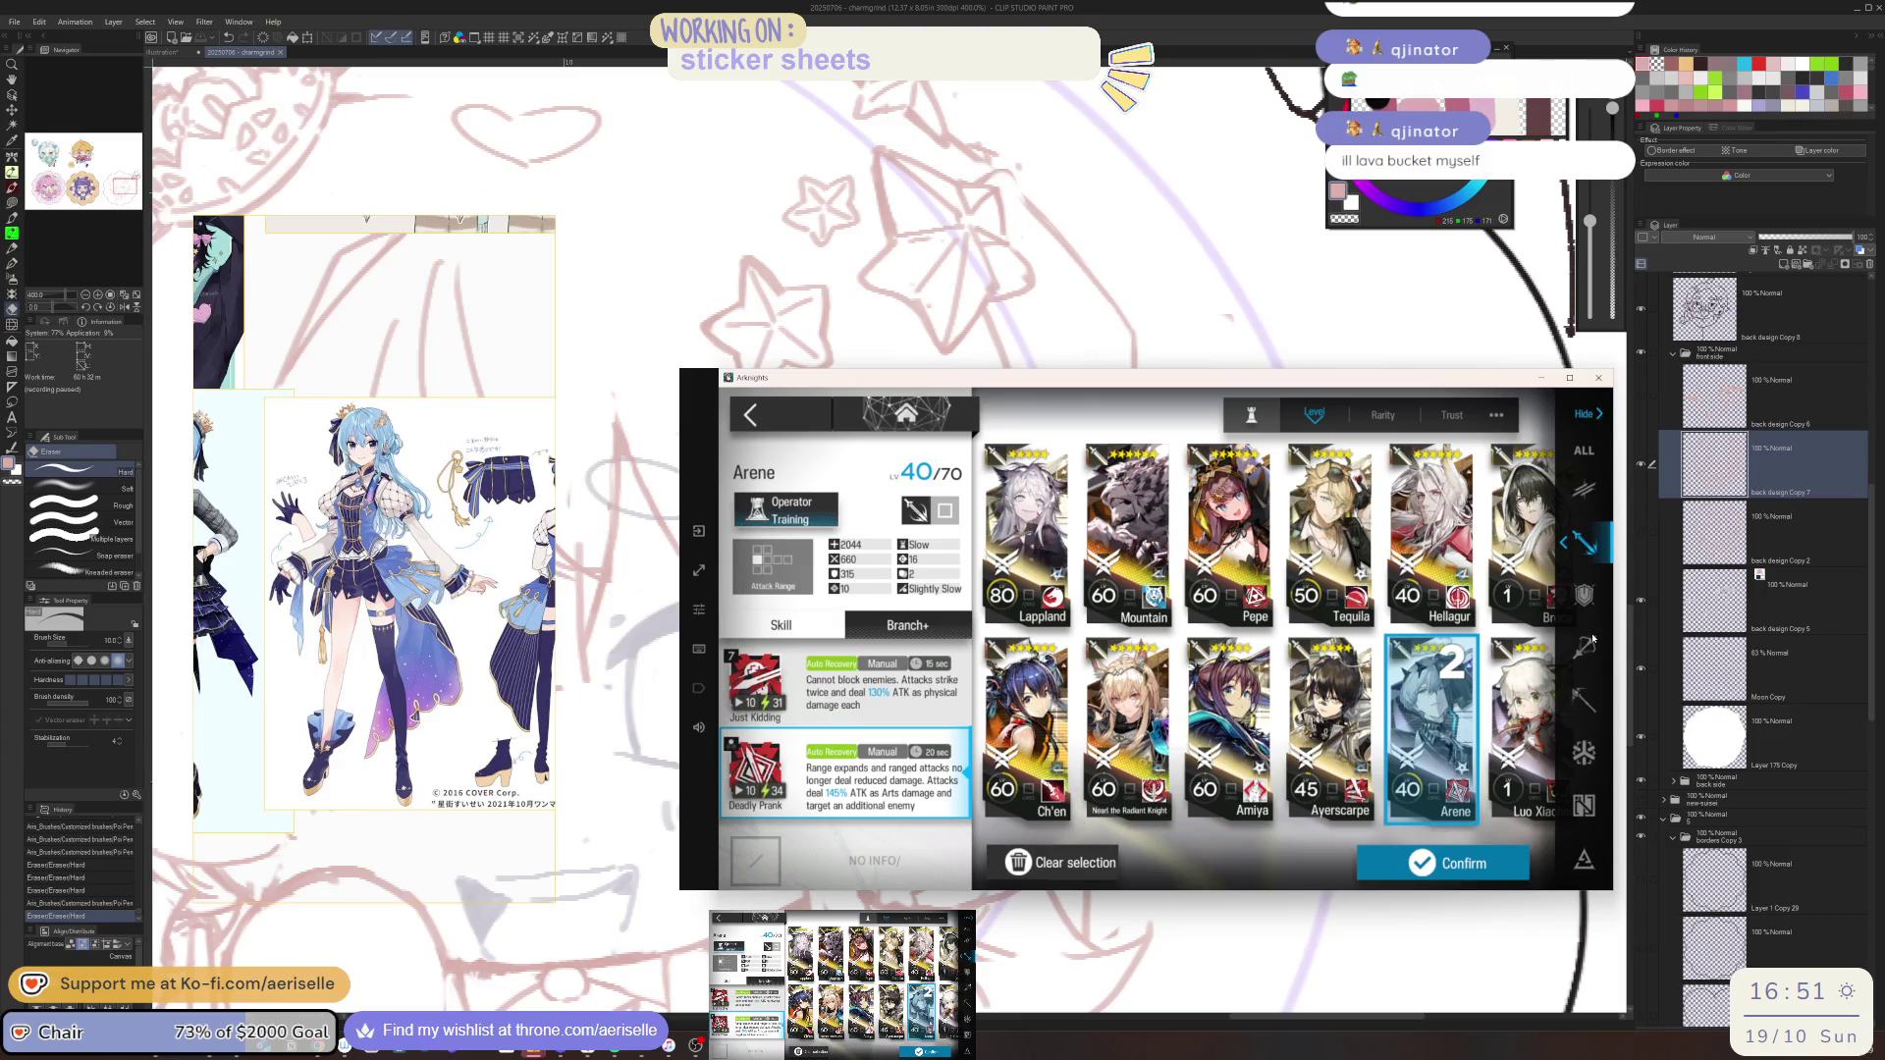
{"action": "left_click", "coordinate": [1586, 595]}
{"action": "left_click", "coordinate": [1232, 550]}
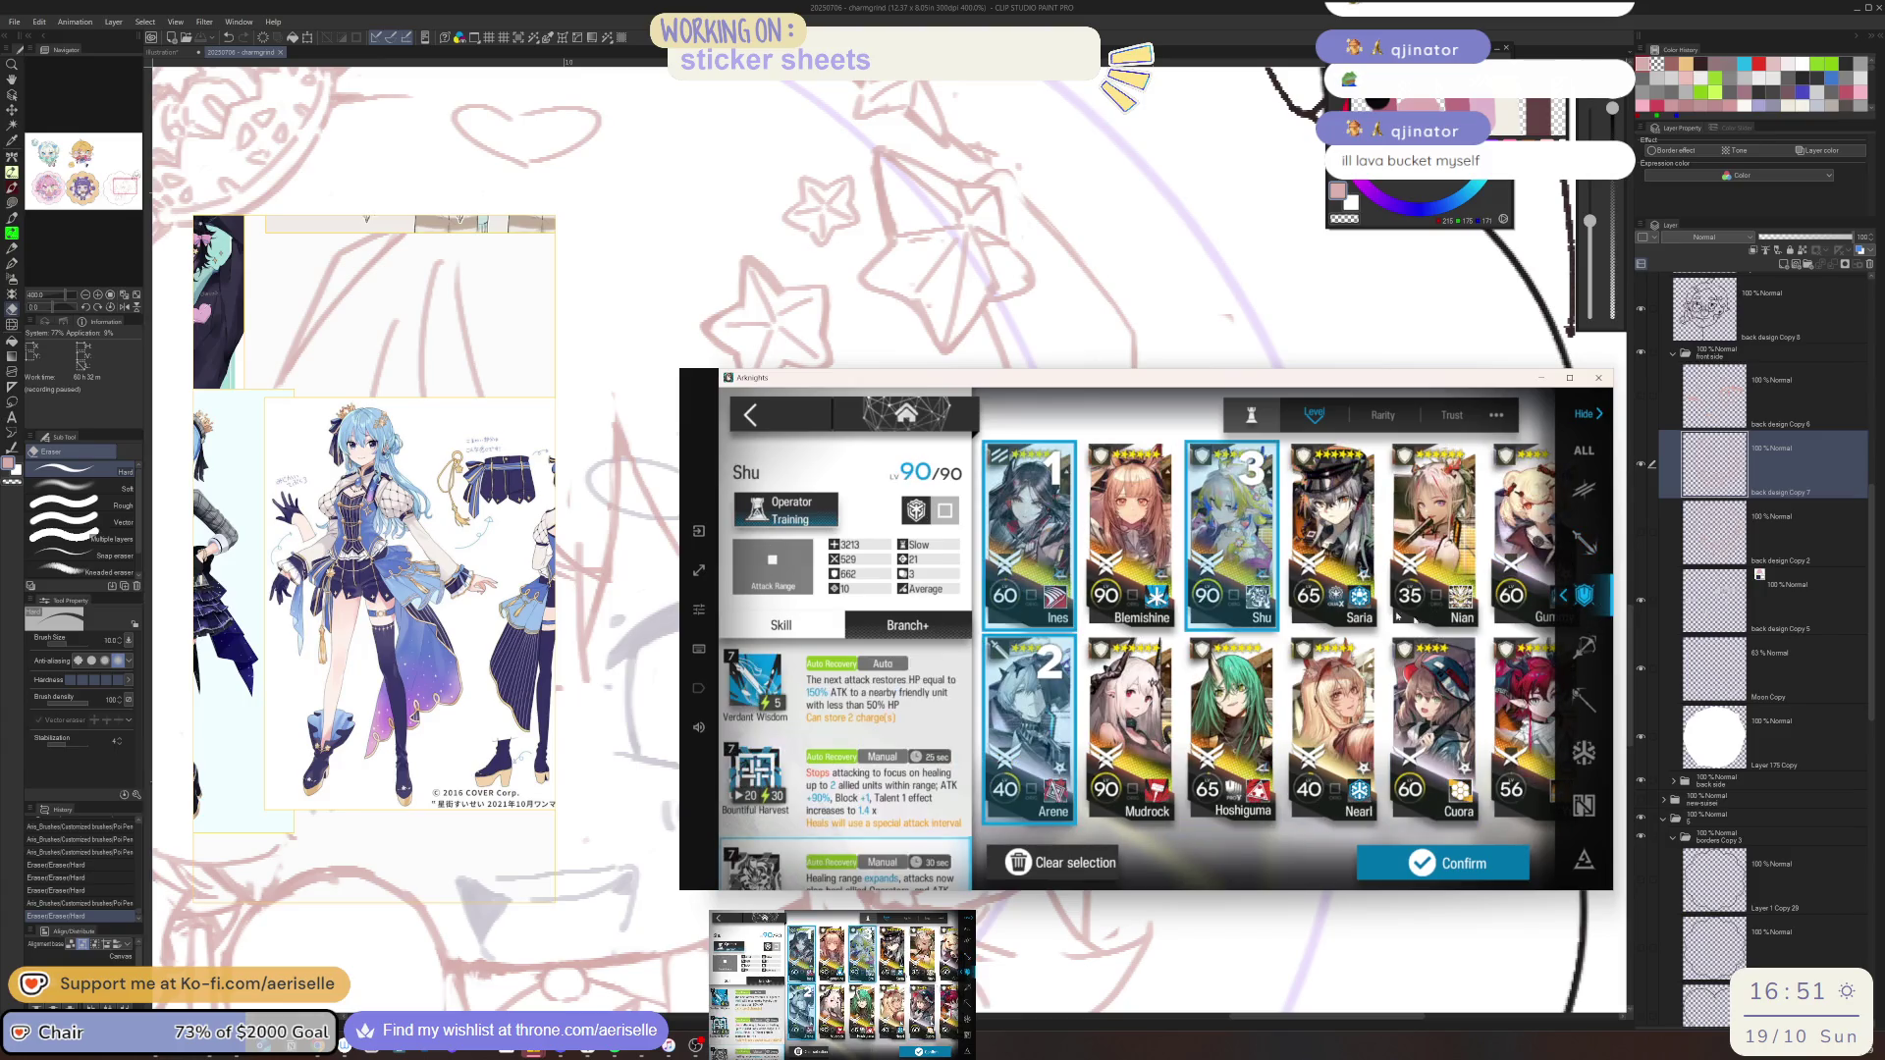
Add Thorns, Logos and Lumen from the guard, caster and medic lists
{"action": "left_click", "coordinate": [1584, 649]}
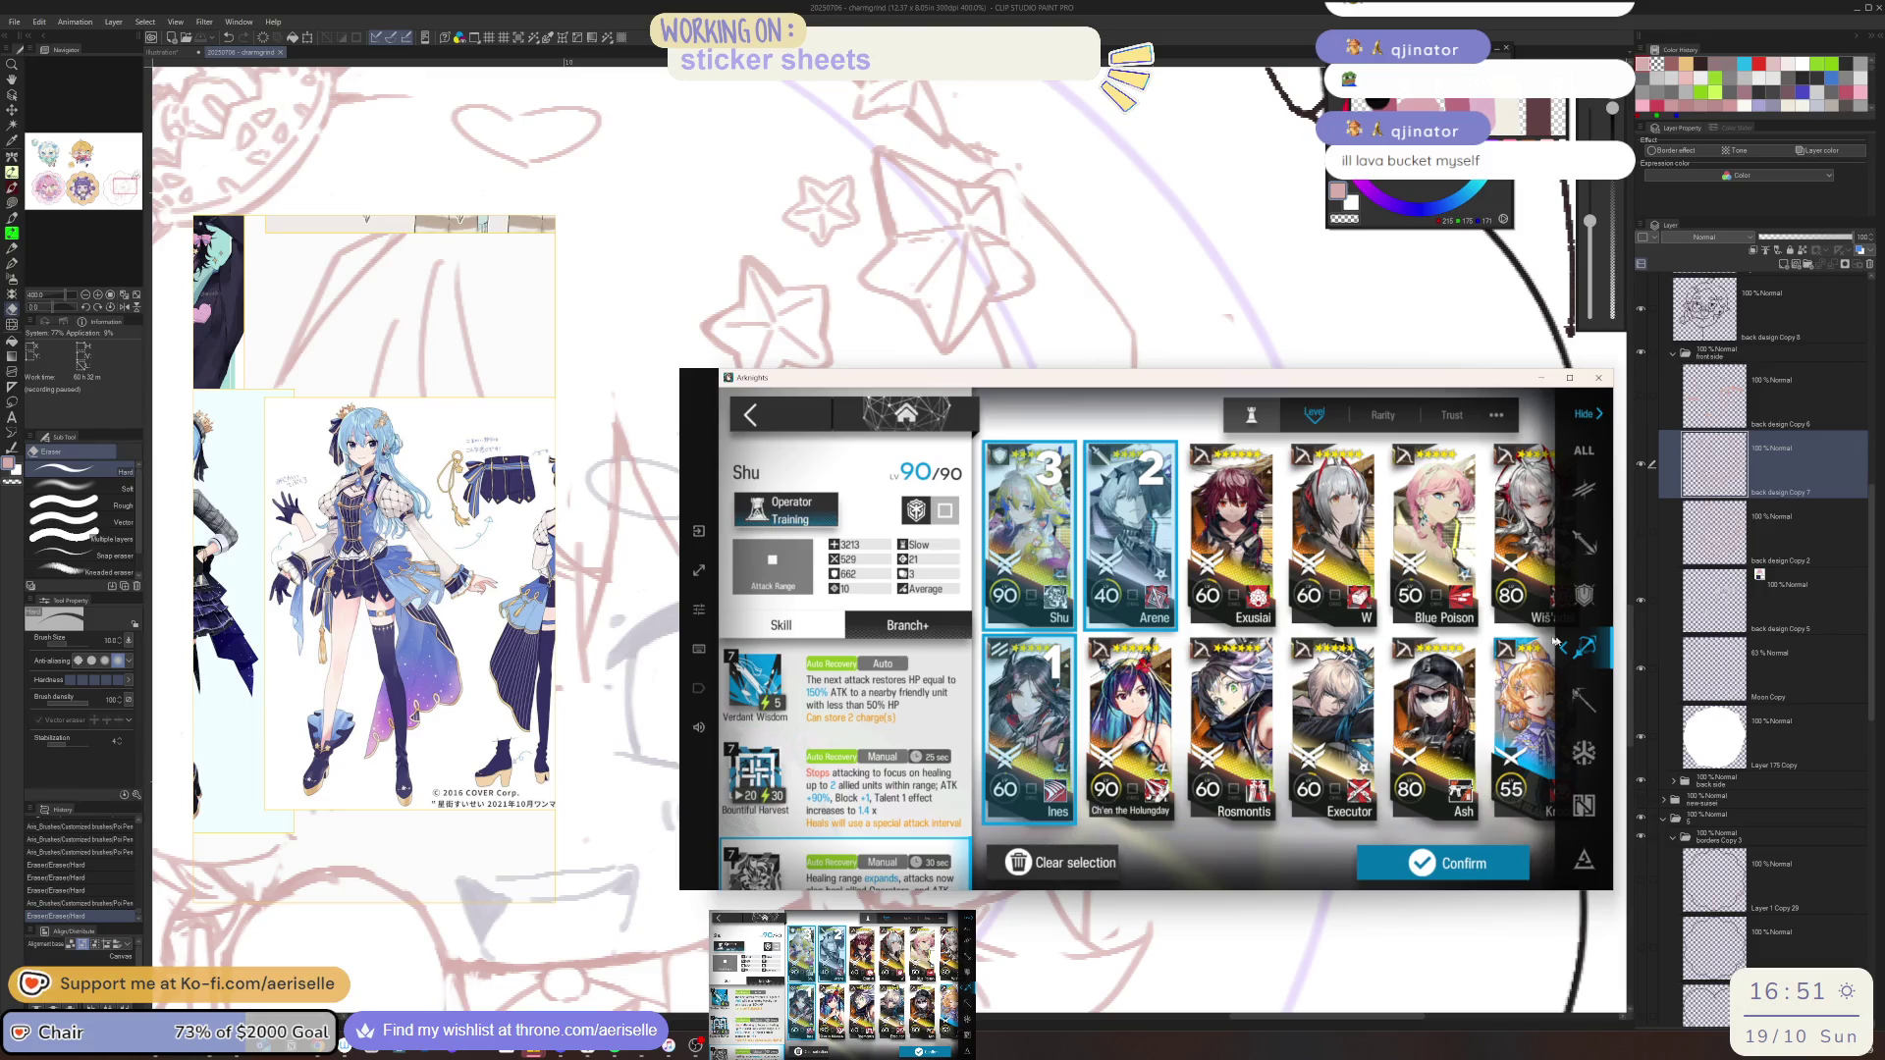
{"action": "left_click", "coordinate": [1582, 530]}
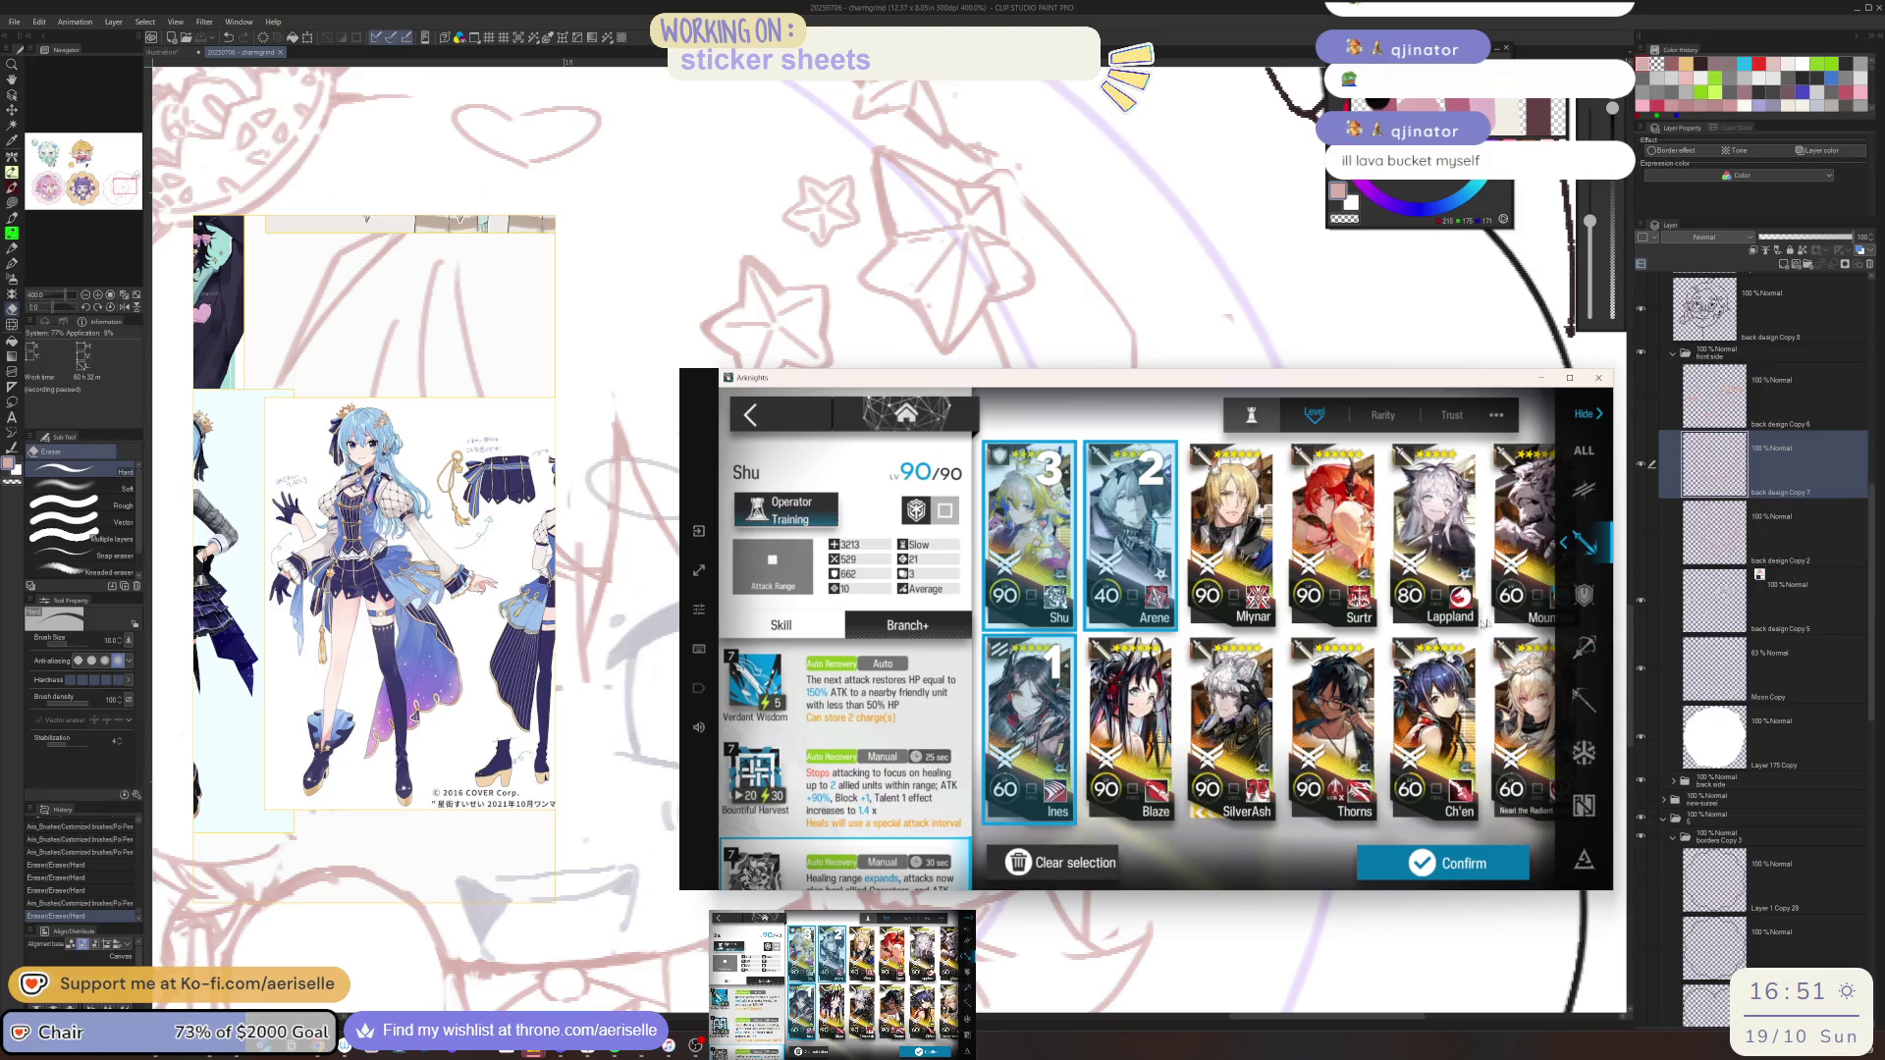
{"action": "left_click", "coordinate": [1588, 492]}
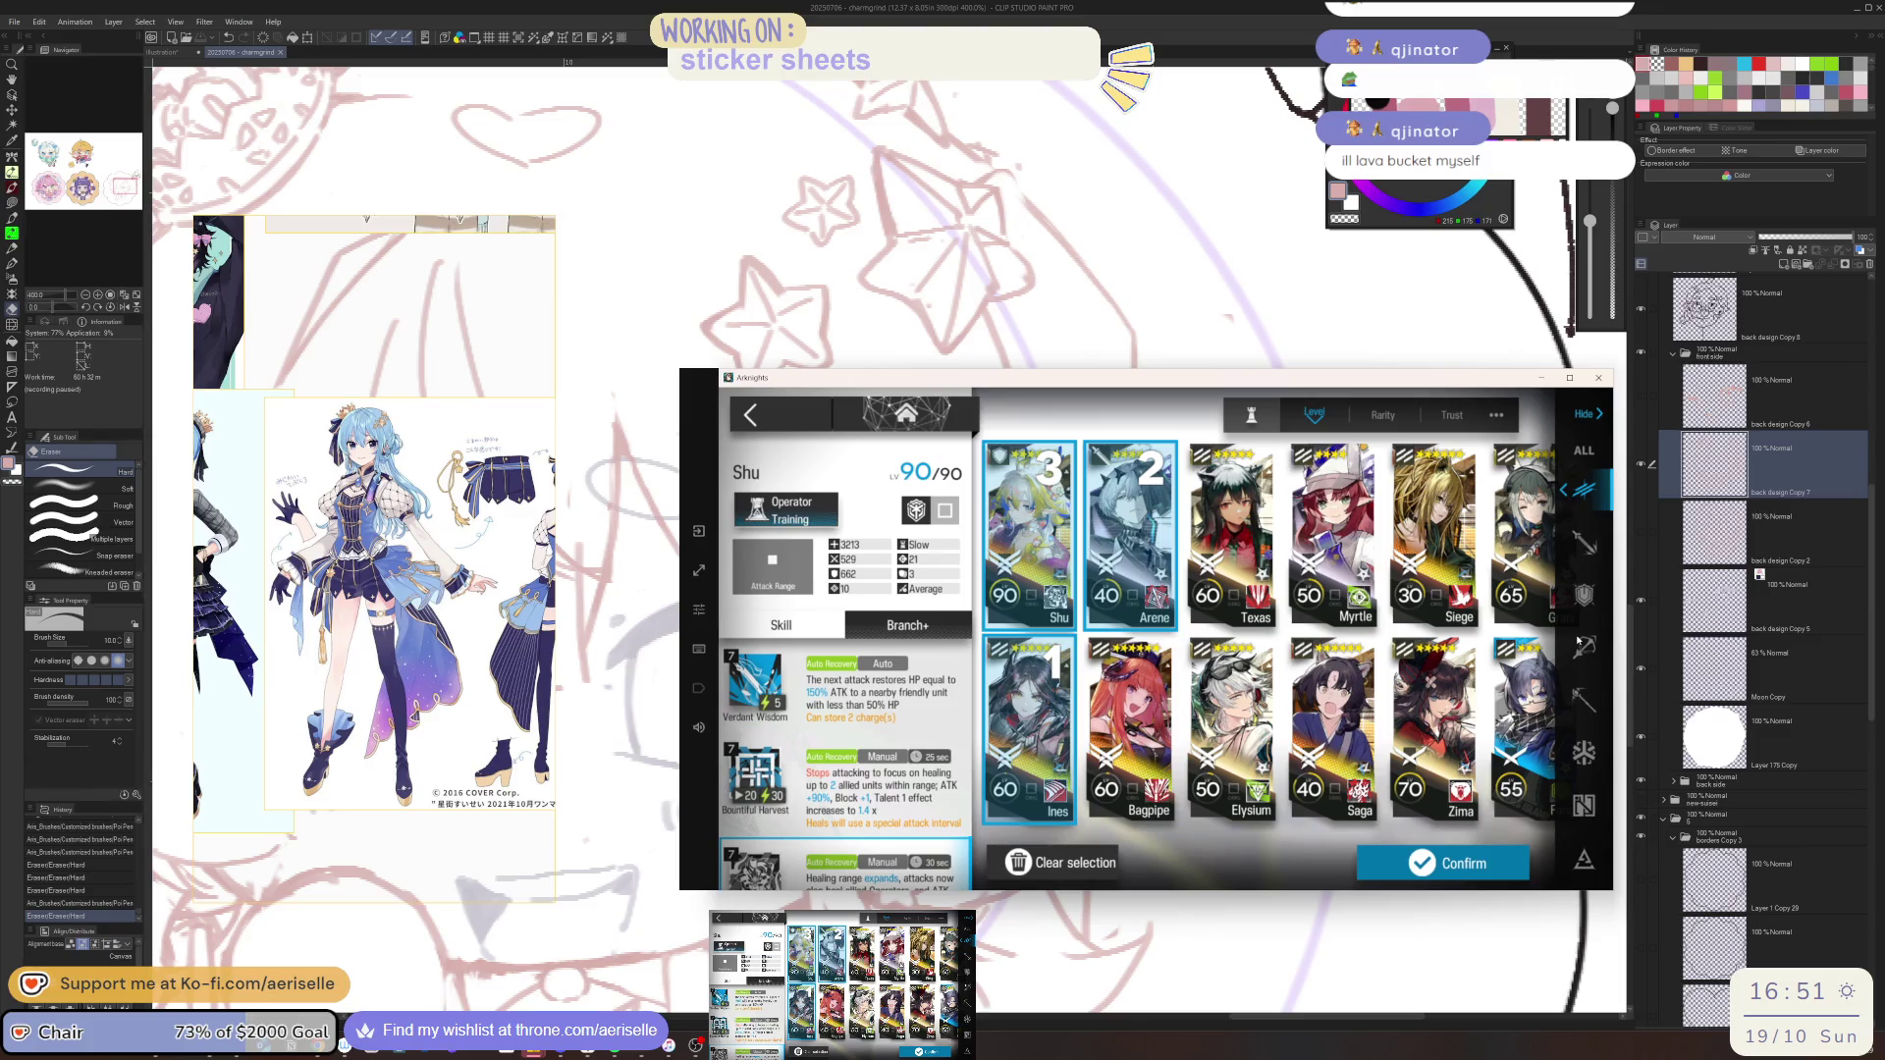
{"action": "left_click", "coordinate": [1583, 548]}
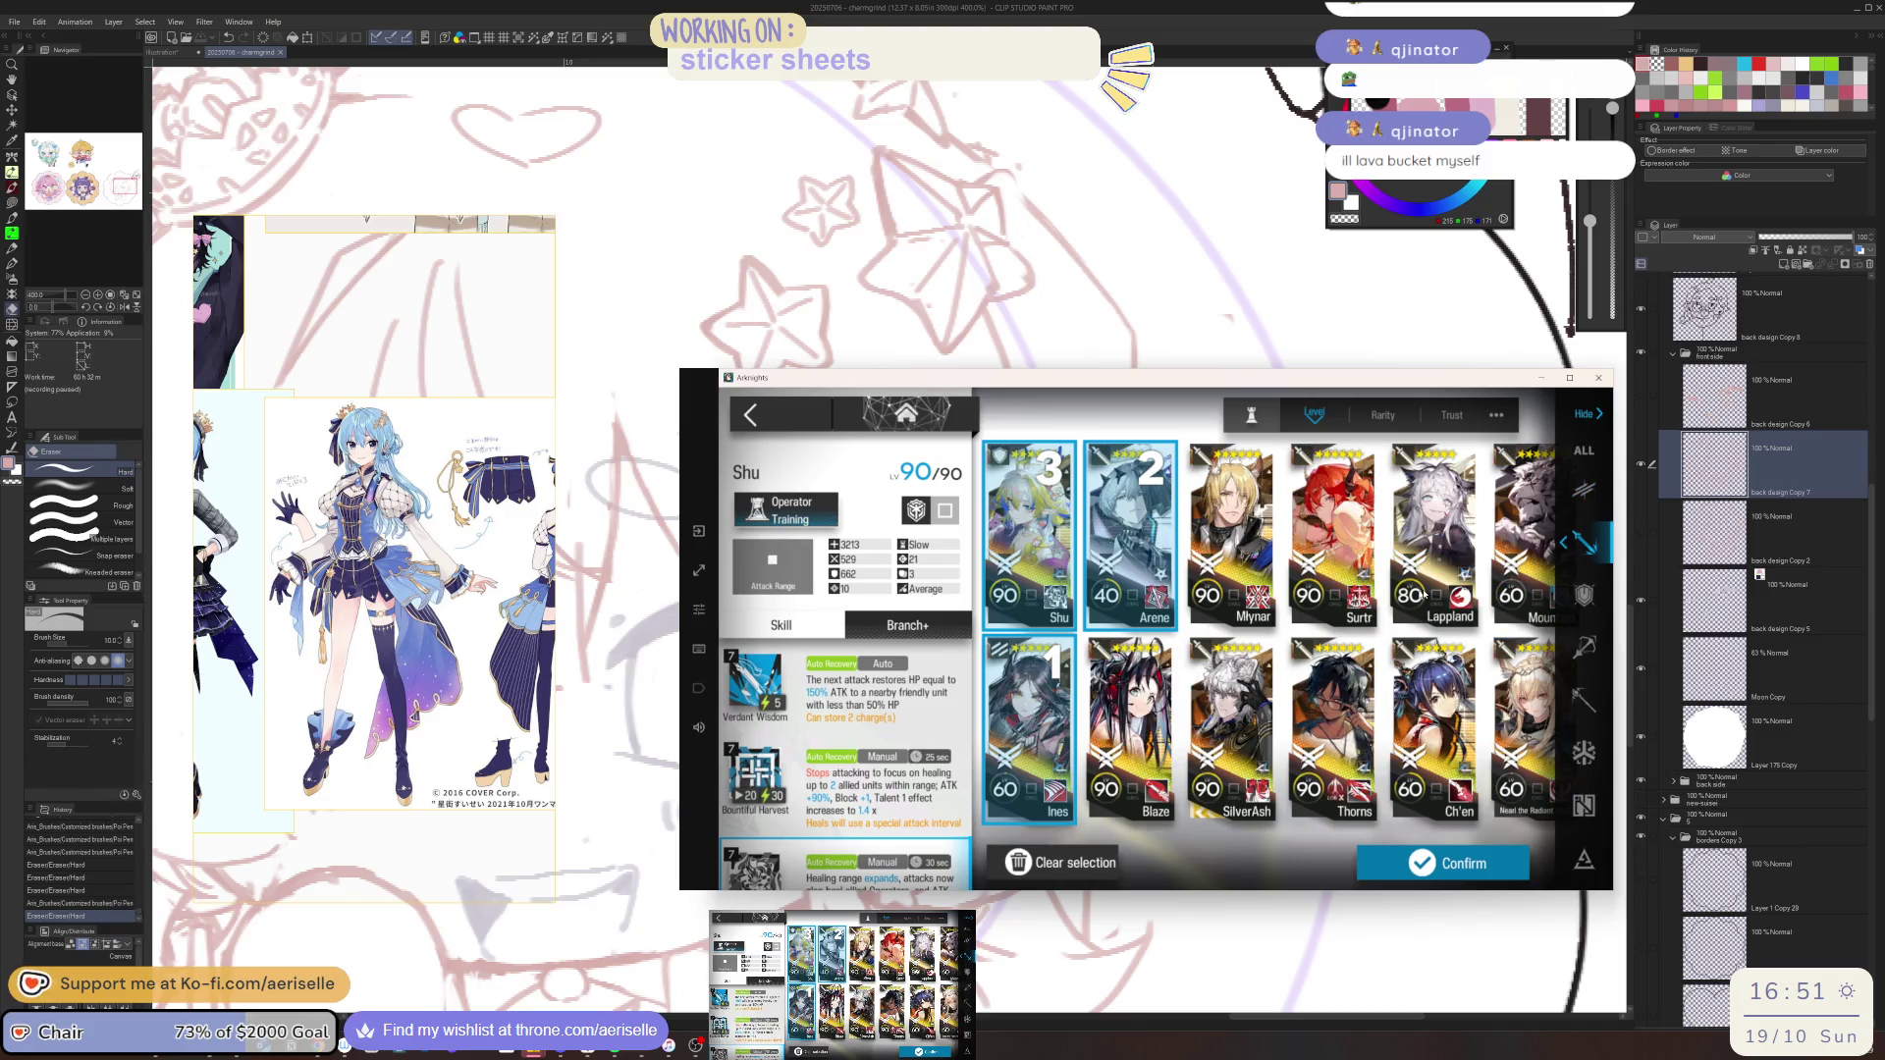
{"action": "left_click", "coordinate": [1309, 712]}
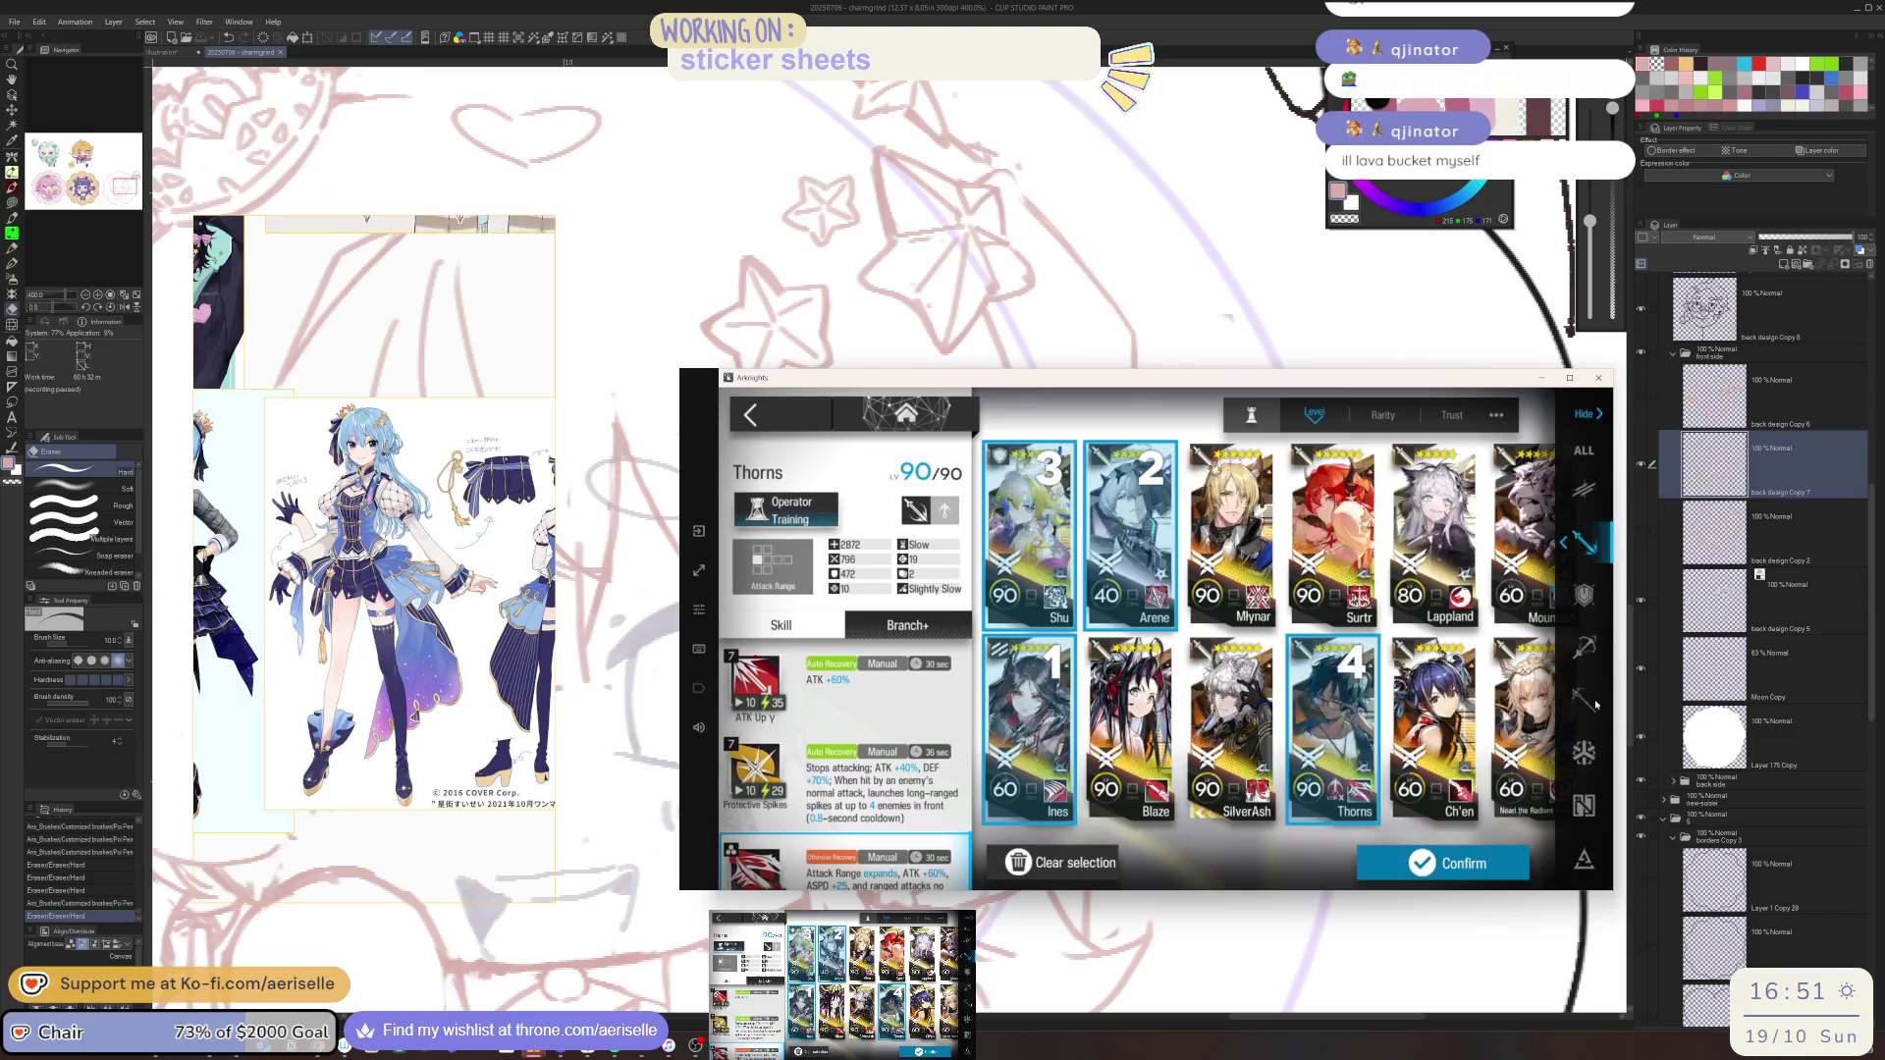
{"action": "left_click", "coordinate": [1590, 703]}
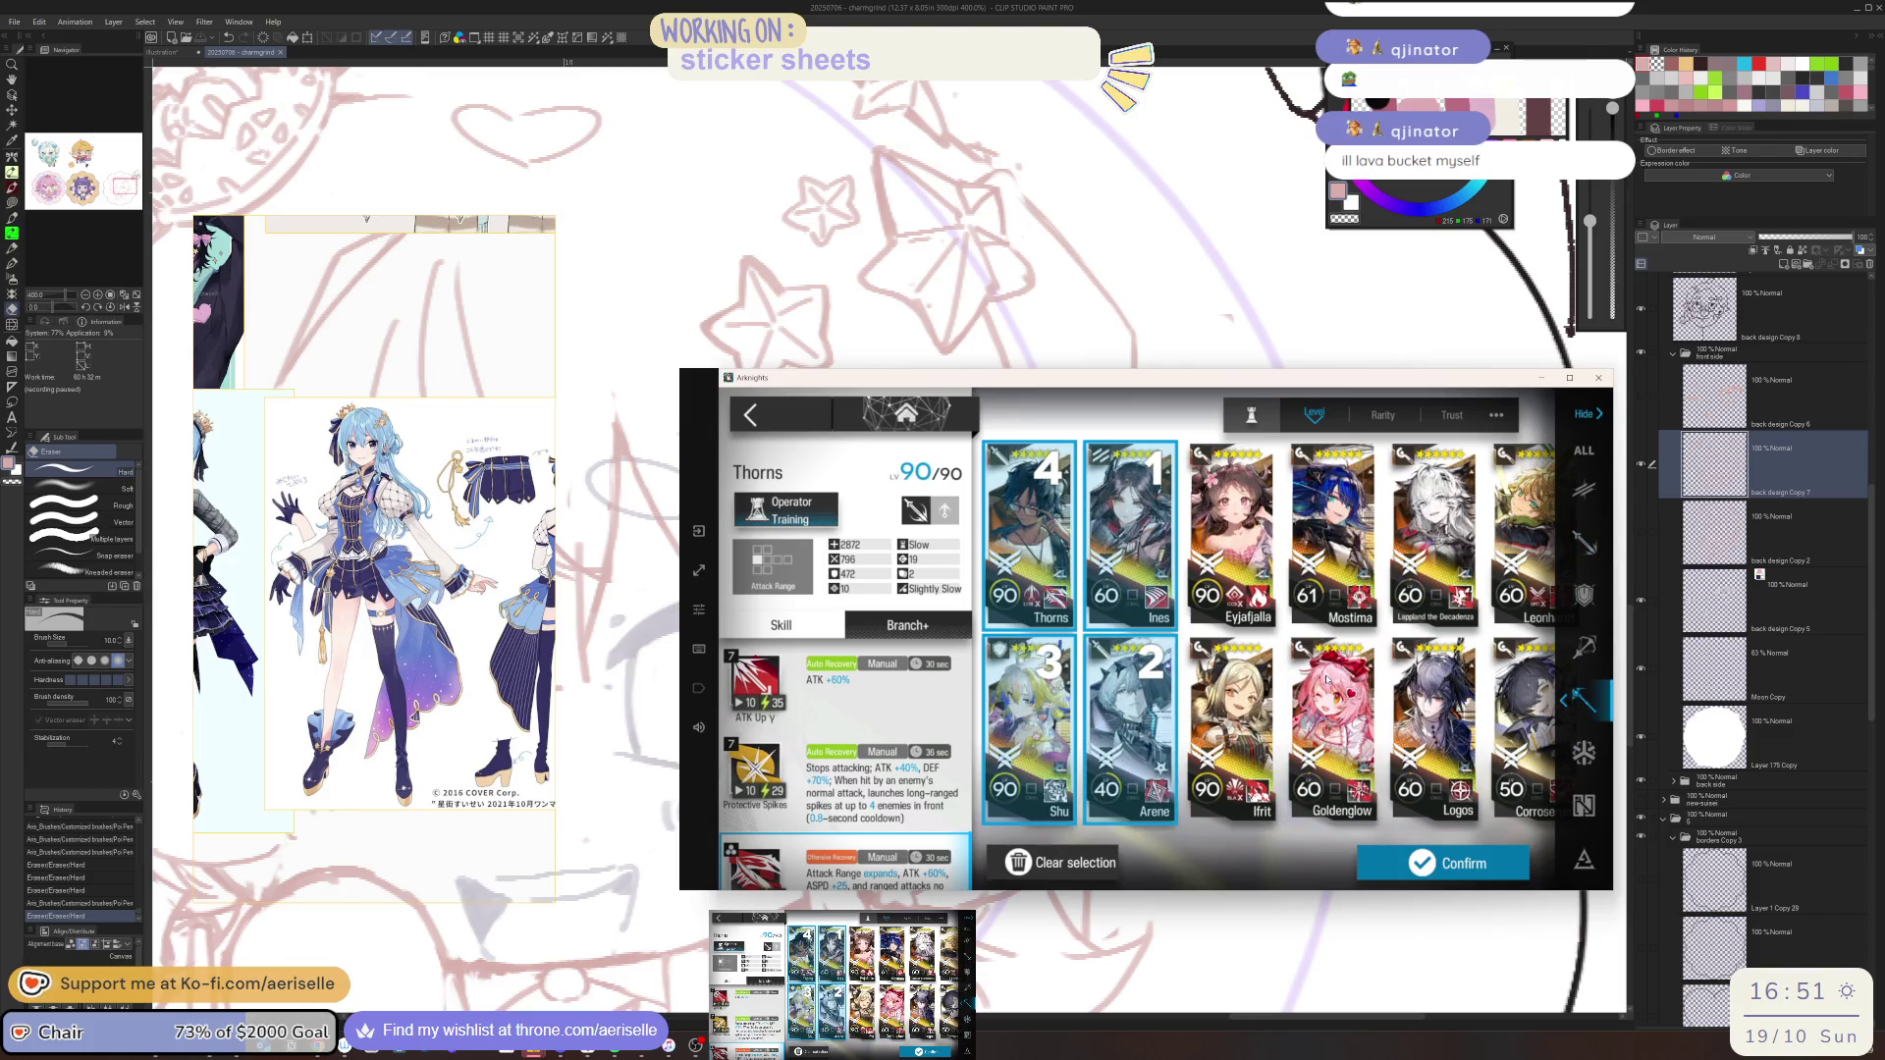
{"action": "left_click", "coordinate": [1423, 700]}
{"action": "left_click", "coordinate": [1584, 754]}
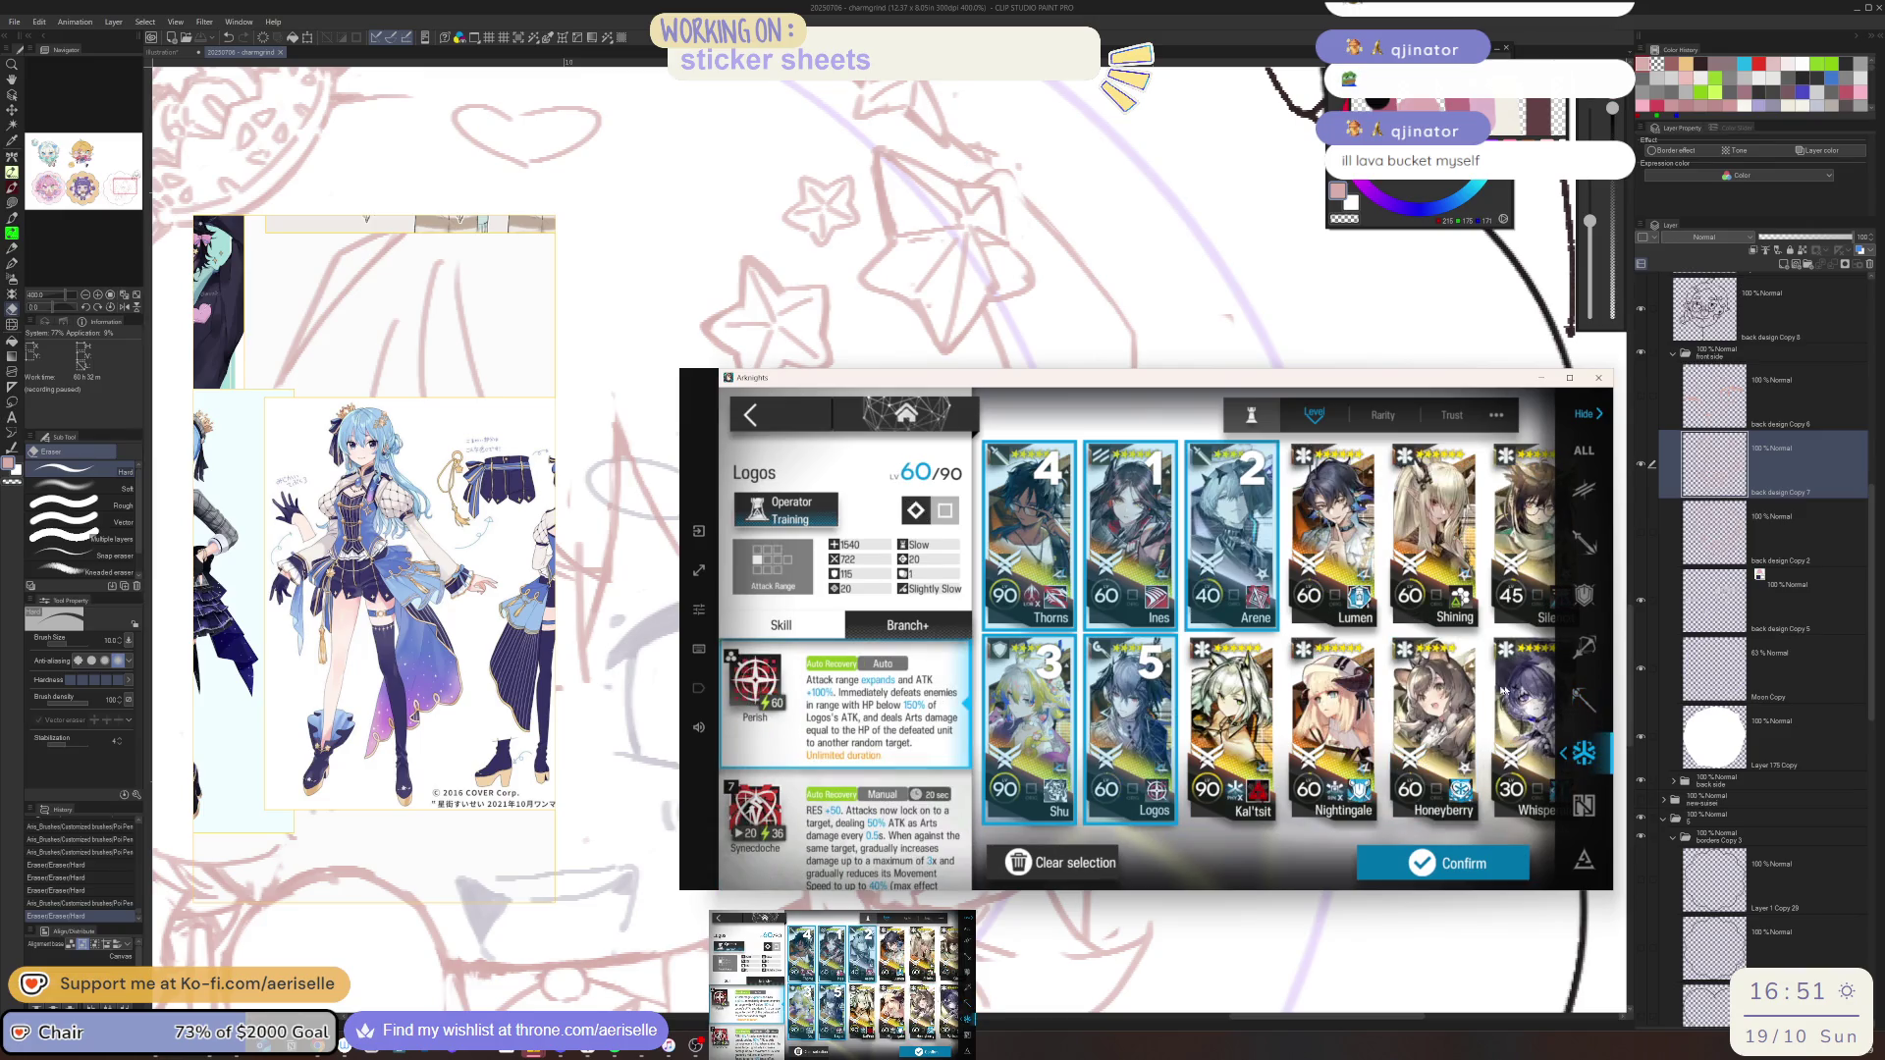
{"action": "left_click", "coordinate": [1339, 598]}
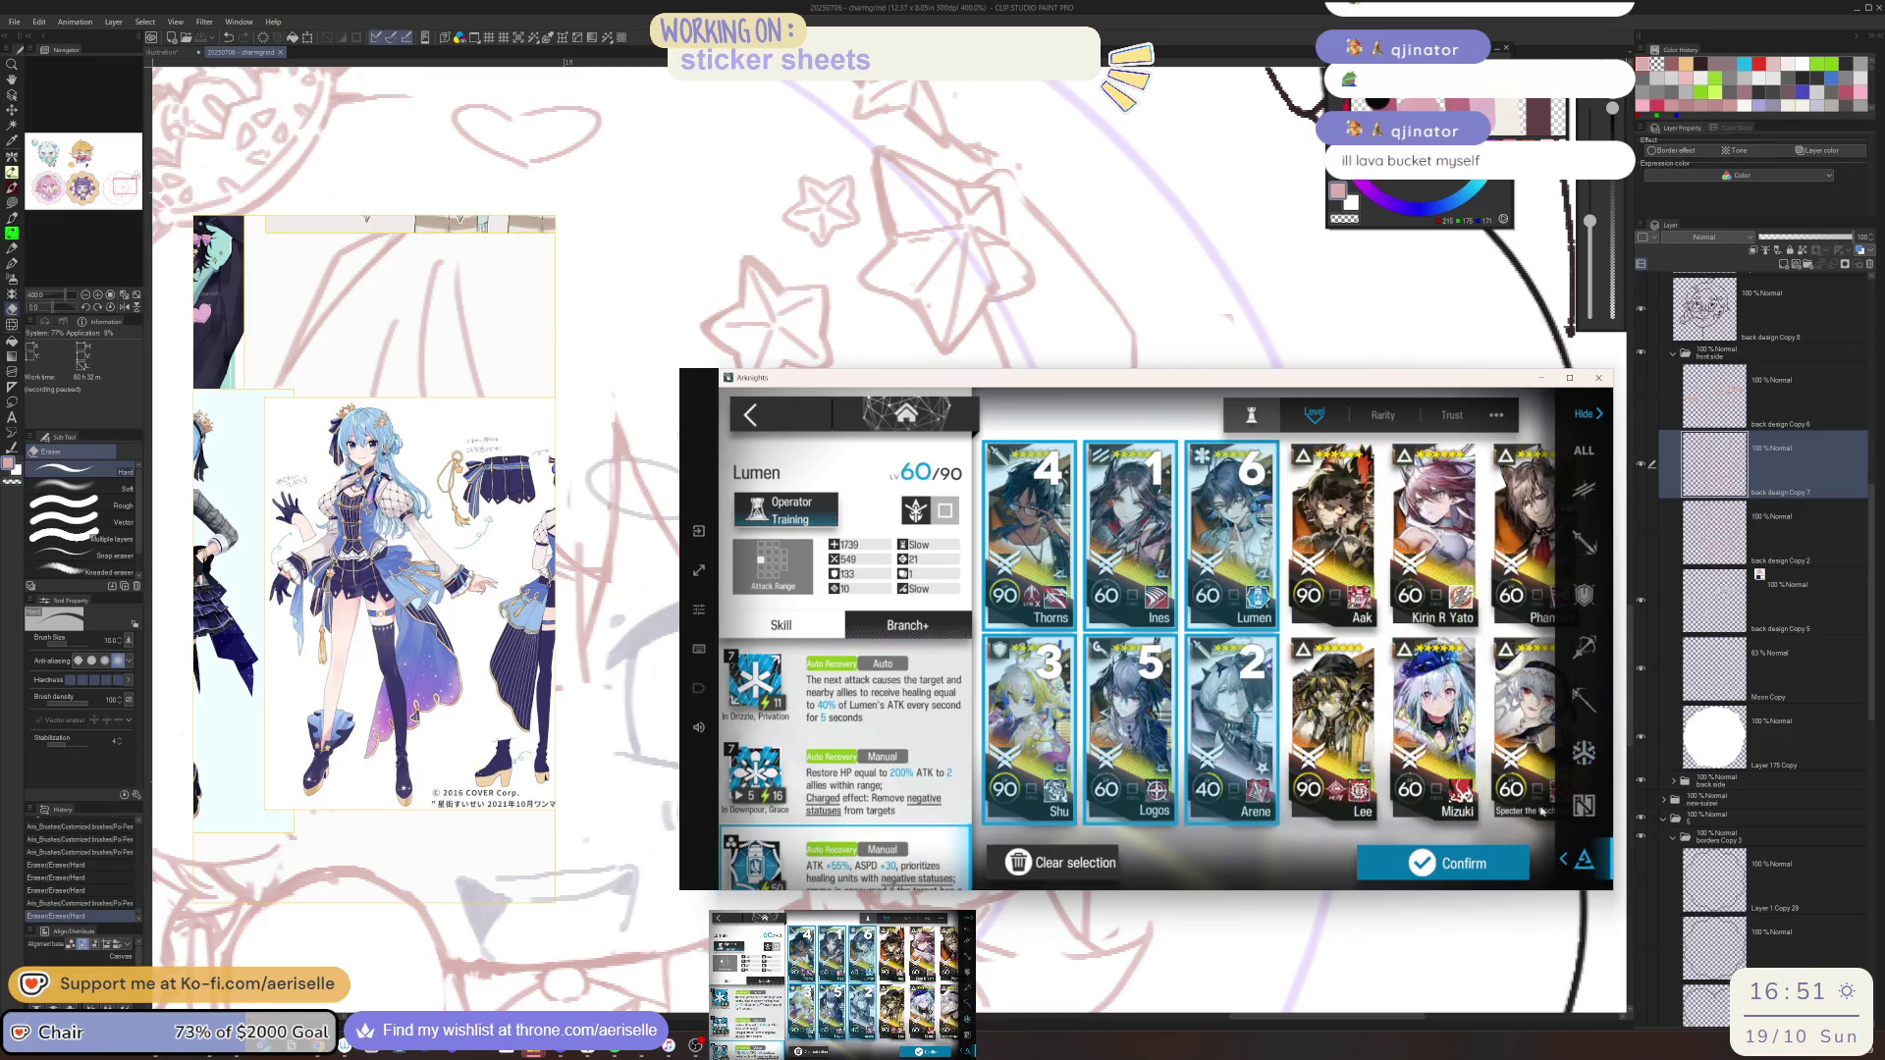
Add Shaw from specialists, confirm the seven operators and start the mission
{"action": "left_click", "coordinate": [1584, 857]}
{"action": "scroll", "coordinate": [1161, 835], "scroll_direction": "down", "scroll_amount": 5}
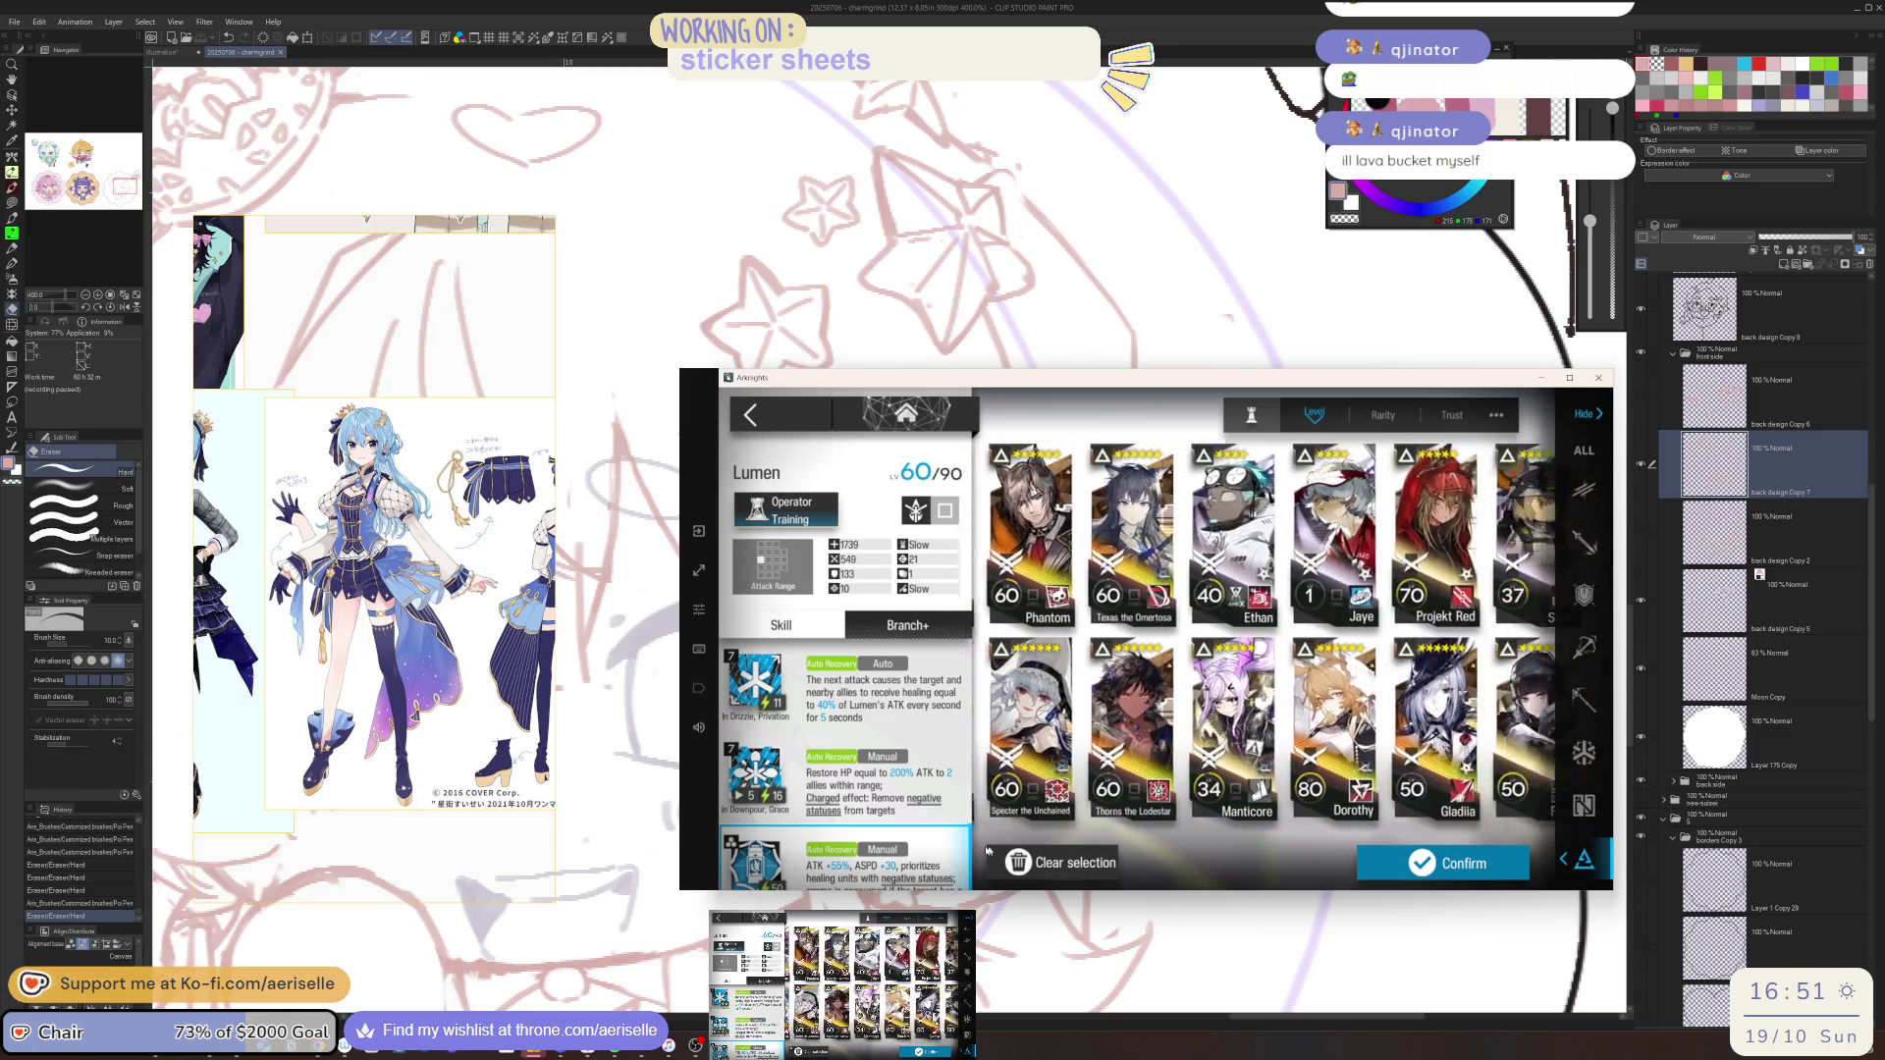
{"action": "left_click_drag", "start_coordinate": [1187, 753], "coordinate": [1004, 793]}
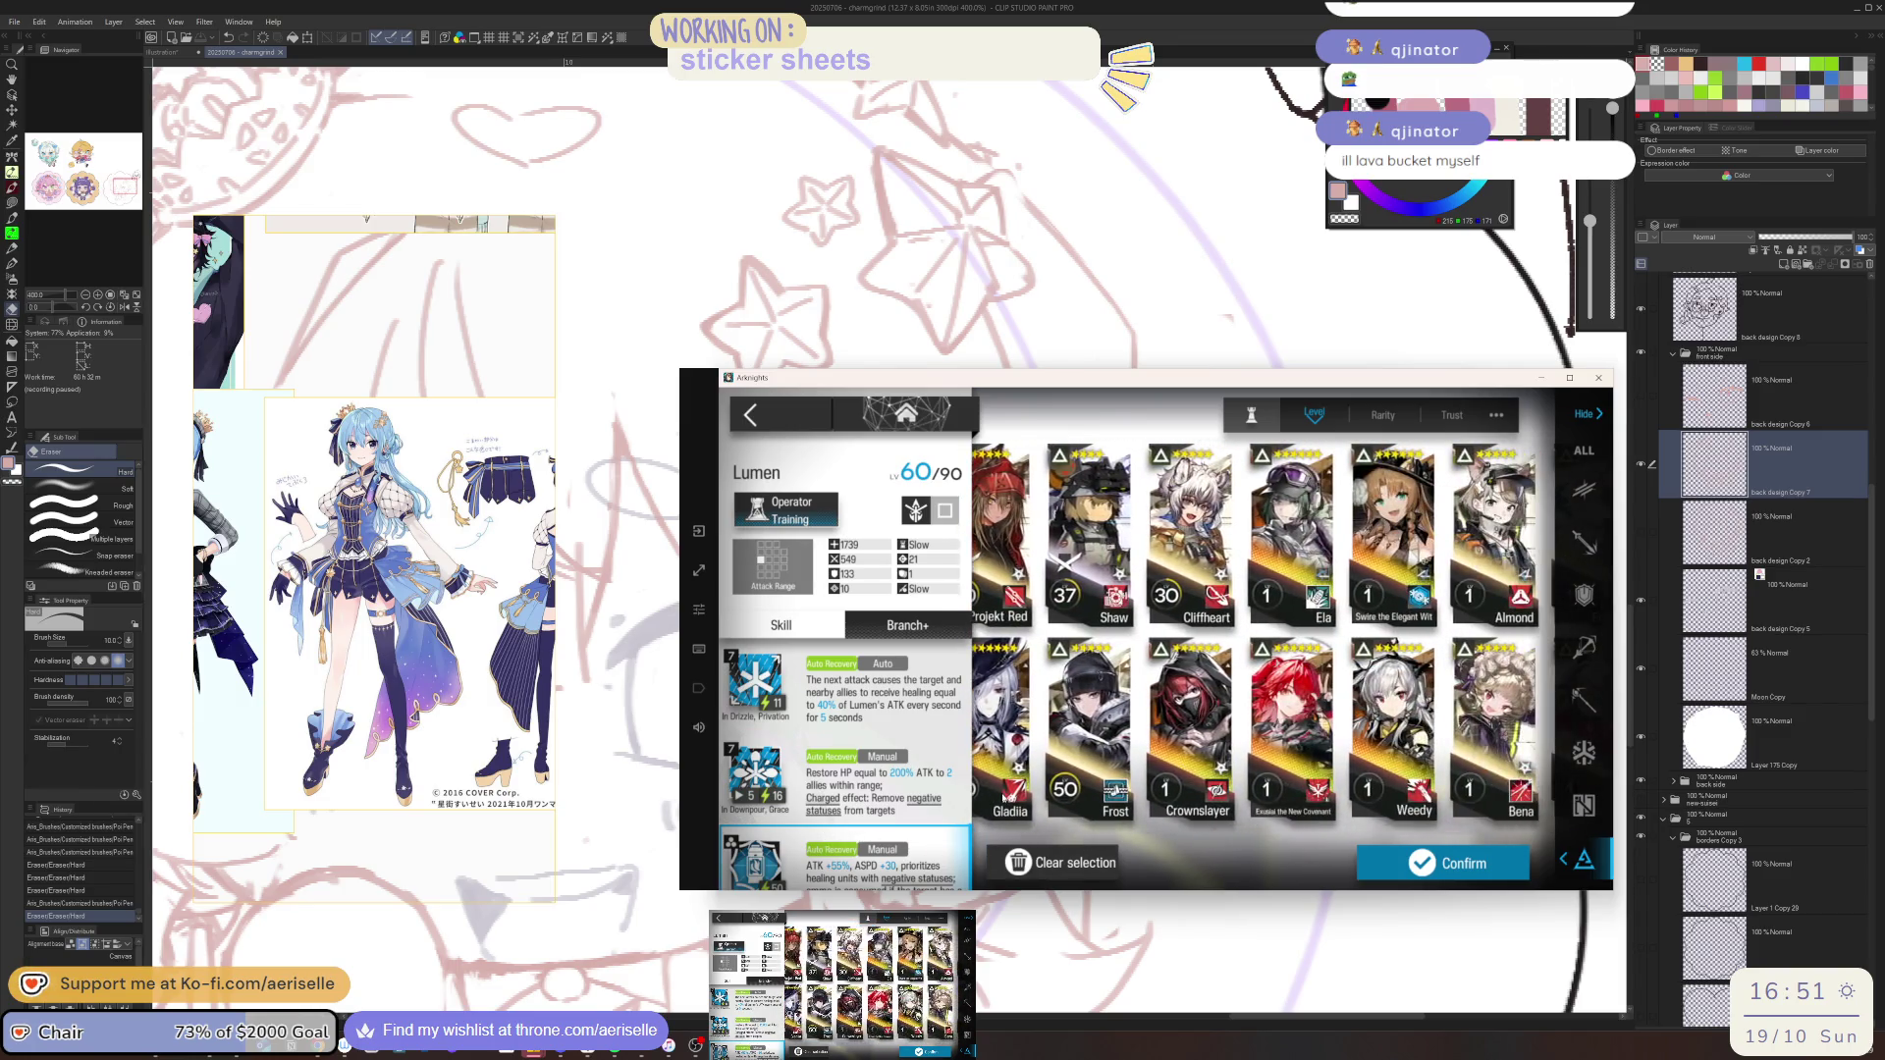
{"action": "left_click", "coordinate": [1081, 530]}
{"action": "left_click", "coordinate": [1443, 863]}
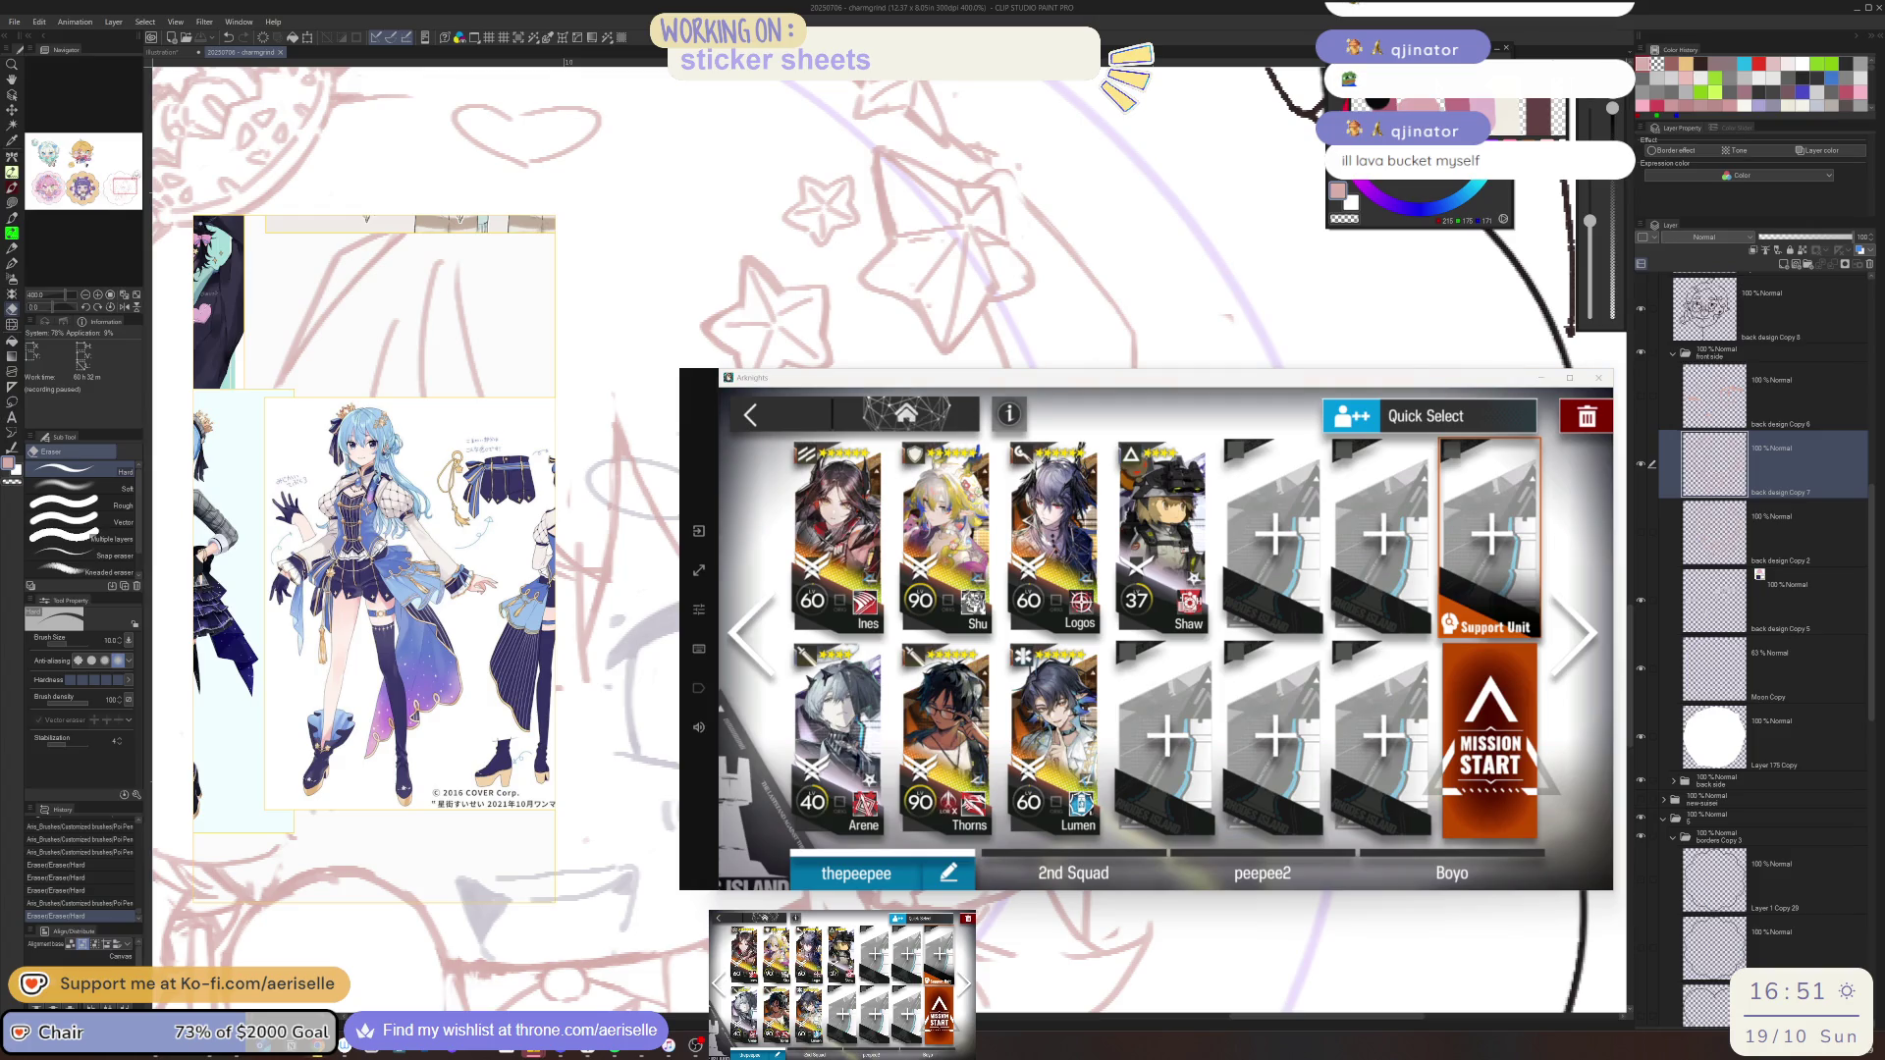
{"action": "left_click", "coordinate": [1477, 756]}
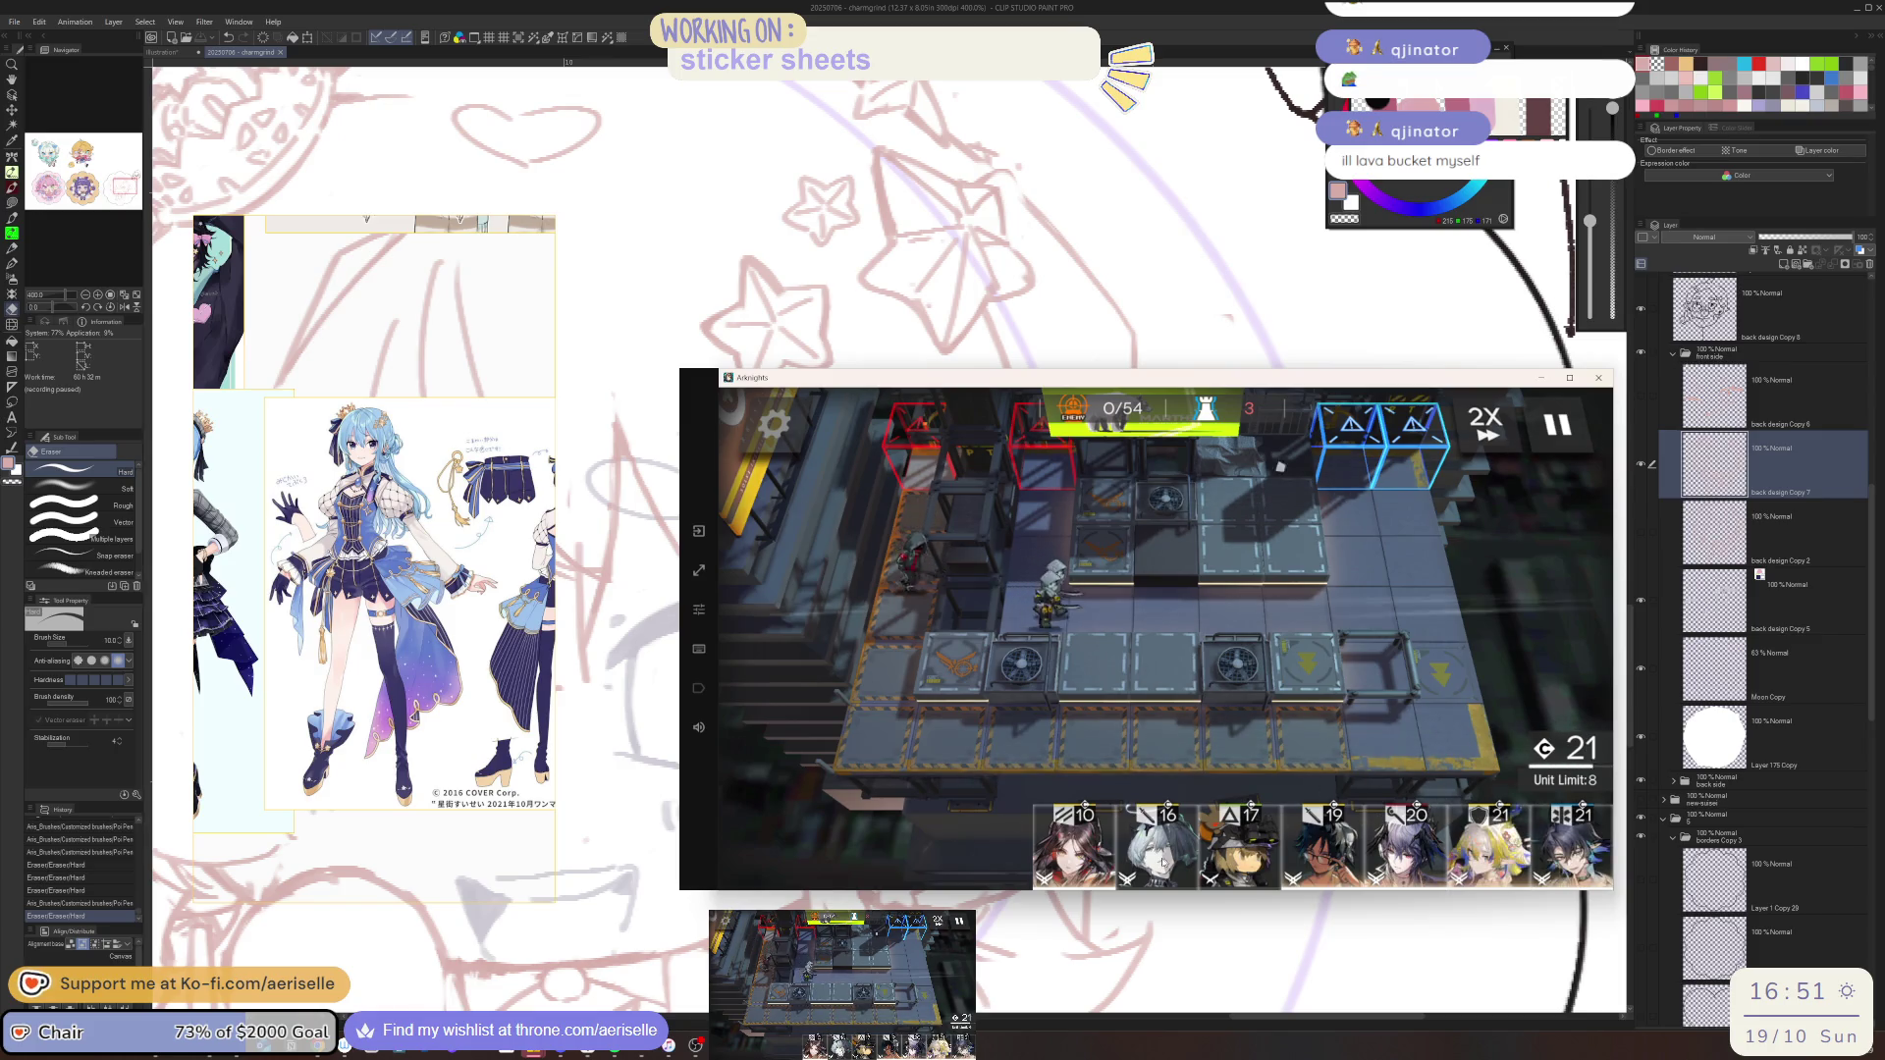
Deploy Ines and Shaw, fire Ines's Murky Night skill, and deploy Arene facing left
{"action": "left_click", "coordinate": [1074, 844]}
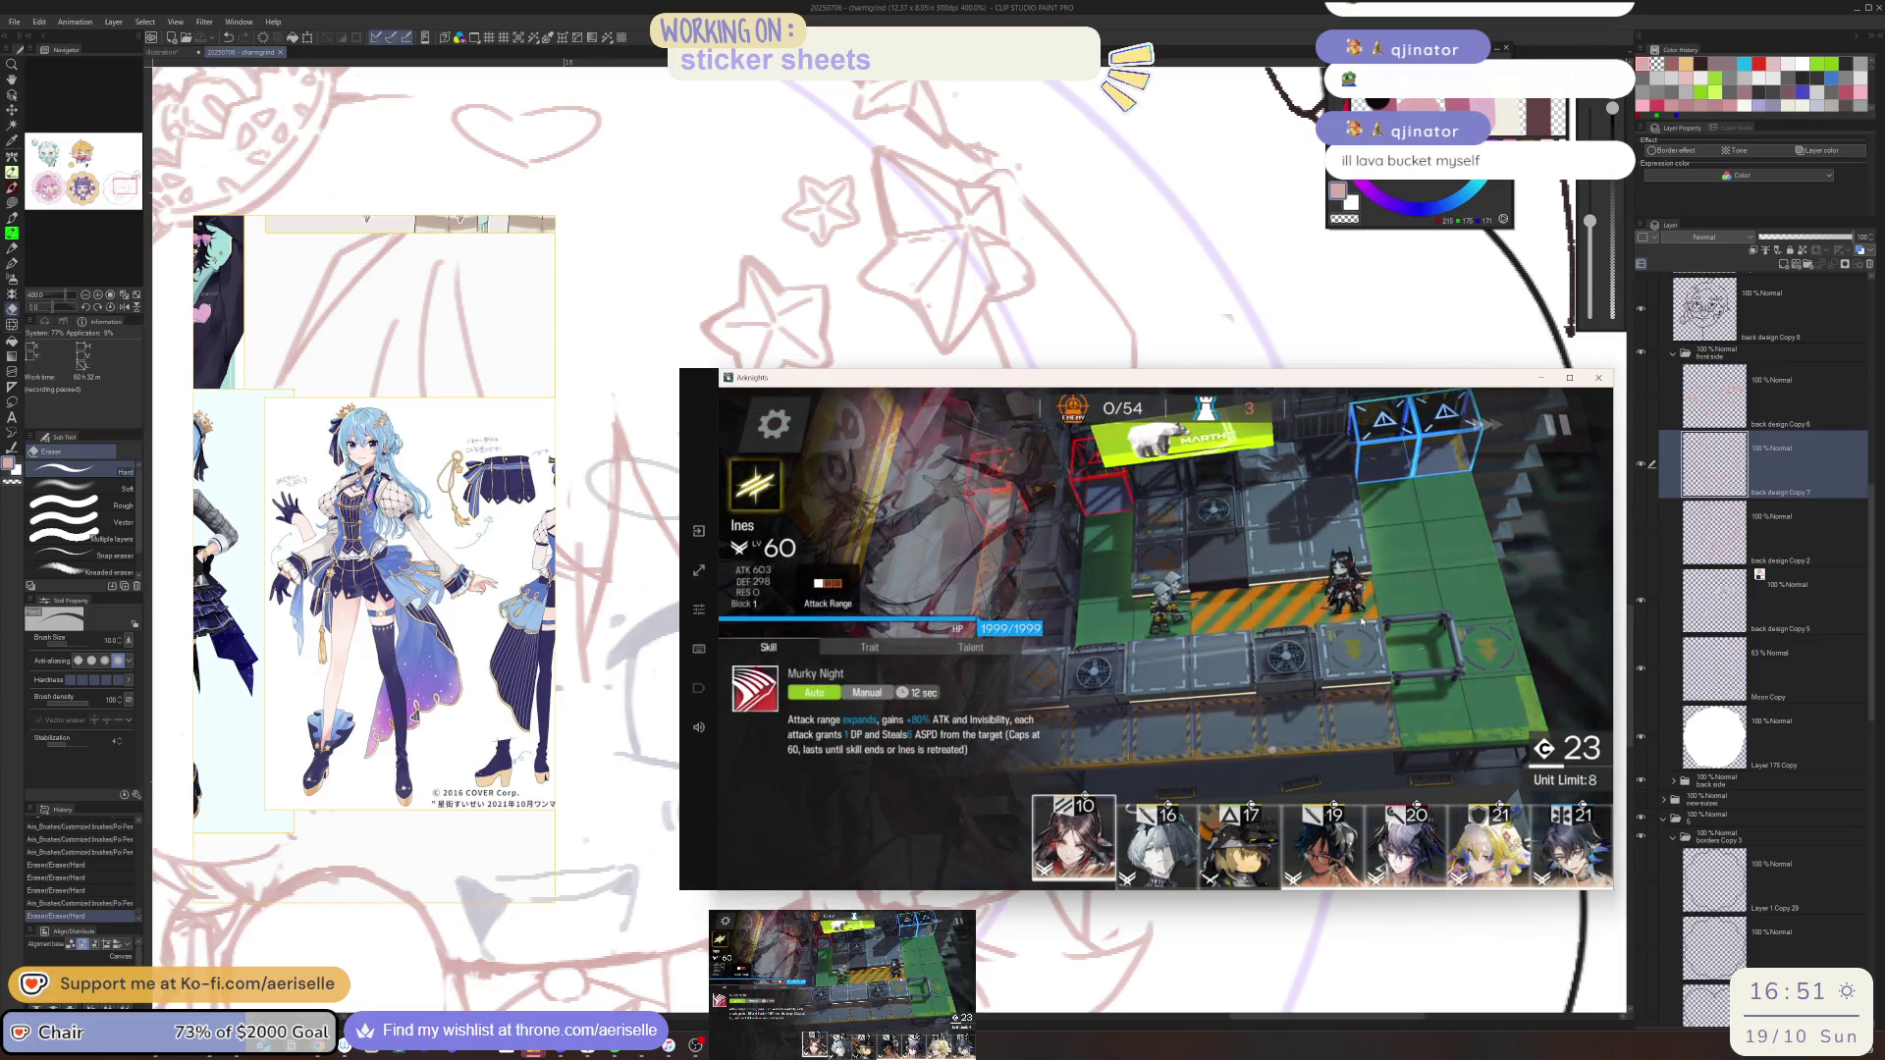
{"action": "left_click_drag", "start_coordinate": [1361, 620], "coordinate": [1359, 623]}
{"action": "left_click_drag", "start_coordinate": [1360, 622], "coordinate": [1281, 723]}
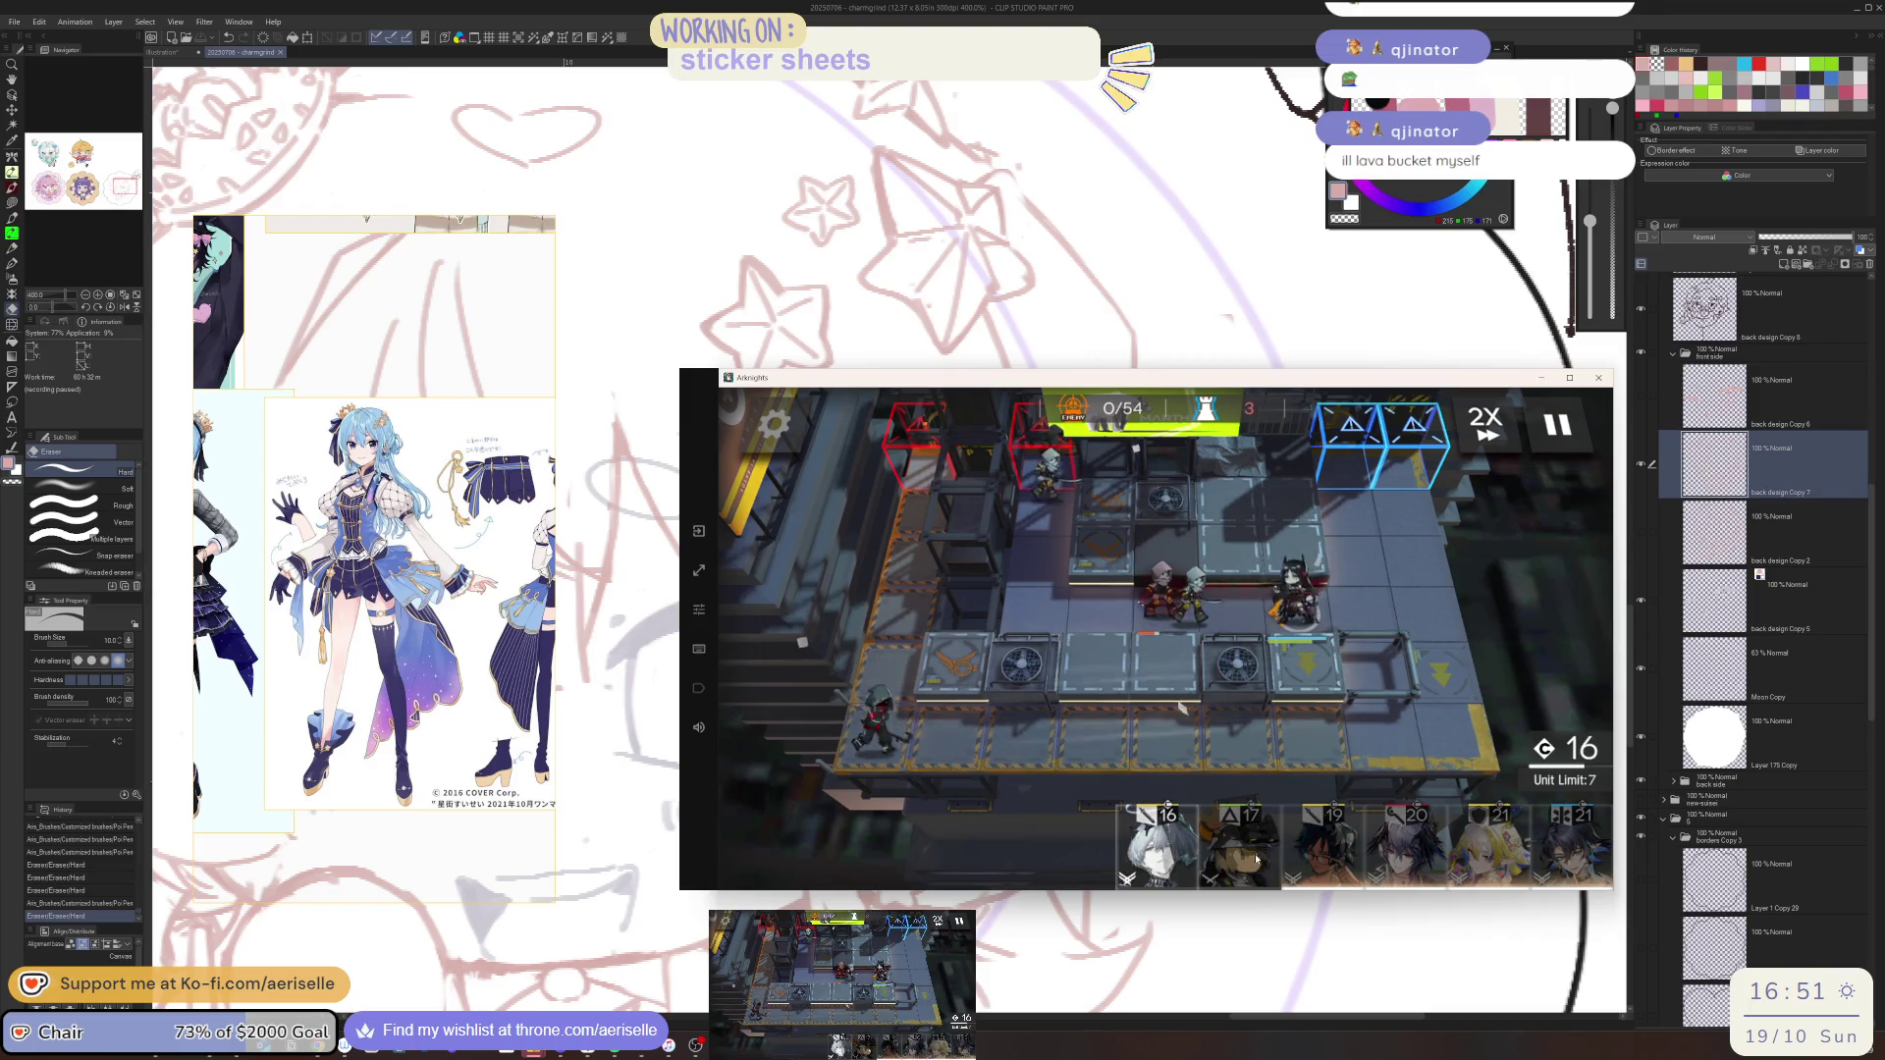
{"action": "left_click_drag", "start_coordinate": [1274, 811], "coordinate": [1298, 638]}
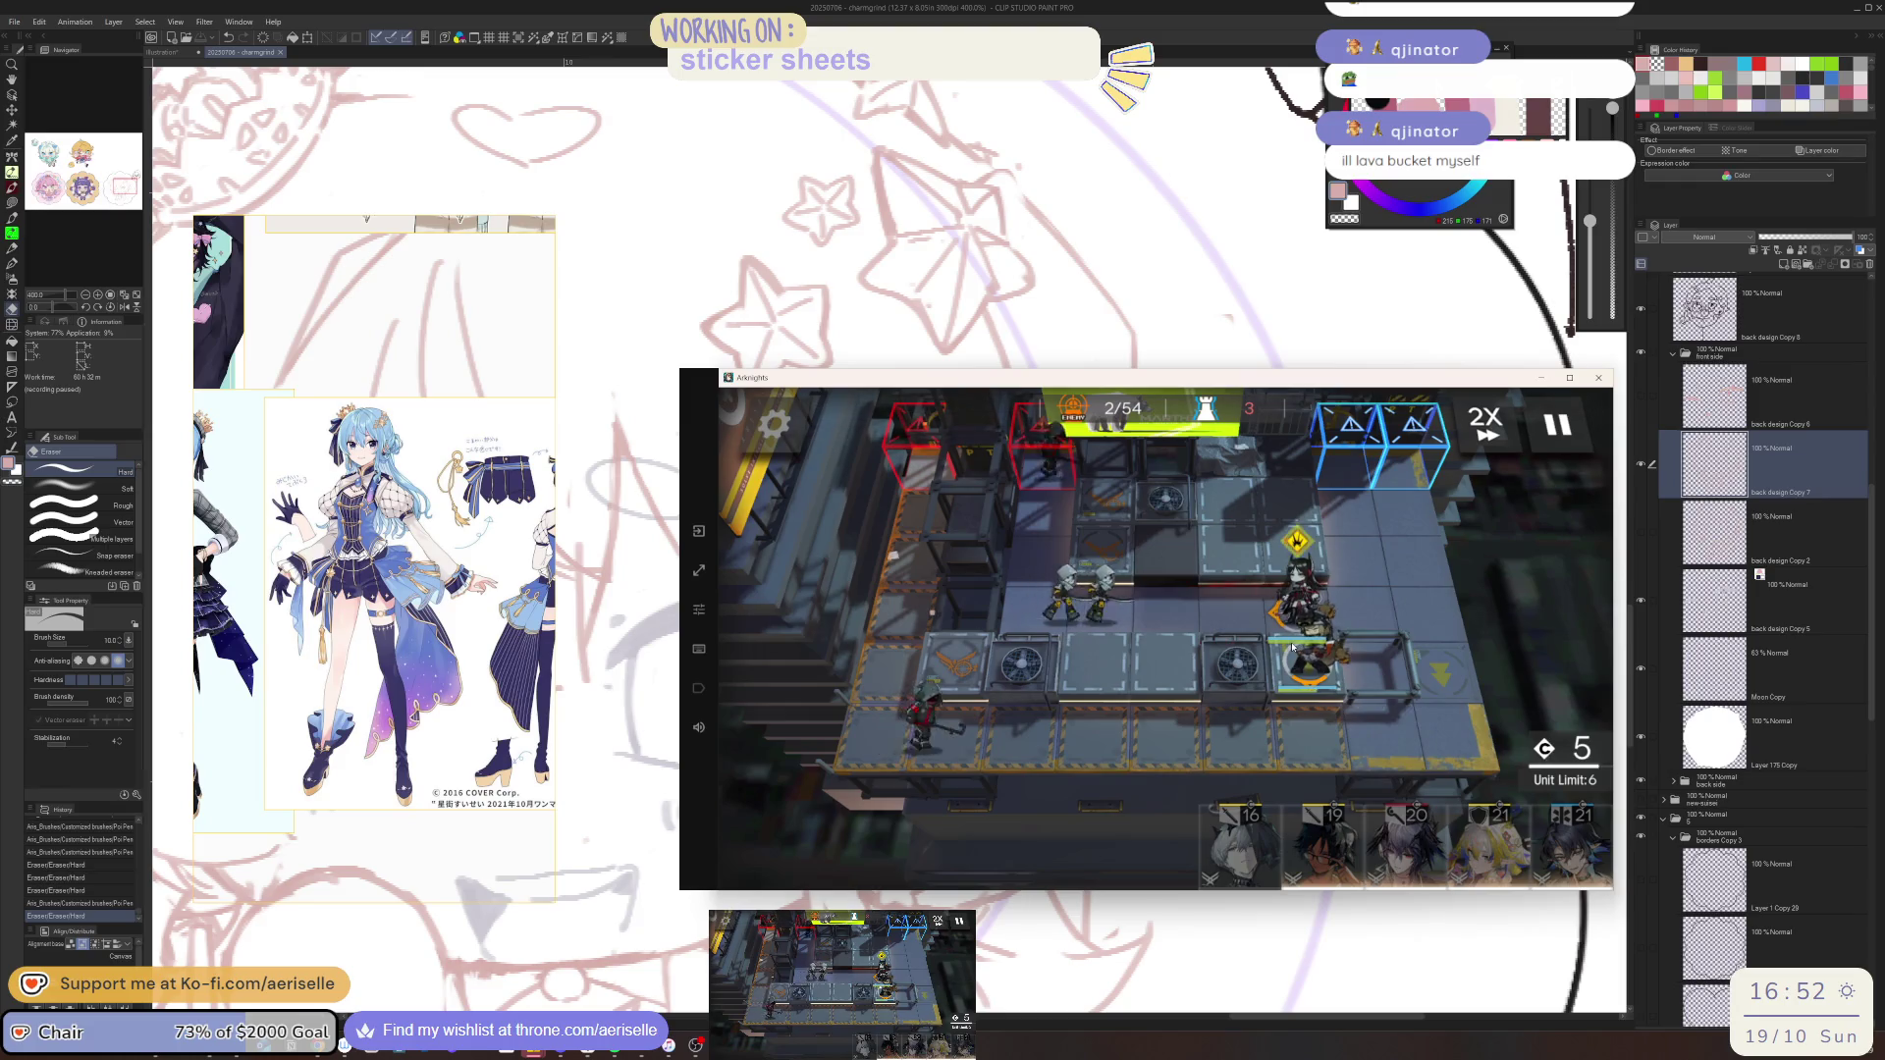
{"action": "left_click", "coordinate": [1298, 633]}
{"action": "left_click", "coordinate": [1296, 678]}
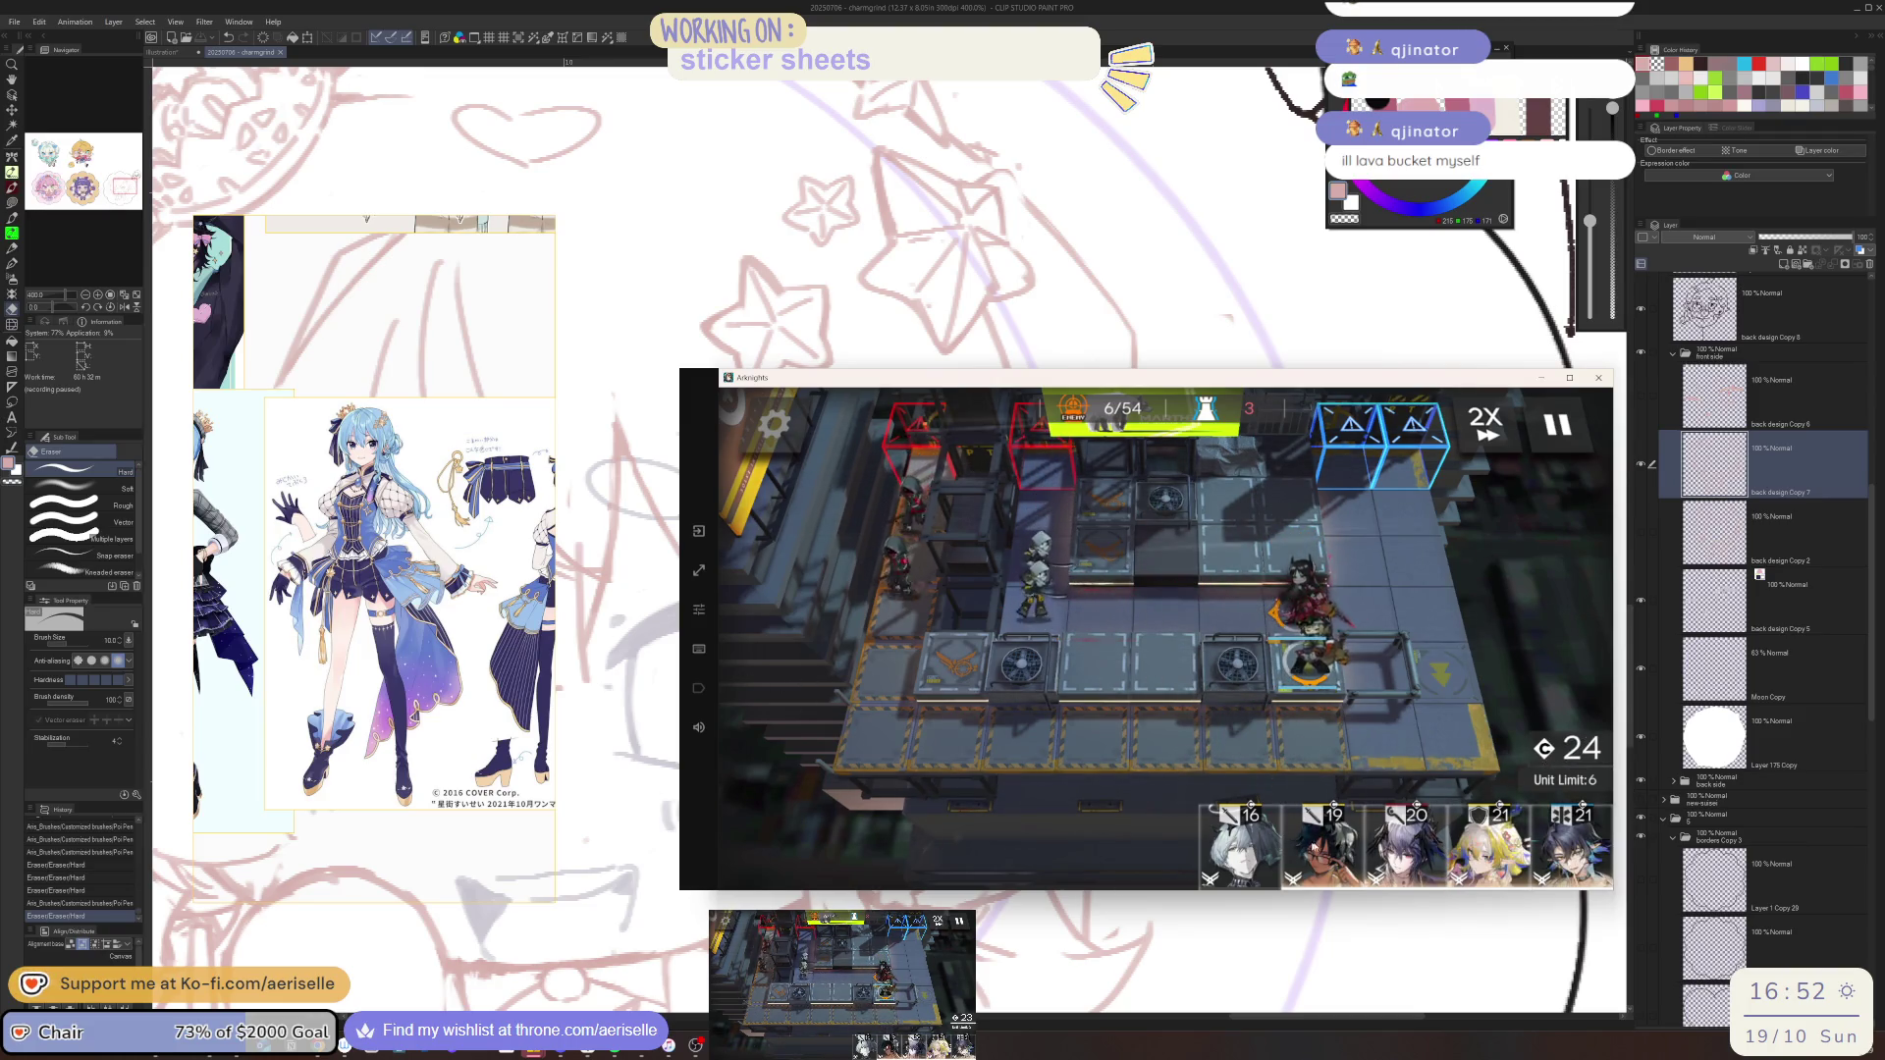
{"action": "mouse_move", "coordinate": [1238, 845]}
{"action": "left_mouse_down"}
{"action": "mouse_move", "coordinate": [1364, 589]}
{"action": "mouse_move", "coordinate": [925, 717]}
{"action": "left_mouse_up"}
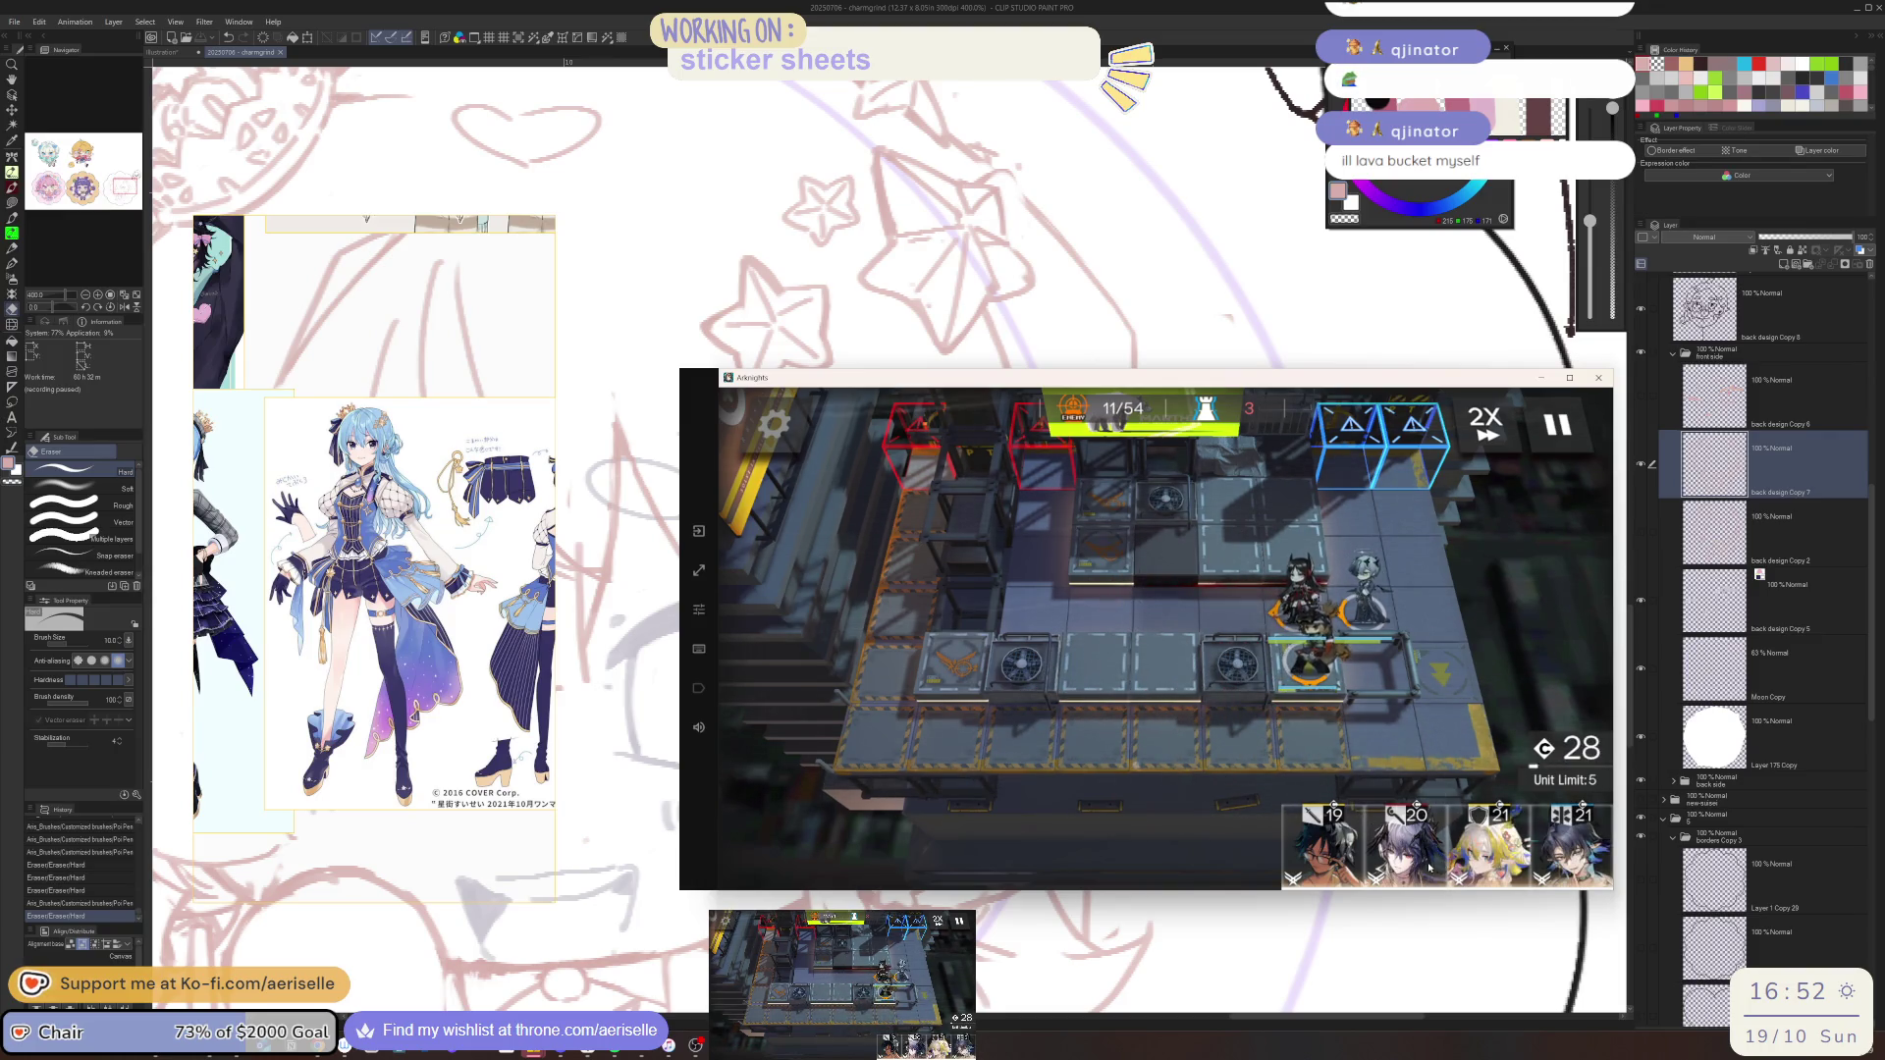
Deploy Logos facing left, activate Arene's skill, and deploy Thorns
{"action": "left_click", "coordinate": [1430, 867]}
{"action": "mouse_move", "coordinate": [1430, 867]}
{"action": "left_mouse_down"}
{"action": "mouse_move", "coordinate": [1273, 555]}
{"action": "mouse_move", "coordinate": [900, 875]}
{"action": "left_mouse_up"}
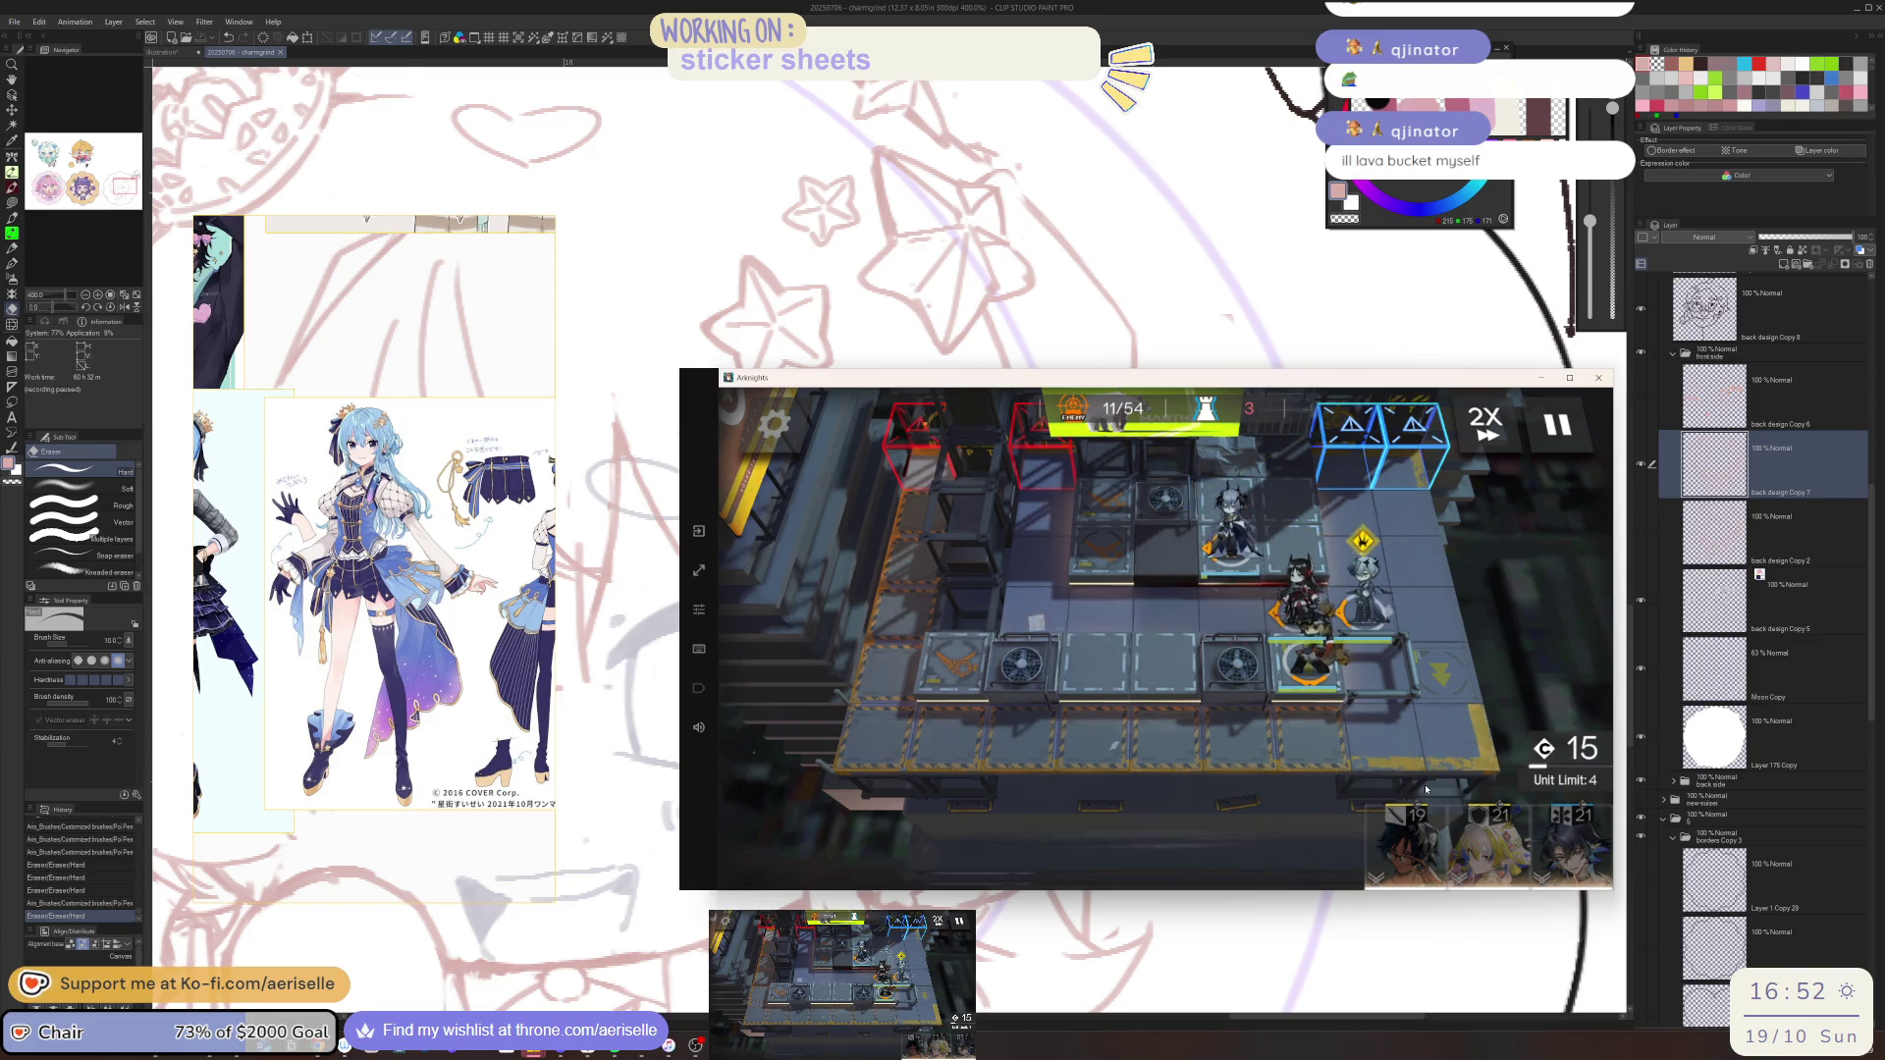
{"action": "left_click", "coordinate": [1338, 667]}
{"action": "left_click", "coordinate": [1338, 667]}
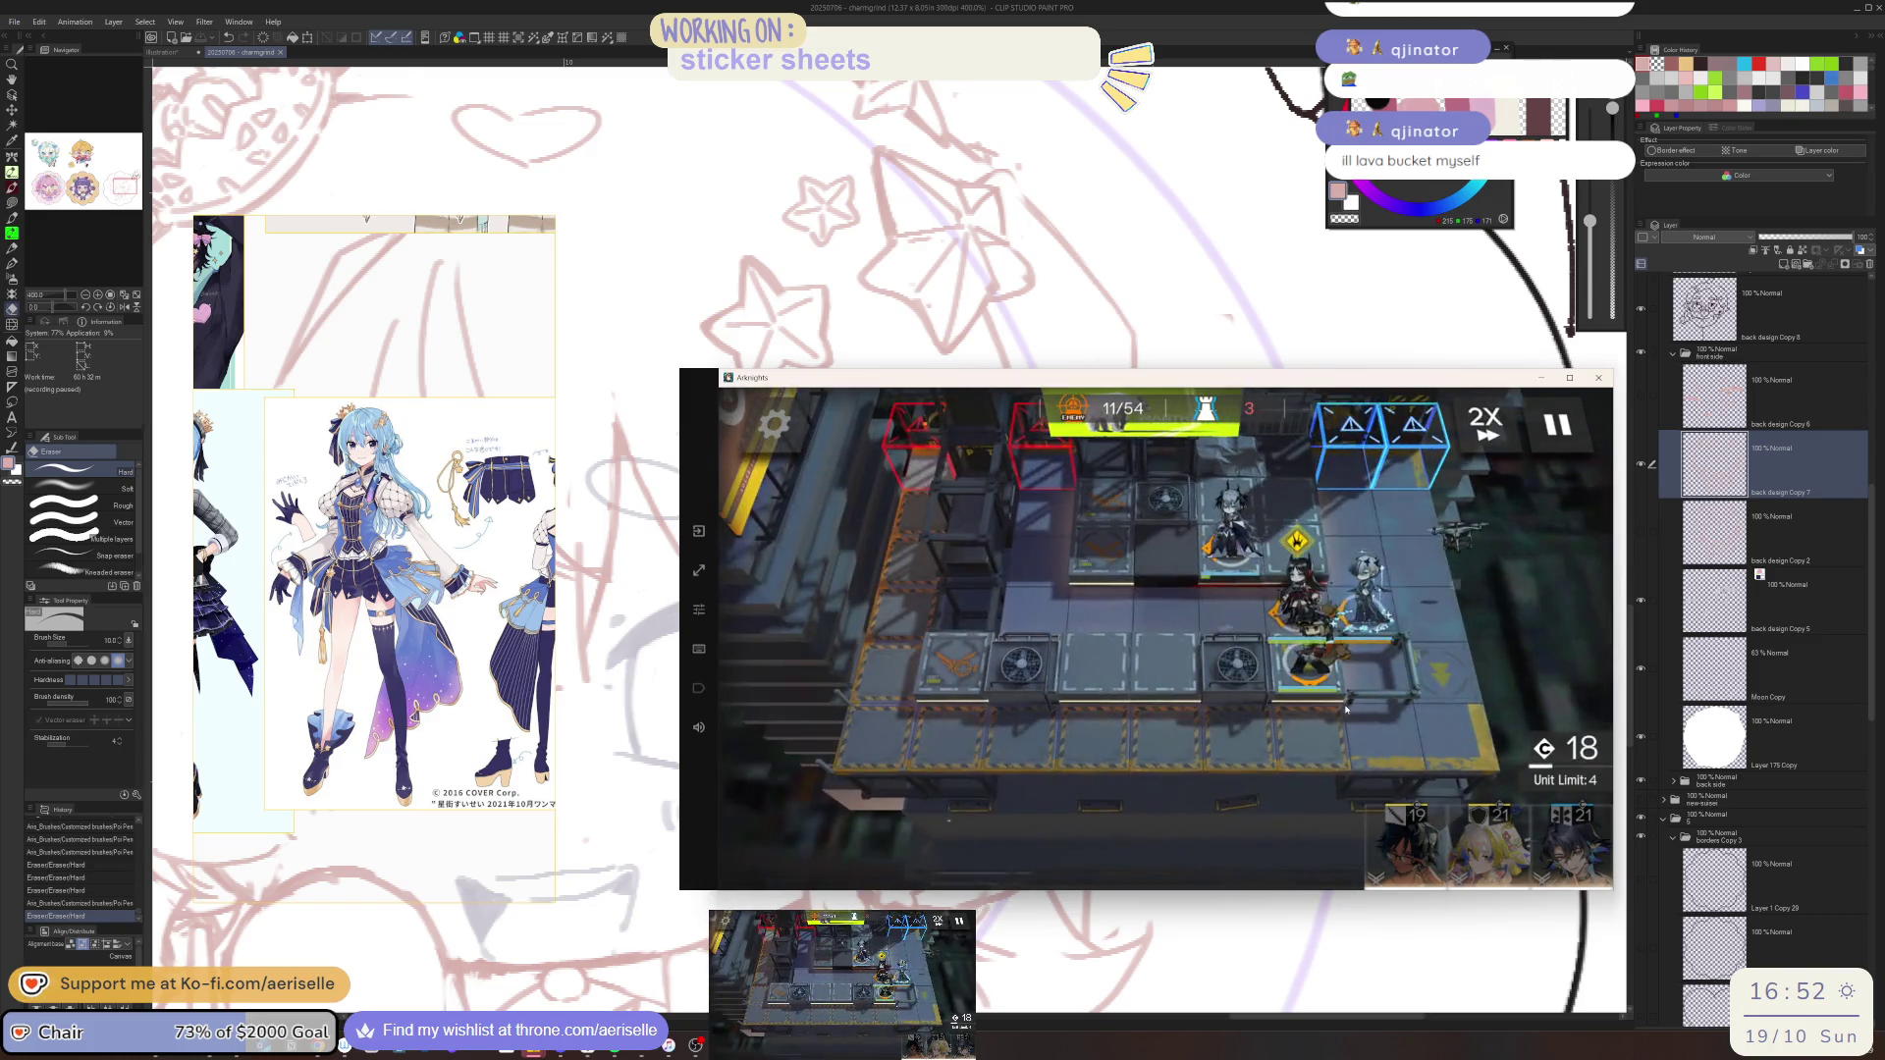
{"action": "left_click", "coordinate": [1293, 611]}
{"action": "left_click", "coordinate": [1324, 693]}
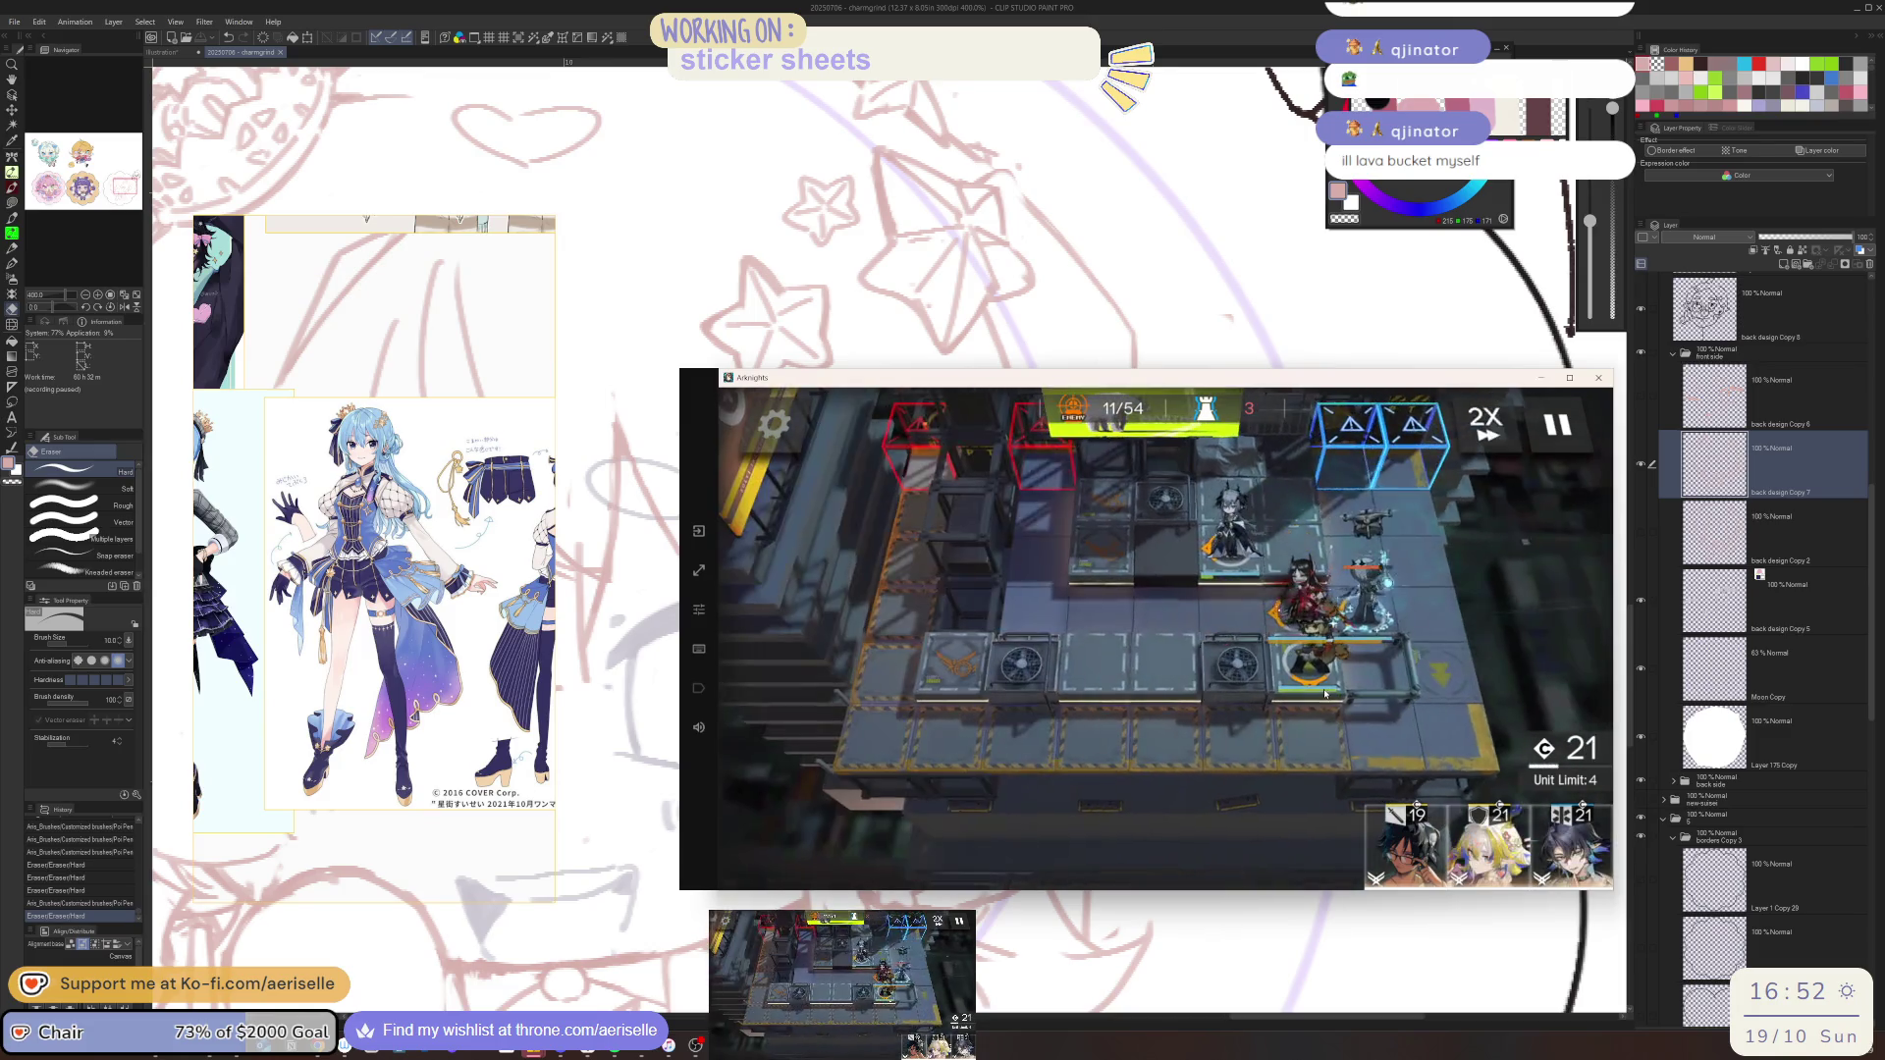
{"action": "left_click", "coordinate": [1406, 840]}
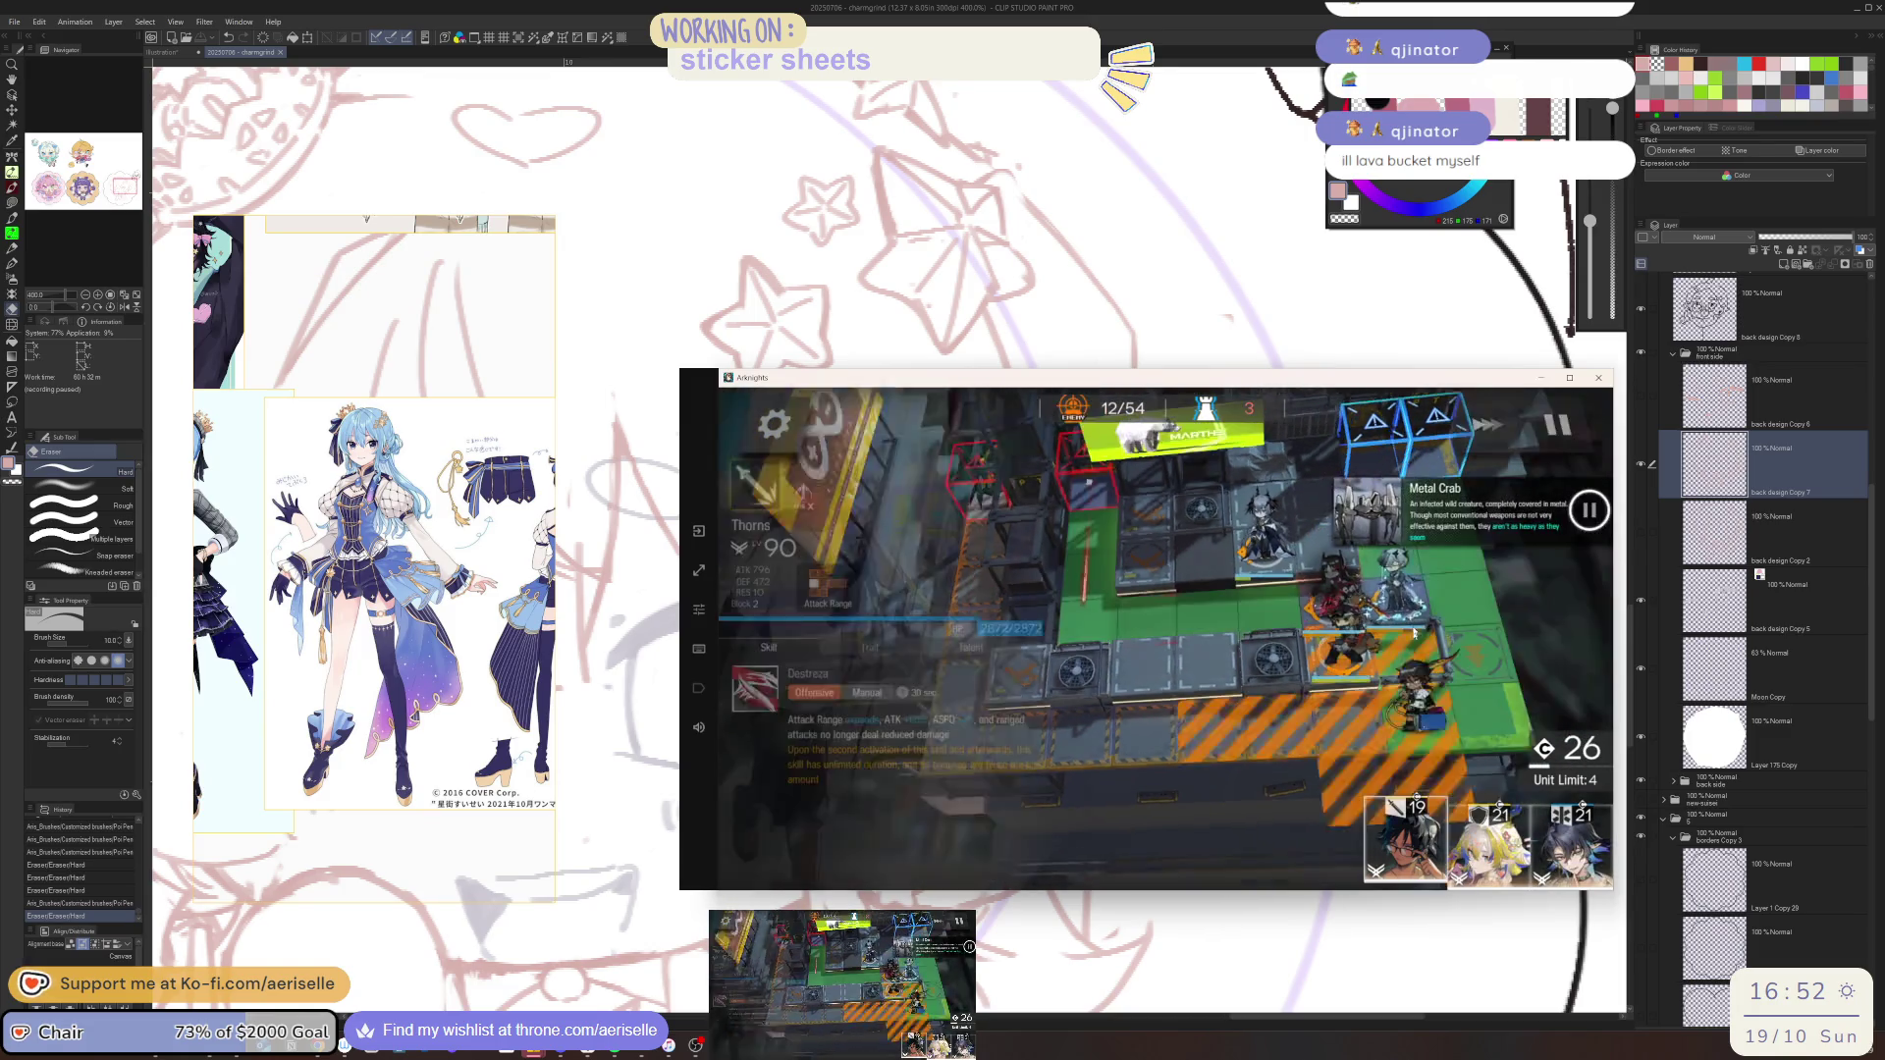
{"action": "mouse_move", "coordinate": [1415, 797]}
{"action": "left_mouse_down"}
{"action": "mouse_move", "coordinate": [1384, 510]}
{"action": "mouse_move", "coordinate": [1404, 766]}
{"action": "left_mouse_up"}
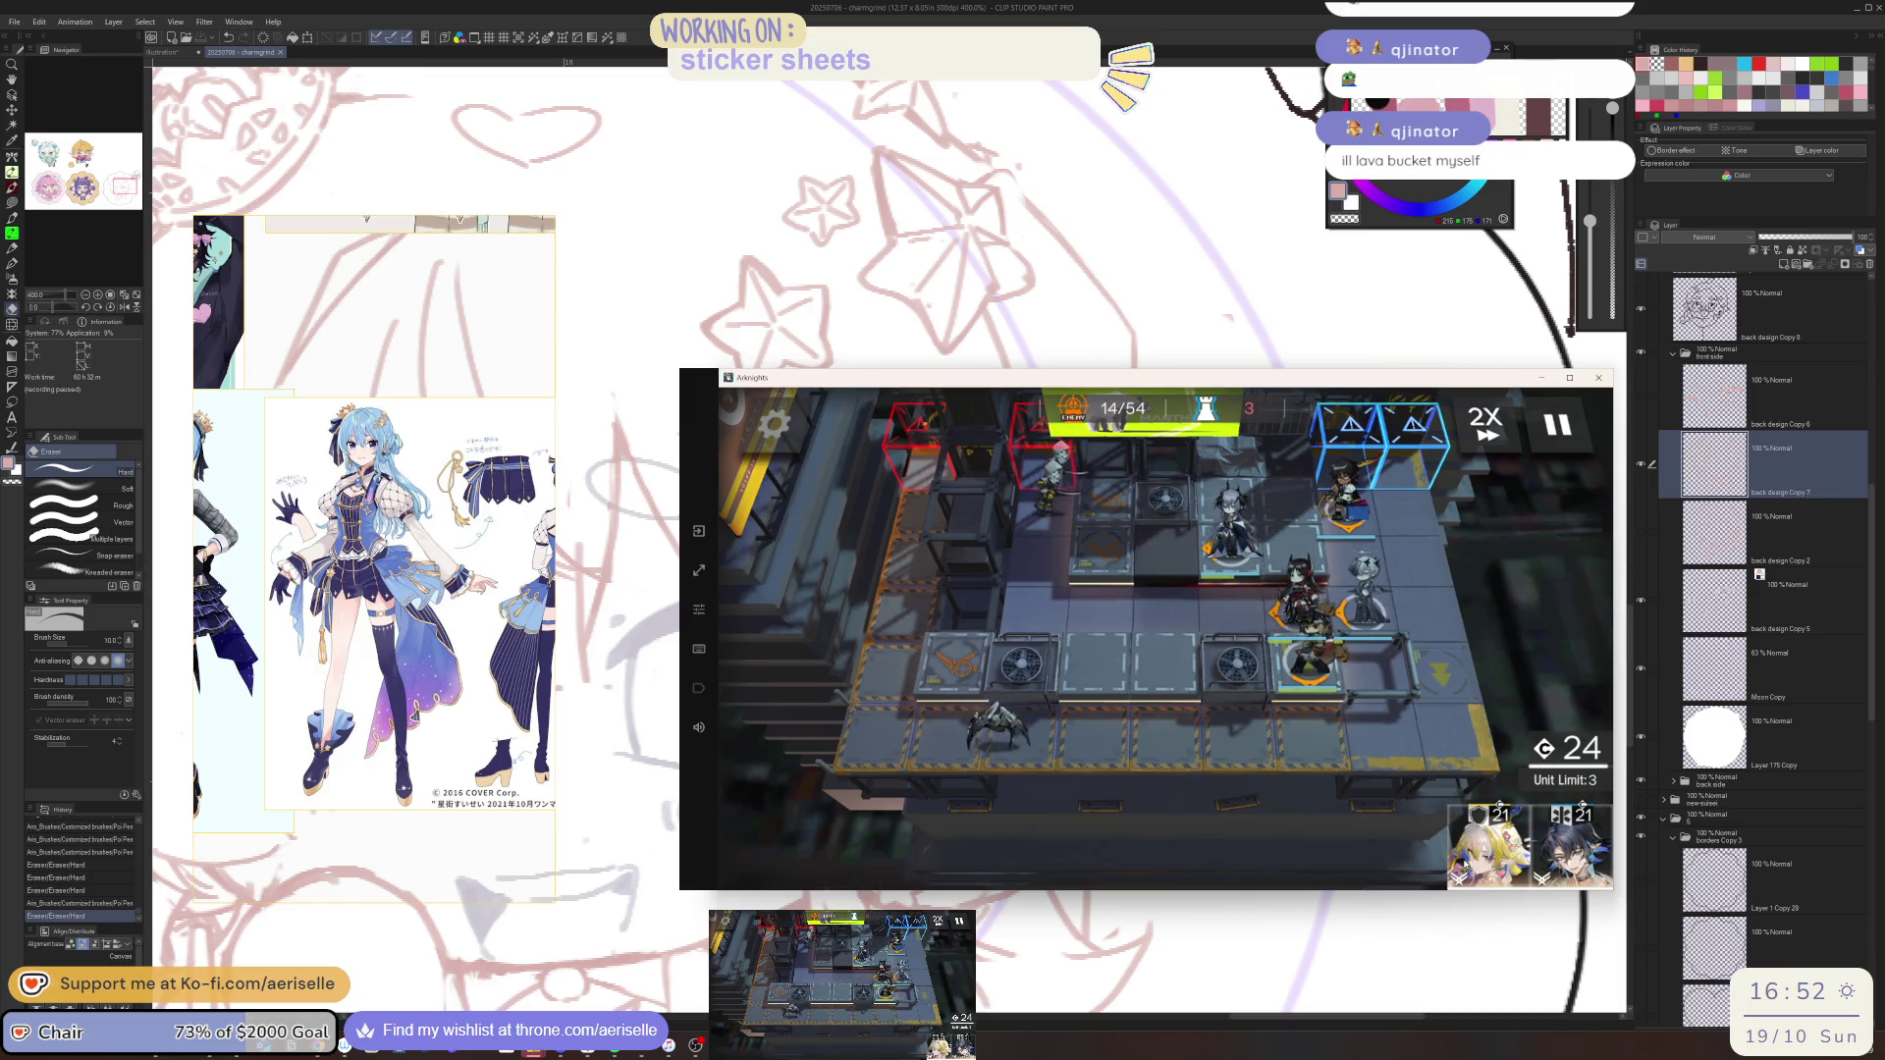
Deploy another operator on the right, fire two operators' skills, and deploy one more
{"action": "mouse_move", "coordinate": [1488, 845]}
{"action": "left_mouse_down"}
{"action": "mouse_move", "coordinate": [1384, 707]}
{"action": "mouse_move", "coordinate": [1242, 831]}
{"action": "left_mouse_up"}
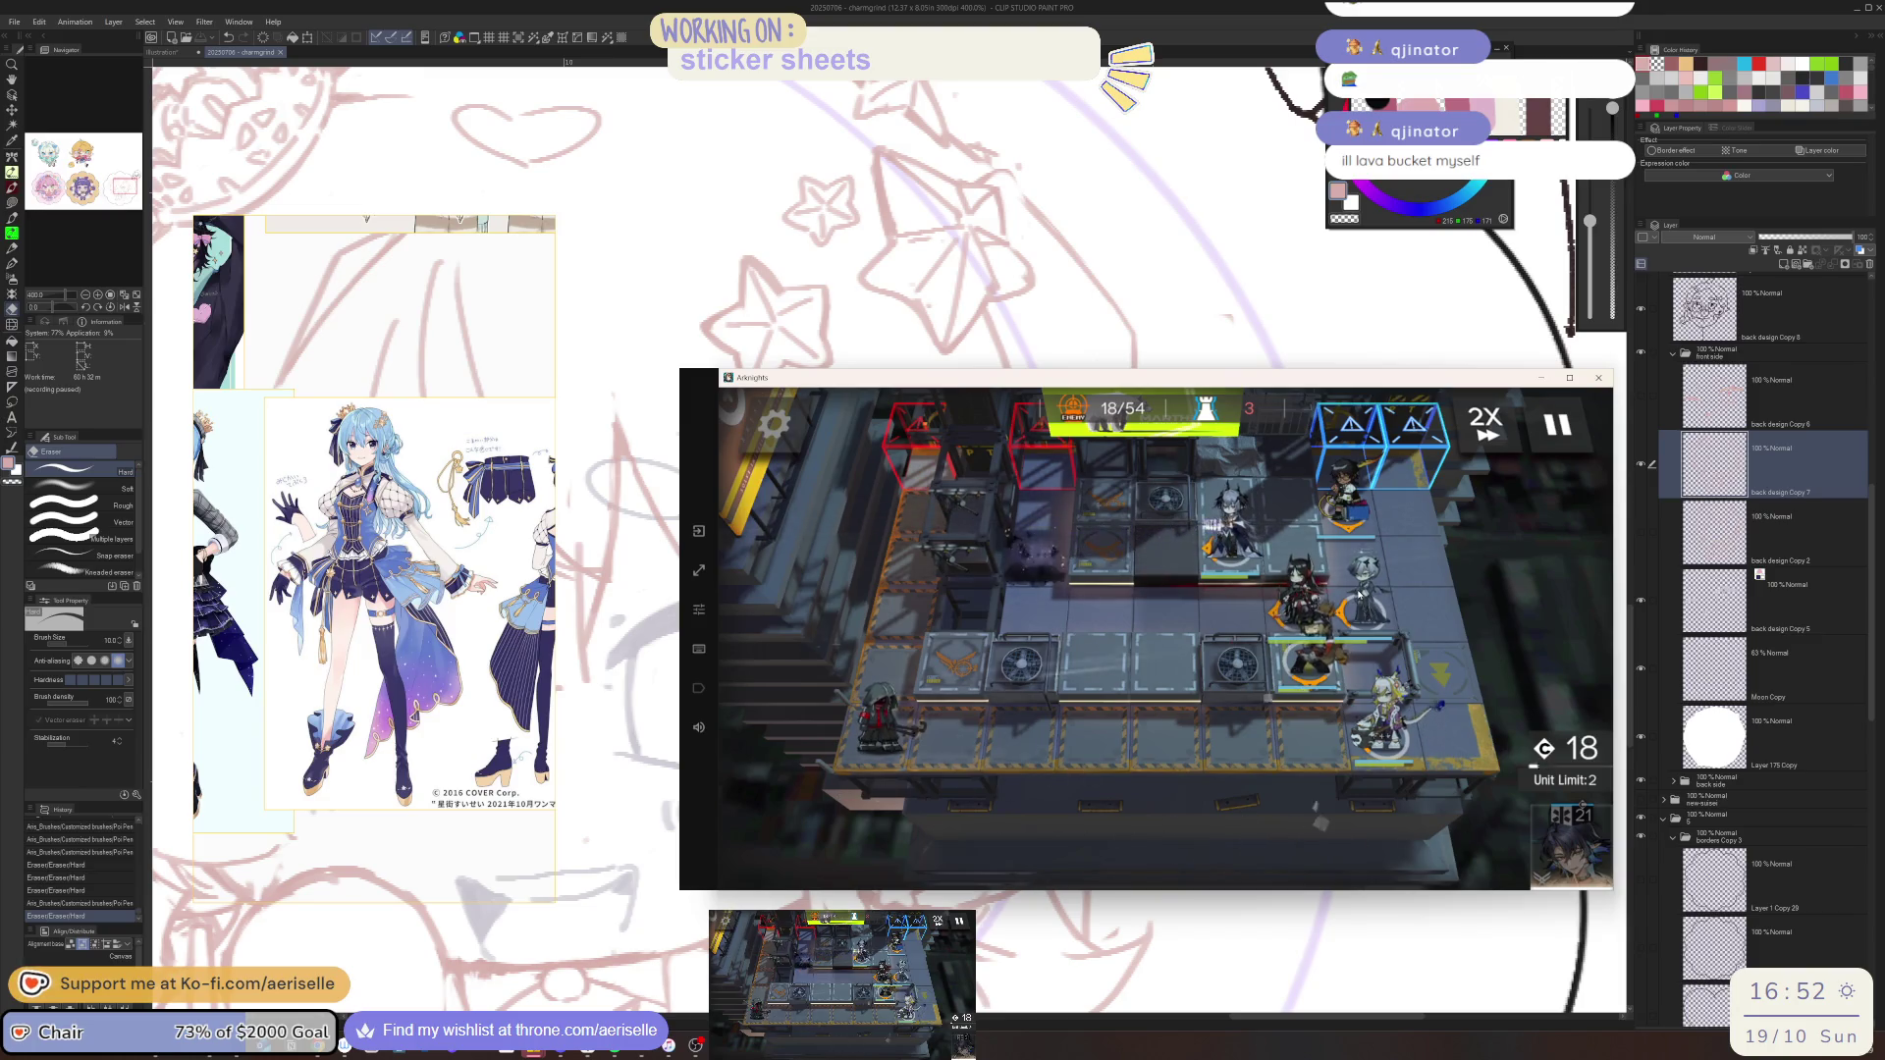
{"action": "left_click", "coordinate": [1305, 589]}
{"action": "left_click", "coordinate": [1414, 611]}
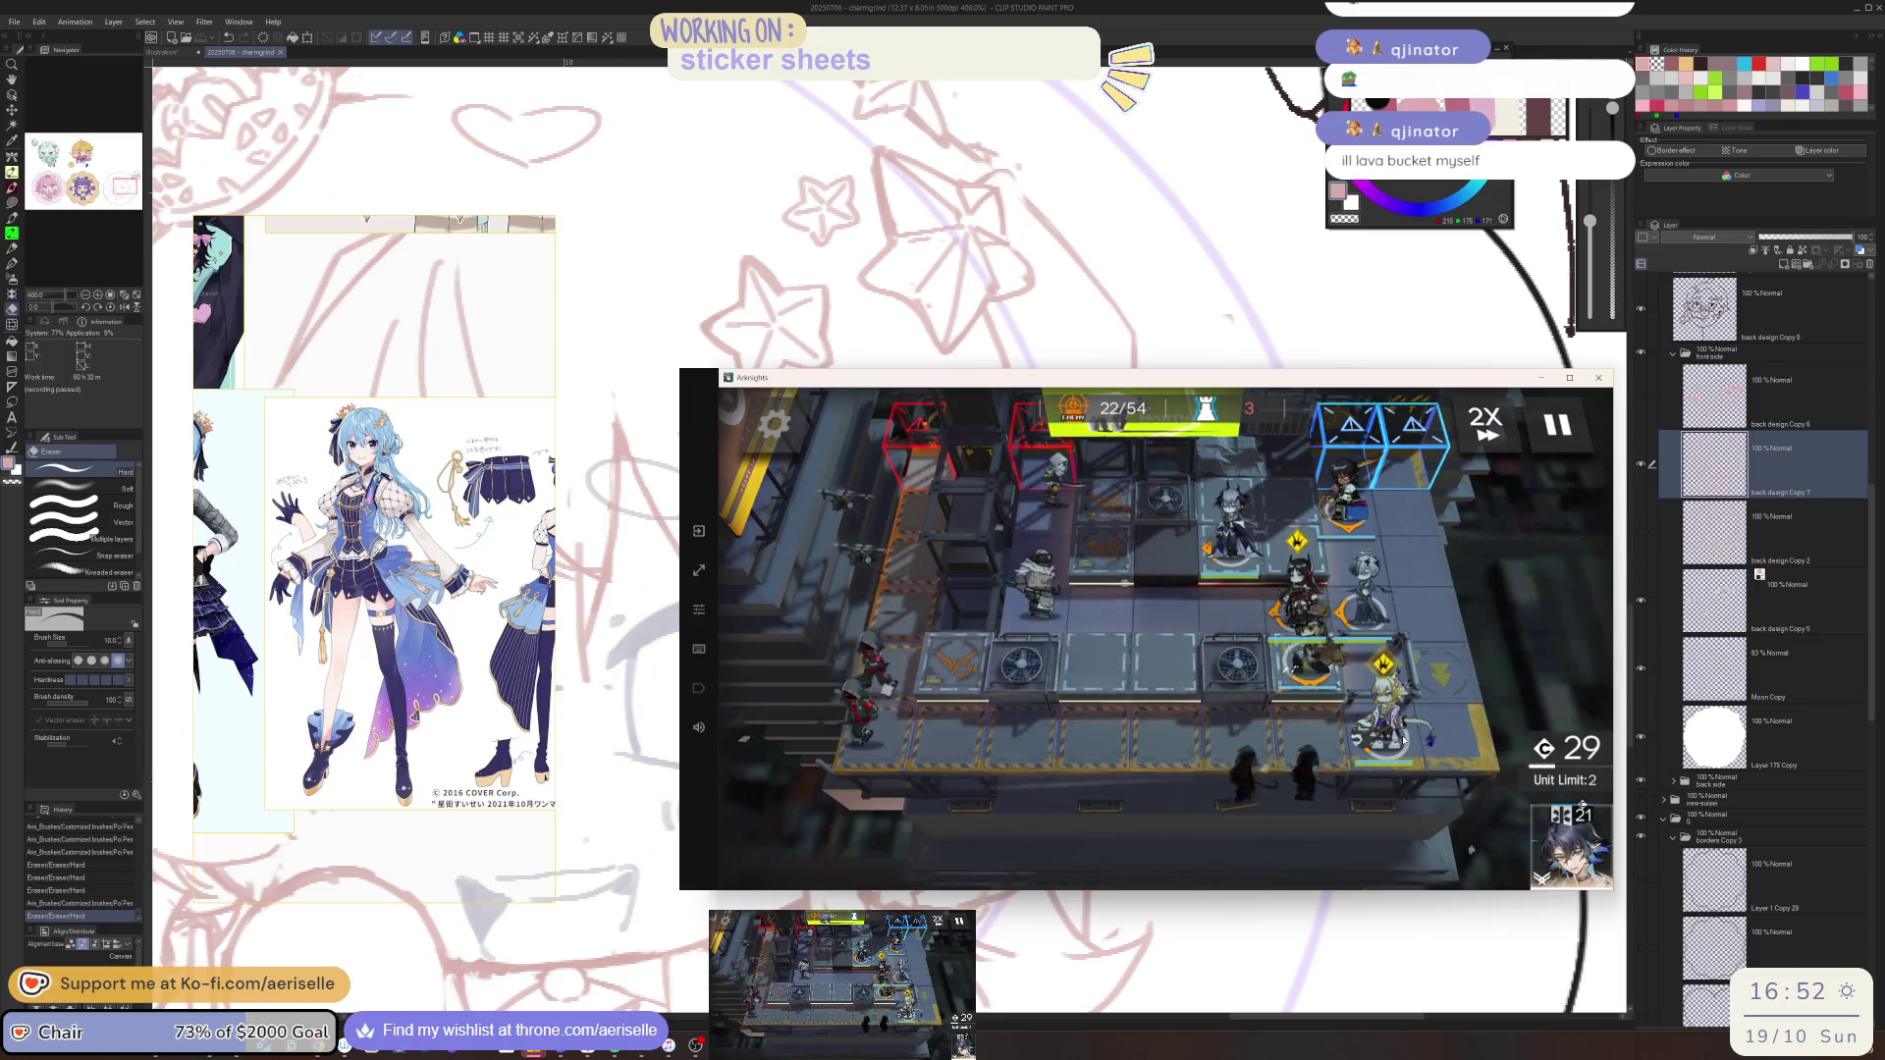
{"action": "left_click", "coordinate": [1301, 599]}
{"action": "left_click", "coordinate": [1325, 693]}
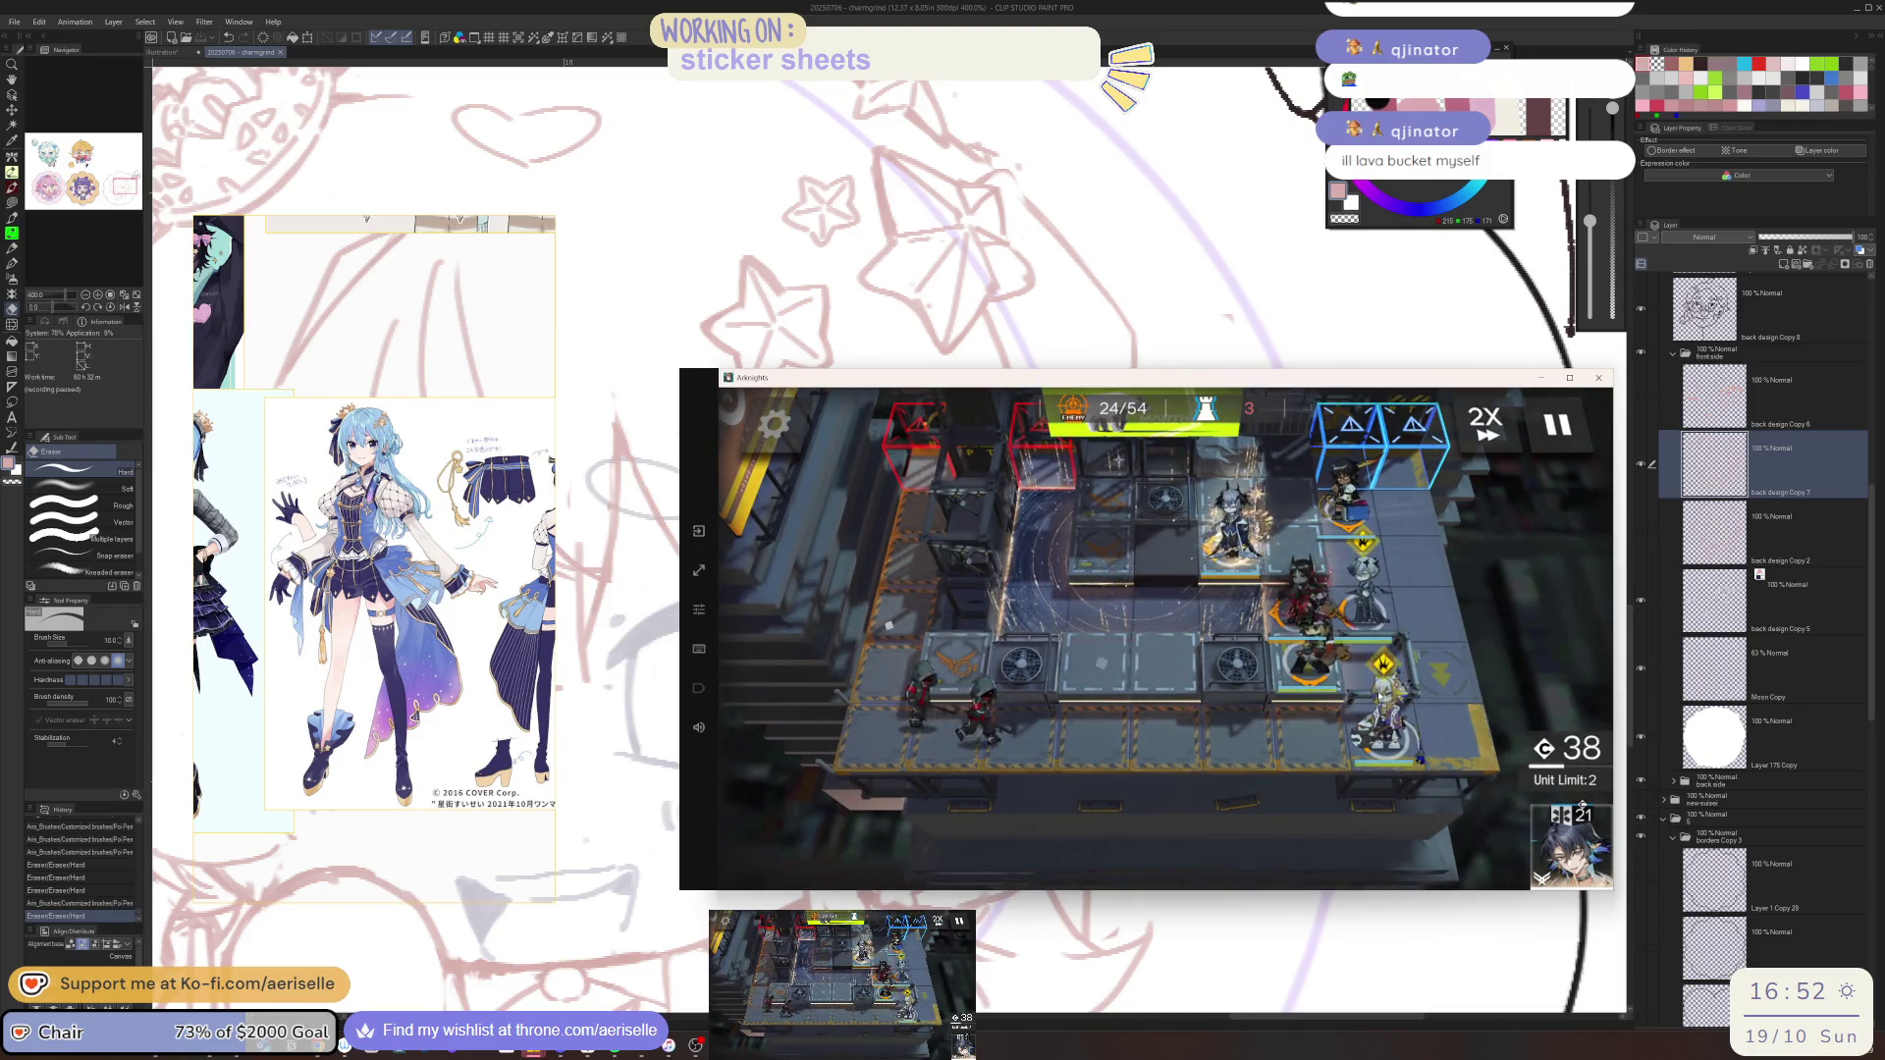
{"action": "left_click", "coordinate": [1366, 615]}
{"action": "left_click", "coordinate": [1315, 675]}
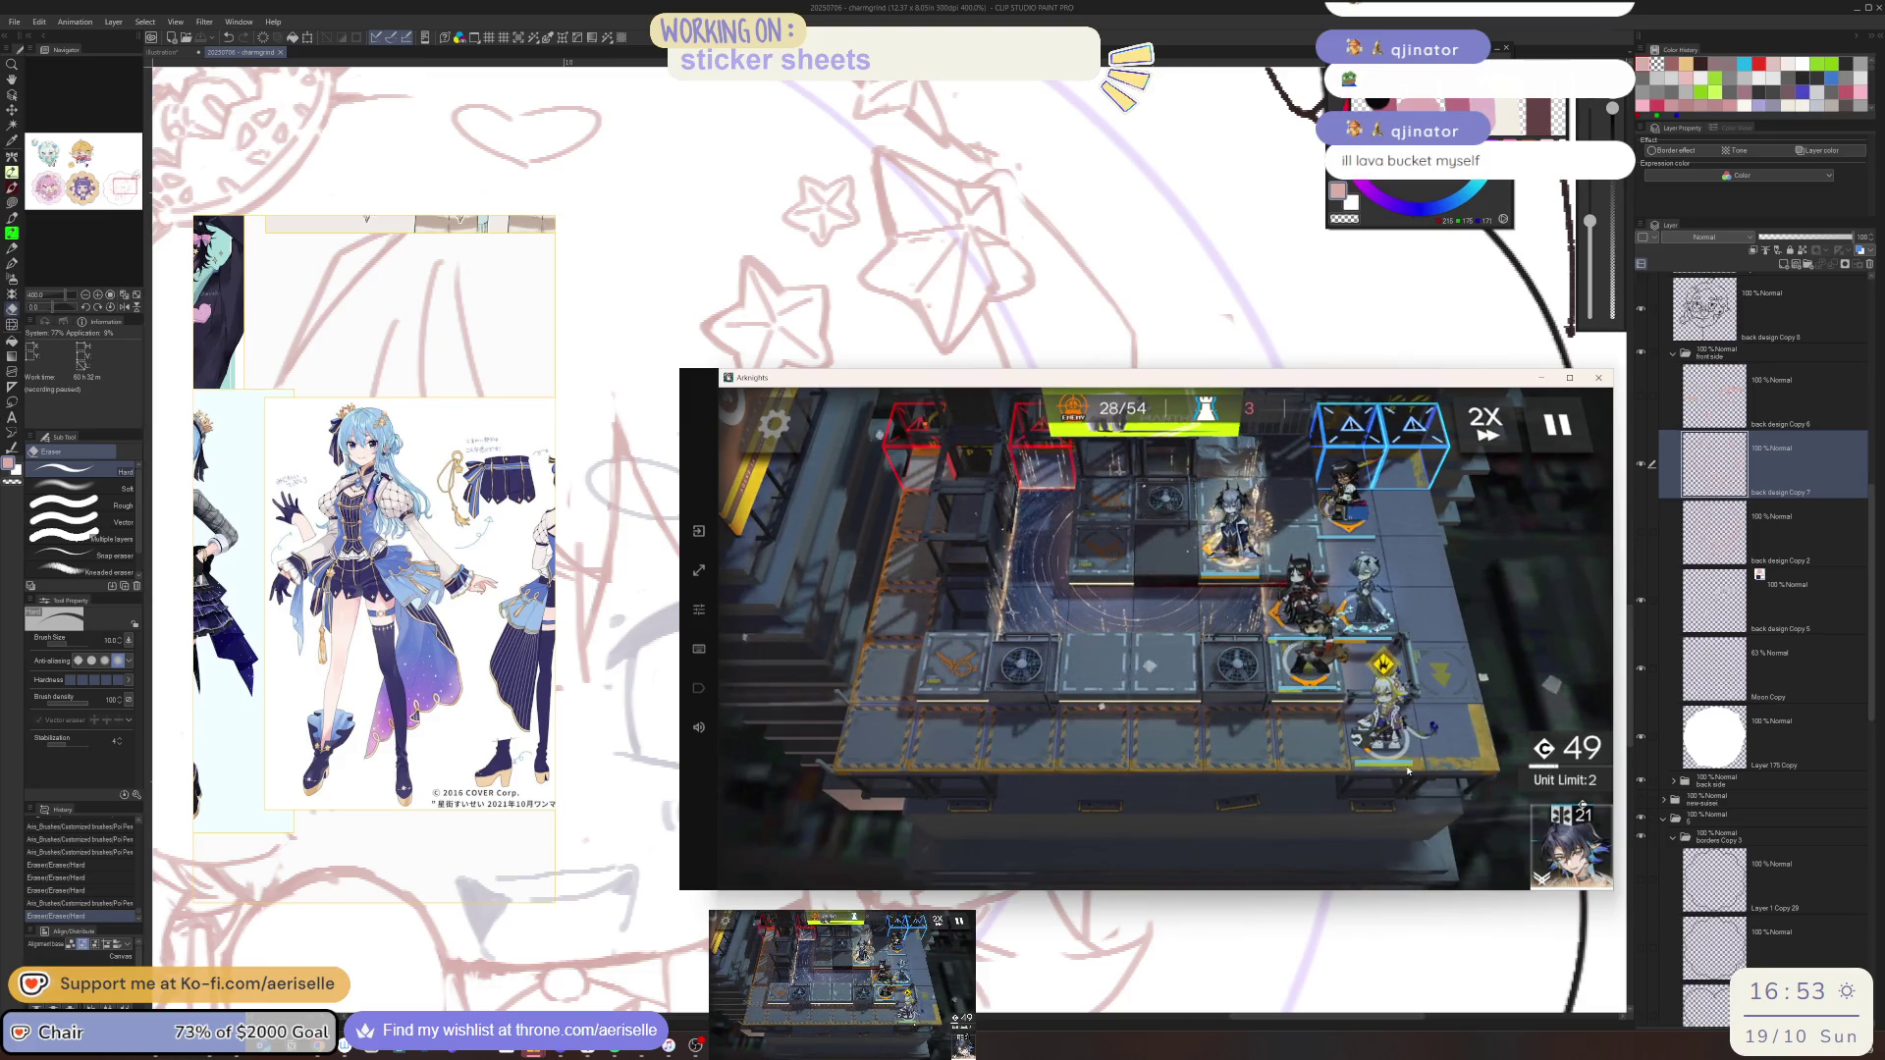
{"action": "mouse_move", "coordinate": [1571, 845]}
{"action": "left_mouse_down"}
{"action": "mouse_move", "coordinate": [1296, 530]}
{"action": "mouse_move", "coordinate": [1357, 852]}
{"action": "left_mouse_up"}
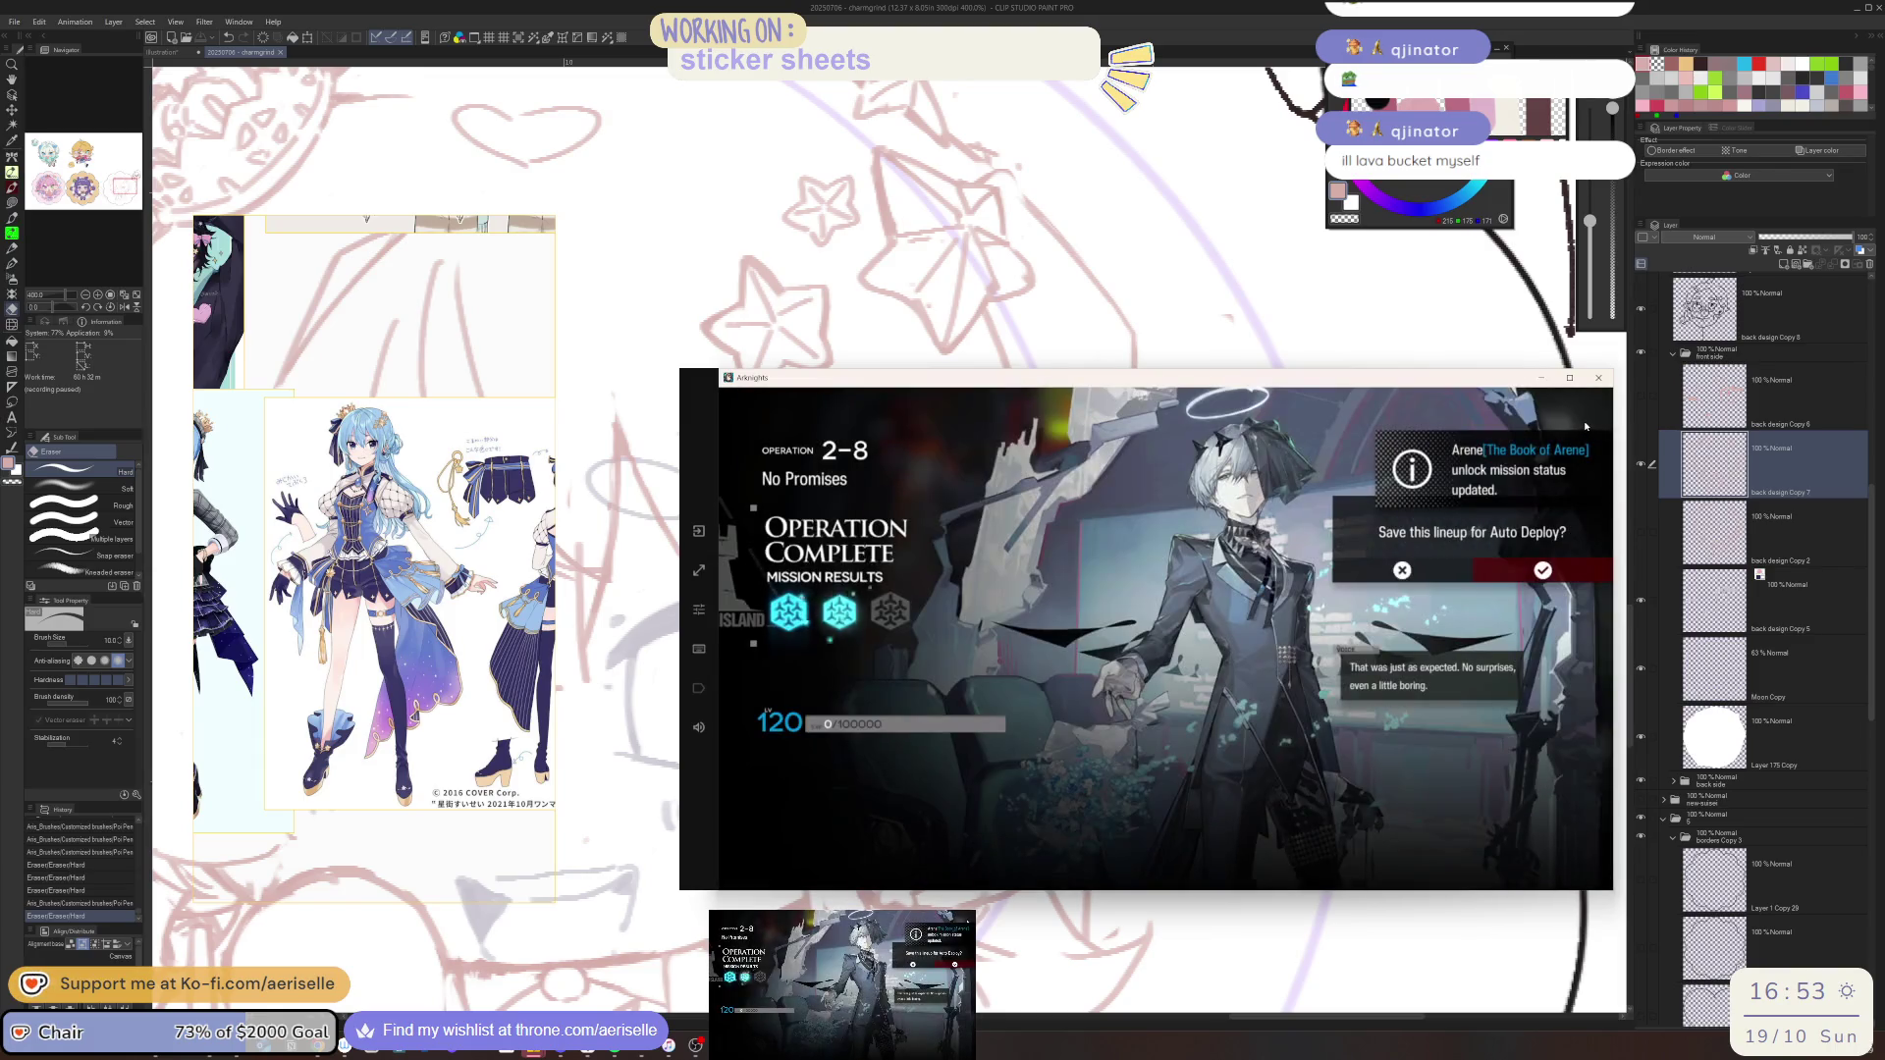
Dismiss the 2-8 results screens and return to the home menu
{"action": "left_click", "coordinate": [1549, 573]}
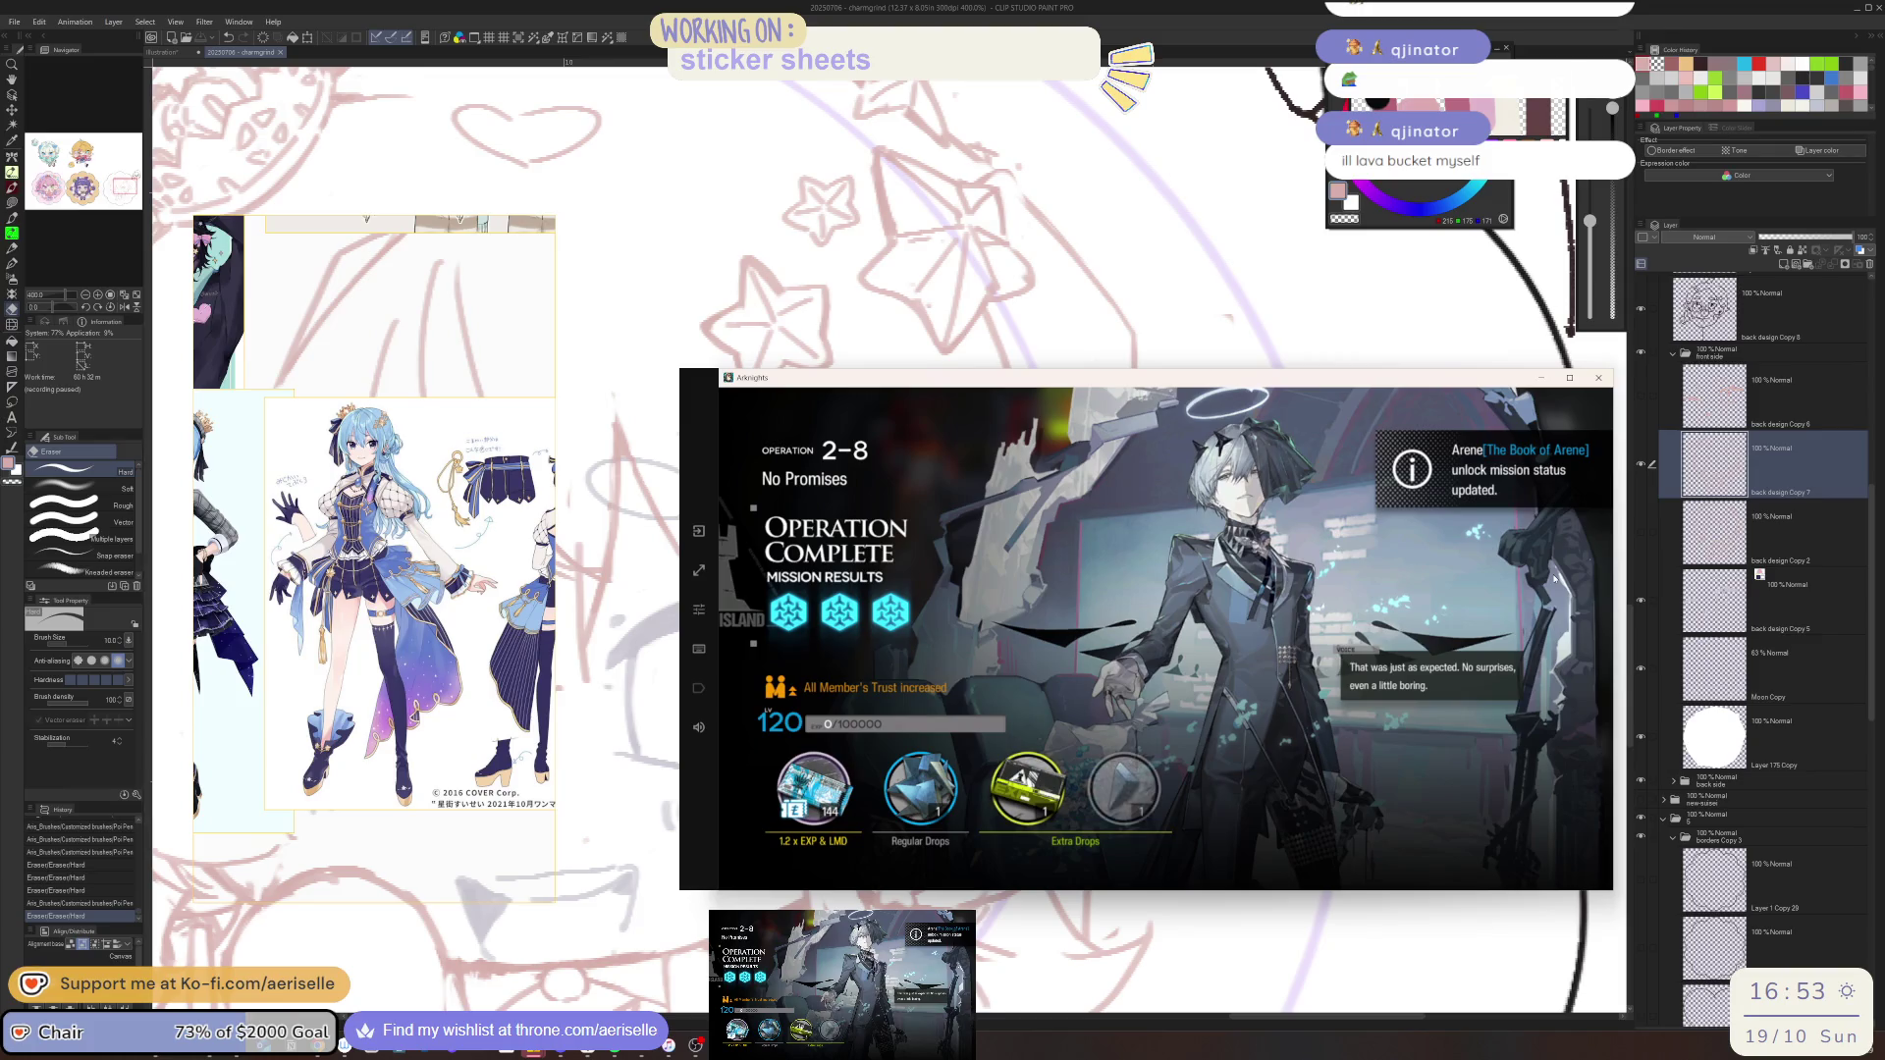
{"action": "left_click", "coordinate": [1548, 577]}
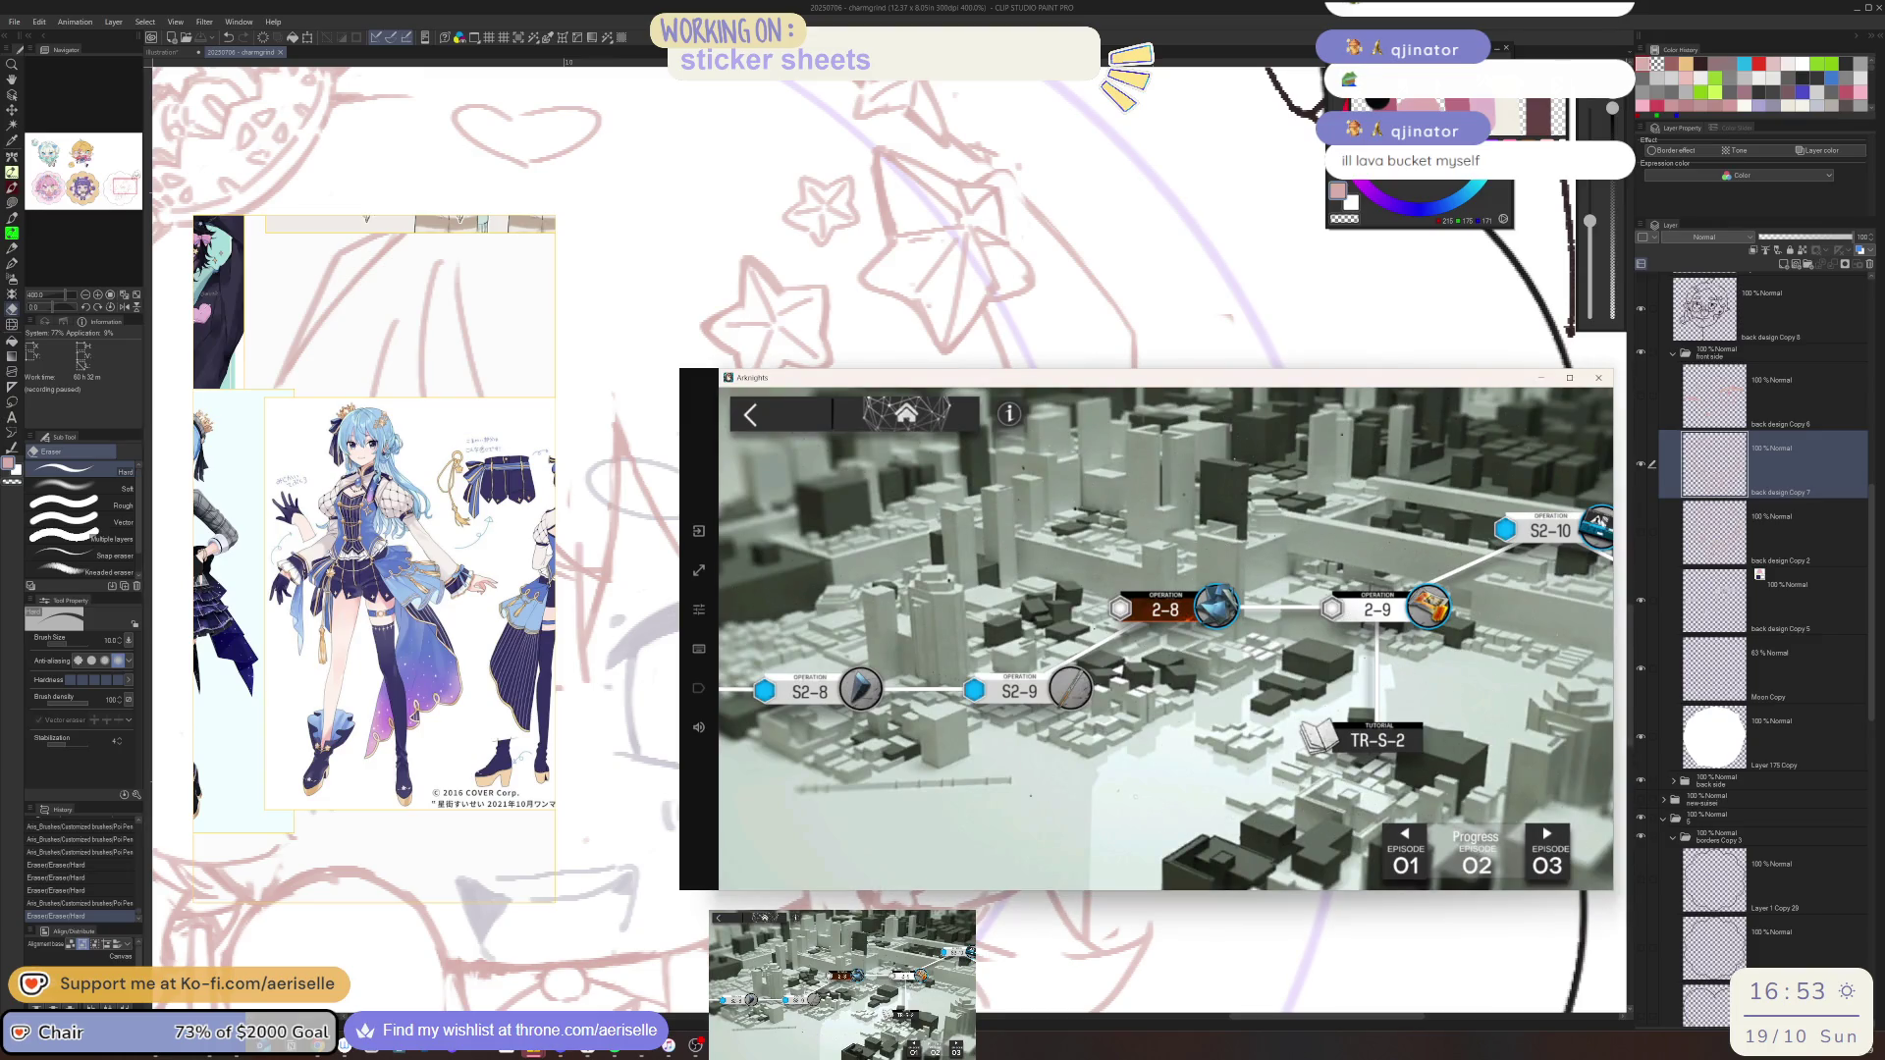
{"action": "left_click", "coordinate": [800, 423]}
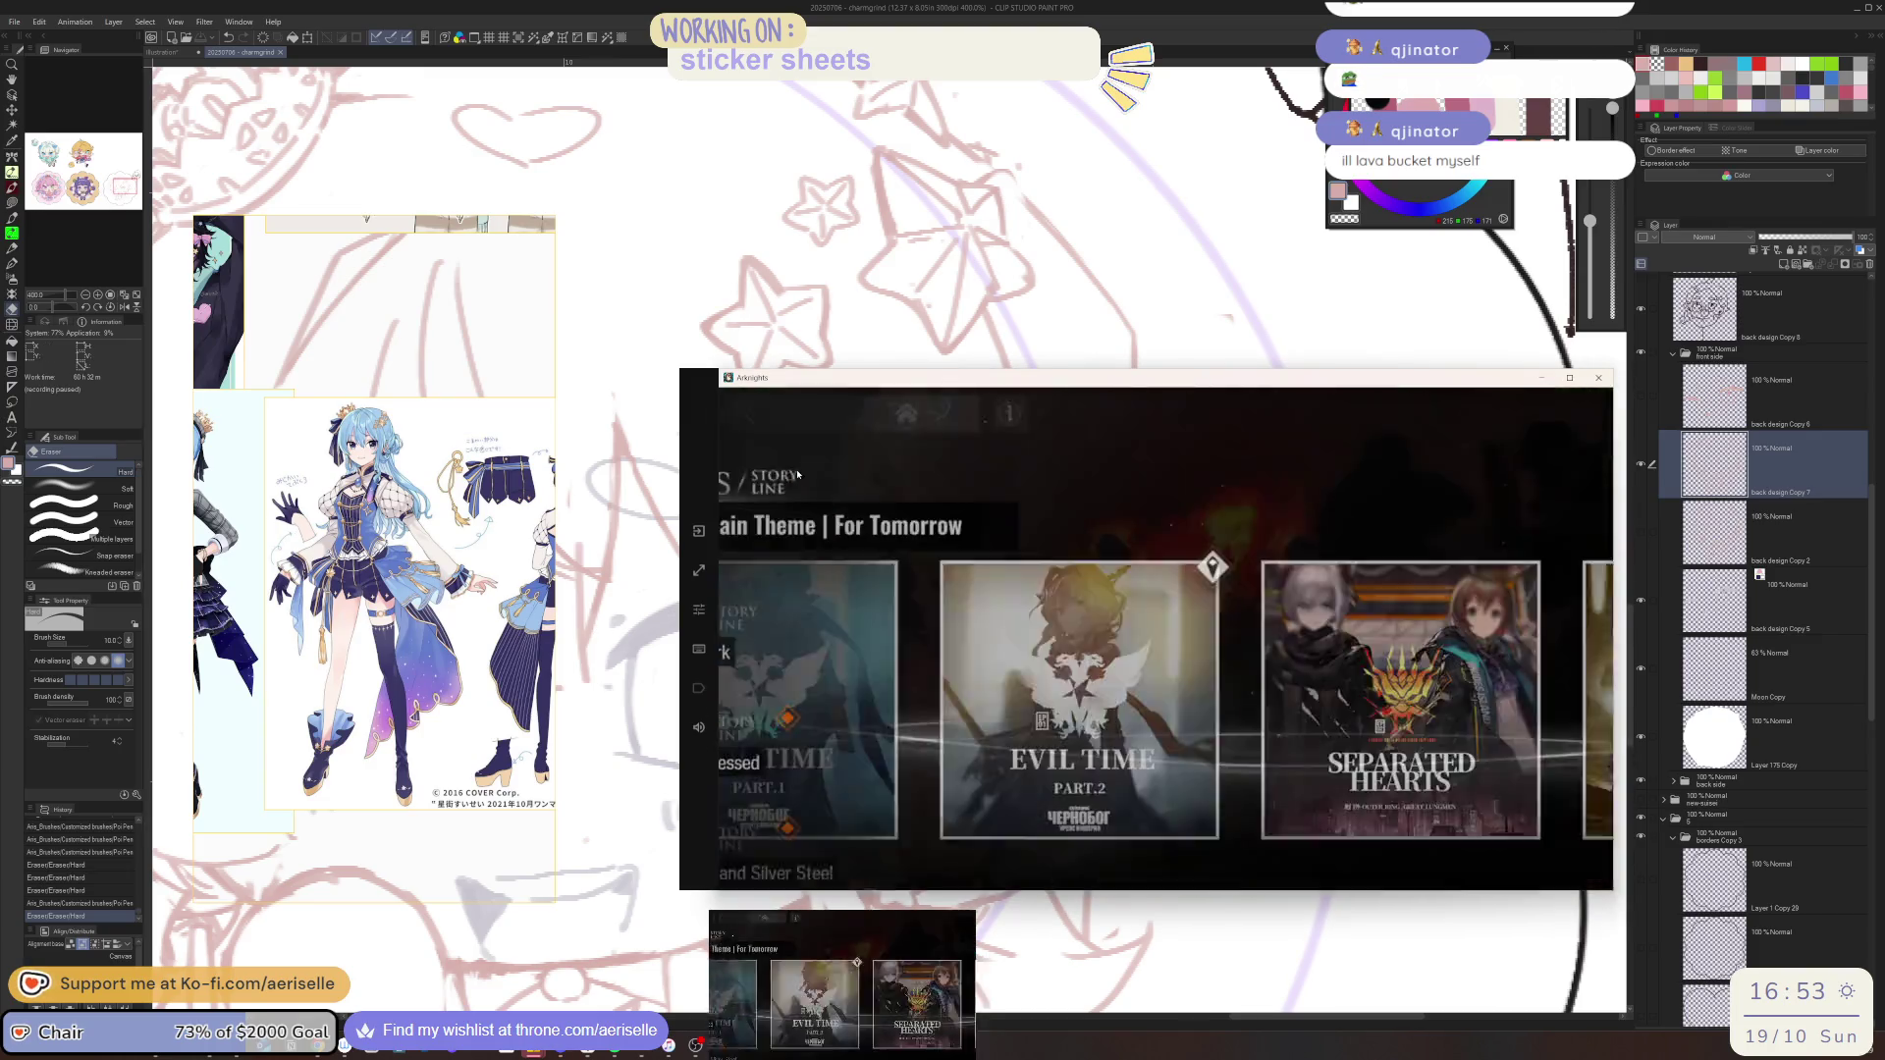
{"action": "left_click", "coordinate": [800, 423]}
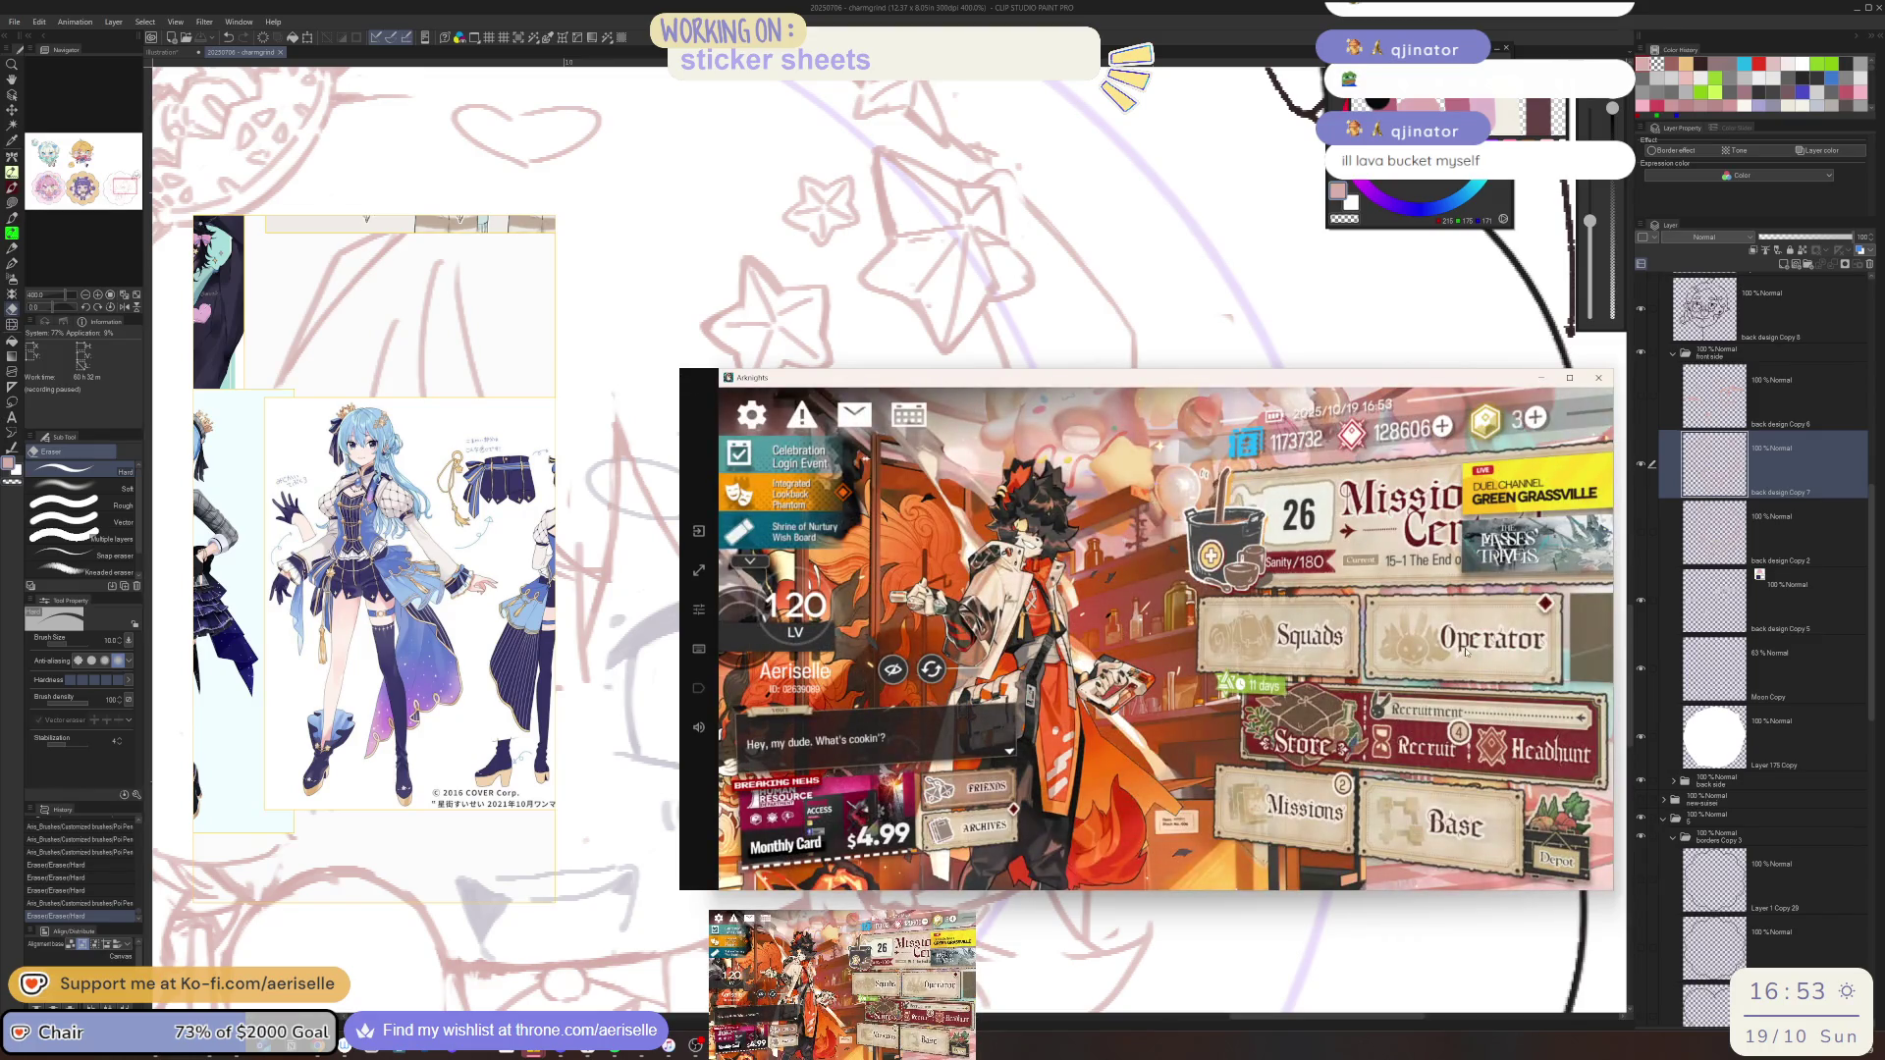
Check the requirements for Arene's The Book of Arene module
{"action": "left_click", "coordinate": [1465, 651]}
{"action": "left_click", "coordinate": [1596, 551]}
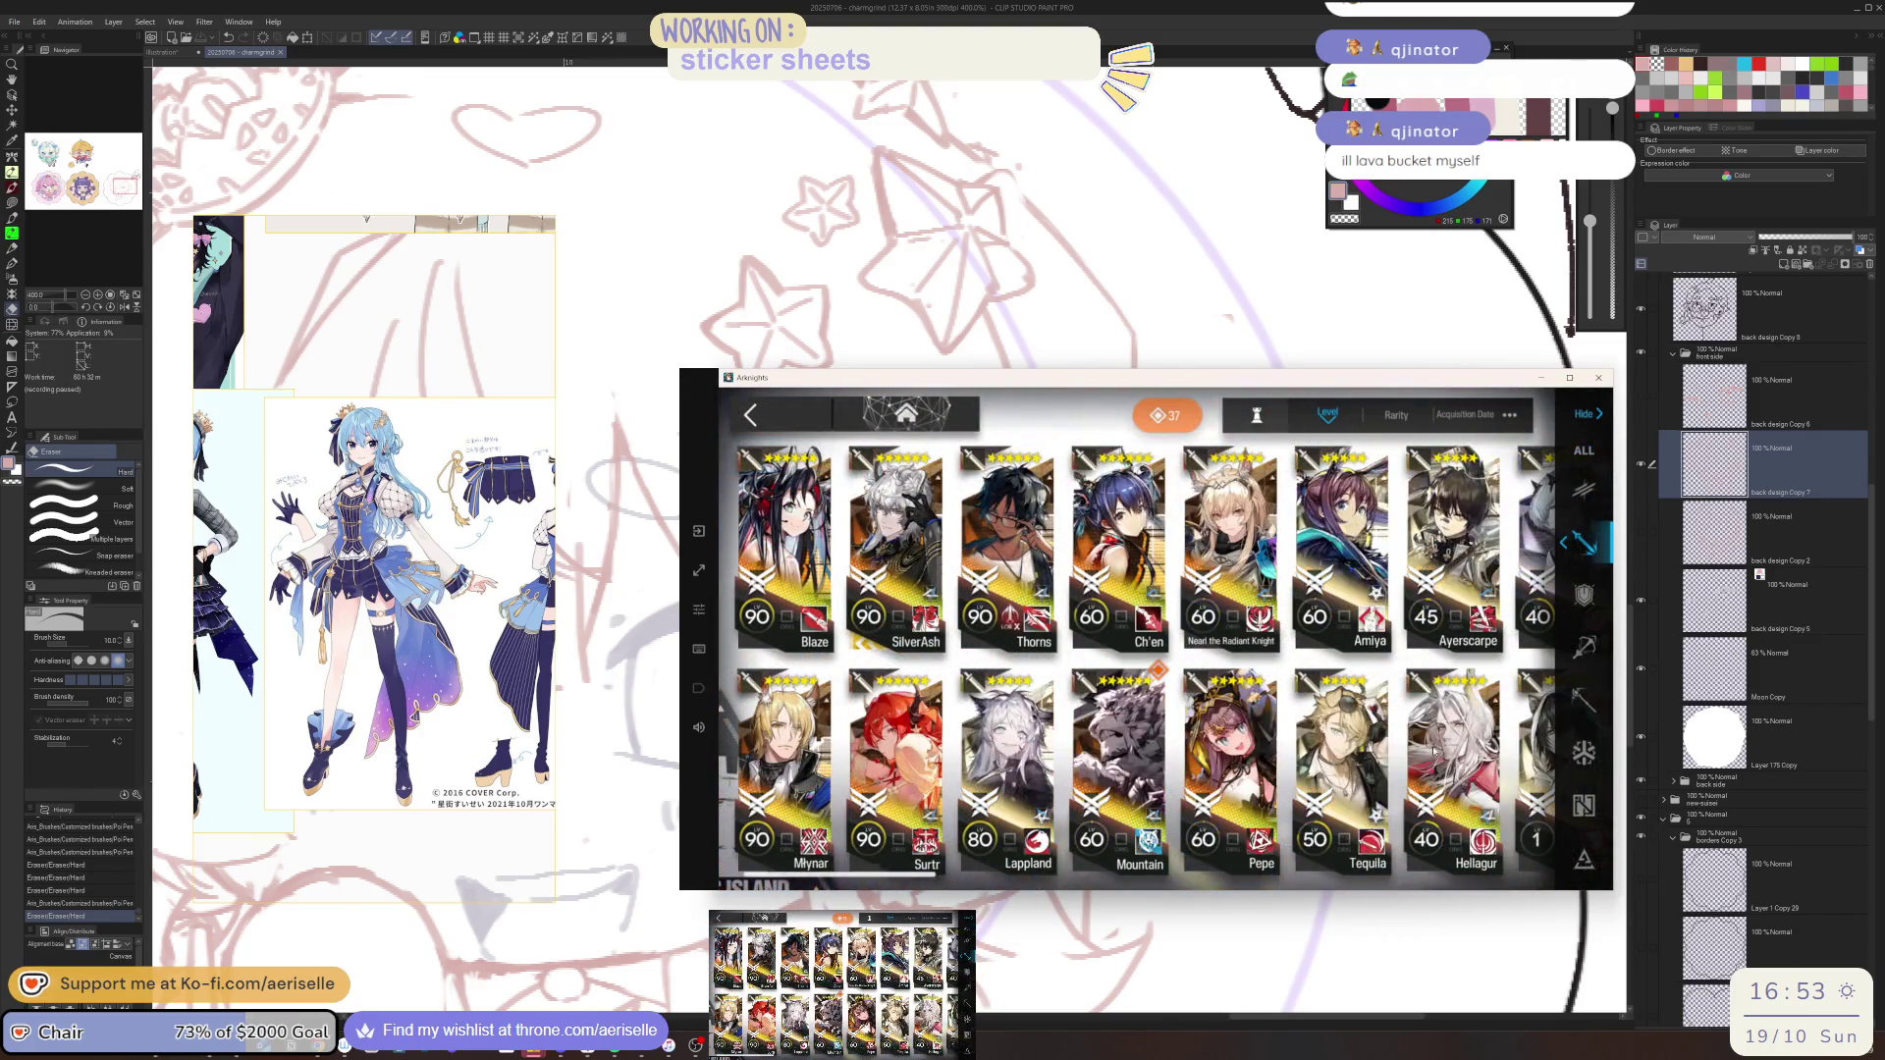
{"action": "scroll", "coordinate": [1494, 701], "scroll_direction": "down", "scroll_amount": 5}
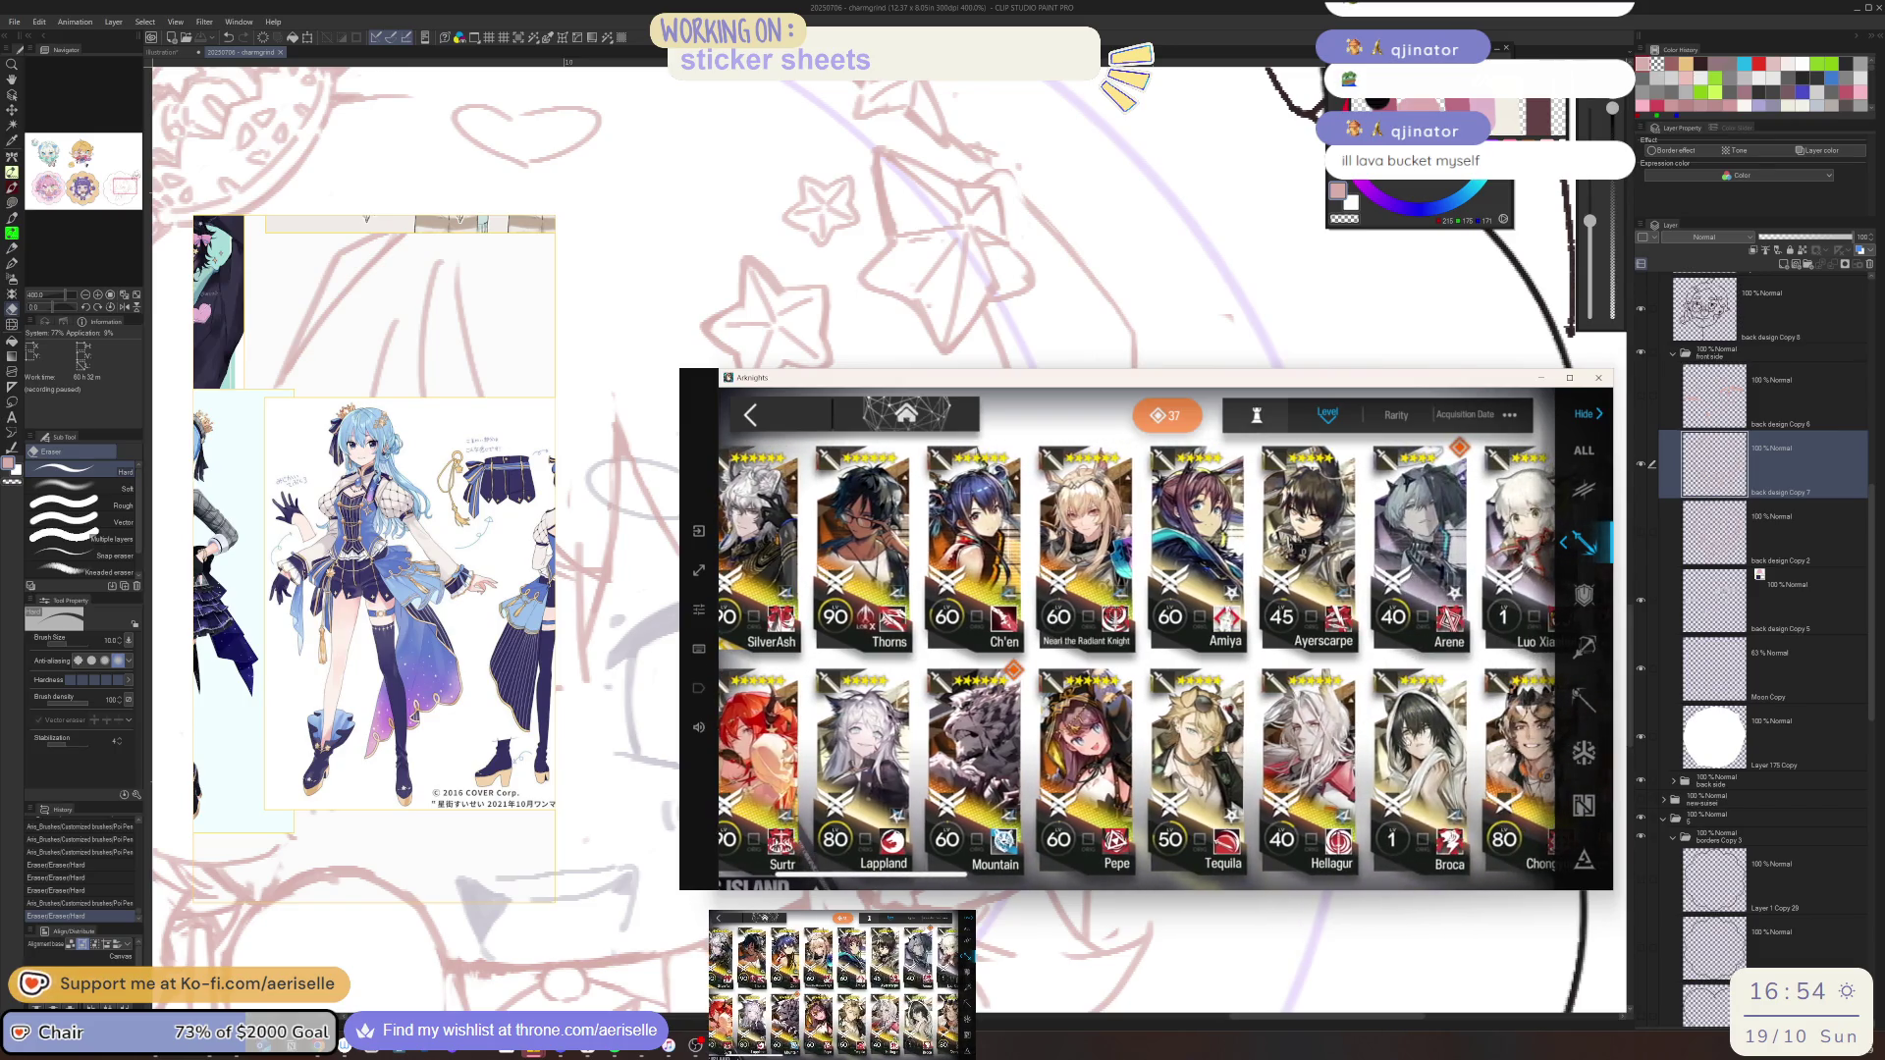
{"action": "left_click", "coordinate": [1480, 846]}
{"action": "left_click", "coordinate": [1481, 846]}
{"action": "left_click", "coordinate": [1363, 795]}
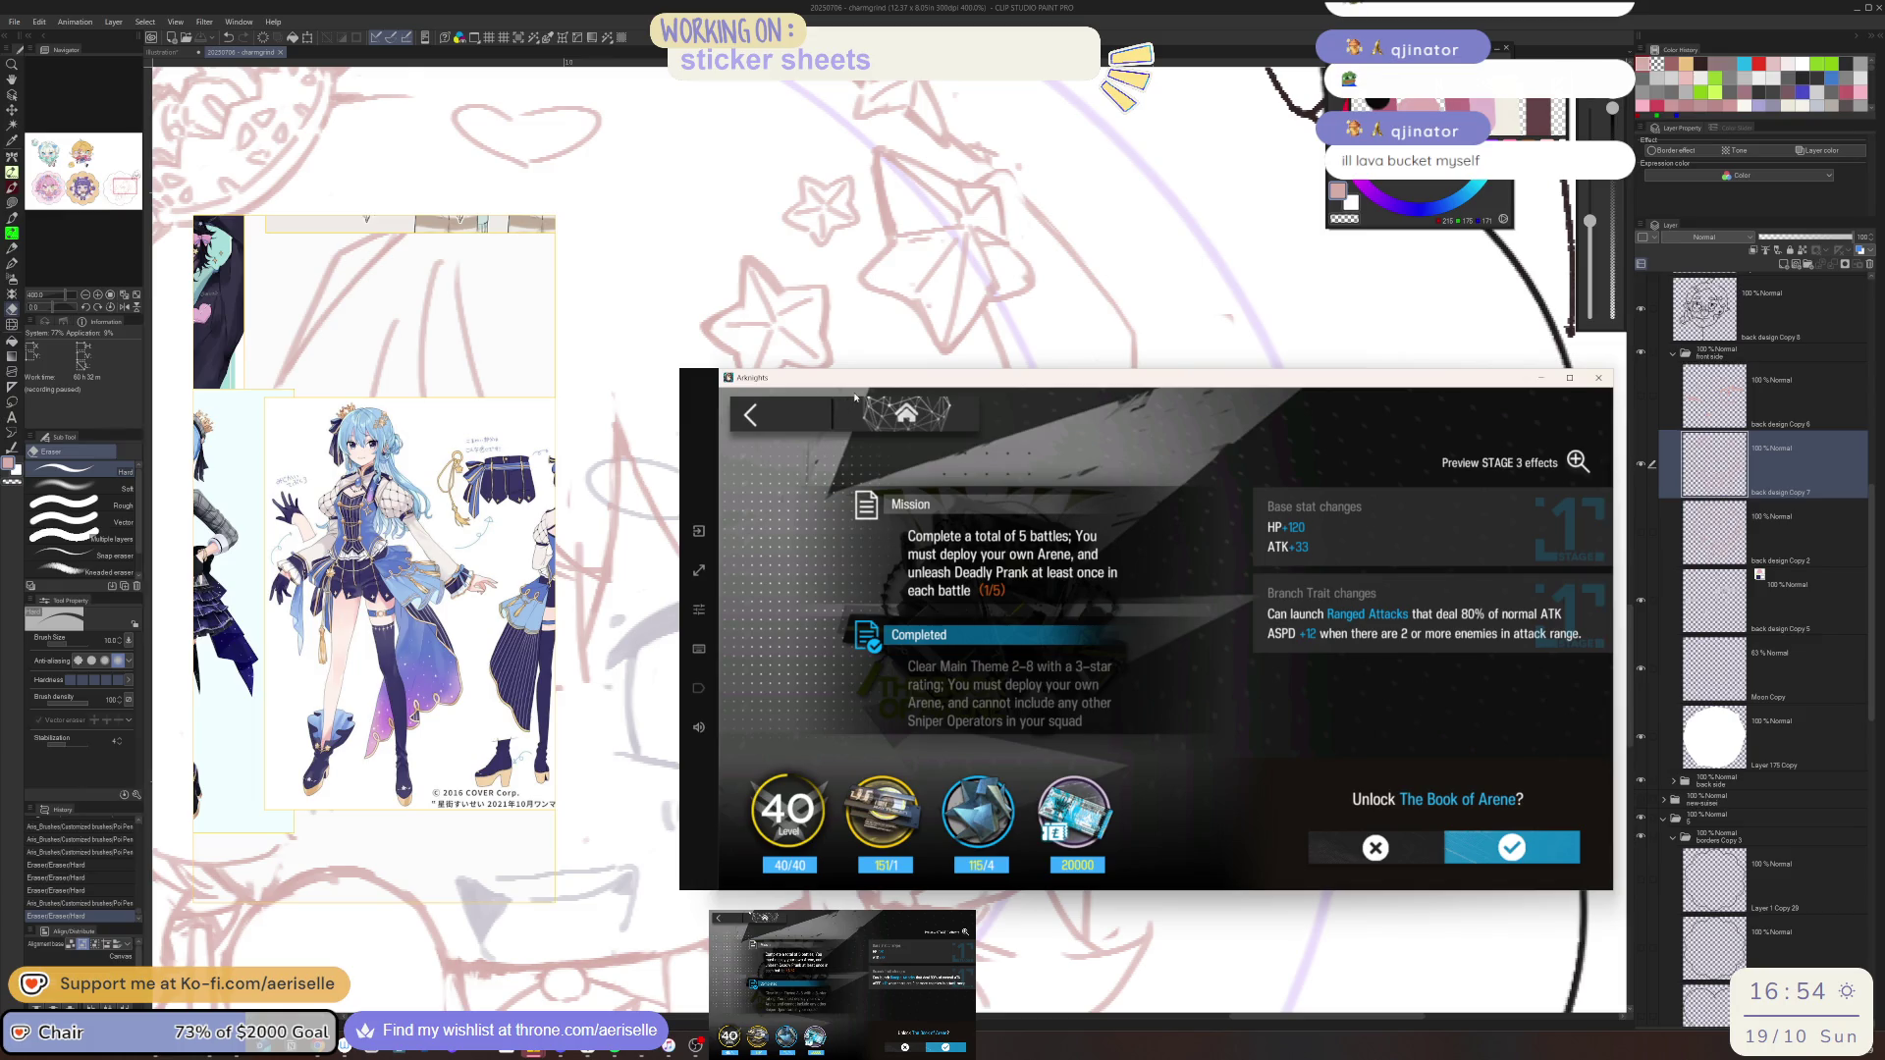
Open operation 2-8 No Promises from the Terminal and set it to run ×5
{"action": "left_click", "coordinate": [906, 412]}
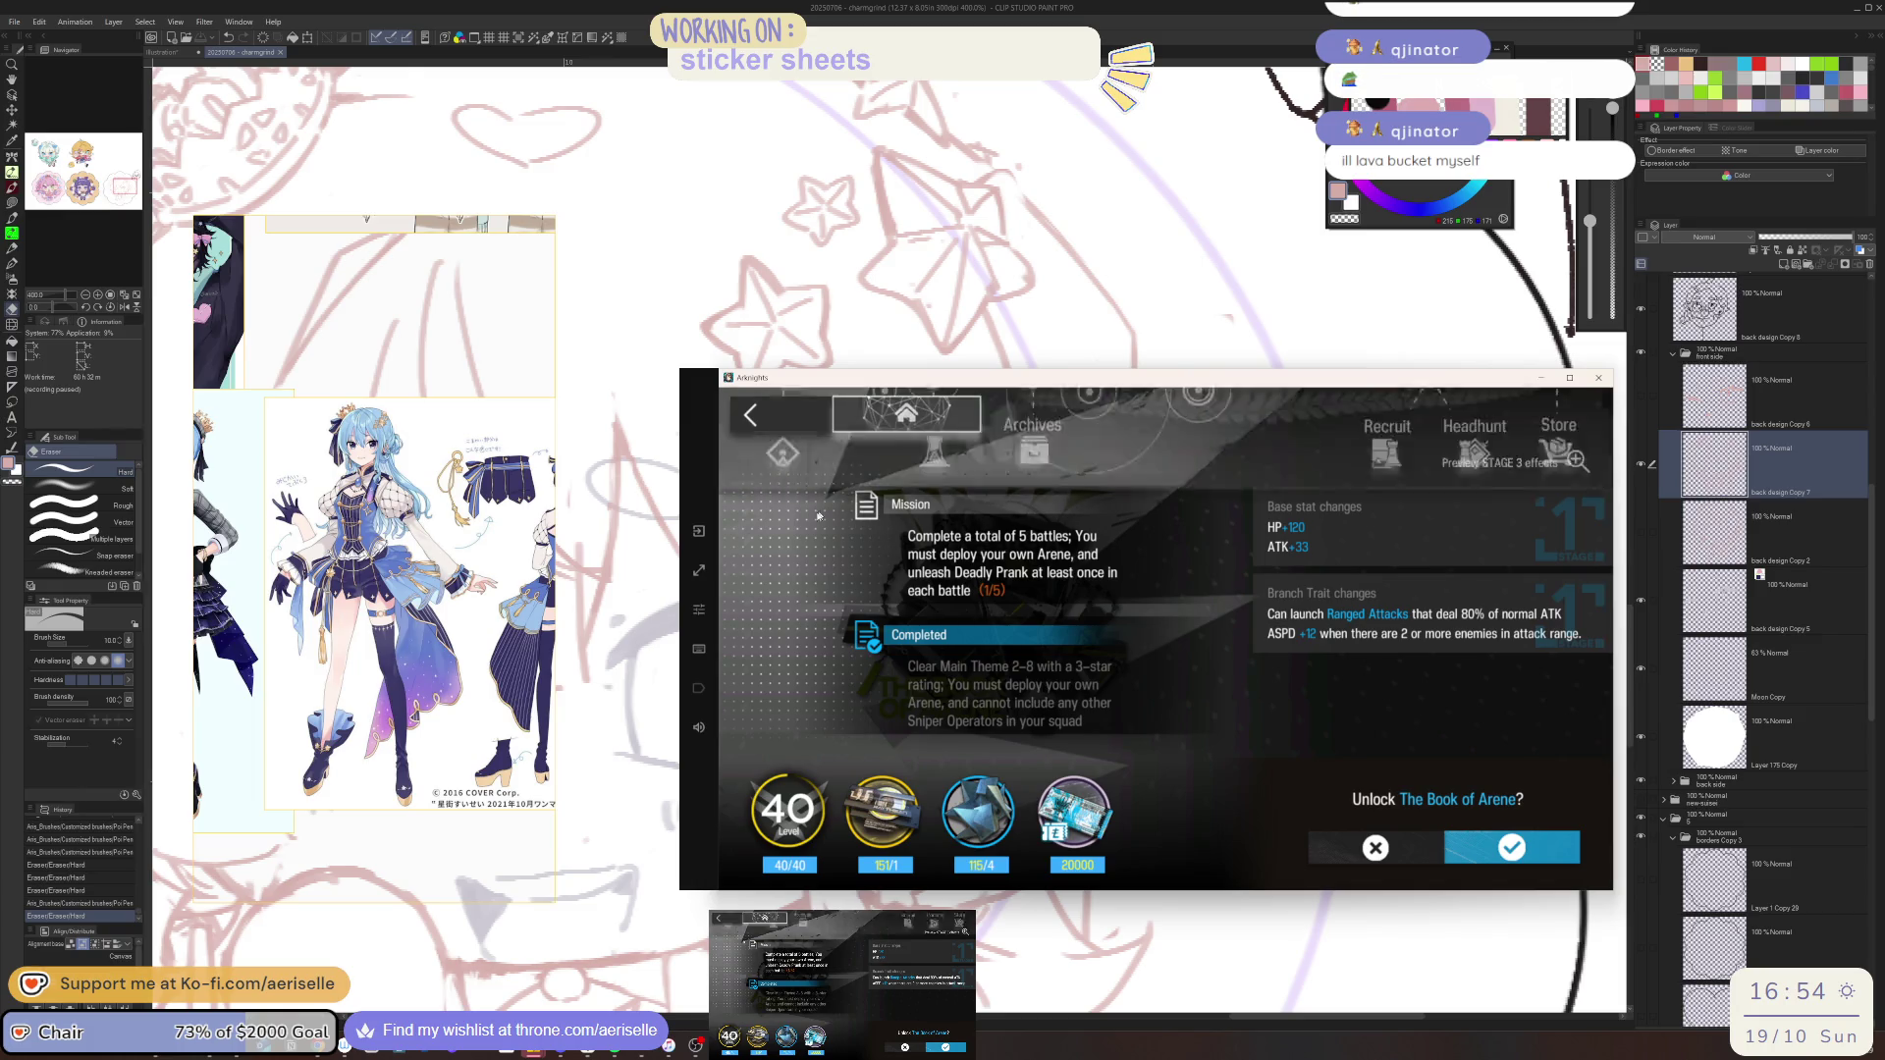
{"action": "left_click", "coordinate": [1601, 822]}
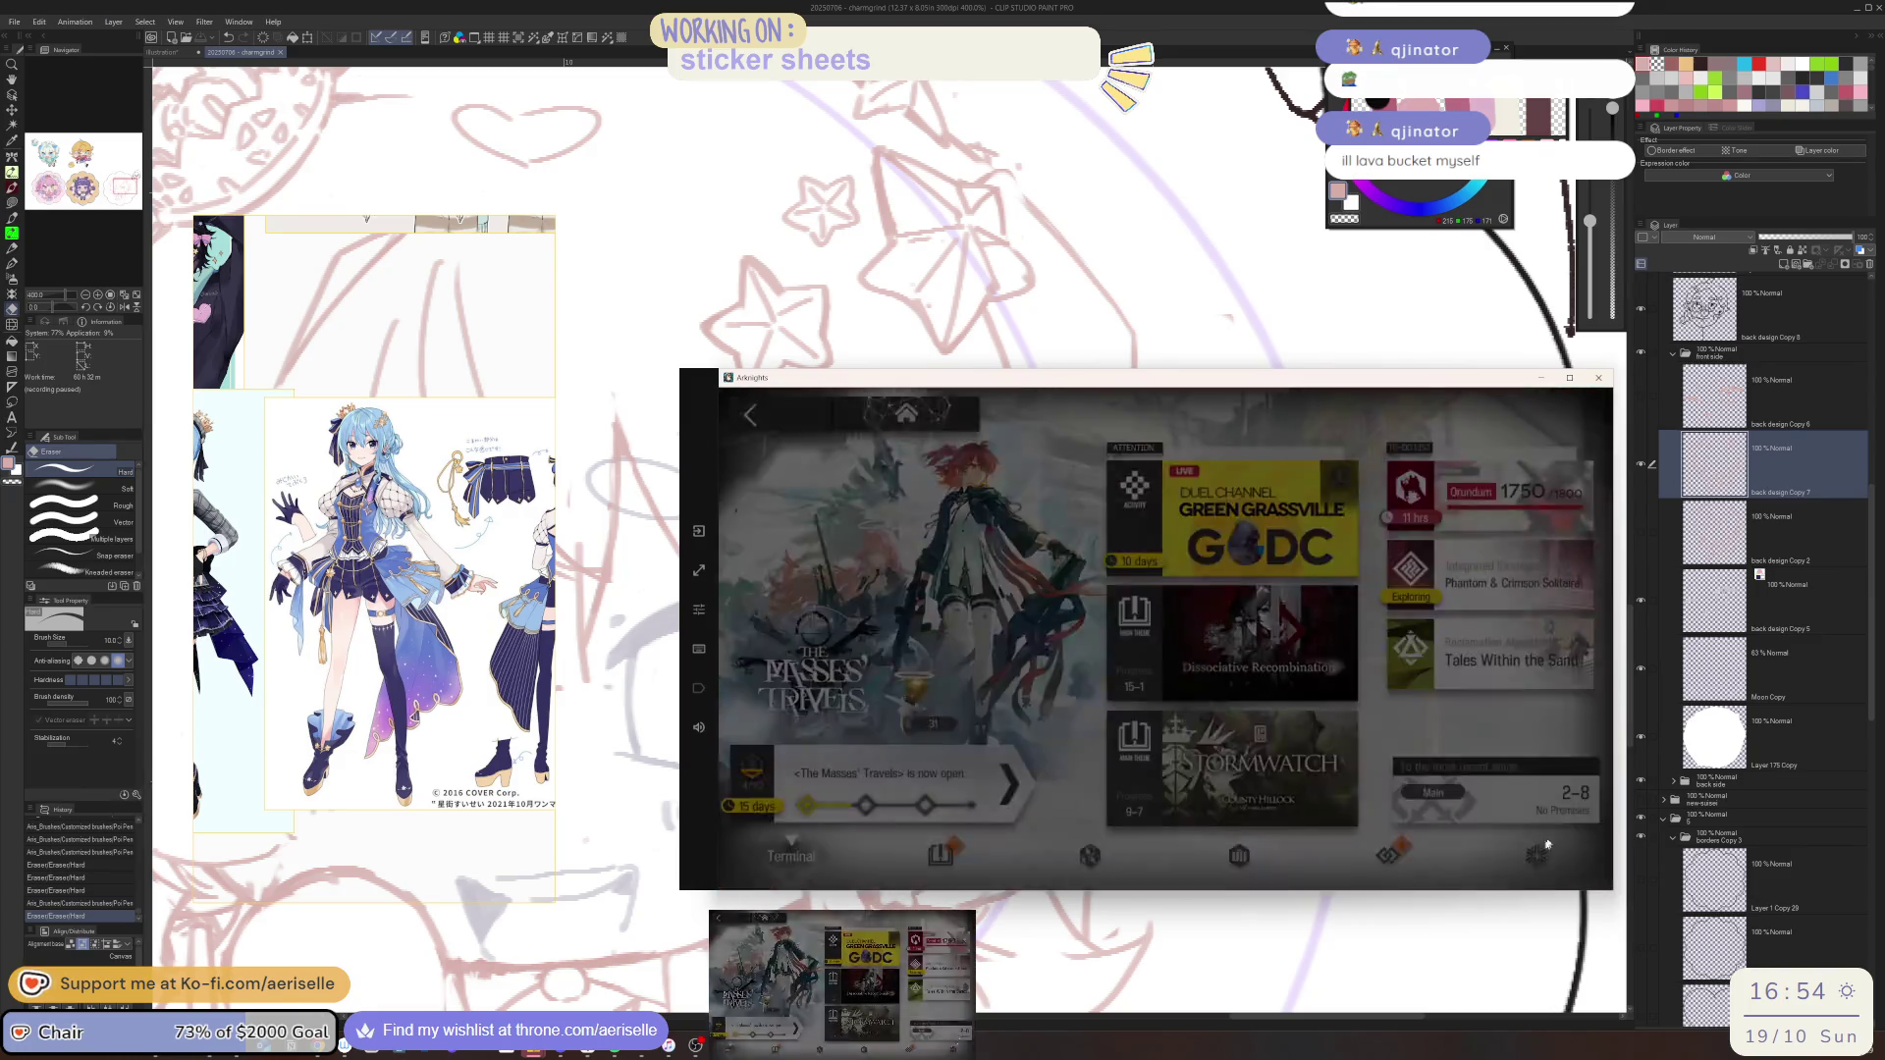
{"action": "left_click", "coordinate": [1435, 805]}
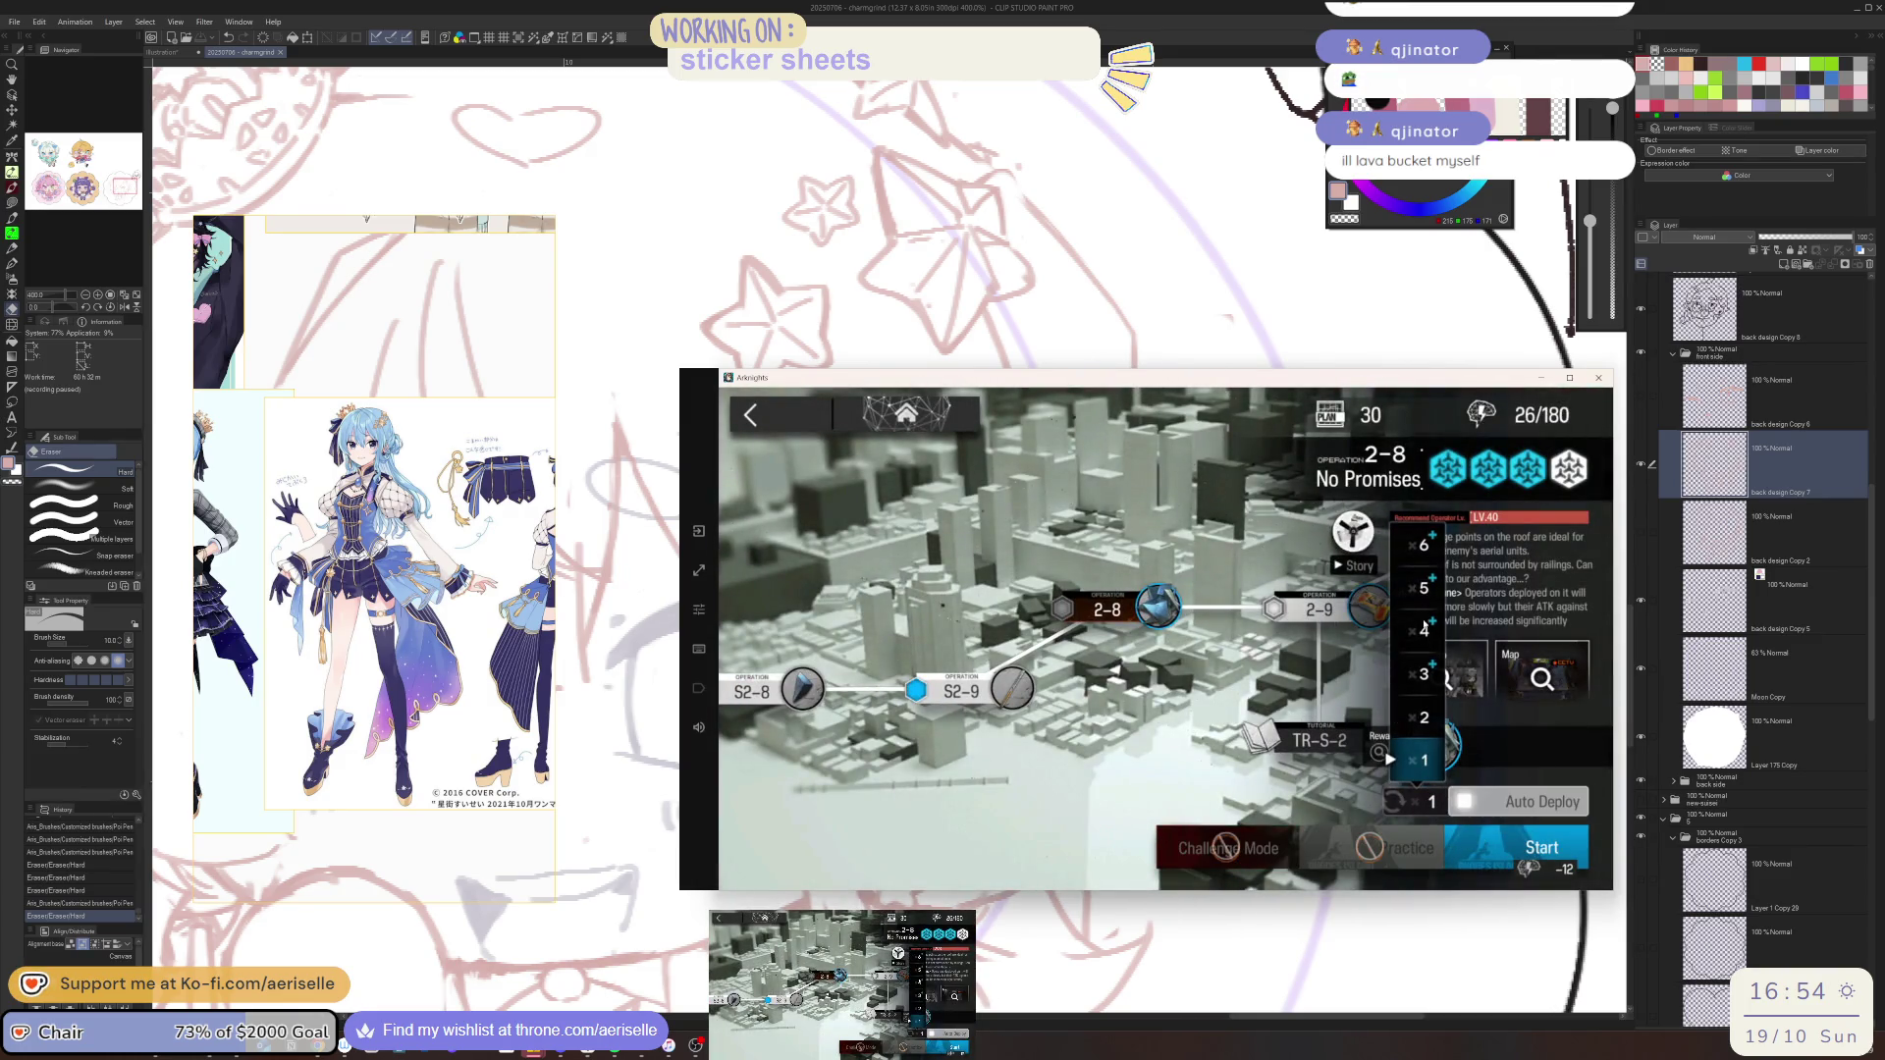
{"action": "left_click", "coordinate": [1424, 594]}
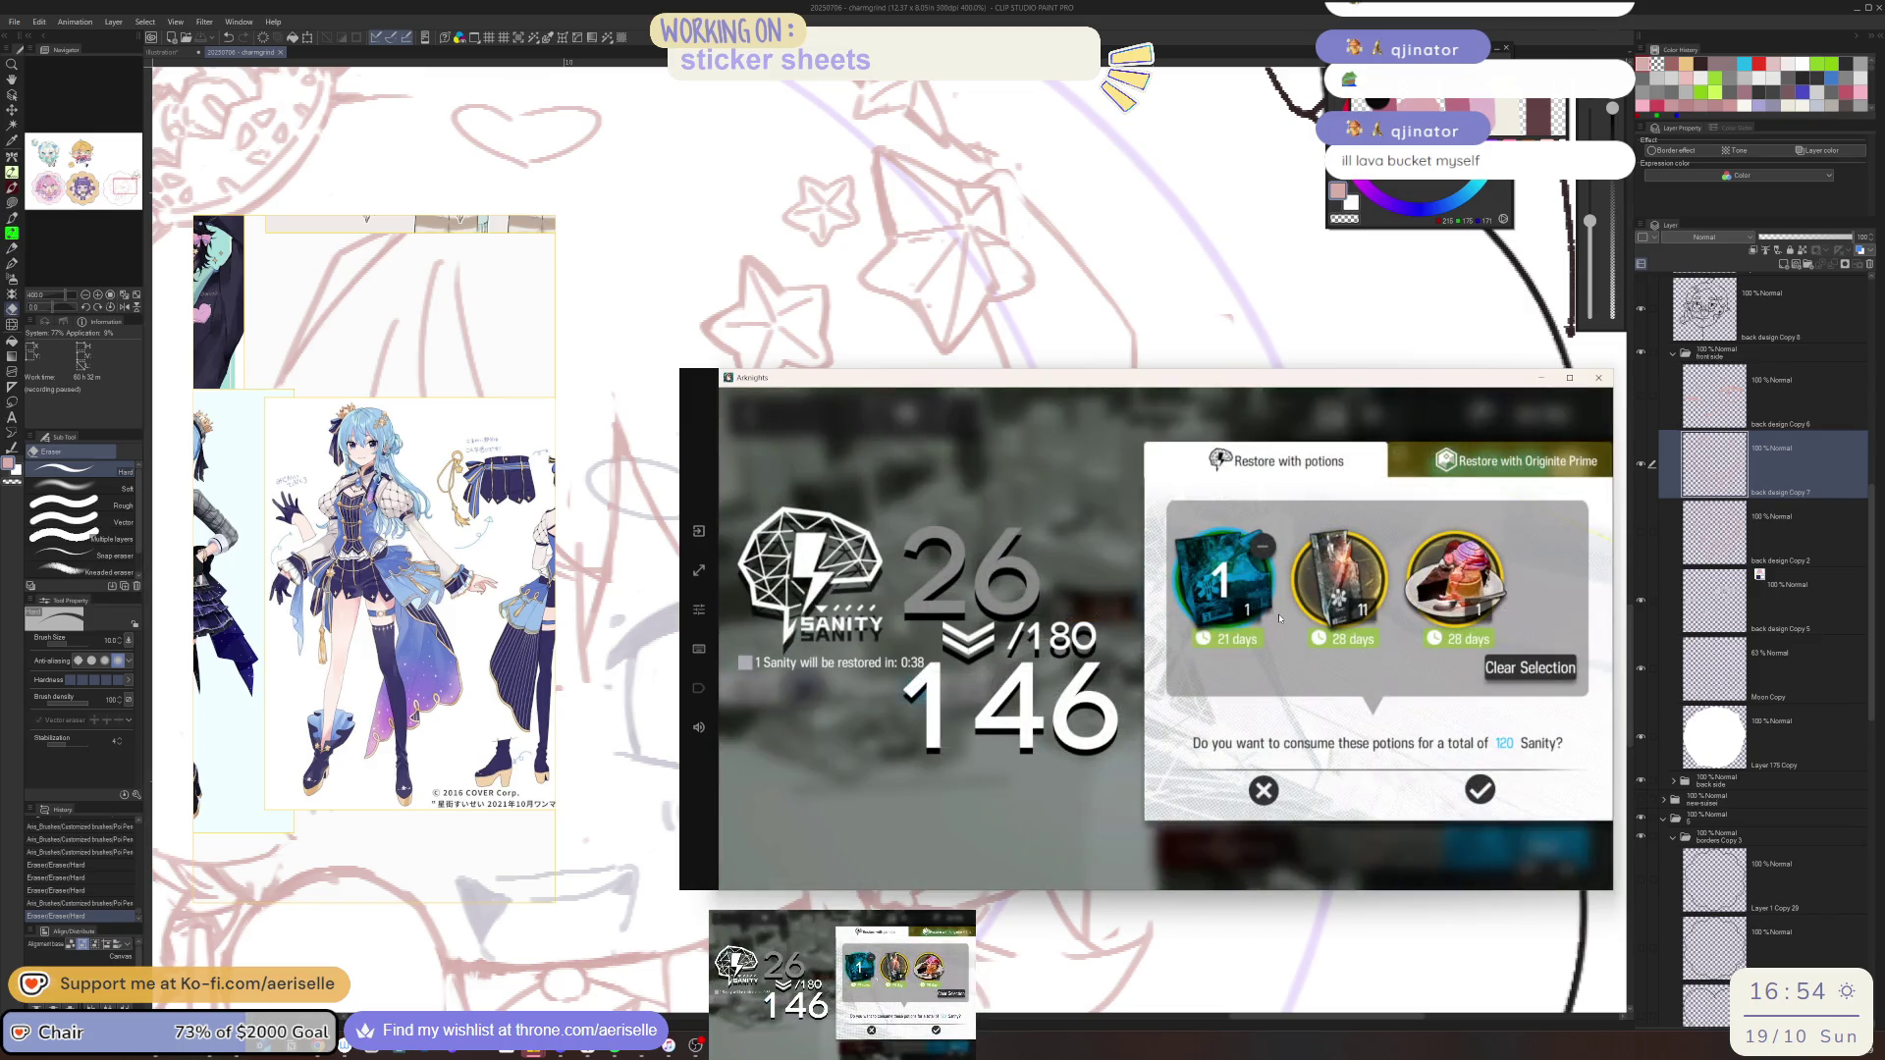
Use the middle sanity potion to restore sanity and start the mission
{"action": "left_click", "coordinate": [1447, 626]}
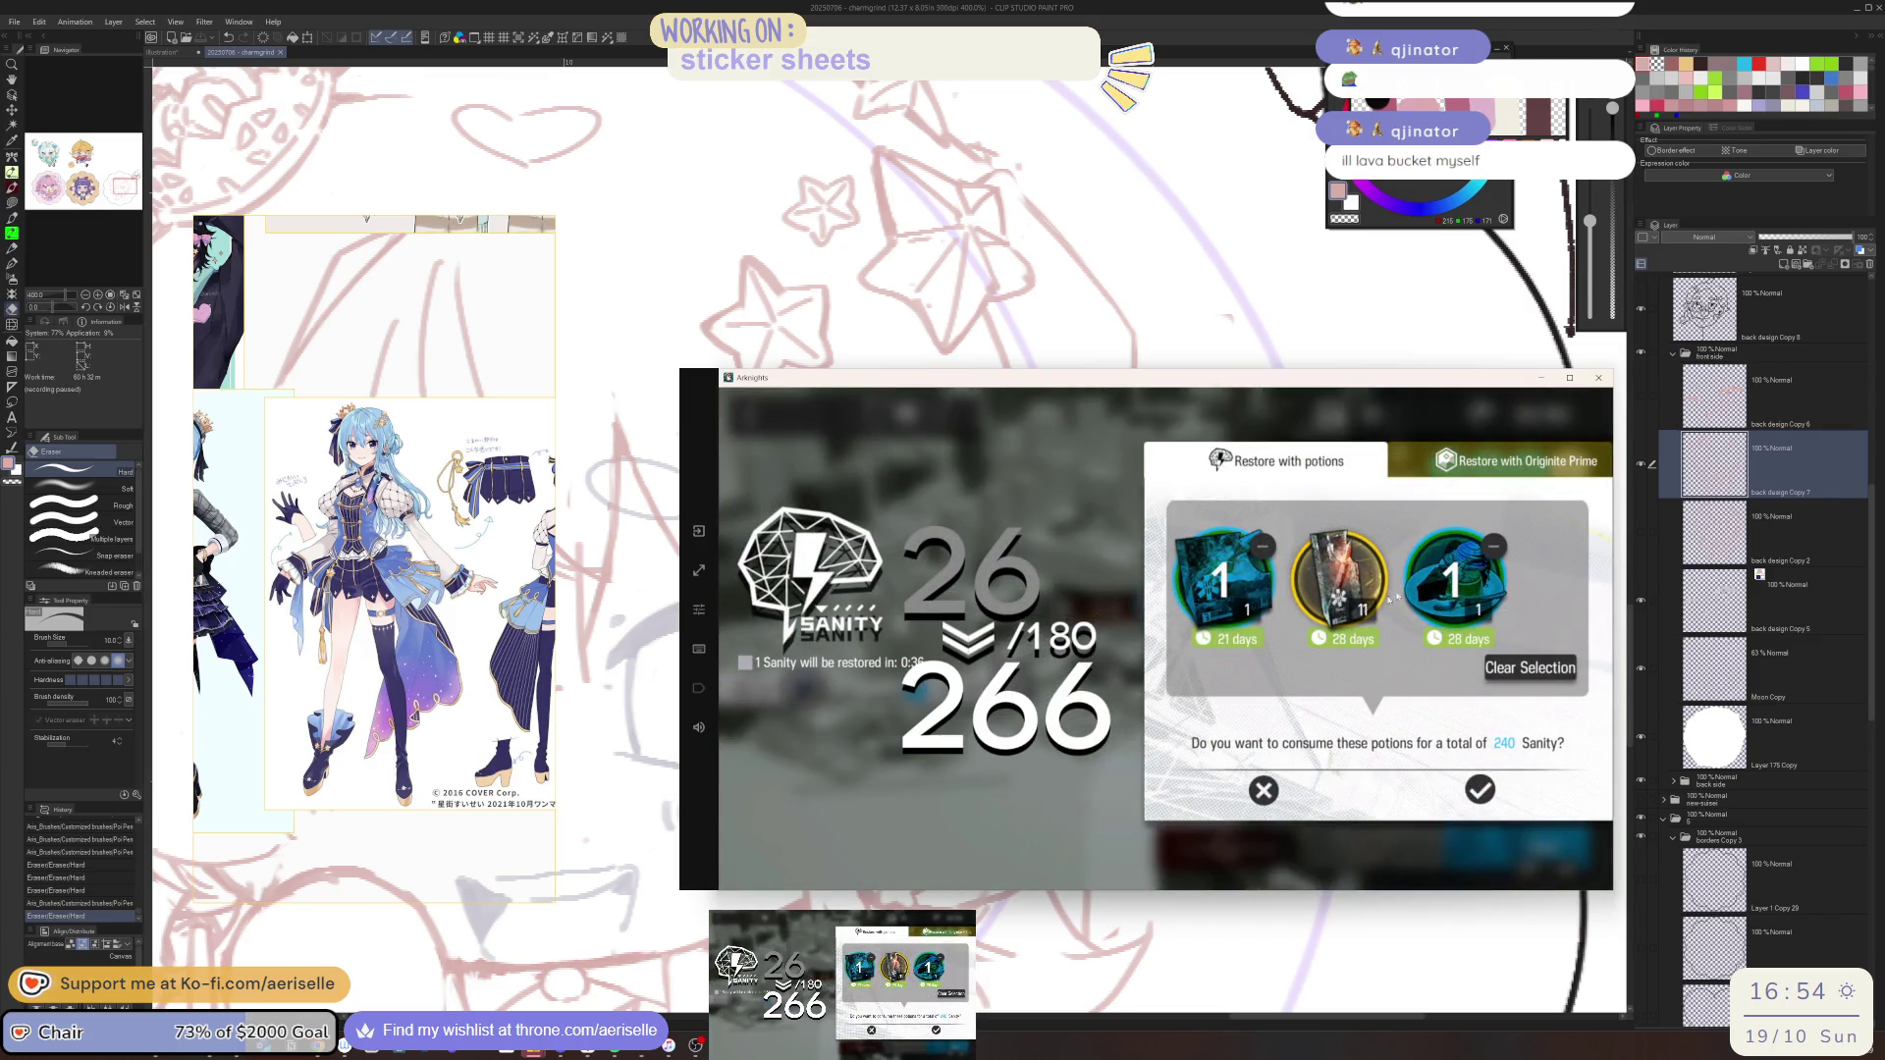
{"action": "left_click", "coordinate": [1493, 546]}
{"action": "left_click", "coordinate": [1263, 546]}
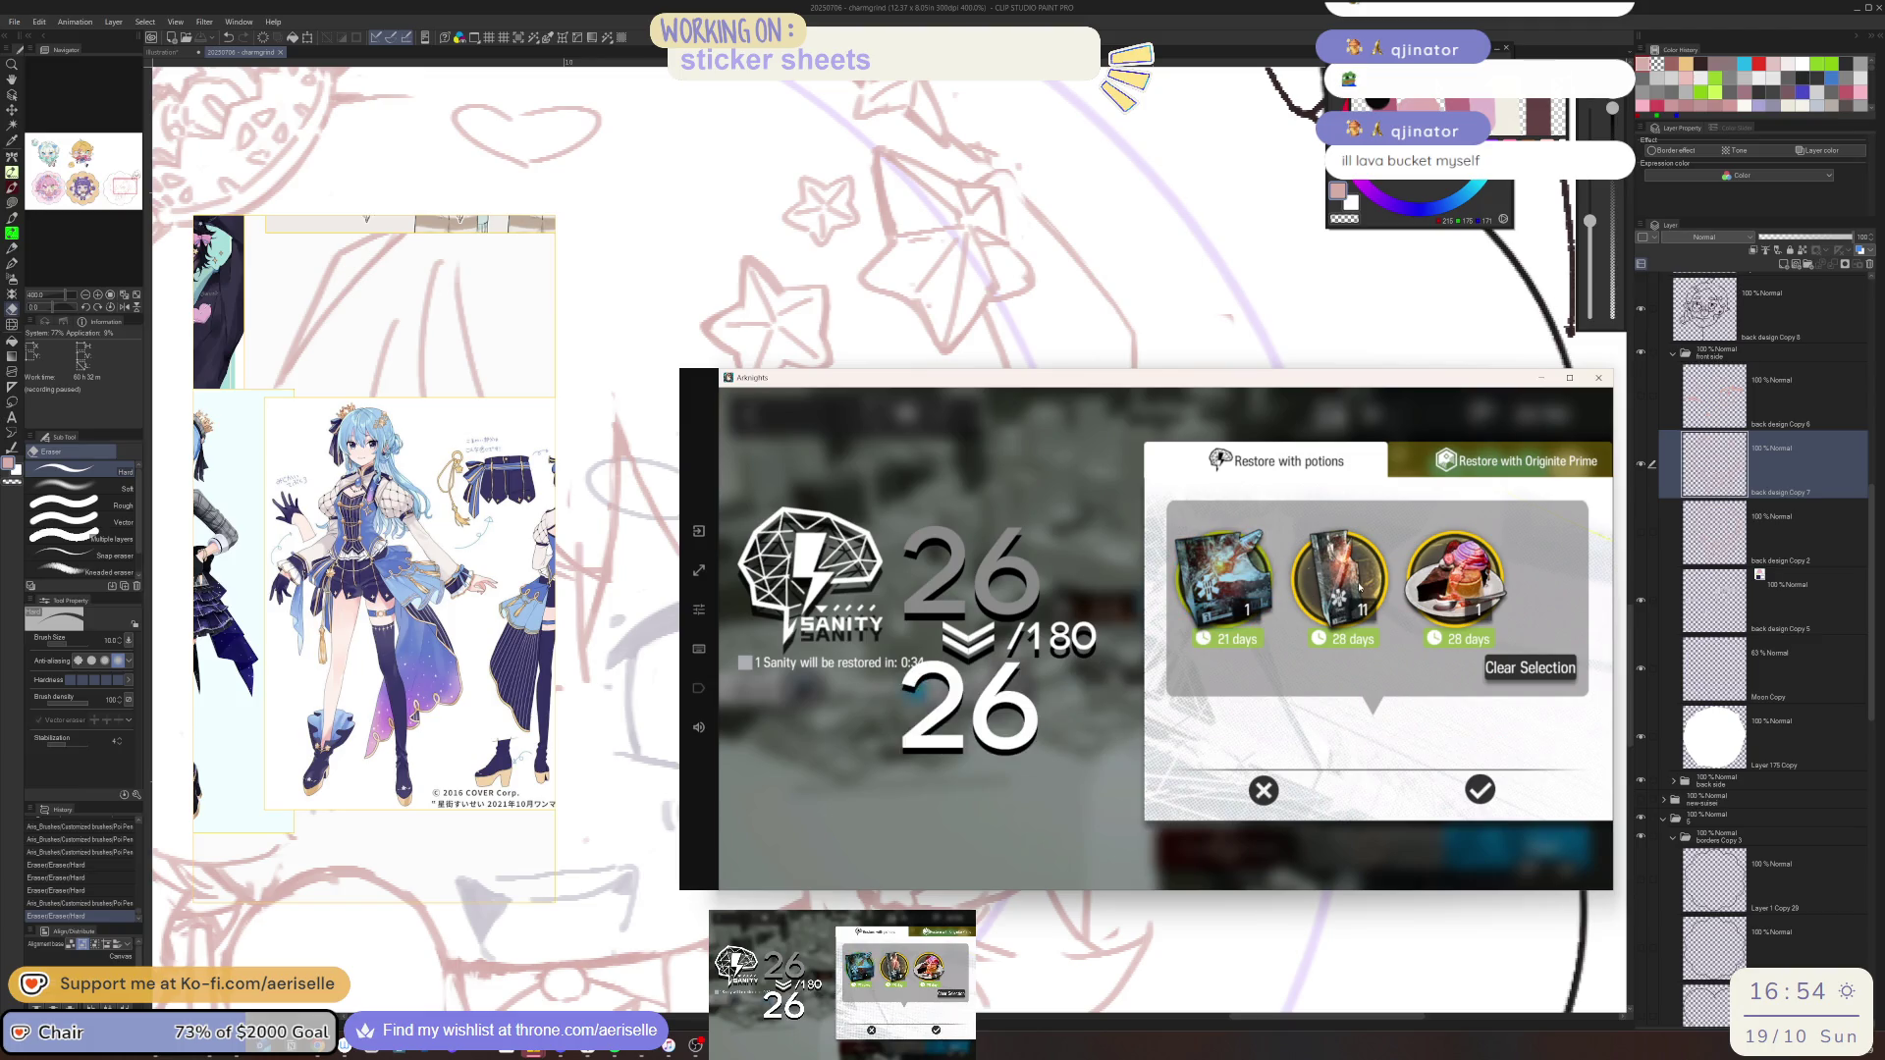
{"action": "left_click", "coordinate": [1340, 579]}
{"action": "left_click", "coordinate": [1479, 791]}
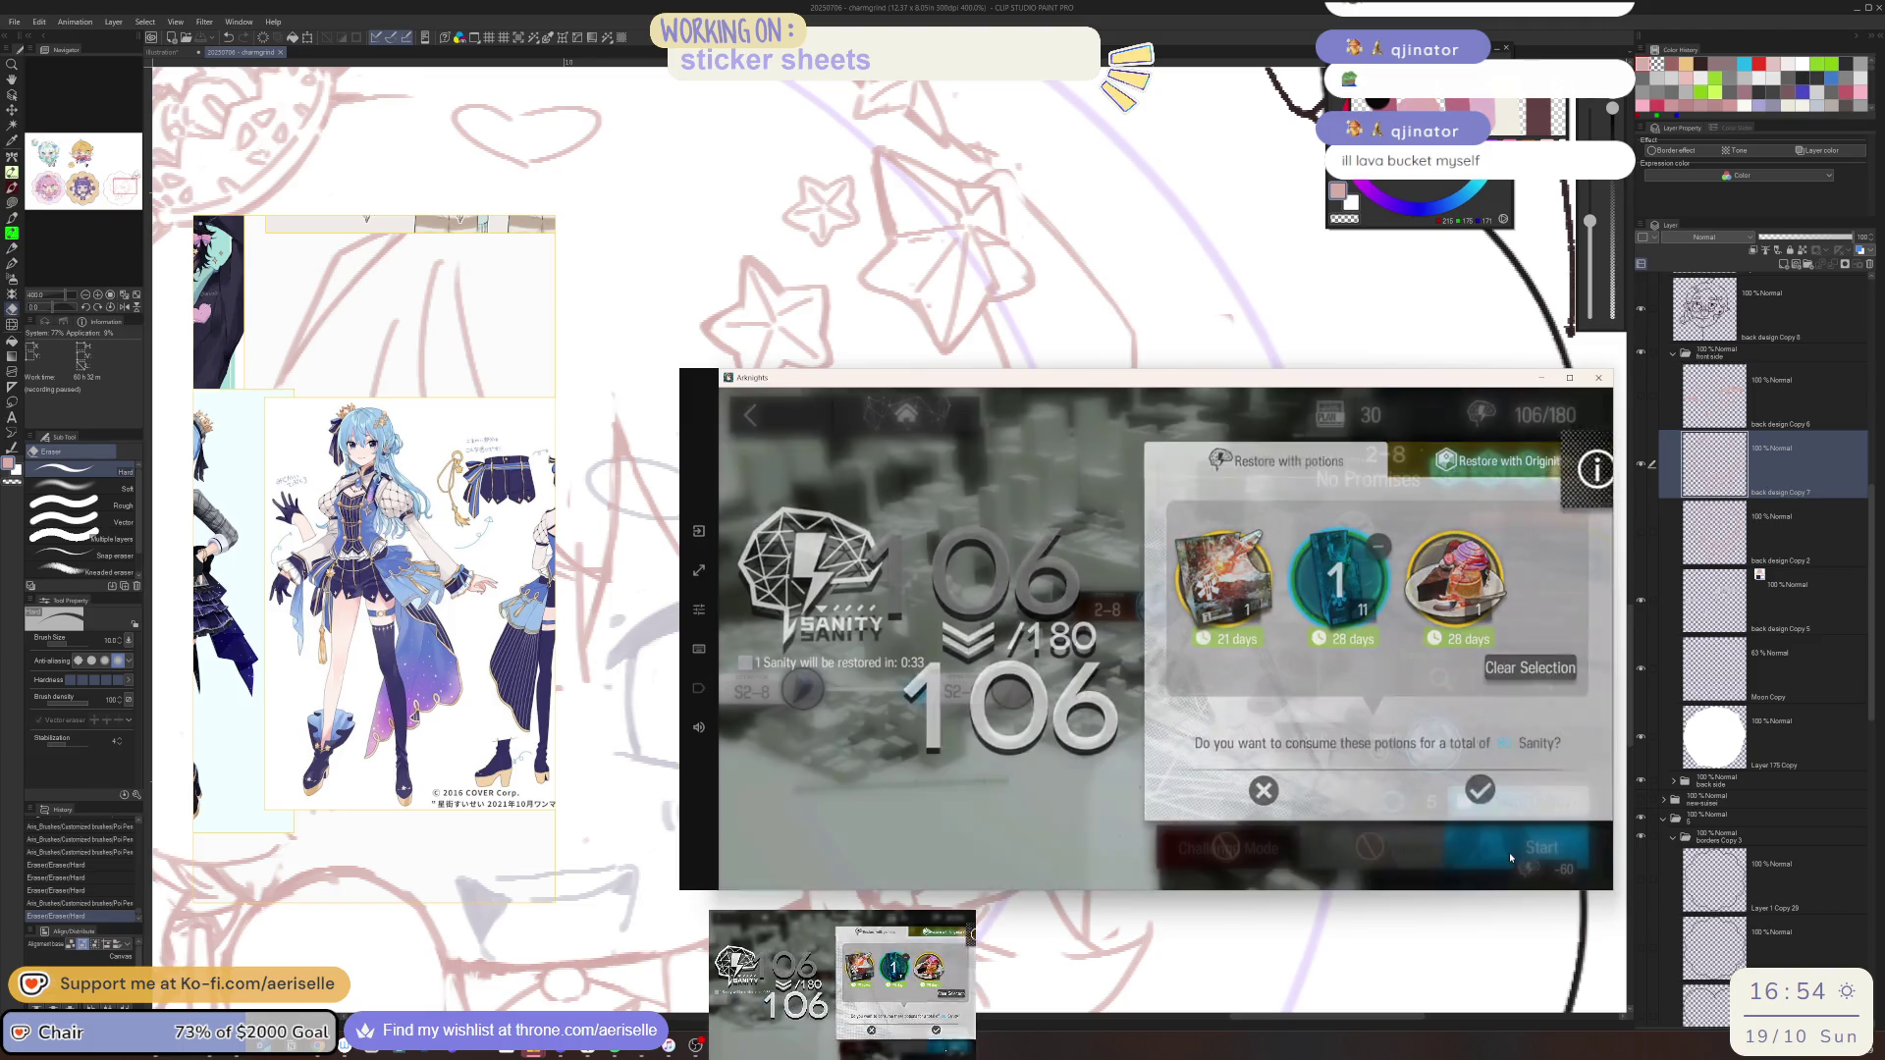
{"action": "left_click", "coordinate": [1486, 797]}
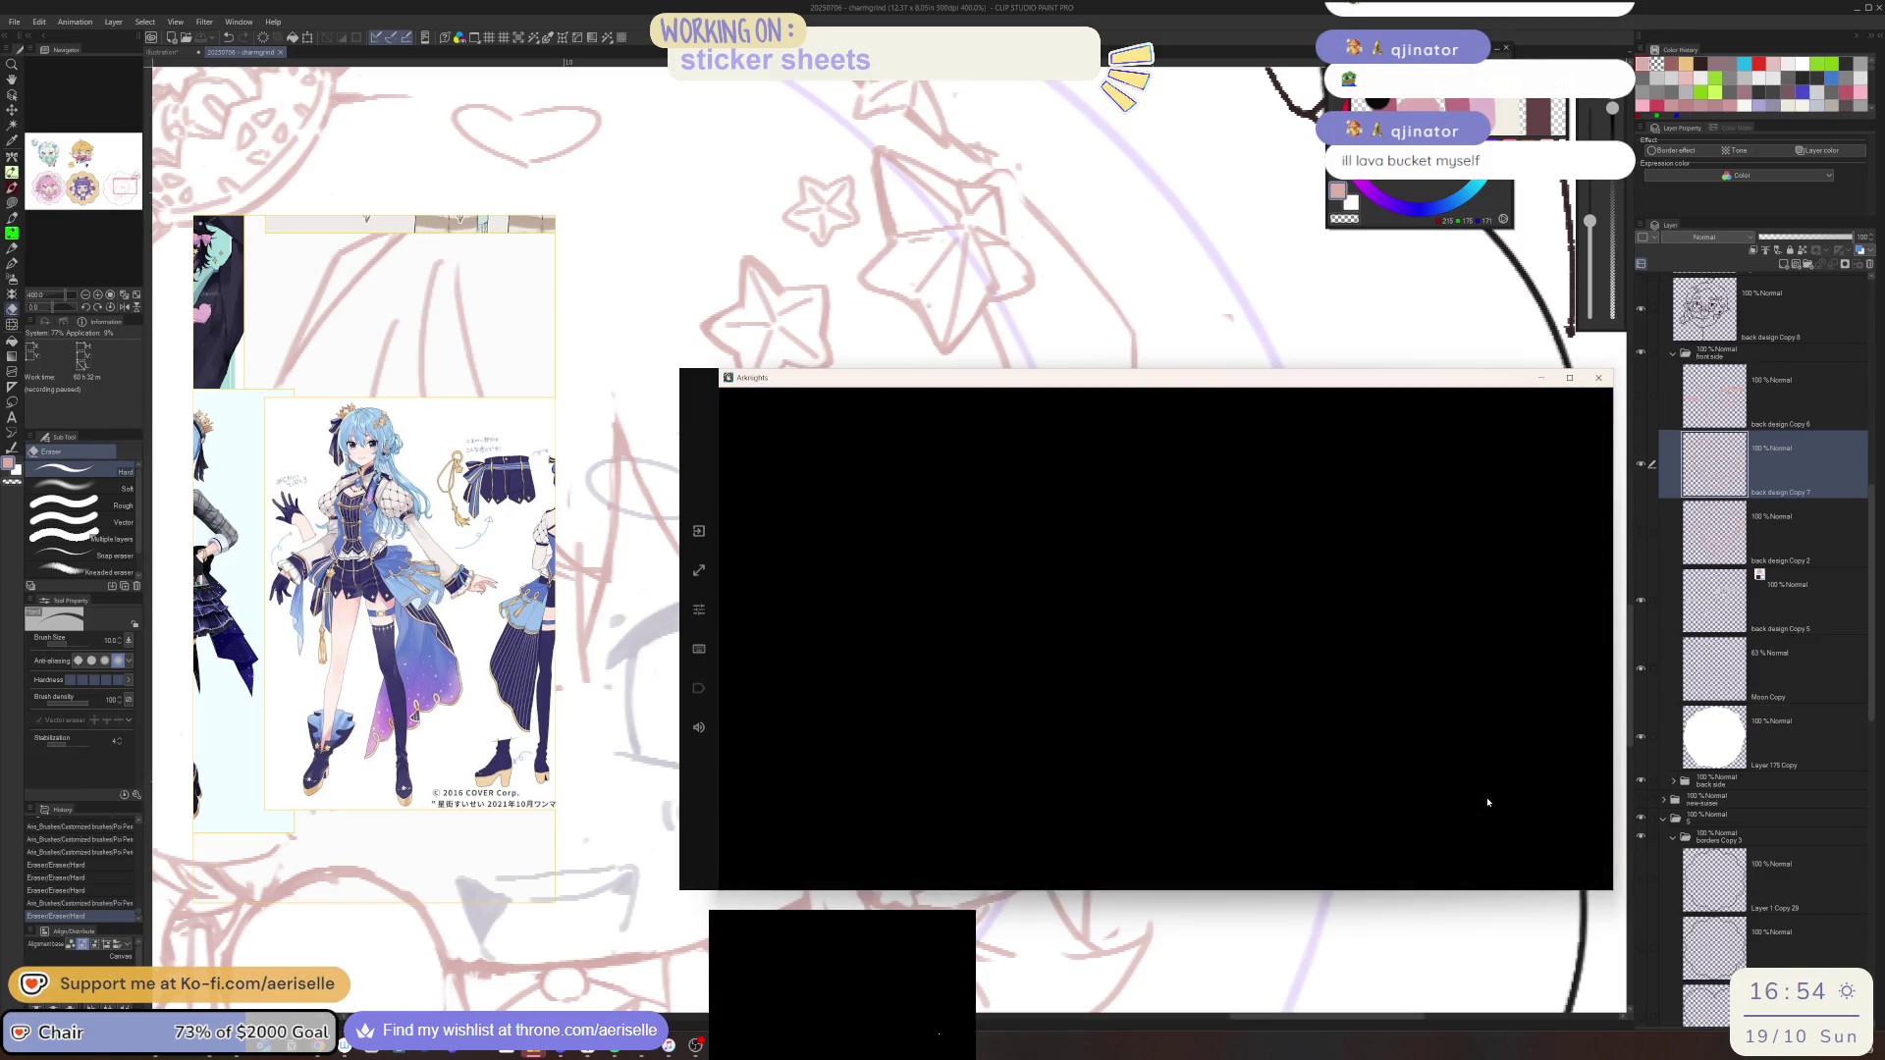
Enlarge the eraser to size 120 and erase stray sketch lines beside the face
{"action": "left_click", "coordinate": [1709, 472]}
{"action": "left_click_drag", "start_coordinate": [1220, 680], "coordinate": [1178, 638]}
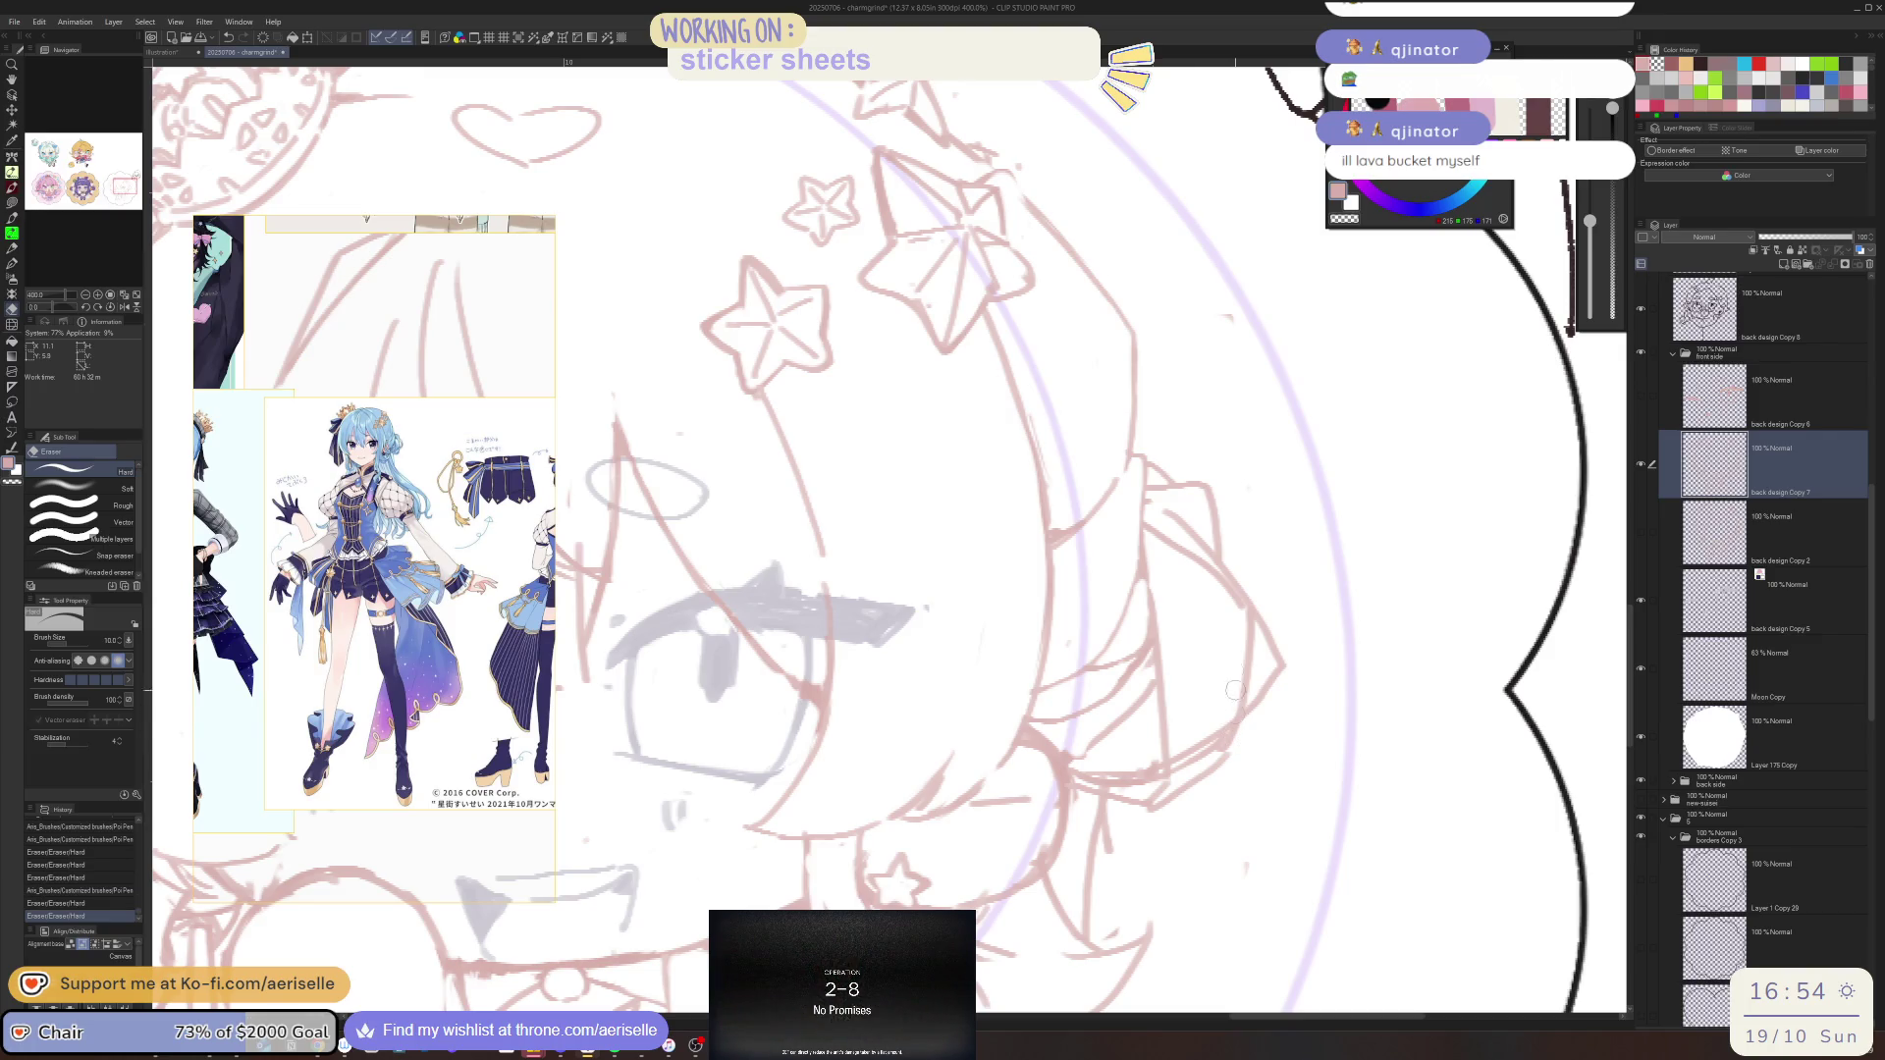
{"action": "key", "text": "bracketright"}
{"action": "key", "text": "p"}
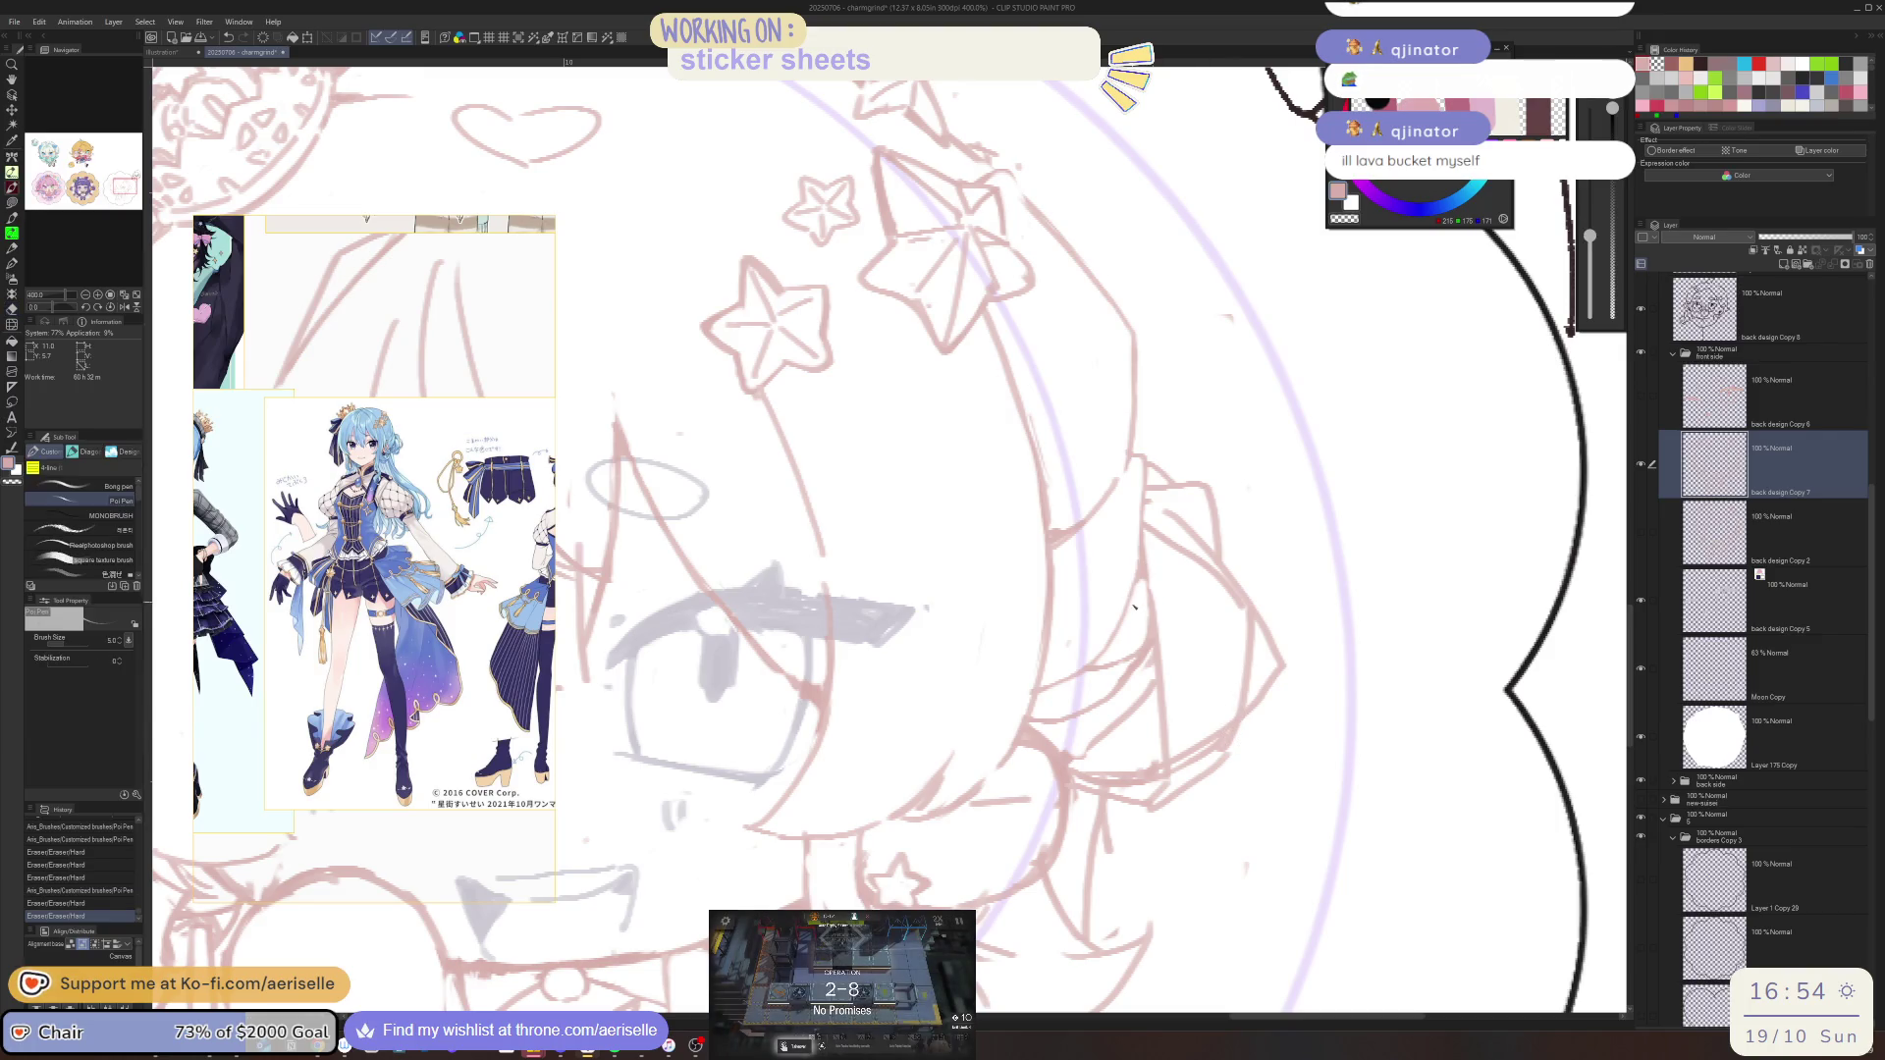
{"action": "scroll", "coordinate": [1107, 663], "scroll_direction": "down", "scroll_amount": 5}
{"action": "scroll", "coordinate": [1106, 663], "scroll_direction": "up", "scroll_amount": 5}
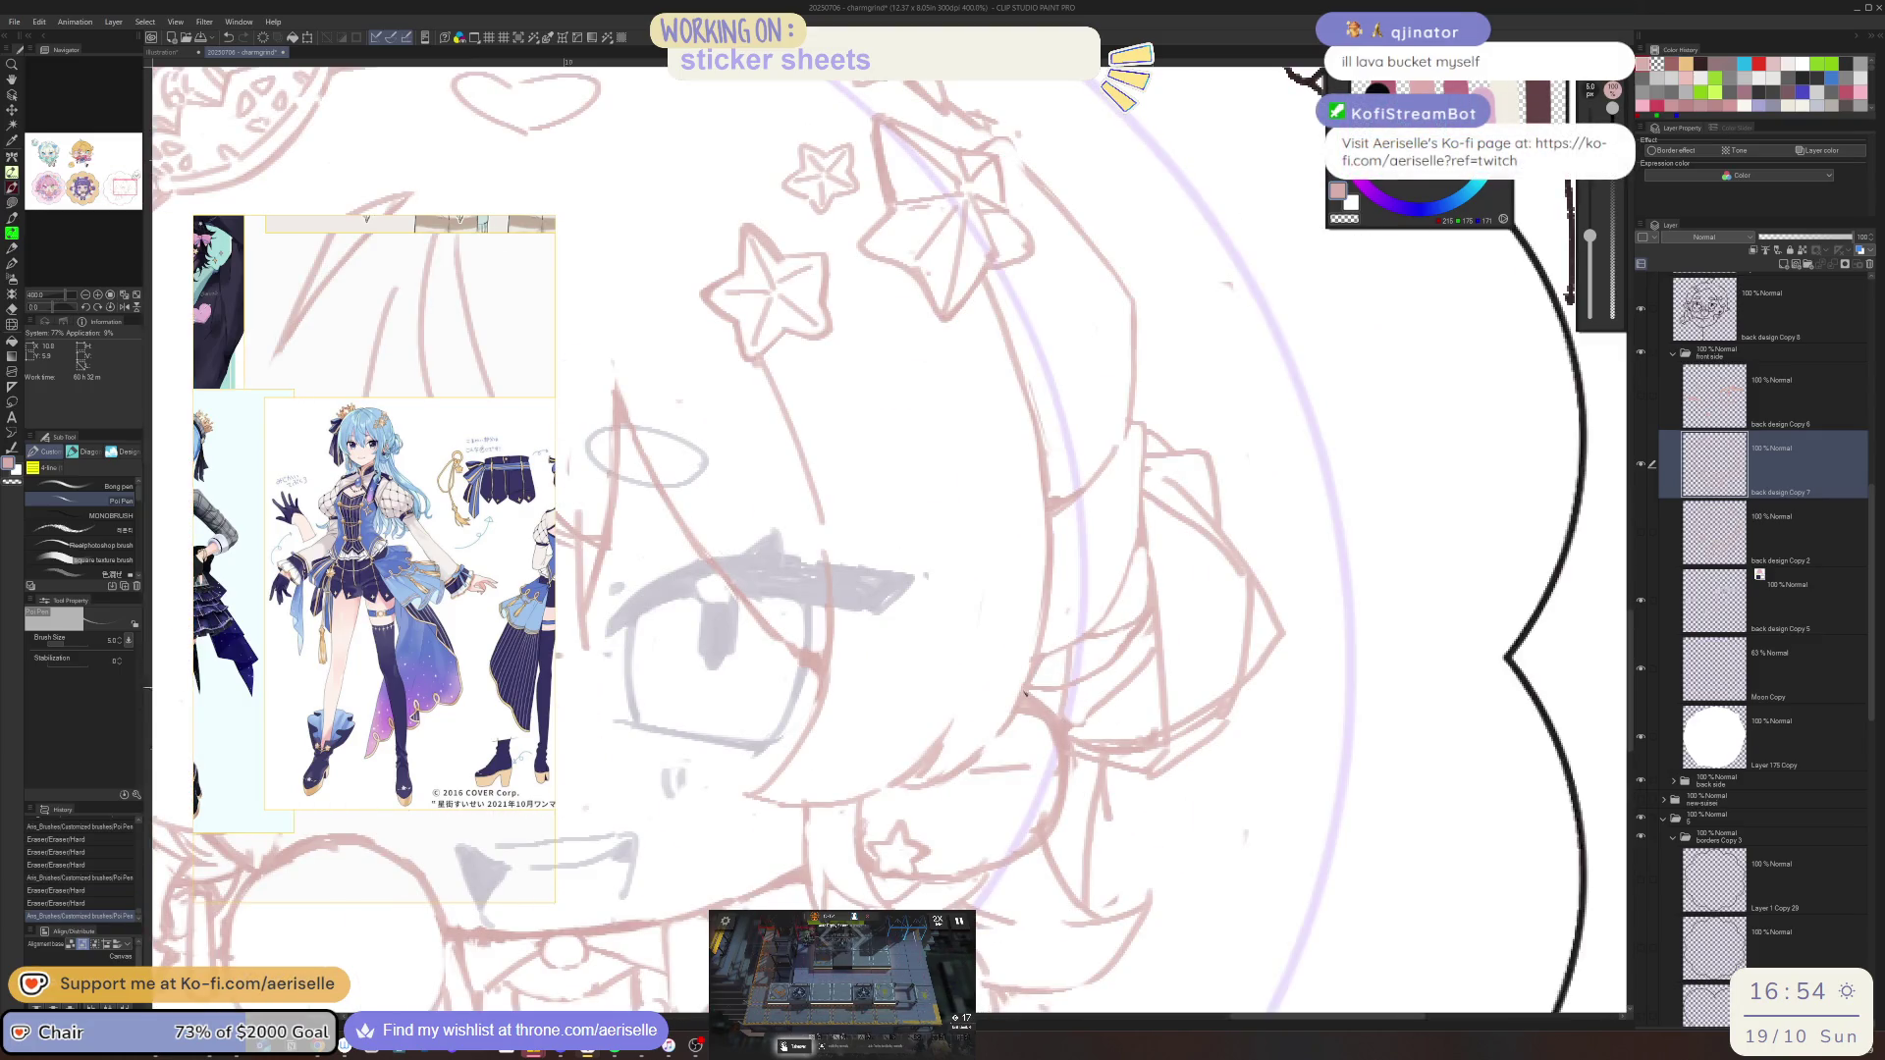
{"action": "key", "text": "e"}
{"action": "mouse_move", "coordinate": [1052, 684]}
{"action": "left_mouse_down"}
{"action": "mouse_move", "coordinate": [1068, 712]}
{"action": "mouse_move", "coordinate": [1069, 685]}
{"action": "left_mouse_up"}
{"action": "key", "text": "p"}
{"action": "key", "text": "e"}
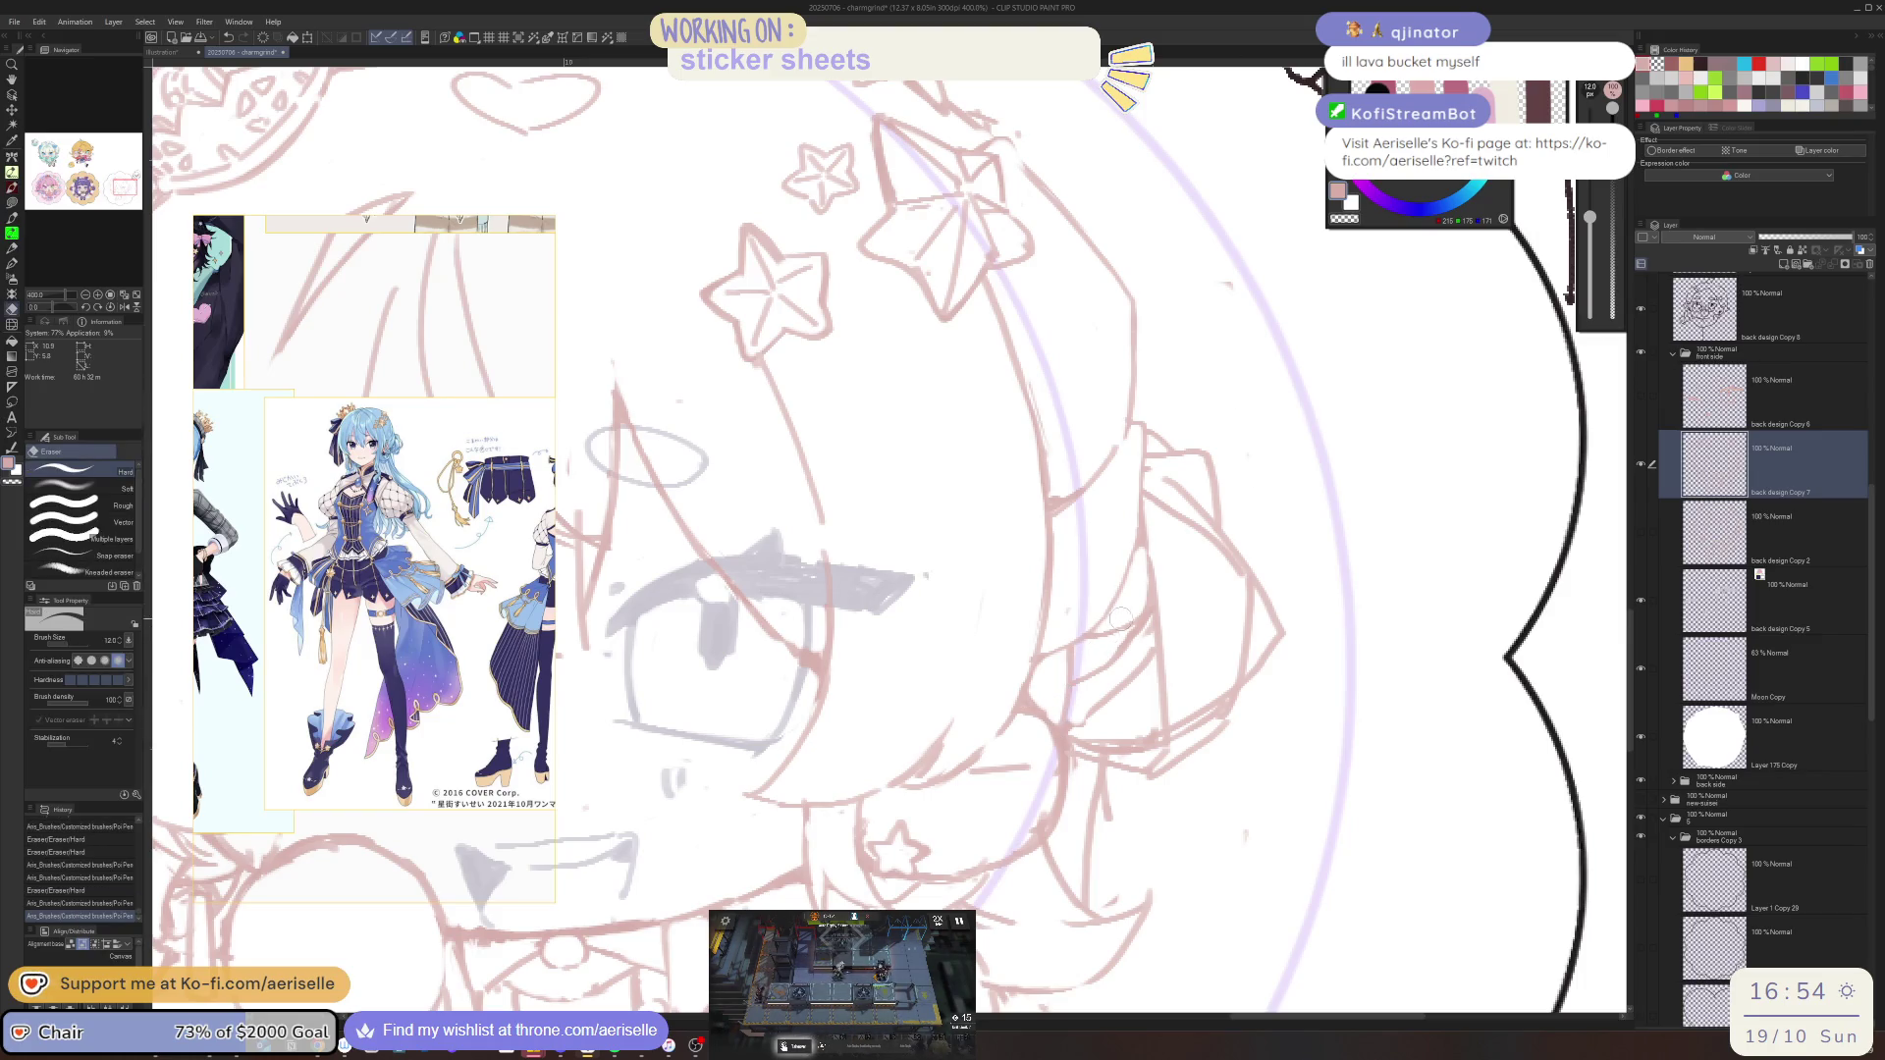
{"action": "left_click_drag", "start_coordinate": [1090, 680], "coordinate": [1087, 712]}
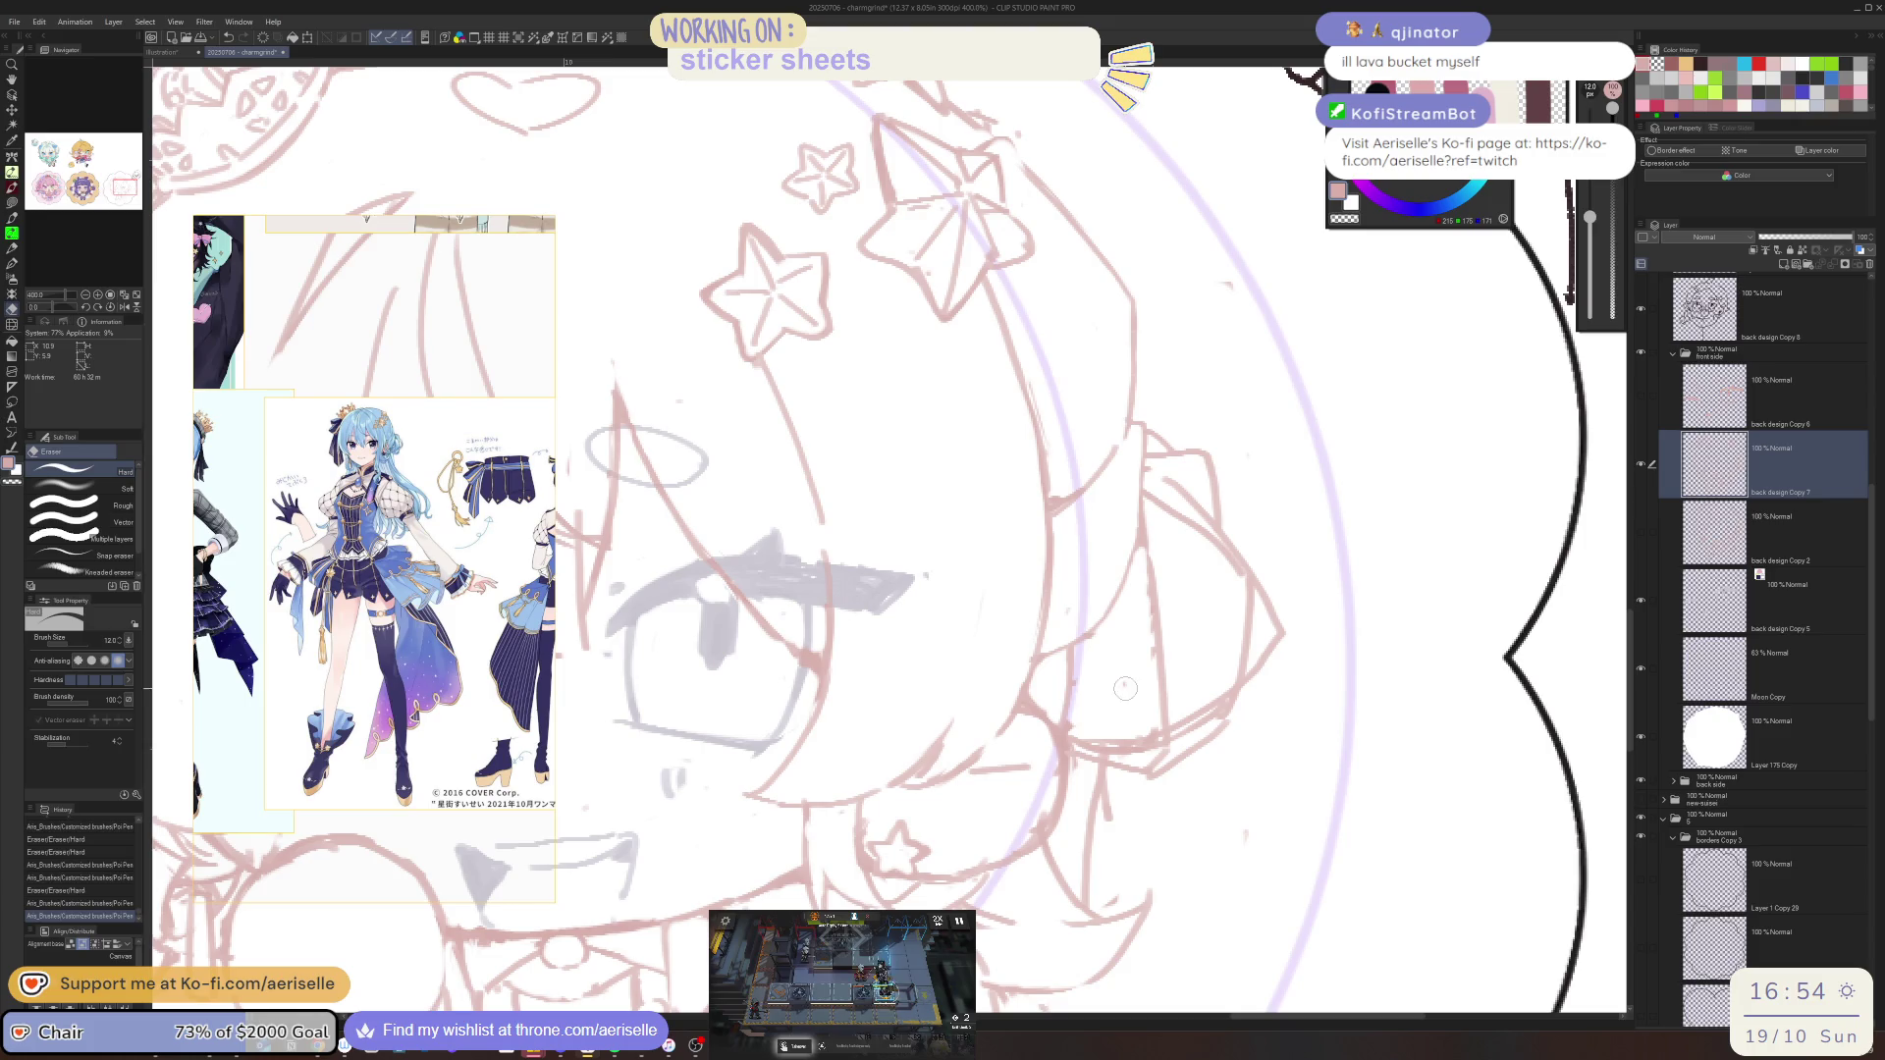
{"action": "key", "text": "p"}
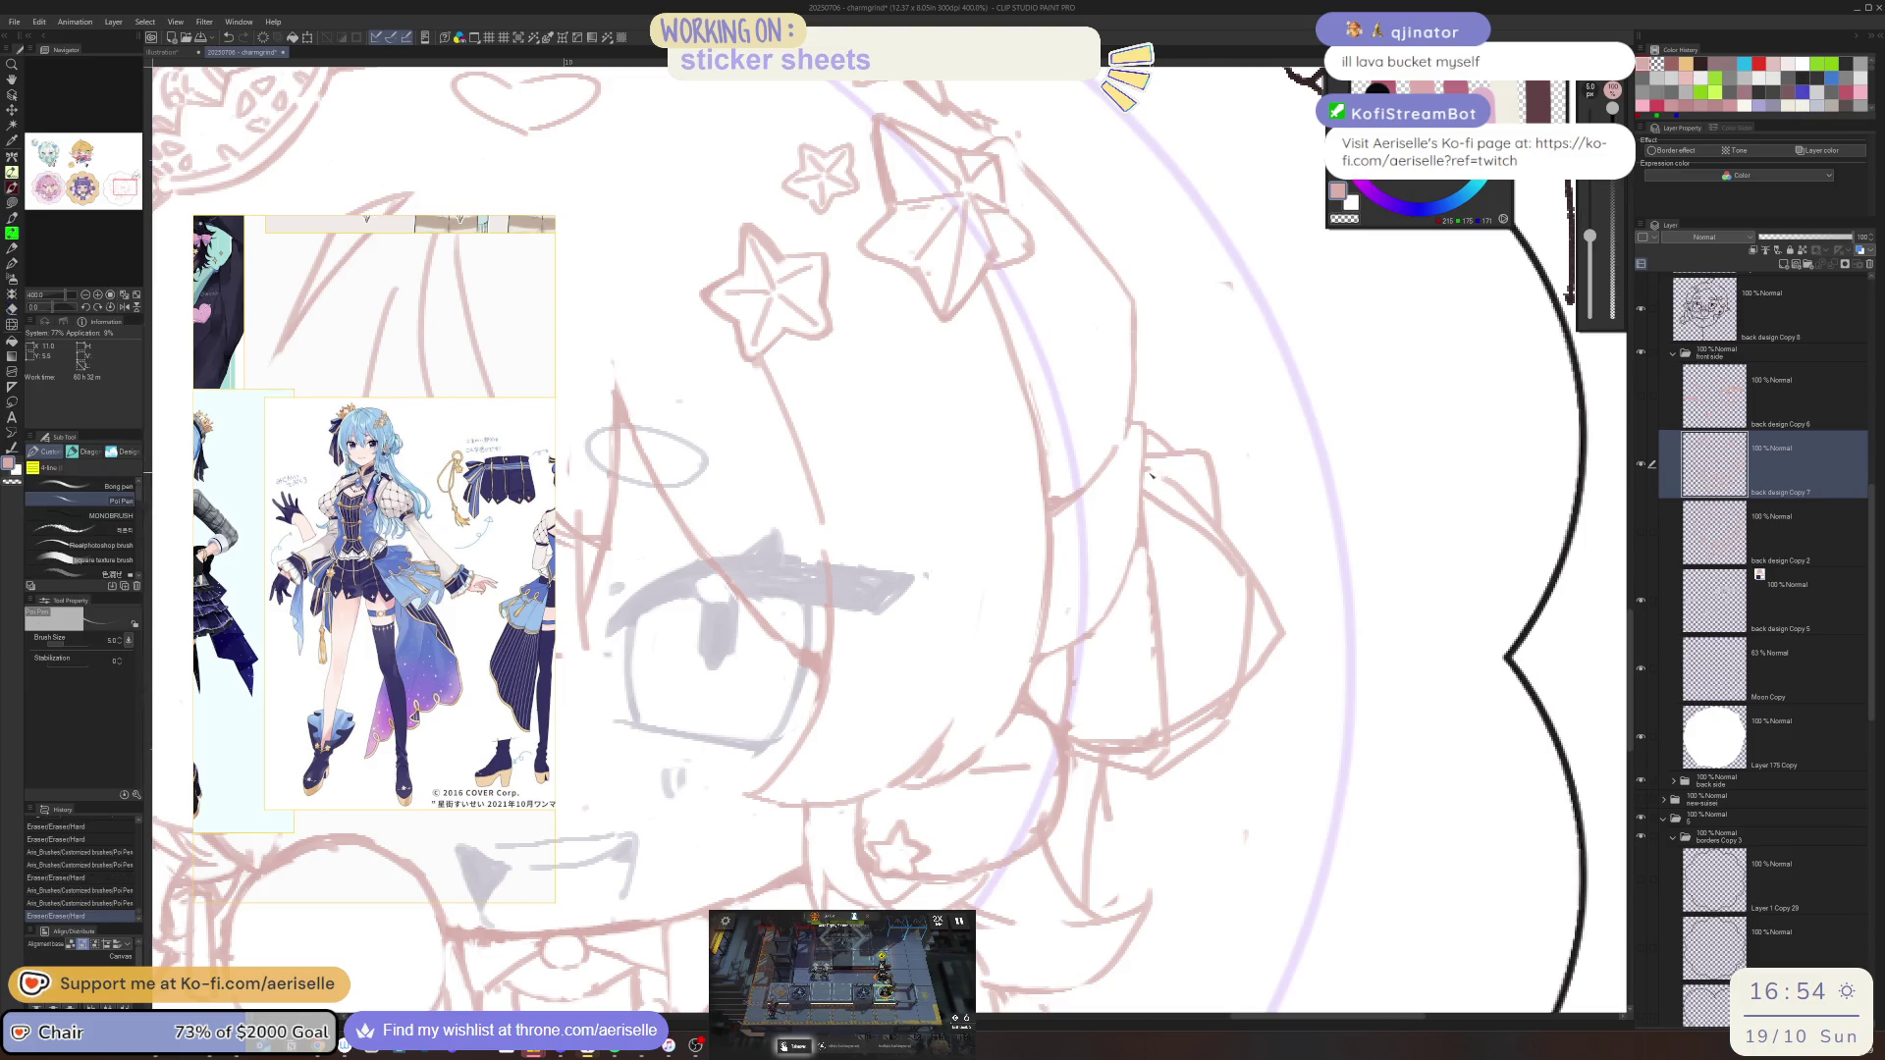
Redraw the line along the side of the hair, erasing the earlier hair strokes
{"action": "left_click_drag", "start_coordinate": [1158, 450], "coordinate": [1264, 589]}
{"action": "key", "text": "ctrl+z"}
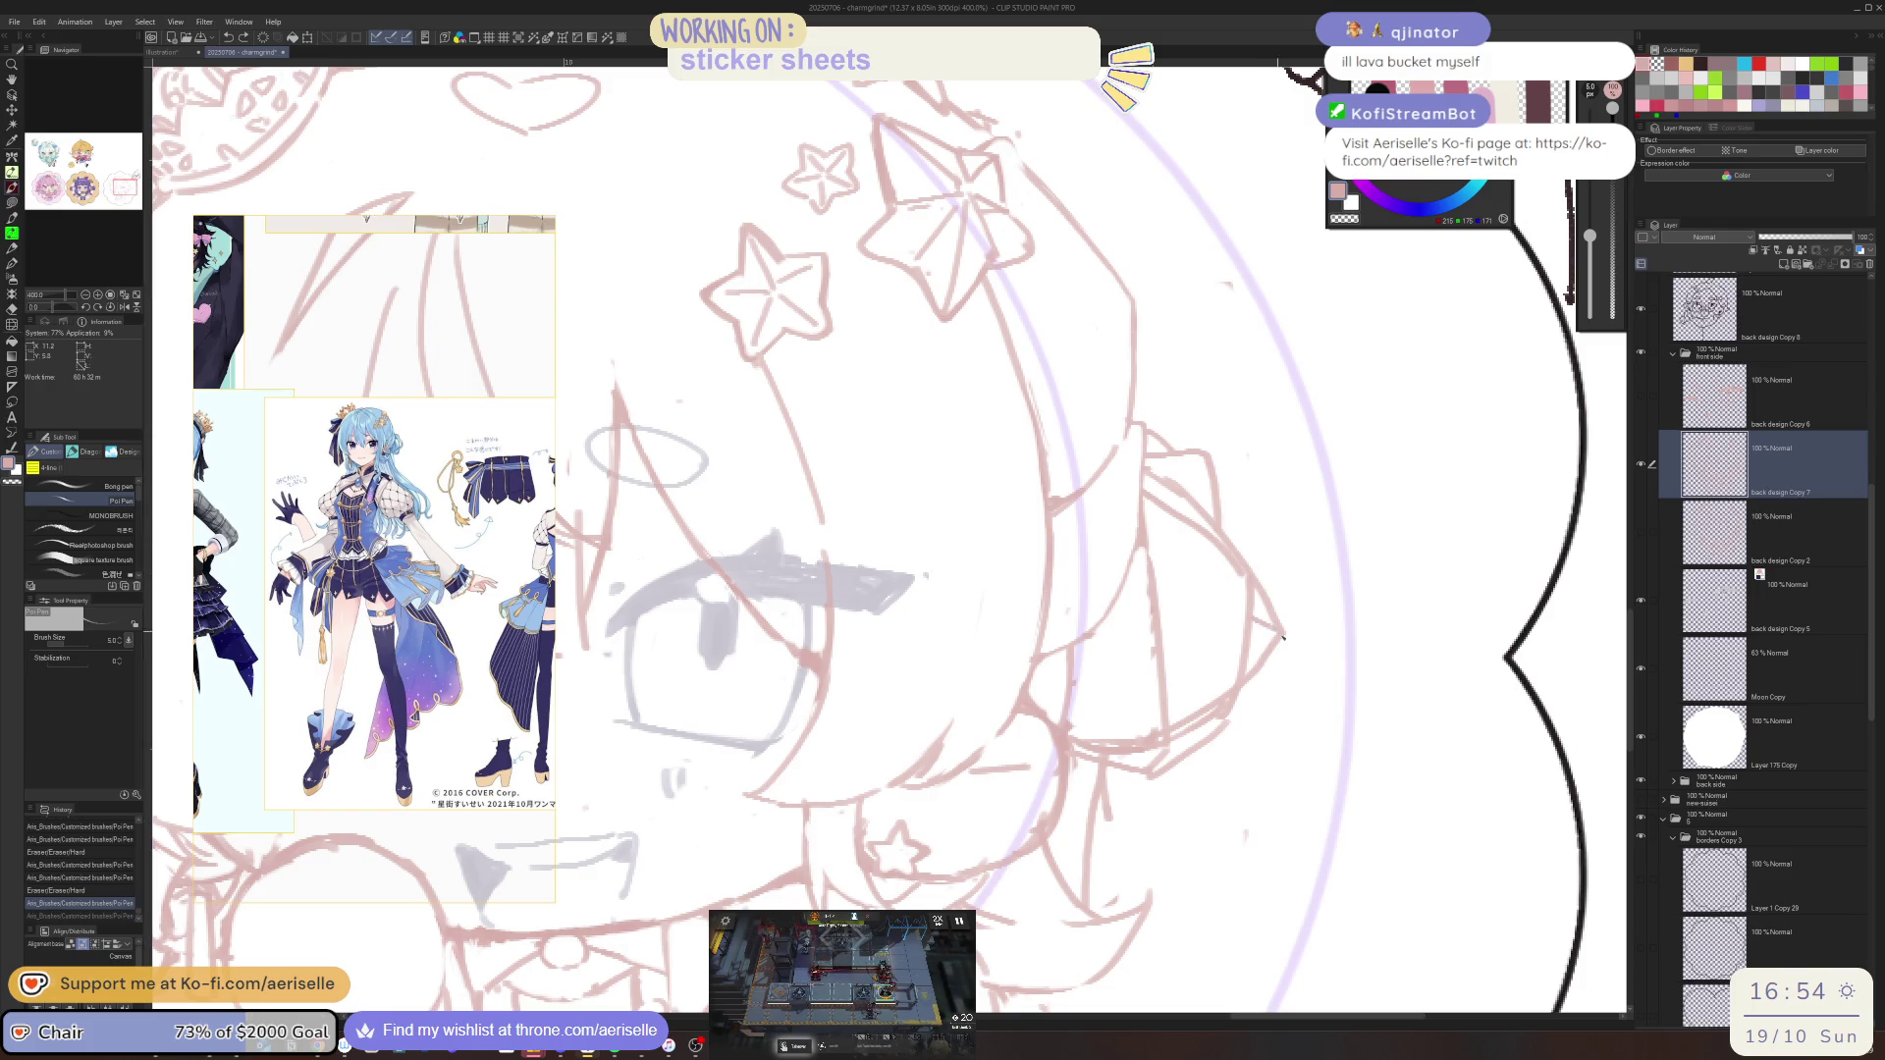
{"action": "left_click_drag", "start_coordinate": [1222, 495], "coordinate": [1261, 589]}
{"action": "key", "text": "e"}
{"action": "mouse_move", "coordinate": [1174, 510]}
{"action": "left_mouse_down"}
{"action": "mouse_move", "coordinate": [1237, 589]}
{"action": "mouse_move", "coordinate": [1147, 589]}
{"action": "mouse_move", "coordinate": [1159, 727]}
{"action": "mouse_move", "coordinate": [1168, 692]}
{"action": "left_mouse_up"}
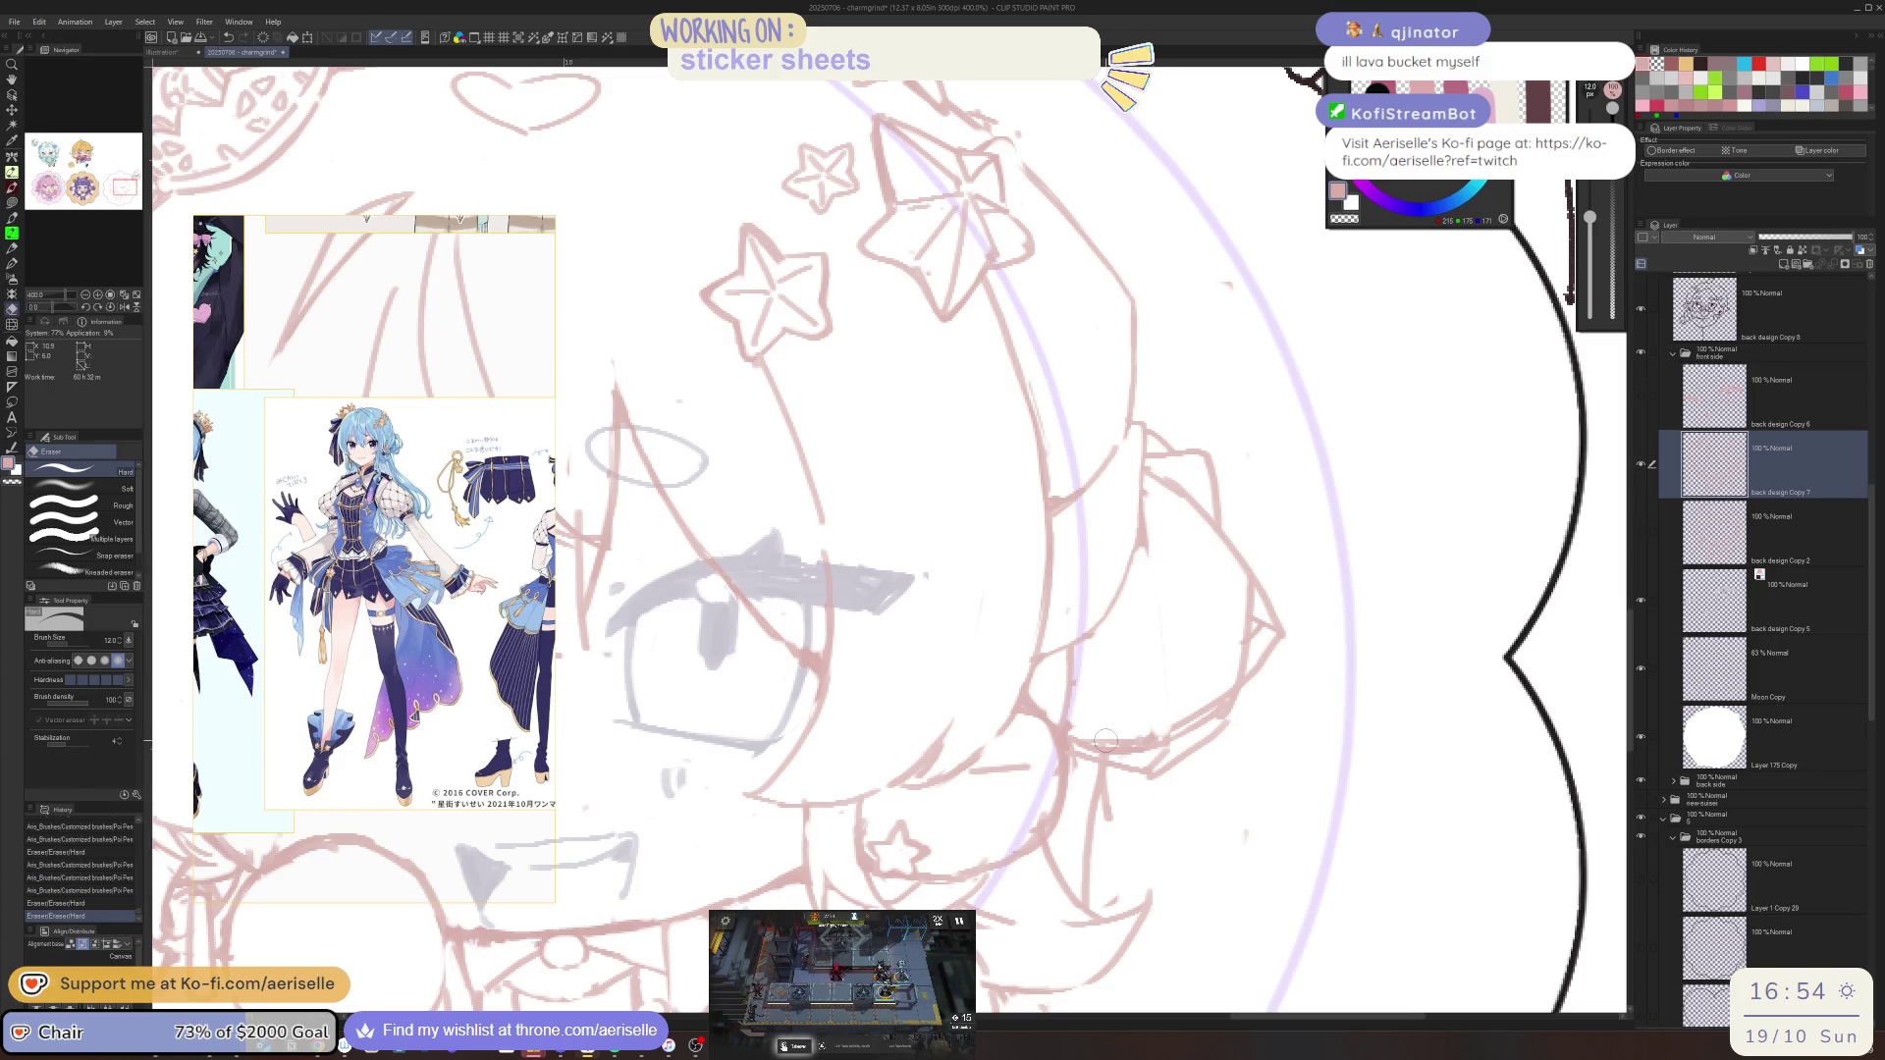
{"action": "key", "text": "p"}
{"action": "left_click_drag", "start_coordinate": [1142, 545], "coordinate": [1158, 736]}
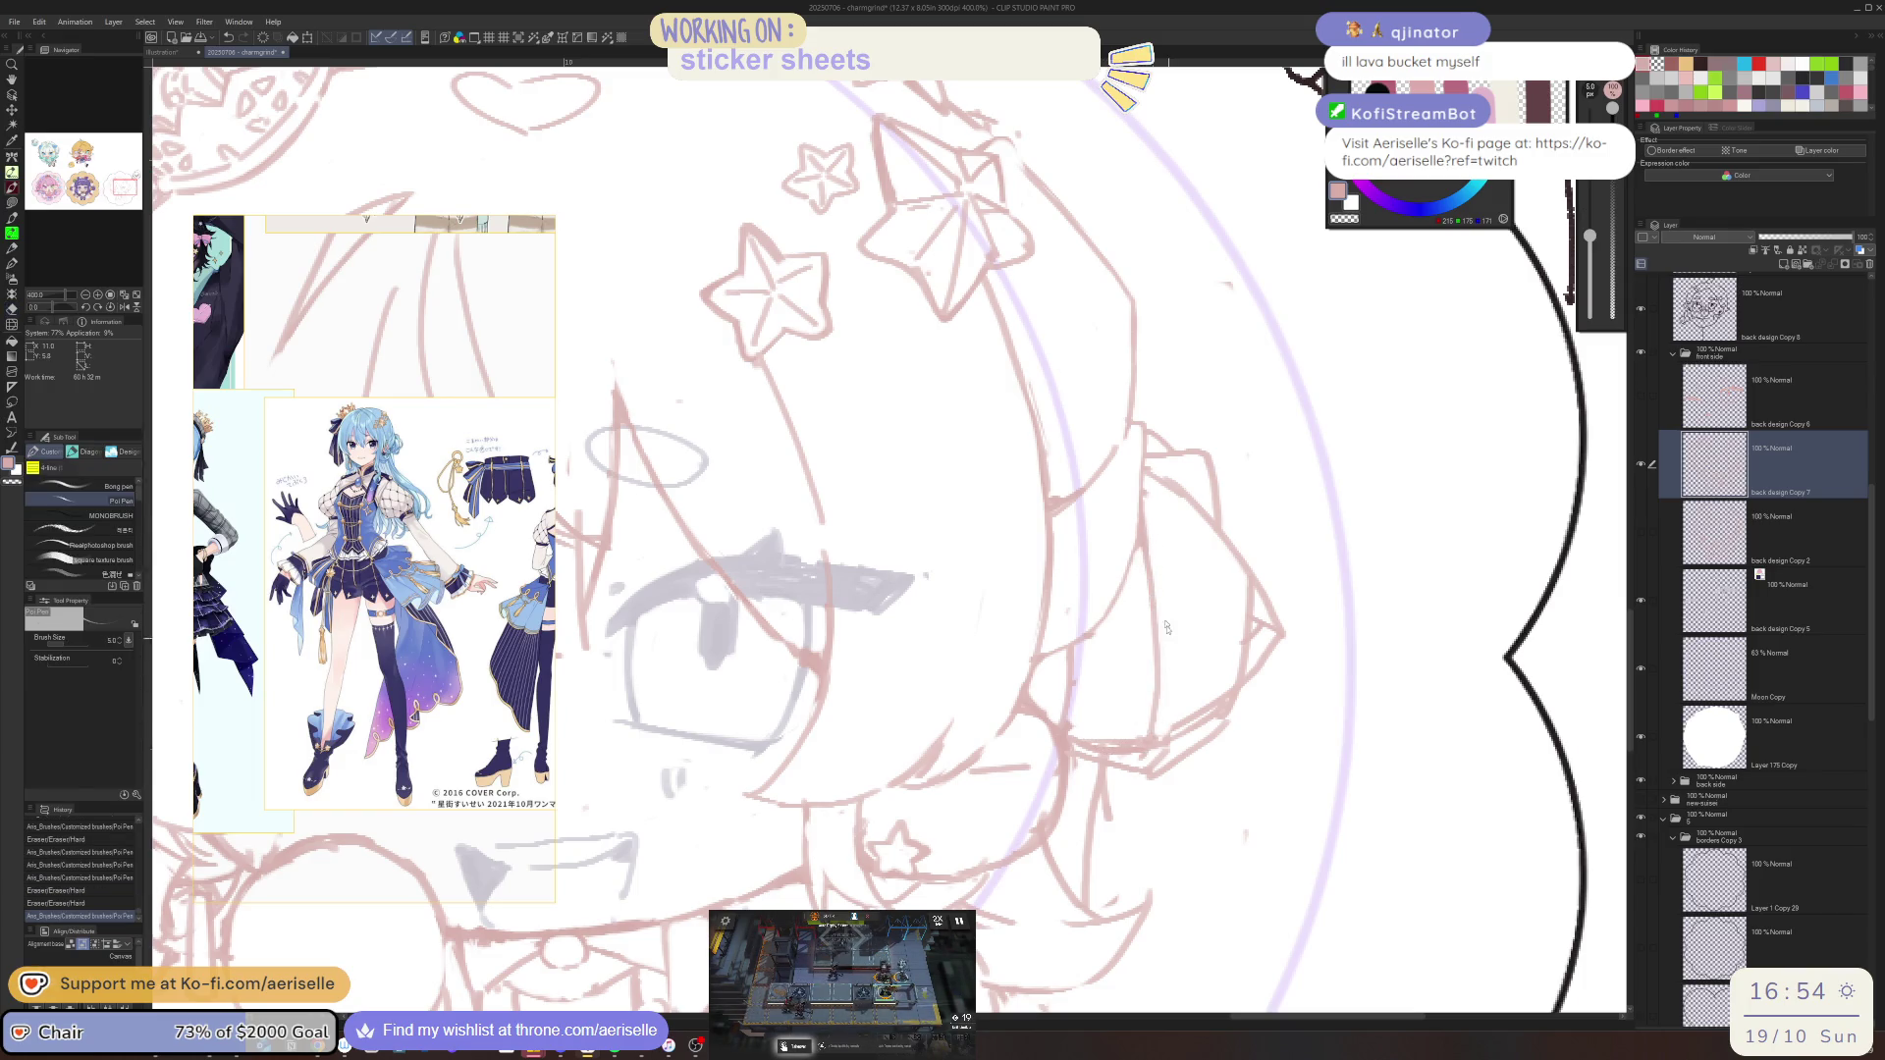
{"action": "key", "text": "ctrl+z"}
{"action": "key", "text": "ctrl+y"}
Erase the old cheek lines and redraw the hair strand beside the face
{"action": "key", "text": "e"}
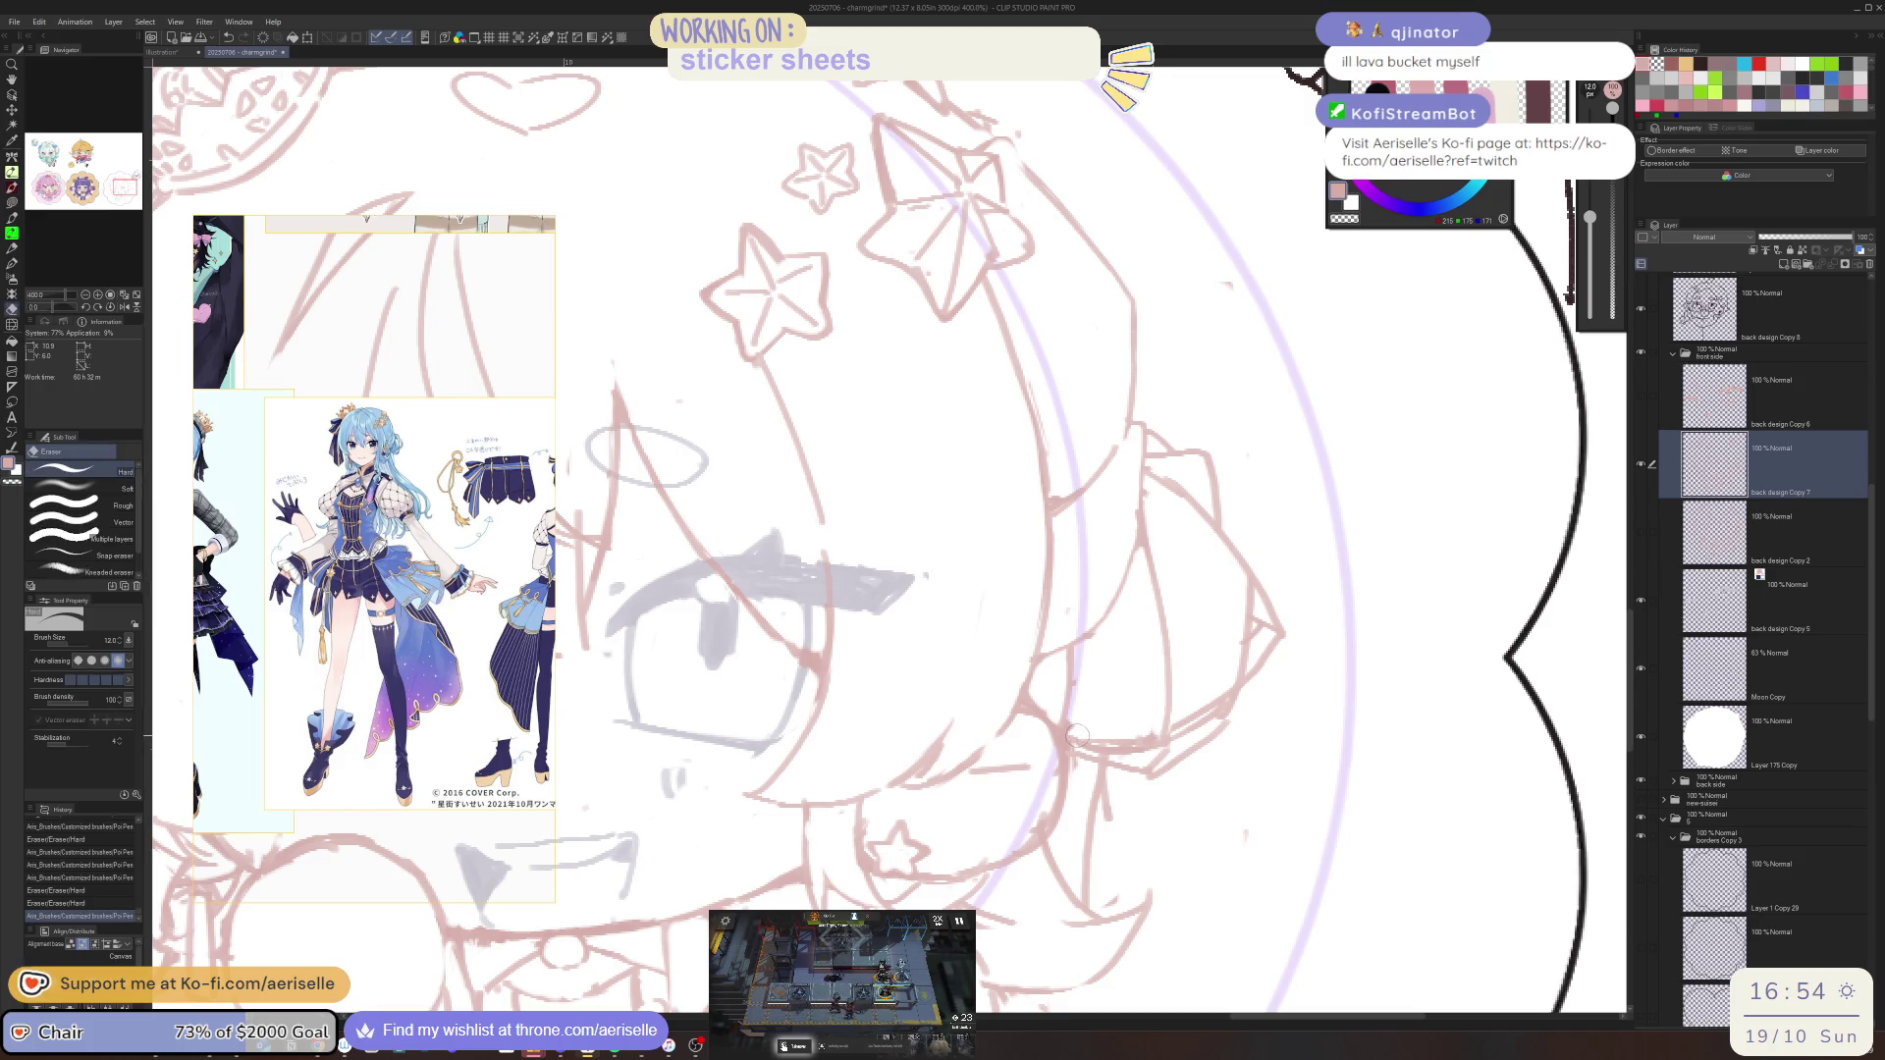
{"action": "mouse_move", "coordinate": [1137, 751]}
{"action": "left_mouse_down"}
{"action": "mouse_move", "coordinate": [1149, 741]}
{"action": "mouse_move", "coordinate": [1129, 748]}
{"action": "left_mouse_up"}
{"action": "left_click_drag", "start_coordinate": [1091, 675], "coordinate": [1075, 709]}
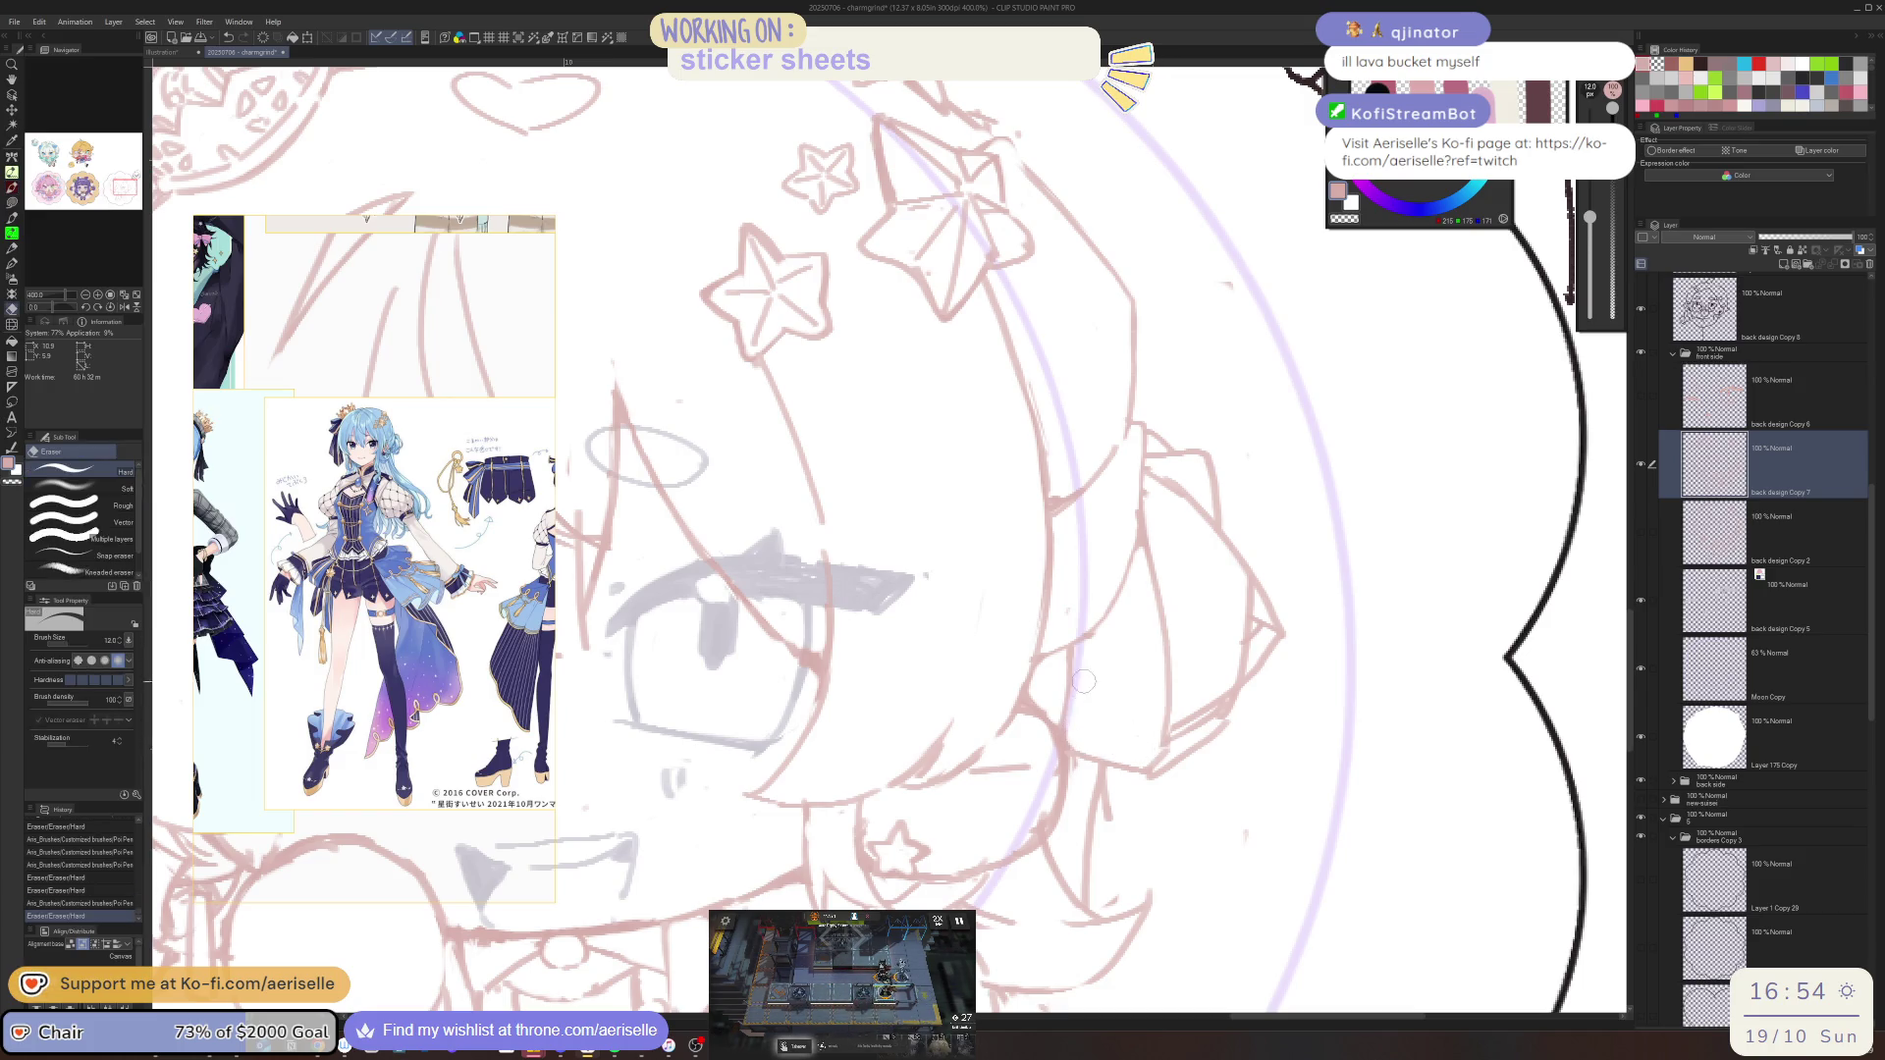
{"action": "key", "text": "p"}
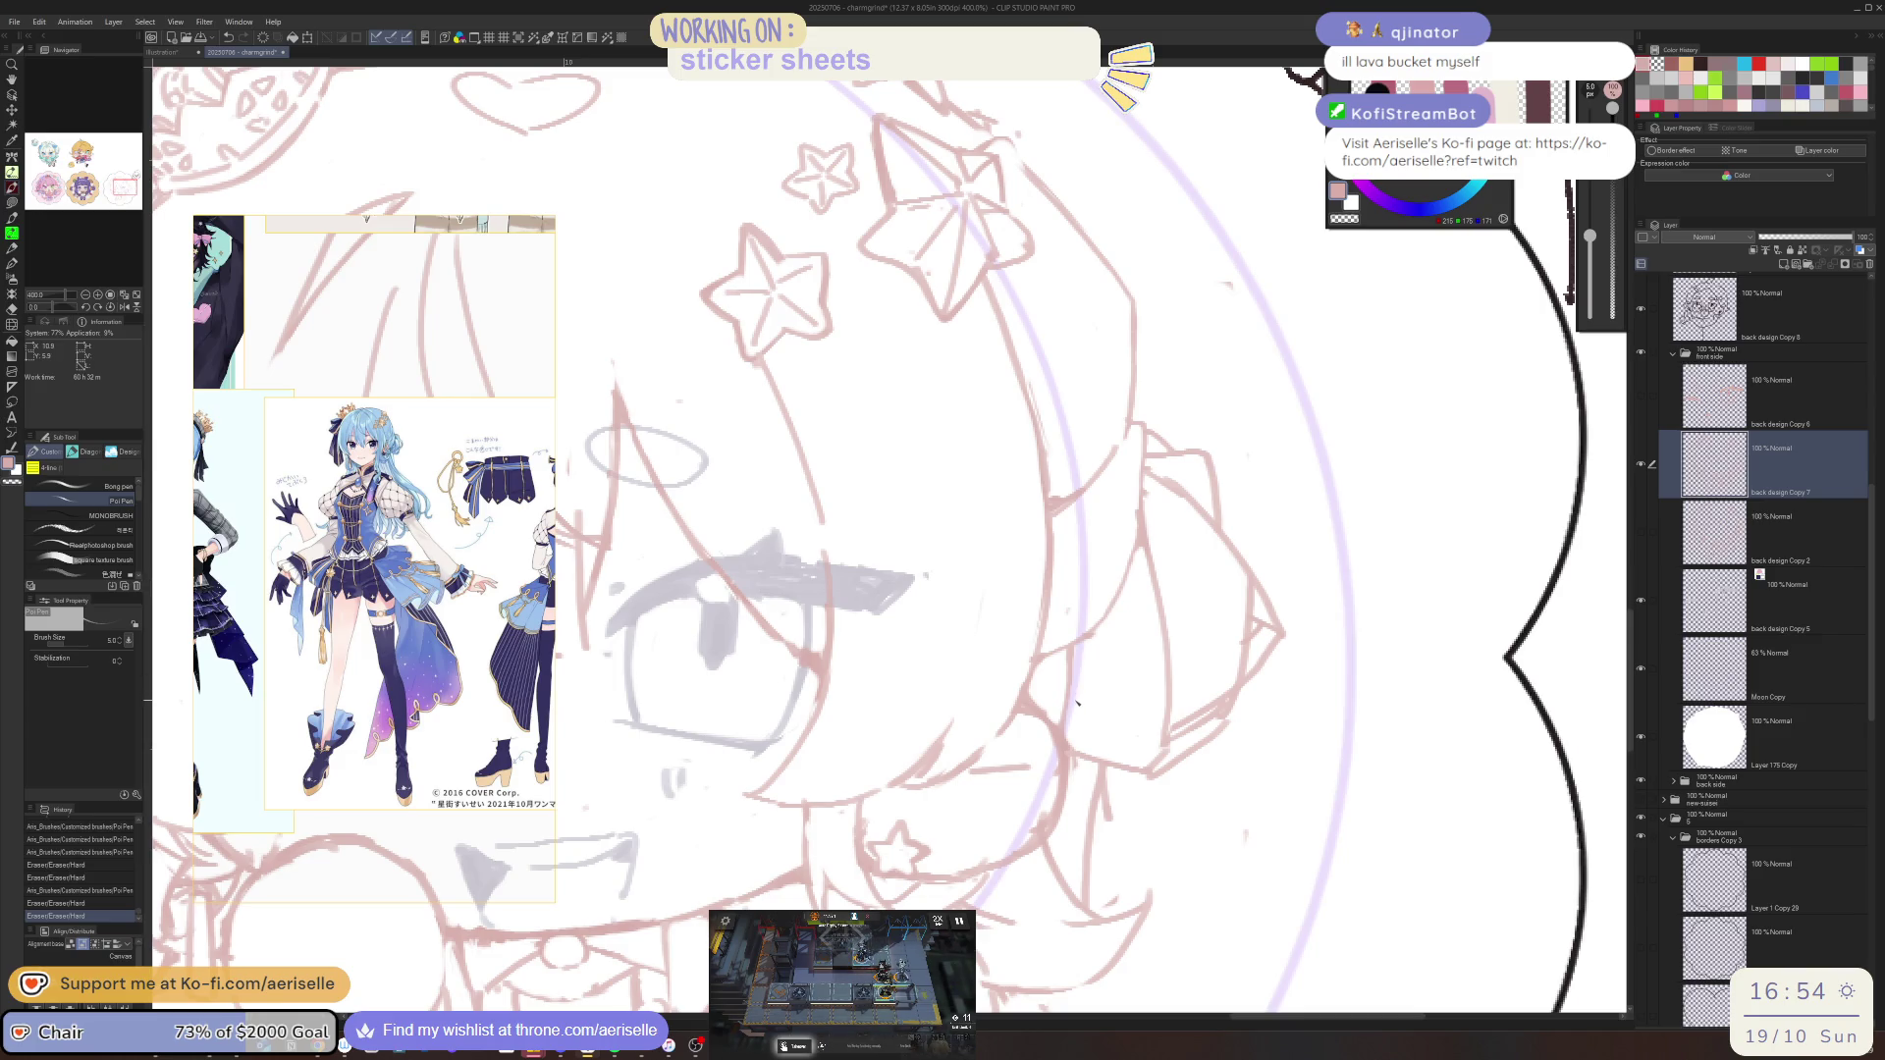
{"action": "mouse_move", "coordinate": [1090, 642]}
{"action": "left_mouse_down"}
{"action": "mouse_move", "coordinate": [1160, 635]}
{"action": "mouse_move", "coordinate": [1097, 653]}
{"action": "mouse_move", "coordinate": [1141, 654]}
{"action": "left_mouse_up"}
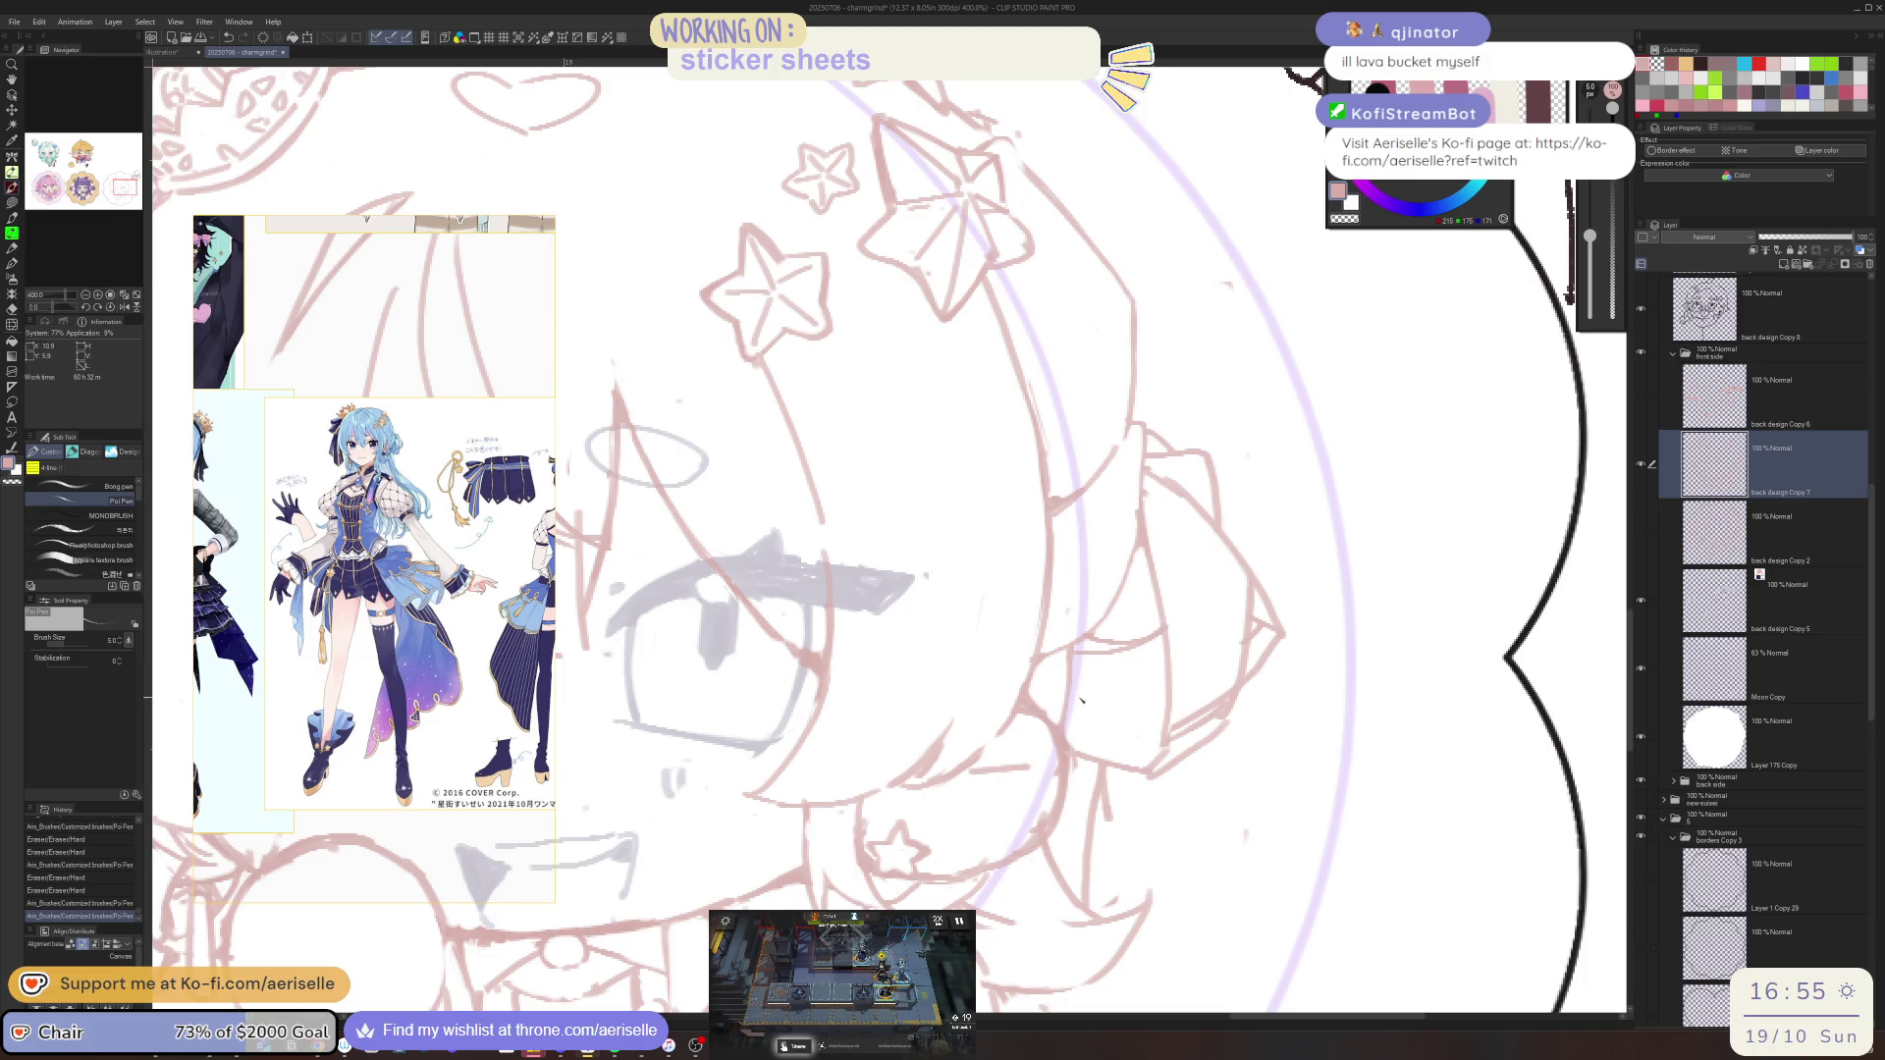
{"action": "left_click_drag", "start_coordinate": [1072, 675], "coordinate": [1145, 776]}
{"action": "key", "text": "ctrl+z"}
Erase overlapping lines near the hair bun with a larger eraser and draw new hair lines there
{"action": "key", "text": "e"}
{"action": "key", "text": "p"}
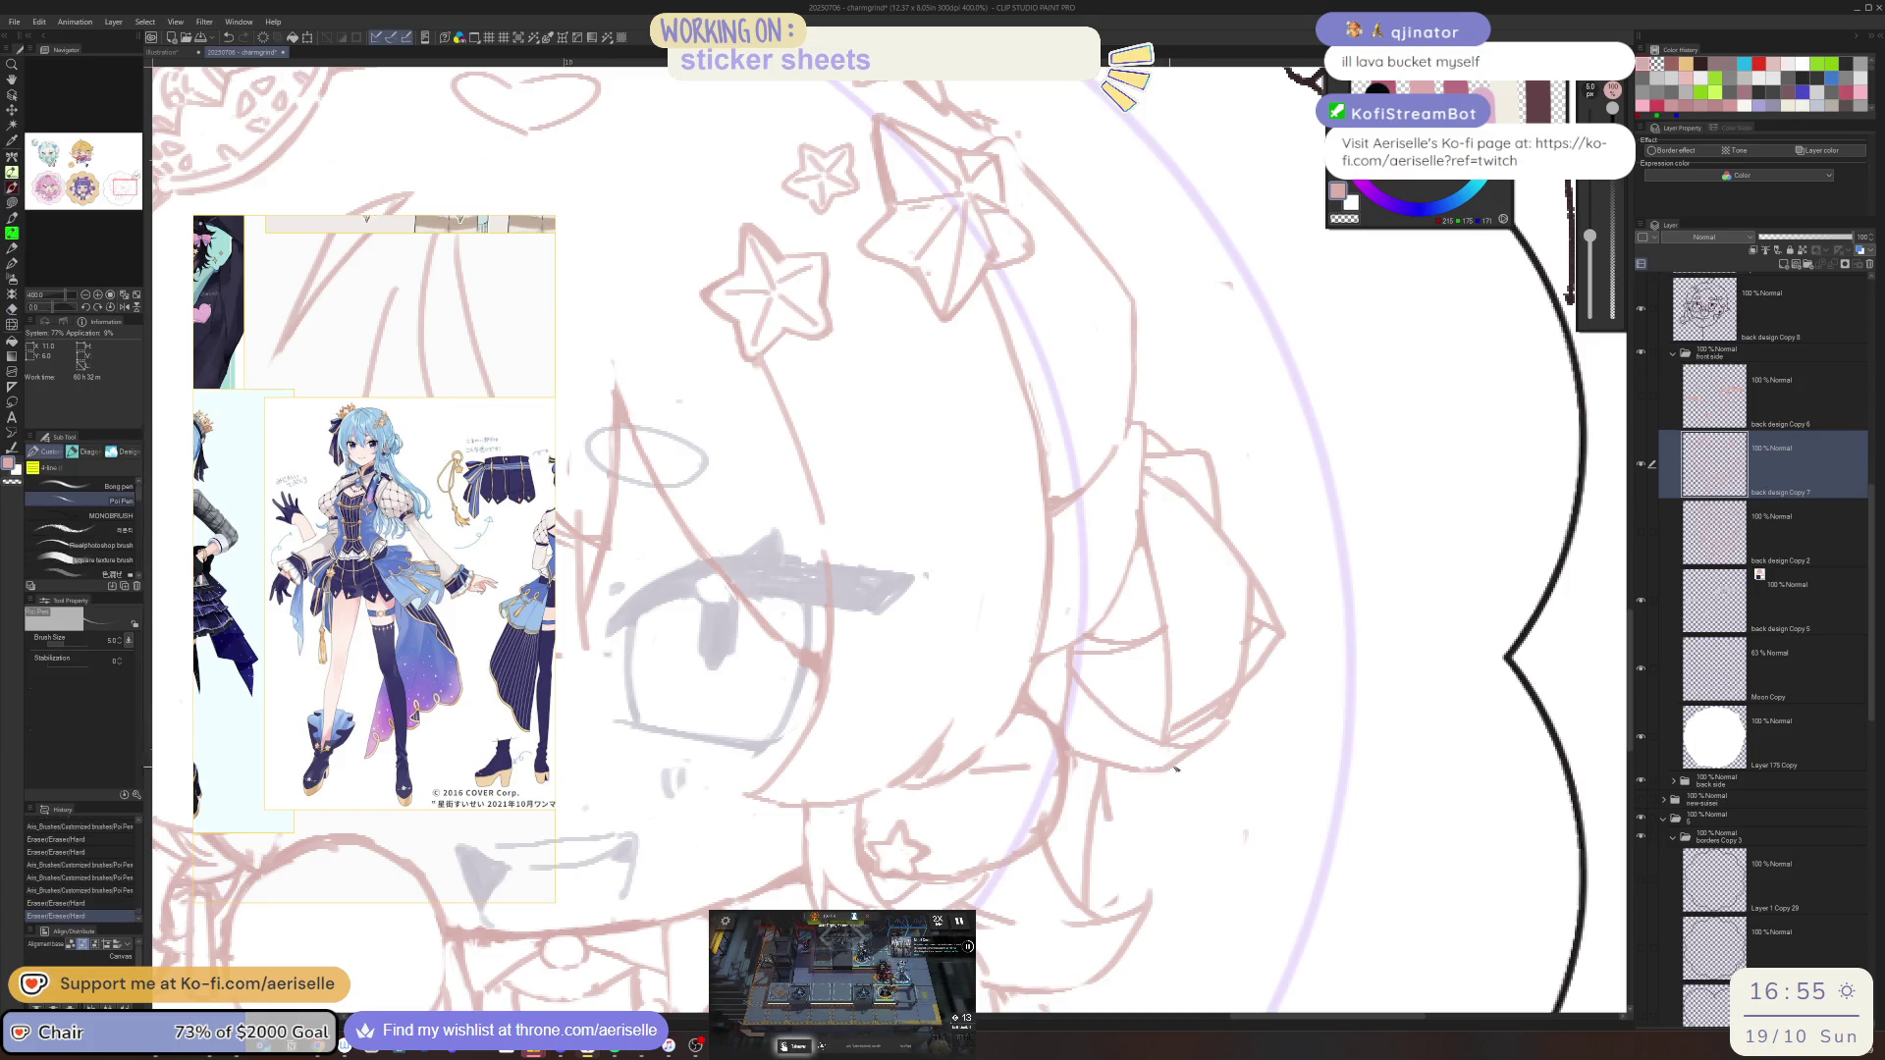
{"action": "key", "text": "e"}
{"action": "key", "text": "bracketright"}
{"action": "key", "text": "bracketright"}
{"action": "key", "text": "bracketright"}
{"action": "left_click_drag", "start_coordinate": [1092, 689], "coordinate": [1213, 751]}
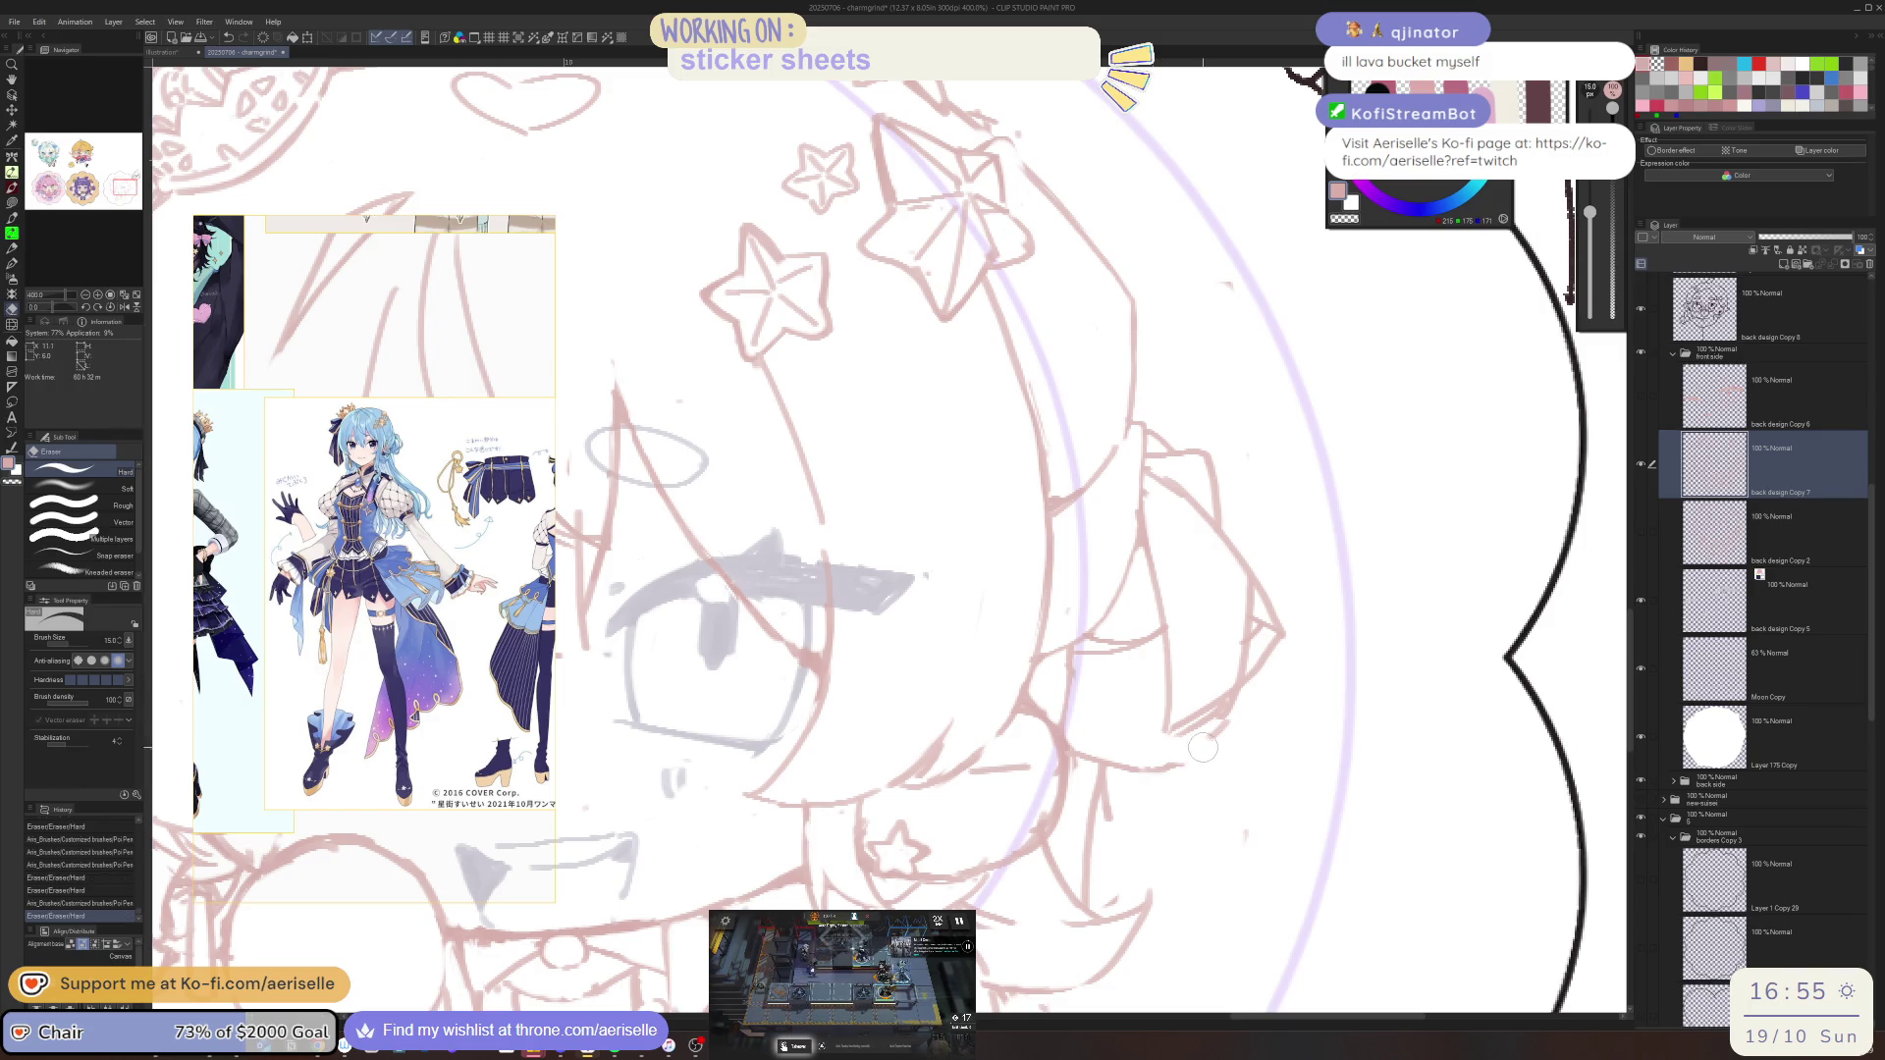
{"action": "key", "text": "p"}
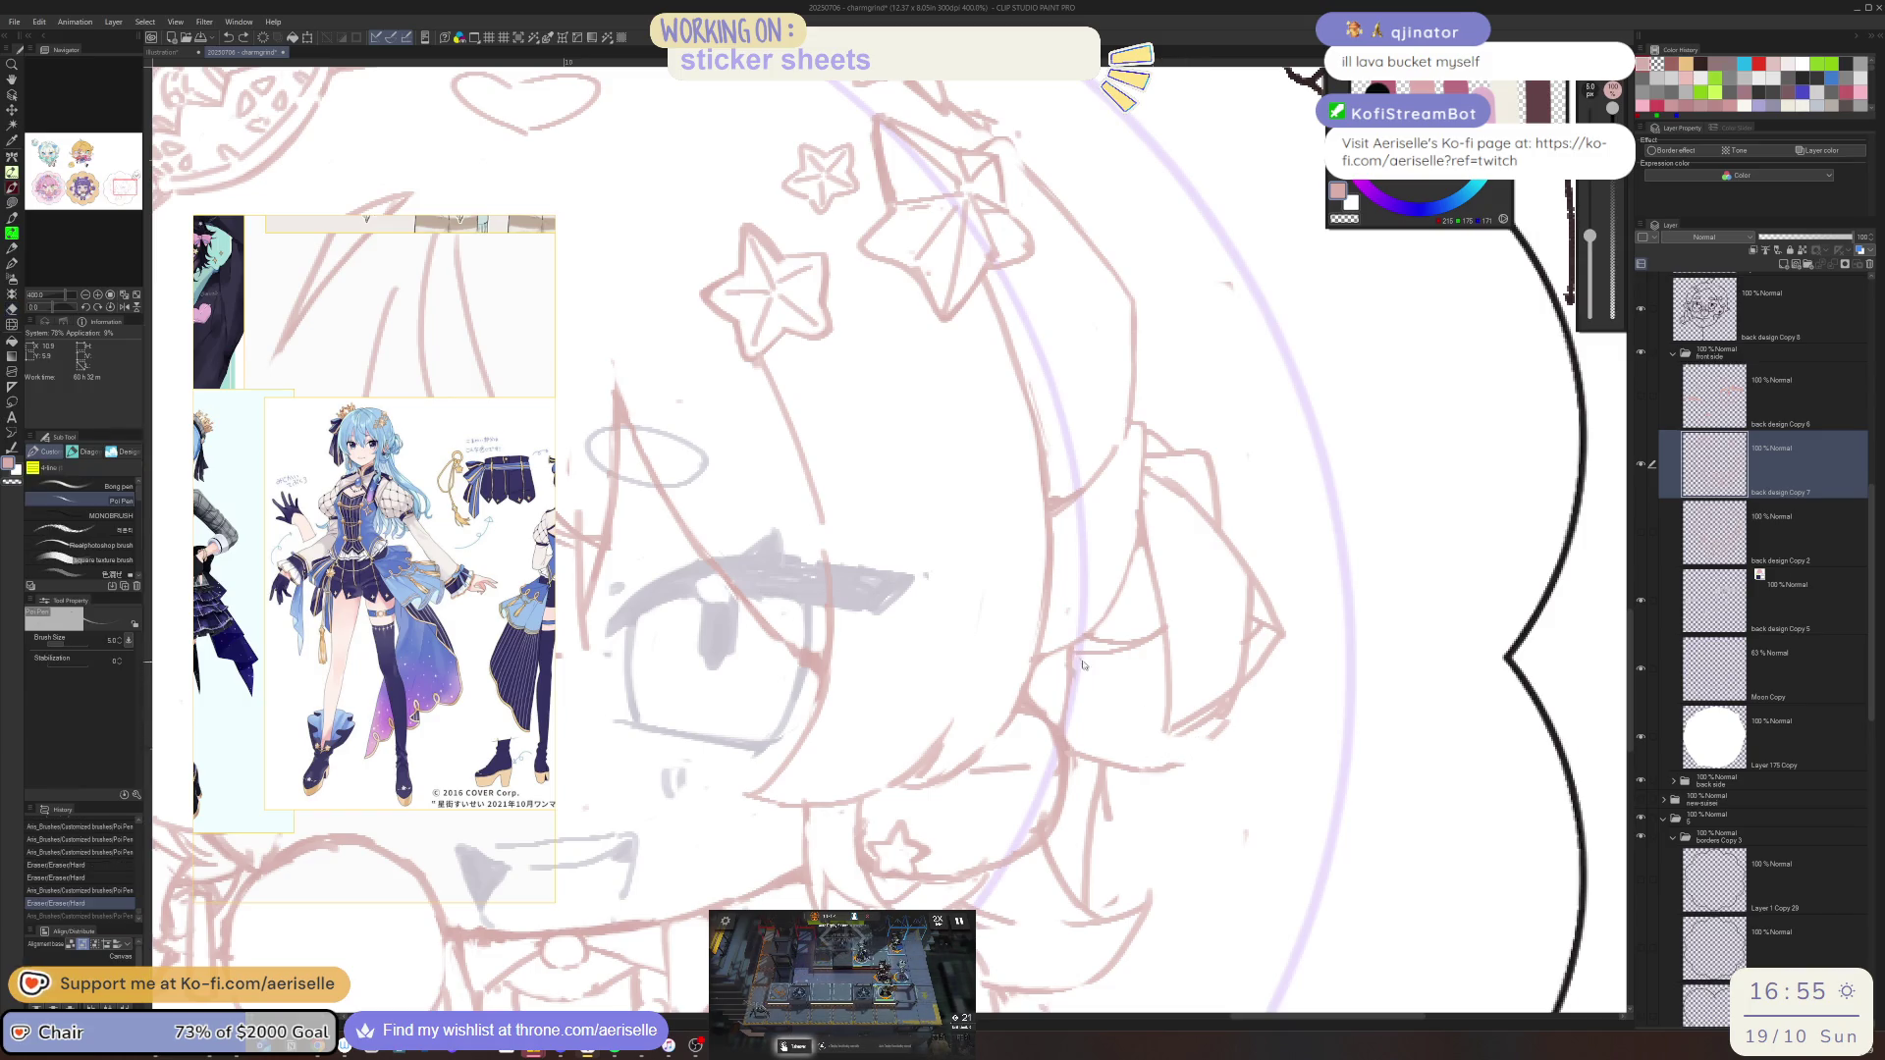
{"action": "mouse_move", "coordinate": [1119, 721]}
{"action": "left_mouse_down"}
{"action": "mouse_move", "coordinate": [1194, 756]}
{"action": "mouse_move", "coordinate": [1218, 713]}
{"action": "mouse_move", "coordinate": [1218, 746]}
{"action": "mouse_move", "coordinate": [1163, 734]}
{"action": "left_mouse_up"}
{"action": "key", "text": "e"}
{"action": "key", "text": "p"}
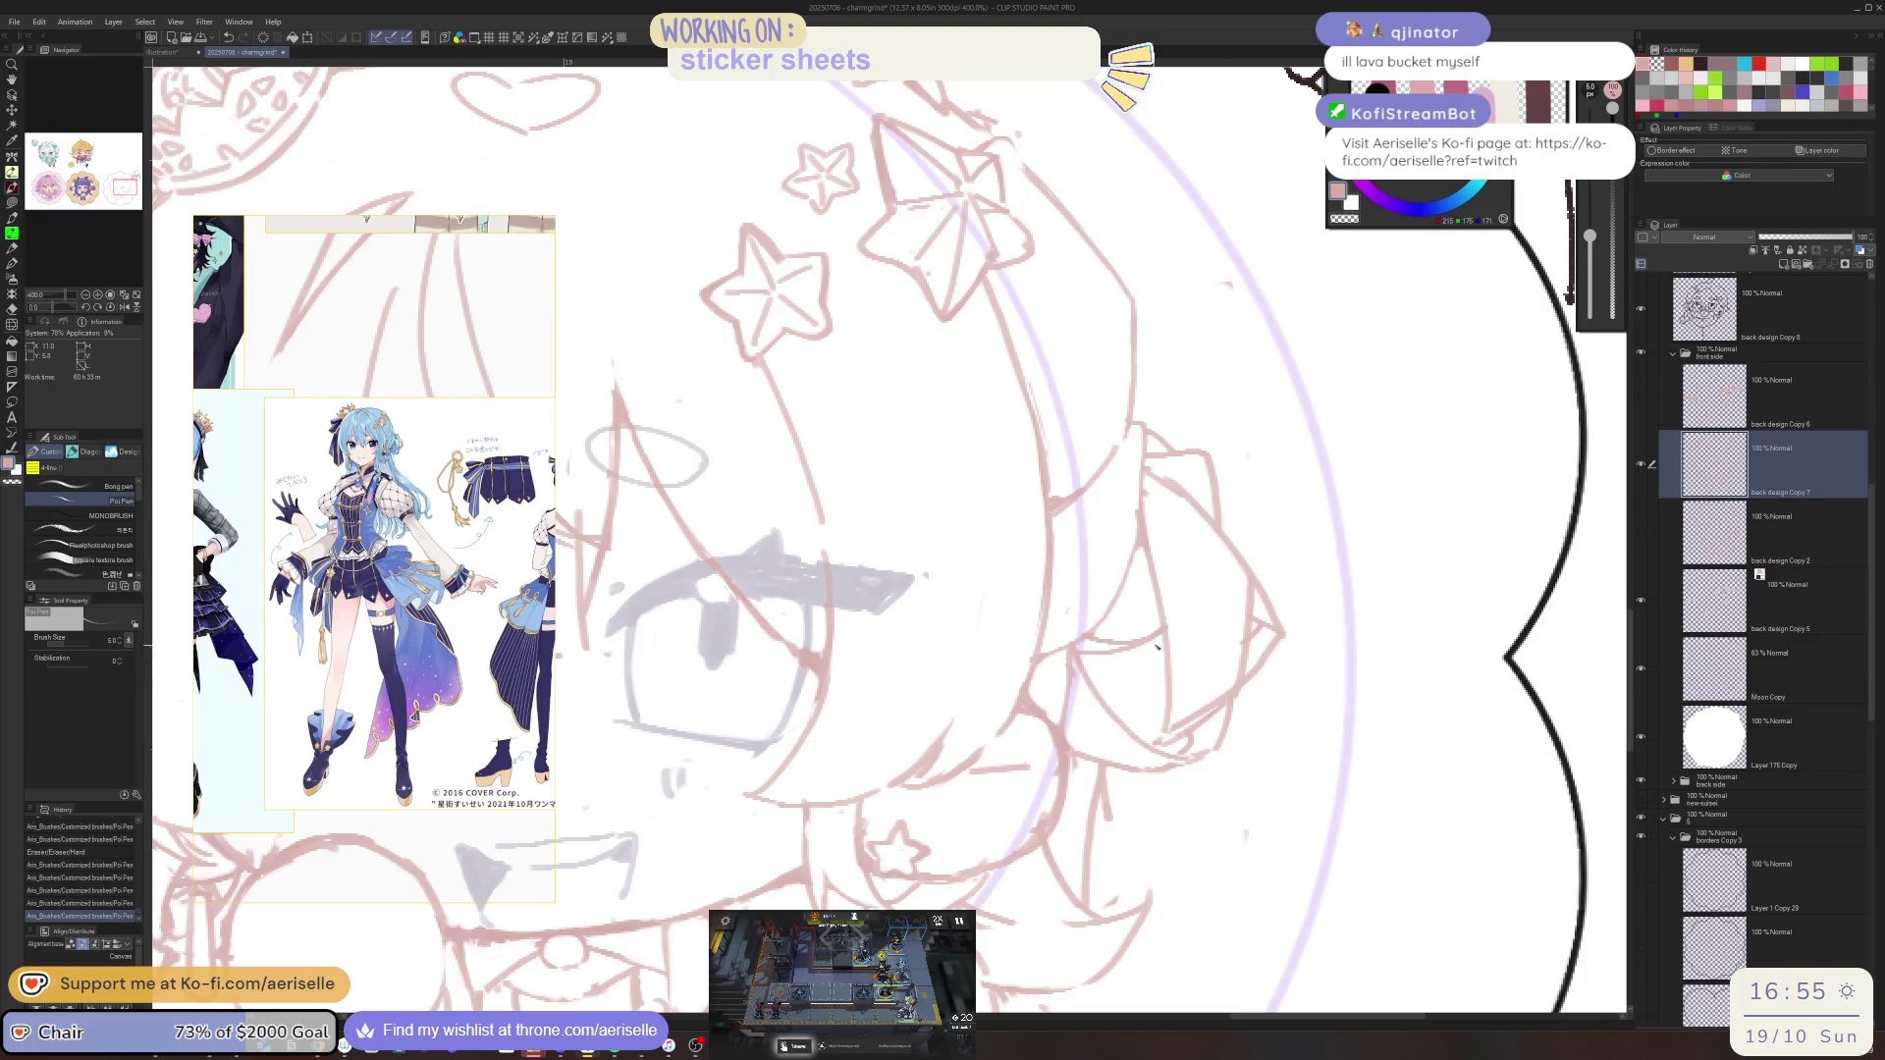
{"action": "left_click_drag", "start_coordinate": [1156, 646], "coordinate": [1167, 648]}
Erase stray lines under the cheek and add short strokes below the cheek and chin
{"action": "scroll", "coordinate": [1139, 734], "scroll_direction": "down", "scroll_amount": 5}
{"action": "scroll", "coordinate": [1047, 734], "scroll_direction": "up", "scroll_amount": 5}
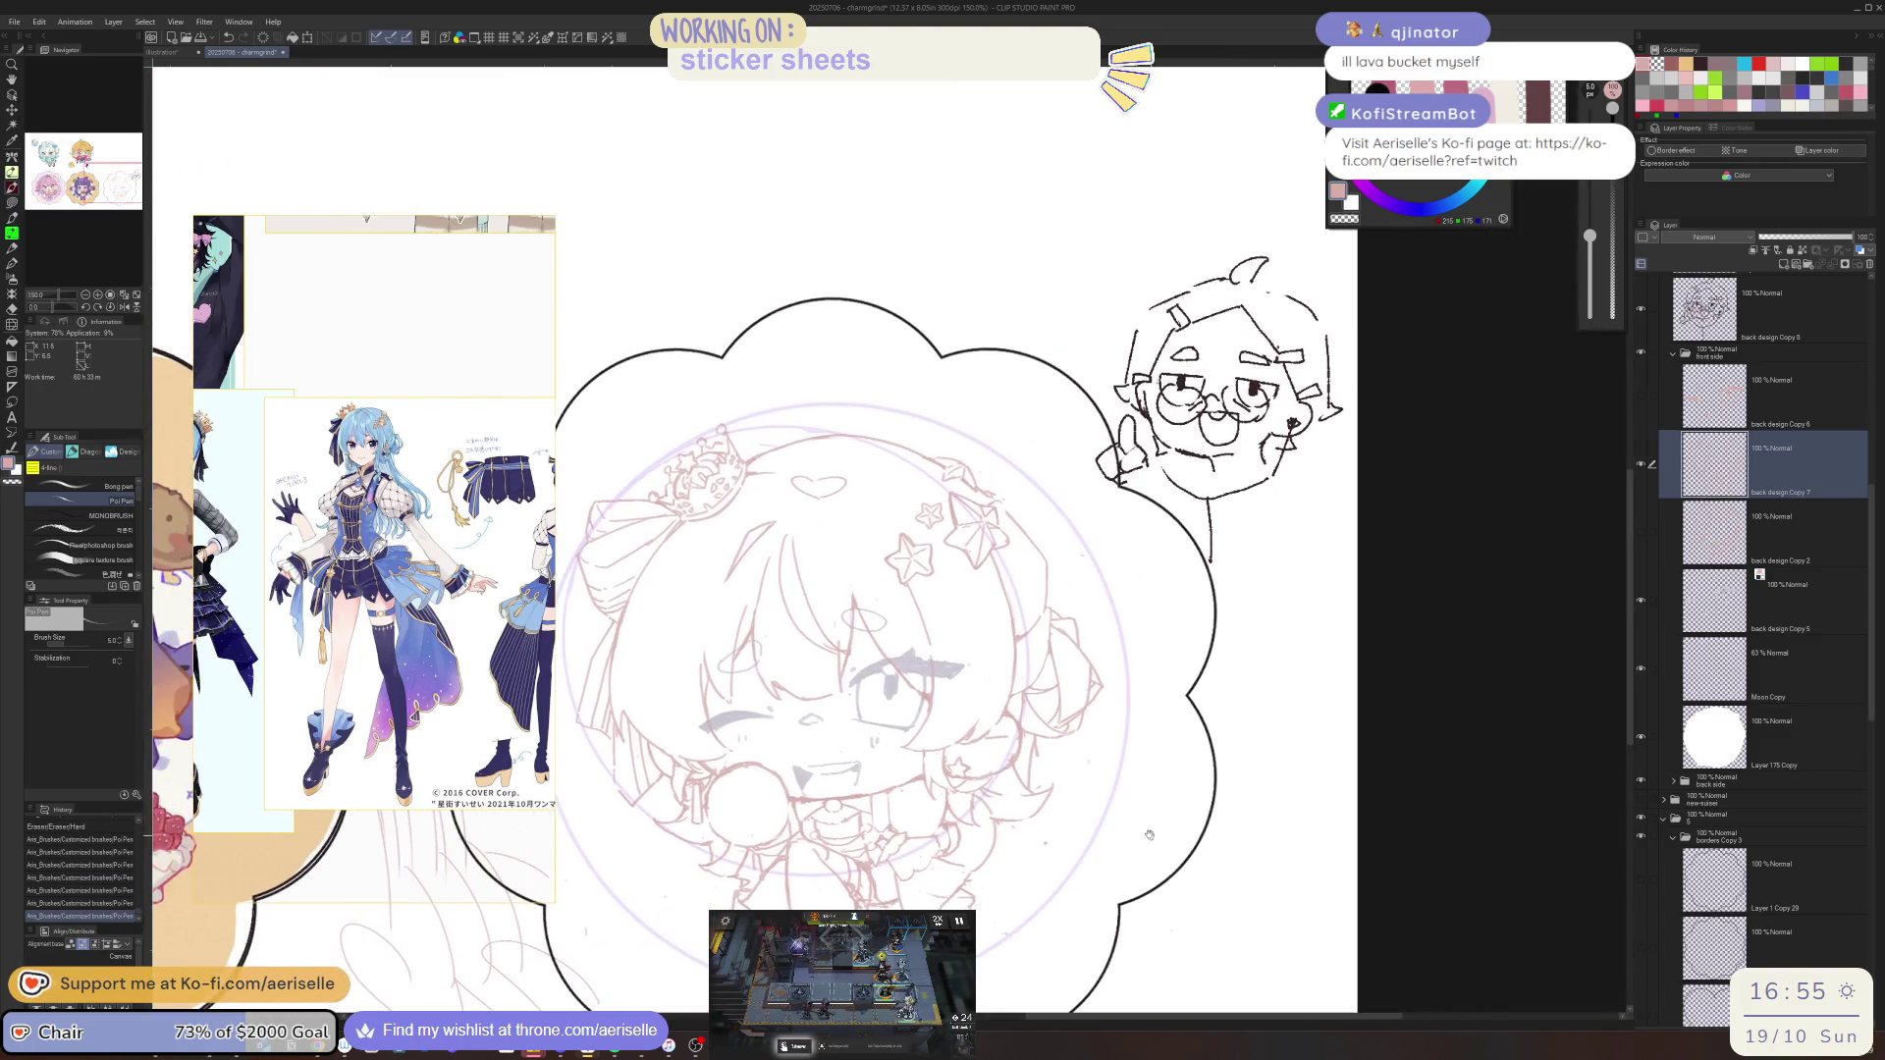
{"action": "key", "text": "e"}
{"action": "left_click_drag", "start_coordinate": [1048, 734], "coordinate": [1048, 863]}
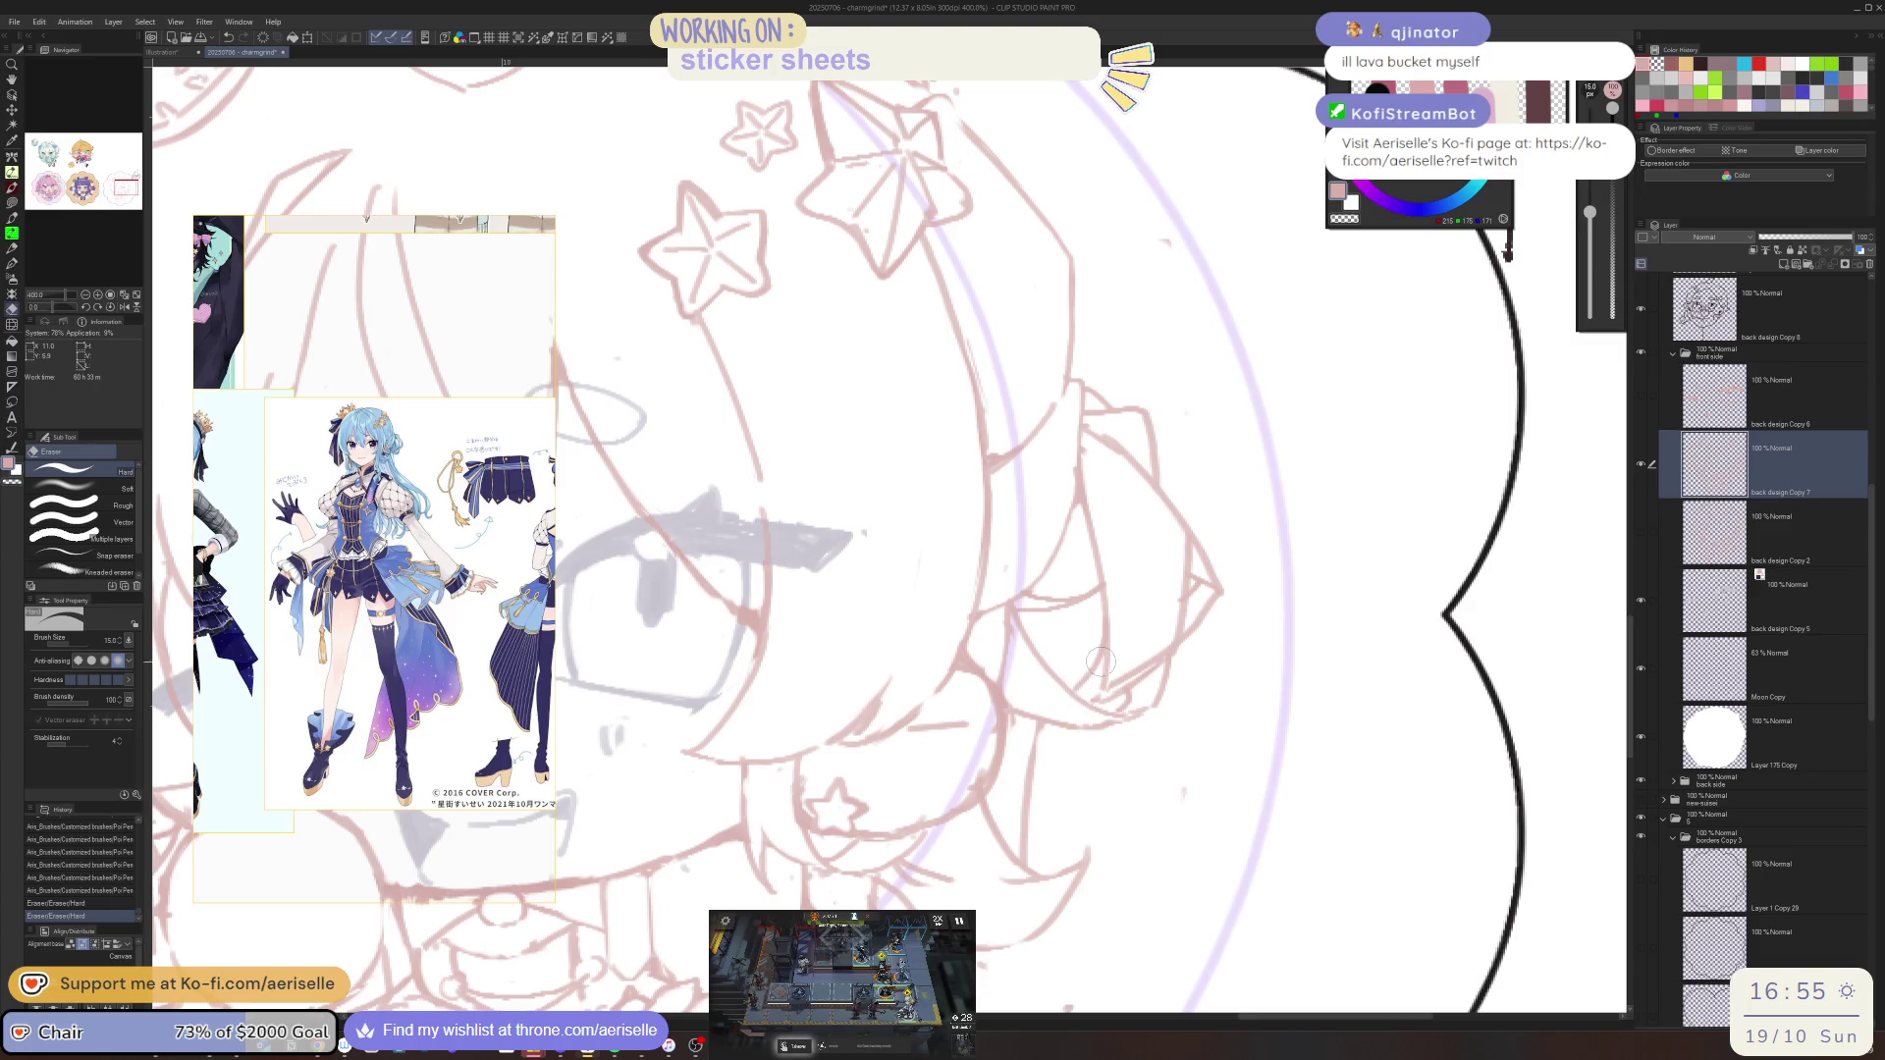
{"action": "key", "text": "p"}
{"action": "left_click", "coordinate": [1084, 837]}
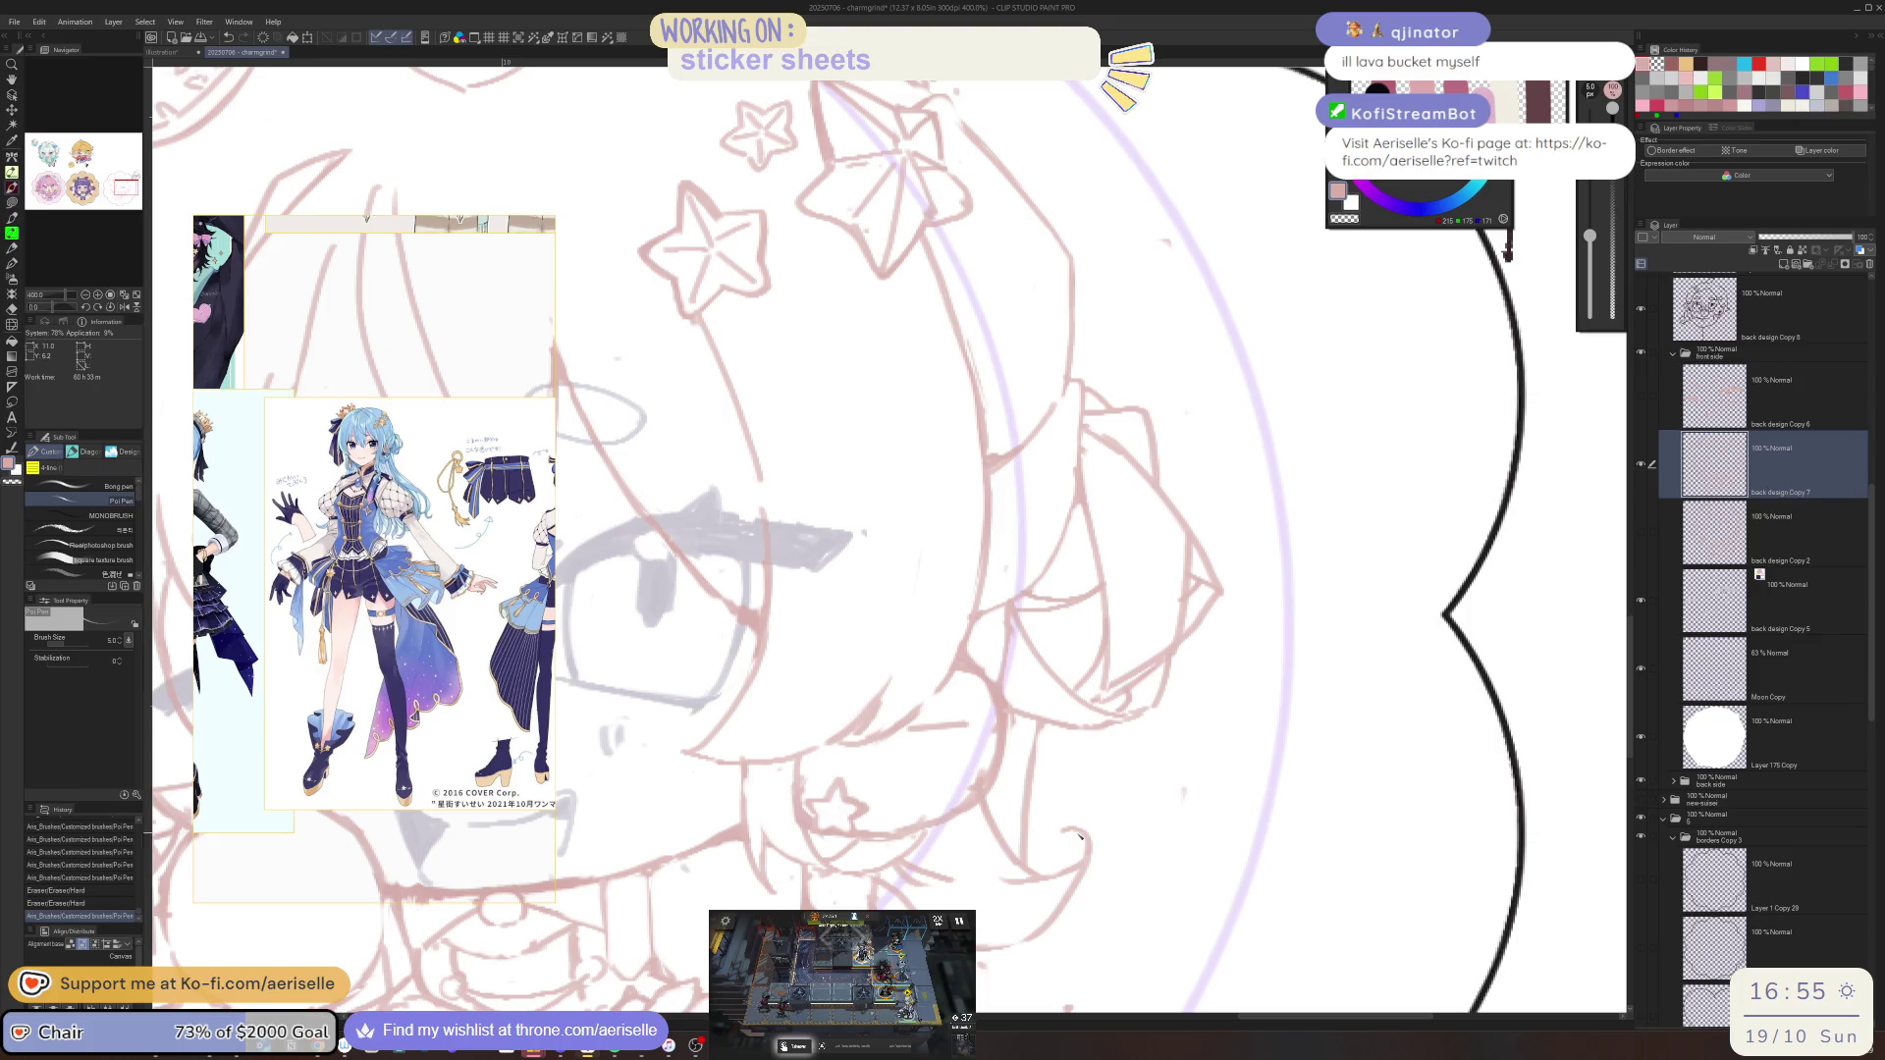
{"action": "key", "text": "ctrl+z"}
{"action": "left_click", "coordinate": [1077, 881]}
{"action": "left_click_drag", "start_coordinate": [1080, 889], "coordinate": [1045, 815]}
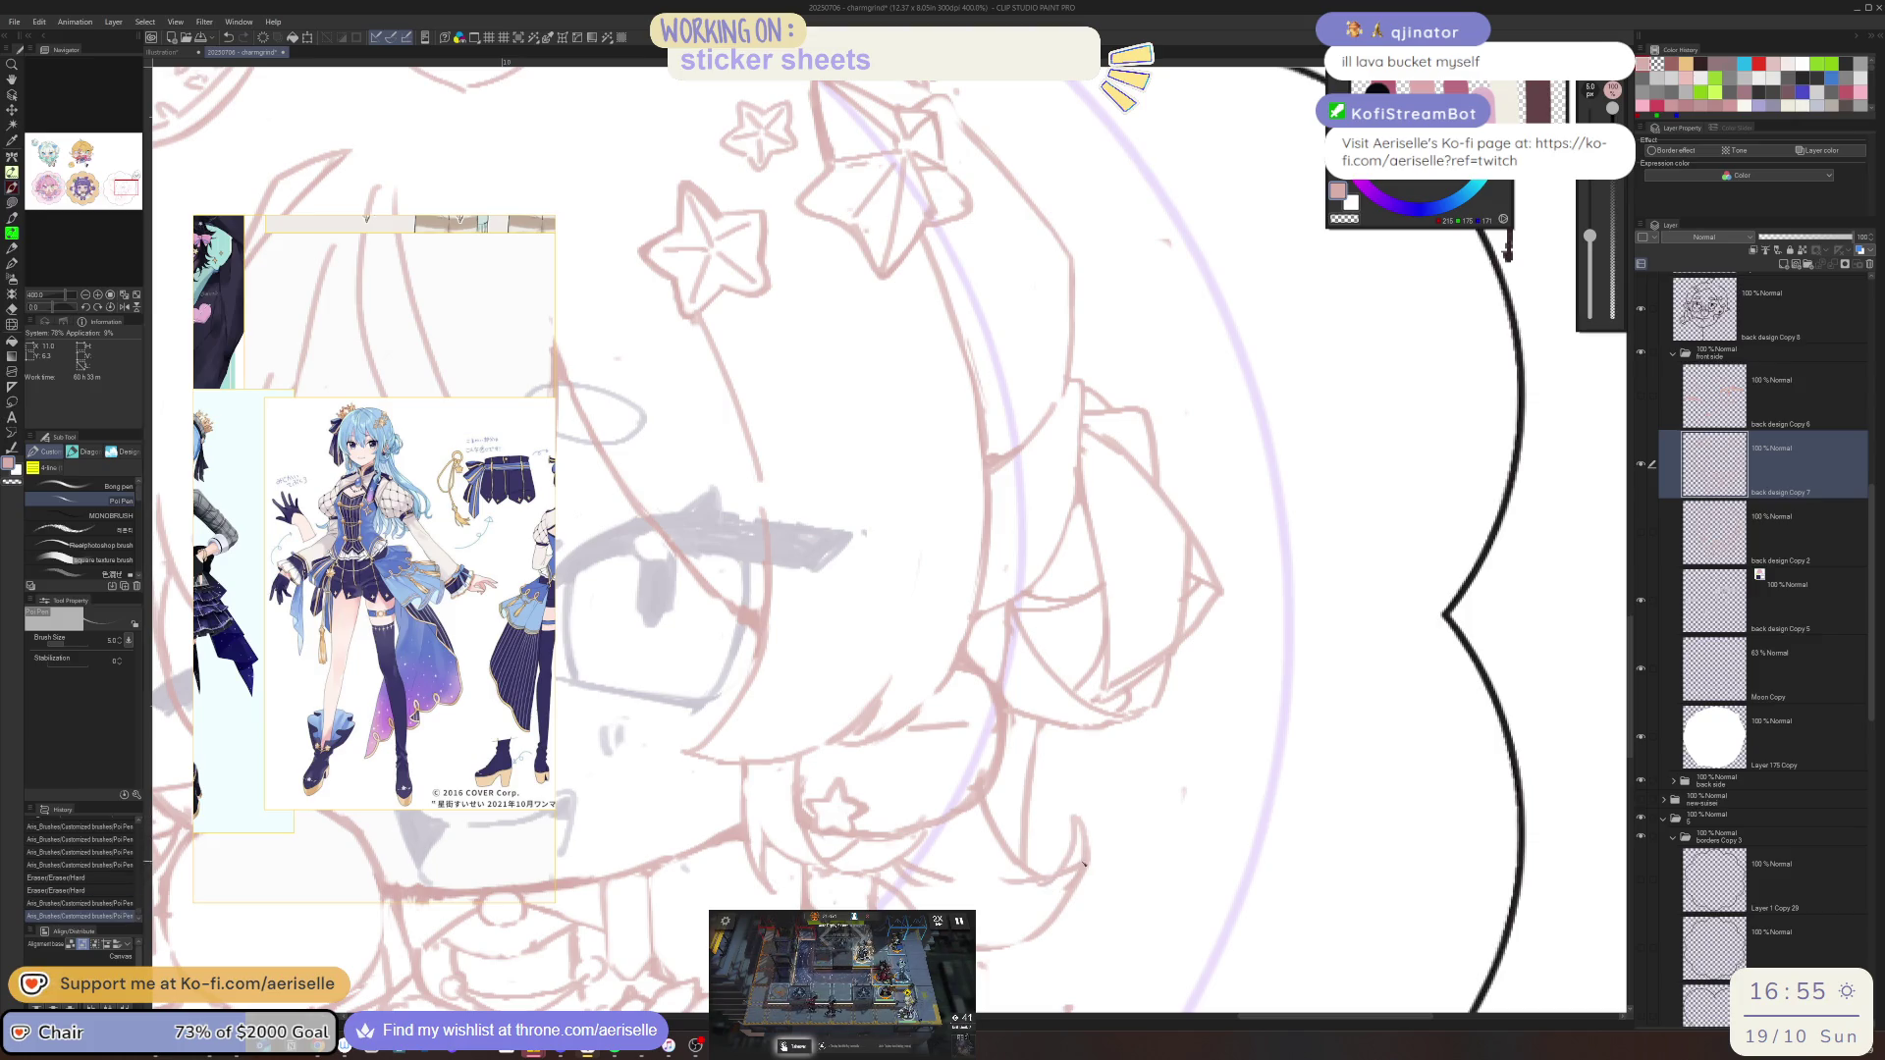
Trim the new strokes, clear old lines around the lower hair, and add a short hair stroke
{"action": "key", "text": "e"}
{"action": "mouse_move", "coordinate": [1070, 889]}
{"action": "left_mouse_down"}
{"action": "mouse_move", "coordinate": [1070, 856]}
{"action": "mouse_move", "coordinate": [1080, 884]}
{"action": "mouse_move", "coordinate": [1051, 913]}
{"action": "left_mouse_up"}
{"action": "left_click_drag", "start_coordinate": [1060, 903], "coordinate": [1025, 952]}
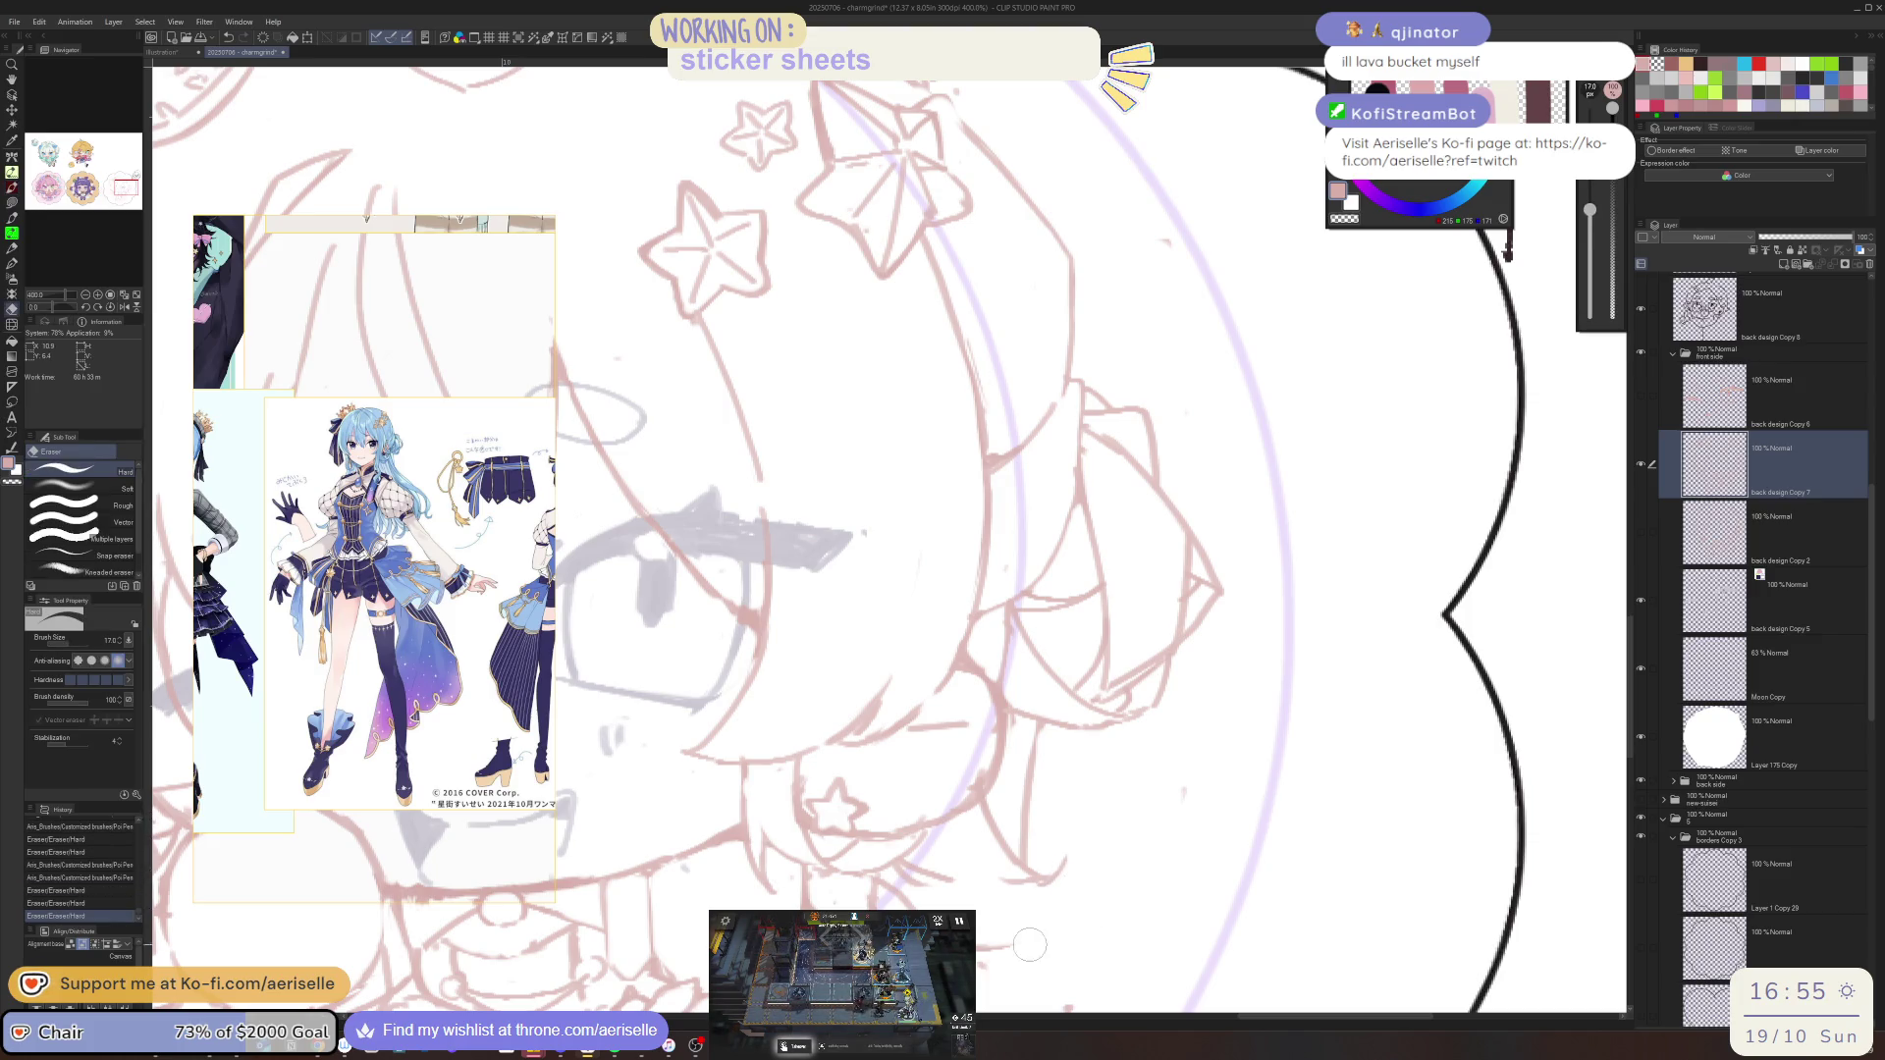
{"action": "key", "text": "p"}
{"action": "mouse_move", "coordinate": [1075, 830]}
{"action": "left_mouse_down"}
{"action": "mouse_move", "coordinate": [1060, 913]}
{"action": "mouse_move", "coordinate": [1016, 876]}
{"action": "mouse_move", "coordinate": [1186, 798]}
{"action": "mouse_move", "coordinate": [1224, 757]}
{"action": "left_mouse_up"}
Erase a stray mark, then enable the layer's Border effect set to Edge
{"action": "key", "text": "e"}
{"action": "left_click", "coordinate": [1175, 862]}
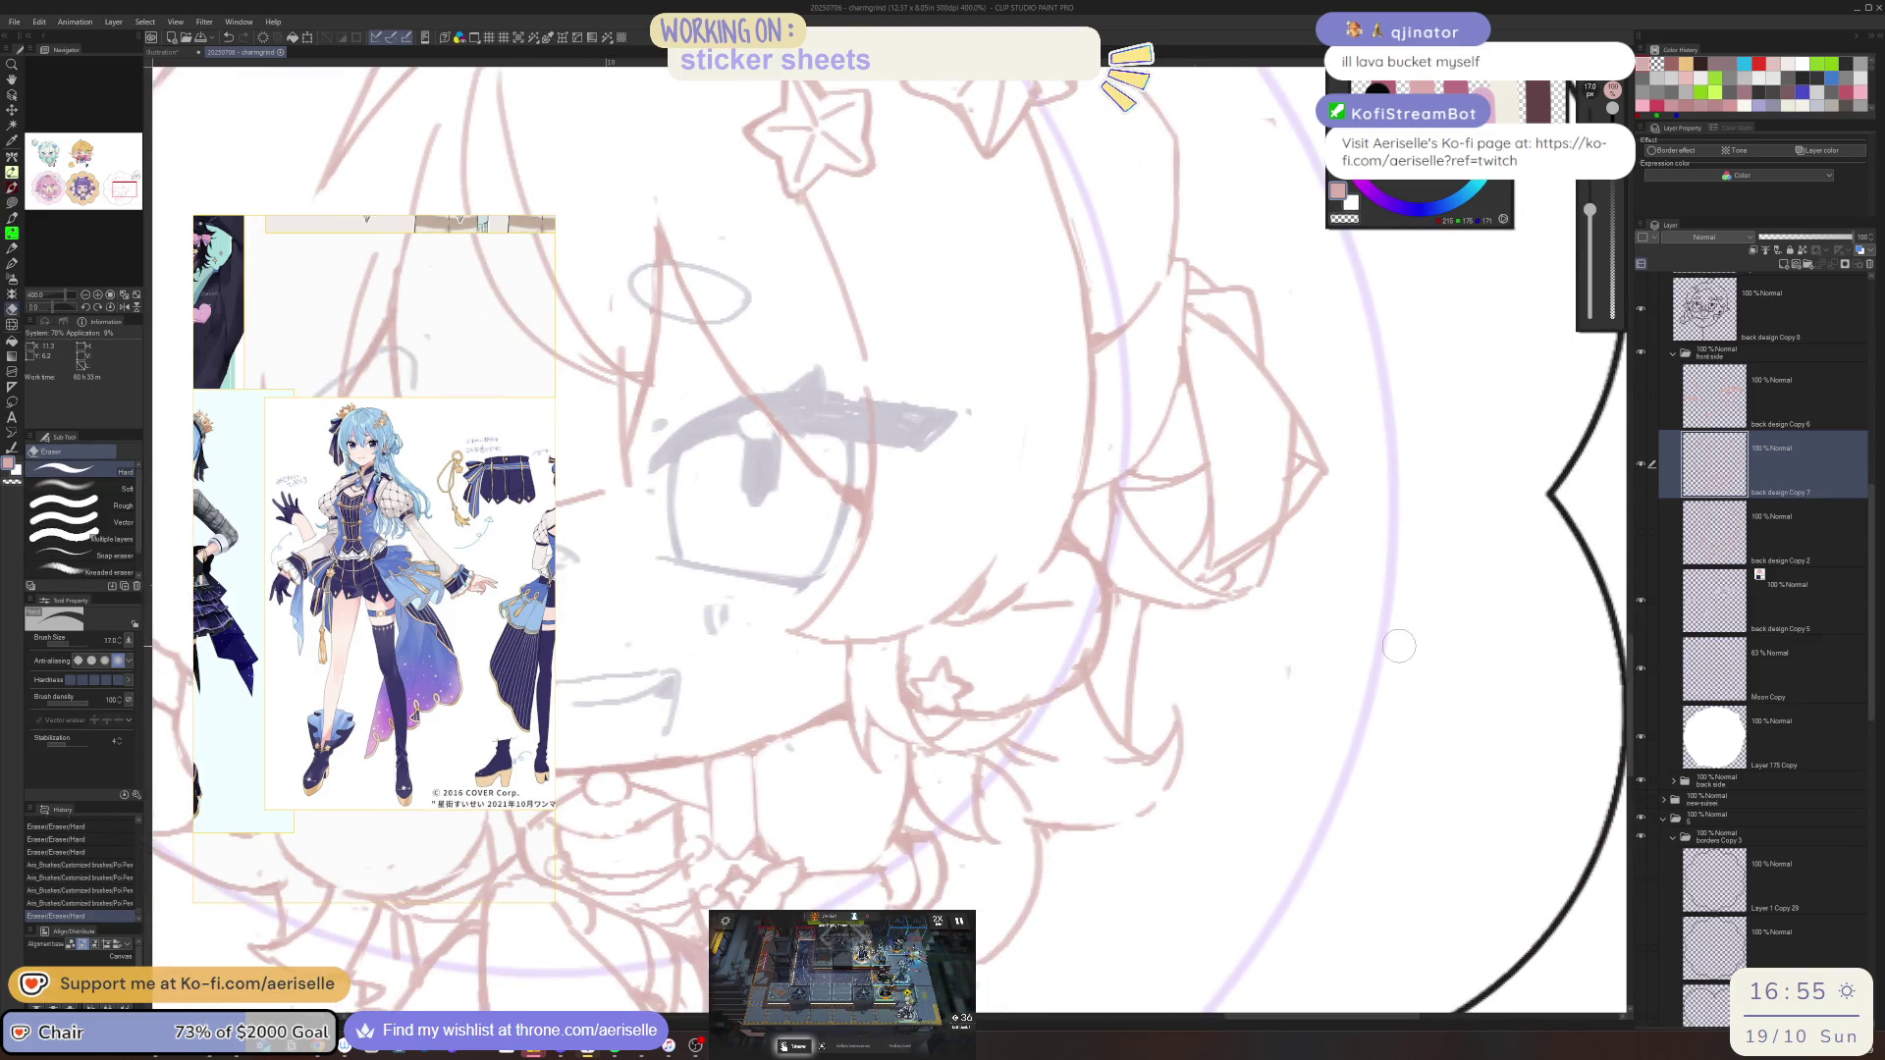
{"action": "left_click", "coordinate": [1675, 150]}
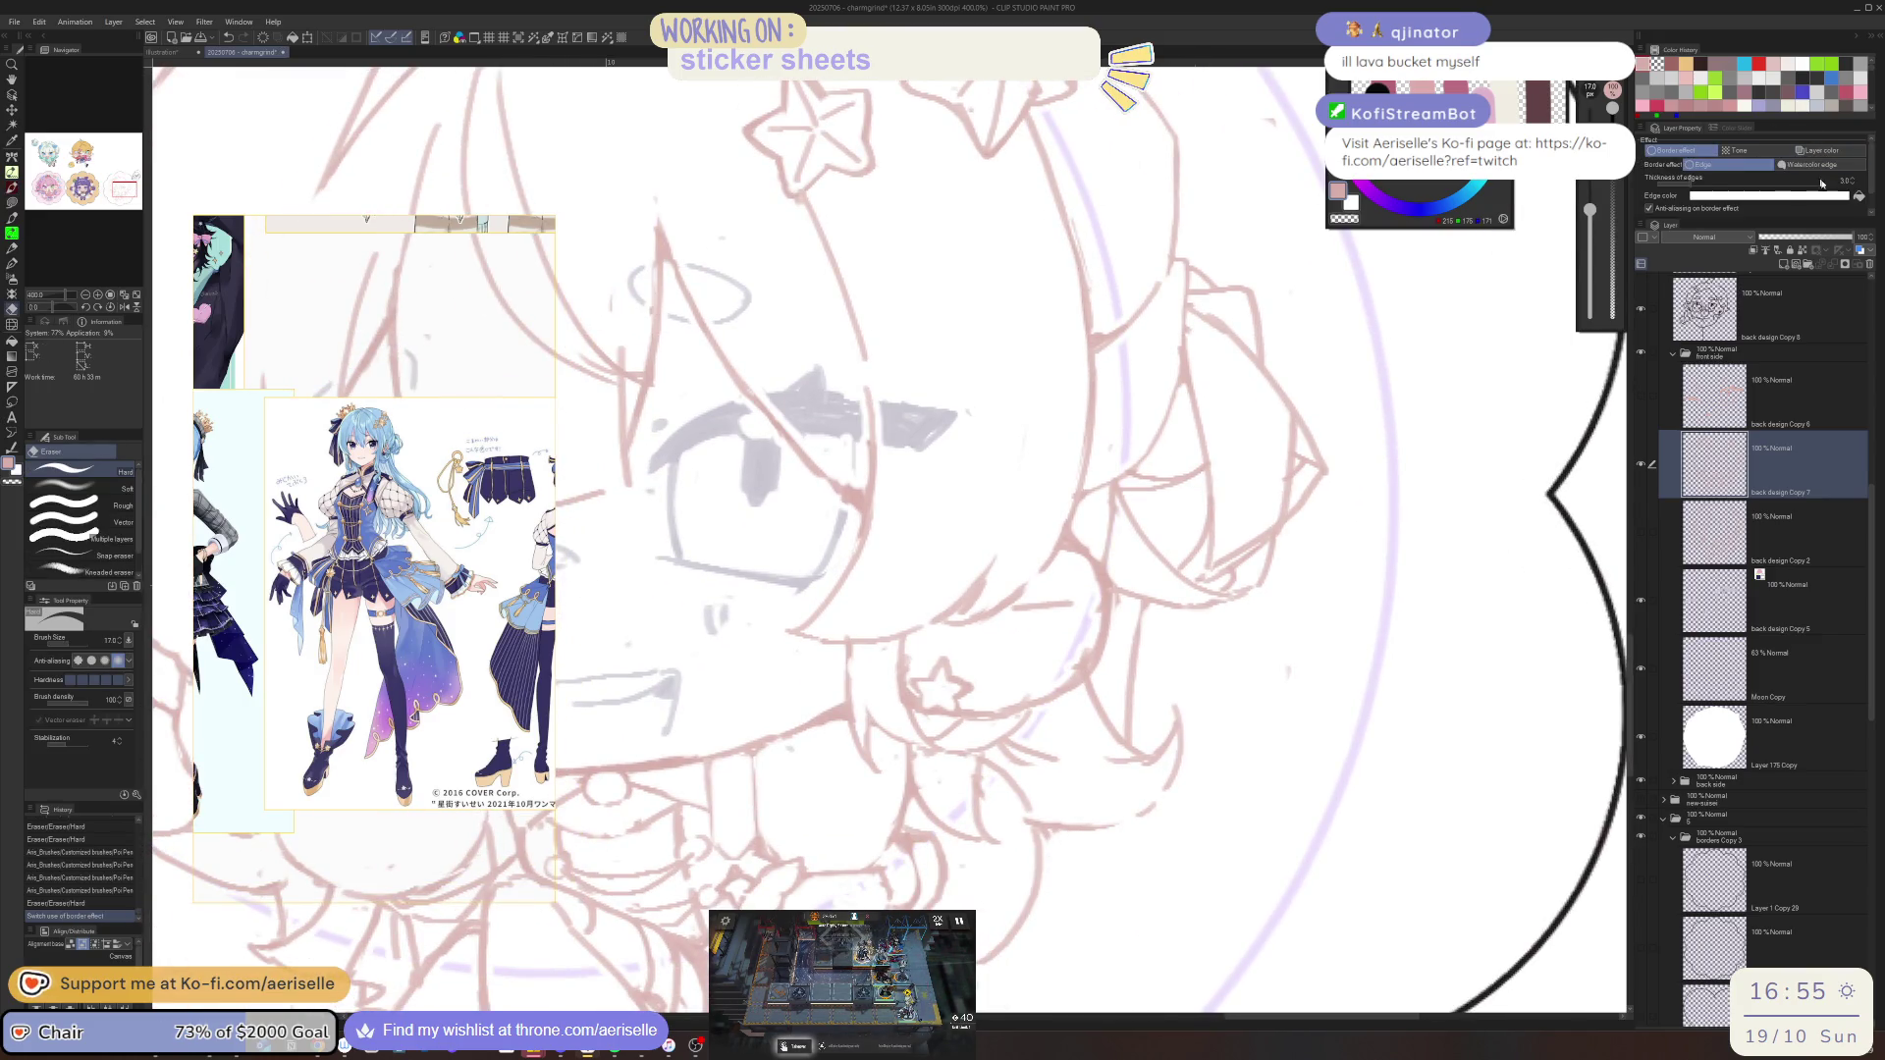
{"action": "left_click", "coordinate": [1811, 164]}
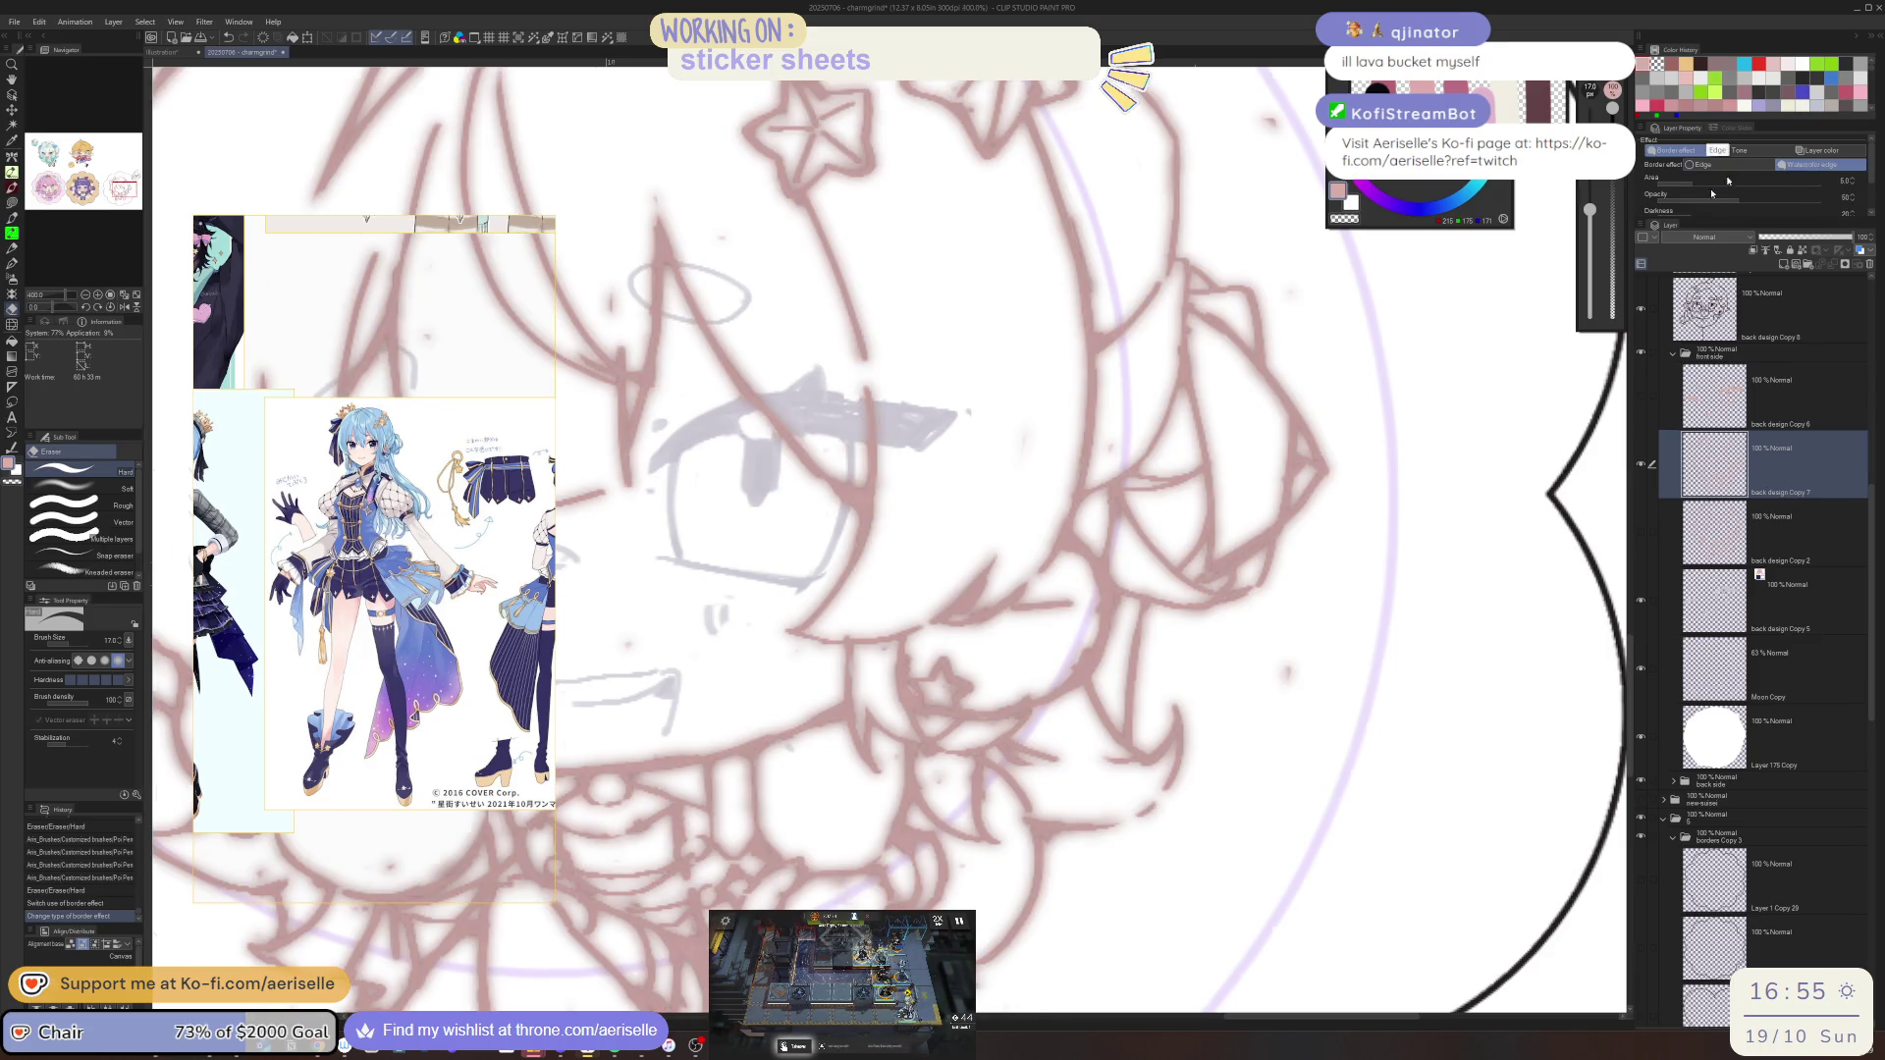
{"action": "key", "text": "ctrl+minus"}
{"action": "key", "text": "ctrl+minus"}
{"action": "key", "text": "ctrl+minus"}
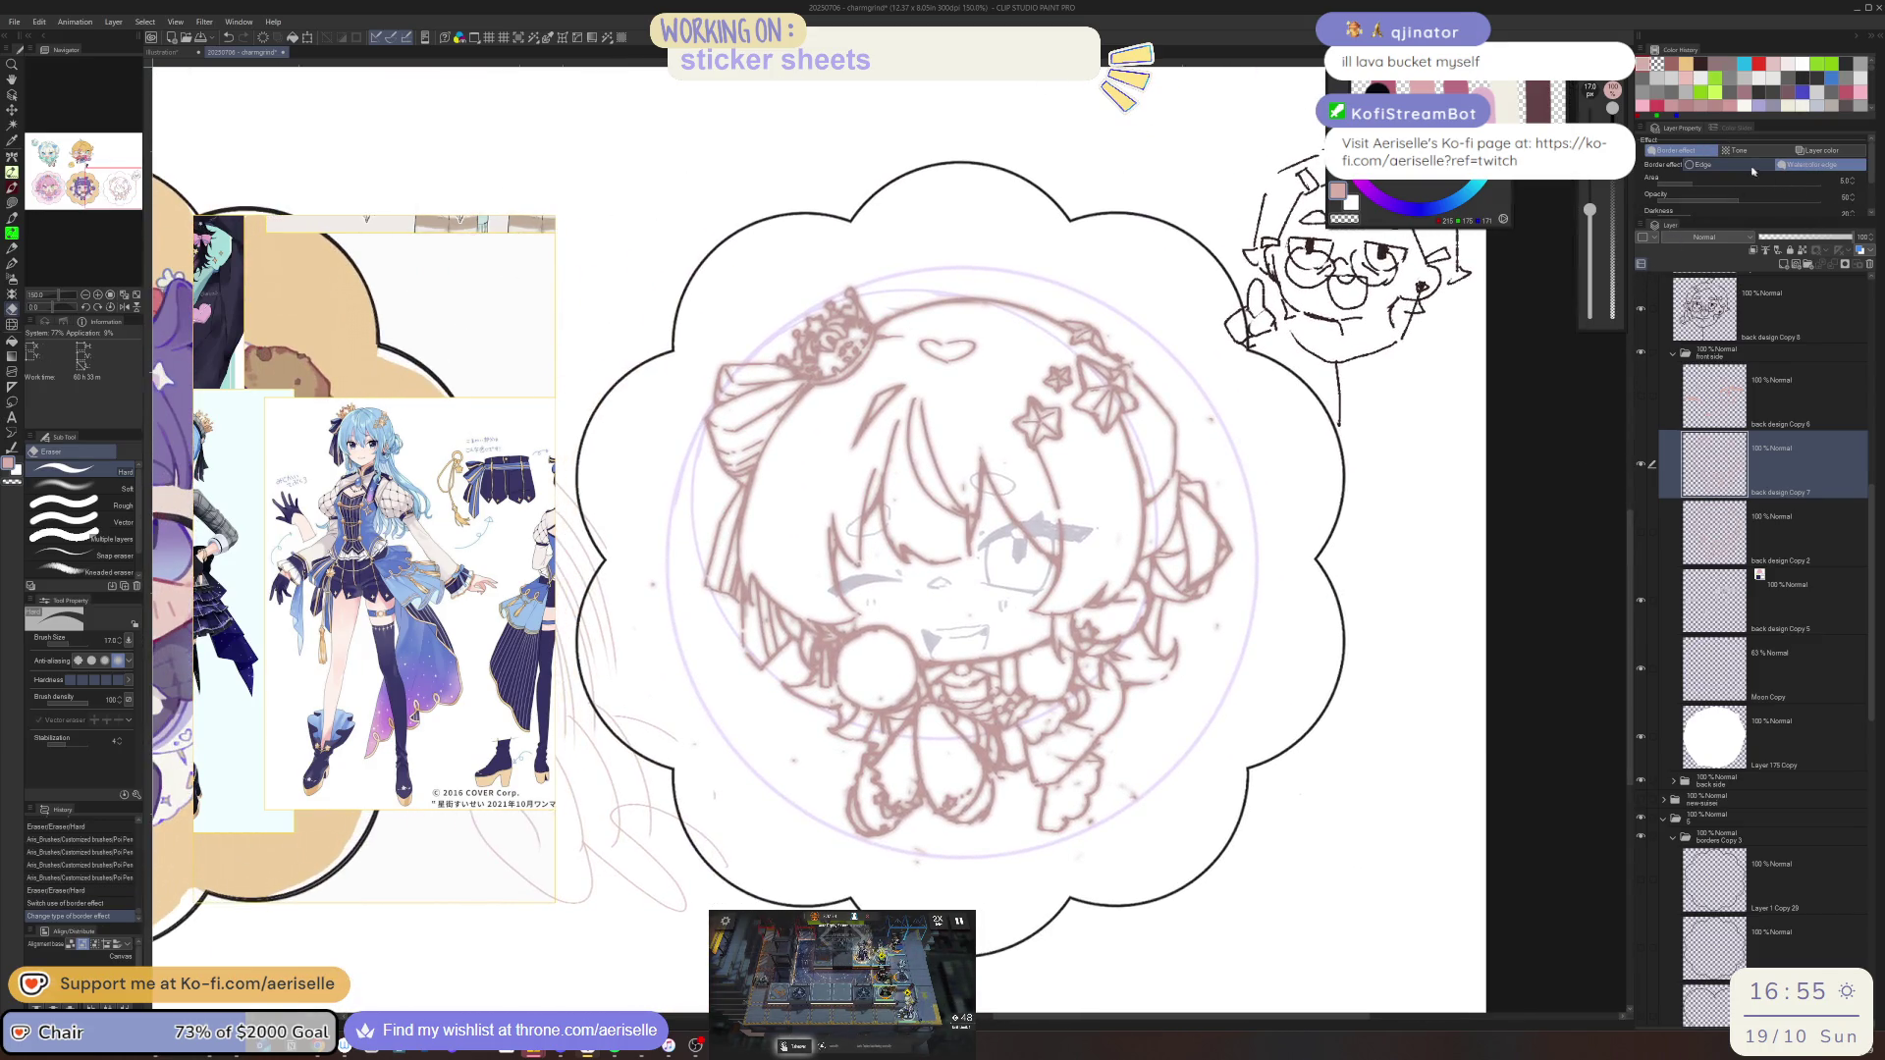
{"action": "left_click", "coordinate": [1690, 164]}
Set the edge border colour to red in the Color settings dialog
{"action": "left_click", "coordinate": [1781, 196]}
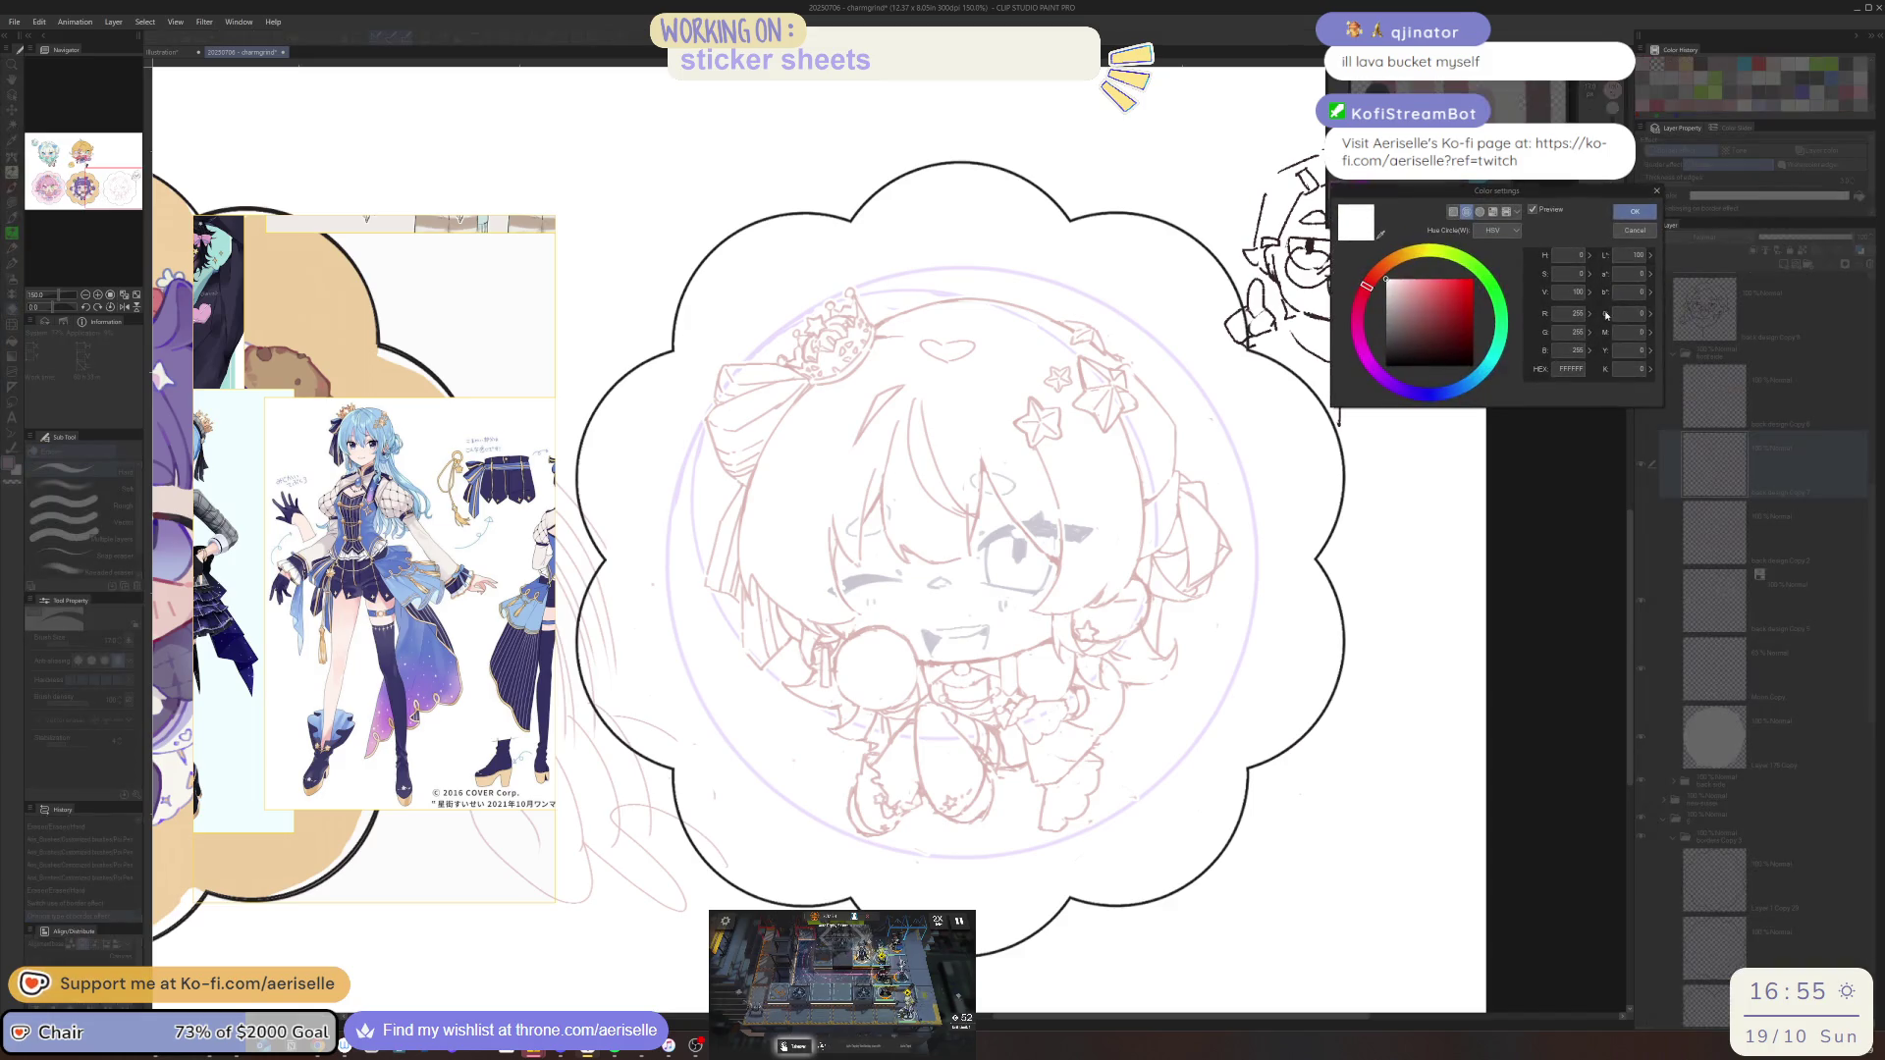
{"action": "left_click", "coordinate": [1467, 293]}
{"action": "left_click", "coordinate": [1634, 230]}
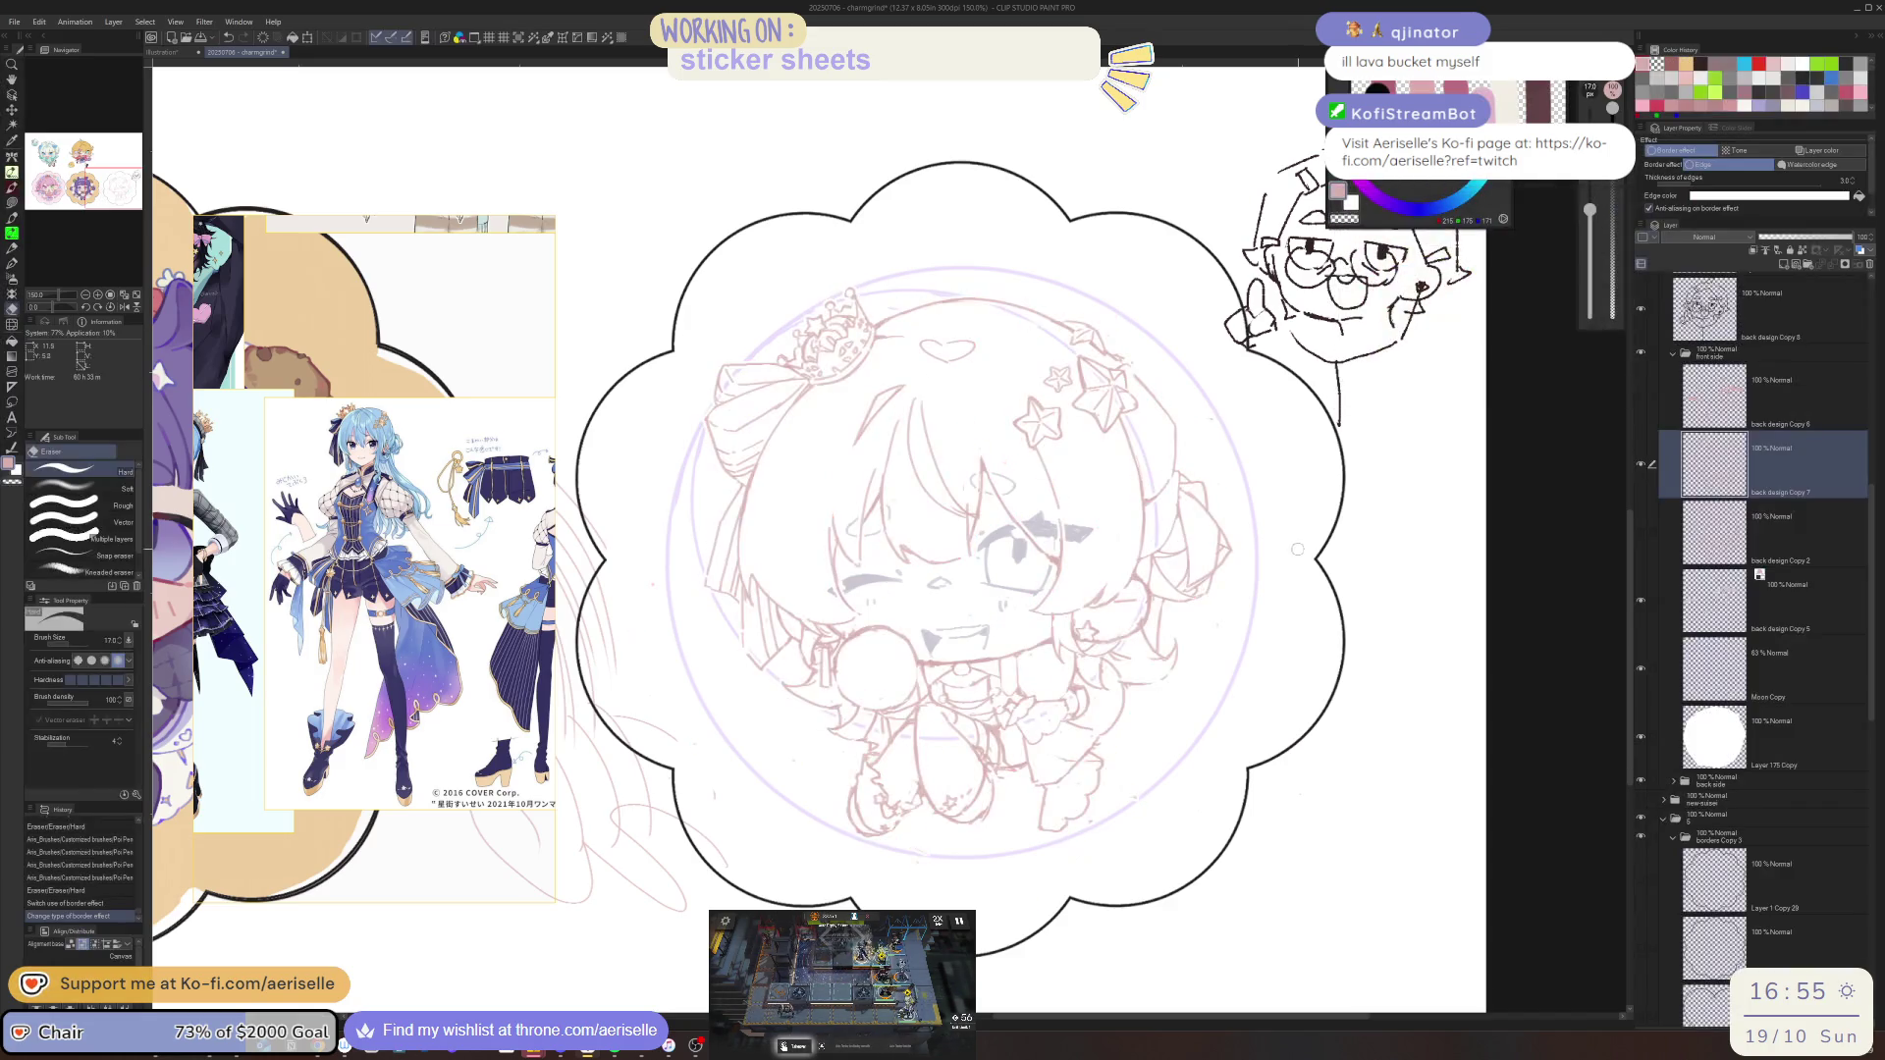
{"action": "left_click", "coordinate": [1767, 196]}
{"action": "left_click", "coordinate": [1457, 294]}
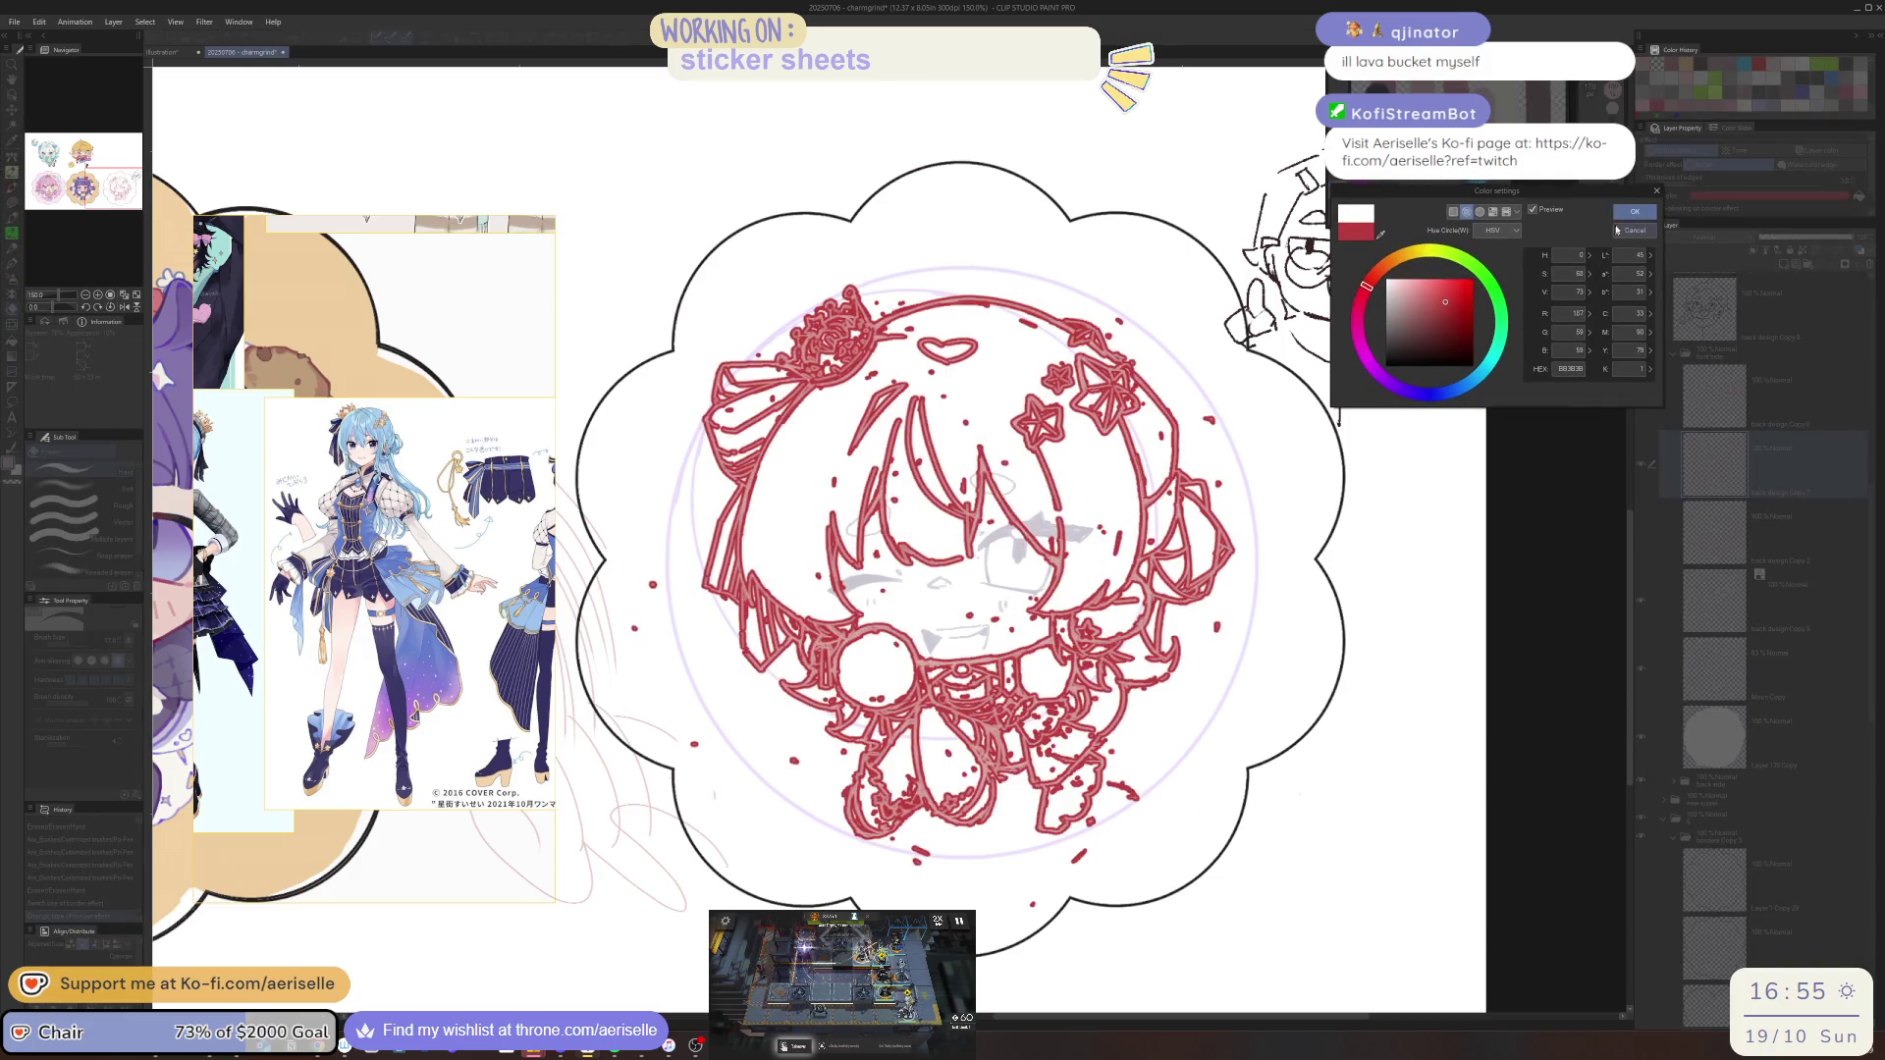
{"action": "left_click", "coordinate": [1634, 213]}
Lasso-fill away stray marks around the hair, lower left, heart and chin
{"action": "key", "text": "u"}
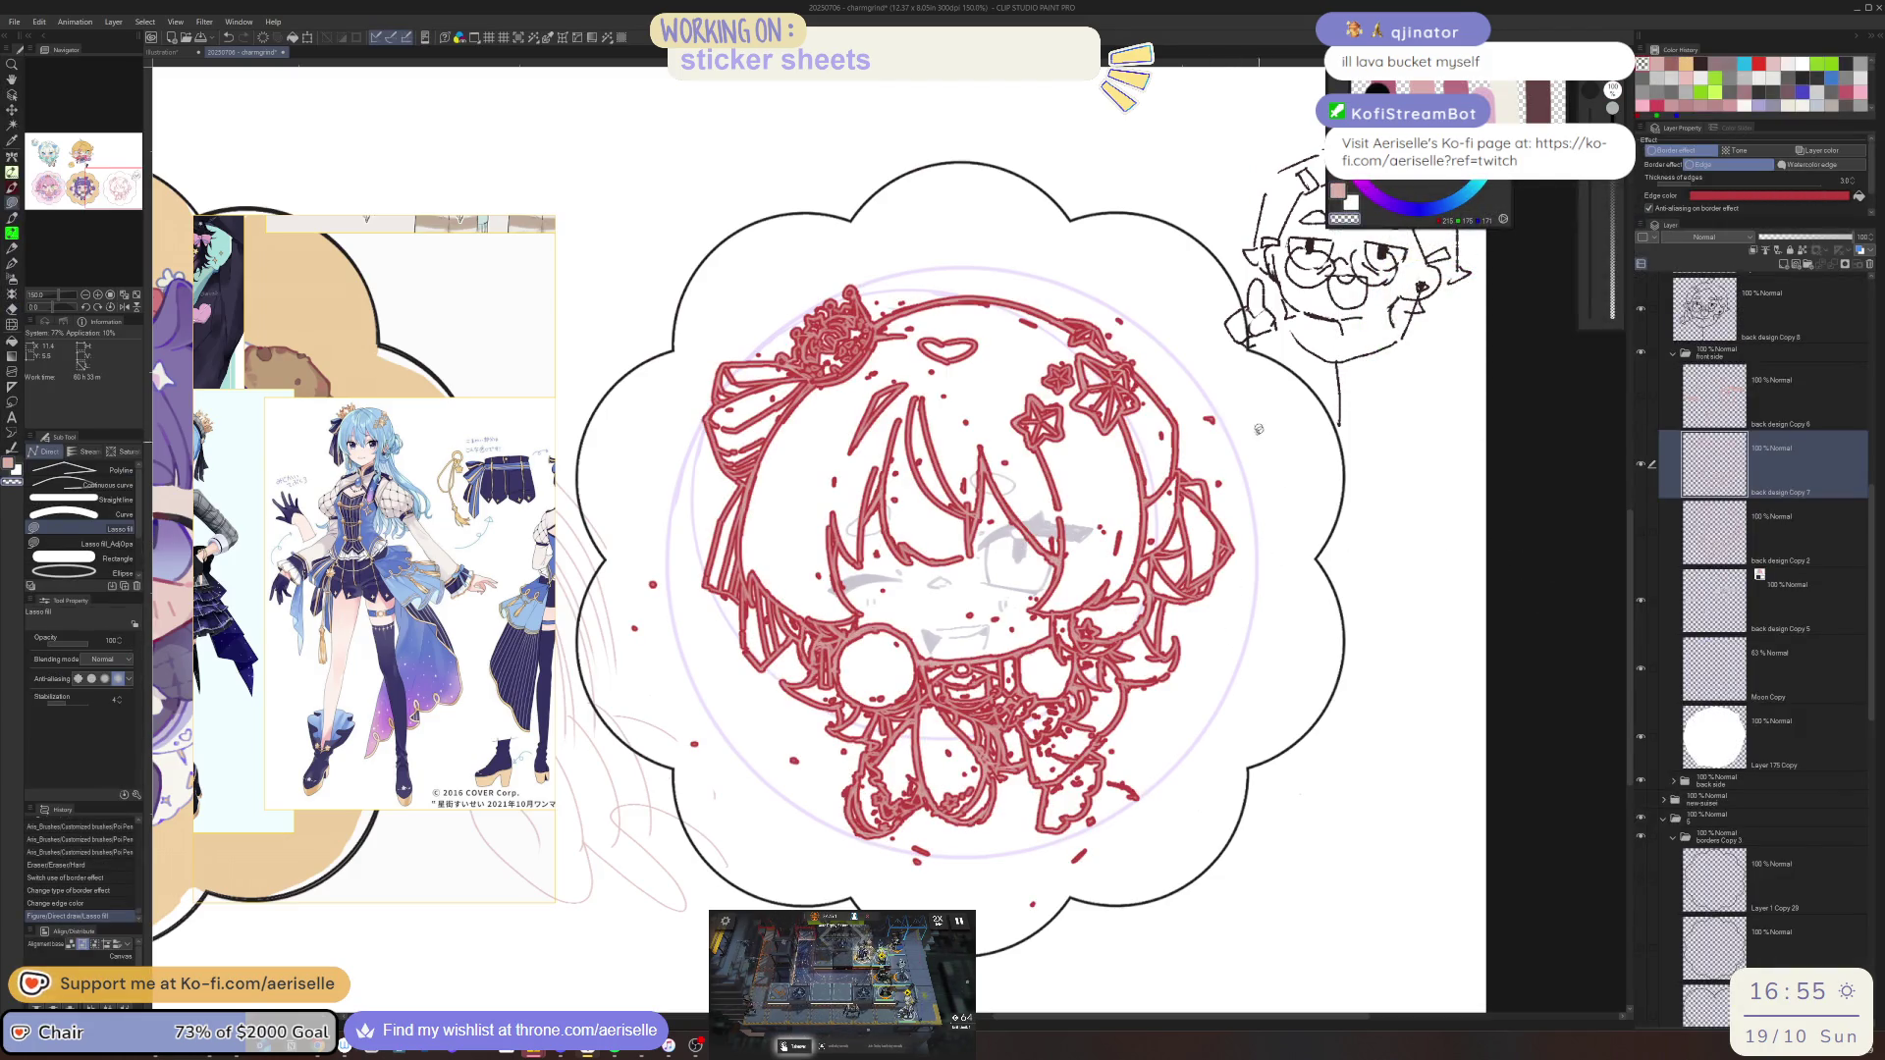
{"action": "left_click_drag", "start_coordinate": [1197, 395], "coordinate": [1206, 437]}
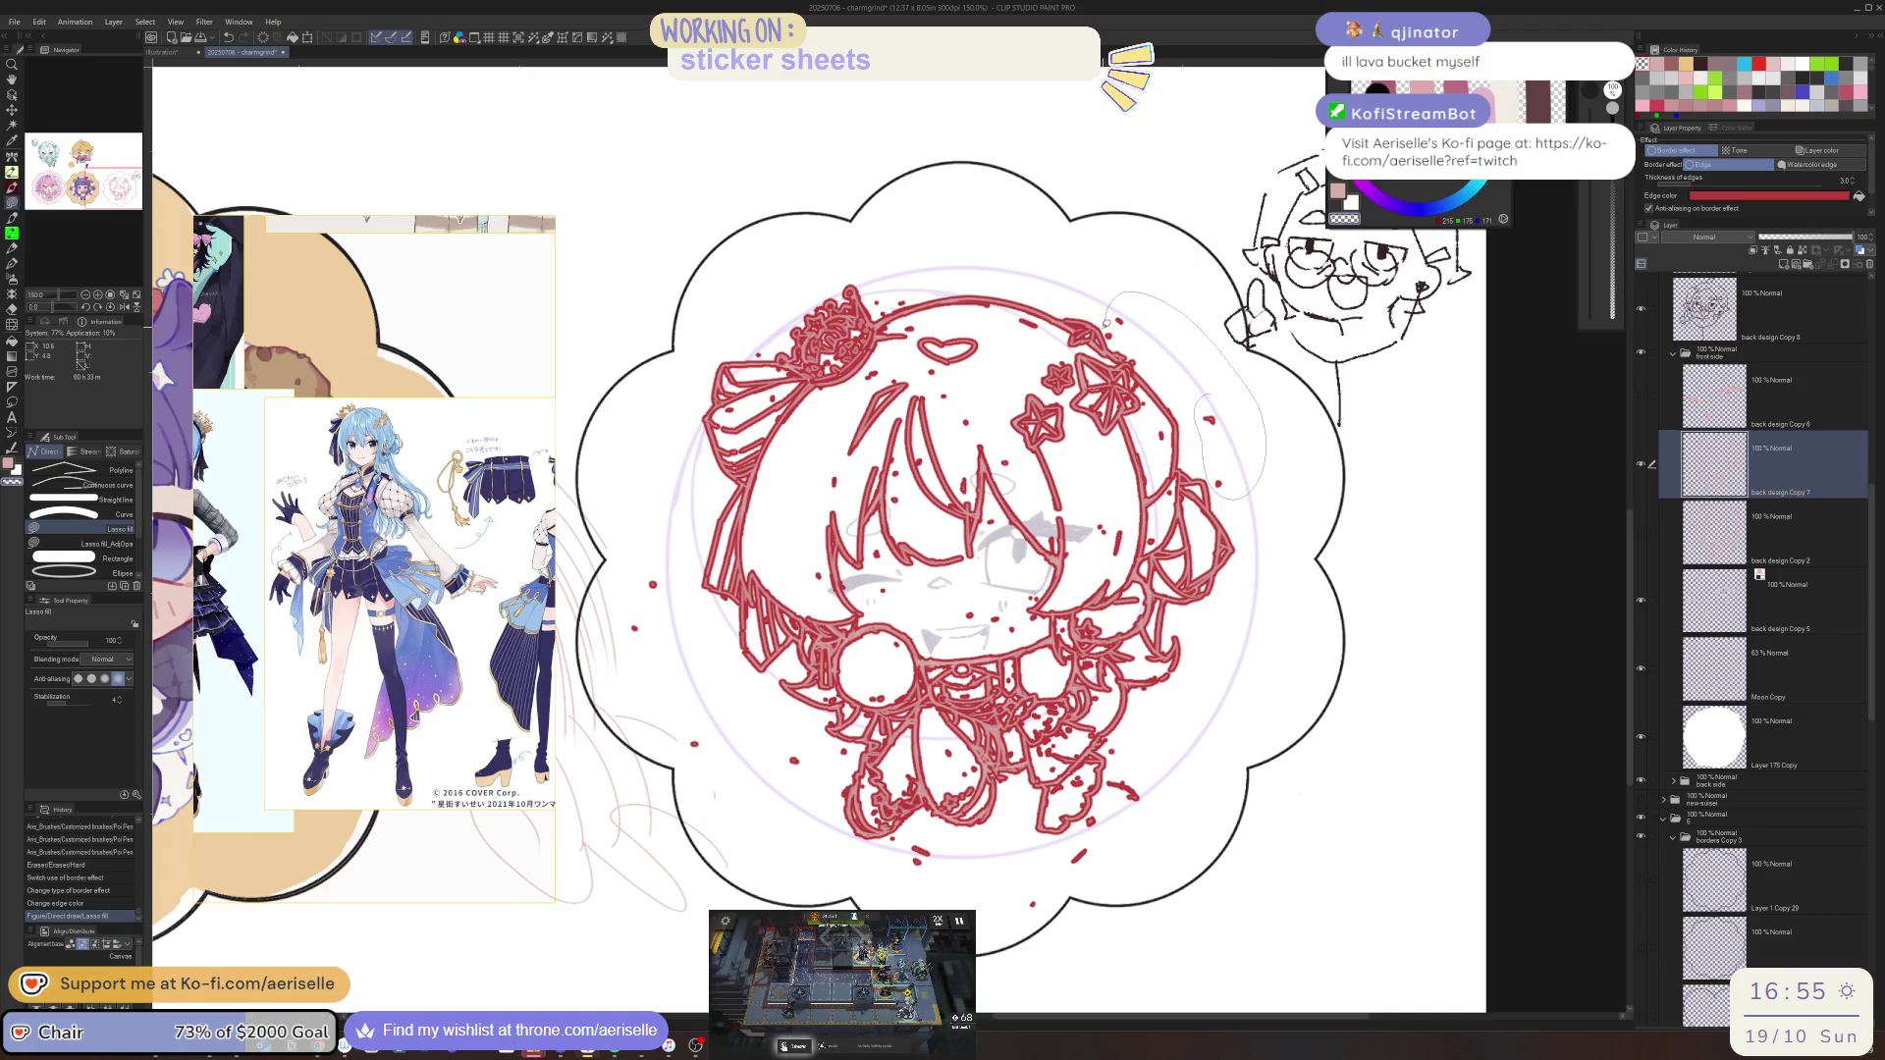
{"action": "left_click_drag", "start_coordinate": [1106, 324], "coordinate": [1109, 329]}
{"action": "left_click_drag", "start_coordinate": [653, 739], "coordinate": [825, 889]}
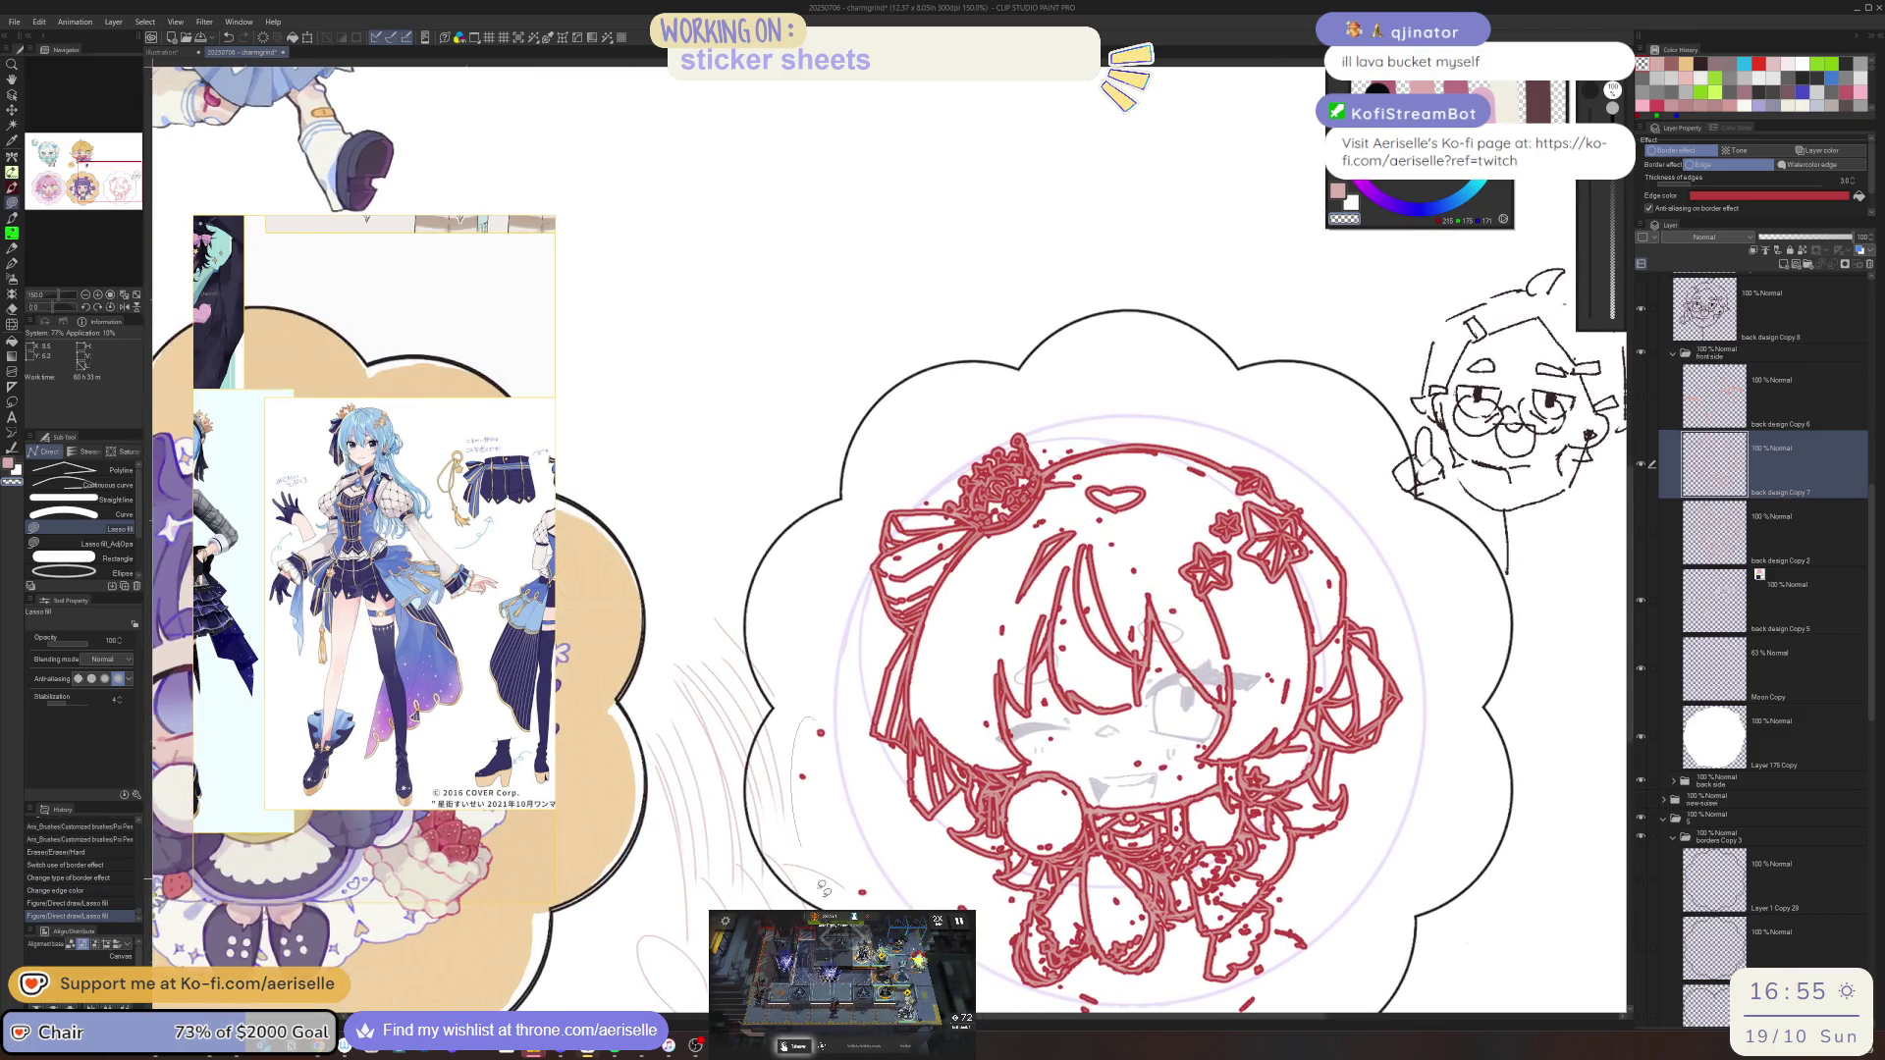
{"action": "mouse_move", "coordinate": [1008, 889]}
{"action": "left_mouse_down"}
{"action": "mouse_move", "coordinate": [979, 717]}
{"action": "mouse_move", "coordinate": [930, 699]}
{"action": "left_mouse_up"}
{"action": "left_click_drag", "start_coordinate": [1061, 846], "coordinate": [1217, 916]}
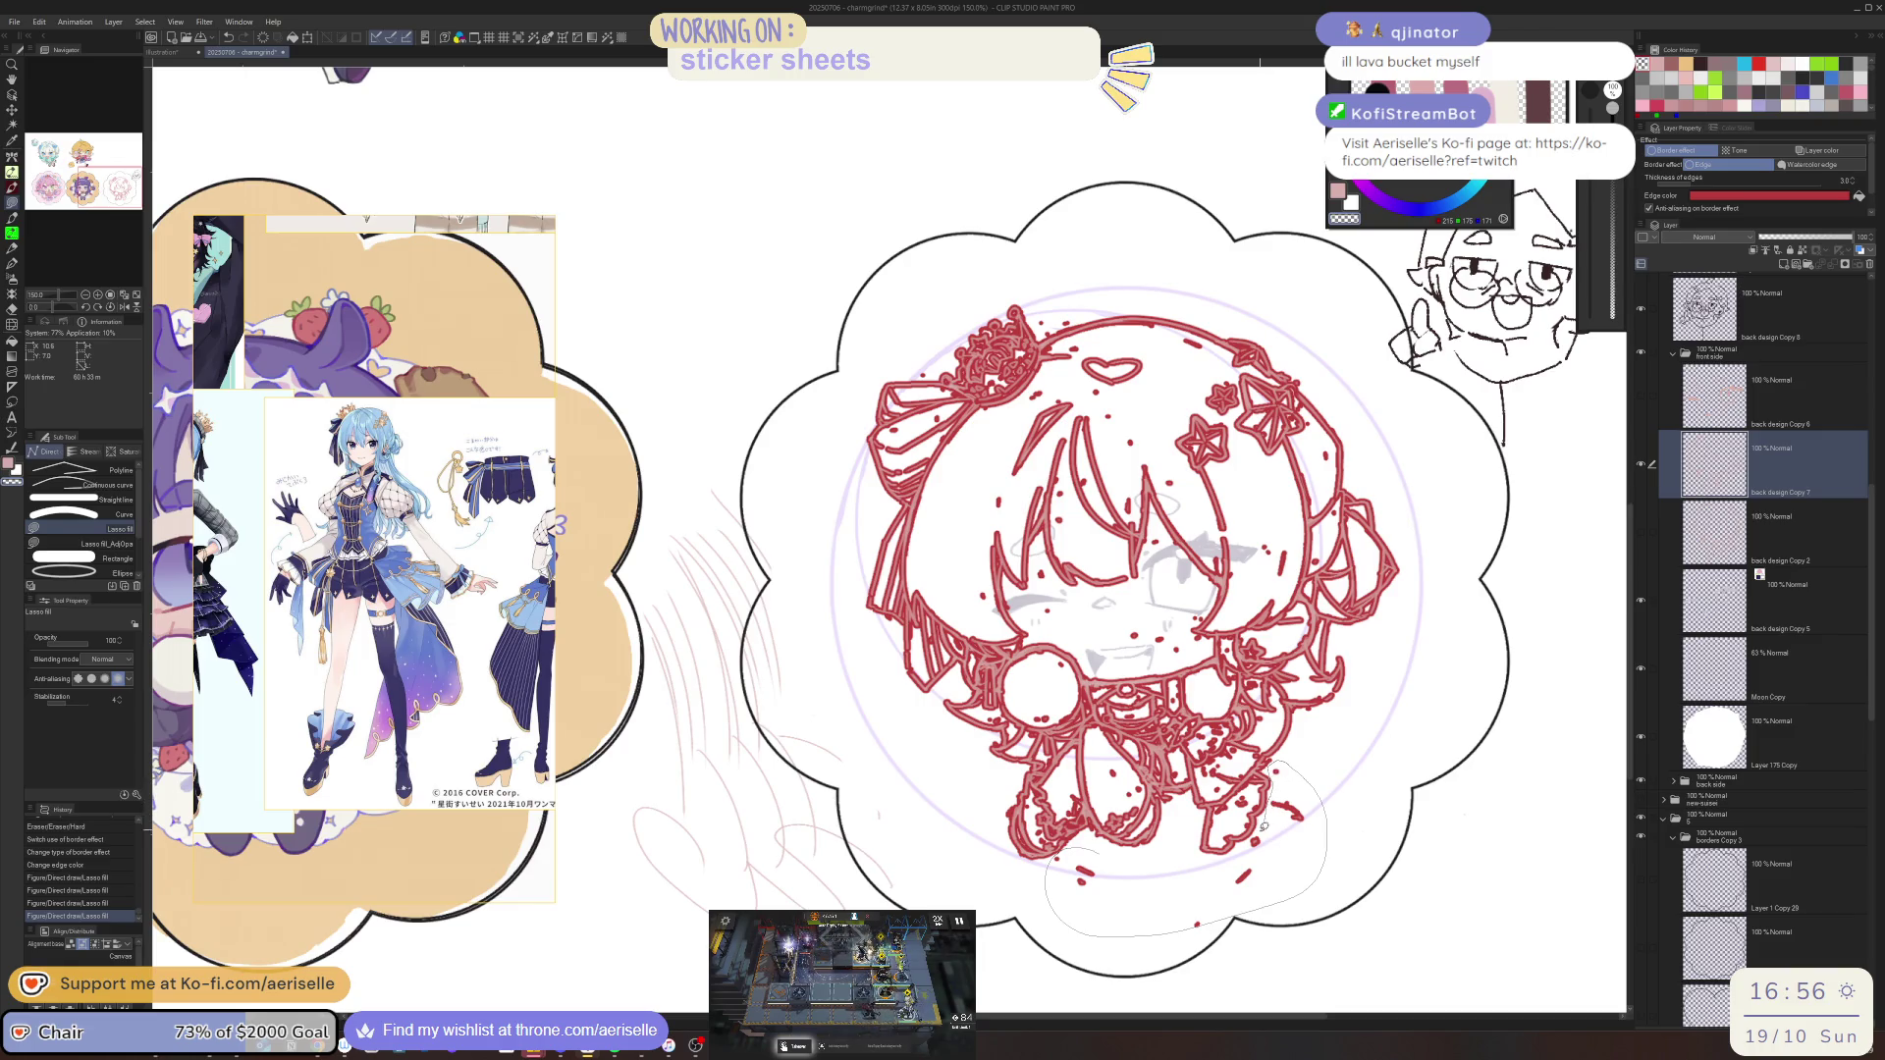
{"action": "left_click_drag", "start_coordinate": [1264, 826], "coordinate": [1191, 873]}
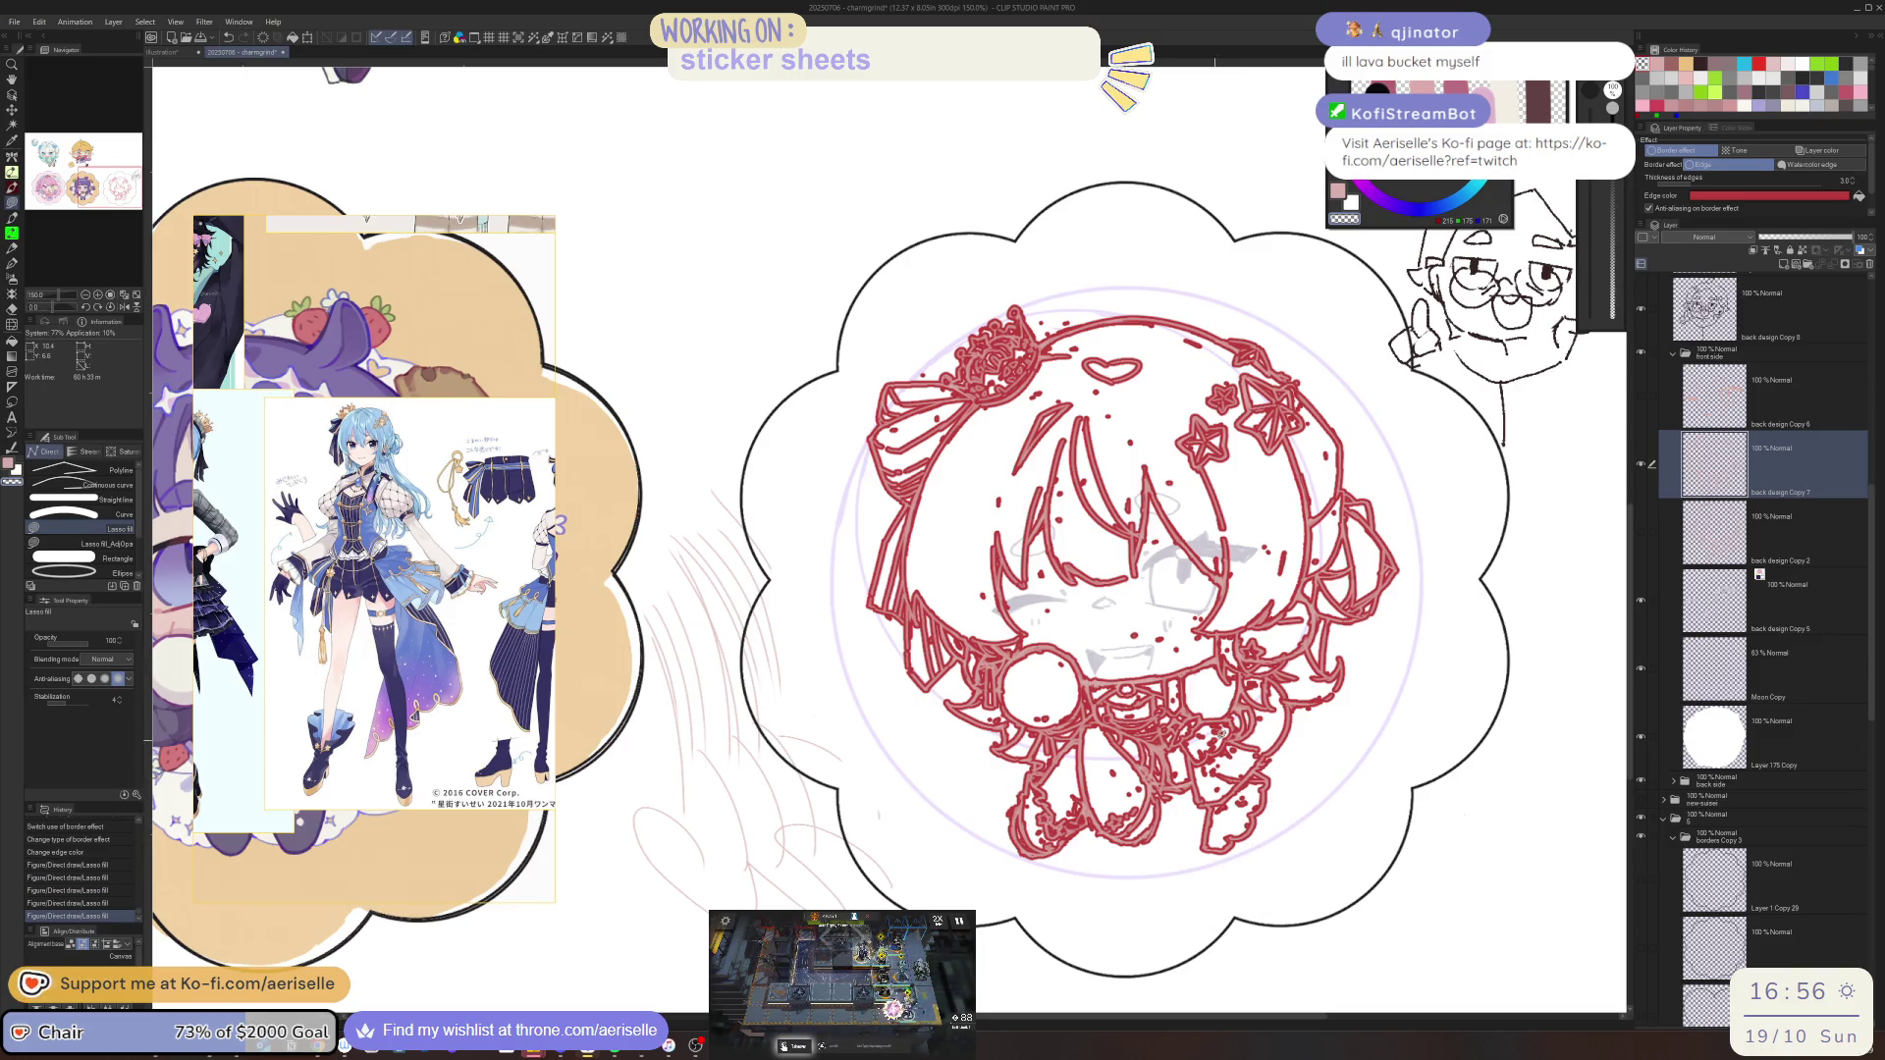
{"action": "left_click_drag", "start_coordinate": [924, 363], "coordinate": [957, 331]}
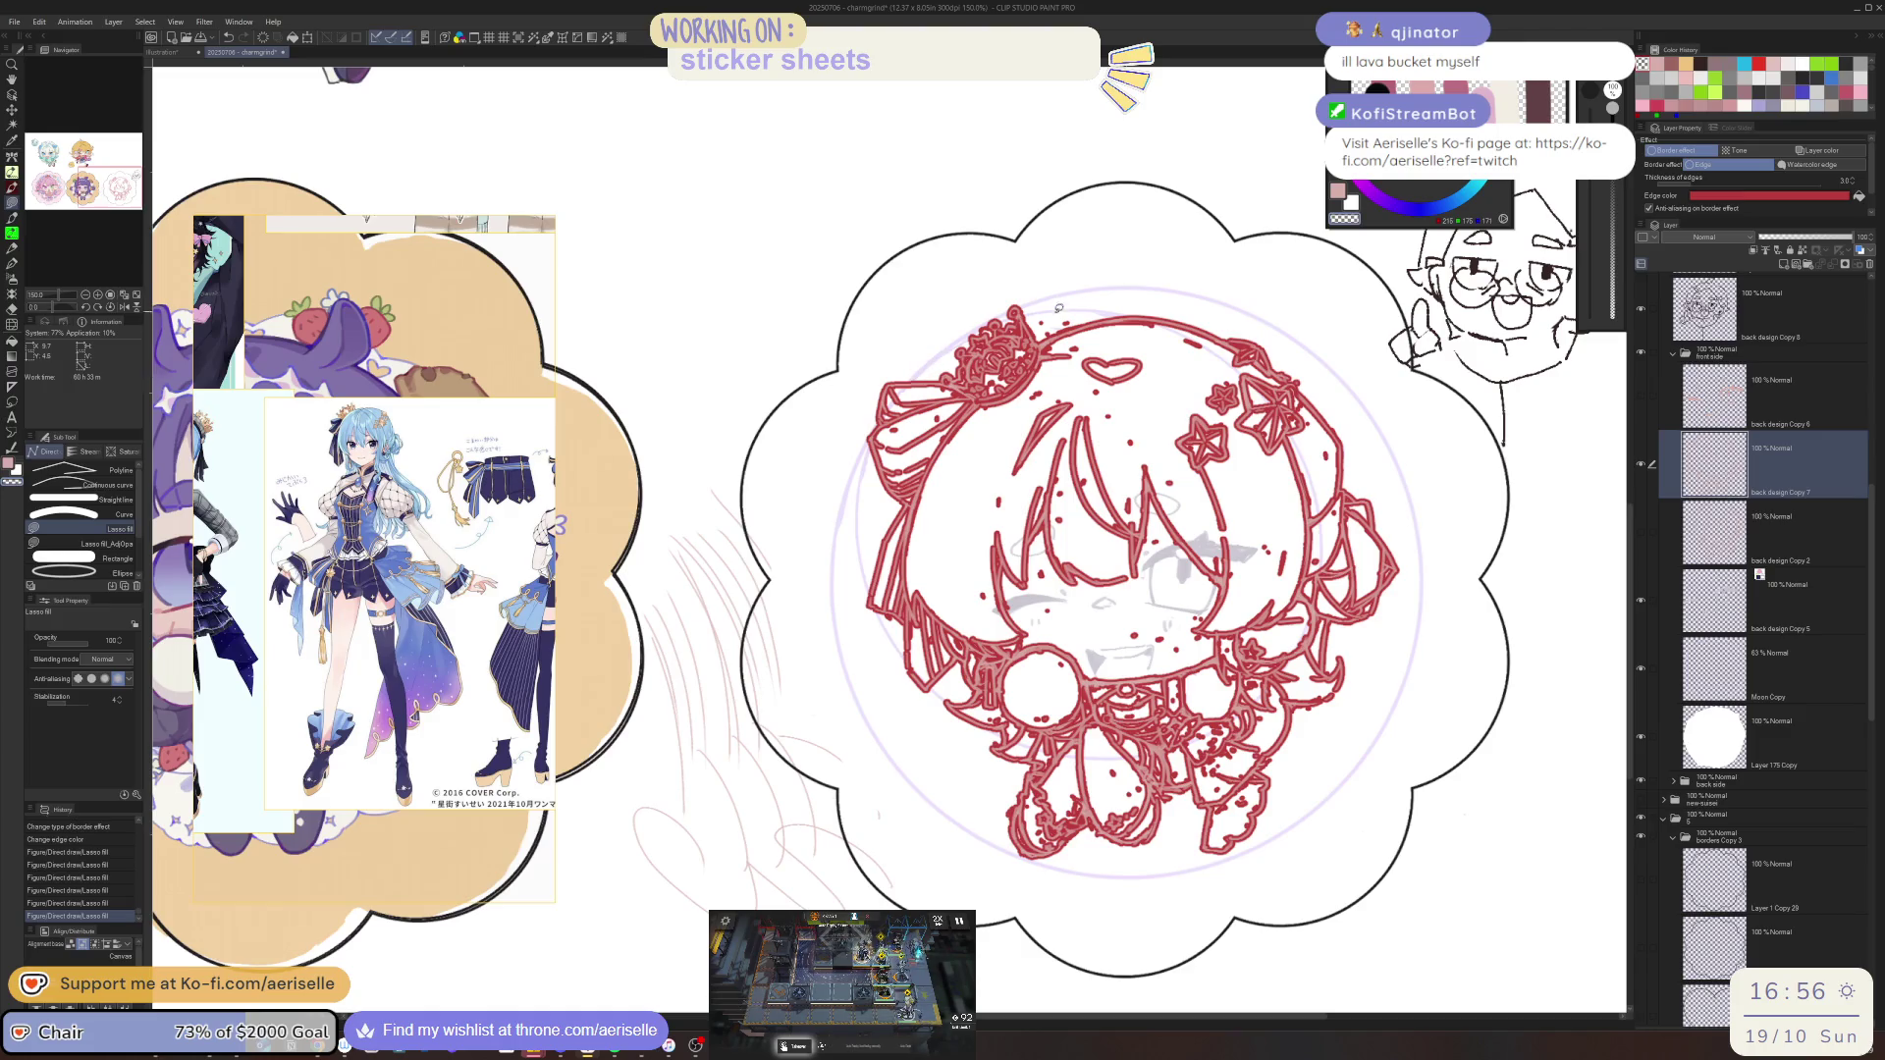
{"action": "left_click_drag", "start_coordinate": [1086, 316], "coordinate": [1043, 425]}
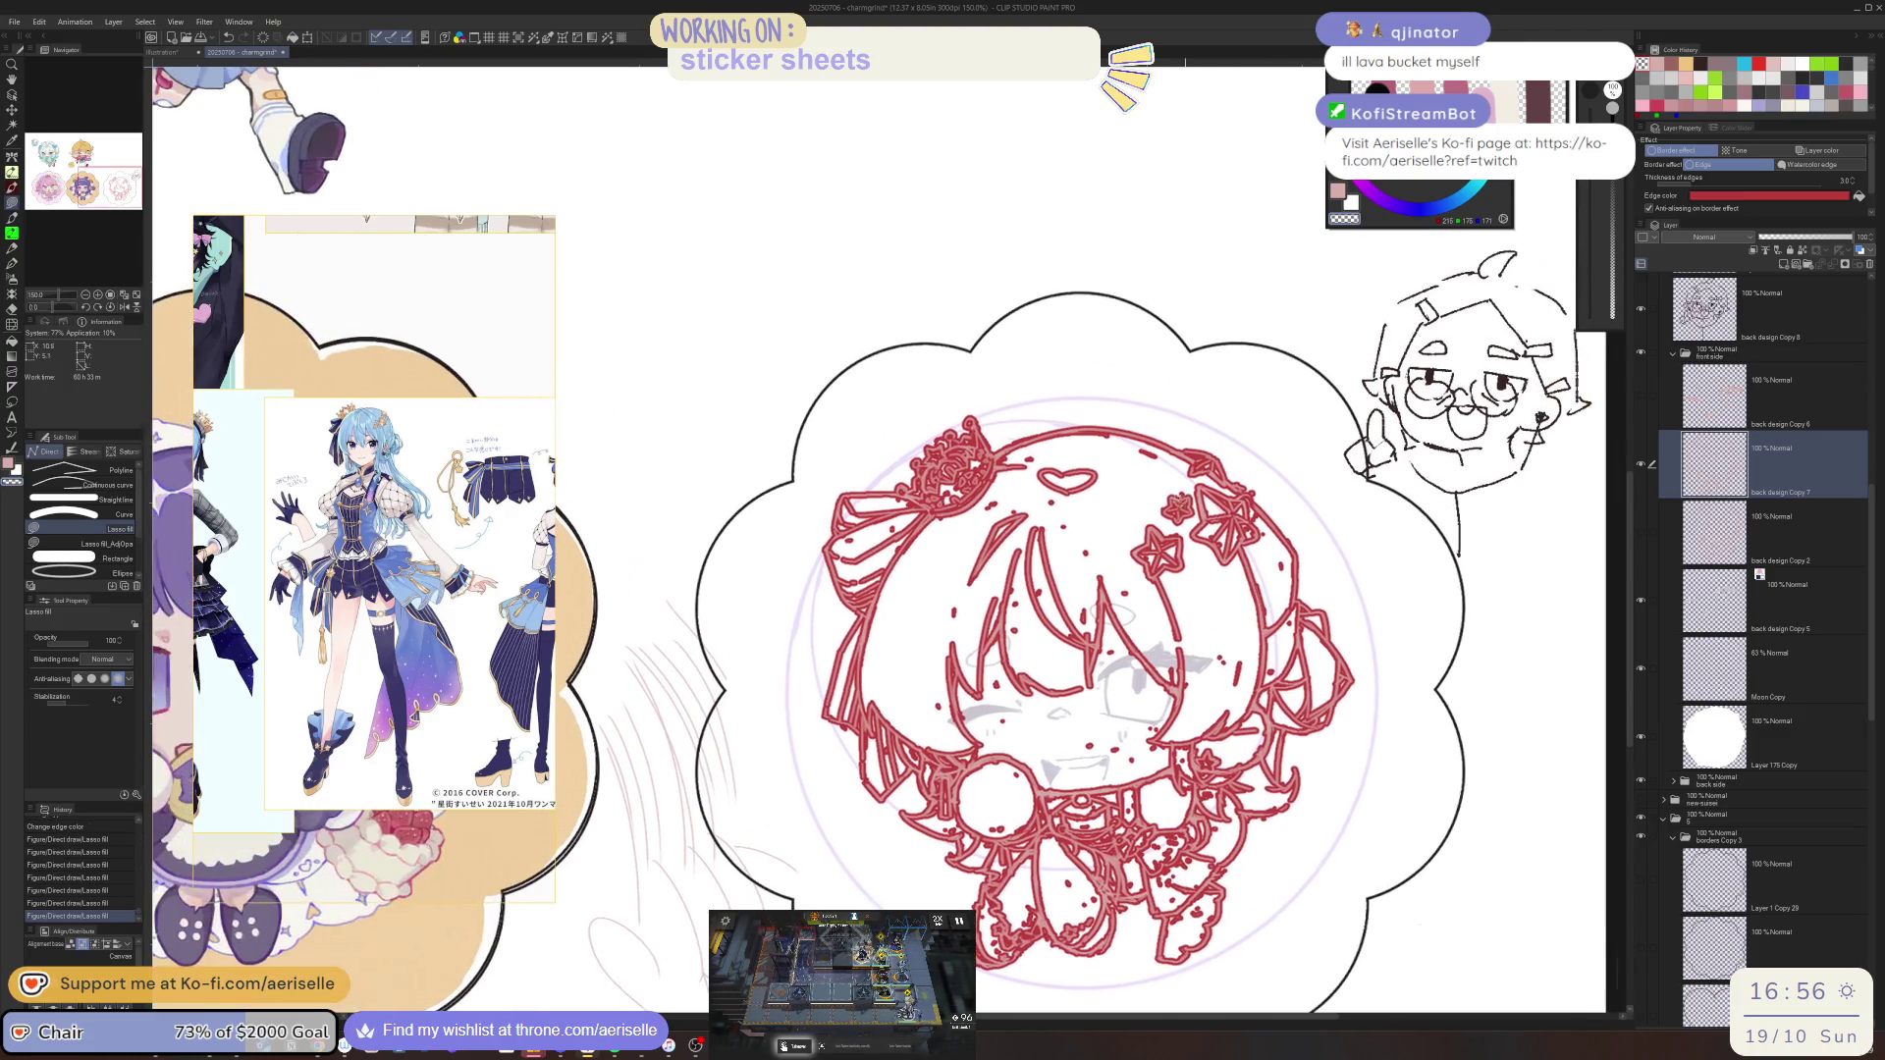
{"action": "left_click_drag", "start_coordinate": [1046, 491], "coordinate": [1119, 594]}
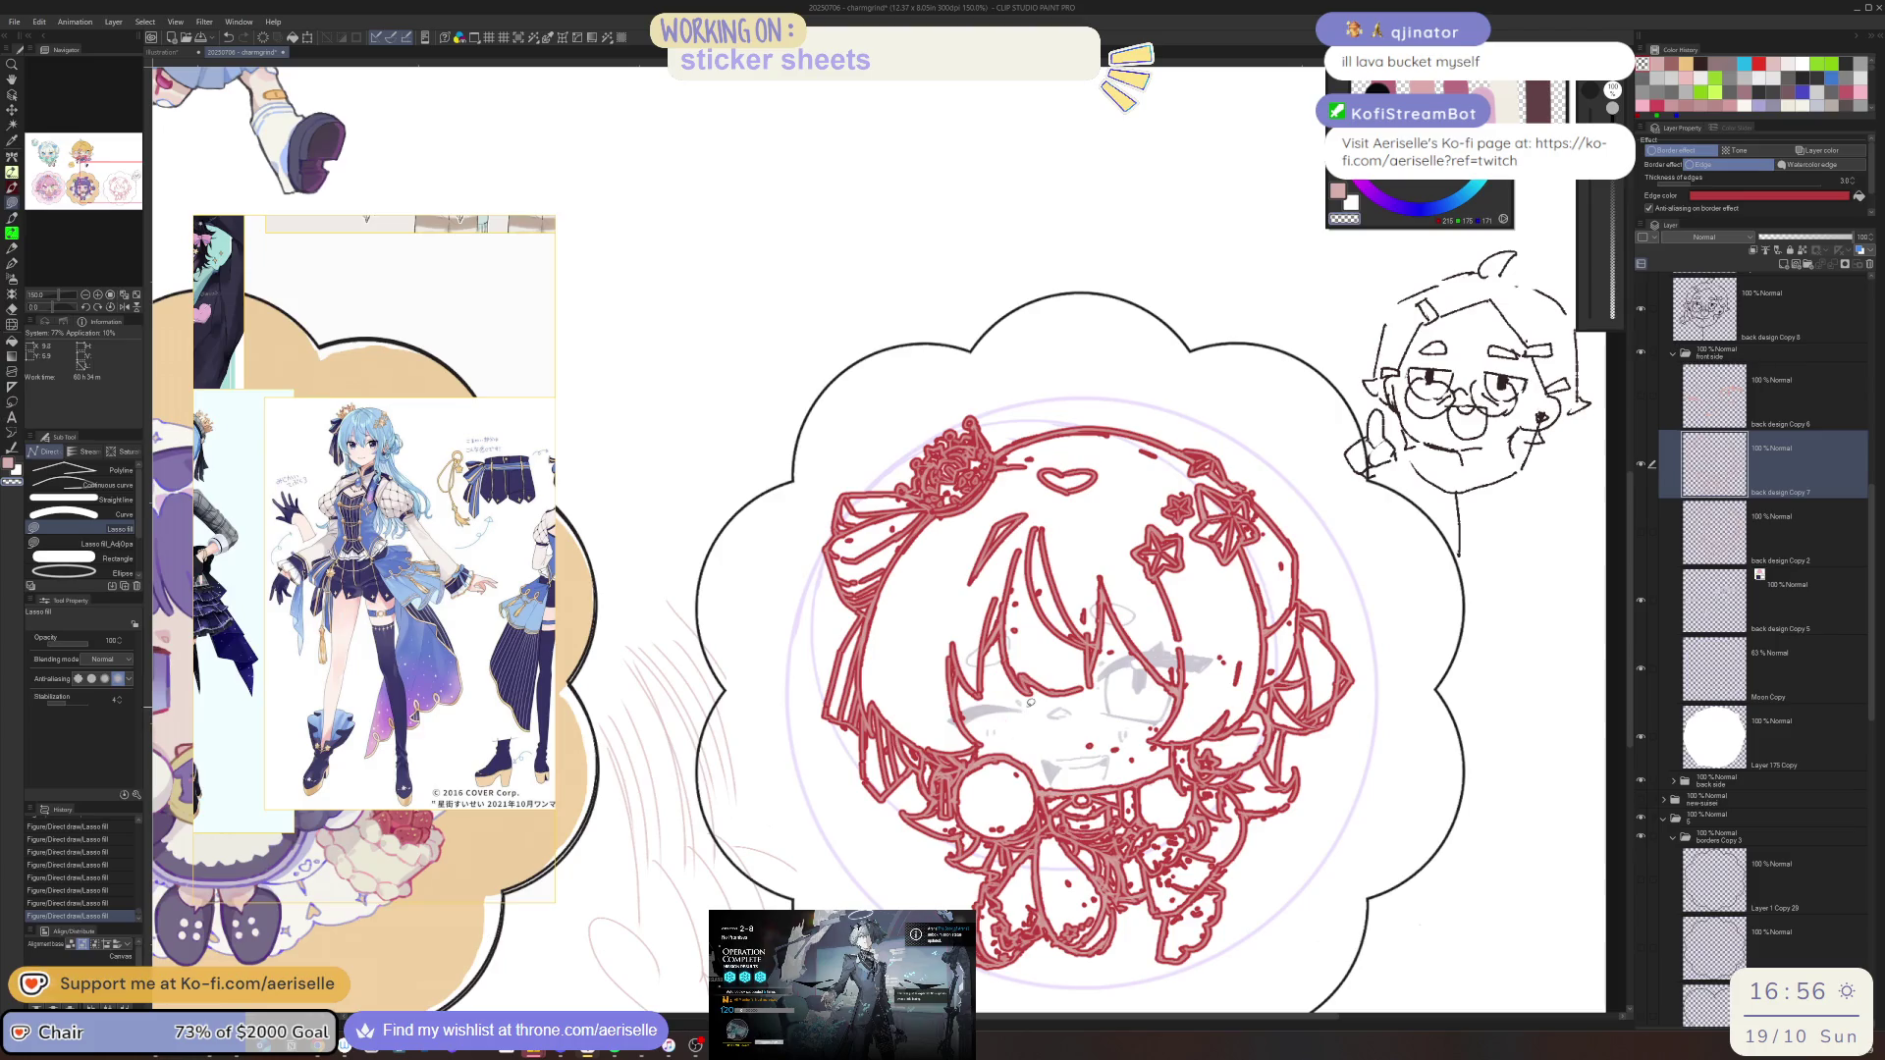
{"action": "left_click_drag", "start_coordinate": [1079, 732], "coordinate": [1154, 743]}
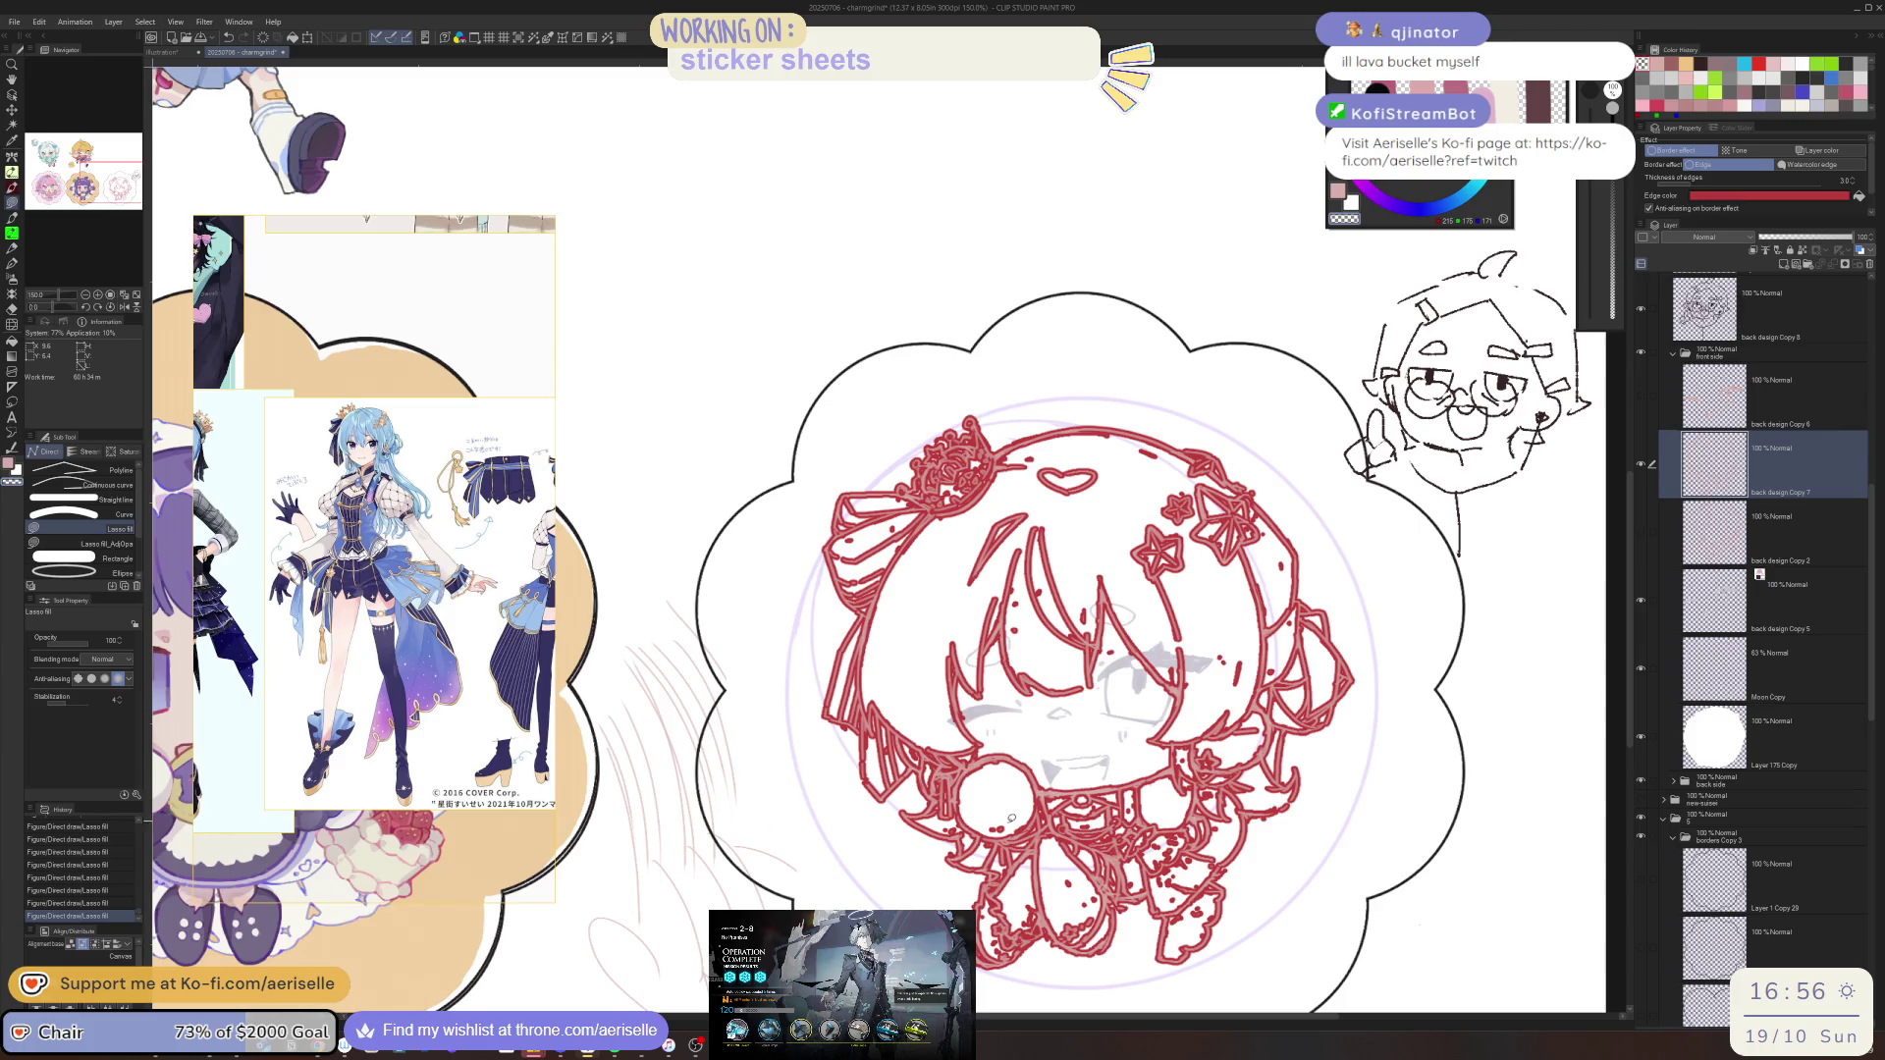
Turn off the red edge Border effect and erase one remaining stray mark
{"action": "left_click", "coordinate": [1688, 152]}
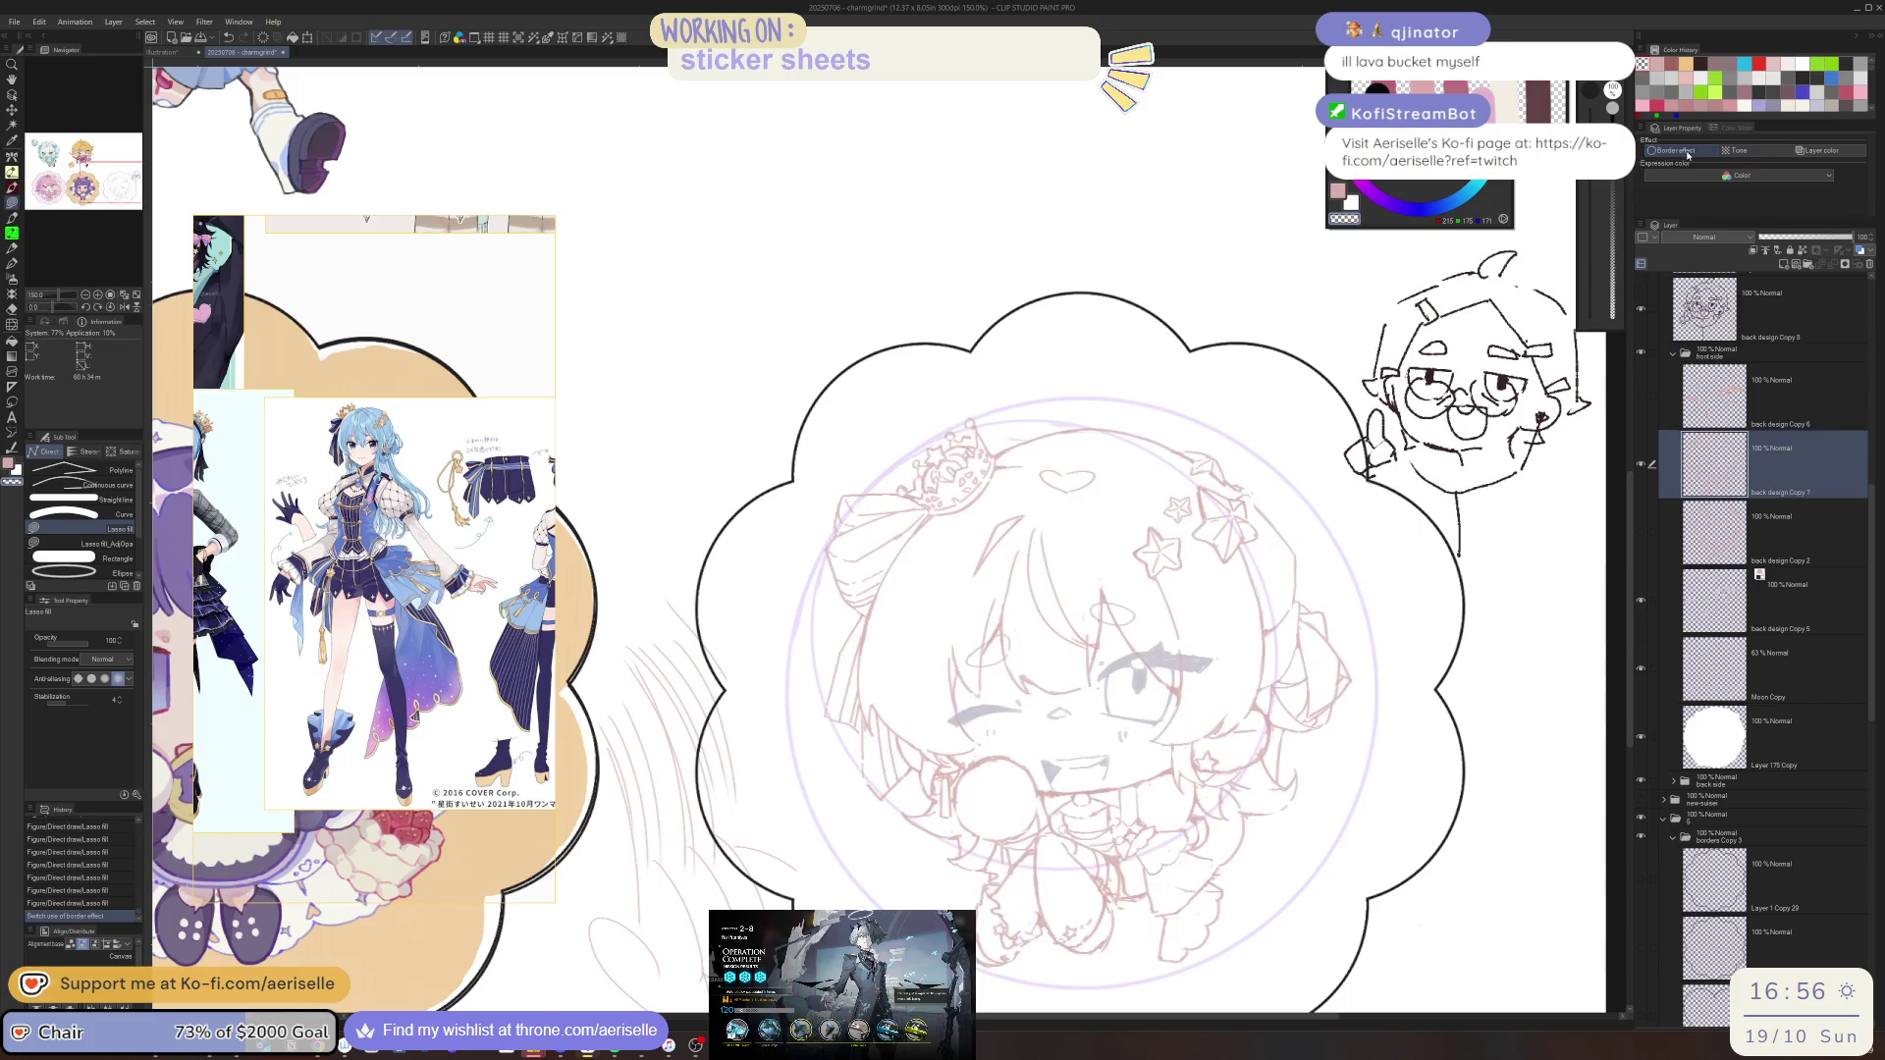
{"action": "scroll", "coordinate": [1125, 626], "scroll_direction": "up", "scroll_amount": 3}
{"action": "key", "text": "e"}
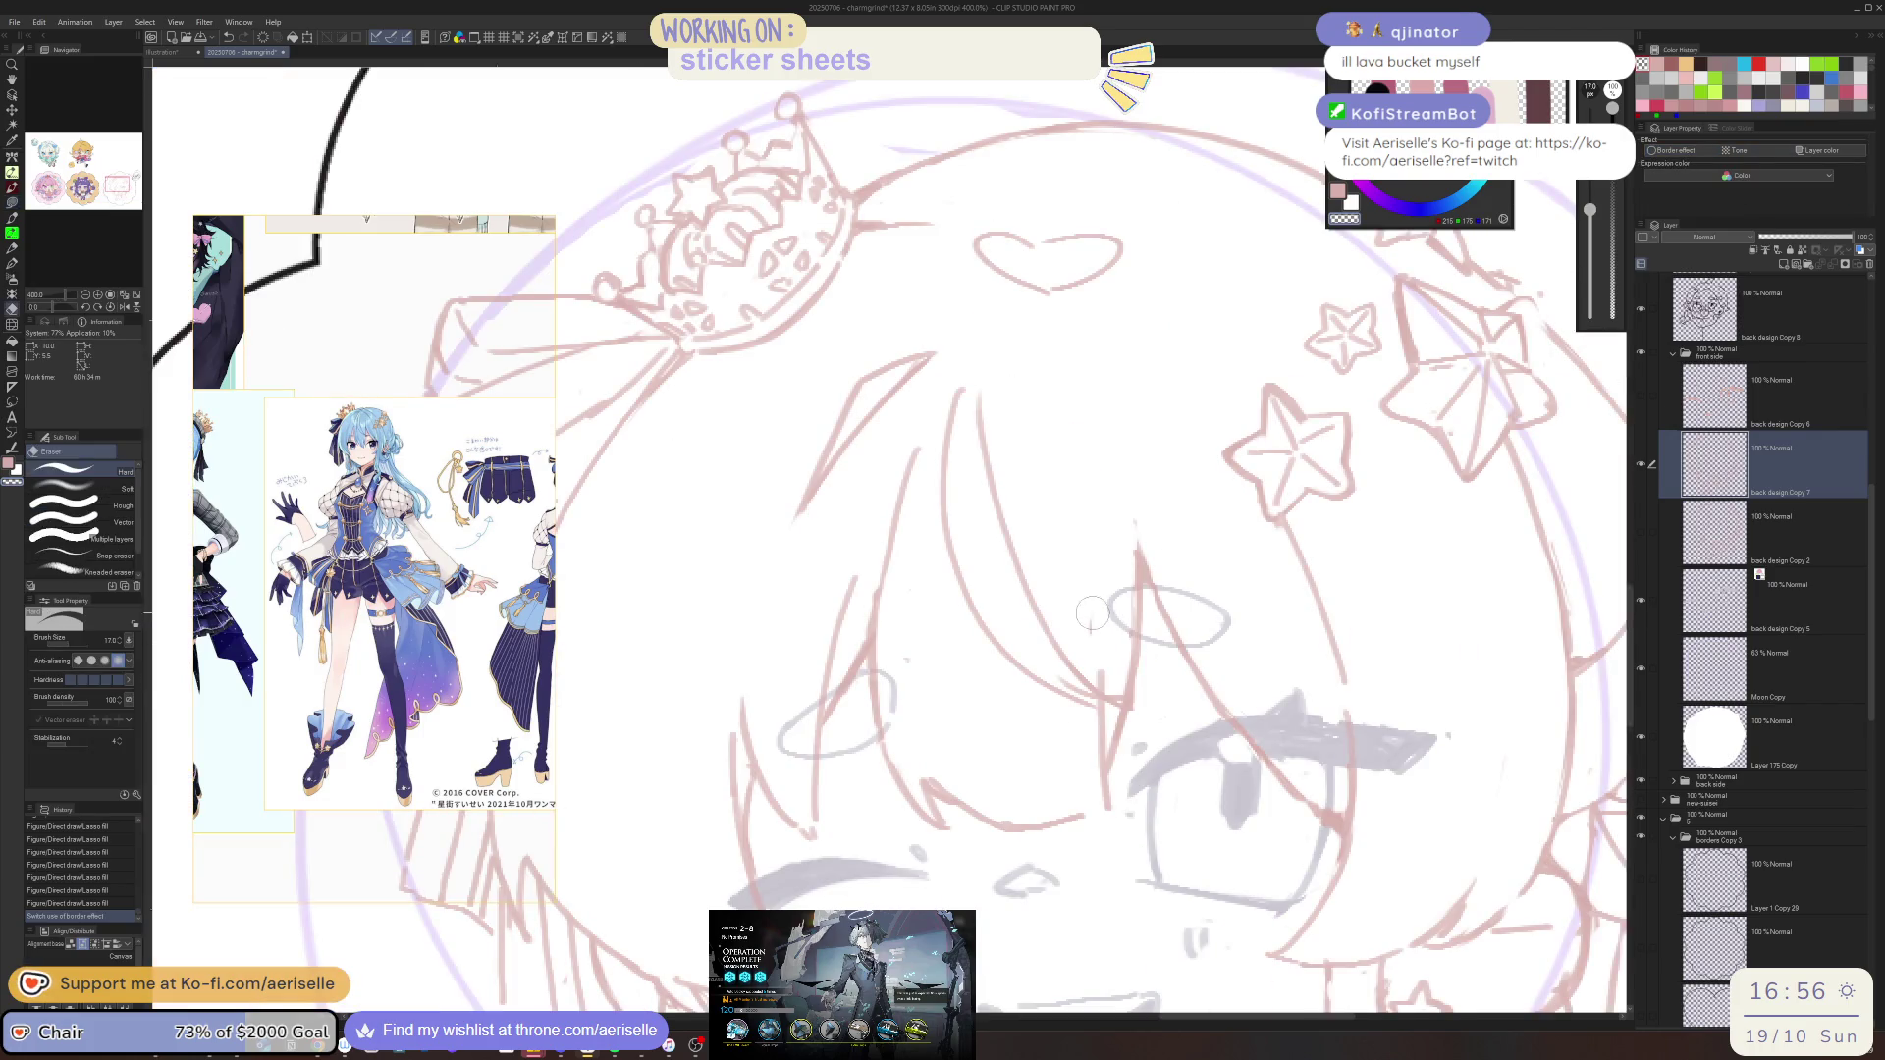
{"action": "left_click", "coordinate": [1138, 514]}
Zoom out to the whole sticker, erase stray pencil marks, and add a small pen stroke
{"action": "key", "text": "ctrl+alt+0"}
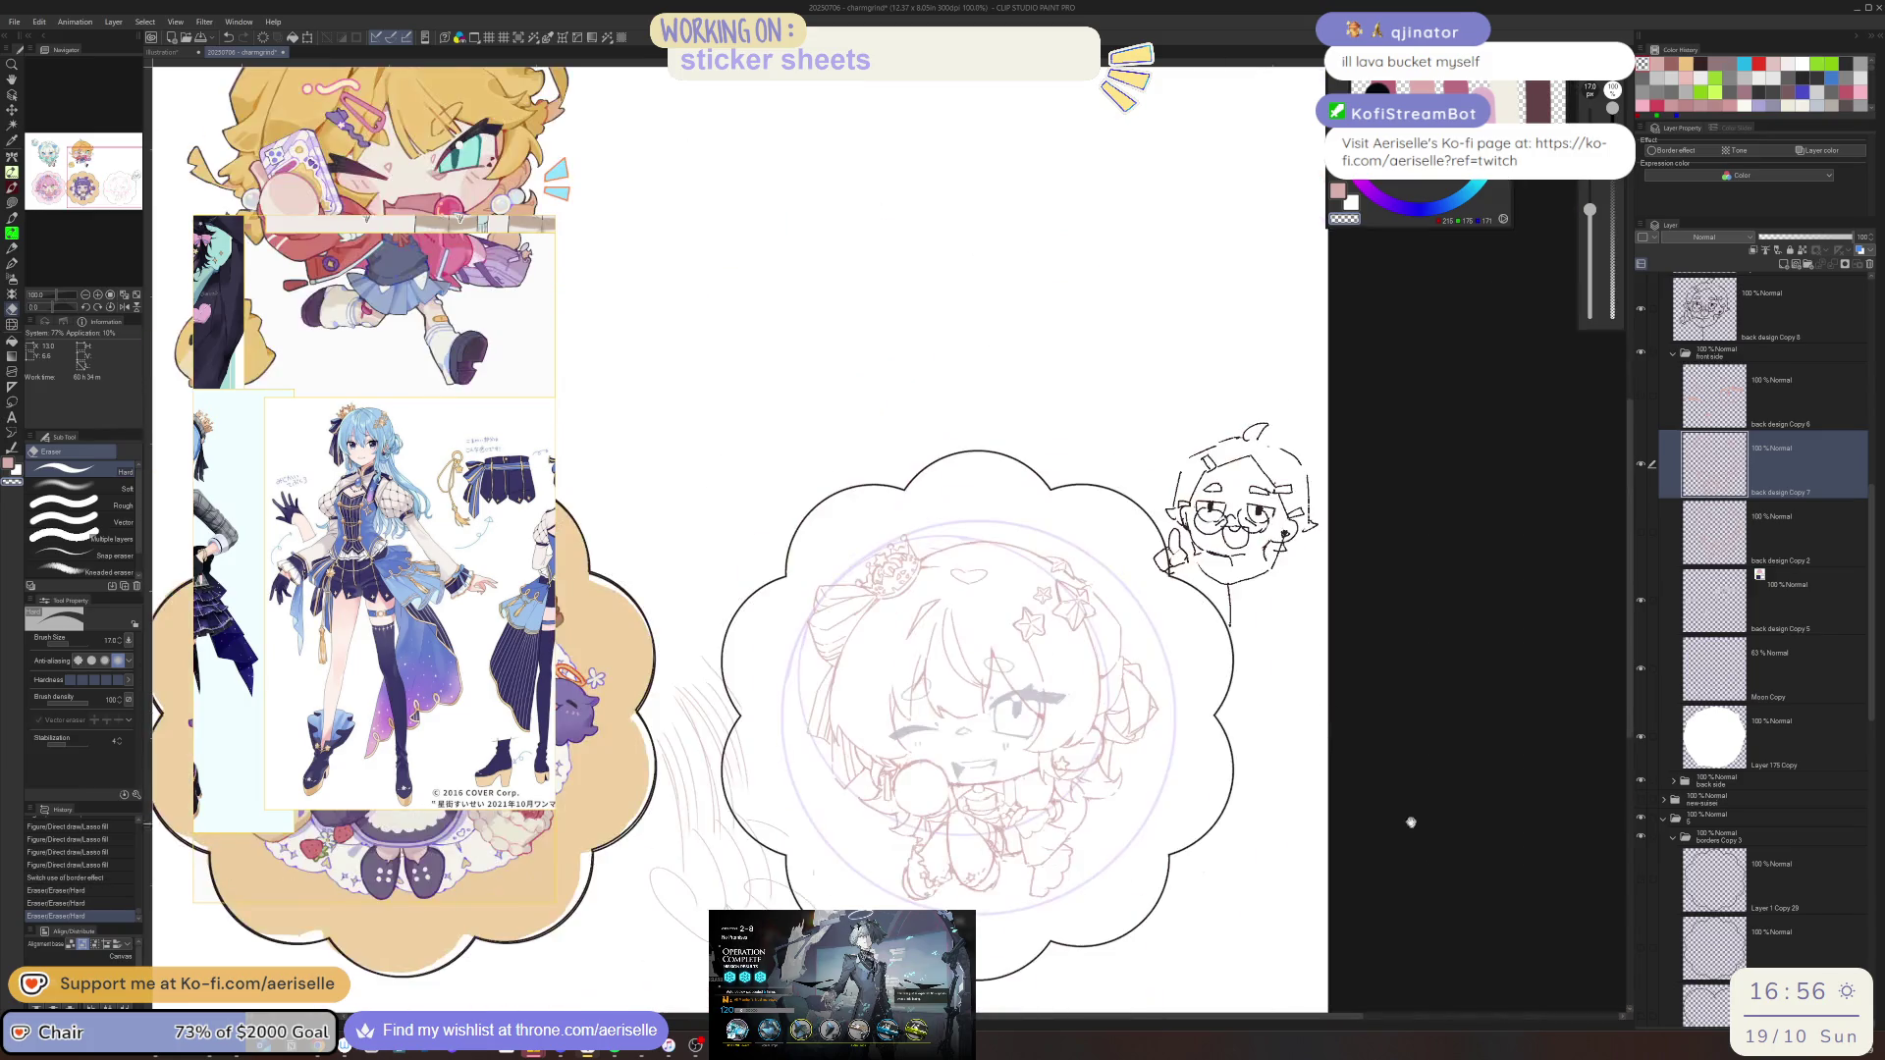
{"action": "mouse_move", "coordinate": [1266, 761]}
{"action": "left_mouse_down"}
{"action": "mouse_move", "coordinate": [1365, 761]}
{"action": "mouse_move", "coordinate": [1348, 788]}
{"action": "mouse_move", "coordinate": [1112, 787]}
{"action": "left_mouse_up"}
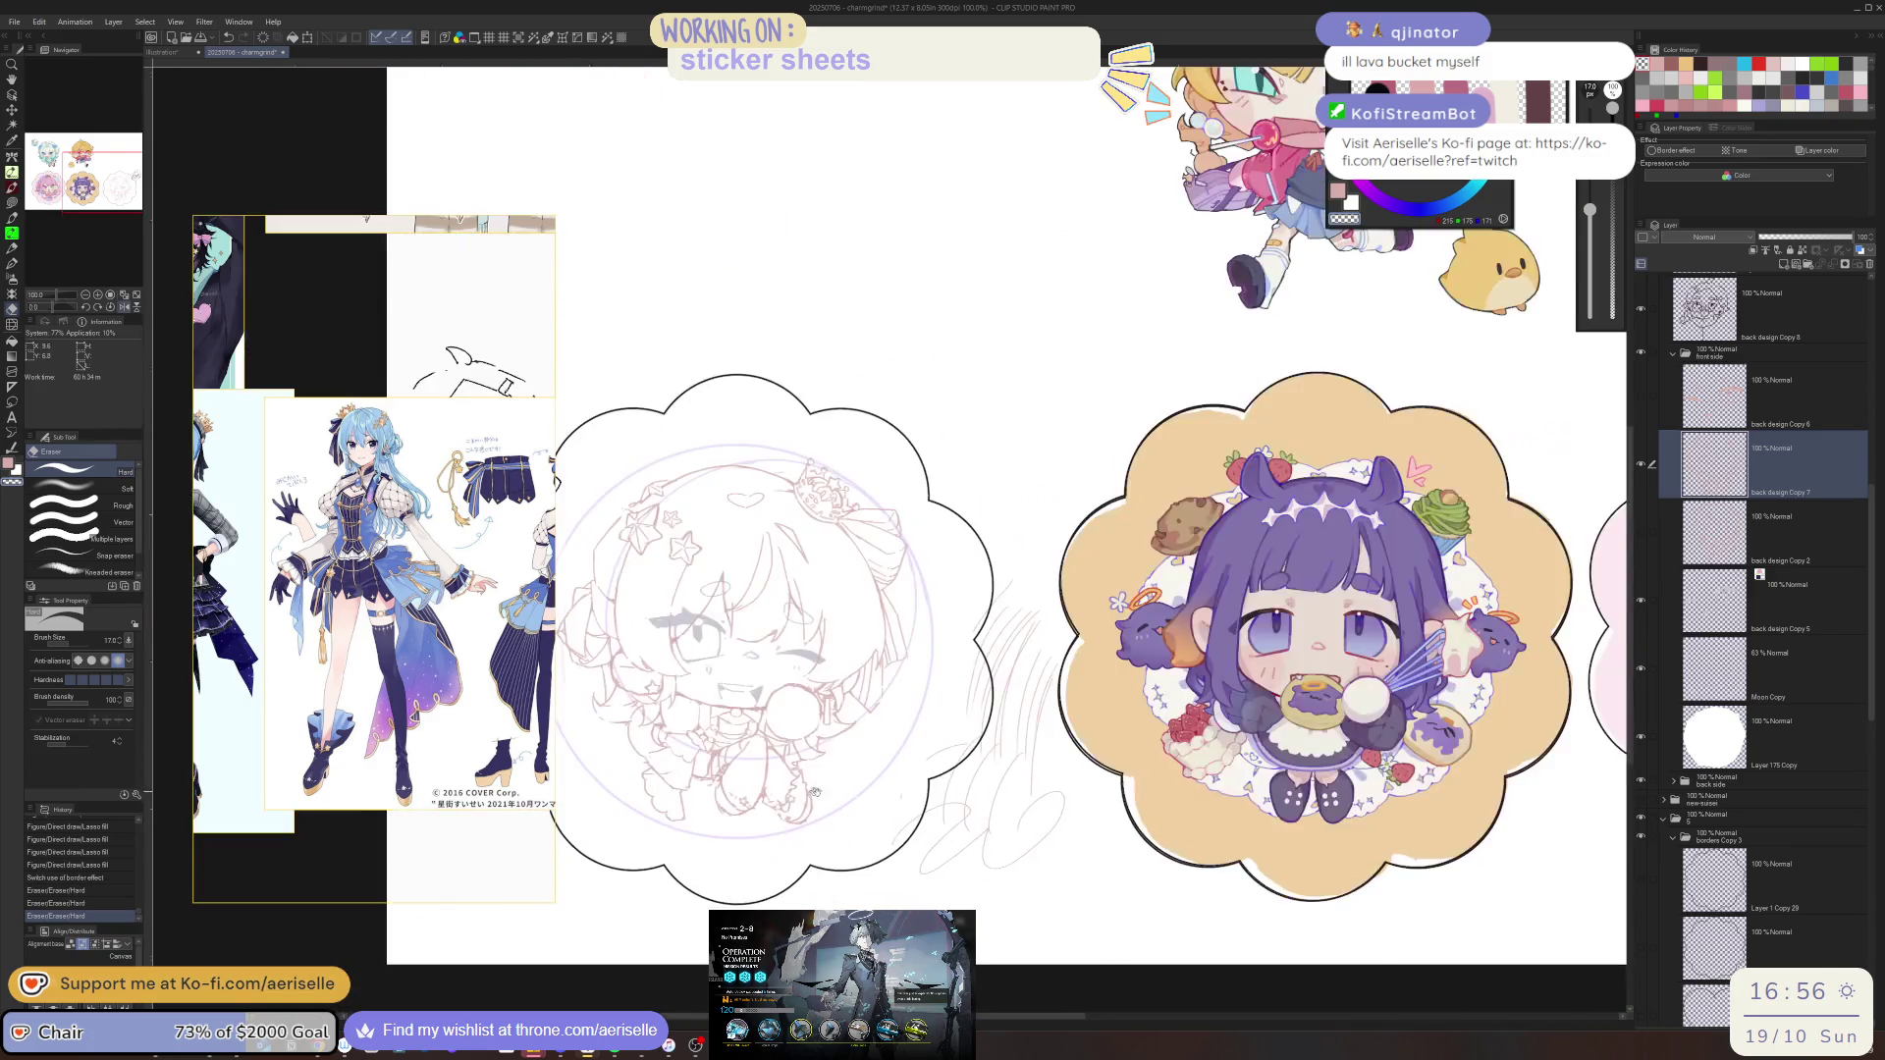
{"action": "scroll", "coordinate": [1046, 570], "scroll_direction": "up", "scroll_amount": 6}
{"action": "key", "text": "p"}
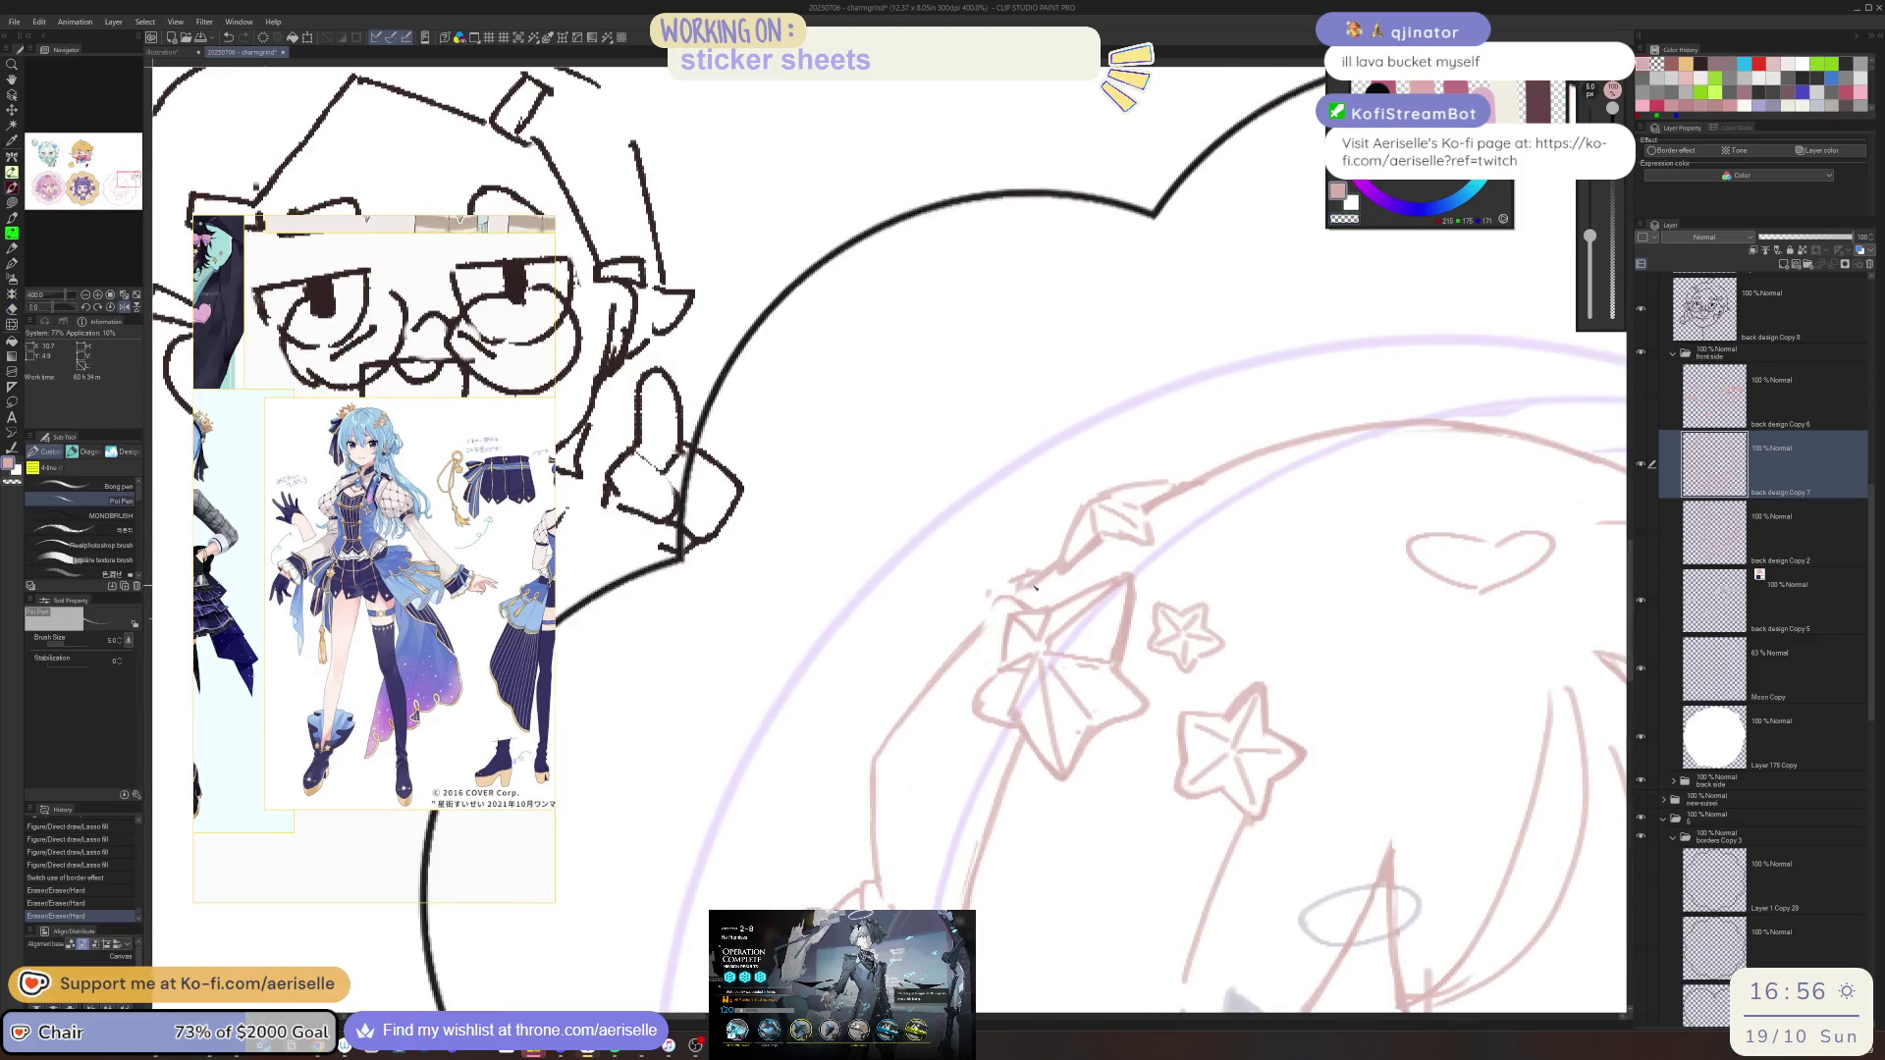
{"action": "mouse_move", "coordinate": [1040, 581]}
{"action": "left_mouse_down"}
{"action": "mouse_move", "coordinate": [990, 600]}
{"action": "mouse_move", "coordinate": [950, 654]}
{"action": "left_mouse_up"}
{"action": "key", "text": "e"}
Draw a pen stroke on the leaf hairpin, keeping it after an undo and redo
{"action": "key", "text": "p"}
{"action": "scroll", "coordinate": [1041, 581], "scroll_direction": "down", "scroll_amount": 5}
{"action": "left_click_drag", "start_coordinate": [687, 491], "coordinate": [999, 491]}
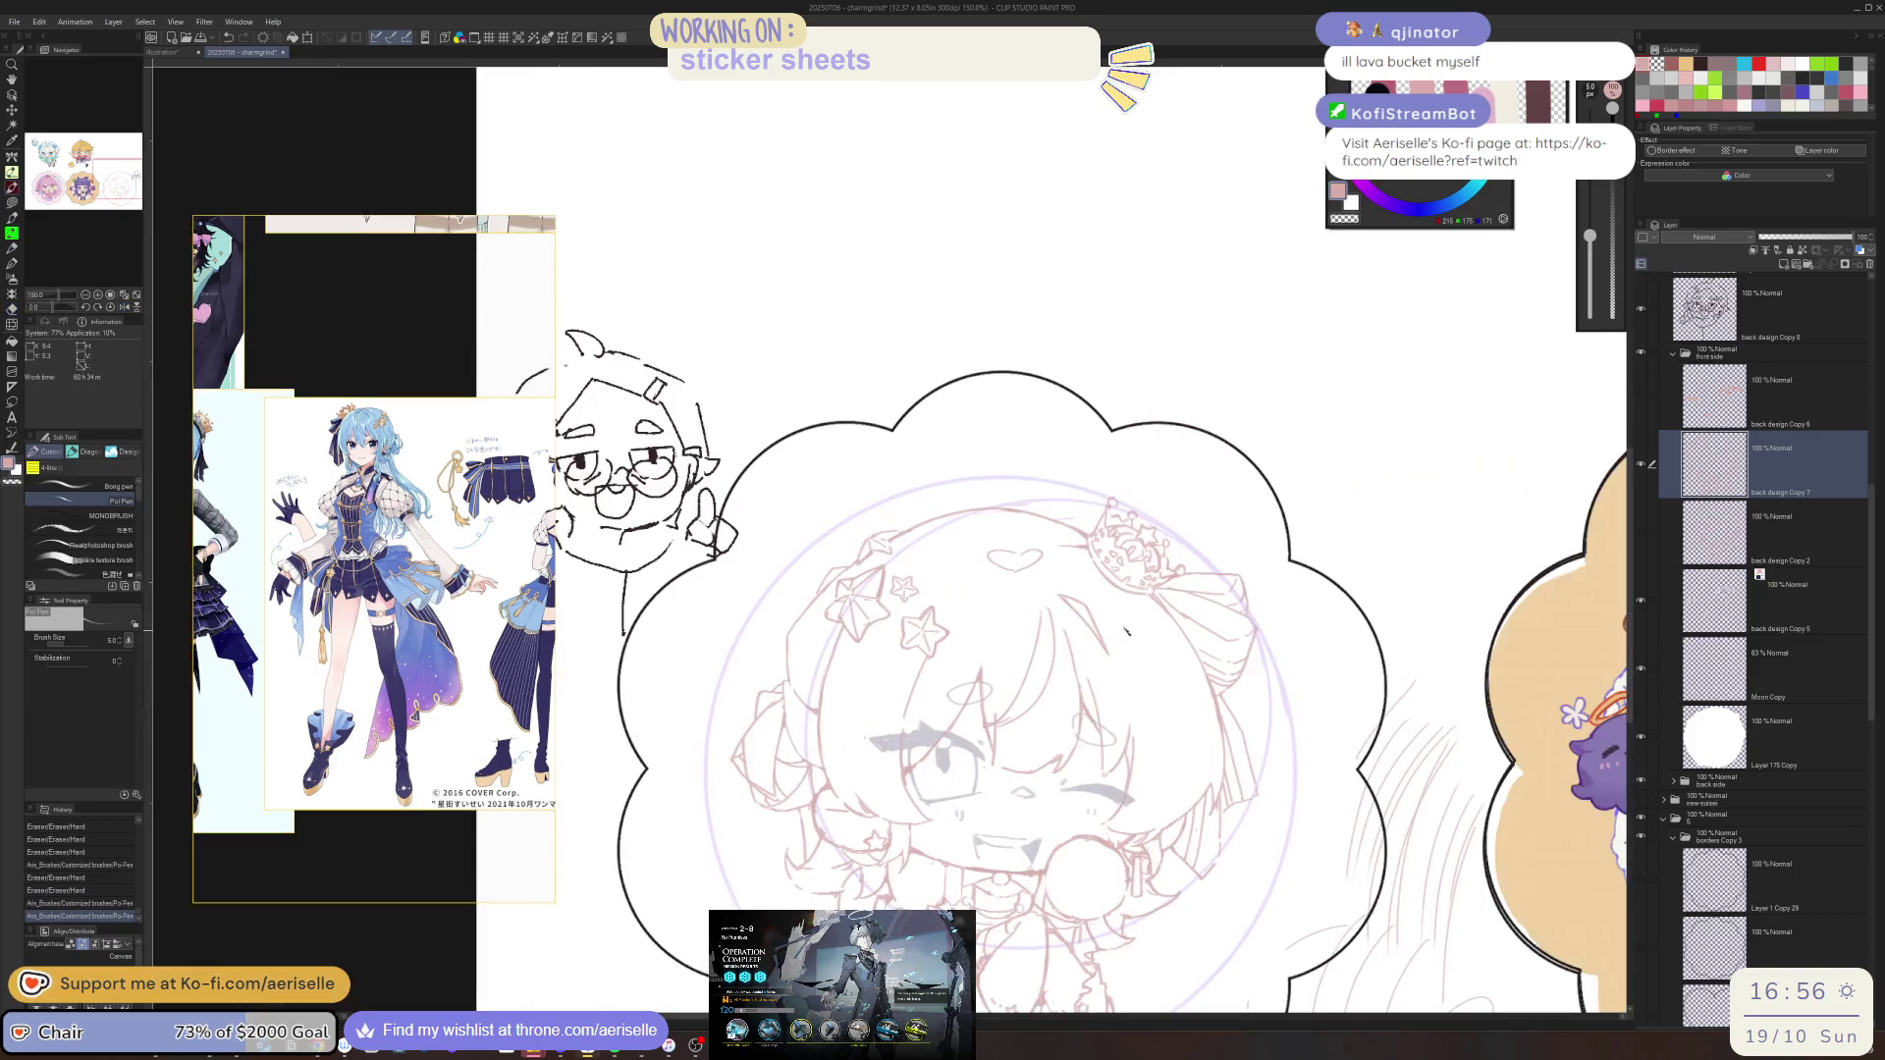
{"action": "scroll", "coordinate": [887, 574], "scroll_direction": "up", "scroll_amount": 6}
{"action": "left_click_drag", "start_coordinate": [886, 574], "coordinate": [889, 579]}
{"action": "key", "text": "ctrl+z"}
{"action": "key", "text": "ctrl+y"}
{"action": "scroll", "coordinate": [886, 574], "scroll_direction": "down", "scroll_amount": 5}
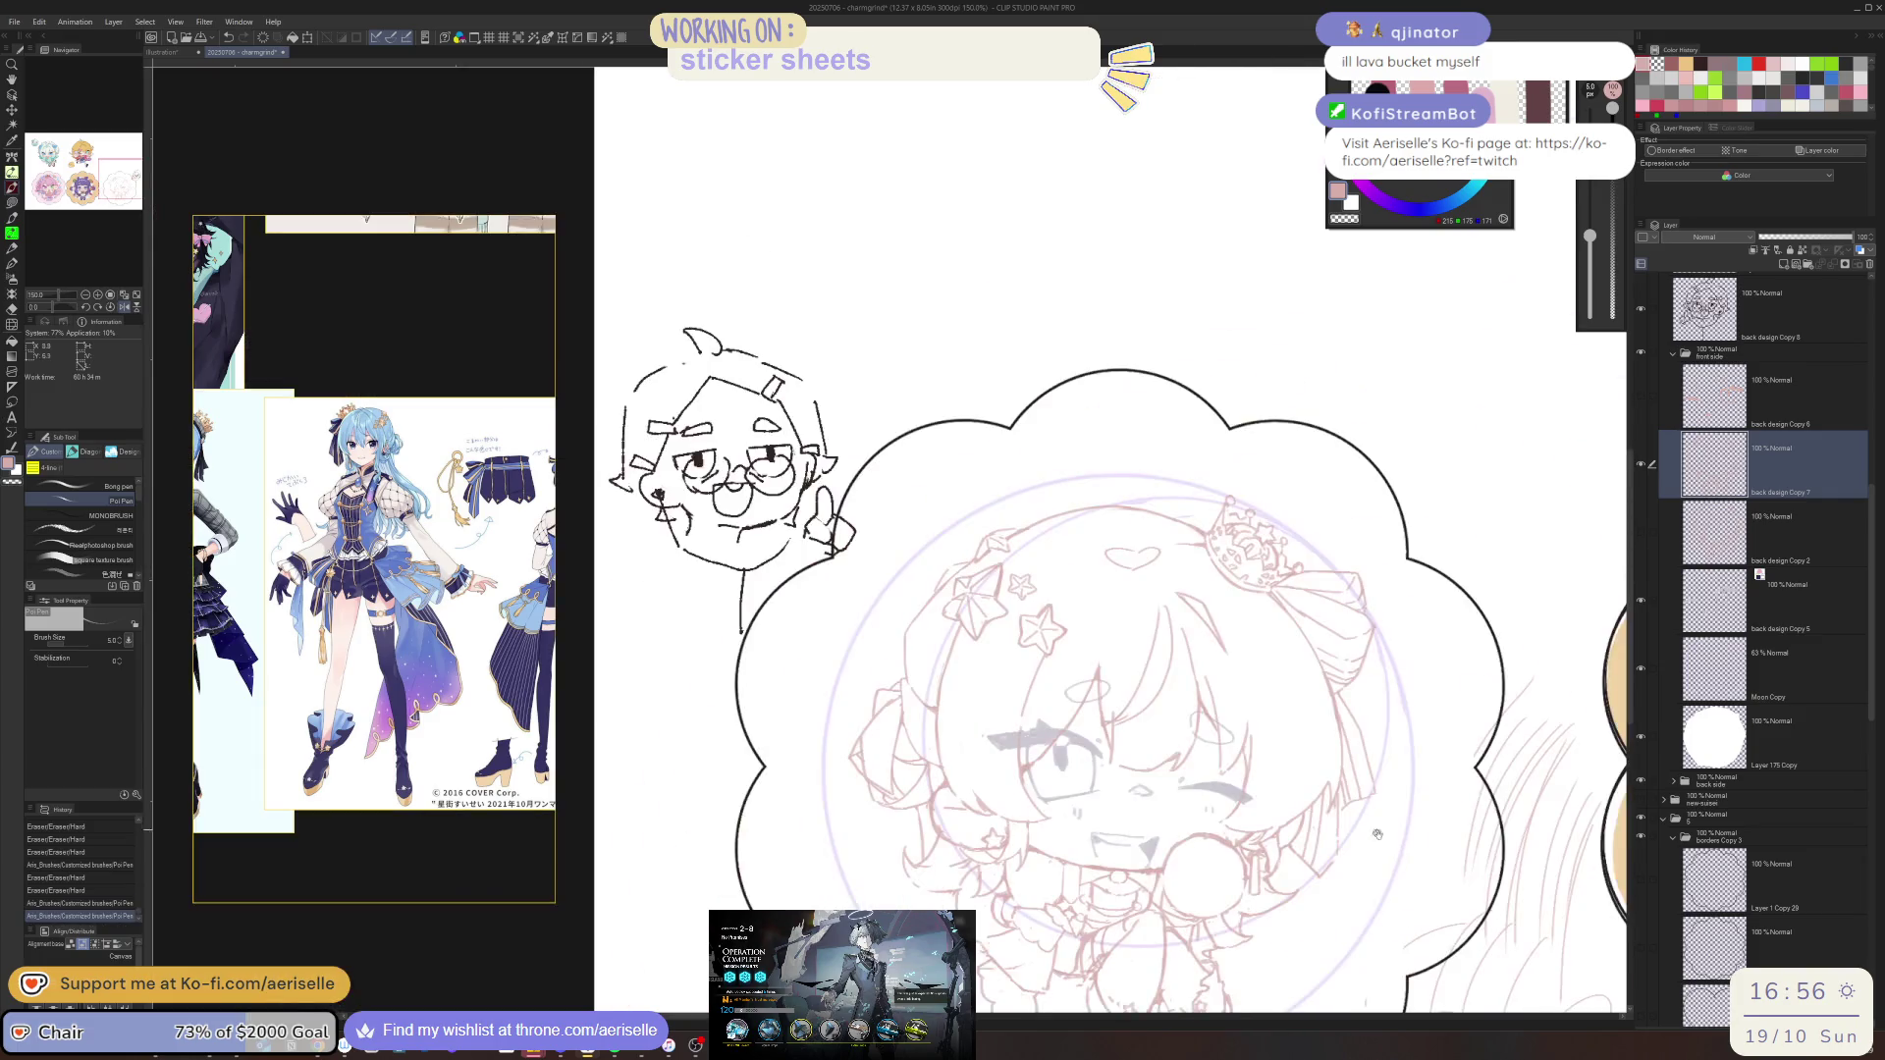
{"action": "mouse_move", "coordinate": [1360, 847]}
{"action": "left_mouse_down"}
{"action": "mouse_move", "coordinate": [1342, 775]}
{"action": "mouse_move", "coordinate": [1302, 736]}
{"action": "left_mouse_up"}
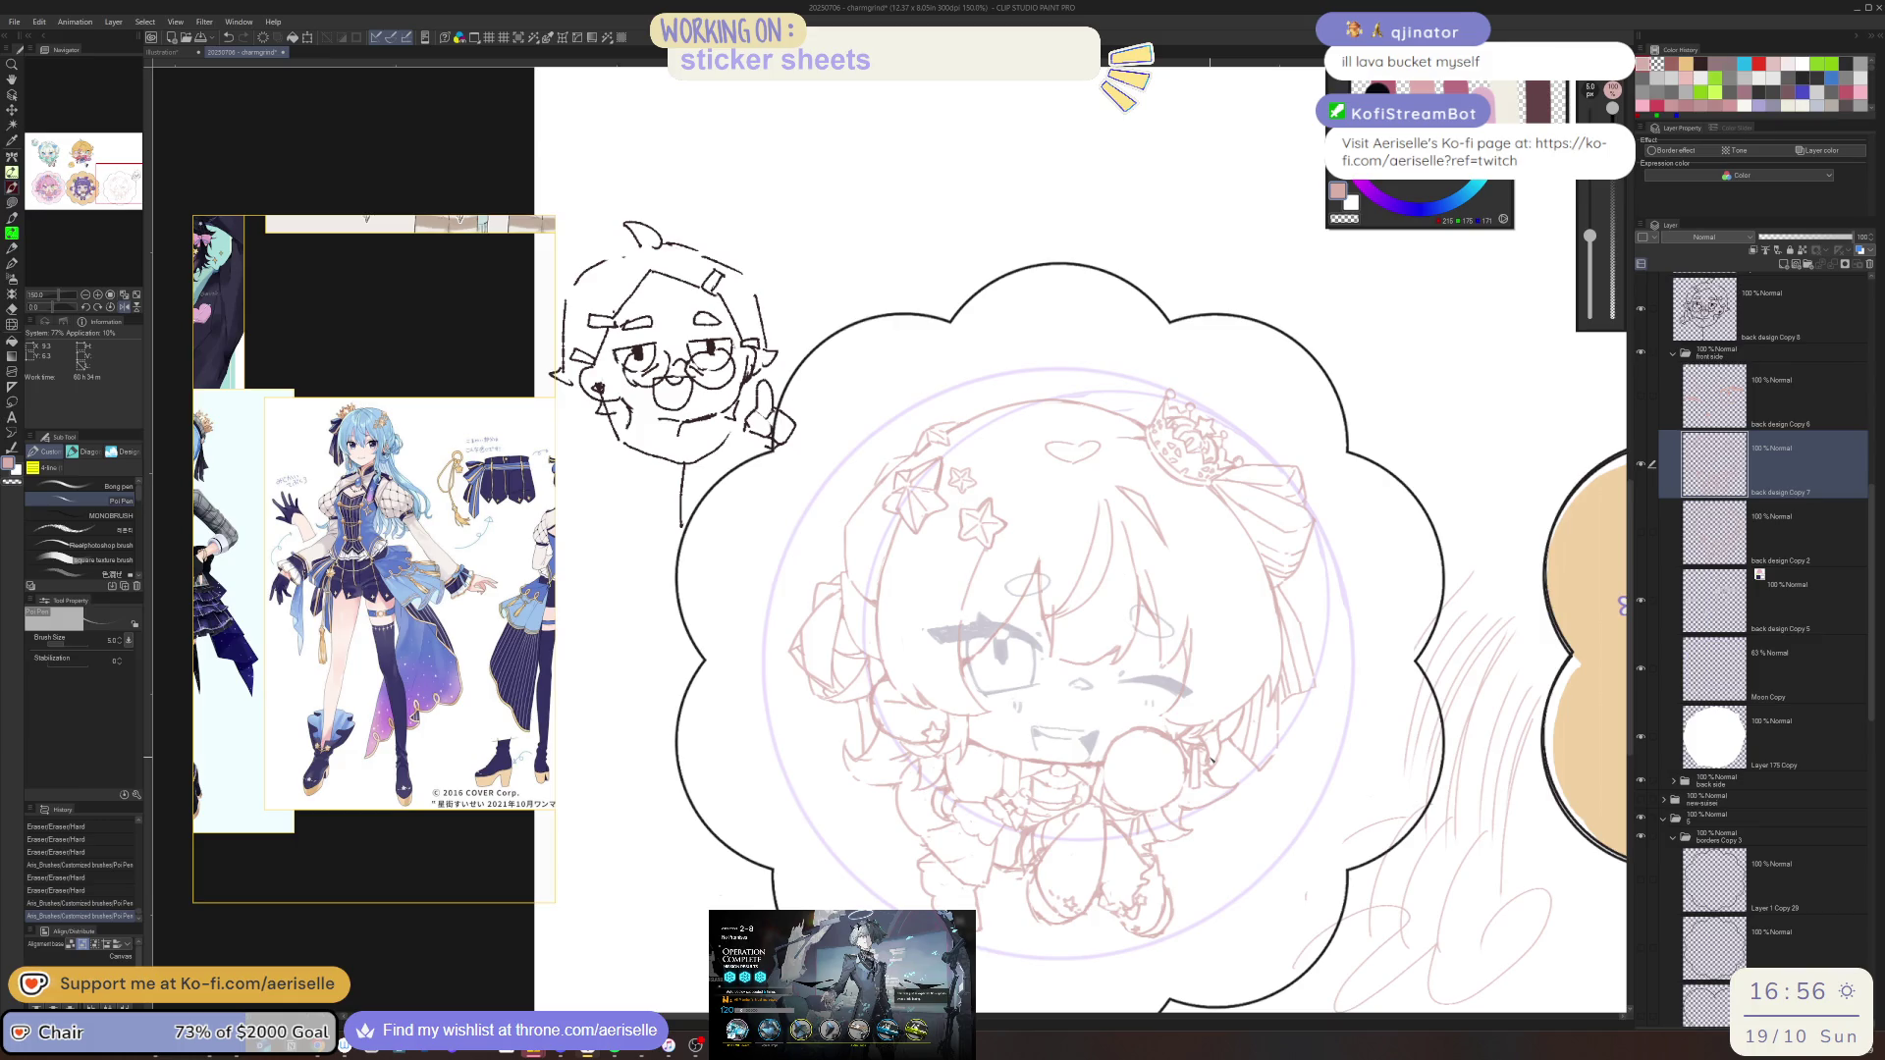
Flip the canvas horizontally and erase stray lines on the hair
{"action": "key", "text": "h"}
{"action": "scroll", "coordinate": [901, 684], "scroll_direction": "up", "scroll_amount": 3}
{"action": "key", "text": "e"}
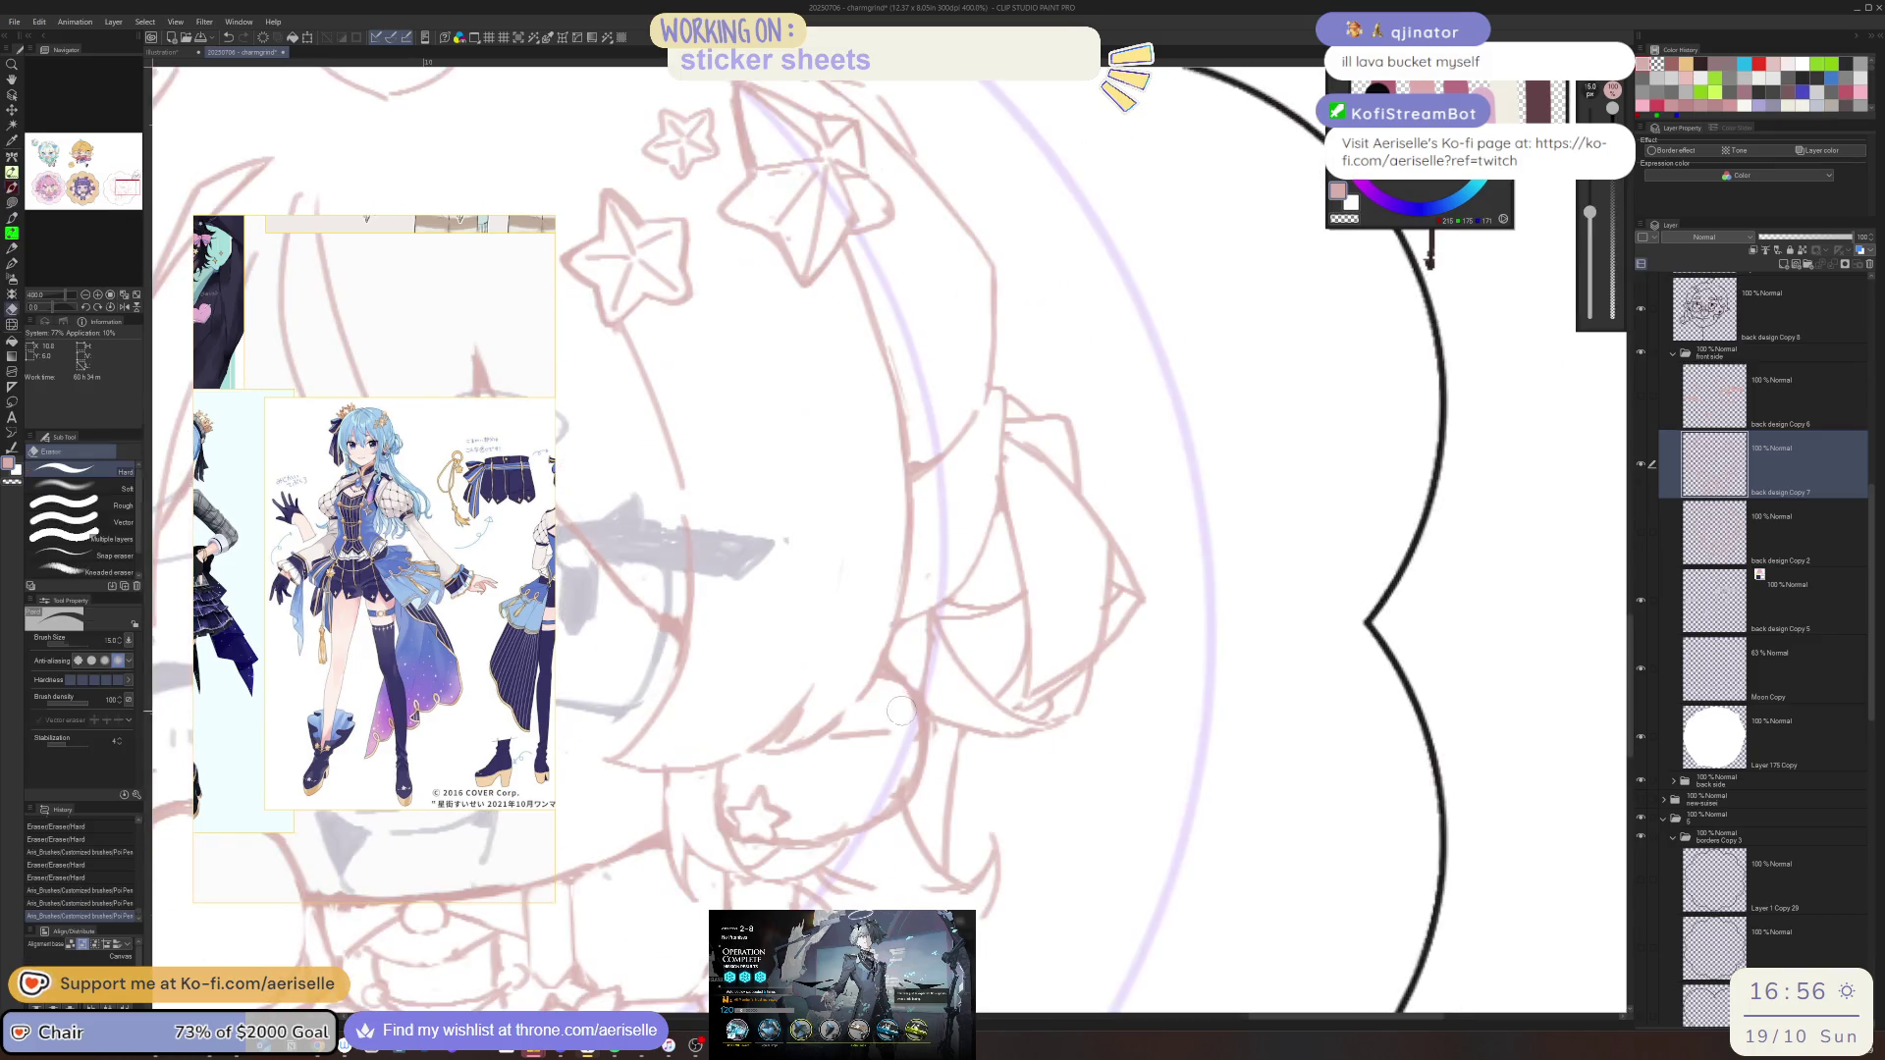
{"action": "mouse_move", "coordinate": [905, 754]}
{"action": "left_mouse_down"}
{"action": "mouse_move", "coordinate": [829, 835]}
{"action": "mouse_move", "coordinate": [734, 717]}
{"action": "left_mouse_up"}
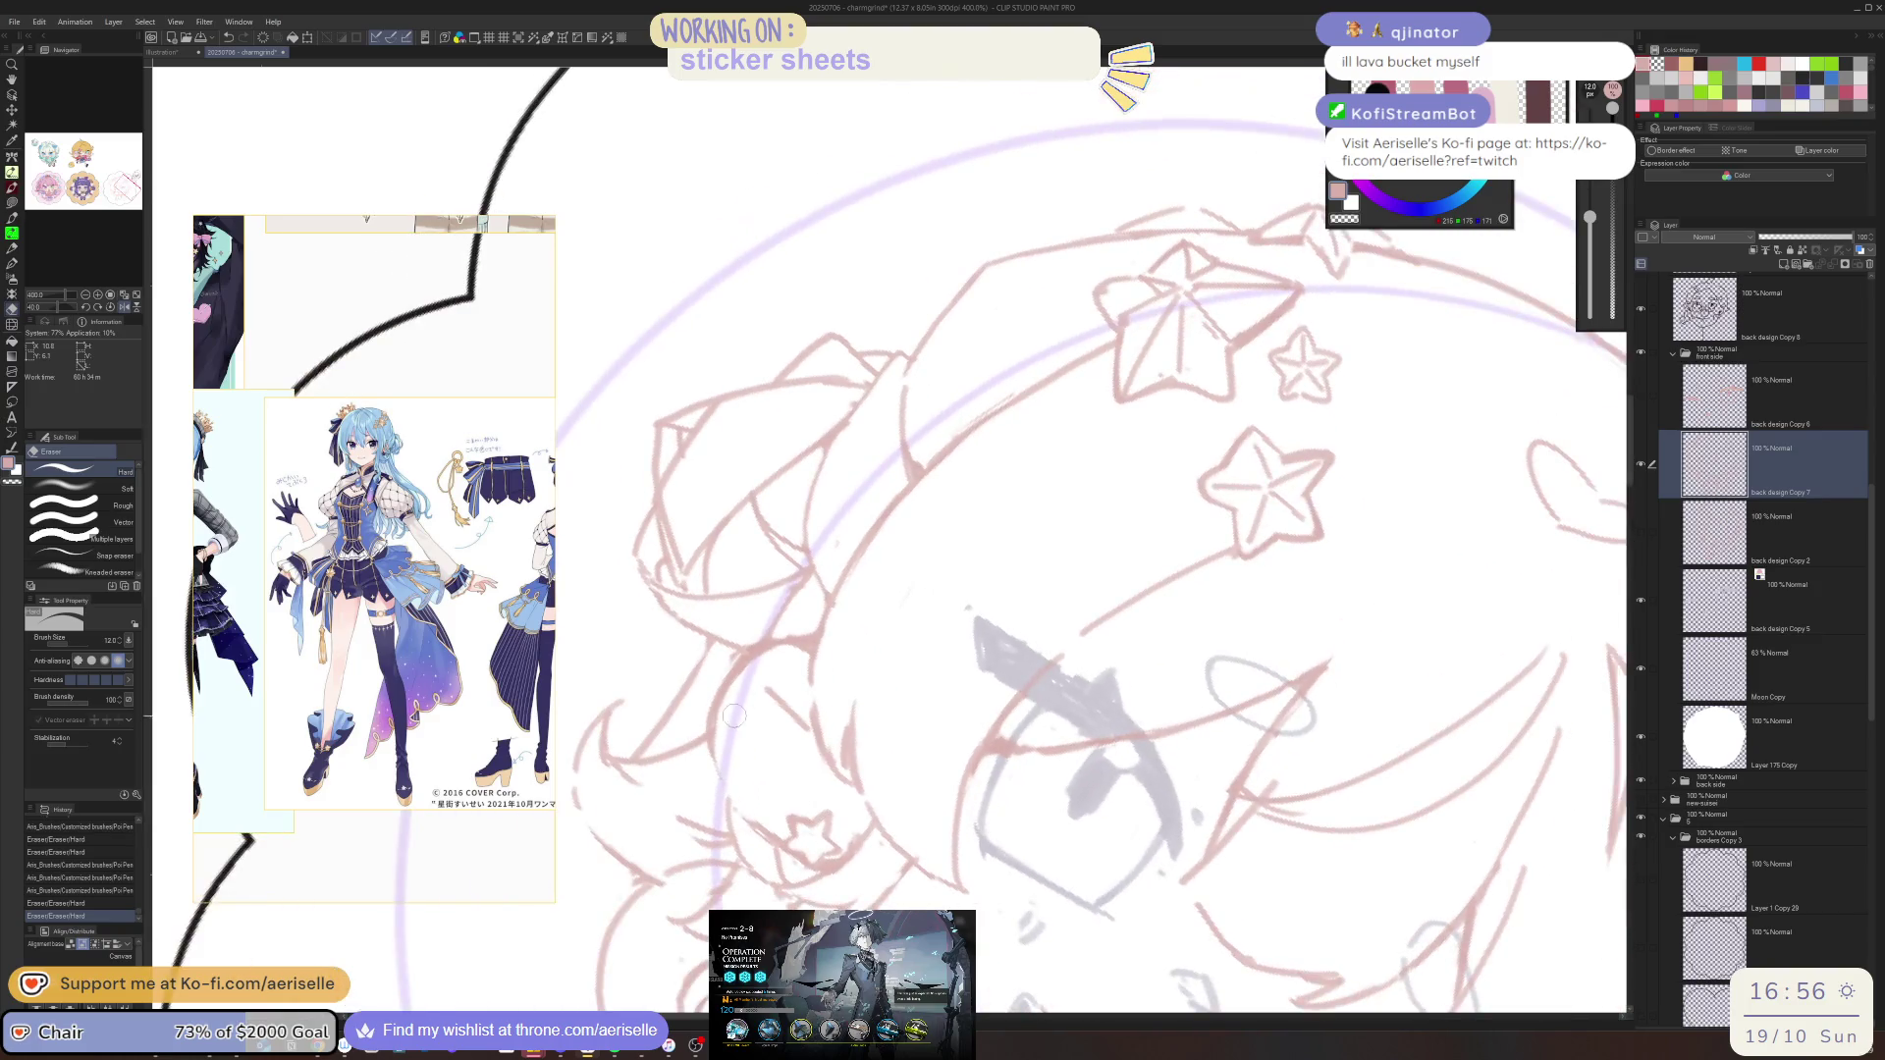
{"action": "key", "text": "p"}
{"action": "mouse_move", "coordinate": [746, 827]}
{"action": "left_mouse_down"}
{"action": "mouse_move", "coordinate": [709, 746]}
{"action": "mouse_move", "coordinate": [763, 834]}
{"action": "mouse_move", "coordinate": [1154, 724]}
{"action": "mouse_move", "coordinate": [1237, 839]}
{"action": "left_mouse_up"}
{"action": "key", "text": "ctrl+z"}
Zoom in on the face, erase stray lines, add a small line, and clean the chin line
{"action": "key", "text": "e"}
{"action": "key", "text": "ctrl+minus"}
{"action": "key", "text": "ctrl+plus"}
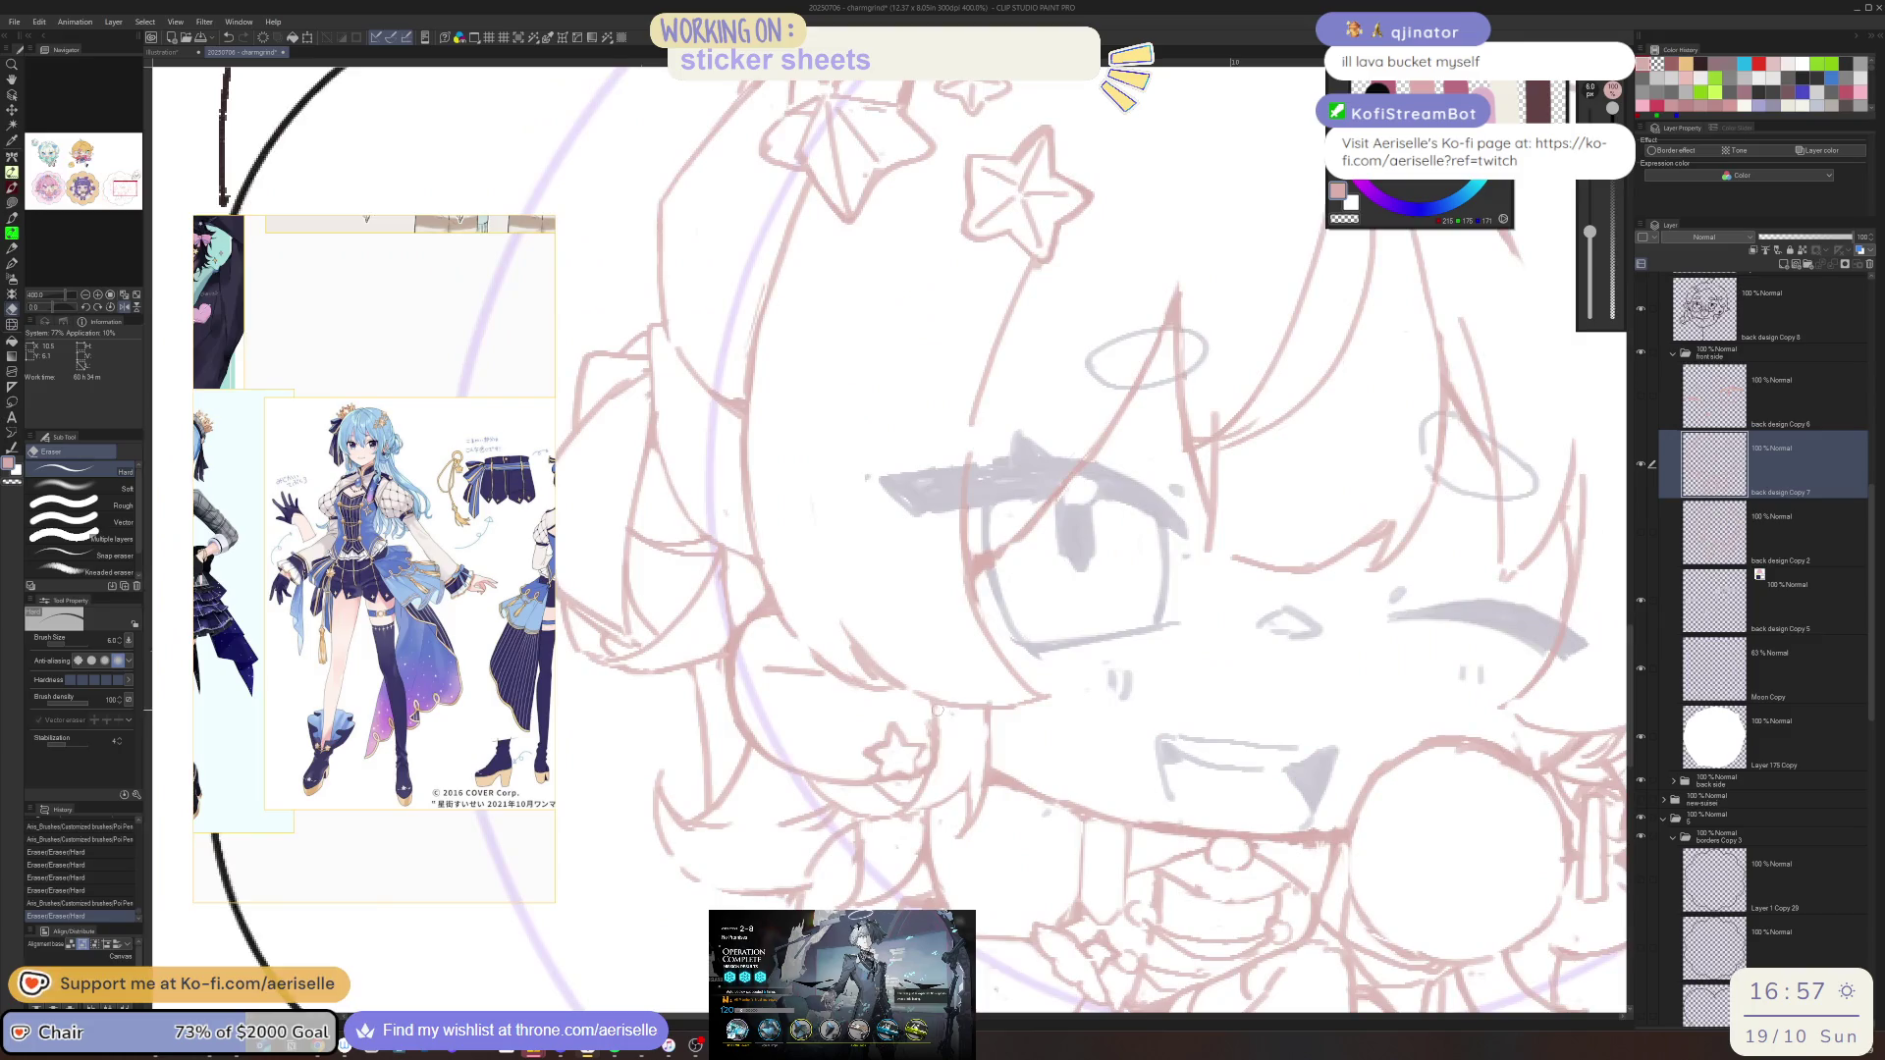
{"action": "left_click_drag", "start_coordinate": [938, 712], "coordinate": [939, 766]}
{"action": "key", "text": "p"}
{"action": "mouse_move", "coordinate": [931, 697]}
{"action": "left_mouse_down"}
{"action": "mouse_move", "coordinate": [945, 717]}
{"action": "mouse_move", "coordinate": [914, 705]}
{"action": "left_mouse_up"}
{"action": "key", "text": "ctrl+minus"}
{"action": "key", "text": "ctrl+minus"}
{"action": "key", "text": "ctrl+minus"}
{"action": "key", "text": "ctrl+plus"}
{"action": "key", "text": "ctrl+plus"}
{"action": "key", "text": "ctrl+plus"}
{"action": "key", "text": "e"}
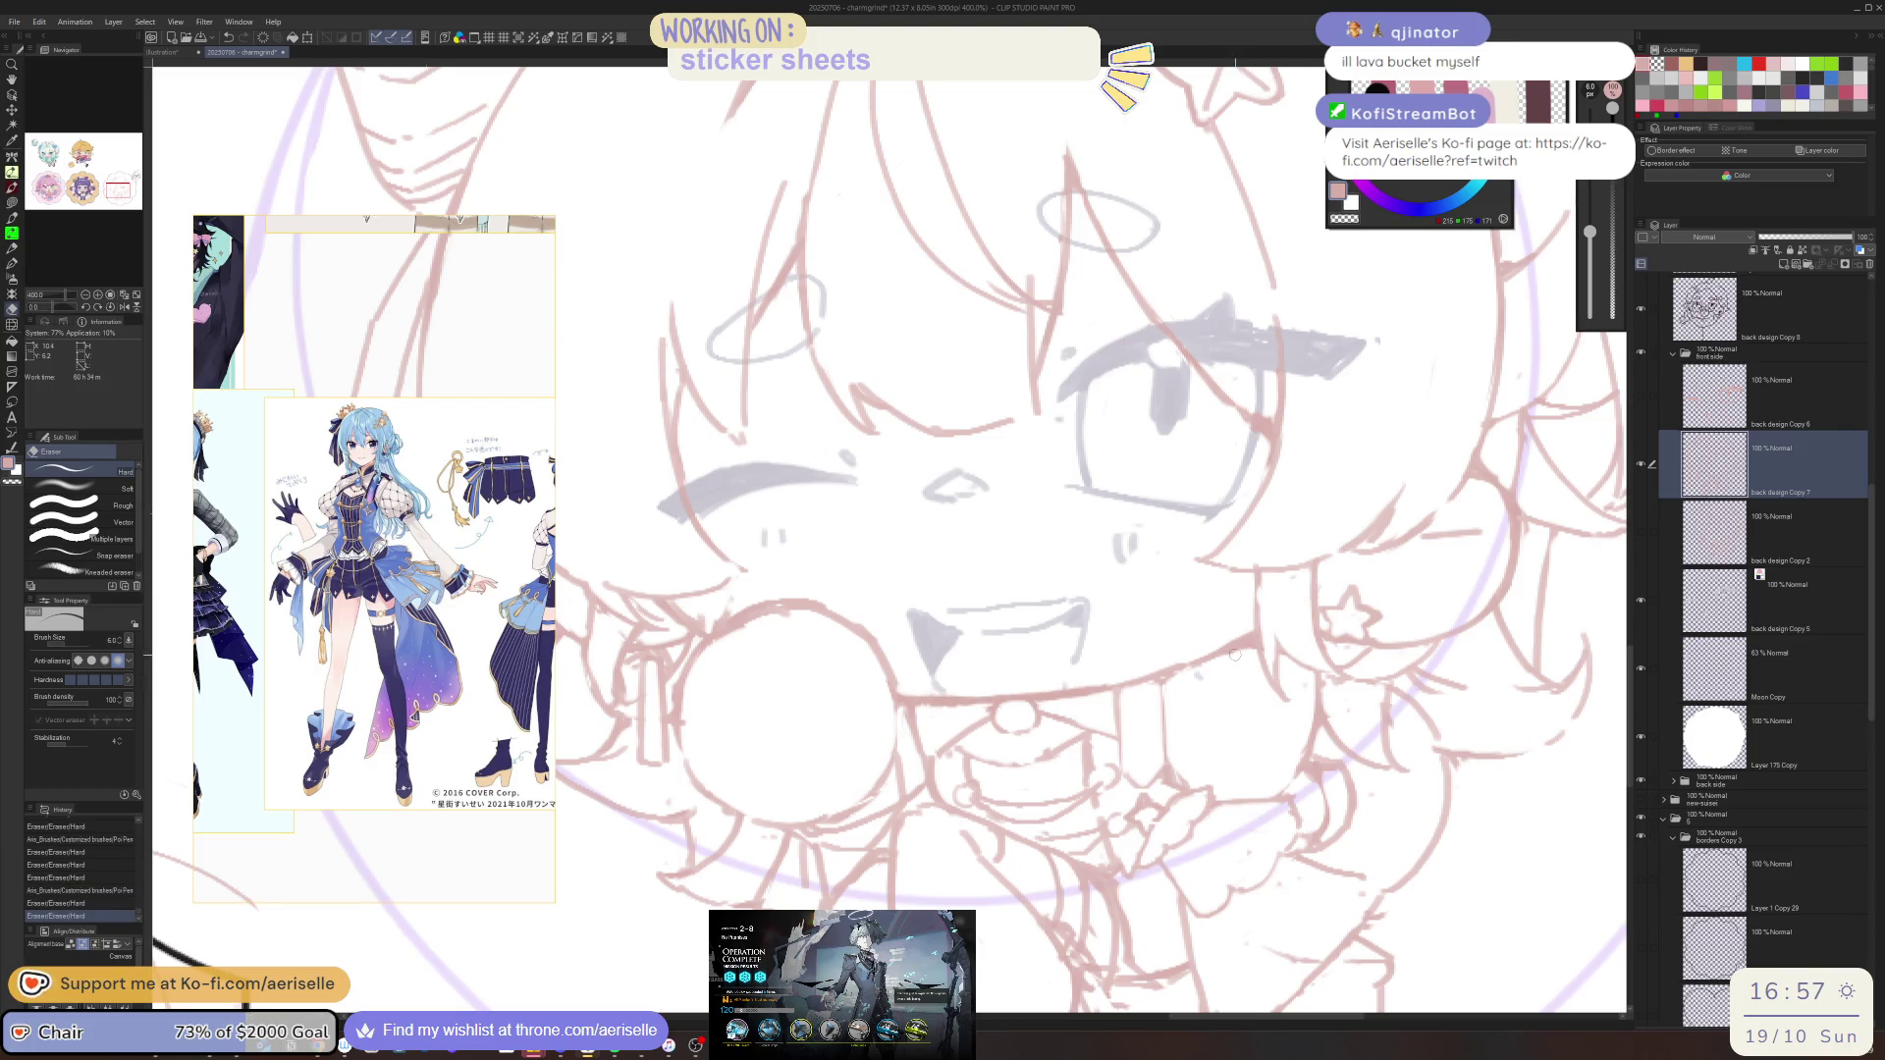
{"action": "mouse_move", "coordinate": [1173, 679]}
{"action": "left_mouse_down"}
{"action": "mouse_move", "coordinate": [1194, 649]}
{"action": "mouse_move", "coordinate": [1170, 659]}
{"action": "left_mouse_up"}
Erase more stray face lines, checking the whole chibi and recentring on the face
{"action": "key", "text": "ctrl+minus"}
{"action": "key", "text": "ctrl+minus"}
{"action": "key", "text": "ctrl+minus"}
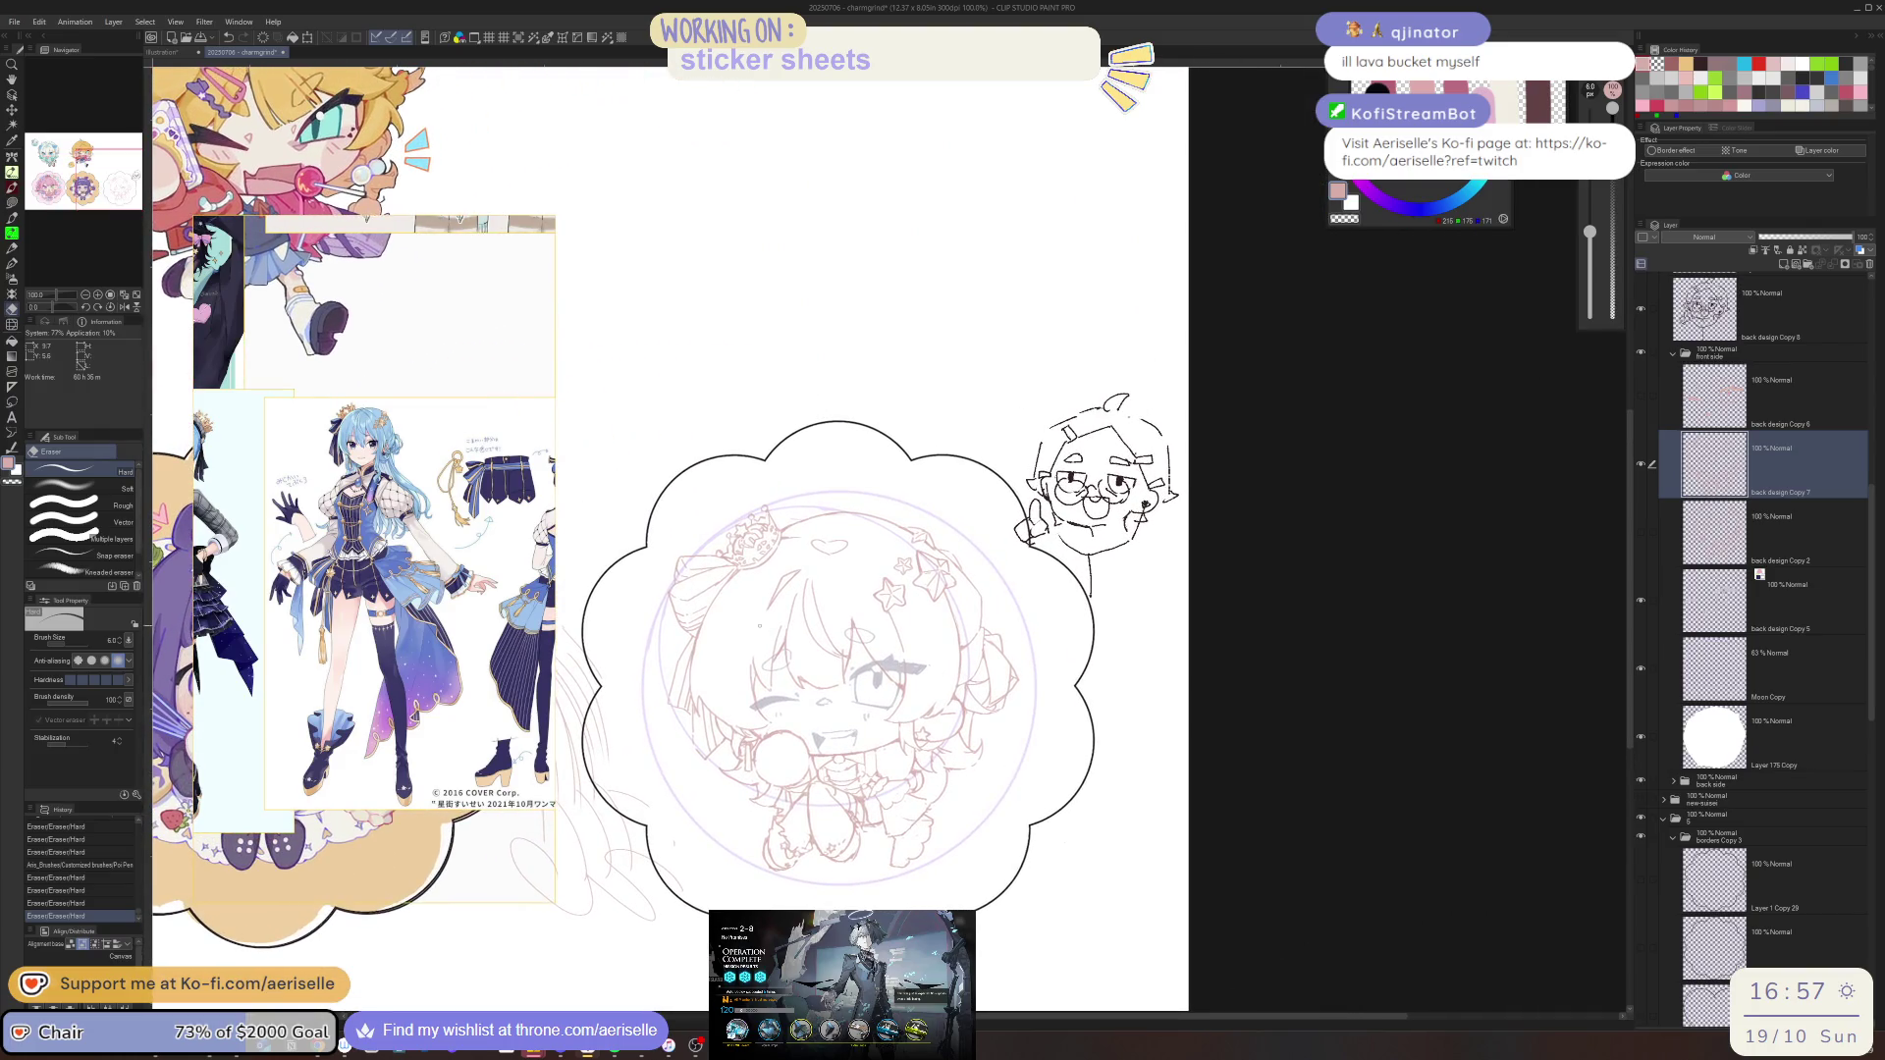
{"action": "key", "text": "ctrl+plus"}
{"action": "key", "text": "ctrl+plus"}
{"action": "key", "text": "ctrl+plus"}
{"action": "left_click_drag", "start_coordinate": [747, 716], "coordinate": [883, 731]}
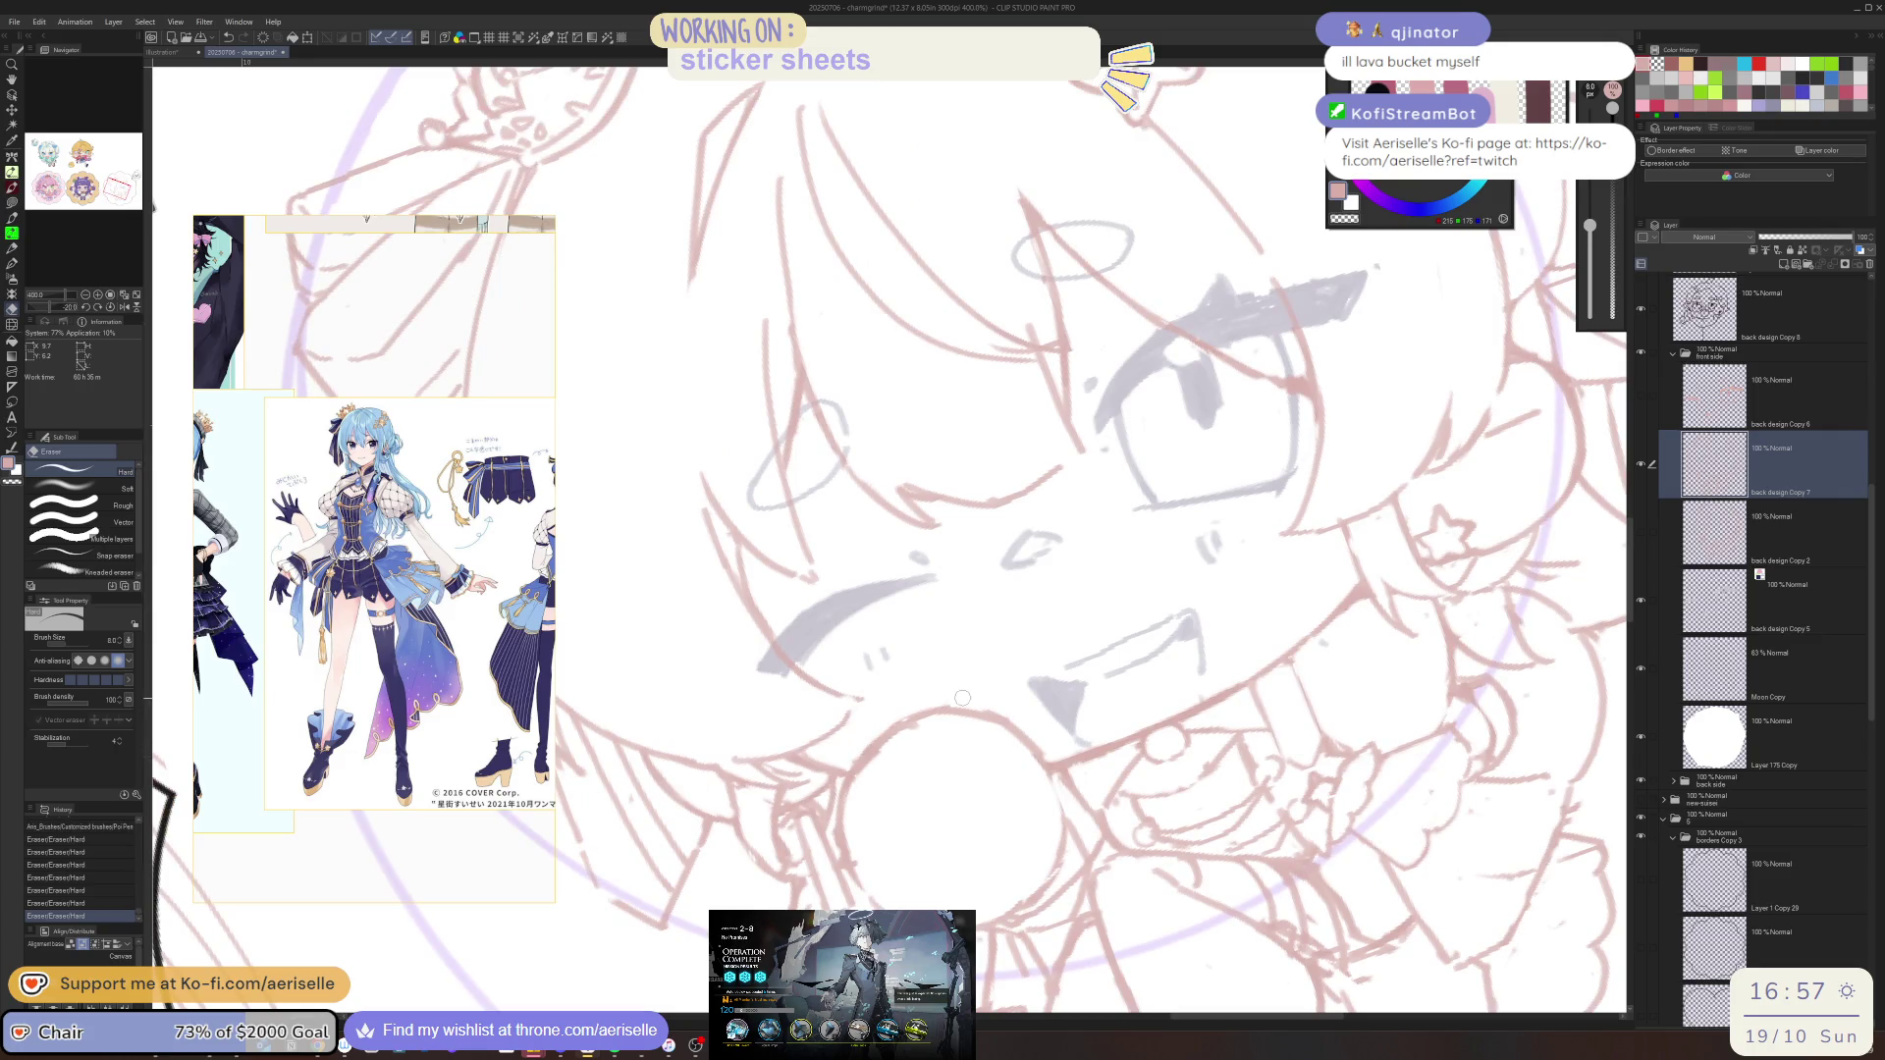
{"action": "key", "text": "ctrl+minus"}
{"action": "key", "text": "ctrl+minus"}
{"action": "key", "text": "ctrl+minus"}
{"action": "key", "text": "ctrl+plus"}
{"action": "key", "text": "ctrl+plus"}
{"action": "key", "text": "ctrl+plus"}
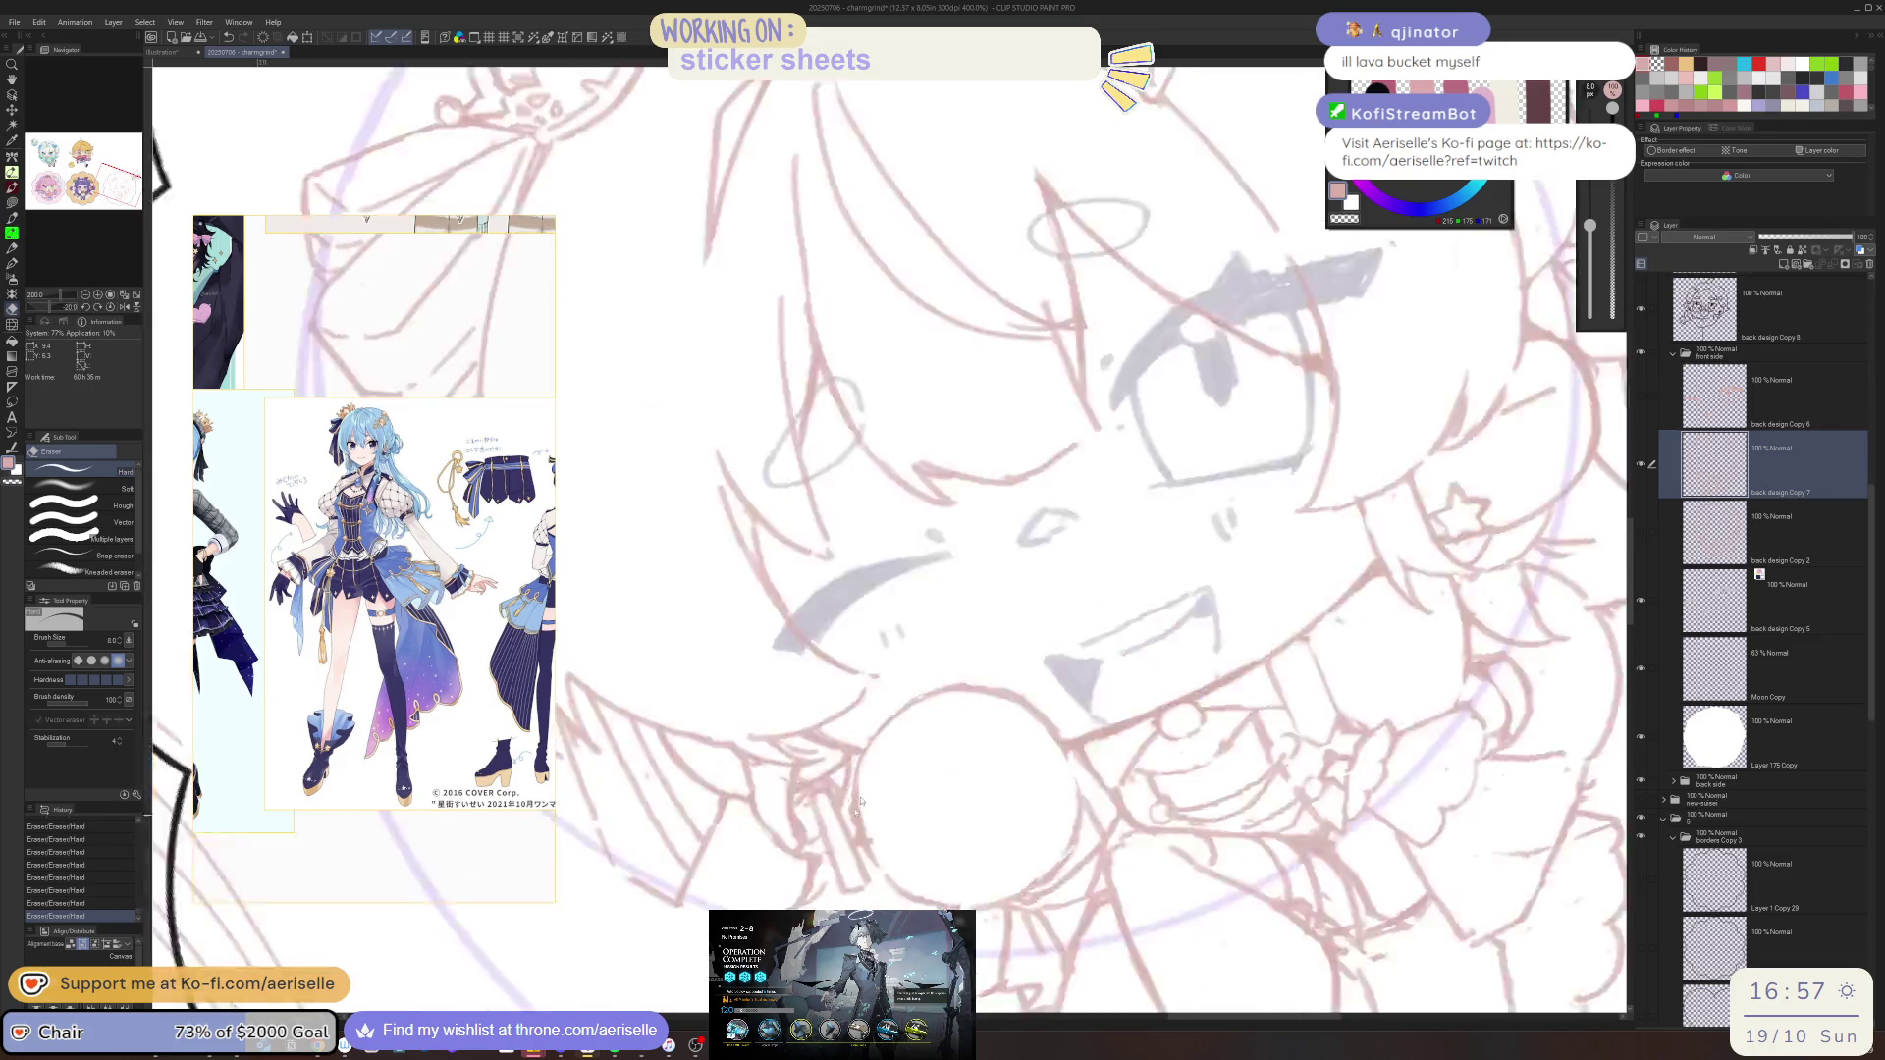
{"action": "key", "text": "ctrl+minus"}
{"action": "key", "text": "ctrl+minus"}
{"action": "key", "text": "ctrl+minus"}
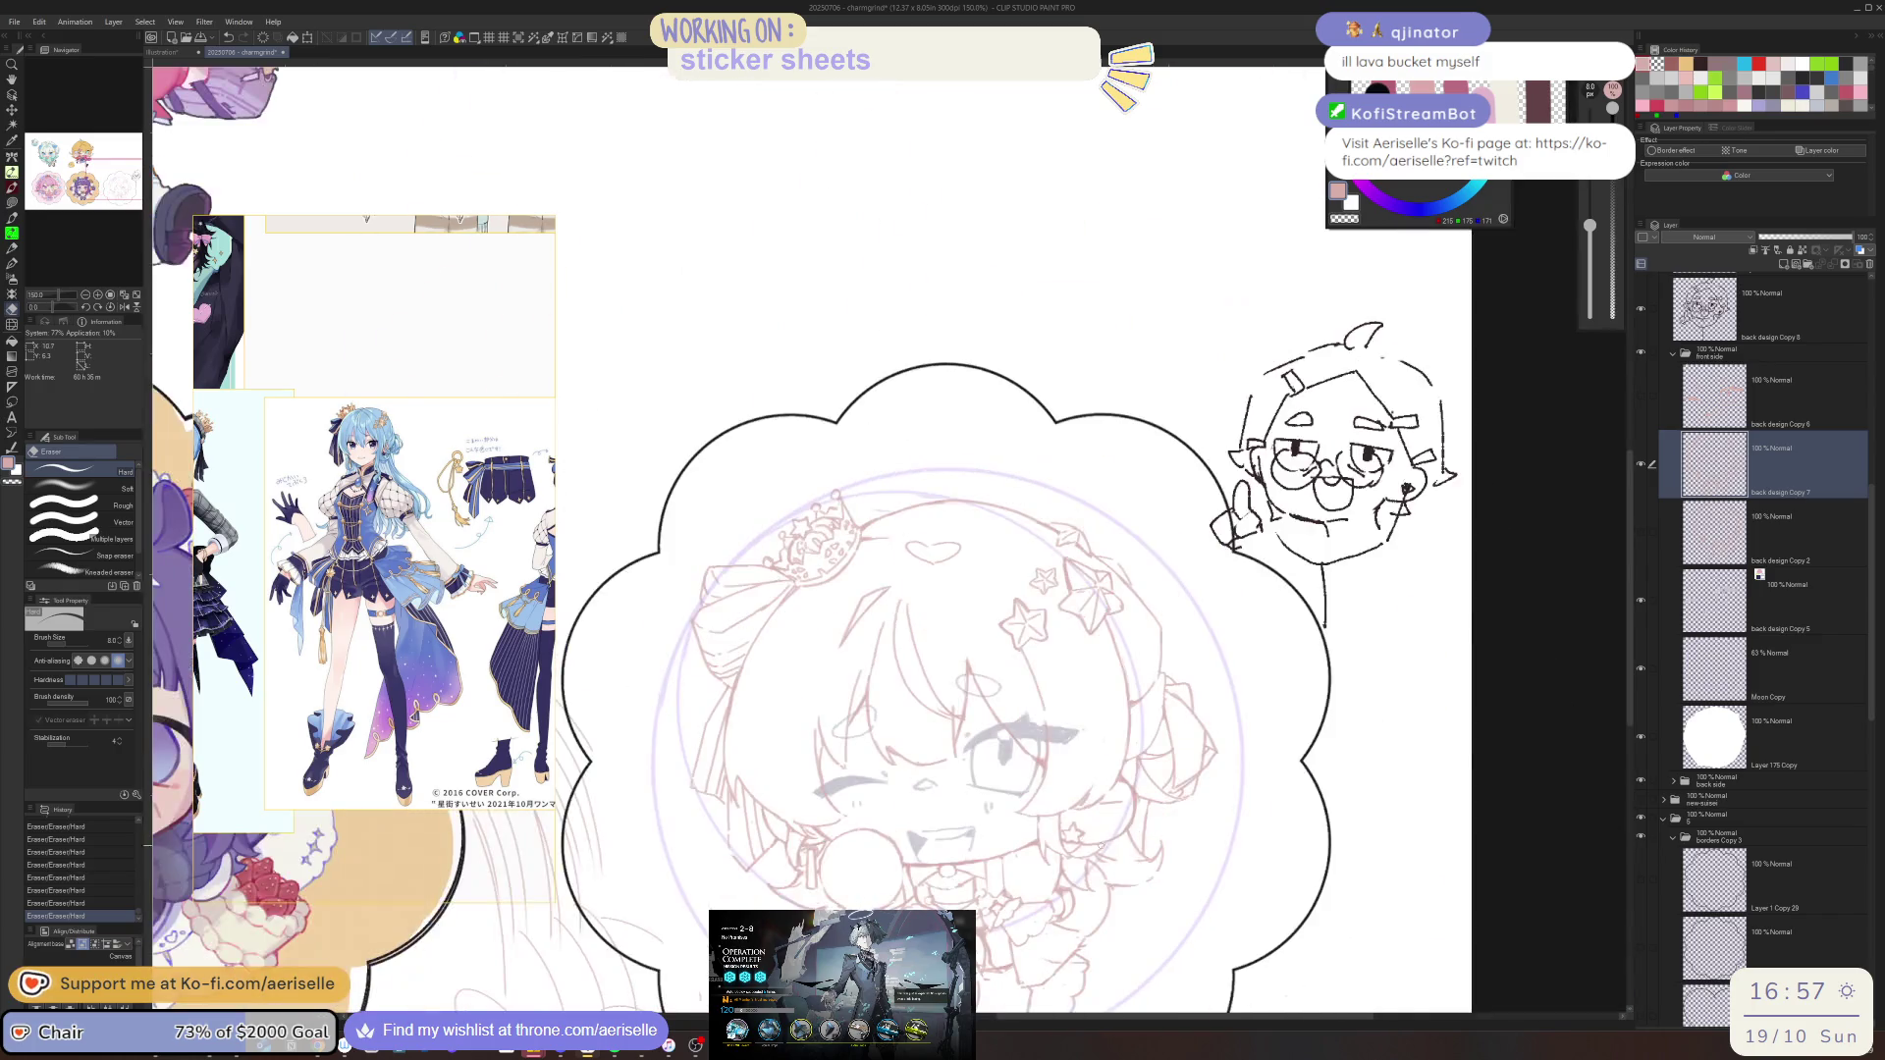
{"action": "key", "text": "ctrl+plus"}
{"action": "key", "text": "ctrl+plus"}
{"action": "key", "text": "ctrl+plus"}
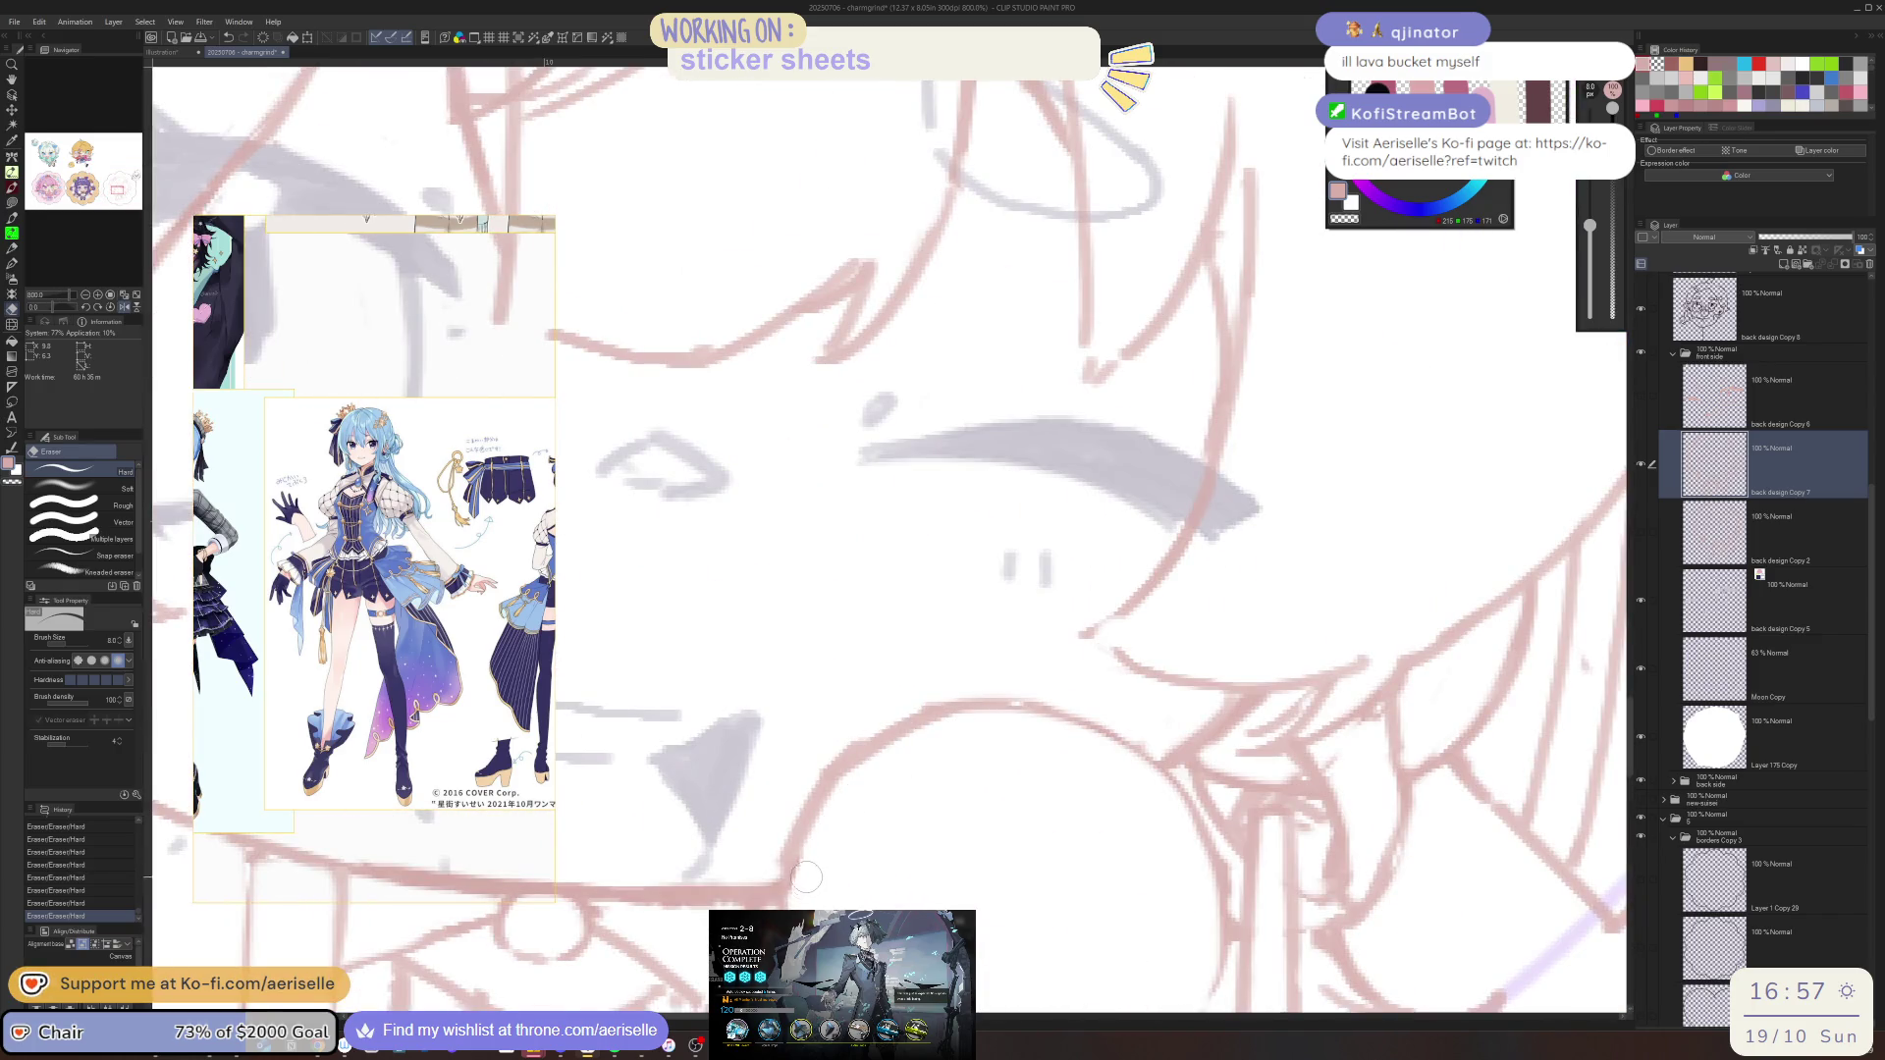
{"action": "key", "text": "ctrl+minus"}
{"action": "key", "text": "ctrl+minus"}
{"action": "key", "text": "ctrl+minus"}
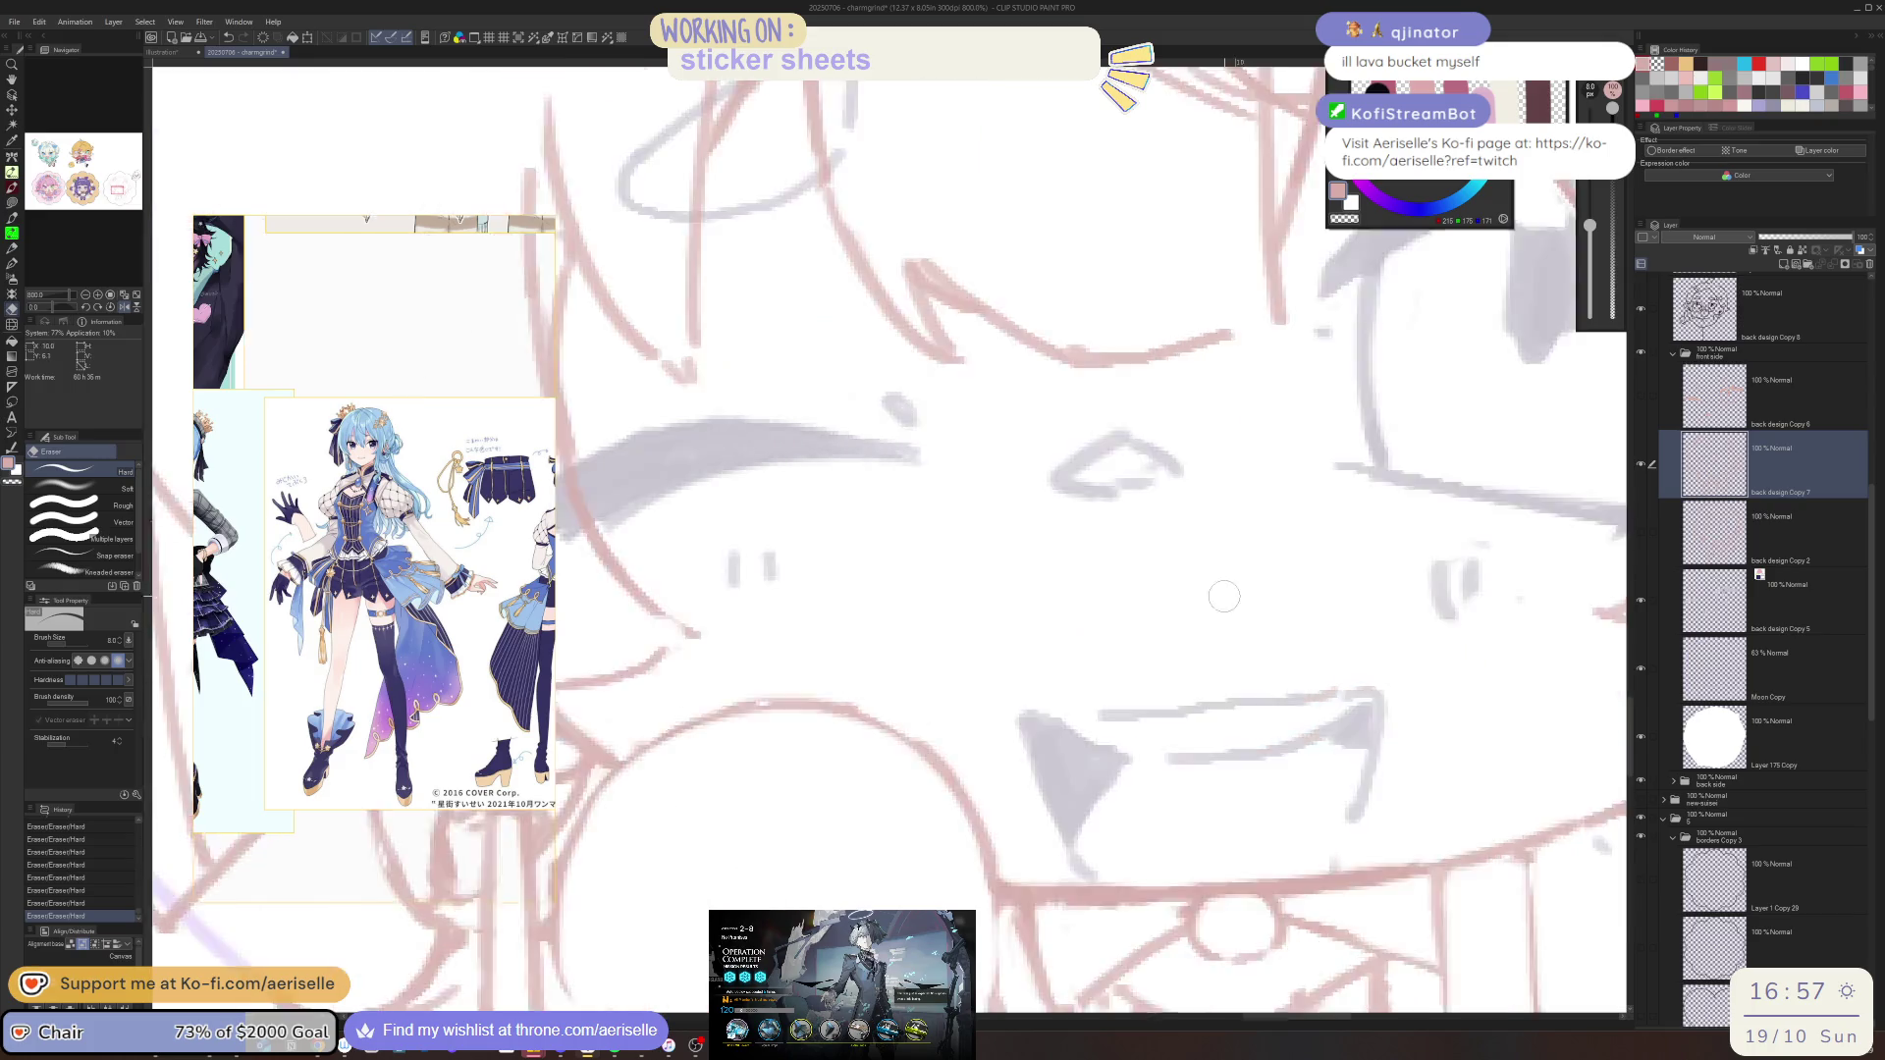
{"action": "left_click_drag", "start_coordinate": [998, 829], "coordinate": [989, 758]}
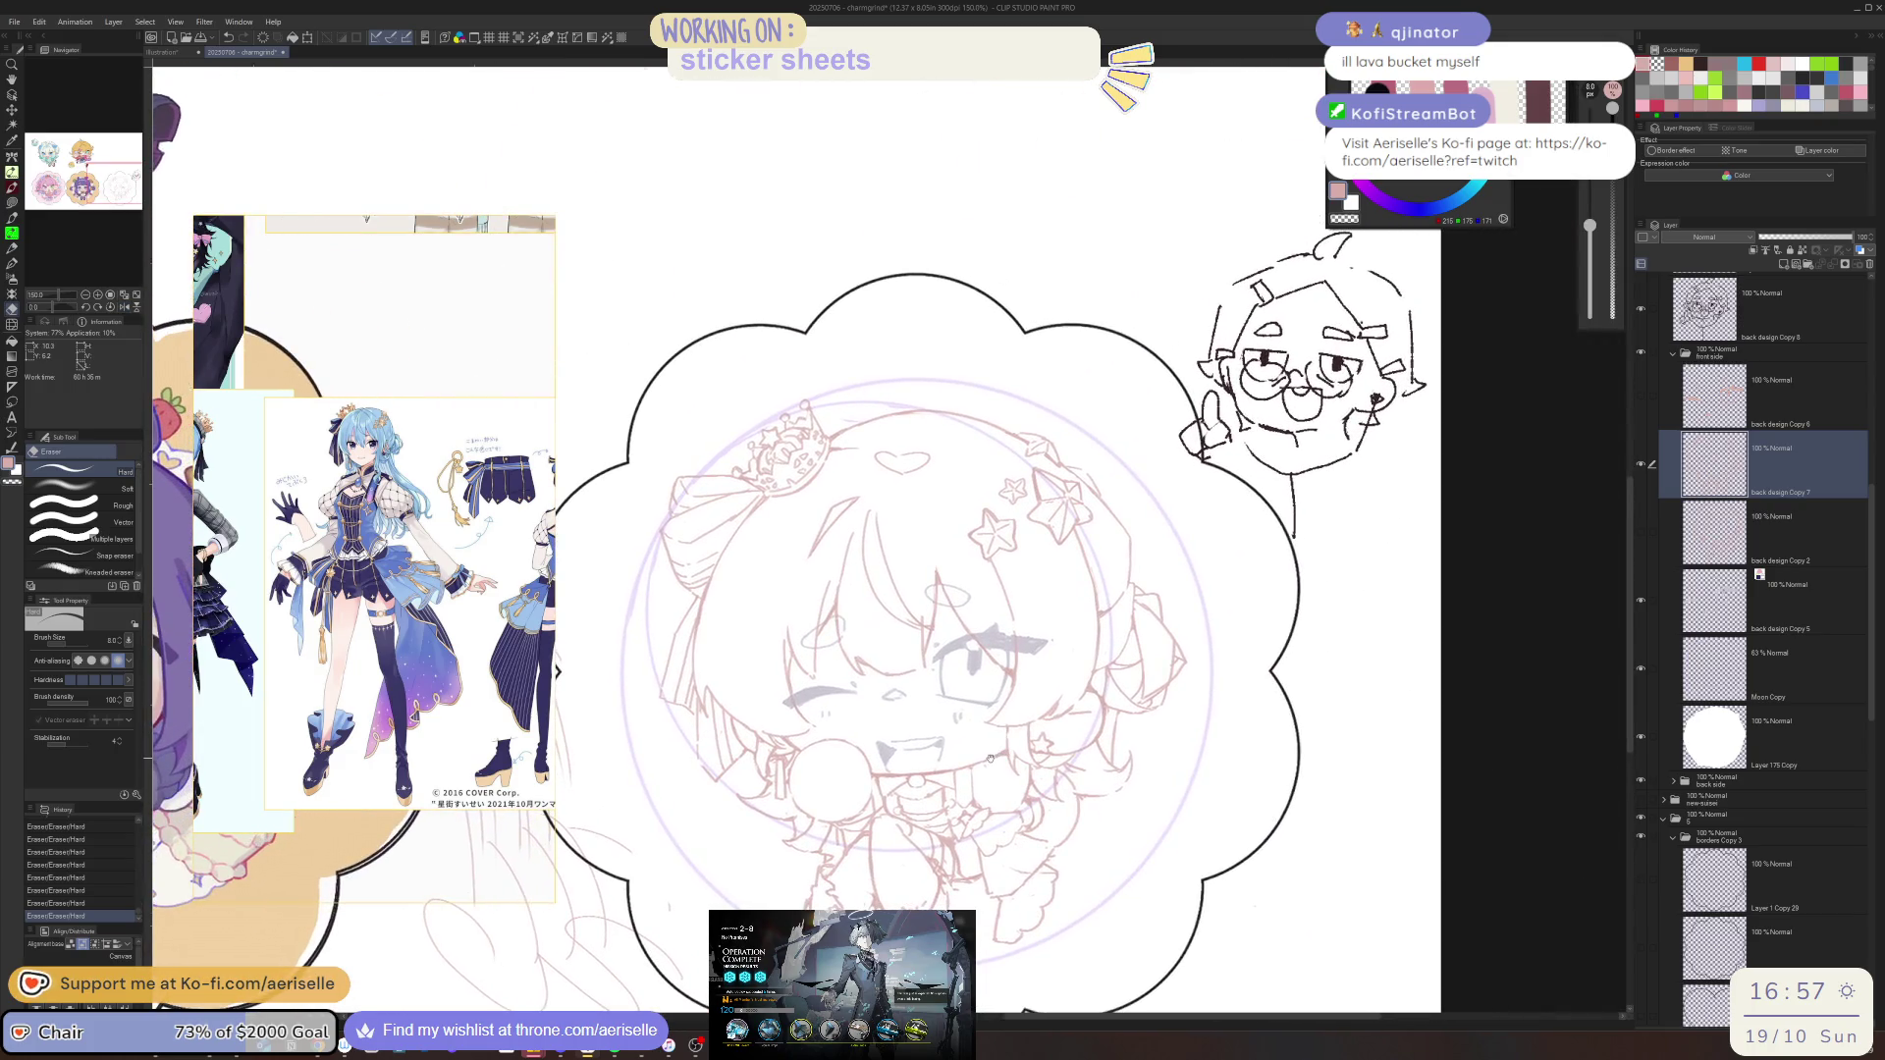
{"action": "scroll", "coordinate": [1026, 476], "scroll_direction": "up", "scroll_amount": 3}
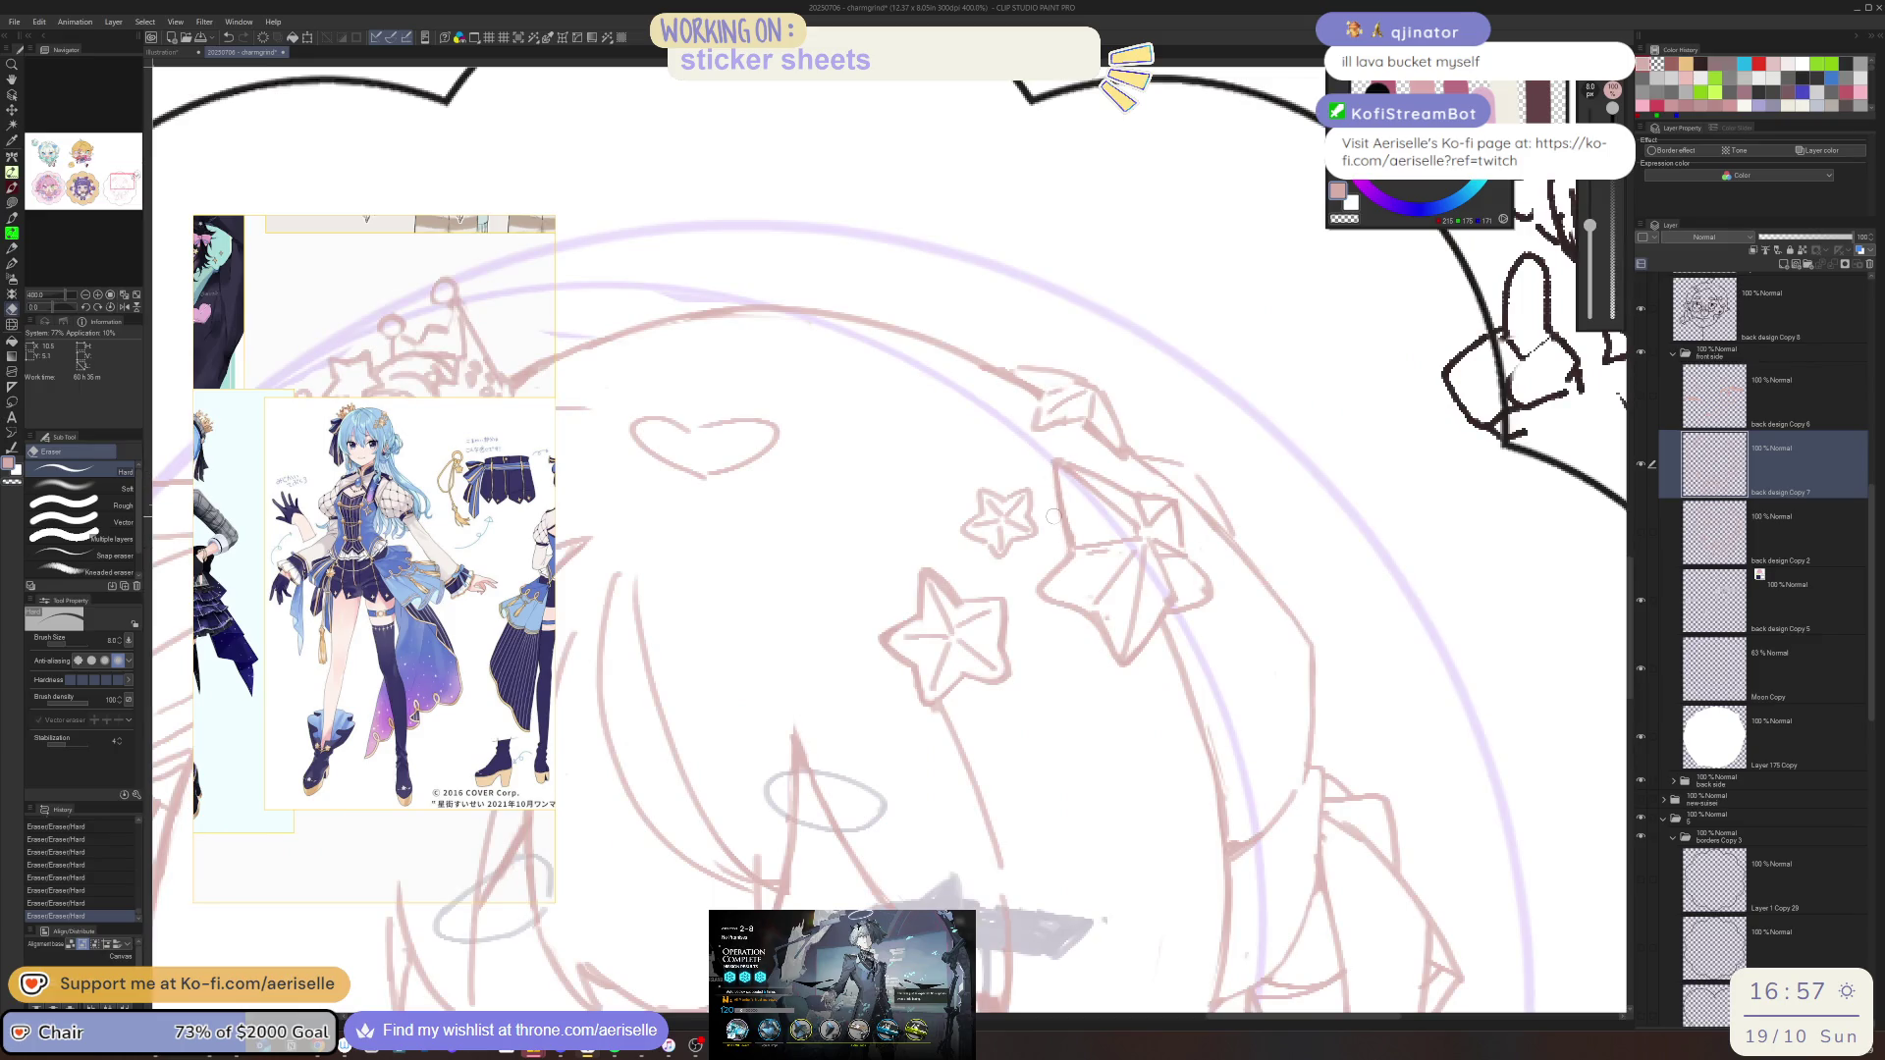
{"action": "left_click_drag", "start_coordinate": [1373, 826], "coordinate": [1384, 498]}
With the eraser at size 10, add a face stroke and undo an unwanted erasure
{"action": "key", "text": "bracketright"}
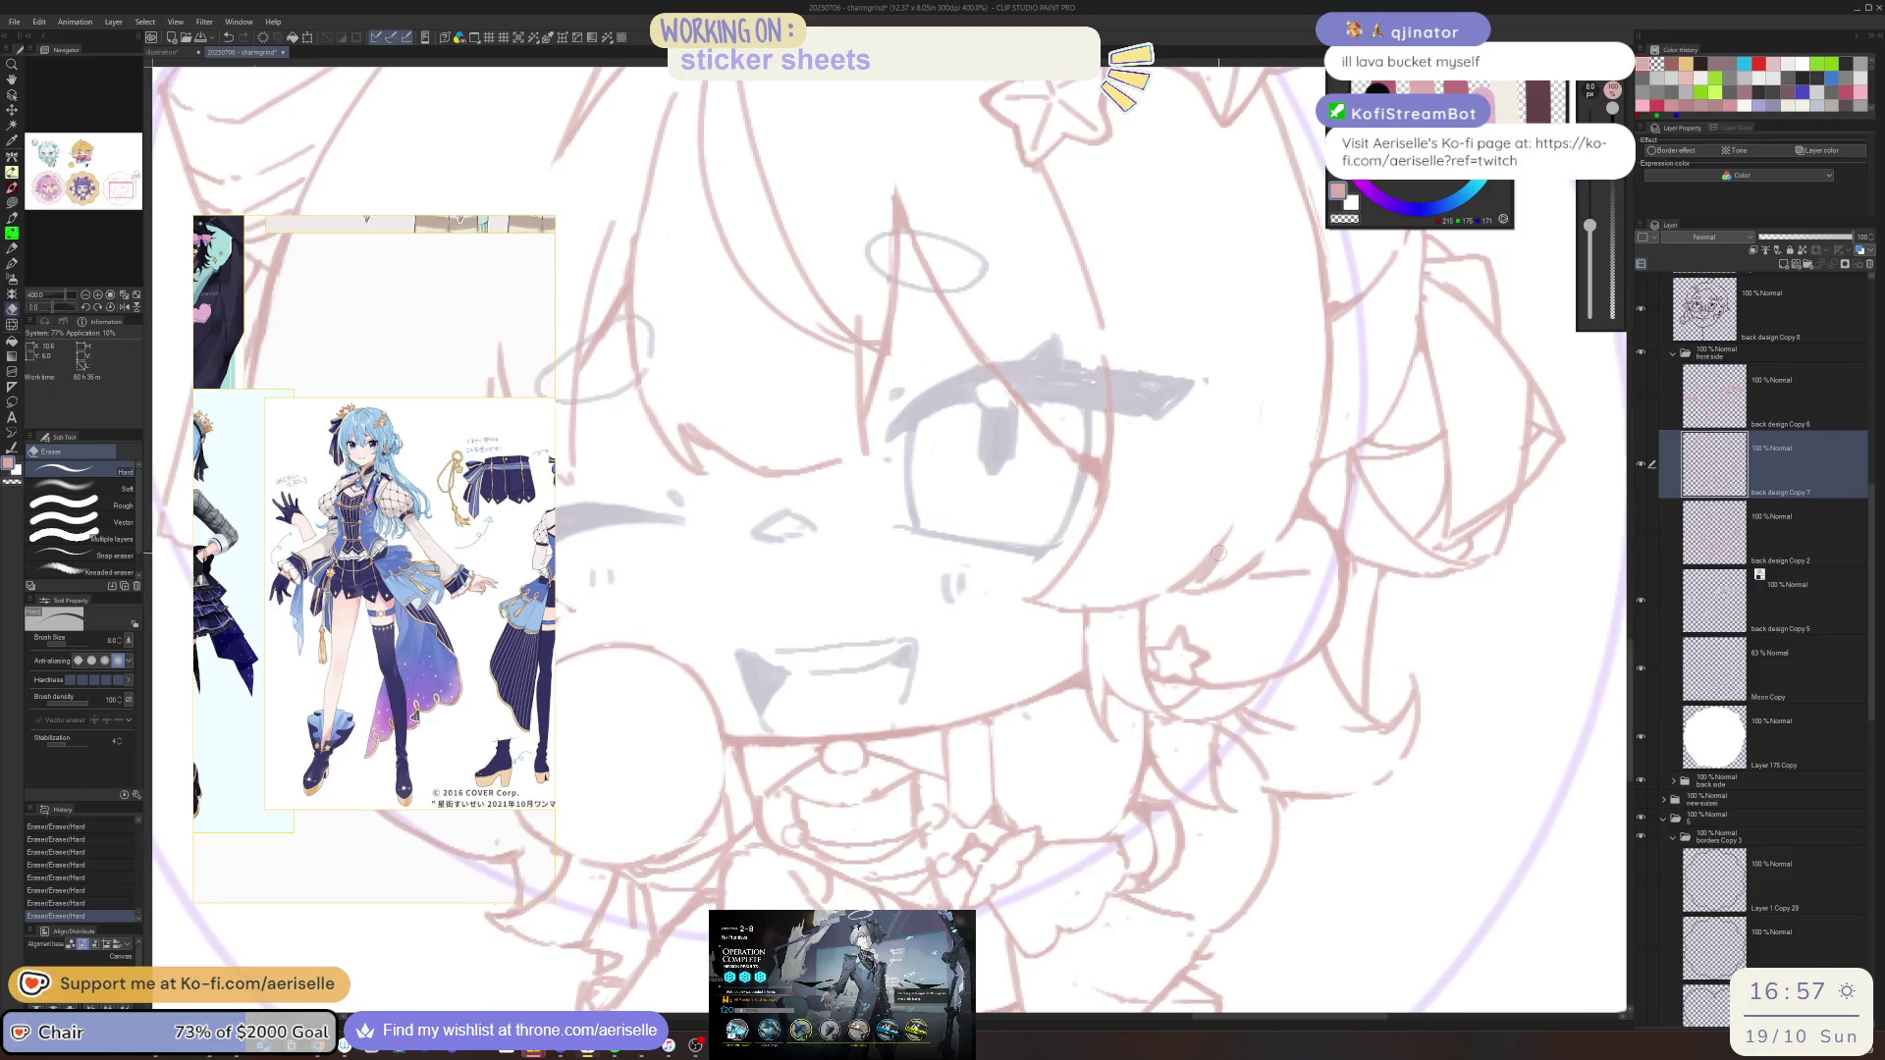
{"action": "key", "text": "p"}
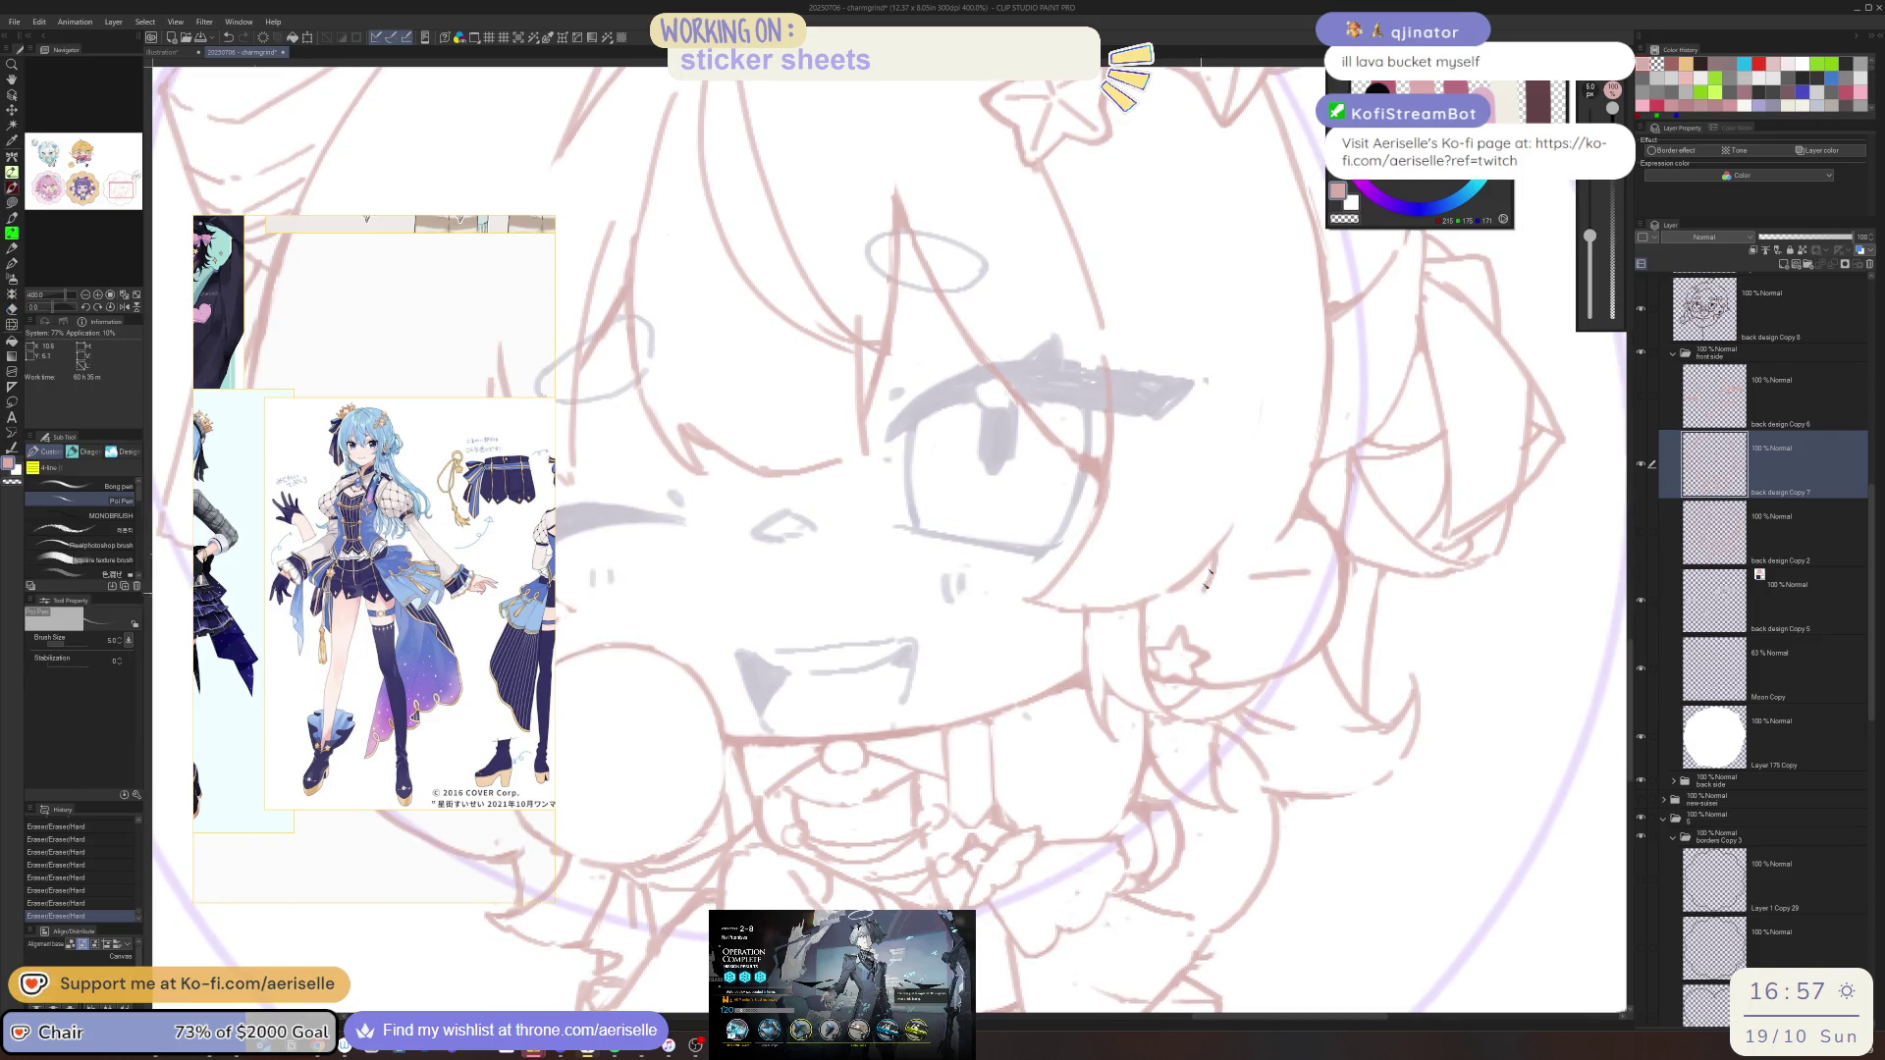
{"action": "key", "text": "h"}
{"action": "left_click_drag", "start_coordinate": [700, 668], "coordinate": [770, 713]}
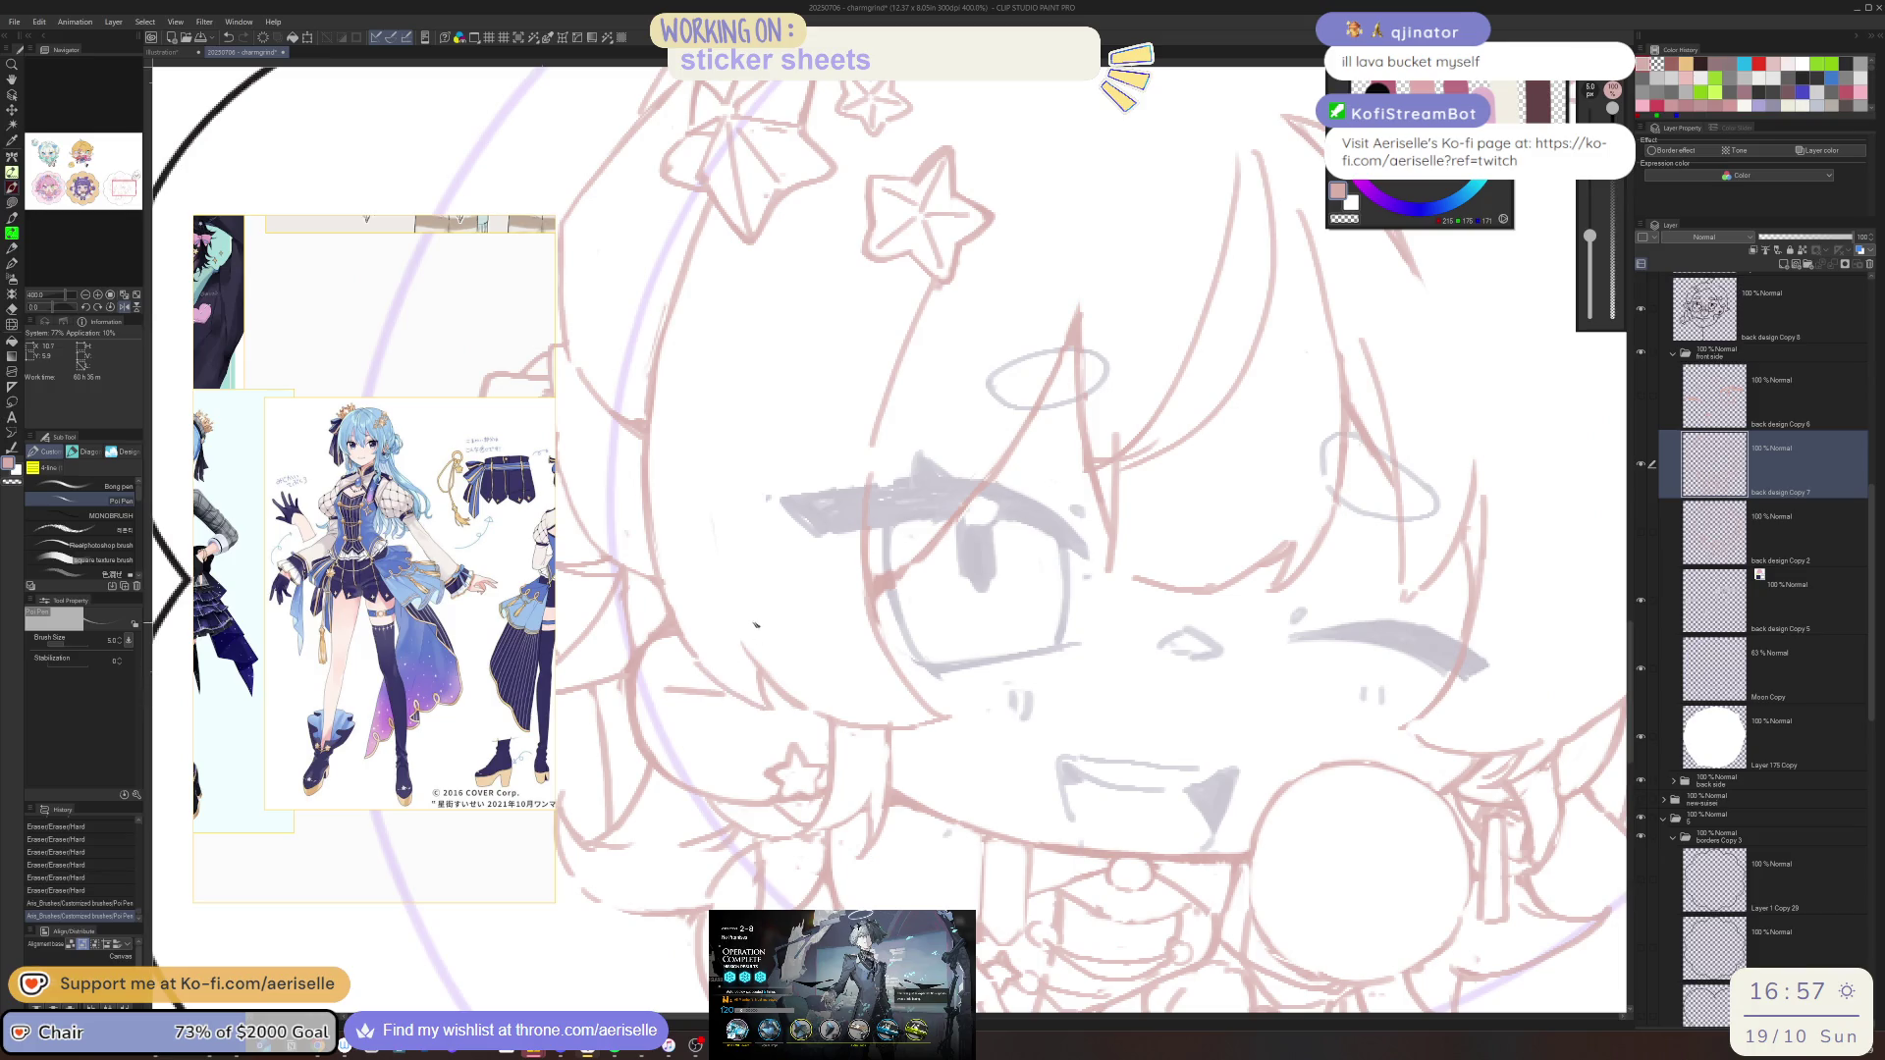
{"action": "key", "text": "e"}
{"action": "left_click_drag", "start_coordinate": [741, 628], "coordinate": [748, 673]}
{"action": "key", "text": "ctrl+alt+0"}
{"action": "key", "text": "h"}
{"action": "scroll", "coordinate": [898, 682], "scroll_direction": "up", "scroll_amount": 5}
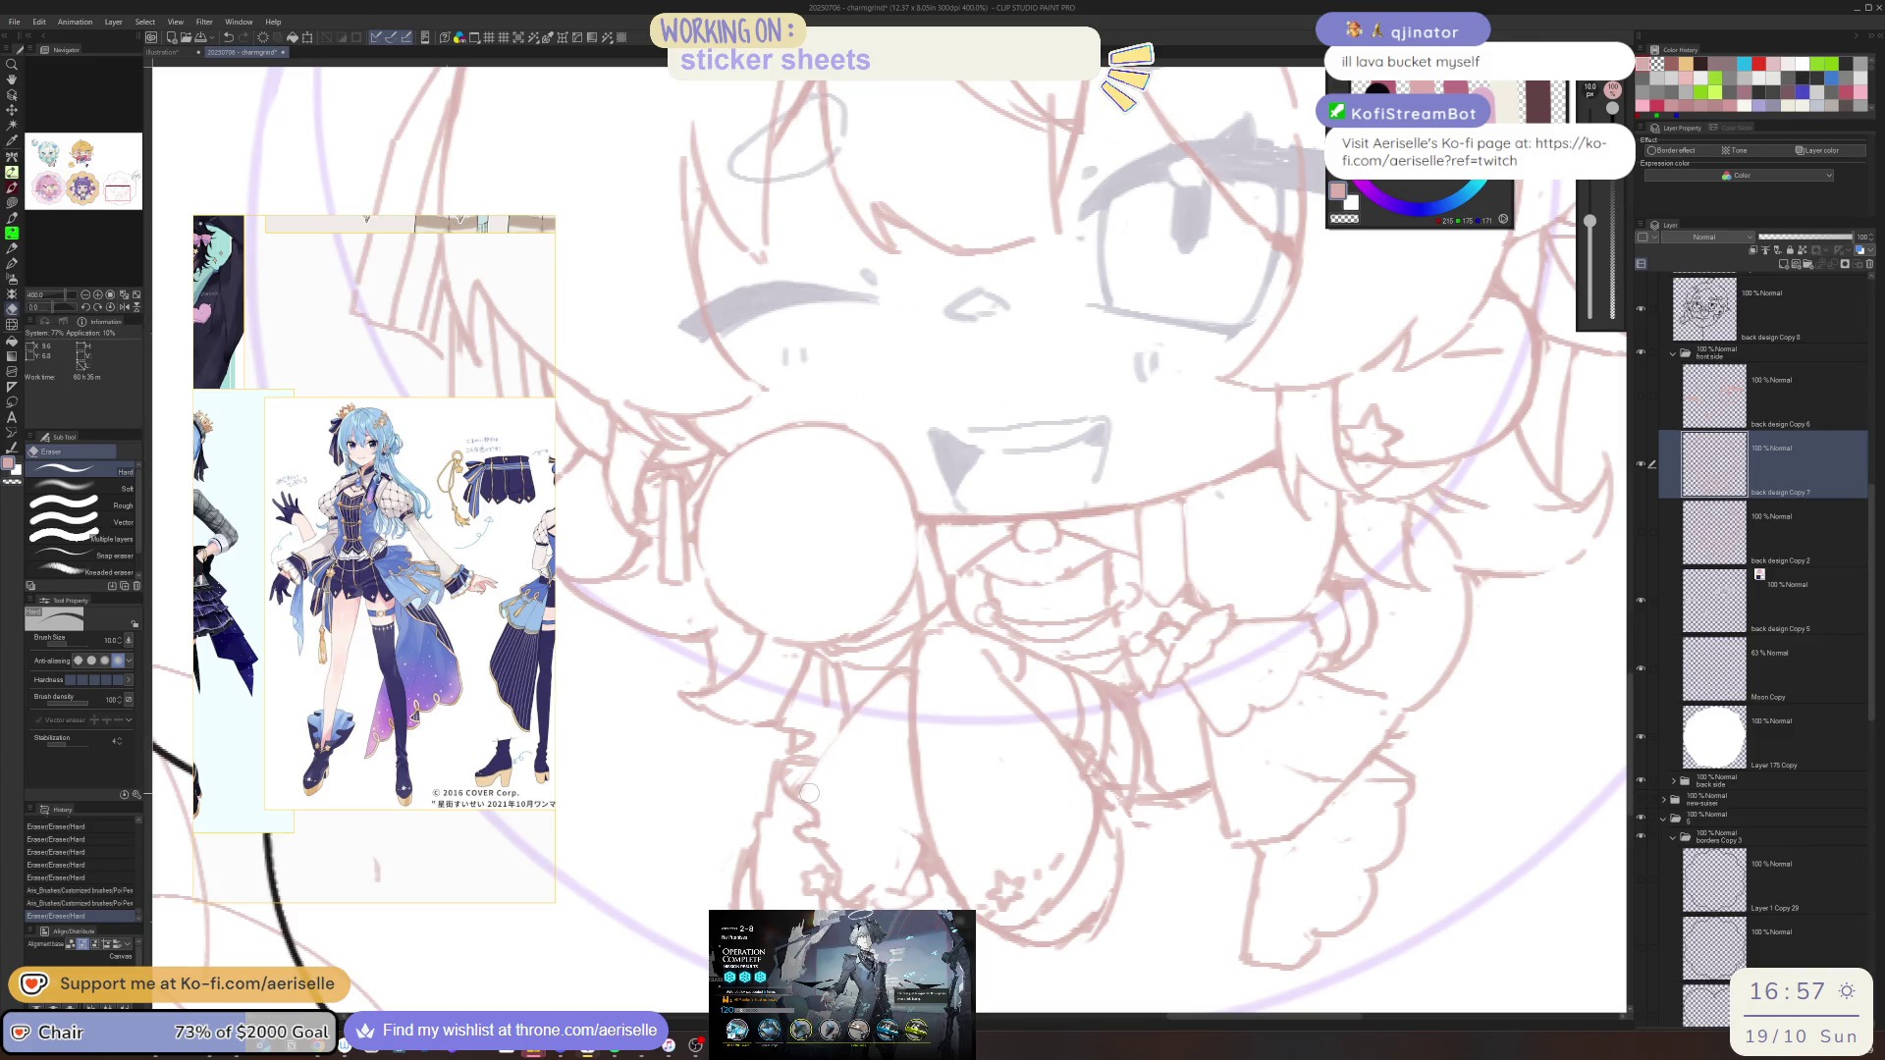
{"action": "key", "text": "ctrl+z"}
Redraw a short line near the mouth and reduce the eraser to size 7
{"action": "key", "text": "p"}
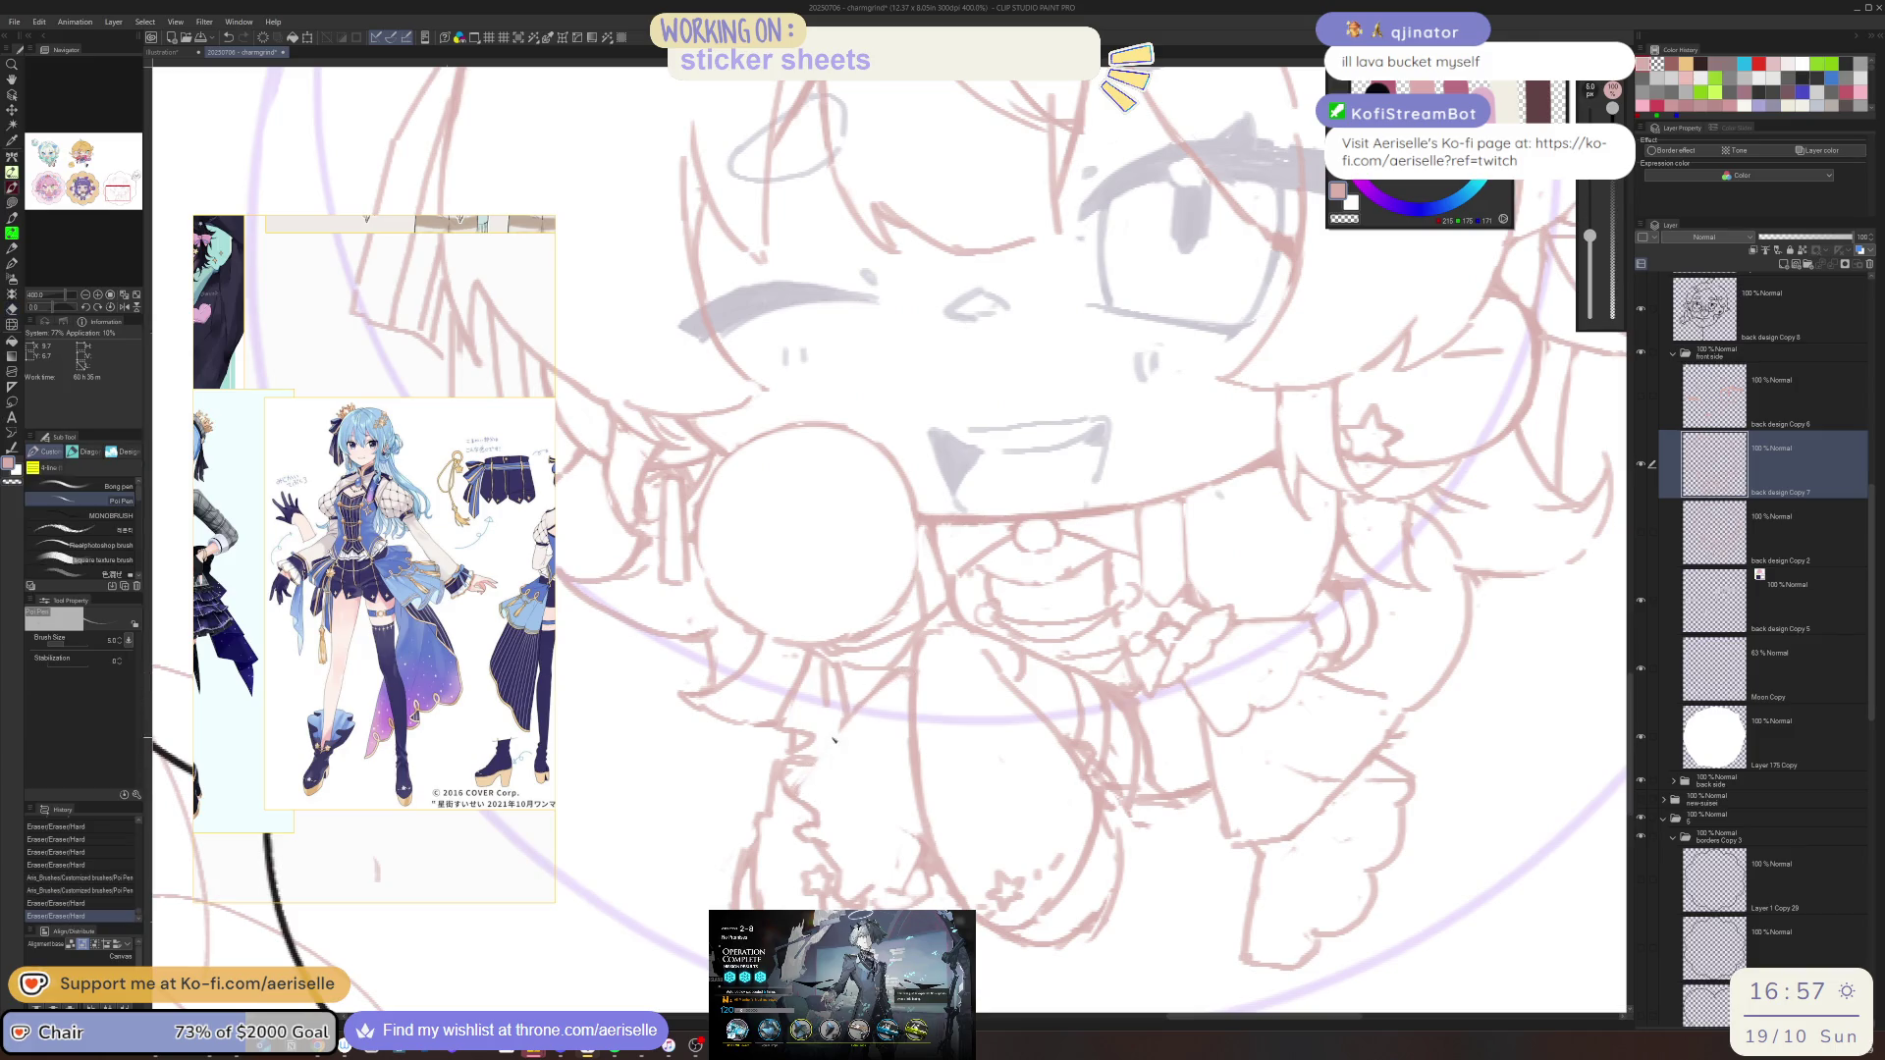
{"action": "left_click_drag", "start_coordinate": [804, 786], "coordinate": [835, 742]}
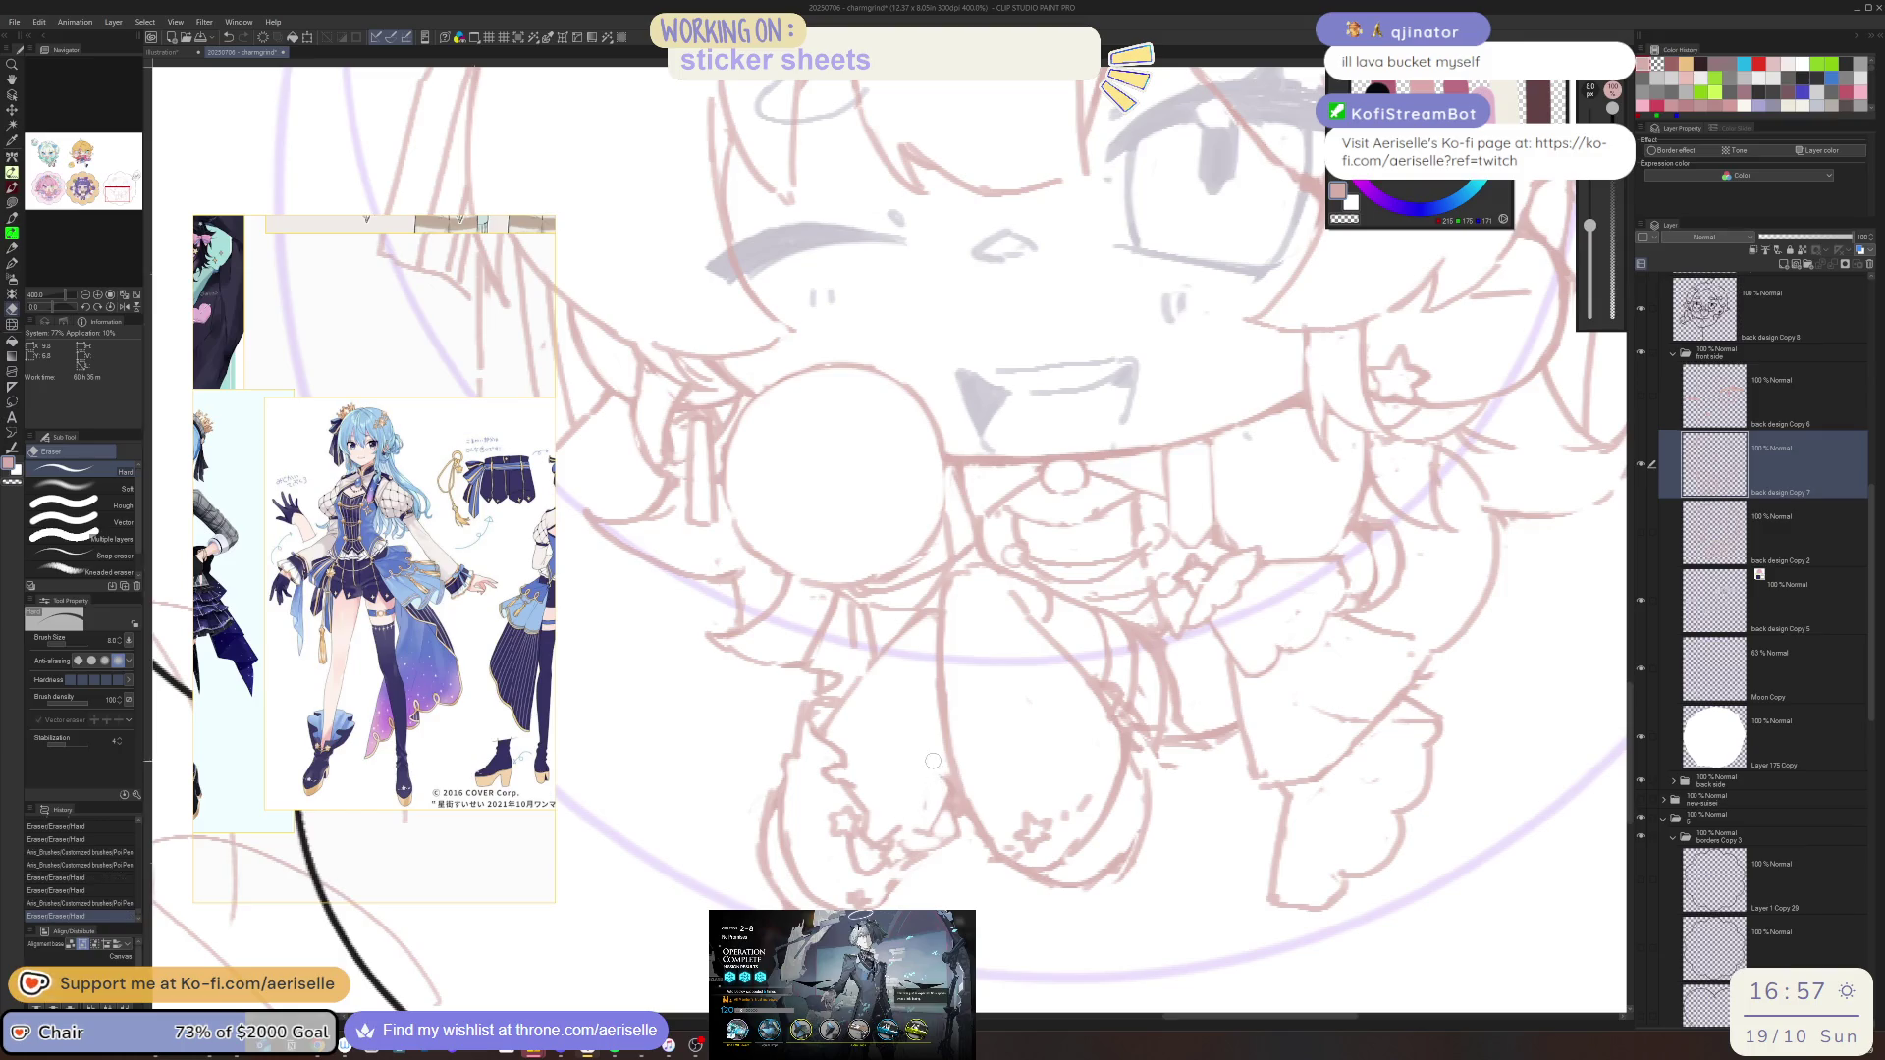
{"action": "key", "text": "p"}
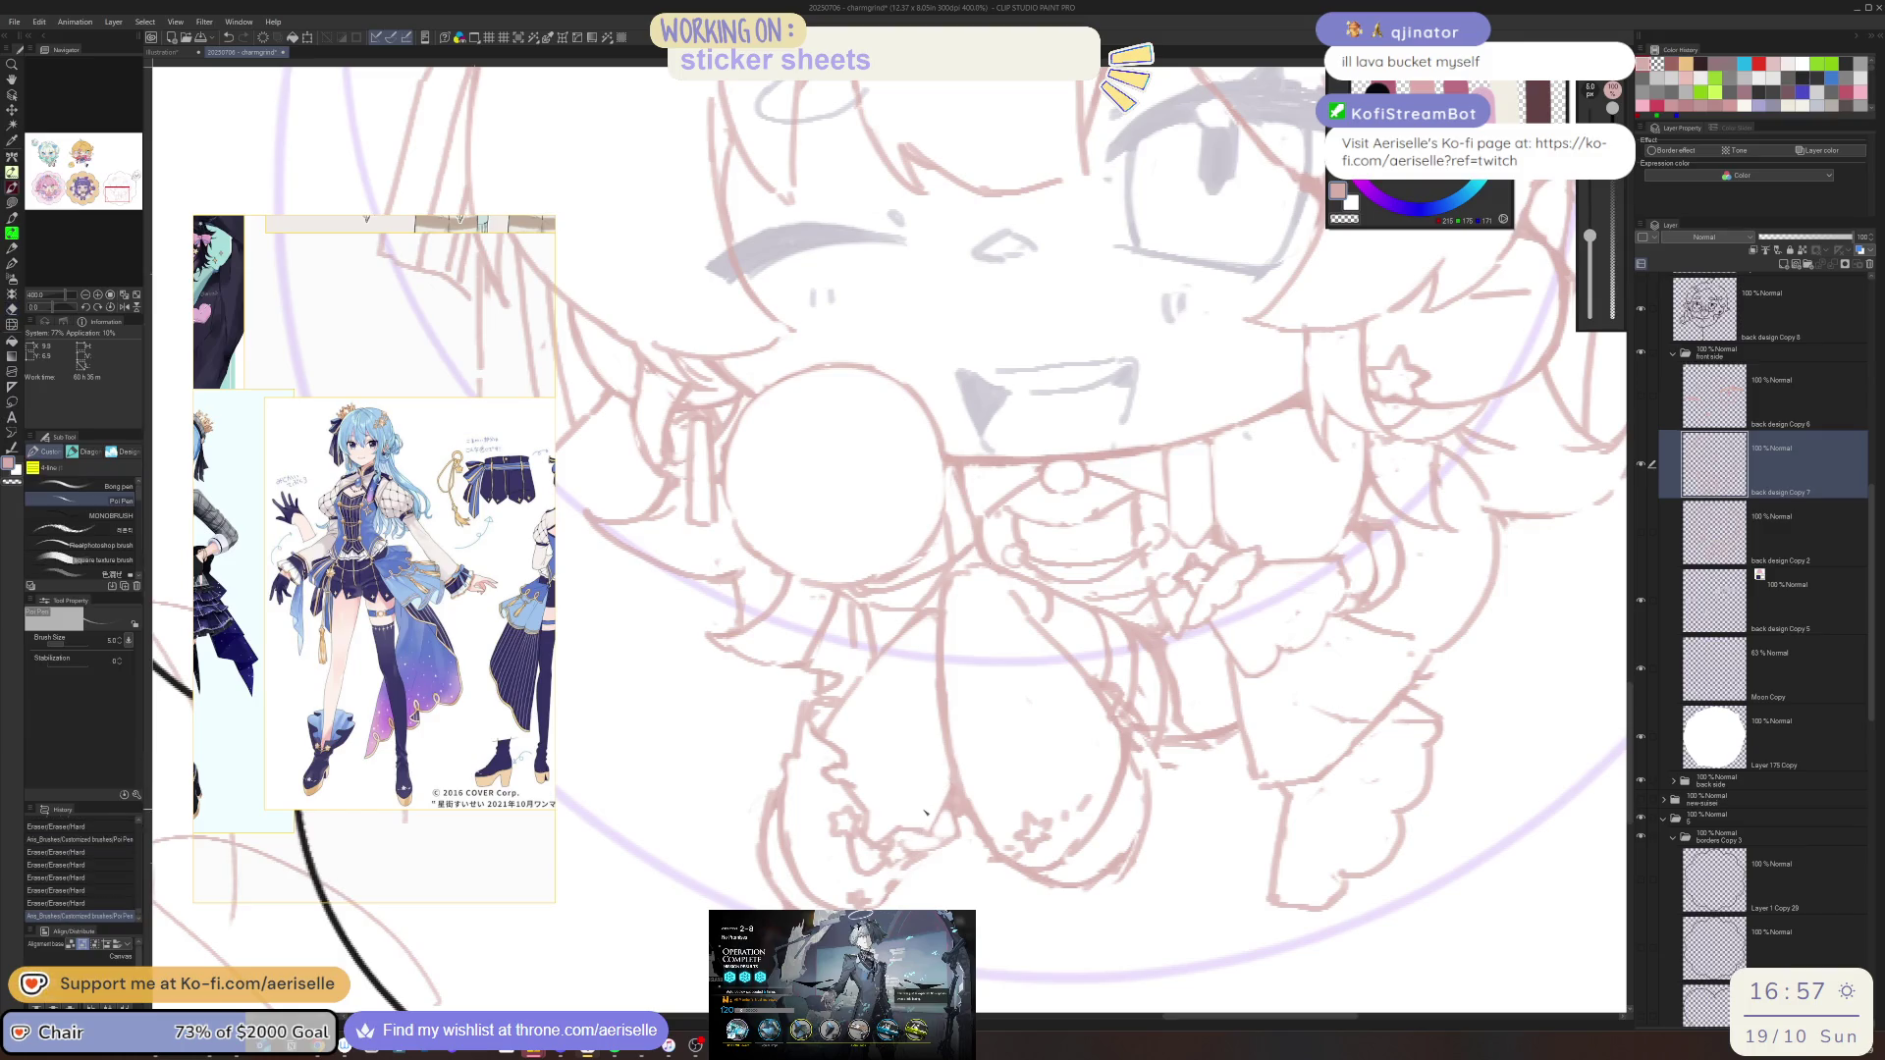
{"action": "key", "text": "e"}
{"action": "mouse_move", "coordinate": [772, 786]}
{"action": "left_mouse_down"}
{"action": "mouse_move", "coordinate": [771, 887]}
{"action": "mouse_move", "coordinate": [1154, 807]}
{"action": "mouse_move", "coordinate": [1039, 777]}
{"action": "left_mouse_up"}
{"action": "key", "text": "ctrl+z"}
{"action": "key", "text": "bracketleft"}
Reset the canvas rotation, return to the Poi Pen, and switch to the Arknights window
{"action": "key", "text": "p"}
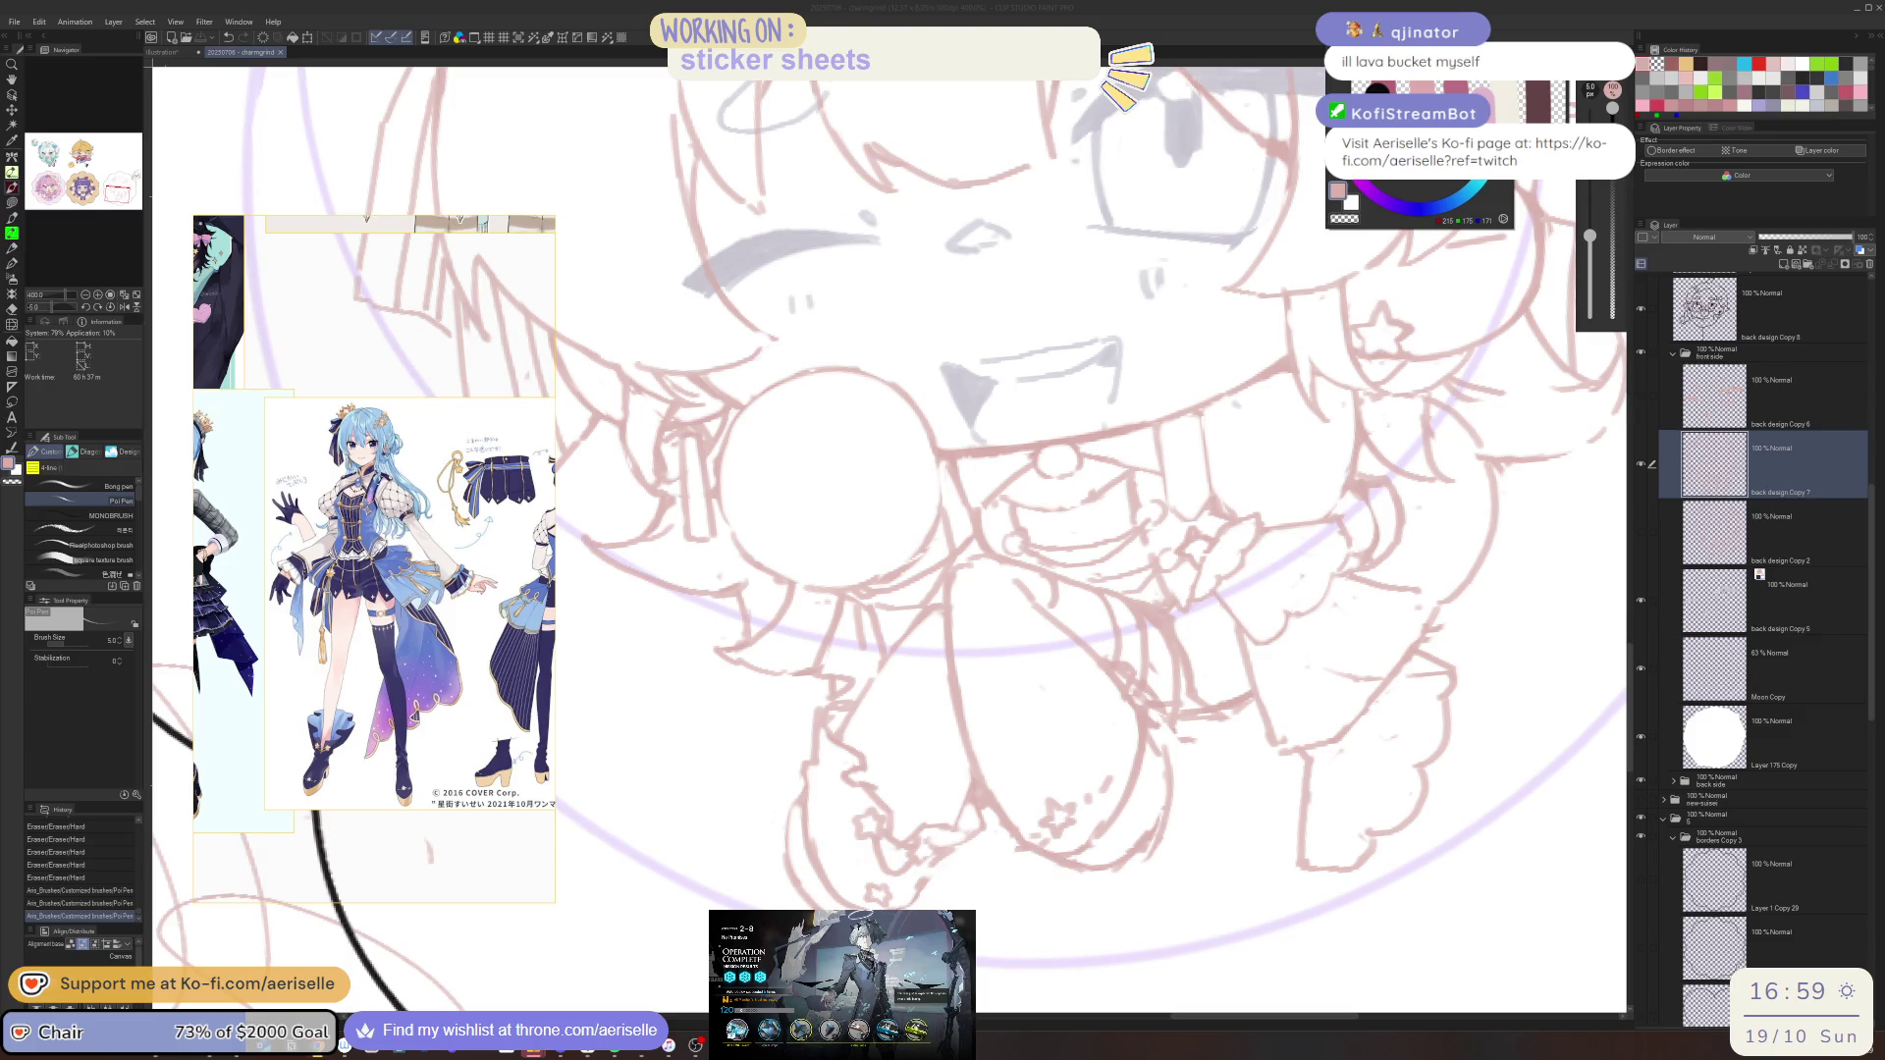
{"action": "key", "text": "alt+Tab"}
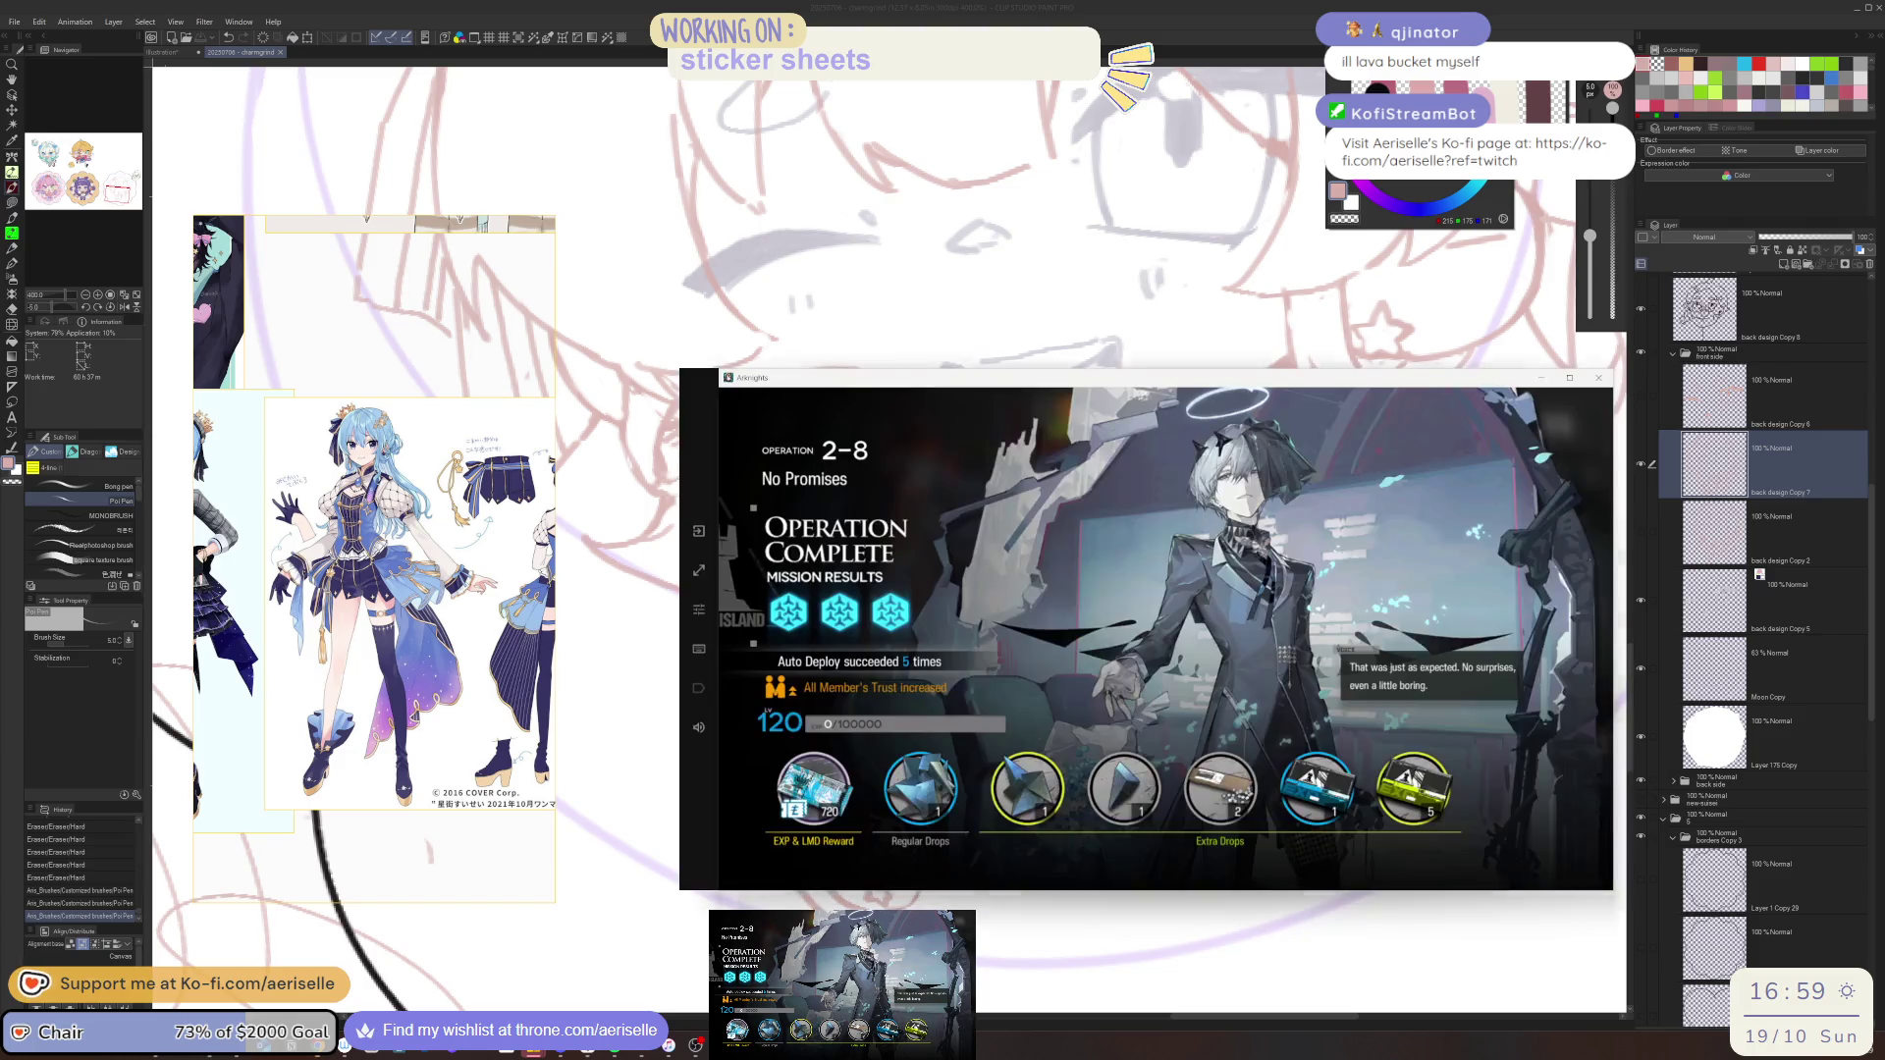
Dismiss the 2-8 results, return to the home screen, and open Arene's operator page
{"action": "left_click", "coordinate": [1175, 568]}
{"action": "left_click_drag", "start_coordinate": [1254, 381], "coordinate": [1180, 342]}
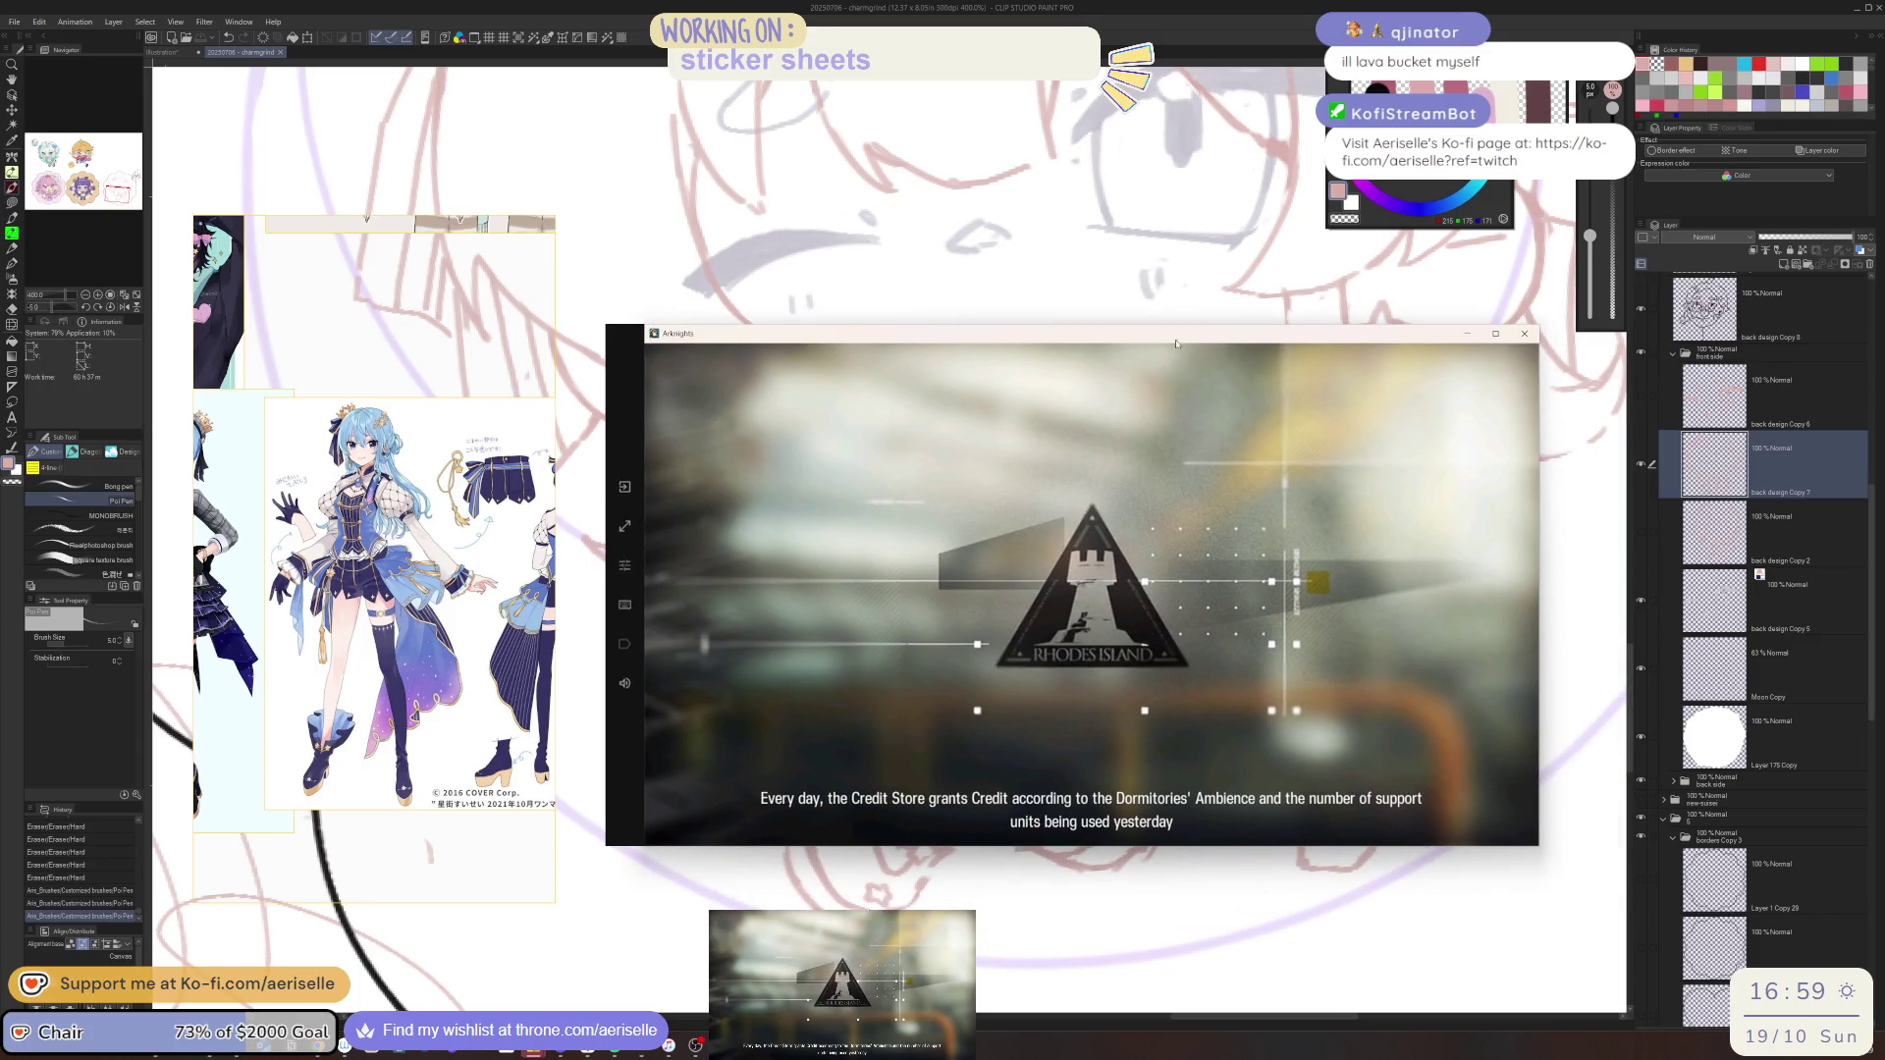
{"action": "left_click", "coordinate": [697, 380]}
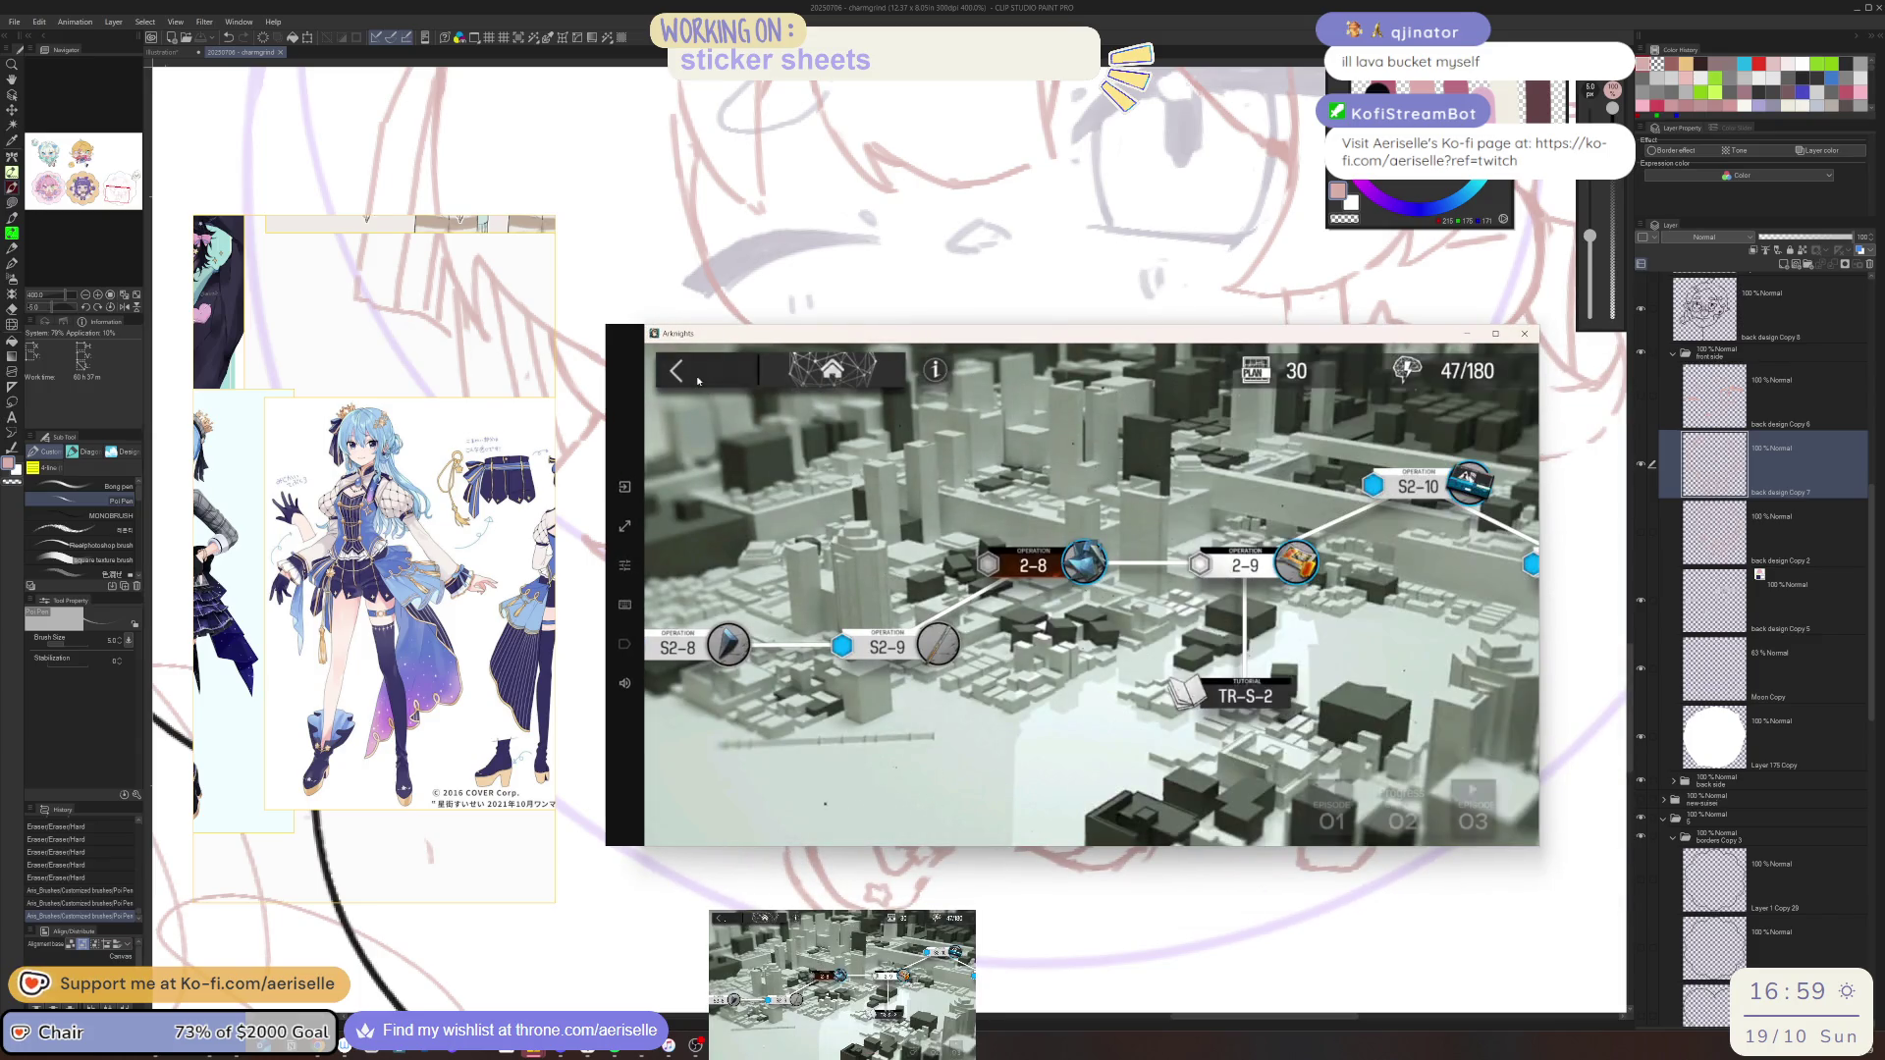
{"action": "left_click", "coordinate": [697, 379]}
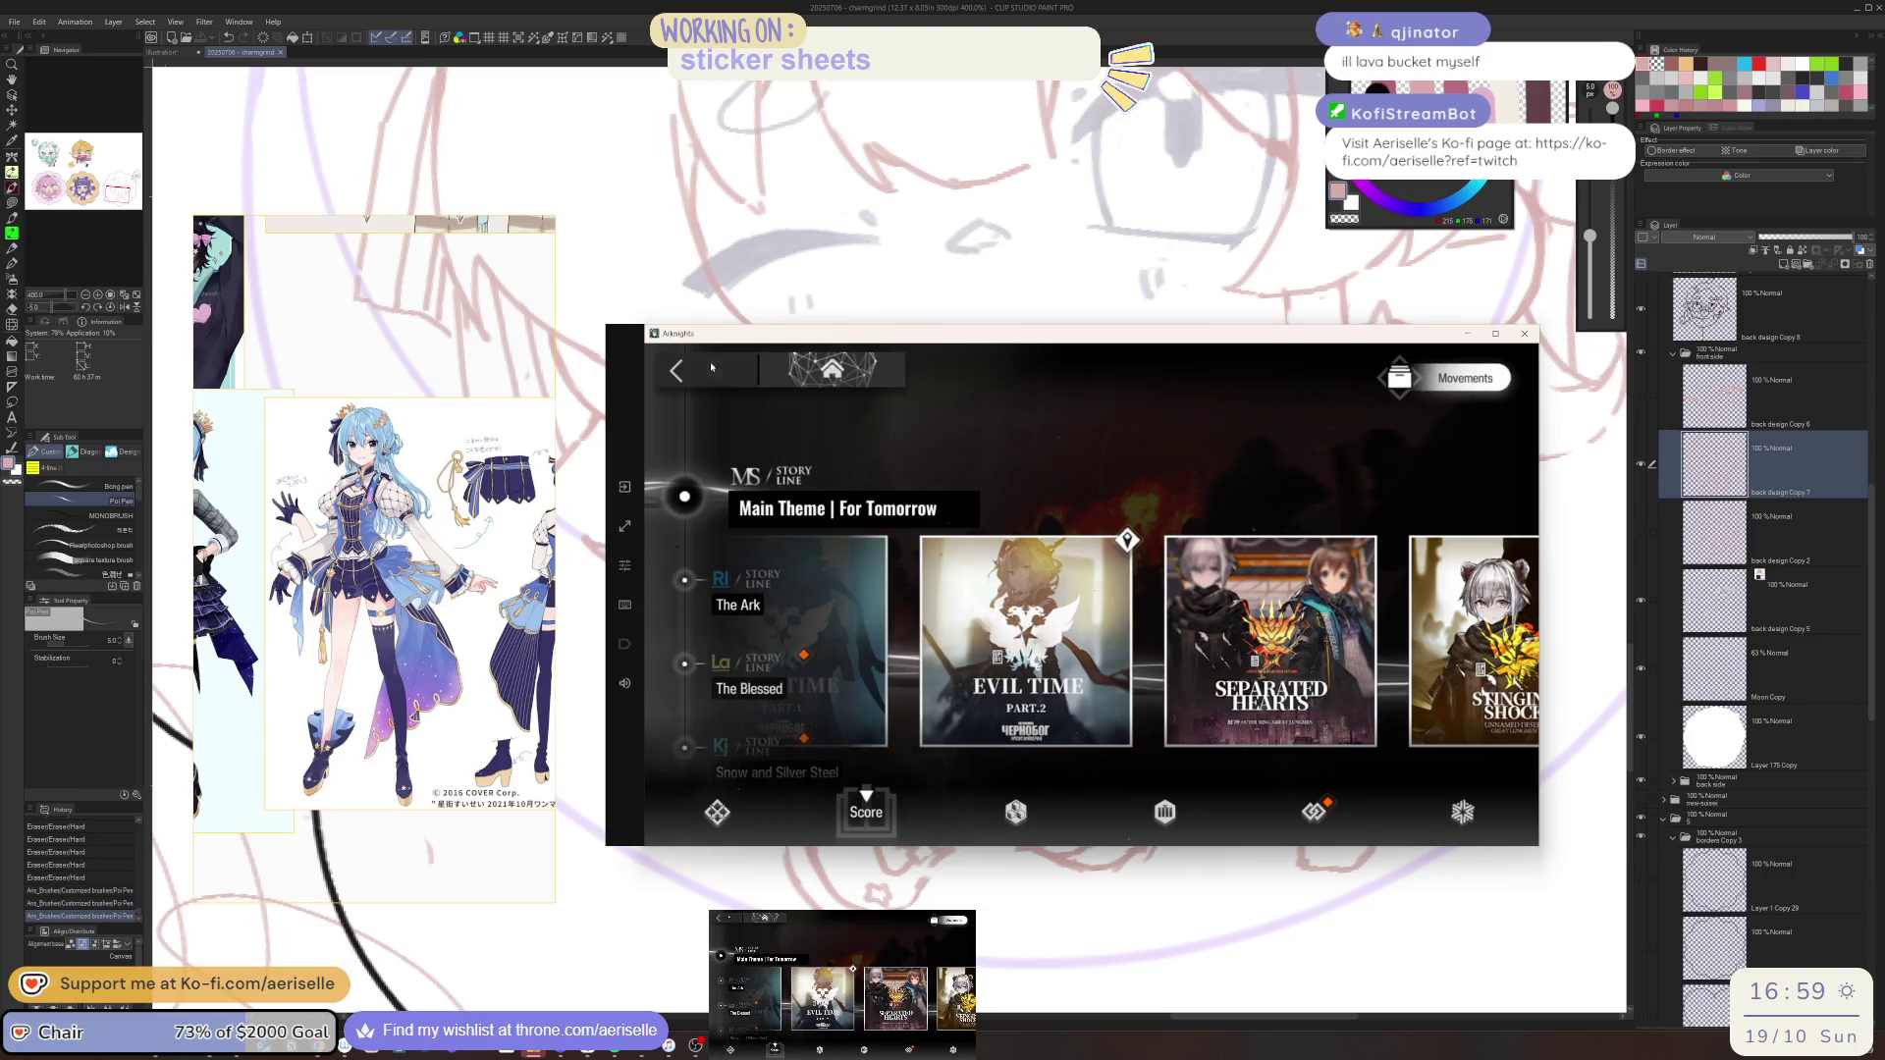
{"action": "left_click", "coordinate": [832, 370]}
{"action": "left_click", "coordinate": [1455, 608]}
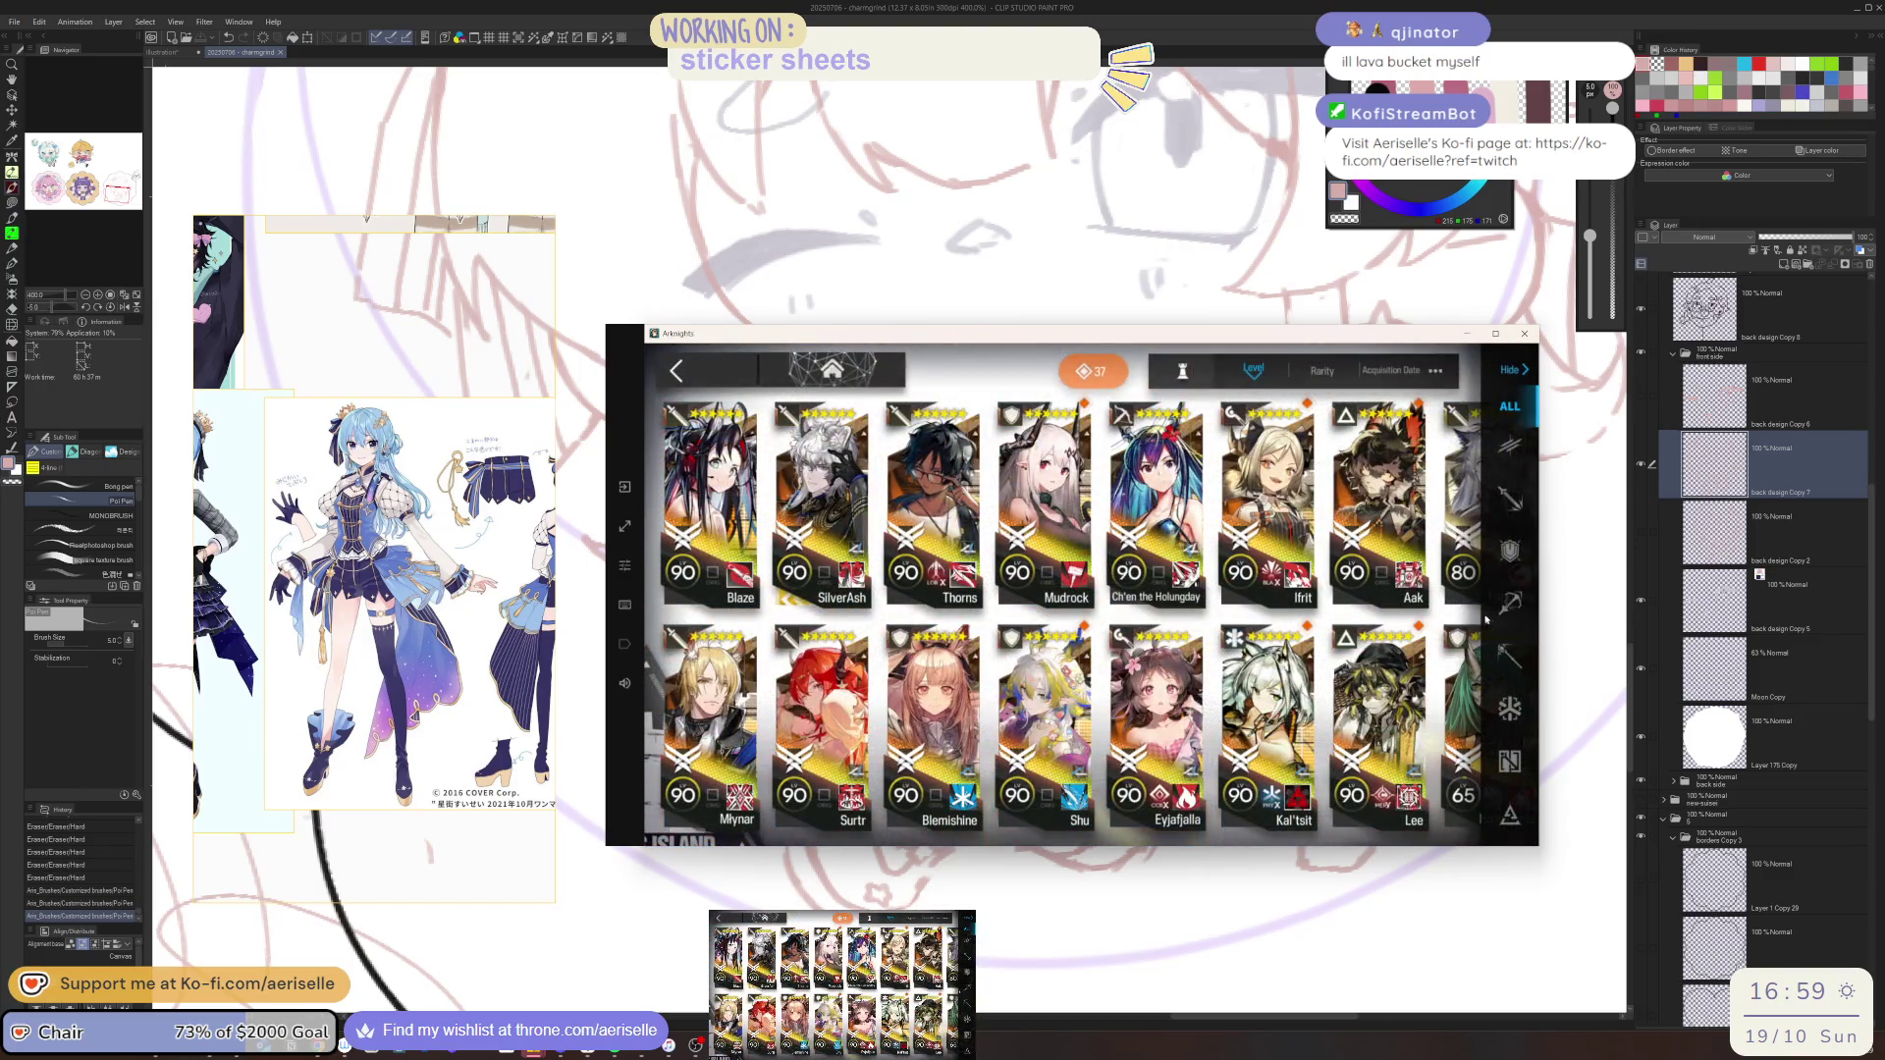
{"action": "left_click", "coordinate": [1462, 486]}
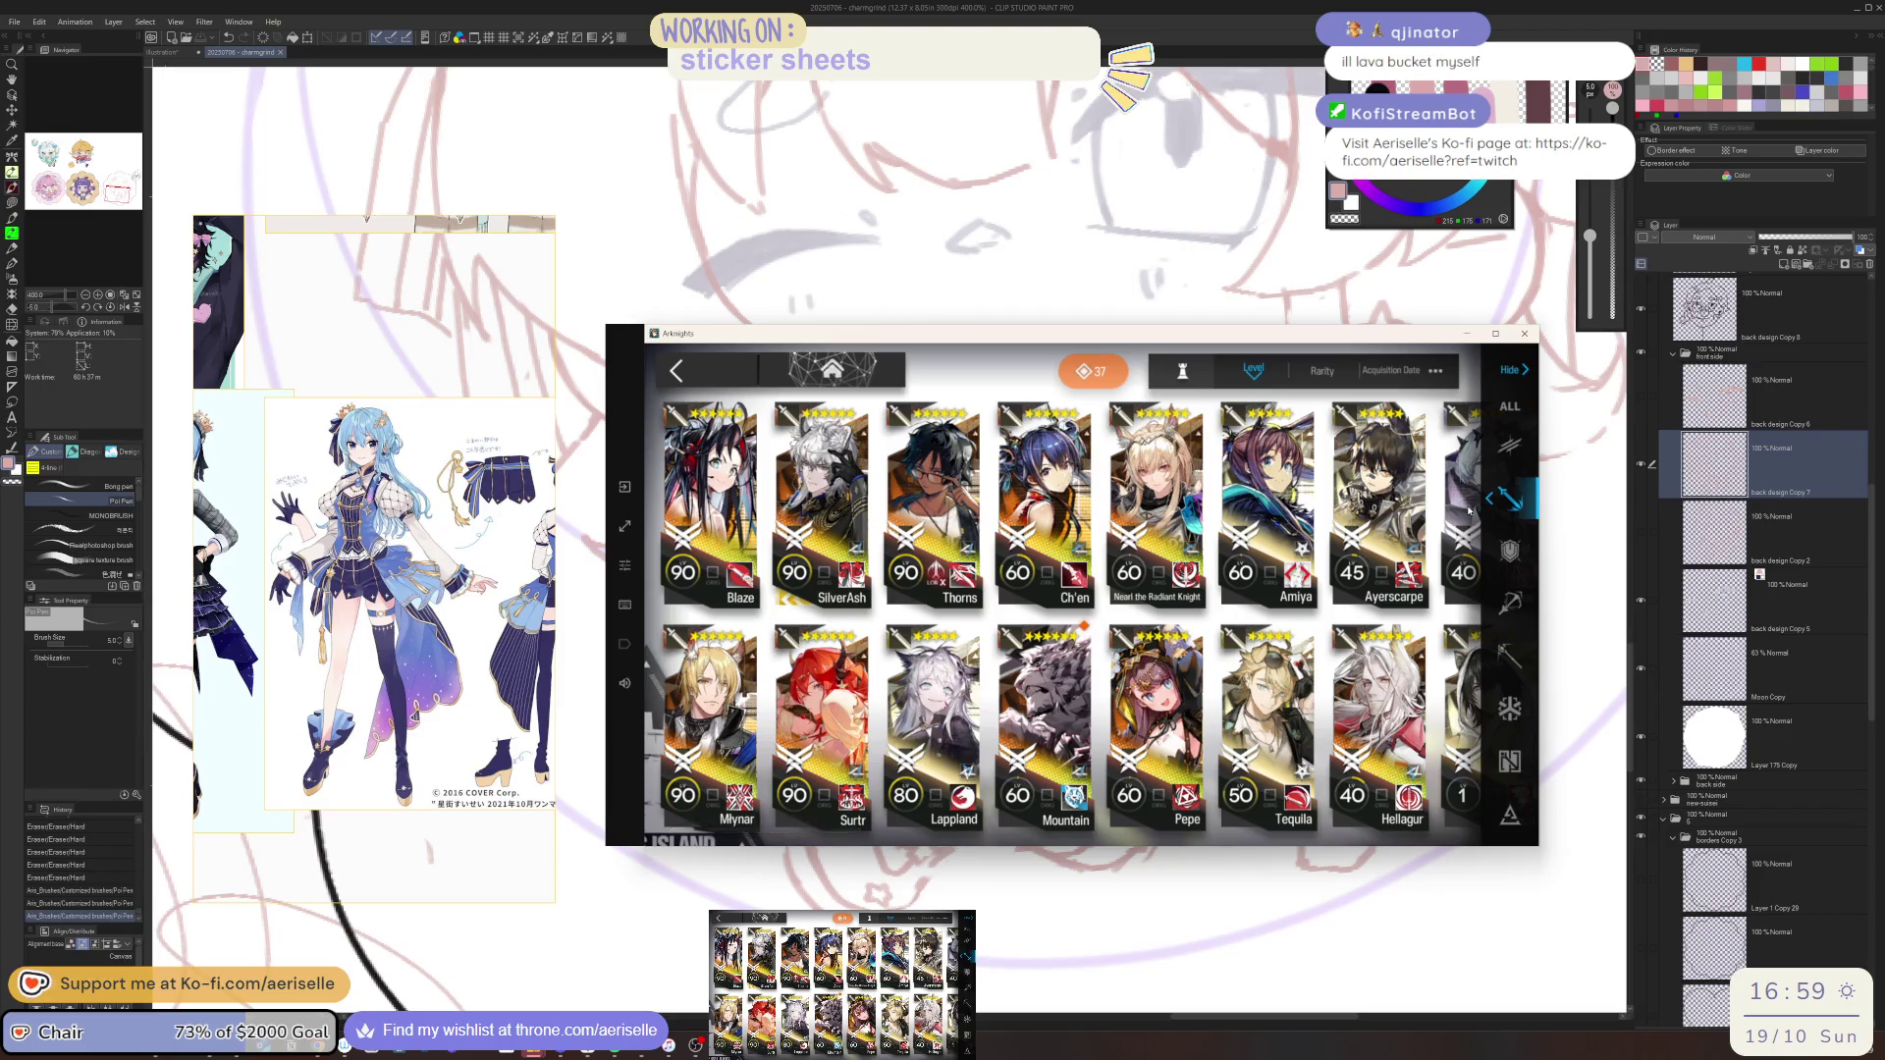
Unlock Arene's The Book of Arene module and open its upgrade panel
{"action": "left_click", "coordinate": [1432, 747]}
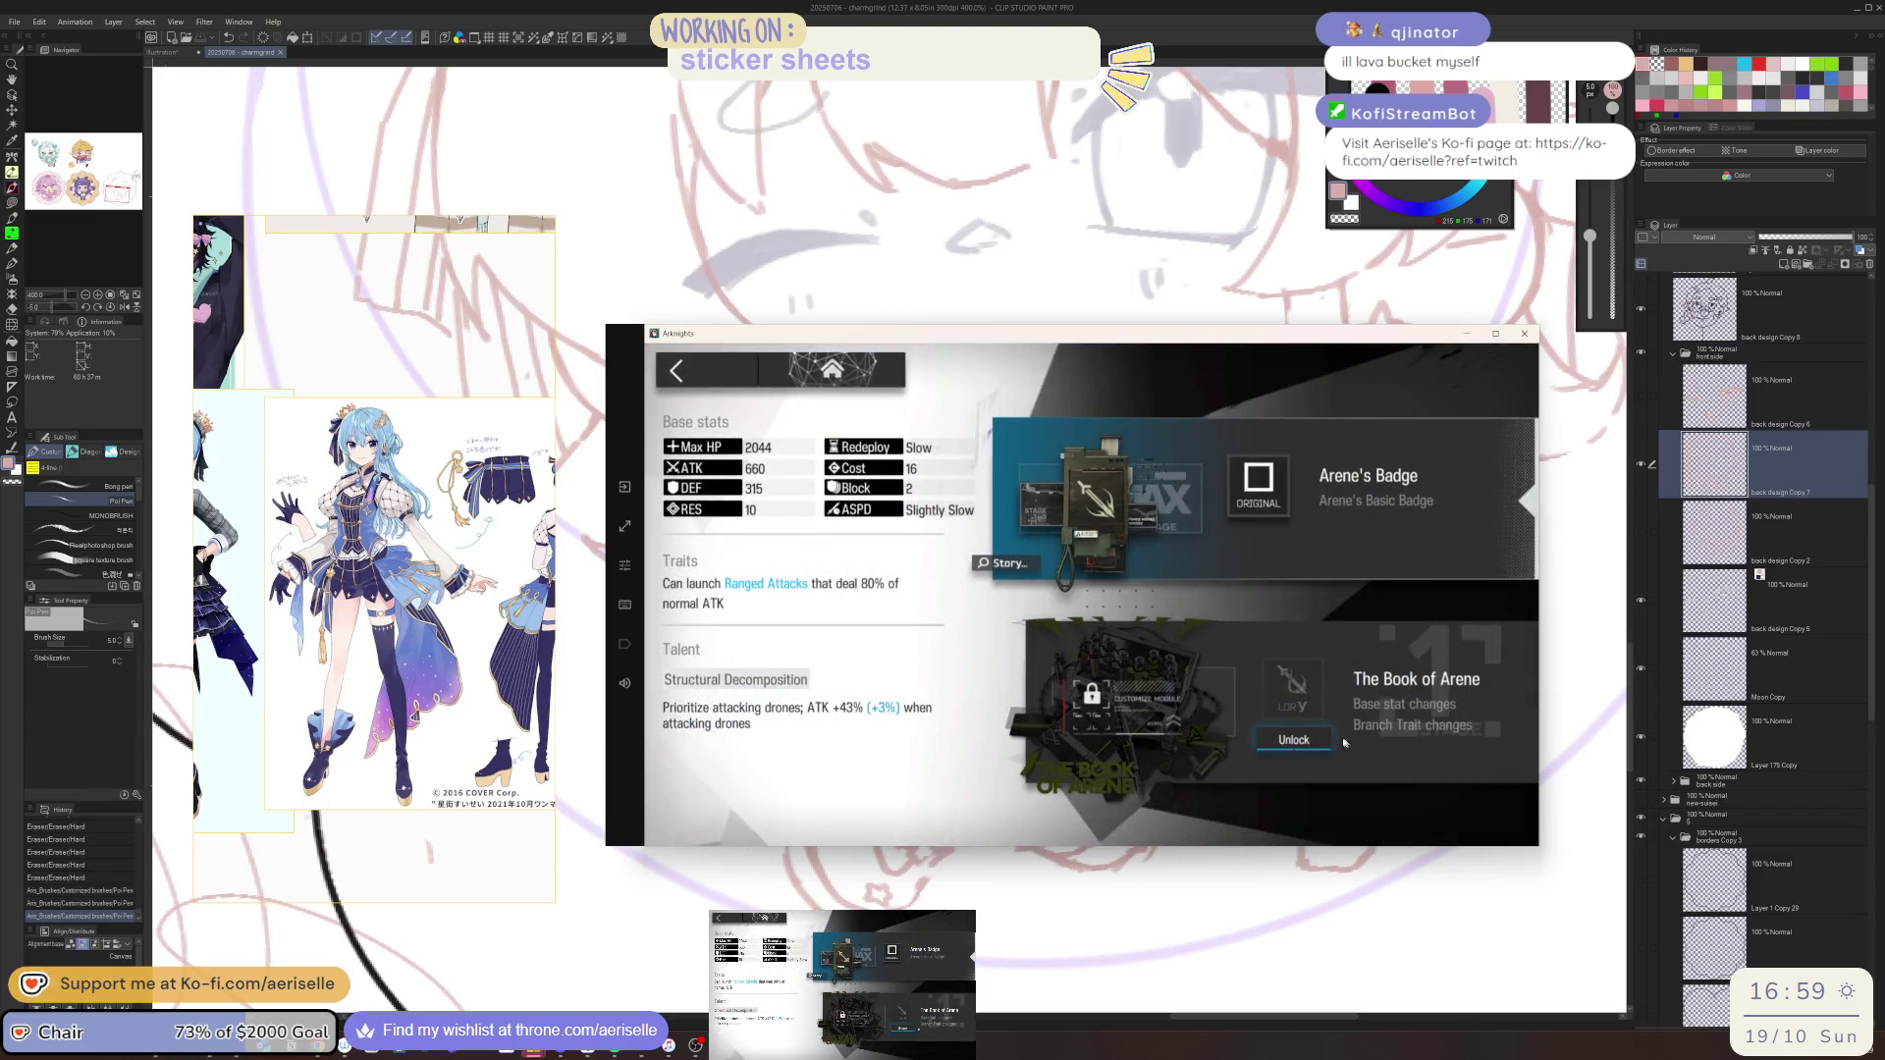
{"action": "left_click", "coordinate": [1347, 742]}
{"action": "left_click", "coordinate": [1450, 815]}
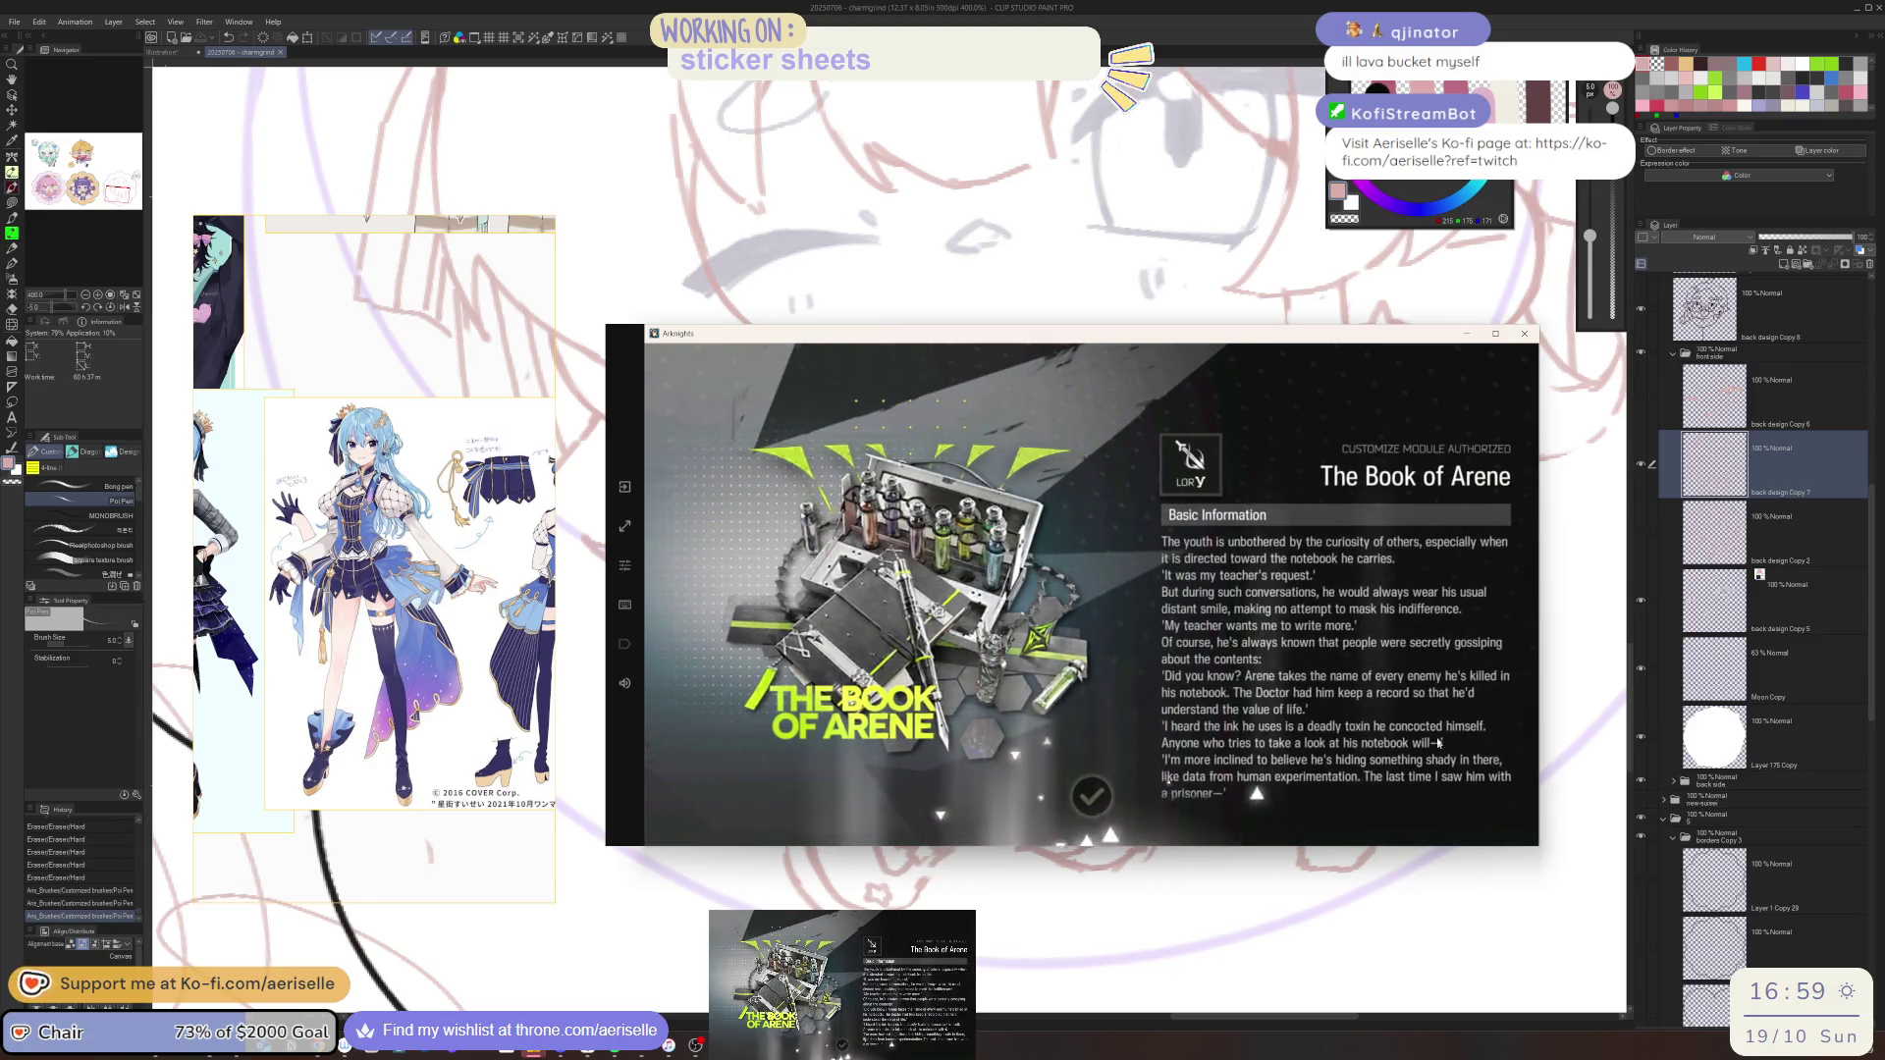
{"action": "left_click", "coordinate": [1098, 788]}
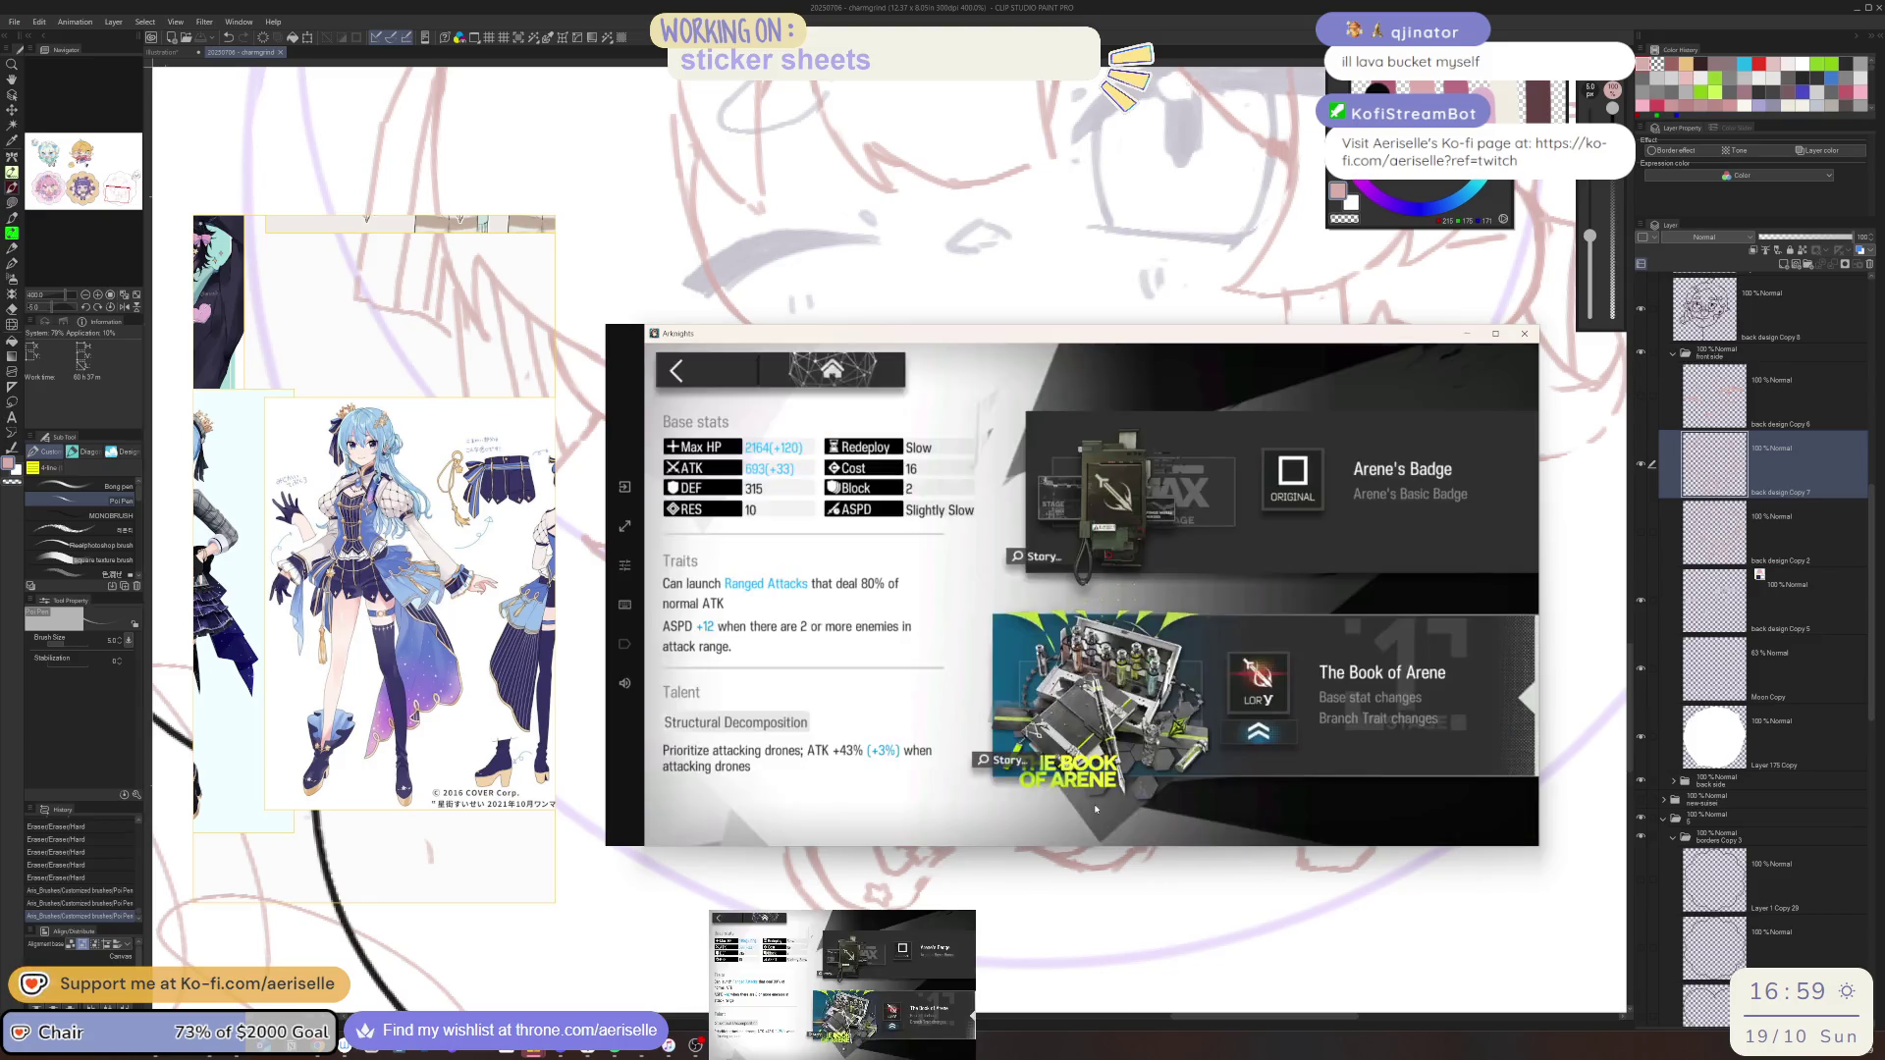
{"action": "left_click", "coordinate": [1289, 724]}
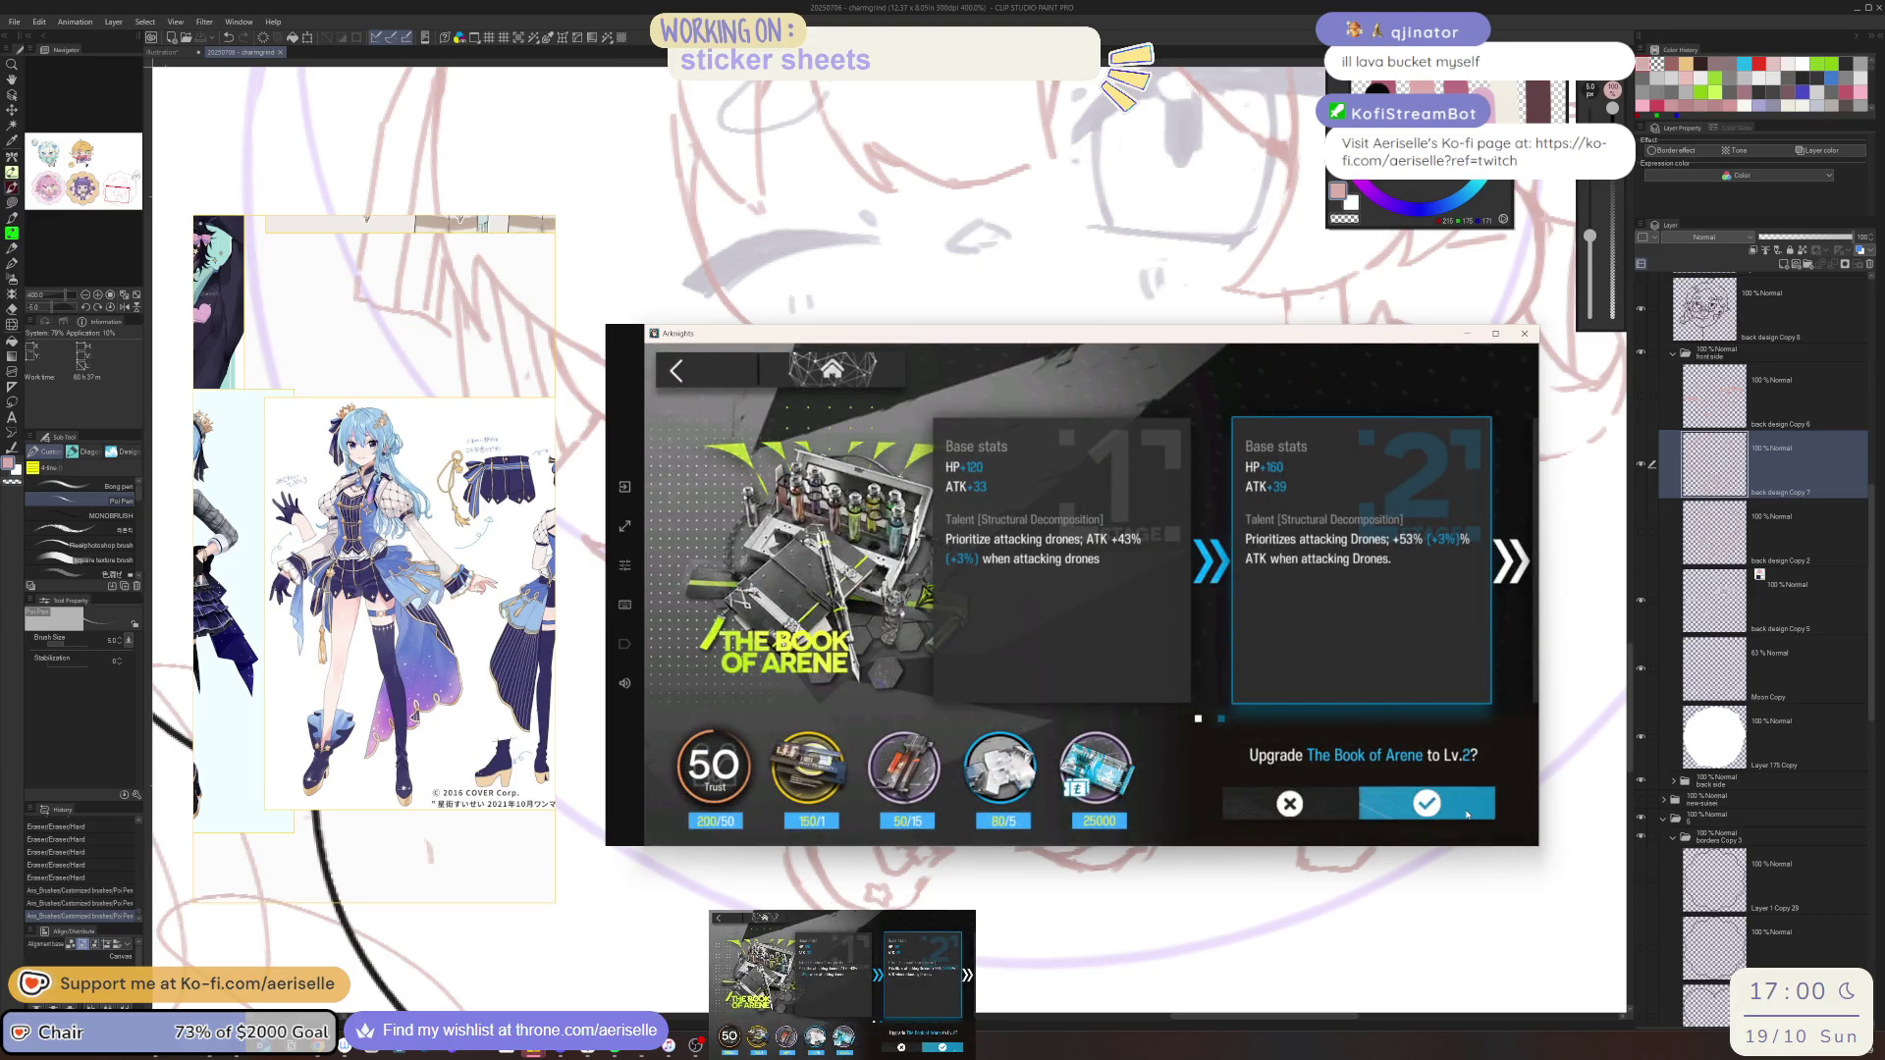
Upgrade The Book of Arene module to Lv.3
{"action": "left_click", "coordinate": [1467, 813]}
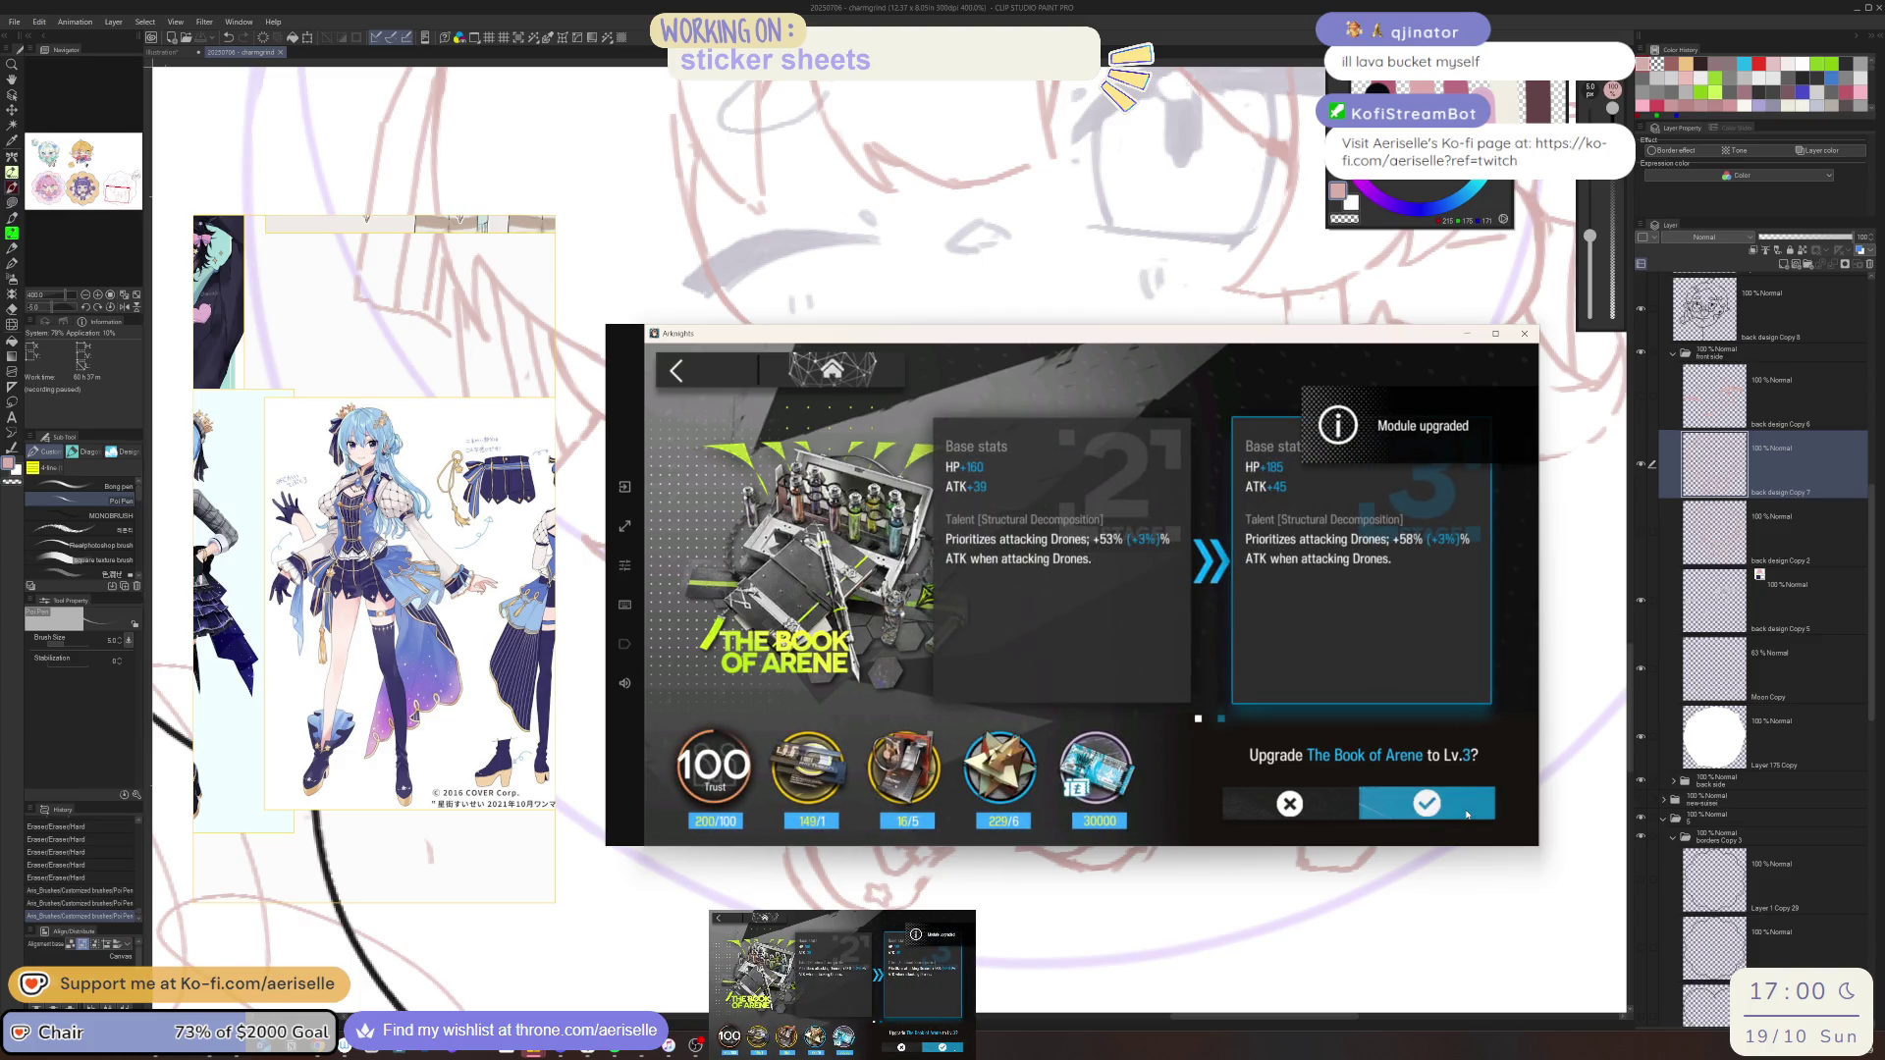
{"action": "left_click", "coordinate": [1466, 814]}
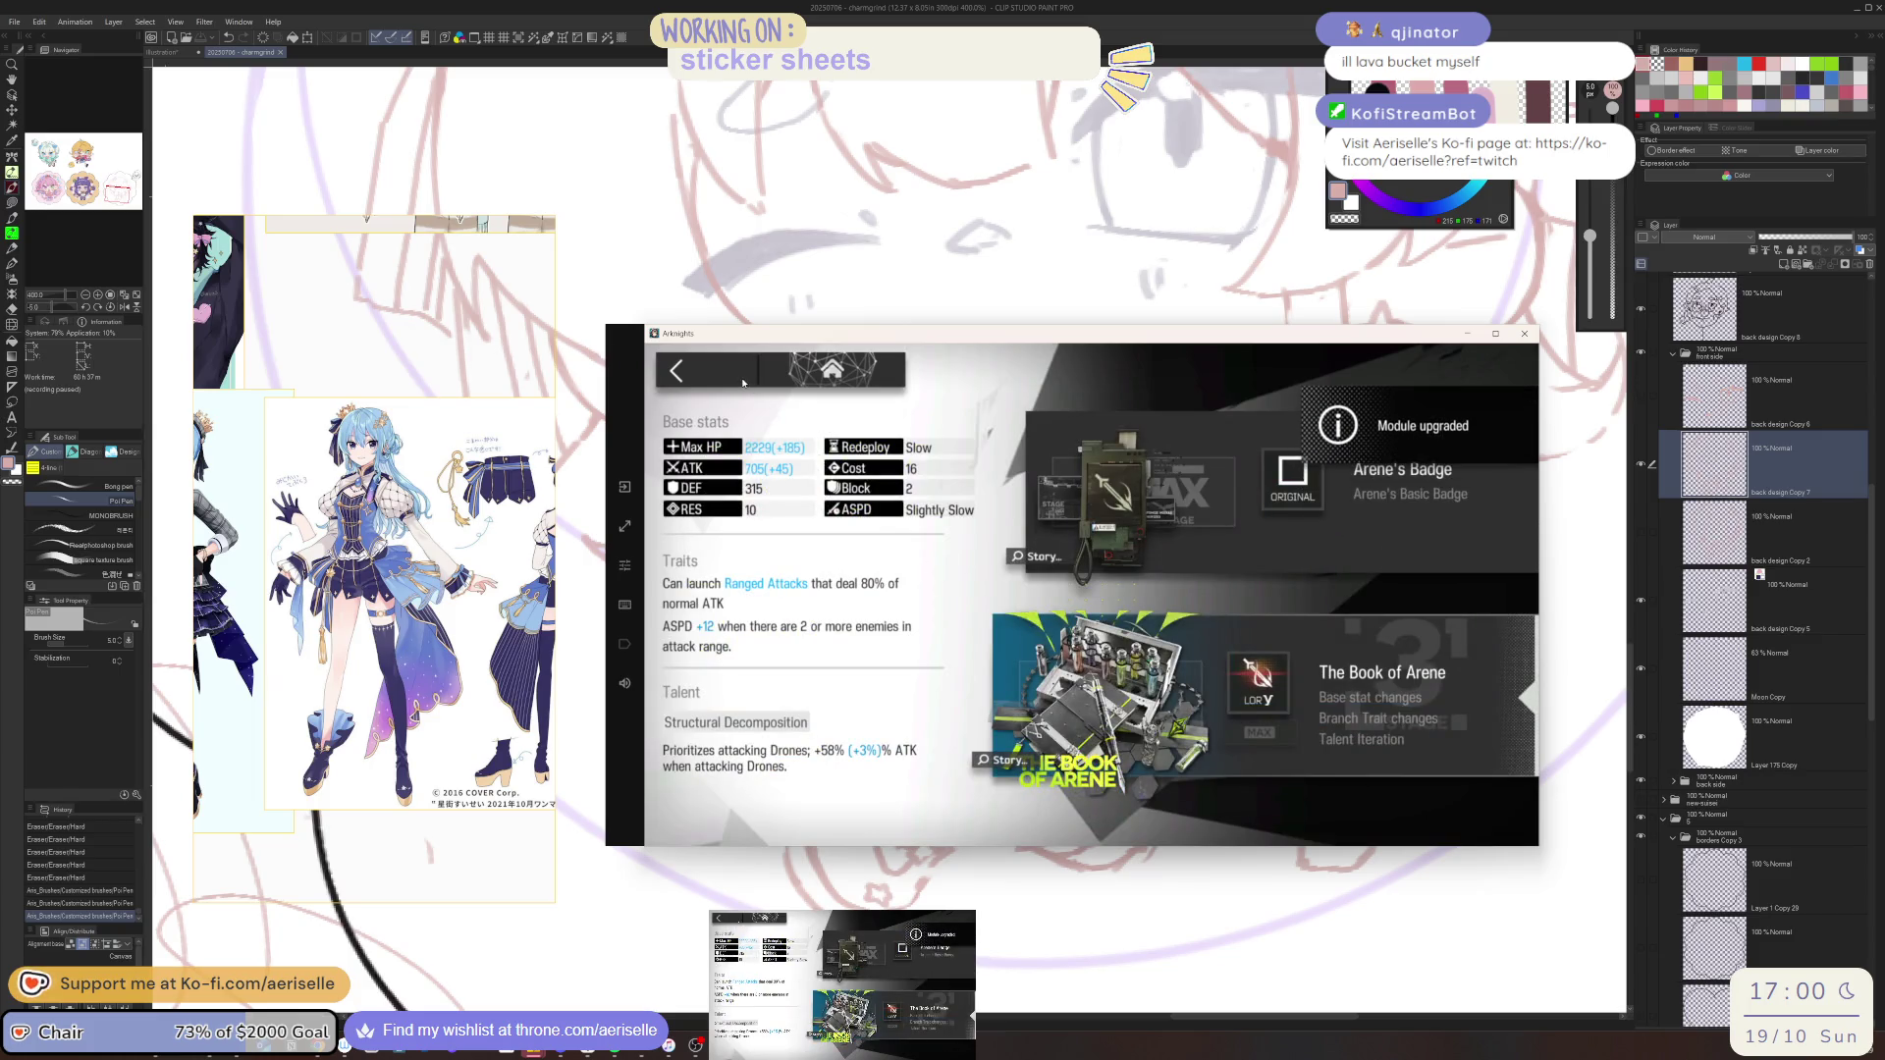
{"action": "left_click", "coordinate": [743, 382]}
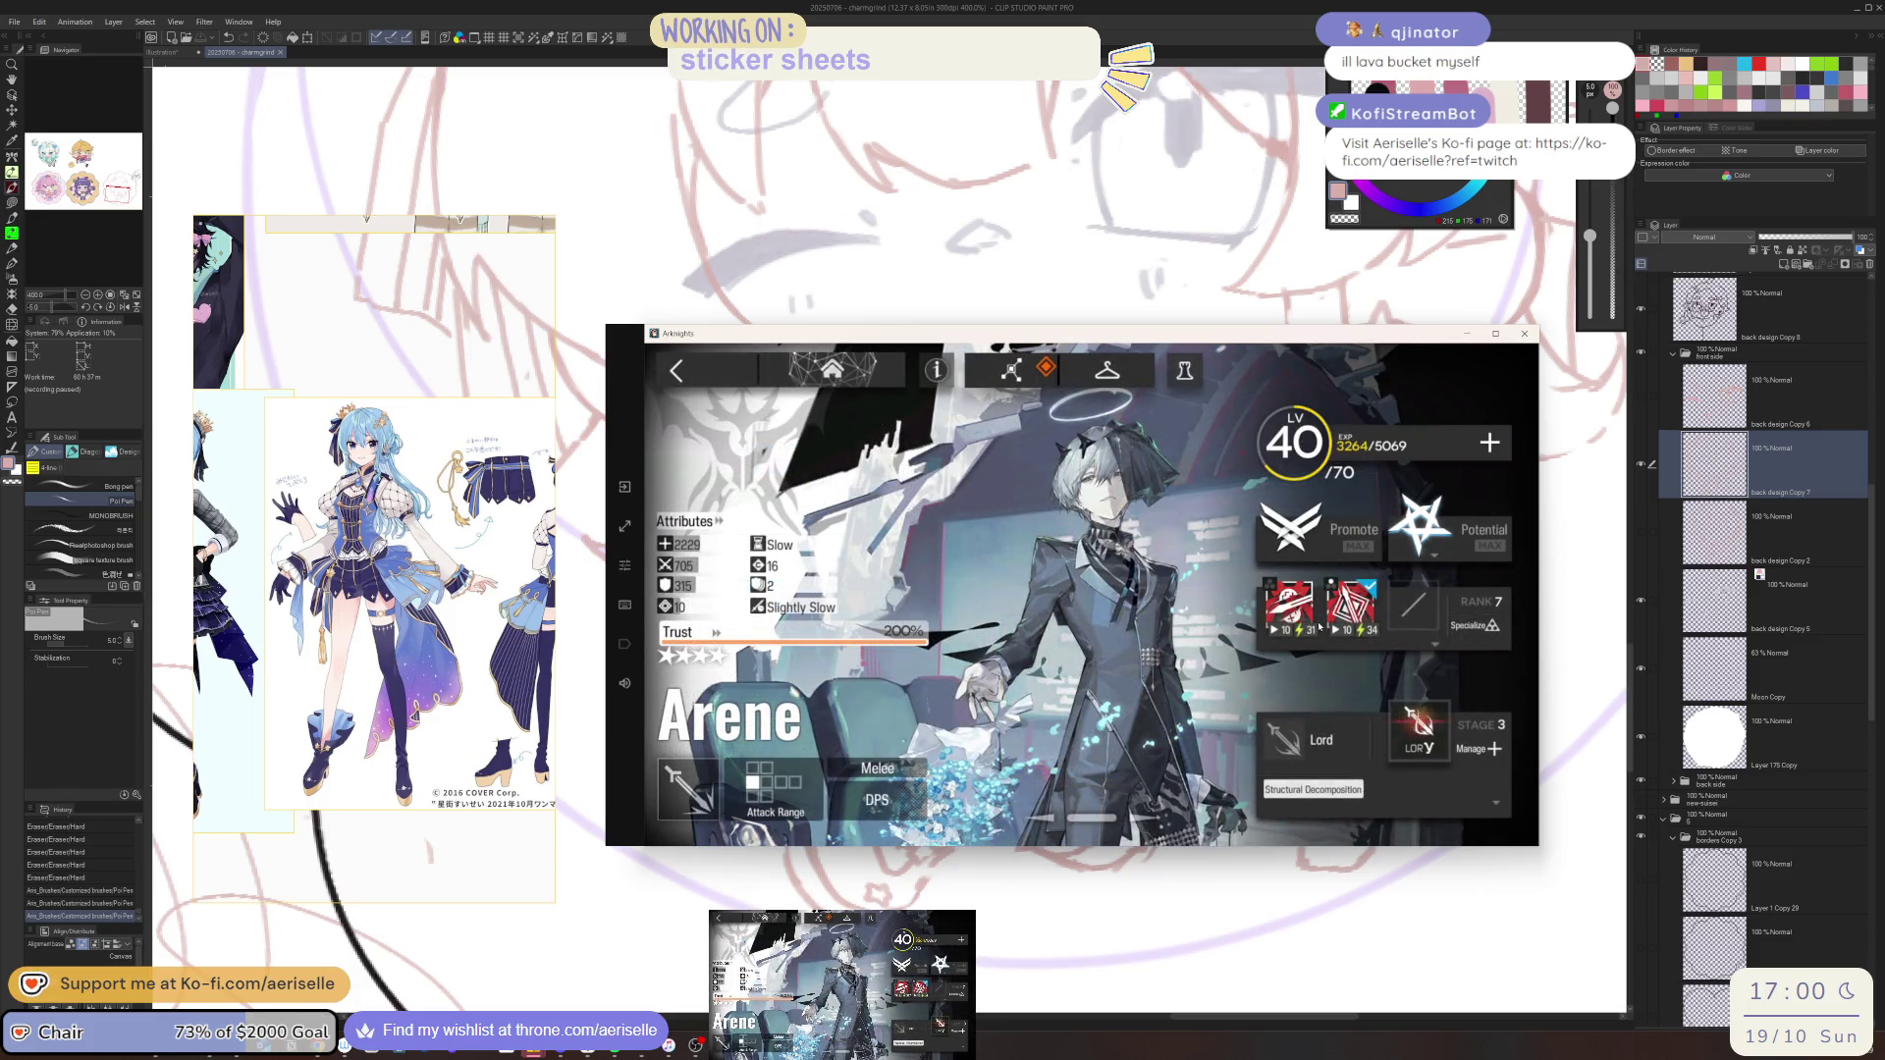
Open Deadly Prank specialization training and select Arene from the Guard list as the trainee
{"action": "left_click", "coordinate": [1289, 606]}
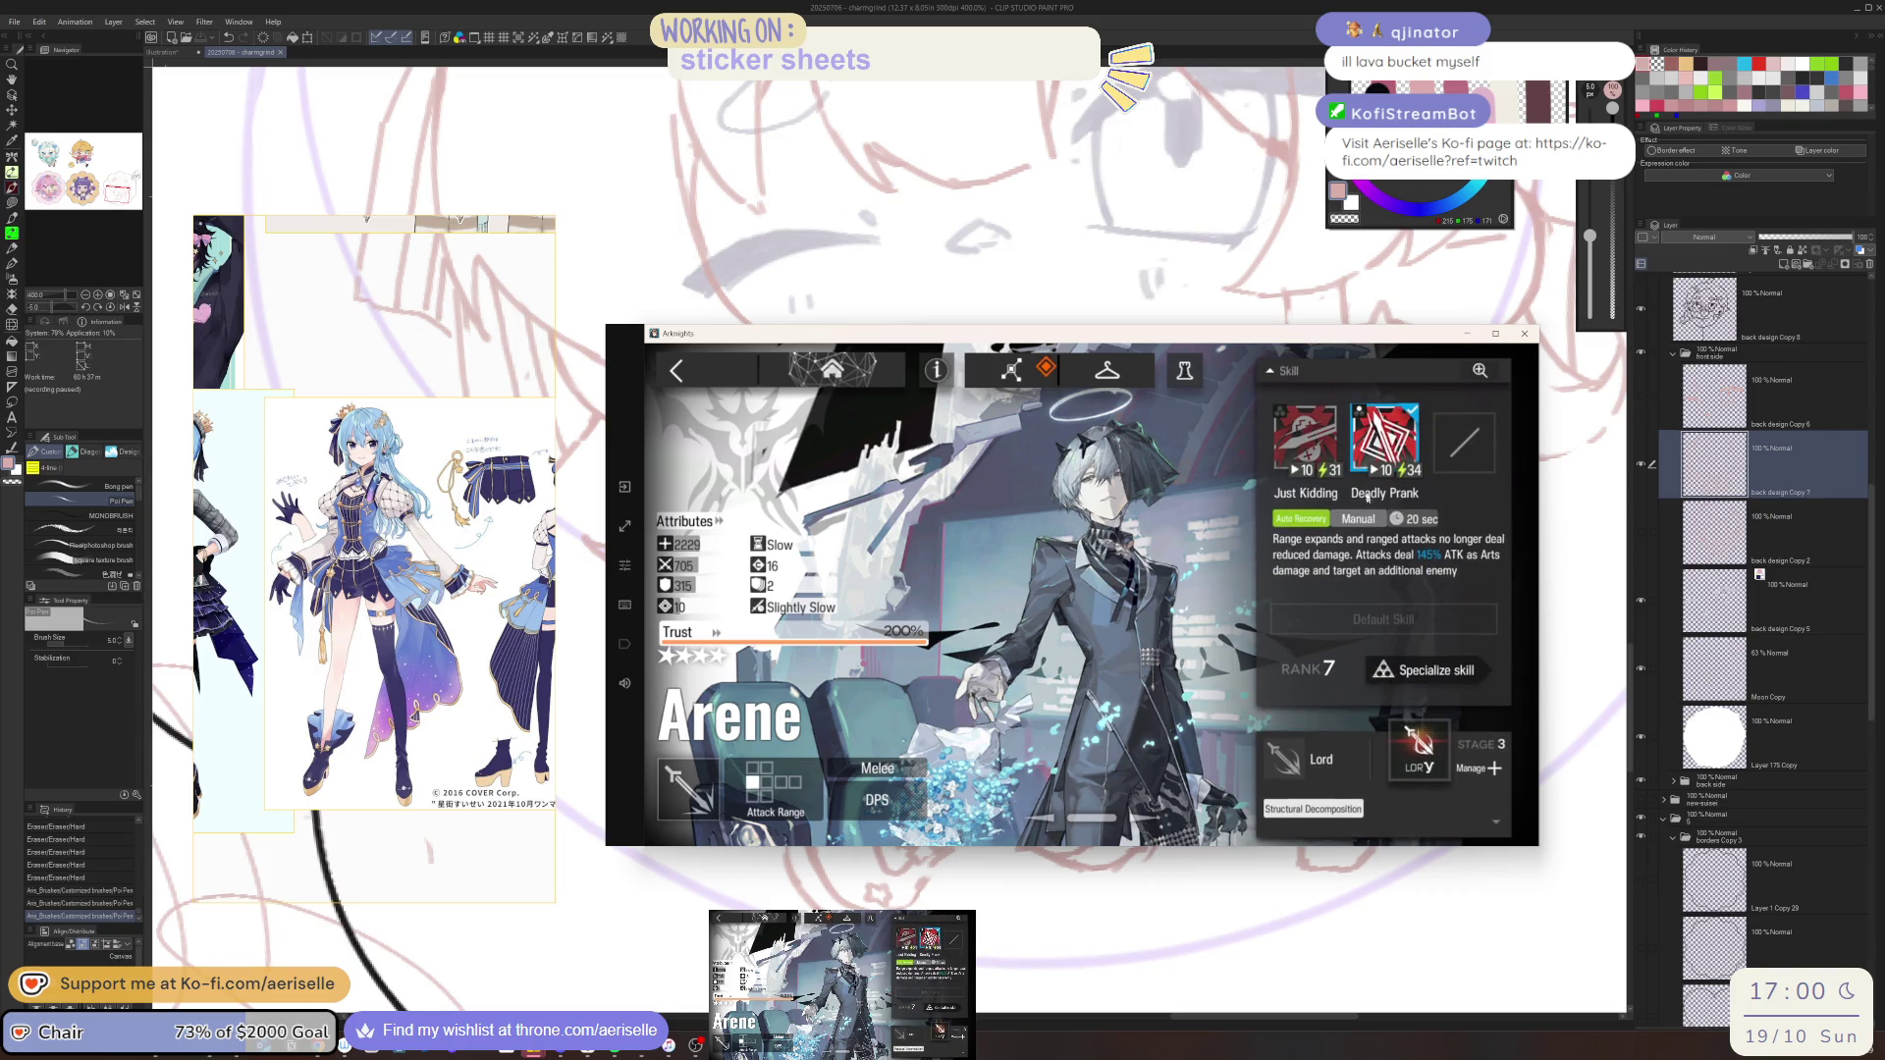
{"action": "left_click", "coordinate": [1325, 447]}
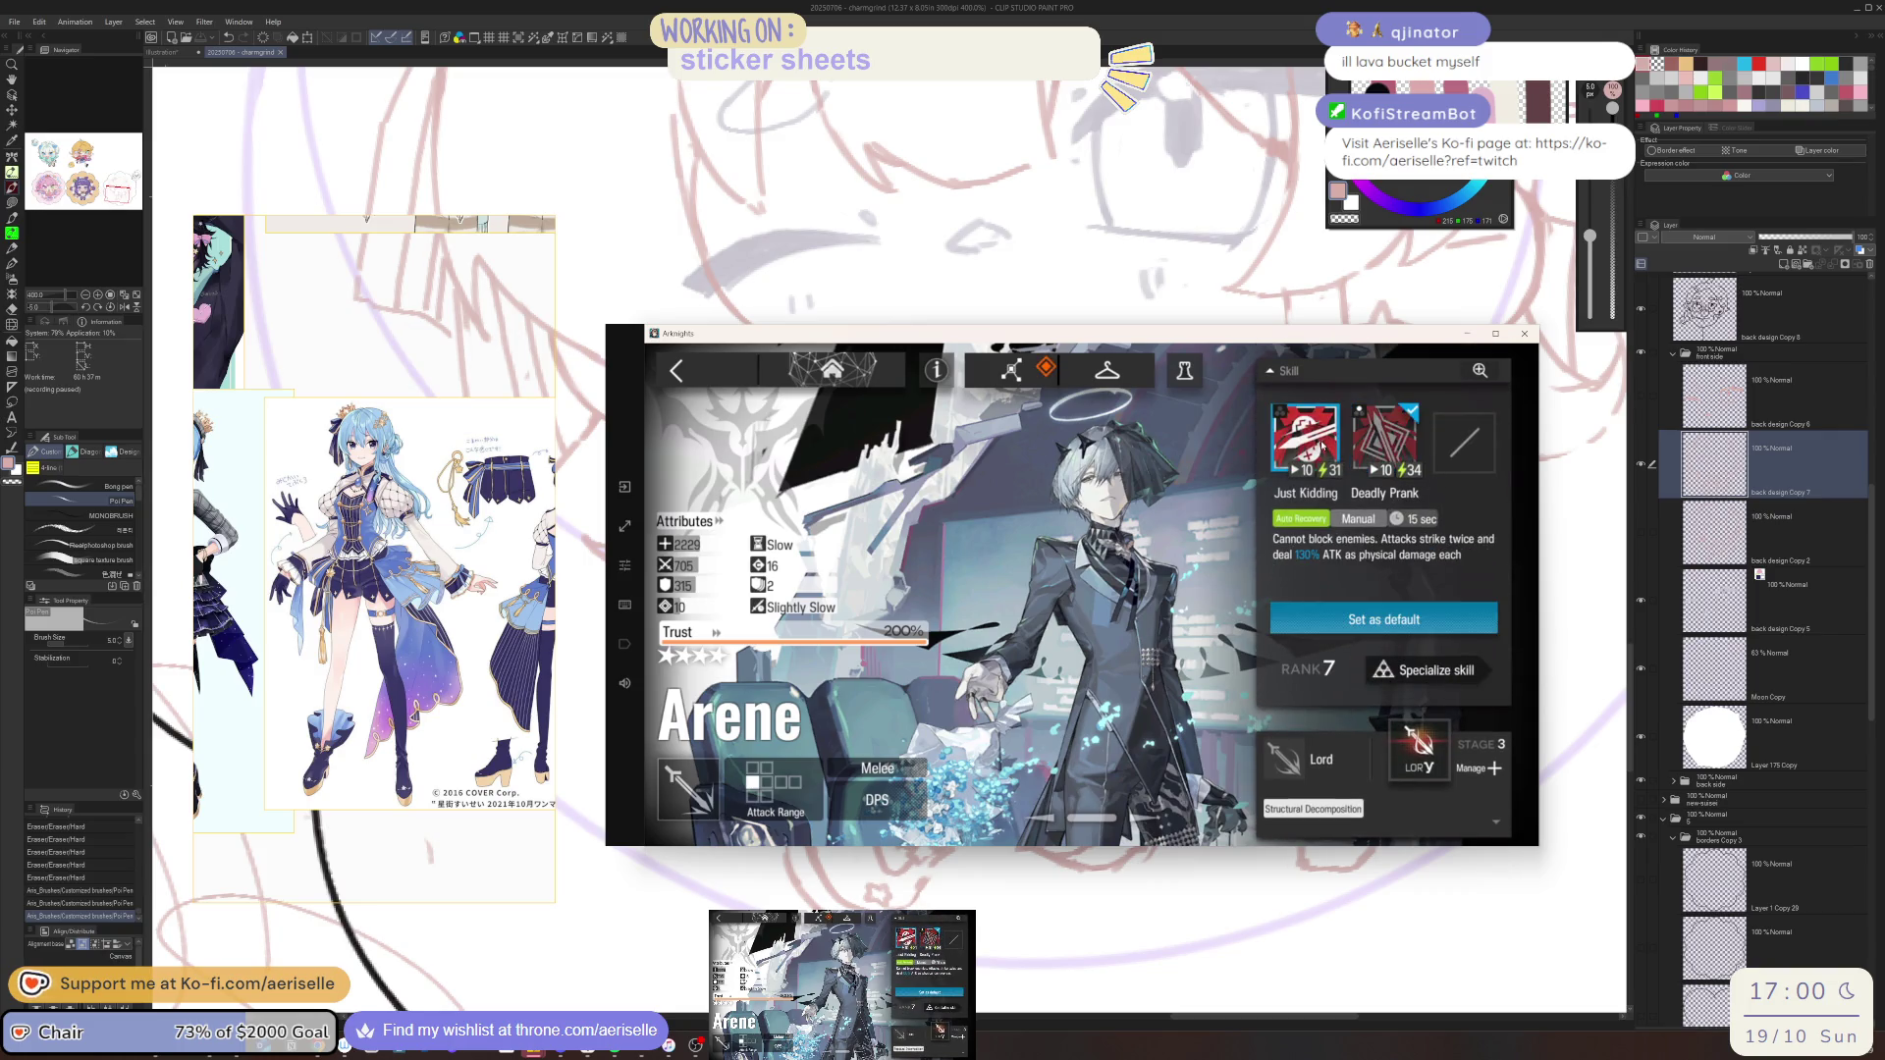
{"action": "left_click", "coordinate": [1386, 448]}
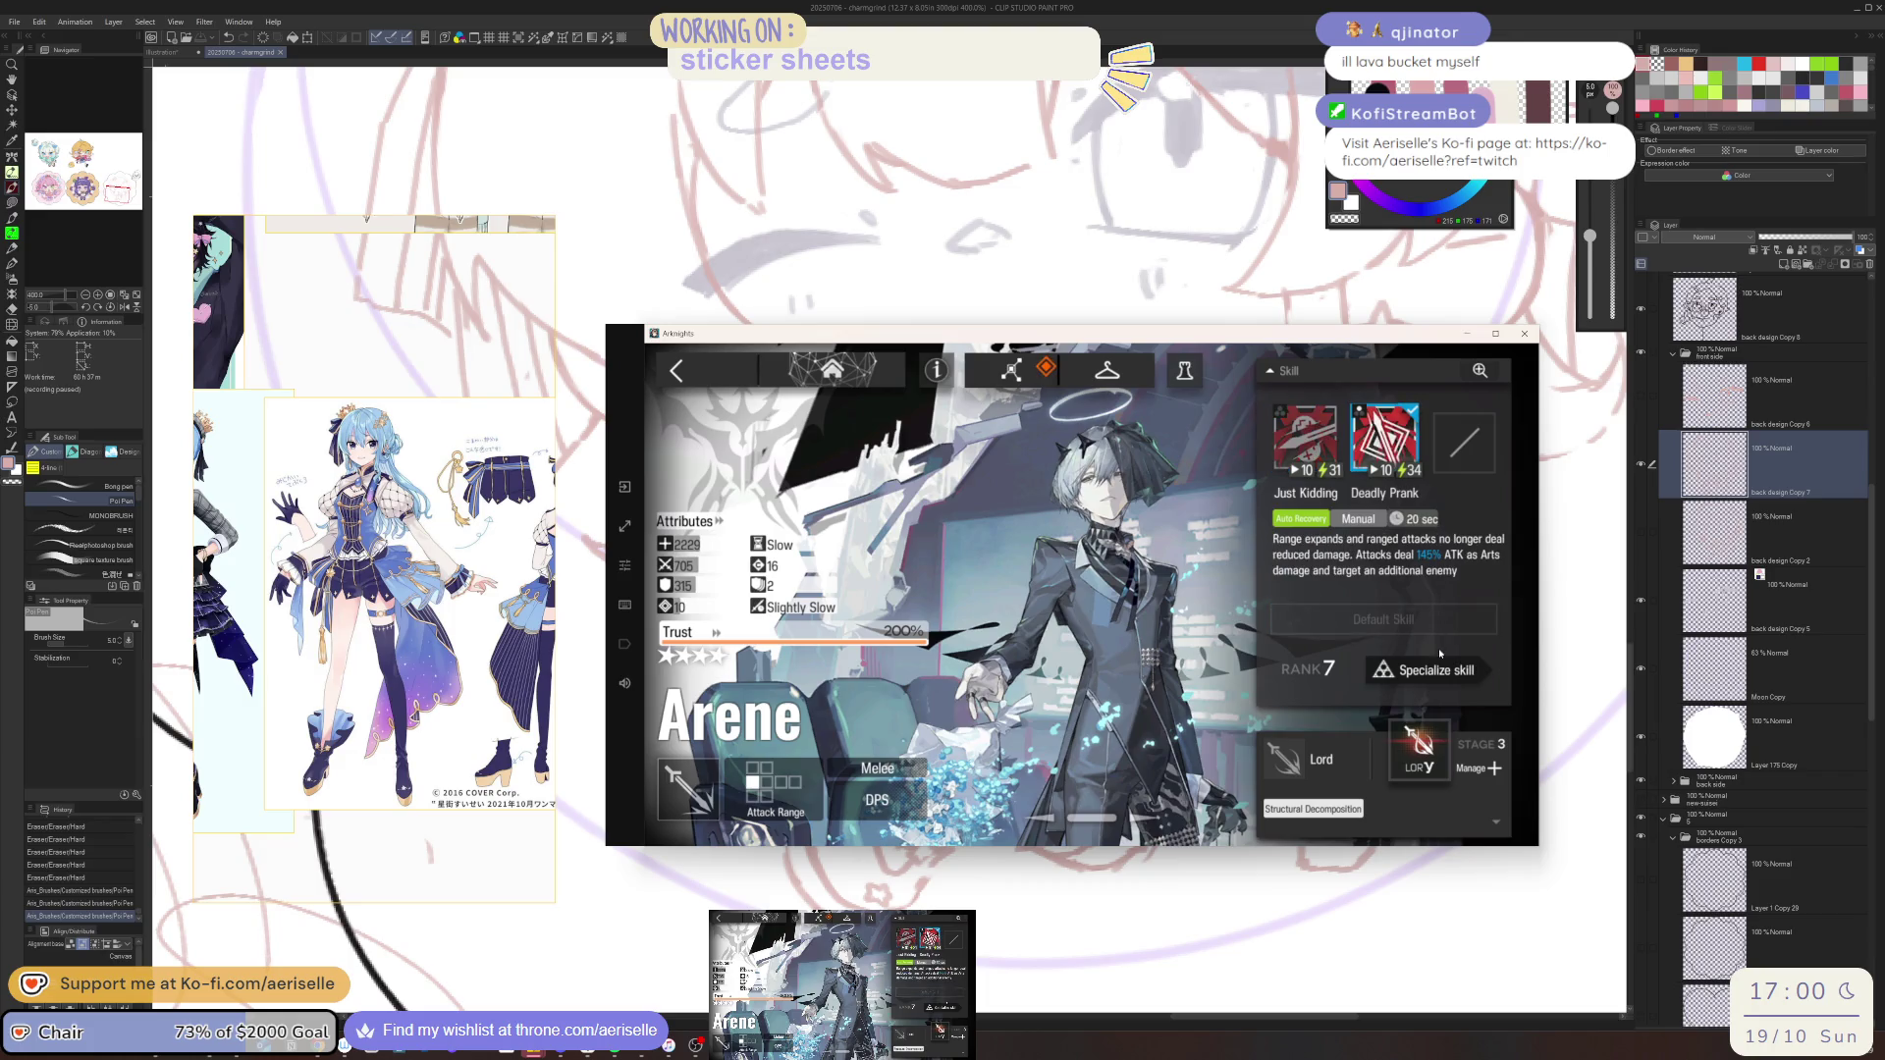
{"action": "left_click", "coordinate": [1435, 671]}
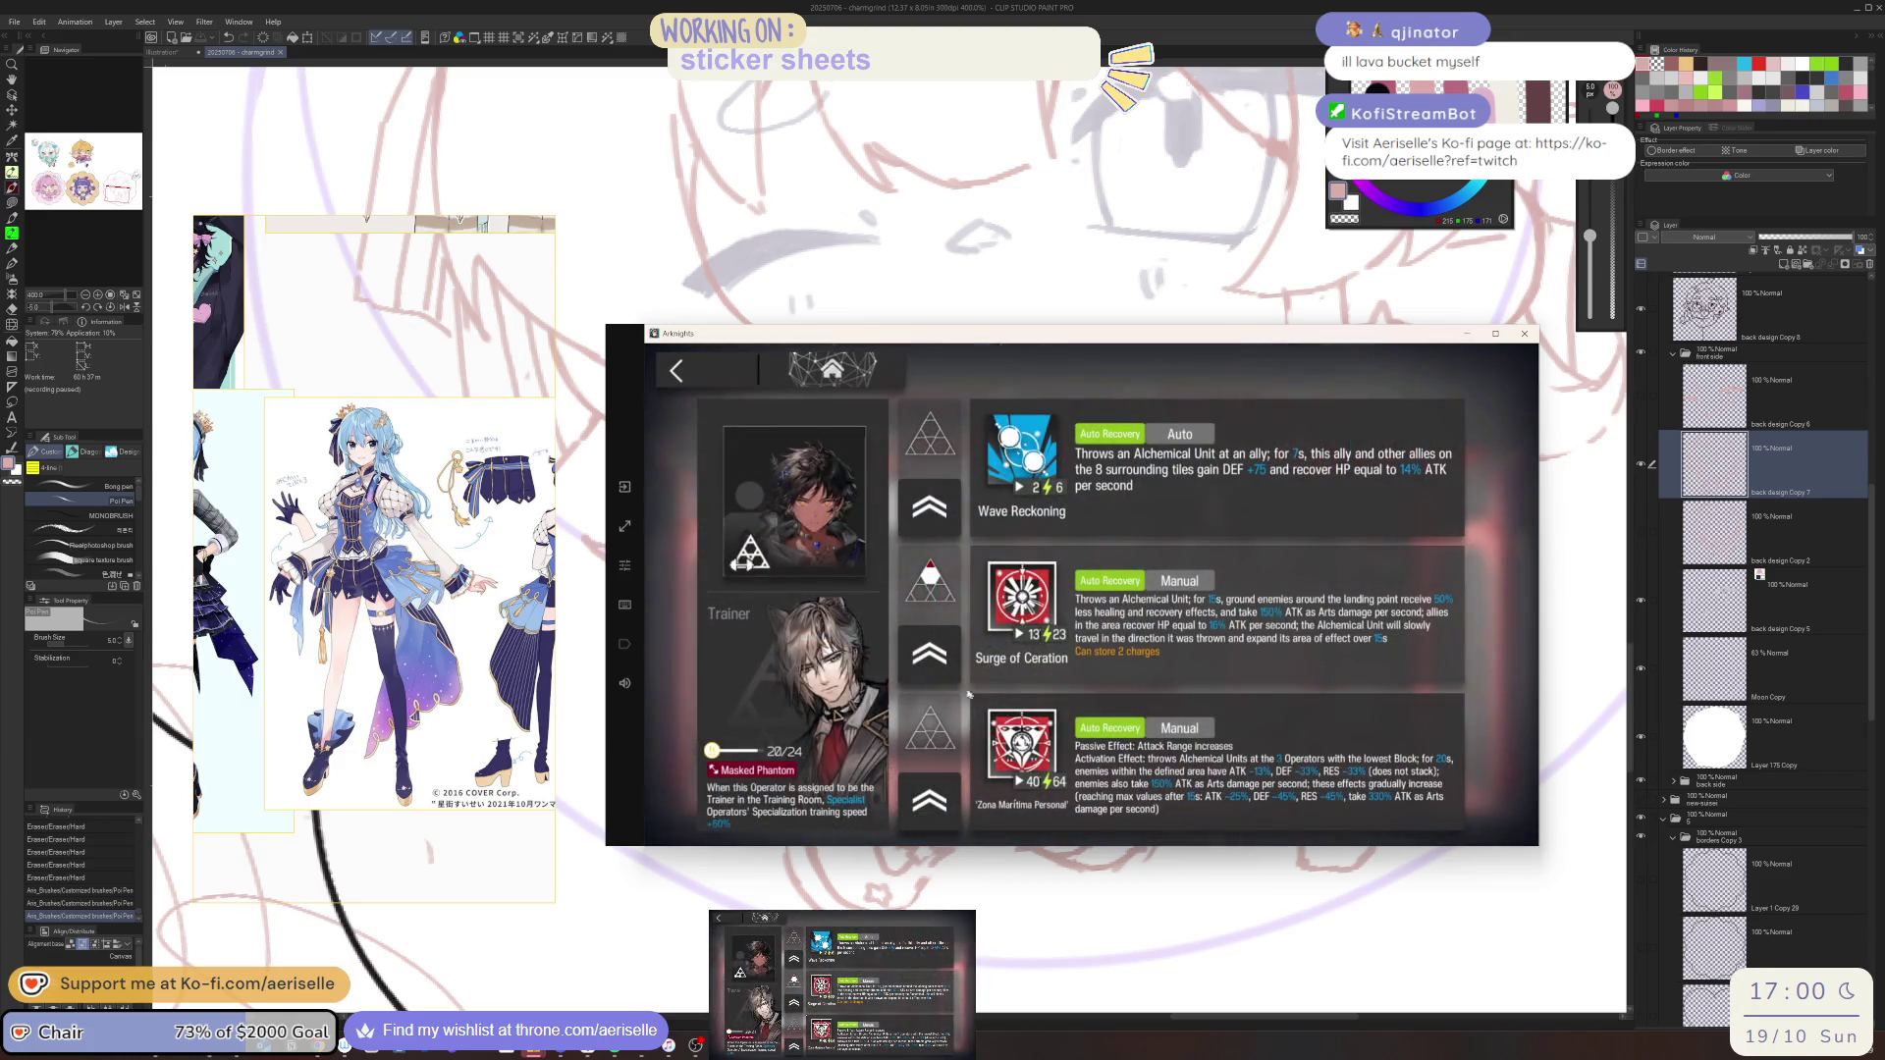
{"action": "left_click", "coordinate": [854, 515]}
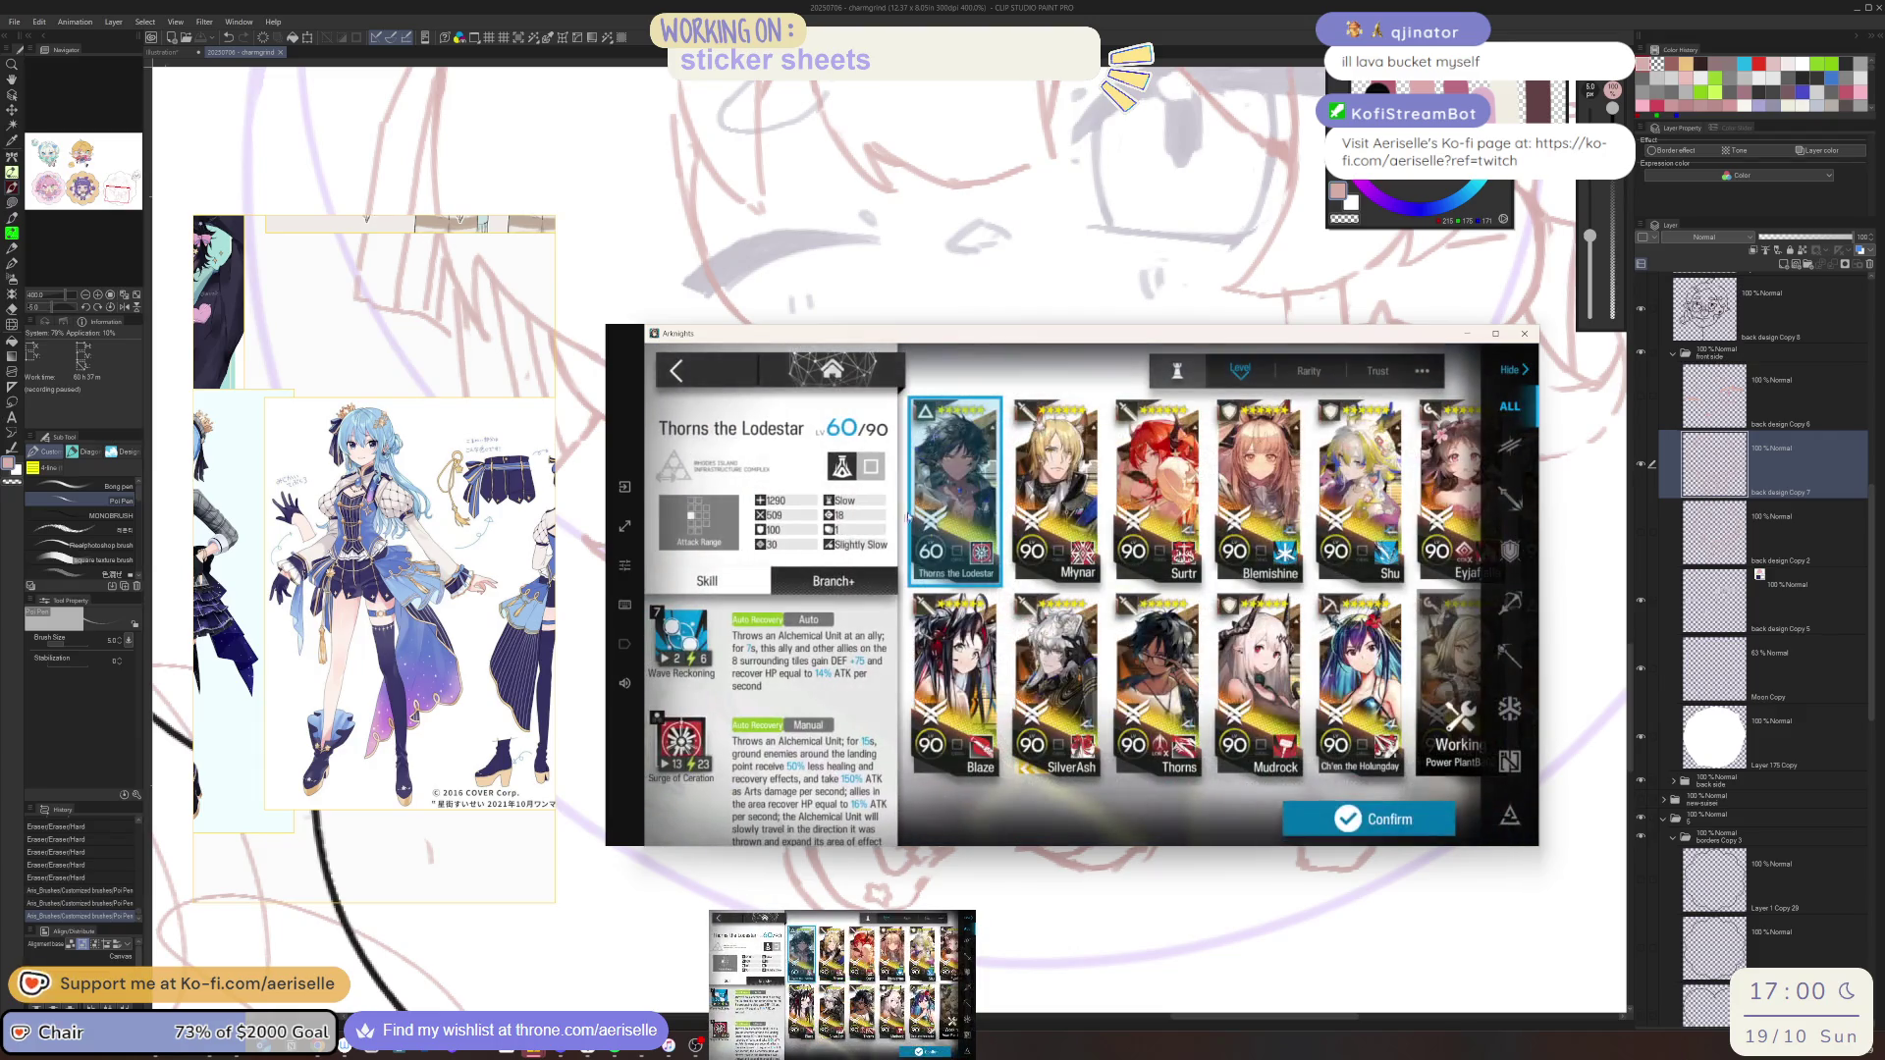
{"action": "left_click", "coordinate": [967, 500]}
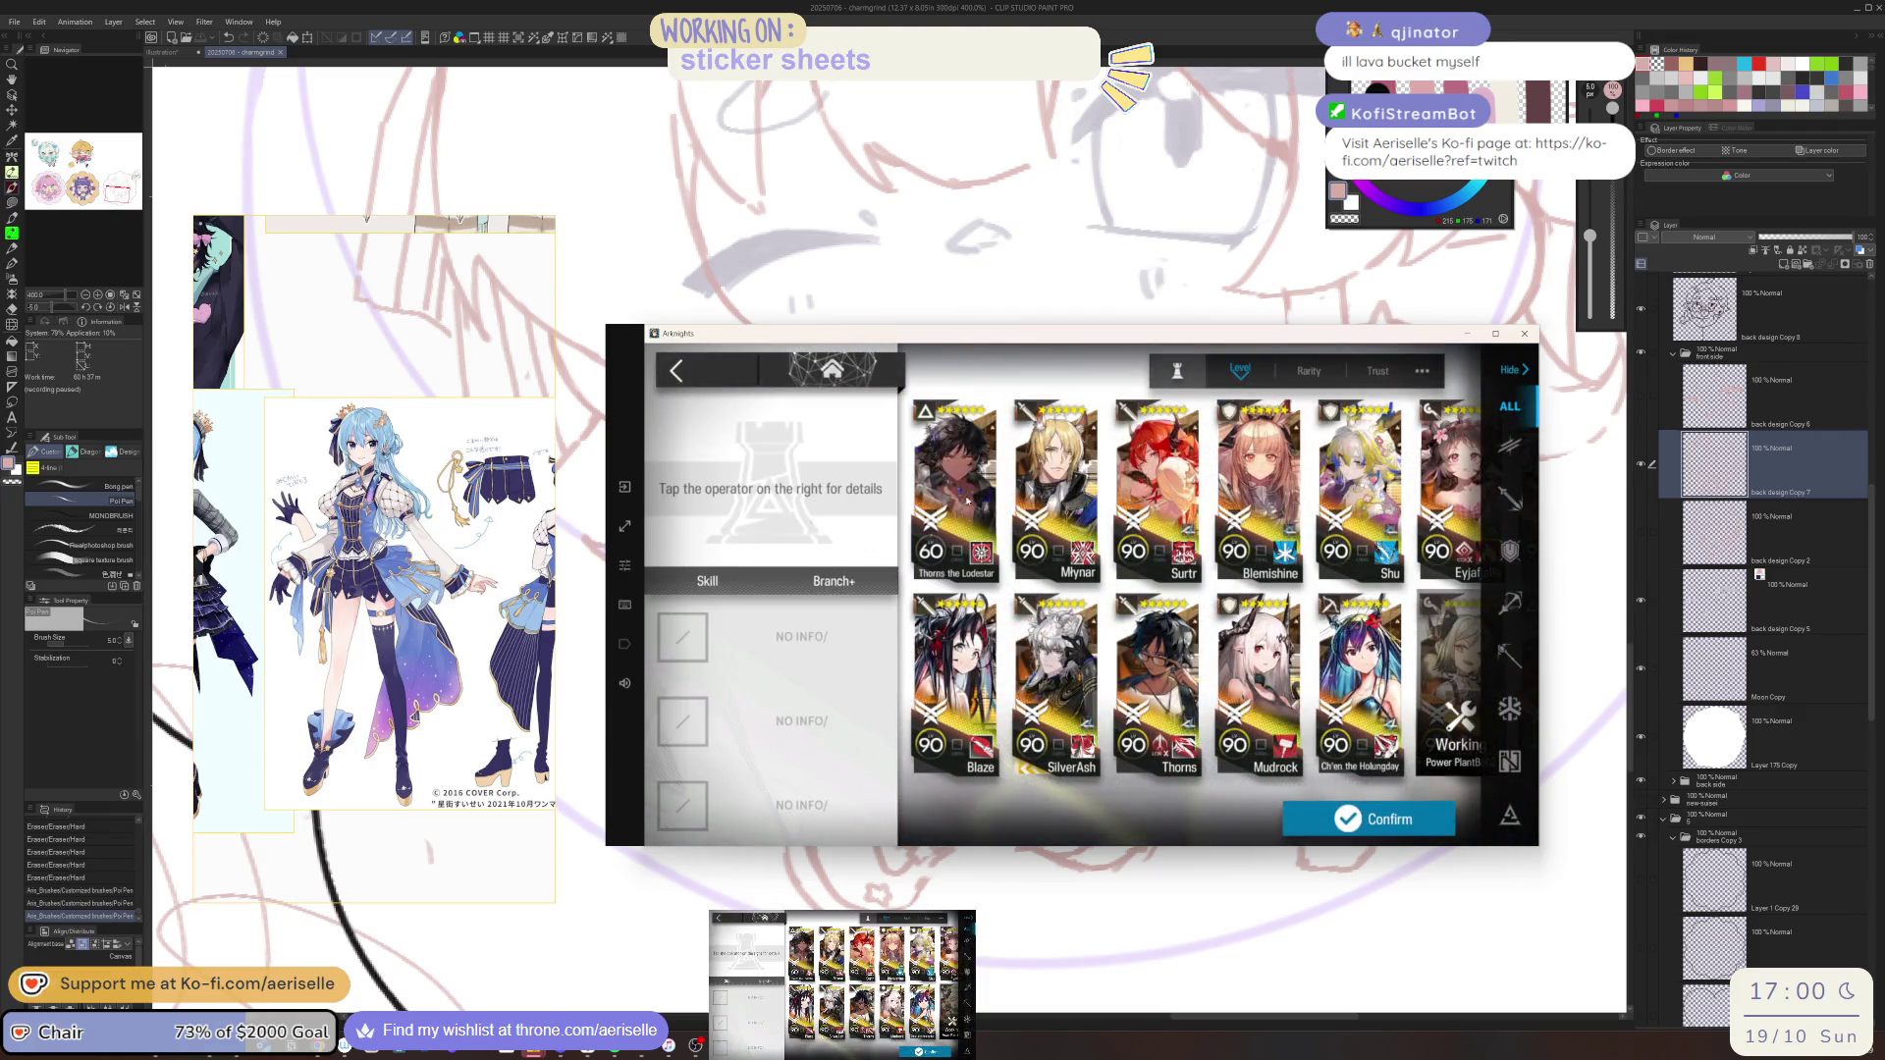
{"action": "left_click", "coordinate": [1512, 447]}
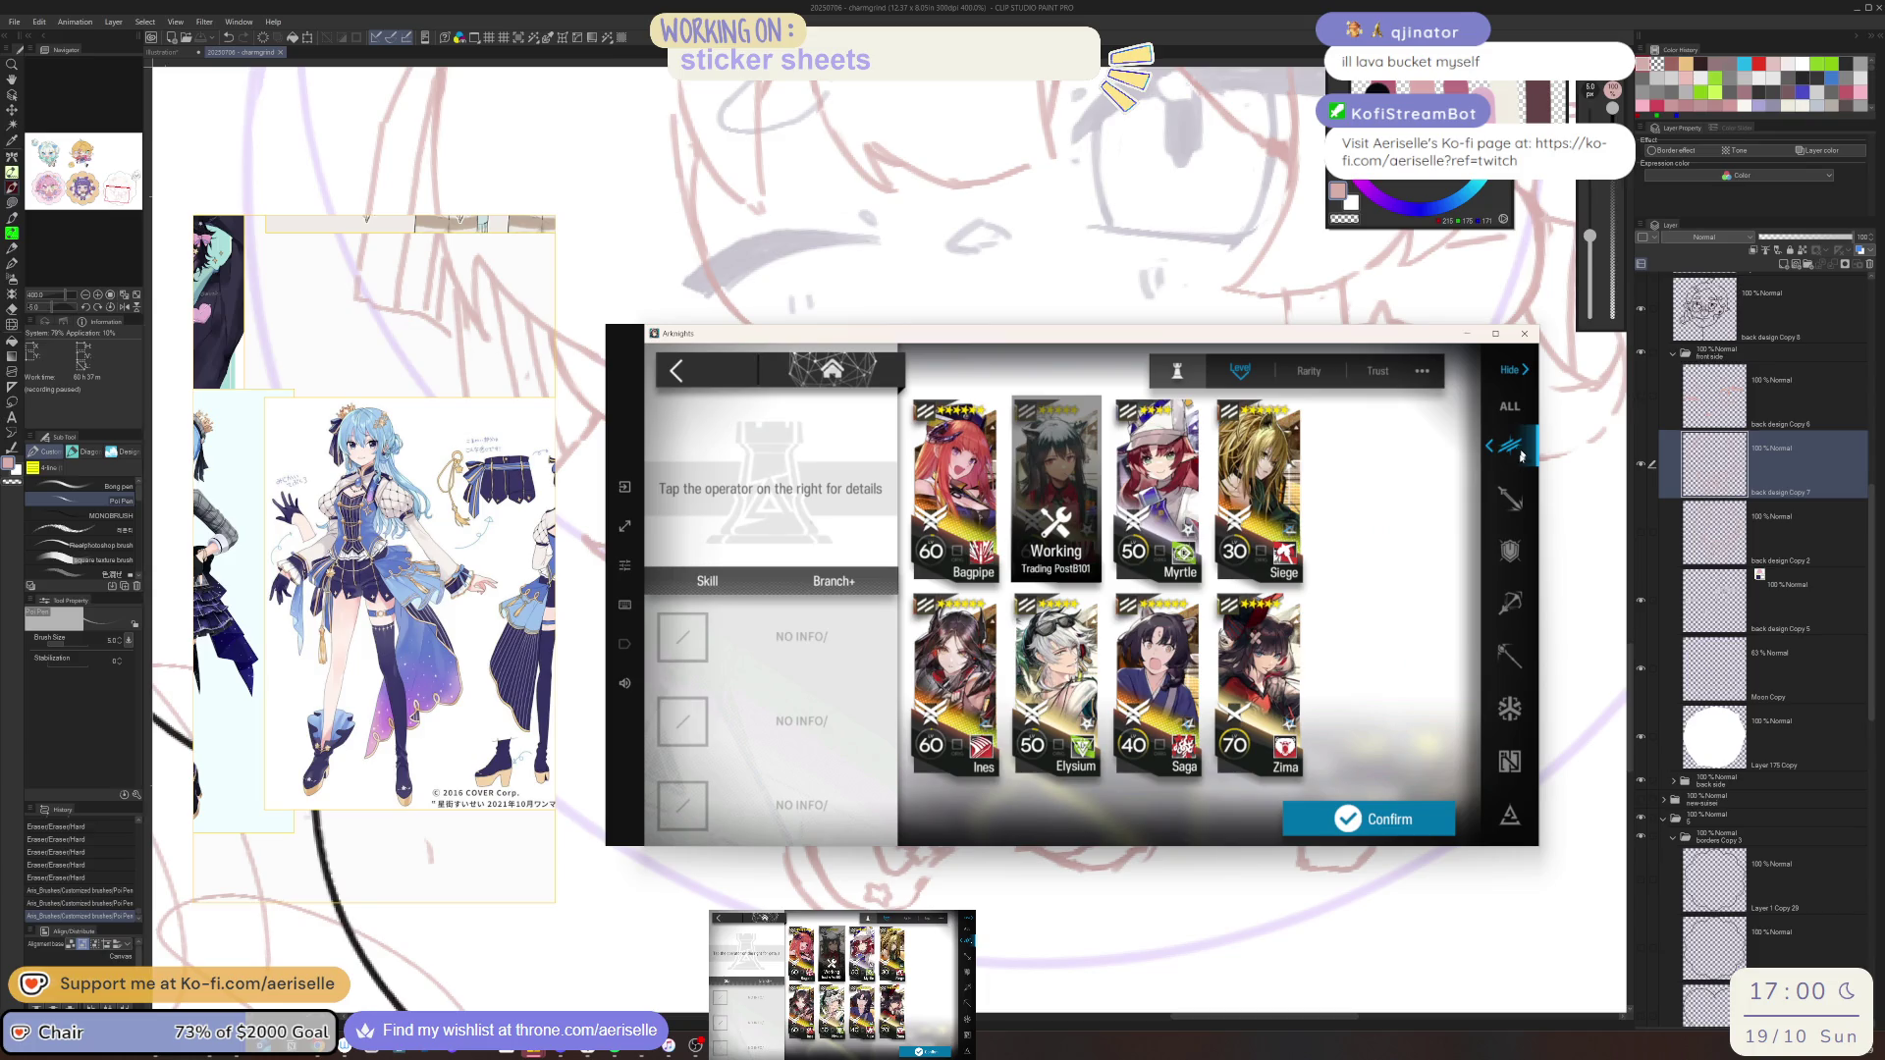
{"action": "left_click", "coordinate": [1509, 500]}
{"action": "scroll", "coordinate": [1315, 570], "scroll_direction": "down", "scroll_amount": 3}
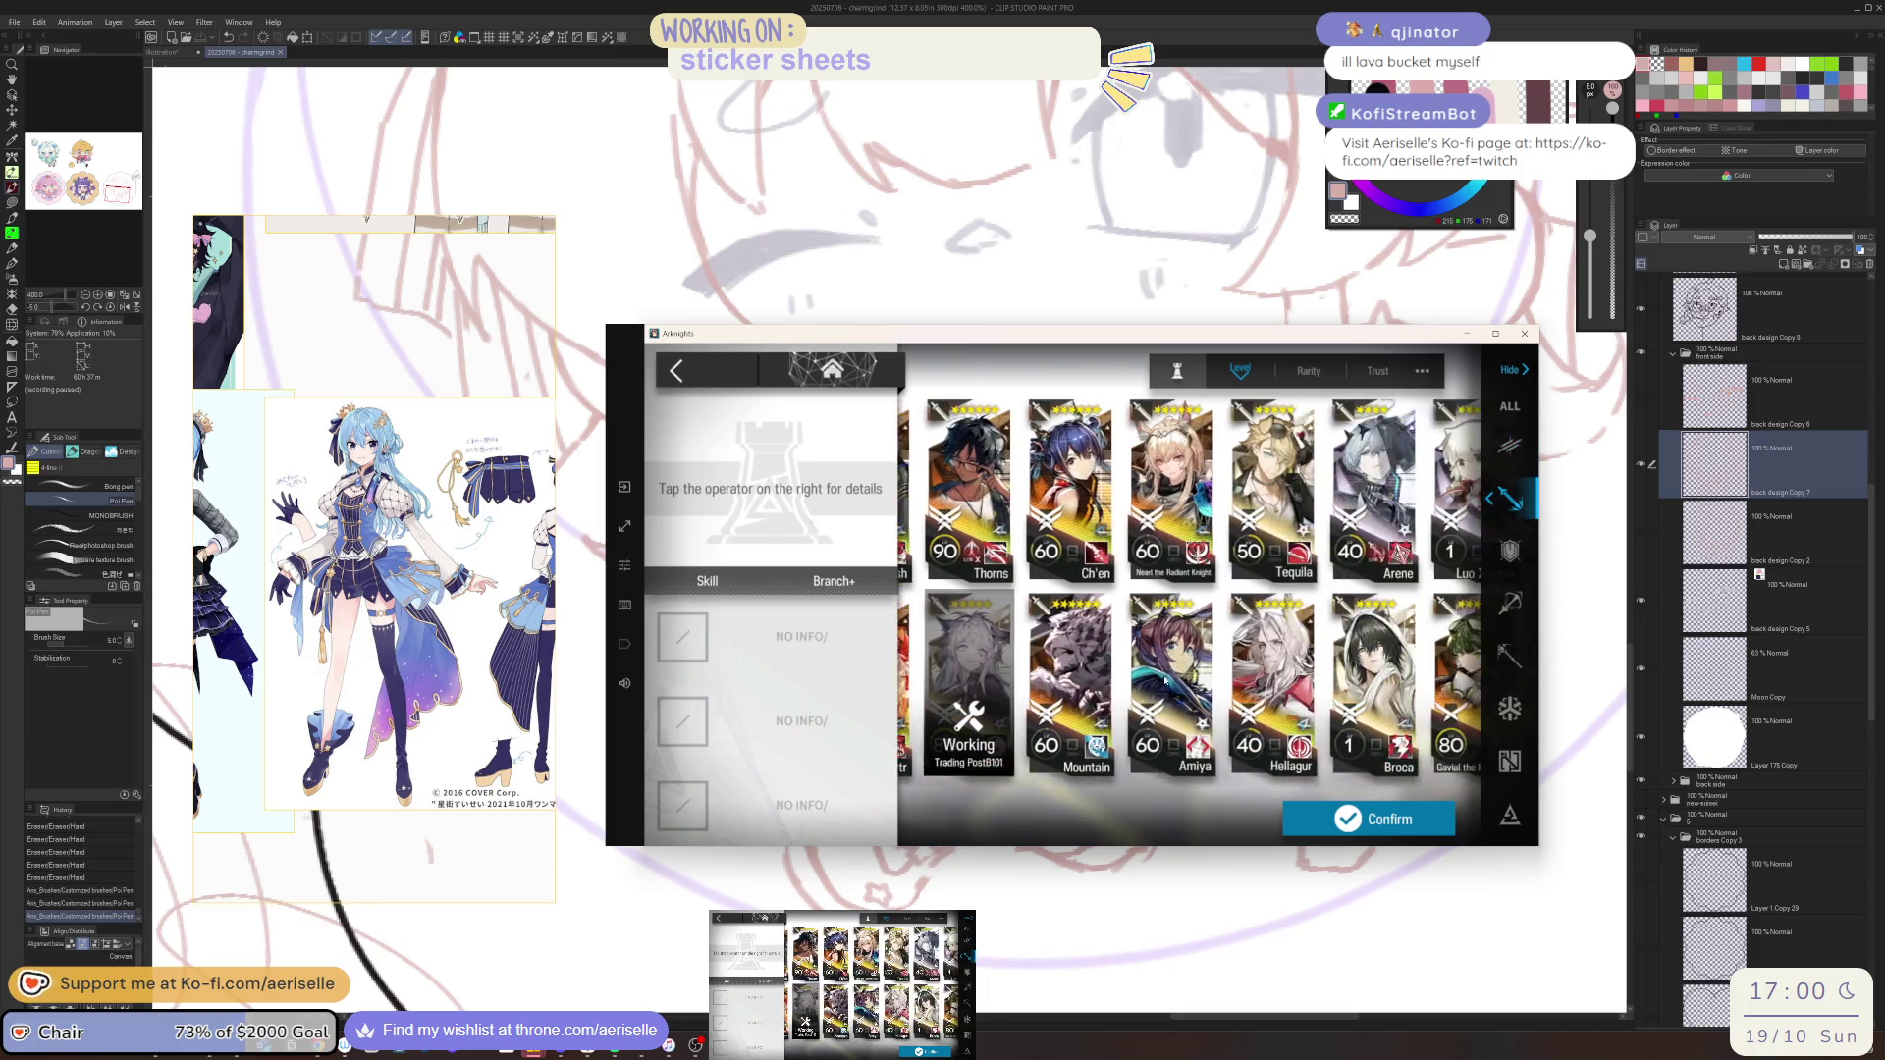
{"action": "left_click", "coordinate": [1367, 490]}
{"action": "left_click", "coordinate": [1370, 818]}
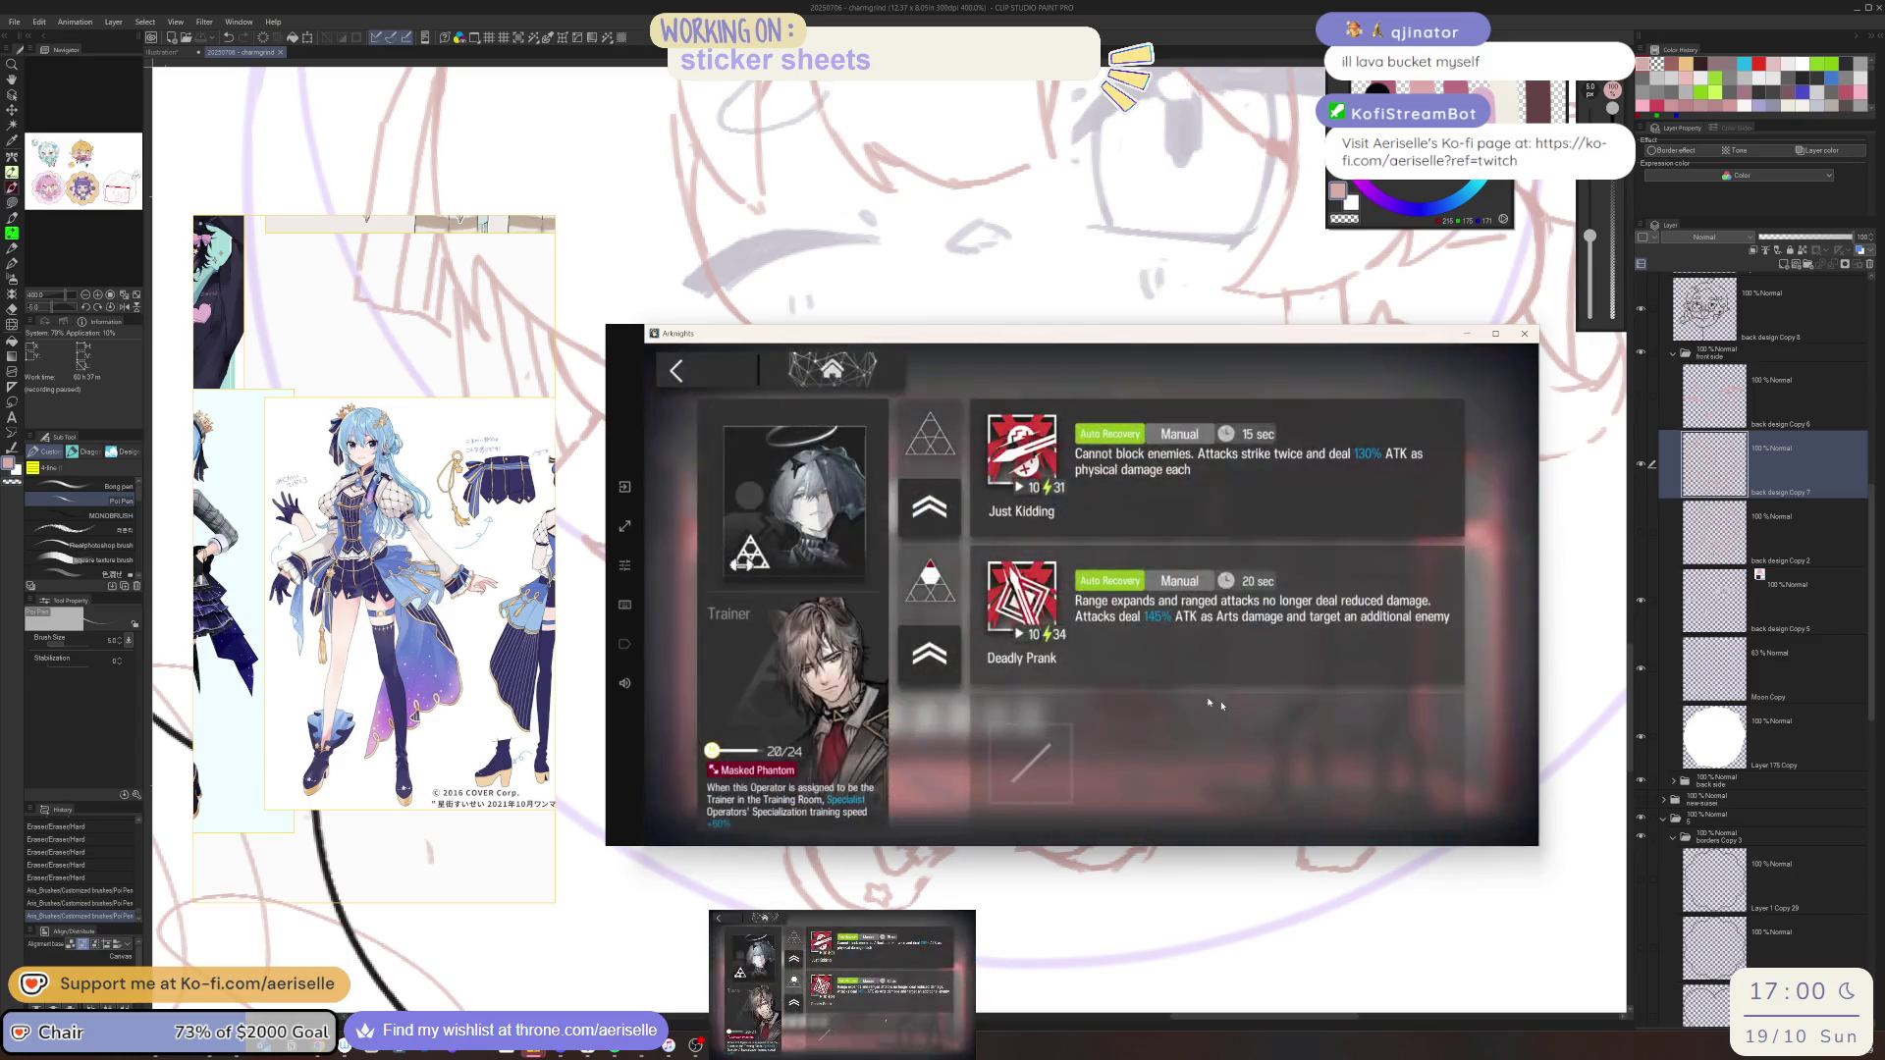
Replace Phantom with Surtr as trainer and start the Deadly Prank specialization
{"action": "left_click", "coordinate": [928, 655]}
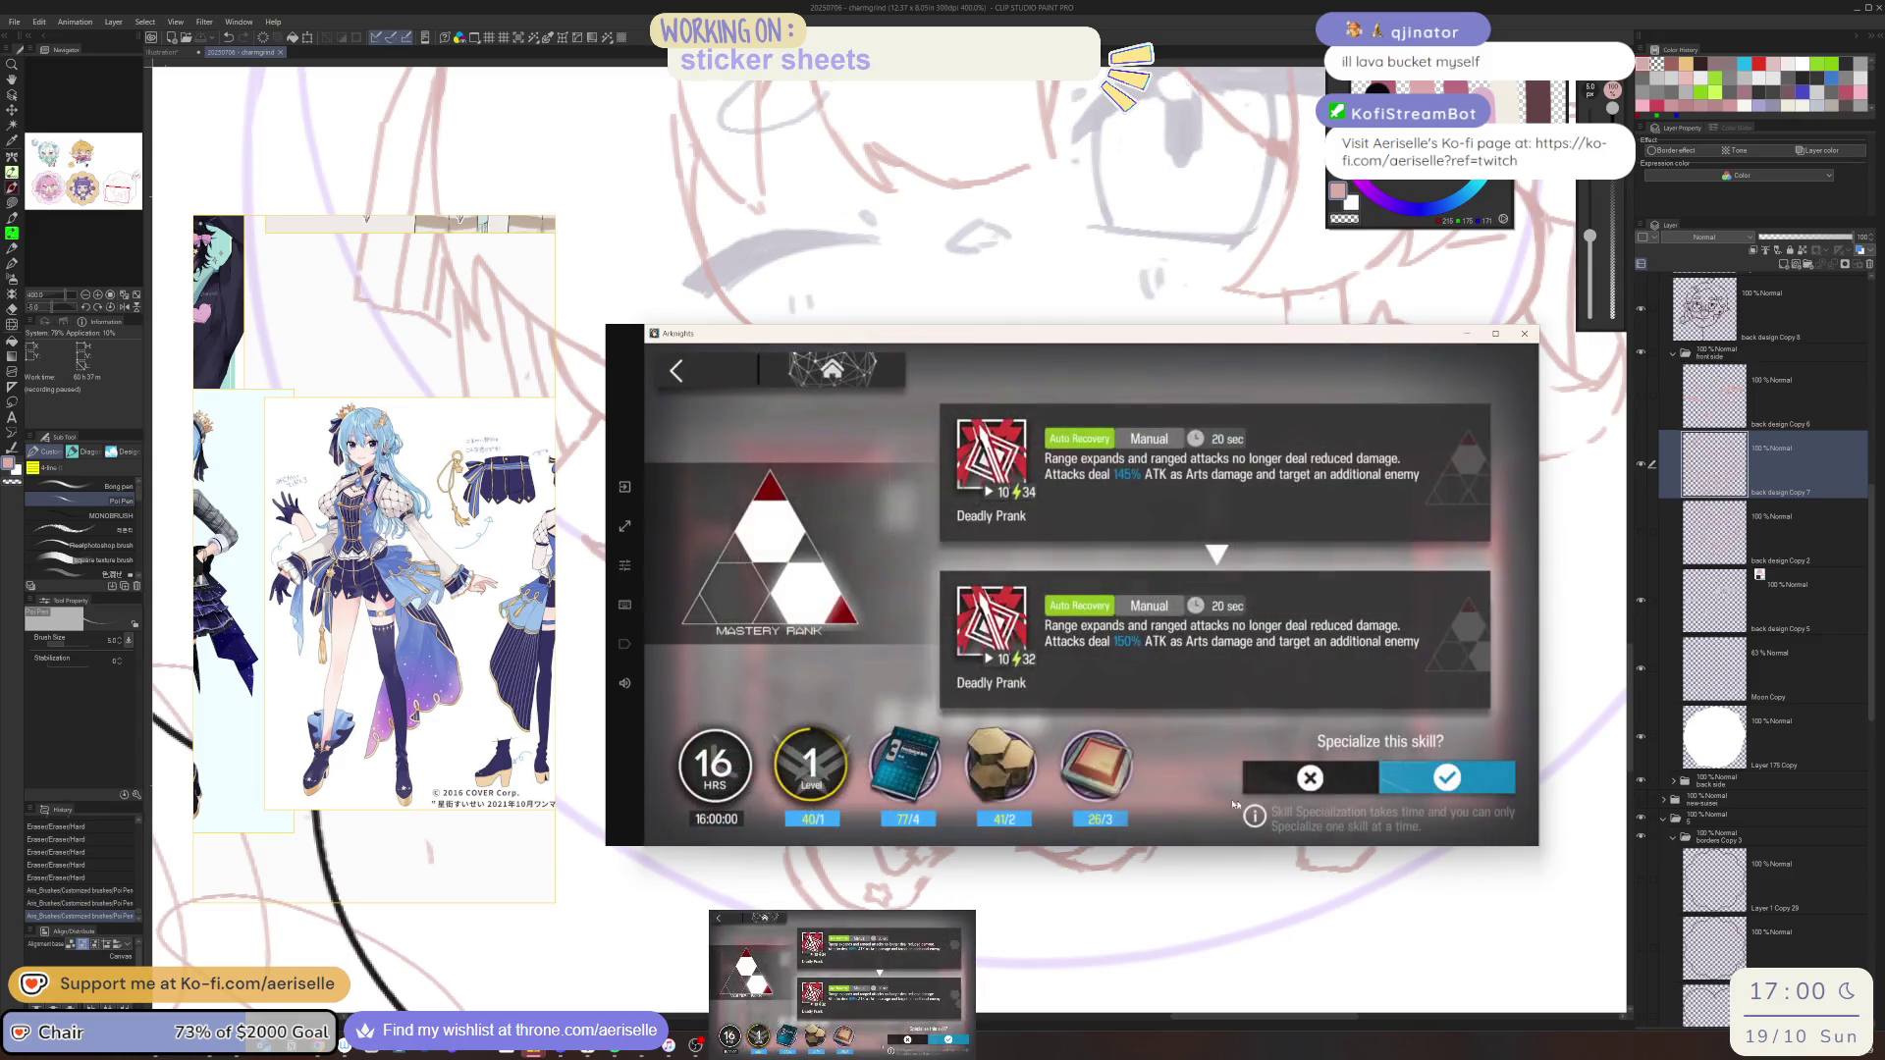
{"action": "left_click", "coordinate": [1444, 778]}
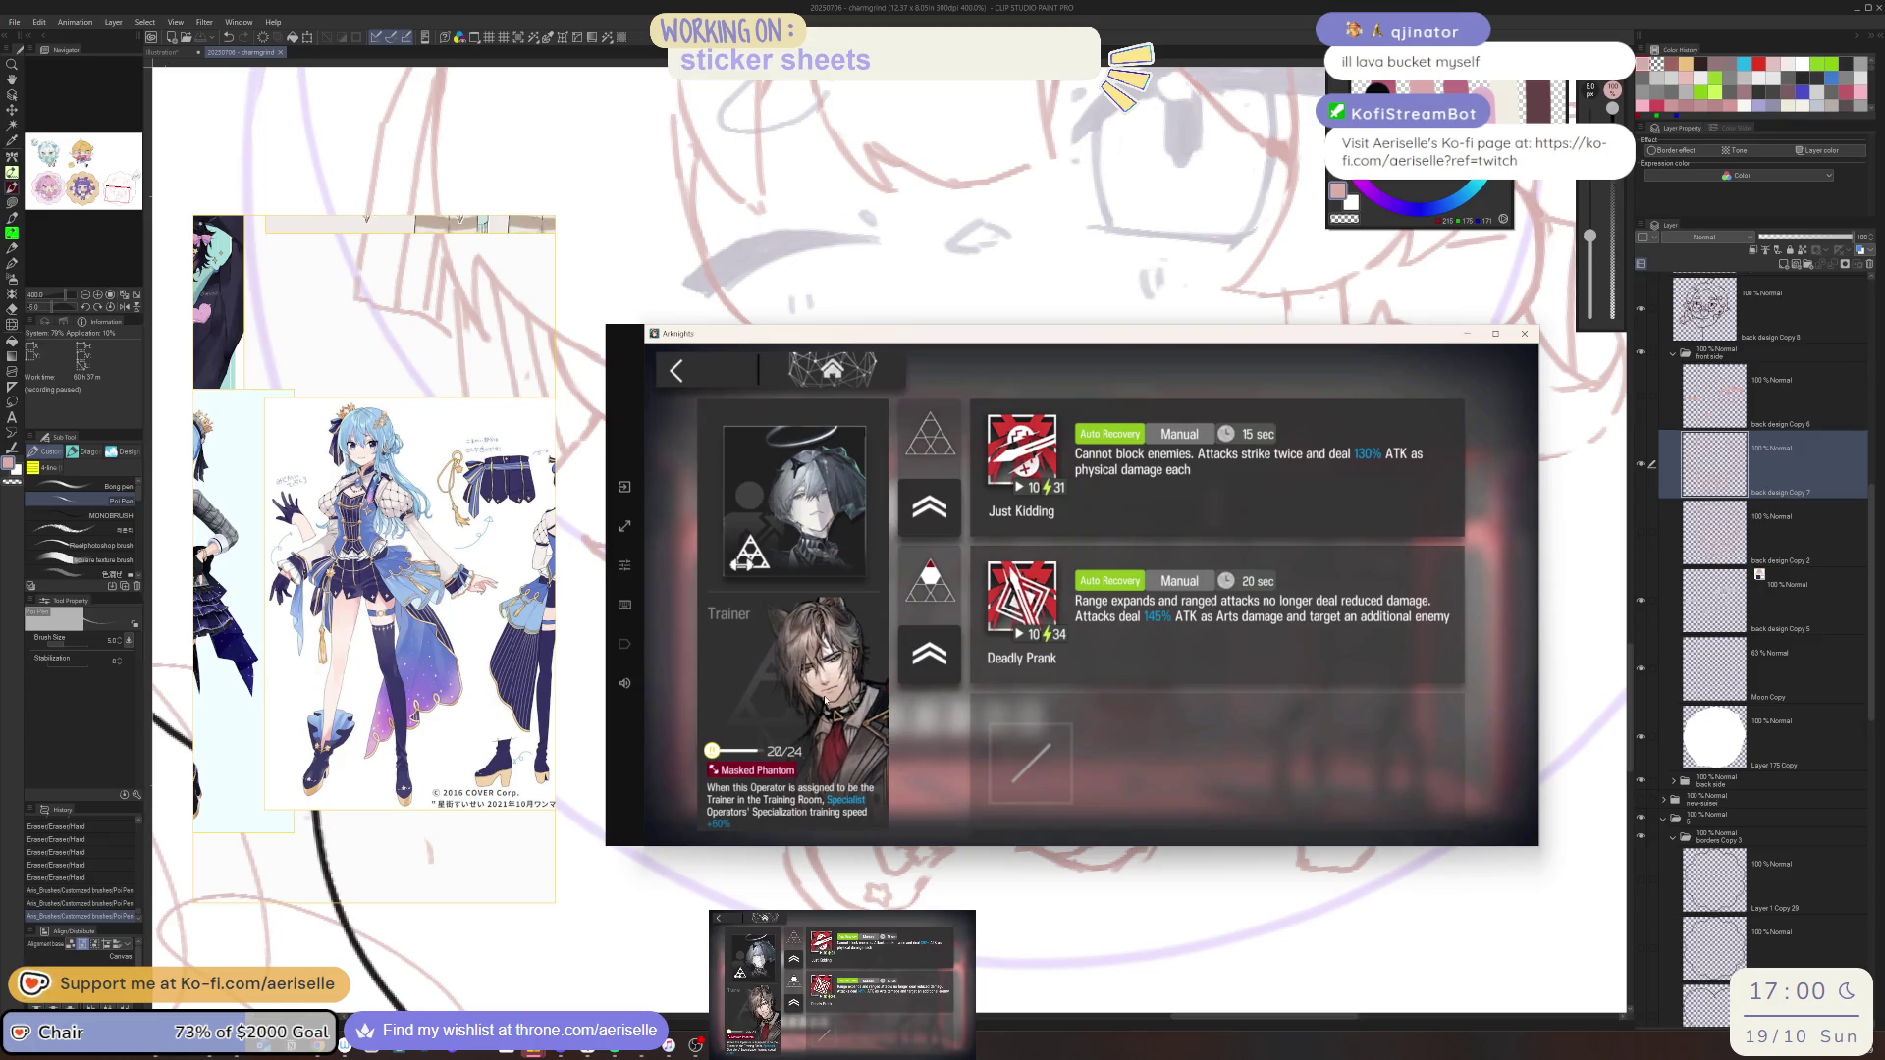
{"action": "left_click", "coordinate": [857, 682]}
{"action": "left_click", "coordinate": [977, 545]}
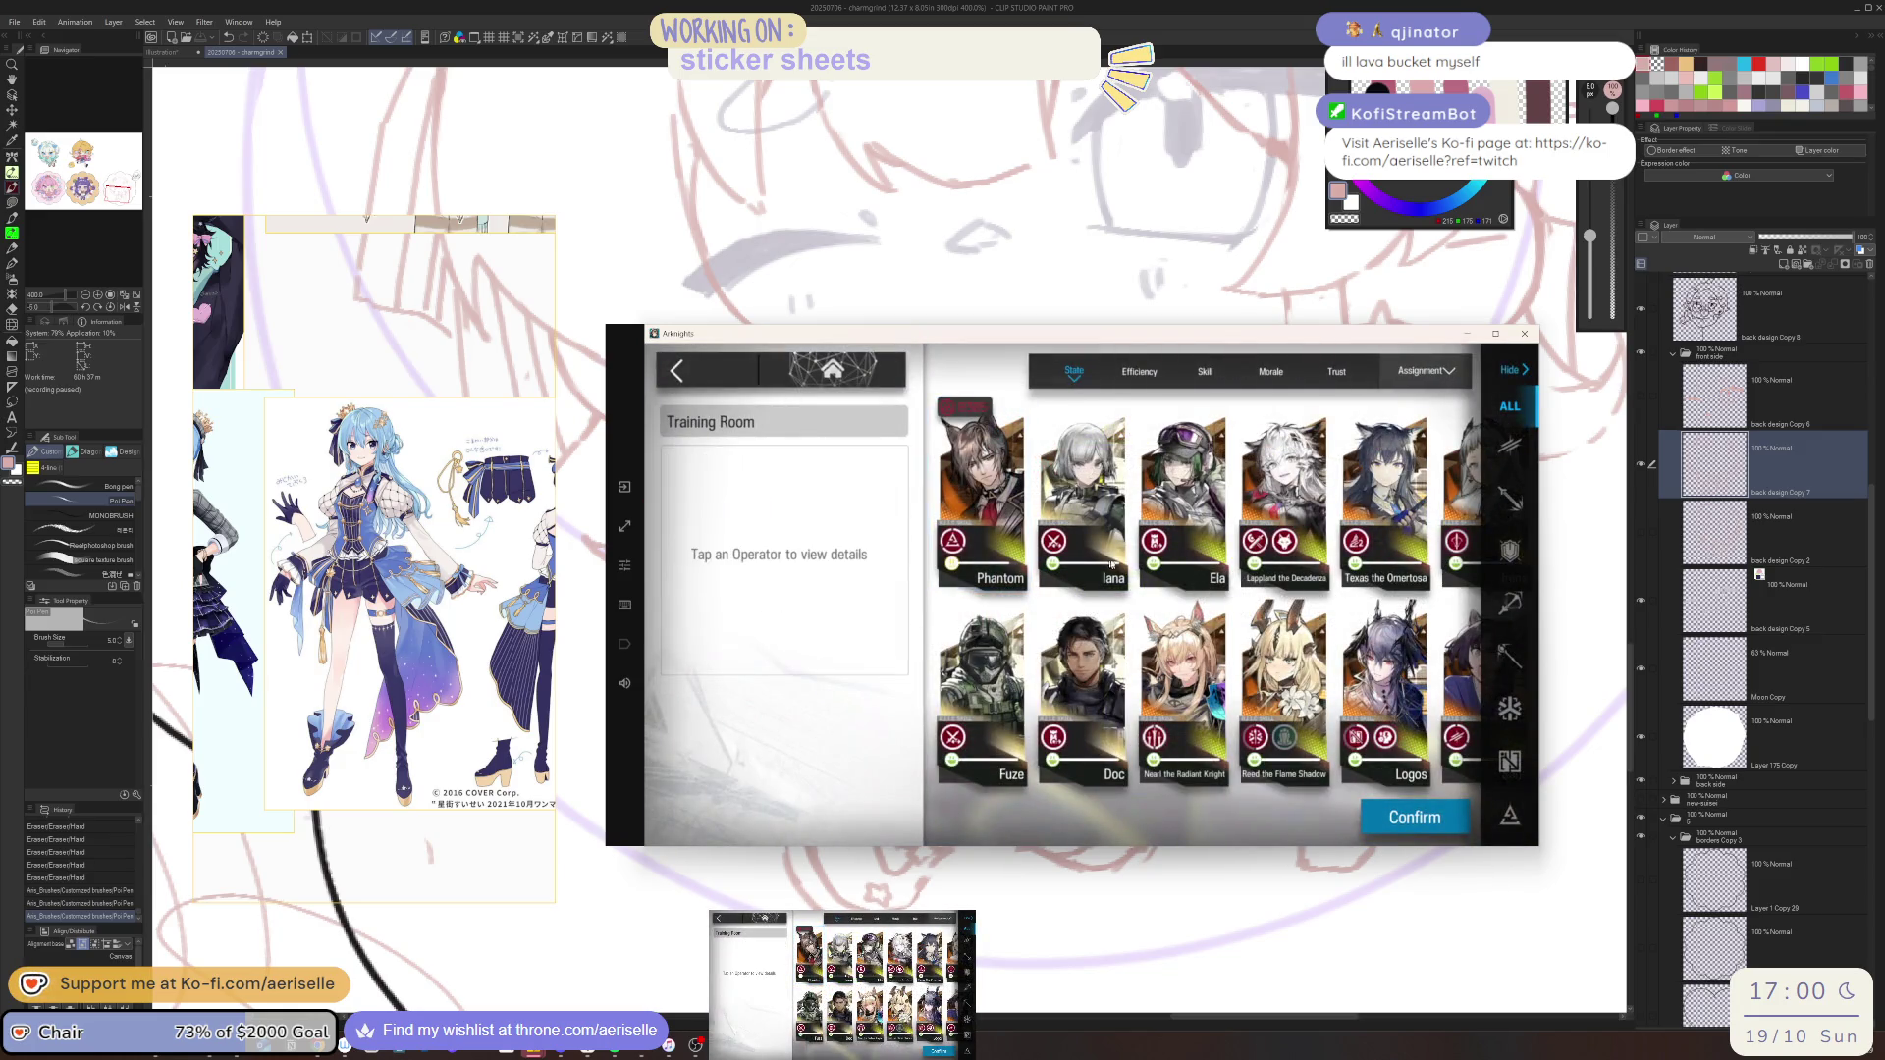
{"action": "left_click_drag", "start_coordinate": [1437, 590], "coordinate": [1073, 689]}
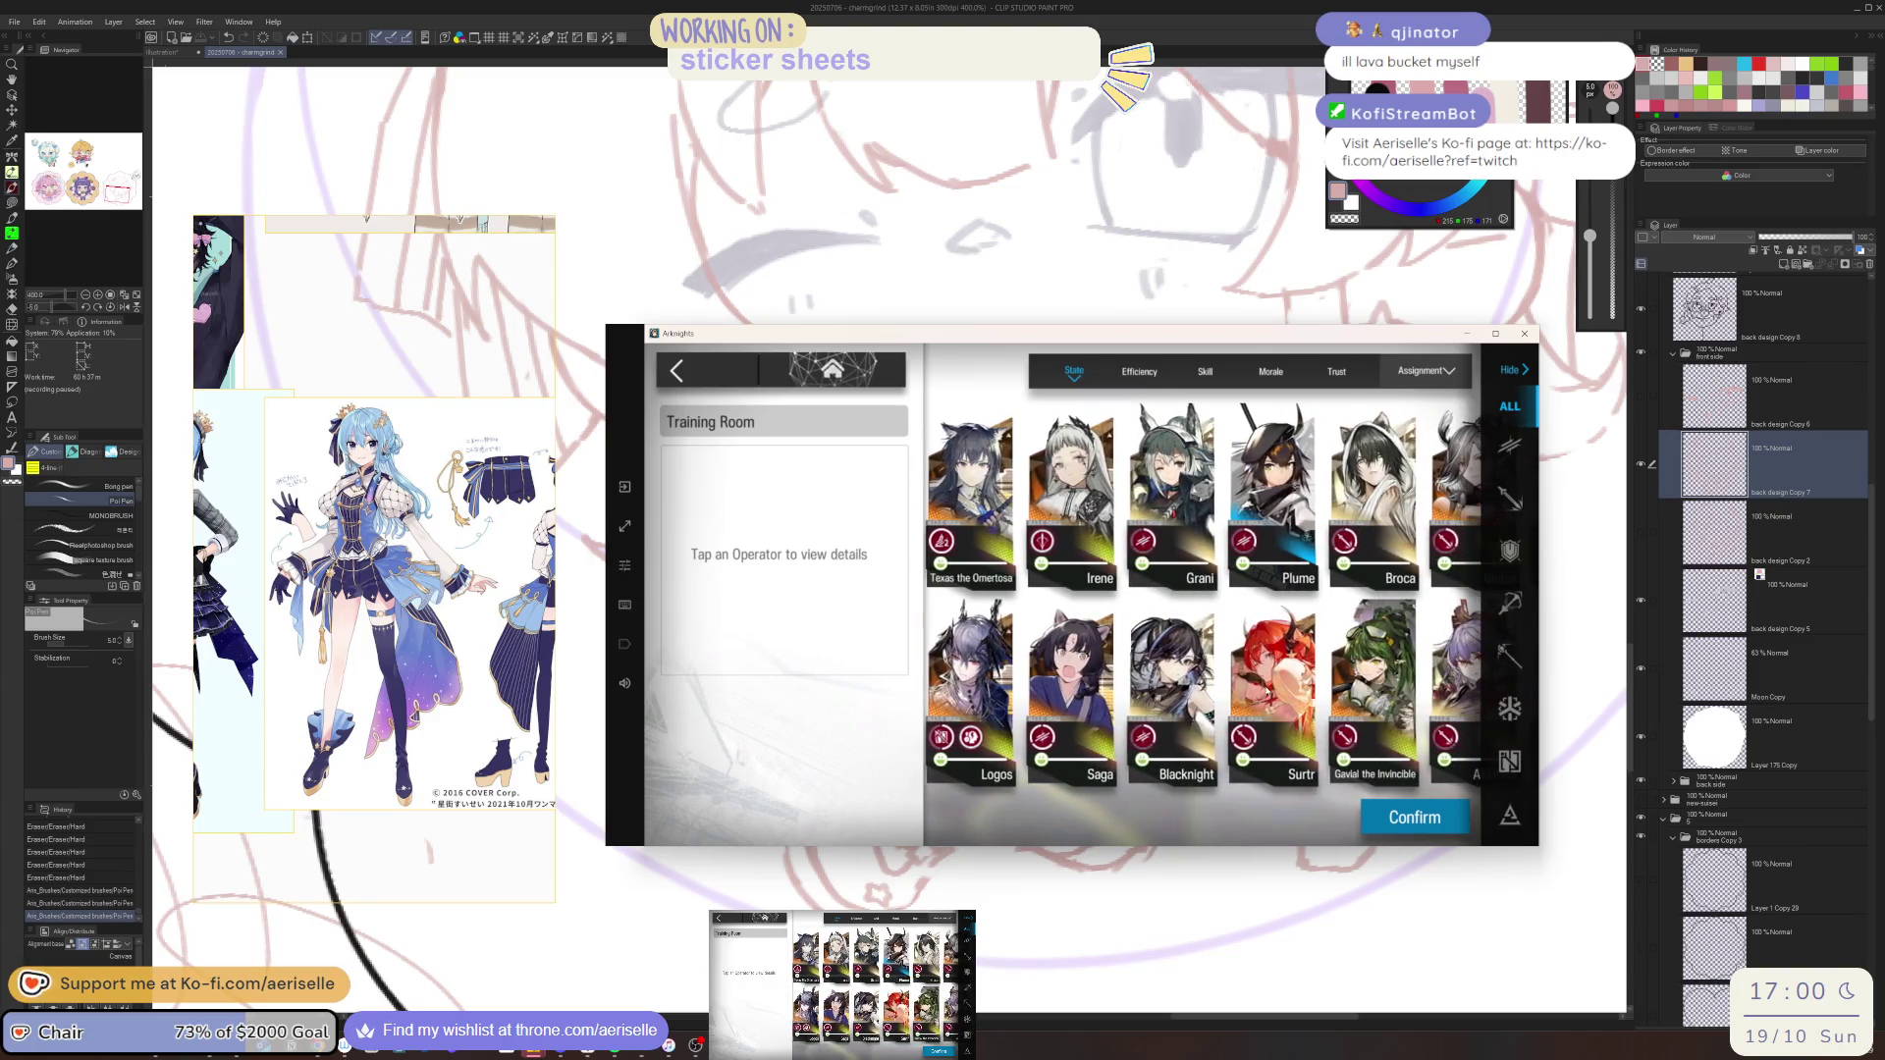
{"action": "left_click", "coordinate": [1271, 677]}
{"action": "left_click", "coordinate": [1375, 677]}
{"action": "left_click", "coordinate": [1271, 677]}
{"action": "left_click", "coordinate": [1364, 813]}
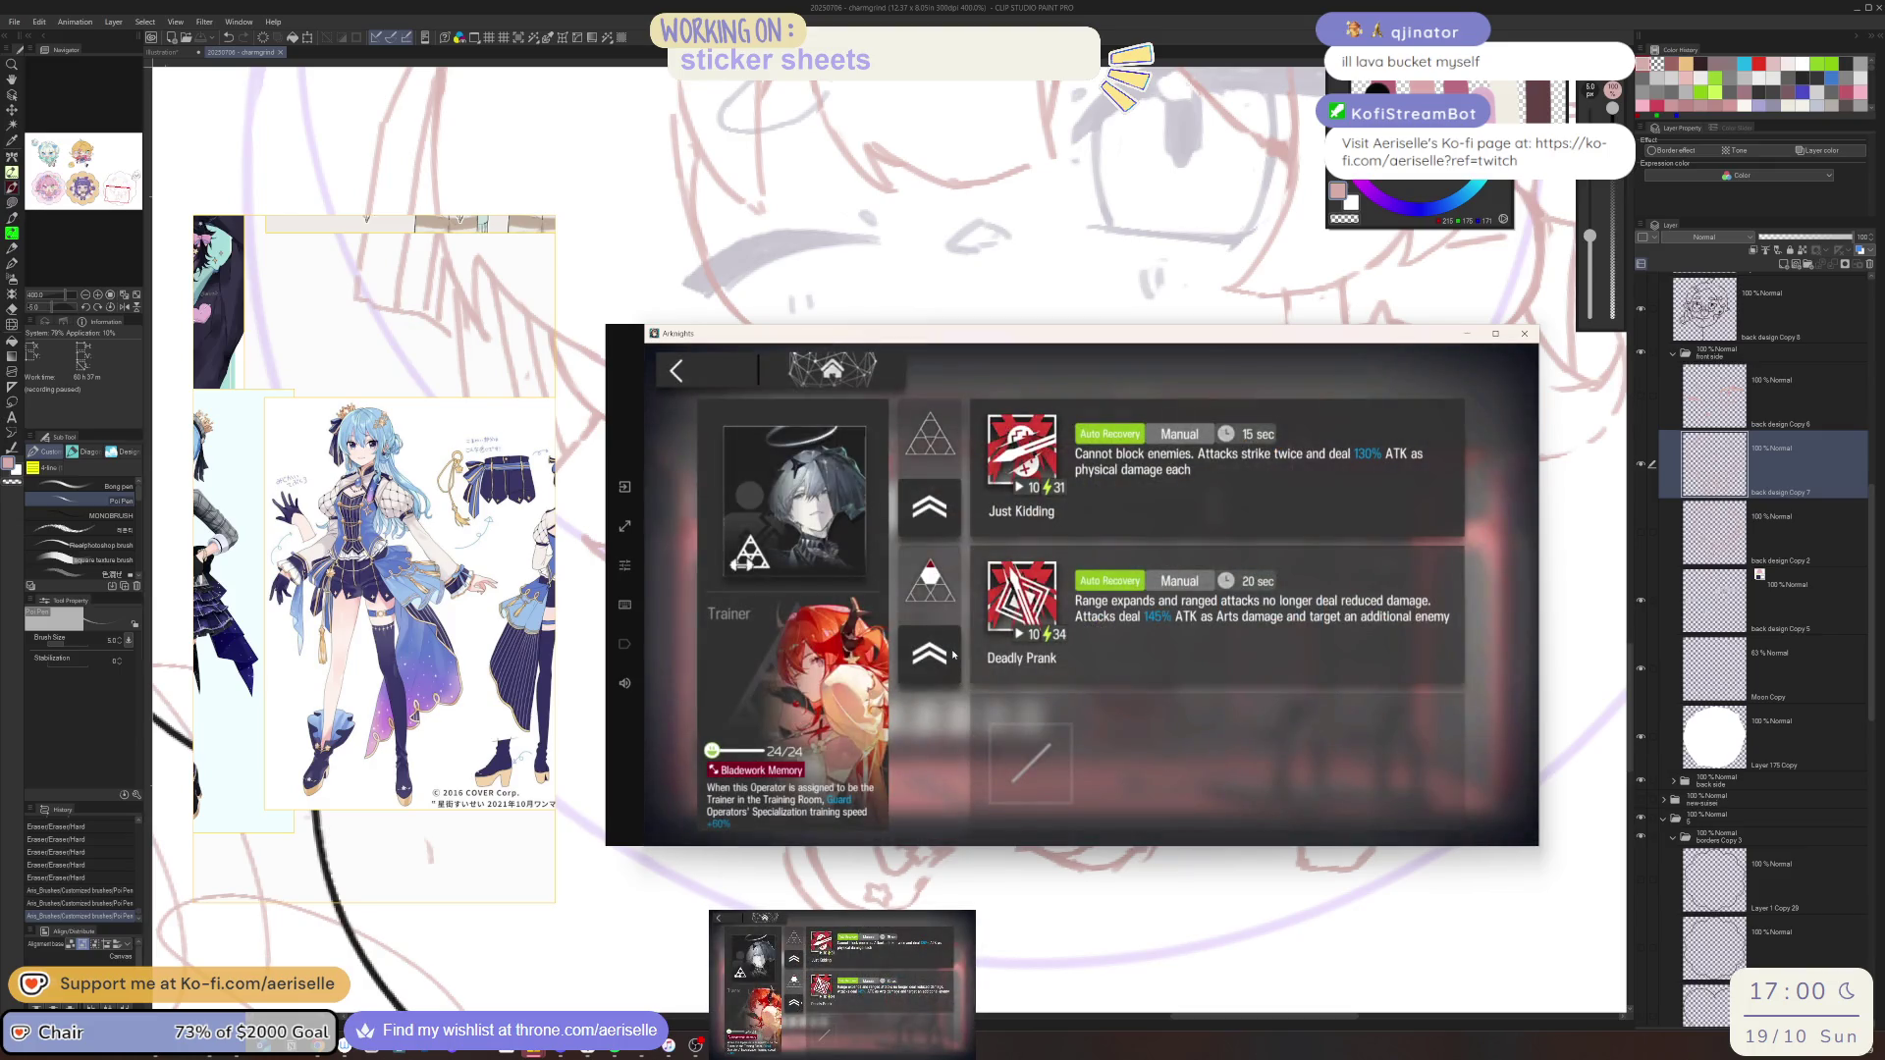
{"action": "left_click", "coordinate": [1208, 777]}
{"action": "left_click", "coordinate": [1492, 776]}
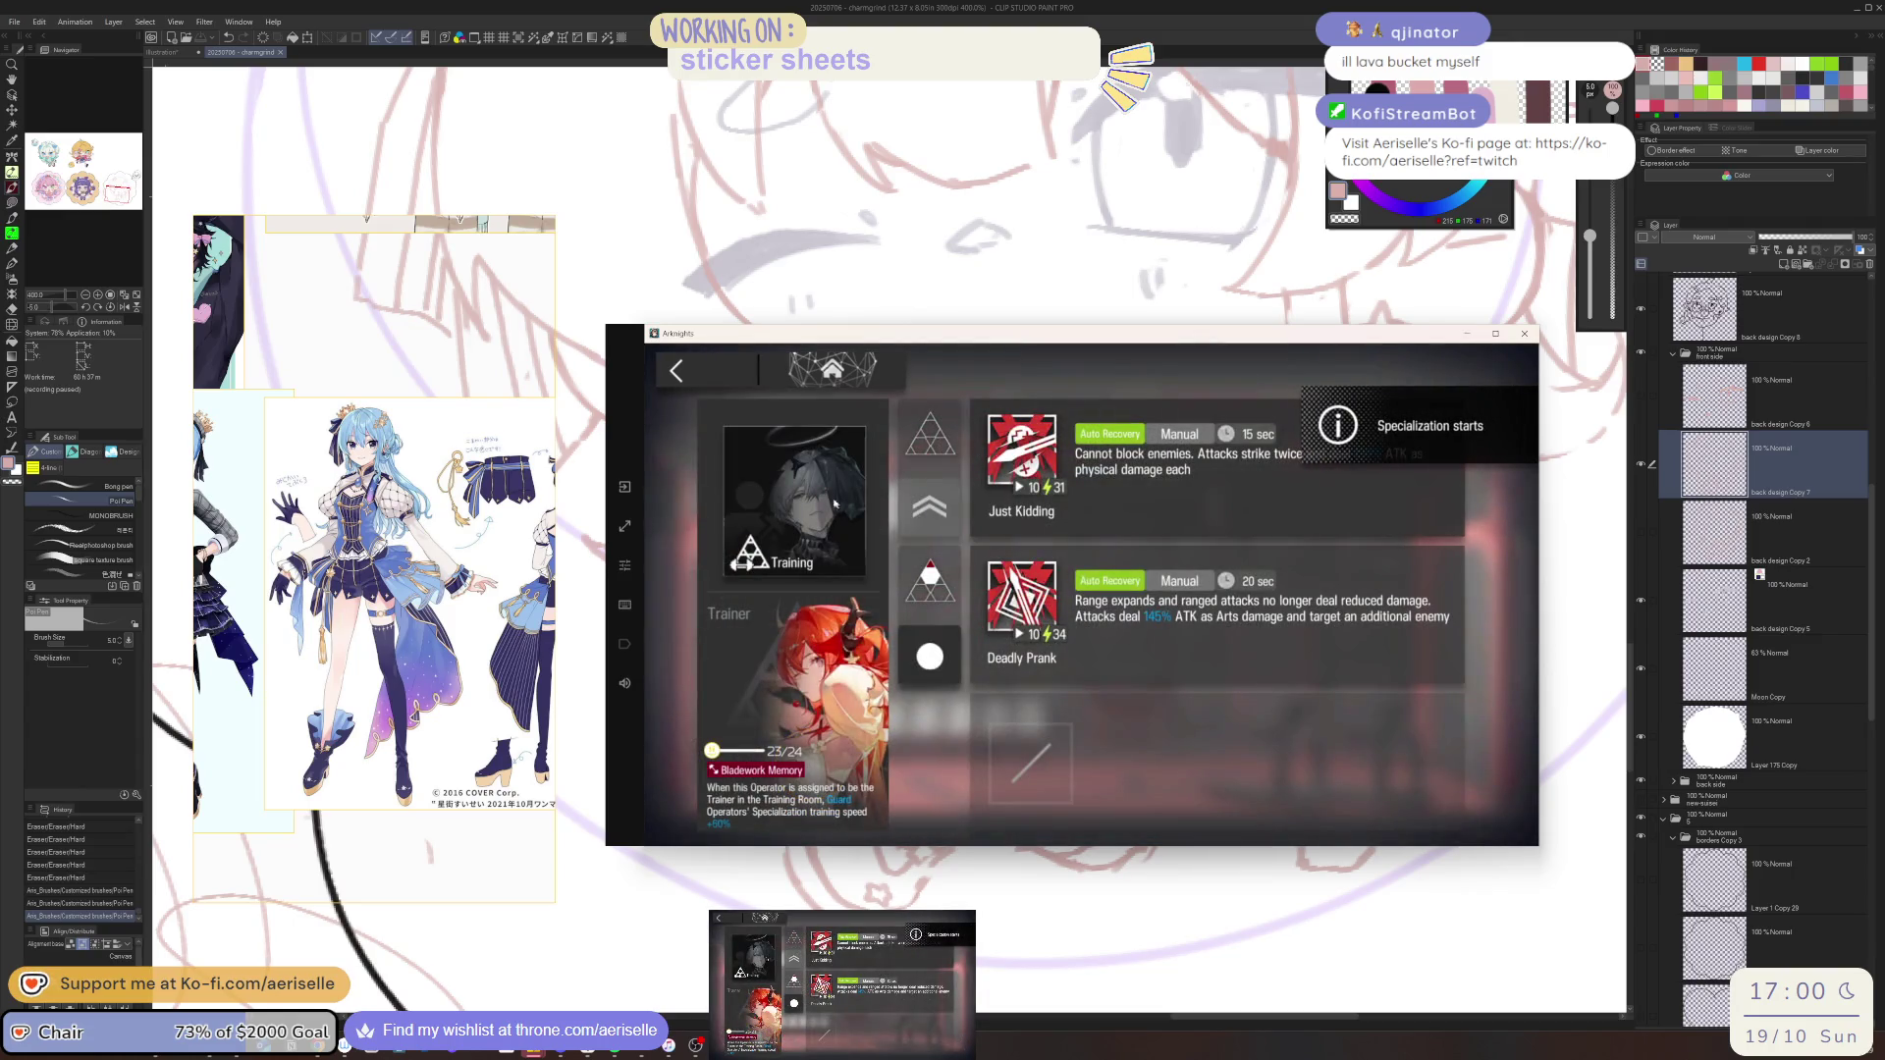
Preview Arene's outfits, including Unveiling of Devotion, then return to the home screen
{"action": "left_click", "coordinate": [718, 374]}
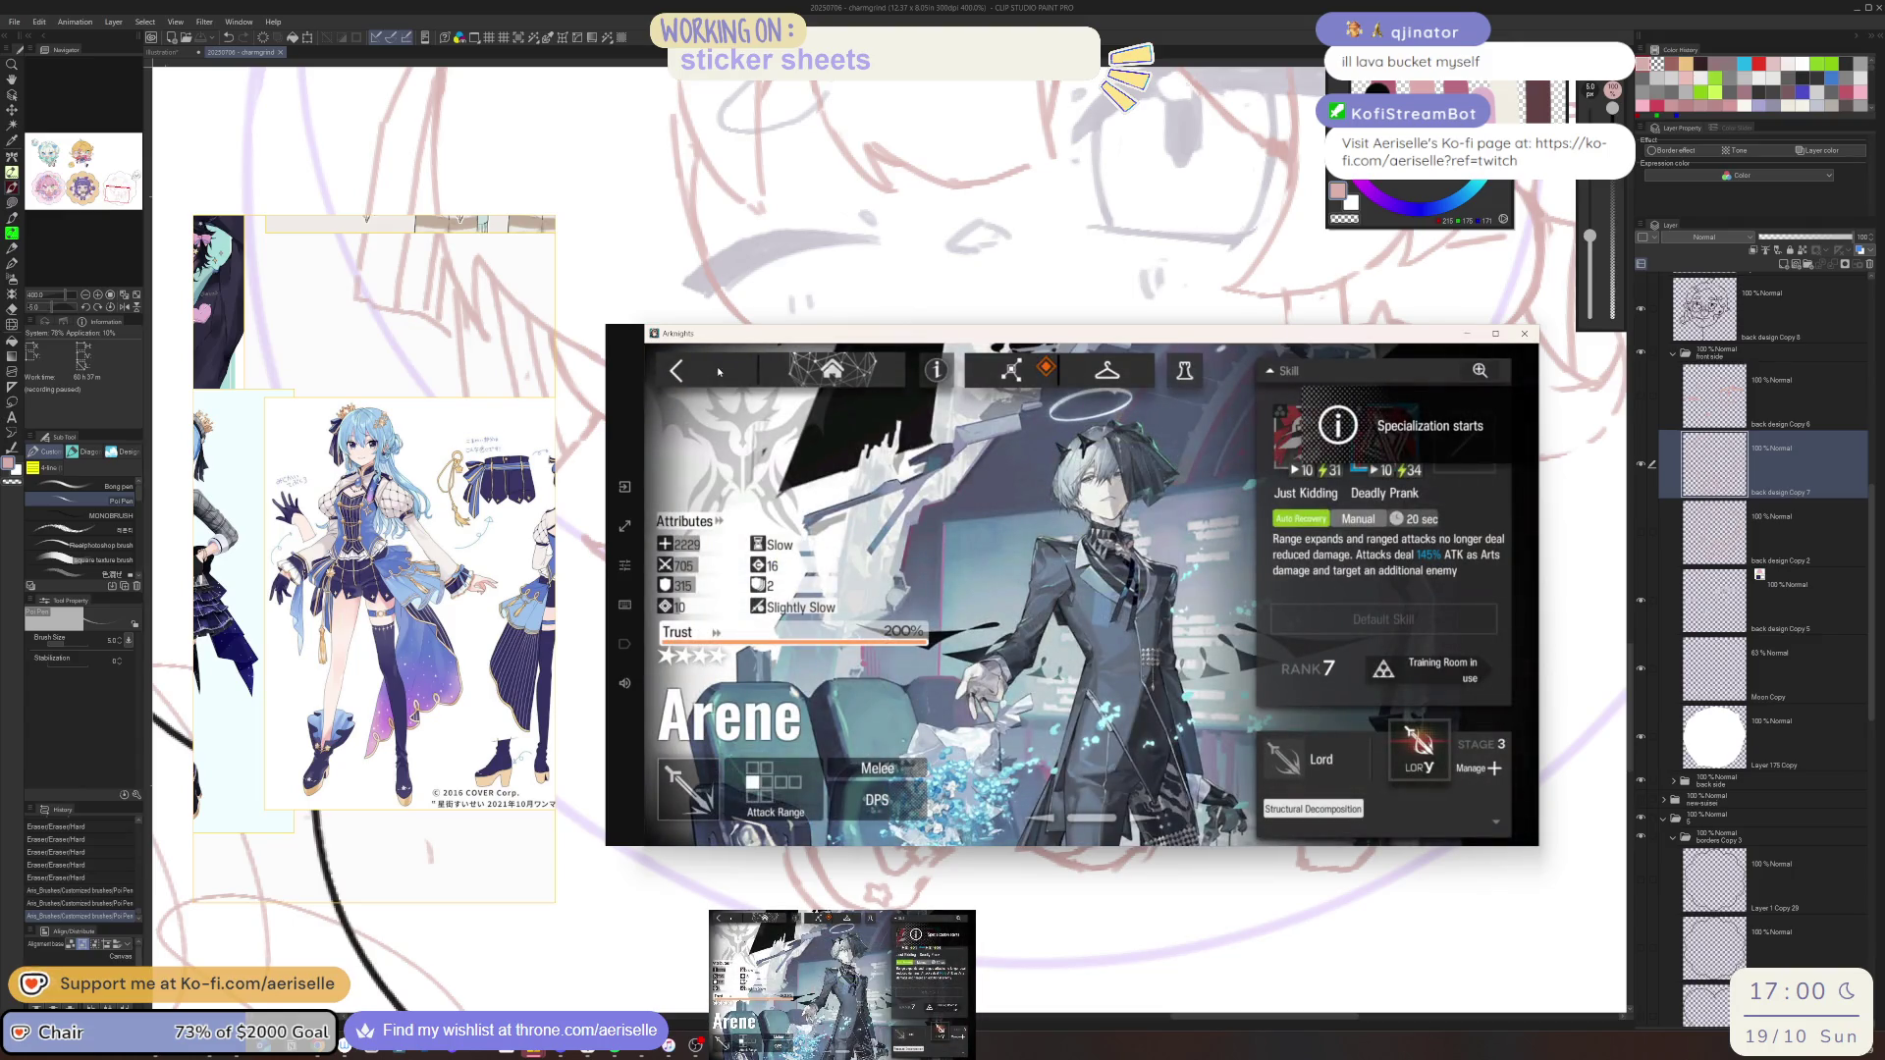
{"action": "left_click", "coordinate": [1107, 370]}
{"action": "left_click", "coordinate": [1428, 608]}
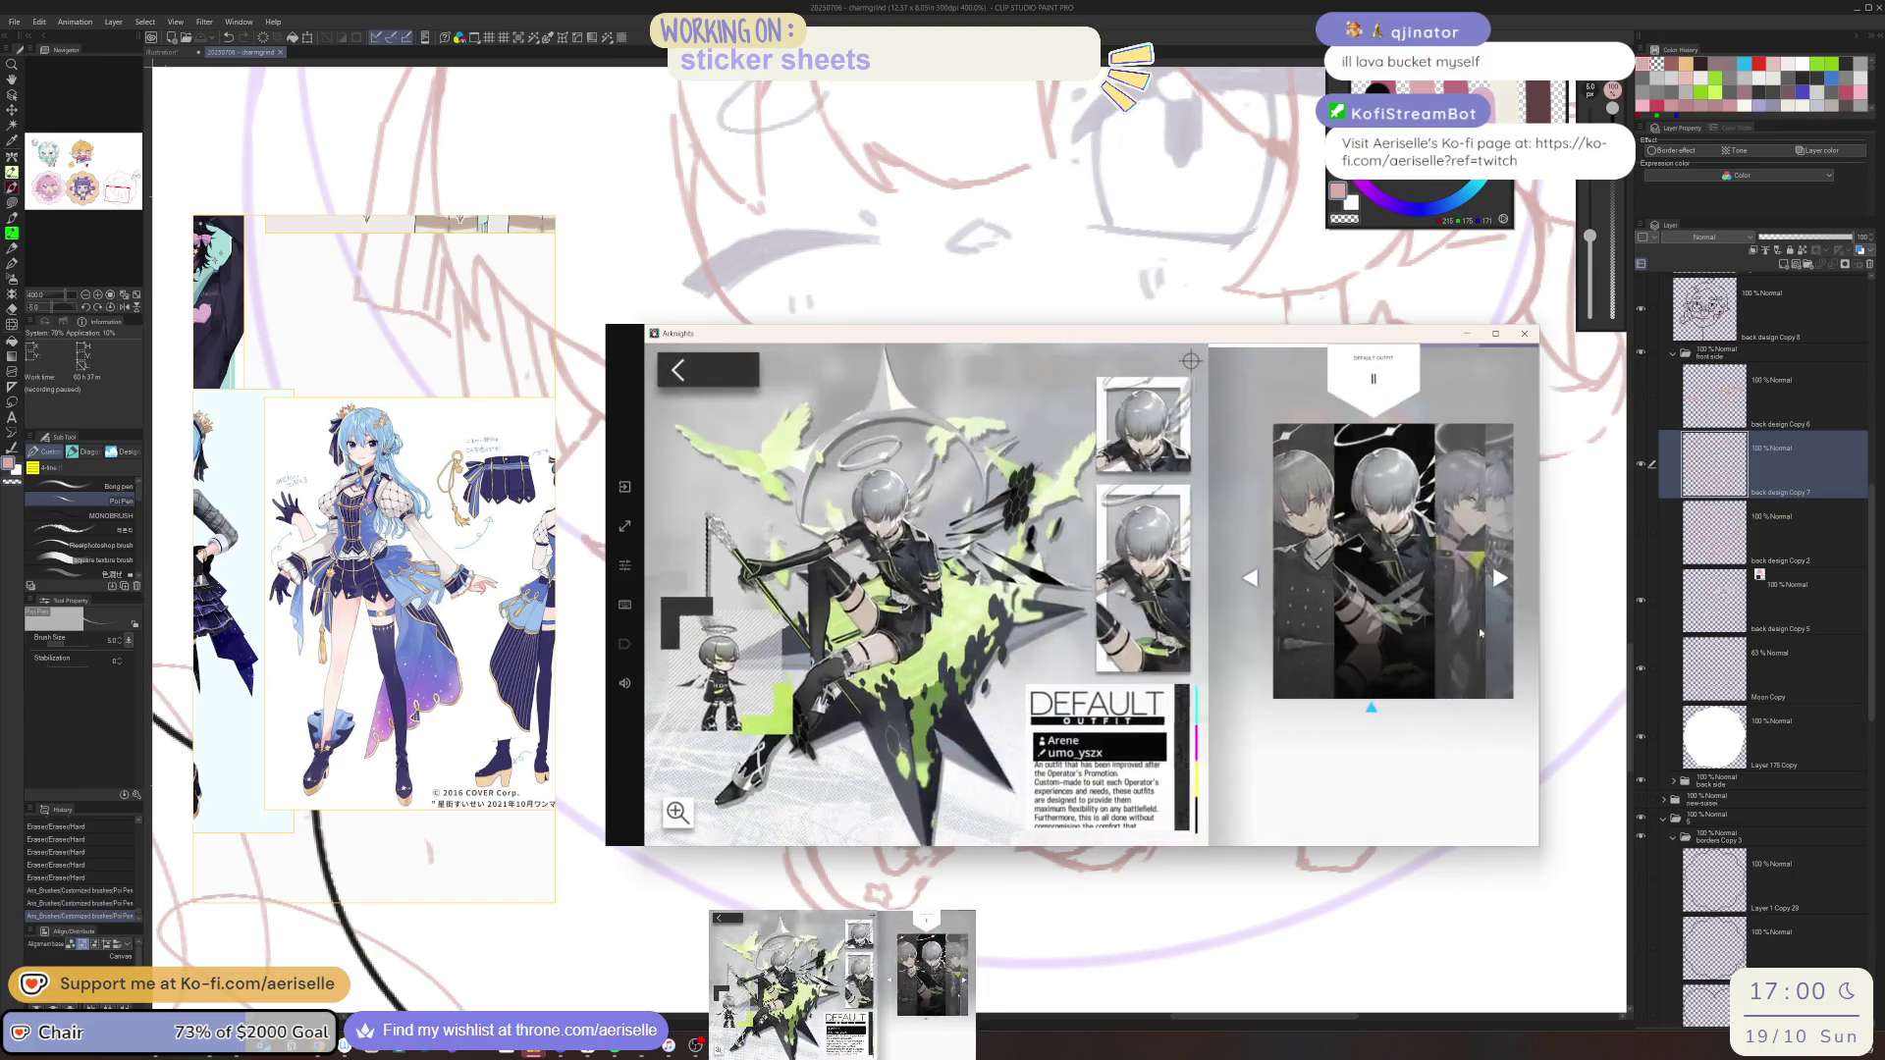
{"action": "left_click", "coordinate": [1468, 643]}
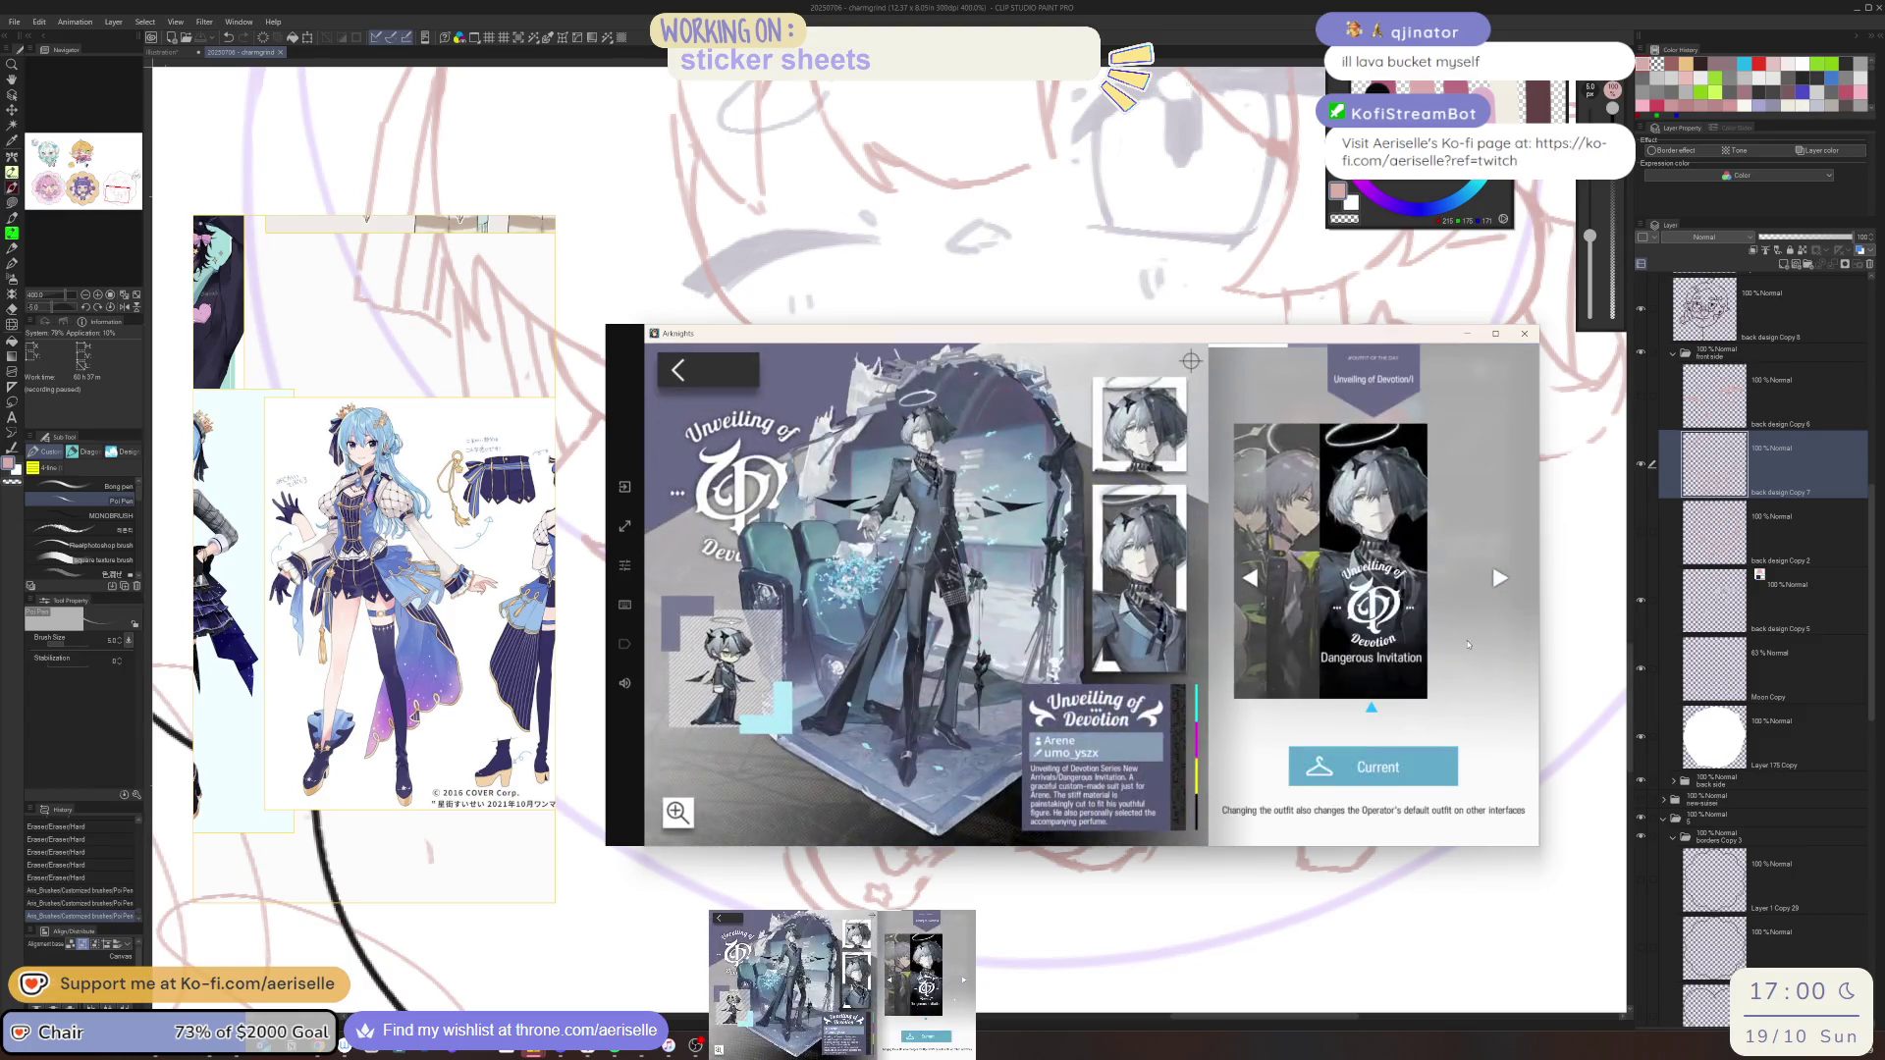
{"action": "left_click", "coordinate": [701, 373]}
{"action": "left_click", "coordinate": [701, 373]}
{"action": "left_click", "coordinate": [701, 373]}
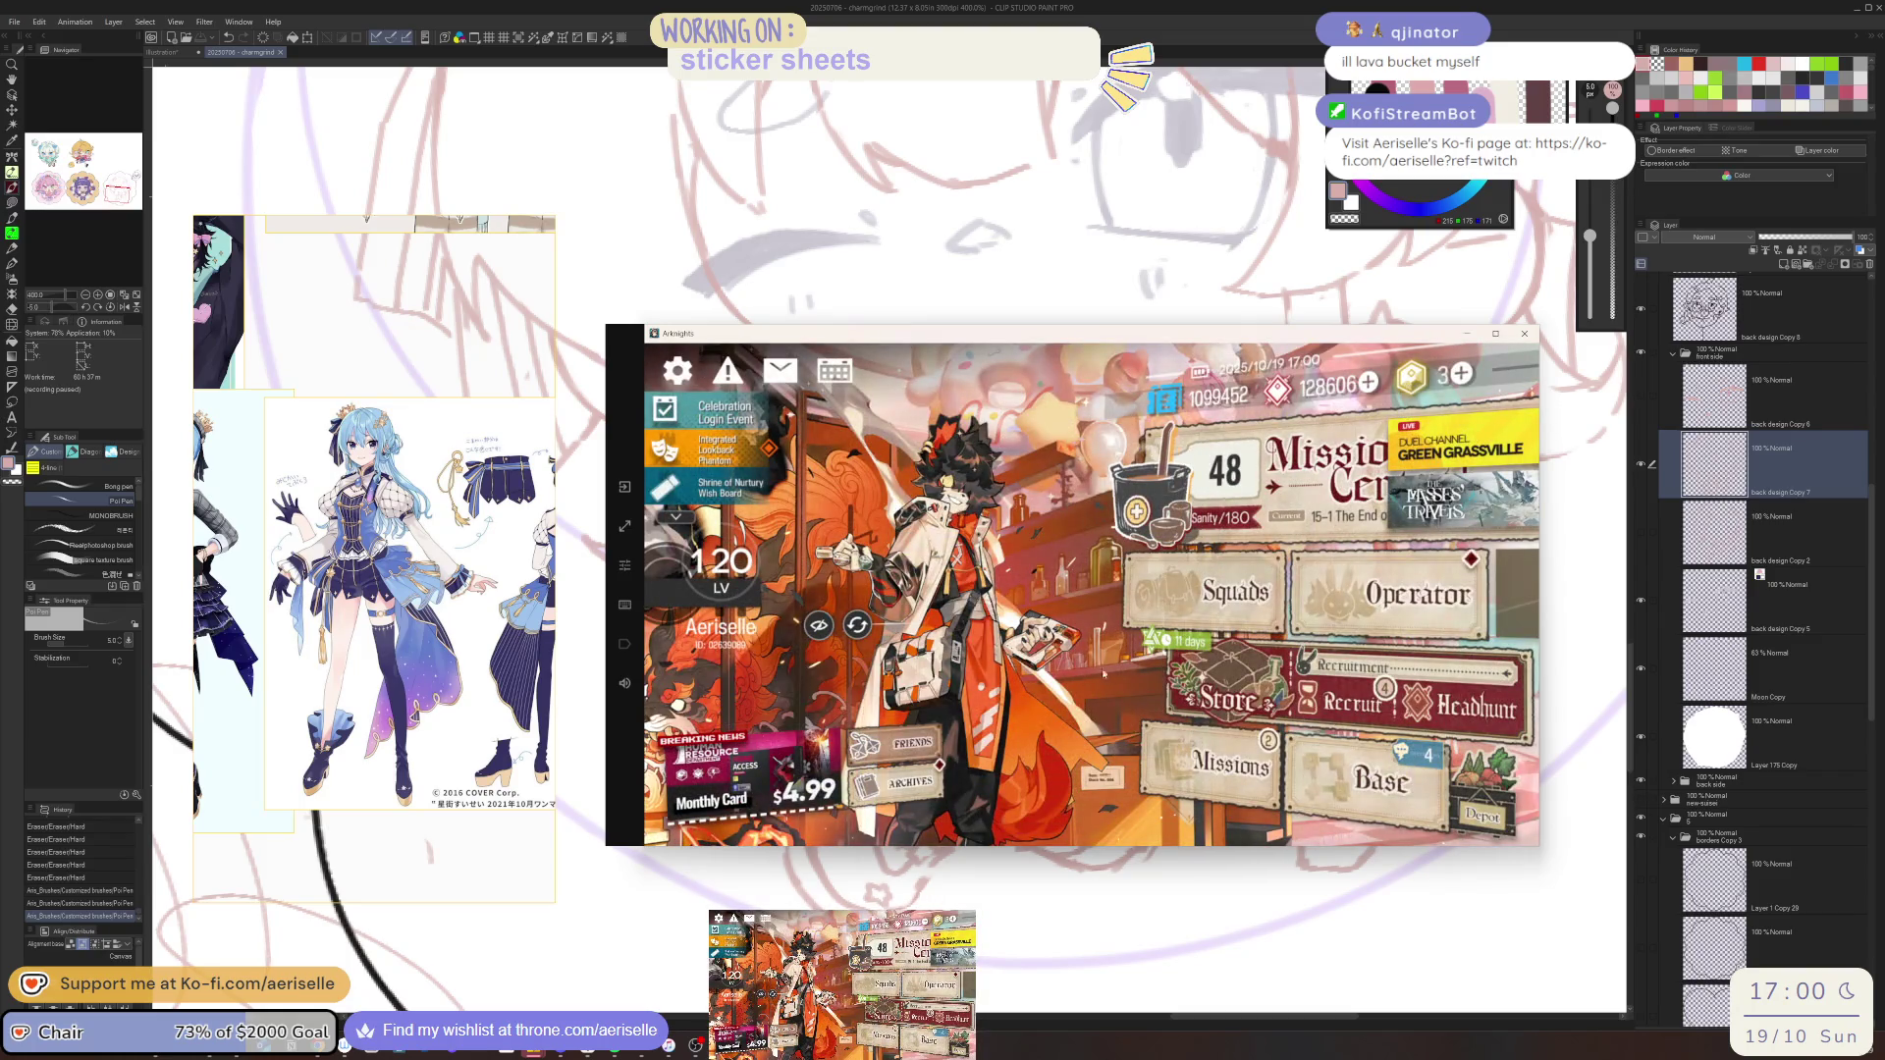
Collect the daily mission rewards and all Phantom & Crimson Solitaire event mission rewards
{"action": "left_click", "coordinate": [1230, 763]}
{"action": "left_click", "coordinate": [1414, 448]}
{"action": "left_click", "coordinate": [1414, 447]}
{"action": "left_click", "coordinate": [677, 370]}
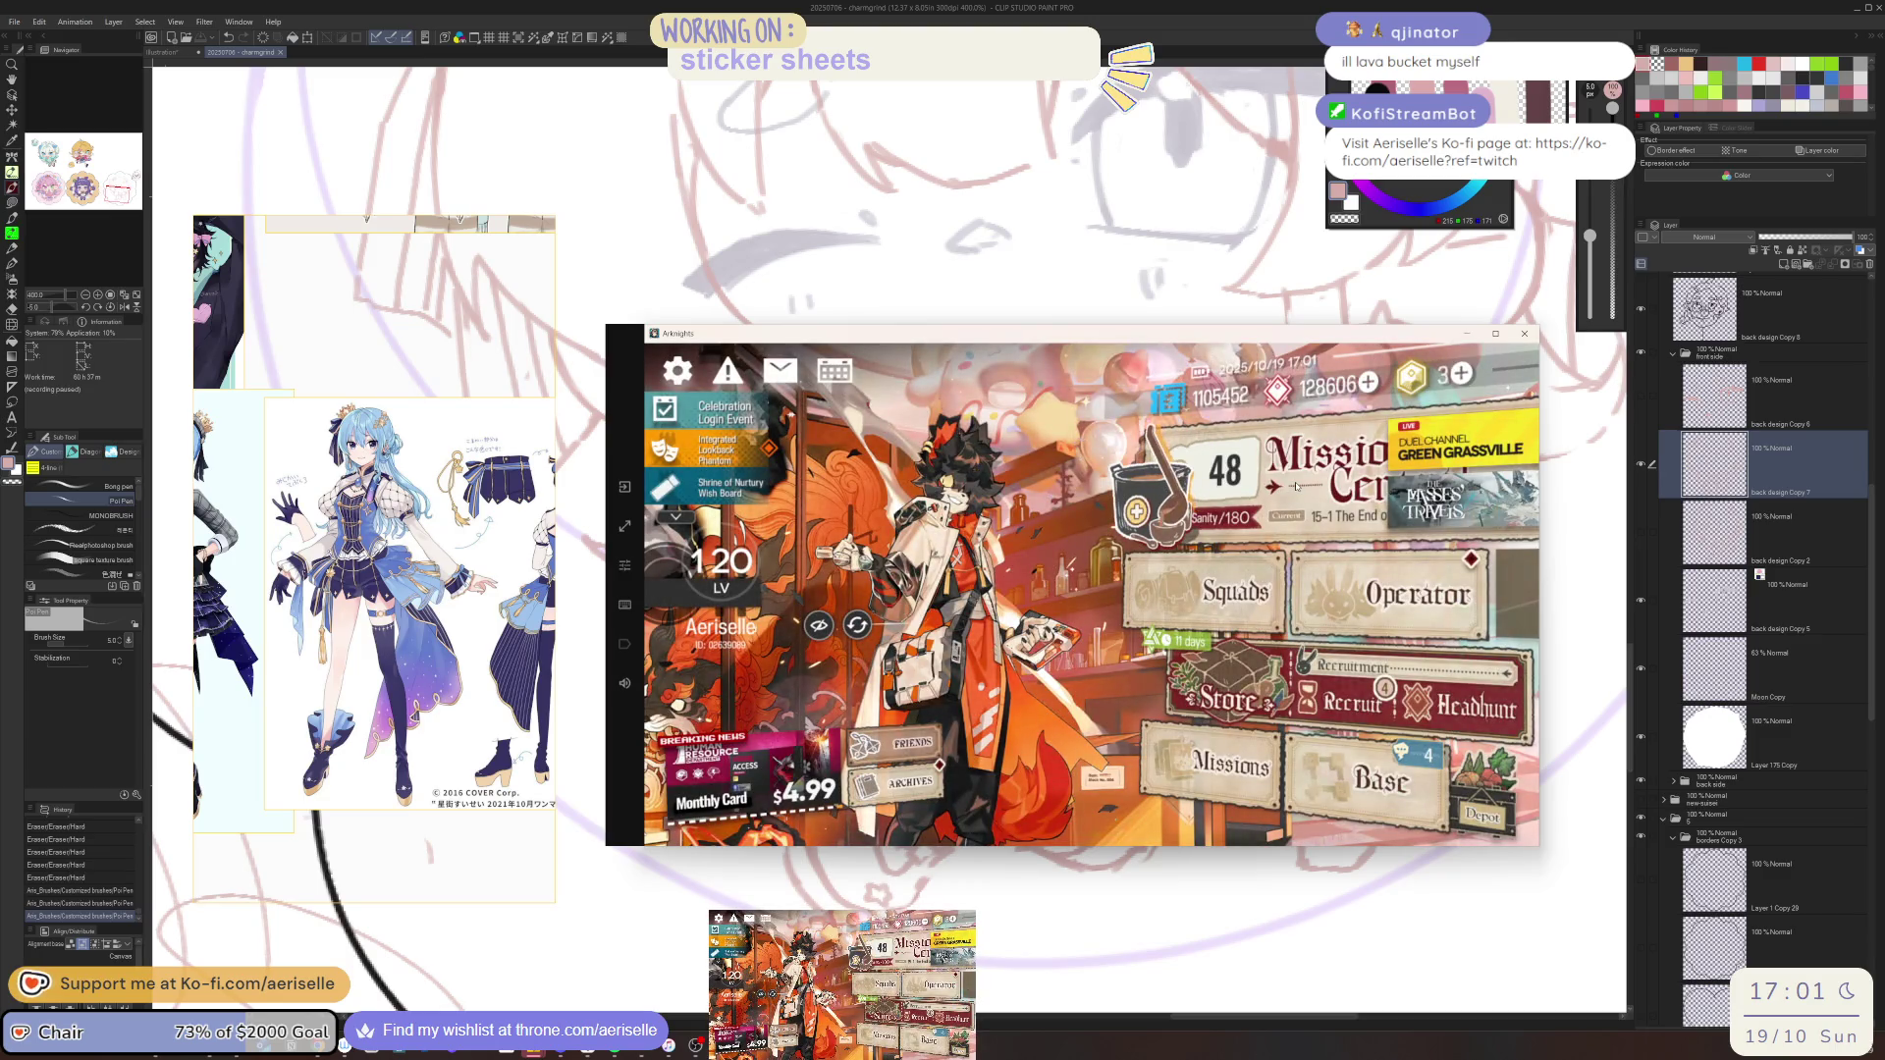
{"action": "left_click", "coordinate": [717, 448]}
{"action": "left_click", "coordinate": [1356, 489]}
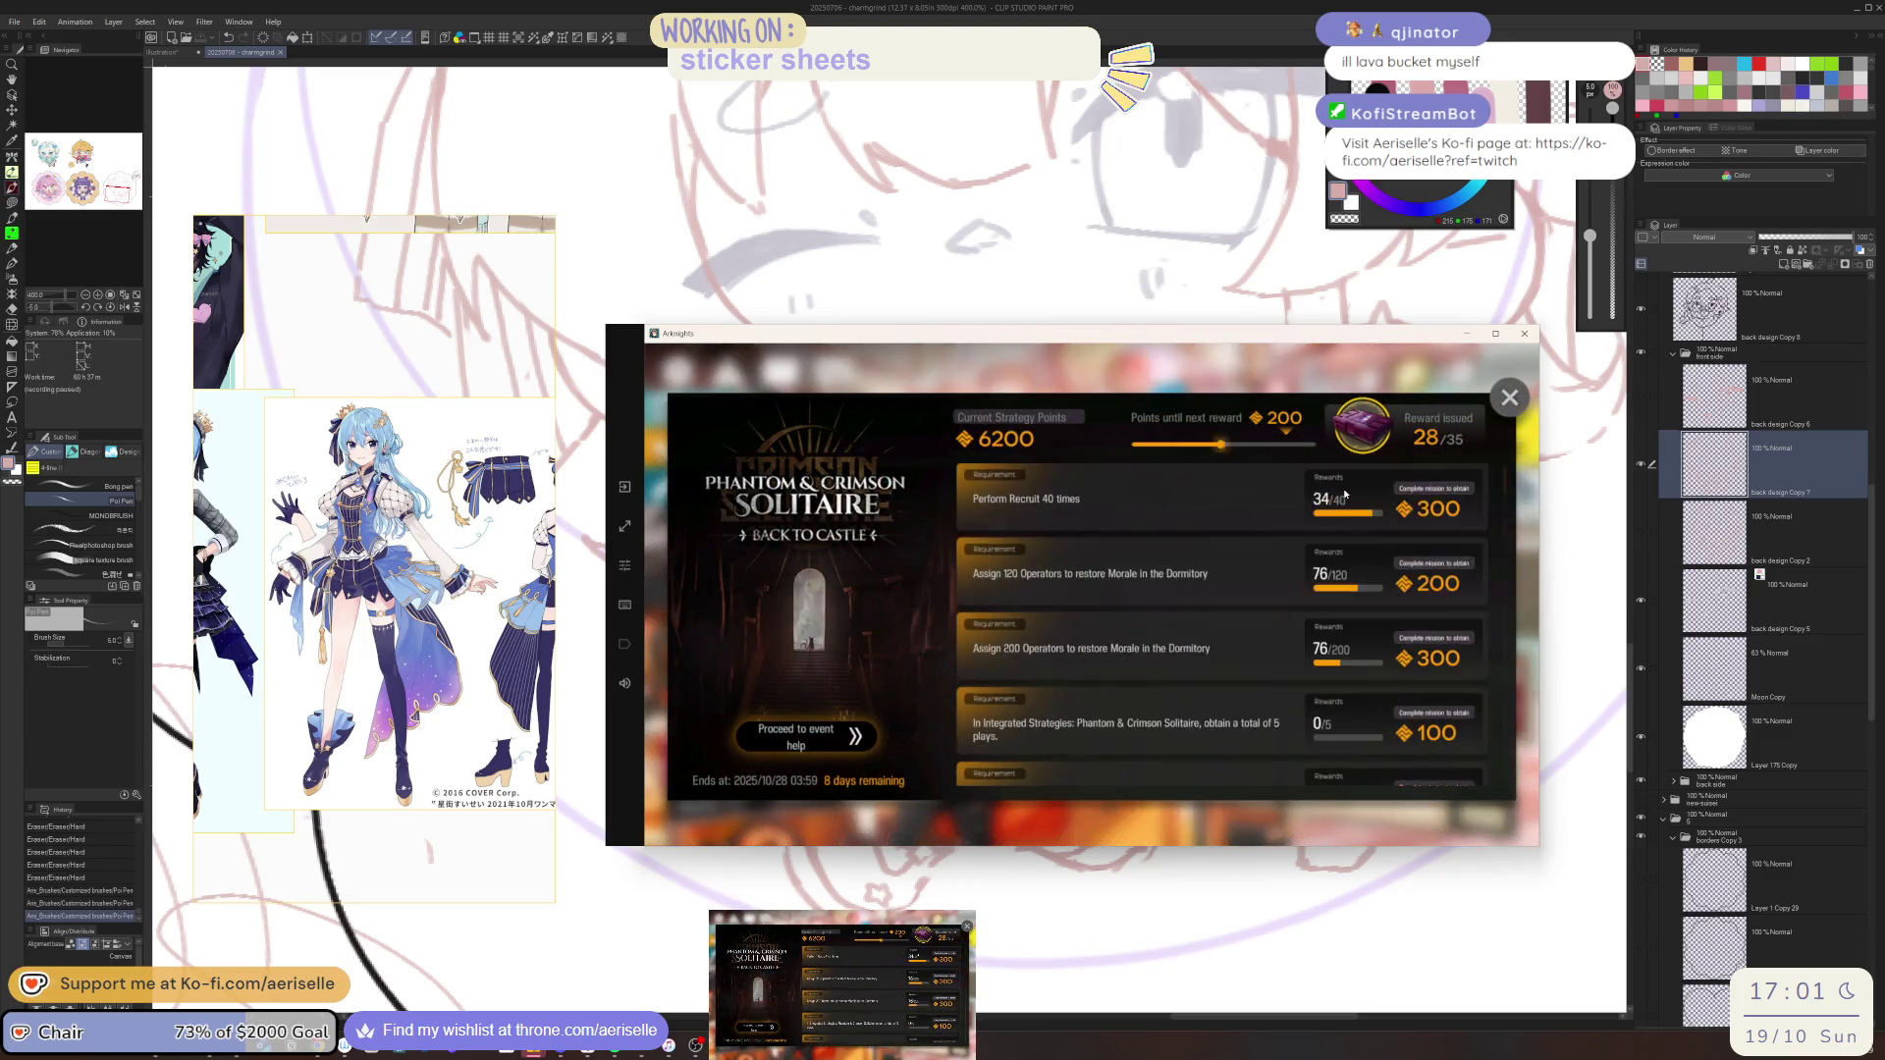
{"action": "left_click", "coordinate": [1357, 489]}
{"action": "left_click", "coordinate": [1508, 396]}
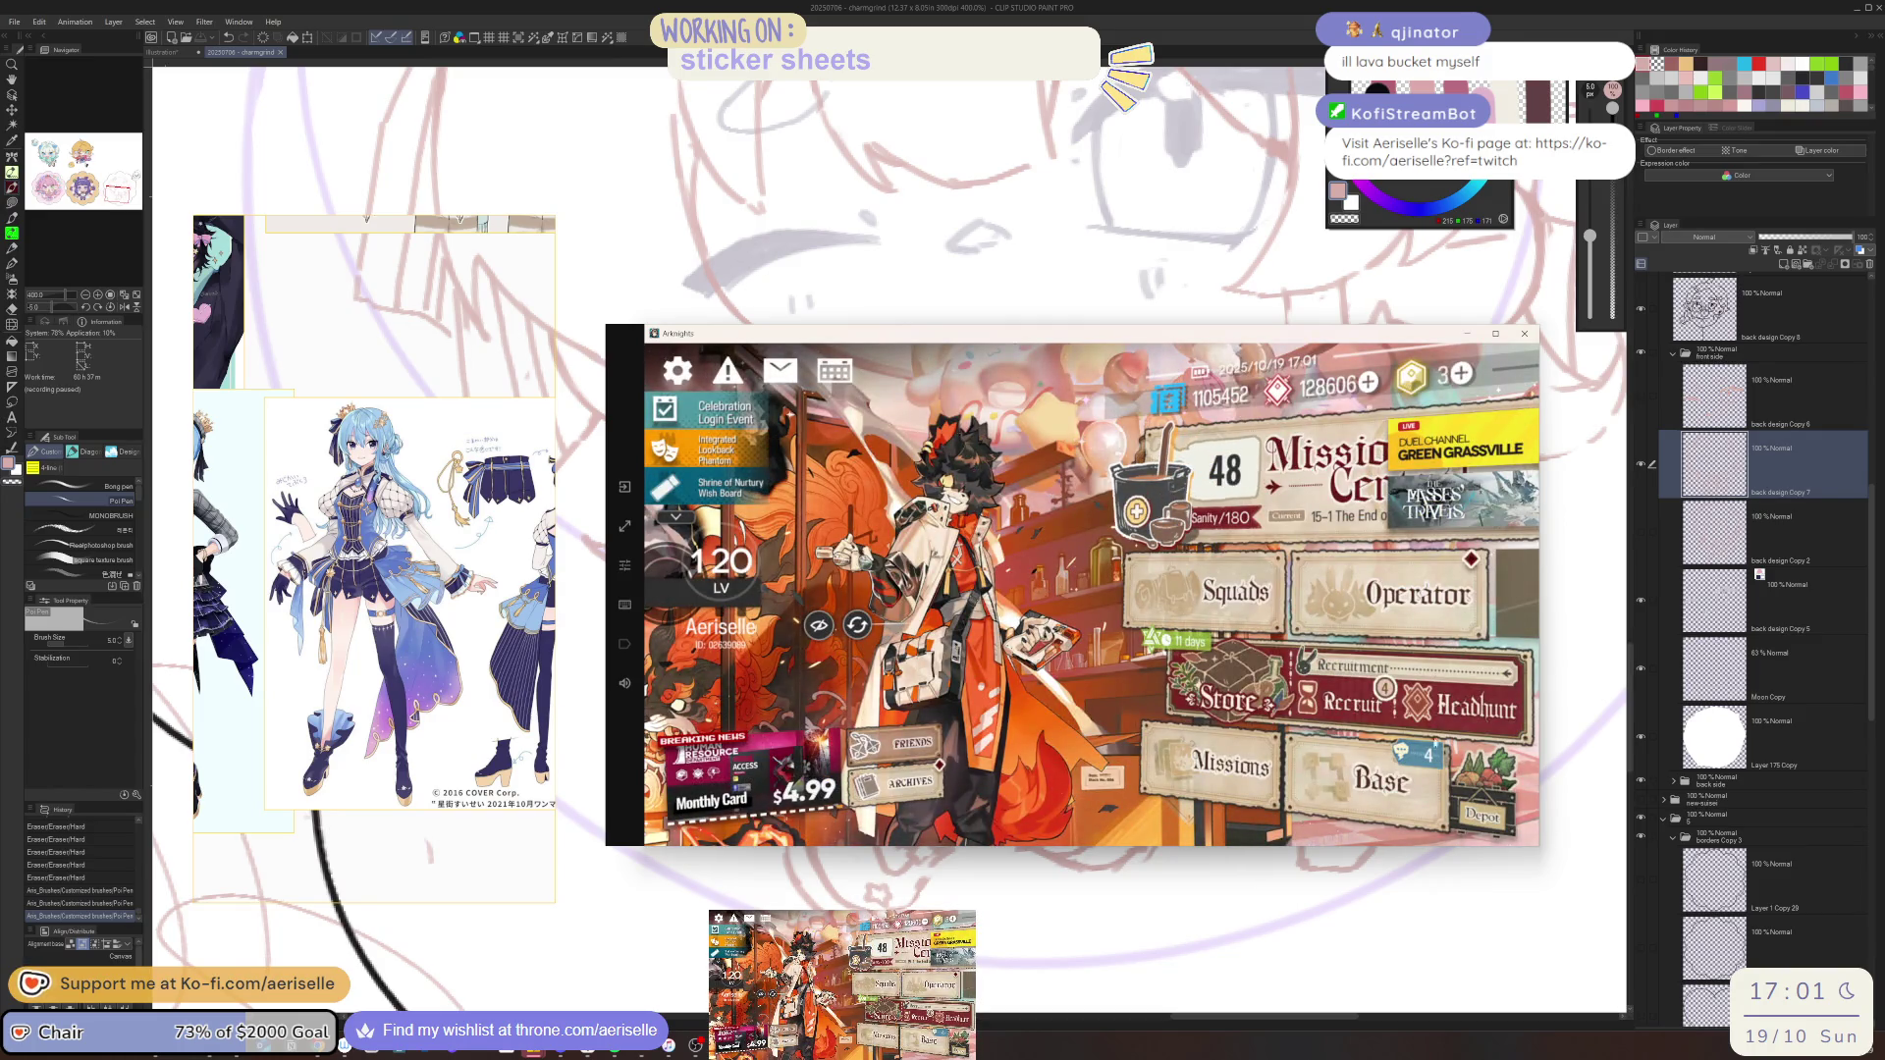
Check the store and combat terminal, then return to the main lobby
{"action": "left_click", "coordinate": [1232, 699]}
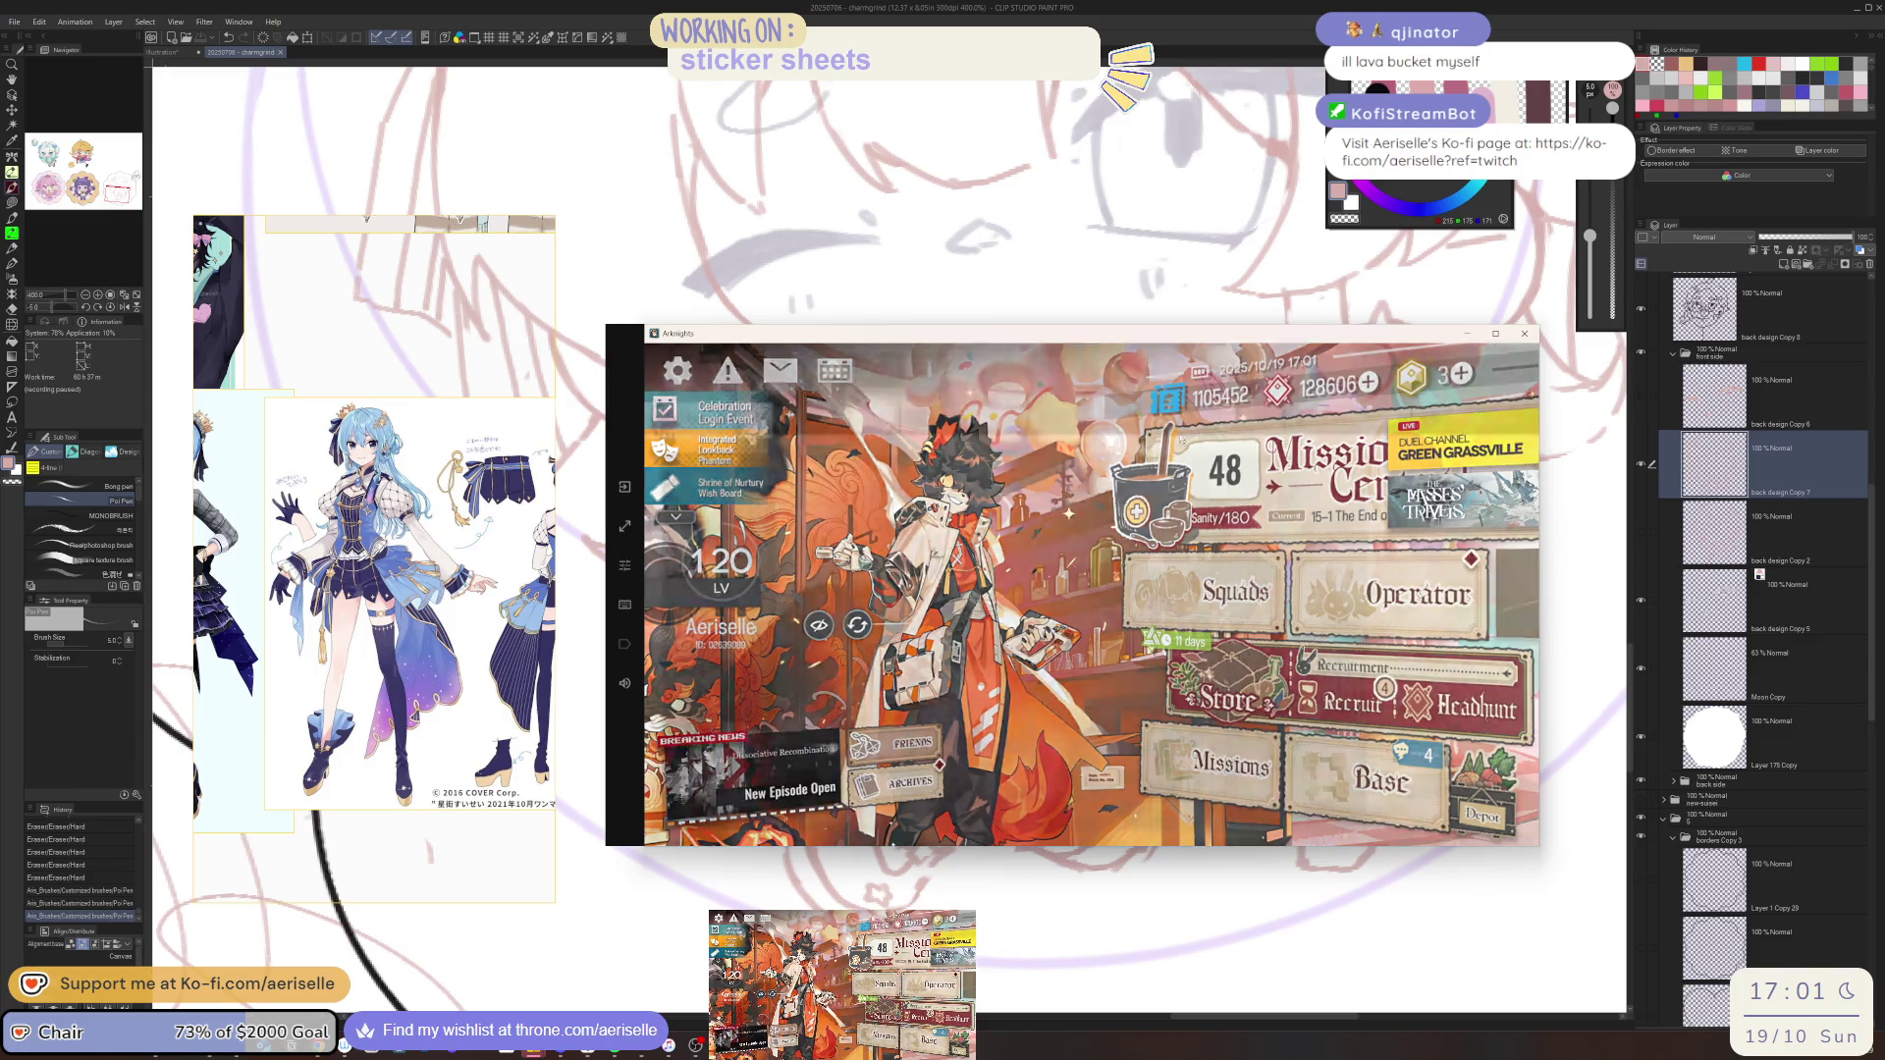
{"action": "left_click", "coordinate": [831, 371]}
{"action": "left_click", "coordinate": [1317, 502]}
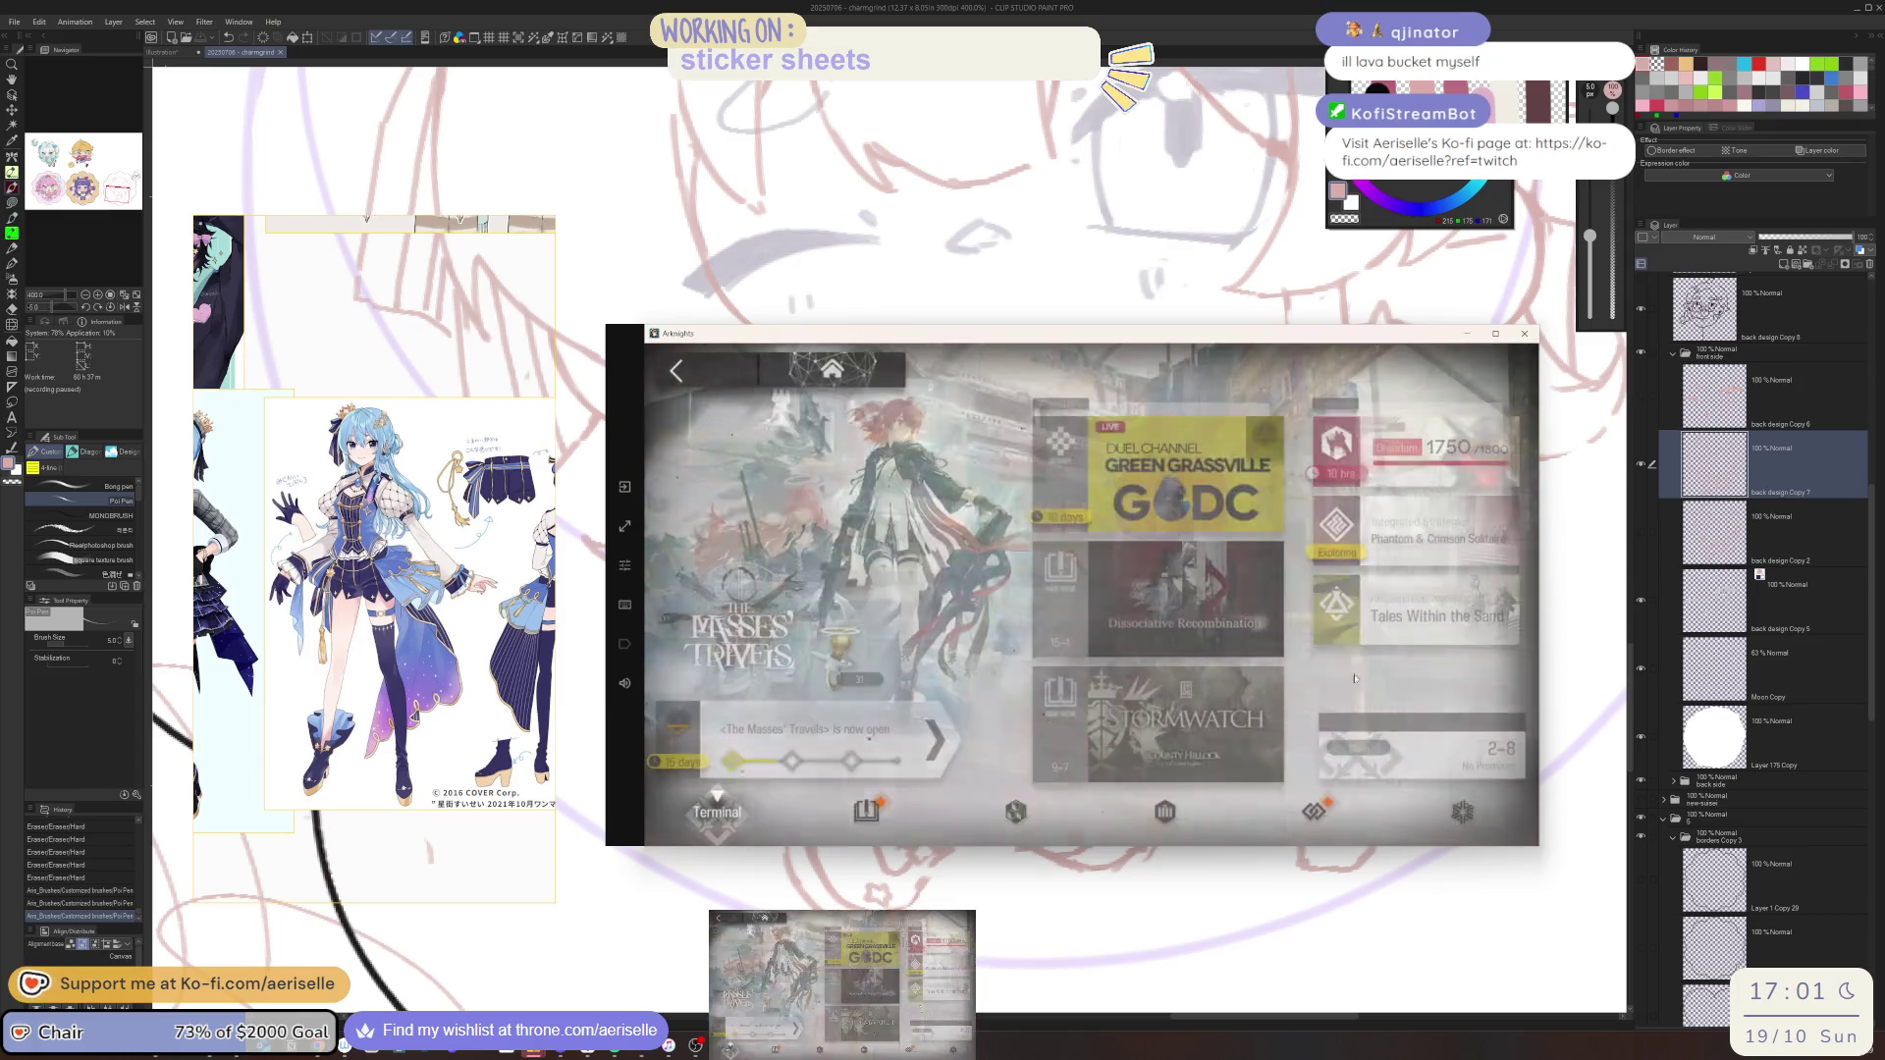
{"action": "left_click", "coordinate": [1442, 759]}
{"action": "left_click", "coordinate": [719, 373]}
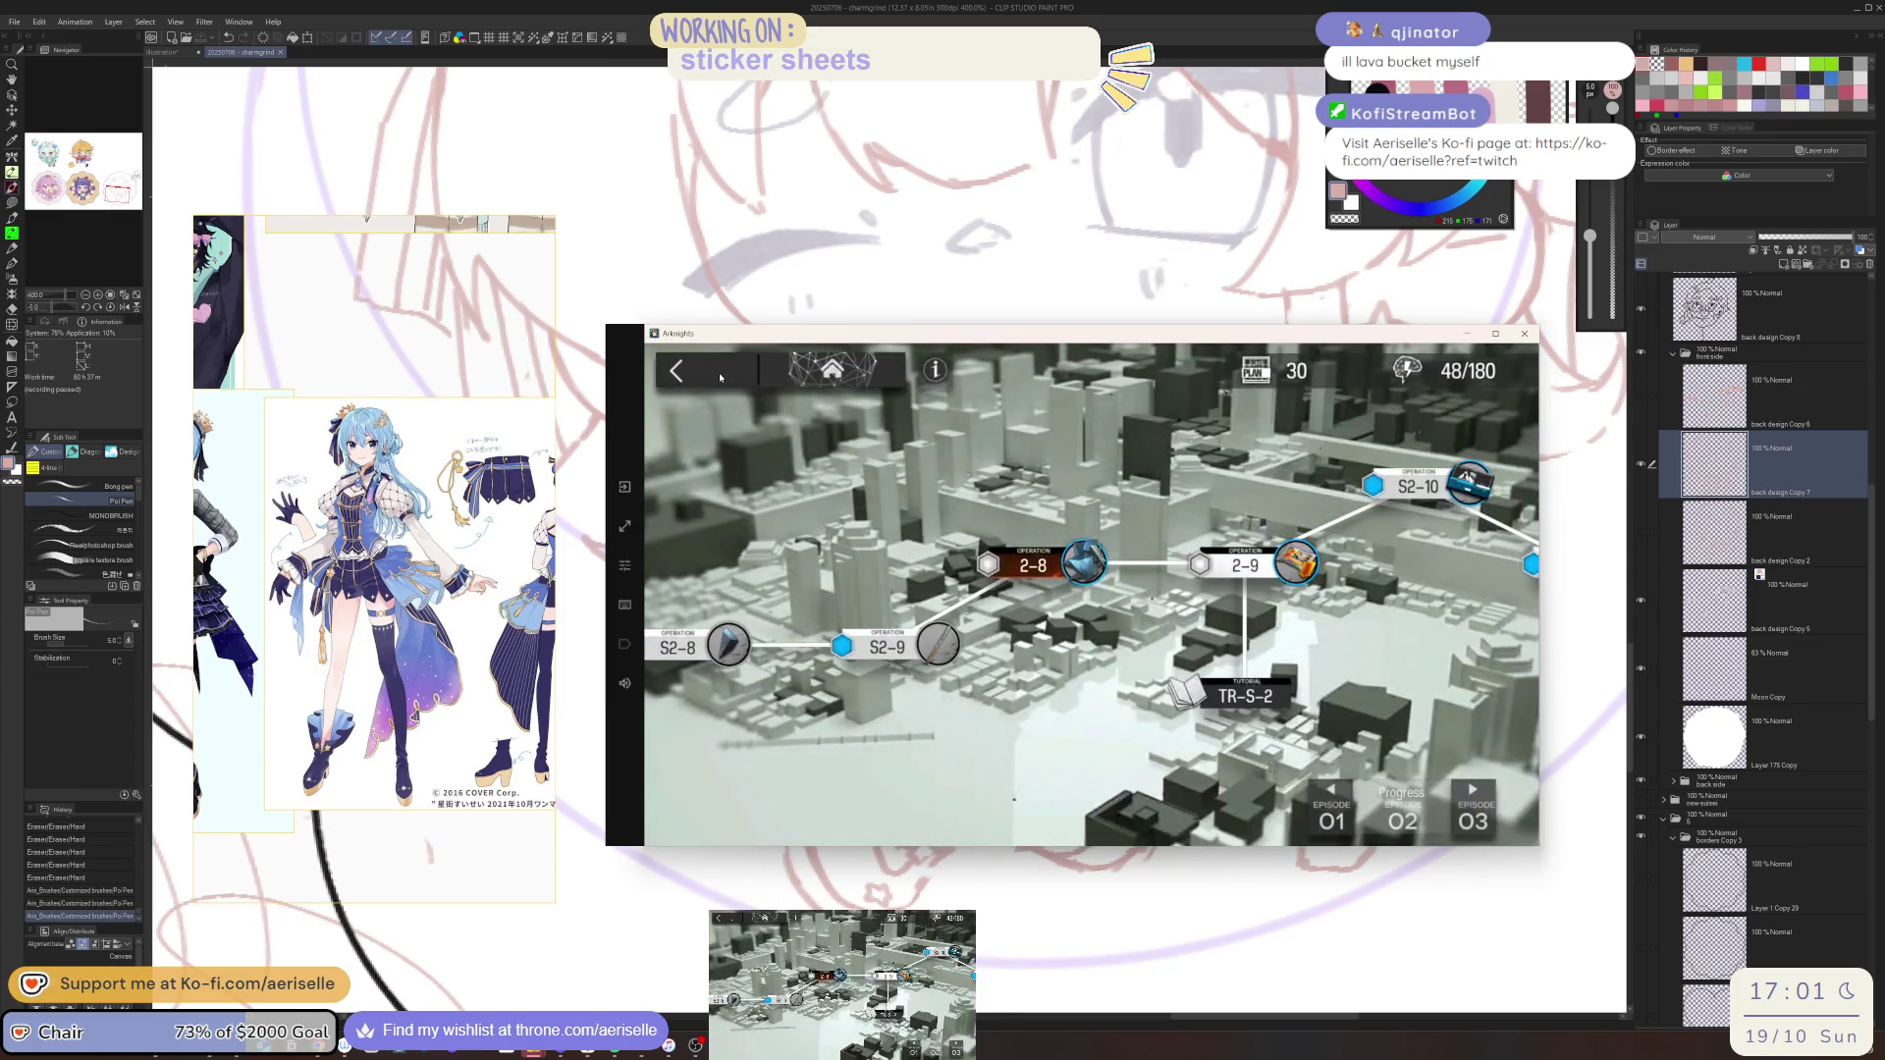
{"action": "left_click", "coordinate": [720, 381]}
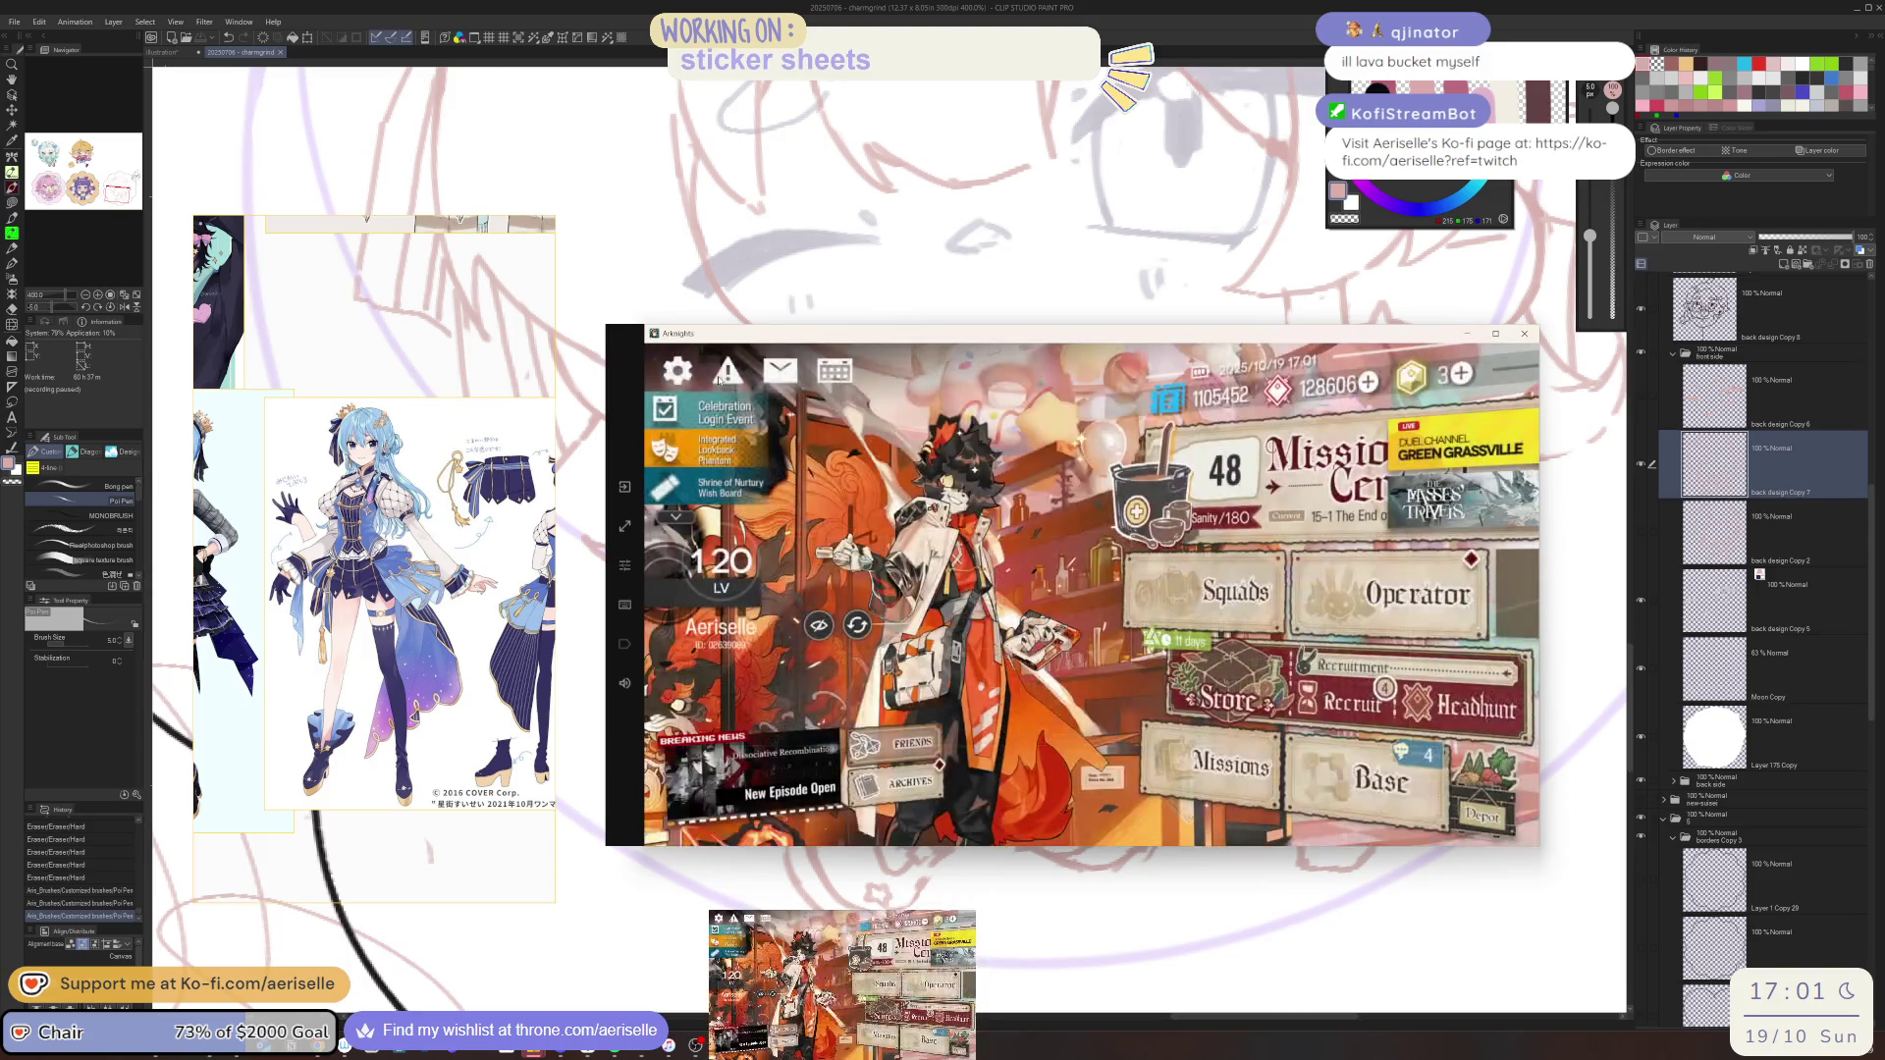
Open MT-9 in the event, refill sanity with the 28-day potion, and launch the mission
{"action": "left_click", "coordinate": [1429, 497]}
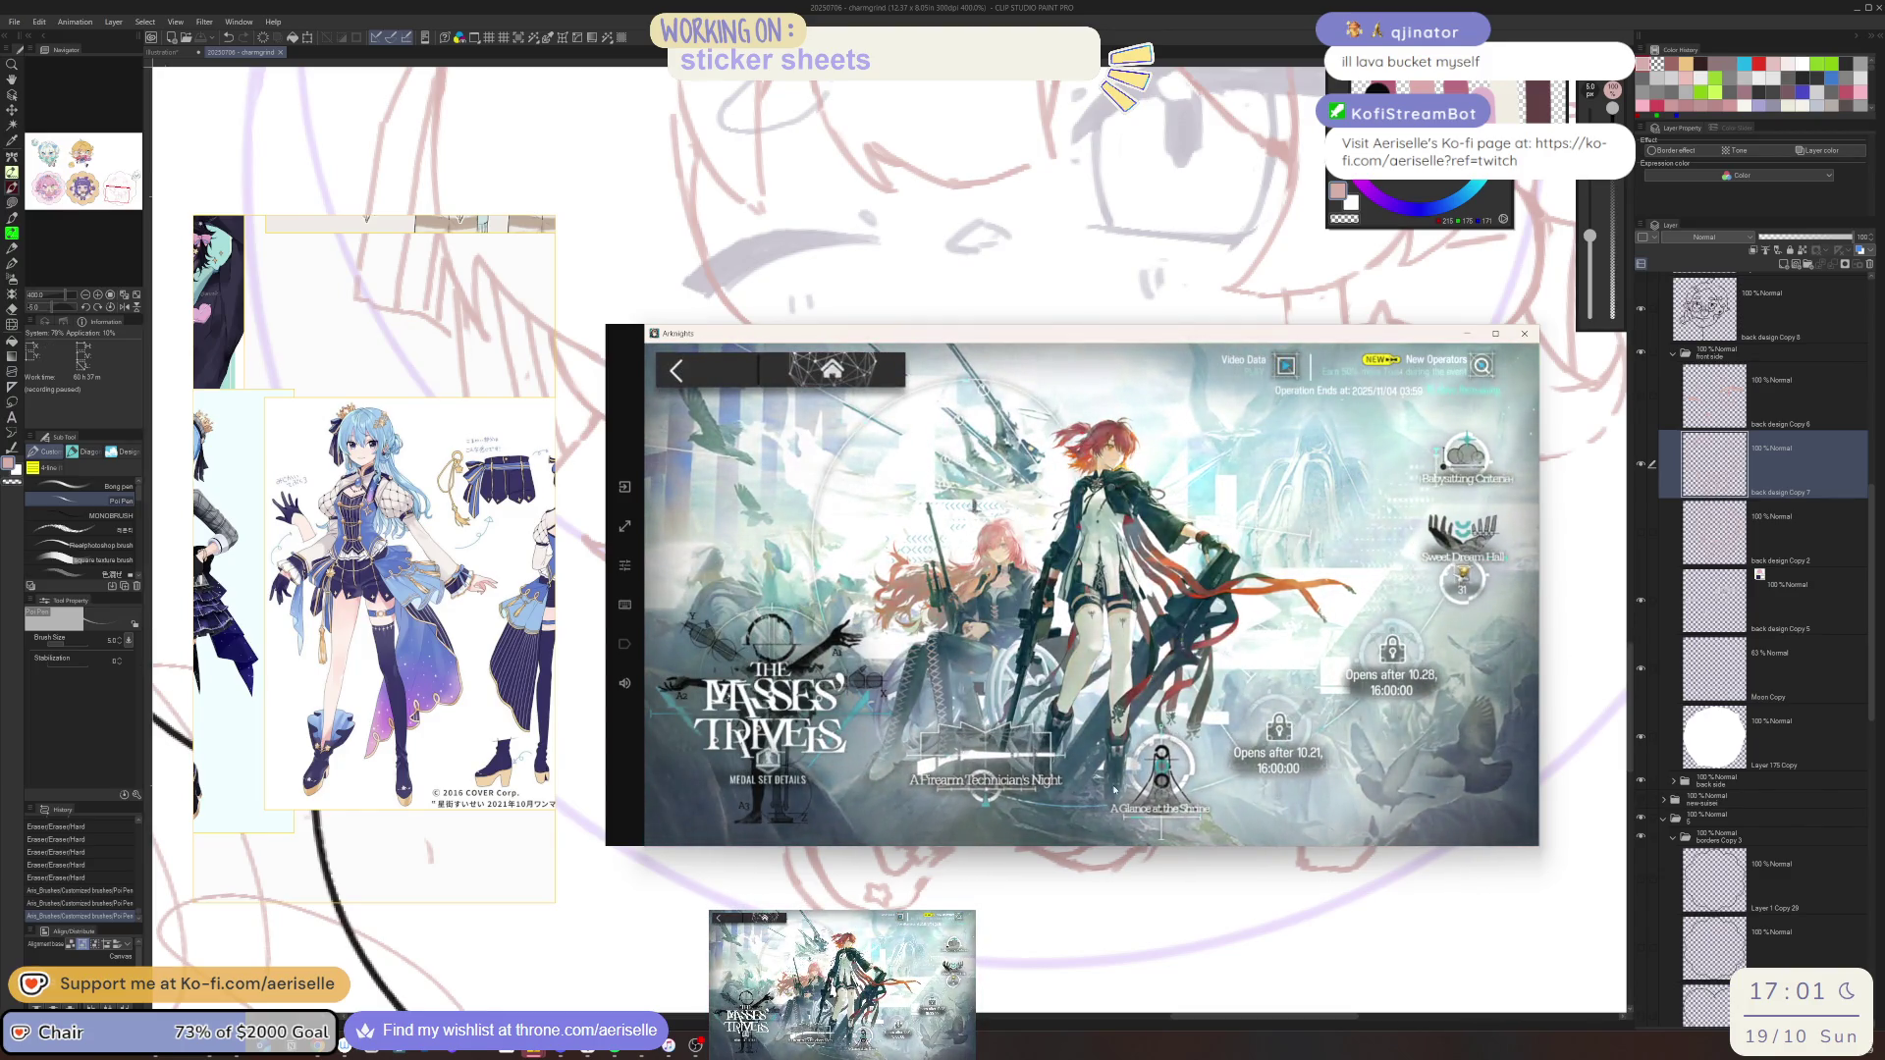
{"action": "left_click", "coordinate": [1154, 759]}
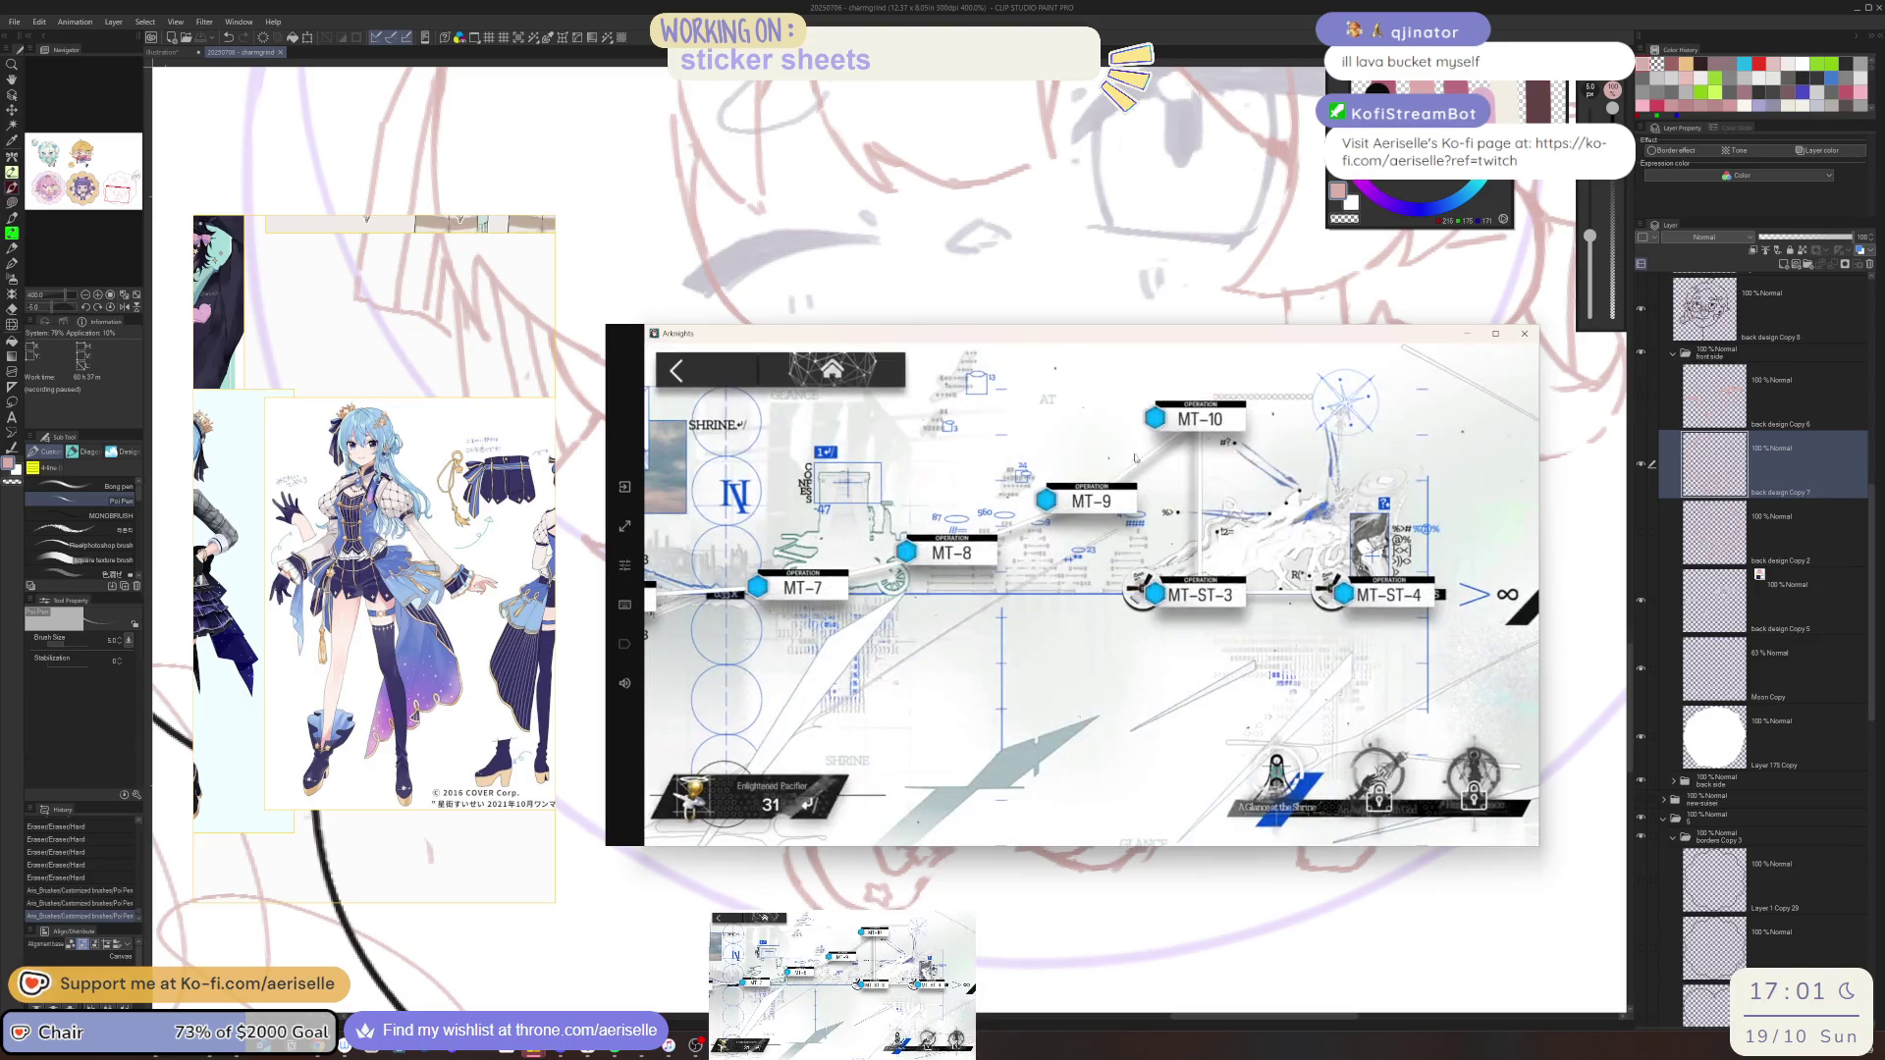
{"action": "left_click", "coordinate": [1088, 496]}
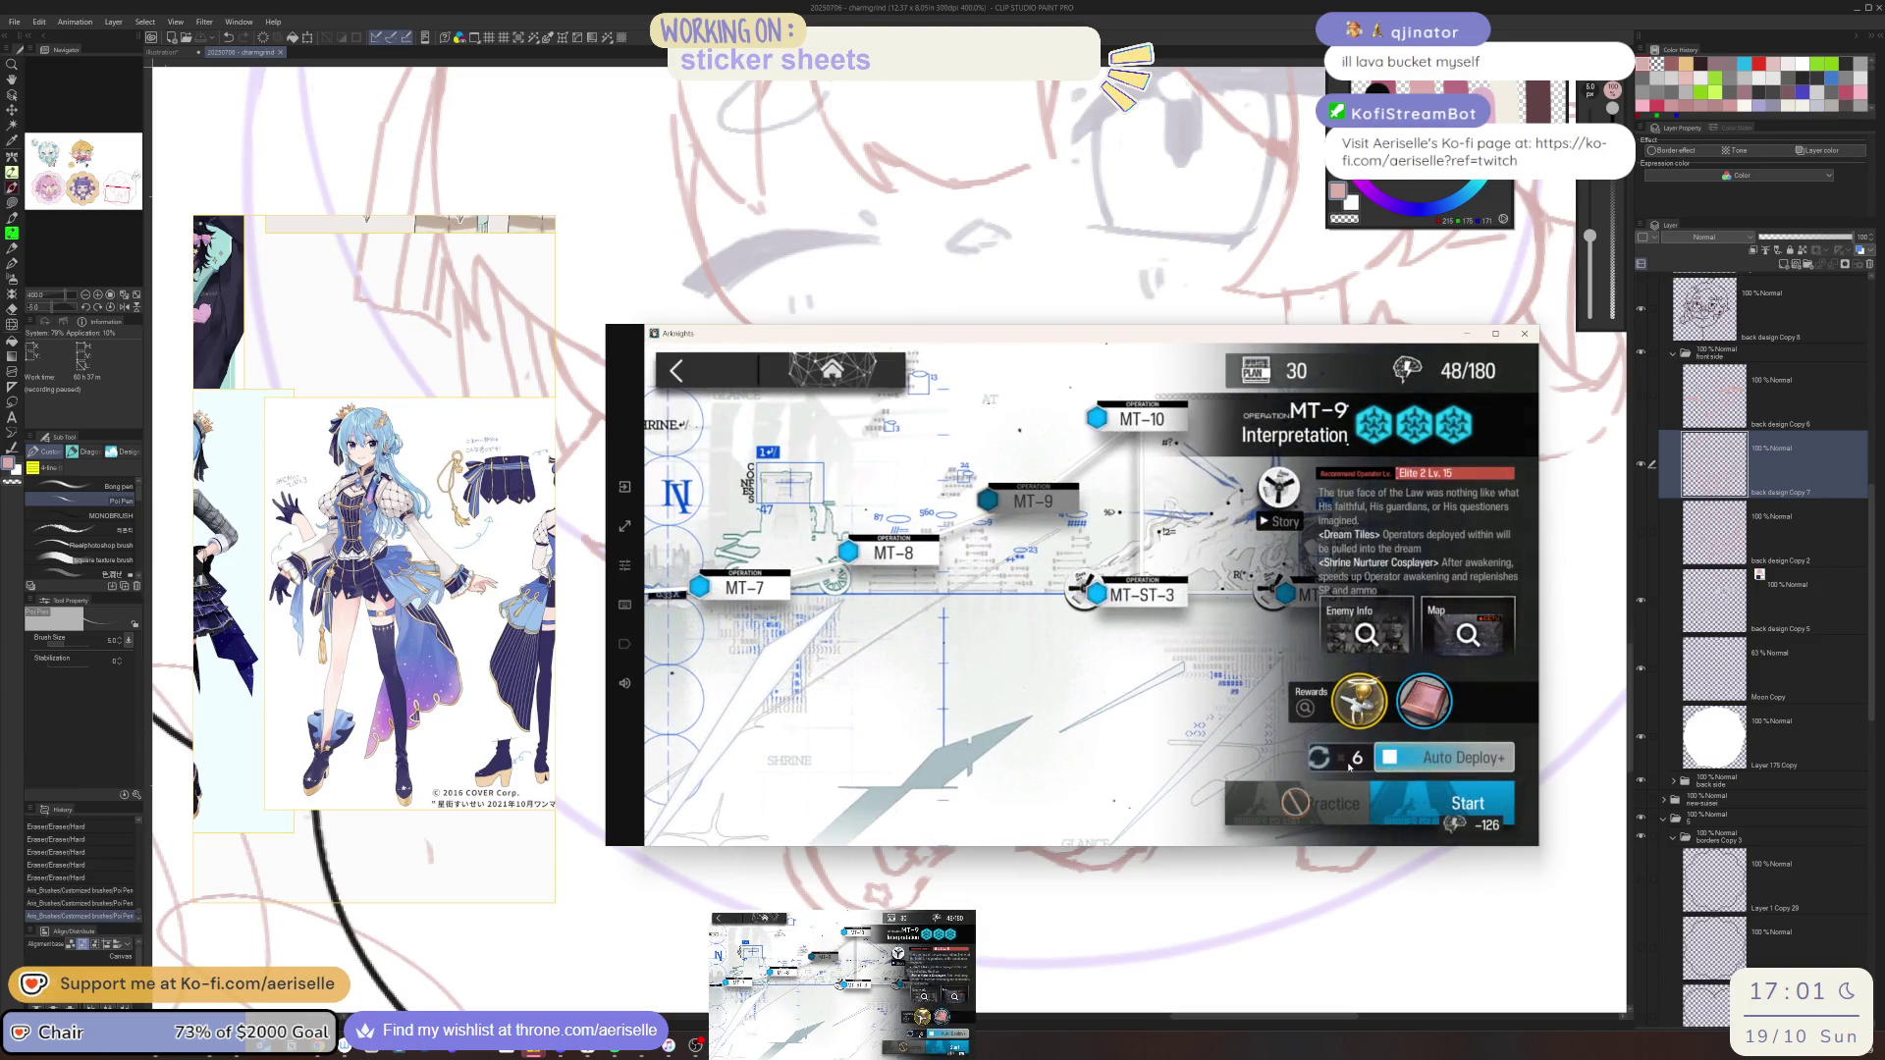
{"action": "left_click", "coordinate": [1405, 791]}
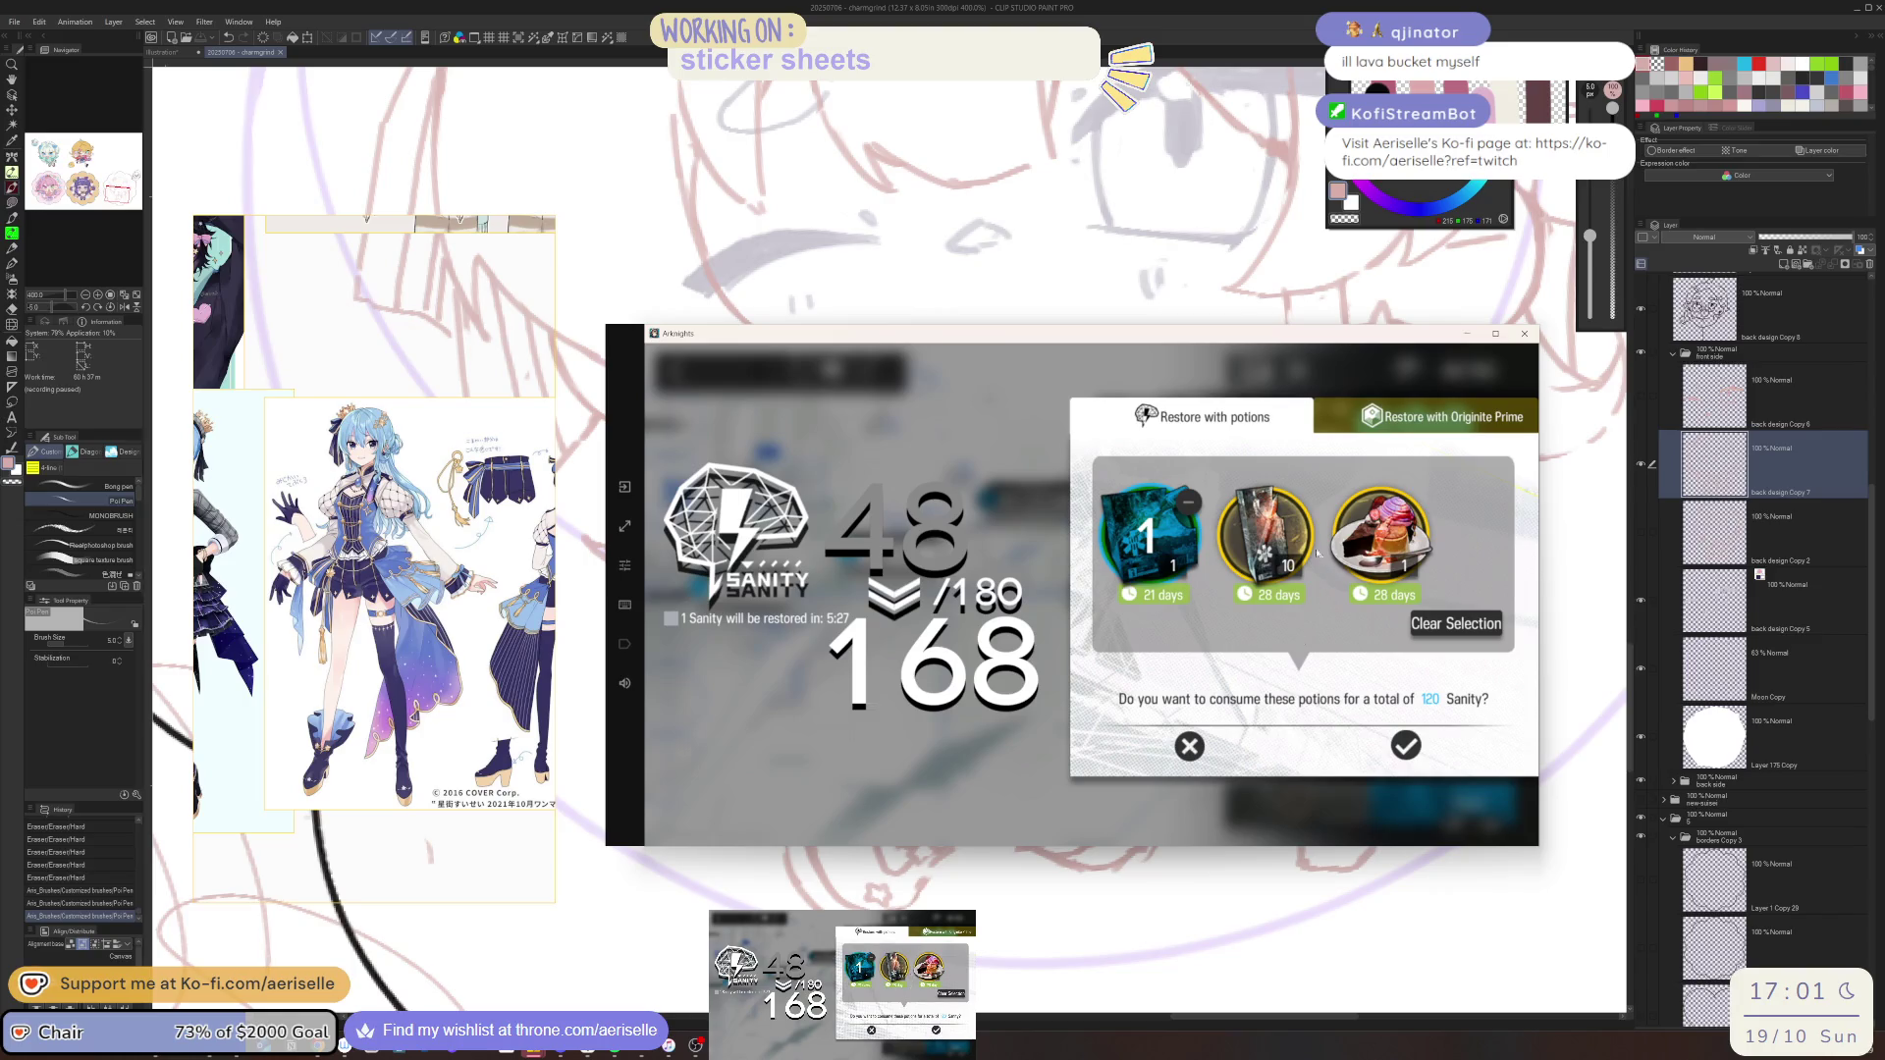
{"action": "left_click", "coordinate": [1320, 557]}
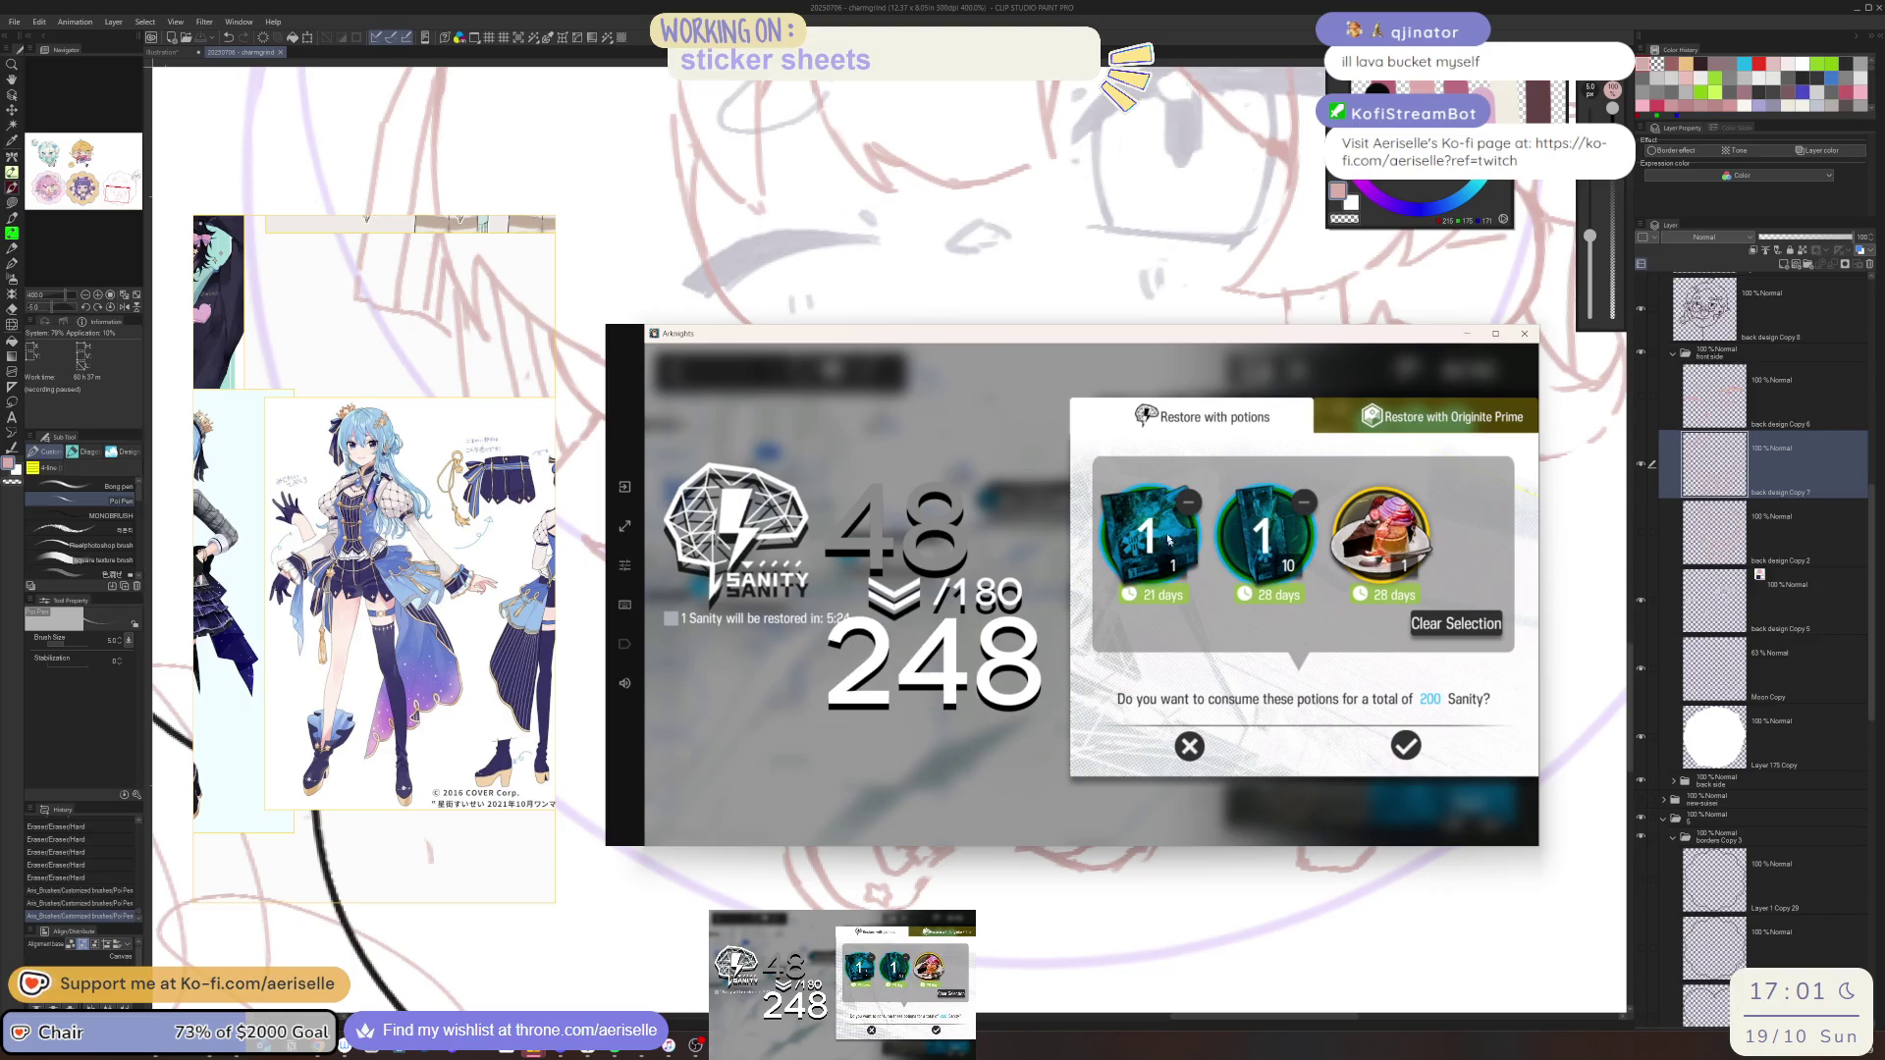
{"action": "left_click", "coordinate": [1187, 501]}
{"action": "left_click", "coordinate": [1408, 748]}
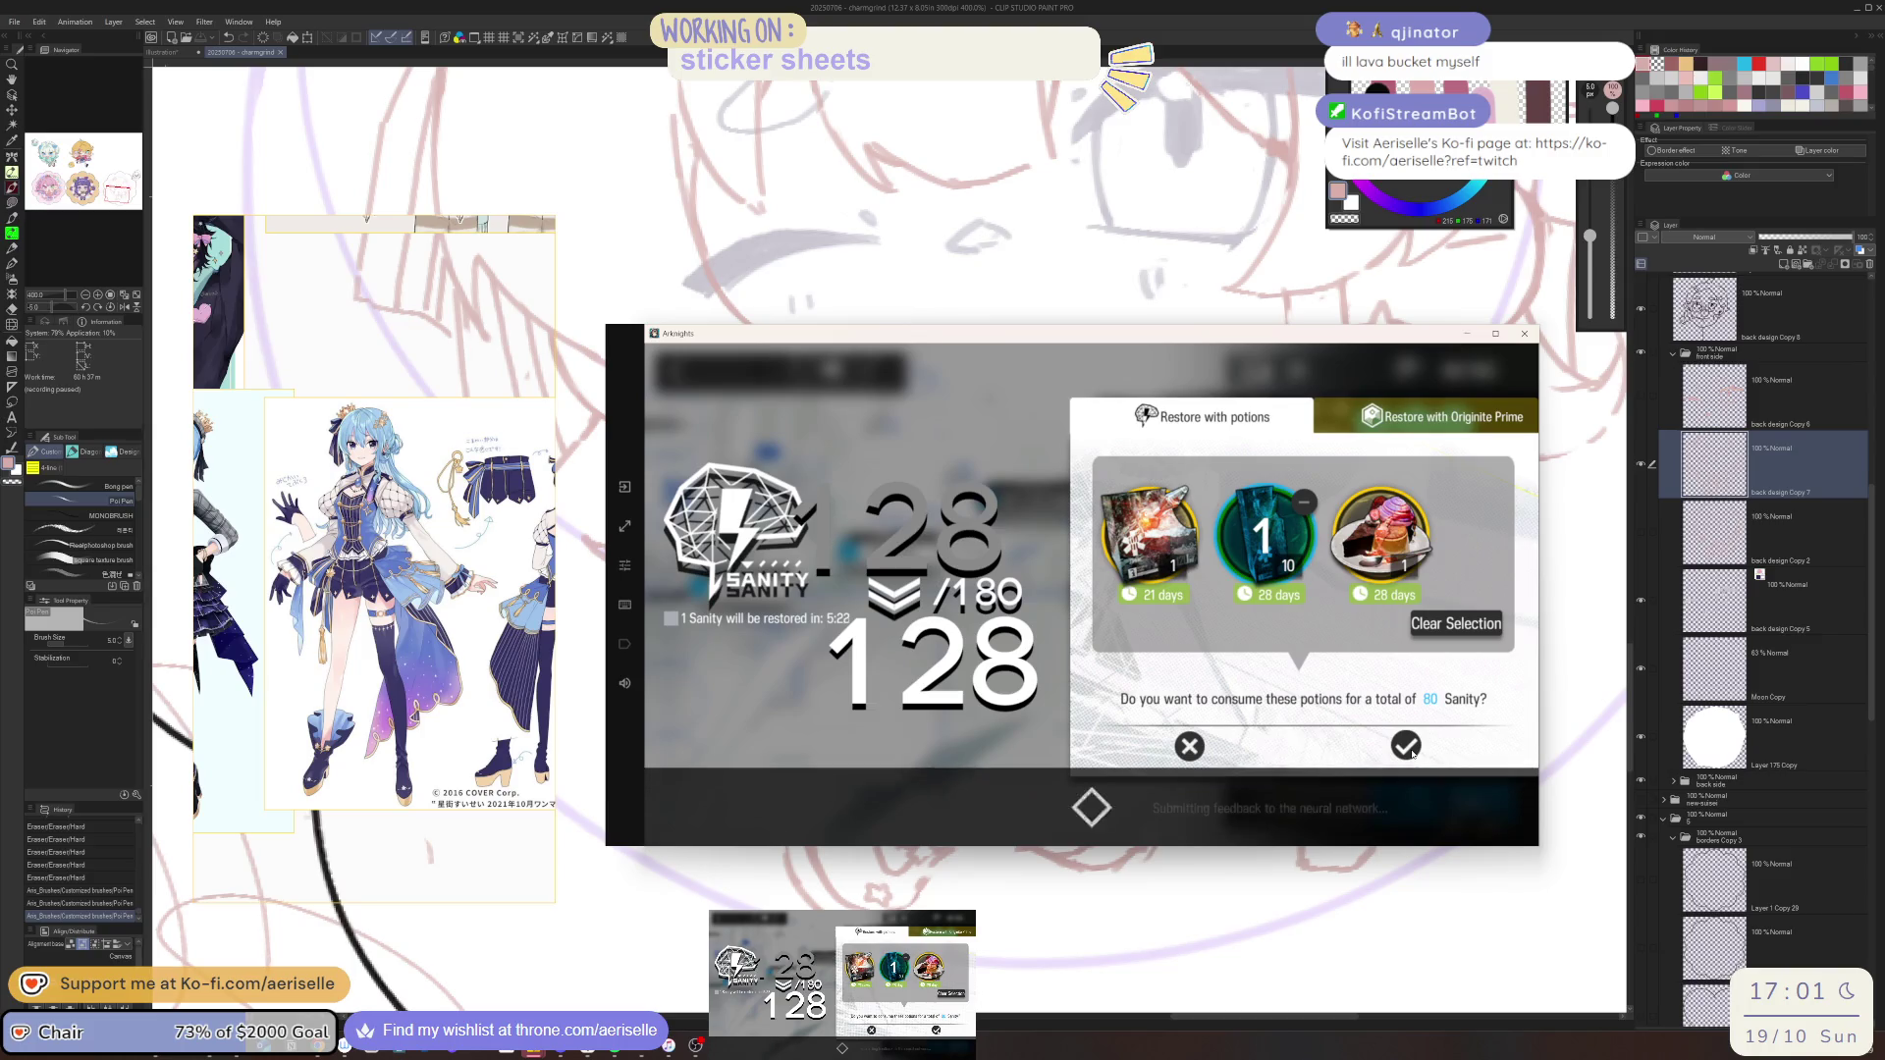
{"action": "left_click", "coordinate": [1409, 794]}
{"action": "left_click", "coordinate": [1409, 793]}
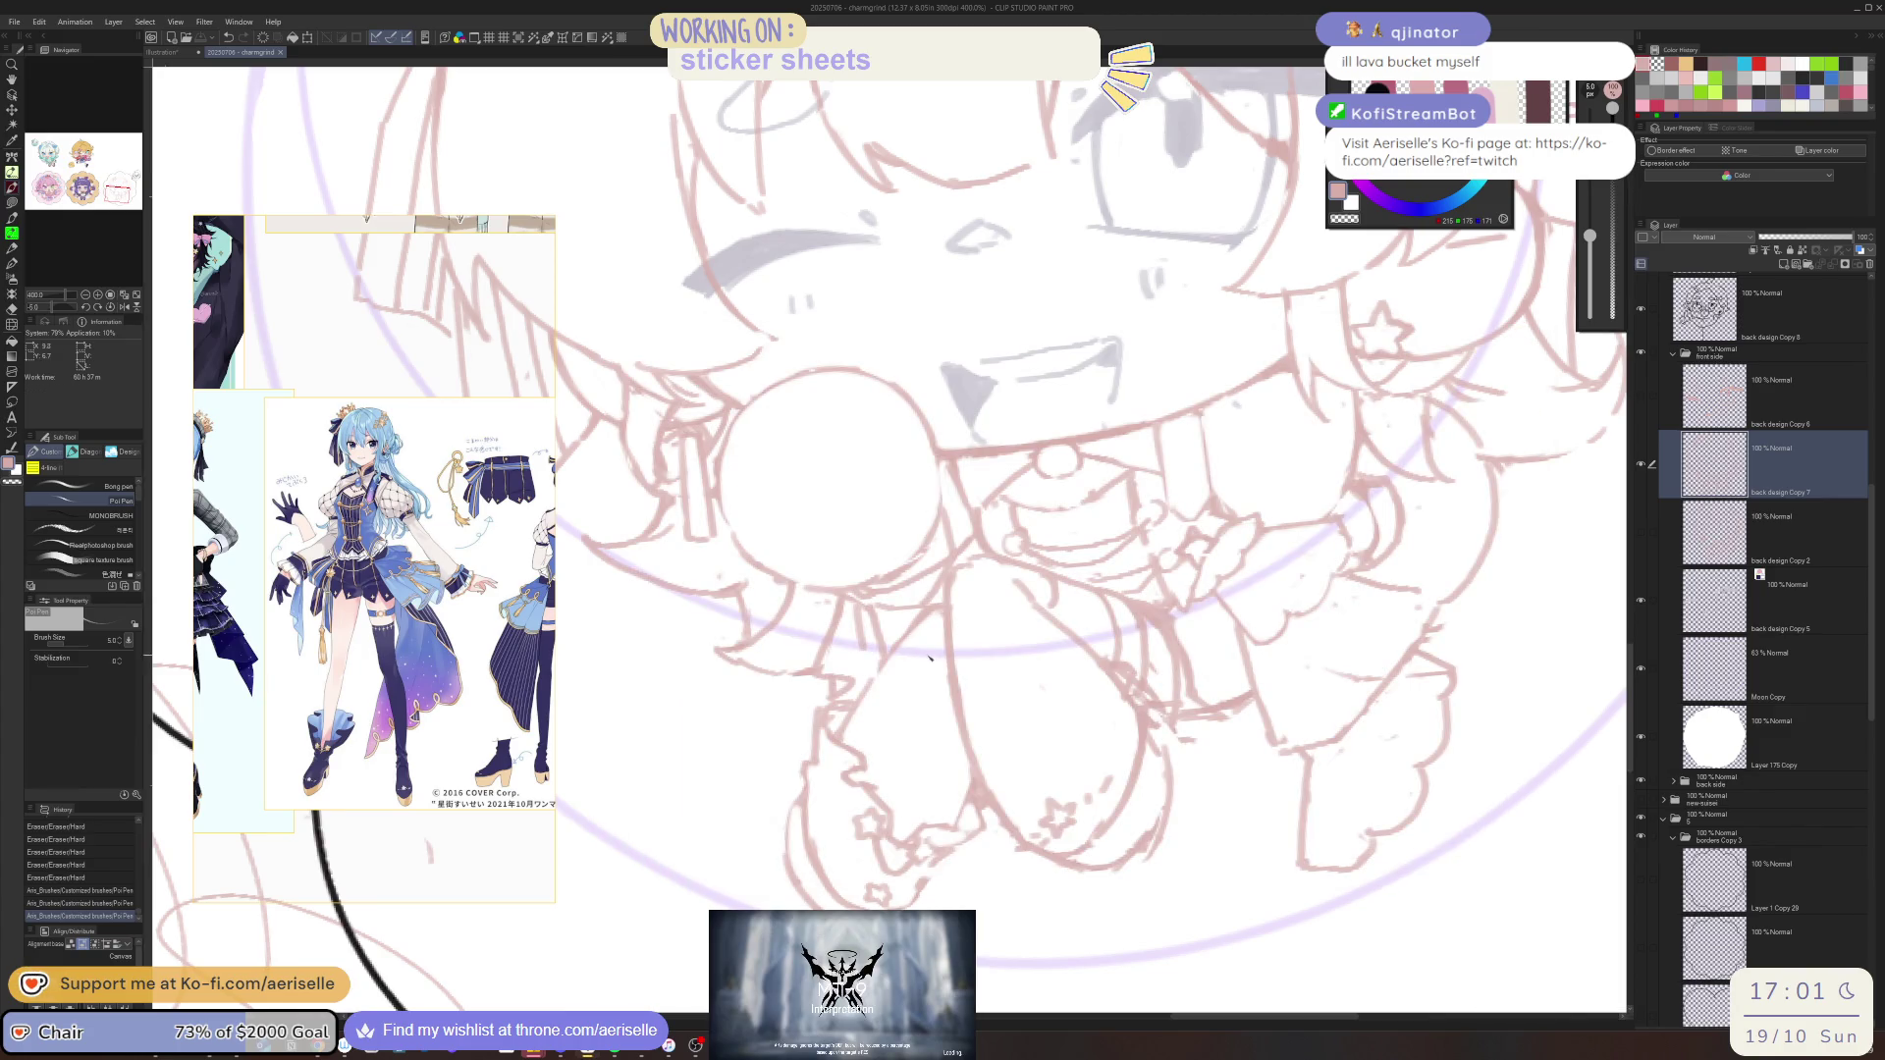
Zoom in on the face and touch up the lines near the mouth with pen and eraser
{"action": "scroll", "coordinate": [930, 658], "scroll_direction": "down", "scroll_amount": 5}
{"action": "scroll", "coordinate": [932, 832], "scroll_direction": "down", "scroll_amount": 2}
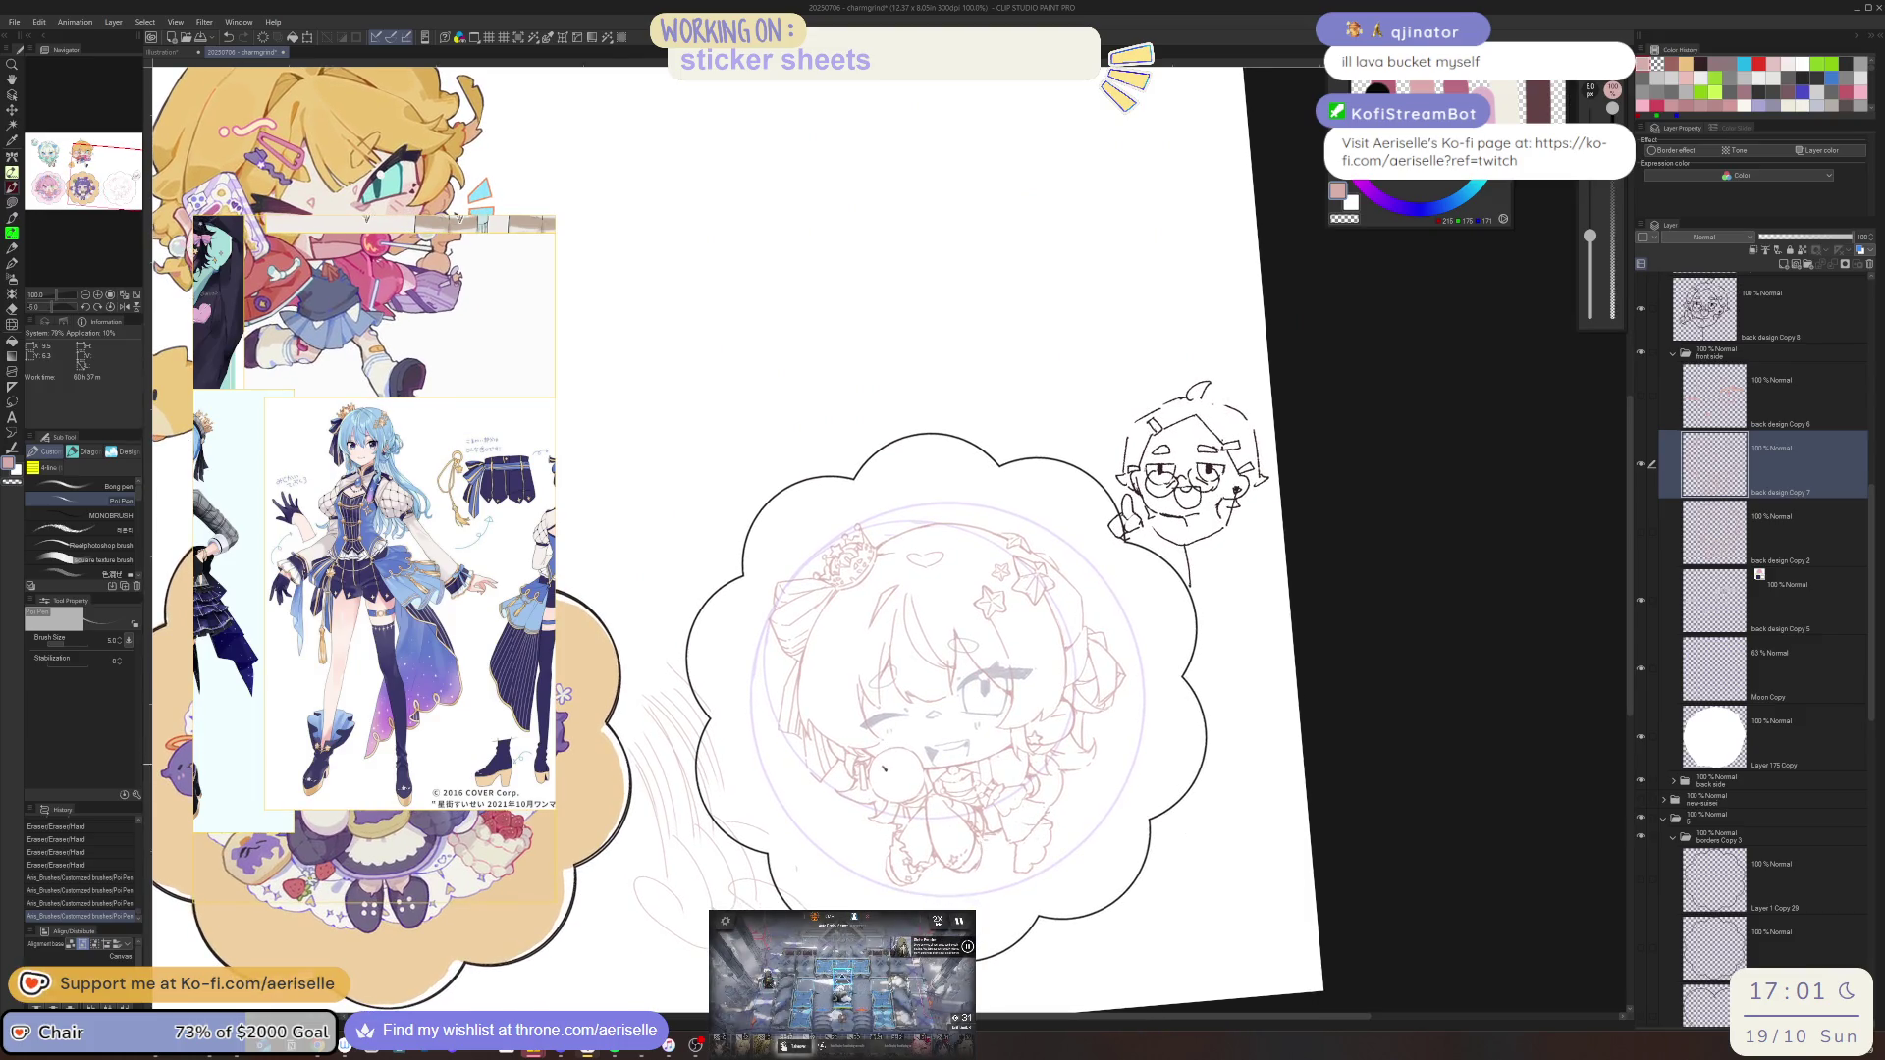
{"action": "scroll", "coordinate": [883, 767], "scroll_direction": "up", "scroll_amount": 6}
{"action": "mouse_move", "coordinate": [815, 800]}
{"action": "left_mouse_down"}
{"action": "mouse_move", "coordinate": [868, 862]}
{"action": "mouse_move", "coordinate": [915, 861]}
{"action": "left_mouse_up"}
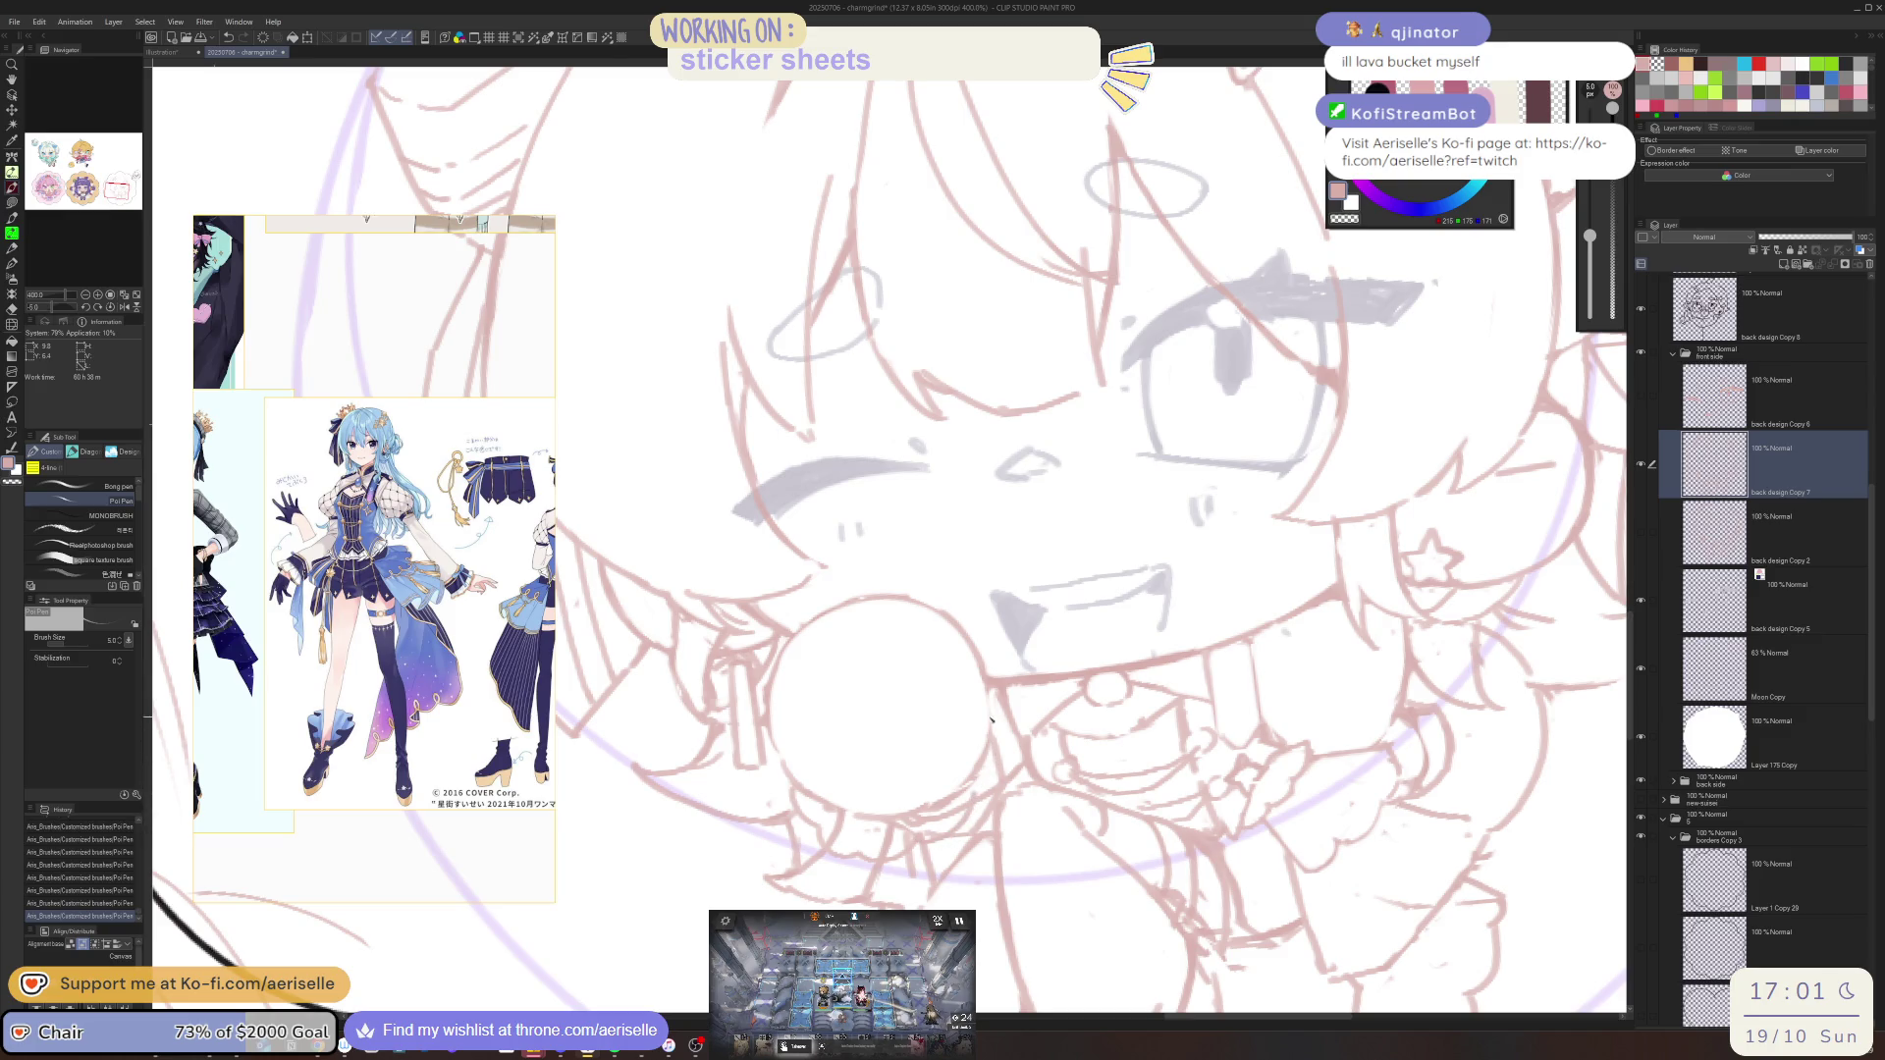
{"action": "key", "text": "e"}
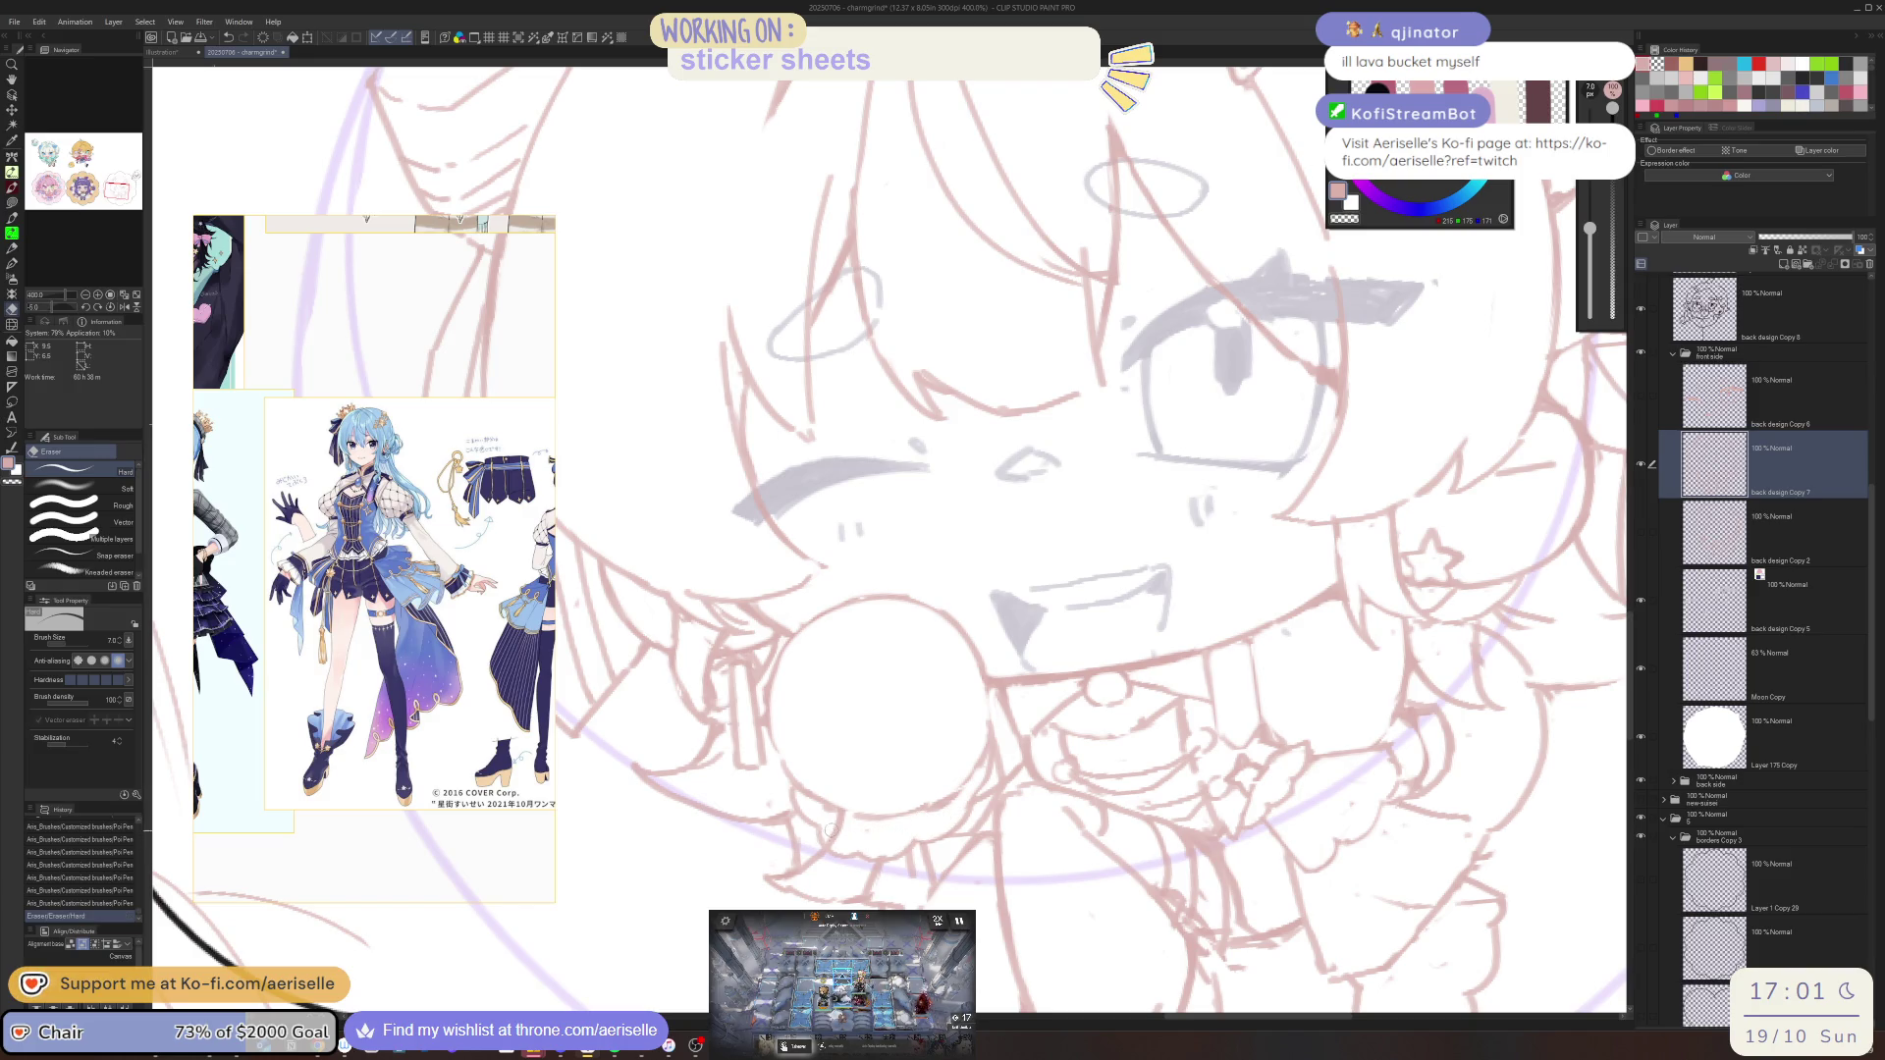
{"action": "left_click_drag", "start_coordinate": [843, 821], "coordinate": [1046, 732]}
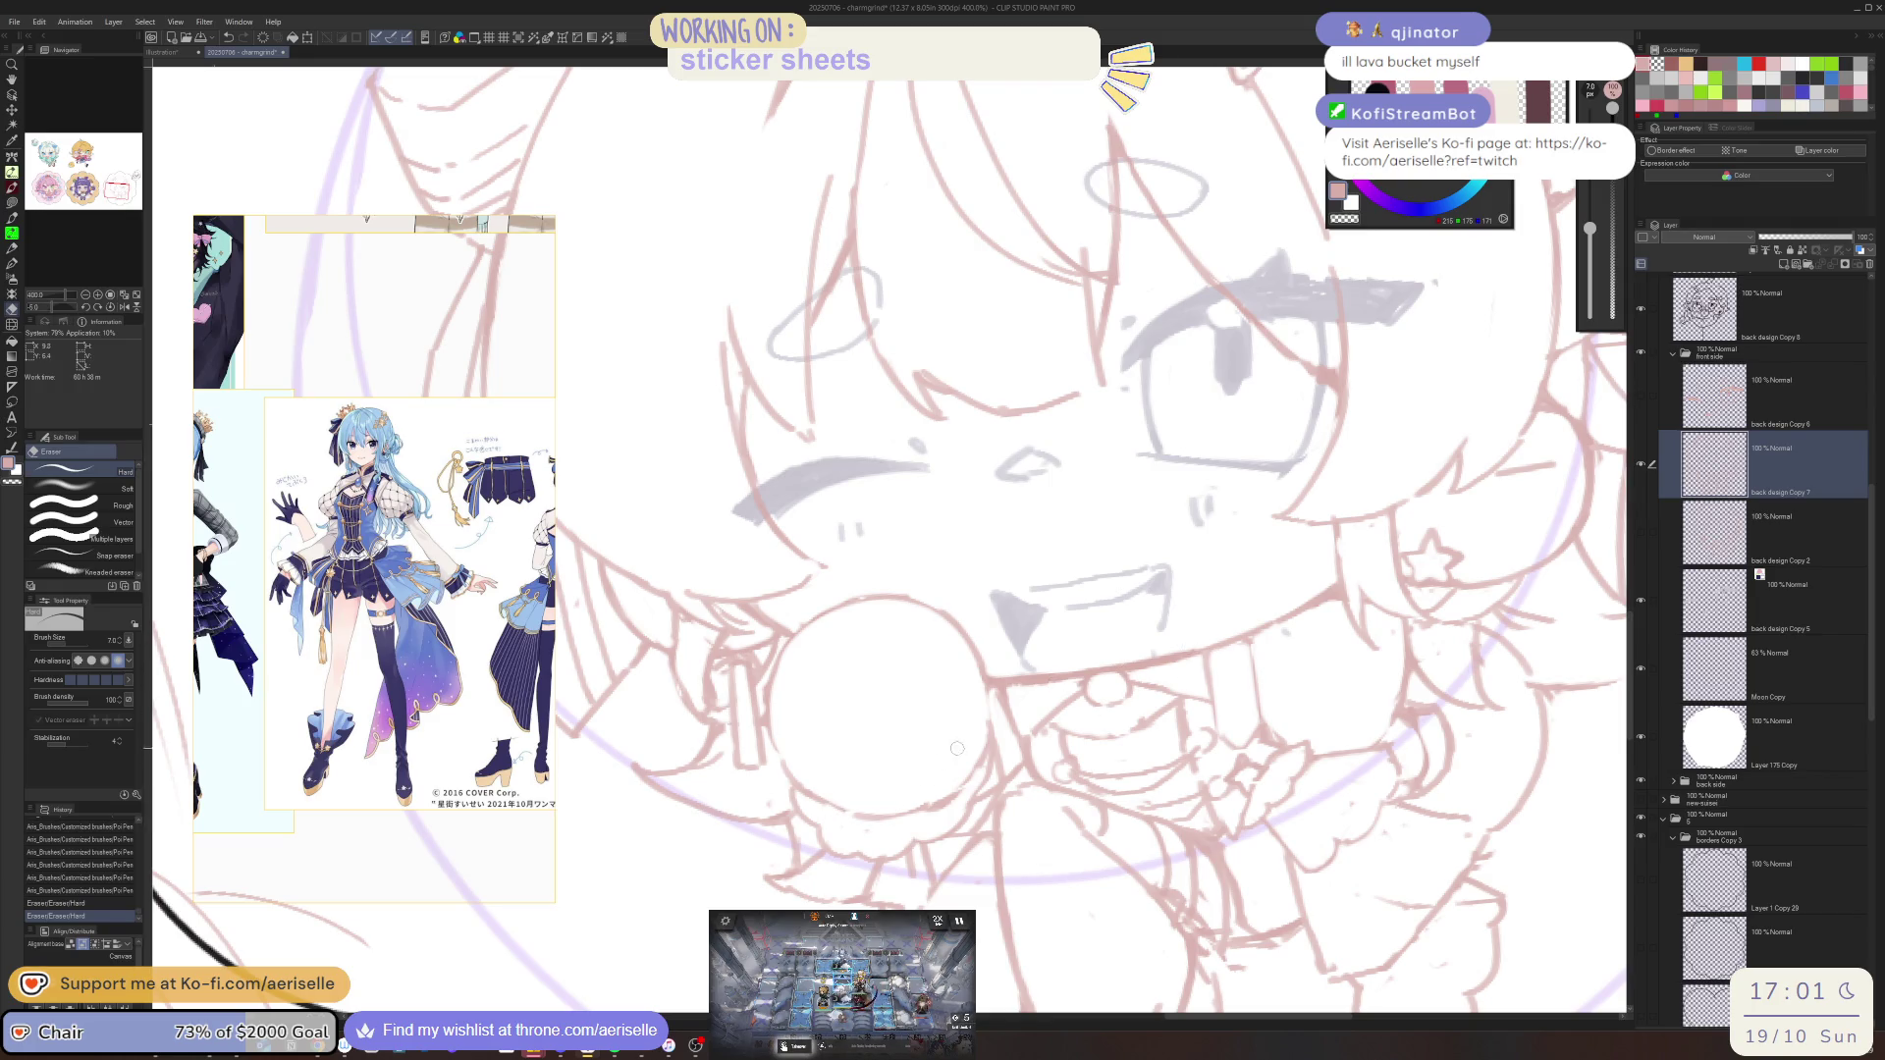
{"action": "key", "text": "p"}
{"action": "left_click", "coordinate": [867, 833]}
{"action": "left_click", "coordinate": [873, 831]}
{"action": "left_click", "coordinate": [898, 823]}
{"action": "left_click", "coordinate": [918, 816]}
Erase a stray line by the mouth and redraw the round shape's right edge
{"action": "key", "text": "e"}
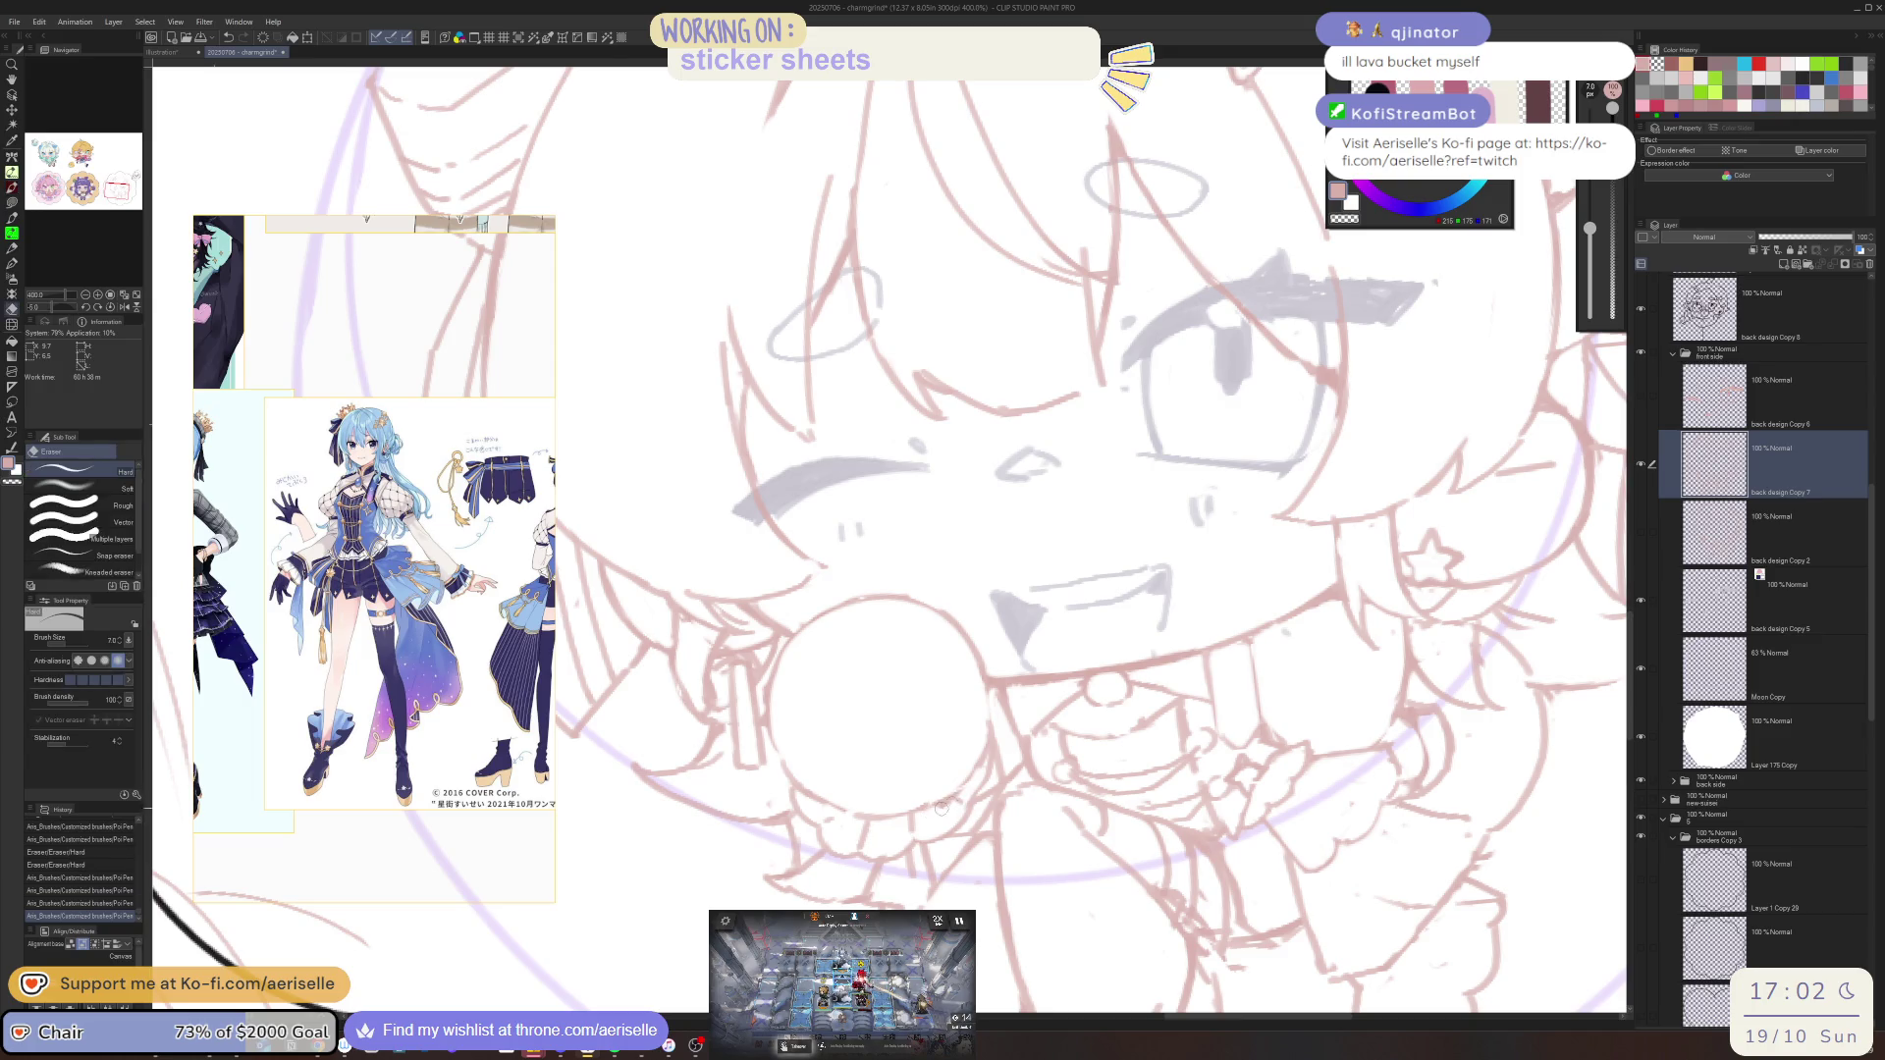
{"action": "left_click_drag", "start_coordinate": [924, 812], "coordinate": [978, 766]}
{"action": "key", "text": "p"}
{"action": "mouse_move", "coordinate": [988, 700]}
{"action": "left_mouse_down"}
{"action": "mouse_move", "coordinate": [944, 797]}
{"action": "mouse_move", "coordinate": [964, 797]}
{"action": "mouse_move", "coordinate": [942, 802]}
{"action": "mouse_move", "coordinate": [967, 743]}
{"action": "left_mouse_up"}
{"action": "key", "text": "e"}
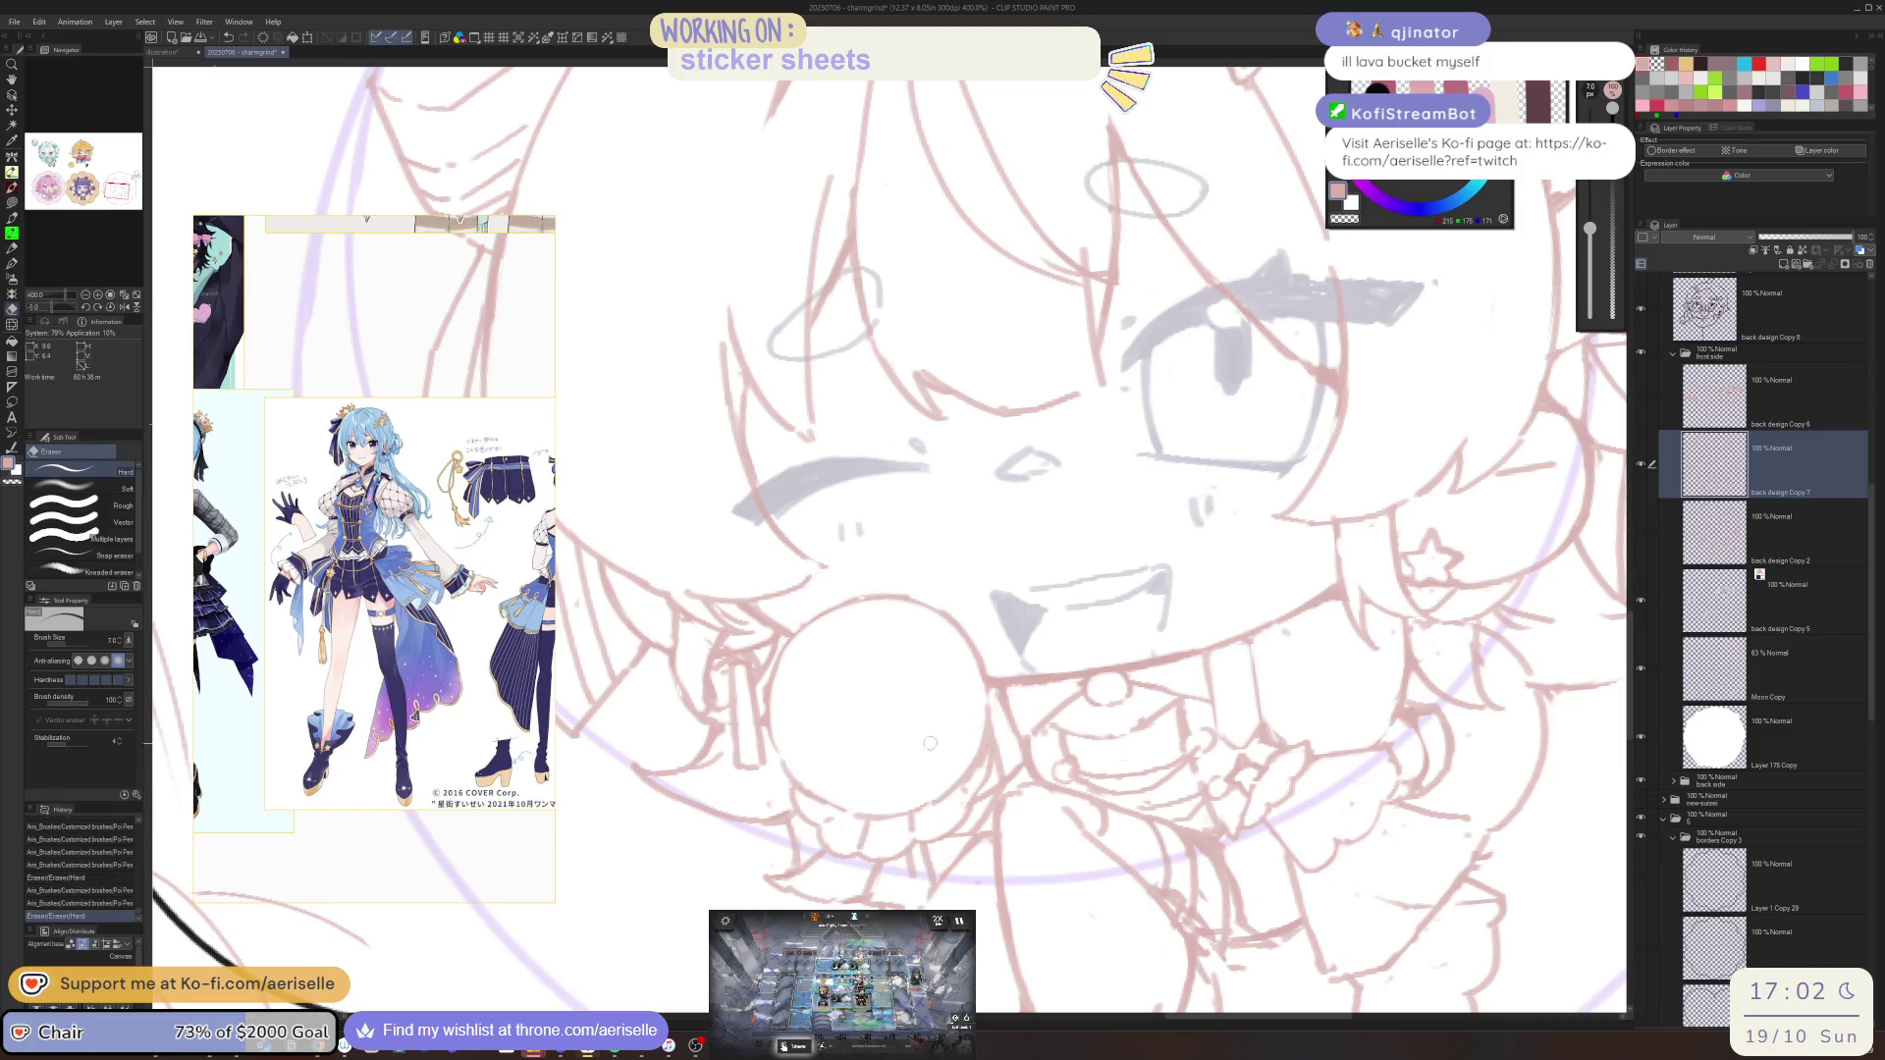
{"action": "scroll", "coordinate": [1089, 706], "scroll_direction": "down", "scroll_amount": 4}
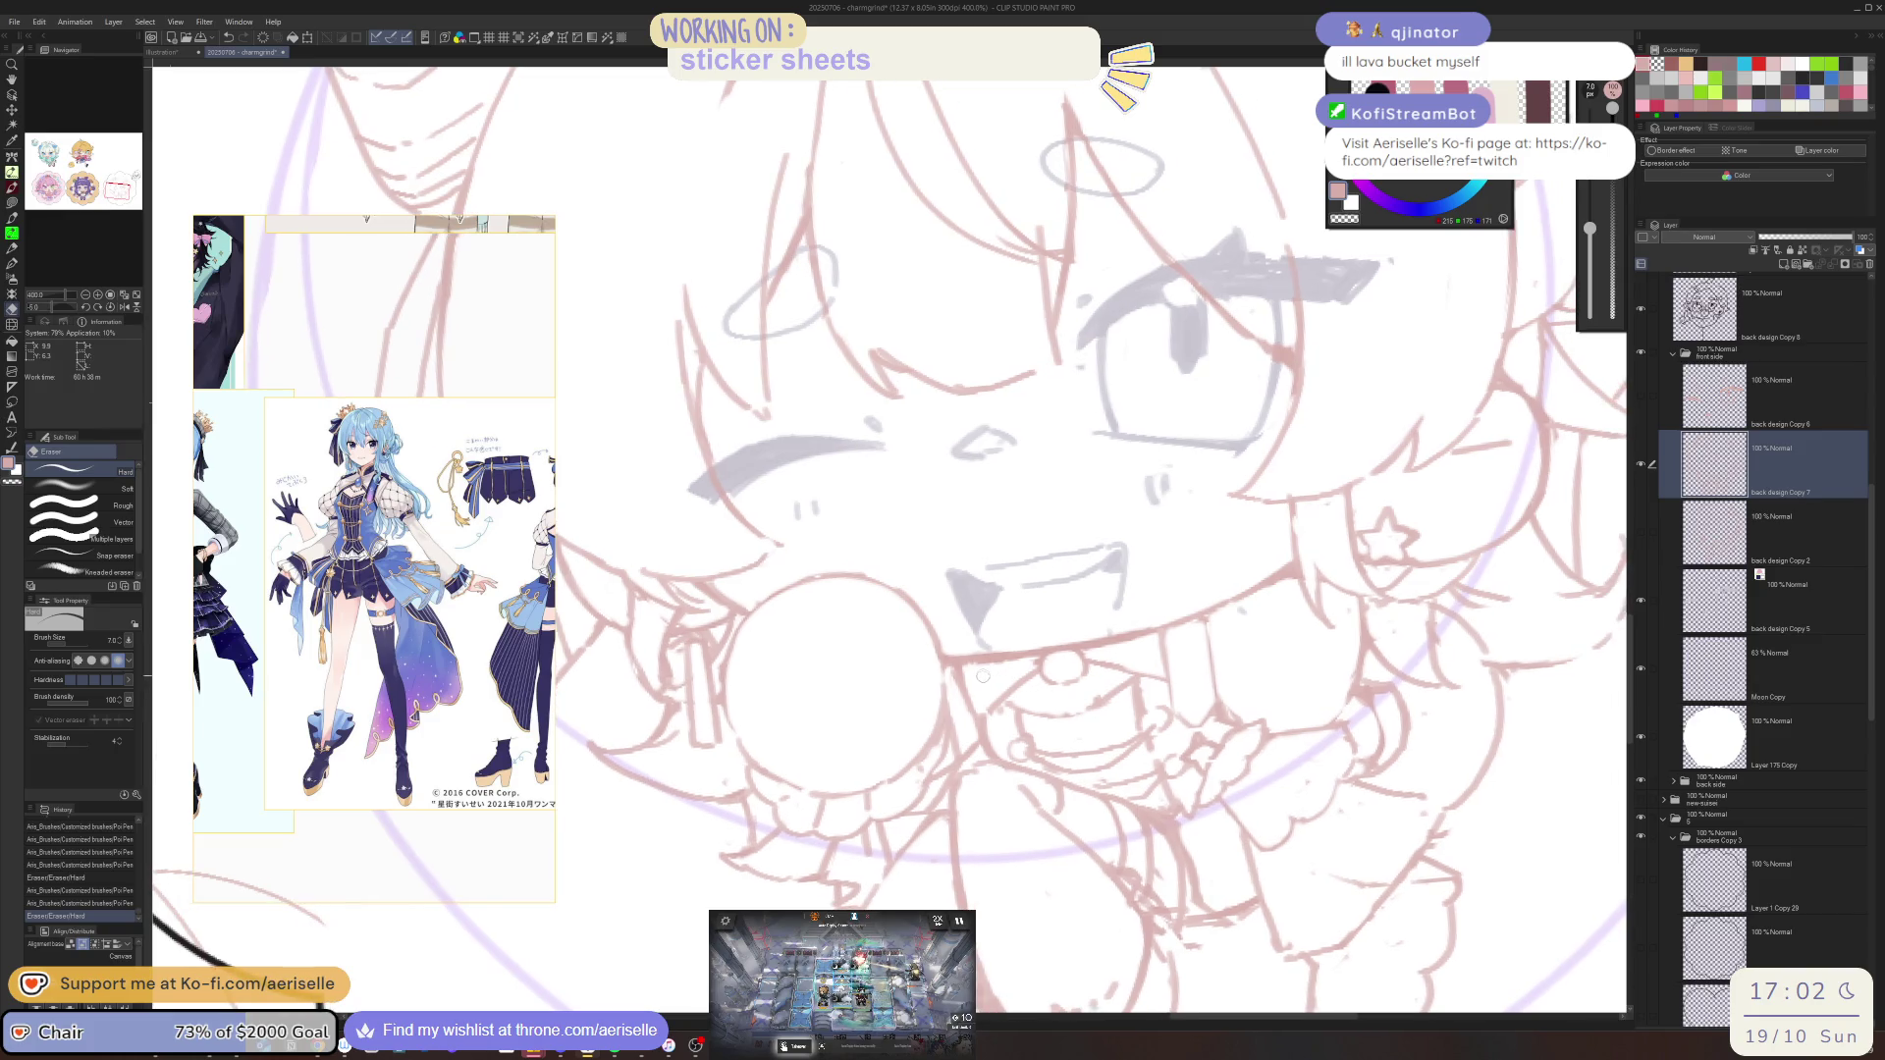
{"action": "left_click_drag", "start_coordinate": [1215, 709], "coordinate": [1079, 727]}
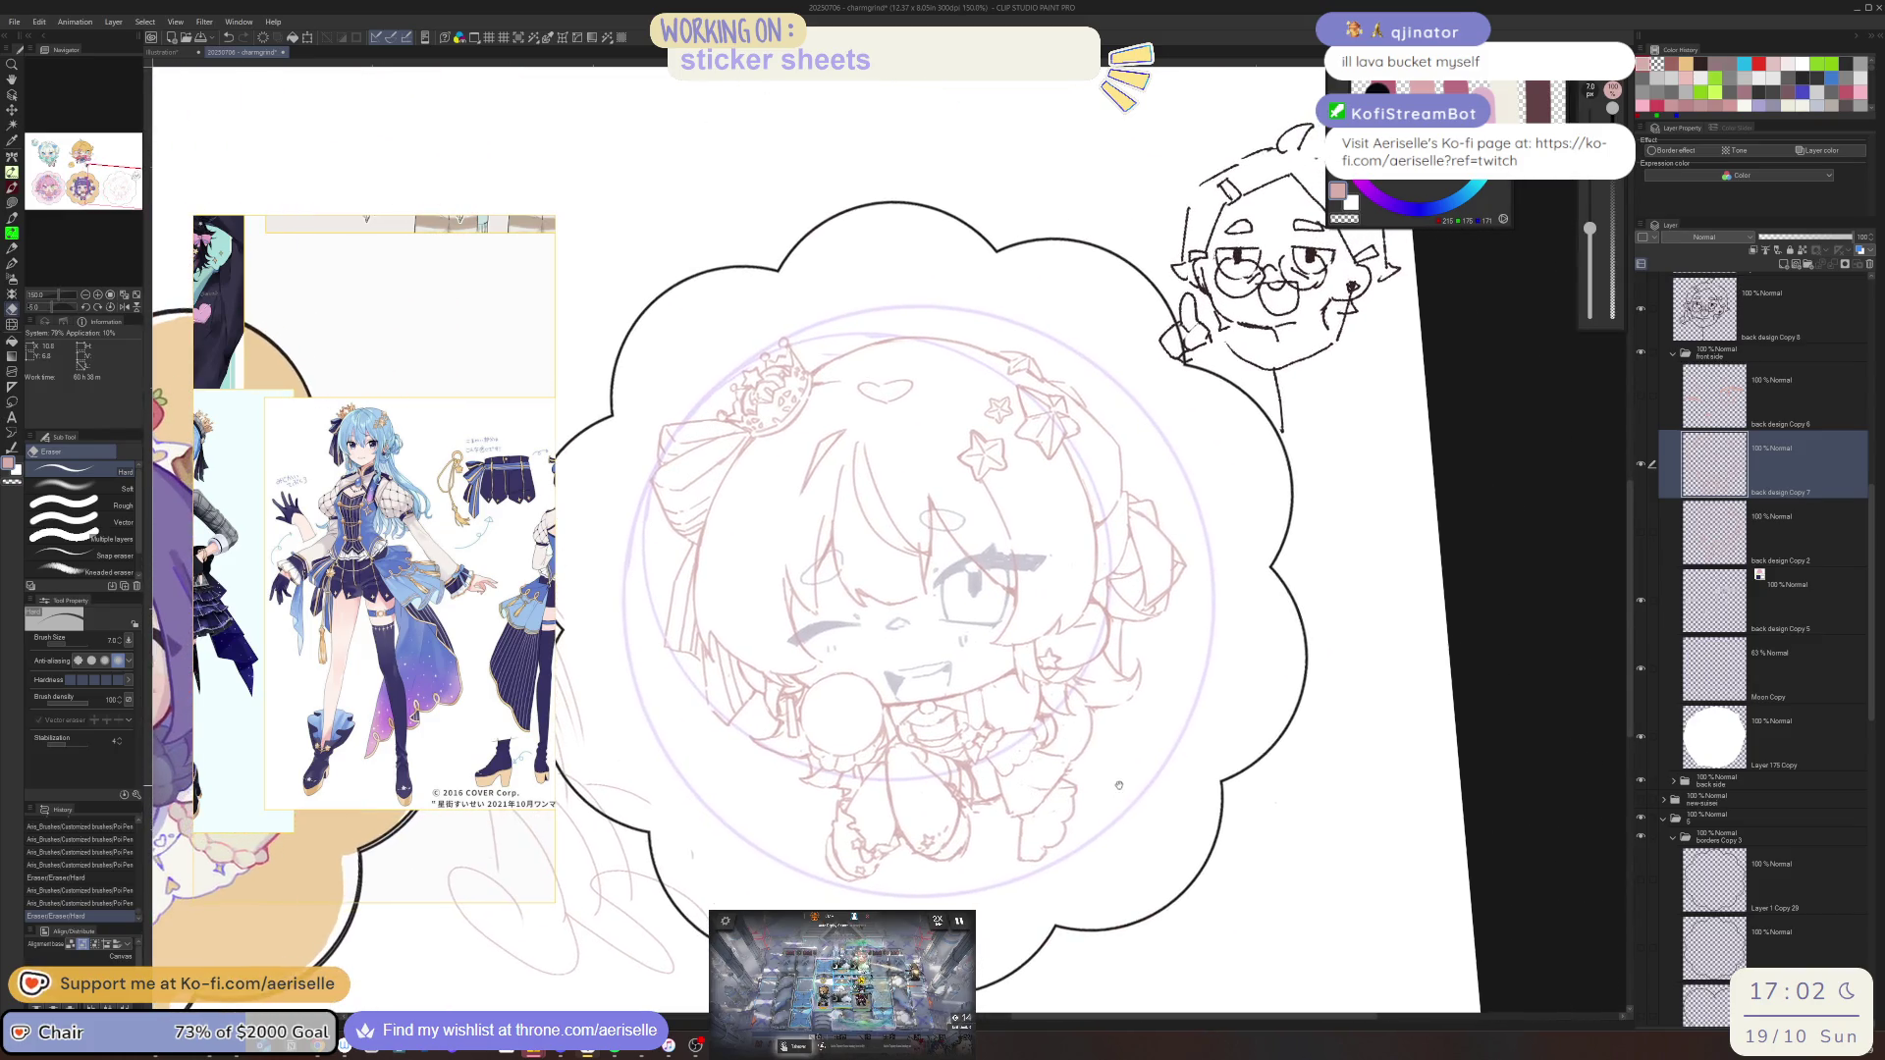
Mirror the canvas and fix short strokes near the chin with pen, eraser and undo
{"action": "key", "text": "h"}
Flip the view back, erase stray lines along the jaw, and recentre the sticker
{"action": "key", "text": "h"}
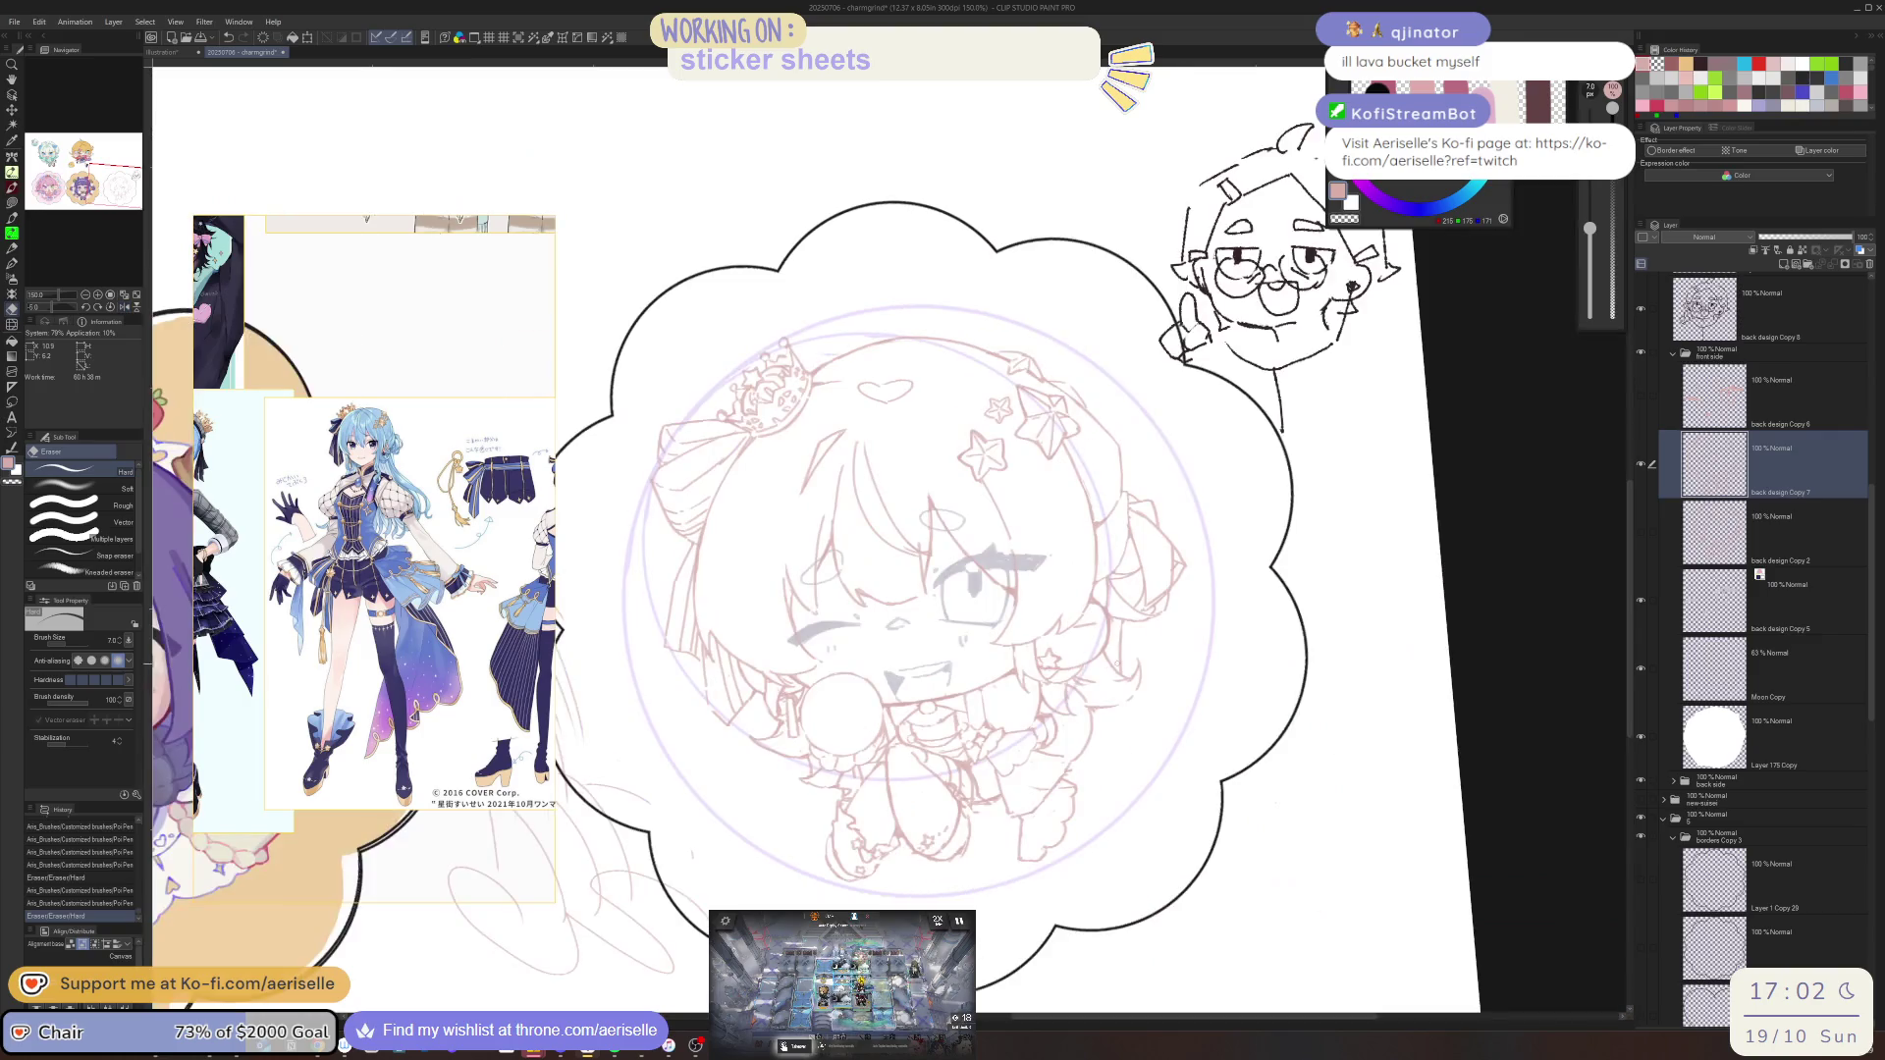
{"action": "scroll", "coordinate": [1047, 709], "scroll_direction": "up", "scroll_amount": 4}
{"action": "key", "text": "p"}
{"action": "left_click", "coordinate": [1083, 705]}
{"action": "left_click", "coordinate": [1051, 726]}
{"action": "key", "text": "e"}
{"action": "mouse_move", "coordinate": [1078, 708]}
{"action": "left_mouse_down"}
{"action": "mouse_move", "coordinate": [1057, 728]}
{"action": "mouse_move", "coordinate": [1105, 759]}
{"action": "mouse_move", "coordinate": [1100, 800]}
{"action": "mouse_move", "coordinate": [1060, 834]}
{"action": "mouse_move", "coordinate": [1042, 812]}
{"action": "left_mouse_up"}
{"action": "key", "text": "p"}
{"action": "key", "text": "e"}
{"action": "key", "text": "p"}
{"action": "key", "text": "ctrl+z"}
{"action": "key", "text": "ctrl+z"}
{"action": "key", "text": "e"}
{"action": "left_click_drag", "start_coordinate": [1075, 765], "coordinate": [1071, 805]}
{"action": "key", "text": "p"}
{"action": "key", "text": "h"}
{"action": "key", "text": "h"}
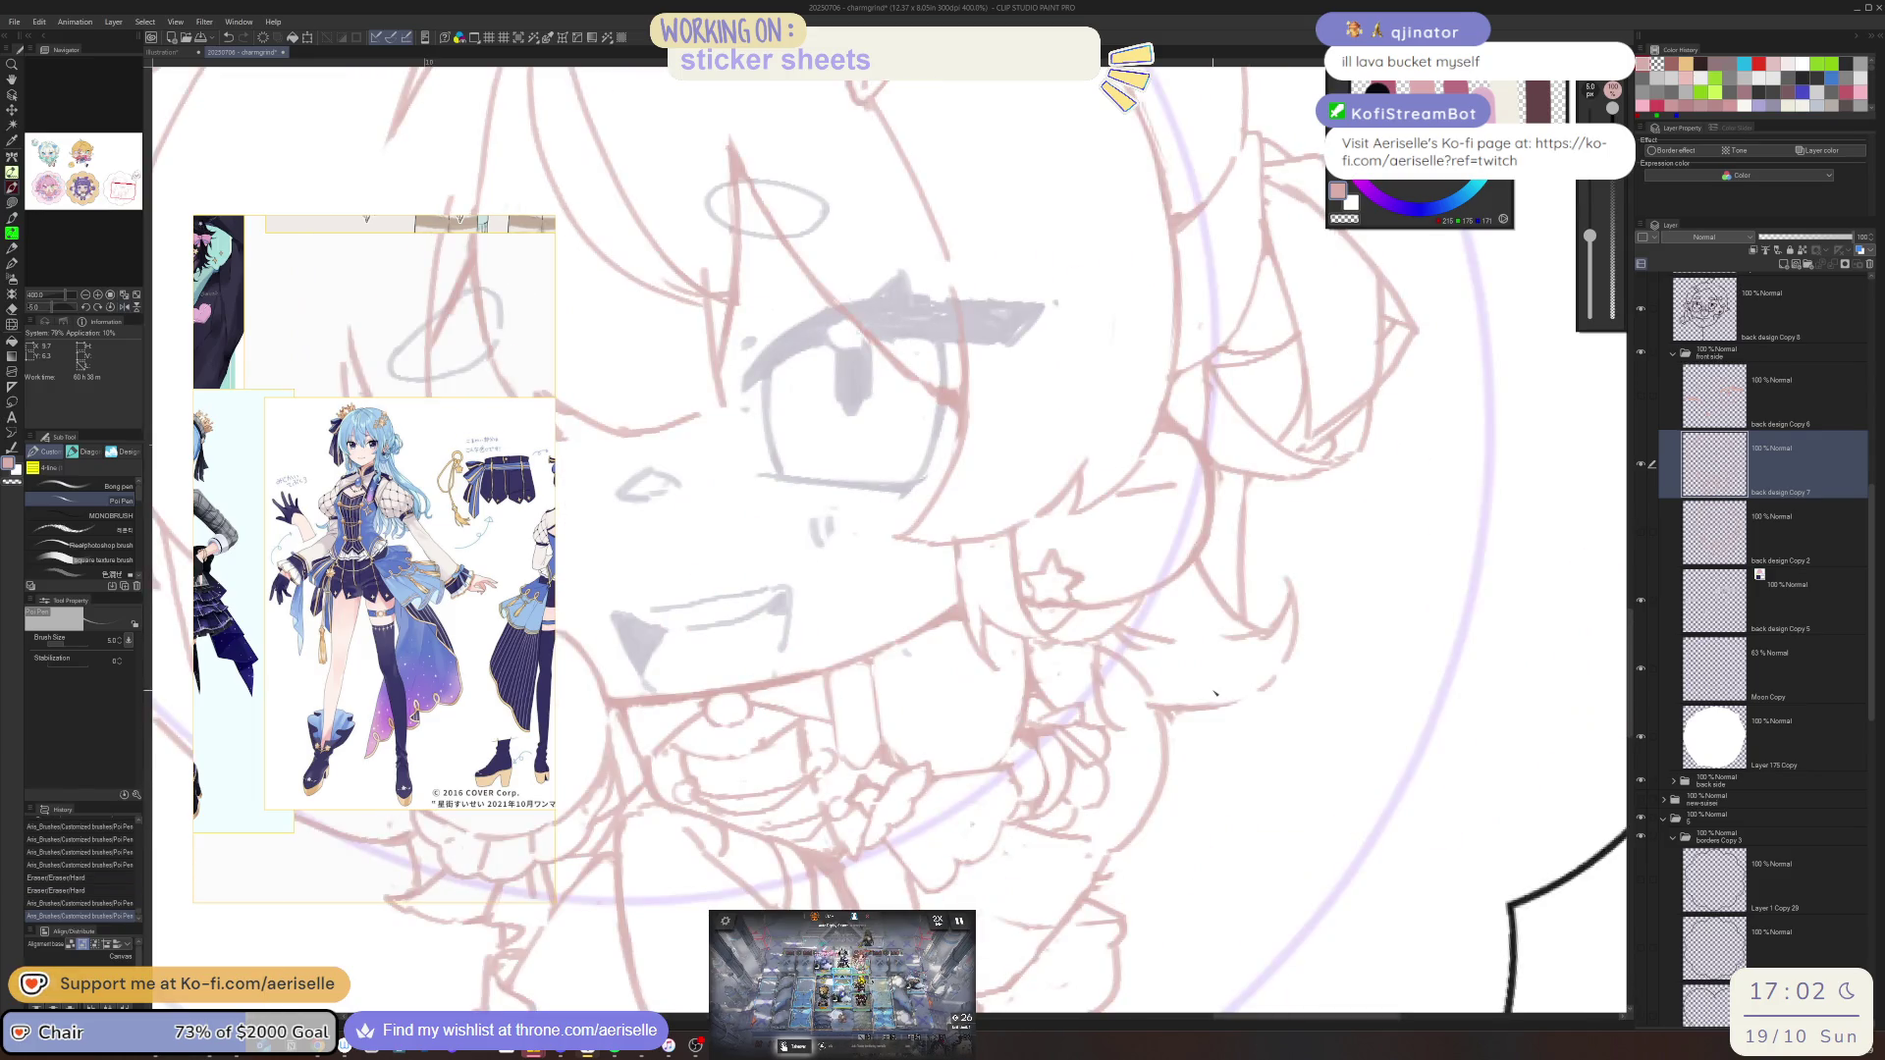
{"action": "key", "text": "e"}
{"action": "left_click_drag", "start_coordinate": [1096, 756], "coordinate": [1100, 758]}
{"action": "mouse_move", "coordinate": [1099, 757]}
{"action": "left_mouse_down"}
{"action": "mouse_move", "coordinate": [1097, 803]}
{"action": "mouse_move", "coordinate": [1097, 776]}
{"action": "left_mouse_up"}
{"action": "key", "text": "p"}
{"action": "key", "text": "e"}
{"action": "key", "text": "p"}
{"action": "key", "text": "ctrl+minus"}
{"action": "key", "text": "ctrl+minus"}
{"action": "key", "text": "ctrl+minus"}
{"action": "left_click_drag", "start_coordinate": [1319, 676], "coordinate": [1045, 759]}
{"action": "scroll", "coordinate": [1017, 761], "scroll_direction": "up", "scroll_amount": 3}
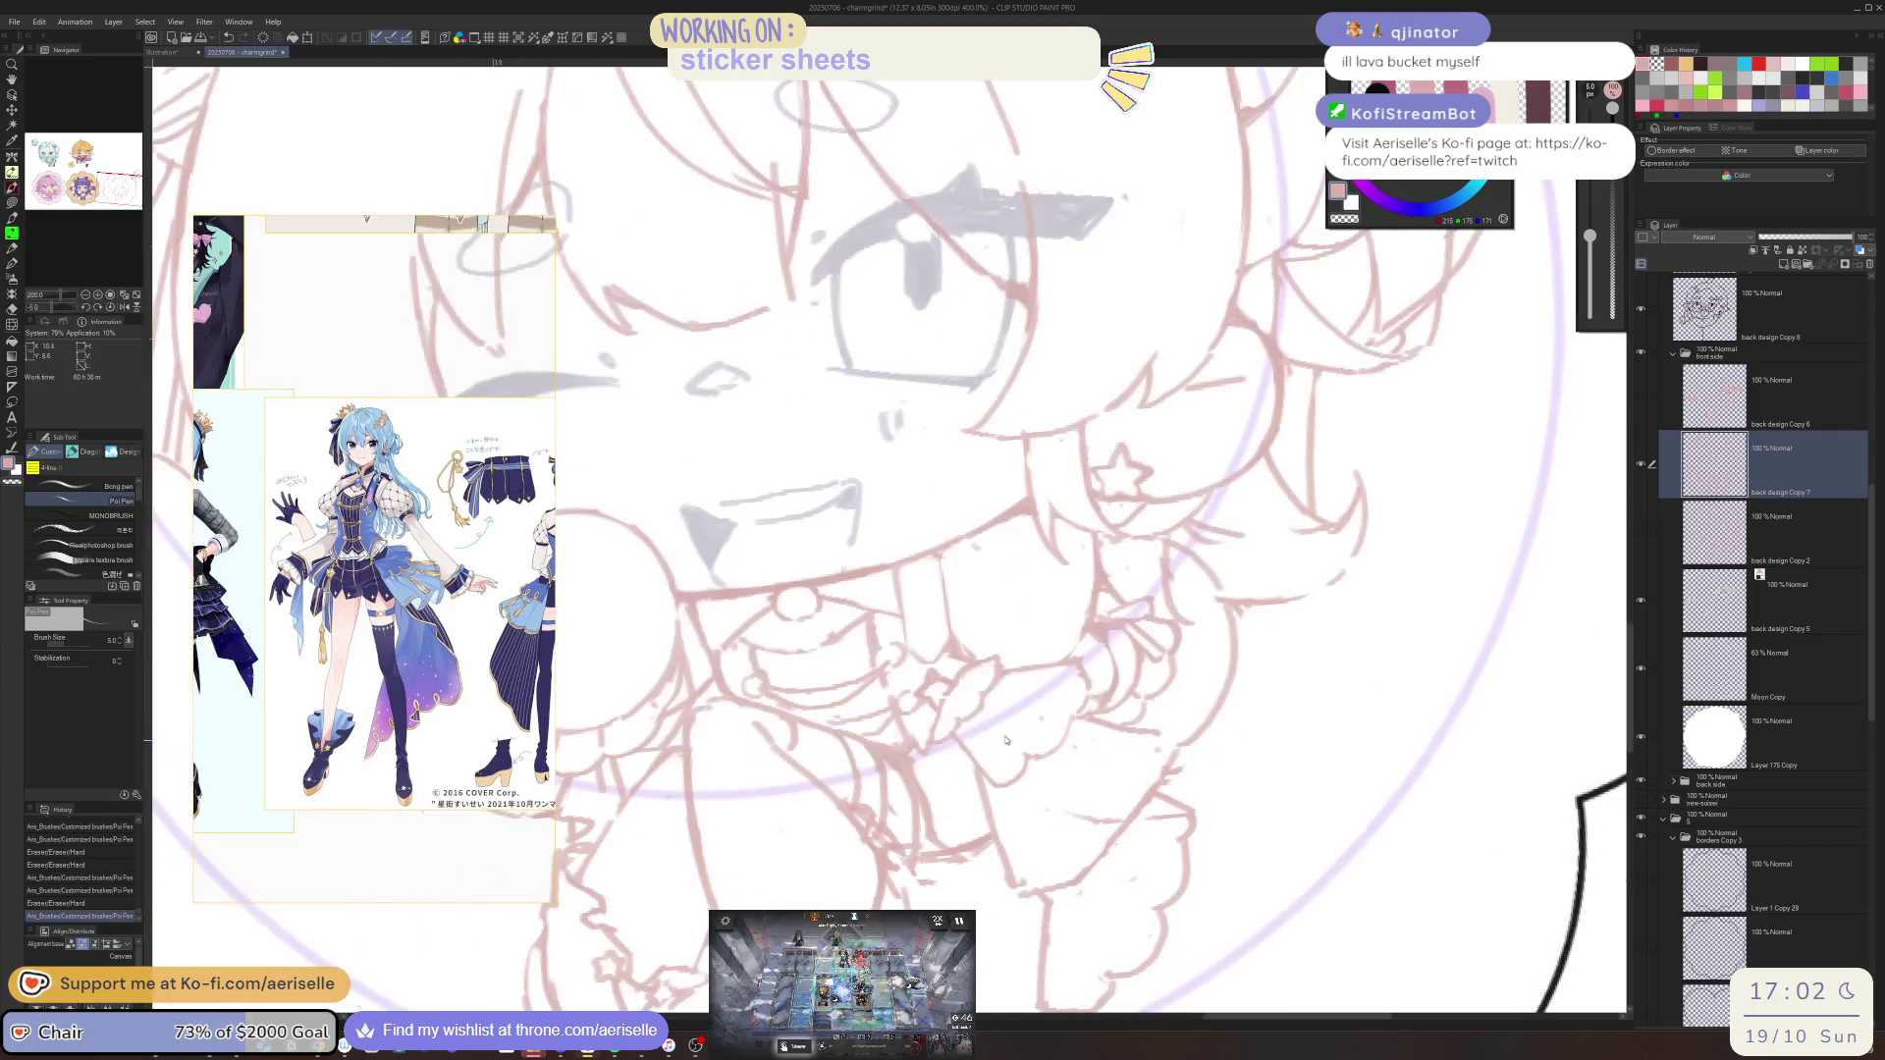
Redraw a short chin line and erase part of the chin lines with a larger eraser
{"action": "mouse_move", "coordinate": [965, 758]}
{"action": "left_mouse_down"}
{"action": "mouse_move", "coordinate": [1011, 884]}
{"action": "mouse_move", "coordinate": [1099, 839]}
{"action": "left_mouse_up"}
{"action": "key", "text": "e"}
{"action": "key", "text": "p"}
{"action": "key", "text": "ctrl+z"}
{"action": "key", "text": "ctrl+y"}
{"action": "scroll", "coordinate": [1061, 834], "scroll_direction": "down", "scroll_amount": 5}
{"action": "scroll", "coordinate": [1084, 768], "scroll_direction": "up", "scroll_amount": 6}
{"action": "key", "text": "e"}
{"action": "key", "text": "bracketright"}
{"action": "key", "text": "bracketright"}
{"action": "mouse_move", "coordinate": [1084, 769]}
{"action": "left_mouse_down"}
{"action": "mouse_move", "coordinate": [1021, 854]}
{"action": "mouse_move", "coordinate": [992, 835]}
{"action": "mouse_move", "coordinate": [982, 883]}
{"action": "mouse_move", "coordinate": [956, 840]}
{"action": "mouse_move", "coordinate": [938, 890]}
{"action": "mouse_move", "coordinate": [1021, 830]}
{"action": "mouse_move", "coordinate": [1070, 732]}
{"action": "mouse_move", "coordinate": [1008, 724]}
{"action": "mouse_move", "coordinate": [1076, 724]}
{"action": "mouse_move", "coordinate": [1052, 723]}
{"action": "mouse_move", "coordinate": [1067, 772]}
{"action": "left_mouse_up"}
{"action": "key", "text": "p"}
Redo the small strokes near the collar, using undo and redo to keep the best ones
{"action": "key", "text": "ctrl+z"}
{"action": "key", "text": "e"}
{"action": "key", "text": "p"}
{"action": "key", "text": "ctrl+z"}
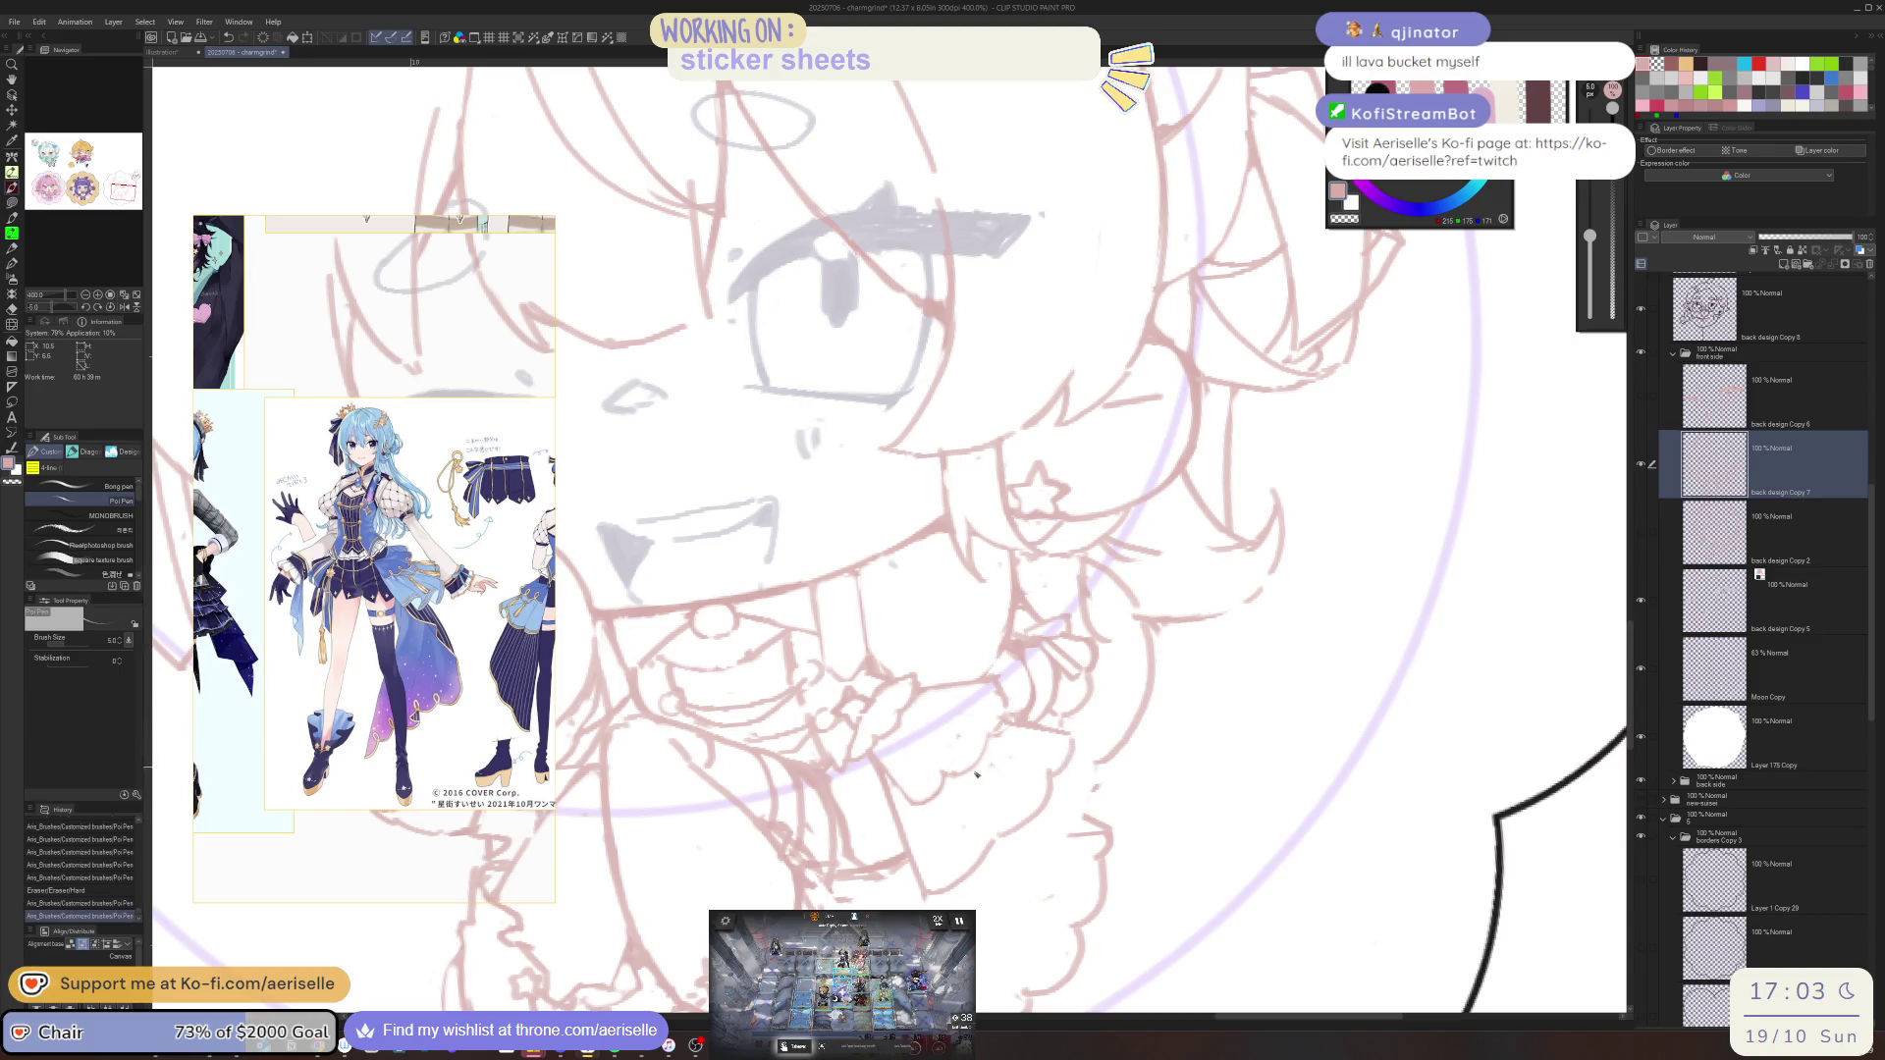
{"action": "mouse_move", "coordinate": [962, 782]}
{"action": "left_mouse_down"}
{"action": "mouse_move", "coordinate": [981, 789]}
{"action": "mouse_move", "coordinate": [1010, 742]}
{"action": "left_mouse_up"}
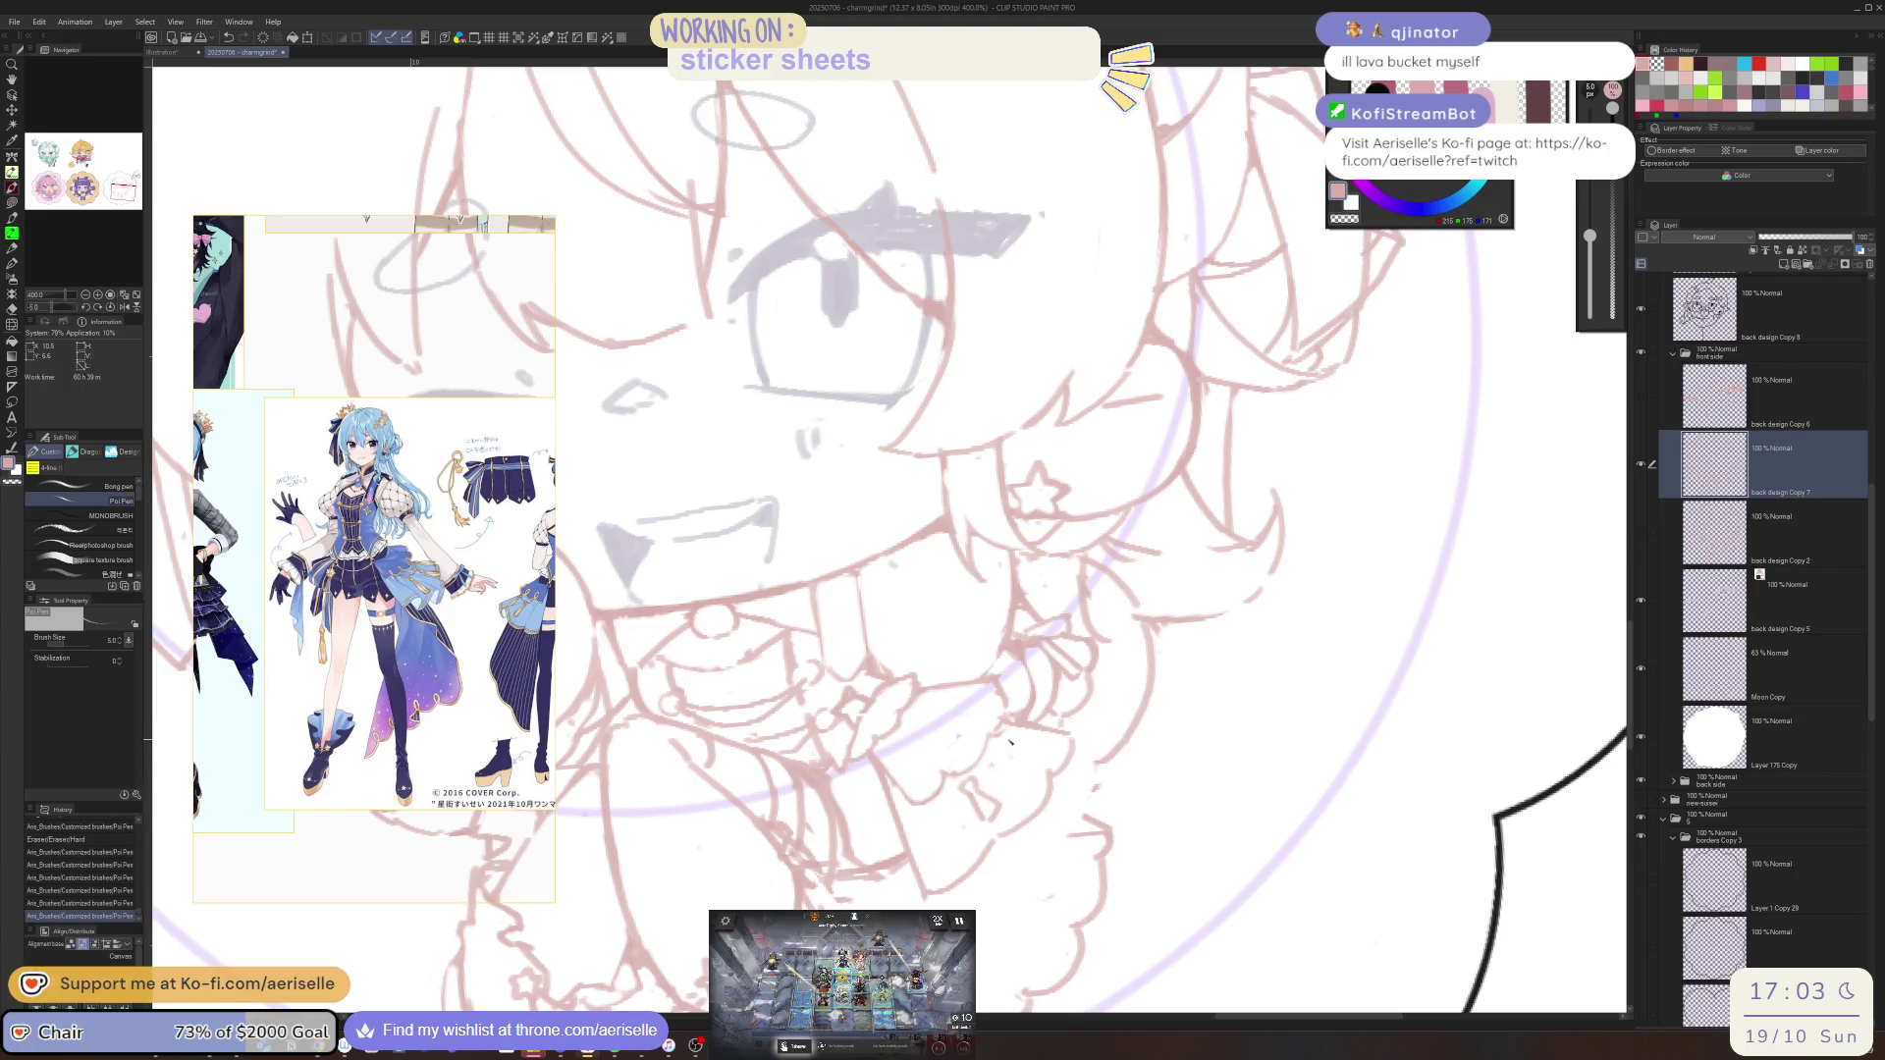
{"action": "key", "text": "ctrl+z"}
{"action": "key", "text": "ctrl+z"}
{"action": "key", "text": "ctrl+z"}
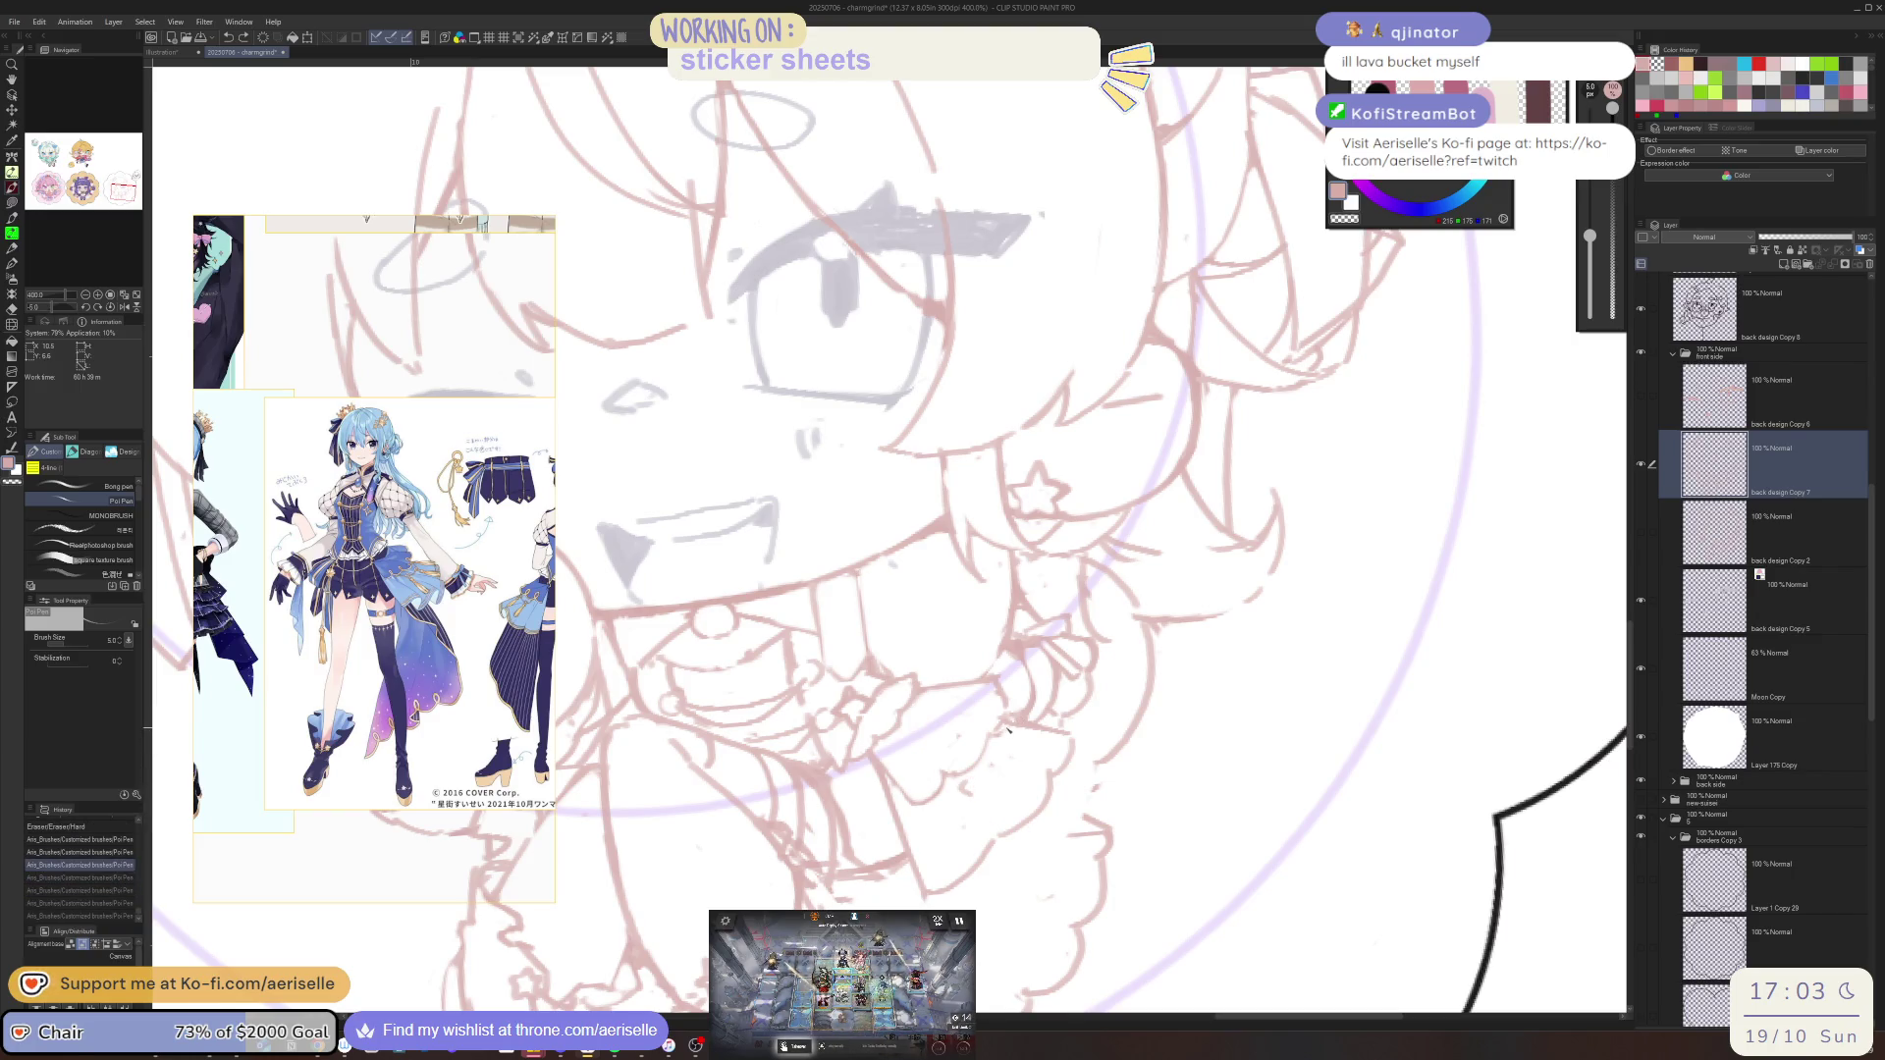
{"action": "key", "text": "ctrl+y"}
{"action": "key", "text": "ctrl+y"}
{"action": "key", "text": "e"}
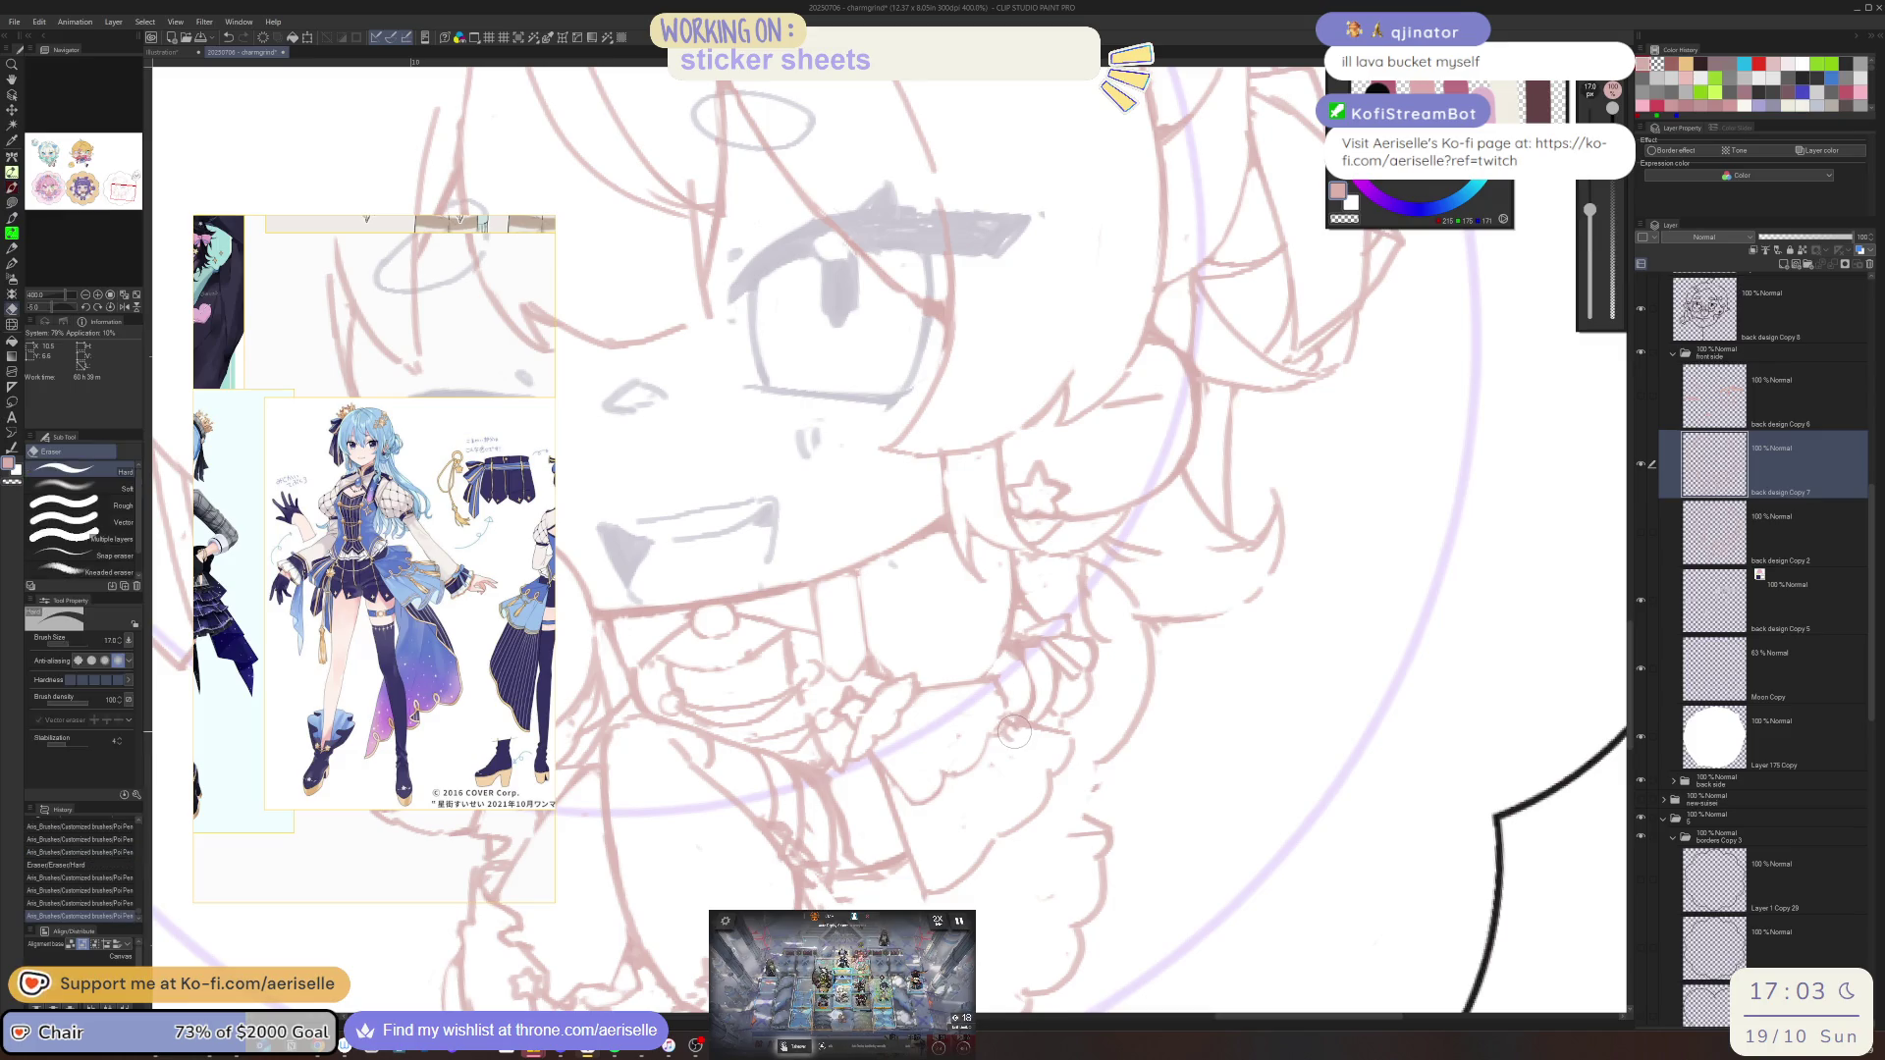
{"action": "mouse_move", "coordinate": [1013, 737]}
{"action": "left_mouse_down"}
{"action": "mouse_move", "coordinate": [1051, 725]}
{"action": "mouse_move", "coordinate": [1001, 778]}
{"action": "left_mouse_up"}
Add final small strokes near the chin and straighten the canvas rotation
{"action": "key", "text": "p"}
{"action": "key", "text": "e"}
{"action": "key", "text": "p"}
{"action": "mouse_move", "coordinate": [989, 780]}
{"action": "left_mouse_down"}
{"action": "mouse_move", "coordinate": [1001, 801]}
{"action": "mouse_move", "coordinate": [1027, 773]}
{"action": "left_mouse_up"}
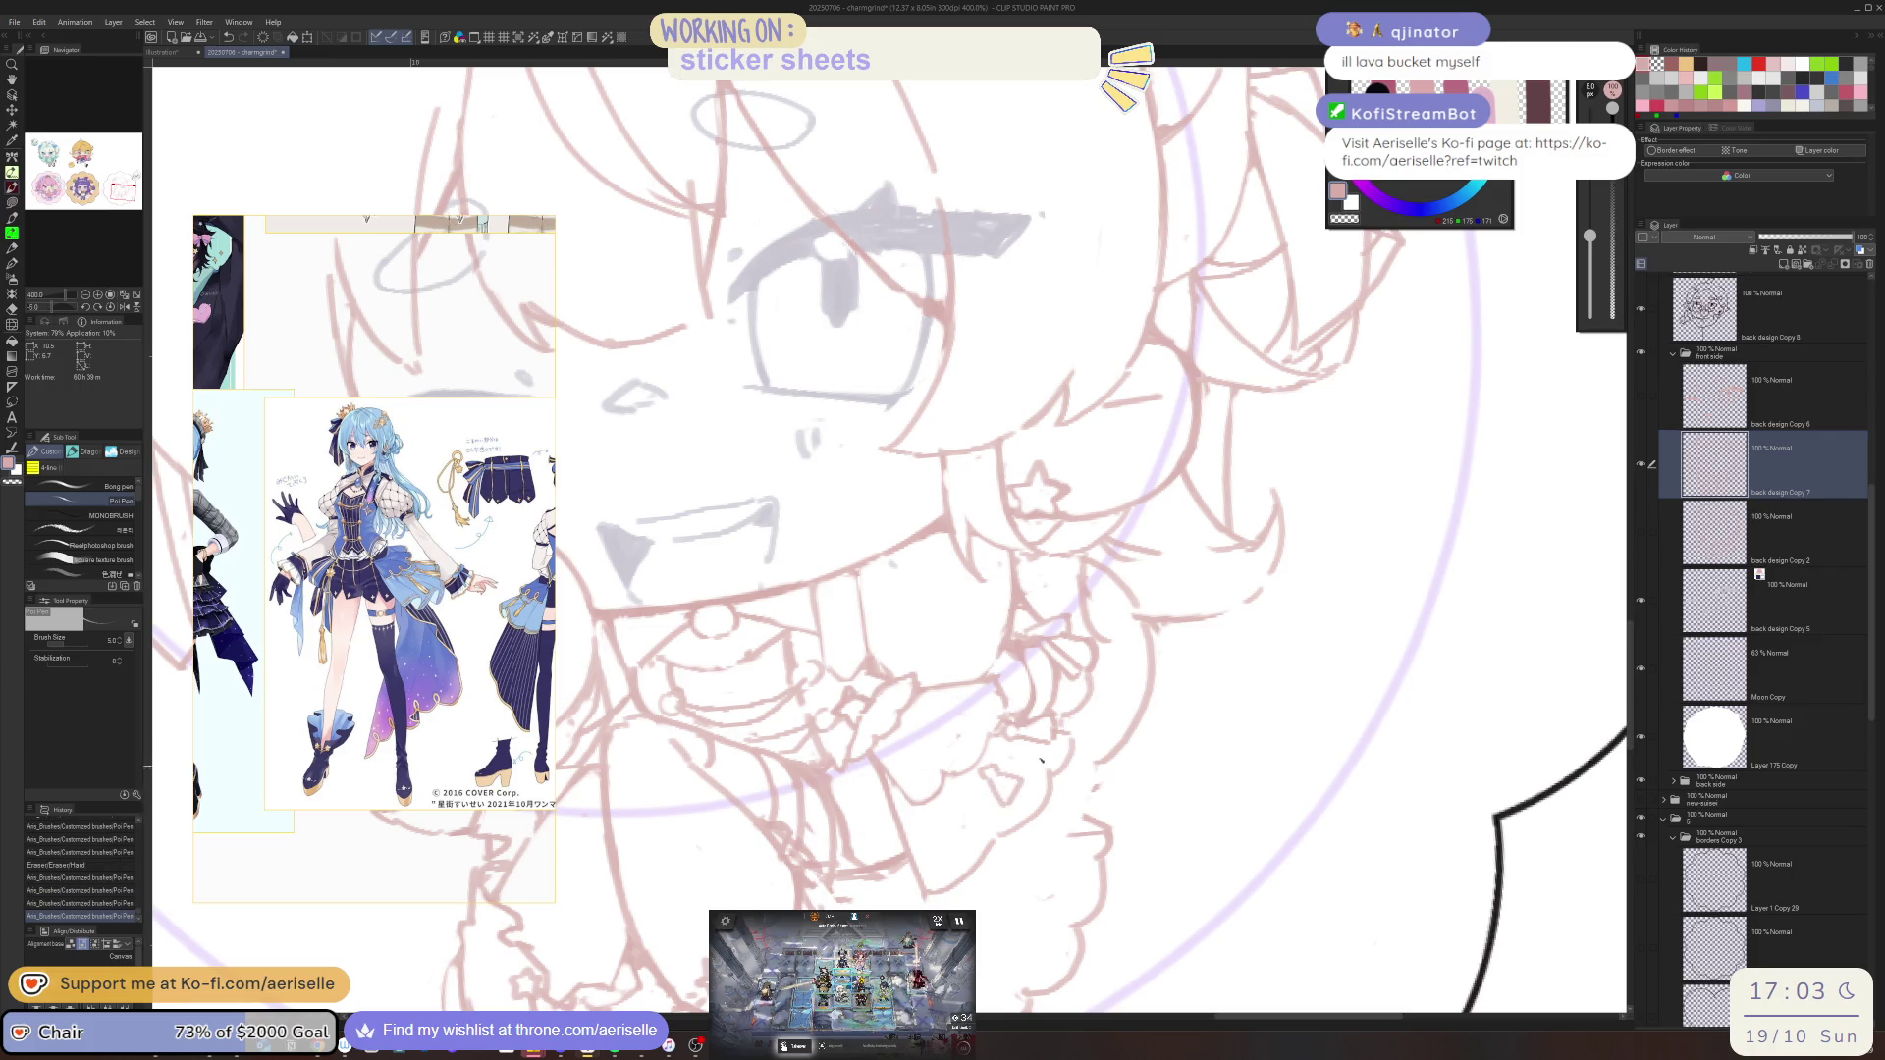
{"action": "key", "text": "ctrl+@"}
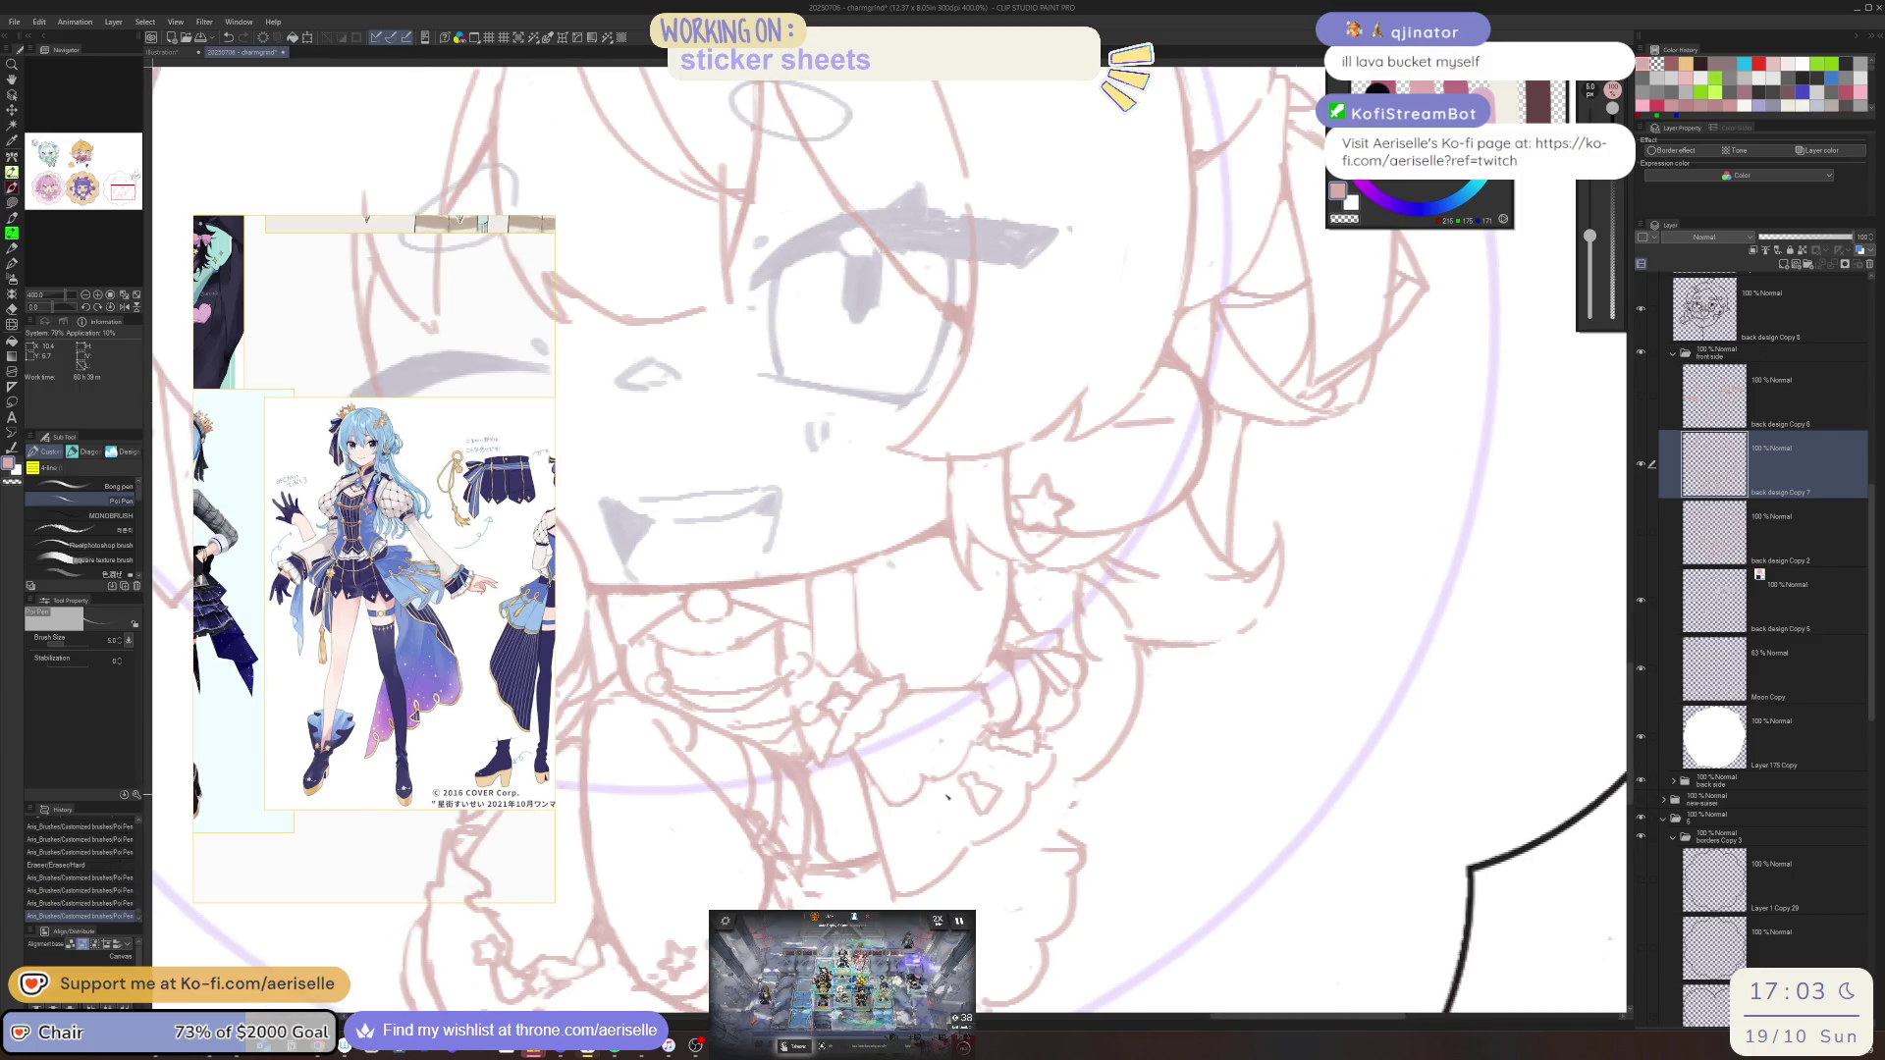
{"action": "mouse_move", "coordinate": [932, 785]}
{"action": "left_mouse_down"}
{"action": "mouse_move", "coordinate": [962, 797]}
{"action": "mouse_move", "coordinate": [994, 756]}
{"action": "left_mouse_up"}
{"action": "scroll", "coordinate": [1070, 797], "scroll_direction": "down", "scroll_amount": 2}
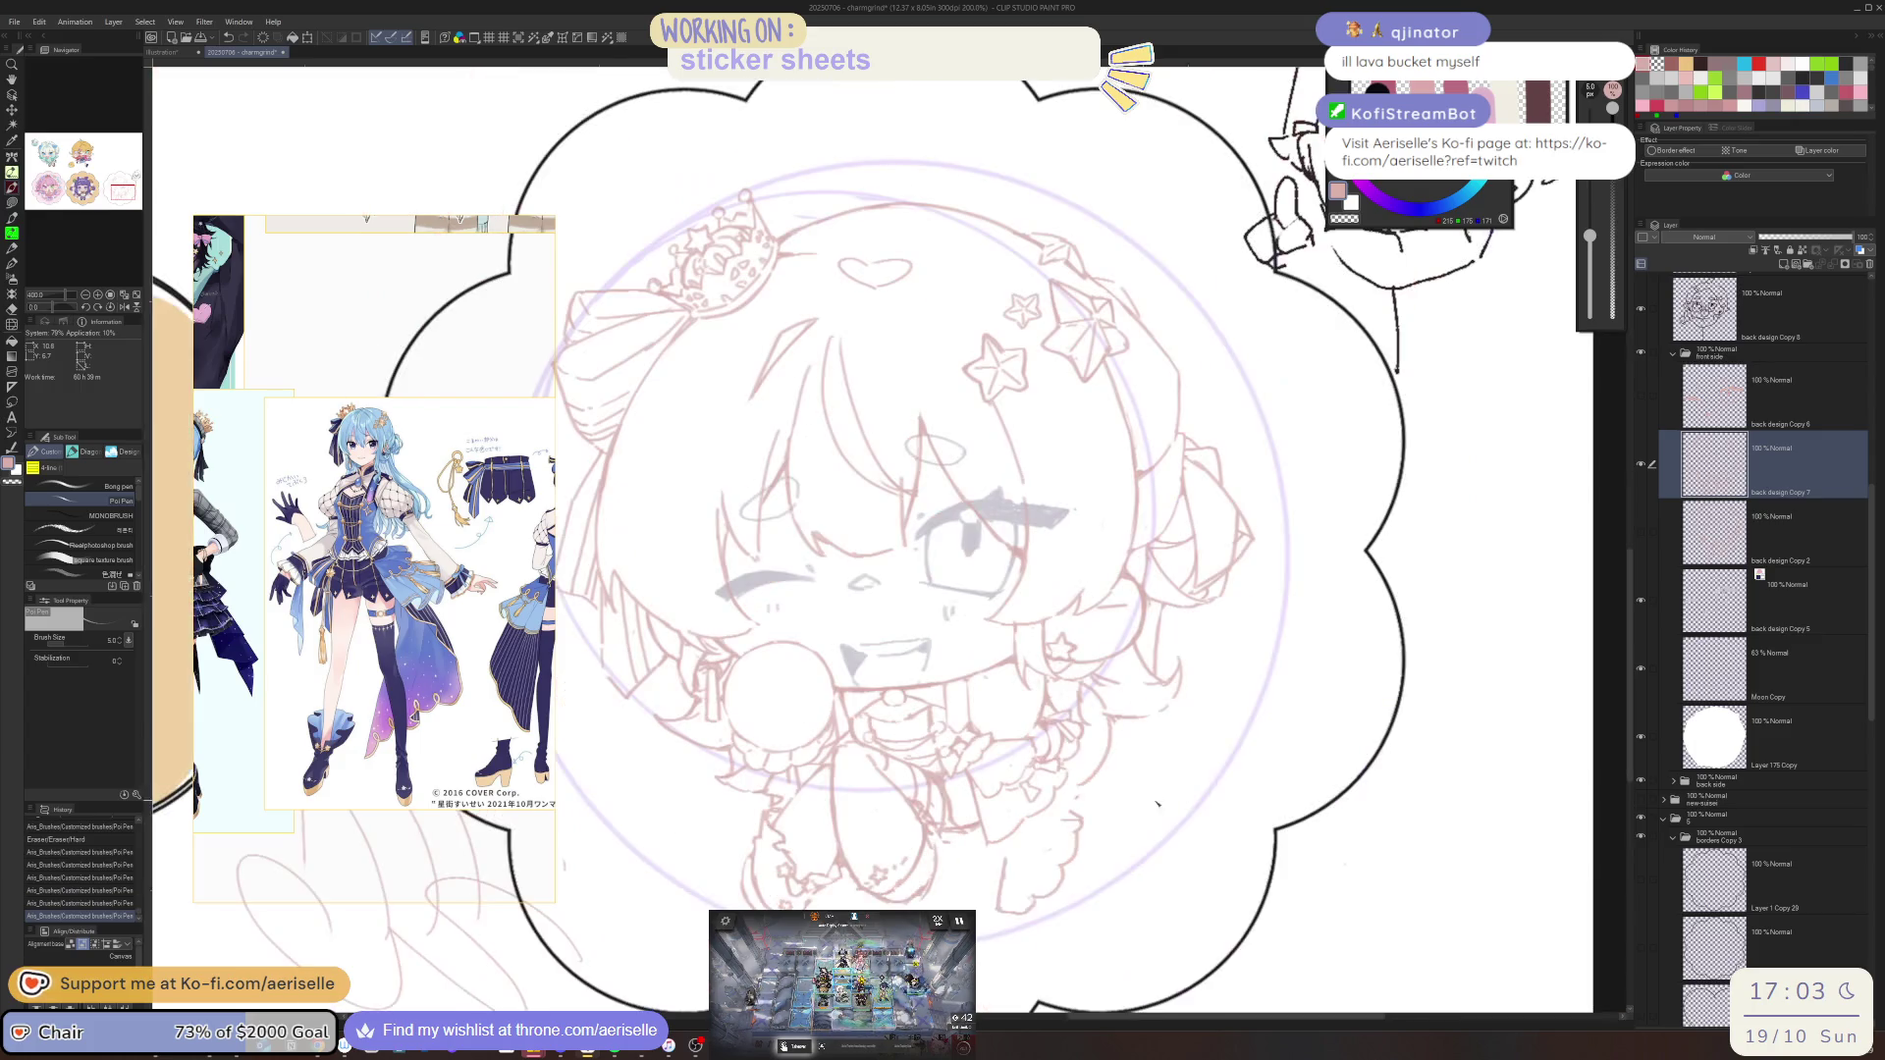
Undo a pen stroke, thicken the pen slightly, and erase a small stray line
{"action": "scroll", "coordinate": [1144, 805], "scroll_direction": "down", "scroll_amount": 2}
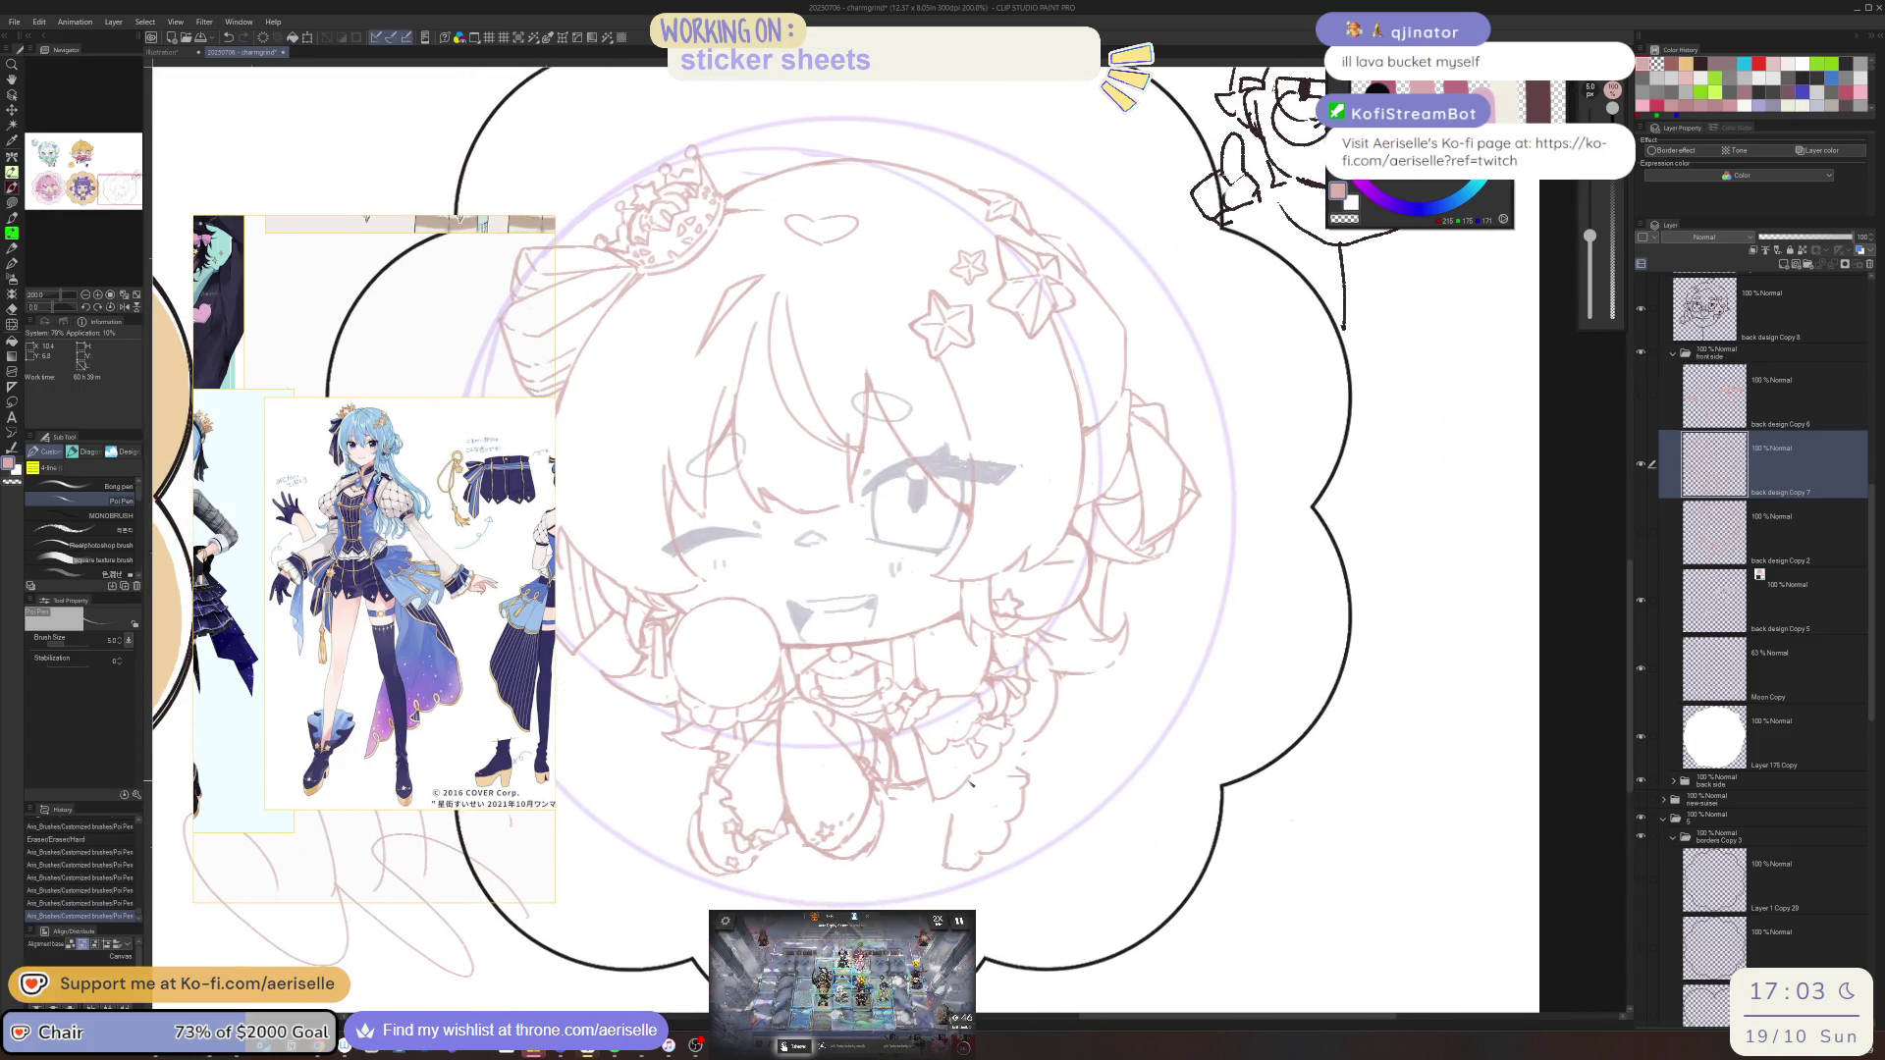
{"action": "left_click_drag", "start_coordinate": [992, 780], "coordinate": [1016, 778]}
{"action": "key", "text": "ctrl+z"}
{"action": "key", "text": "bracketright"}
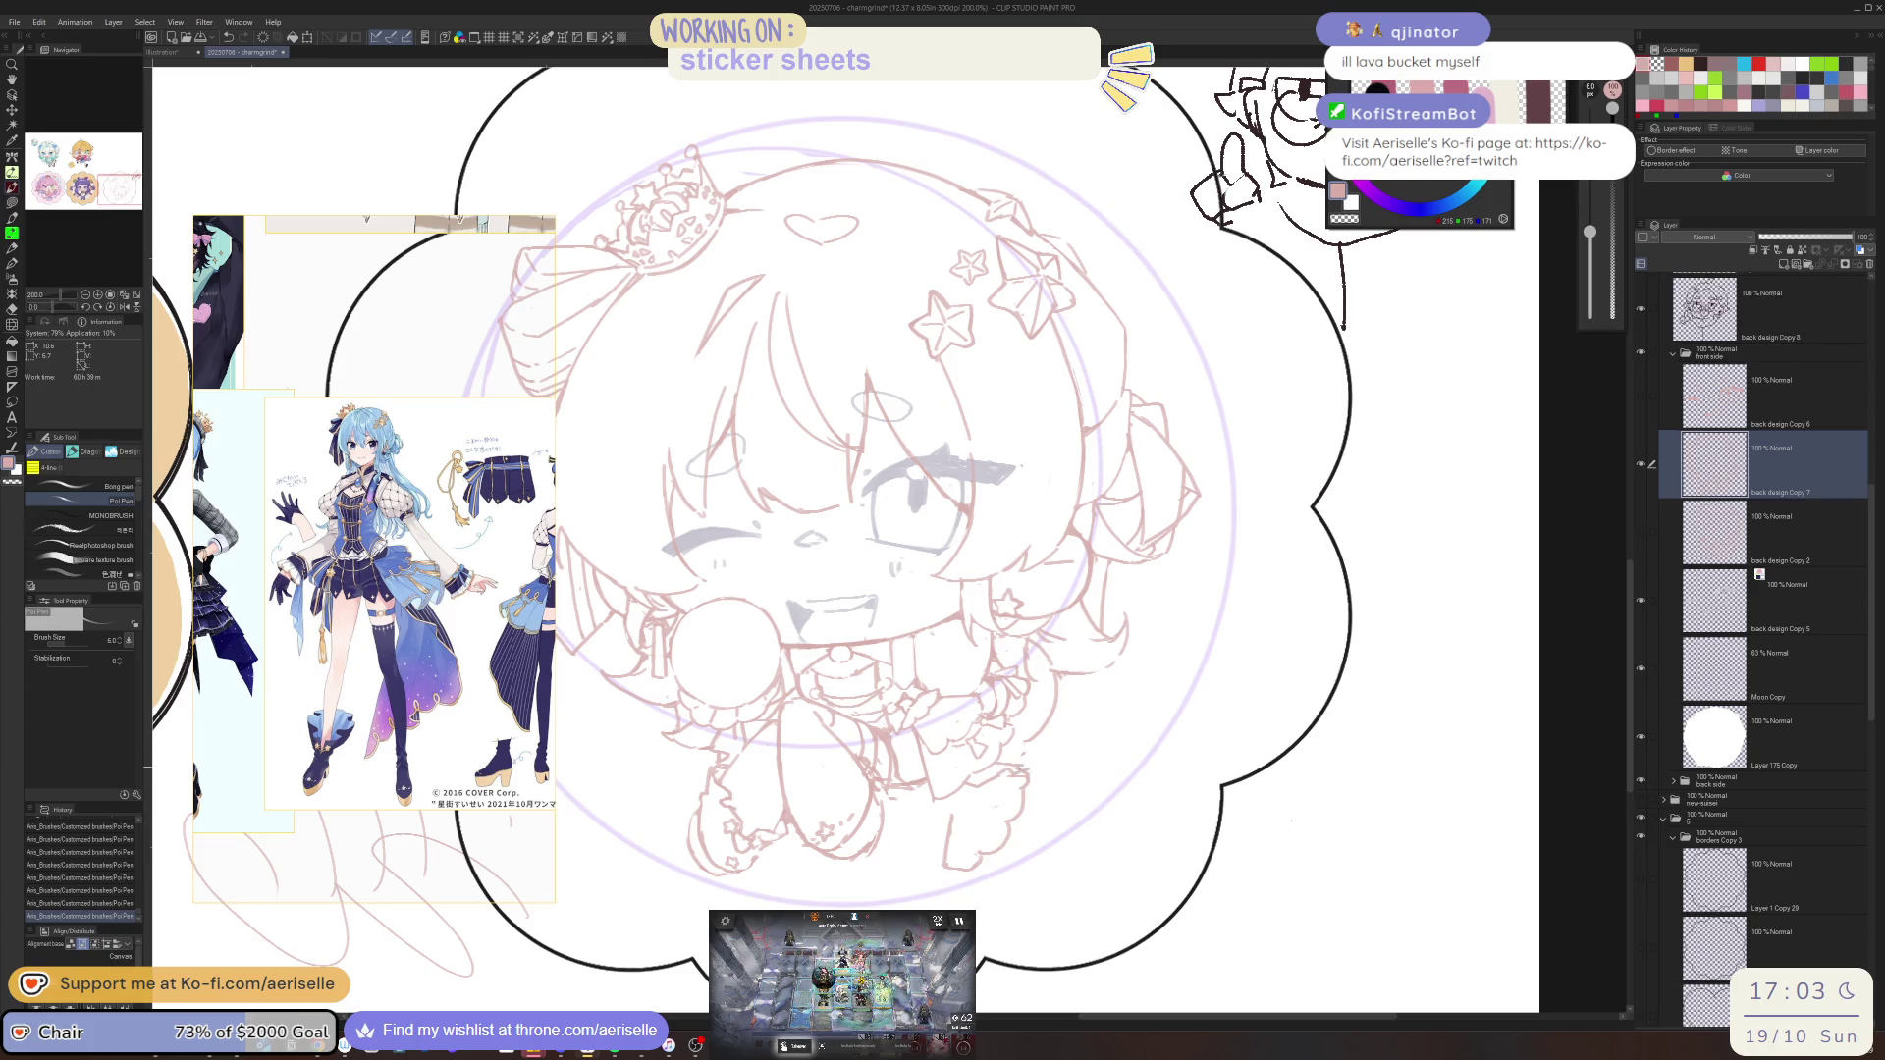
{"action": "key", "text": "e"}
{"action": "mouse_move", "coordinate": [1025, 776]}
{"action": "left_mouse_down"}
{"action": "mouse_move", "coordinate": [1038, 785]}
{"action": "mouse_move", "coordinate": [959, 814]}
{"action": "left_mouse_up"}
{"action": "key", "text": "p"}
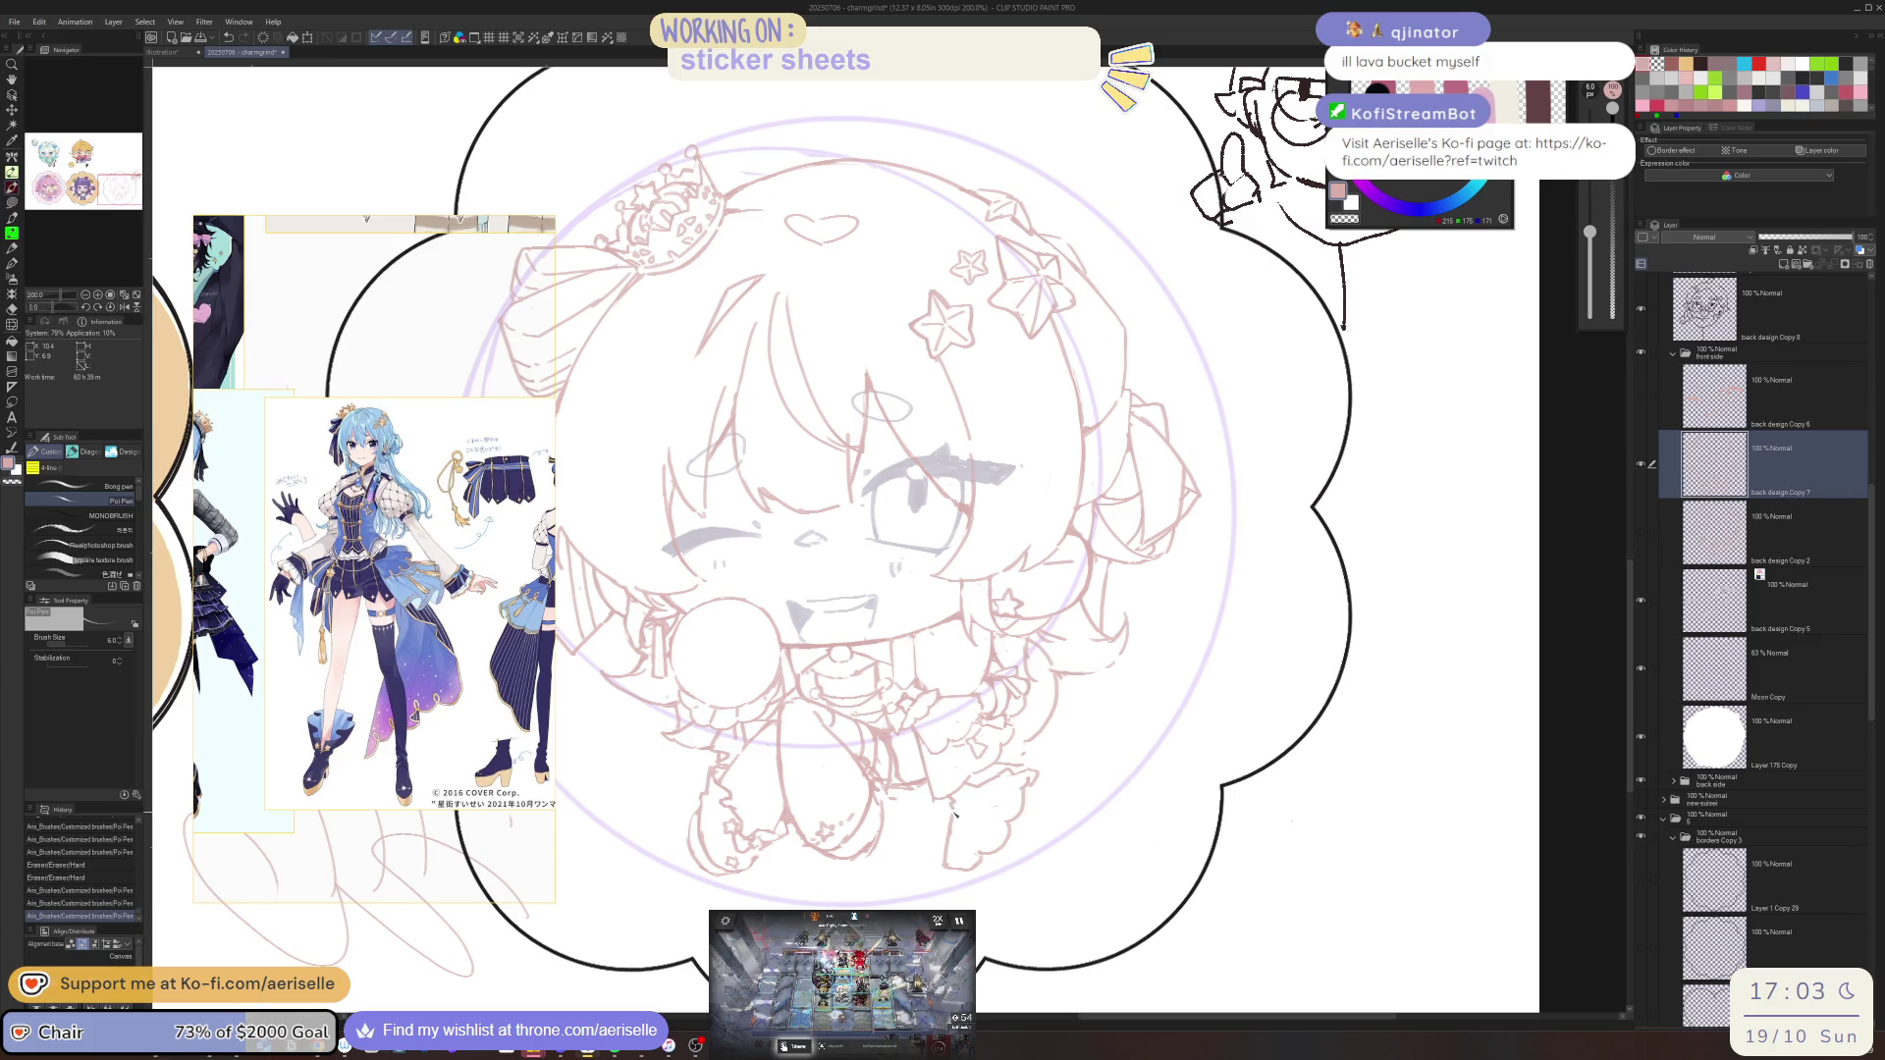
Mirror the canvas, erase stray lines and add two pen strokes, then flip back
{"action": "key", "text": "h"}
{"action": "key", "text": "e"}
{"action": "left_click_drag", "start_coordinate": [741, 771], "coordinate": [751, 777]}
{"action": "left_click_drag", "start_coordinate": [744, 771], "coordinate": [754, 779]}
{"action": "left_click_drag", "start_coordinate": [746, 774], "coordinate": [750, 803]}
{"action": "scroll", "coordinate": [748, 775], "scroll_direction": "up", "scroll_amount": 2}
{"action": "key", "text": "p"}
{"action": "left_click_drag", "start_coordinate": [746, 800], "coordinate": [752, 805]}
{"action": "key", "text": "h"}
Frame the whole sticker, save the file, and briefly toggle the game window
{"action": "scroll", "coordinate": [746, 800], "scroll_direction": "down", "scroll_amount": 3}
{"action": "left_click_drag", "start_coordinate": [1224, 806], "coordinate": [1152, 887]}
{"action": "key", "text": "ctrl+s"}
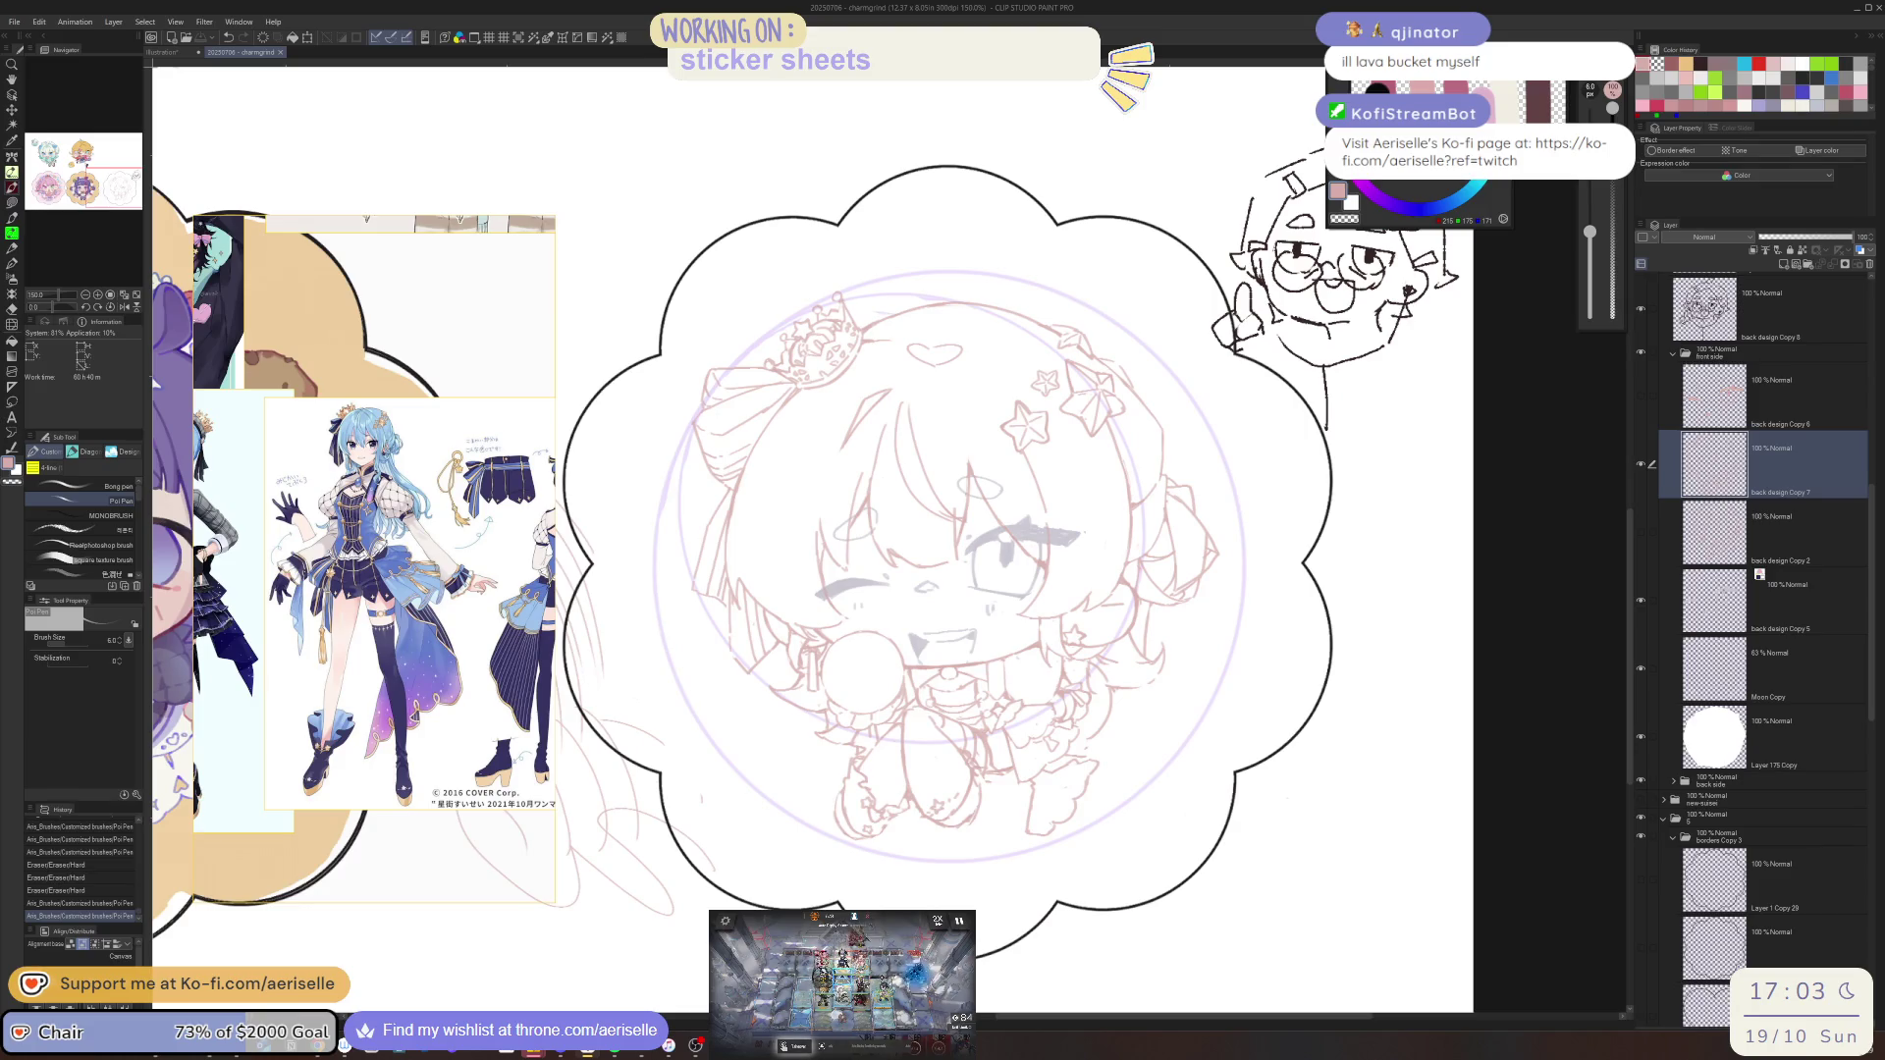
{"action": "key", "text": "alt+Tab"}
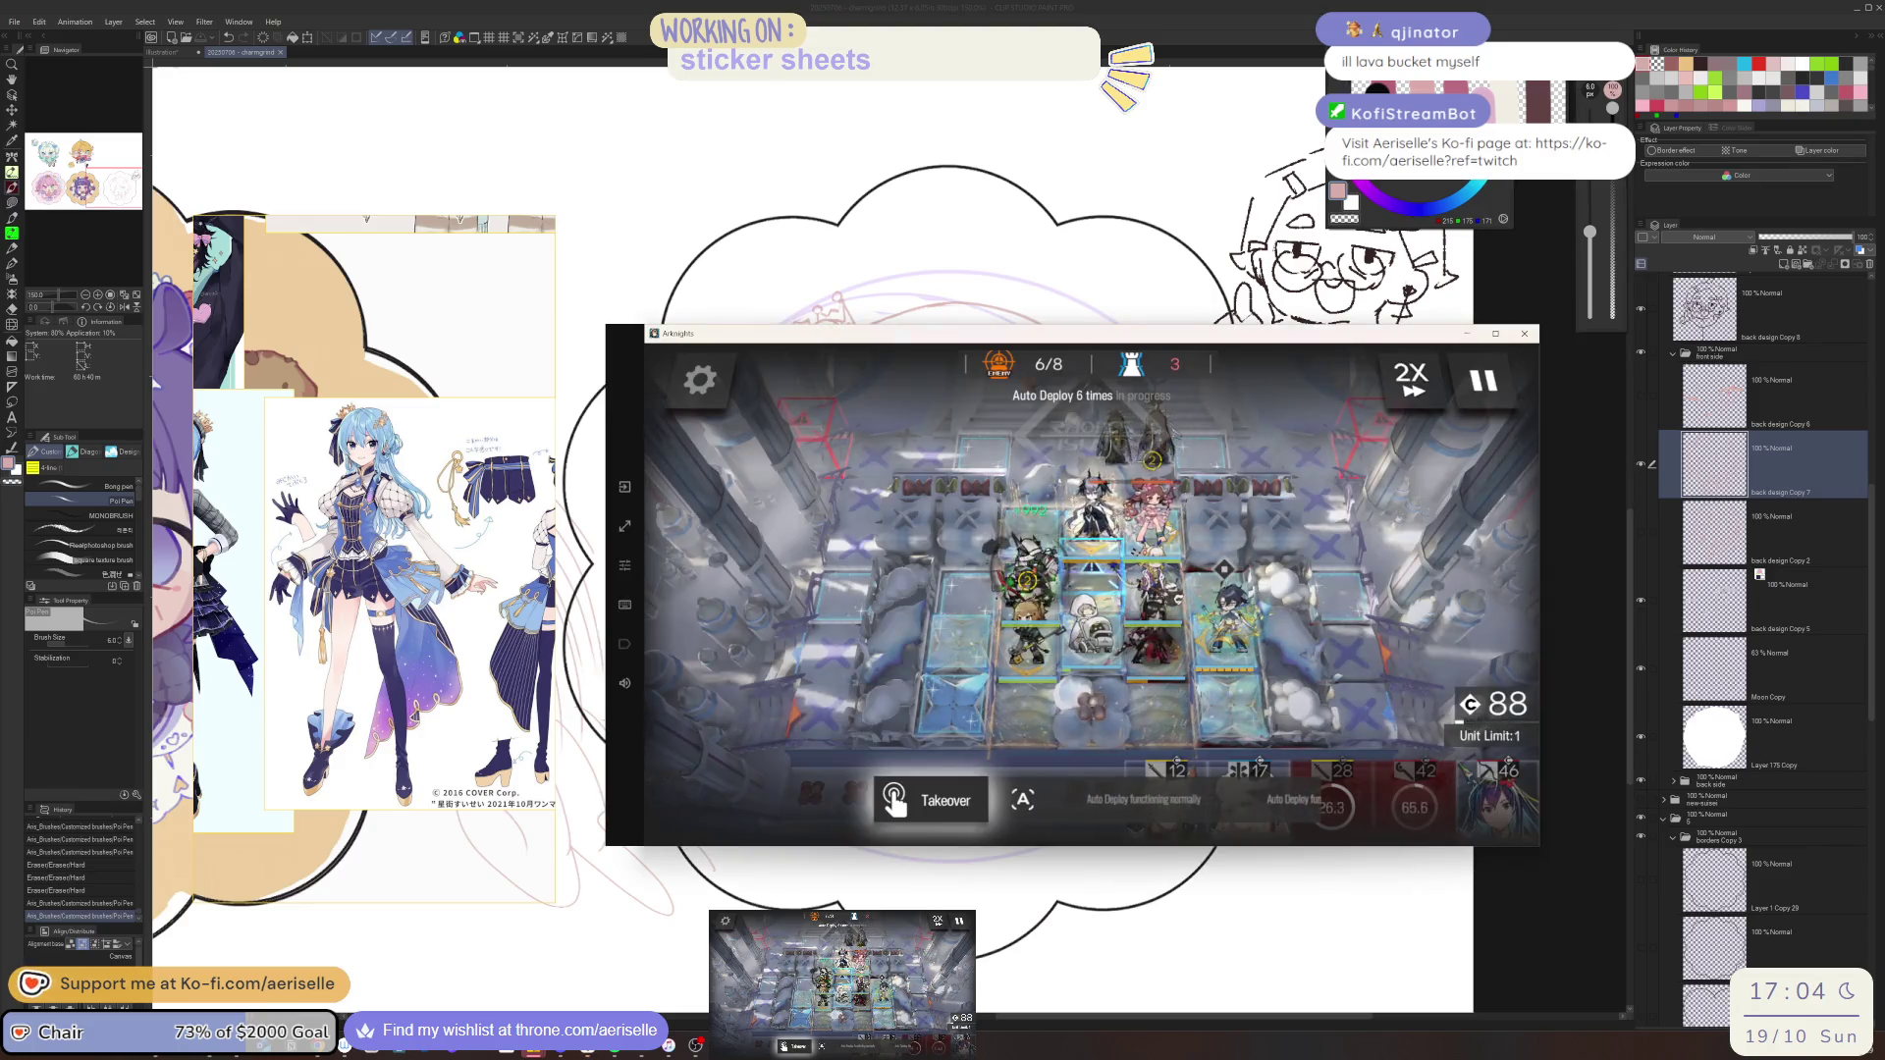
{"action": "key", "text": "alt+Tab"}
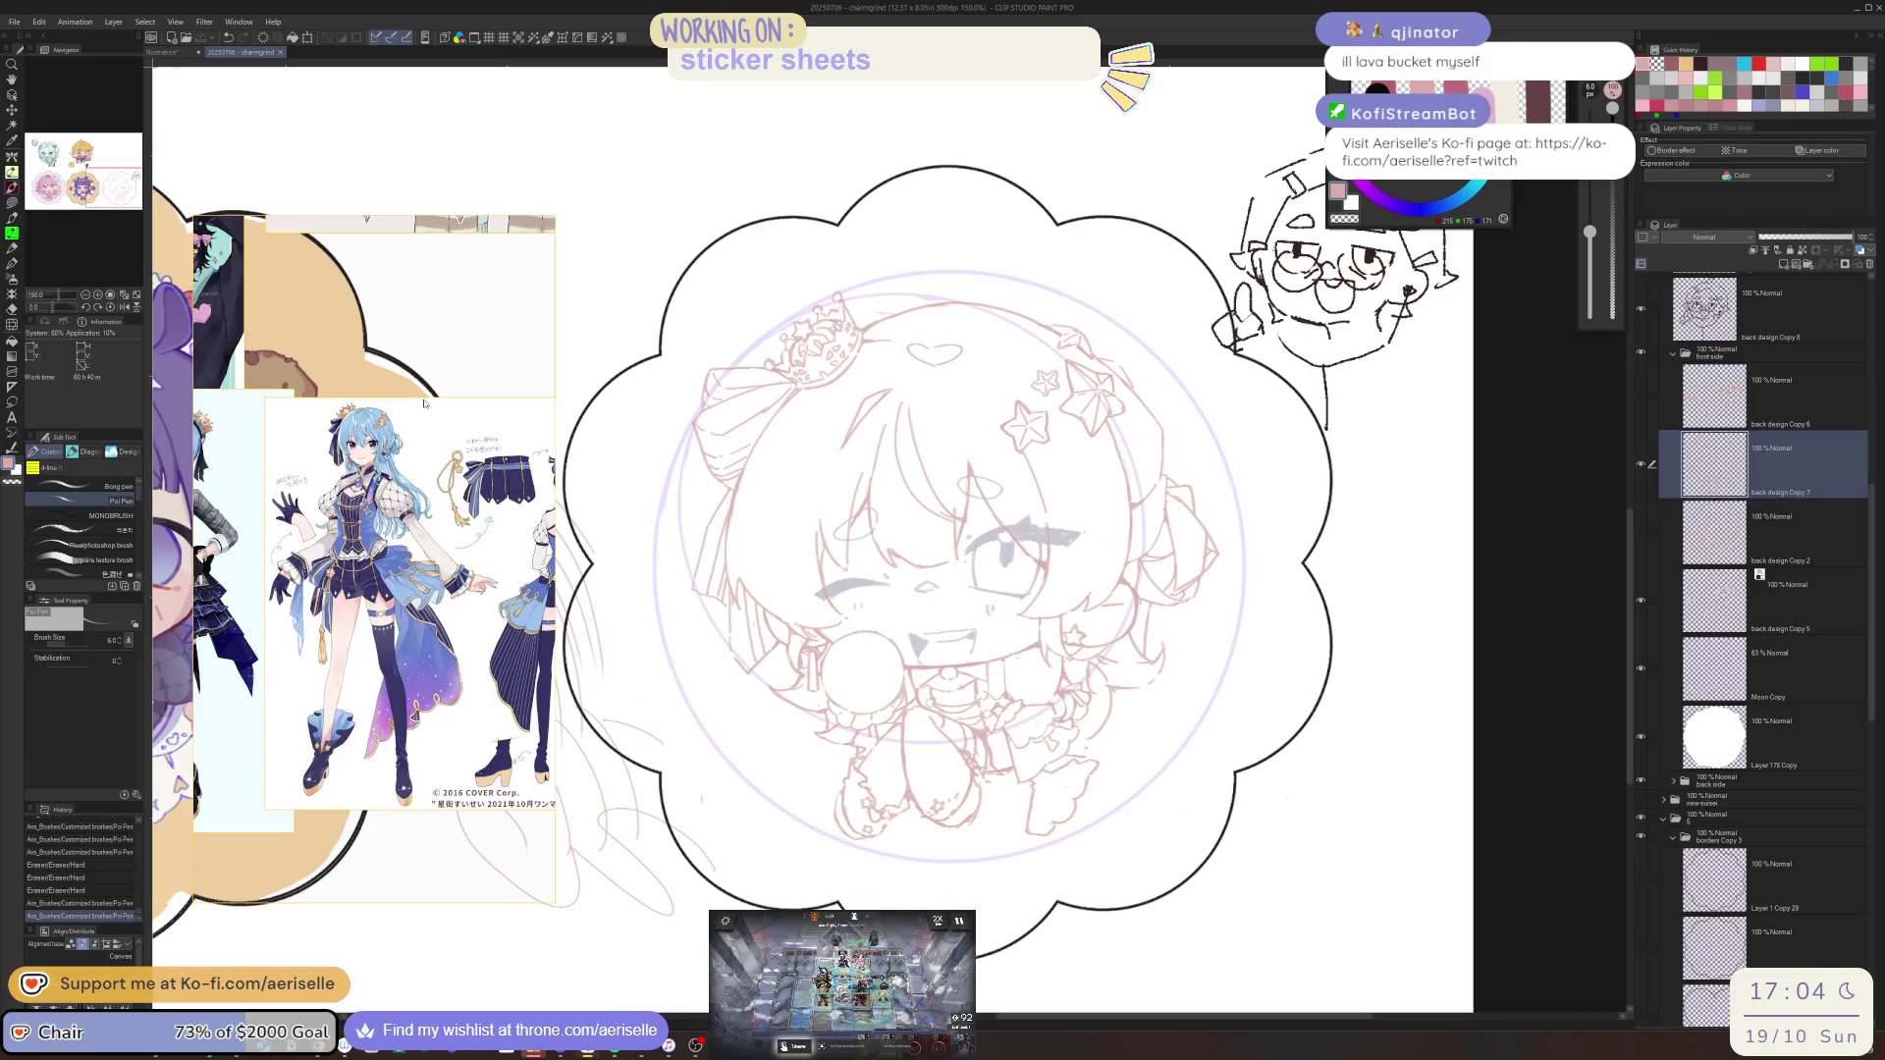
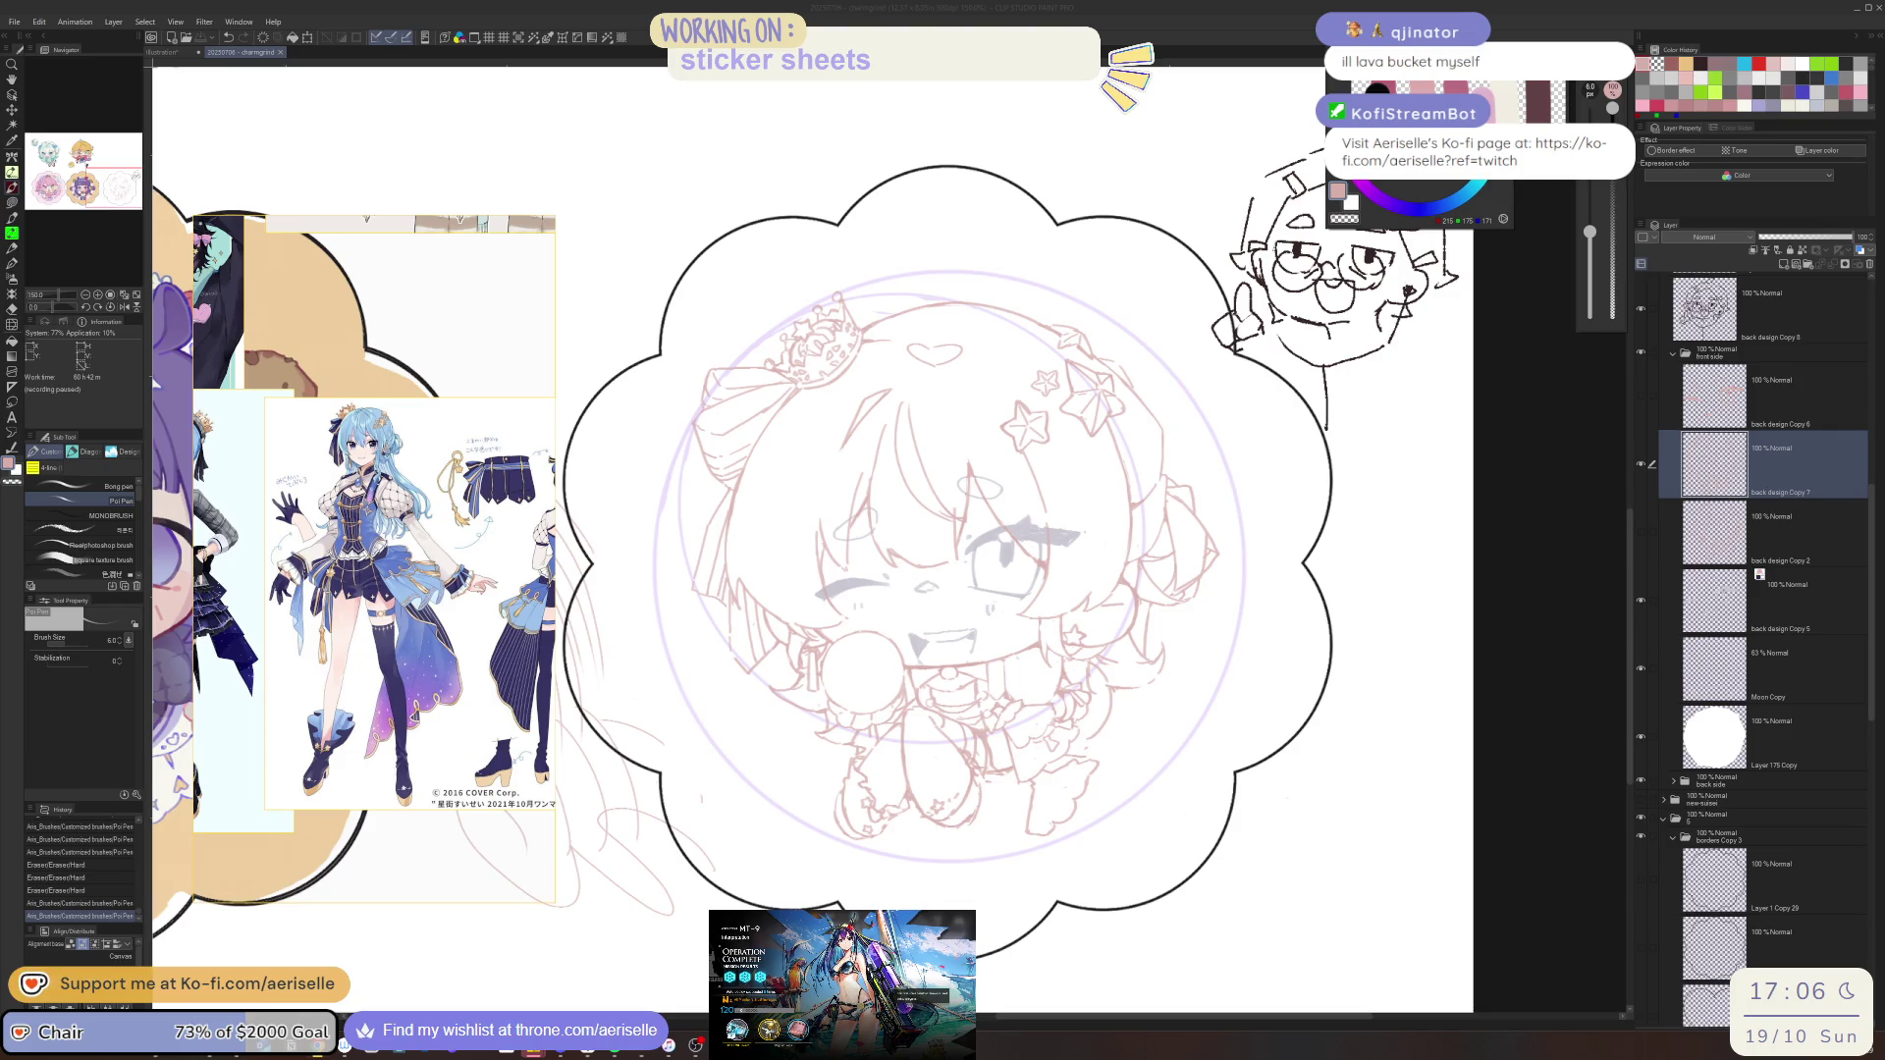
Redraw the lines on the chibi's lower body with the Poi Pen, erasing one small spot
{"action": "mouse_move", "coordinate": [1080, 739]}
{"action": "left_mouse_down"}
{"action": "mouse_move", "coordinate": [1091, 768]}
{"action": "mouse_move", "coordinate": [1021, 785]}
{"action": "mouse_move", "coordinate": [1032, 825]}
{"action": "mouse_move", "coordinate": [1035, 804]}
{"action": "left_mouse_up"}
{"action": "key", "text": "e"}
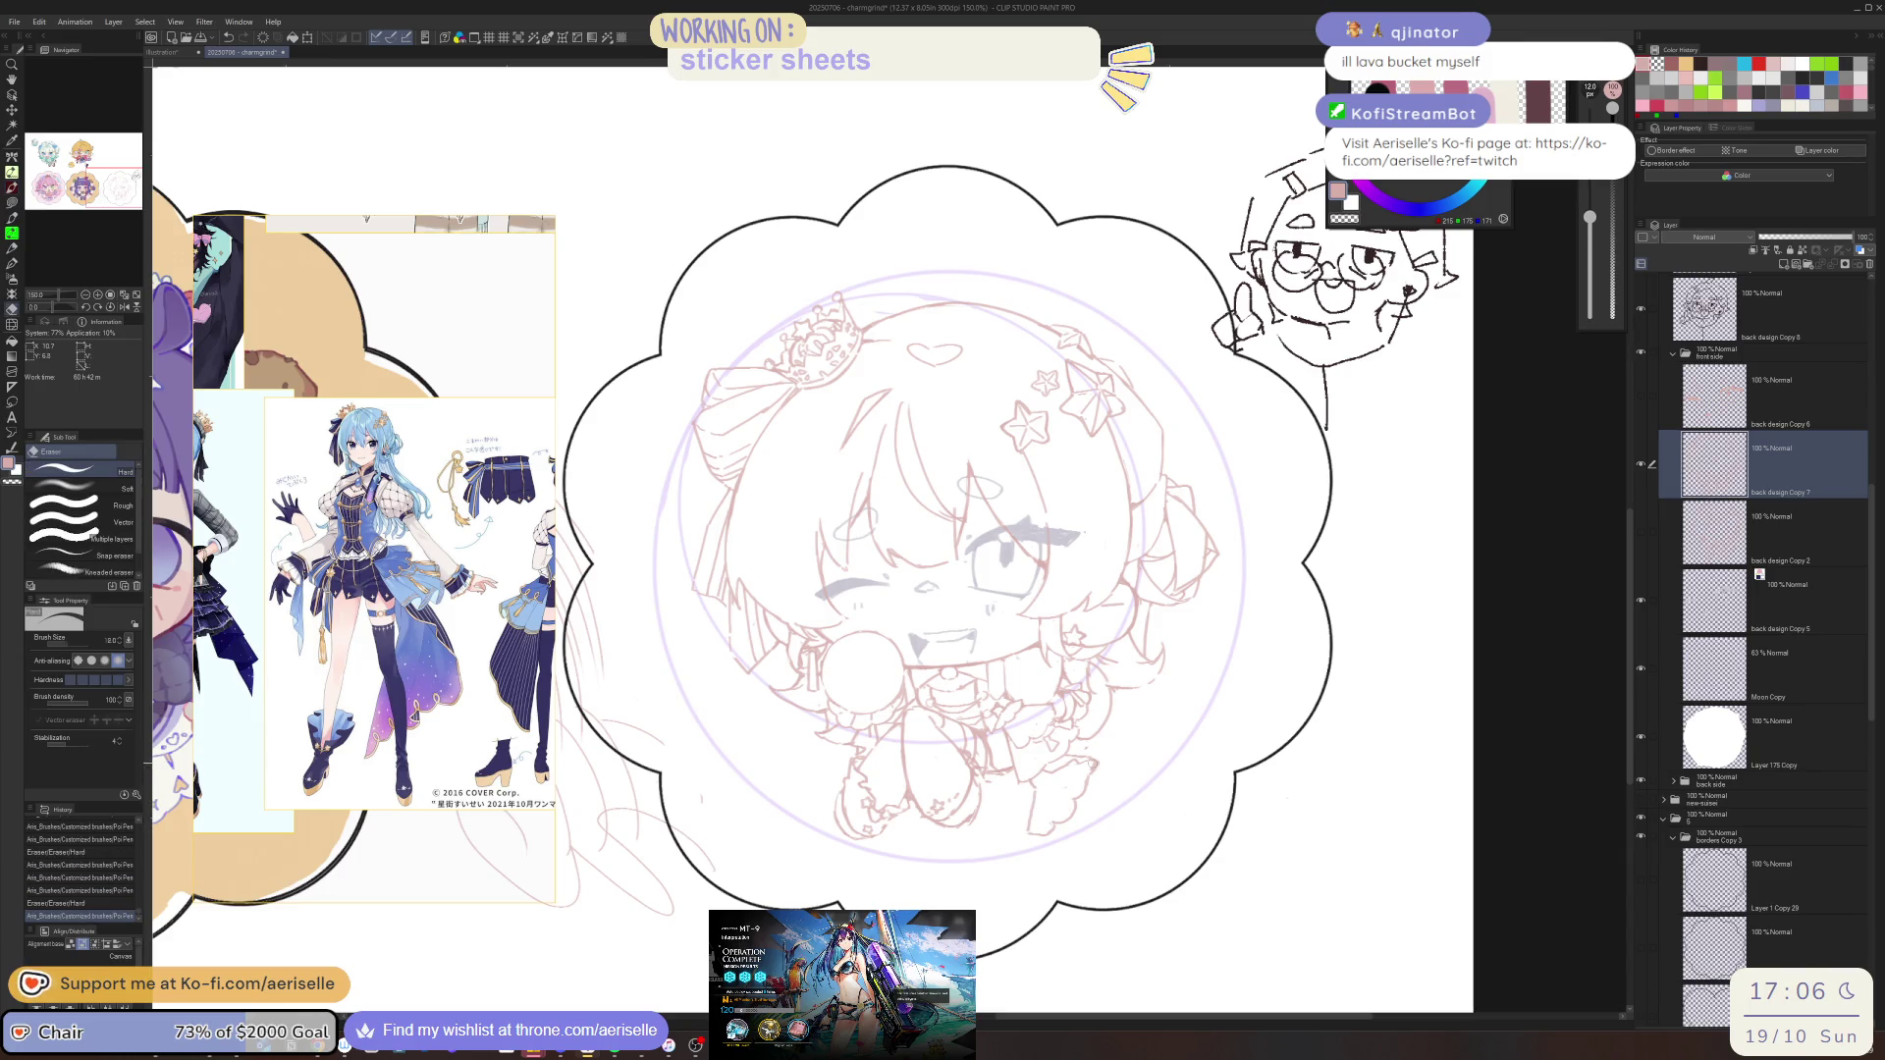
{"action": "left_click", "coordinate": [1063, 810]}
{"action": "key", "text": "p"}
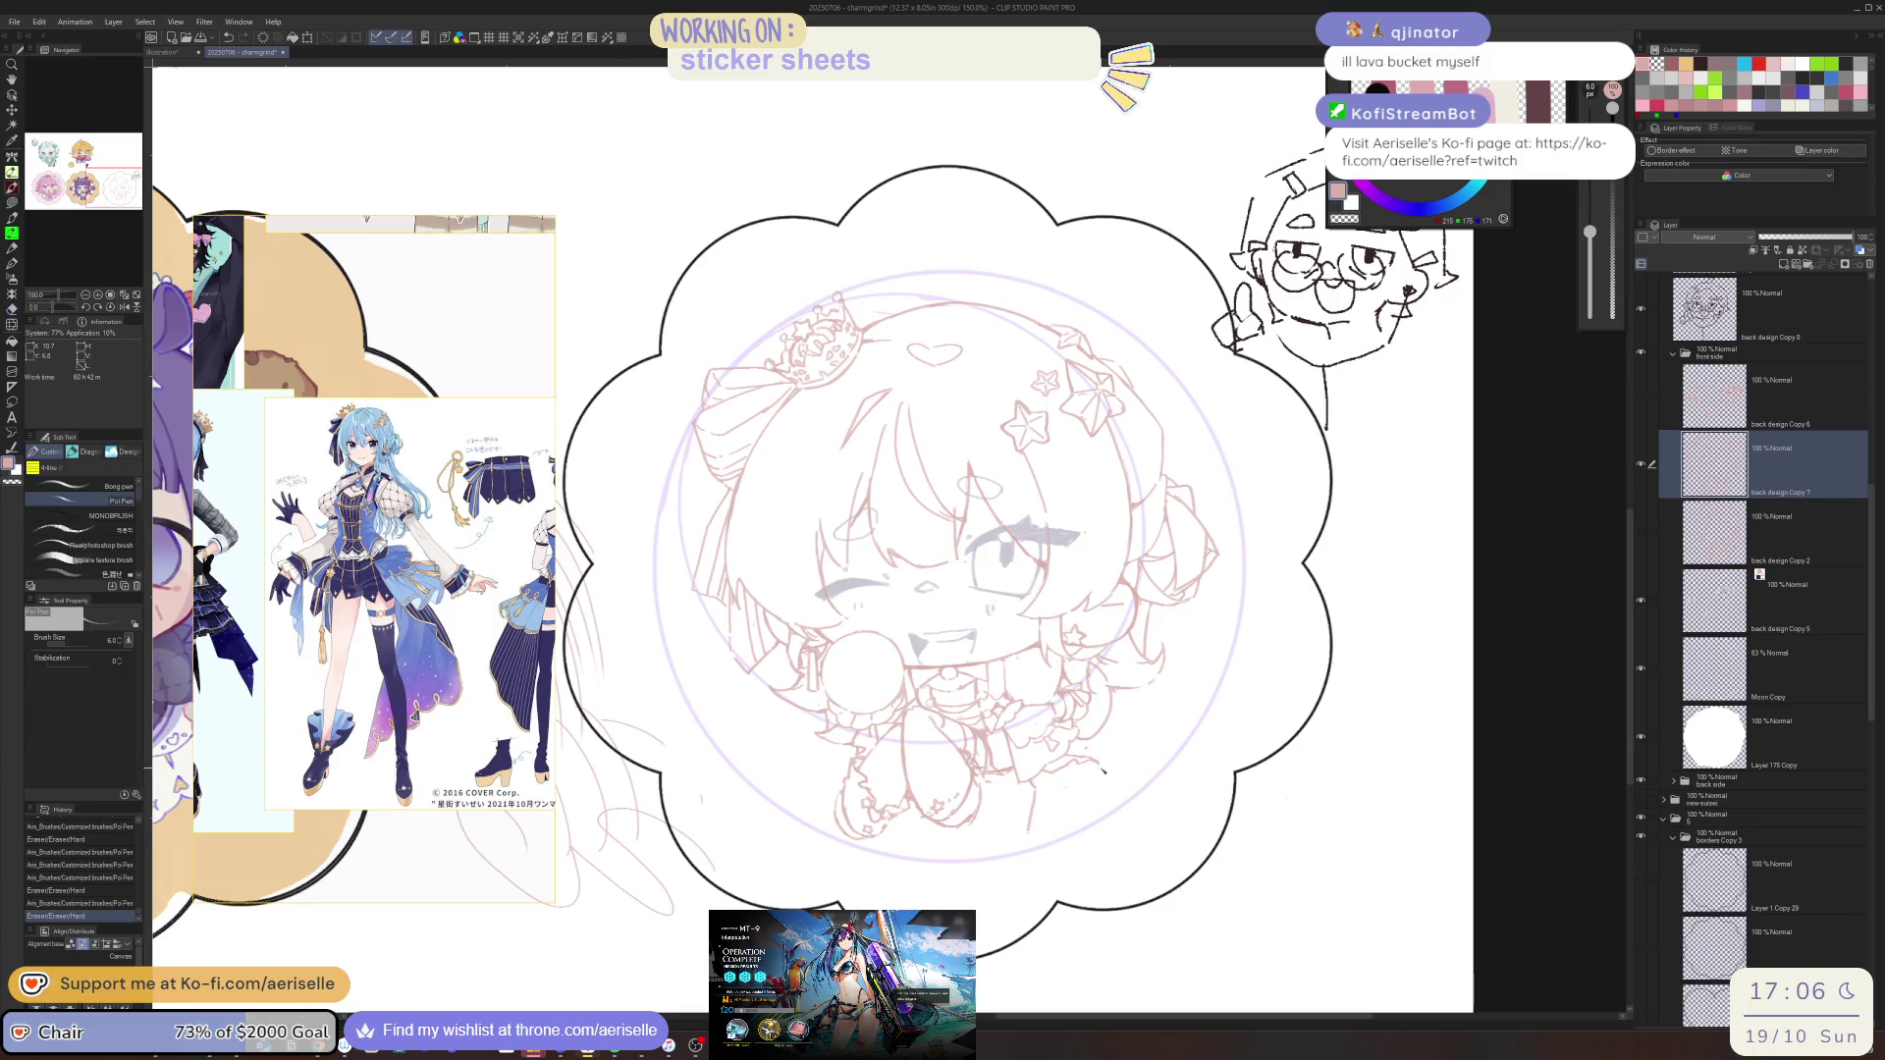
{"action": "mouse_move", "coordinate": [1089, 788]}
{"action": "left_mouse_down"}
{"action": "mouse_move", "coordinate": [1038, 841]}
{"action": "mouse_move", "coordinate": [1040, 785]}
{"action": "mouse_move", "coordinate": [1144, 712]}
{"action": "left_mouse_up"}
{"action": "scroll", "coordinate": [1050, 827], "scroll_direction": "up", "scroll_amount": 3}
{"action": "left_click_drag", "start_coordinate": [1070, 797], "coordinate": [1129, 764]}
{"action": "left_click_drag", "start_coordinate": [1036, 839], "coordinate": [1016, 862]}
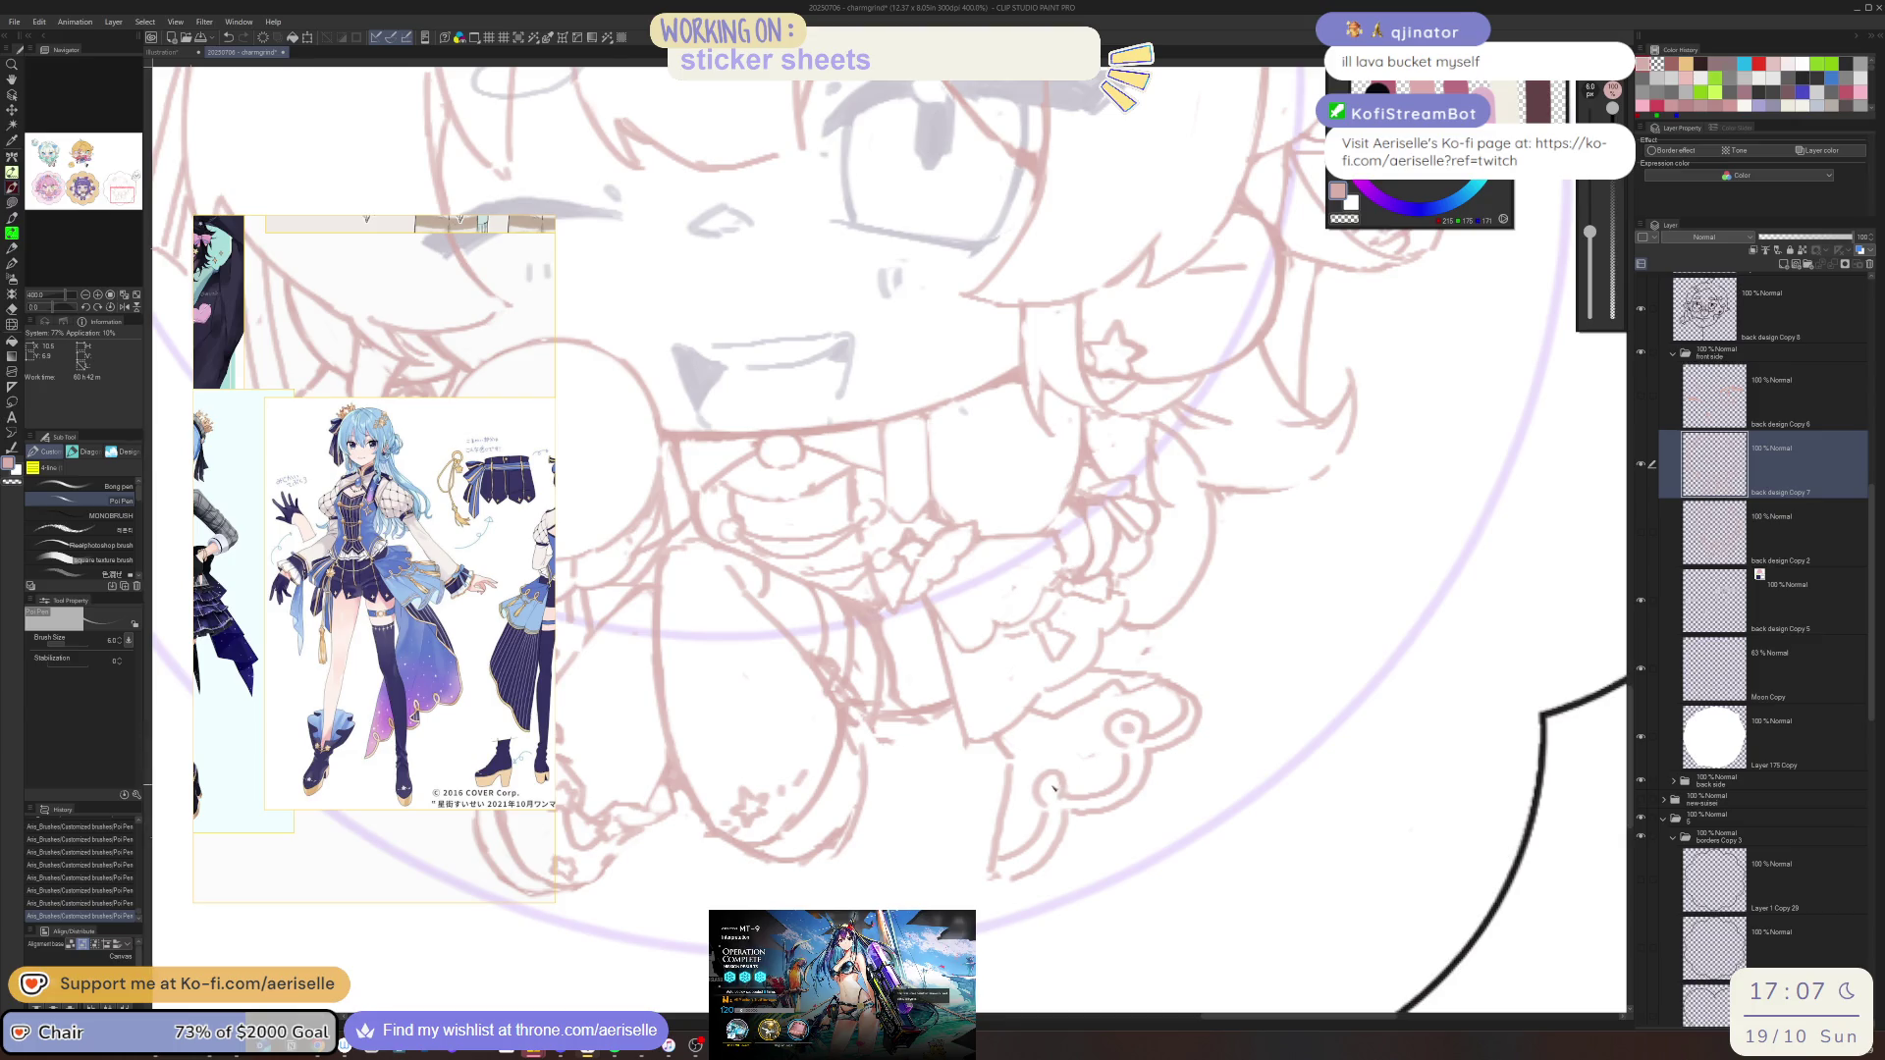
{"action": "scroll", "coordinate": [1053, 785], "scroll_direction": "down", "scroll_amount": 6}
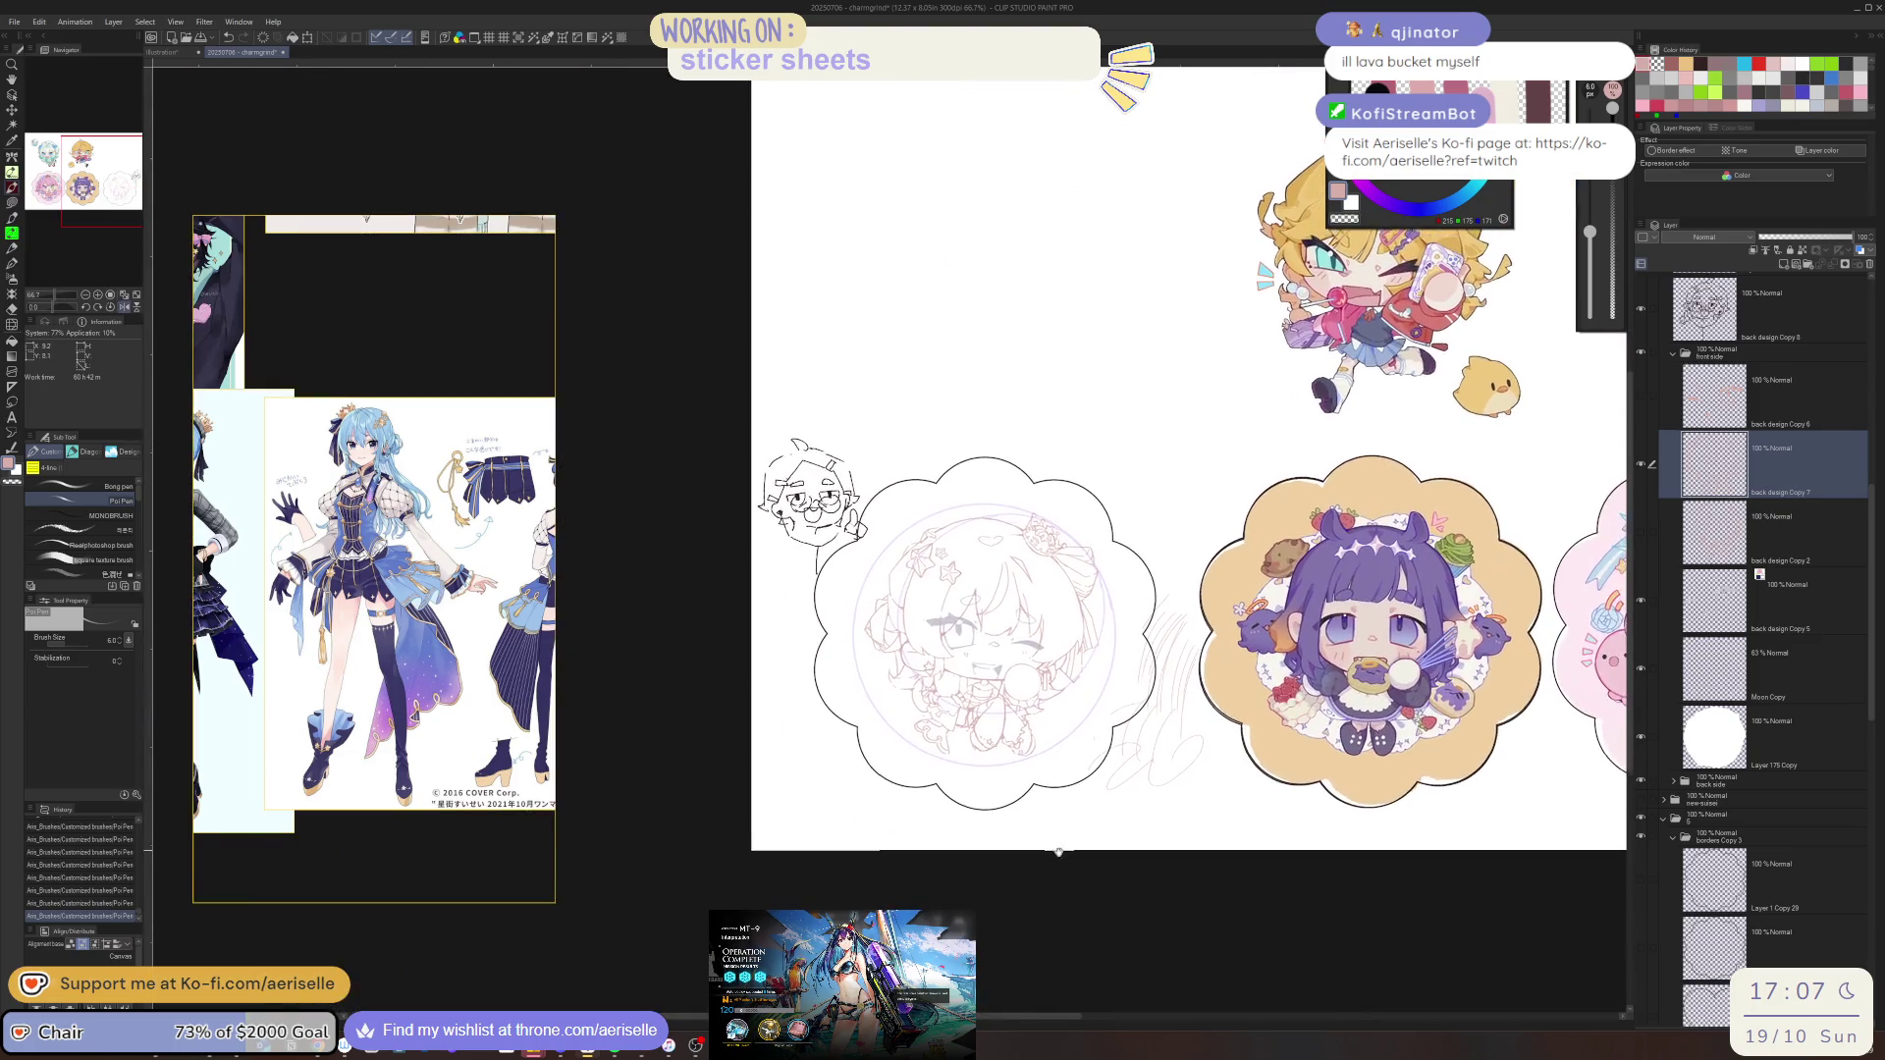
{"action": "scroll", "coordinate": [927, 715], "scroll_direction": "up", "scroll_amount": 3}
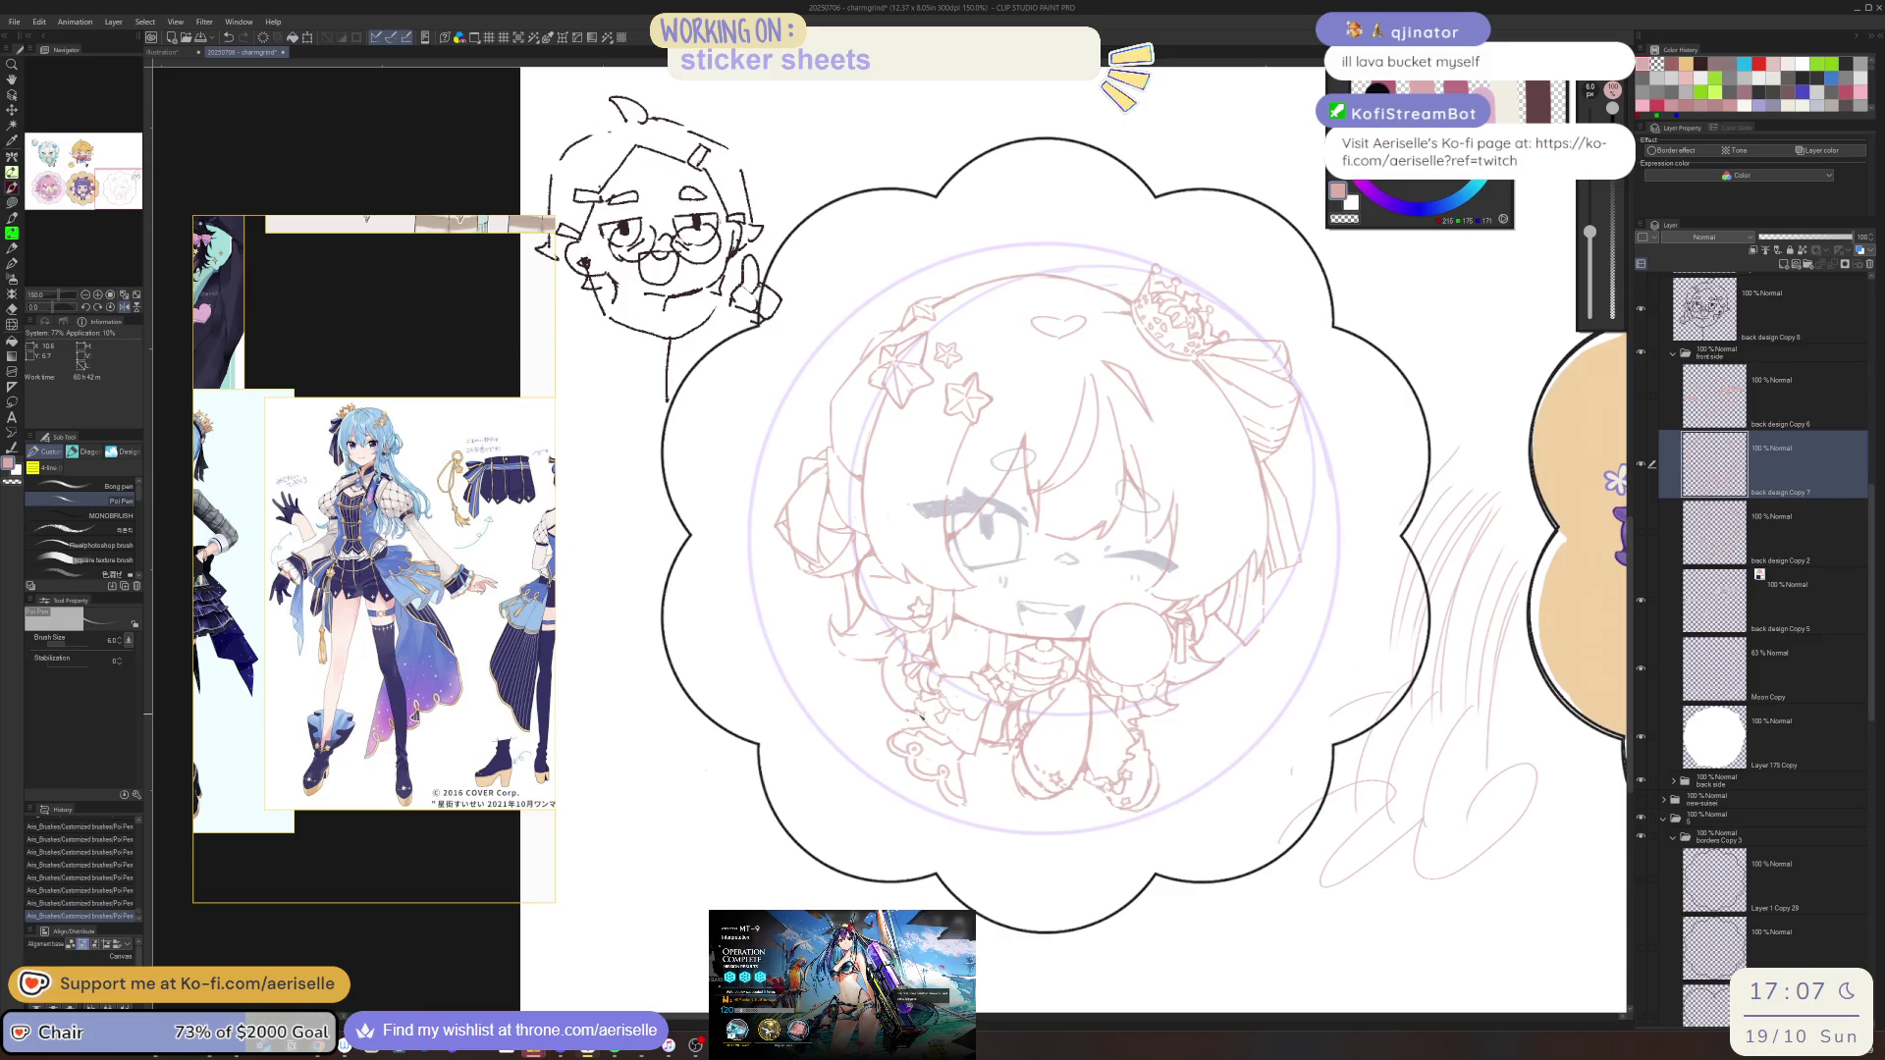
Erase small stray line segments on the sketch with the Hard Eraser, rotating the view
{"action": "key", "text": "e"}
{"action": "scroll", "coordinate": [928, 716], "scroll_direction": "up", "scroll_amount": 3}
{"action": "mouse_move", "coordinate": [923, 720]}
{"action": "left_mouse_down"}
{"action": "mouse_move", "coordinate": [895, 704]}
{"action": "mouse_move", "coordinate": [928, 717]}
{"action": "left_mouse_up"}
{"action": "key", "text": "p"}
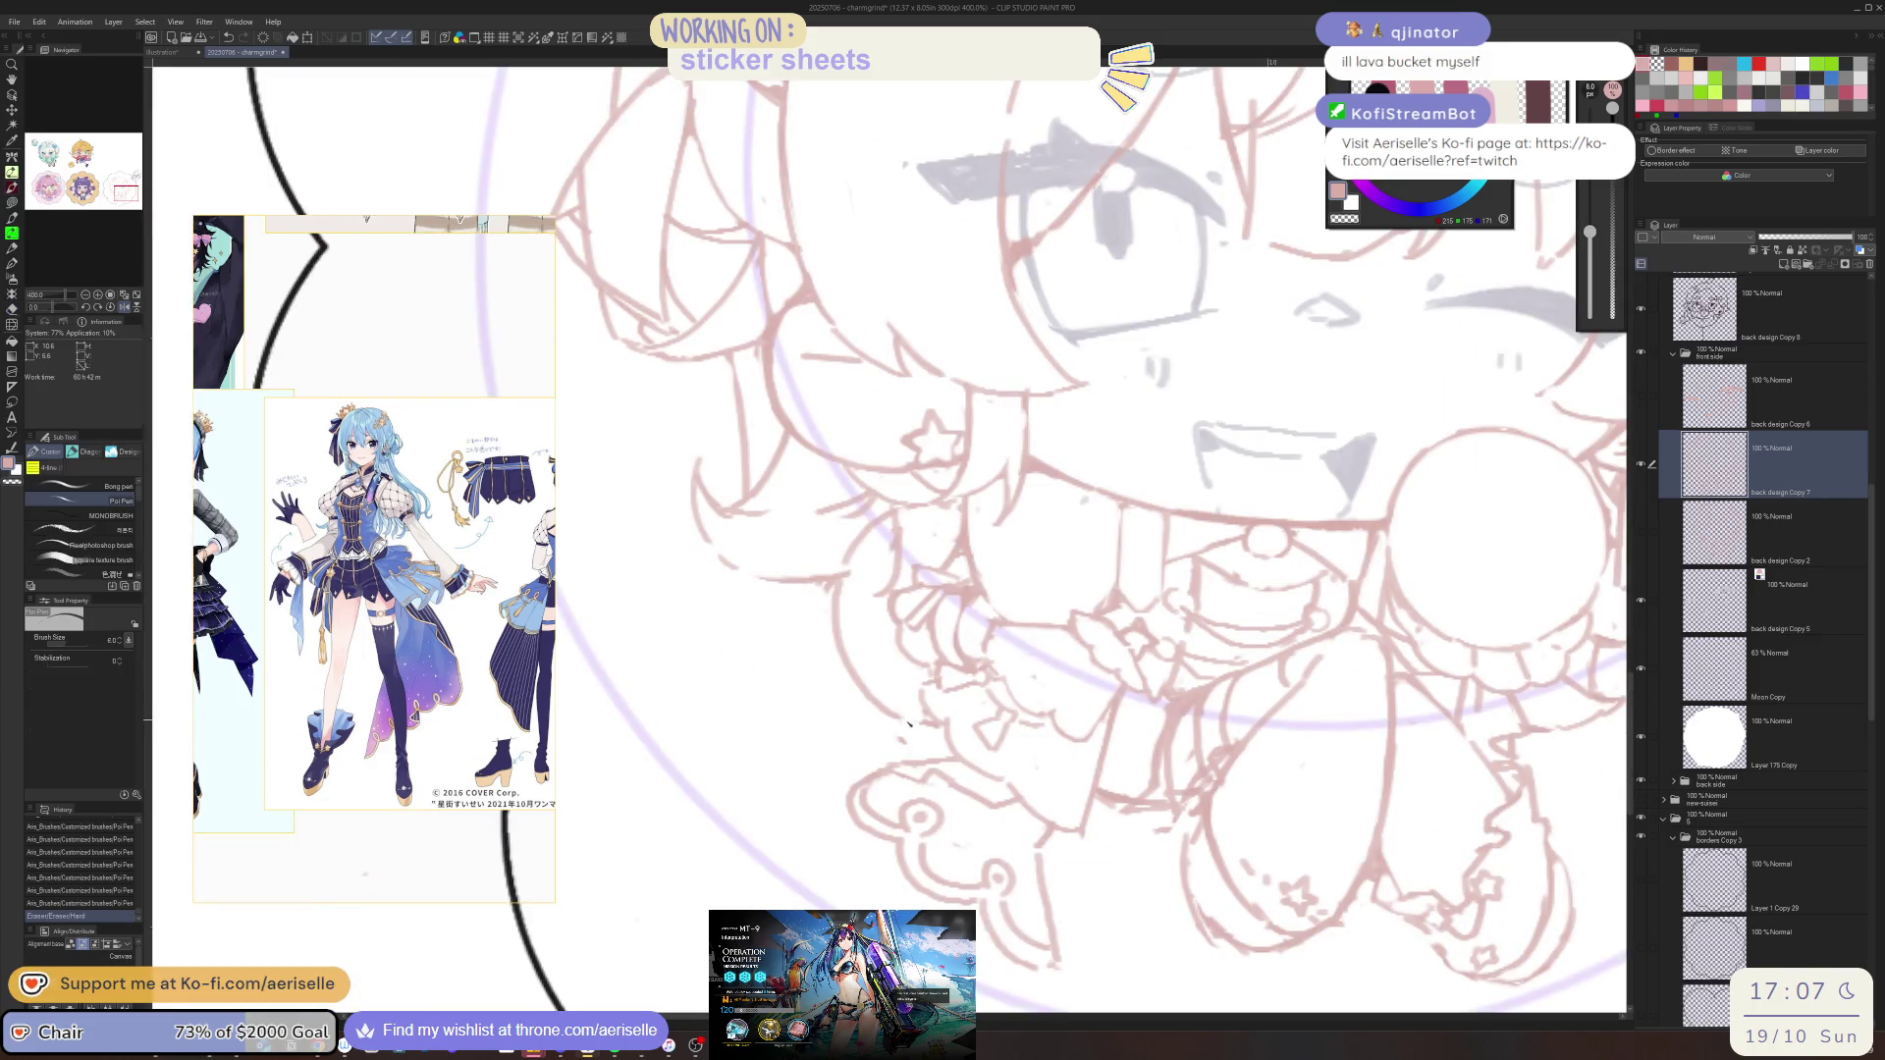
{"action": "scroll", "coordinate": [930, 706], "scroll_direction": "down", "scroll_amount": 6}
{"action": "scroll", "coordinate": [973, 698], "scroll_direction": "up", "scroll_amount": 6}
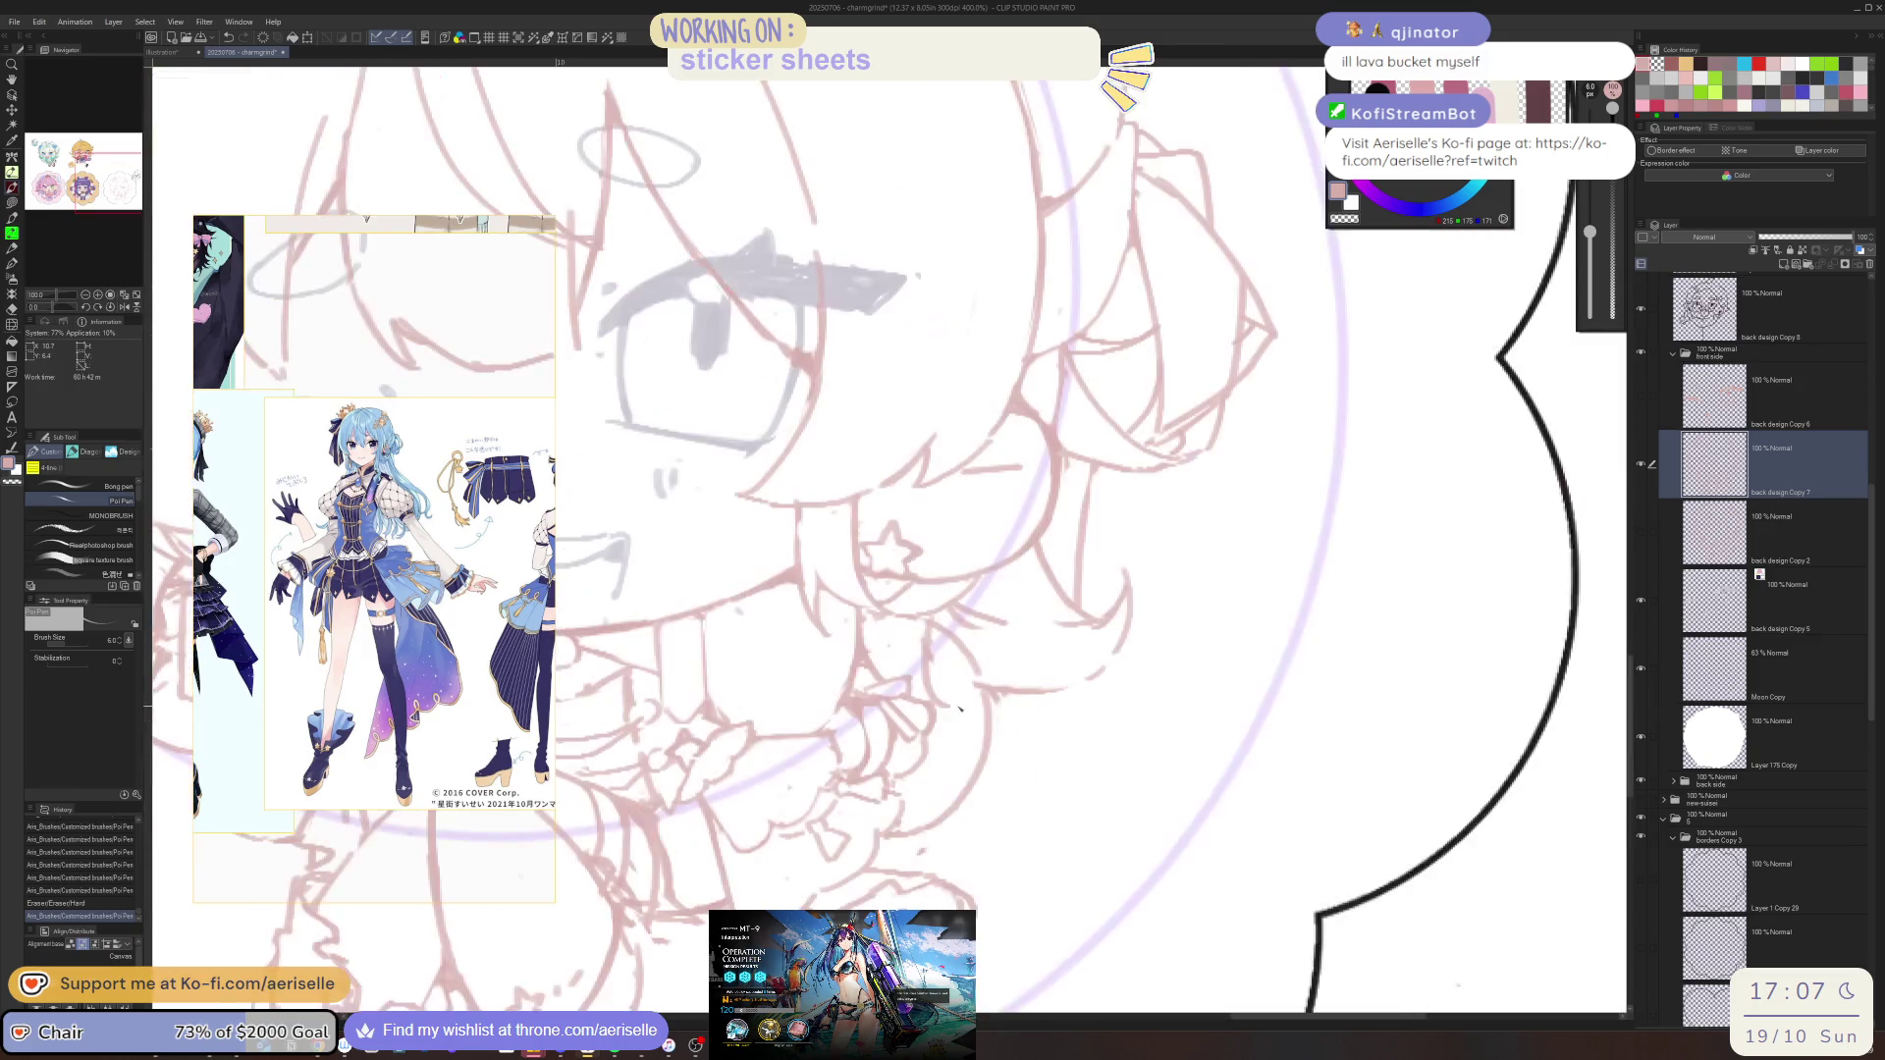
{"action": "key", "text": "e"}
{"action": "left_click", "coordinate": [973, 698]}
{"action": "mouse_move", "coordinate": [973, 698]}
{"action": "left_mouse_down"}
{"action": "mouse_move", "coordinate": [905, 645]}
{"action": "mouse_move", "coordinate": [923, 621]}
{"action": "left_mouse_up"}
{"action": "key", "text": "bracketright"}
{"action": "key", "text": "bracketright"}
{"action": "key", "text": "bracketright"}
{"action": "key", "text": "p"}
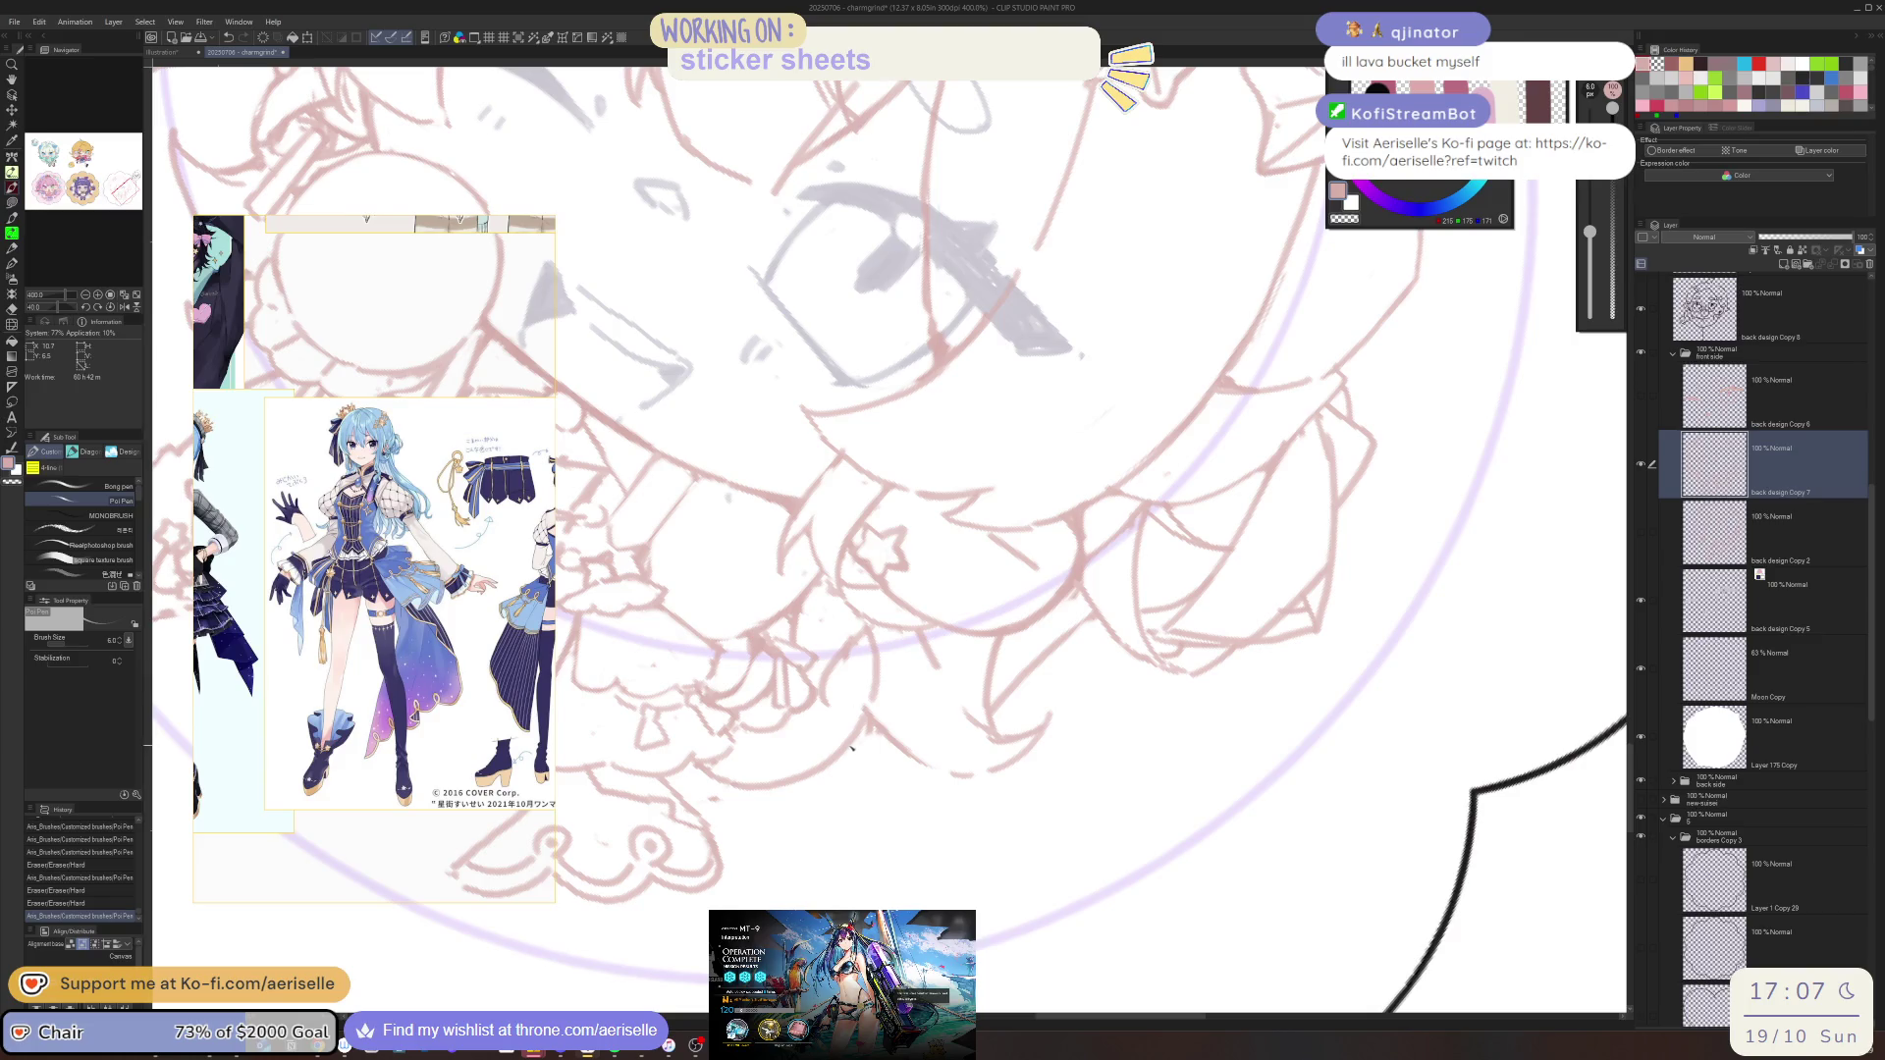
Draw a short line and clean the stray lines around it with a smaller eraser
{"action": "mouse_move", "coordinate": [807, 776]}
{"action": "left_mouse_down"}
{"action": "mouse_move", "coordinate": [854, 770]}
{"action": "mouse_move", "coordinate": [850, 800]}
{"action": "mouse_move", "coordinate": [903, 764]}
{"action": "mouse_move", "coordinate": [886, 735]}
{"action": "left_mouse_up"}
{"action": "key", "text": "e"}
{"action": "key", "text": "bracketleft"}
{"action": "mouse_move", "coordinate": [911, 667]}
{"action": "left_mouse_down"}
{"action": "mouse_move", "coordinate": [854, 695]}
{"action": "mouse_move", "coordinate": [869, 713]}
{"action": "left_mouse_up"}
{"action": "key", "text": "p"}
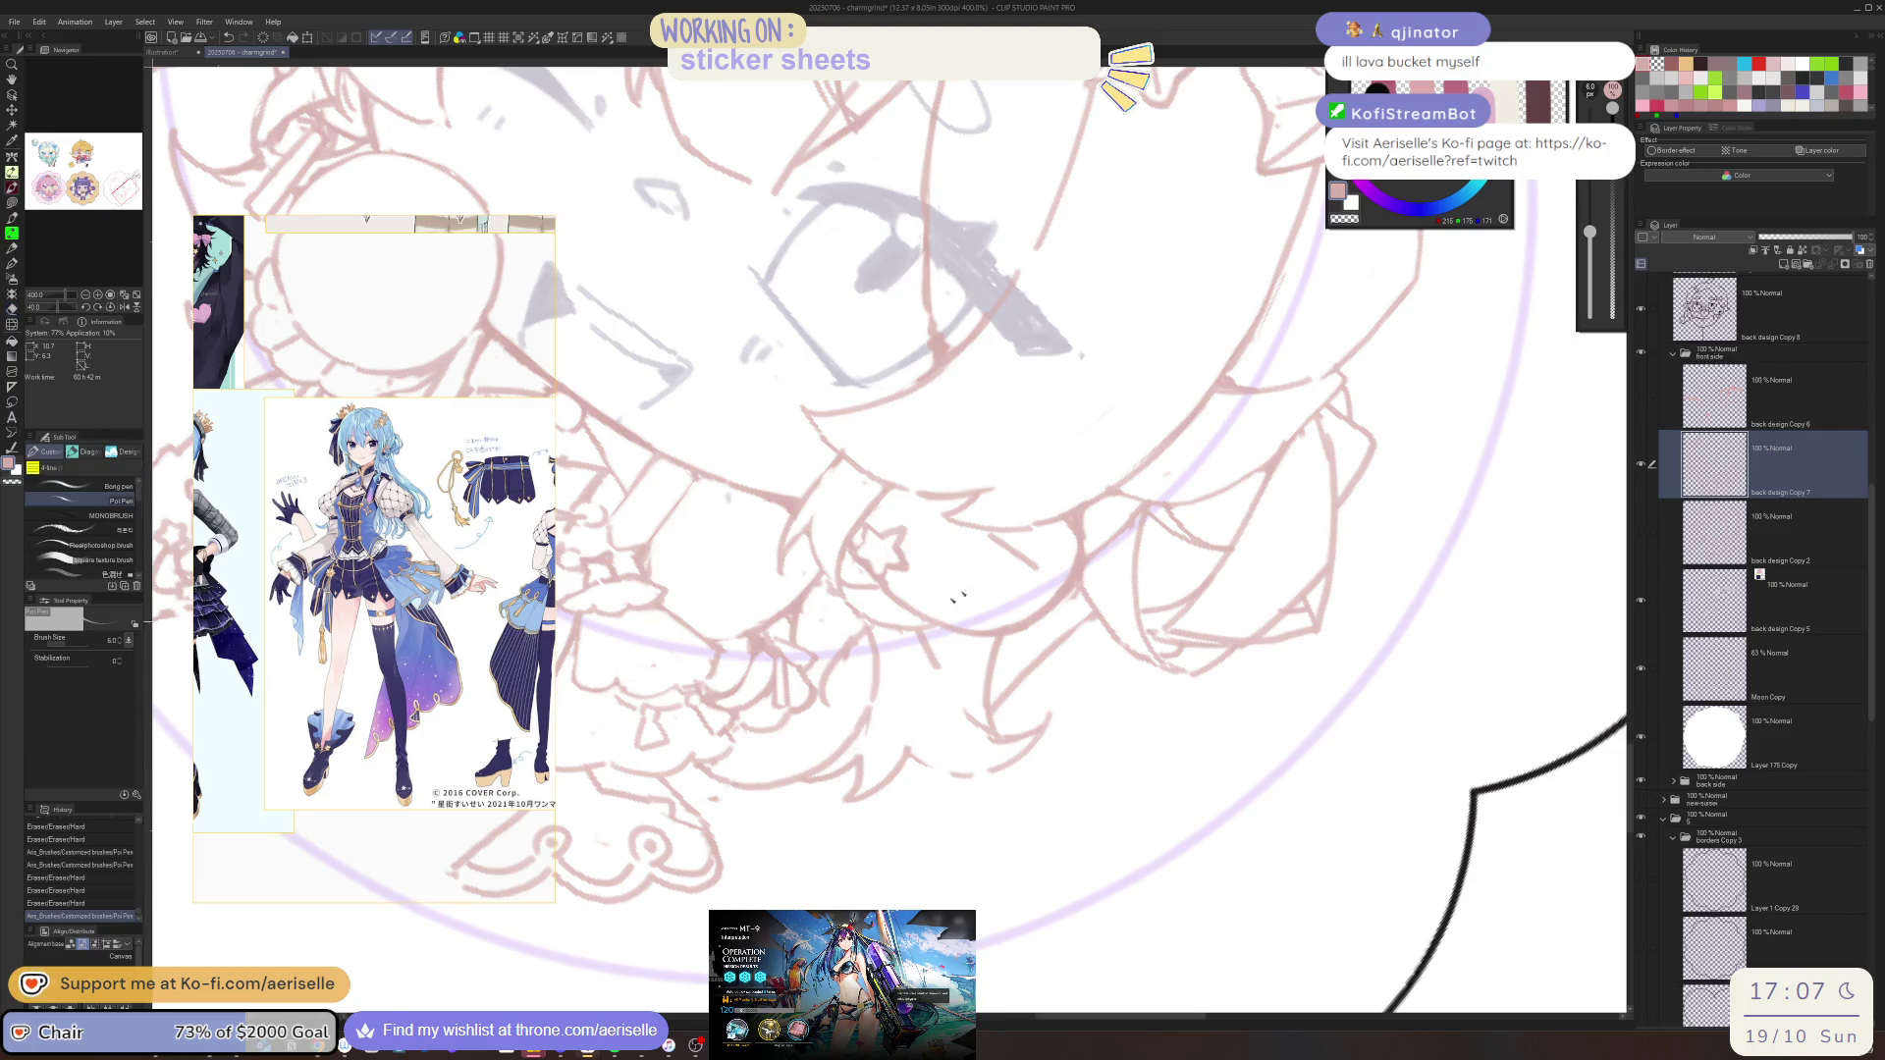
{"action": "scroll", "coordinate": [869, 712], "scroll_direction": "down", "scroll_amount": 4}
{"action": "scroll", "coordinate": [956, 694], "scroll_direction": "up", "scroll_amount": 2}
{"action": "scroll", "coordinate": [956, 694], "scroll_direction": "up", "scroll_amount": 1}
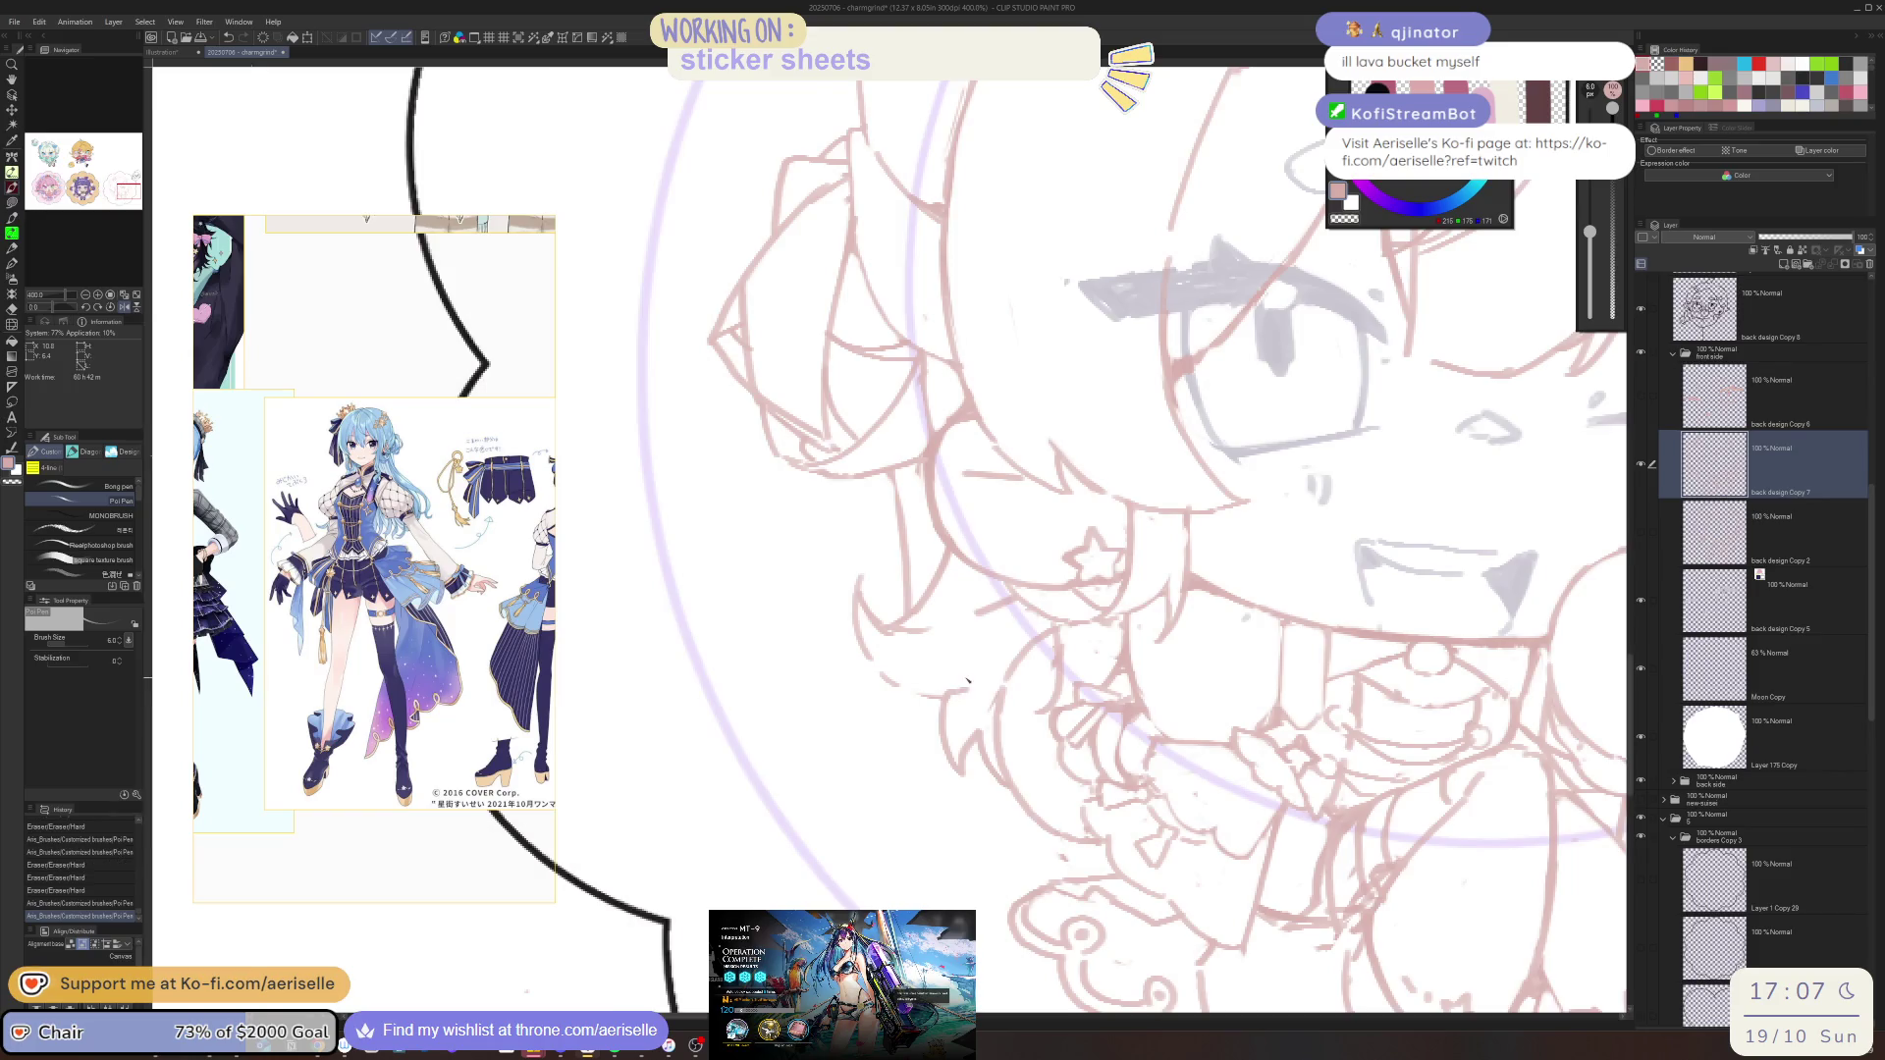
{"action": "key", "text": "h"}
Erase and redraw a line on the flipped view, then redraw the hair lines beside the face
{"action": "key", "text": "e"}
{"action": "mouse_move", "coordinate": [848, 683]}
{"action": "left_mouse_down"}
{"action": "mouse_move", "coordinate": [827, 678]}
{"action": "mouse_move", "coordinate": [887, 699]}
{"action": "left_mouse_up"}
{"action": "key", "text": "p"}
{"action": "key", "text": "e"}
{"action": "key", "text": "p"}
{"action": "mouse_move", "coordinate": [920, 582]}
{"action": "left_mouse_down"}
{"action": "mouse_move", "coordinate": [889, 638]}
{"action": "mouse_move", "coordinate": [923, 577]}
{"action": "mouse_move", "coordinate": [913, 657]}
{"action": "left_mouse_up"}
{"action": "key", "text": "h"}
{"action": "key", "text": "ctrl+z"}
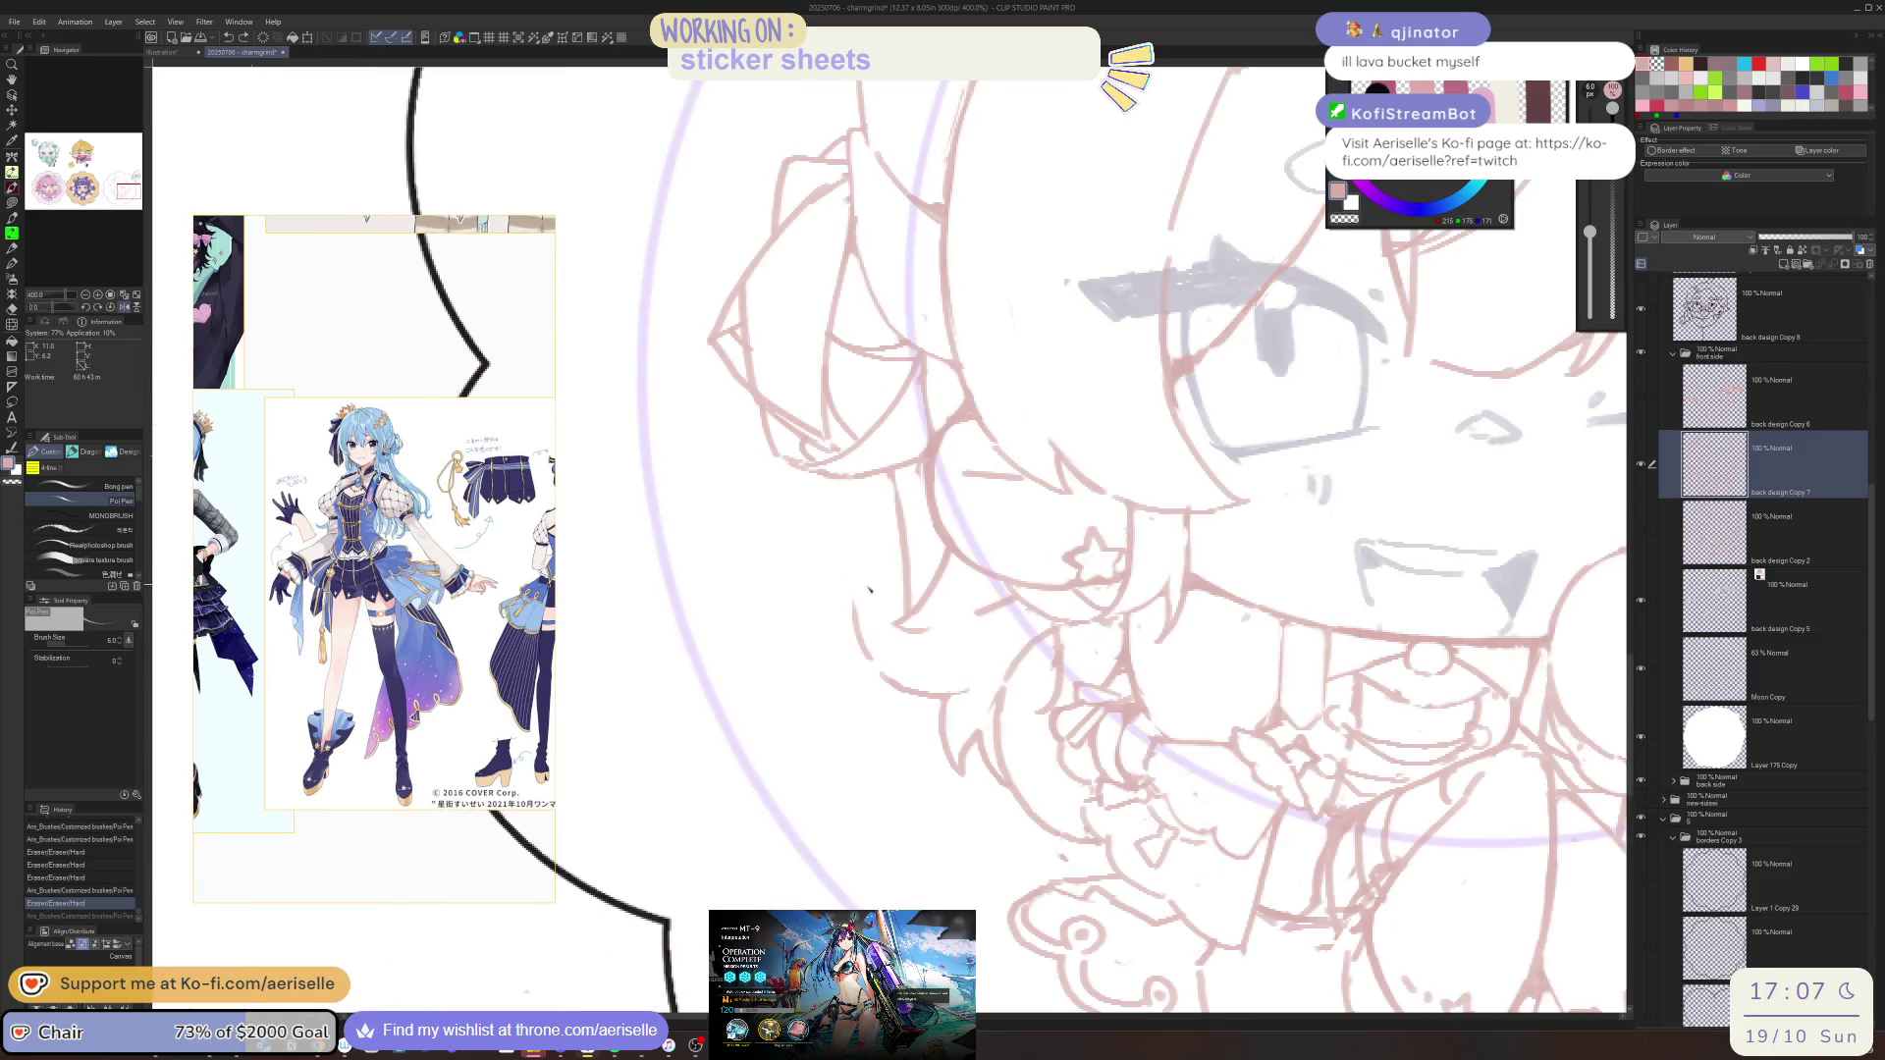
{"action": "mouse_move", "coordinate": [901, 593]}
{"action": "left_mouse_down"}
{"action": "mouse_move", "coordinate": [871, 630]}
{"action": "mouse_move", "coordinate": [884, 670]}
{"action": "mouse_move", "coordinate": [1191, 767]}
{"action": "left_mouse_up"}
{"action": "scroll", "coordinate": [918, 651], "scroll_direction": "down", "scroll_amount": 4}
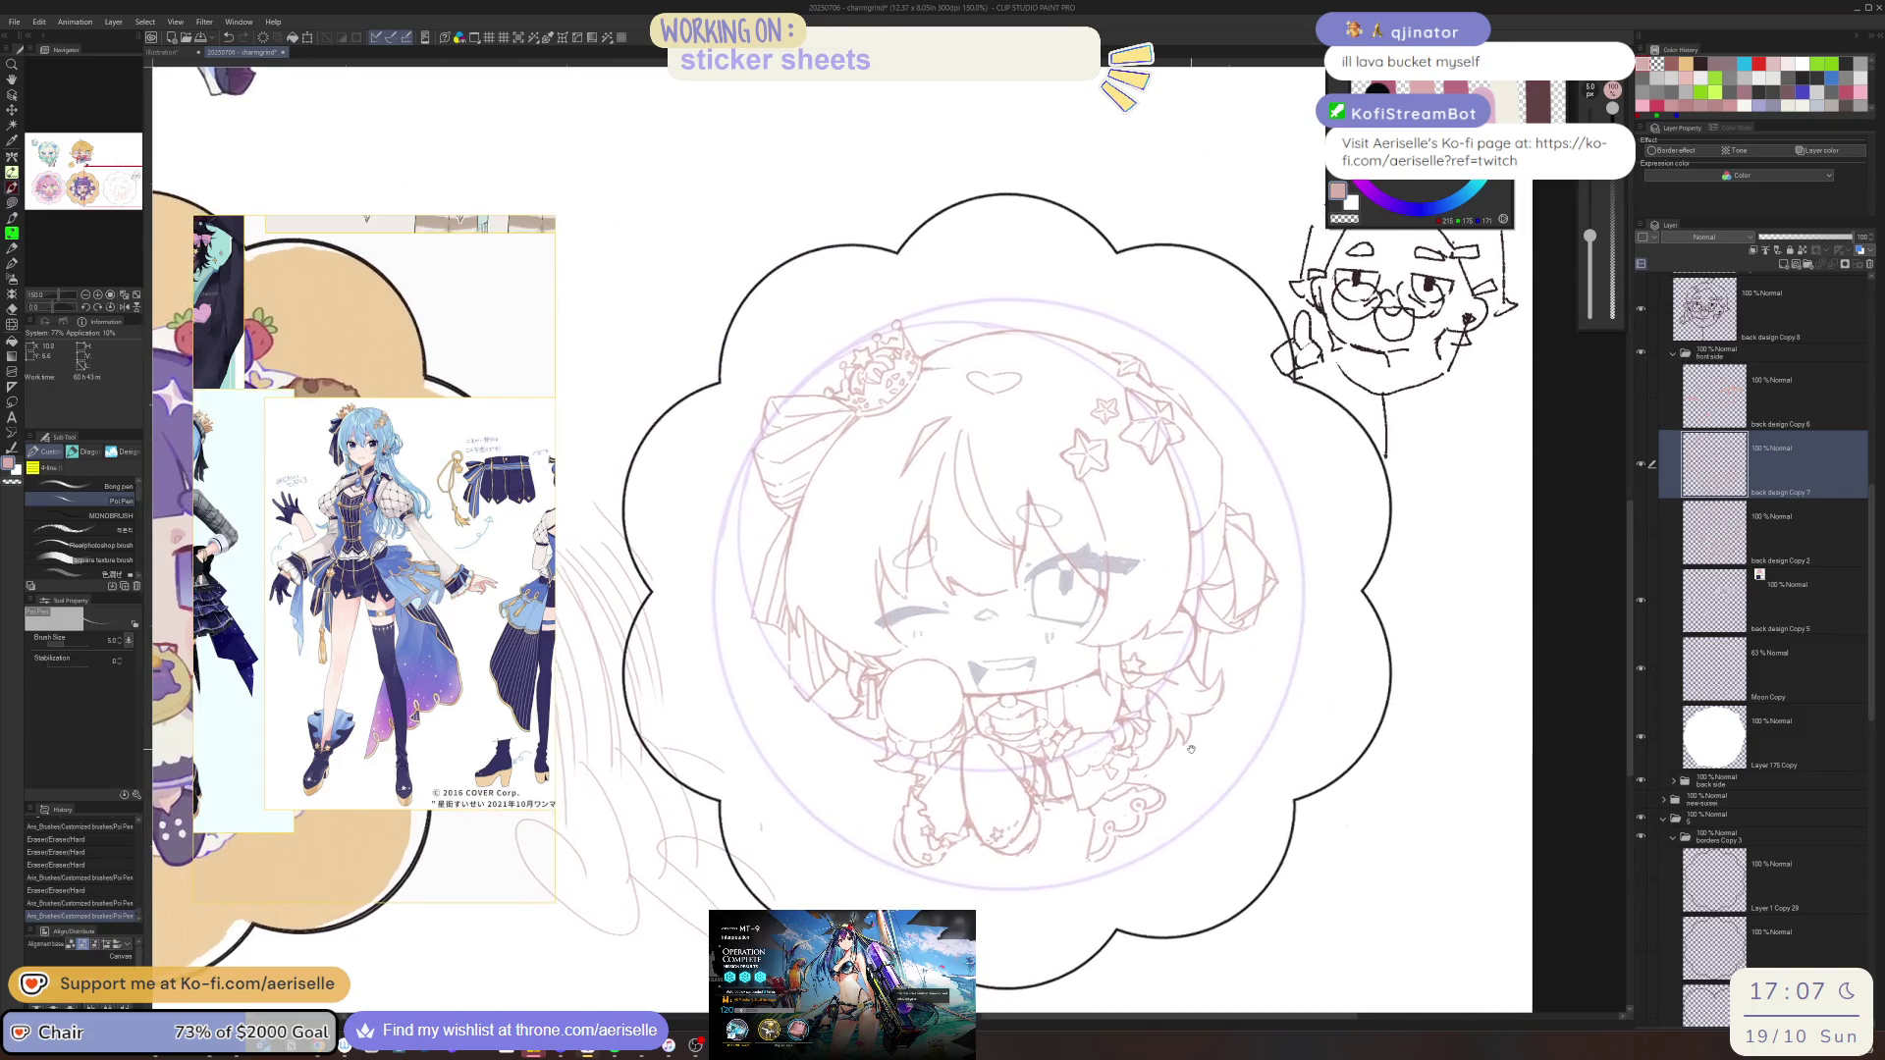
Add two hair strokes near the right eye, thin them, and redraw one hair line
{"action": "scroll", "coordinate": [1227, 677], "scroll_direction": "up", "scroll_amount": 4}
{"action": "mouse_move", "coordinate": [1222, 679]}
{"action": "left_mouse_down"}
{"action": "mouse_move", "coordinate": [1176, 714]}
{"action": "mouse_move", "coordinate": [1222, 729]}
{"action": "left_mouse_up"}
{"action": "key", "text": "e"}
{"action": "mouse_move", "coordinate": [1224, 643]}
{"action": "left_mouse_down"}
{"action": "mouse_move", "coordinate": [1200, 695]}
{"action": "mouse_move", "coordinate": [1217, 720]}
{"action": "mouse_move", "coordinate": [1188, 751]}
{"action": "left_mouse_up"}
{"action": "key", "text": "bracketleft"}
{"action": "key", "text": "p"}
{"action": "left_click_drag", "start_coordinate": [1238, 689], "coordinate": [1204, 736]}
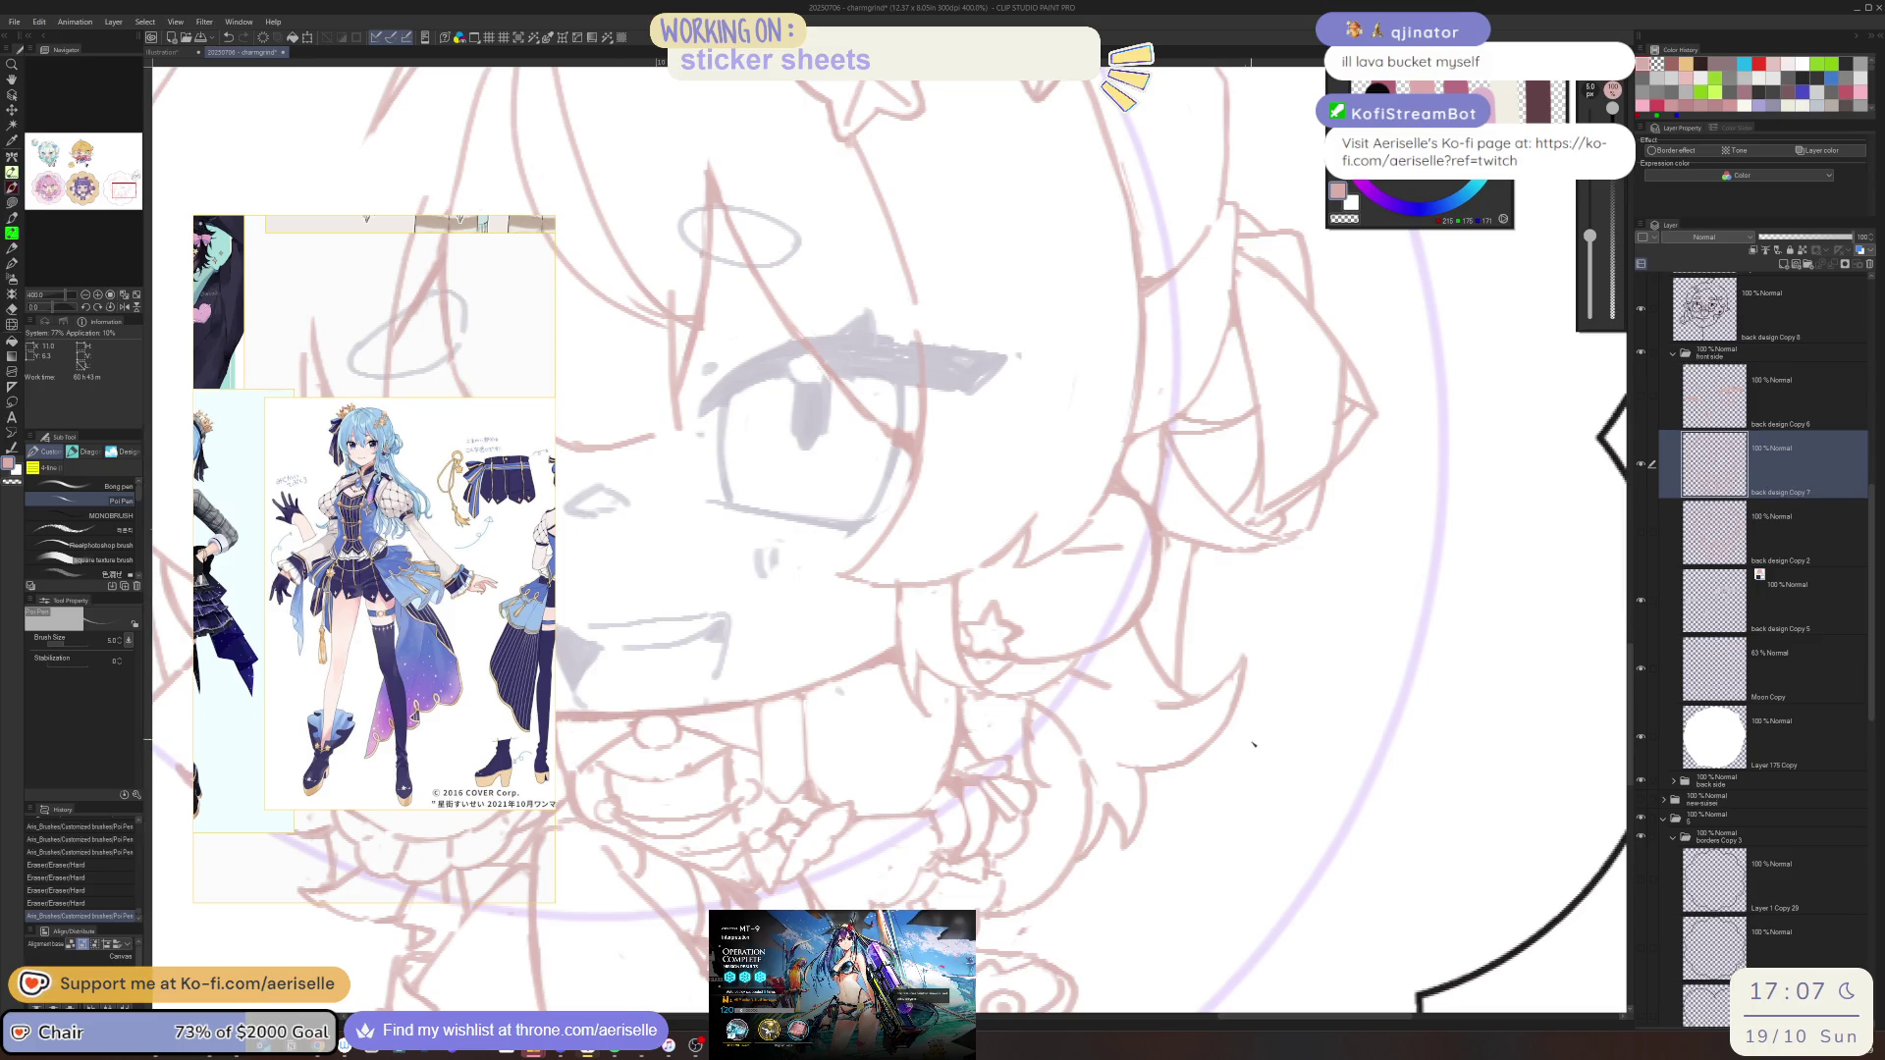
{"action": "scroll", "coordinate": [1253, 732], "scroll_direction": "down", "scroll_amount": 2}
{"action": "scroll", "coordinate": [1245, 750], "scroll_direction": "up", "scroll_amount": 2}
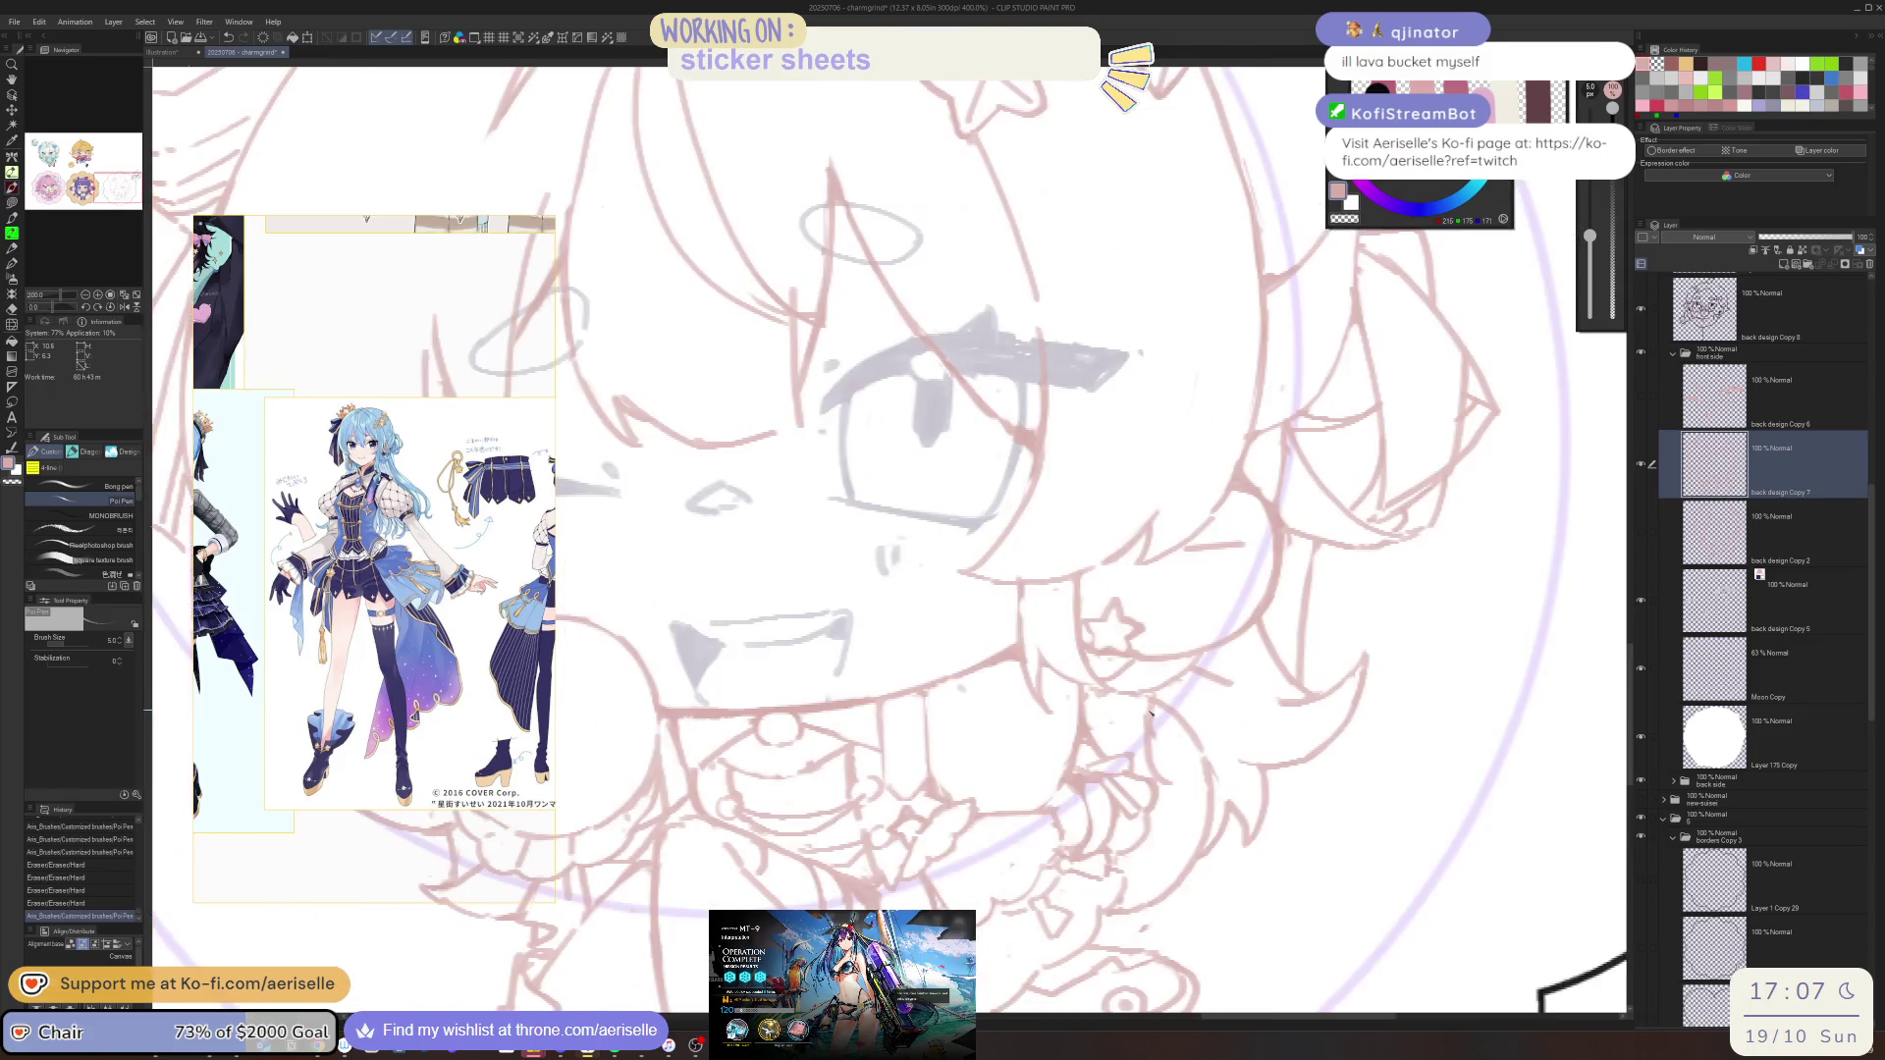
Erase a bit of the sketch, then undo and redo to keep the wanted pen stroke
{"action": "key", "text": "e"}
{"action": "mouse_move", "coordinate": [1144, 722]}
{"action": "left_mouse_down"}
{"action": "mouse_move", "coordinate": [1153, 746]}
{"action": "mouse_move", "coordinate": [1139, 712]}
{"action": "mouse_move", "coordinate": [1173, 731]}
{"action": "mouse_move", "coordinate": [1102, 743]}
{"action": "left_mouse_up"}
{"action": "key", "text": "p"}
{"action": "key", "text": "ctrl+z"}
{"action": "key", "text": "ctrl+y"}
{"action": "key", "text": "e"}
{"action": "key", "text": "ctrl+z"}
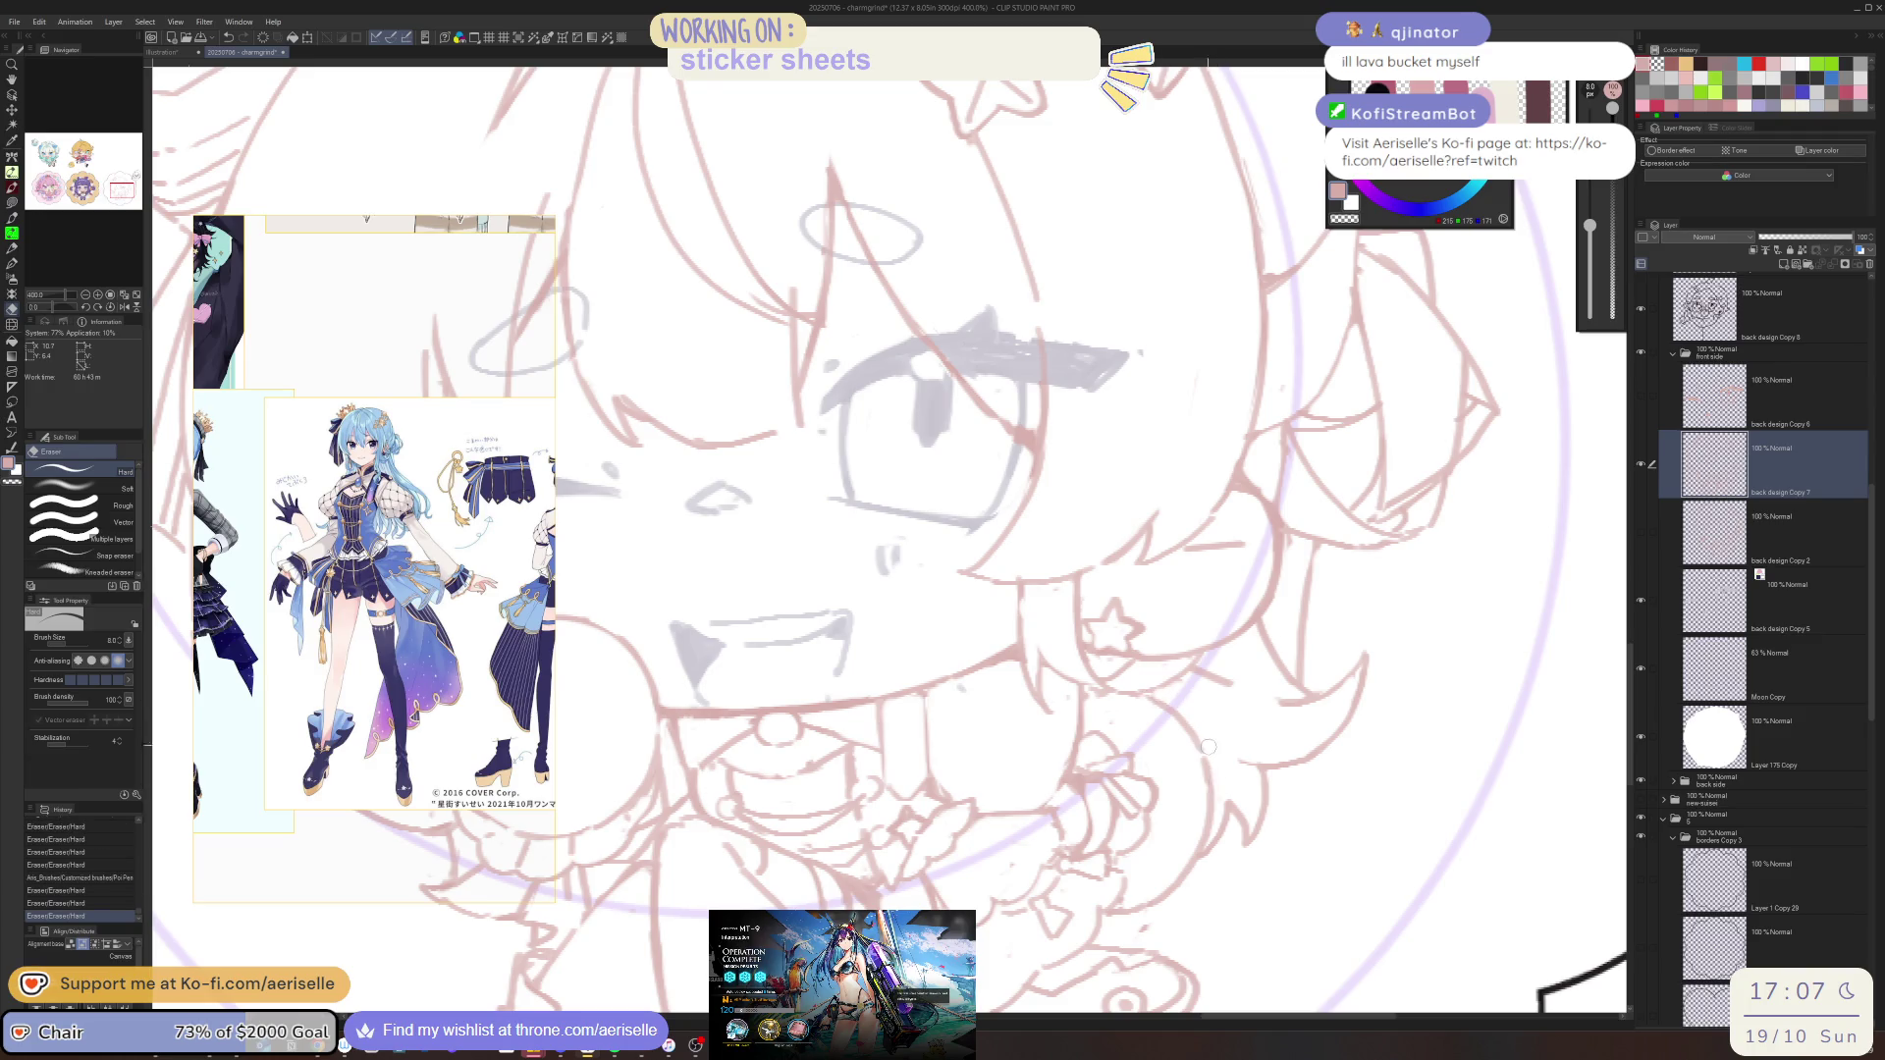
{"action": "key", "text": "p"}
{"action": "scroll", "coordinate": [1216, 748], "scroll_direction": "down", "scroll_amount": 5}
{"action": "scroll", "coordinate": [1129, 677], "scroll_direction": "up", "scroll_amount": 5}
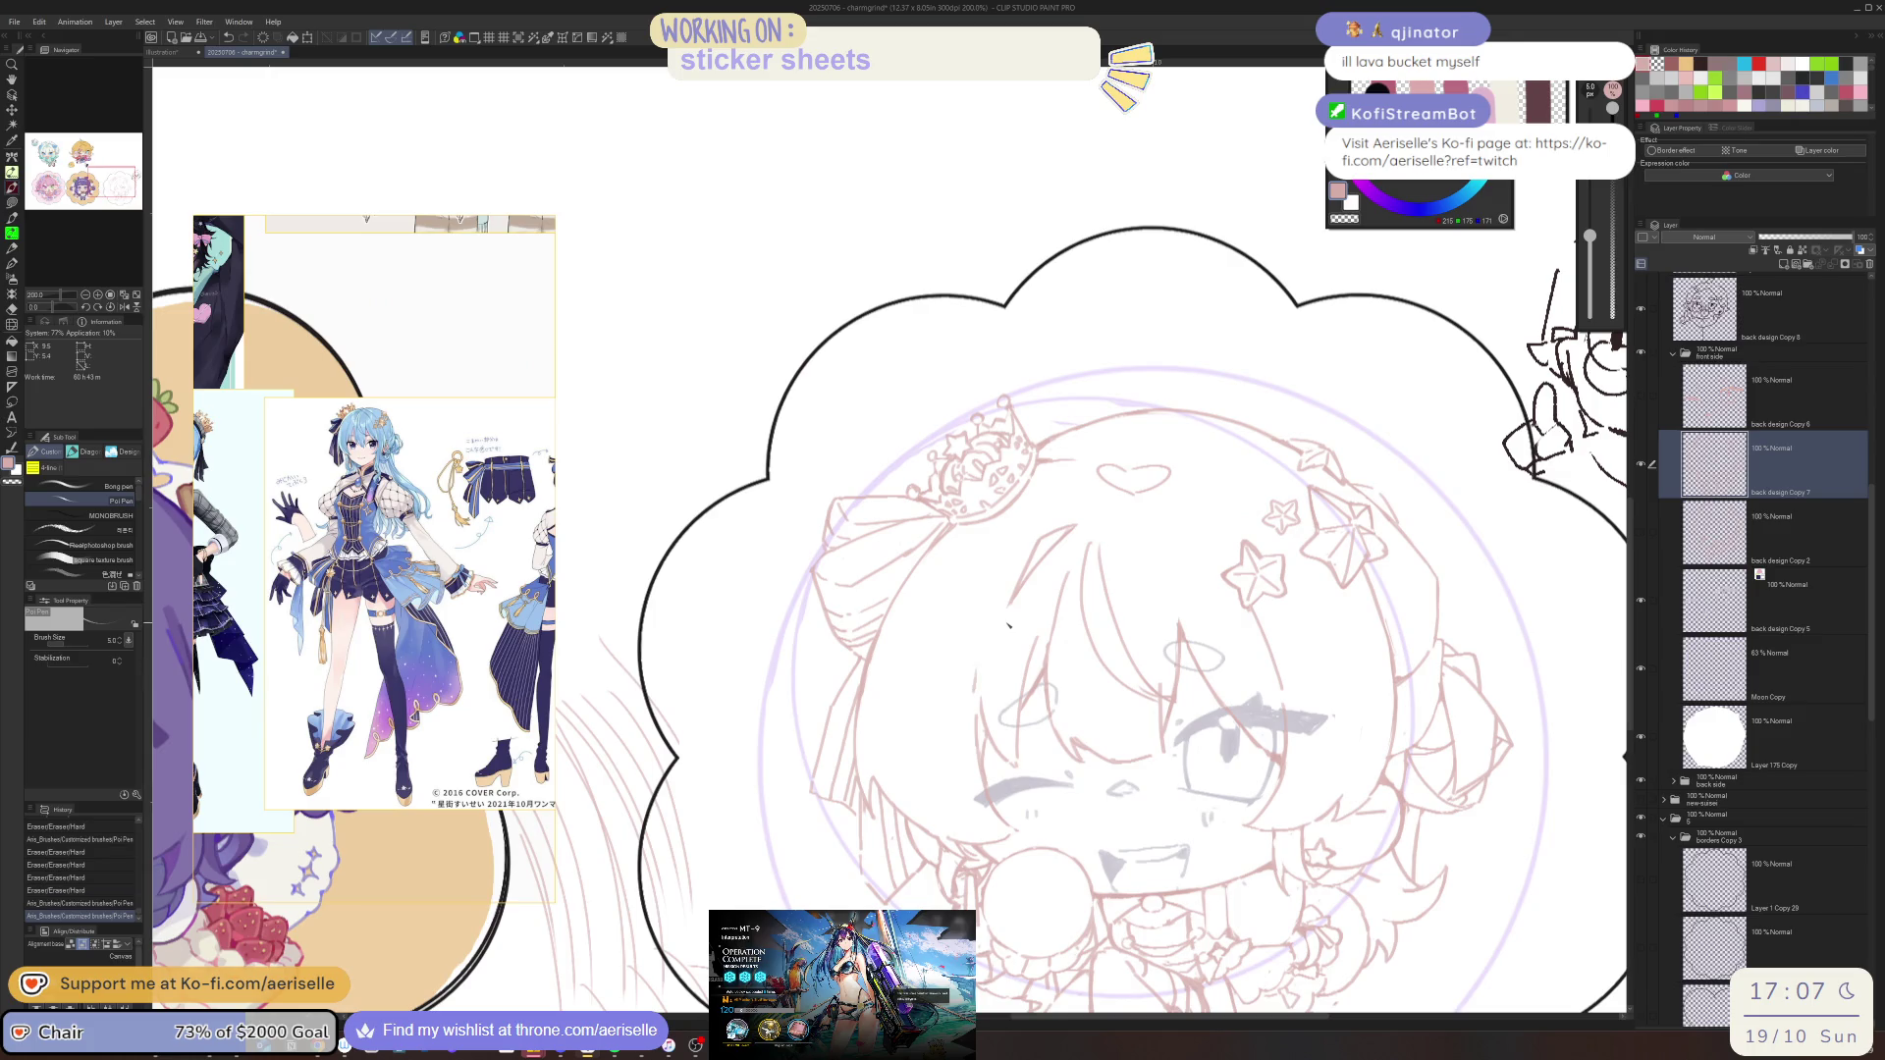
{"action": "scroll", "coordinate": [1009, 626], "scroll_direction": "down", "scroll_amount": 4}
{"action": "scroll", "coordinate": [1020, 680], "scroll_direction": "up", "scroll_amount": 4}
Erase small bits of the sketch lines and redraw a short line near the lollipop hand
{"action": "key", "text": "e"}
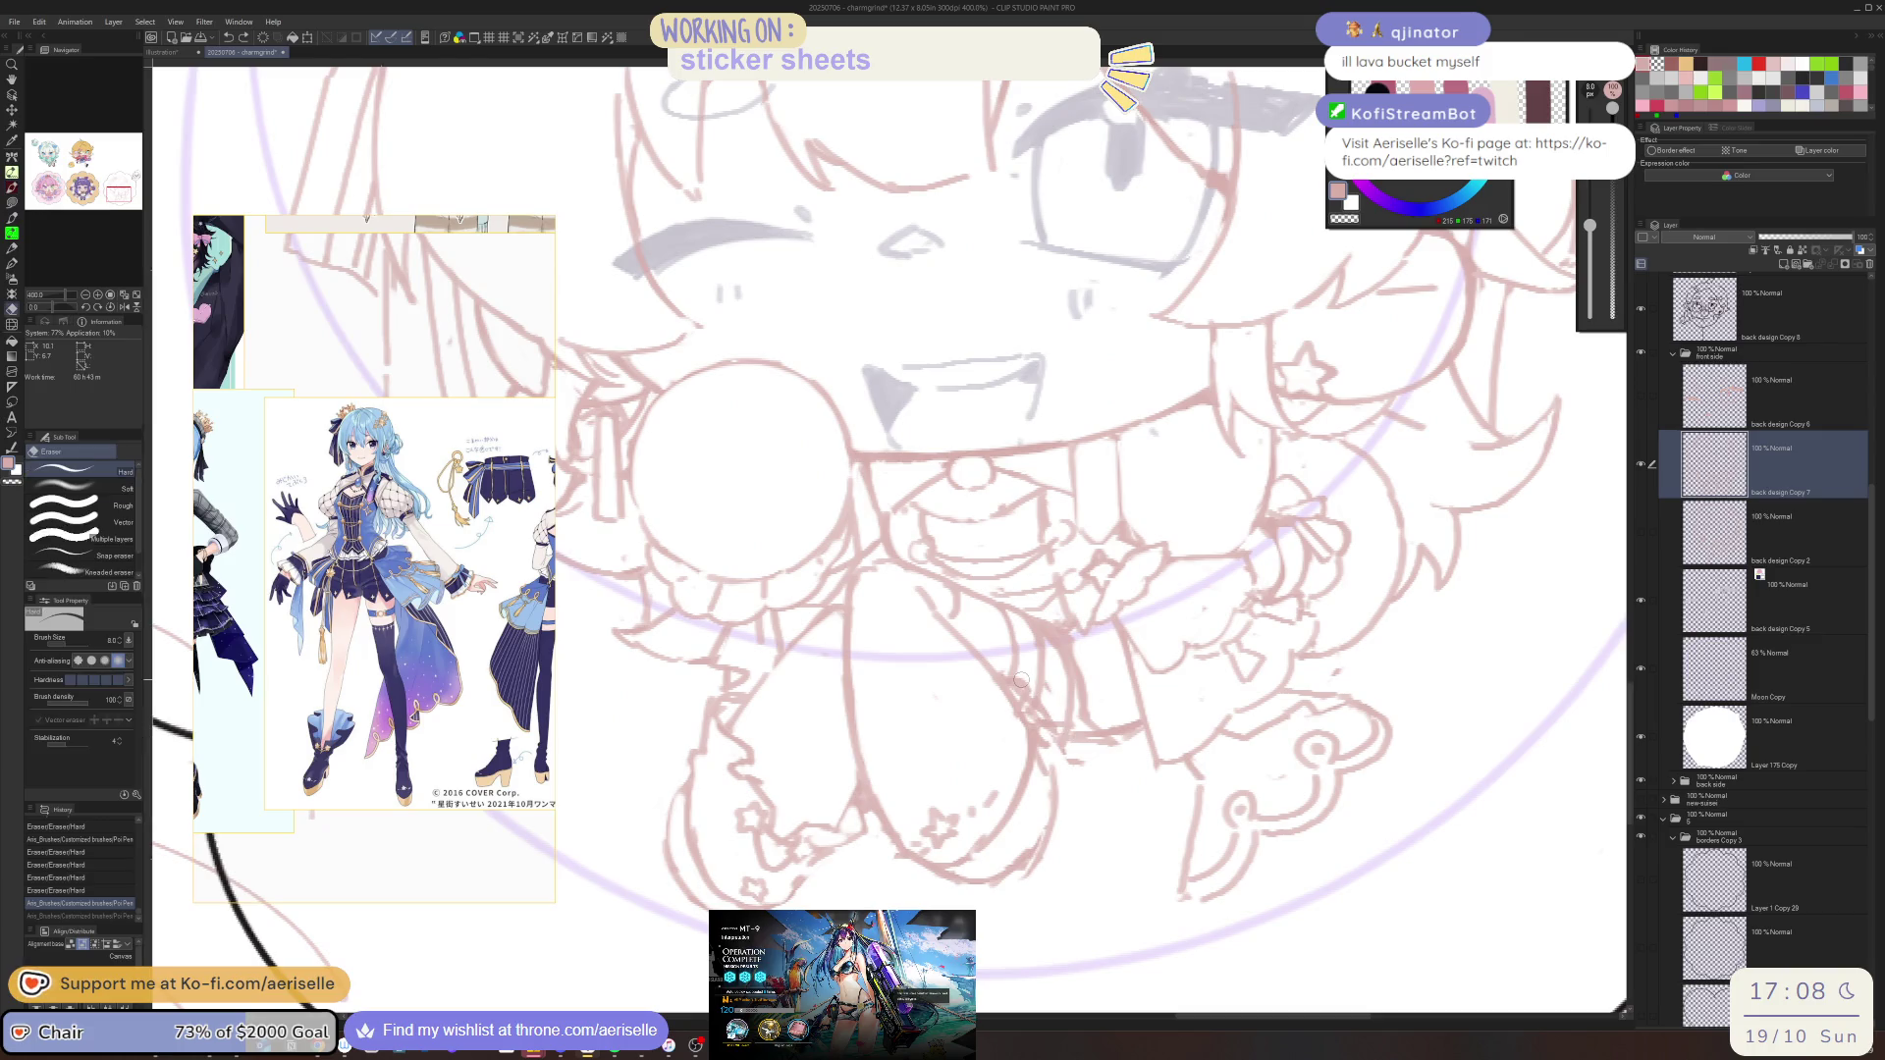
{"action": "mouse_move", "coordinate": [1023, 687]}
{"action": "left_mouse_down"}
{"action": "mouse_move", "coordinate": [1062, 730]}
{"action": "mouse_move", "coordinate": [1011, 873]}
{"action": "left_mouse_up"}
{"action": "key", "text": "p"}
{"action": "key", "text": "e"}
{"action": "key", "text": "p"}
{"action": "key", "text": "e"}
{"action": "key", "text": "p"}
{"action": "key", "text": "e"}
{"action": "key", "text": "p"}
{"action": "left_click_drag", "start_coordinate": [1048, 756], "coordinate": [1011, 873]}
Erase the stray lines around the legs, including a long stray line, on a mirrored and rotated view
{"action": "key", "text": "h"}
{"action": "key", "text": "e"}
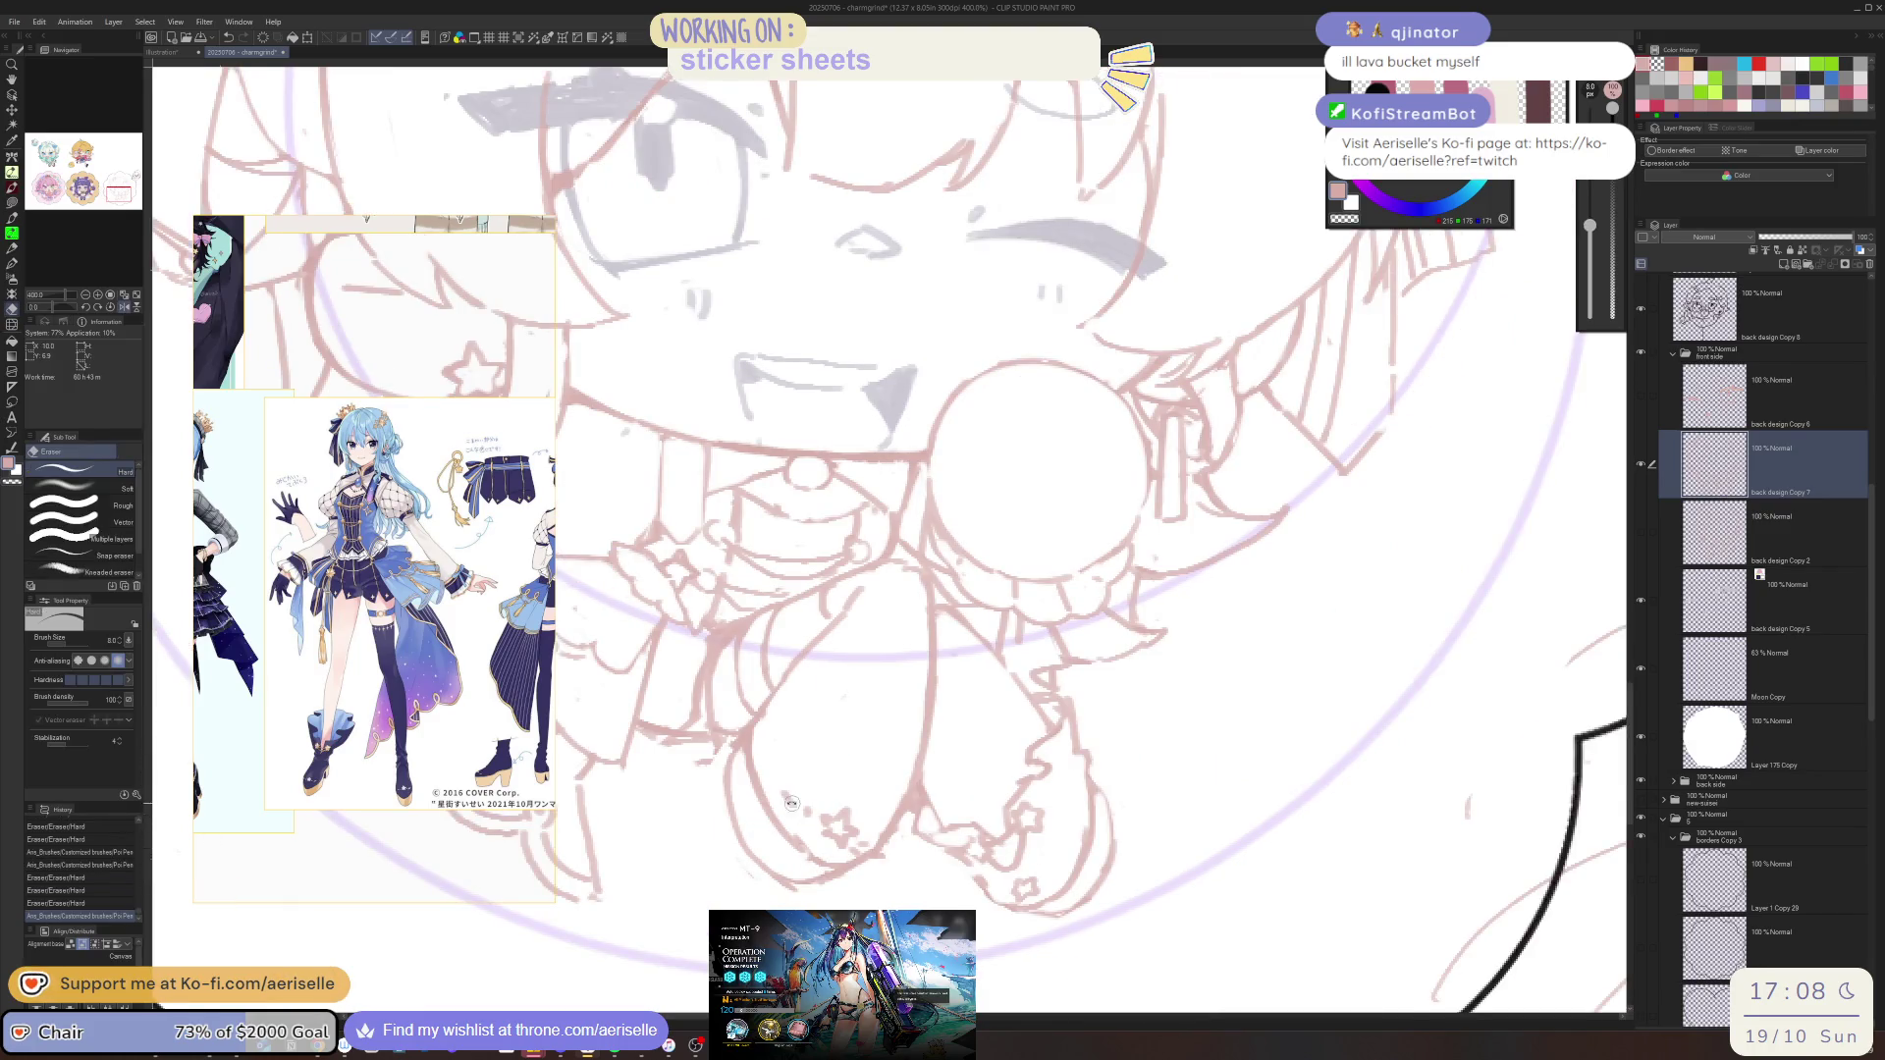
{"action": "mouse_move", "coordinate": [767, 813]}
{"action": "left_mouse_down"}
{"action": "mouse_move", "coordinate": [801, 852]}
{"action": "mouse_move", "coordinate": [762, 874]}
{"action": "left_mouse_up"}
{"action": "key", "text": "h"}
{"action": "key", "text": "asciicircum"}
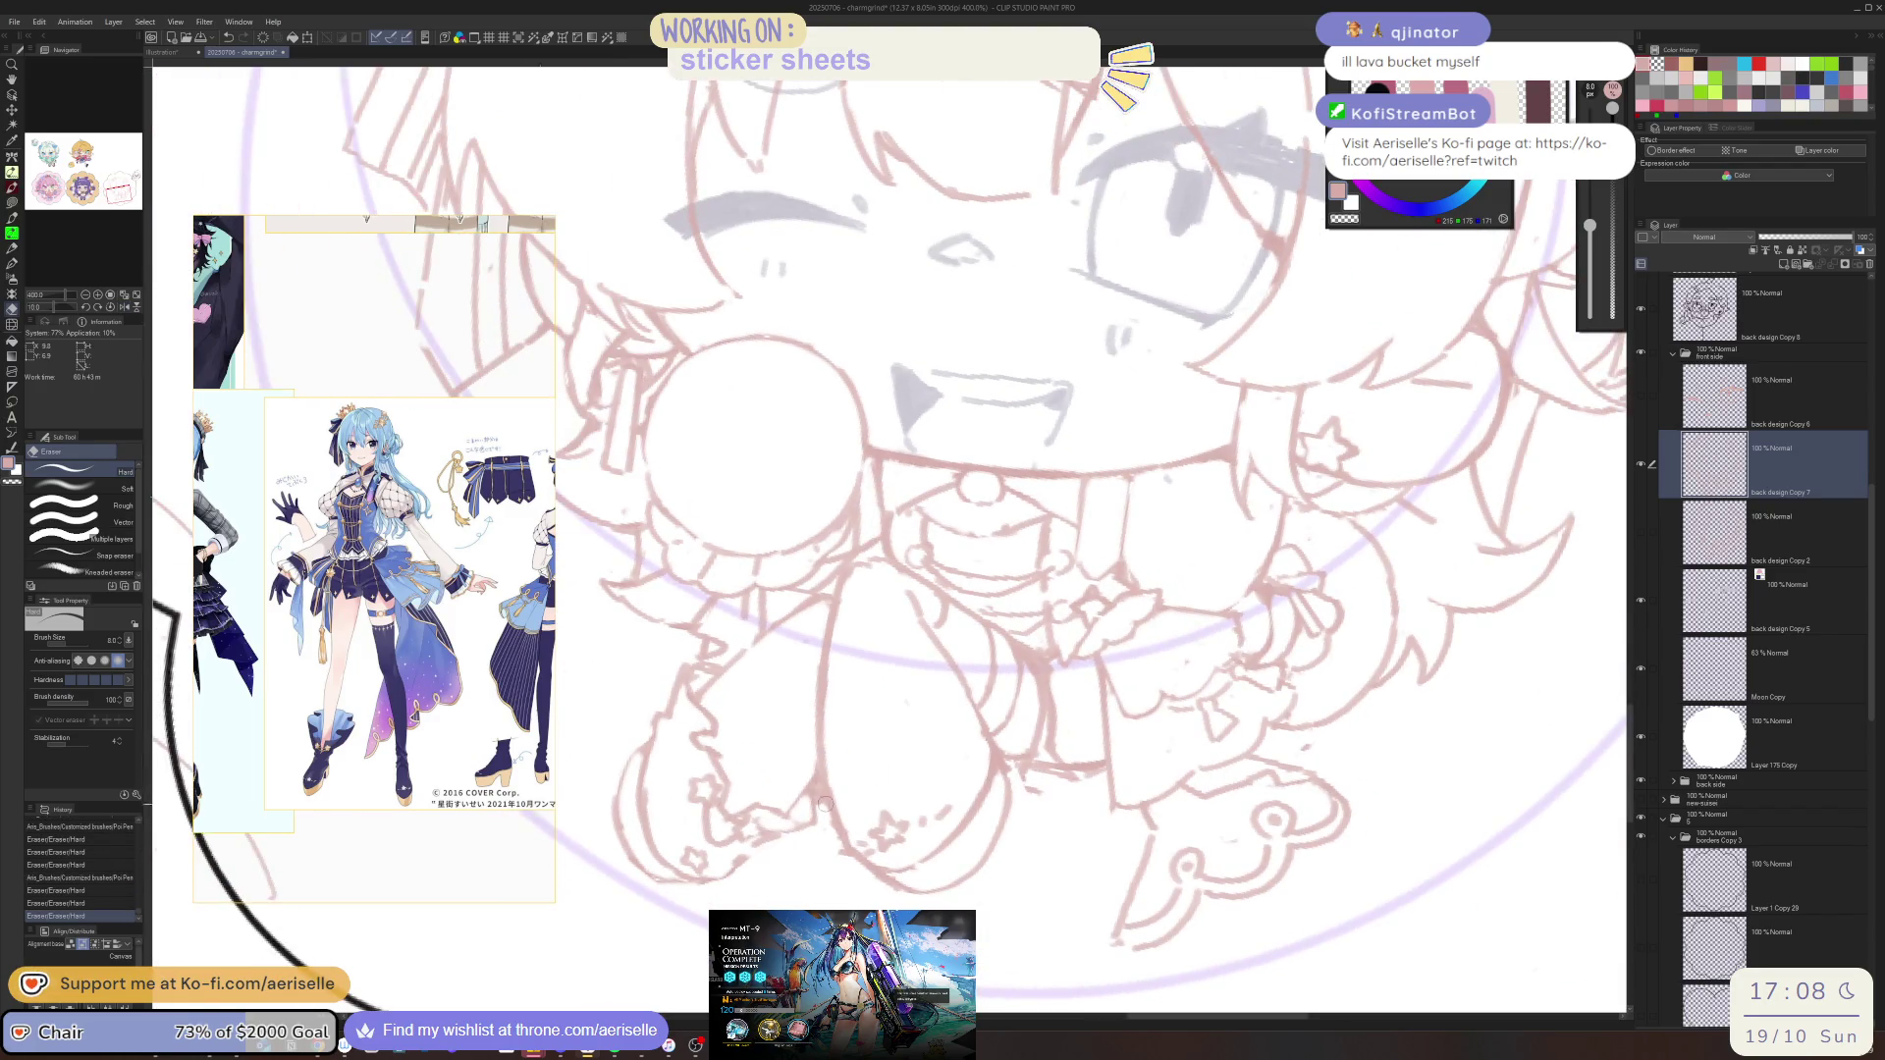
{"action": "mouse_move", "coordinate": [815, 789]}
{"action": "left_mouse_down"}
{"action": "mouse_move", "coordinate": [840, 850]}
{"action": "mouse_move", "coordinate": [846, 834]}
{"action": "left_mouse_up"}
{"action": "left_click_drag", "start_coordinate": [840, 636], "coordinate": [831, 780]}
Add two short lines to the sketch and erase a small spot between them
{"action": "key", "text": "minus"}
{"action": "key", "text": "p"}
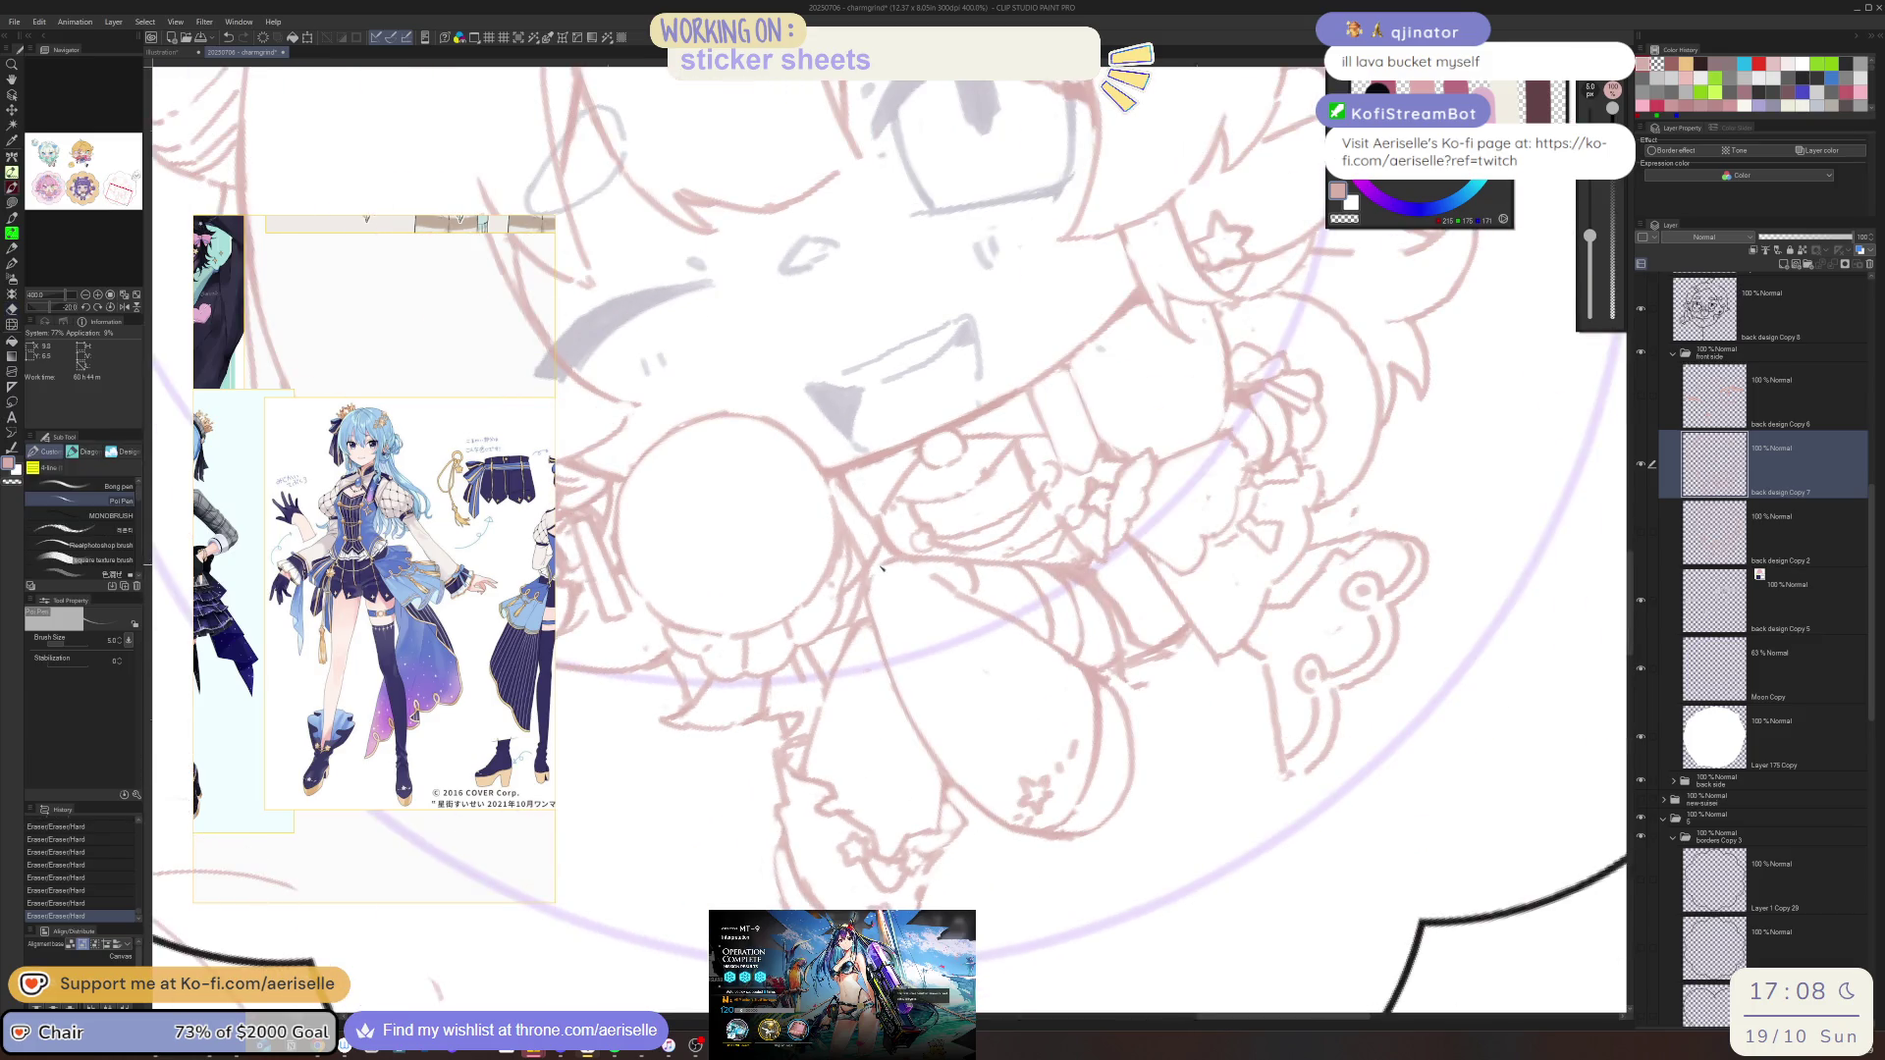
{"action": "left_click_drag", "start_coordinate": [896, 560], "coordinate": [873, 579]}
{"action": "key", "text": "e"}
{"action": "left_click", "coordinate": [865, 633]}
{"action": "left_click", "coordinate": [864, 633]}
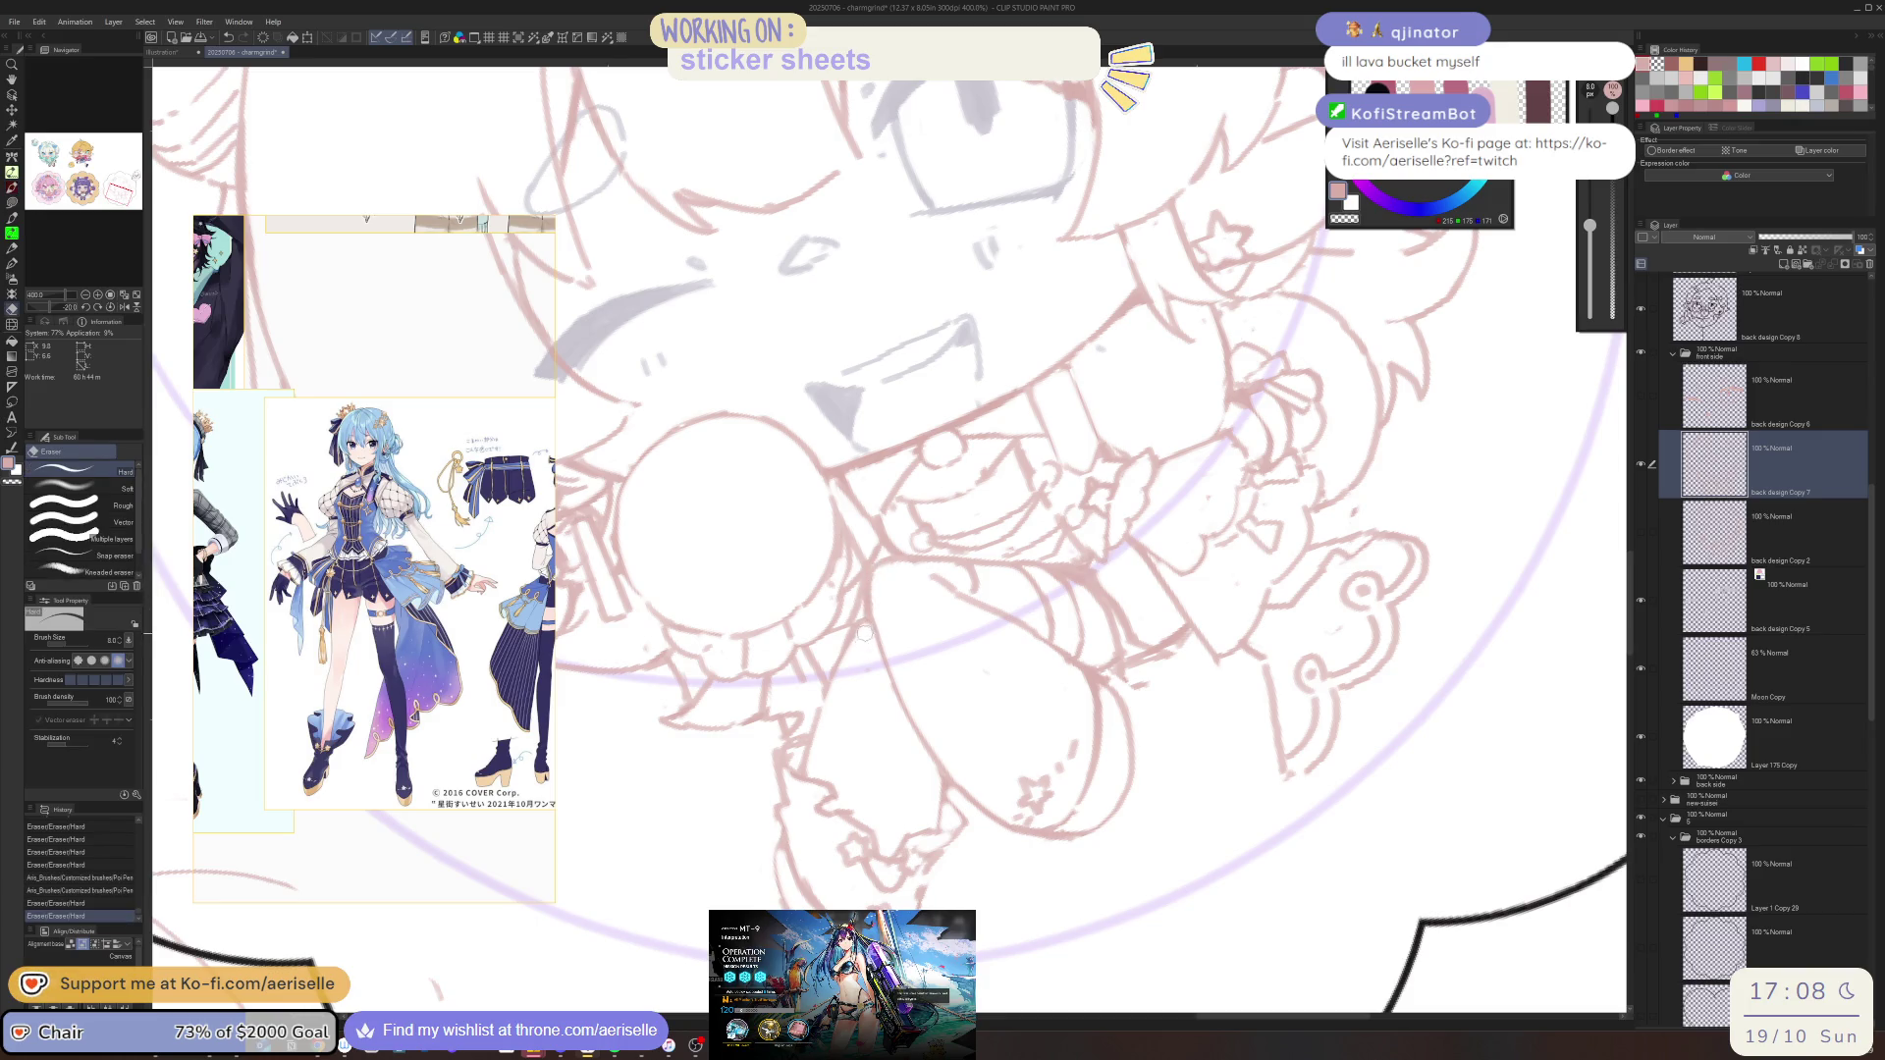
{"action": "key", "text": "p"}
{"action": "left_click_drag", "start_coordinate": [819, 730], "coordinate": [832, 669]}
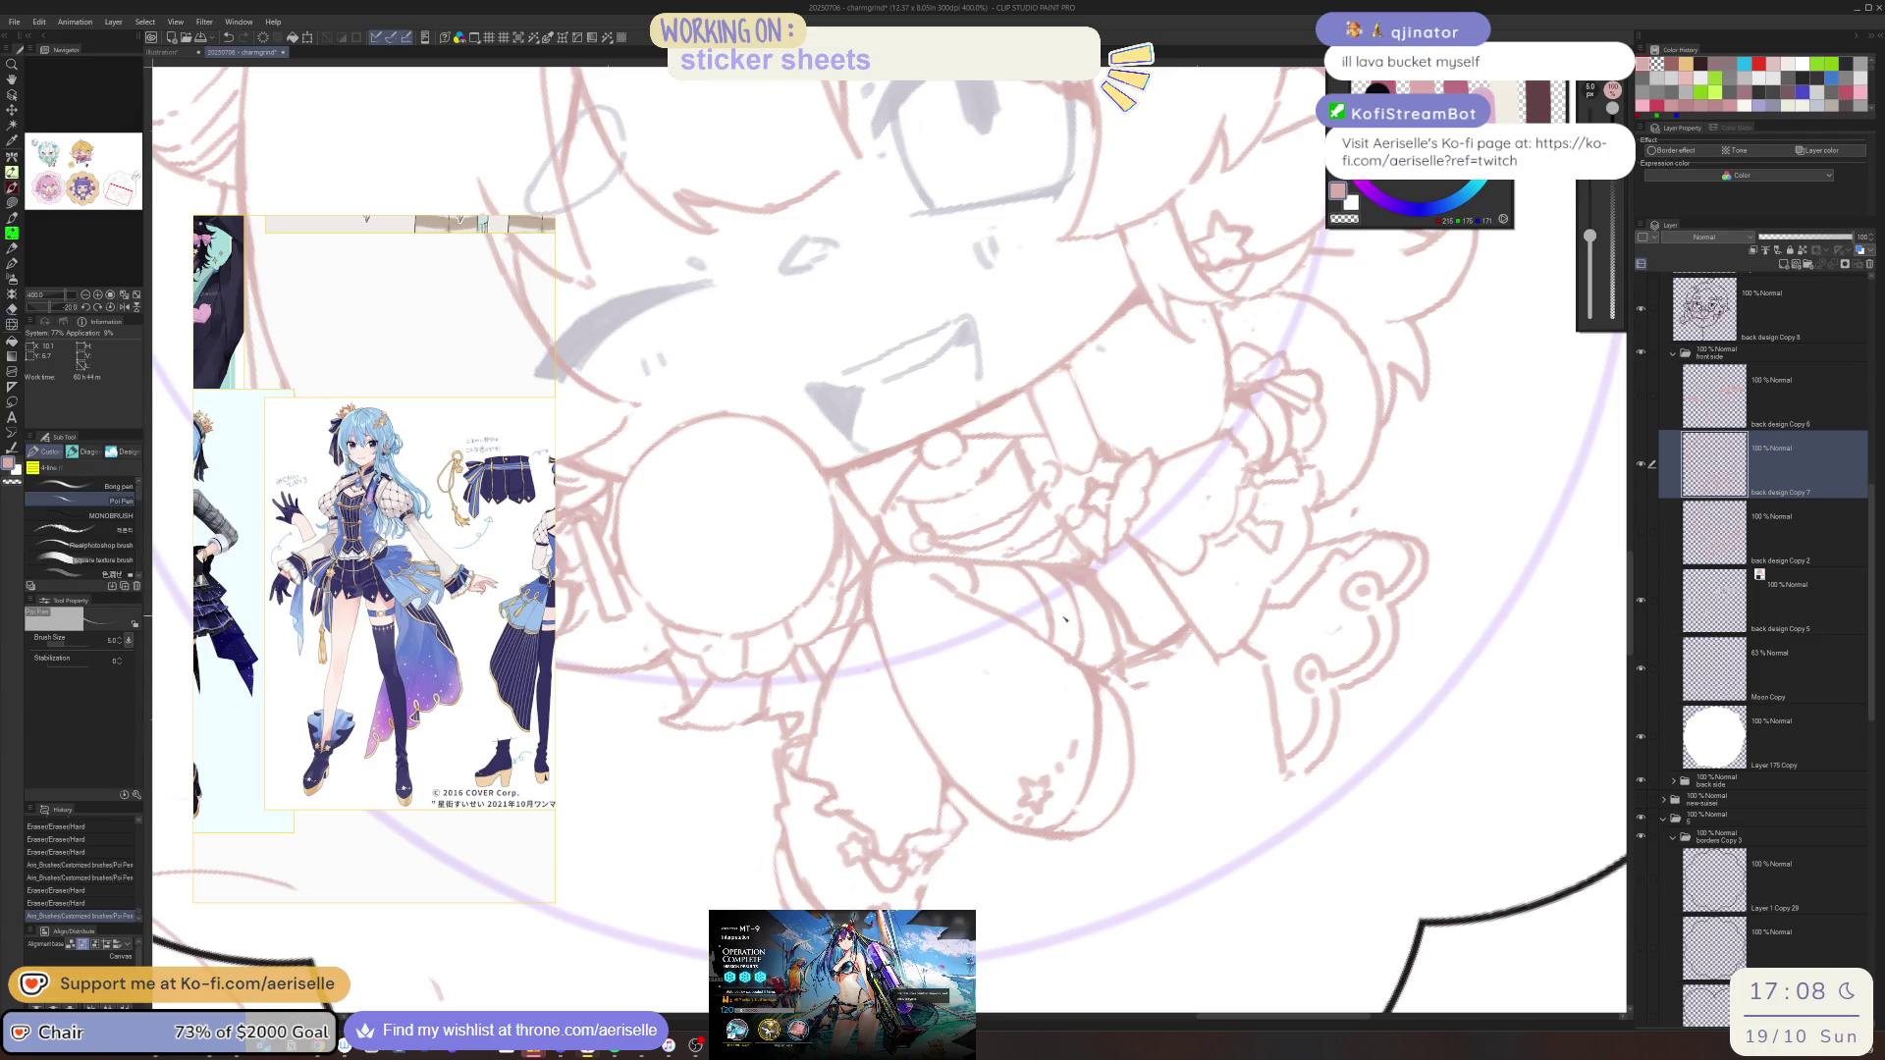
Erase a bit of line near the sleeve and add a short line near the leg
{"action": "key", "text": "e"}
{"action": "mouse_move", "coordinate": [797, 744]}
{"action": "left_mouse_down"}
{"action": "mouse_move", "coordinate": [776, 776]}
{"action": "mouse_move", "coordinate": [783, 832]}
{"action": "mouse_move", "coordinate": [765, 813]}
{"action": "mouse_move", "coordinate": [1027, 804]}
{"action": "mouse_move", "coordinate": [1028, 889]}
{"action": "left_mouse_up"}
{"action": "key", "text": "p"}
{"action": "key", "text": "e"}
{"action": "key", "text": "p"}
{"action": "key", "text": "e"}
{"action": "key", "text": "p"}
{"action": "mouse_move", "coordinate": [1028, 889]}
{"action": "left_mouse_down"}
{"action": "mouse_move", "coordinate": [858, 826]}
{"action": "mouse_move", "coordinate": [901, 840]}
{"action": "mouse_move", "coordinate": [880, 770]}
{"action": "mouse_move", "coordinate": [825, 785]}
{"action": "left_mouse_up"}
Undo the last pen stroke and redraw small strokes near the legs
{"action": "key", "text": "e"}
{"action": "key", "text": "p"}
{"action": "key", "text": "ctrl+z"}
{"action": "key", "text": "e"}
{"action": "key", "text": "p"}
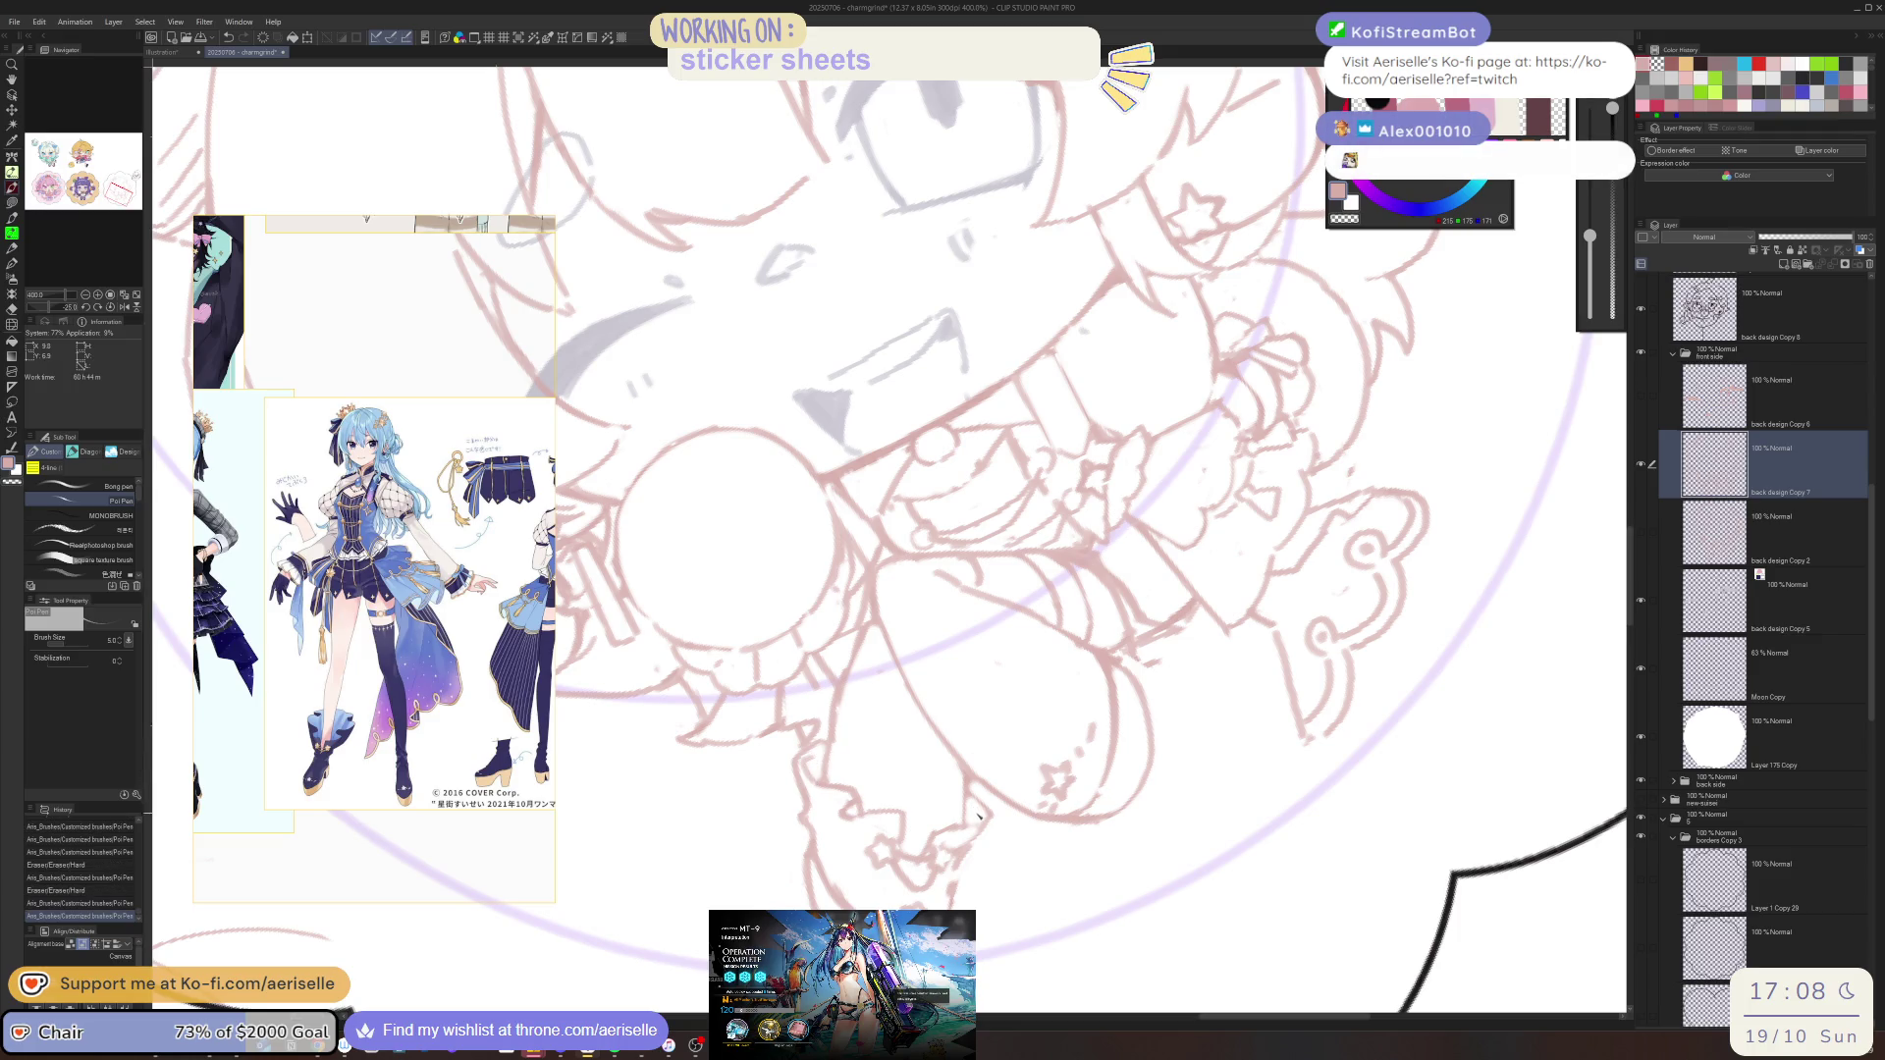
{"action": "mouse_move", "coordinate": [986, 814]}
{"action": "left_mouse_down"}
{"action": "mouse_move", "coordinate": [933, 852]}
{"action": "mouse_move", "coordinate": [970, 847]}
{"action": "mouse_move", "coordinate": [939, 901]}
{"action": "mouse_move", "coordinate": [805, 878]}
{"action": "left_mouse_up"}
{"action": "key", "text": "e"}
{"action": "key", "text": "p"}
{"action": "key", "text": "e"}
{"action": "key", "text": "p"}
{"action": "key", "text": "e"}
{"action": "key", "text": "p"}
Straighten the canvas rotation and zoom out to 200% so the whole sticker shows
{"action": "scroll", "coordinate": [883, 687], "scroll_direction": "down", "scroll_amount": 5}
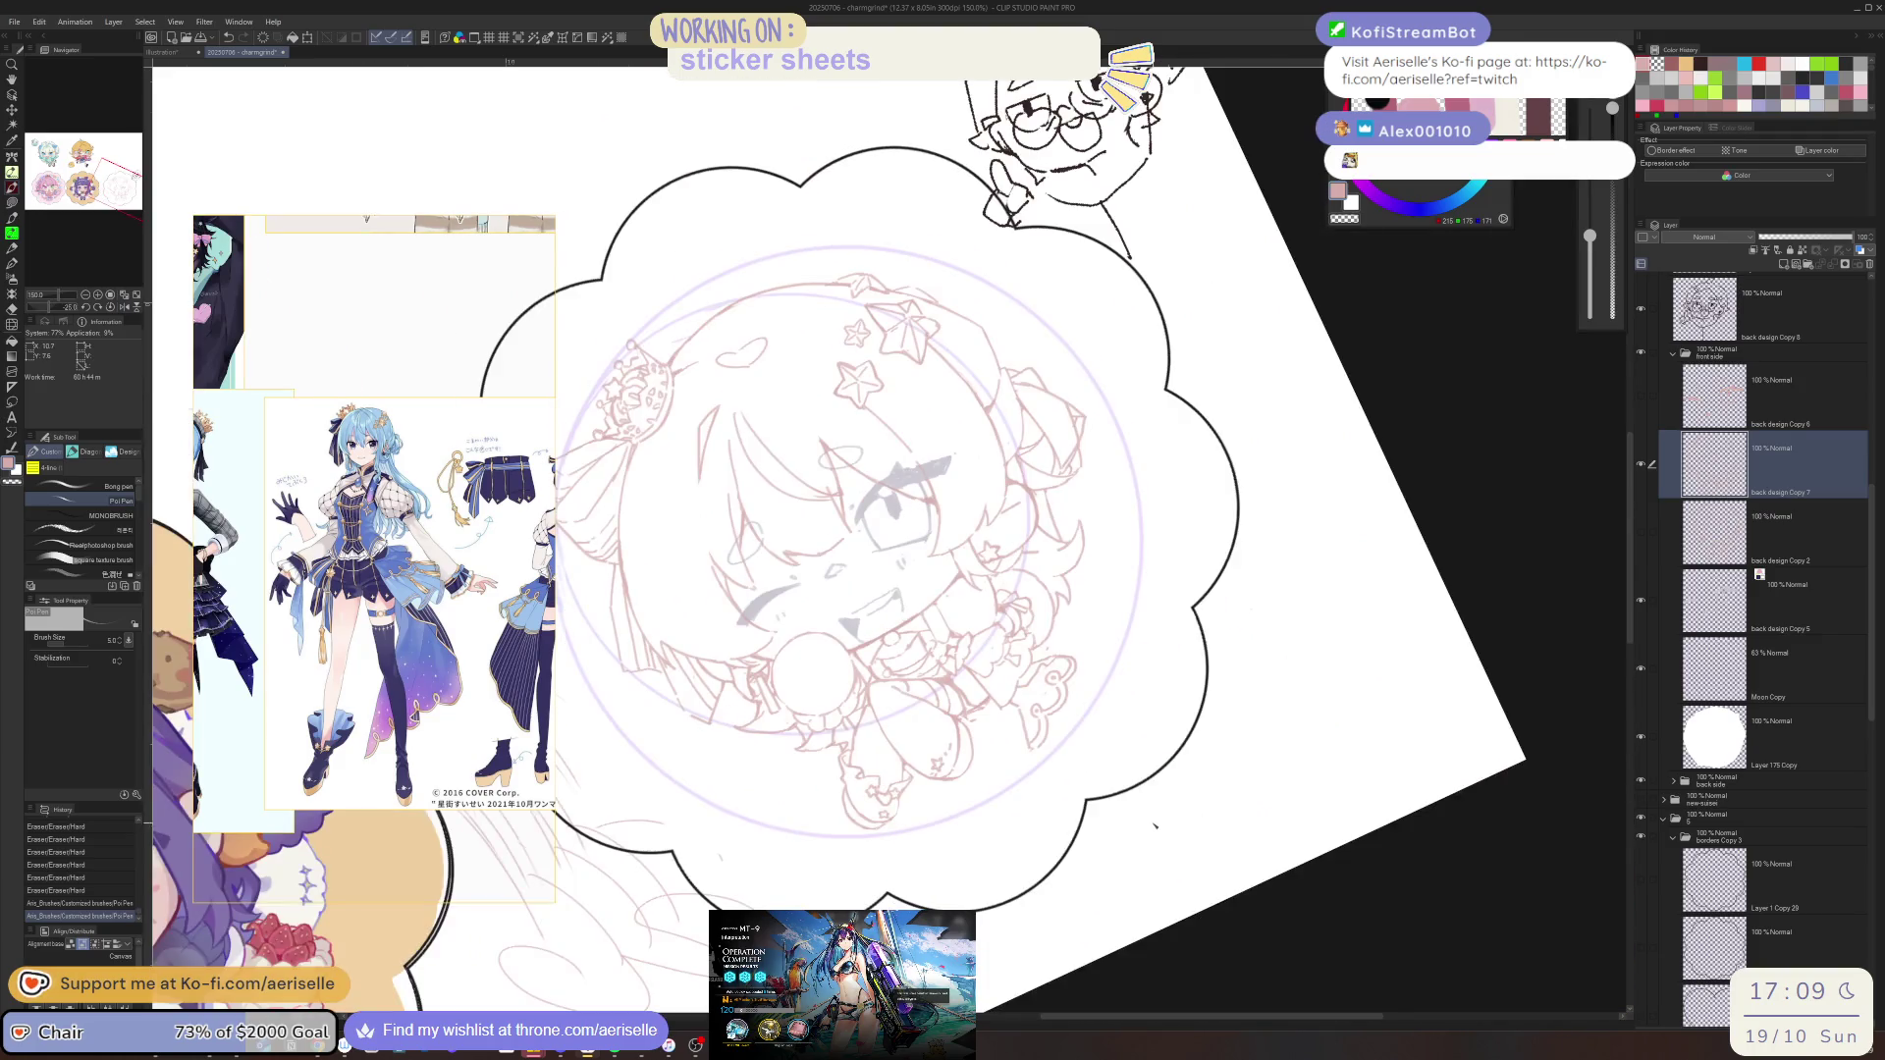
{"action": "left_click_drag", "start_coordinate": [1204, 823], "coordinate": [1159, 817]}
{"action": "scroll", "coordinate": [892, 731], "scroll_direction": "up", "scroll_amount": 5}
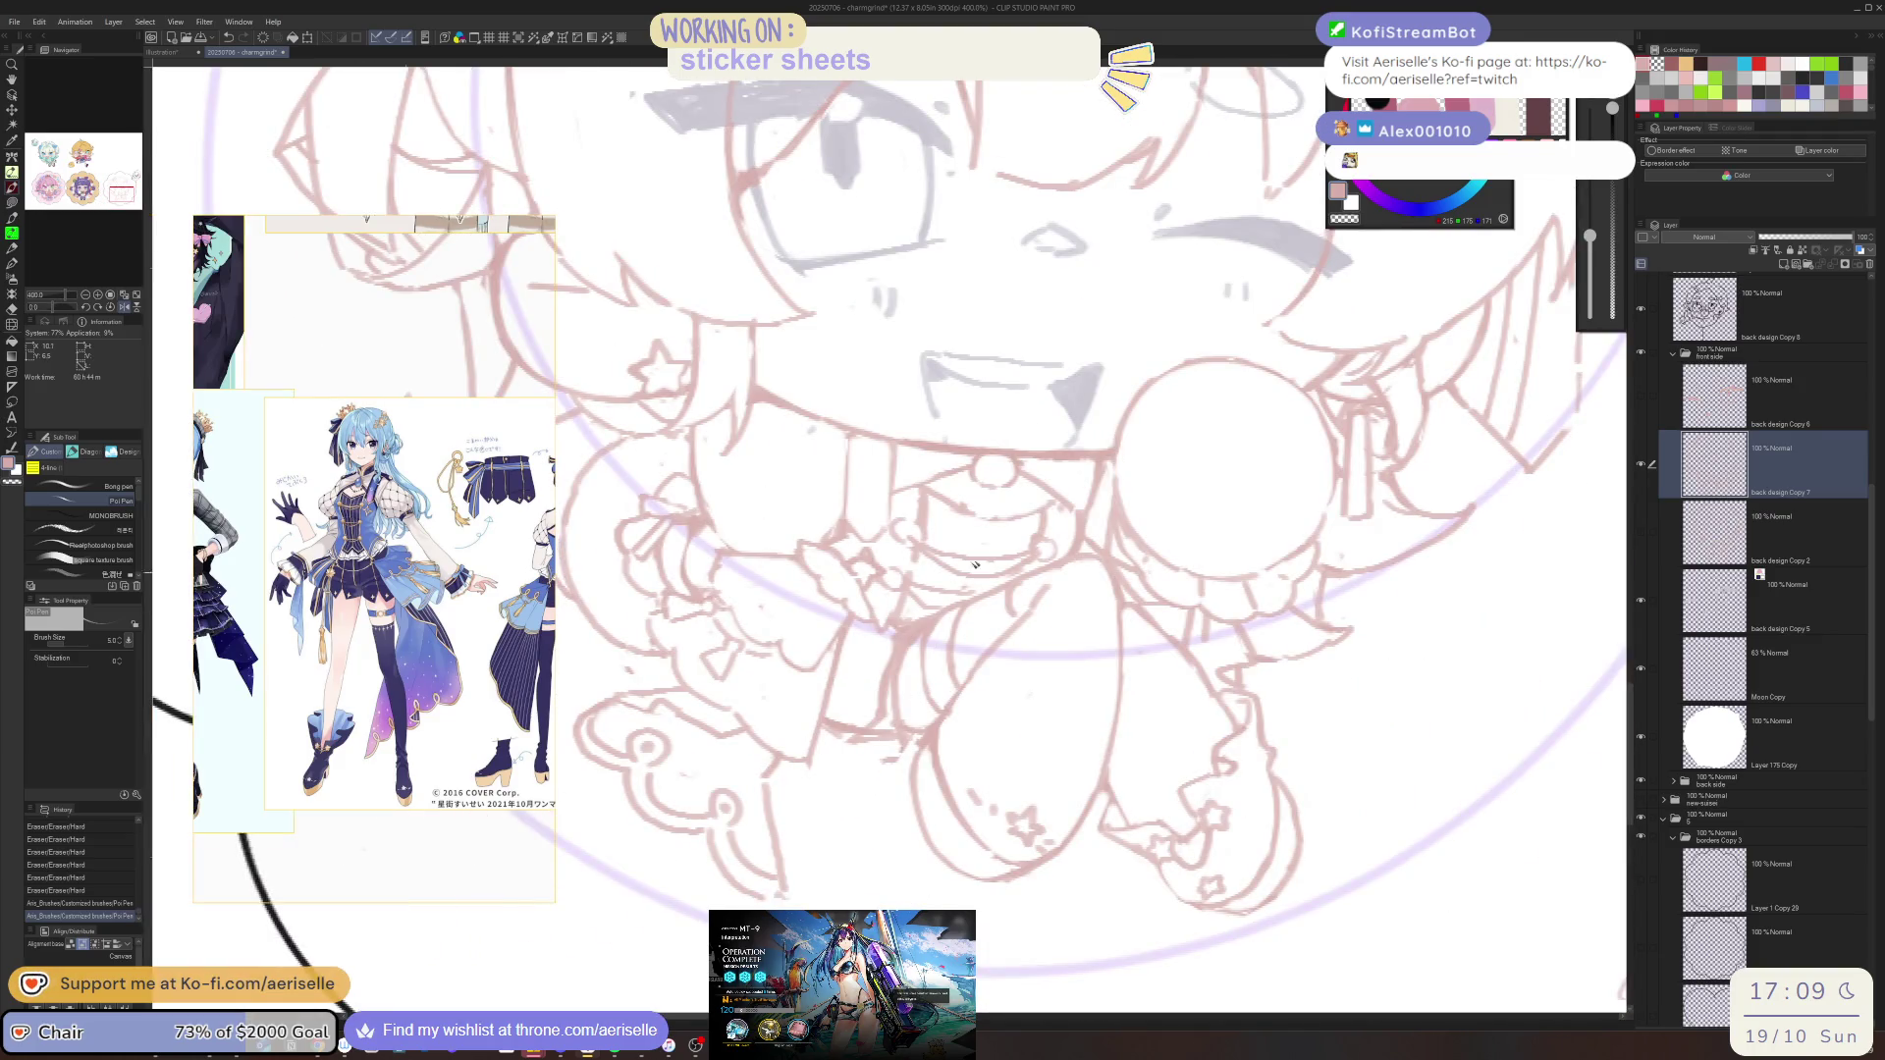
{"action": "scroll", "coordinate": [967, 572], "scroll_direction": "down", "scroll_amount": 4}
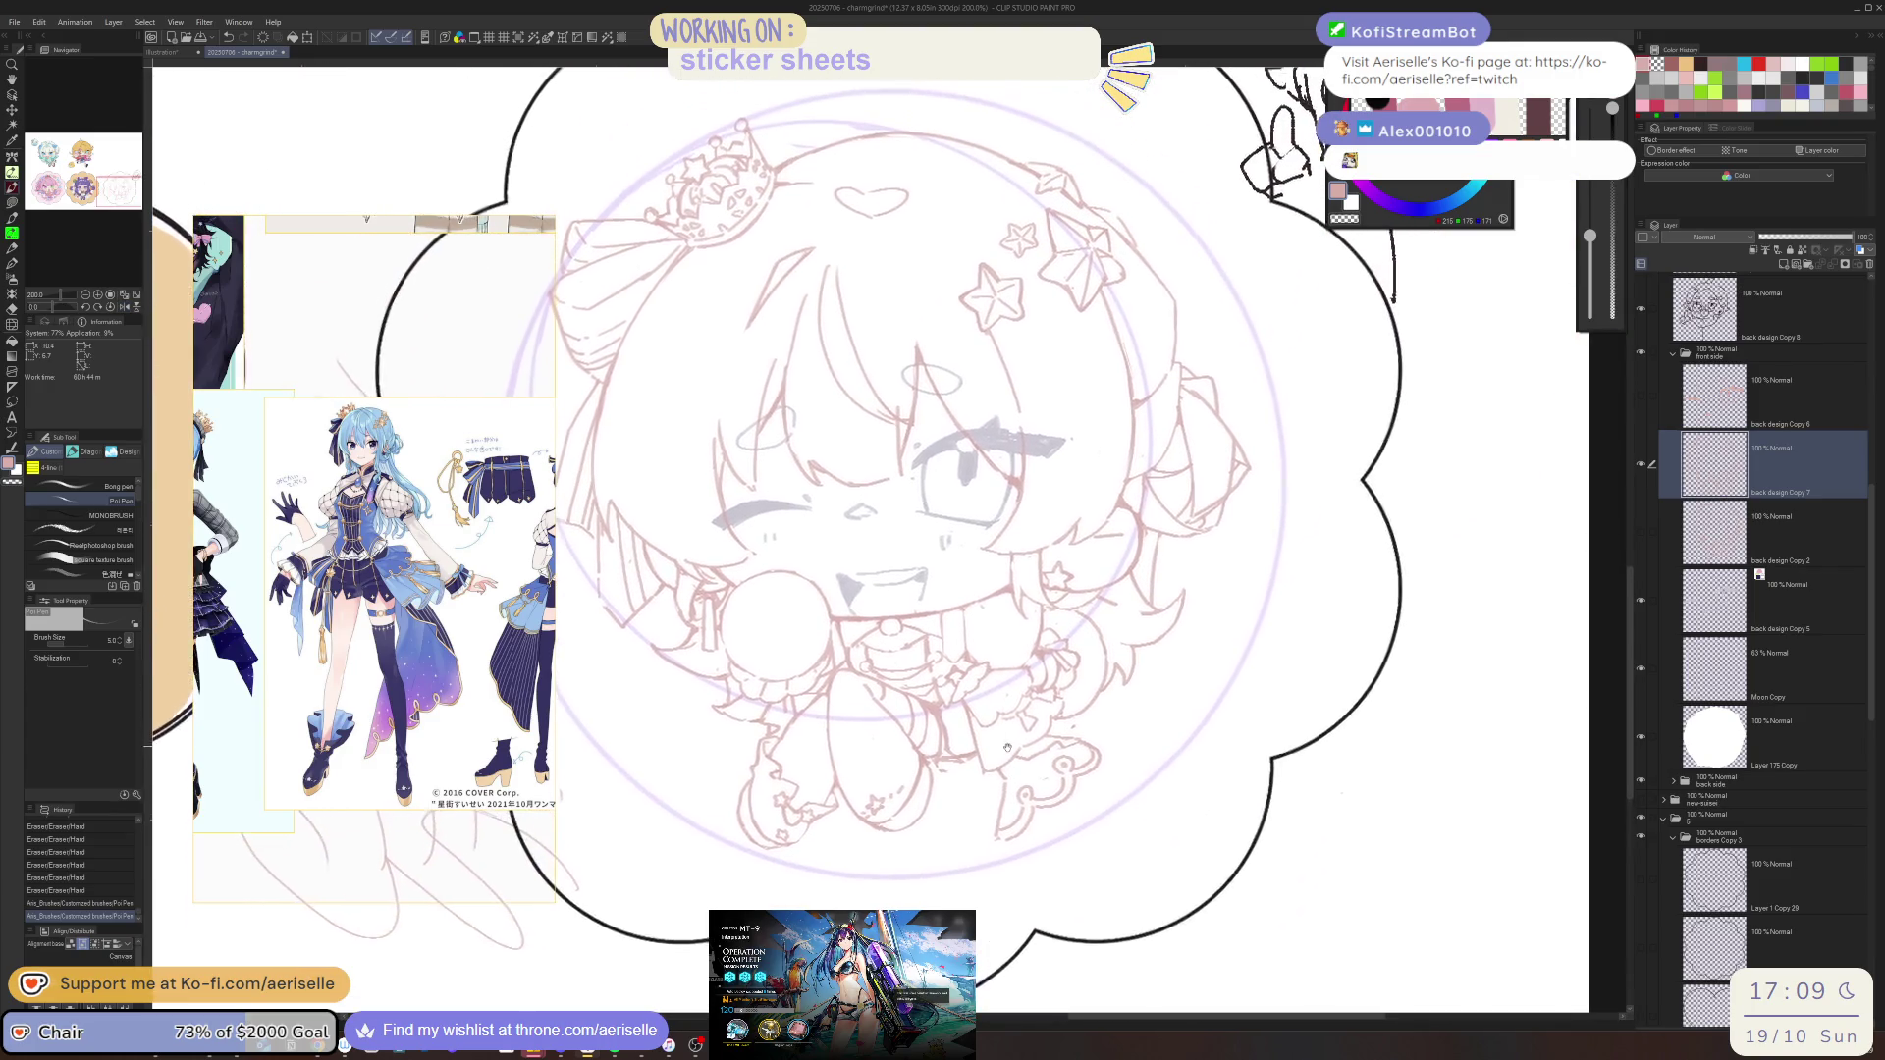
{"action": "left_click_drag", "start_coordinate": [1007, 746], "coordinate": [1002, 767]}
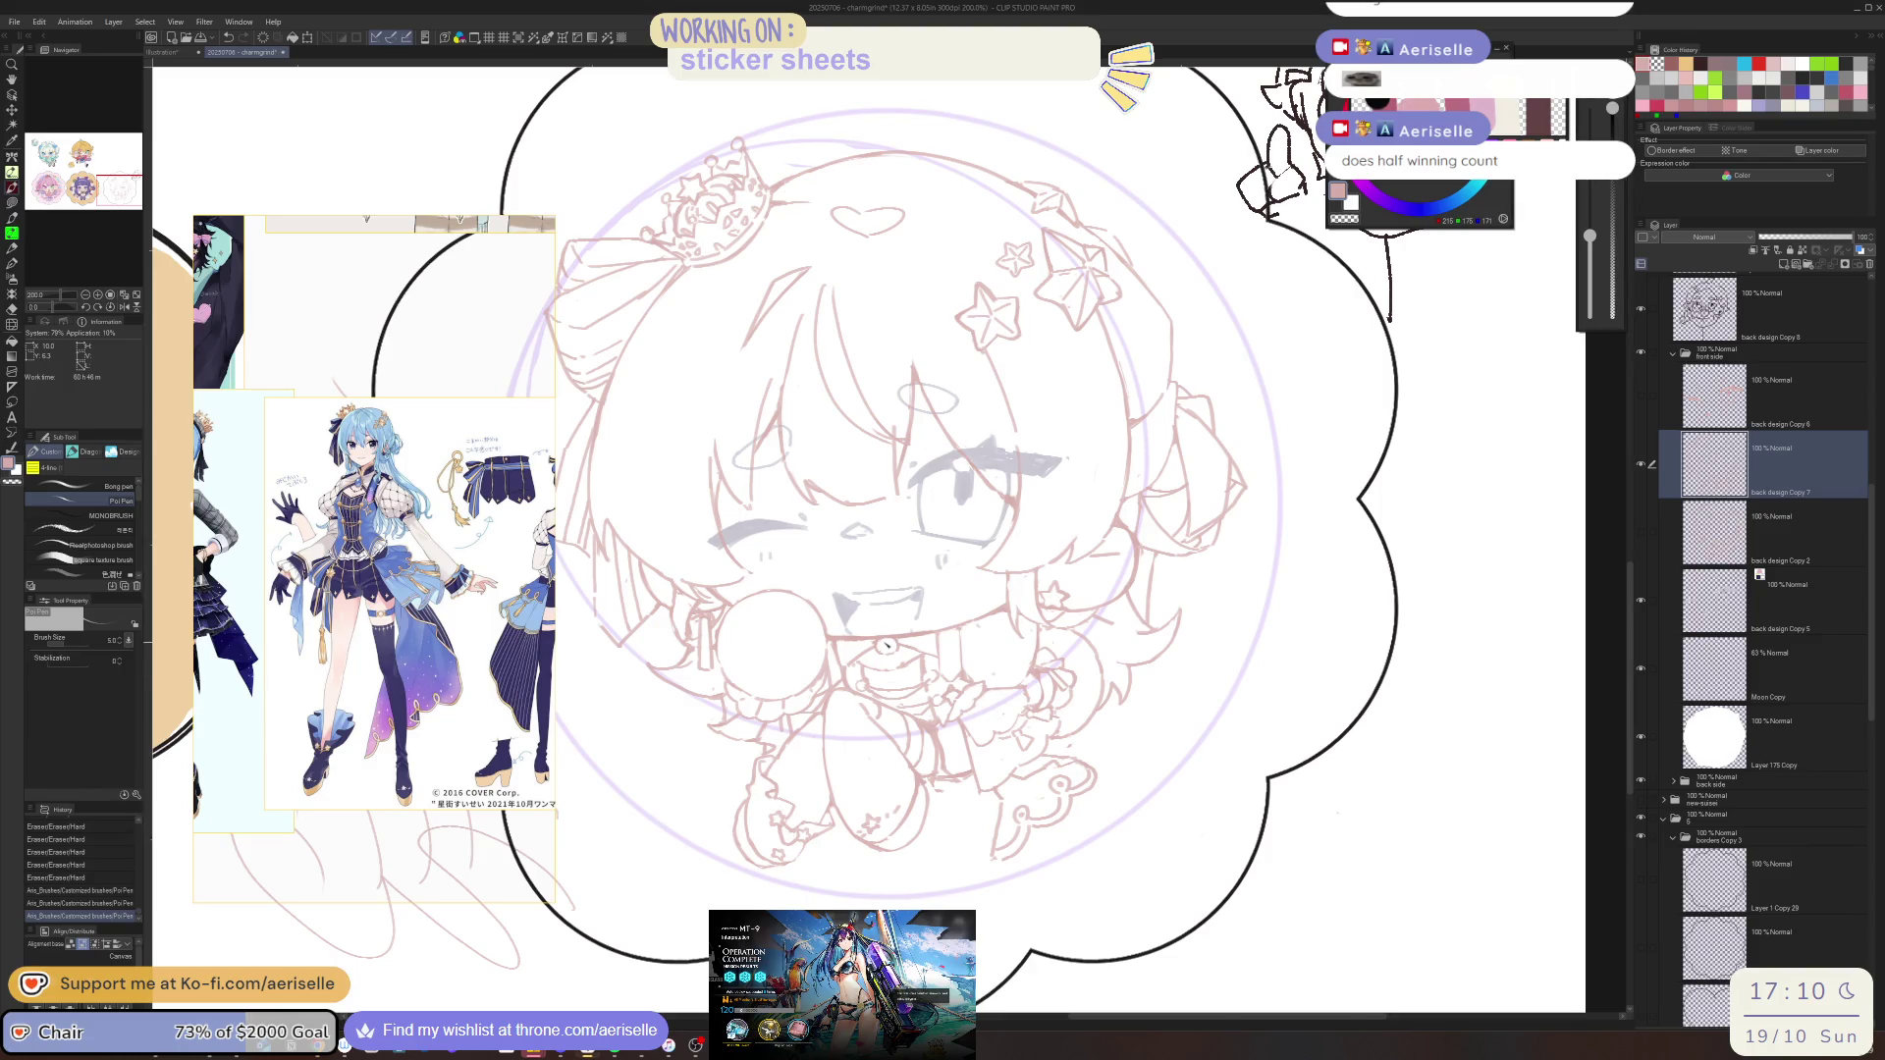
Erase lines near the lollipop, redraw the right cheek curve, and remove a stray cheek mark
{"action": "scroll", "coordinate": [885, 638], "scroll_direction": "up", "scroll_amount": 5}
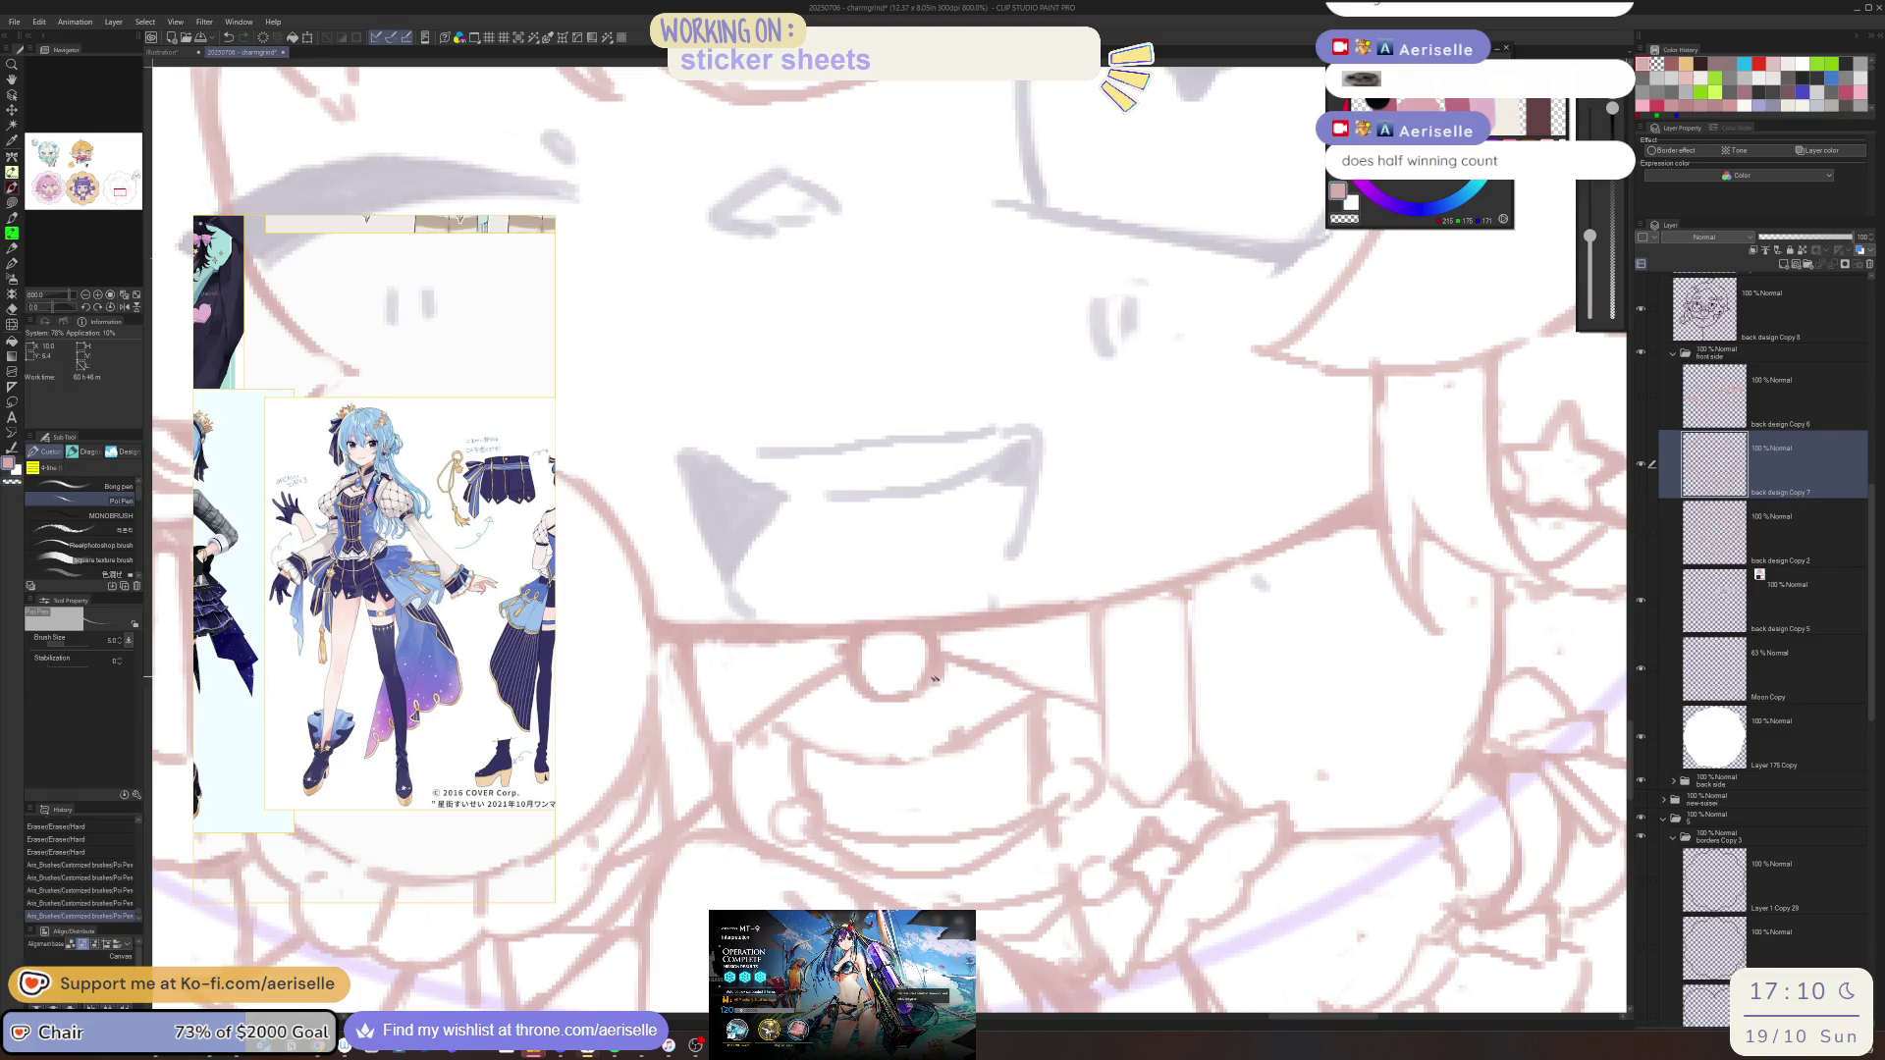
{"action": "key", "text": "e"}
{"action": "mouse_move", "coordinate": [957, 672]}
{"action": "left_mouse_down"}
{"action": "mouse_move", "coordinate": [933, 687]}
{"action": "mouse_move", "coordinate": [849, 646]}
{"action": "left_mouse_up"}
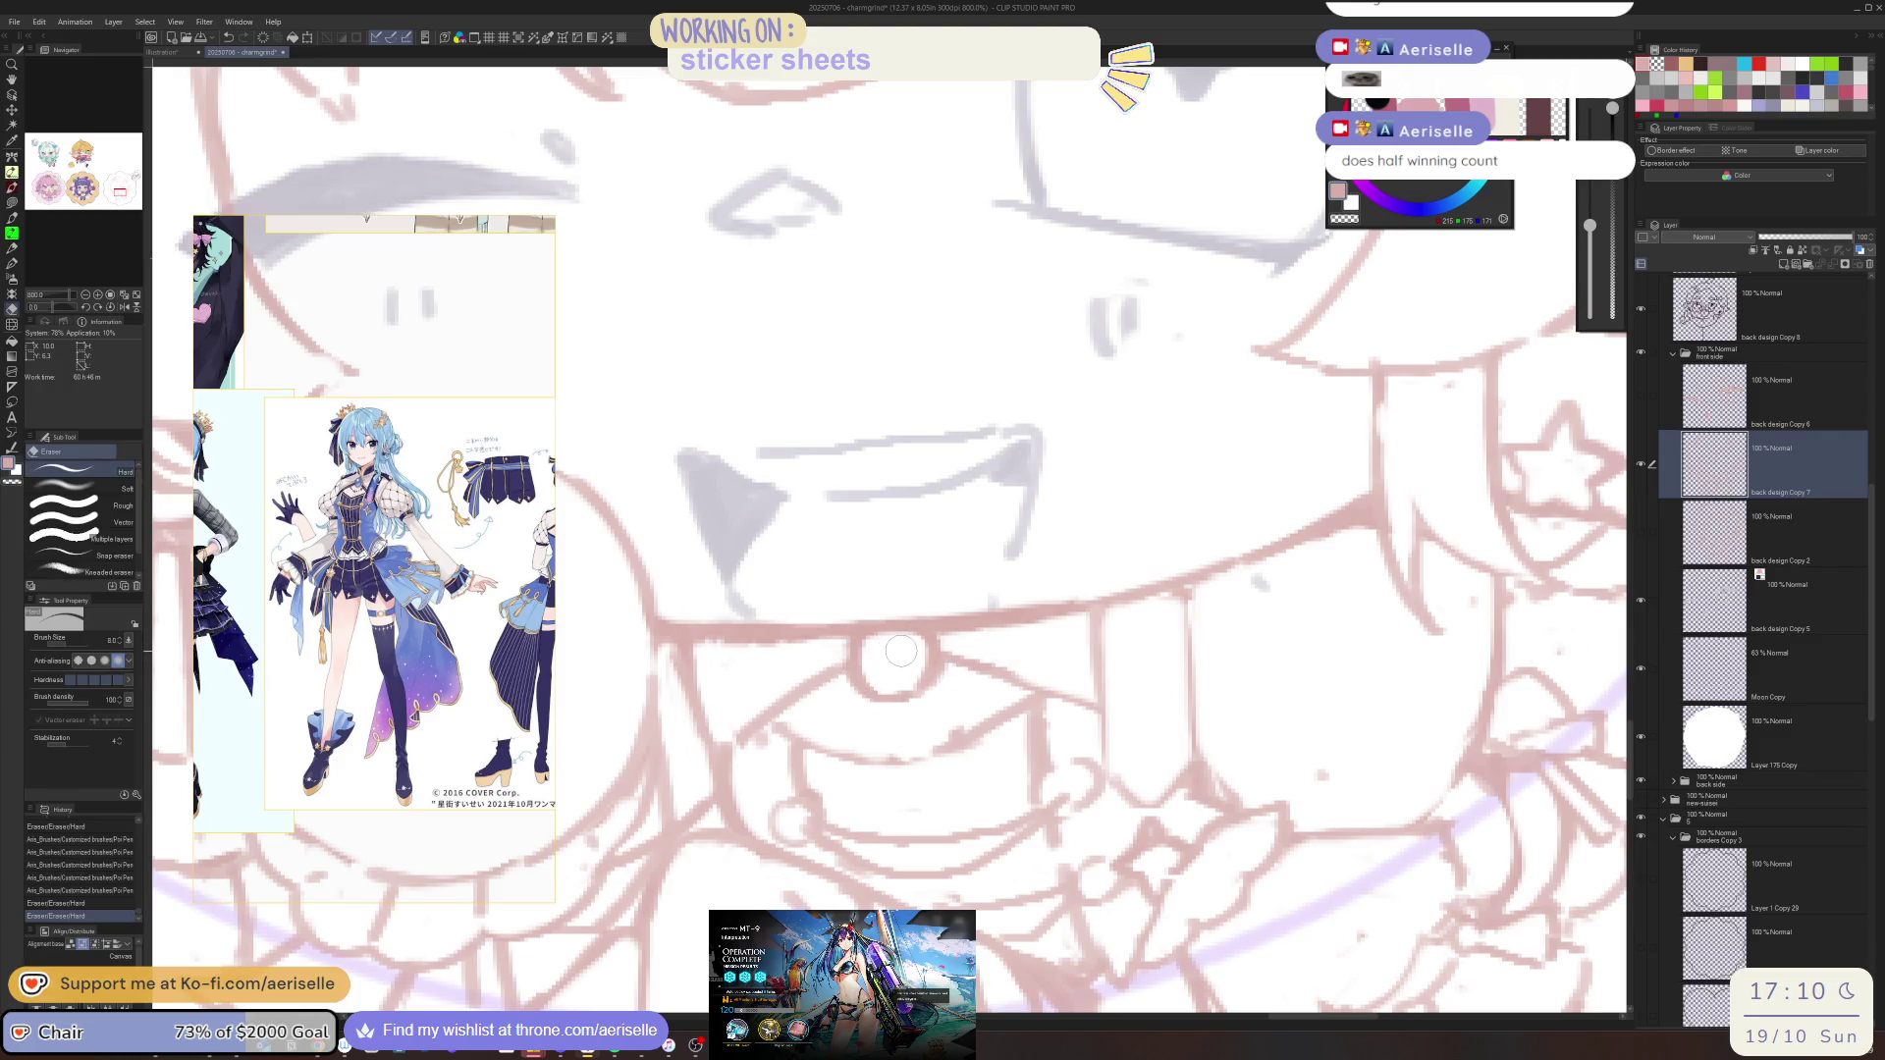
{"action": "scroll", "coordinate": [901, 651], "scroll_direction": "down", "scroll_amount": 3}
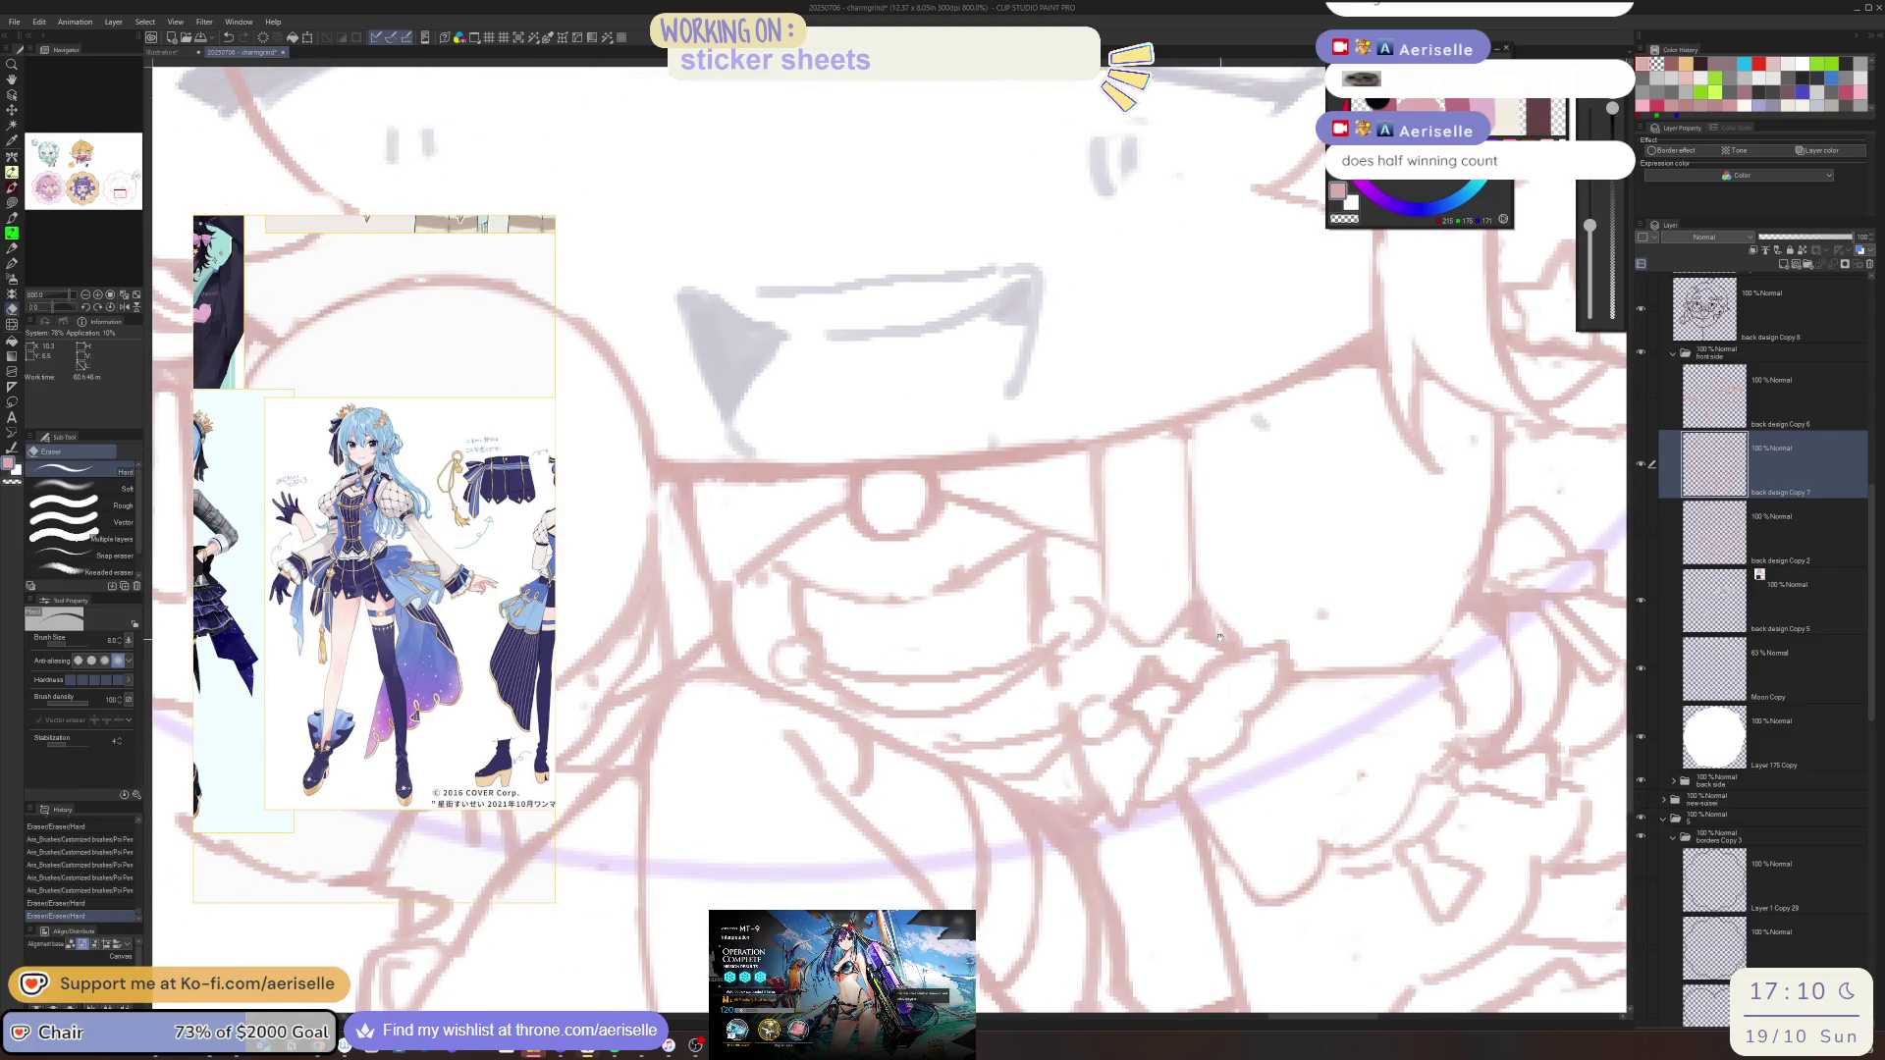
{"action": "key", "text": "p"}
{"action": "left_click_drag", "start_coordinate": [1042, 592], "coordinate": [1031, 636]}
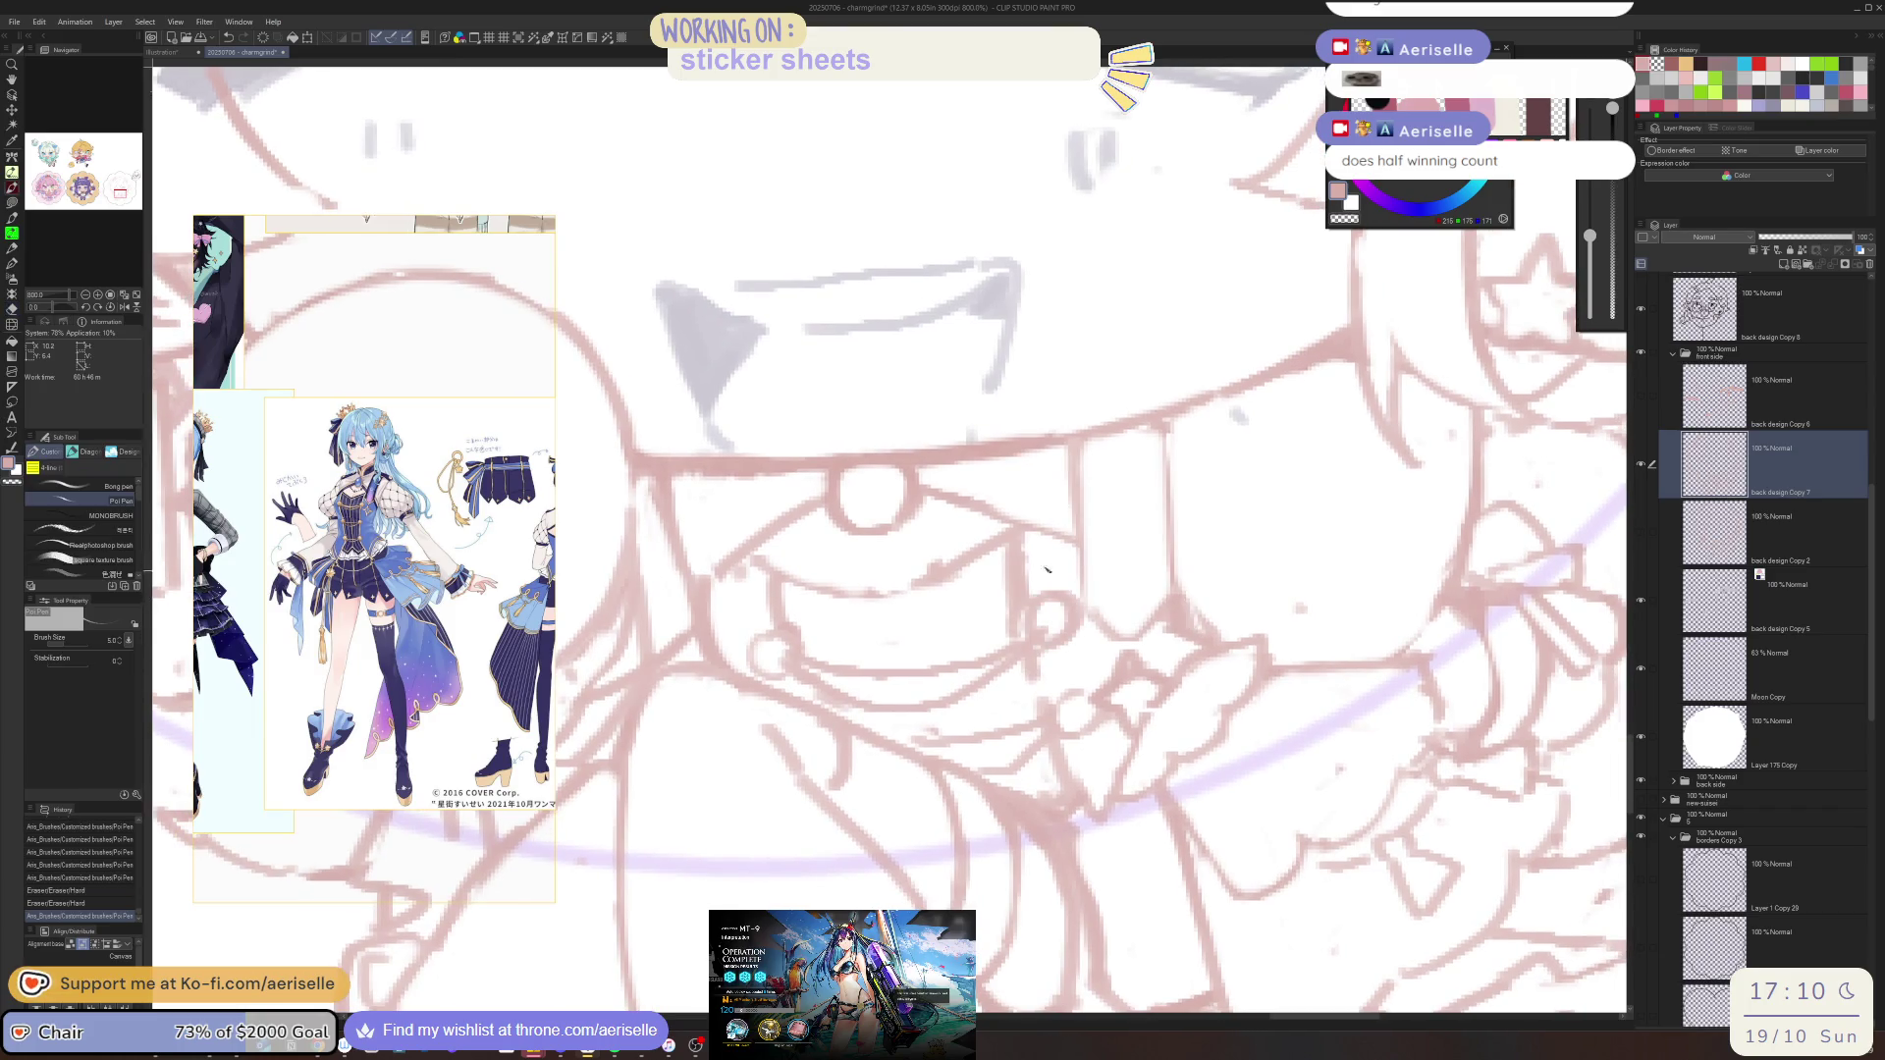
{"action": "key", "text": "e"}
{"action": "mouse_move", "coordinate": [913, 643]}
{"action": "left_mouse_down"}
{"action": "mouse_move", "coordinate": [798, 589]}
{"action": "mouse_move", "coordinate": [758, 663]}
{"action": "mouse_move", "coordinate": [802, 636]}
{"action": "mouse_move", "coordinate": [731, 597]}
{"action": "mouse_move", "coordinate": [751, 610]}
{"action": "left_mouse_up"}
{"action": "key", "text": "p"}
{"action": "key", "text": "e"}
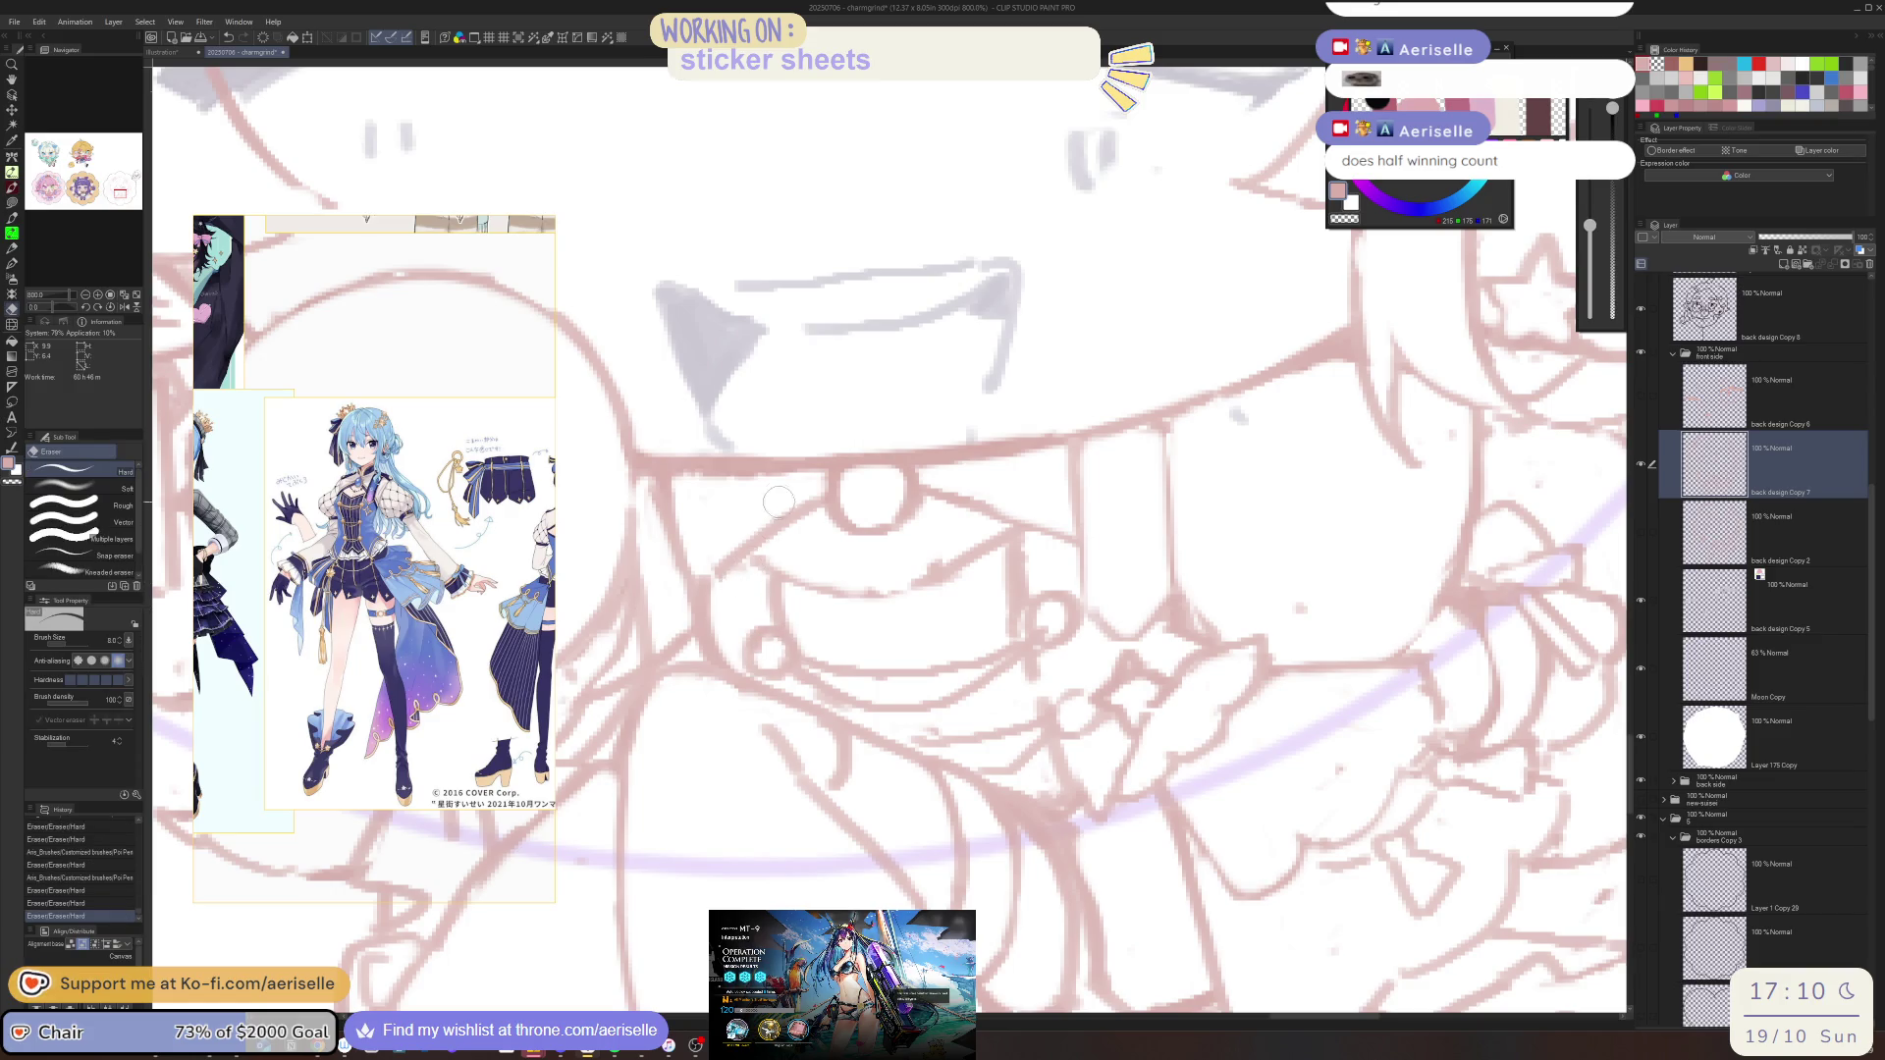
Add a small pen dab near the mouth and erase the small marks beside it
{"action": "scroll", "coordinate": [708, 589], "scroll_direction": "down", "scroll_amount": 5}
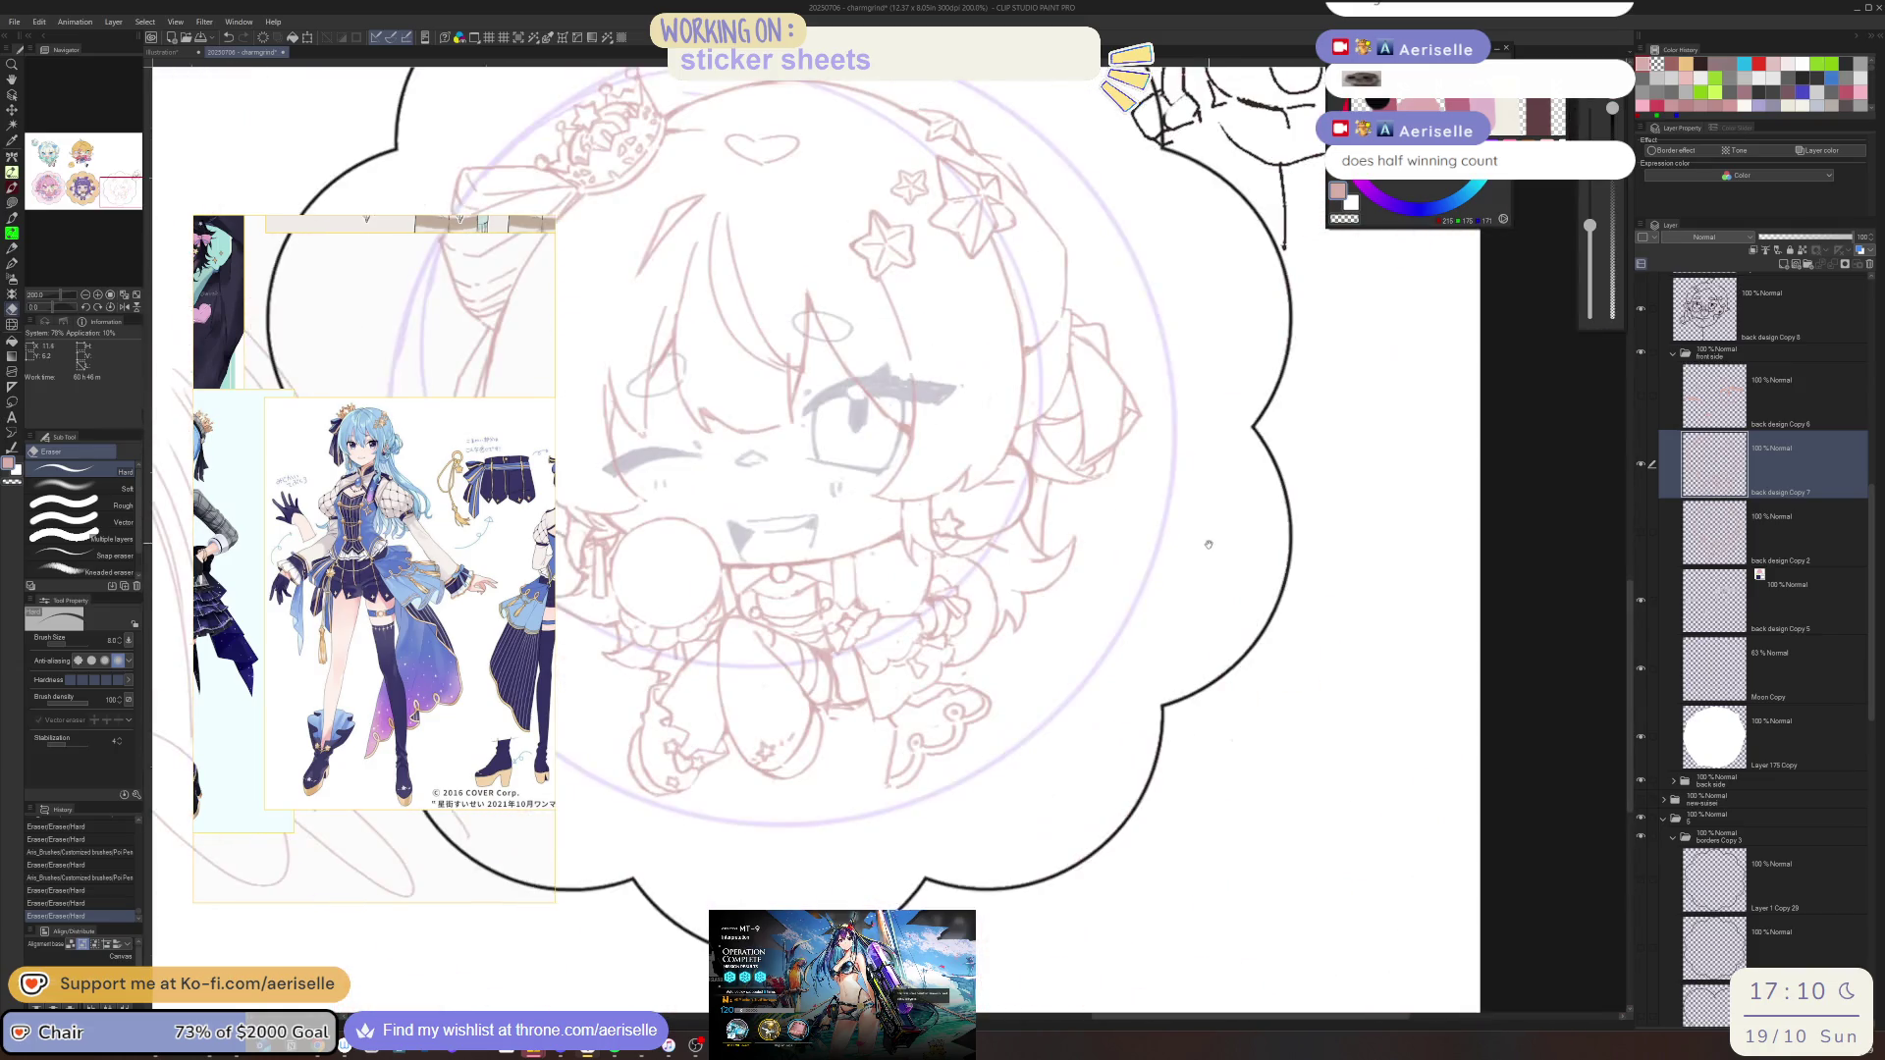
{"action": "scroll", "coordinate": [851, 558], "scroll_direction": "up", "scroll_amount": 4}
{"action": "key", "text": "p"}
{"action": "left_click", "coordinate": [851, 557]}
{"action": "key", "text": "e"}
{"action": "left_click", "coordinate": [854, 555]}
{"action": "left_click", "coordinate": [863, 552], "text": "ctrl"}
{"action": "key", "text": "p"}
{"action": "left_click", "coordinate": [868, 574], "text": "ctrl"}
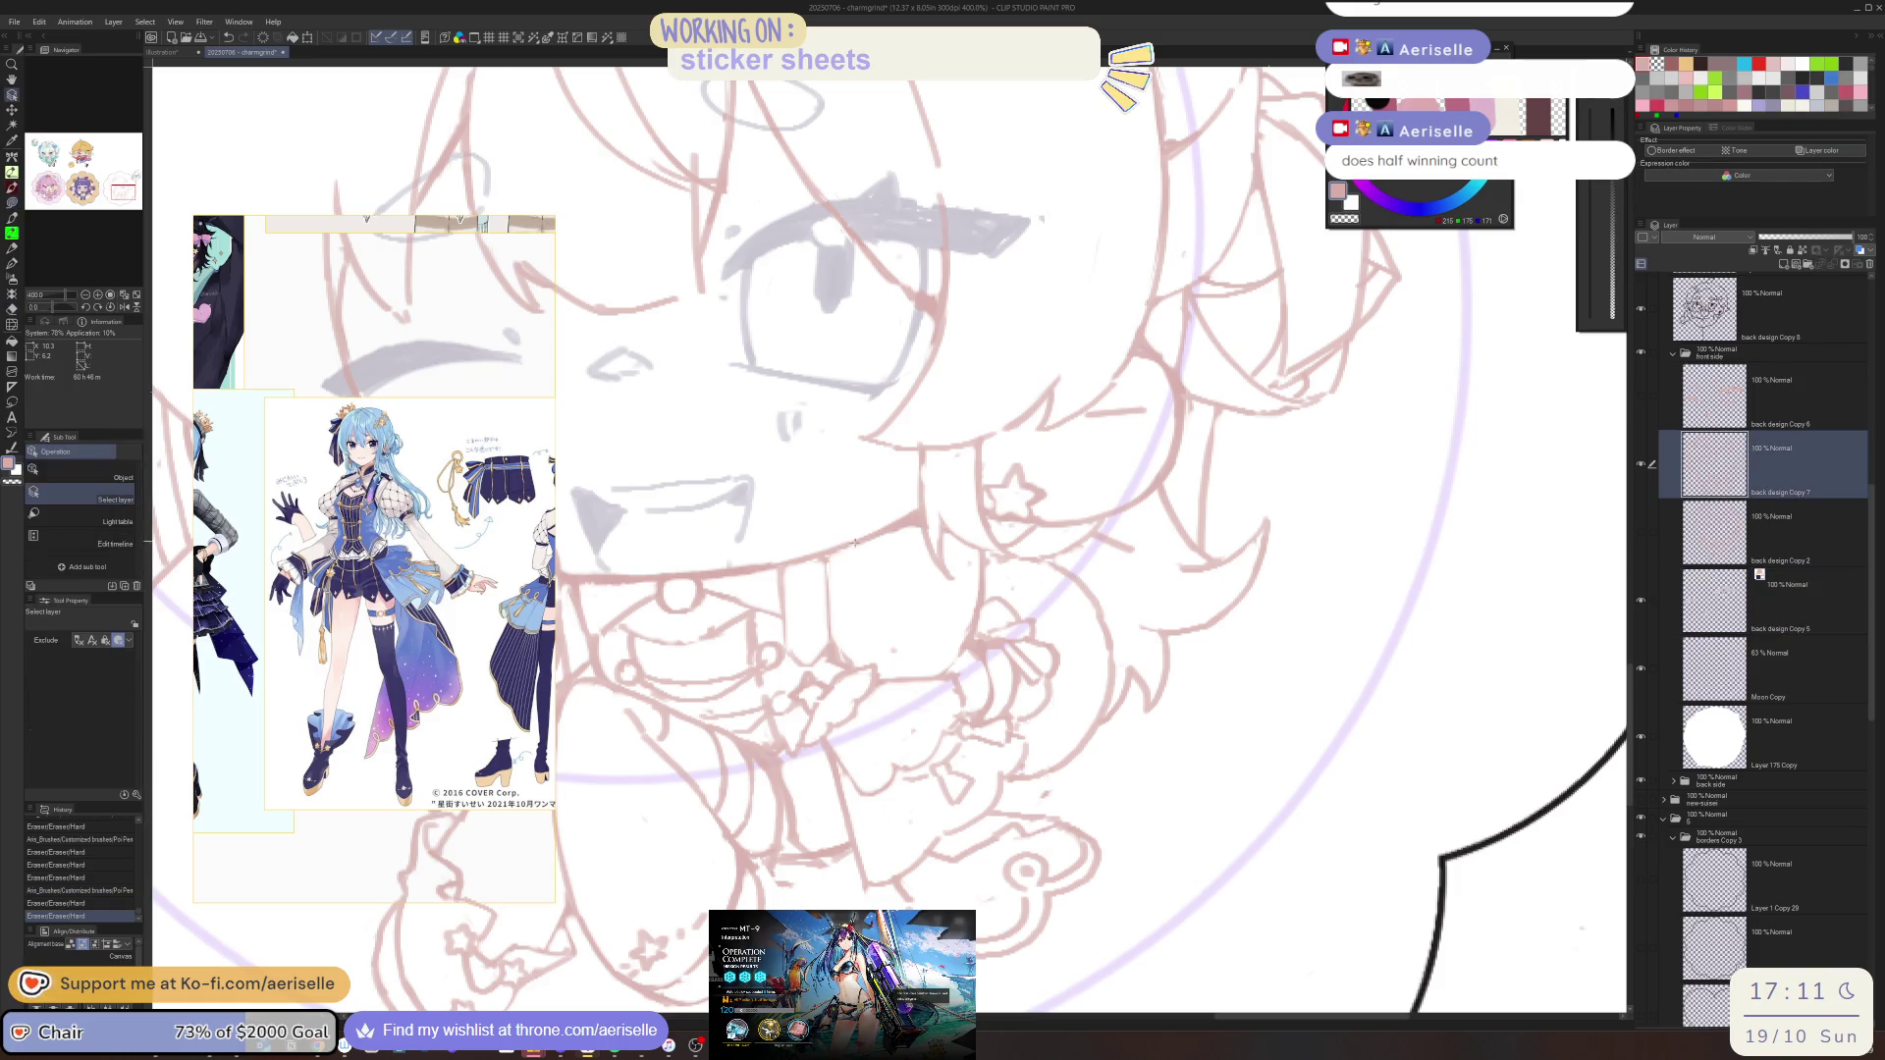
Try short pen marks and lines near the mouth, undo the misses, and redraw them
{"action": "left_click", "coordinate": [874, 592]}
{"action": "left_click", "coordinate": [830, 561]}
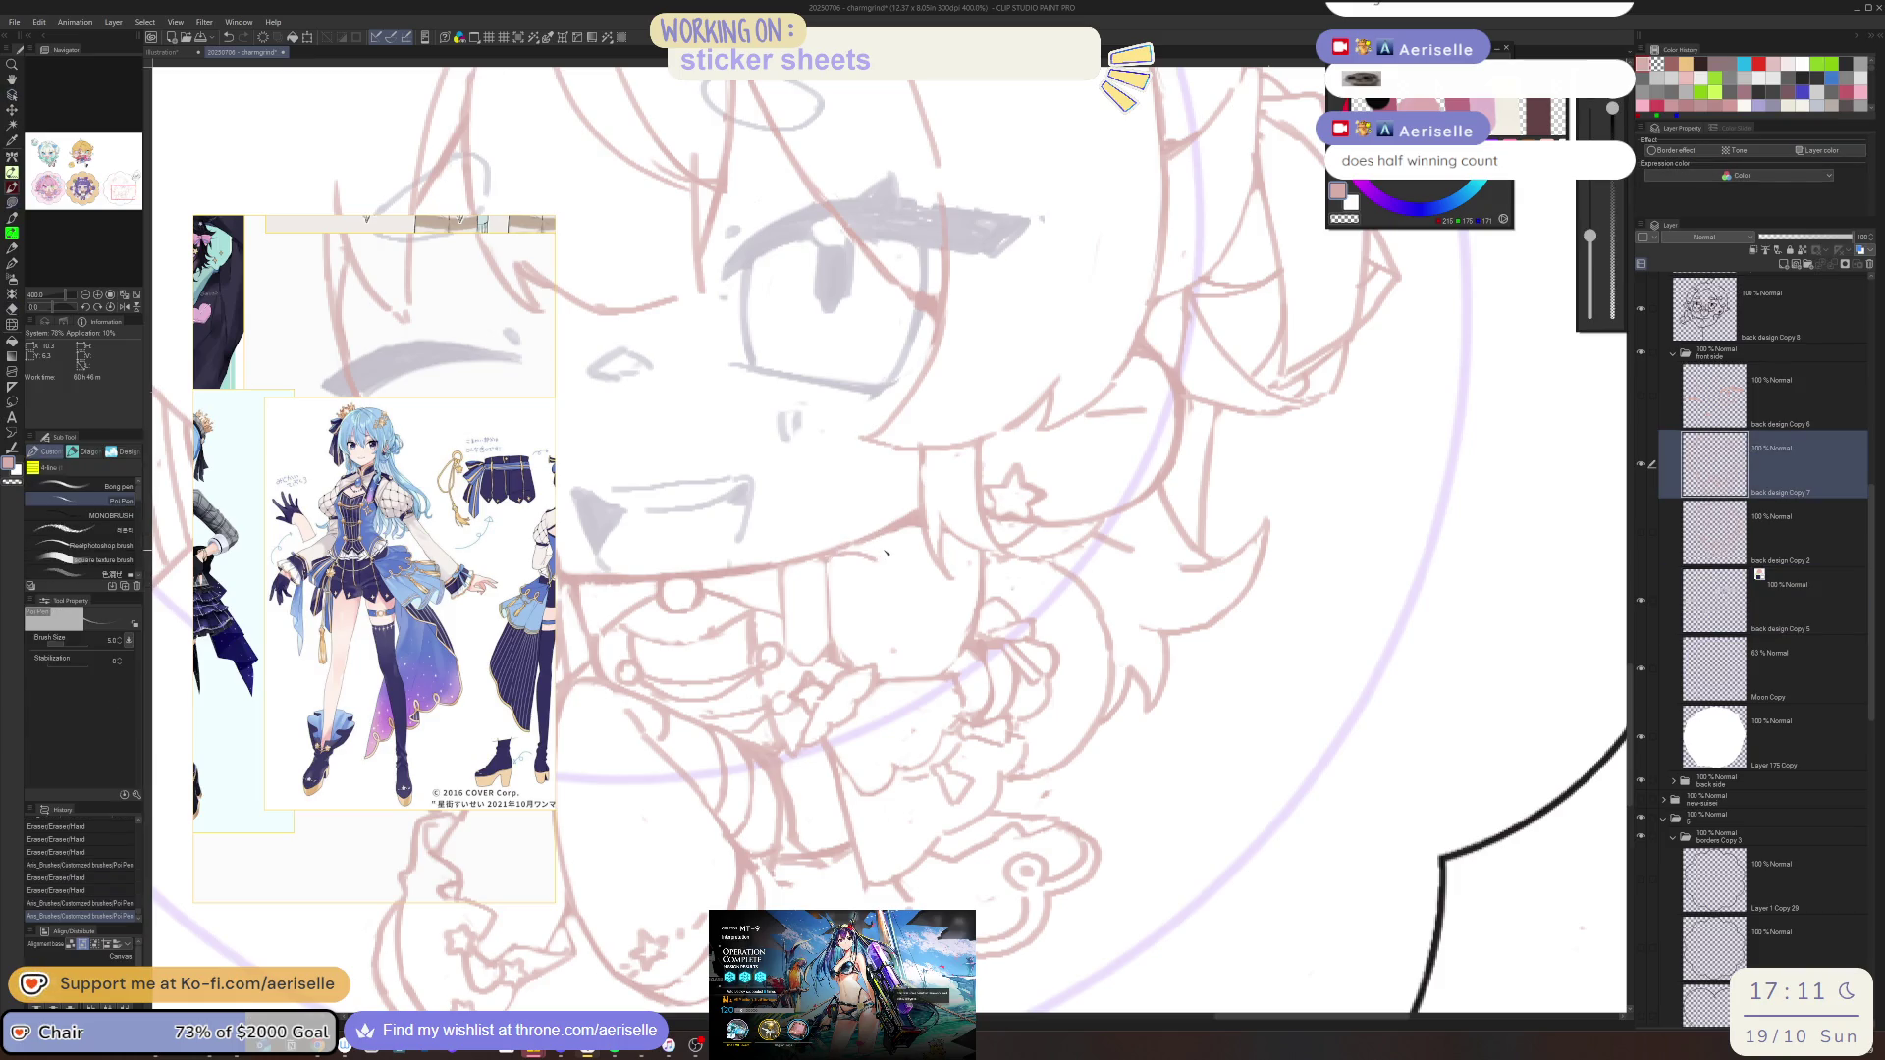
{"action": "key", "text": "ctrl+z"}
{"action": "left_click_drag", "start_coordinate": [883, 548], "coordinate": [957, 589]}
{"action": "key", "text": "ctrl+z"}
{"action": "left_click_drag", "start_coordinate": [849, 549], "coordinate": [962, 629]}
{"action": "key", "text": "ctrl+z"}
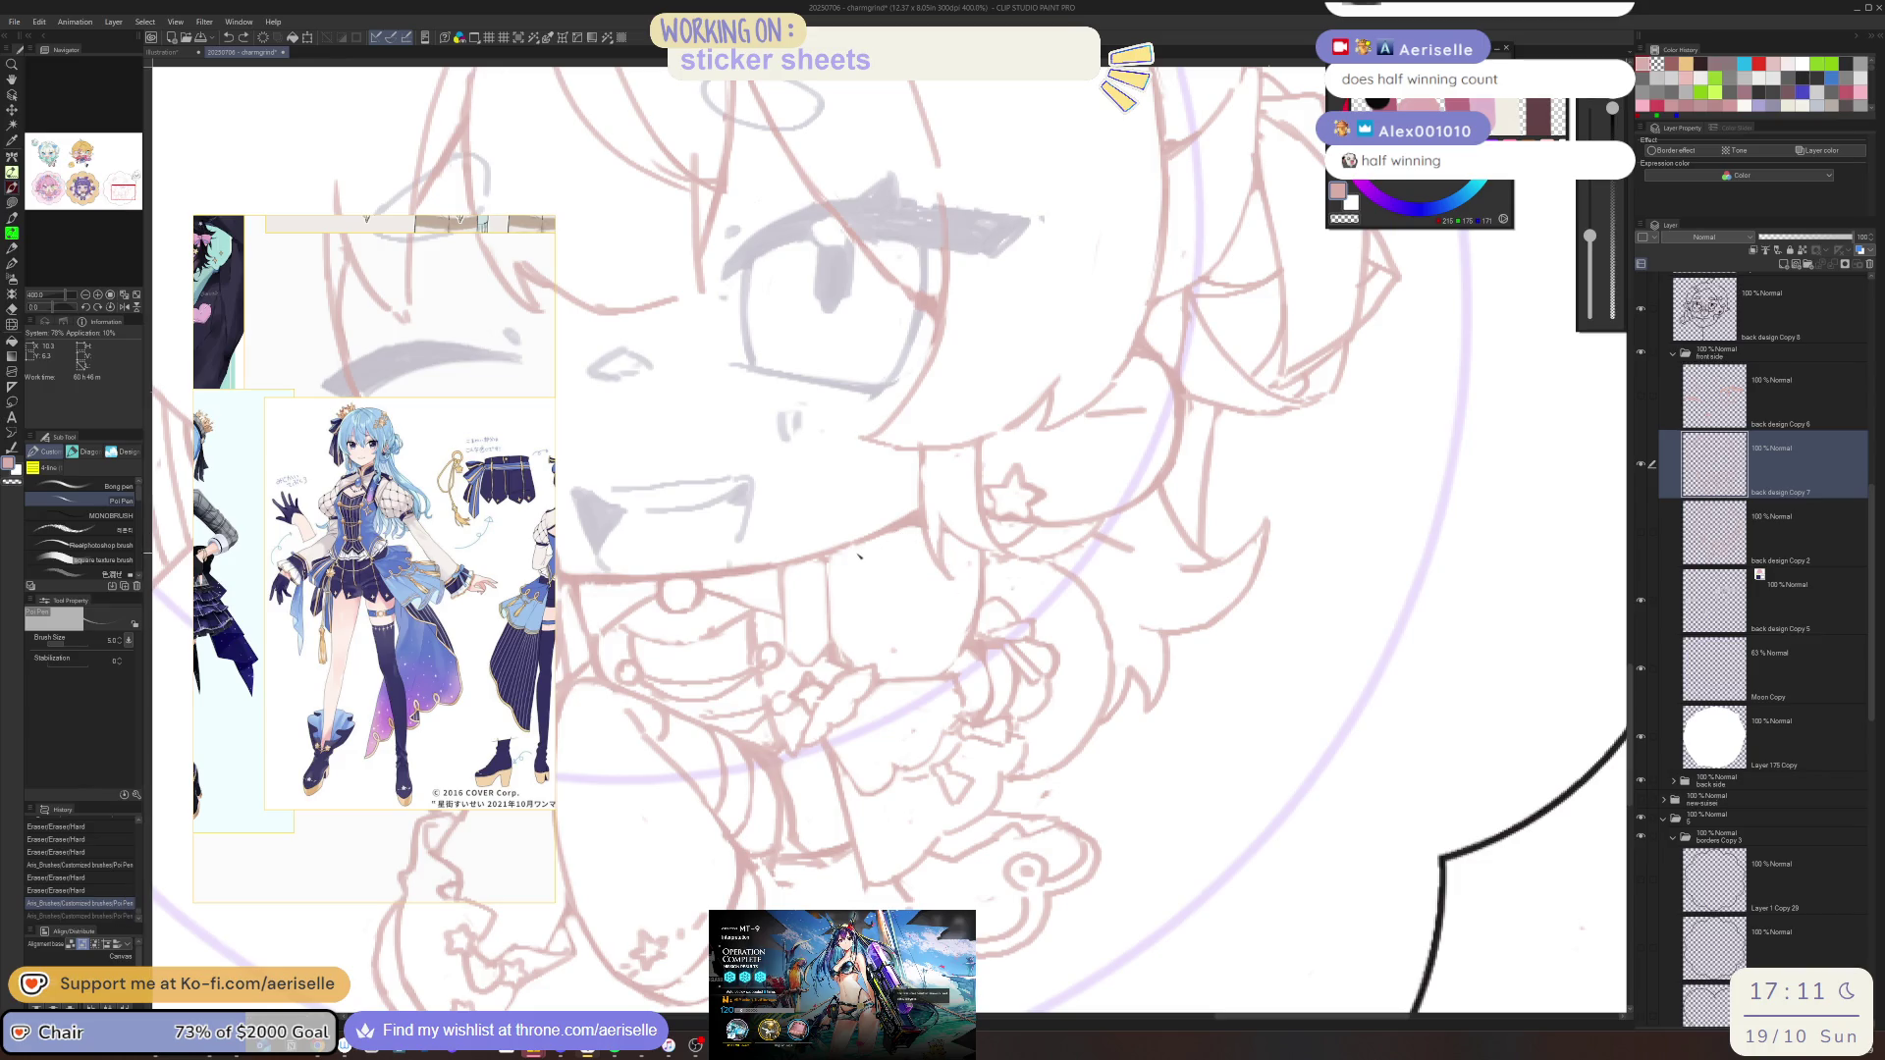
{"action": "mouse_move", "coordinate": [836, 600]}
{"action": "left_mouse_down"}
{"action": "mouse_move", "coordinate": [873, 614]}
{"action": "mouse_move", "coordinate": [880, 599]}
{"action": "left_mouse_up"}
{"action": "left_click_drag", "start_coordinate": [868, 584], "coordinate": [909, 648]}
{"action": "left_click_drag", "start_coordinate": [897, 535], "coordinate": [916, 564]}
{"action": "mouse_move", "coordinate": [909, 643]}
{"action": "left_mouse_down"}
{"action": "mouse_move", "coordinate": [964, 554]}
{"action": "mouse_move", "coordinate": [973, 593]}
{"action": "left_mouse_up"}
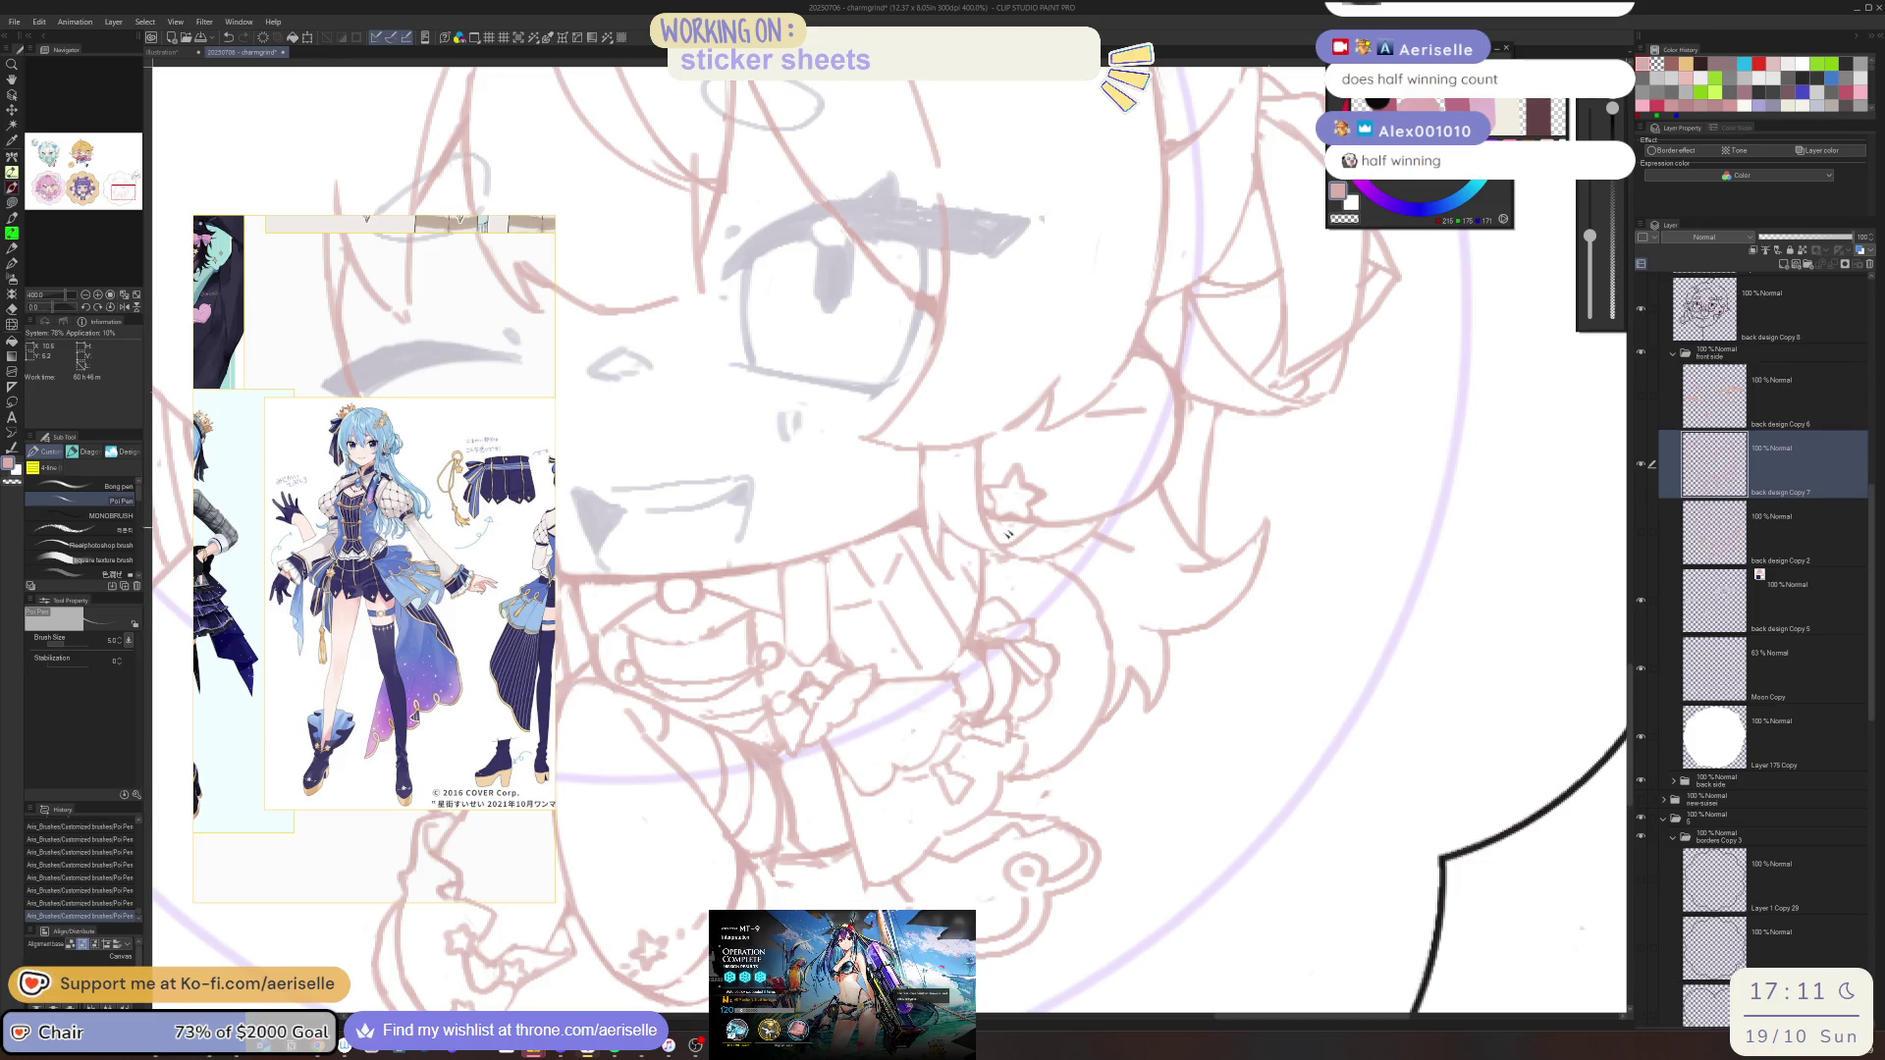
Erase a stray line near the mouth and add a short replacement stroke
{"action": "key", "text": "e"}
{"action": "left_click_drag", "start_coordinate": [873, 555], "coordinate": [955, 633]}
{"action": "key", "text": "p"}
{"action": "left_click_drag", "start_coordinate": [854, 551], "coordinate": [927, 551]}
{"action": "scroll", "coordinate": [972, 575], "scroll_direction": "down", "scroll_amount": 3}
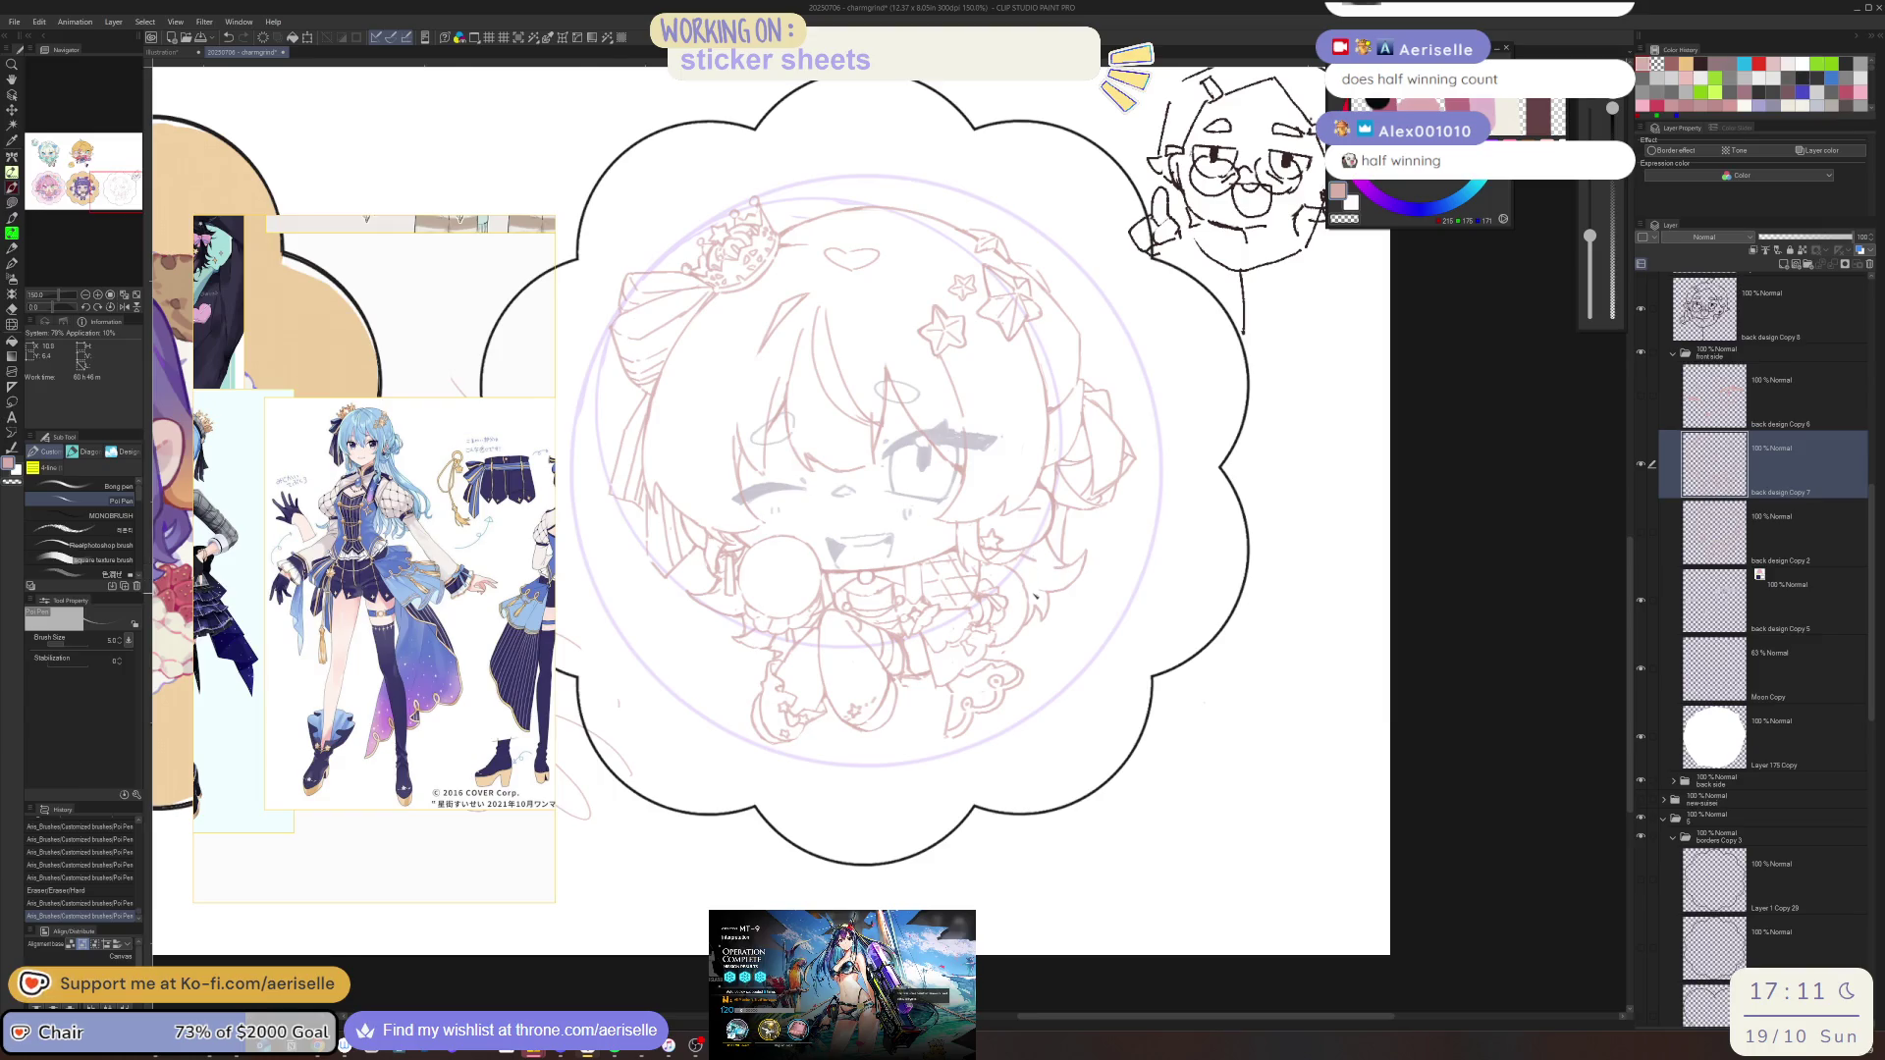
Mirror the canvas to check, erase small bits near the mouth, and save the sticker sheet
{"action": "key", "text": "h"}
{"action": "key", "text": "h"}
{"action": "scroll", "coordinate": [825, 633], "scroll_direction": "up", "scroll_amount": 4}
{"action": "key", "text": "e"}
{"action": "mouse_move", "coordinate": [833, 643]}
{"action": "left_mouse_down"}
{"action": "mouse_move", "coordinate": [796, 678]}
{"action": "mouse_move", "coordinate": [800, 703]}
{"action": "left_mouse_up"}
{"action": "scroll", "coordinate": [971, 614], "scroll_direction": "down", "scroll_amount": 1}
{"action": "key", "text": "ctrl+s"}
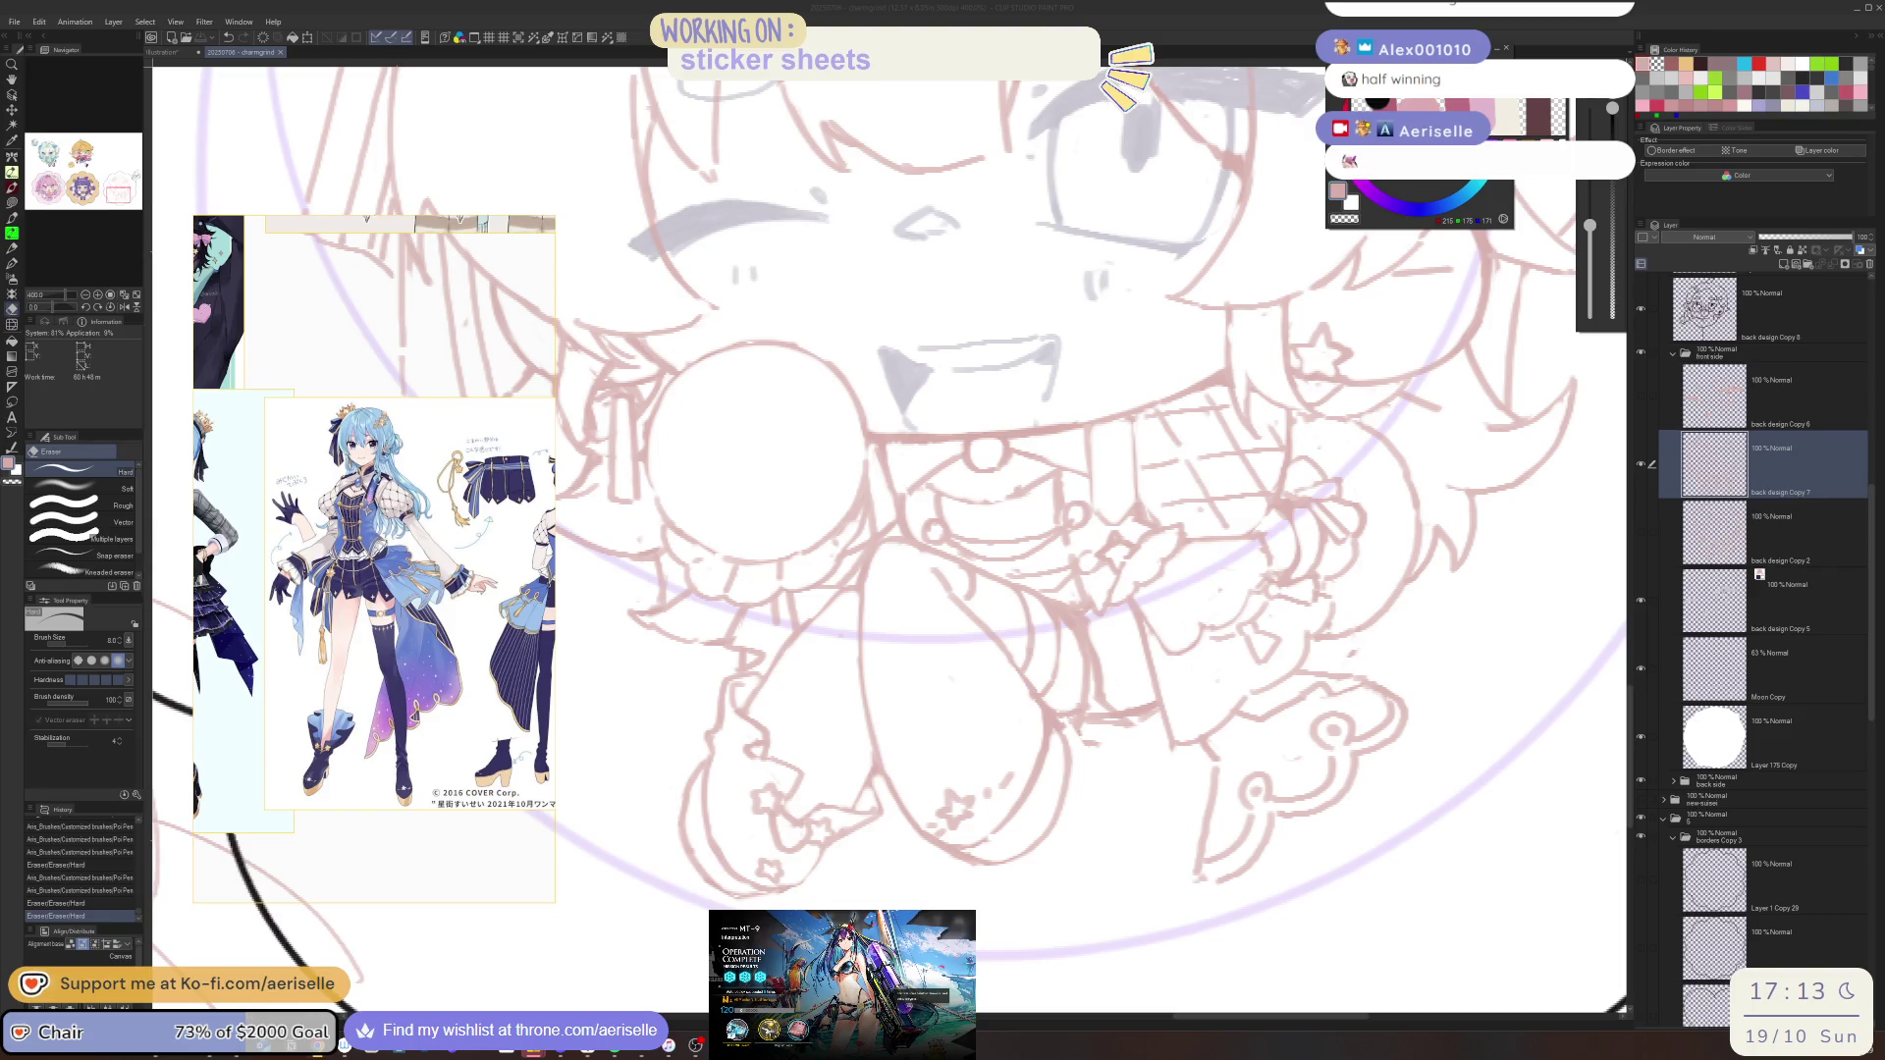
Erase small bits on the chibi and add a couple of small pen marks
{"action": "left_click_drag", "start_coordinate": [1108, 753], "coordinate": [1110, 732]}
{"action": "key", "text": "ctrl+minus"}
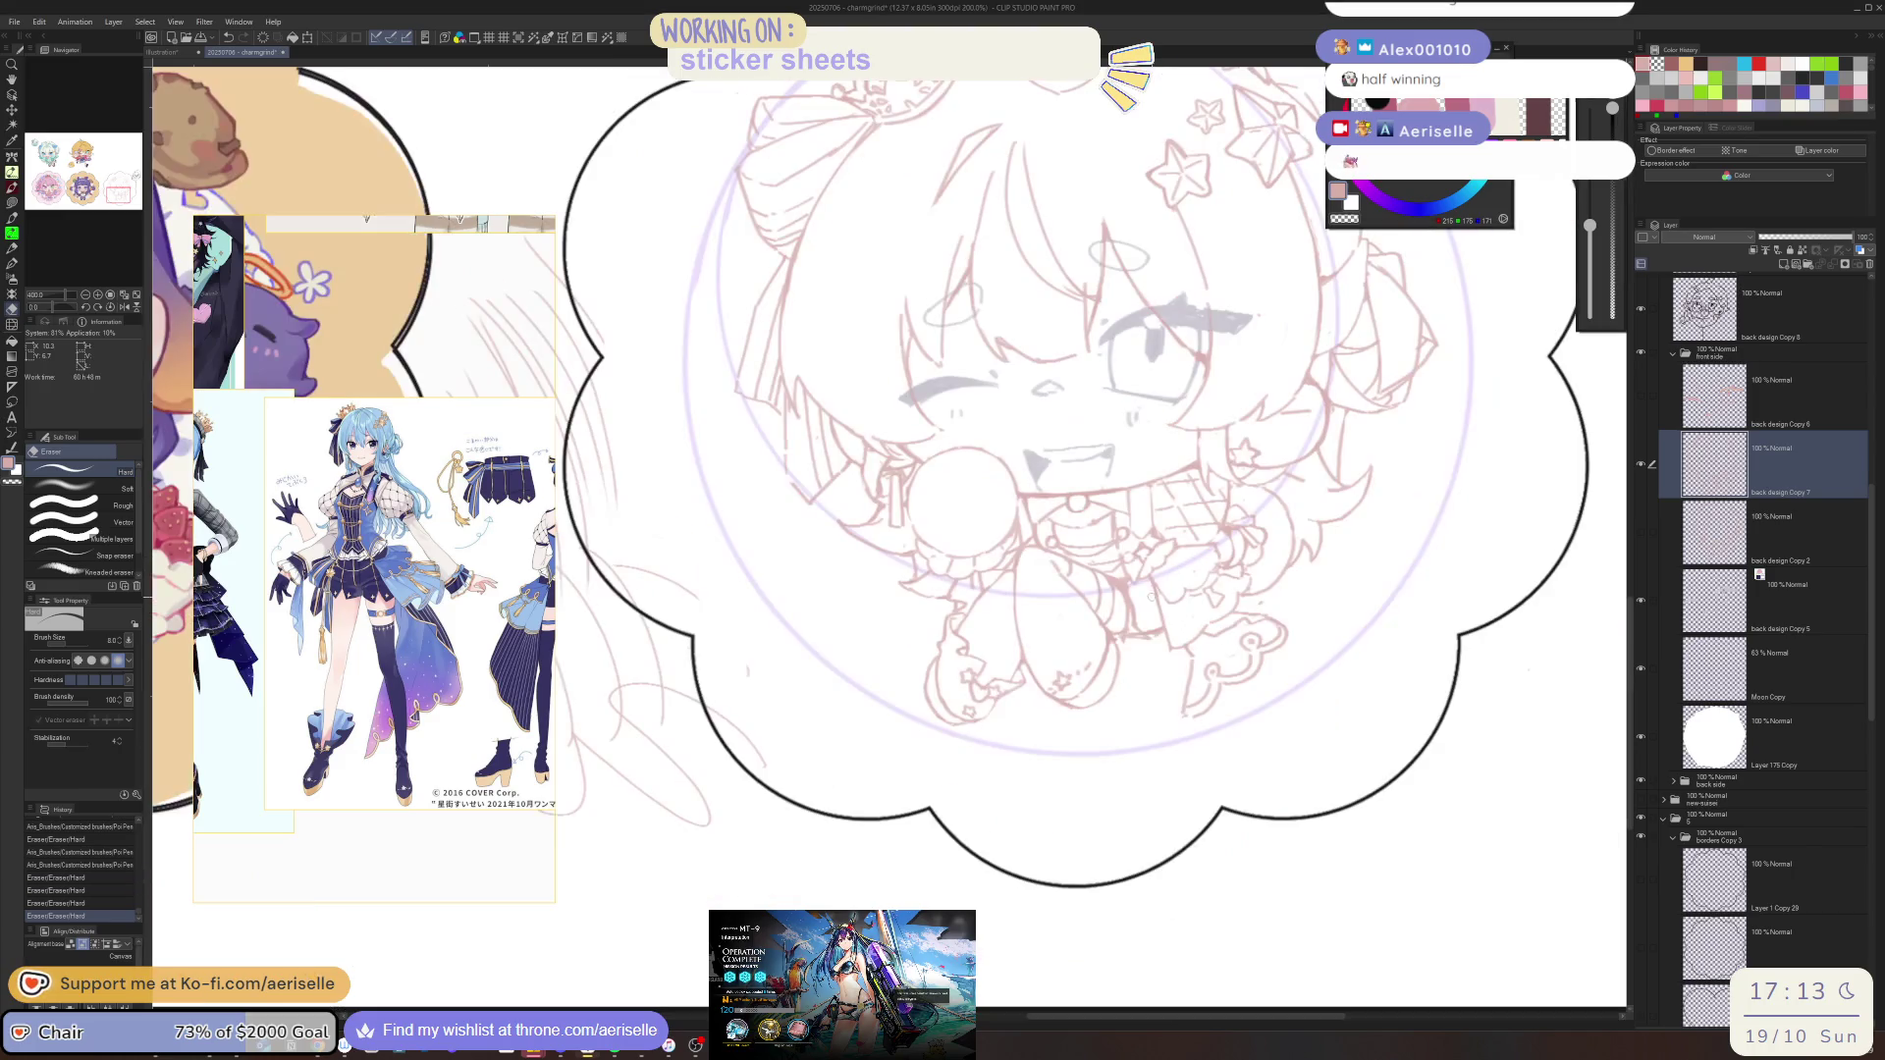
{"action": "key", "text": "p"}
{"action": "left_click", "coordinate": [1151, 582]}
{"action": "left_click", "coordinate": [1145, 593]}
{"action": "key", "text": "e"}
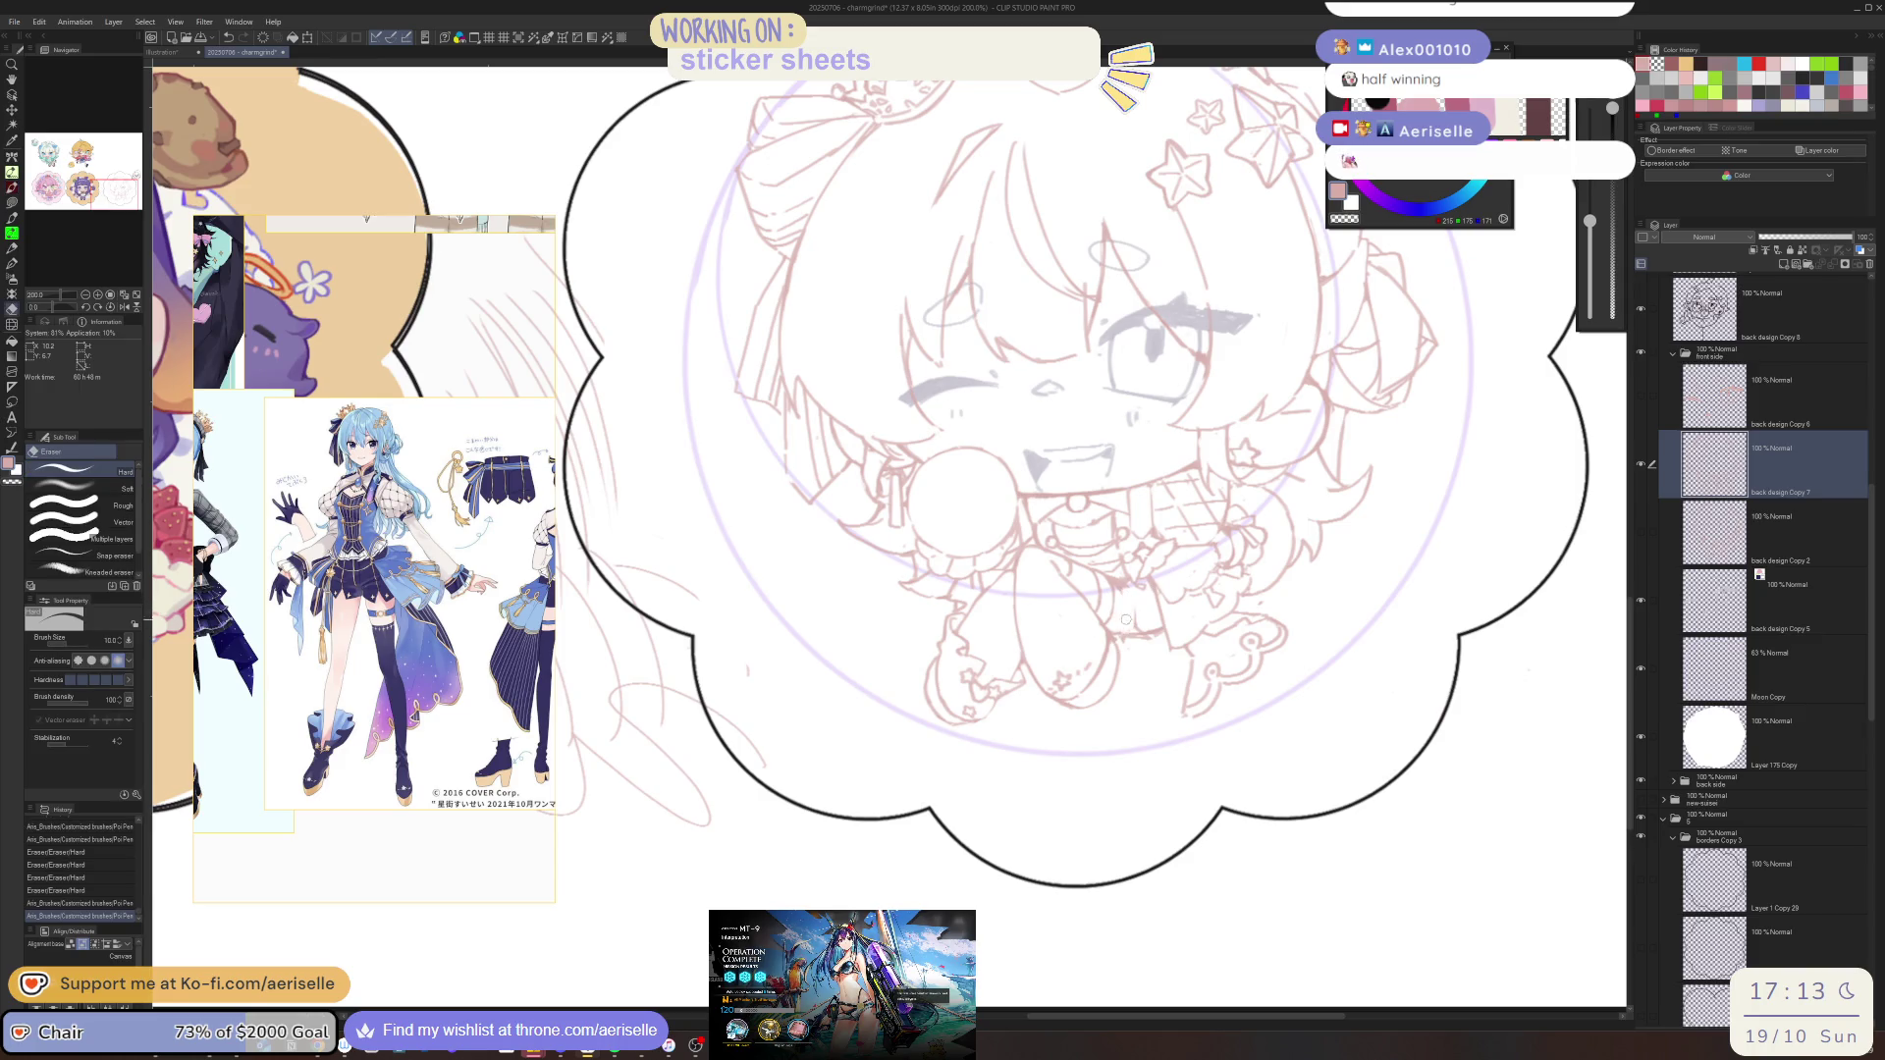
{"action": "left_click", "coordinate": [1125, 616]}
{"action": "key", "text": "p"}
Alternate erasing small spots and drawing small marks on the chibi's lower body
{"action": "left_click", "coordinate": [1161, 621]}
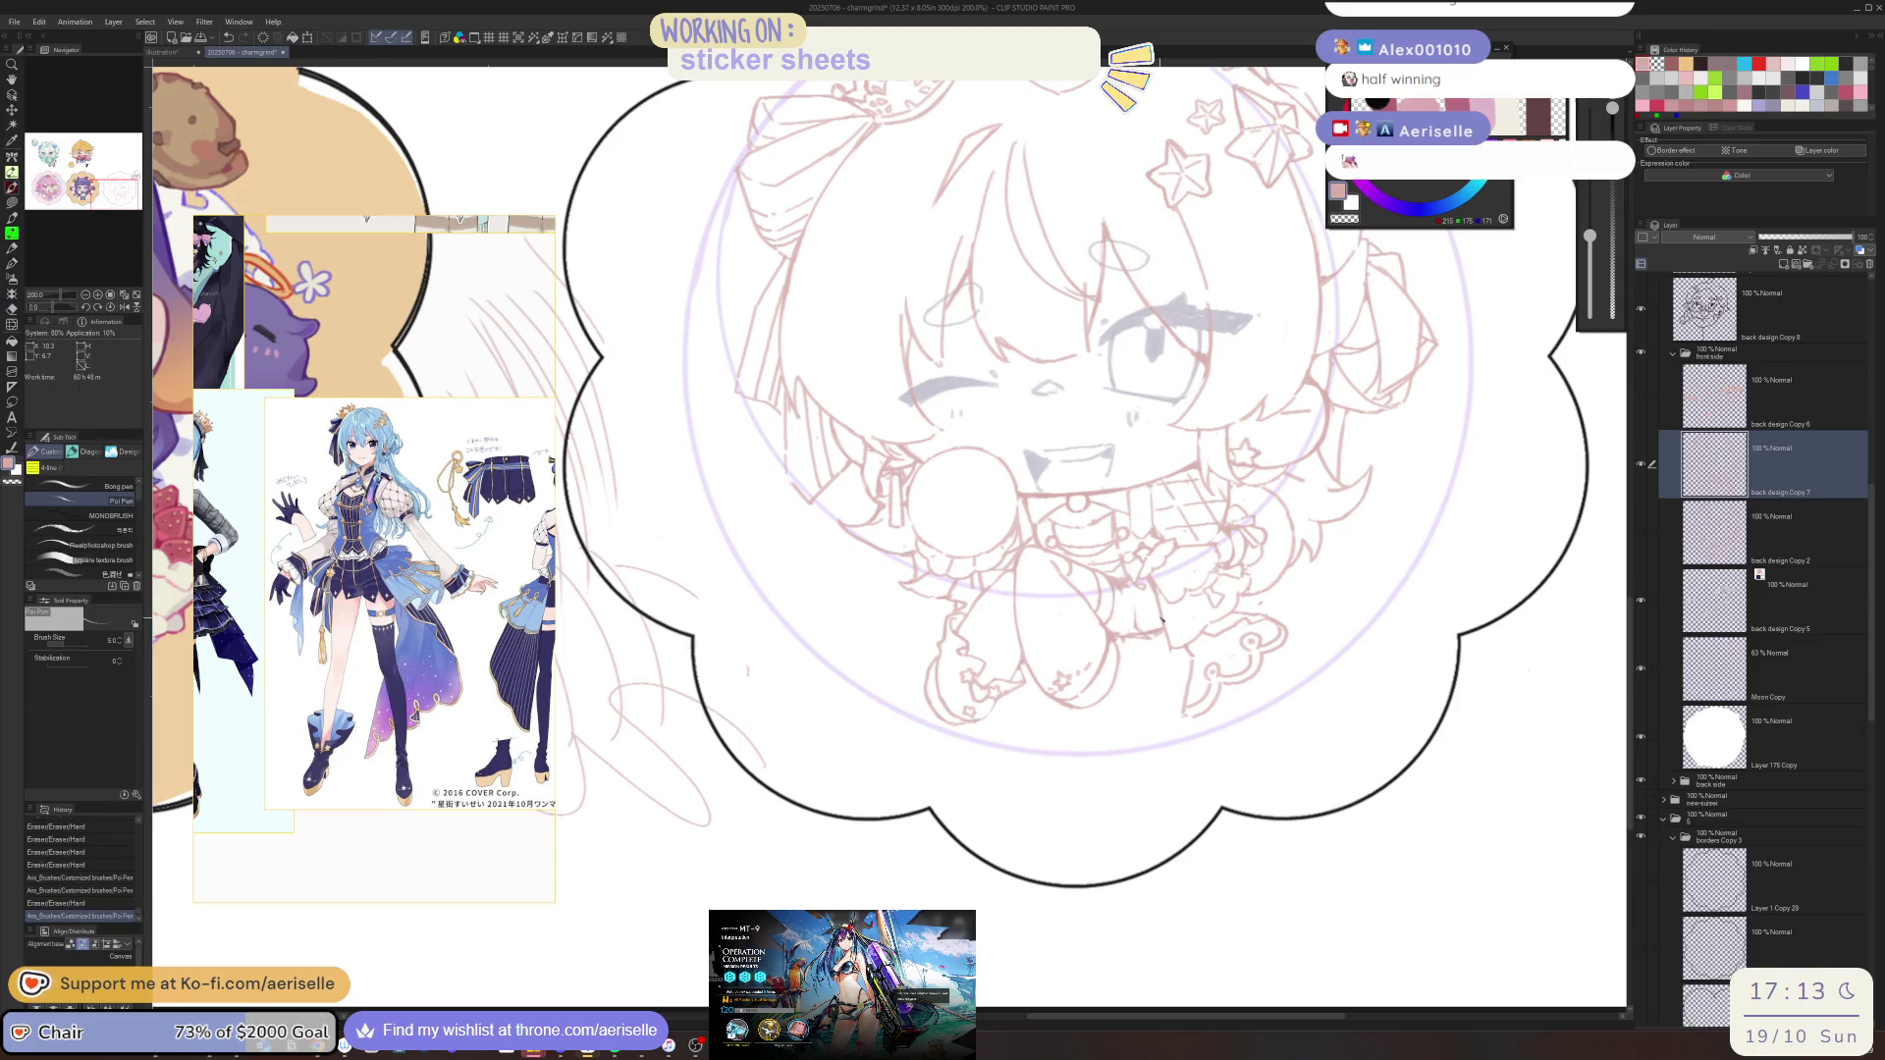
{"action": "key", "text": "e"}
{"action": "left_click", "coordinate": [1132, 620]}
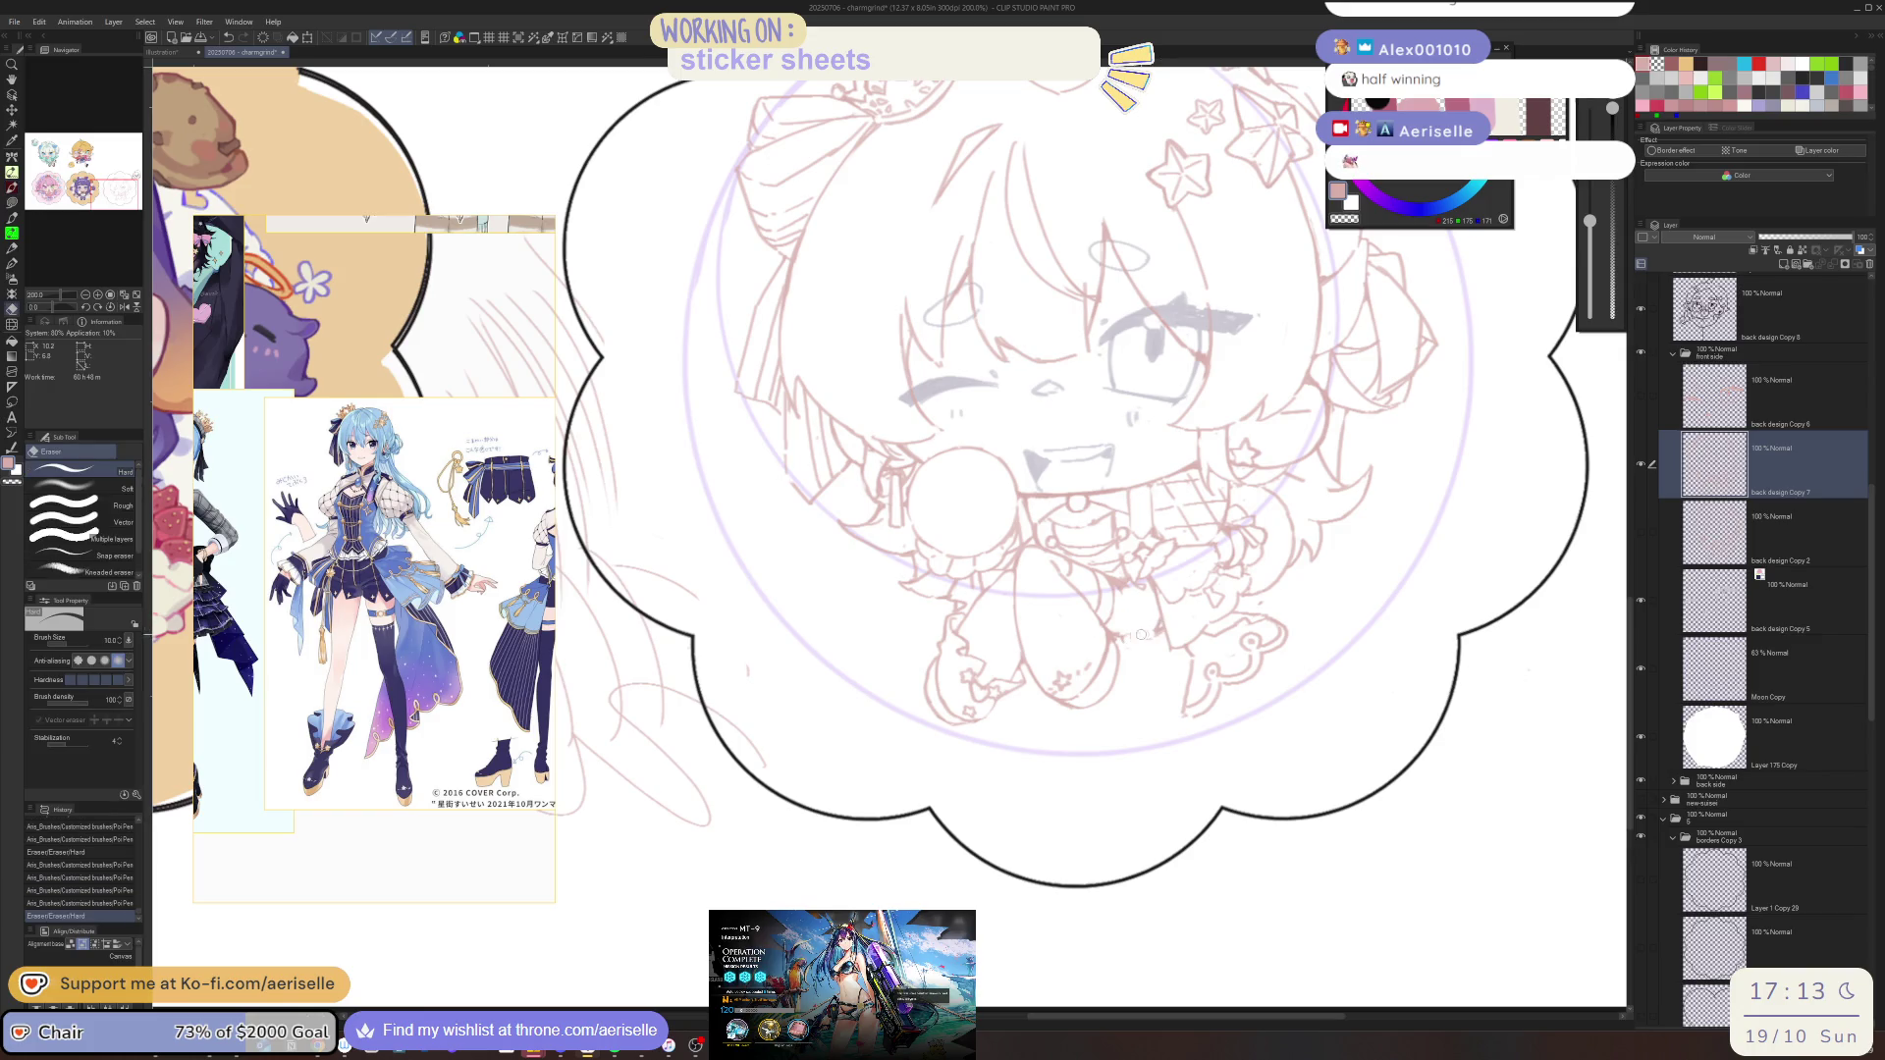
{"action": "left_click", "coordinate": [1144, 634]}
{"action": "key", "text": "p"}
{"action": "left_click_drag", "start_coordinate": [1126, 645], "coordinate": [1130, 642]}
{"action": "left_click_drag", "start_coordinate": [1129, 648], "coordinate": [1156, 631]}
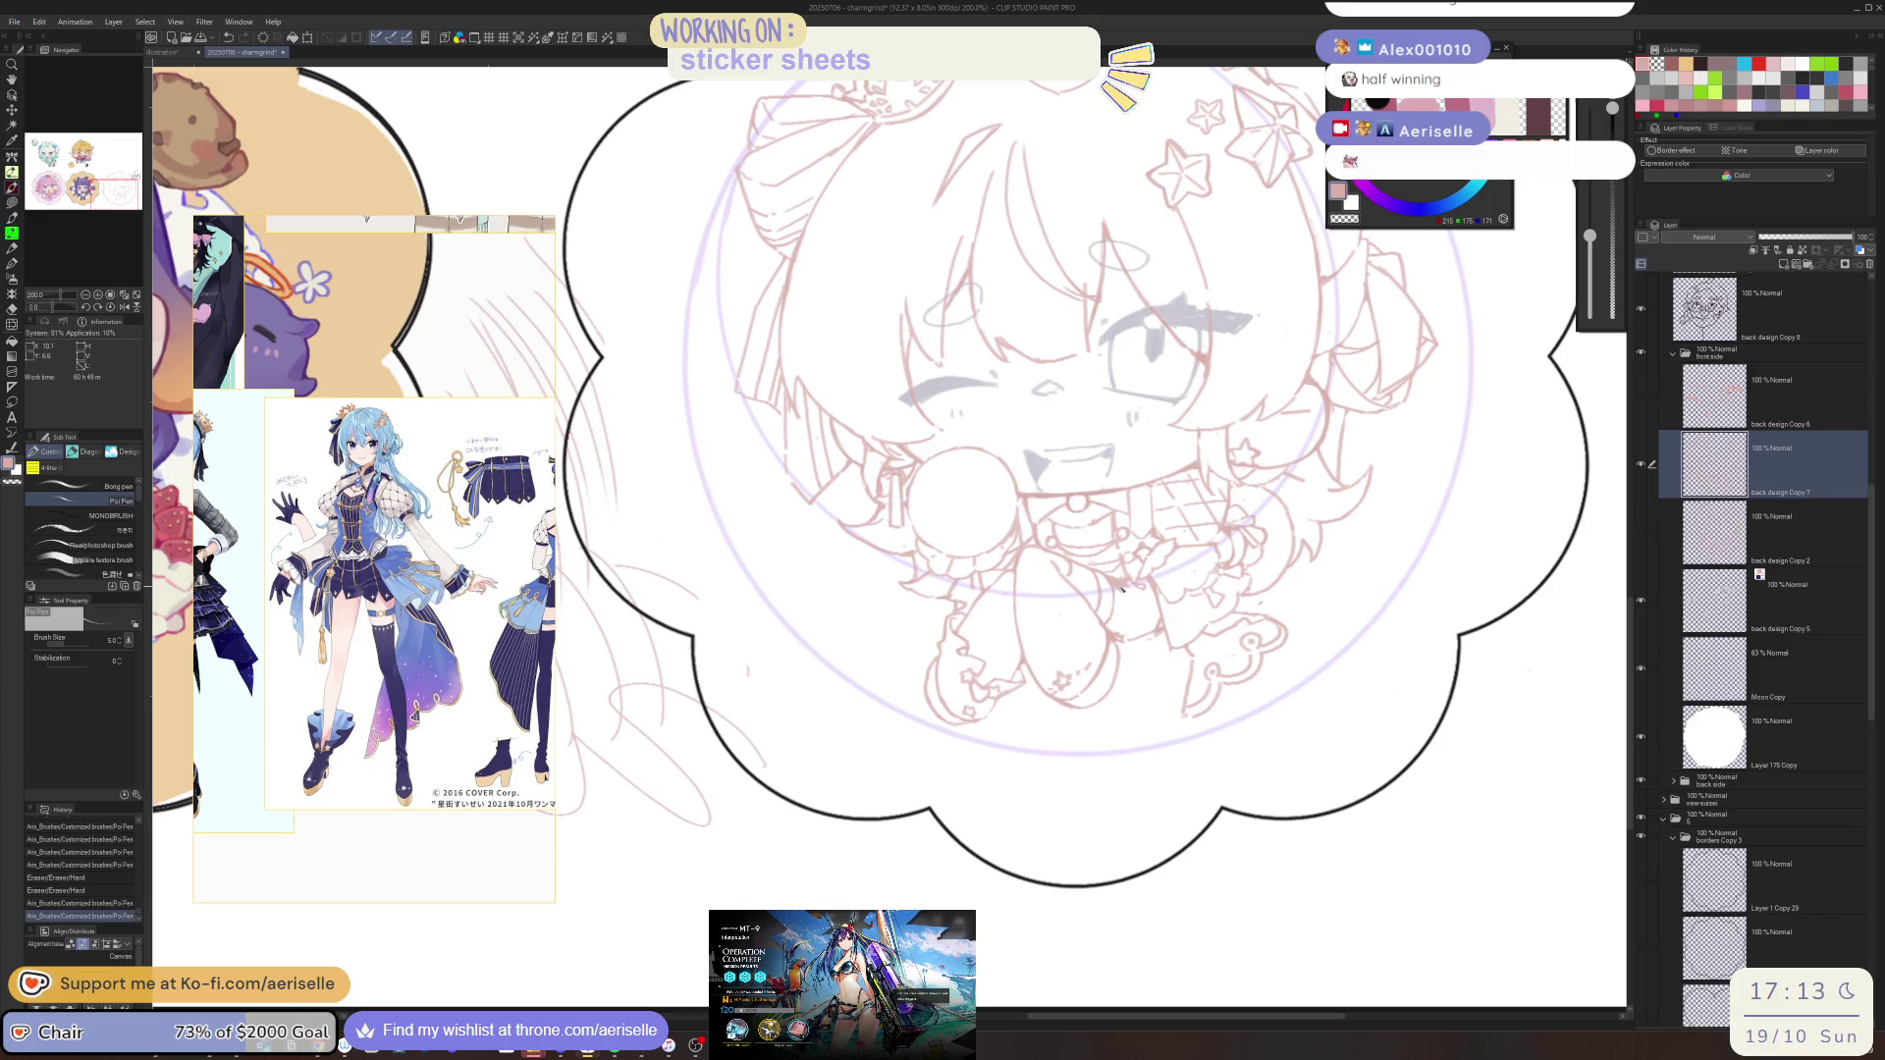
{"action": "left_click_drag", "start_coordinate": [1122, 606], "coordinate": [1117, 614]}
Check the sketch mirrored and tilted, erase a stroke, add two lines, then zoom to 100%
{"action": "key", "text": "h"}
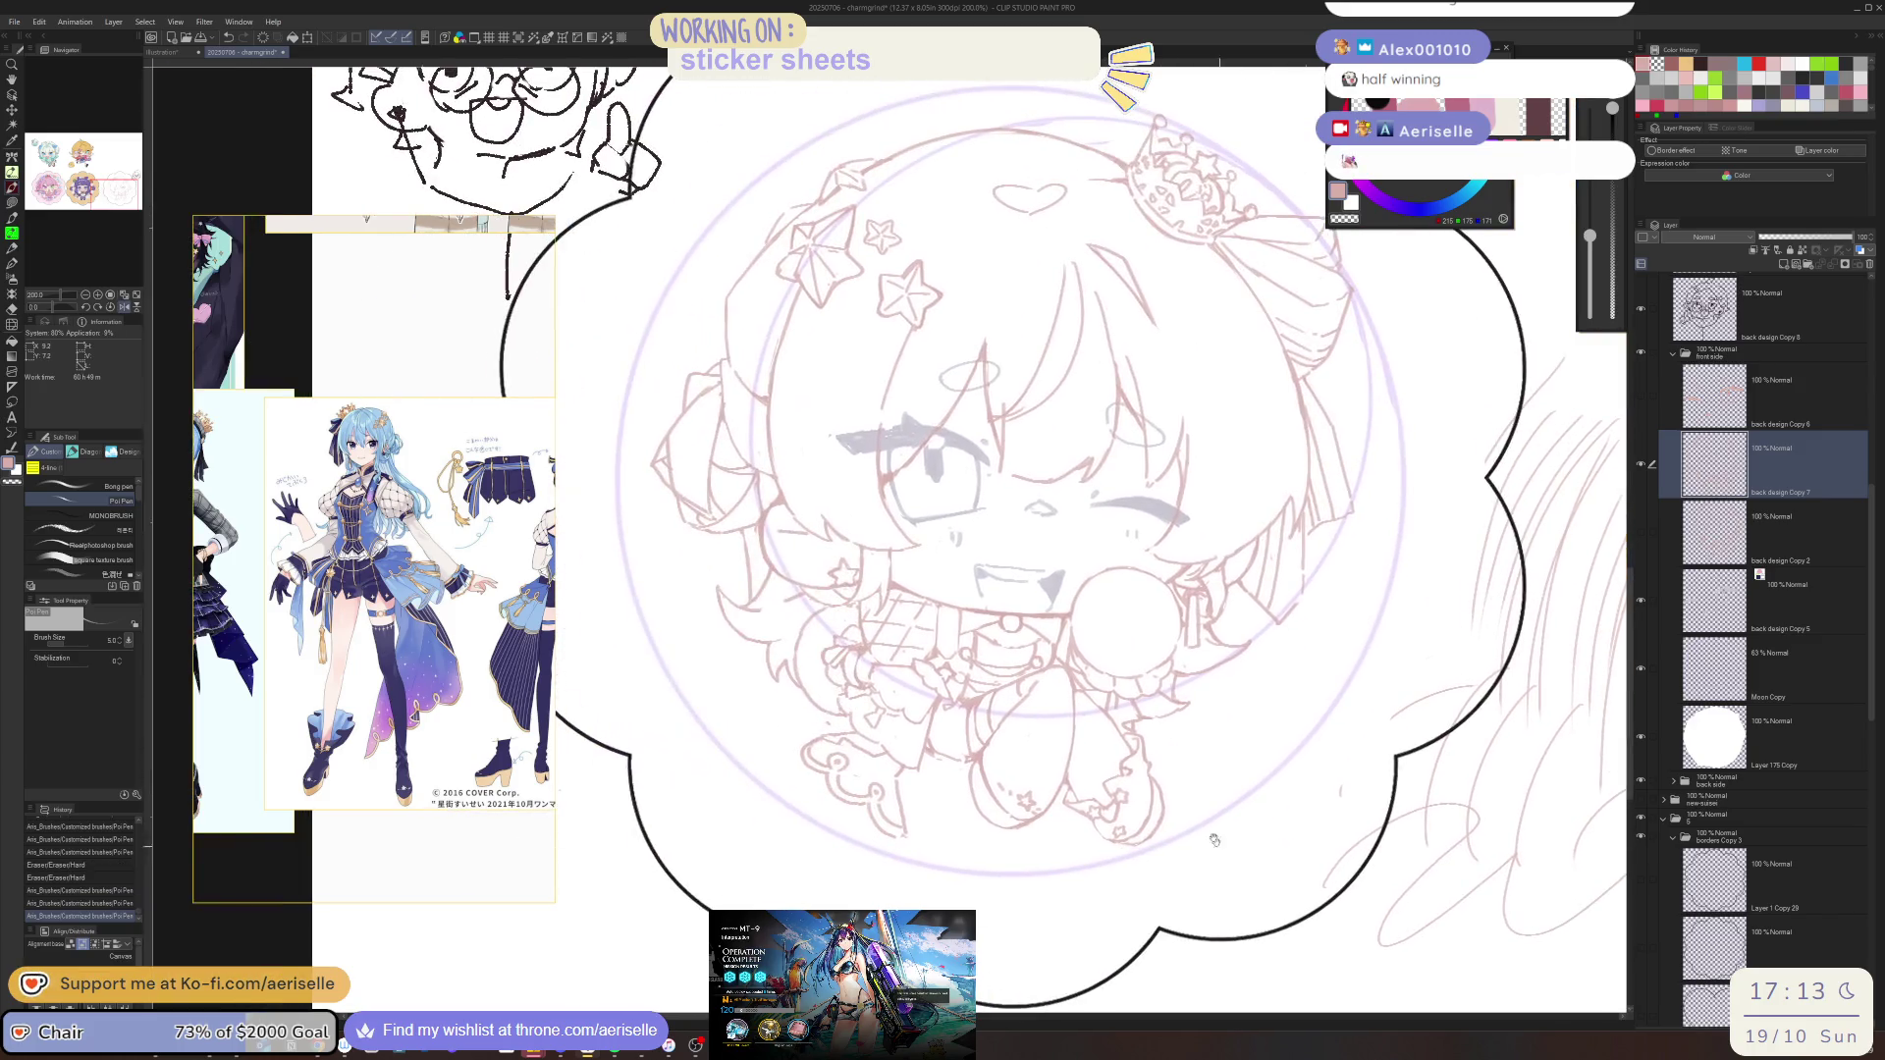
{"action": "key", "text": "e"}
{"action": "left_click_drag", "start_coordinate": [926, 753], "coordinate": [942, 726]}
{"action": "key", "text": "p"}
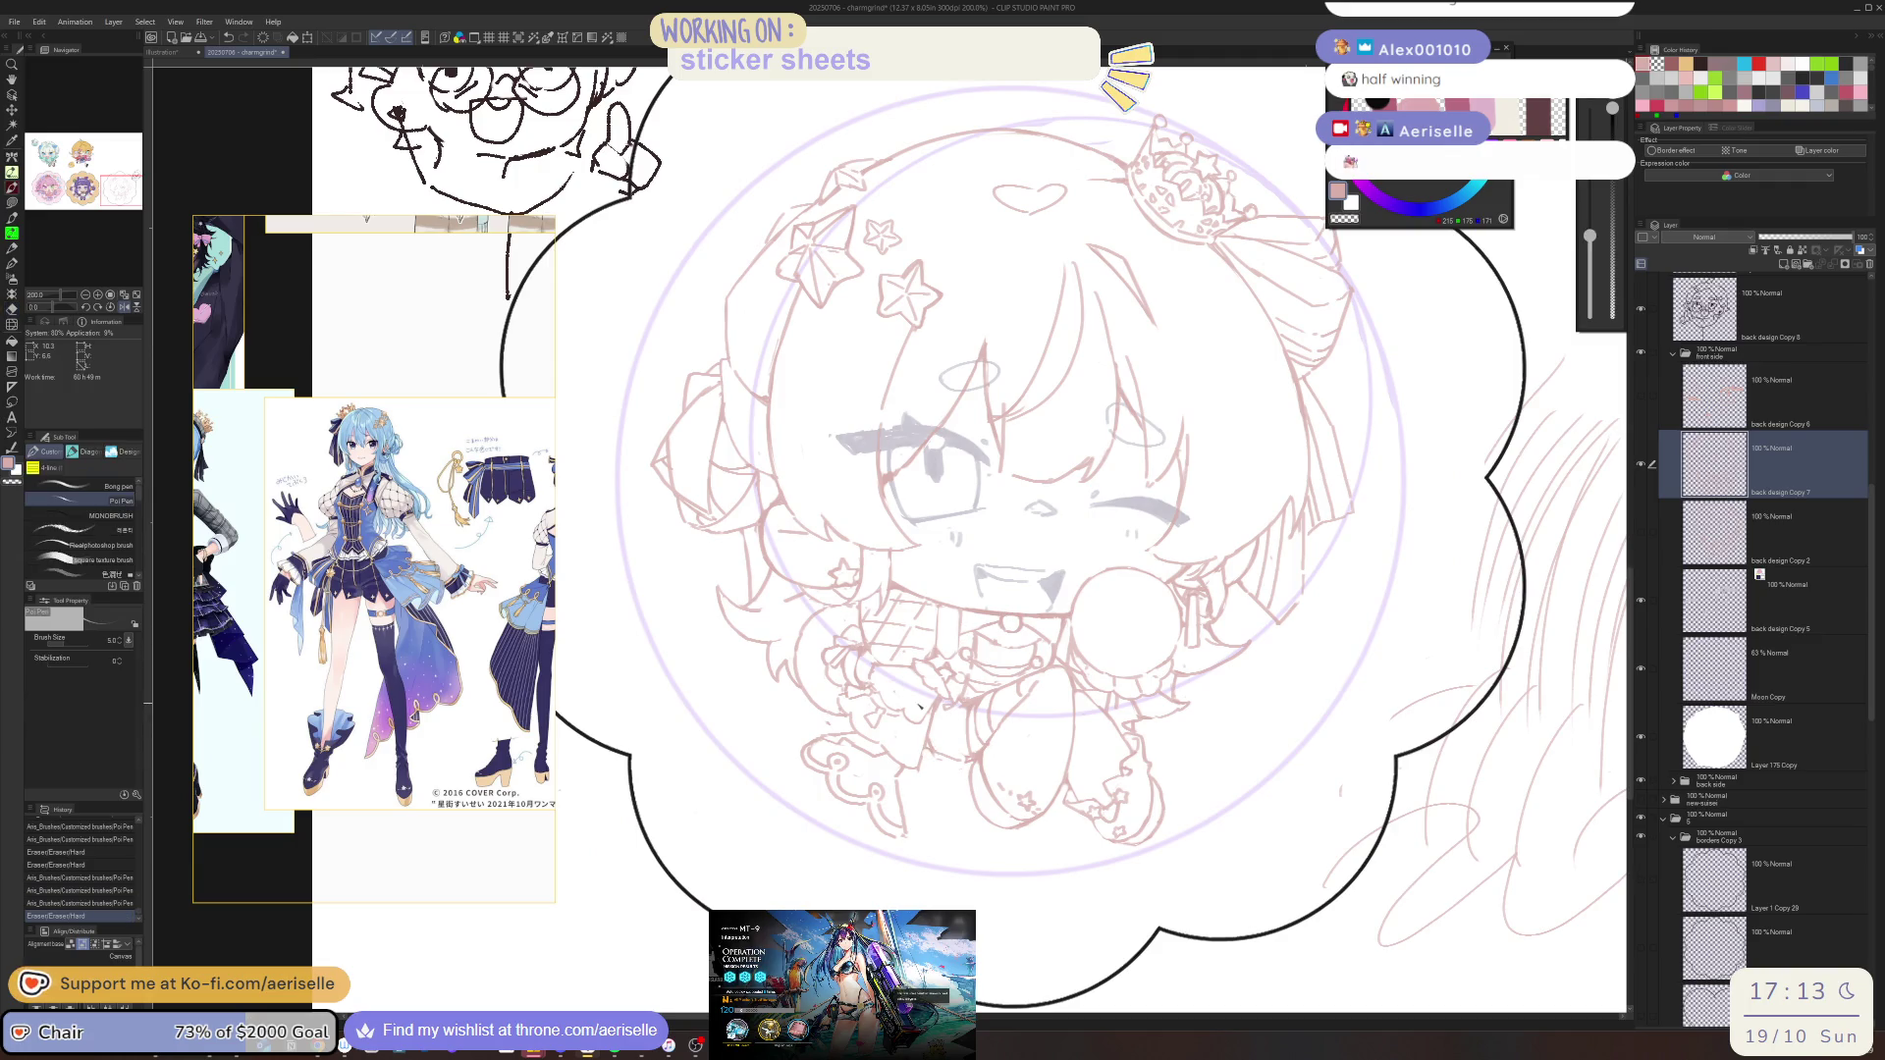
{"action": "mouse_move", "coordinate": [488, 600]}
{"action": "left_mouse_down"}
{"action": "mouse_move", "coordinate": [316, 634]}
{"action": "mouse_move", "coordinate": [360, 625]}
{"action": "left_mouse_up"}
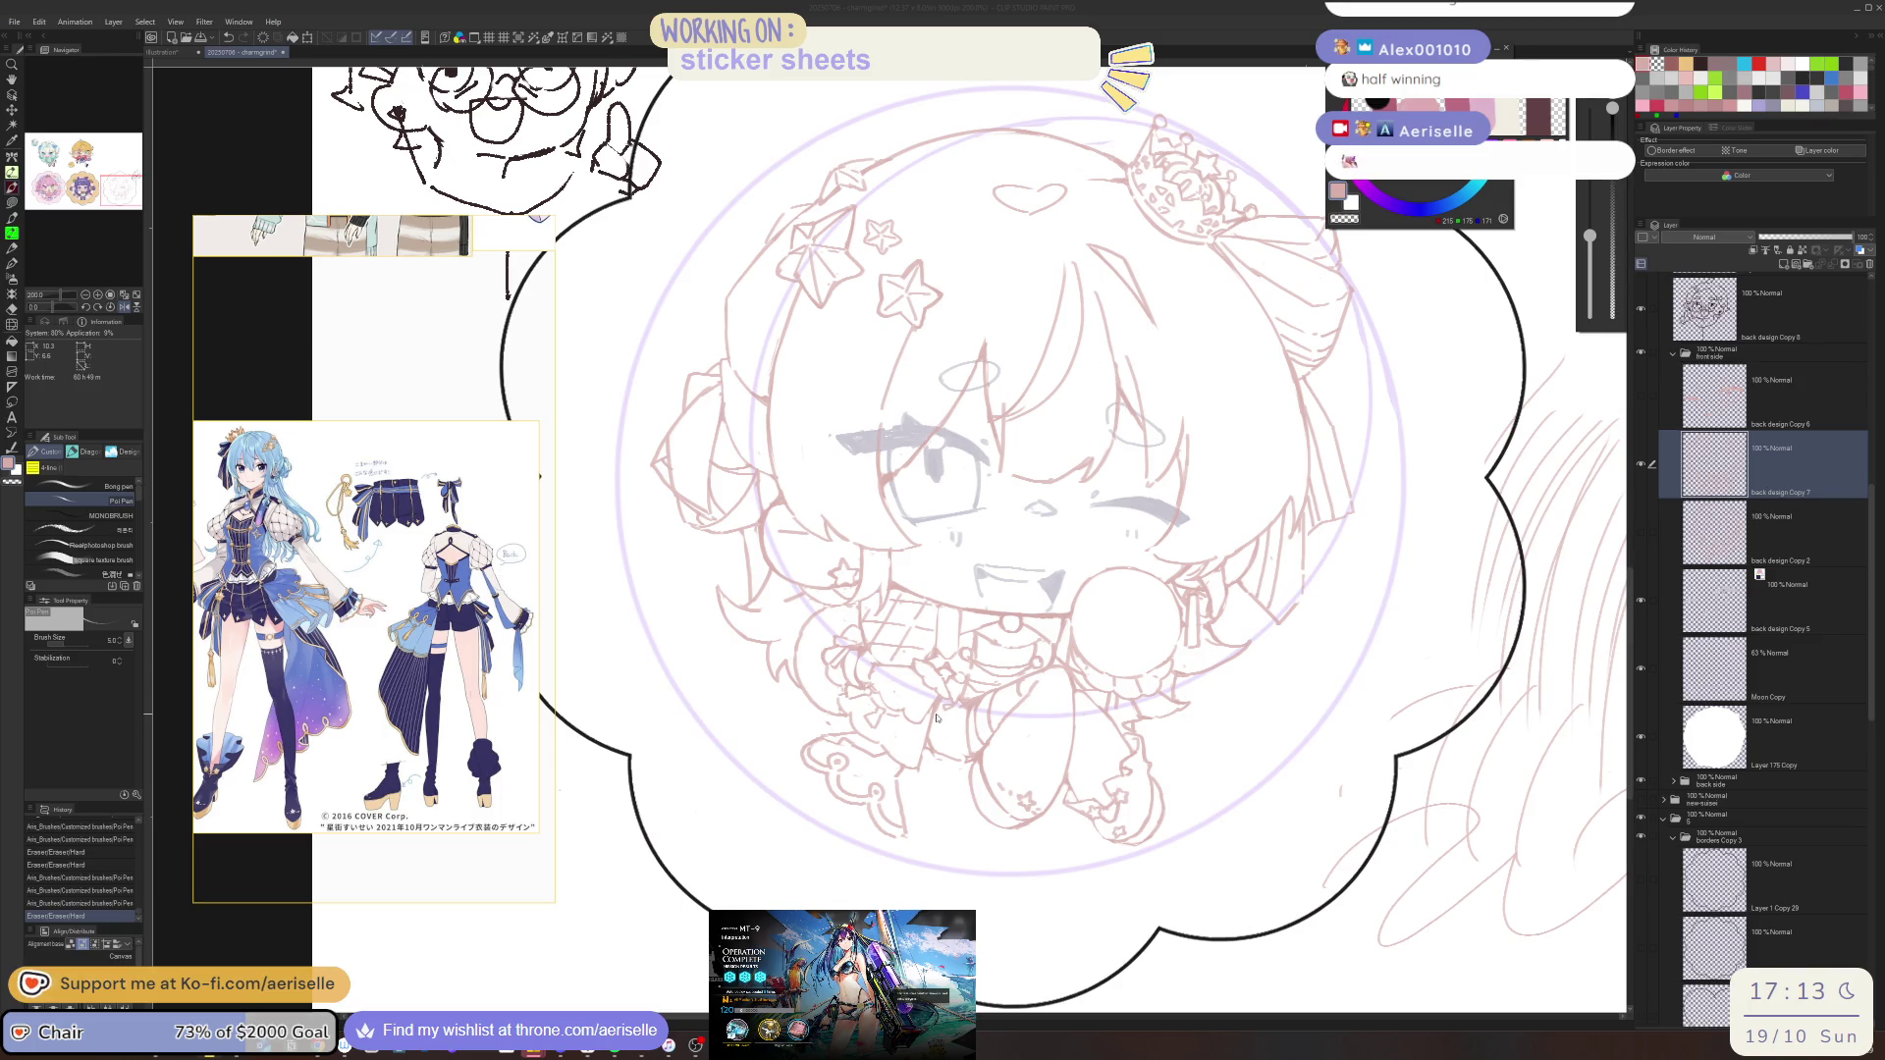
{"action": "key", "text": "h"}
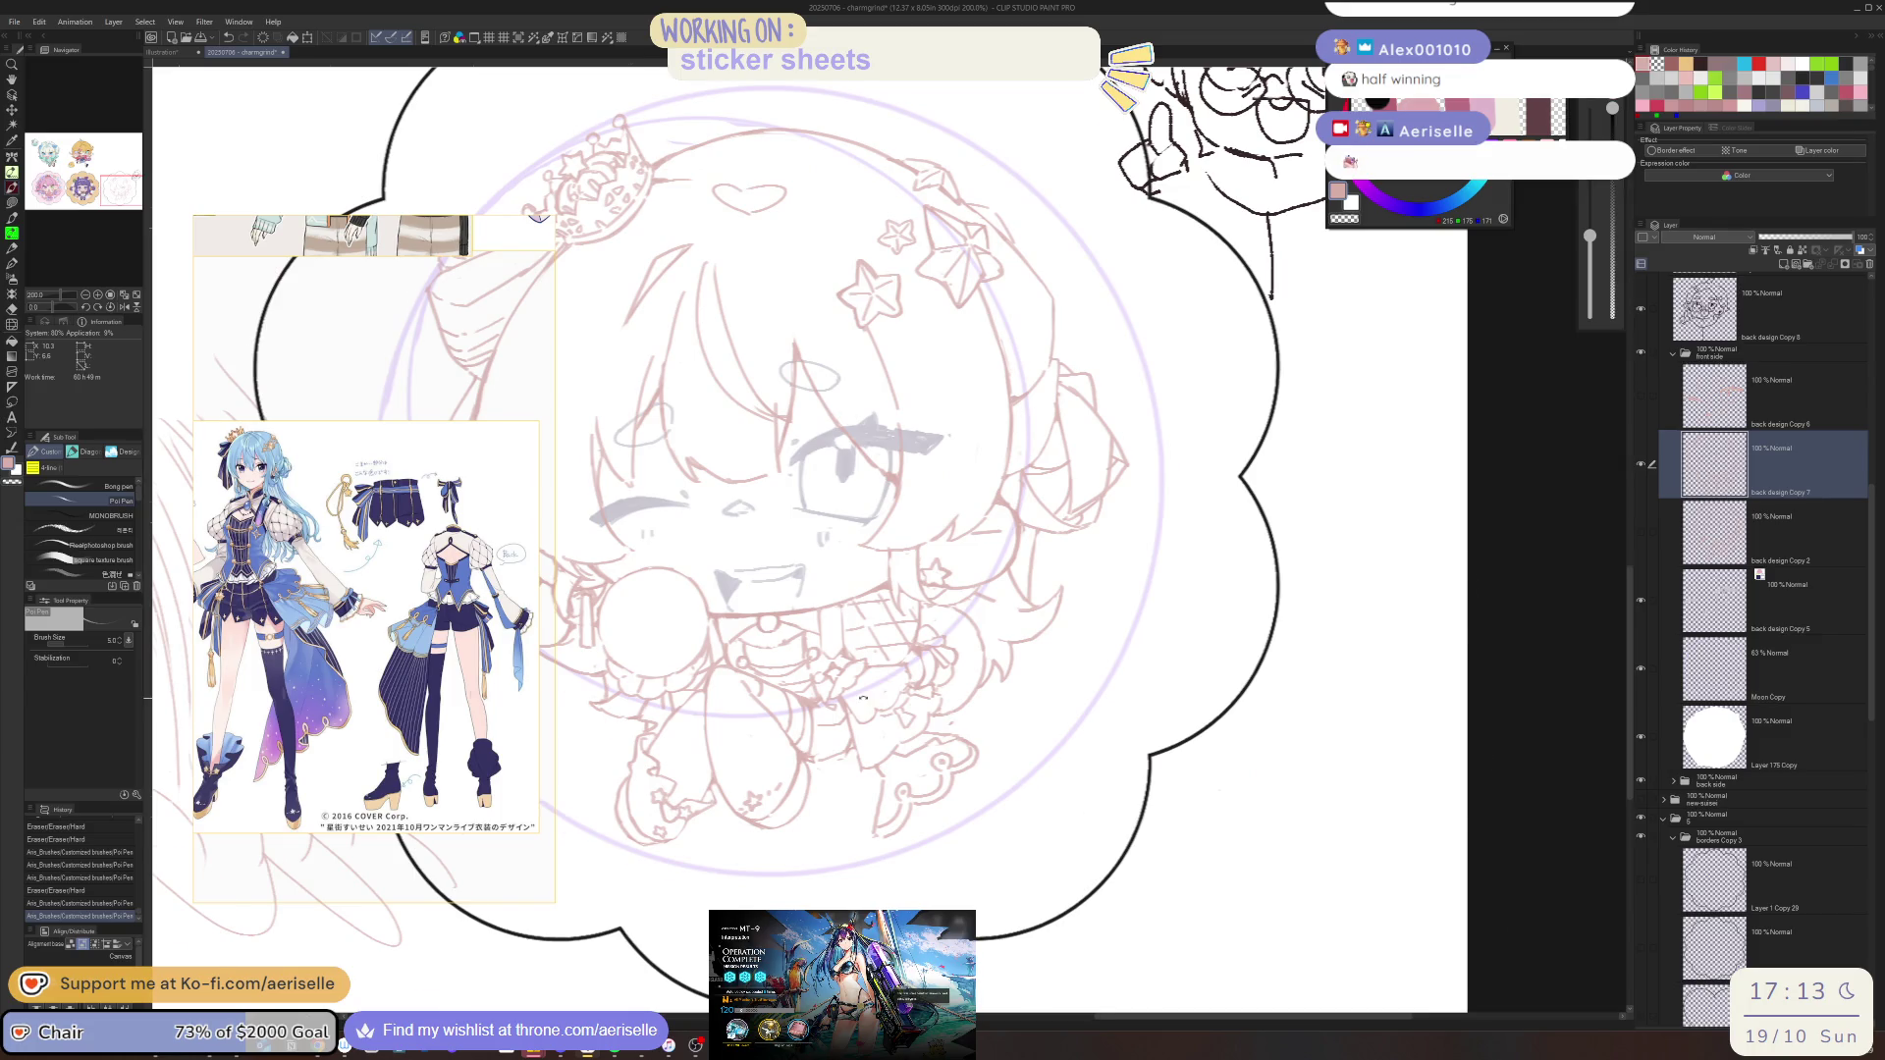
{"action": "key", "text": "minus"}
{"action": "key", "text": "minus"}
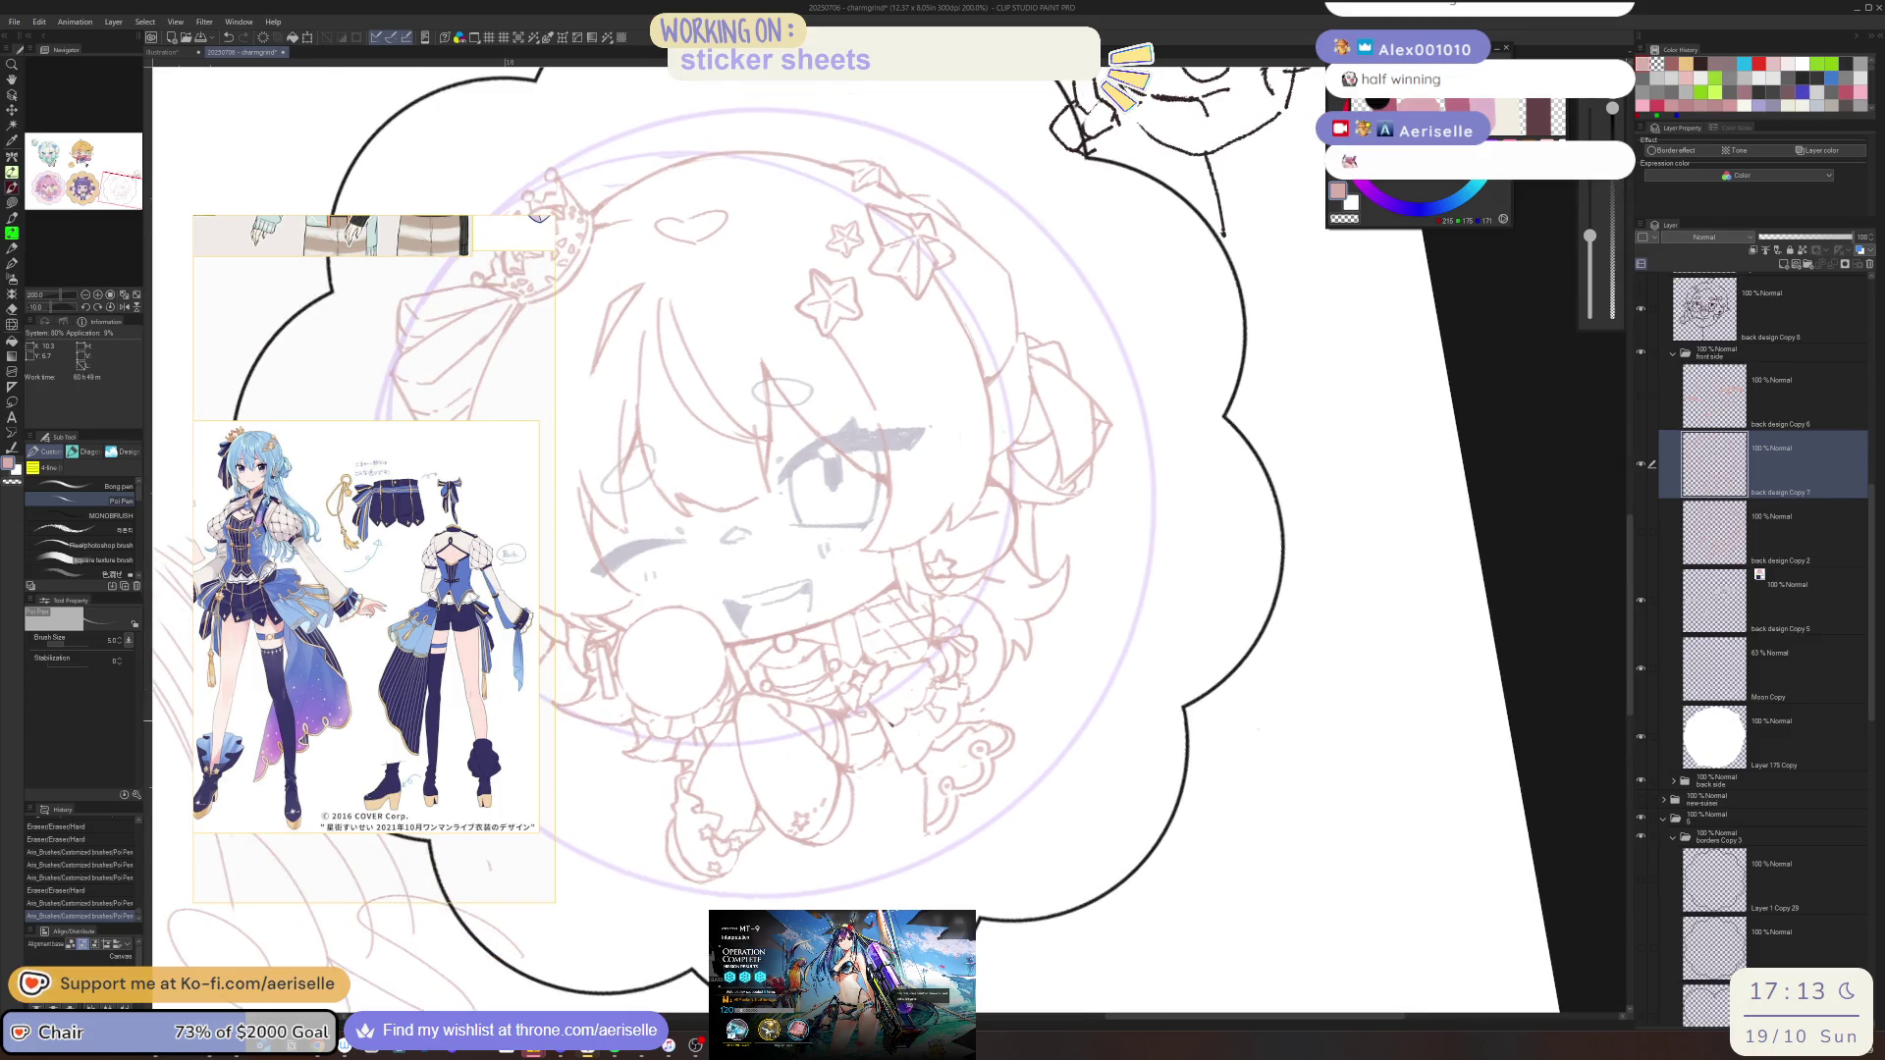
{"action": "left_click_drag", "start_coordinate": [870, 729], "coordinate": [878, 734]}
{"action": "left_click_drag", "start_coordinate": [872, 726], "coordinate": [892, 768]}
{"action": "key", "text": "e"}
{"action": "key", "text": "equal"}
{"action": "key", "text": "ctrl+alt+0"}
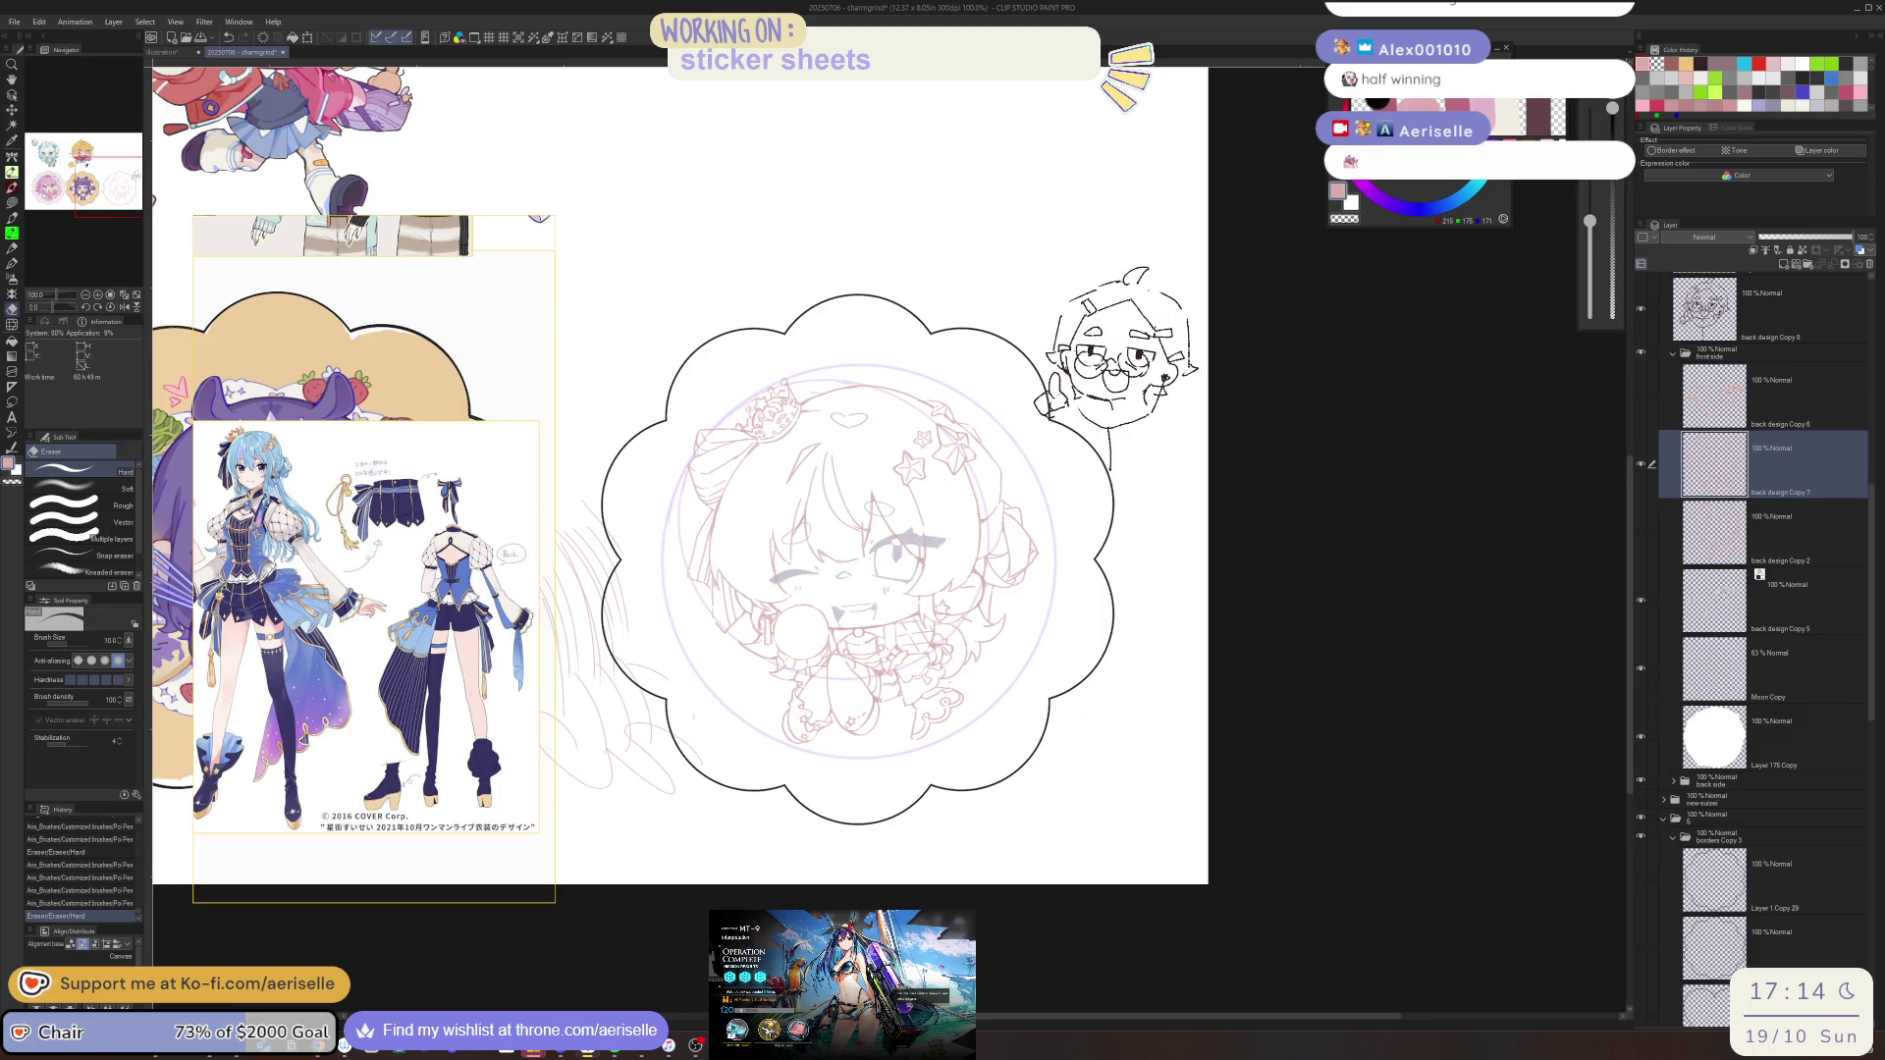
Draw a few short line strokes on the chibi, undoing and redrawing one of them
{"action": "left_click", "coordinate": [1281, 666]}
{"action": "scroll", "coordinate": [924, 695], "scroll_direction": "up", "scroll_amount": 3}
{"action": "key", "text": "p"}
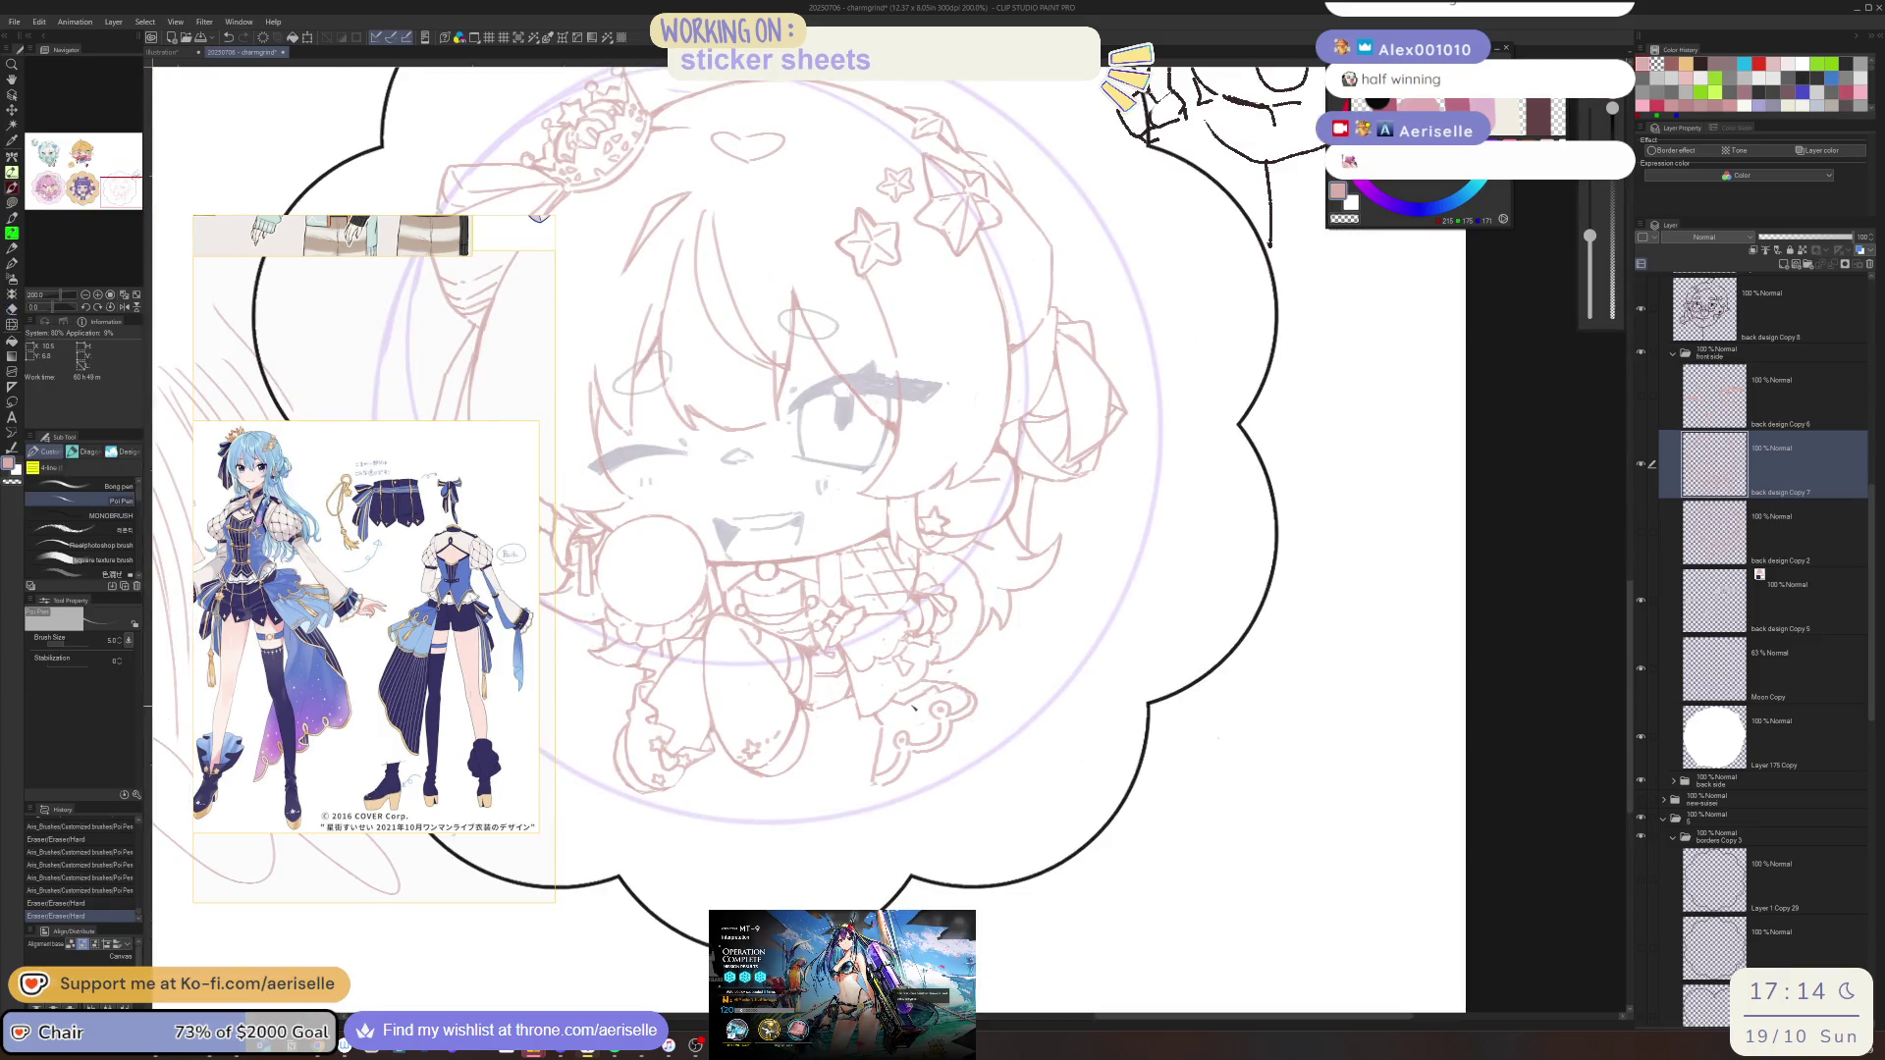
{"action": "left_click_drag", "start_coordinate": [913, 707], "coordinate": [964, 677]}
{"action": "scroll", "coordinate": [963, 677], "scroll_direction": "up", "scroll_amount": 2}
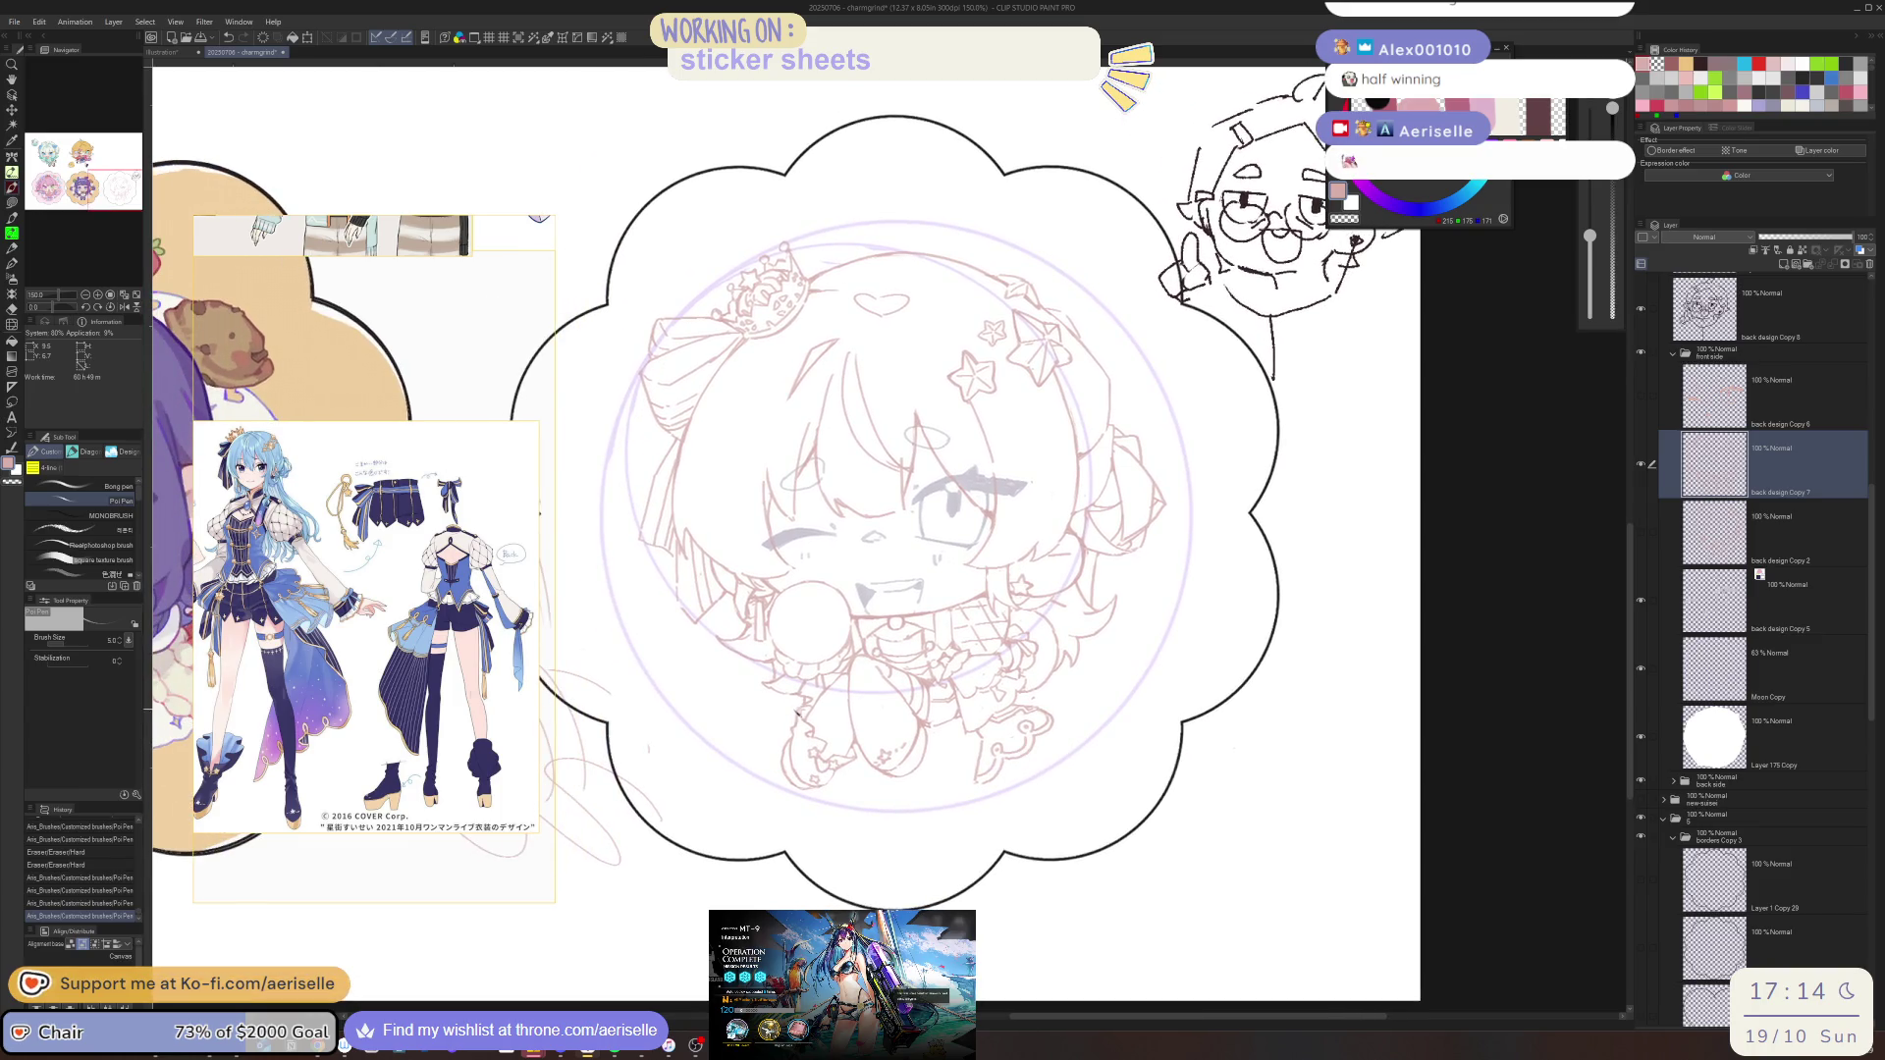
{"action": "left_click_drag", "start_coordinate": [864, 762], "coordinate": [867, 767]}
{"action": "key", "text": "ctrl+z"}
{"action": "left_click_drag", "start_coordinate": [844, 687], "coordinate": [861, 751]}
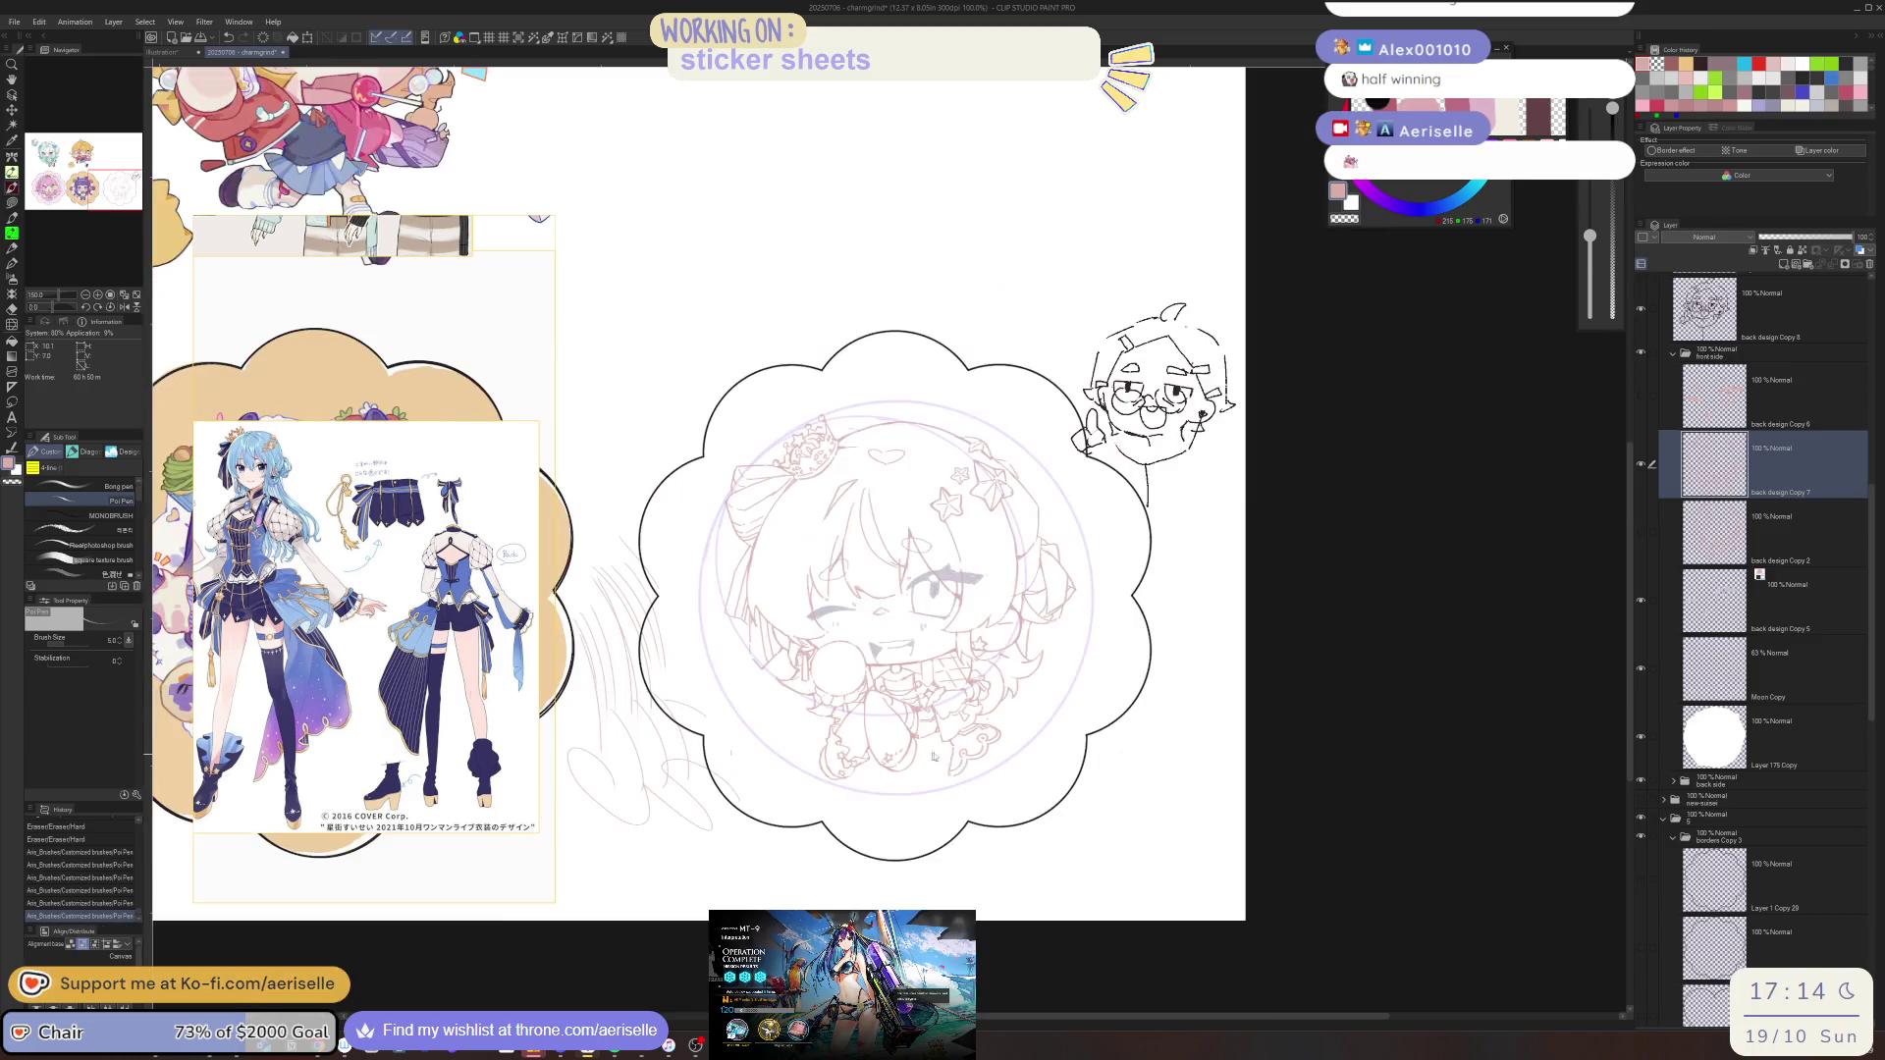
Scroll the Layer panel and select the new-susei rework folder
{"action": "scroll", "coordinate": [861, 749], "scroll_direction": "down", "scroll_amount": 1}
{"action": "scroll", "coordinate": [860, 749], "scroll_direction": "up", "scroll_amount": 2}
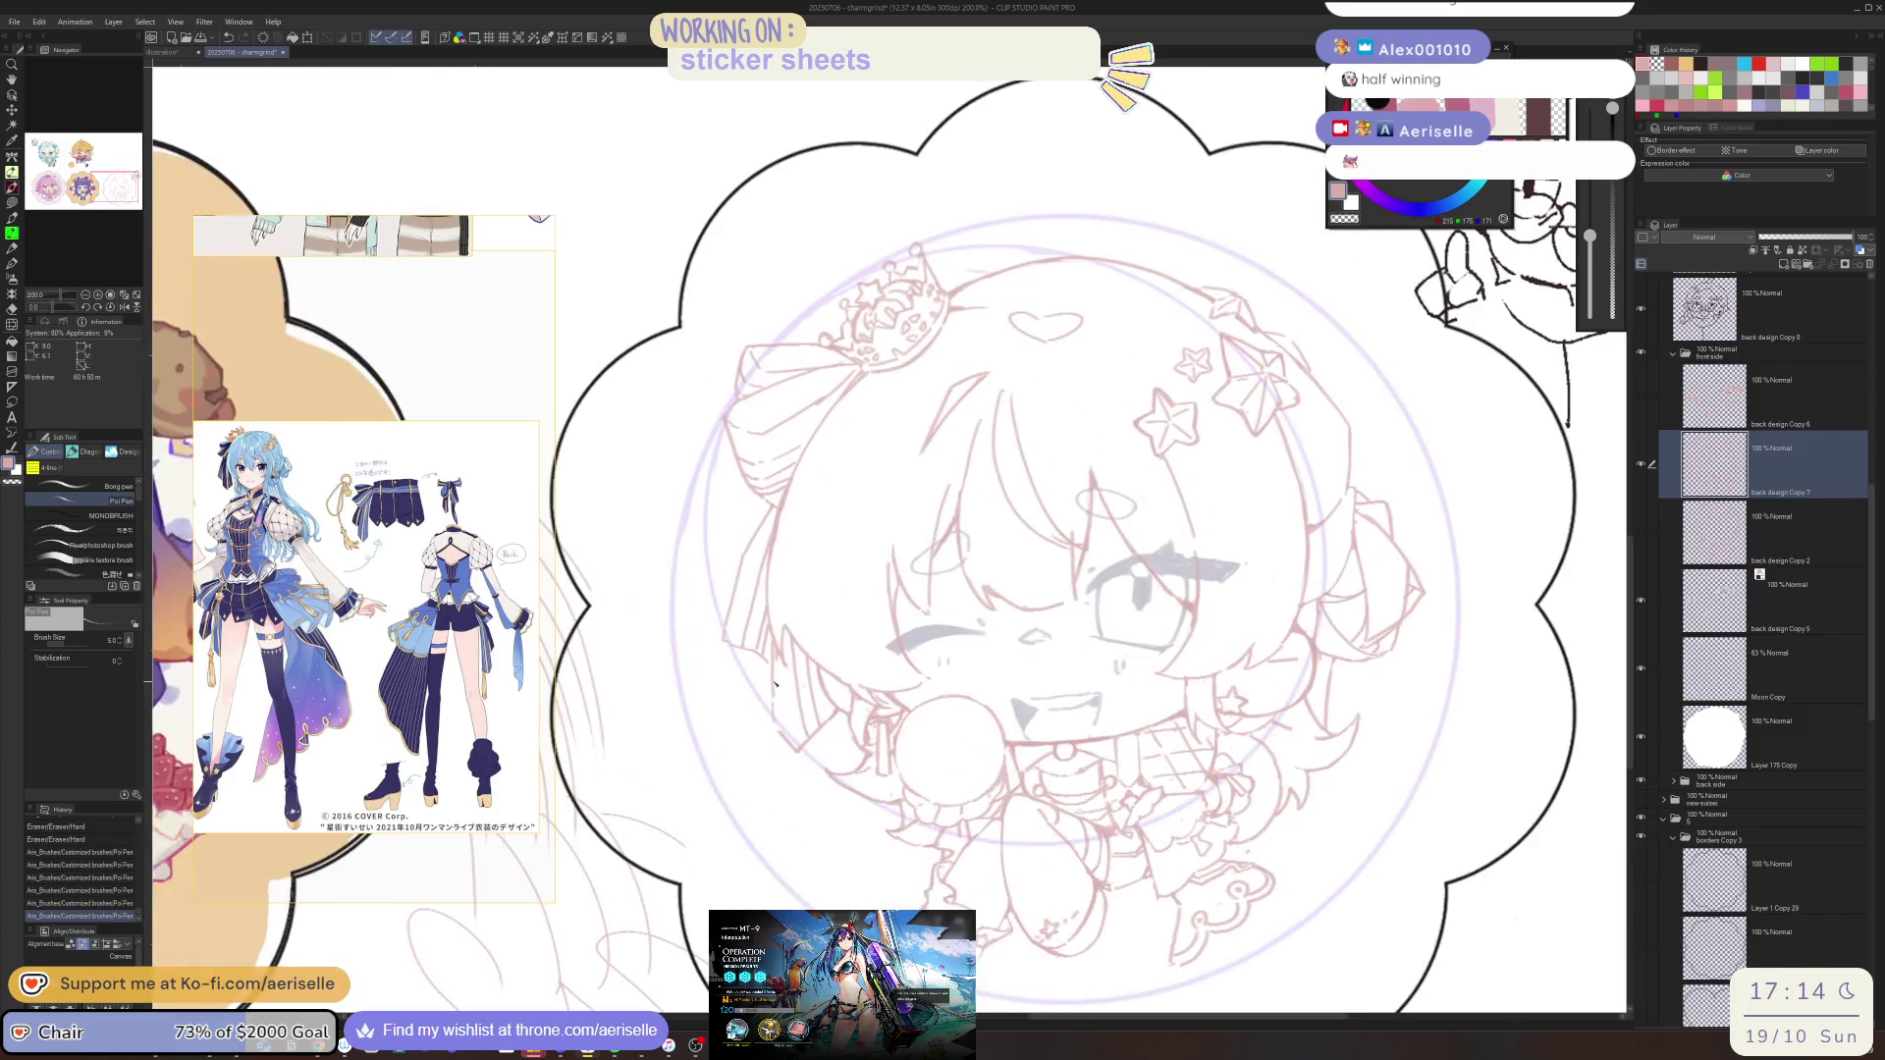
{"action": "scroll", "coordinate": [1447, 757], "scroll_direction": "down", "scroll_amount": 1}
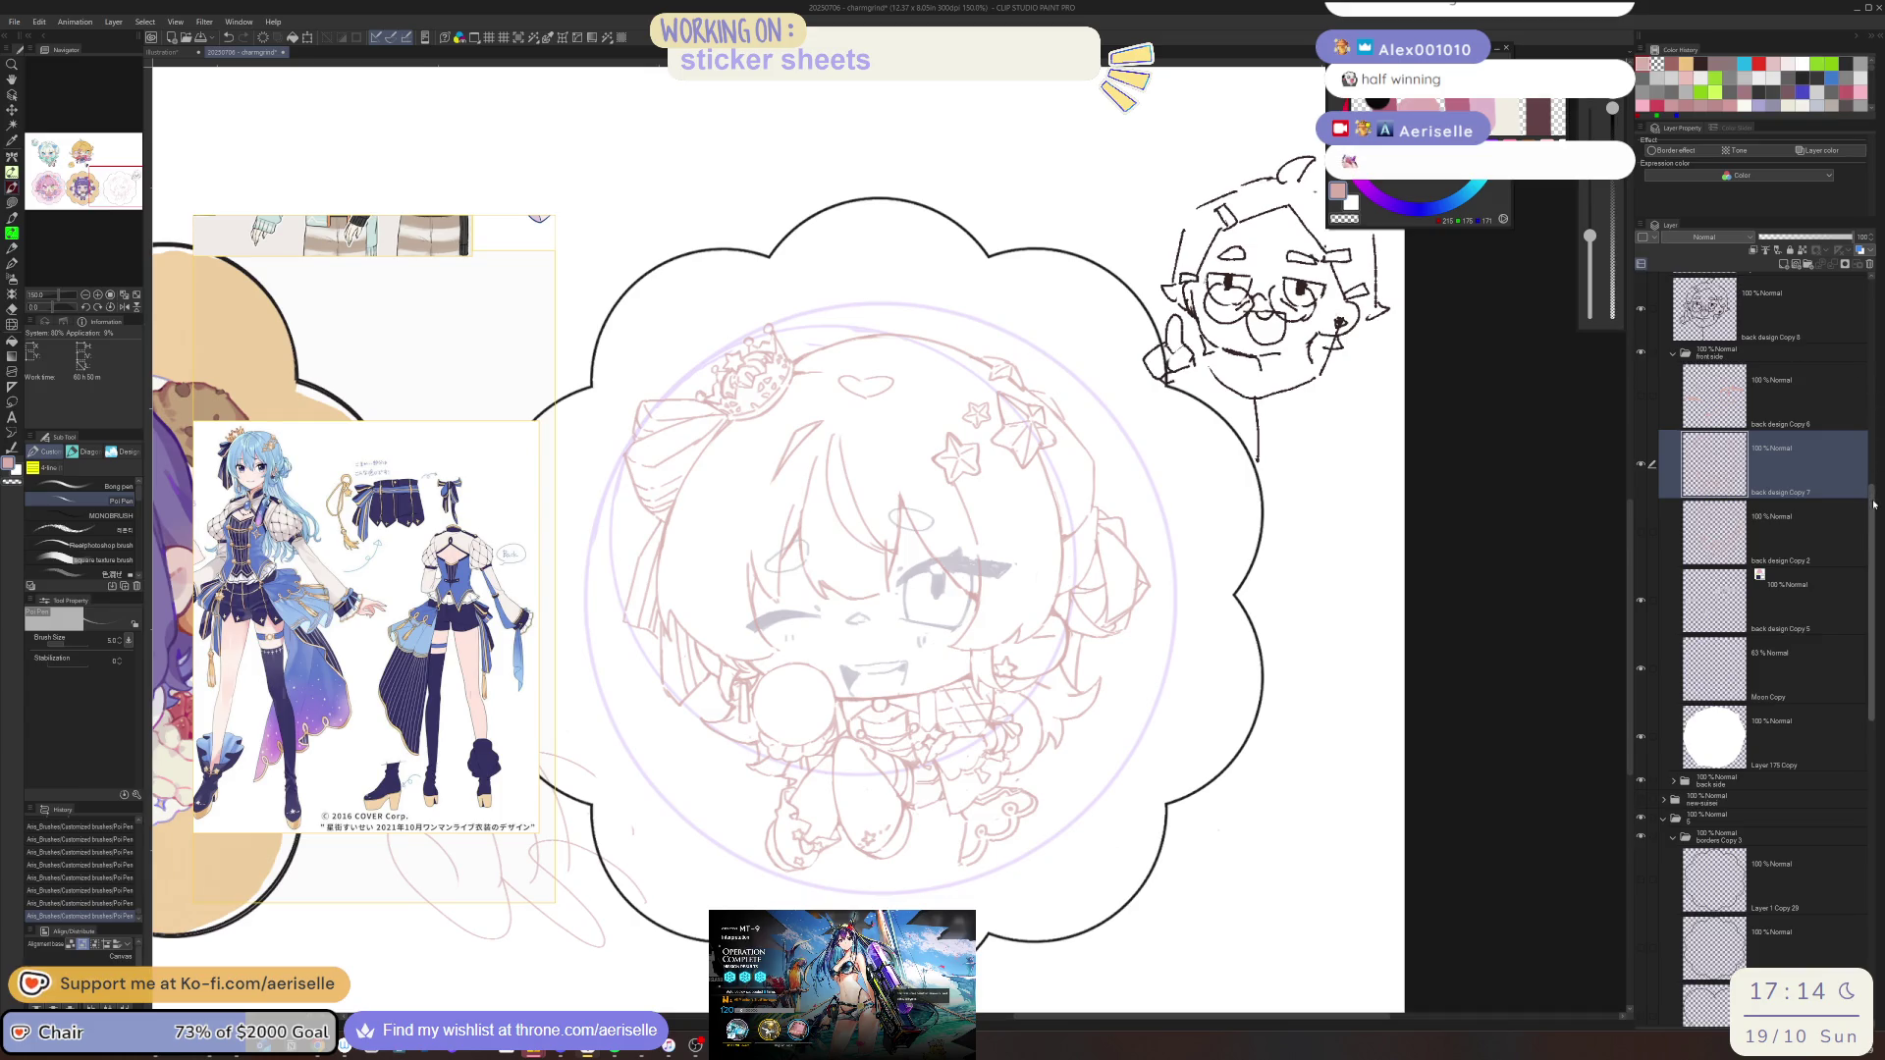
{"action": "scroll", "coordinate": [1826, 341], "scroll_direction": "up", "scroll_amount": 8}
{"action": "left_click", "coordinate": [1705, 475]}
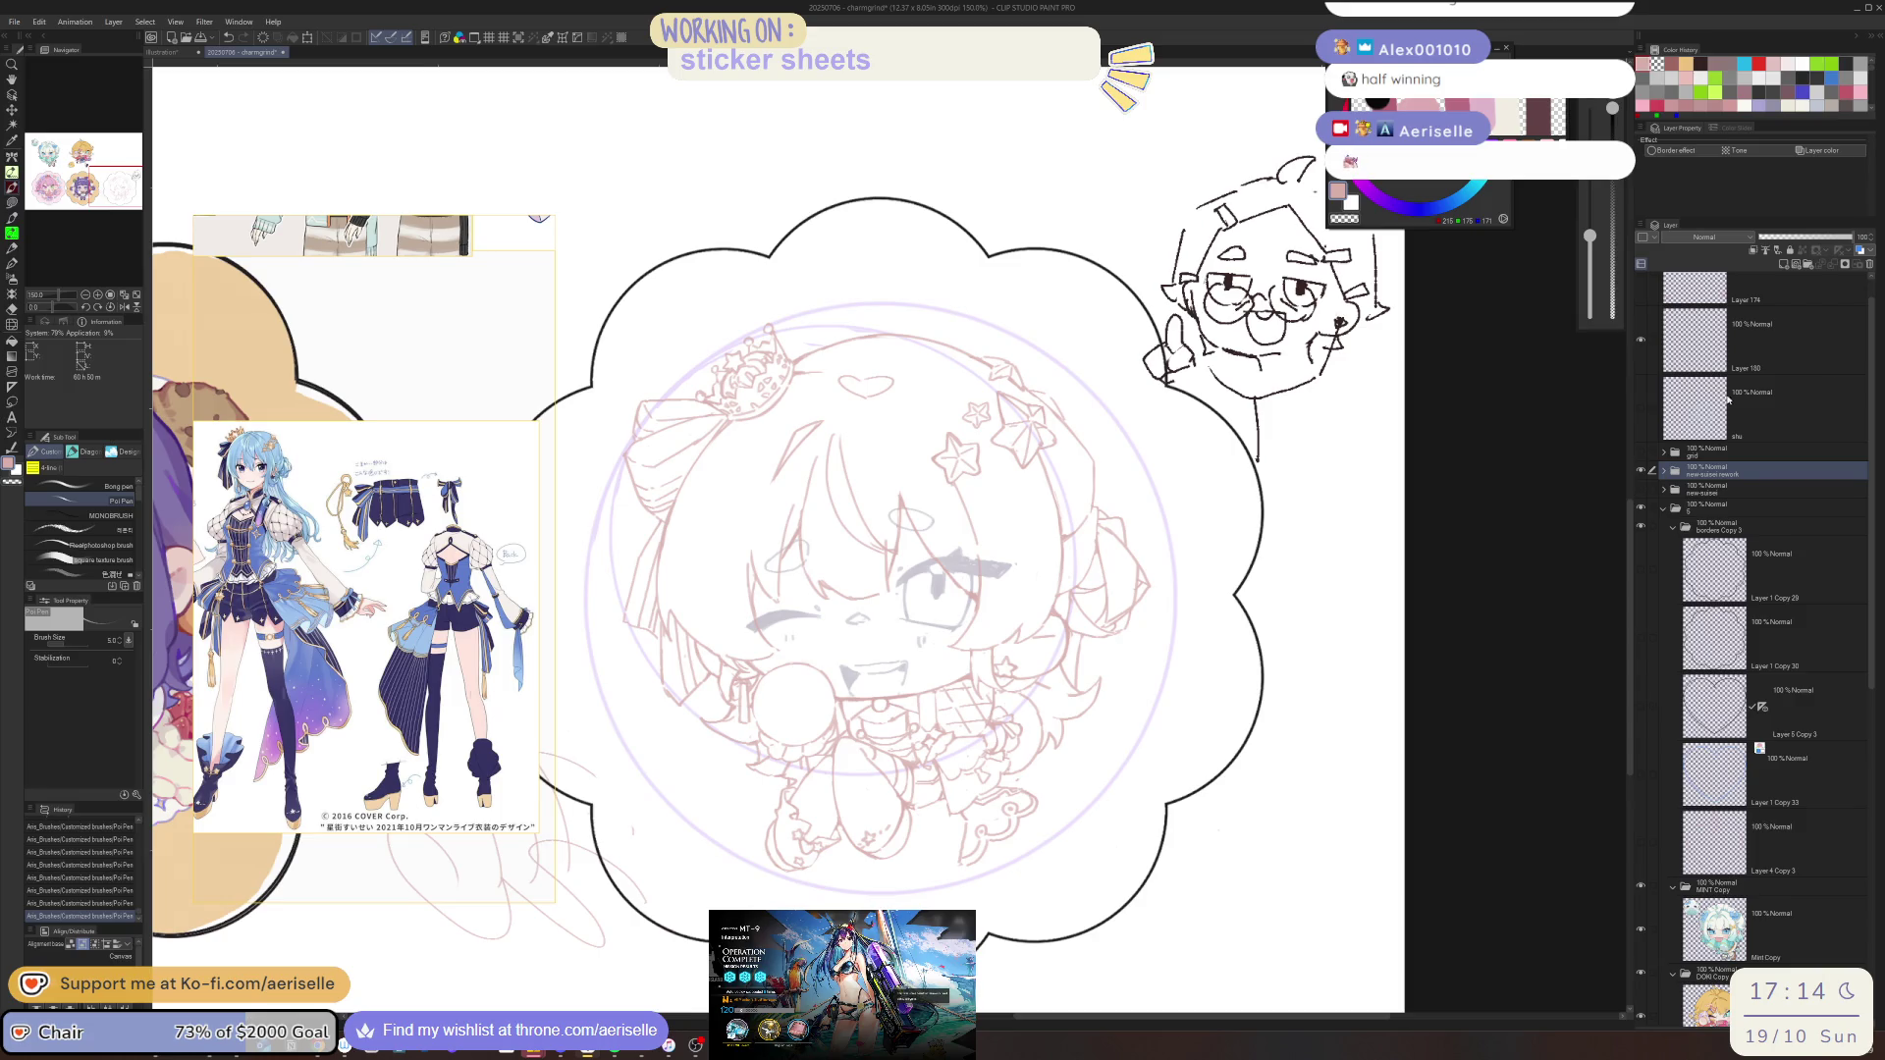
Paste a copy of the new-susei rework folder and rename it with a '1'
{"action": "key", "text": "ctrl+v"}
{"action": "double_click", "coordinate": [1767, 471]}
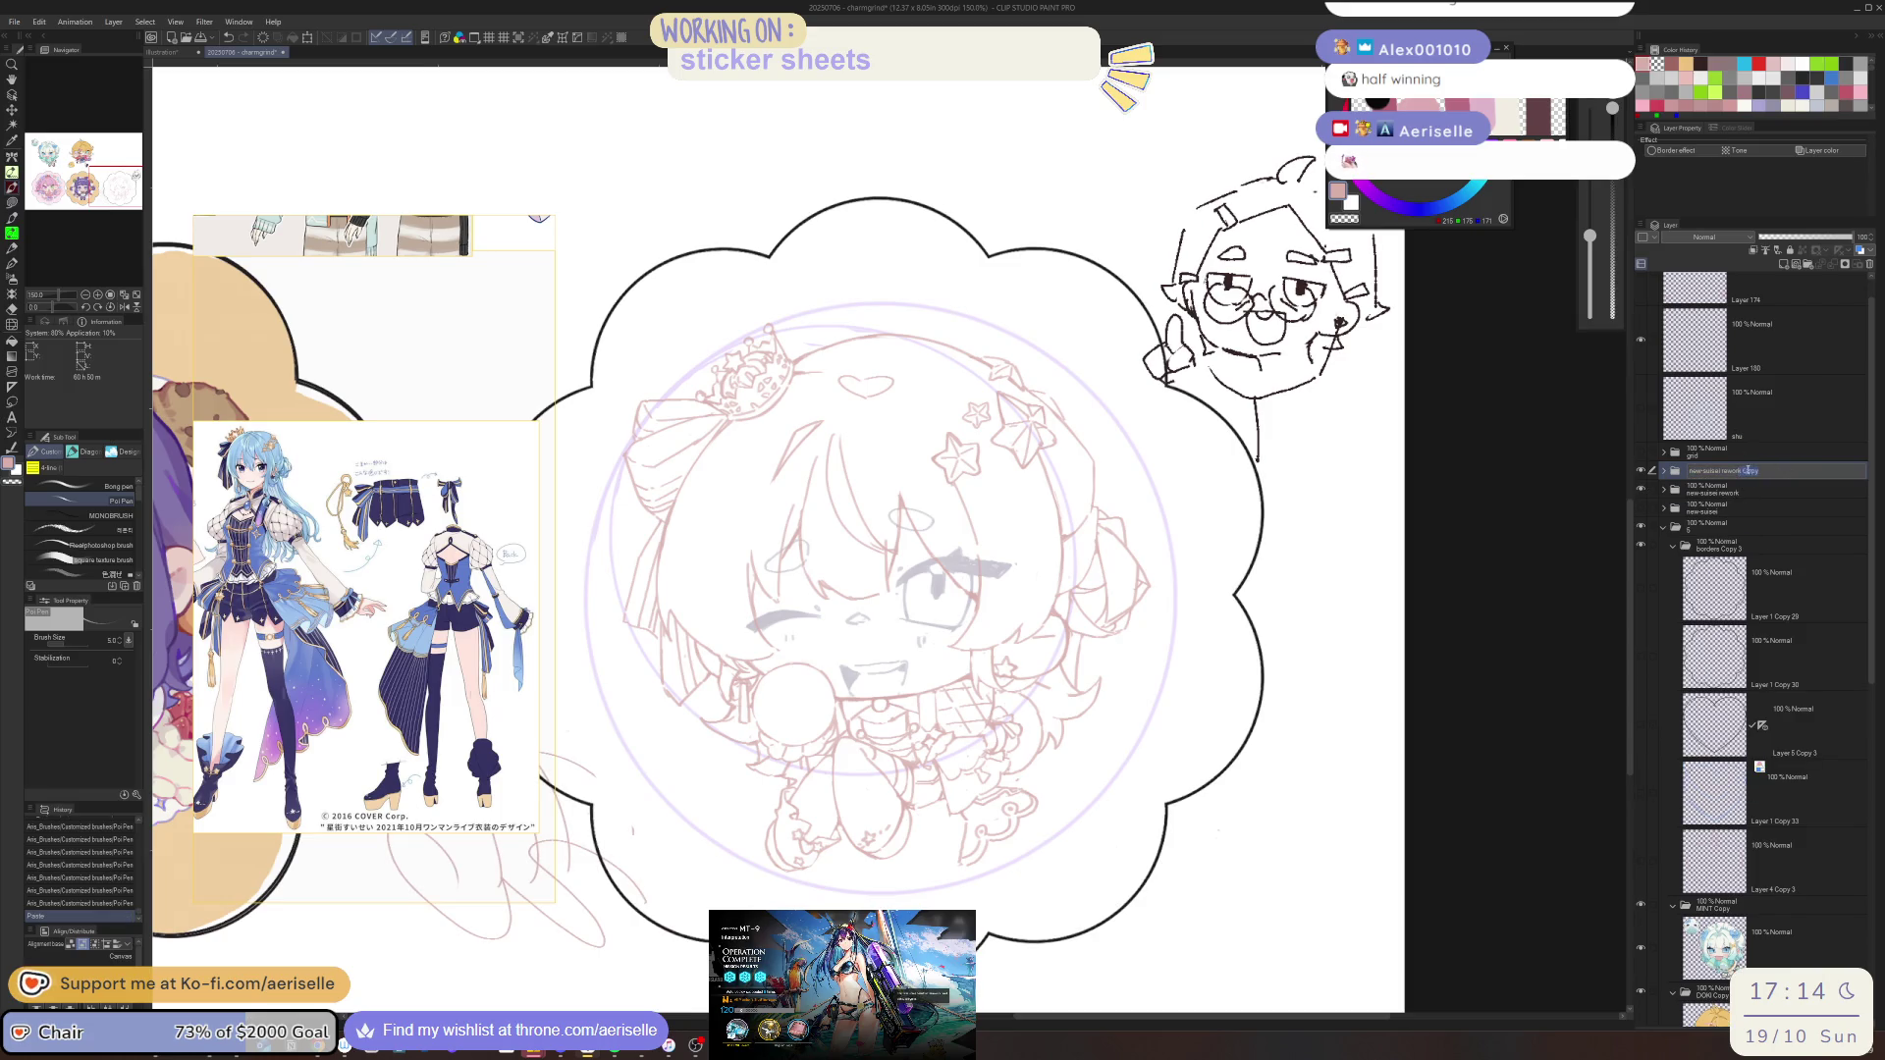
{"action": "type", "text": "1"}
{"action": "key", "text": "Return"}
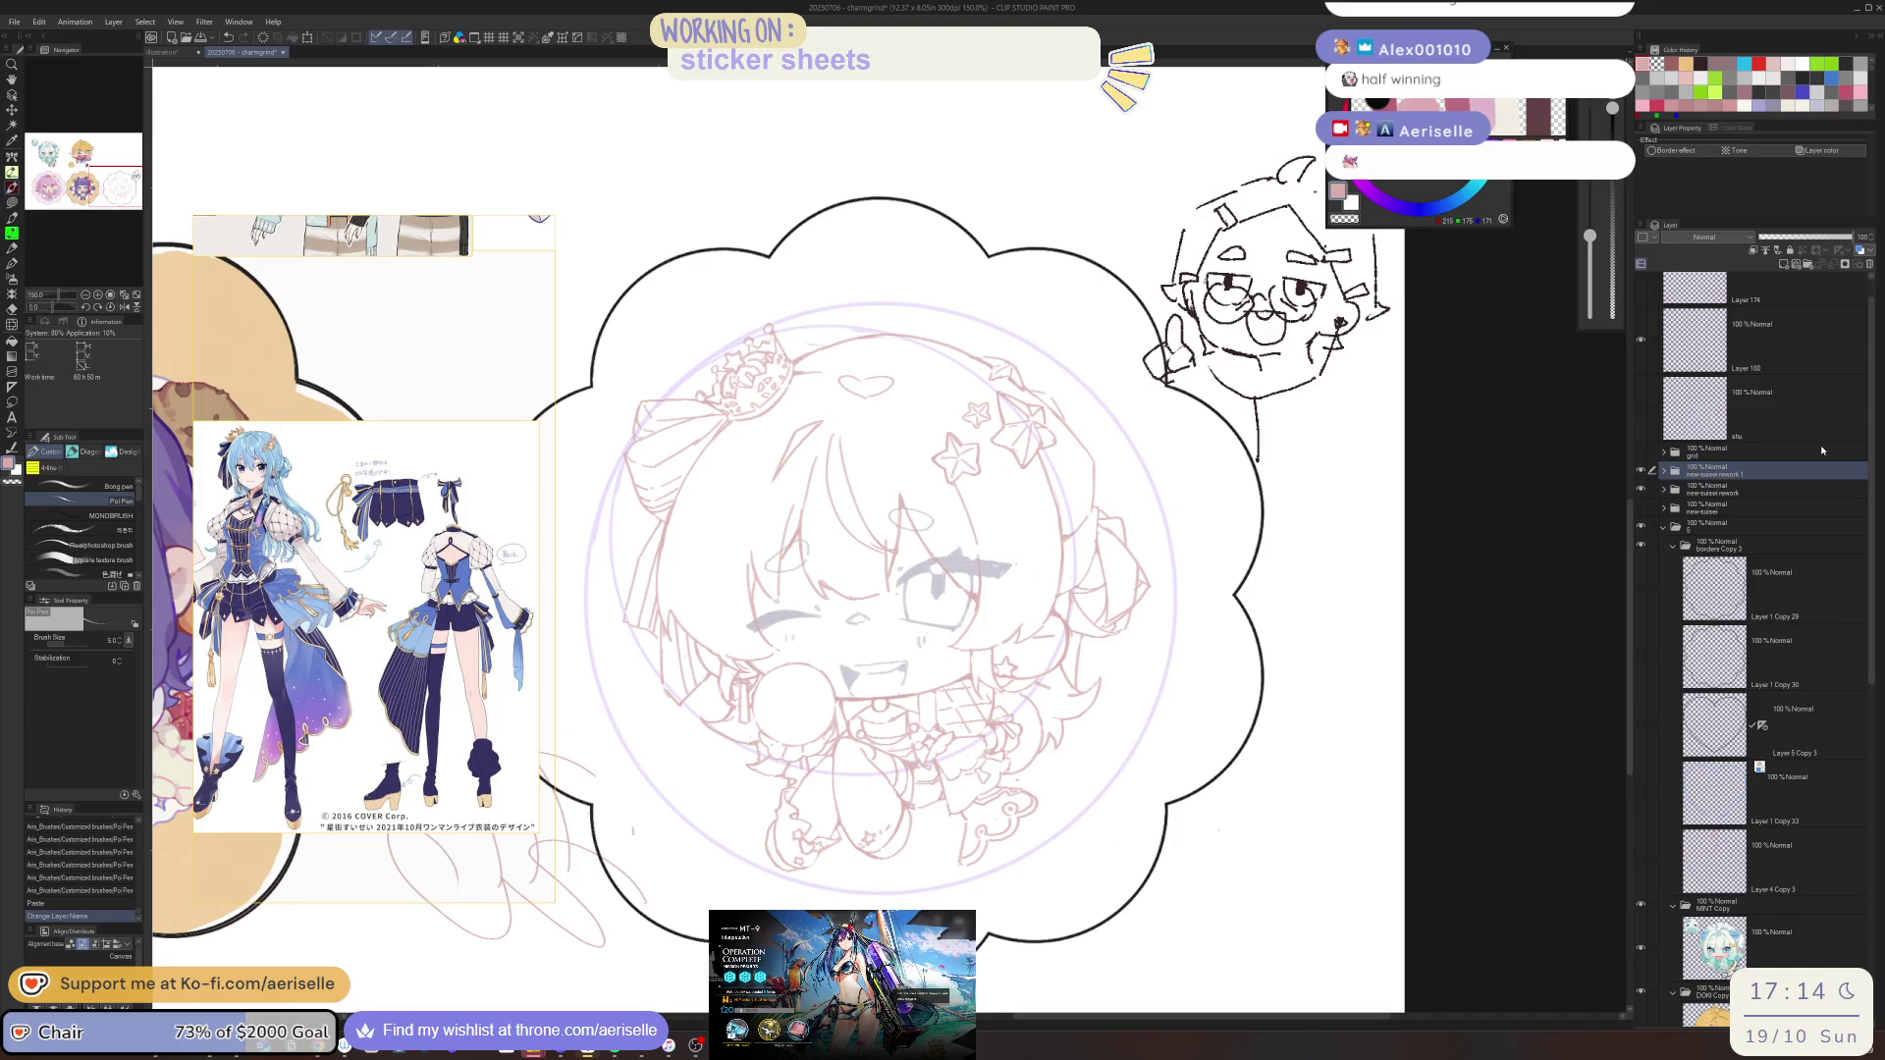
Delete the REAL COOKIE TEMPLATE Copy 3 and supposedly Symmetrical Copy layers
{"action": "left_click", "coordinate": [1664, 471]}
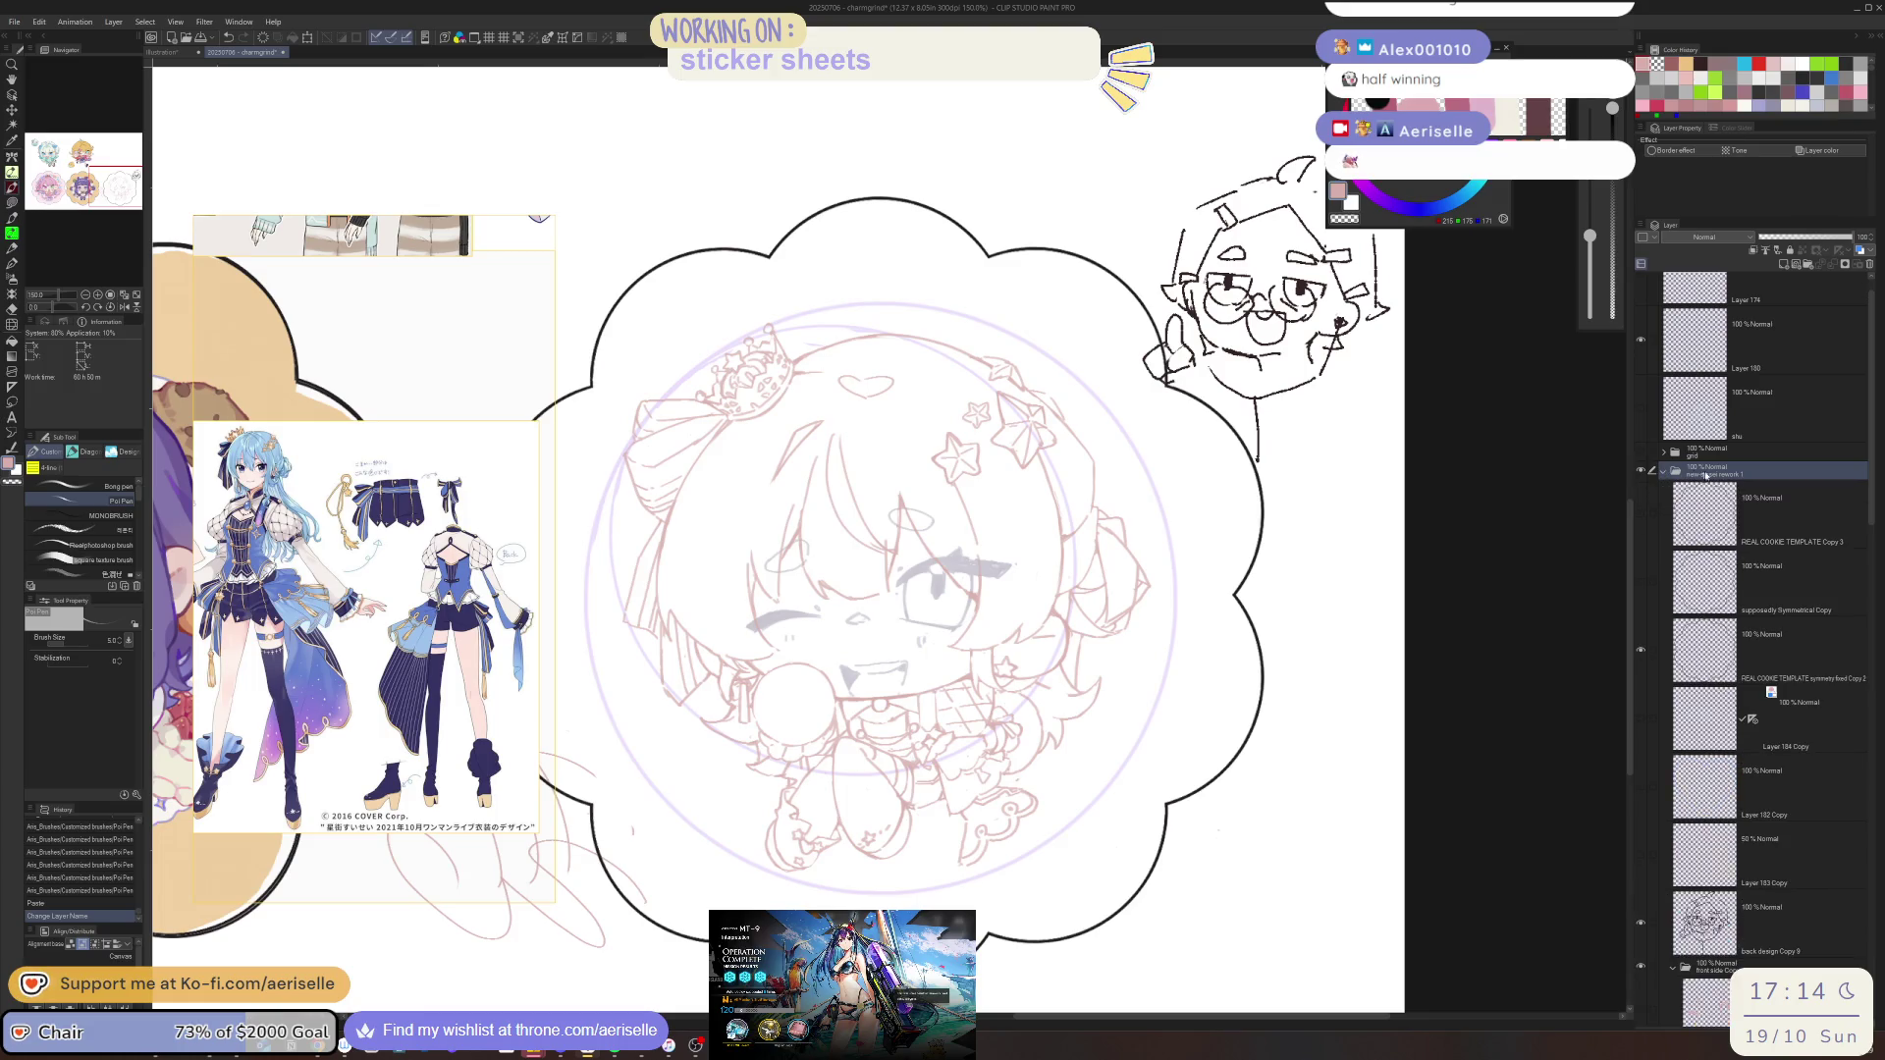
{"action": "left_click", "coordinate": [1801, 511]}
{"action": "left_click", "coordinate": [1801, 579], "text": "shift"}
{"action": "left_click", "coordinate": [1869, 264]}
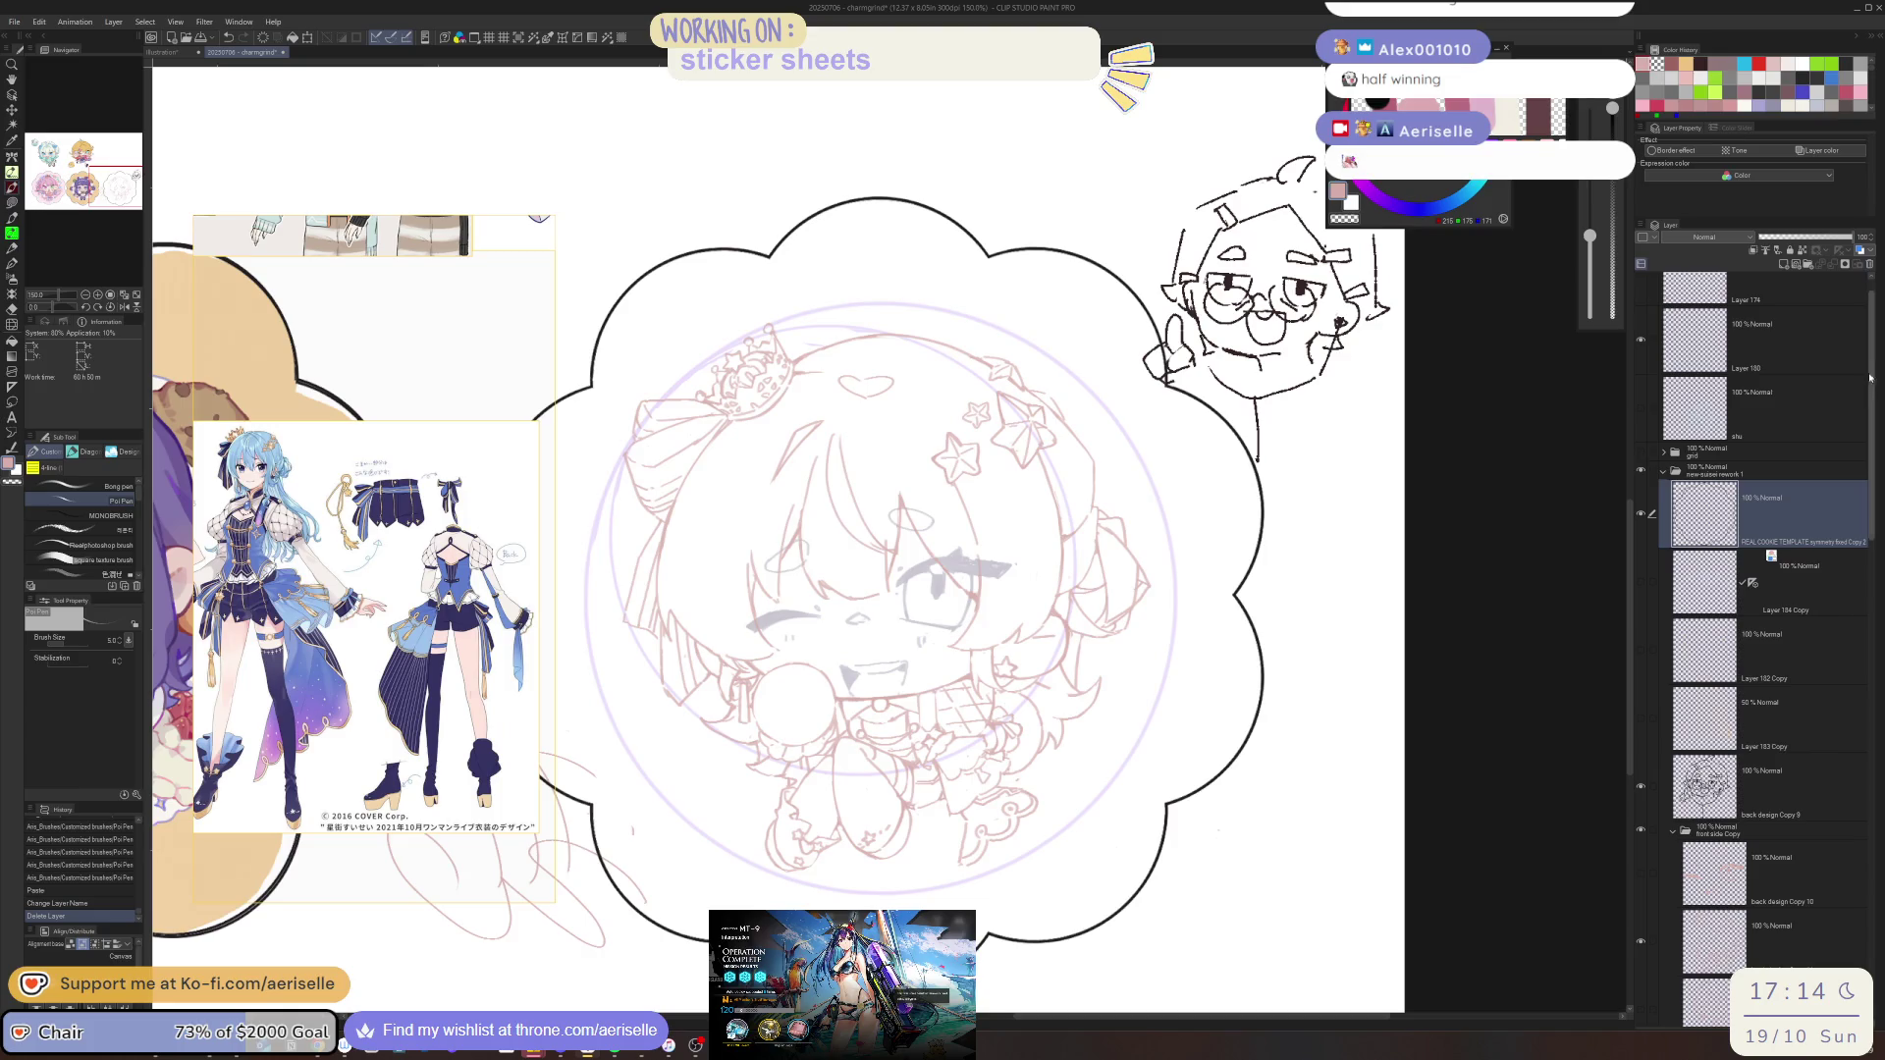
{"action": "scroll", "coordinate": [1747, 491], "scroll_direction": "down", "scroll_amount": 3}
Show the gold stars on Layer 182 Copy and erase part of their lines
{"action": "left_click", "coordinate": [1639, 429]}
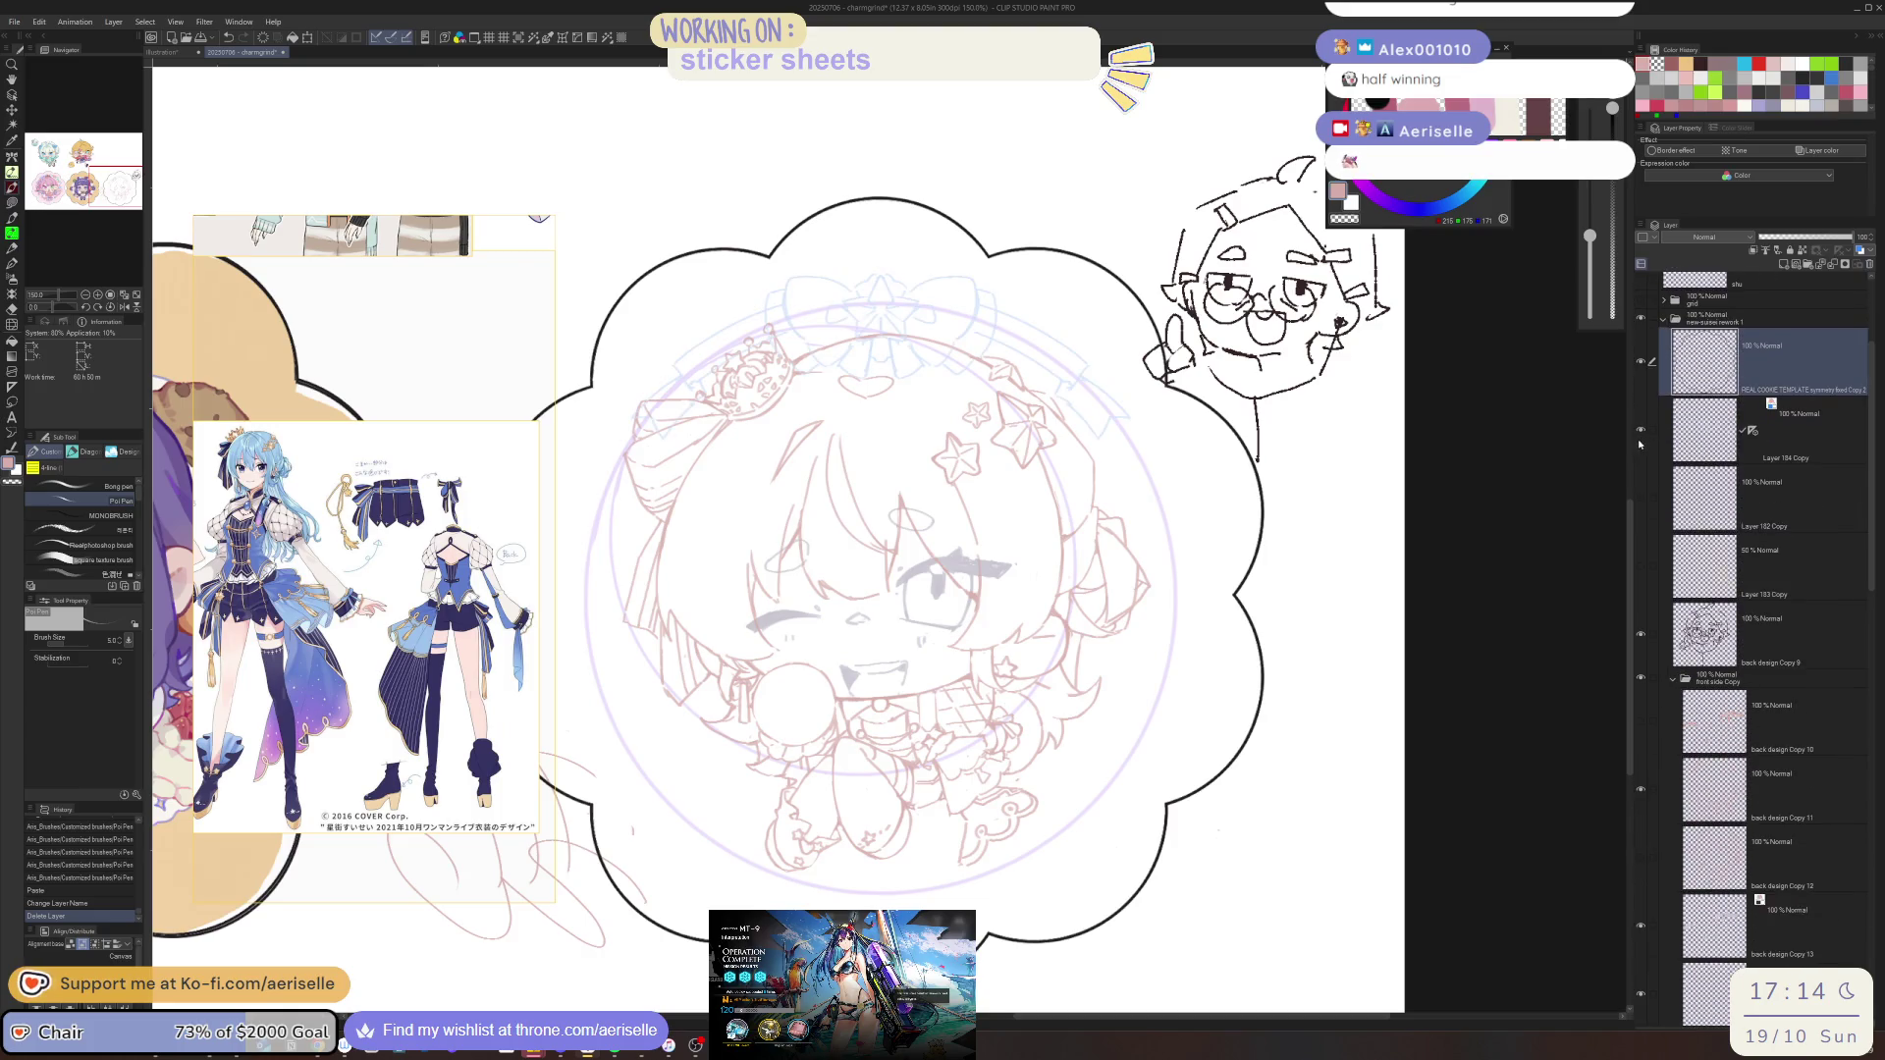
{"action": "left_click", "coordinate": [1639, 429]}
{"action": "left_click", "coordinate": [1639, 498]}
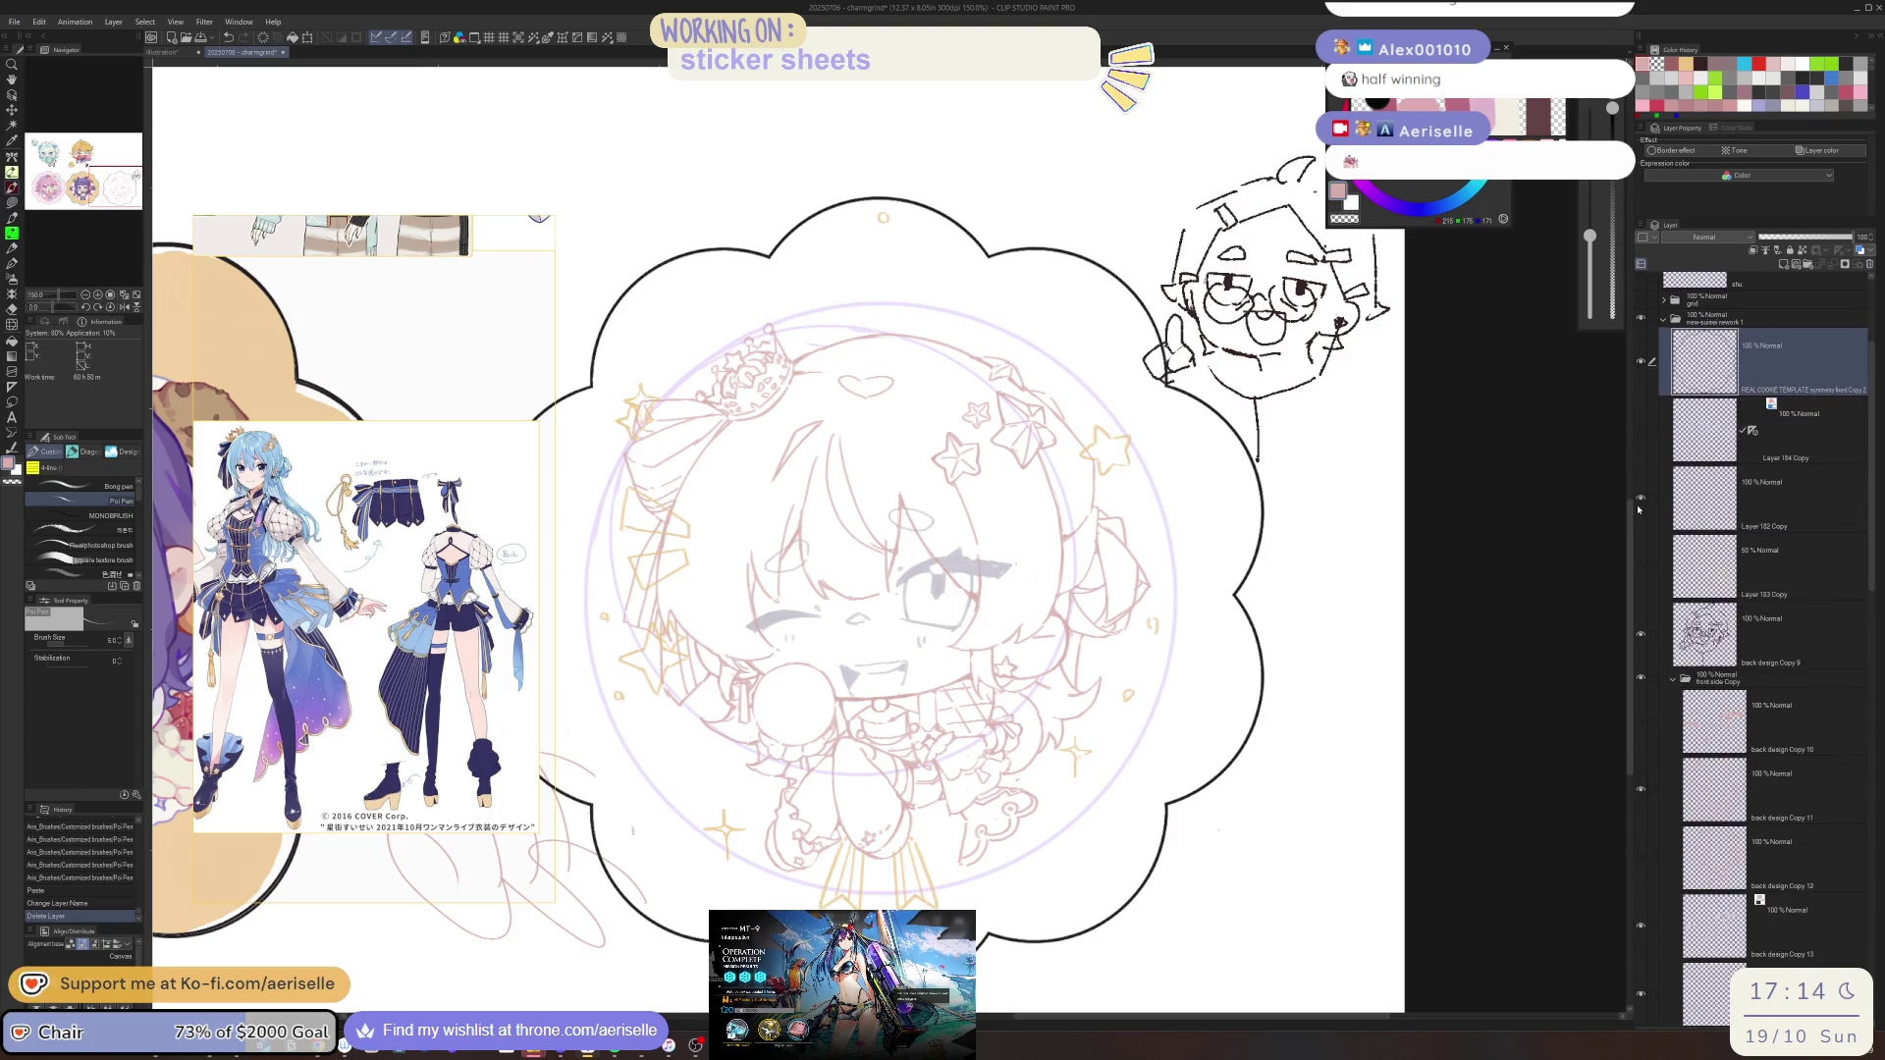
{"action": "key", "text": "o"}
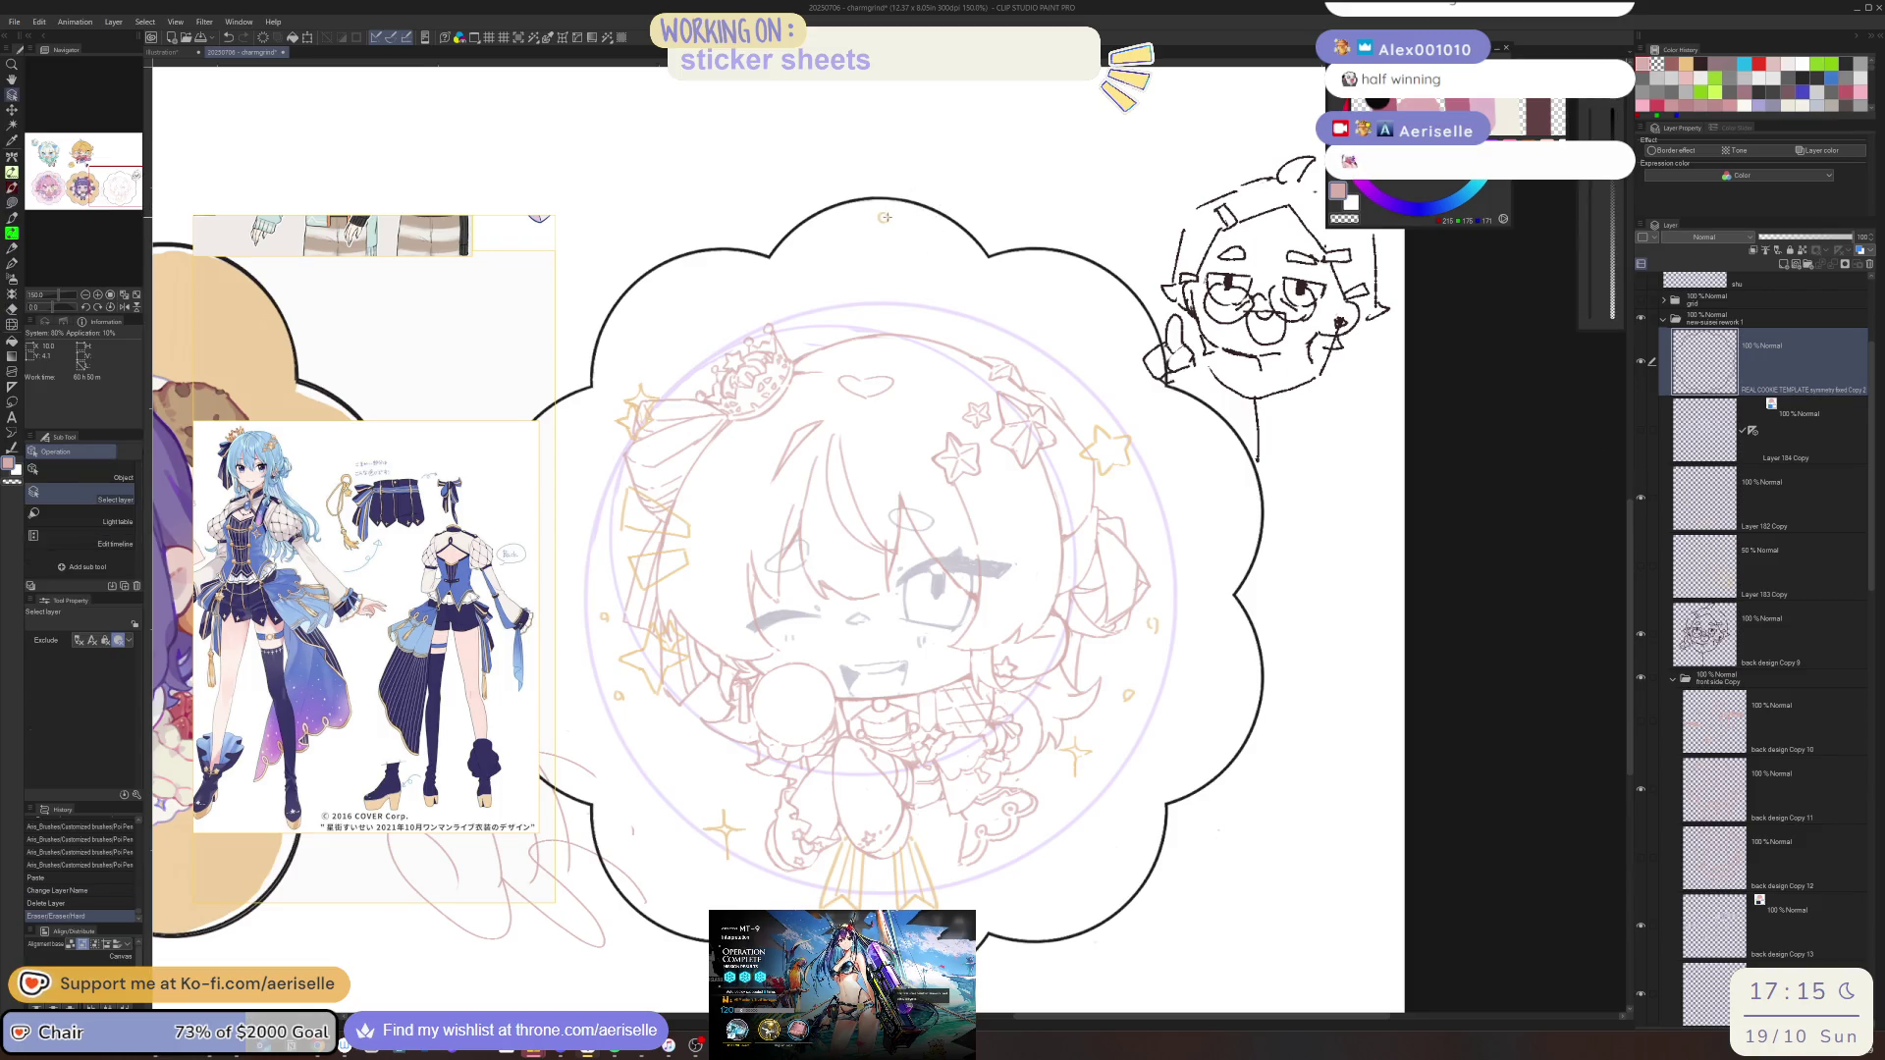
{"action": "left_click", "coordinate": [883, 217]}
{"action": "key", "text": "e"}
{"action": "left_click_drag", "start_coordinate": [884, 221], "coordinate": [898, 246]}
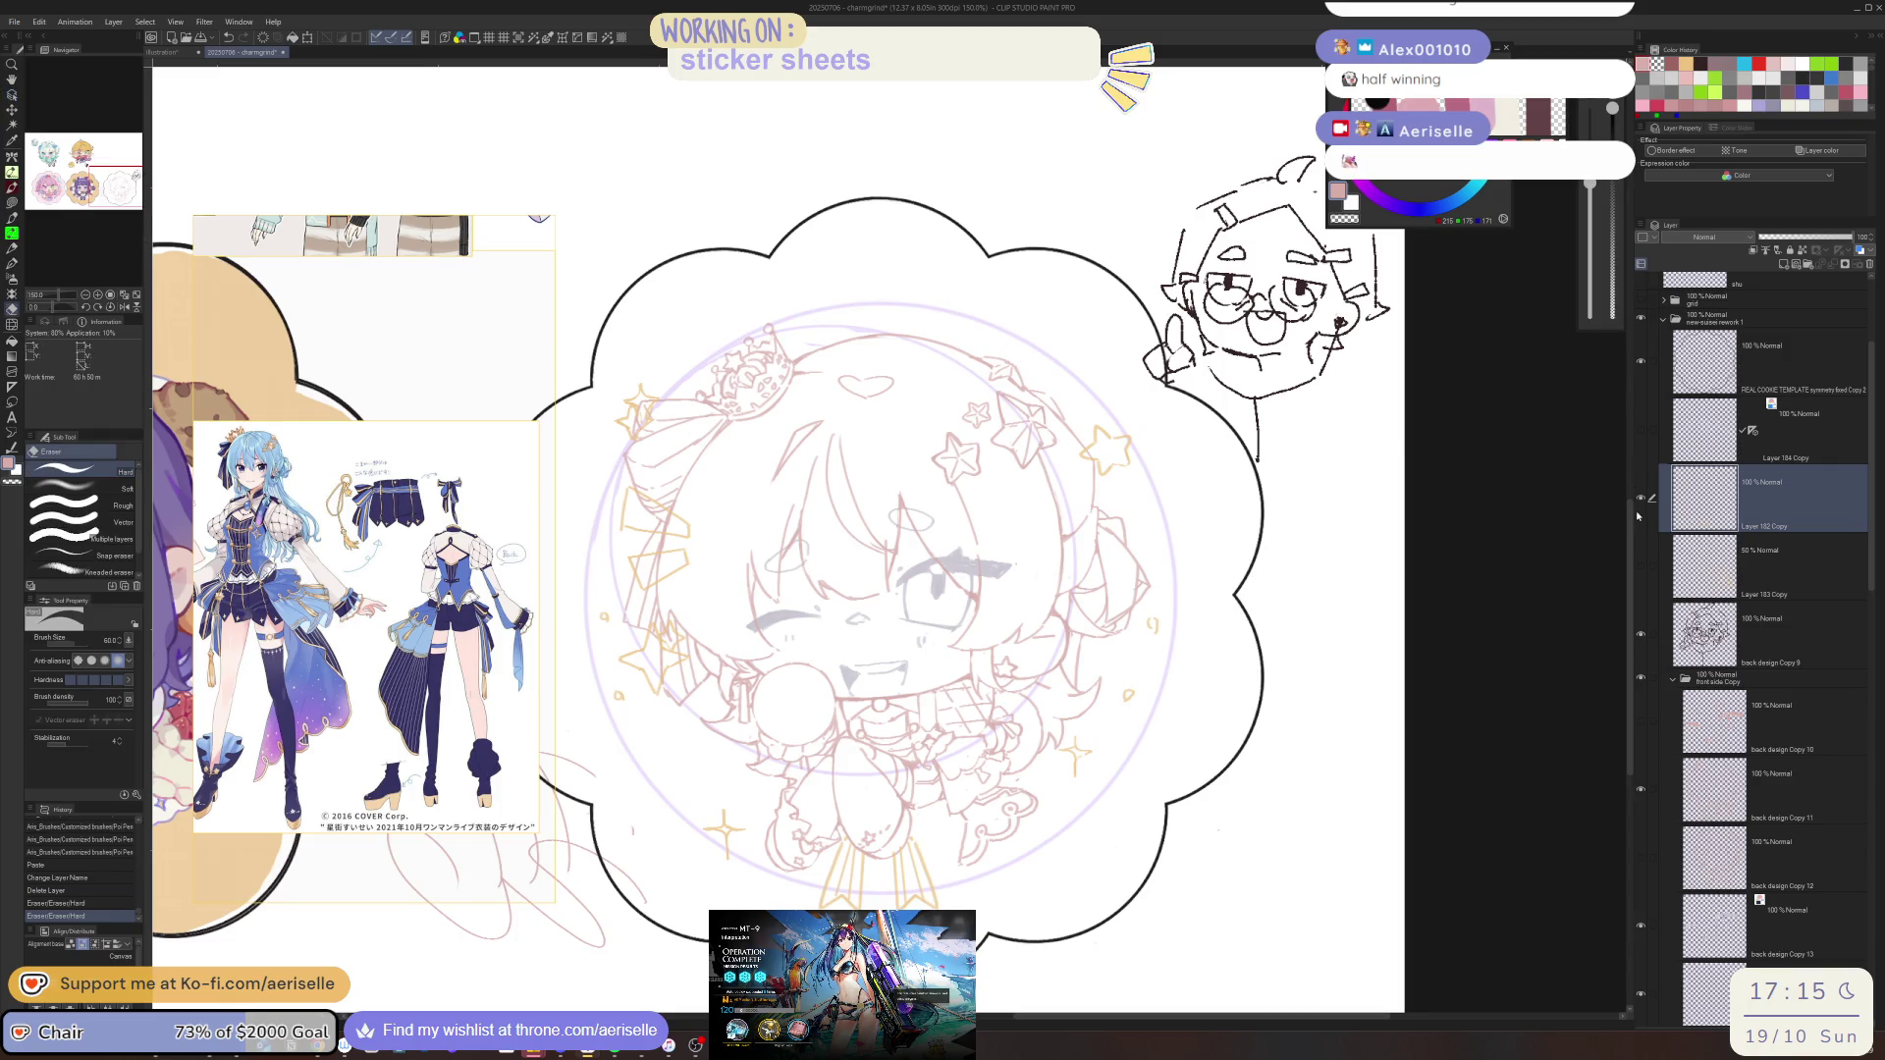
{"action": "key", "text": "ctrl+minus"}
{"action": "key", "text": "ctrl+minus"}
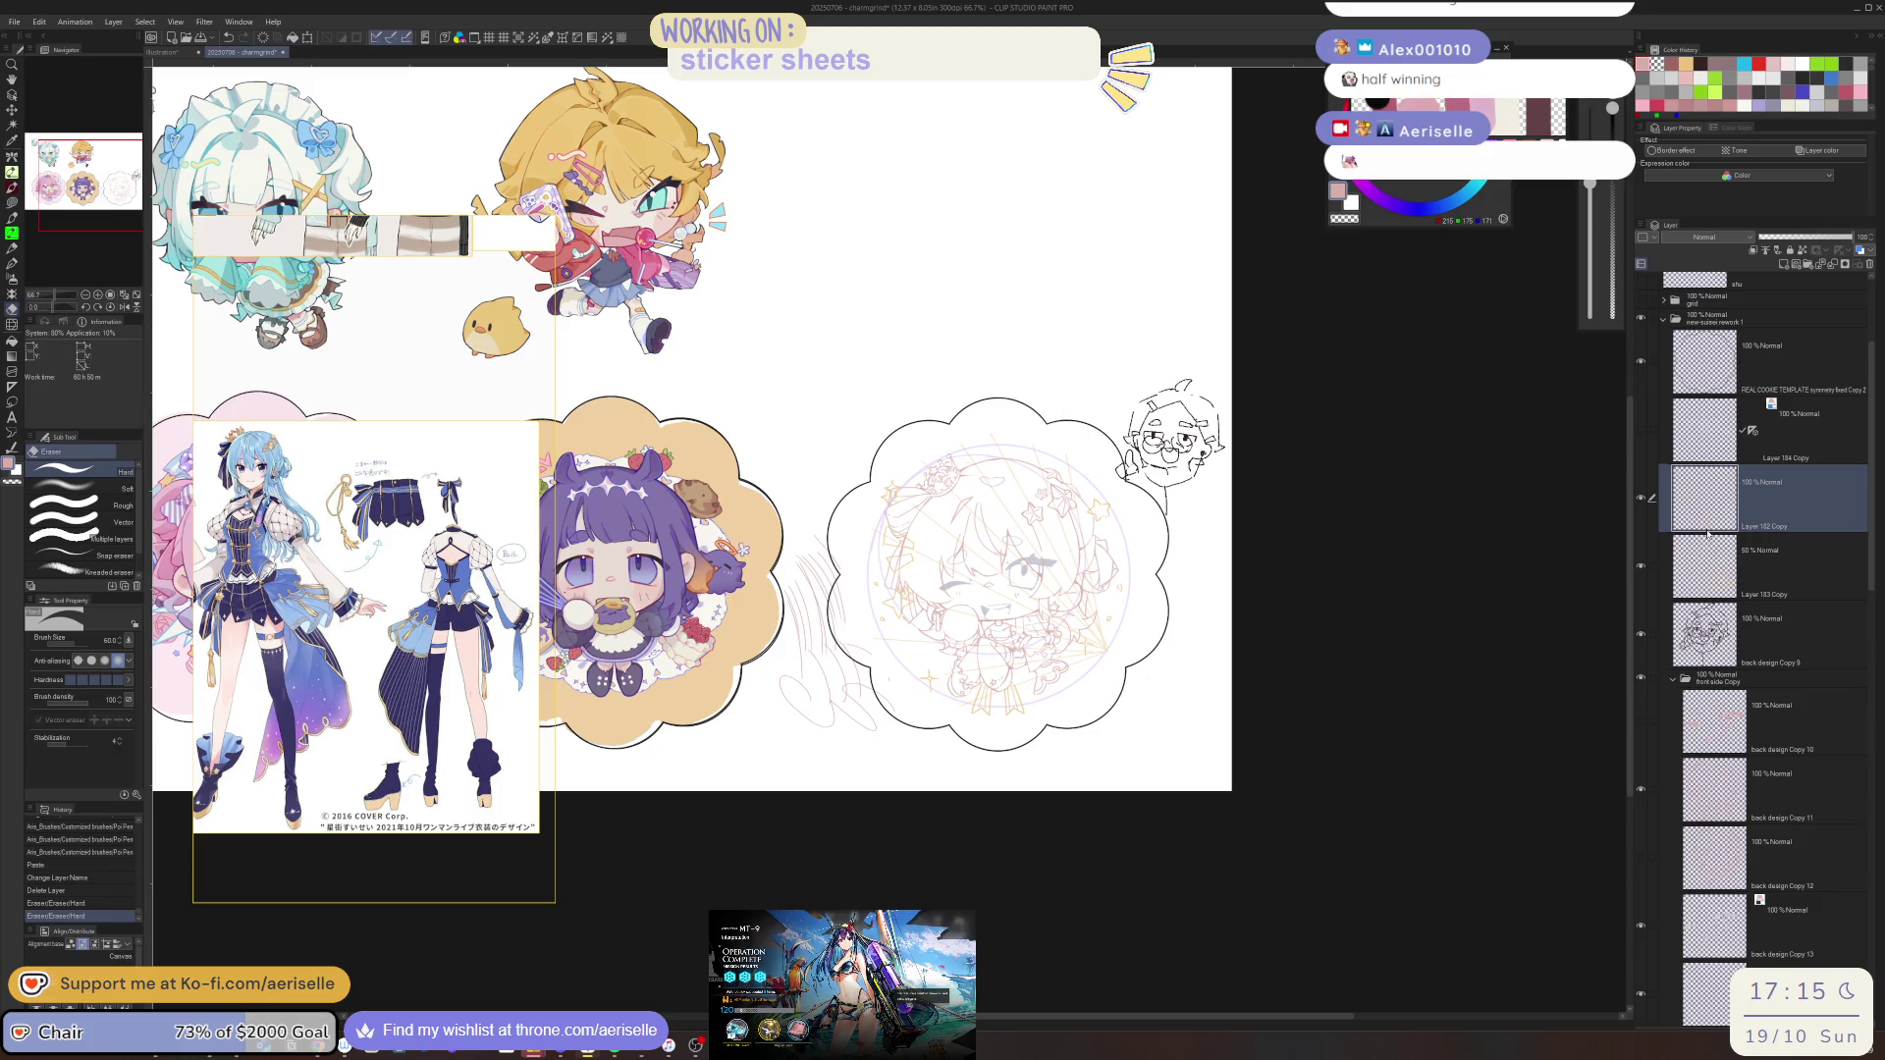
Nudge the back design Copy 9 doodle and drag its layer to the top of the stack
{"action": "left_click", "coordinate": [1706, 633]}
{"action": "key", "text": "k"}
{"action": "mouse_move", "coordinate": [1445, 624]}
{"action": "left_mouse_down"}
{"action": "mouse_move", "coordinate": [1339, 636]}
{"action": "mouse_move", "coordinate": [1337, 577]}
{"action": "left_mouse_up"}
{"action": "left_click_drag", "start_coordinate": [1703, 618], "coordinate": [1716, 297]}
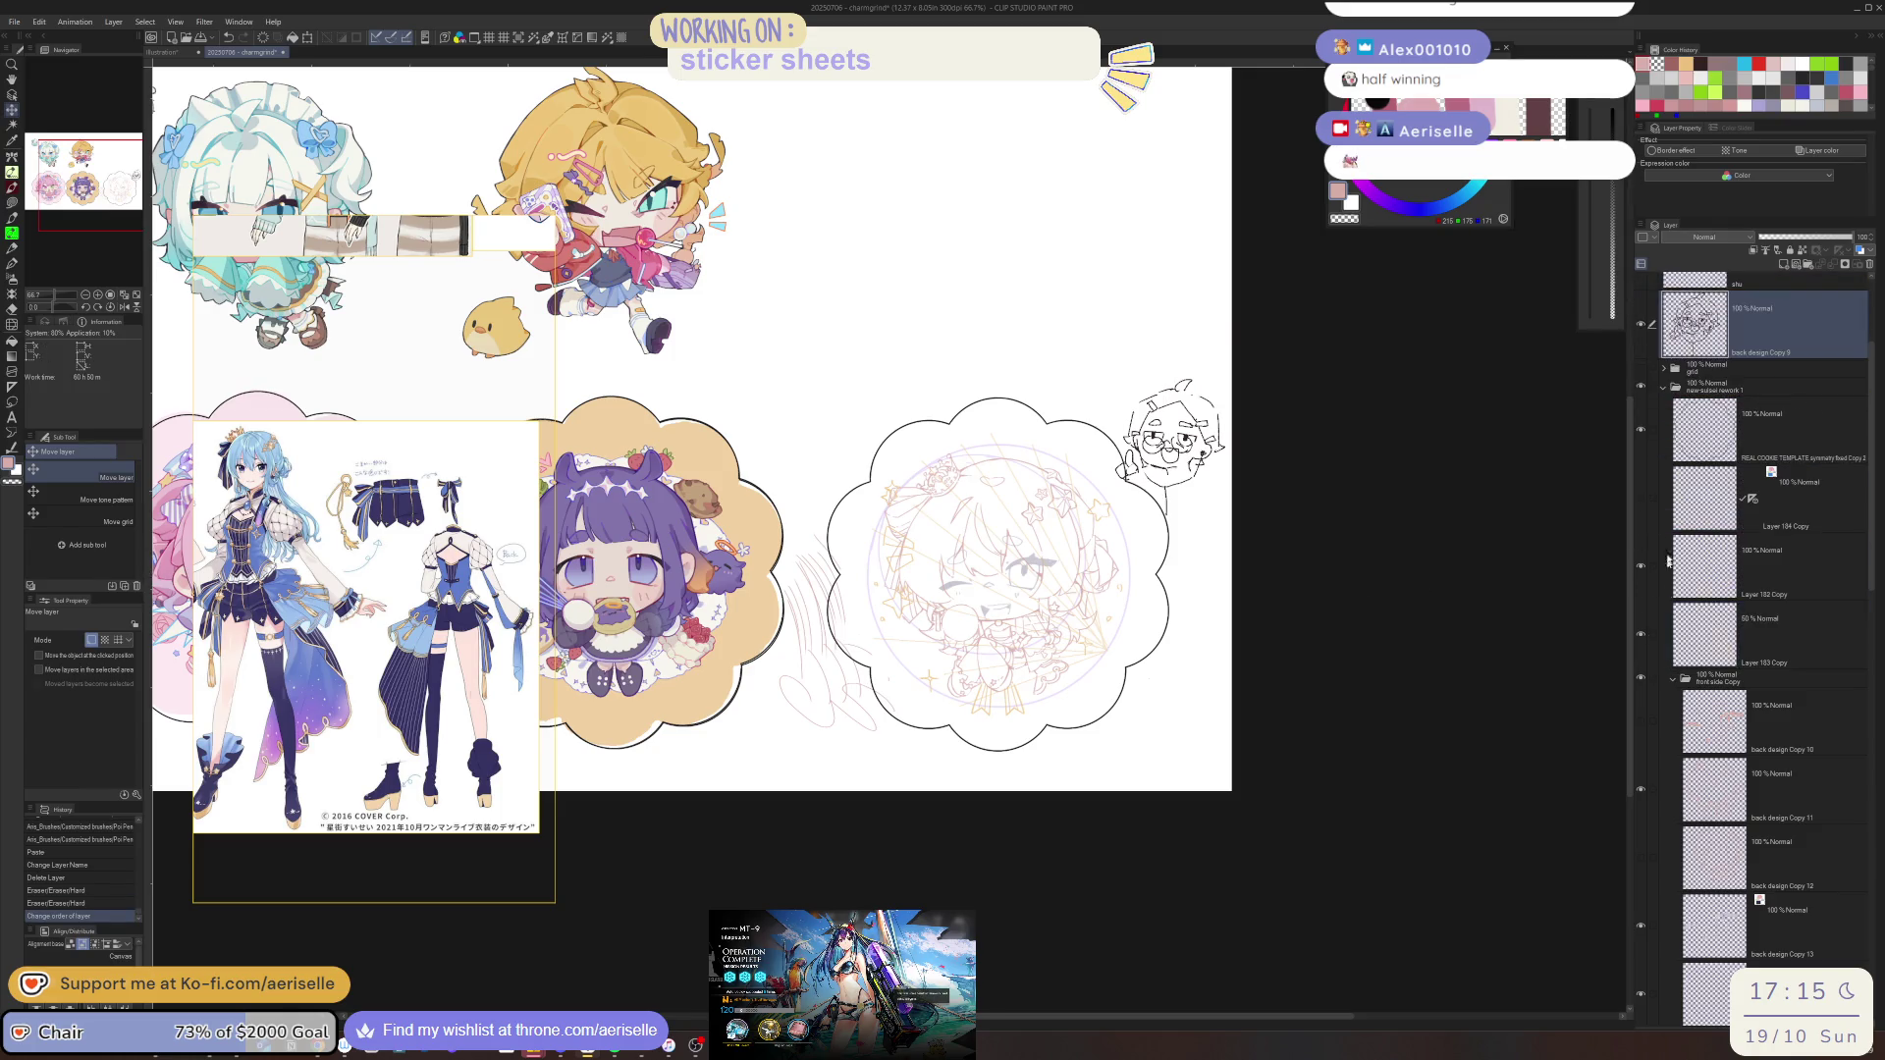
{"action": "left_click", "coordinate": [1665, 405]}
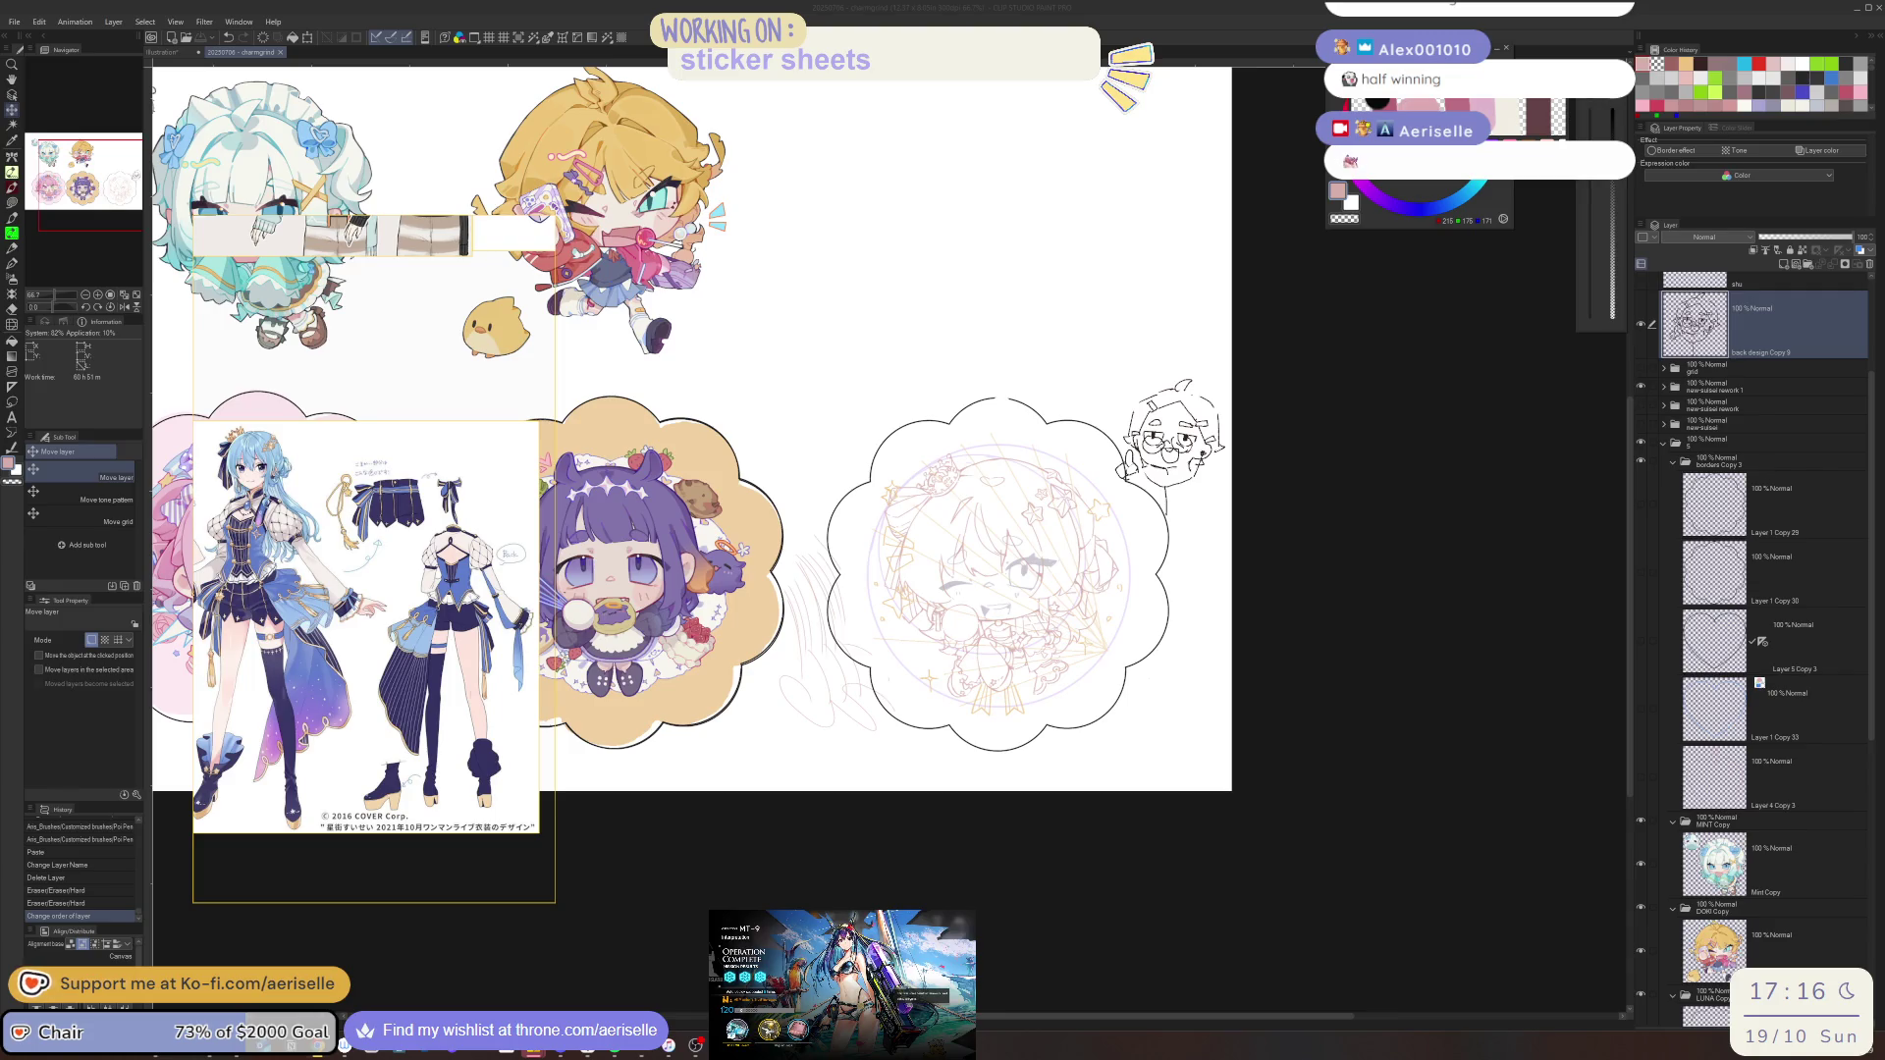
Collapse the borders Copy 3 folder, expand the chibi rework folder, and show Layer 184 Copy
{"action": "left_click_drag", "start_coordinate": [1355, 618], "coordinate": [1346, 623]}
{"action": "scroll", "coordinate": [1011, 633], "scroll_direction": "up", "scroll_amount": 1}
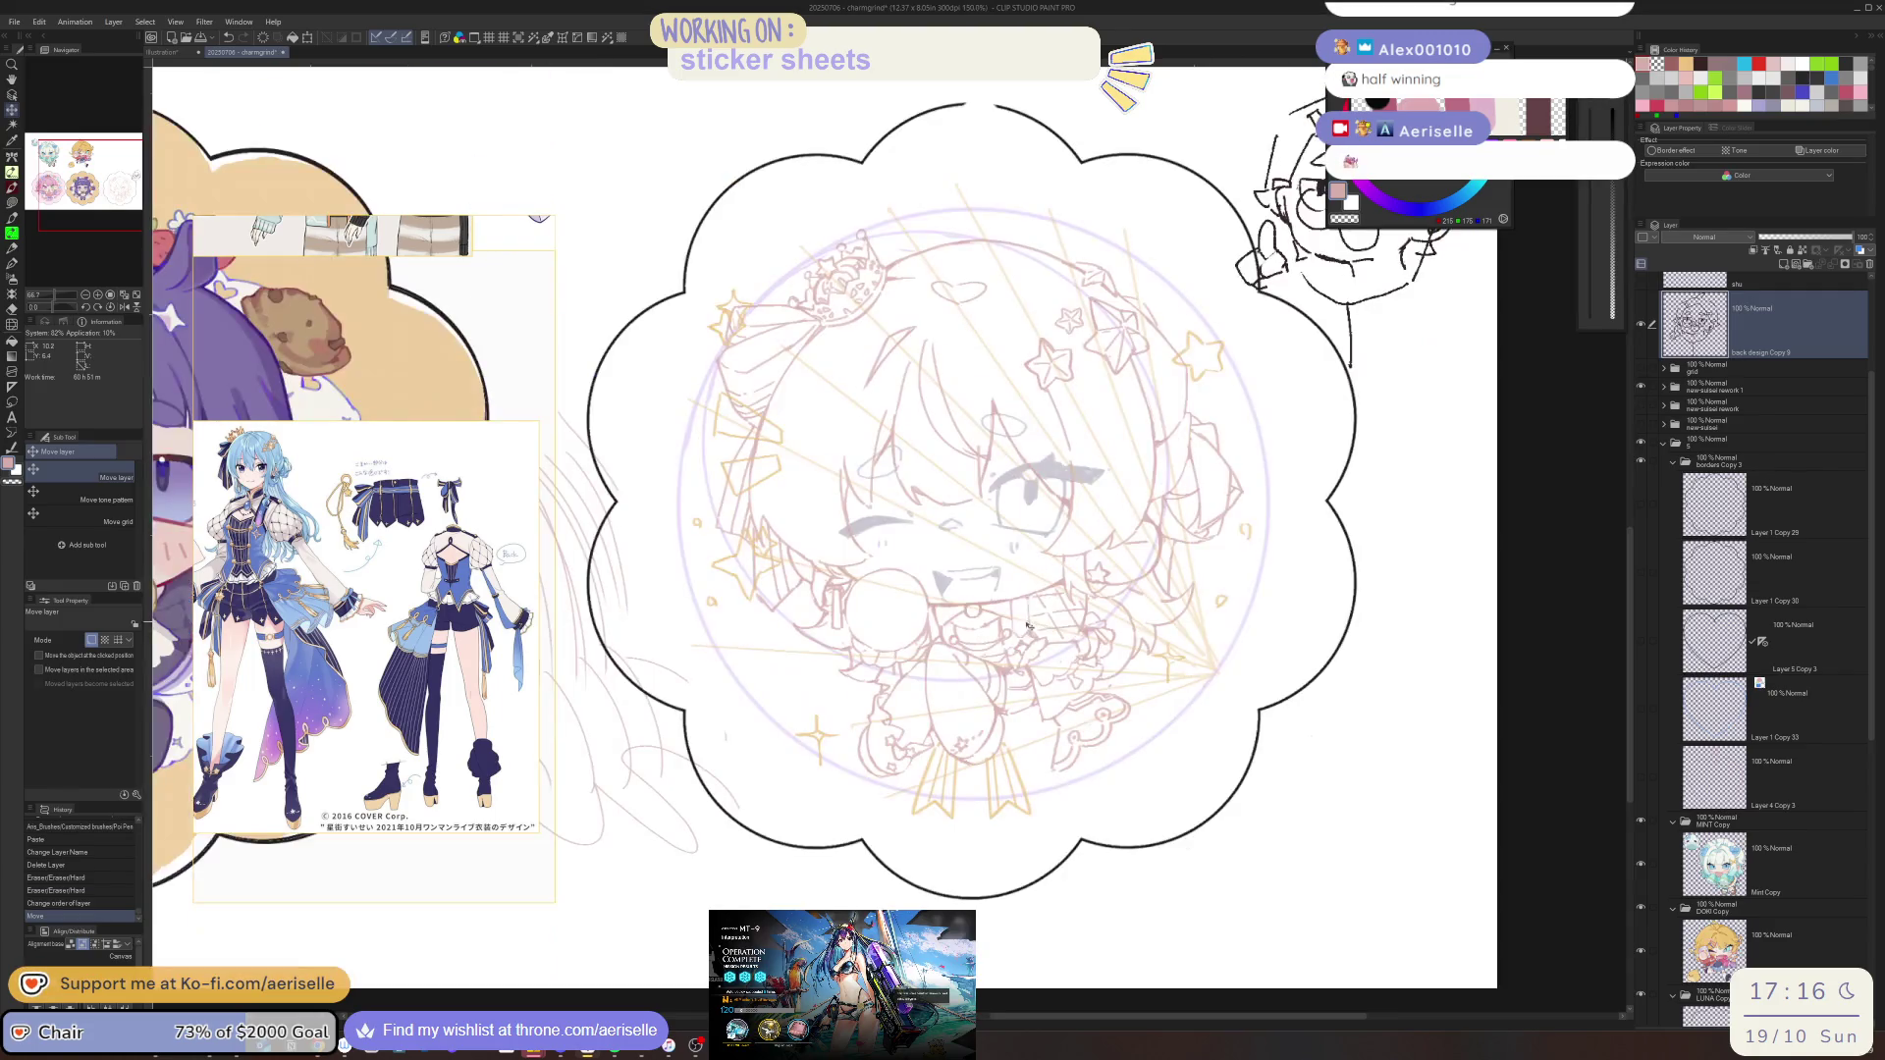
{"action": "scroll", "coordinate": [1070, 643], "scroll_direction": "up", "scroll_amount": 1}
{"action": "left_click", "coordinate": [1788, 490]}
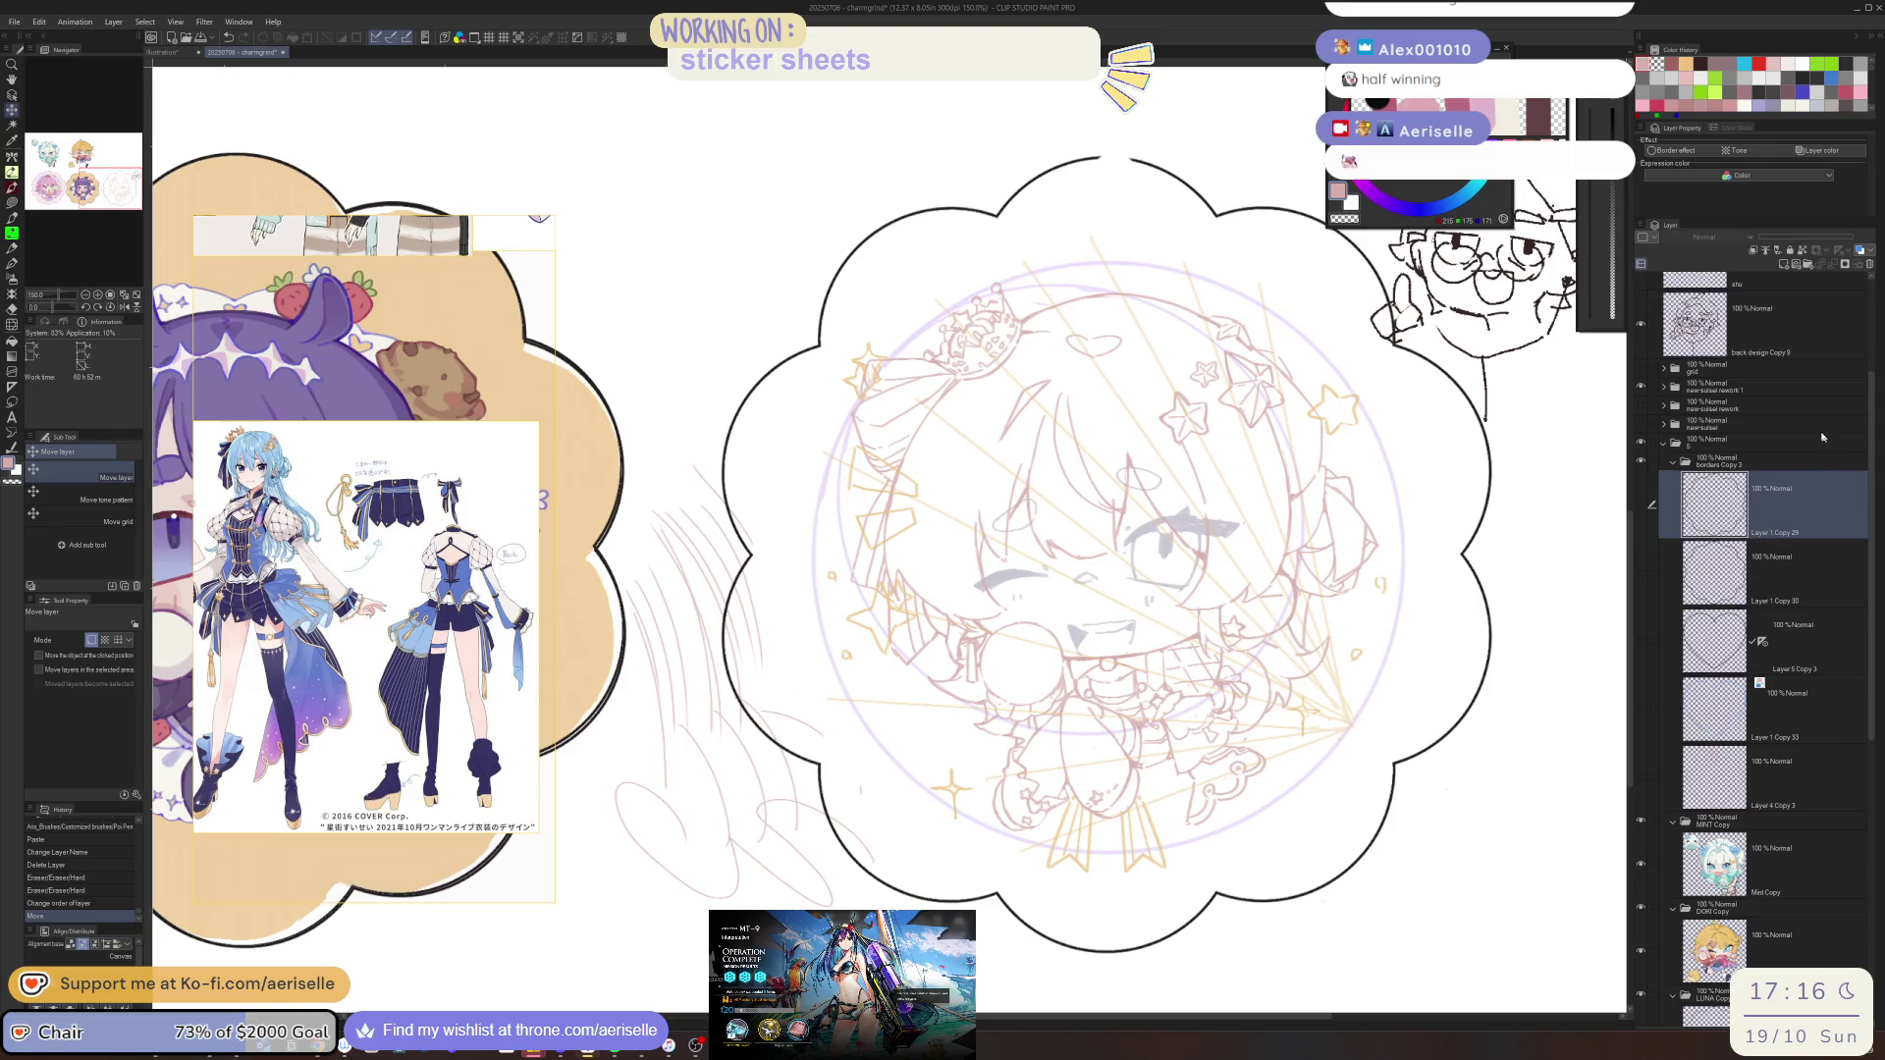
{"action": "left_click", "coordinate": [1673, 462]}
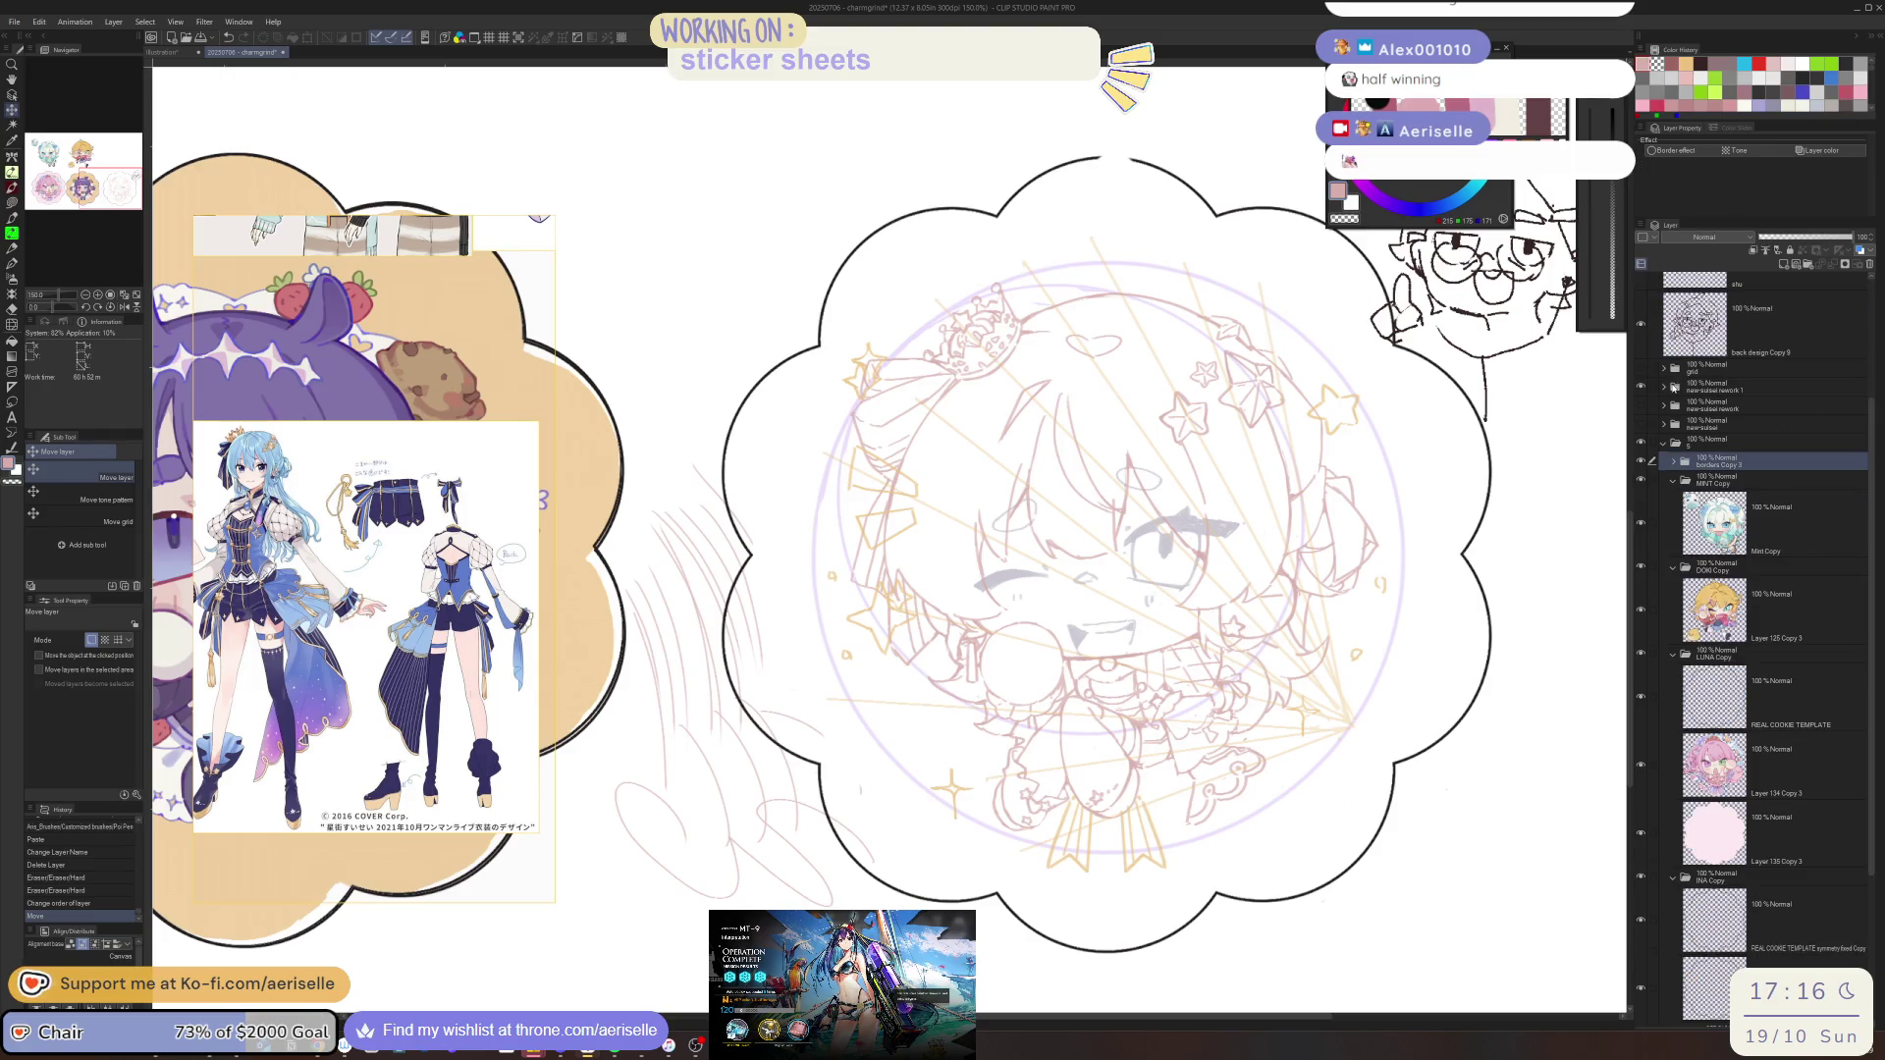
{"action": "left_click", "coordinate": [1665, 389]}
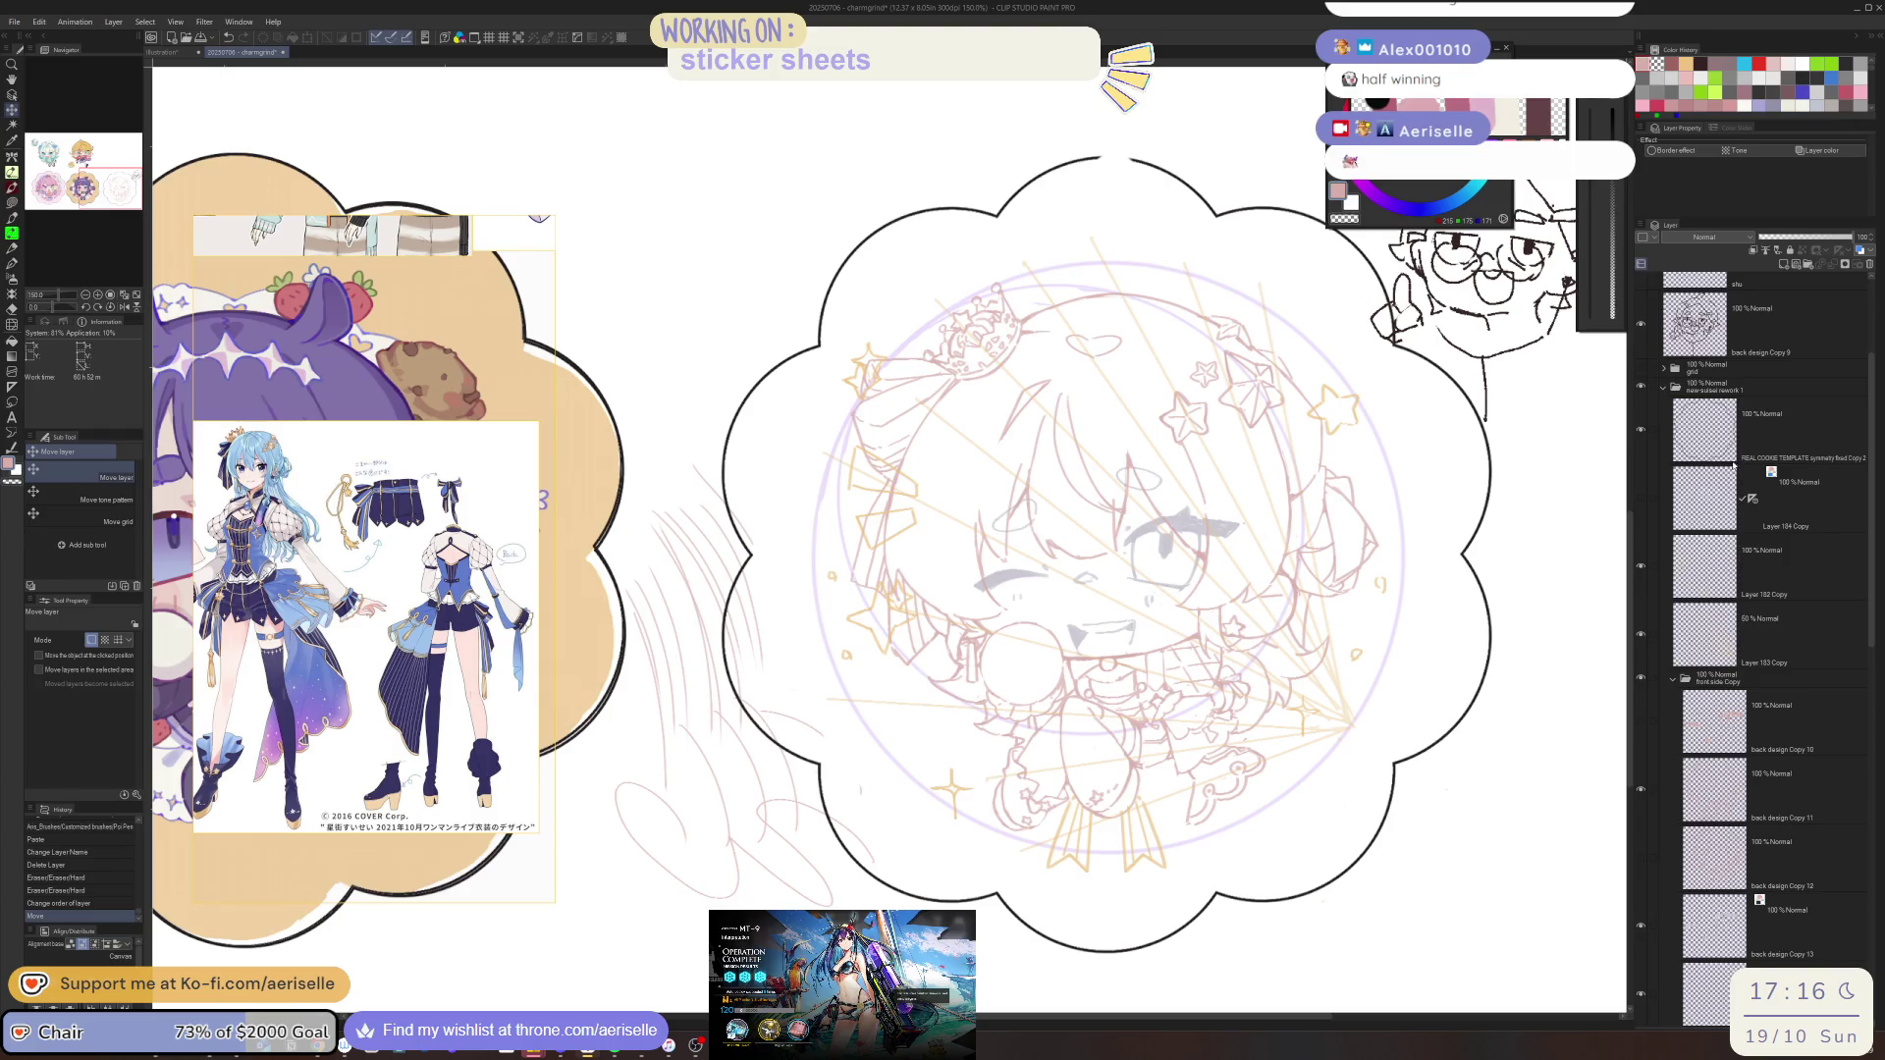
{"action": "left_click", "coordinate": [1642, 503]}
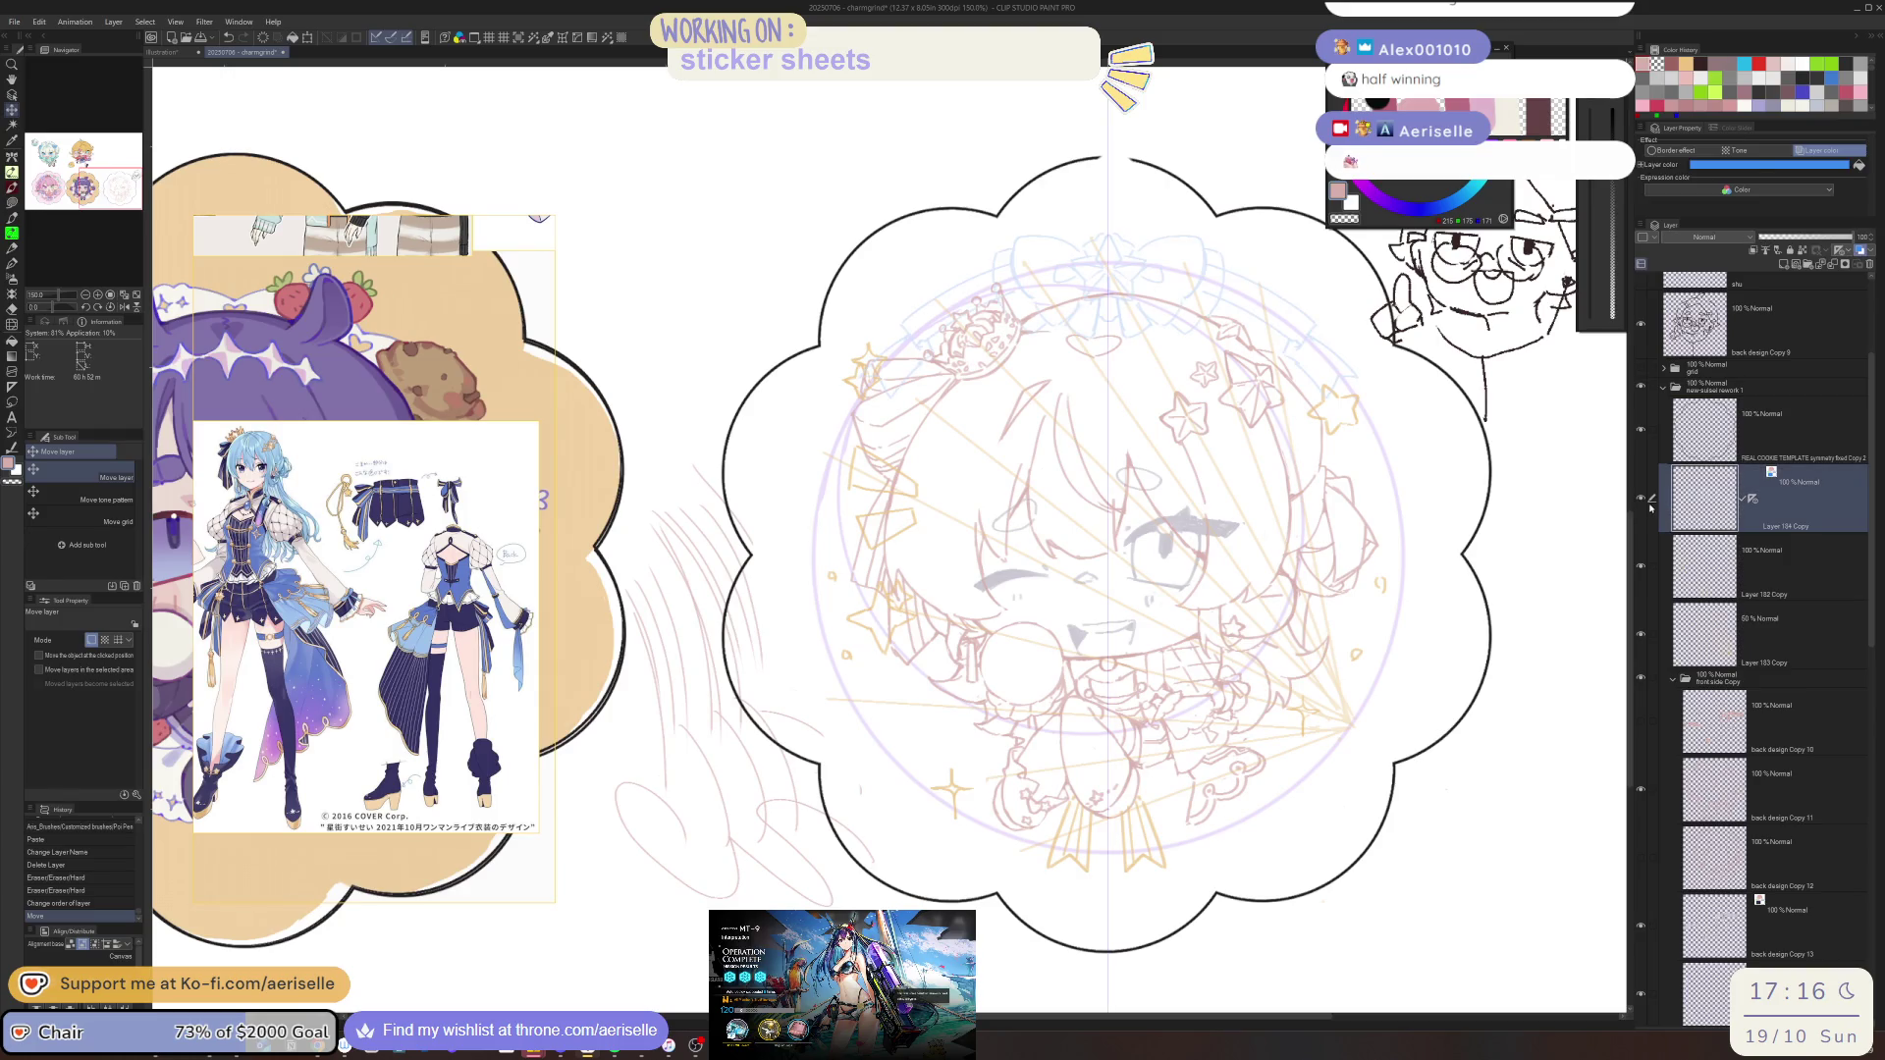
{"action": "left_click_drag", "start_coordinate": [1470, 787], "coordinate": [1399, 814]}
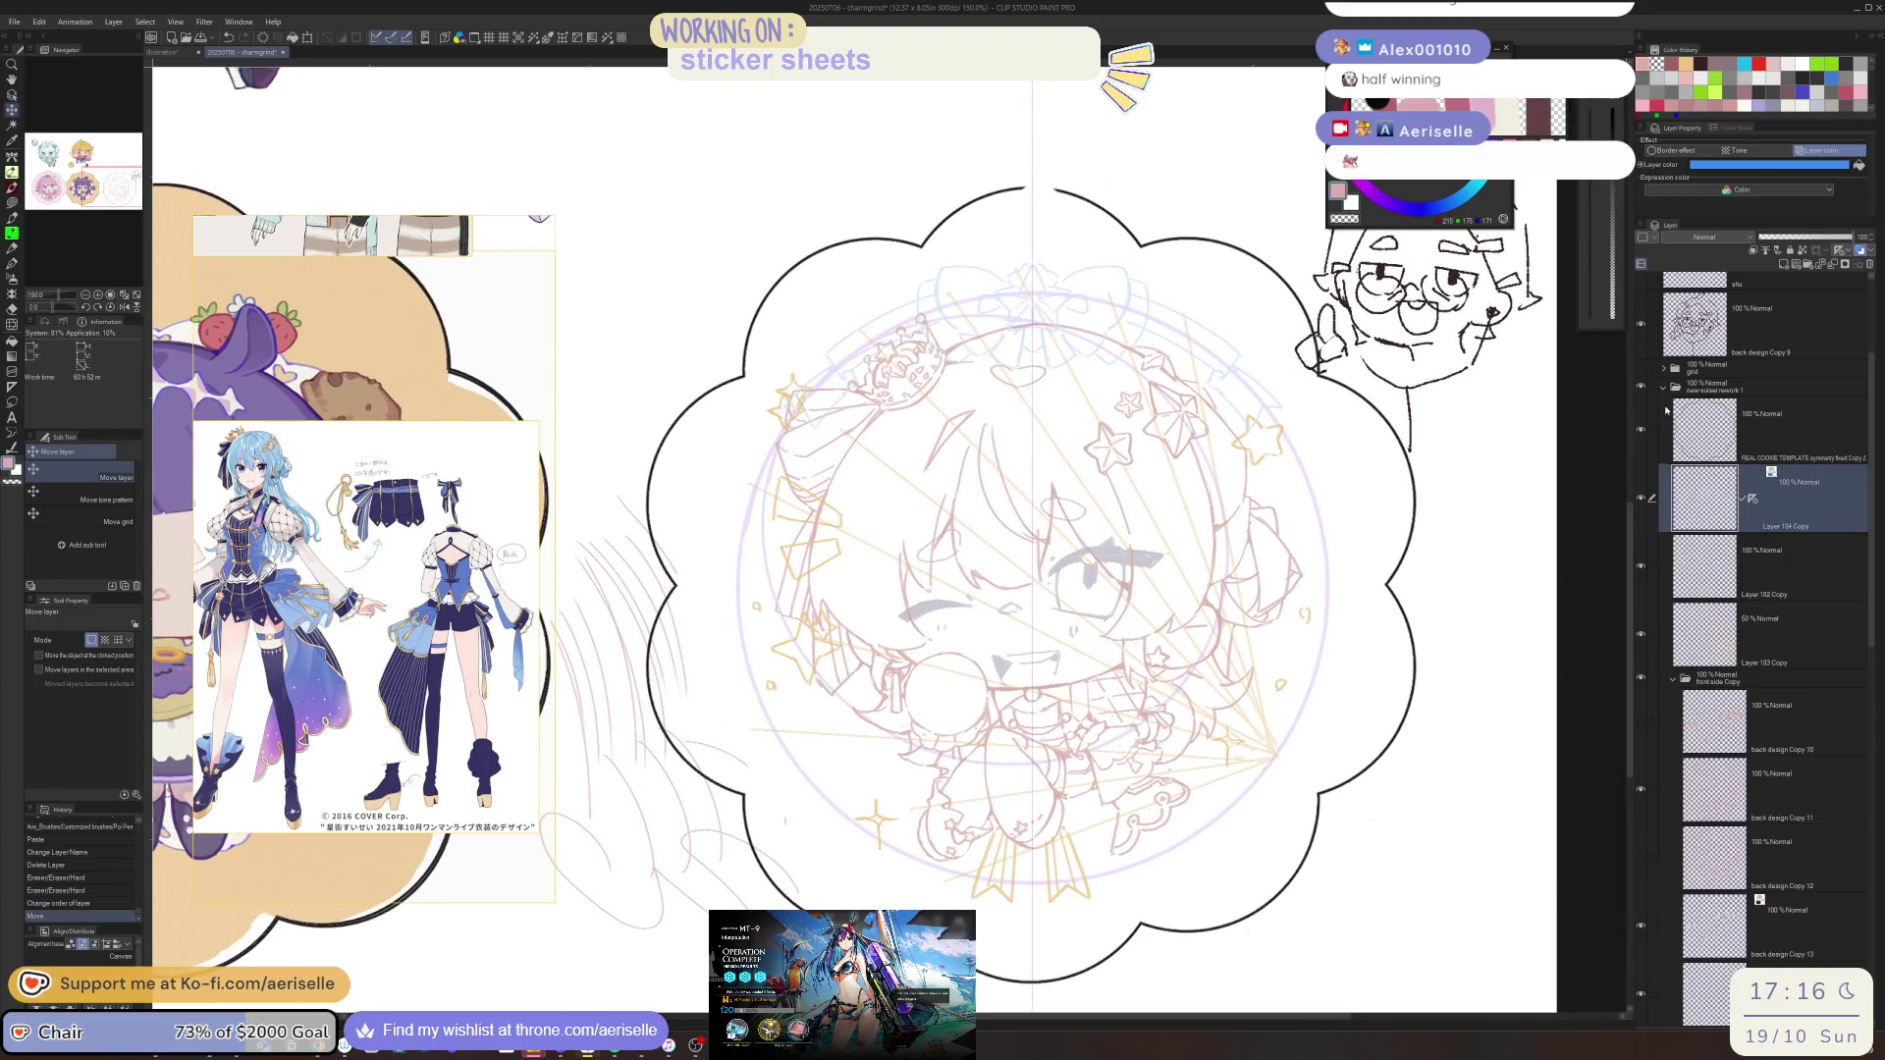
Hide the guide, star and outline layers and toggle the face-detail layers to compare them
{"action": "left_click_drag", "start_coordinate": [1640, 429], "coordinate": [1651, 635]}
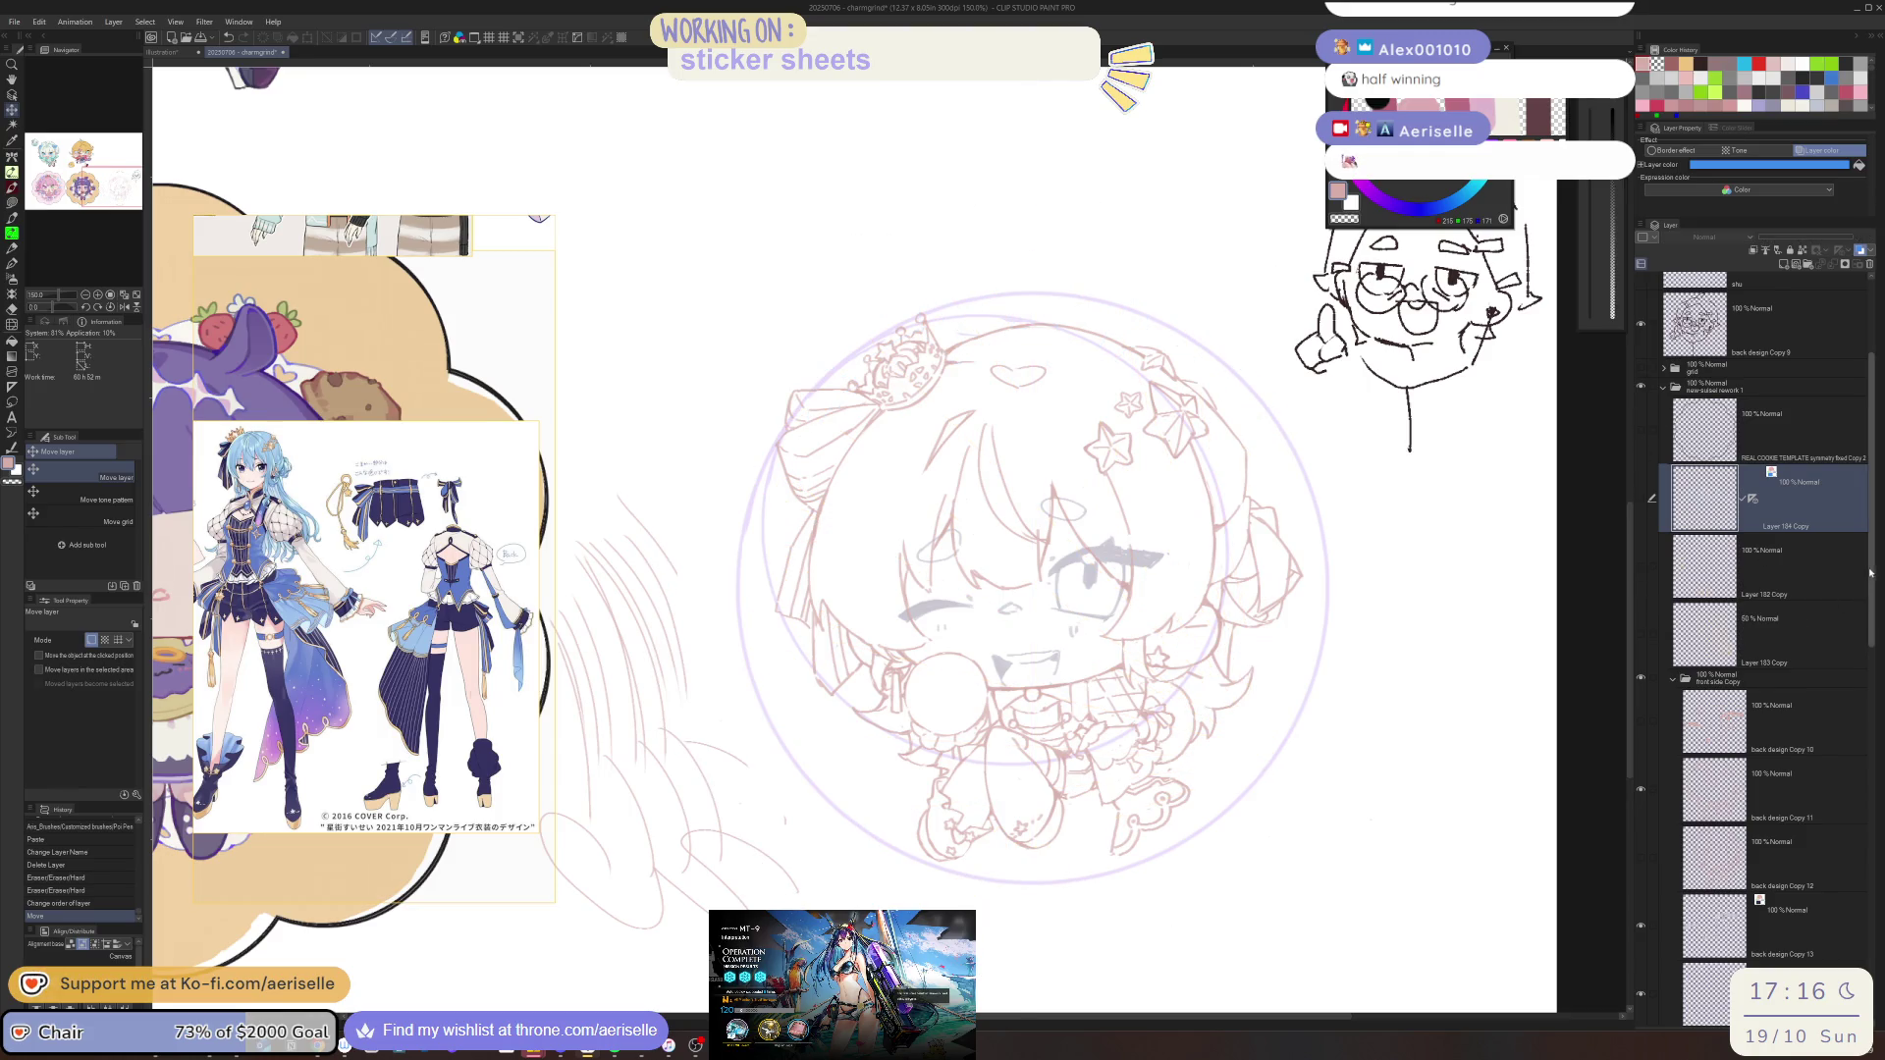
{"action": "scroll", "coordinate": [1728, 491], "scroll_direction": "down", "scroll_amount": 3}
{"action": "left_click", "coordinate": [1646, 465]}
{"action": "left_click", "coordinate": [1644, 454]}
{"action": "left_click", "coordinate": [1639, 507]}
{"action": "left_click", "coordinate": [1640, 507]}
{"action": "left_click", "coordinate": [1641, 643]}
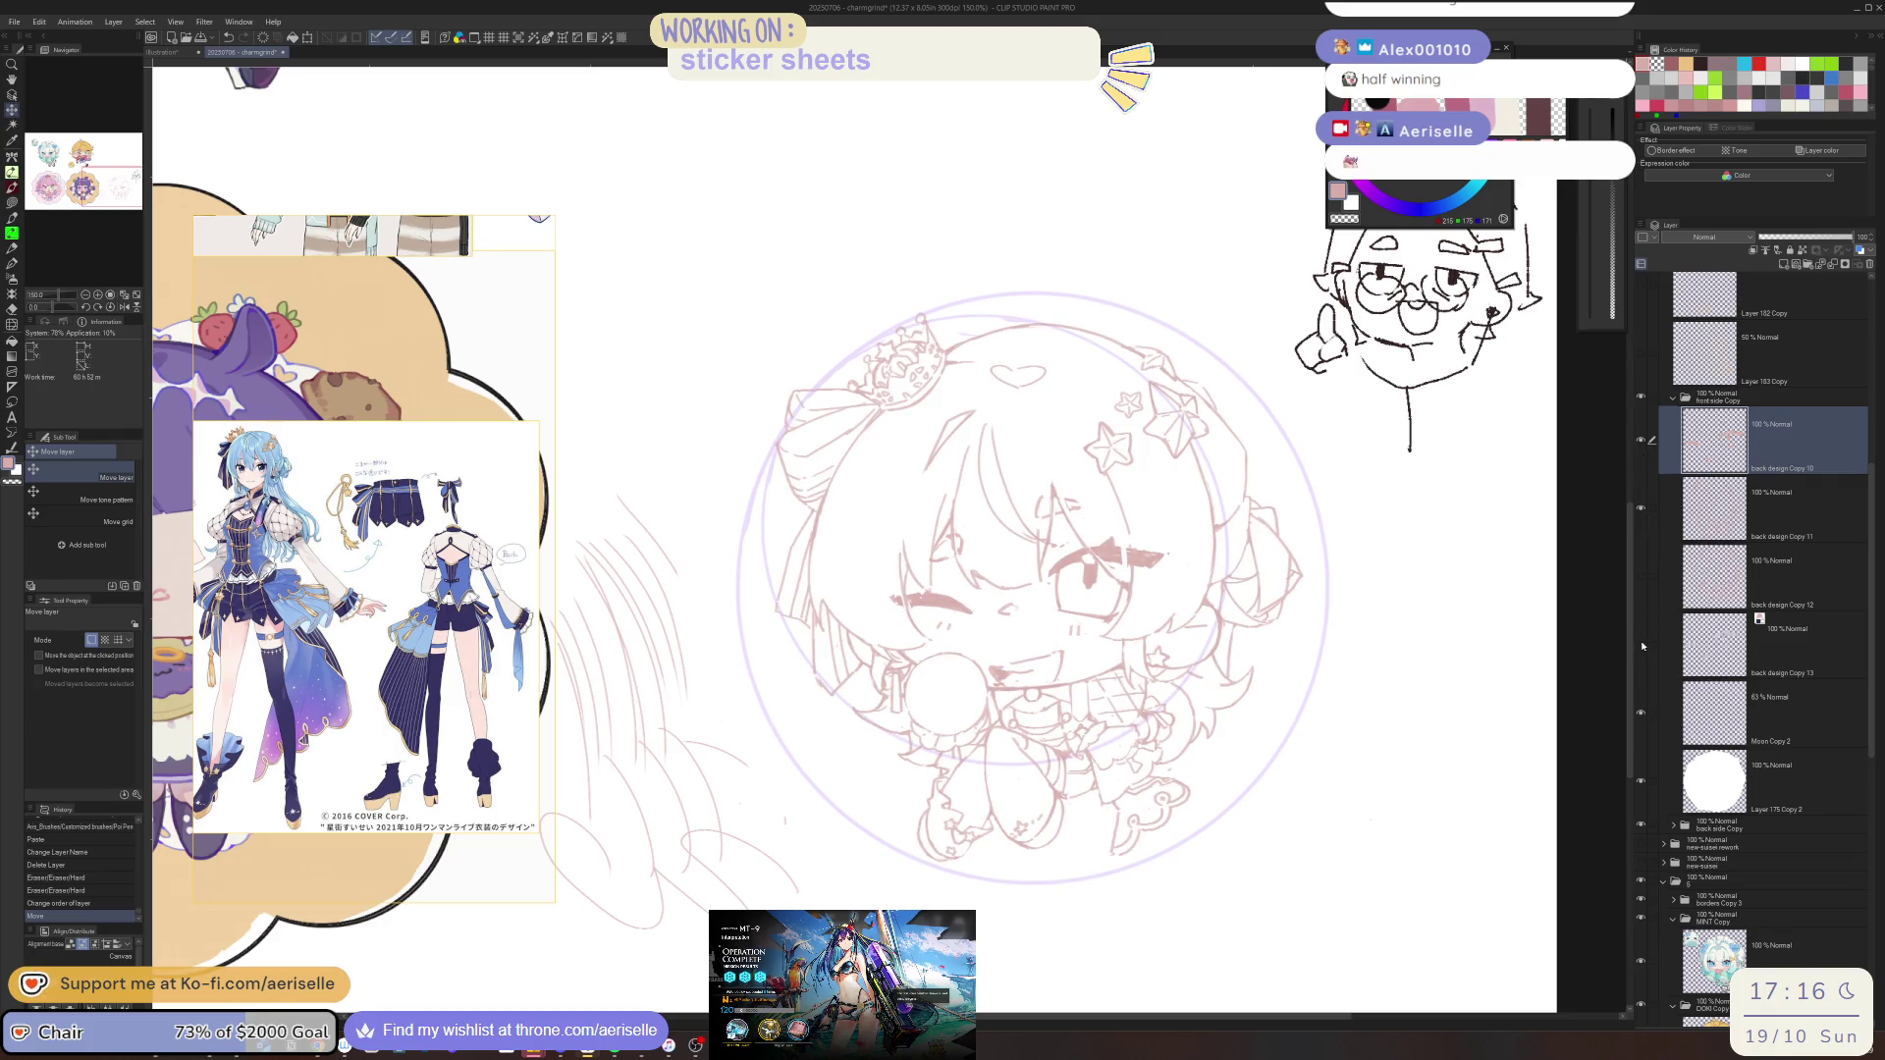
{"action": "left_click", "coordinate": [1641, 646]}
{"action": "left_click", "coordinate": [1642, 644]}
{"action": "left_click", "coordinate": [1641, 643]}
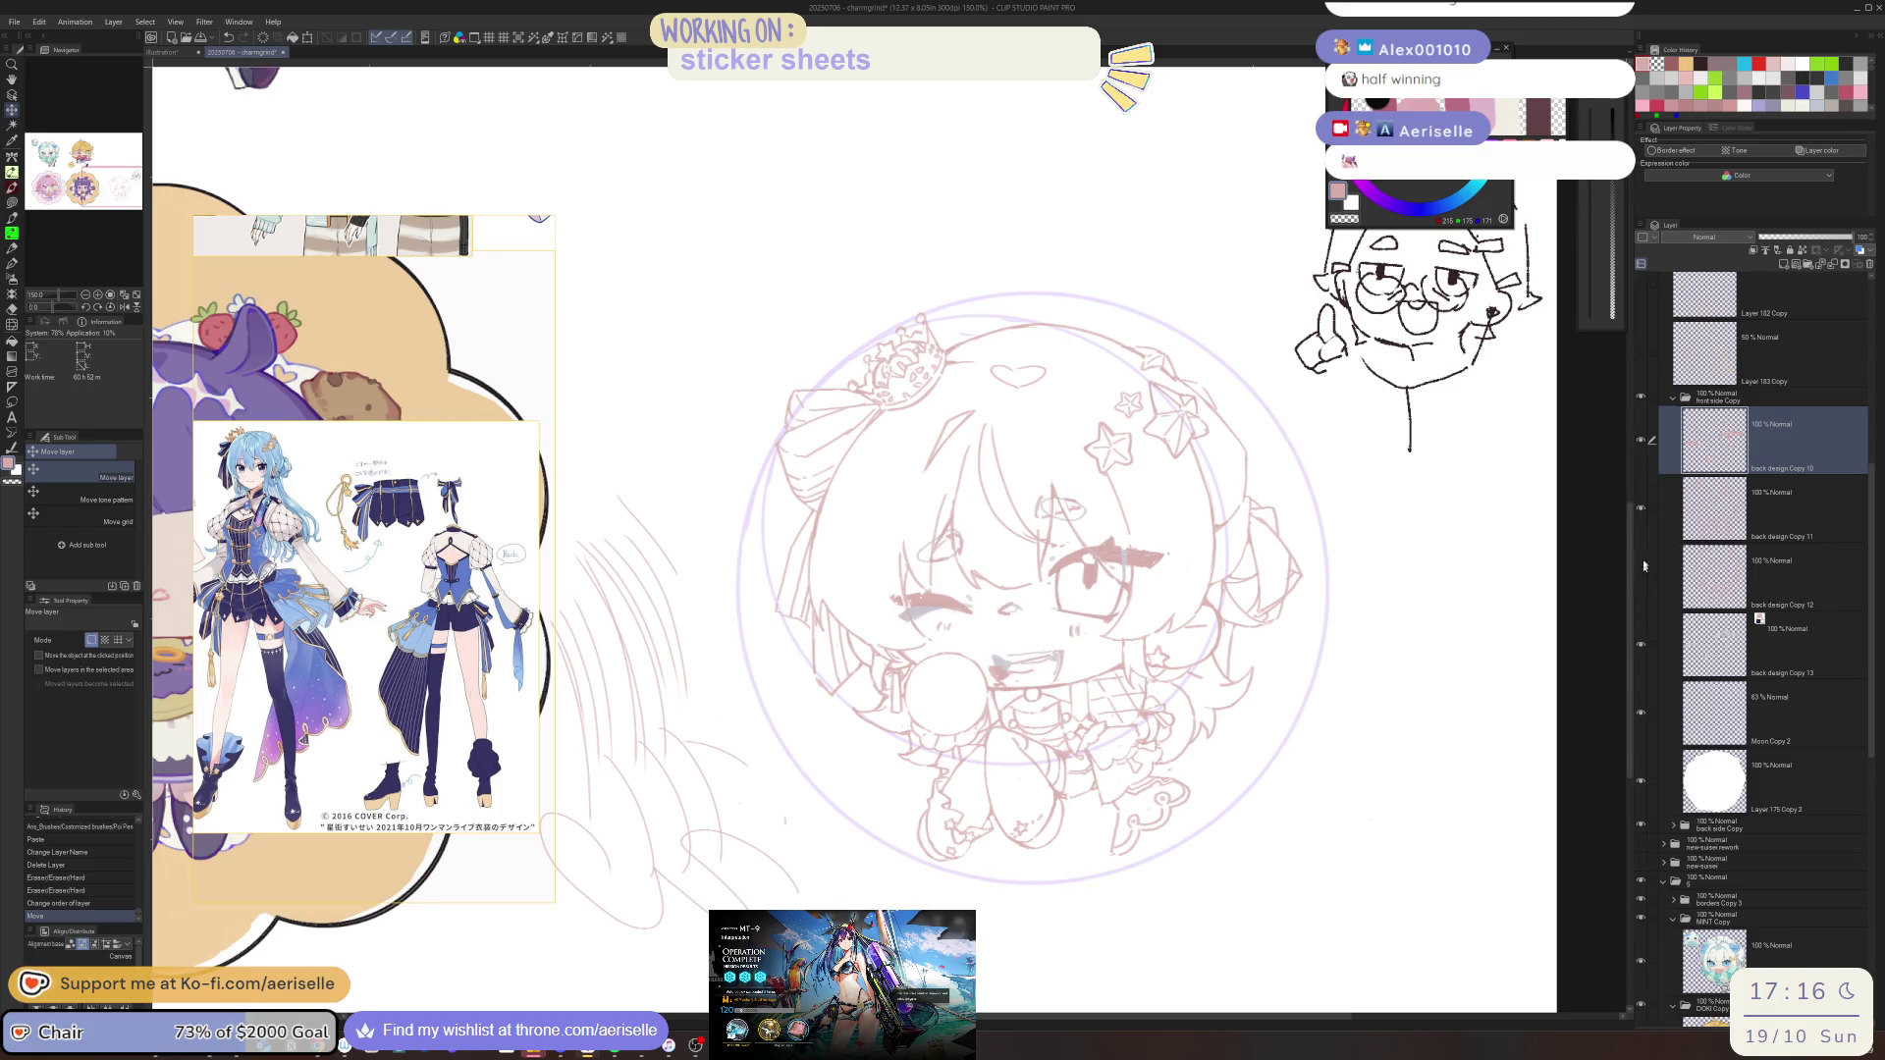
{"action": "left_click", "coordinate": [1640, 446]}
{"action": "left_click", "coordinate": [1641, 444]}
{"action": "left_click", "coordinate": [1641, 447]}
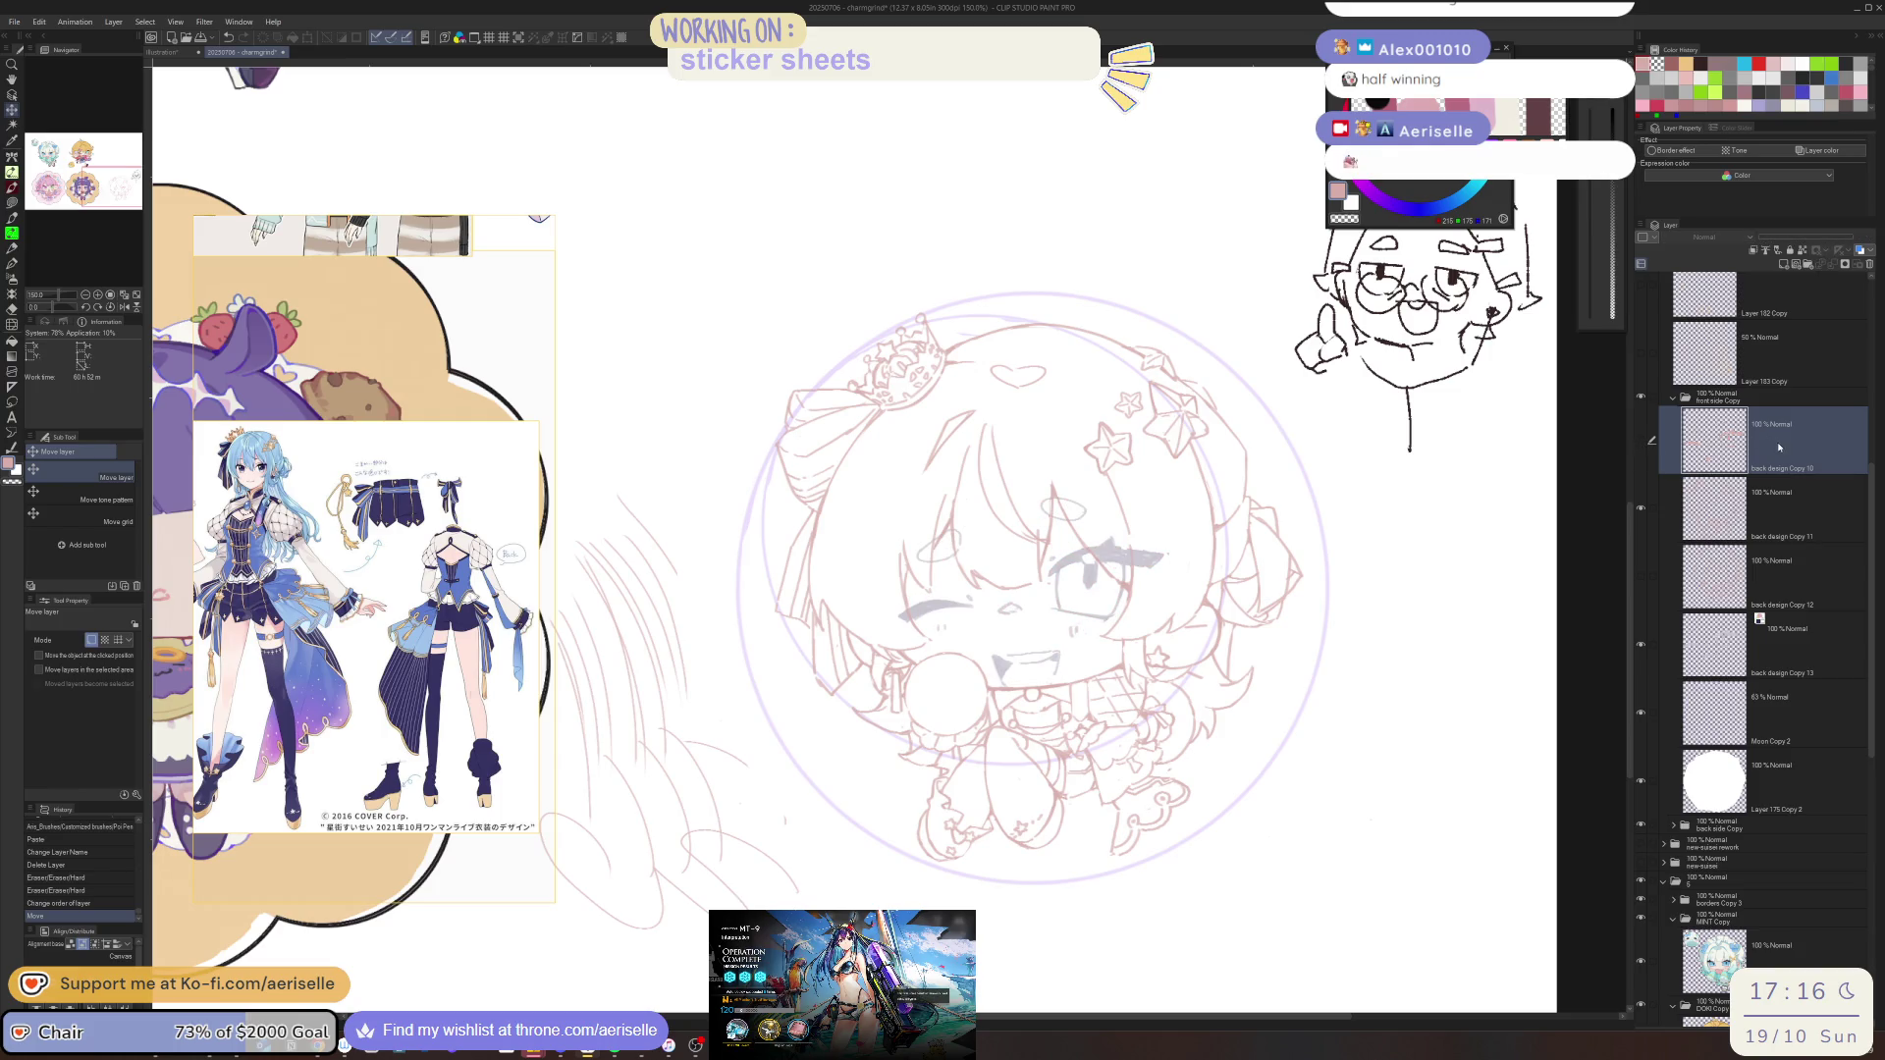
Delete the back design Copy 10 and back design Copy 12 layers
{"action": "left_click", "coordinate": [1870, 266]}
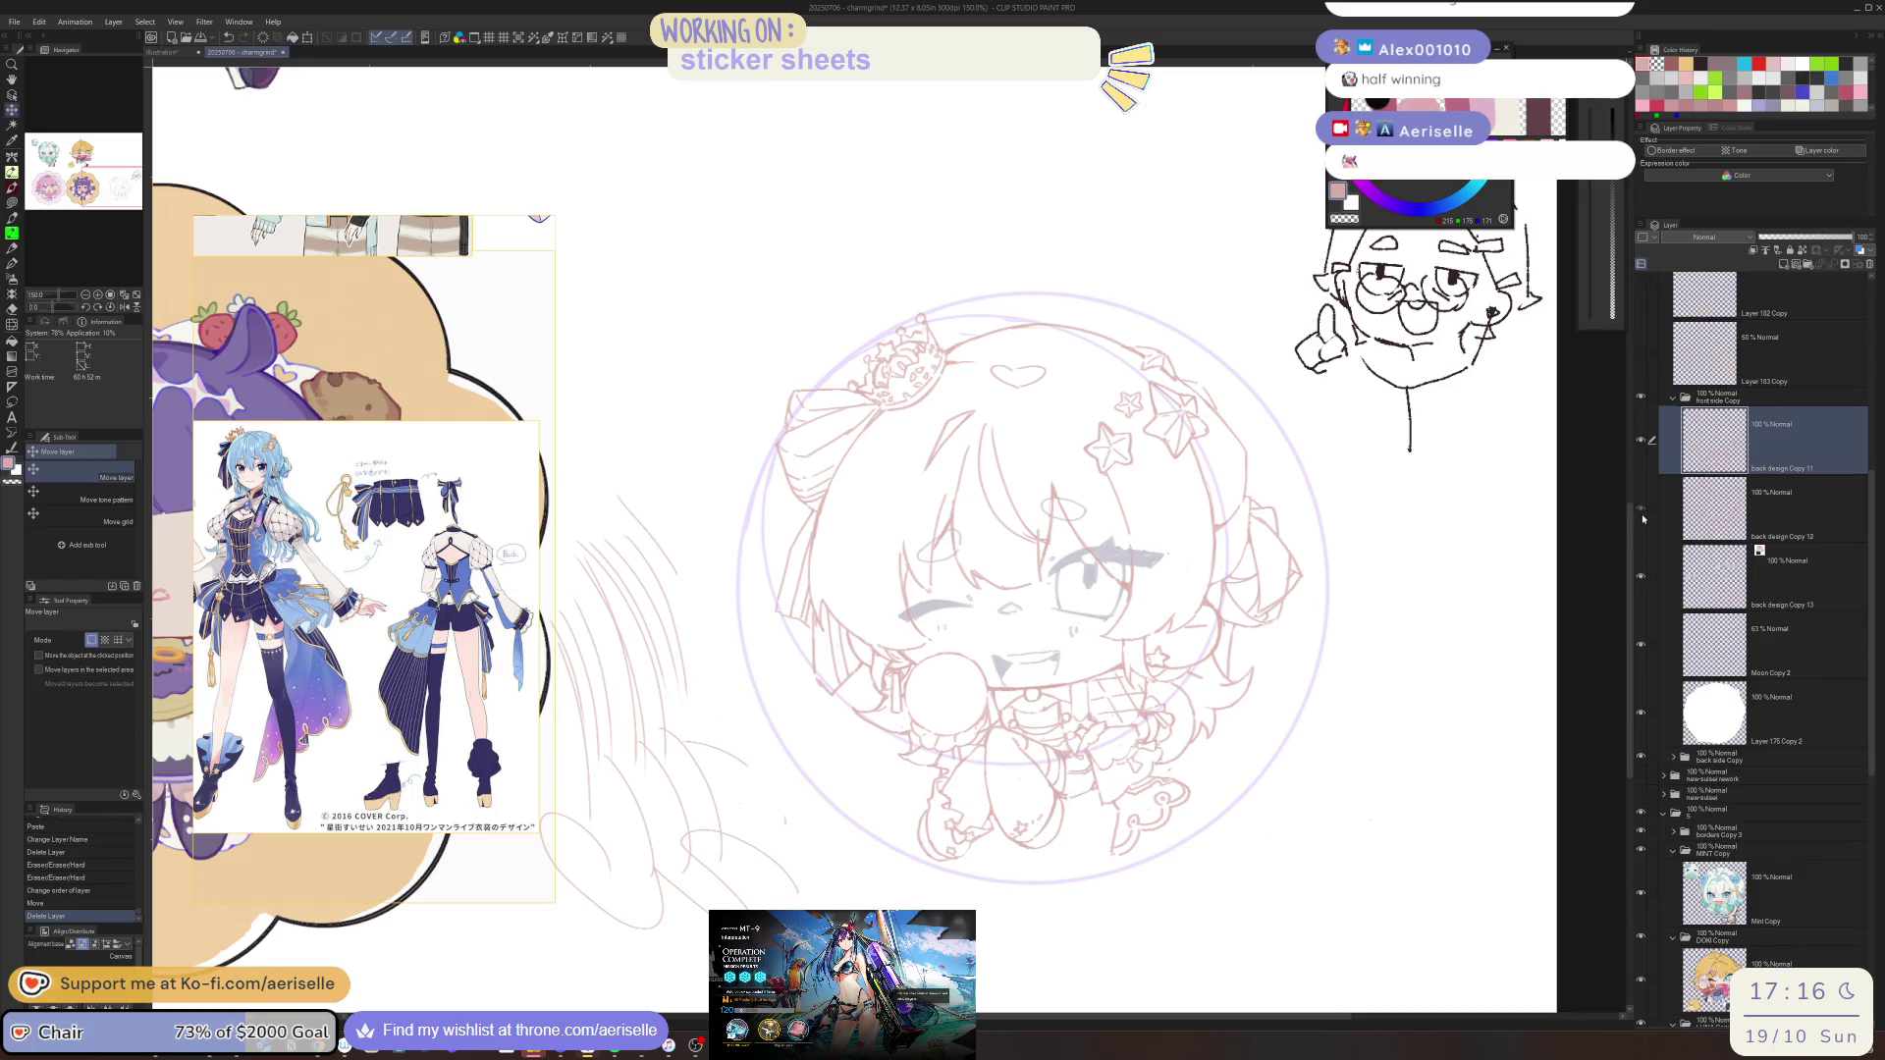
{"action": "left_click", "coordinate": [1640, 517]}
{"action": "left_click", "coordinate": [1697, 515]}
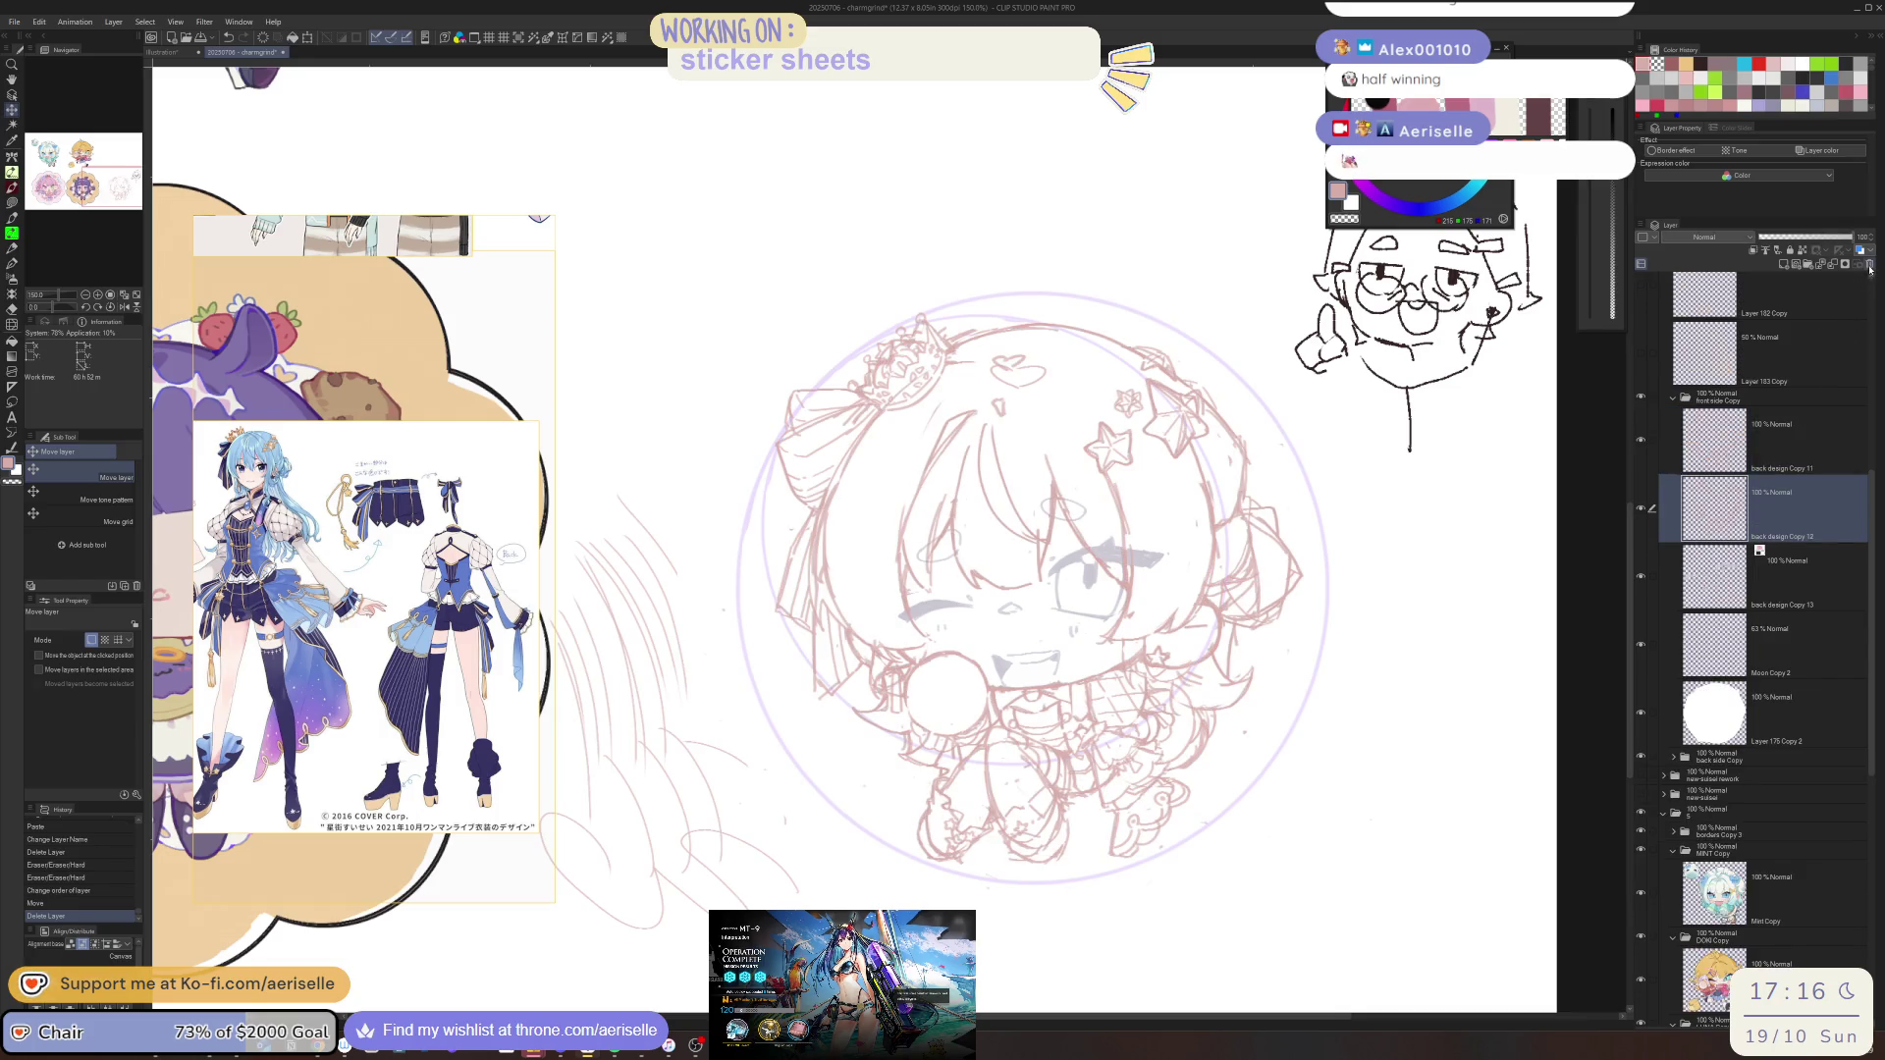
{"action": "left_click", "coordinate": [1870, 266]}
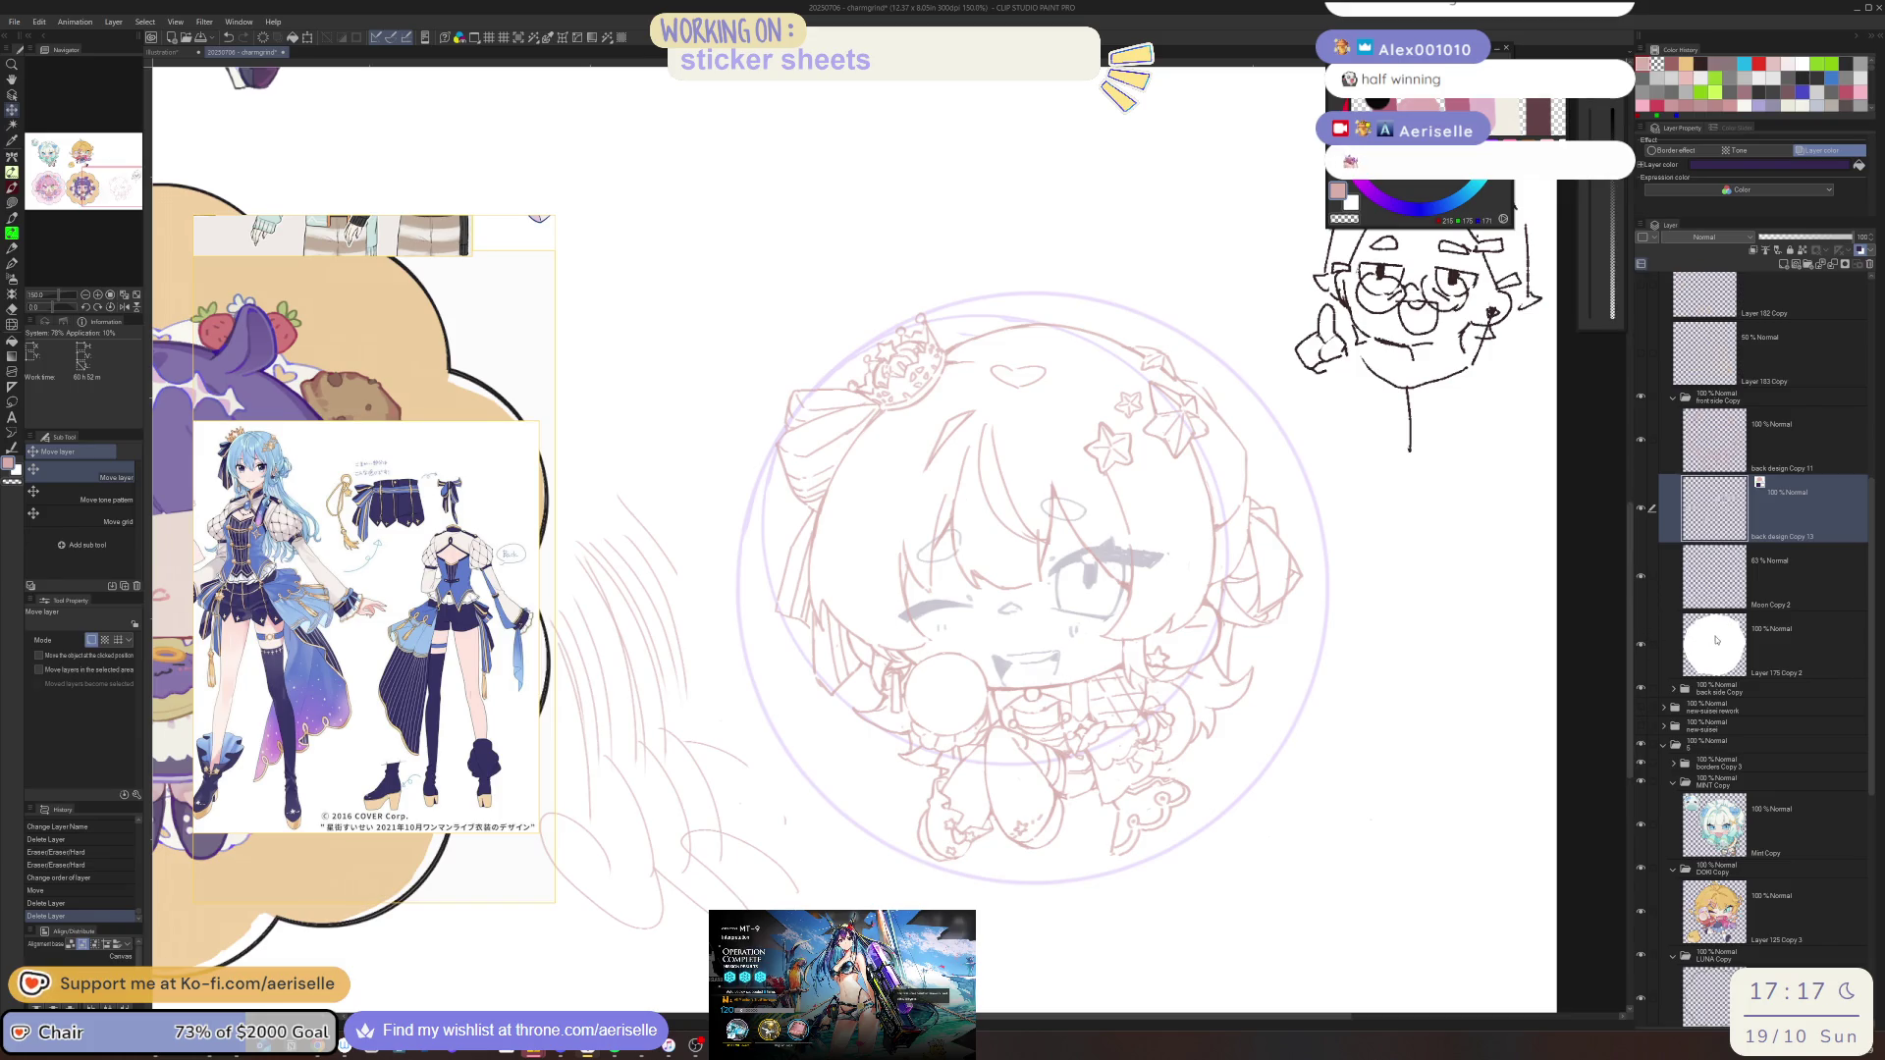
Add an empty Layer 185 above the white circle layer and pick magenta on the Color Wheel
{"action": "left_click", "coordinate": [1714, 643]}
{"action": "left_click", "coordinate": [1639, 578]}
{"action": "left_click", "coordinate": [1641, 579]}
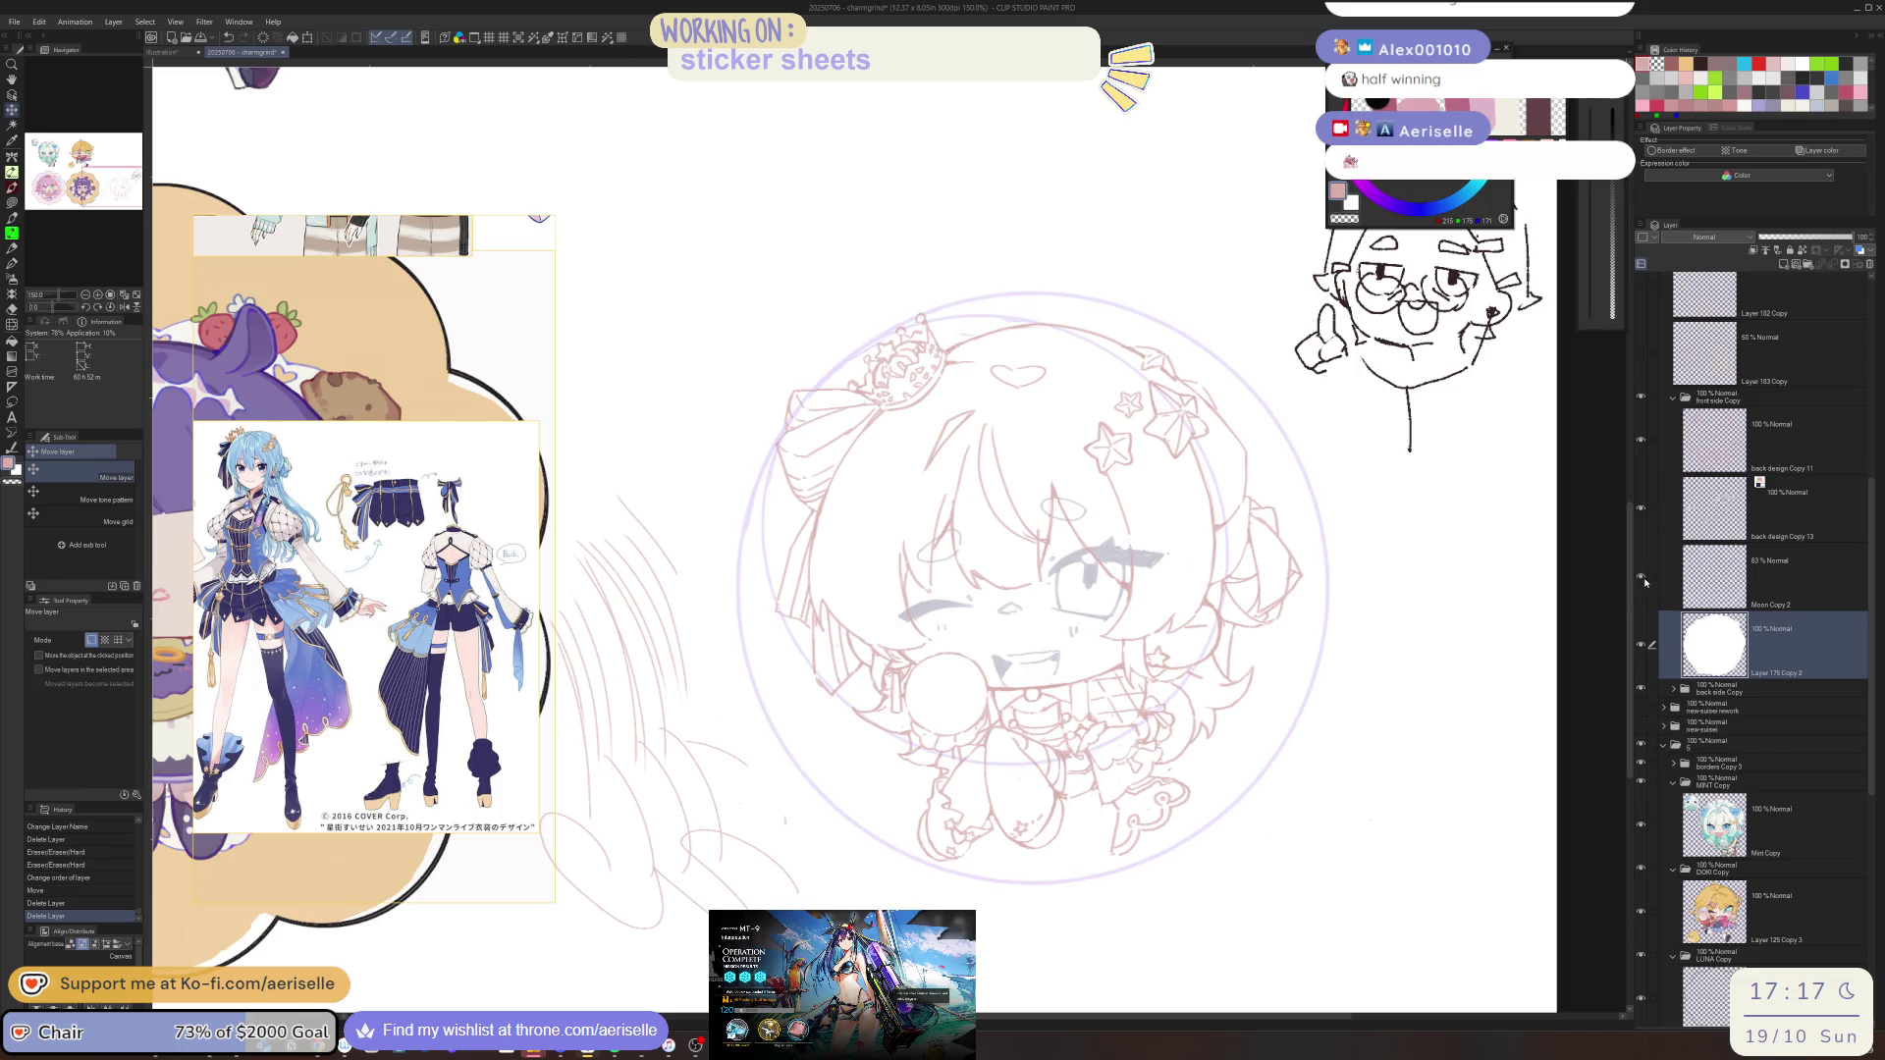
{"action": "left_click", "coordinate": [1782, 264]}
{"action": "left_click_drag", "start_coordinate": [1417, 46], "coordinate": [1404, 633]}
{"action": "left_click", "coordinate": [1331, 726]}
Pick a bright pink and lasso-fill the main hair shape on Layer 185, patching its lower-left edge
{"action": "left_click", "coordinate": [1407, 679]}
{"action": "key", "text": "u"}
{"action": "scroll", "coordinate": [893, 653], "scroll_direction": "up", "scroll_amount": 5}
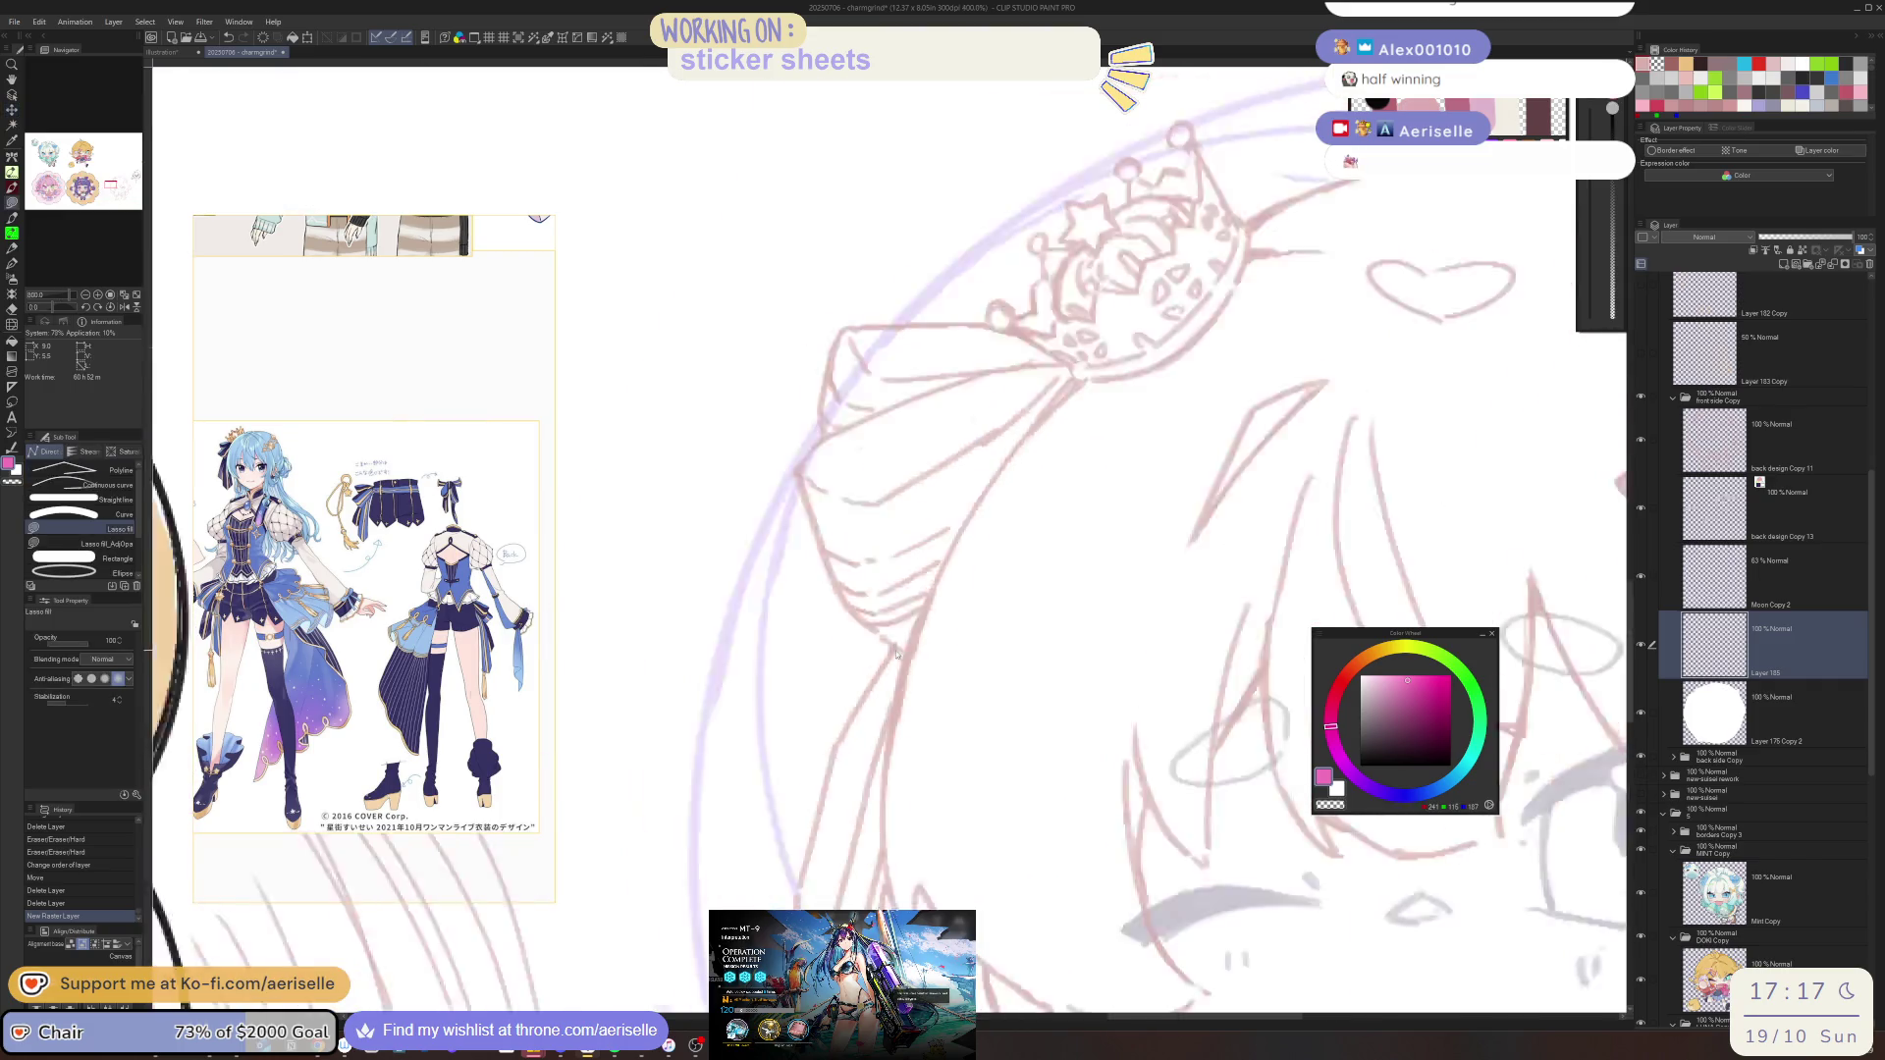
{"action": "scroll", "coordinate": [894, 653], "scroll_direction": "down", "scroll_amount": 5}
{"action": "mouse_move", "coordinate": [894, 651]}
{"action": "left_mouse_down"}
{"action": "mouse_move", "coordinate": [849, 775]}
{"action": "mouse_move", "coordinate": [927, 810]}
{"action": "mouse_move", "coordinate": [1172, 643]}
{"action": "mouse_move", "coordinate": [1168, 506]}
{"action": "left_mouse_up"}
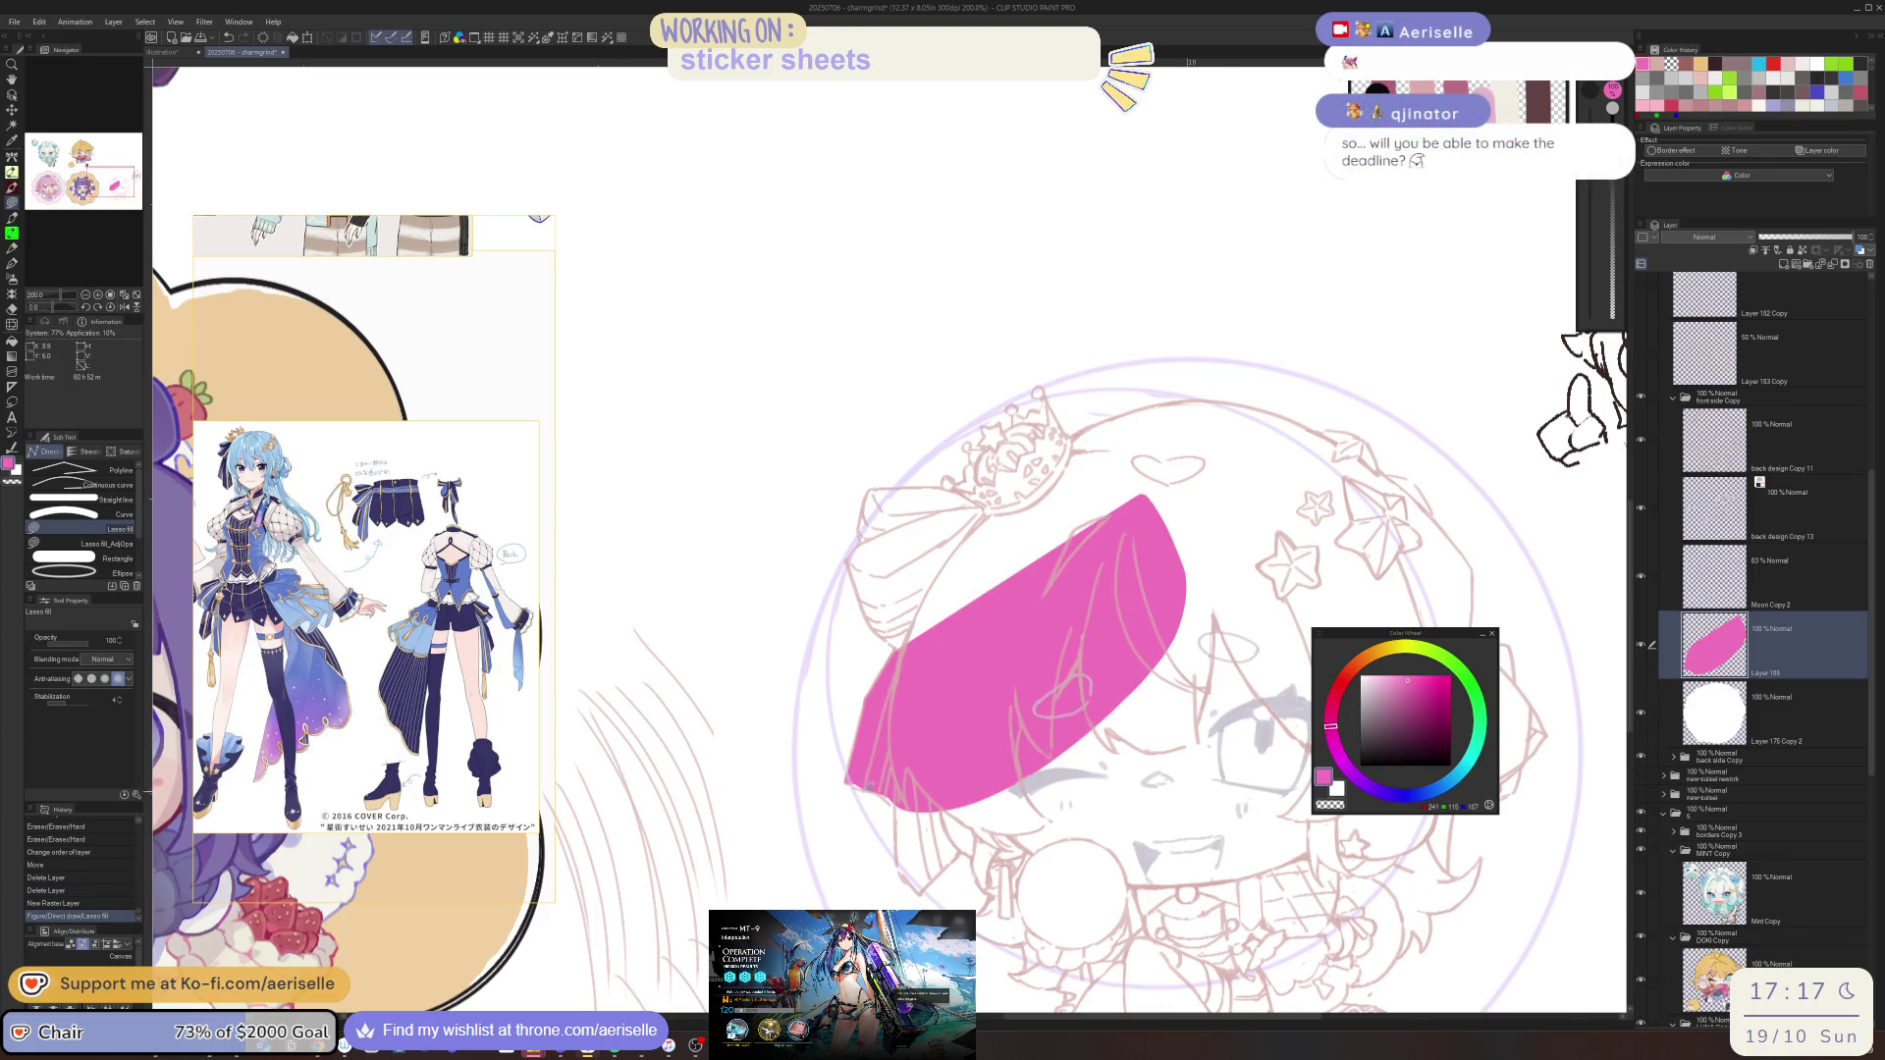
{"action": "scroll", "coordinate": [842, 769], "scroll_direction": "up", "scroll_amount": 2}
{"action": "mouse_move", "coordinate": [843, 776]}
{"action": "left_mouse_down"}
{"action": "mouse_move", "coordinate": [889, 800]}
{"action": "mouse_move", "coordinate": [1207, 677]}
{"action": "mouse_move", "coordinate": [1153, 701]}
{"action": "mouse_move", "coordinate": [1080, 896]}
{"action": "mouse_move", "coordinate": [980, 815]}
{"action": "mouse_move", "coordinate": [930, 901]}
{"action": "mouse_move", "coordinate": [1002, 940]}
{"action": "mouse_move", "coordinate": [1040, 922]}
{"action": "mouse_move", "coordinate": [811, 736]}
{"action": "mouse_move", "coordinate": [928, 647]}
{"action": "mouse_move", "coordinate": [819, 731]}
{"action": "left_mouse_up"}
Lasso-fill the crown, bow edge and right side of the hair in pink
{"action": "key", "text": "h"}
{"action": "mouse_move", "coordinate": [905, 639]}
{"action": "left_mouse_down"}
{"action": "mouse_move", "coordinate": [938, 564]}
{"action": "mouse_move", "coordinate": [918, 587]}
{"action": "mouse_move", "coordinate": [941, 608]}
{"action": "mouse_move", "coordinate": [883, 702]}
{"action": "mouse_move", "coordinate": [943, 703]}
{"action": "mouse_move", "coordinate": [937, 663]}
{"action": "mouse_move", "coordinate": [903, 676]}
{"action": "left_mouse_up"}
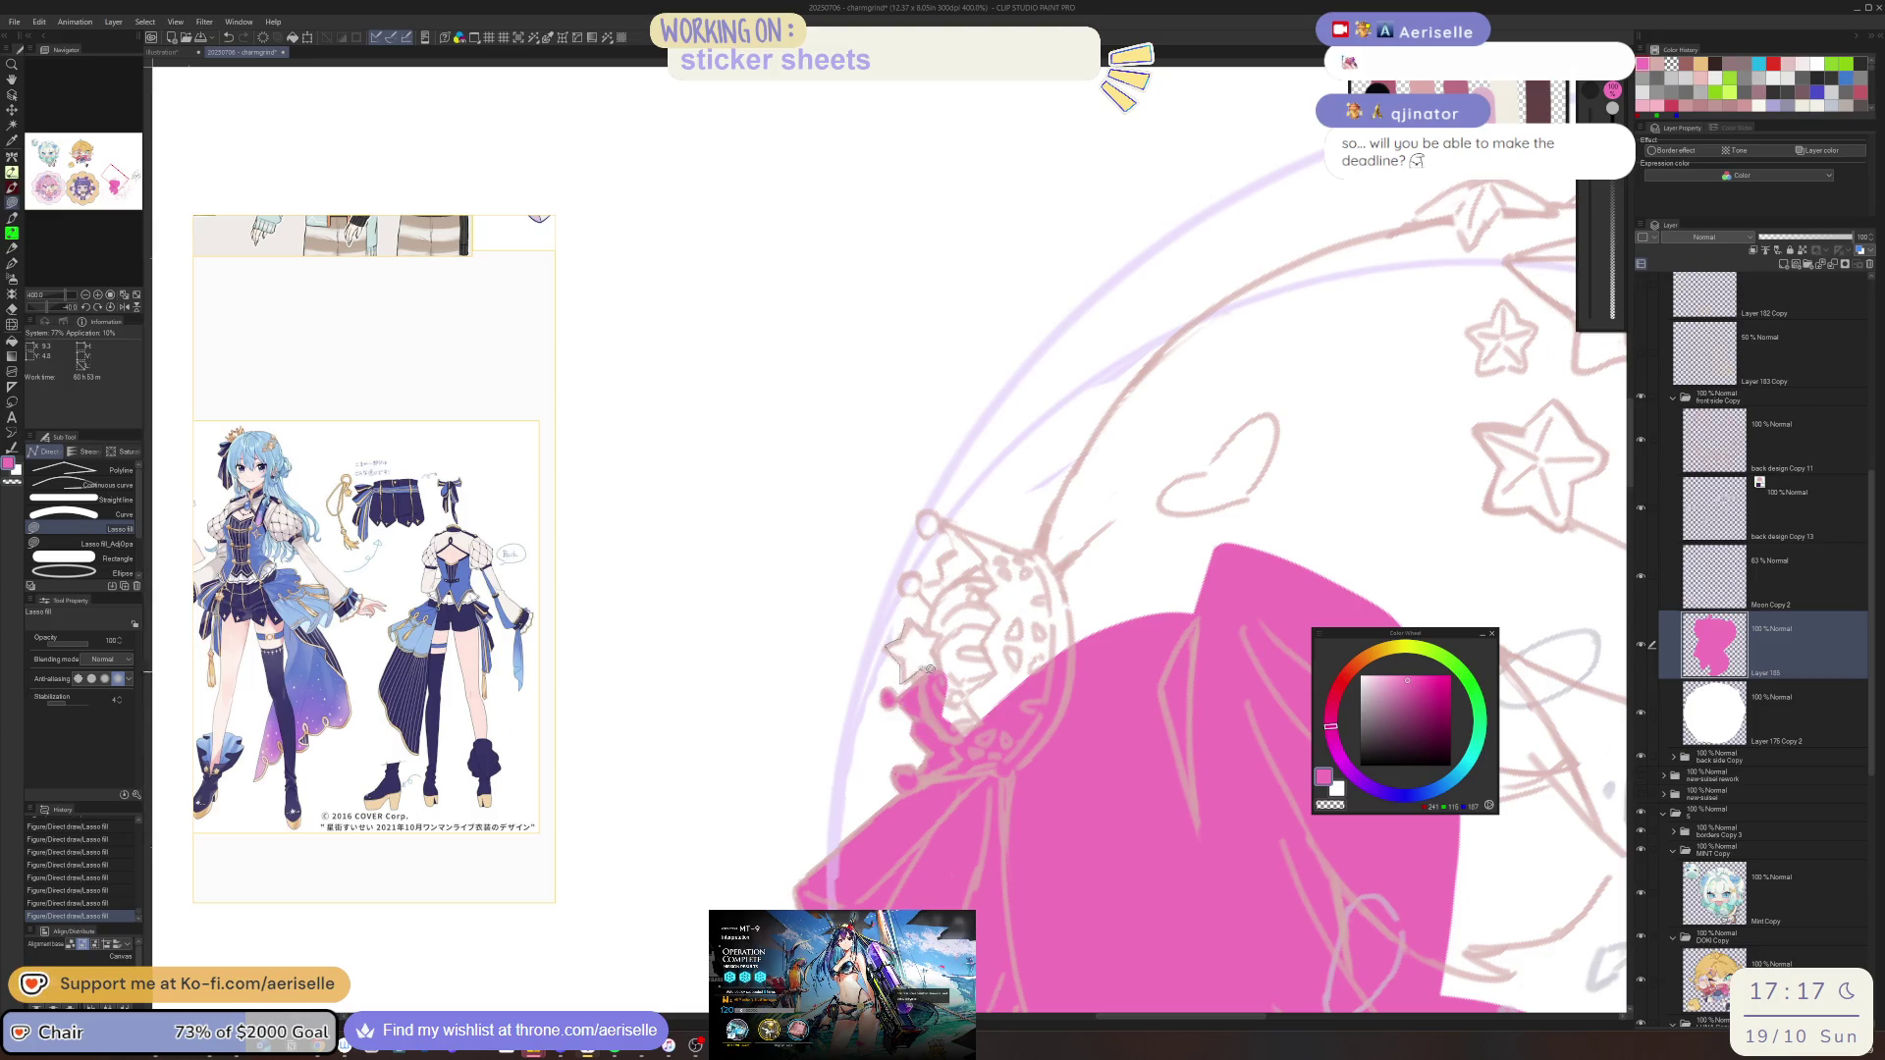
{"action": "mouse_move", "coordinate": [1040, 742]}
{"action": "left_mouse_down"}
{"action": "mouse_move", "coordinate": [1129, 584]}
{"action": "mouse_move", "coordinate": [1056, 515]}
{"action": "mouse_move", "coordinate": [1038, 546]}
{"action": "mouse_move", "coordinate": [923, 506]}
{"action": "mouse_move", "coordinate": [928, 530]}
{"action": "left_mouse_up"}
{"action": "mouse_move", "coordinate": [905, 589]}
{"action": "left_mouse_down"}
{"action": "mouse_move", "coordinate": [933, 595]}
{"action": "mouse_move", "coordinate": [928, 629]}
{"action": "mouse_move", "coordinate": [910, 619]}
{"action": "left_mouse_up"}
{"action": "left_click_drag", "start_coordinate": [1020, 570], "coordinate": [851, 666]}
{"action": "mouse_move", "coordinate": [978, 528]}
{"action": "left_mouse_down"}
{"action": "mouse_move", "coordinate": [1142, 501]}
{"action": "mouse_move", "coordinate": [1355, 623]}
{"action": "mouse_move", "coordinate": [996, 970]}
{"action": "mouse_move", "coordinate": [884, 977]}
{"action": "left_mouse_up"}
Shrink the eraser to 15, then lasso-fill thin pink strips along the hair's top edge and outline
{"action": "key", "text": "e"}
{"action": "key", "text": "bracketleft"}
{"action": "key", "text": "bracketleft"}
{"action": "key", "text": "bracketleft"}
{"action": "scroll", "coordinate": [785, 609], "scroll_direction": "up", "scroll_amount": 5}
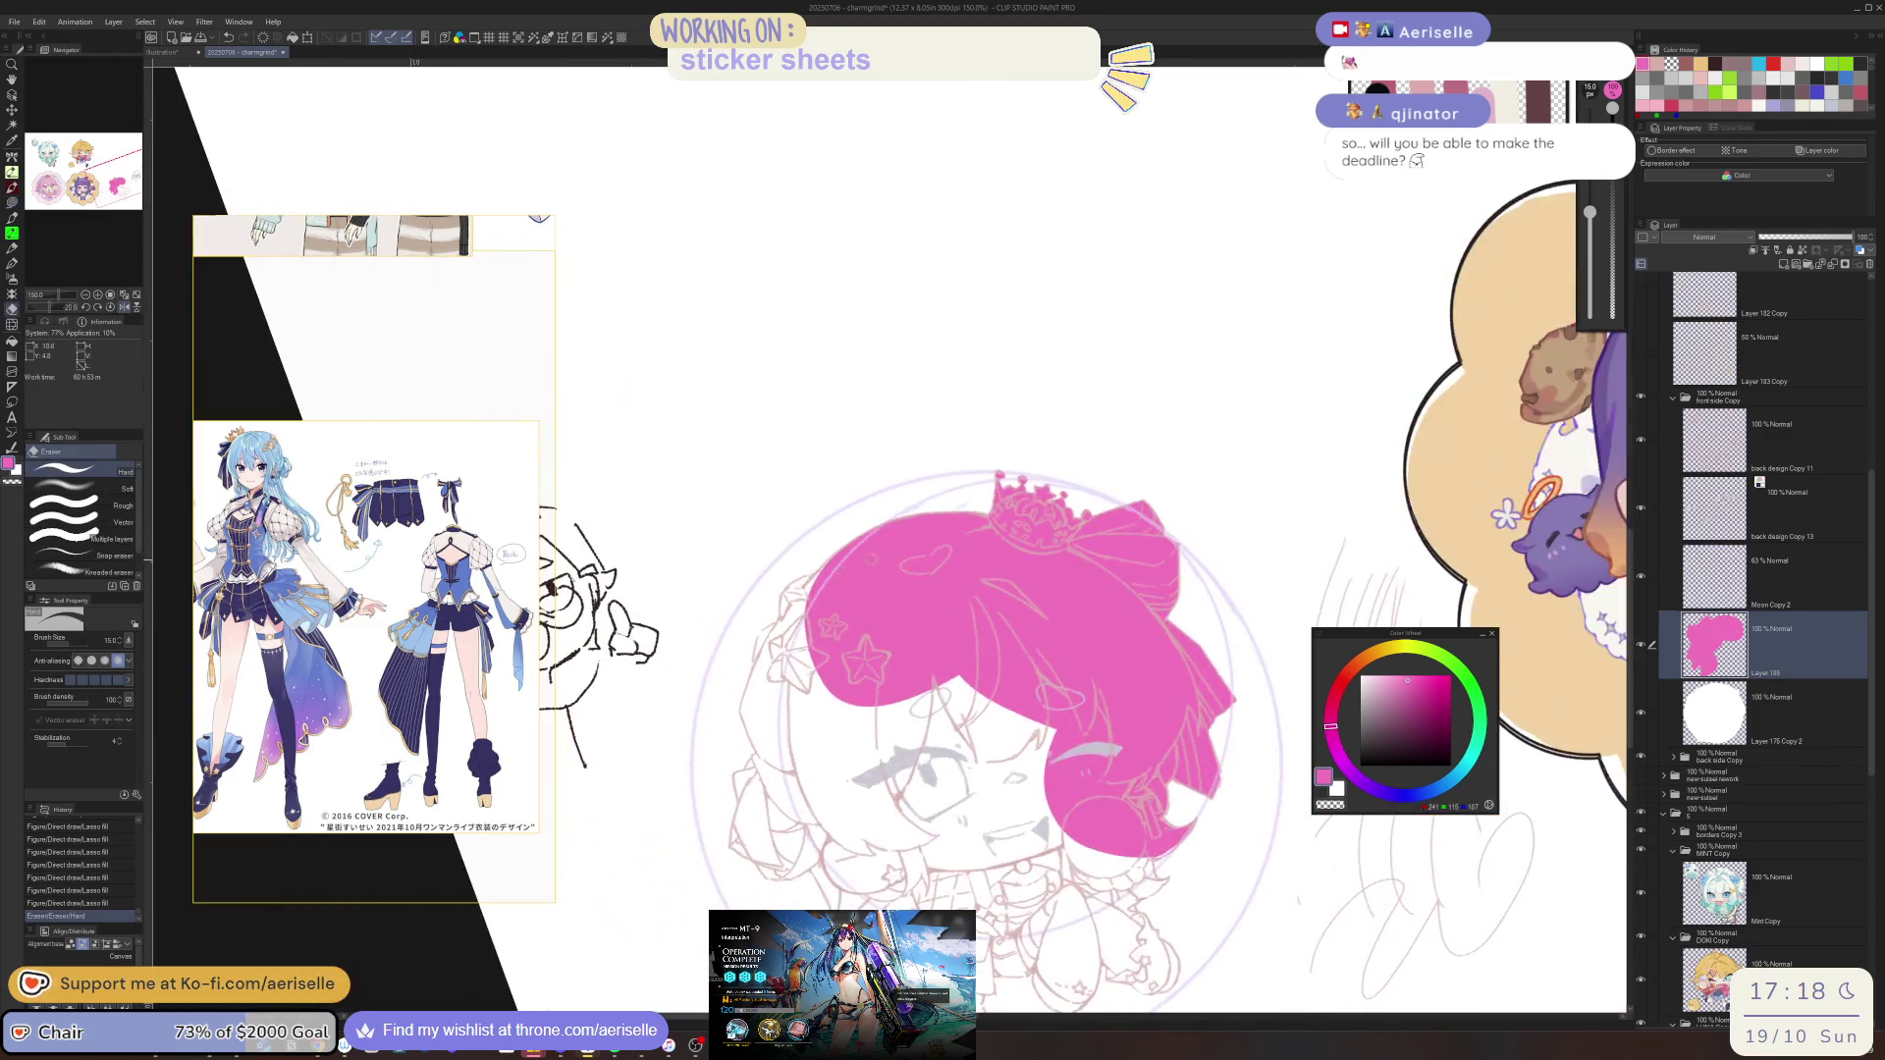
{"action": "key", "text": "u"}
{"action": "left_click_drag", "start_coordinate": [858, 552], "coordinate": [1231, 469]}
{"action": "mouse_move", "coordinate": [698, 904]}
{"action": "left_mouse_down"}
{"action": "mouse_move", "coordinate": [671, 860]}
{"action": "mouse_move", "coordinate": [686, 746]}
{"action": "mouse_move", "coordinate": [761, 630]}
{"action": "left_mouse_up"}
{"action": "scroll", "coordinate": [884, 488], "scroll_direction": "down", "scroll_amount": 4}
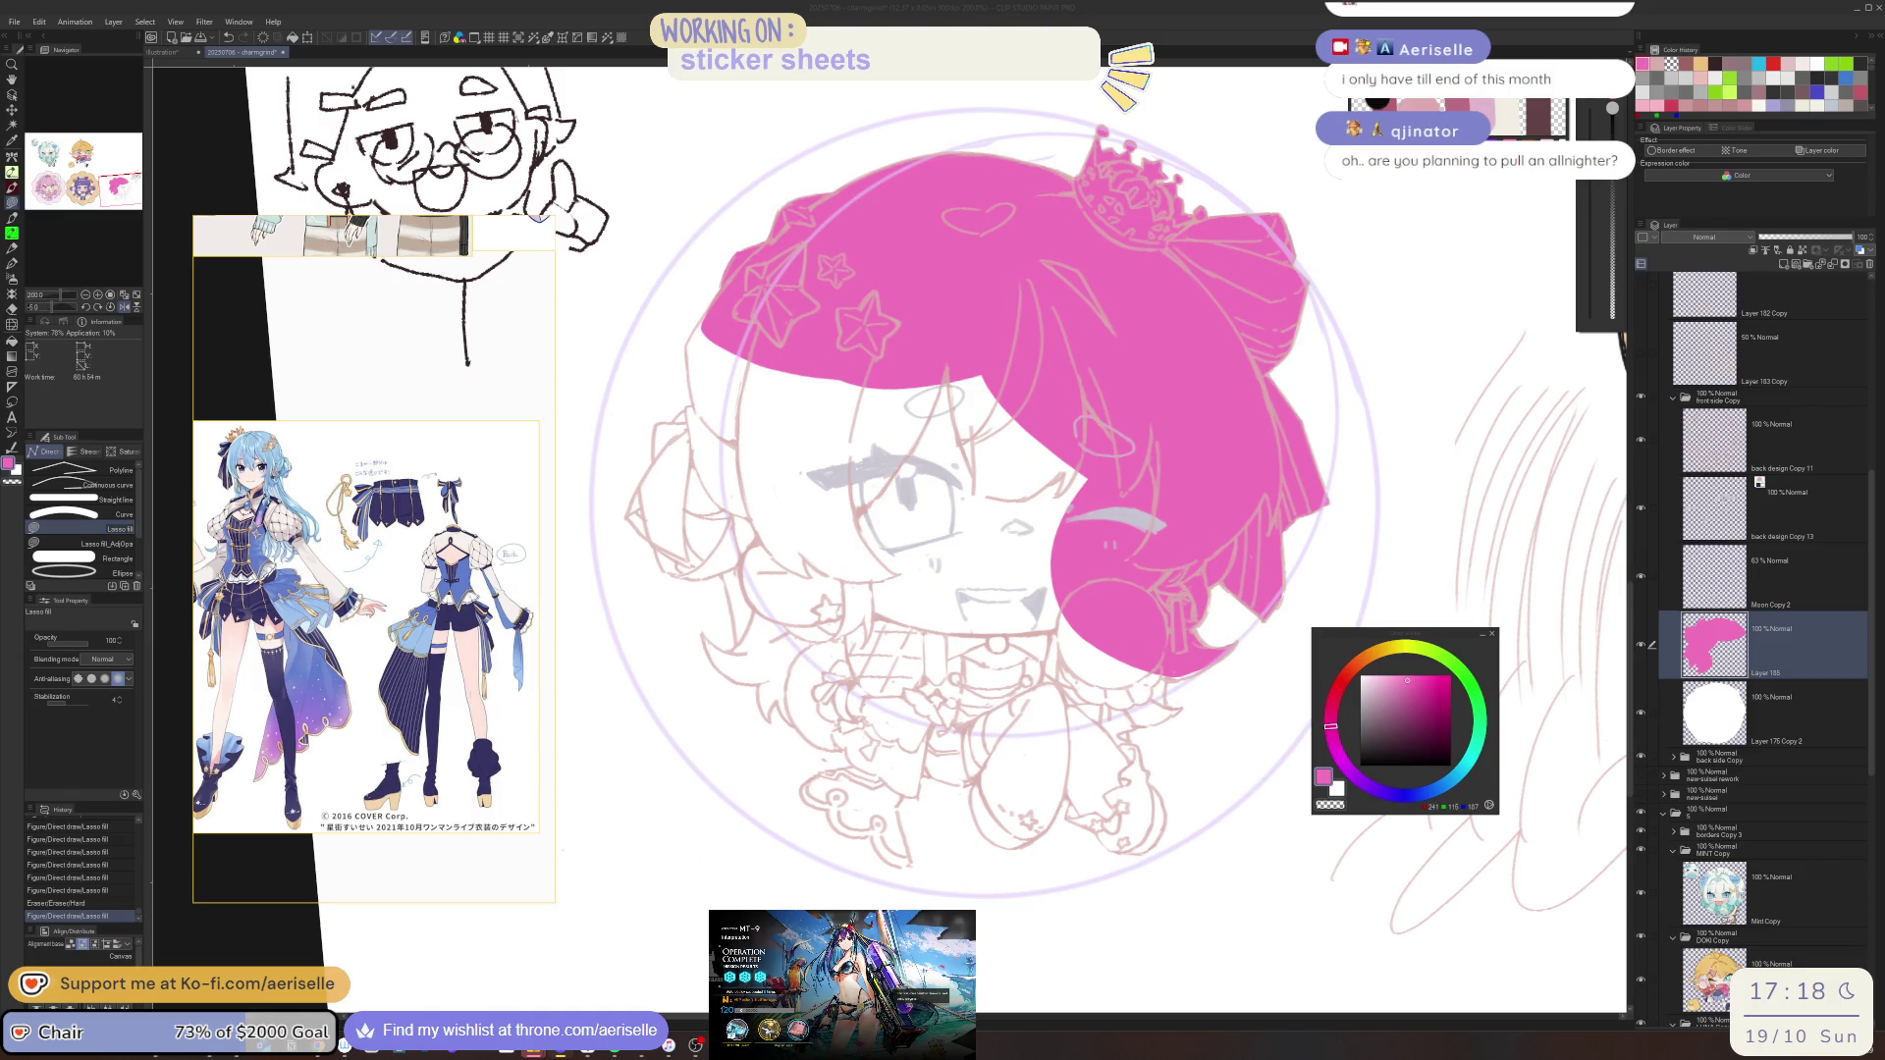
Bring the Clip Studio Paint canvas with the pink hair fill back into focus
{"action": "left_click", "coordinate": [1651, 435]}
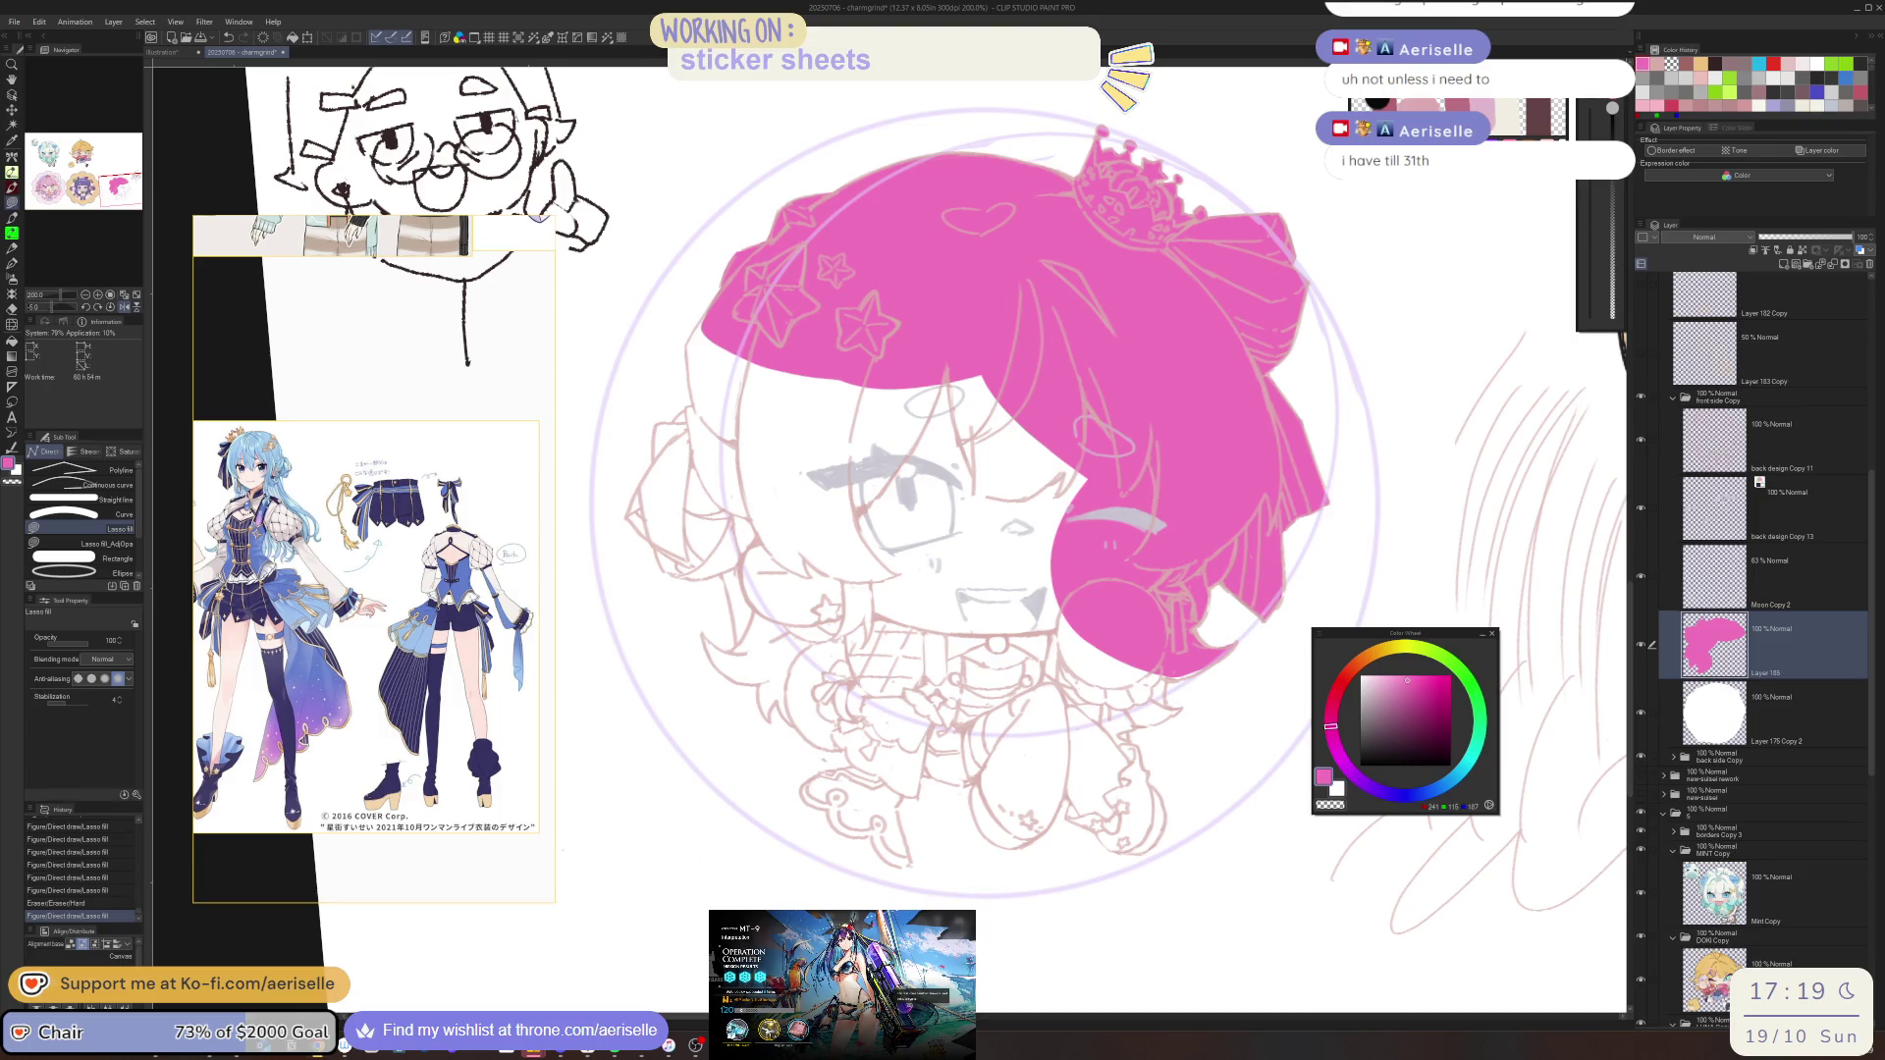
Show back design Copy 13 in true colour, merge Copy 11 down, and move Layer 185 above Moon Copy 2
{"action": "left_click", "coordinate": [1767, 510]}
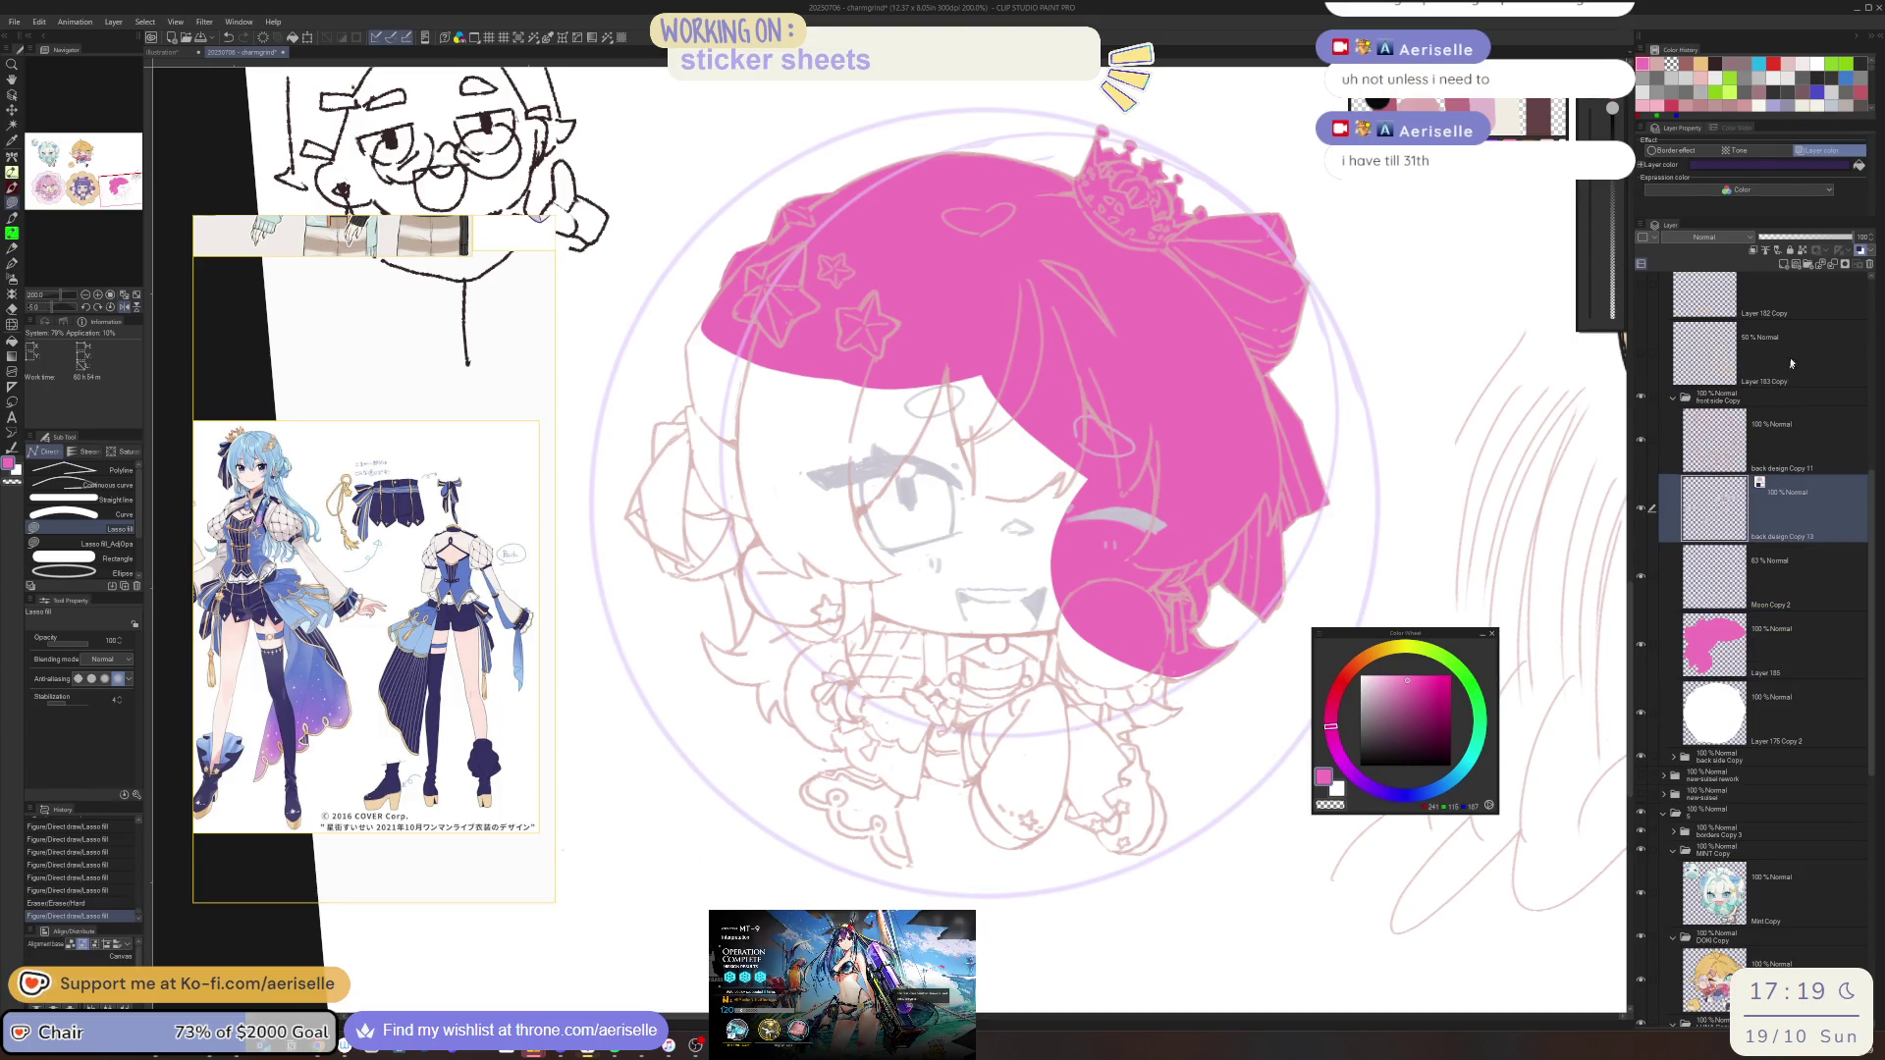
{"action": "left_click", "coordinate": [1859, 250]}
{"action": "left_click", "coordinate": [1785, 439]}
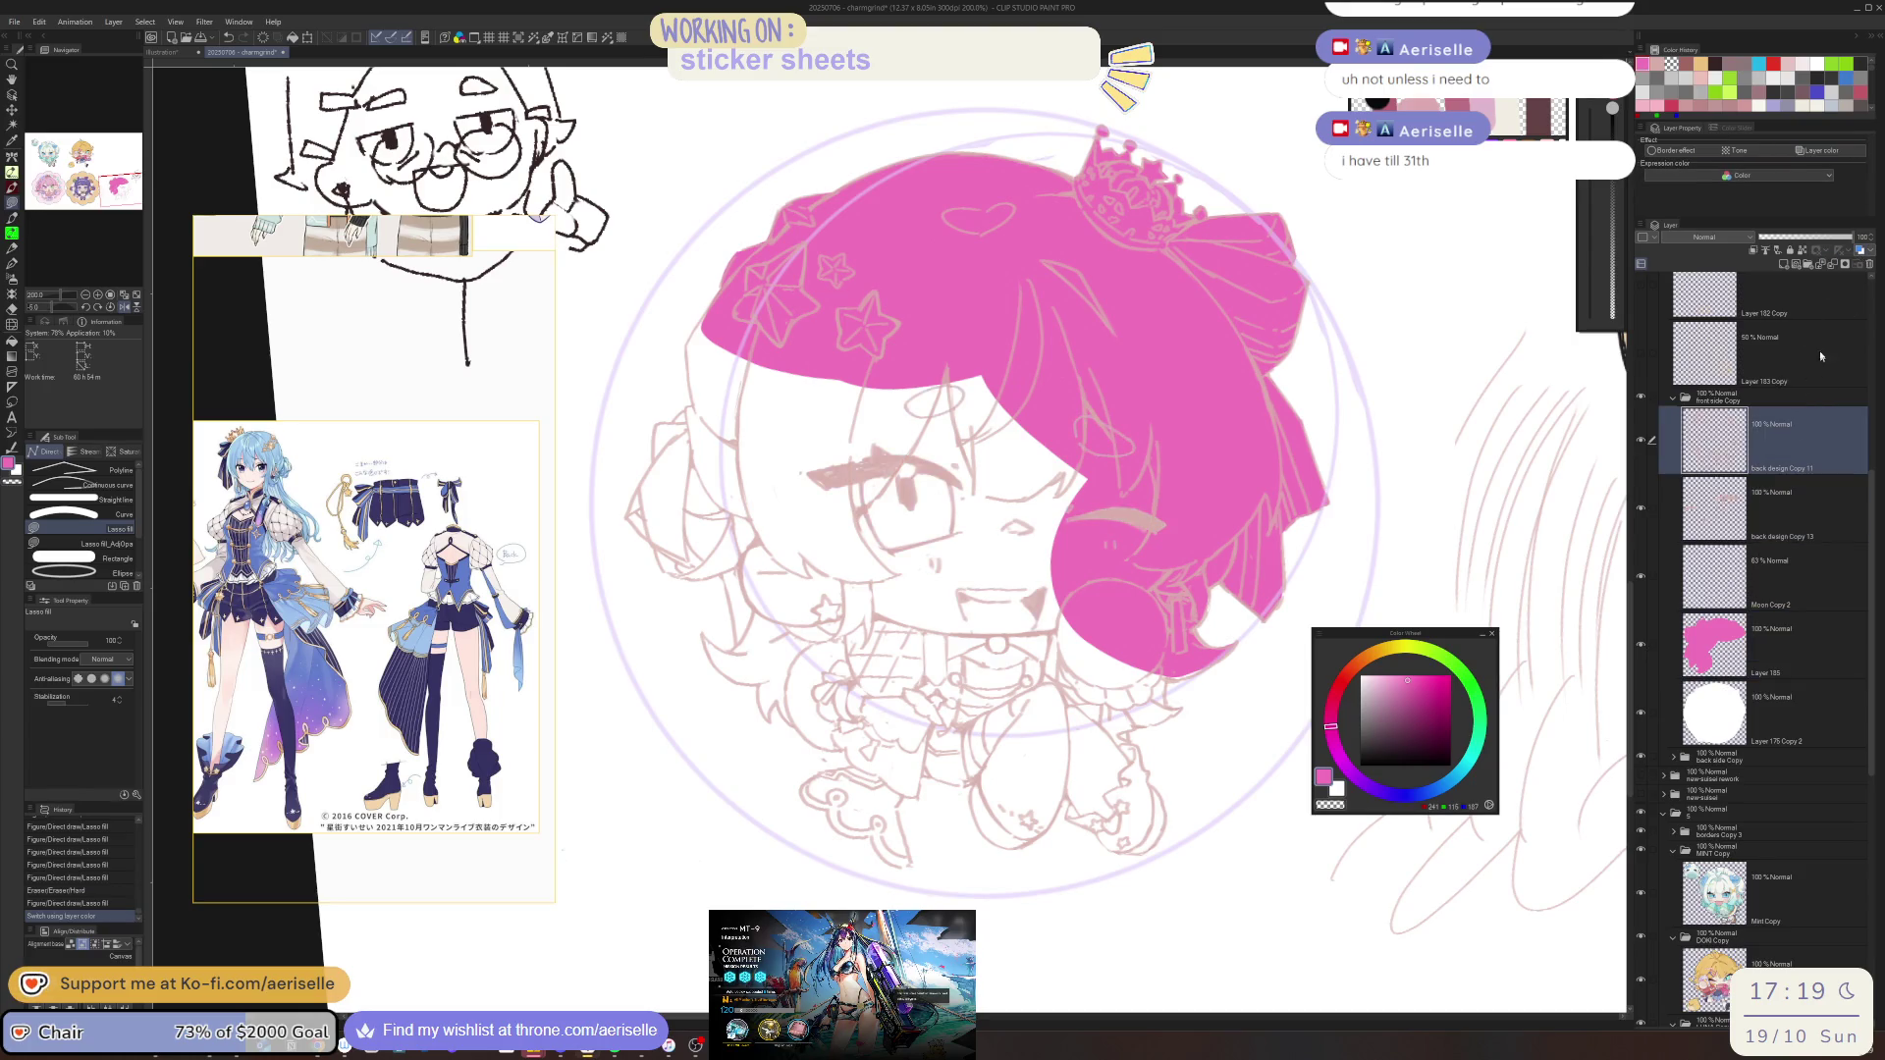
{"action": "left_click", "coordinate": [1831, 264]}
{"action": "left_click", "coordinate": [1640, 509]}
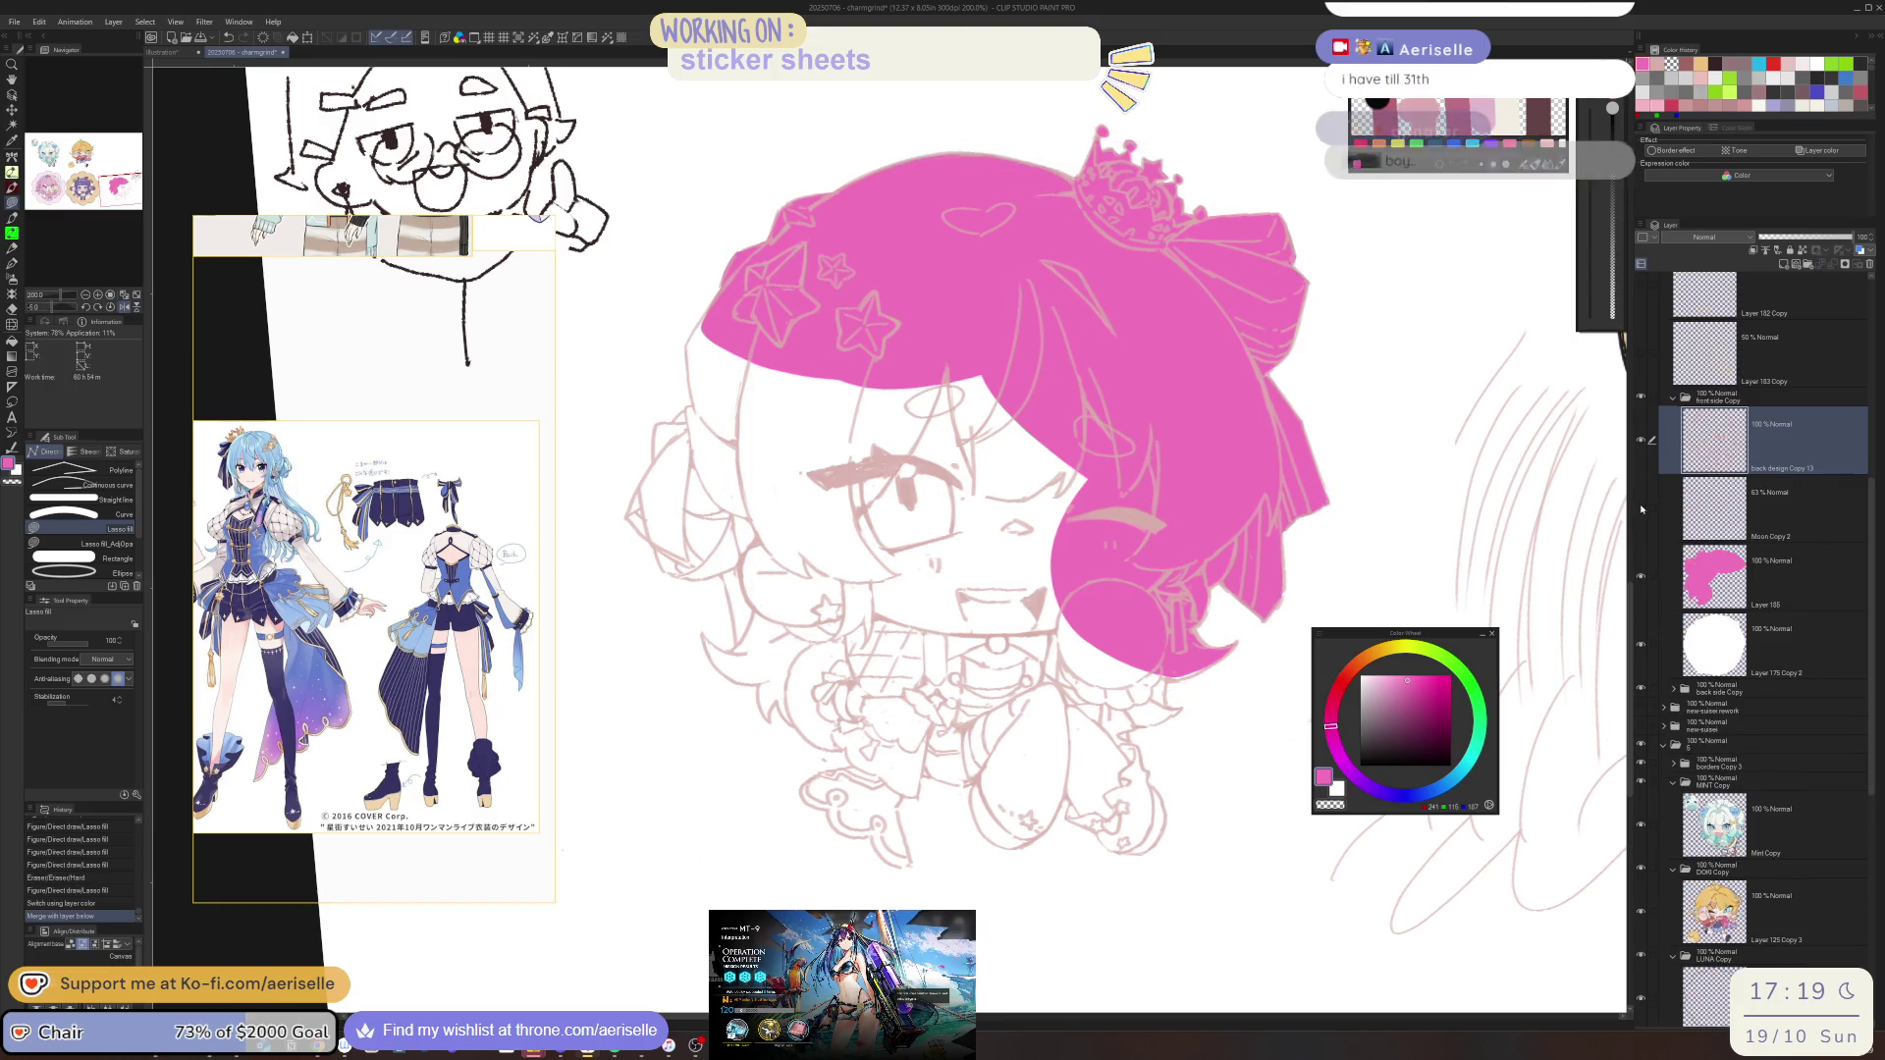
{"action": "left_click", "coordinate": [1640, 508]}
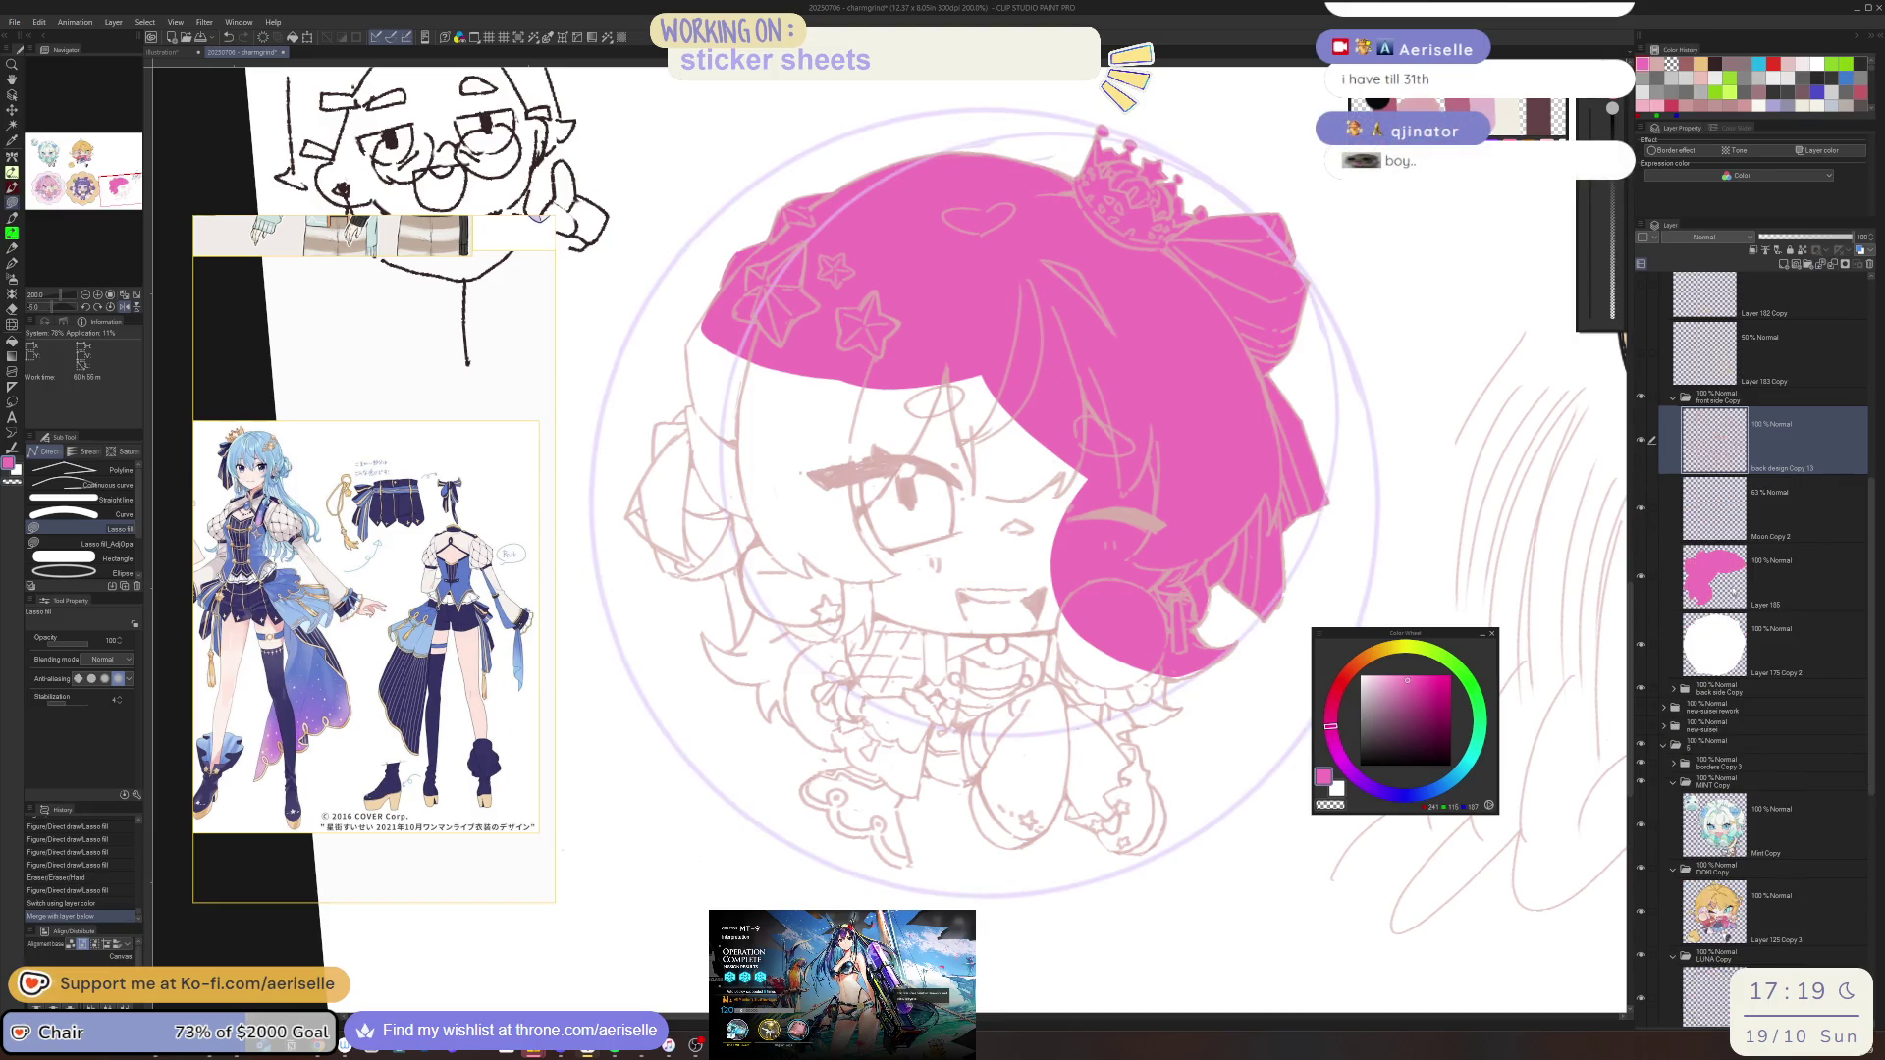
{"action": "left_click", "coordinate": [1666, 552]}
{"action": "left_click_drag", "start_coordinate": [1713, 572], "coordinate": [1715, 466]}
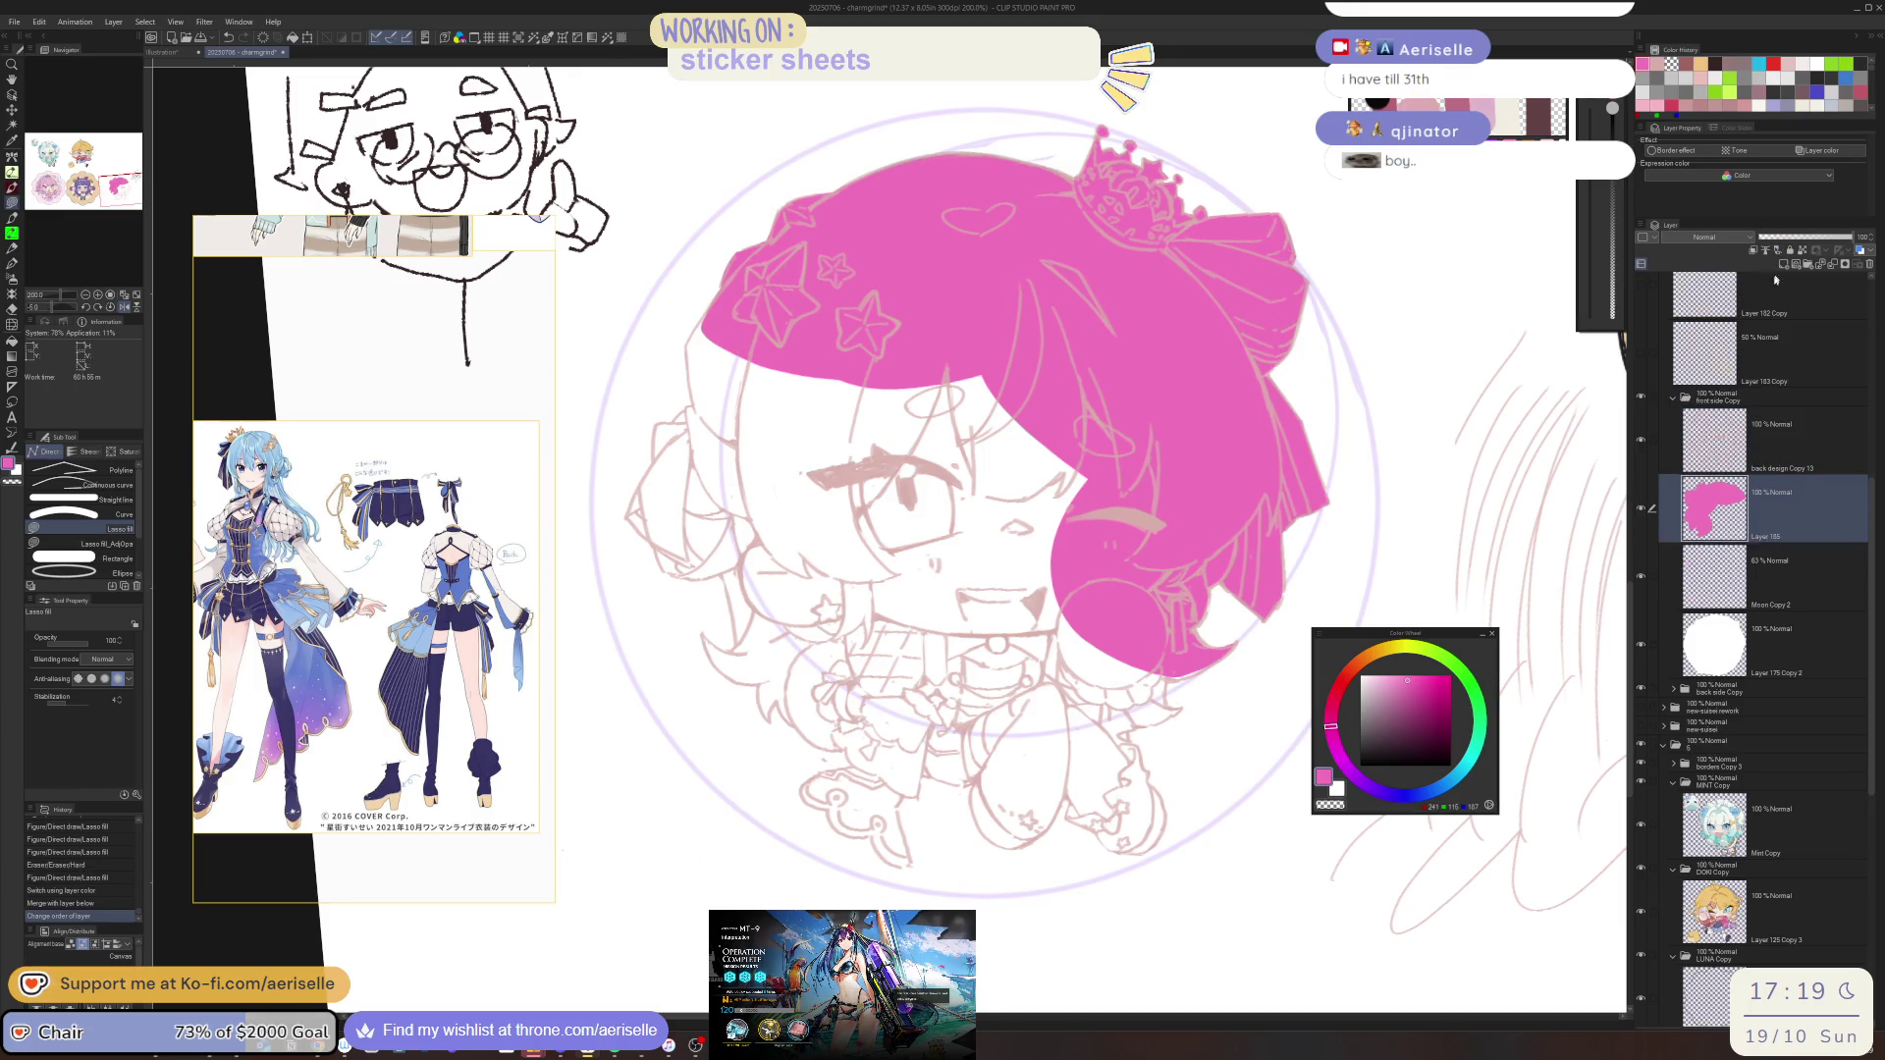
Darken the Copy 13 line art to brown with saturation 25 and luminosity -56
{"action": "left_click", "coordinate": [1713, 440]}
{"action": "key", "text": "ctrl+u"}
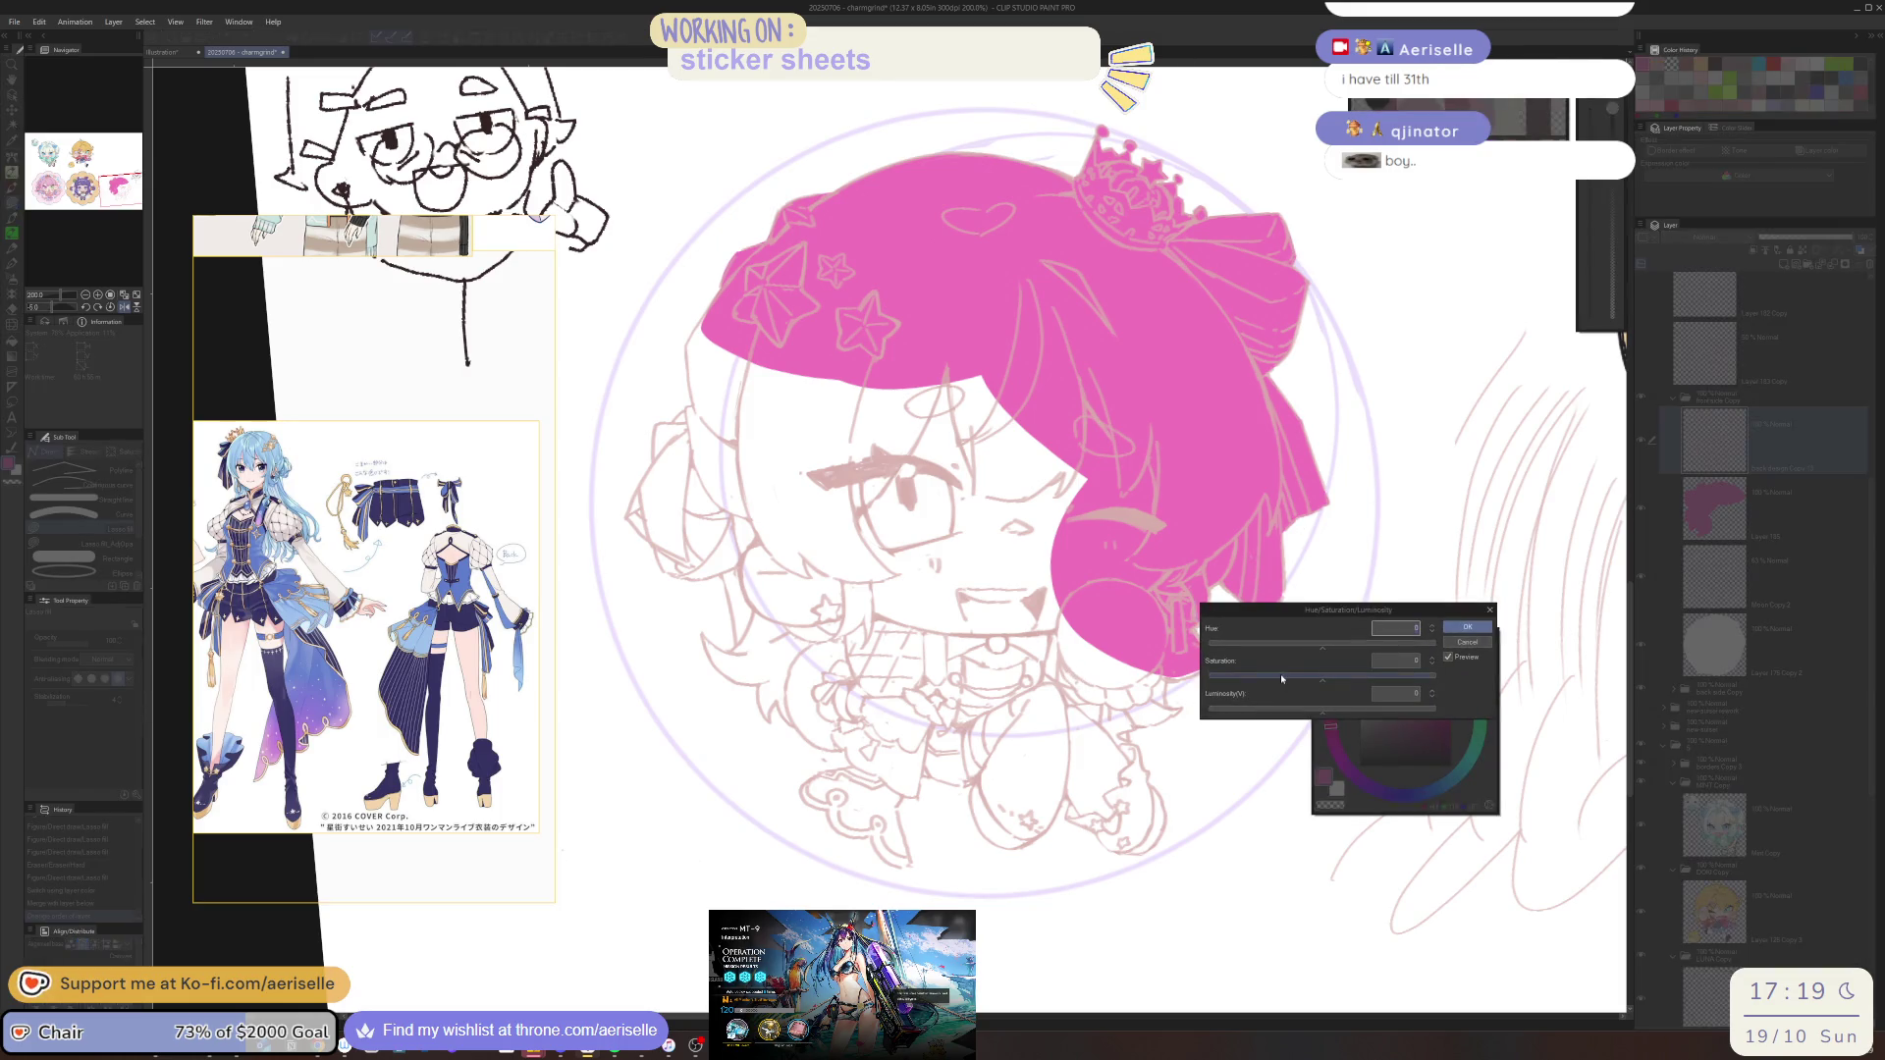
{"action": "left_click", "coordinate": [1351, 676]}
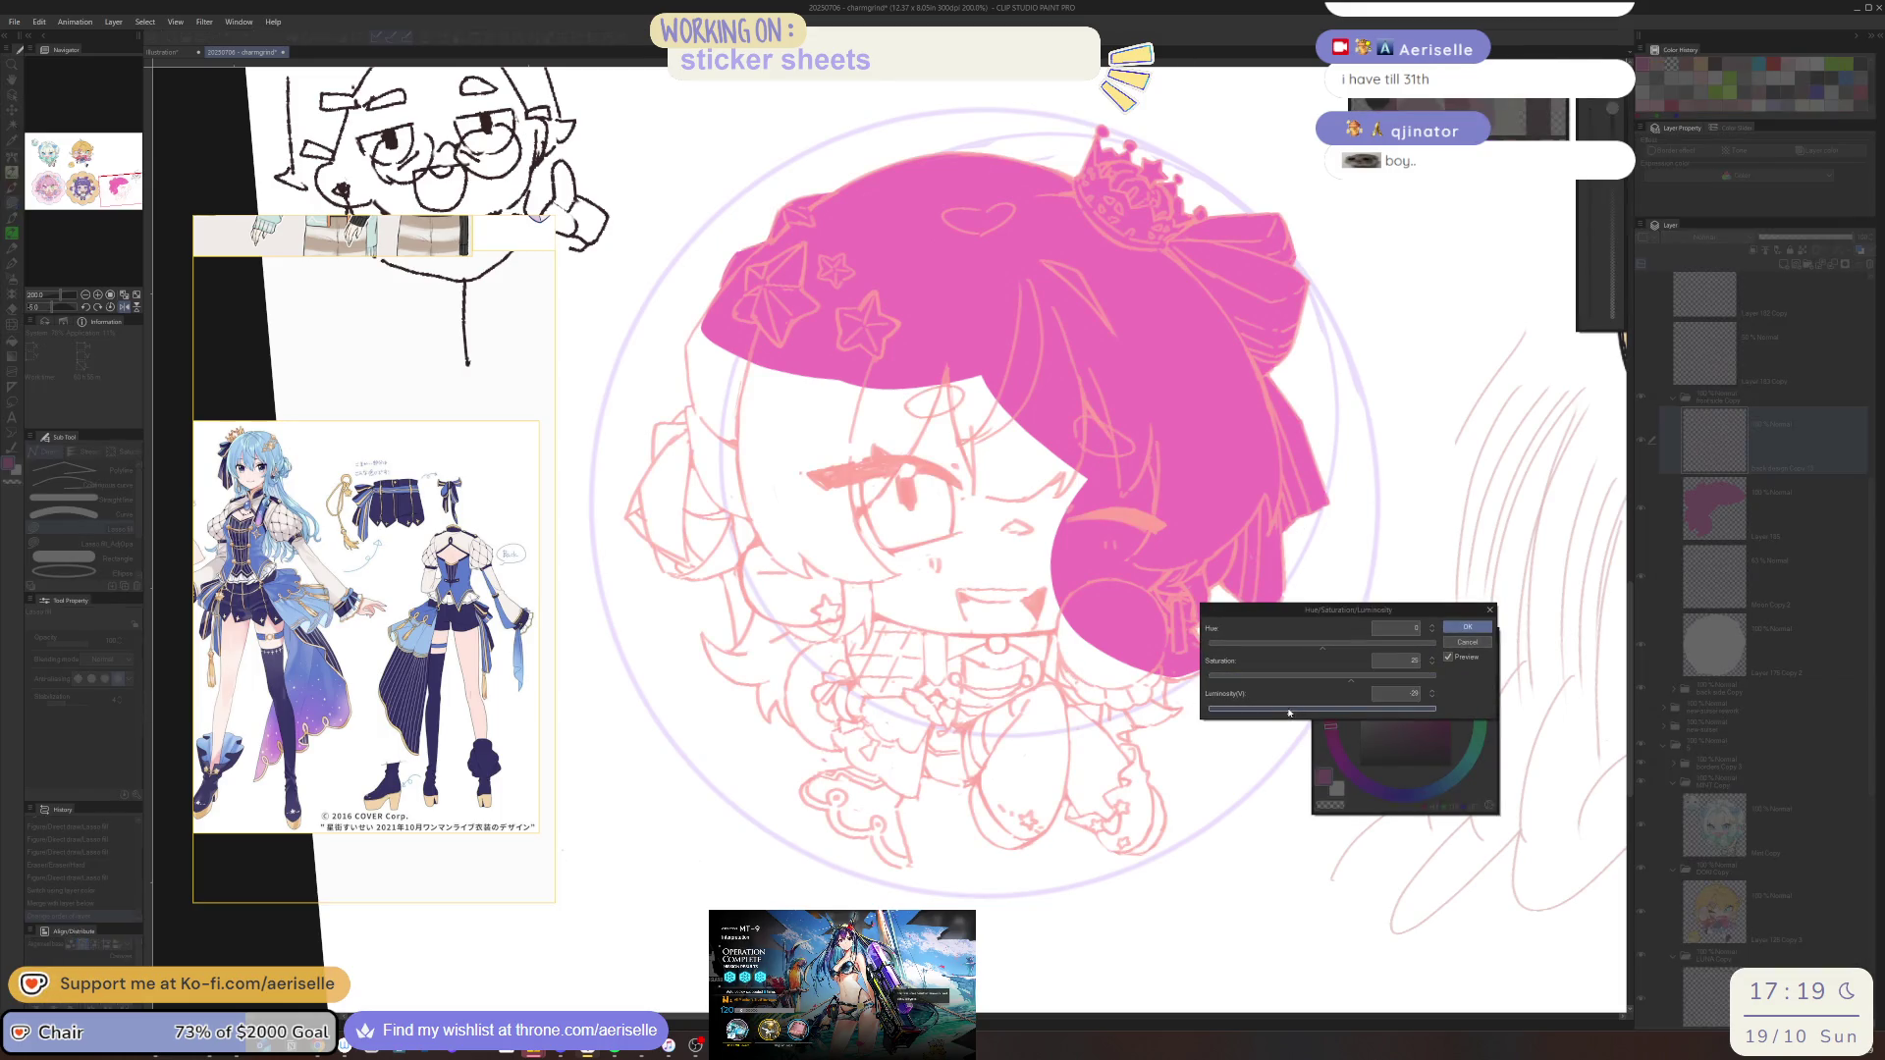
{"action": "left_click", "coordinate": [1283, 708]}
{"action": "left_click", "coordinate": [1260, 709]}
{"action": "left_click", "coordinate": [1465, 626]}
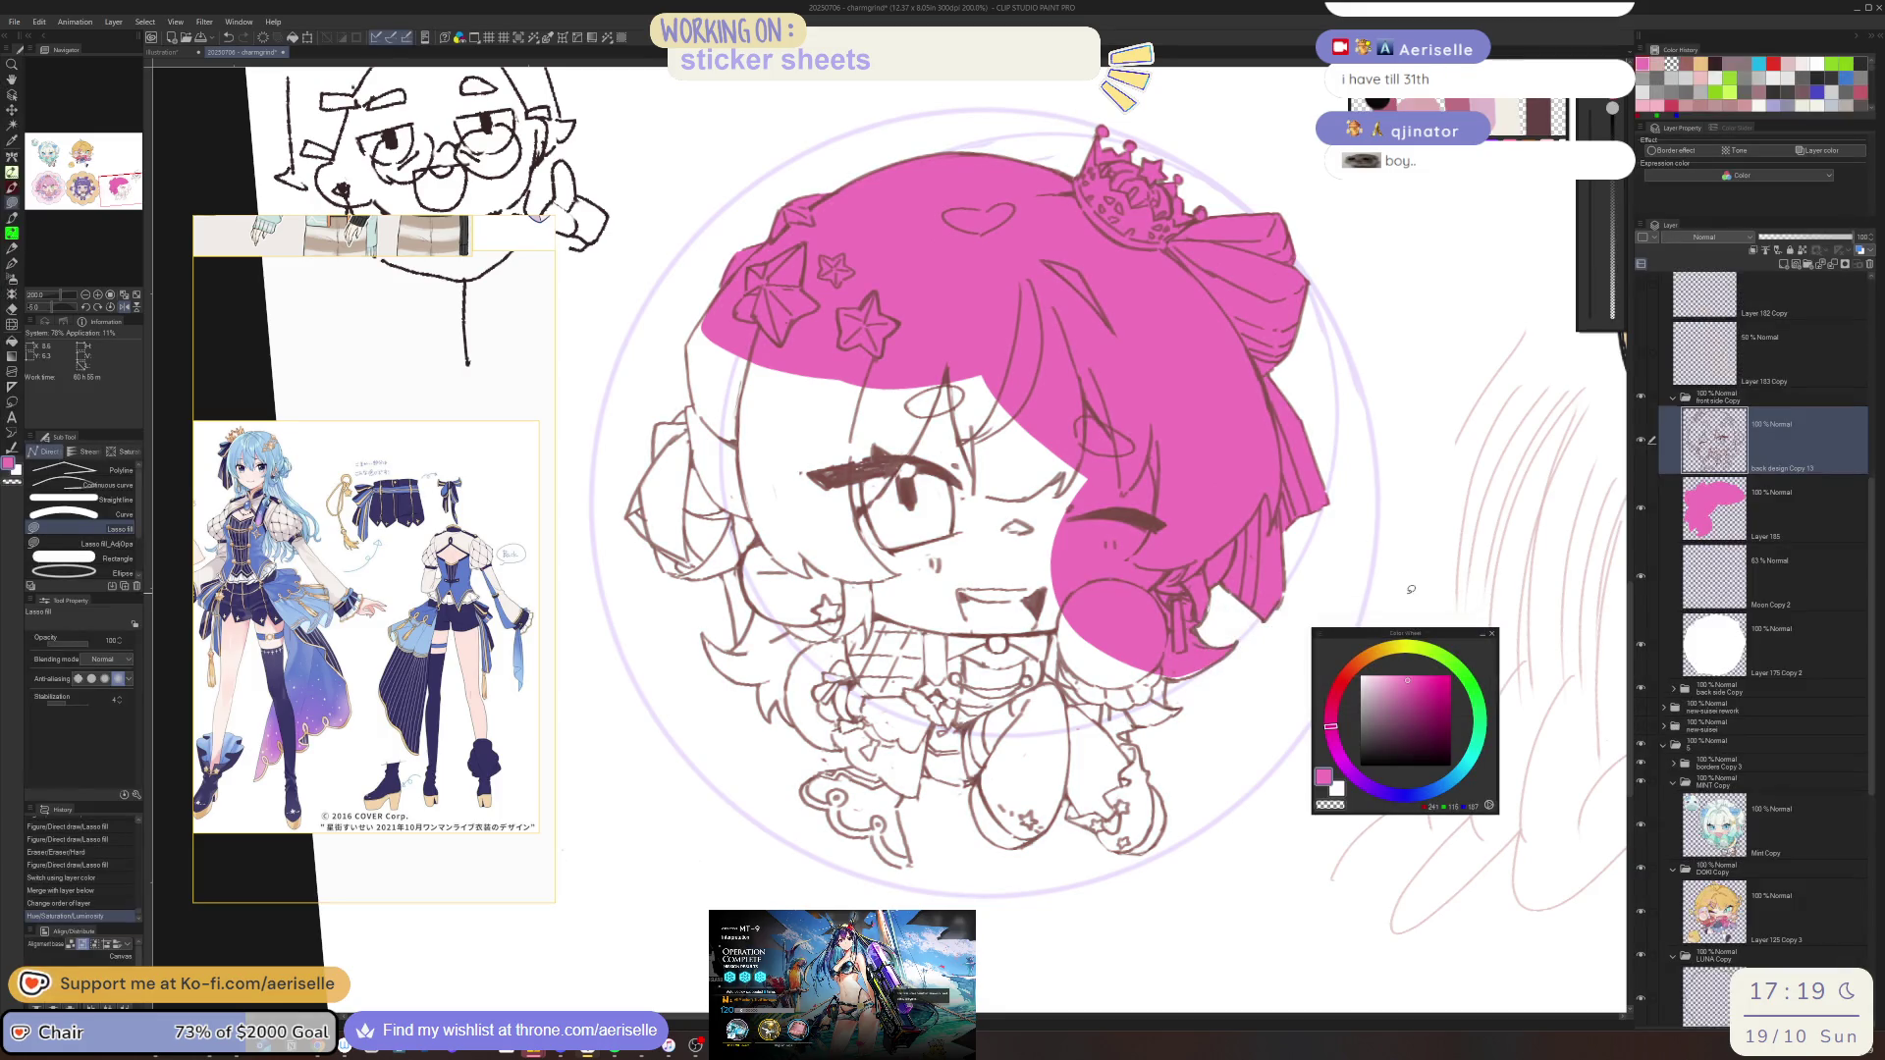
{"action": "left_click", "coordinate": [1120, 512], "text": "alt"}
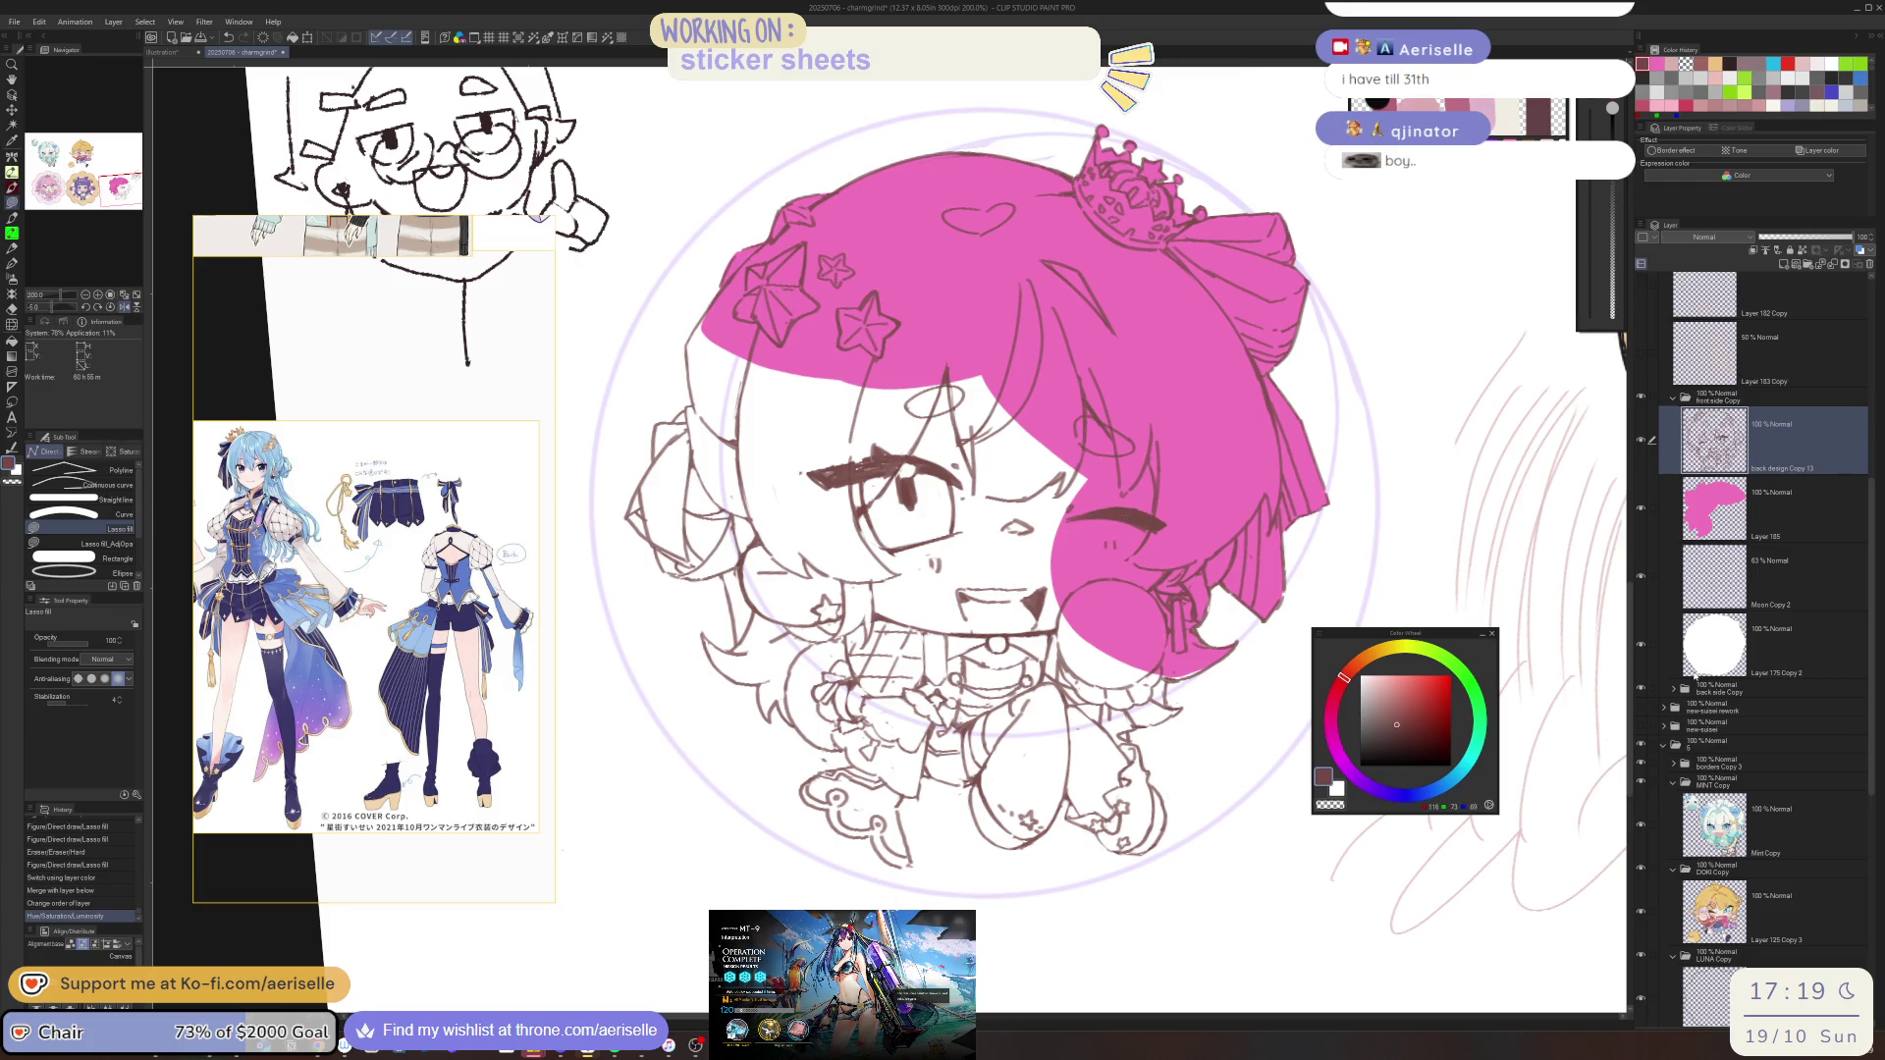
Hide the front-side chibi's fill and lines in the front side Copy folder
{"action": "left_click", "coordinate": [1673, 688]}
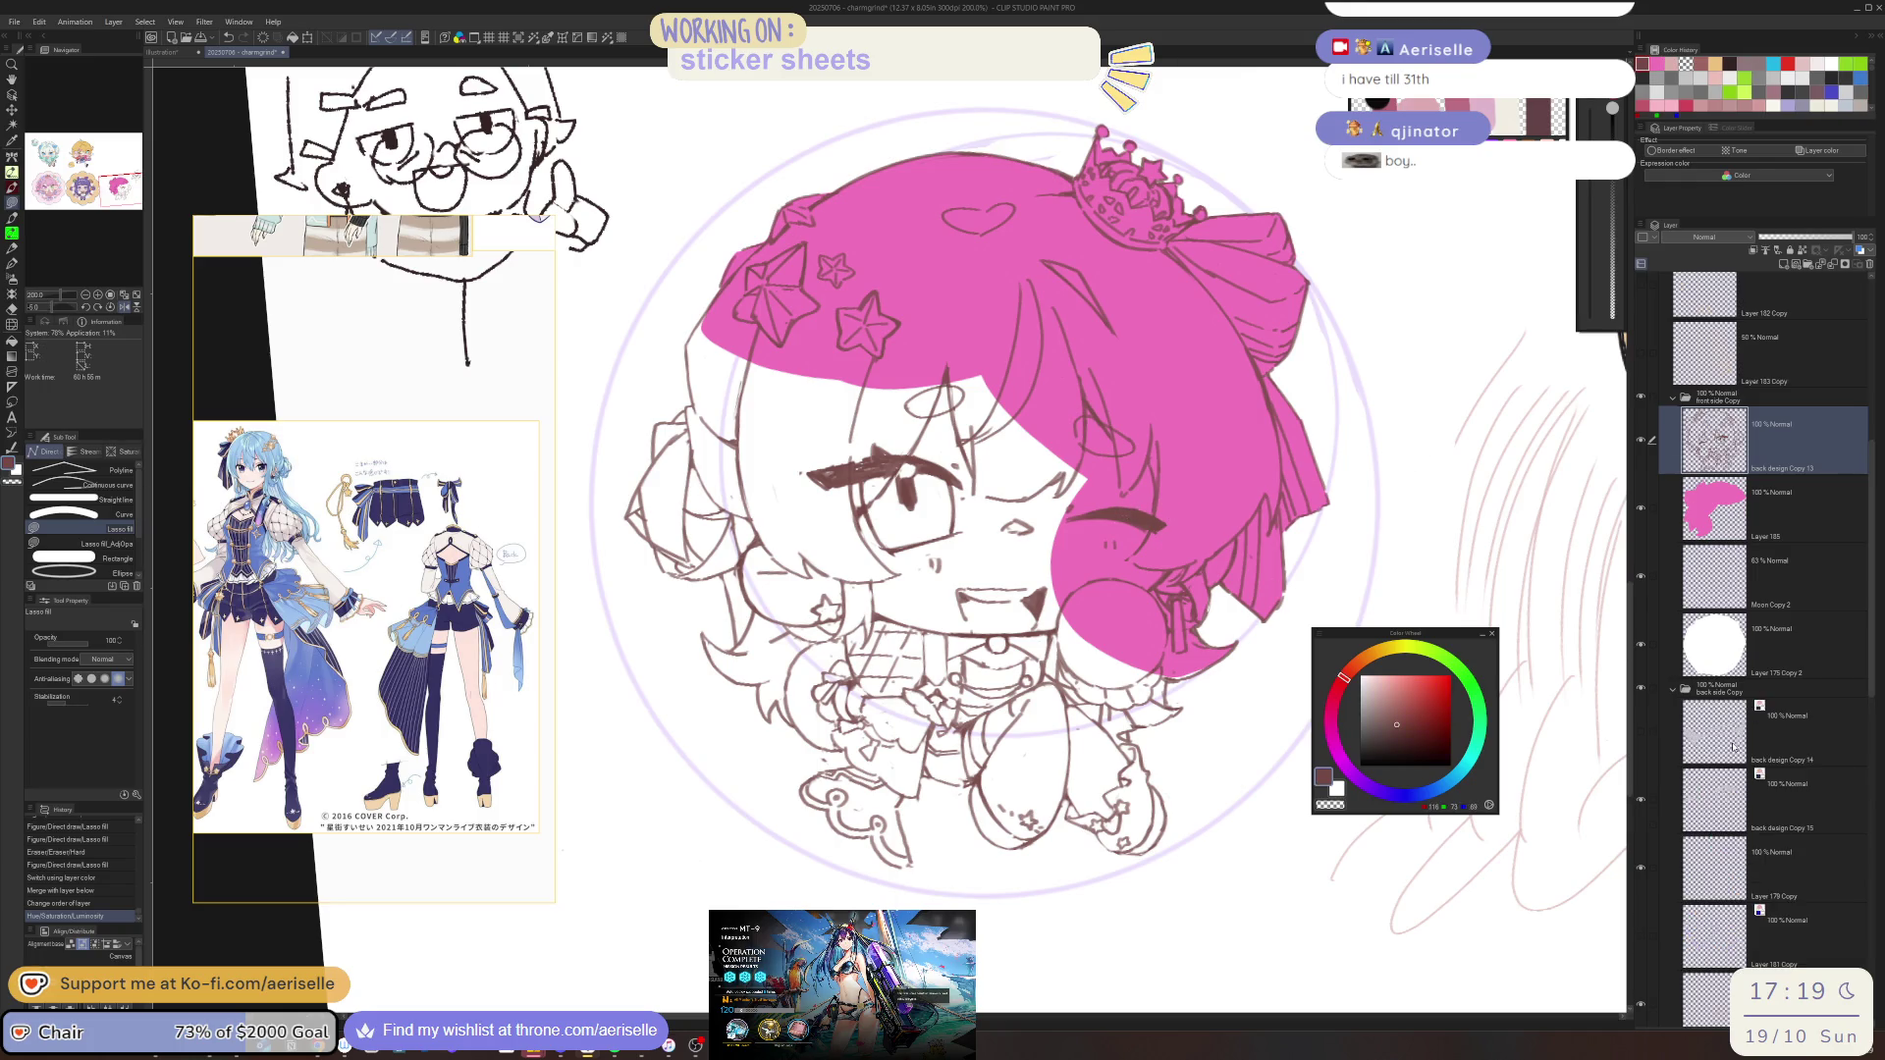
{"action": "left_click", "coordinate": [1673, 399]}
{"action": "left_click", "coordinate": [1639, 397]}
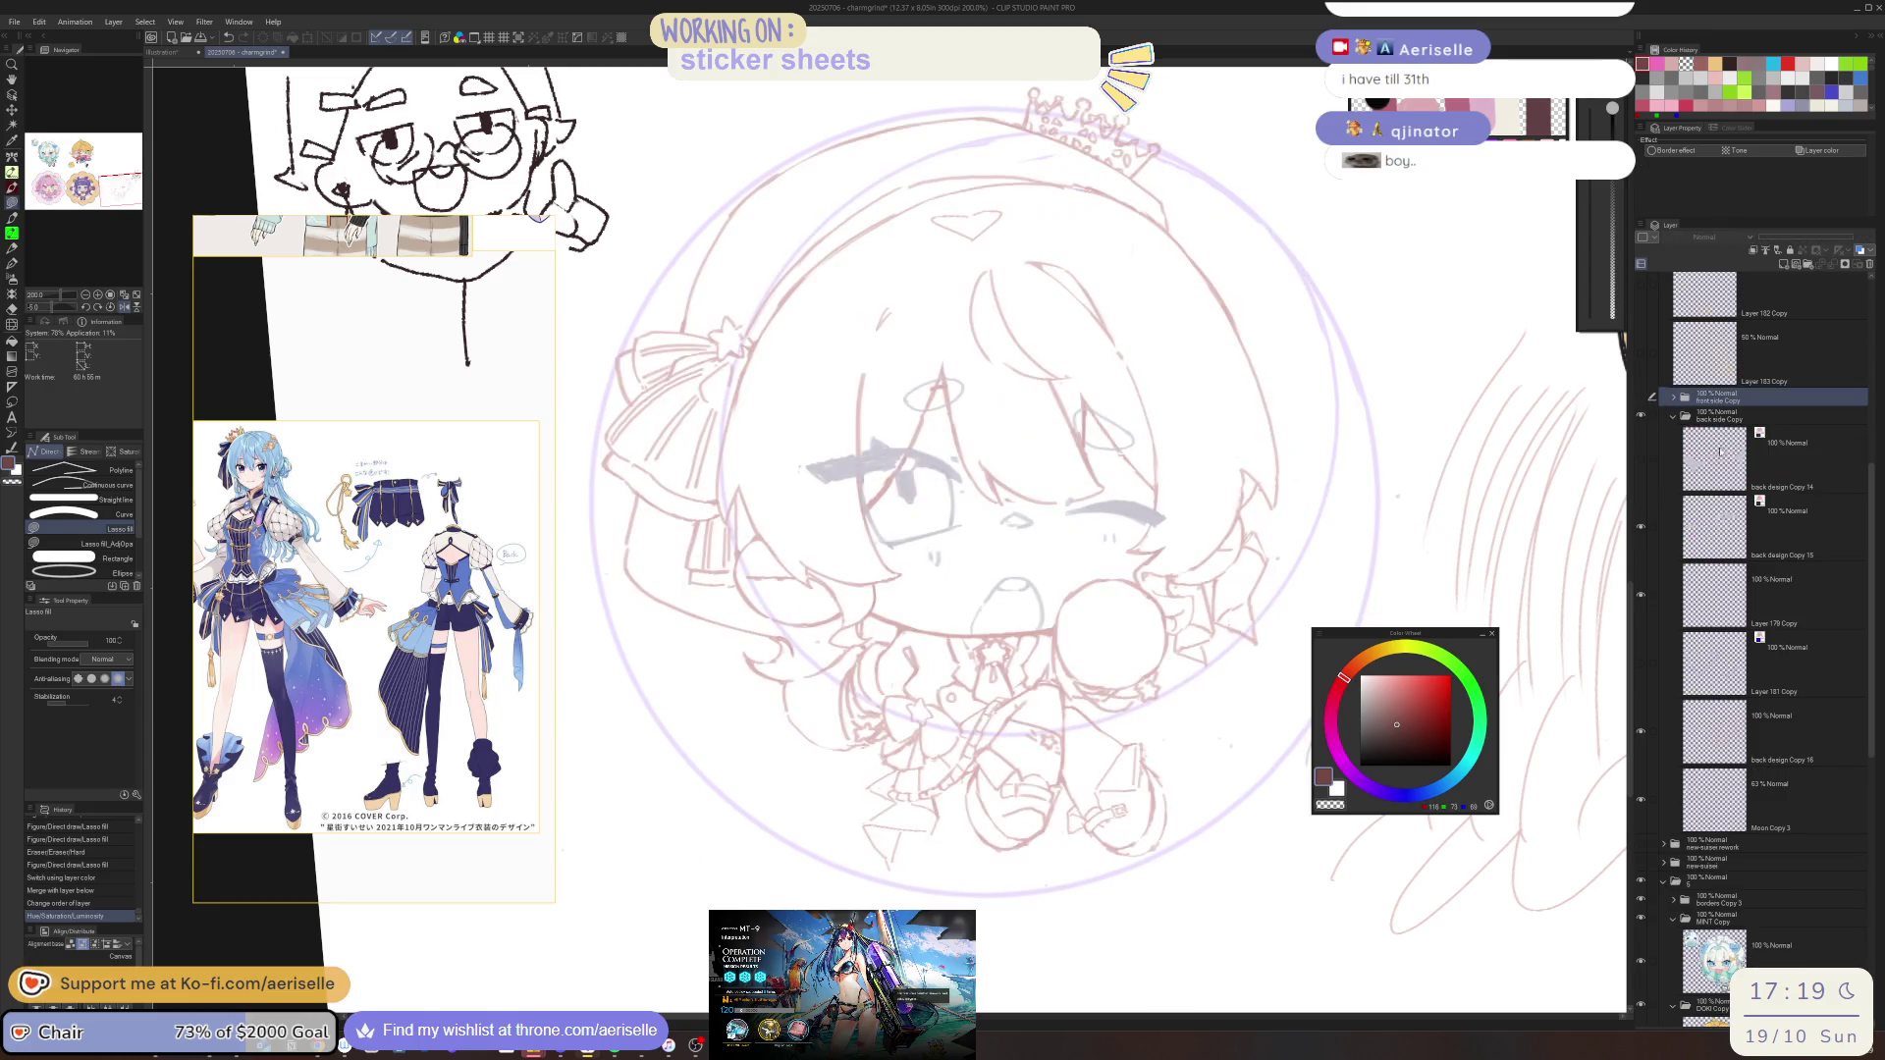
Delete the unused back design Copy 14 and Layer 179 Copy layers
{"action": "left_click", "coordinate": [1858, 249]}
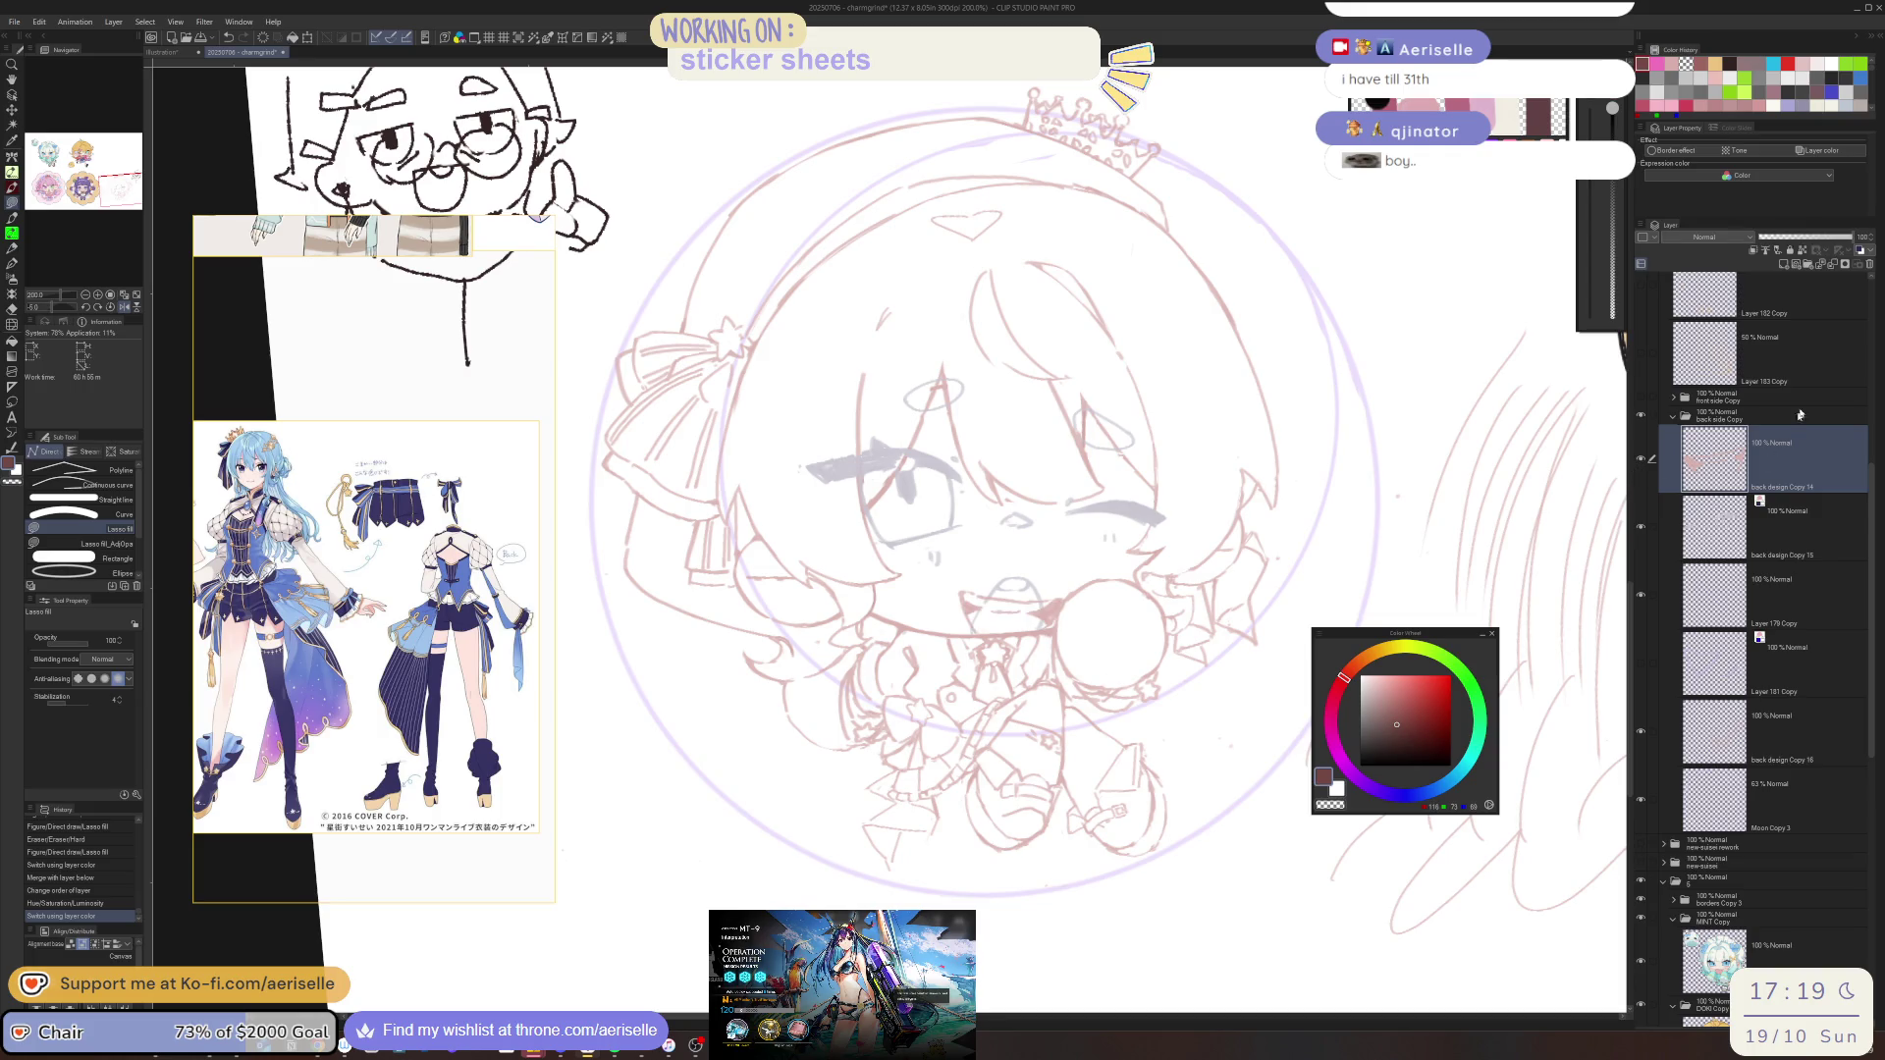
{"action": "left_click", "coordinate": [1870, 265]}
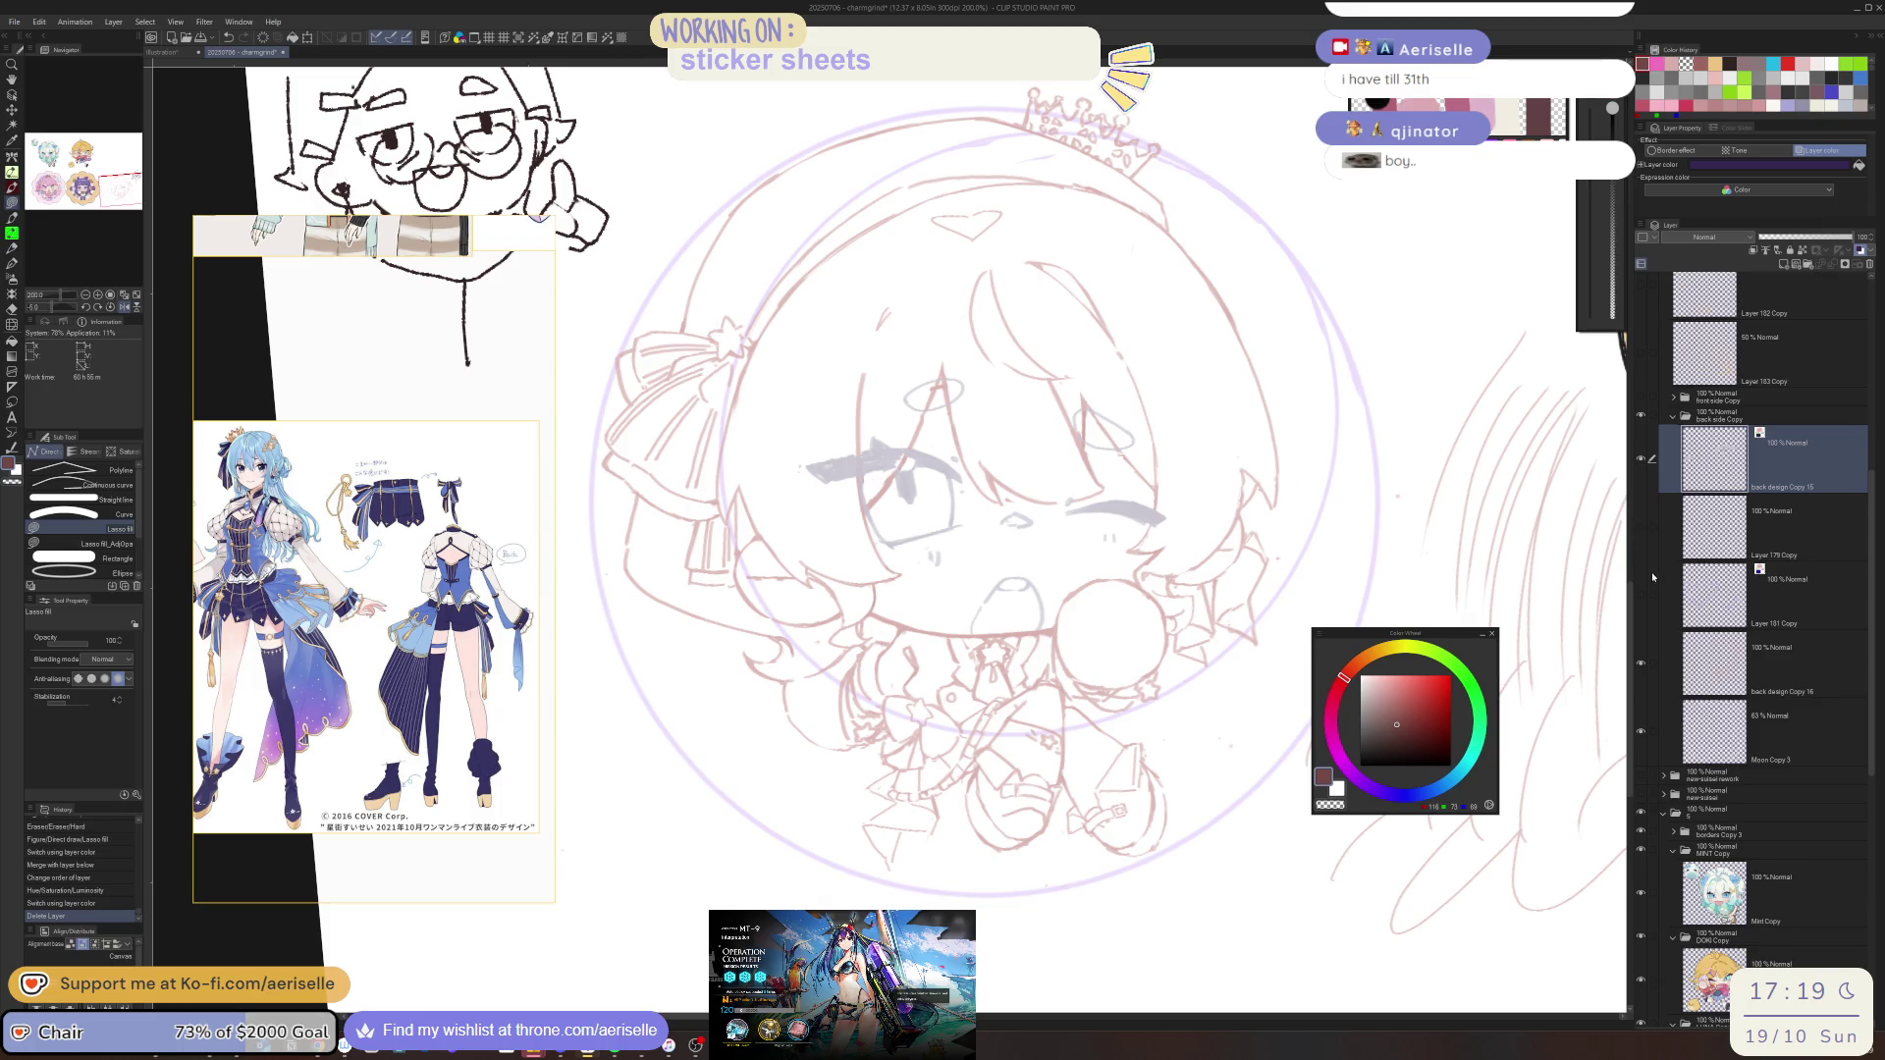
{"action": "left_click", "coordinate": [1762, 538]}
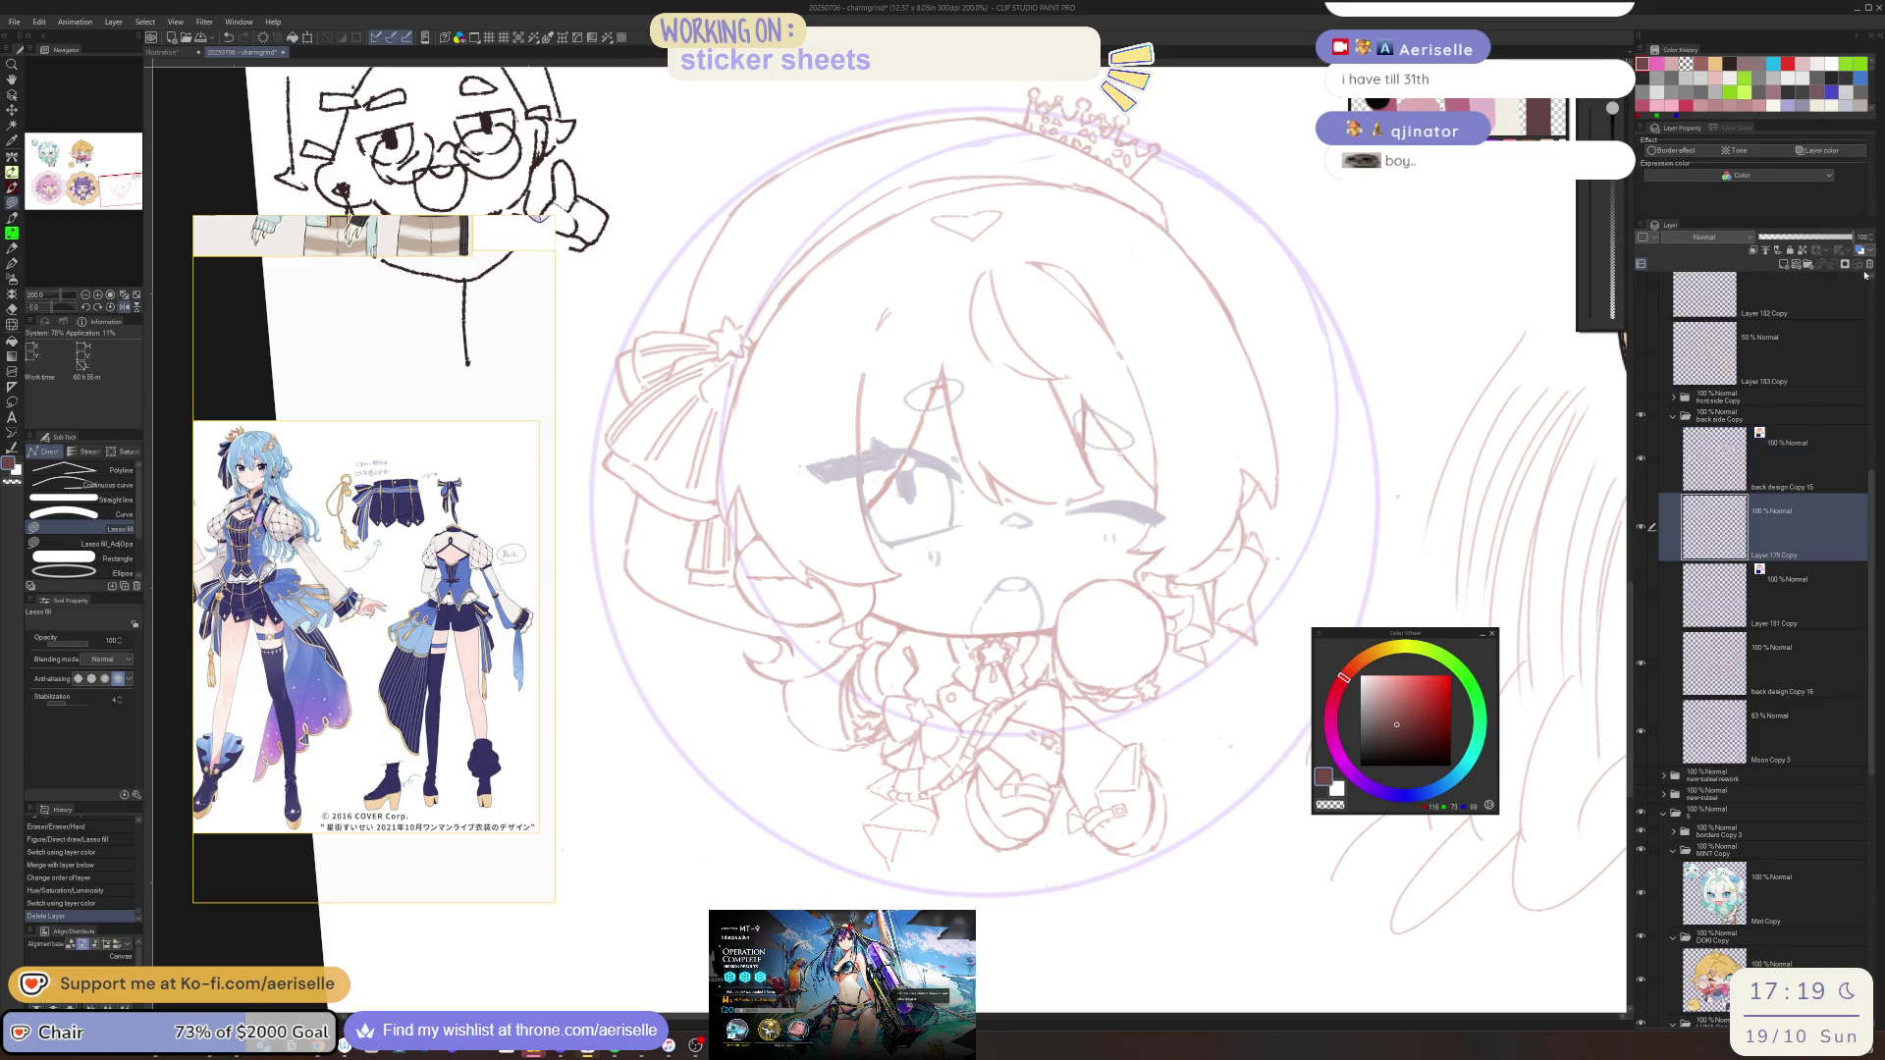
{"action": "left_click", "coordinate": [1868, 265]}
Merge back design Copy 15 into Copy 16 in true colour and lock its transparent pixels
{"action": "left_click", "coordinate": [1639, 531]}
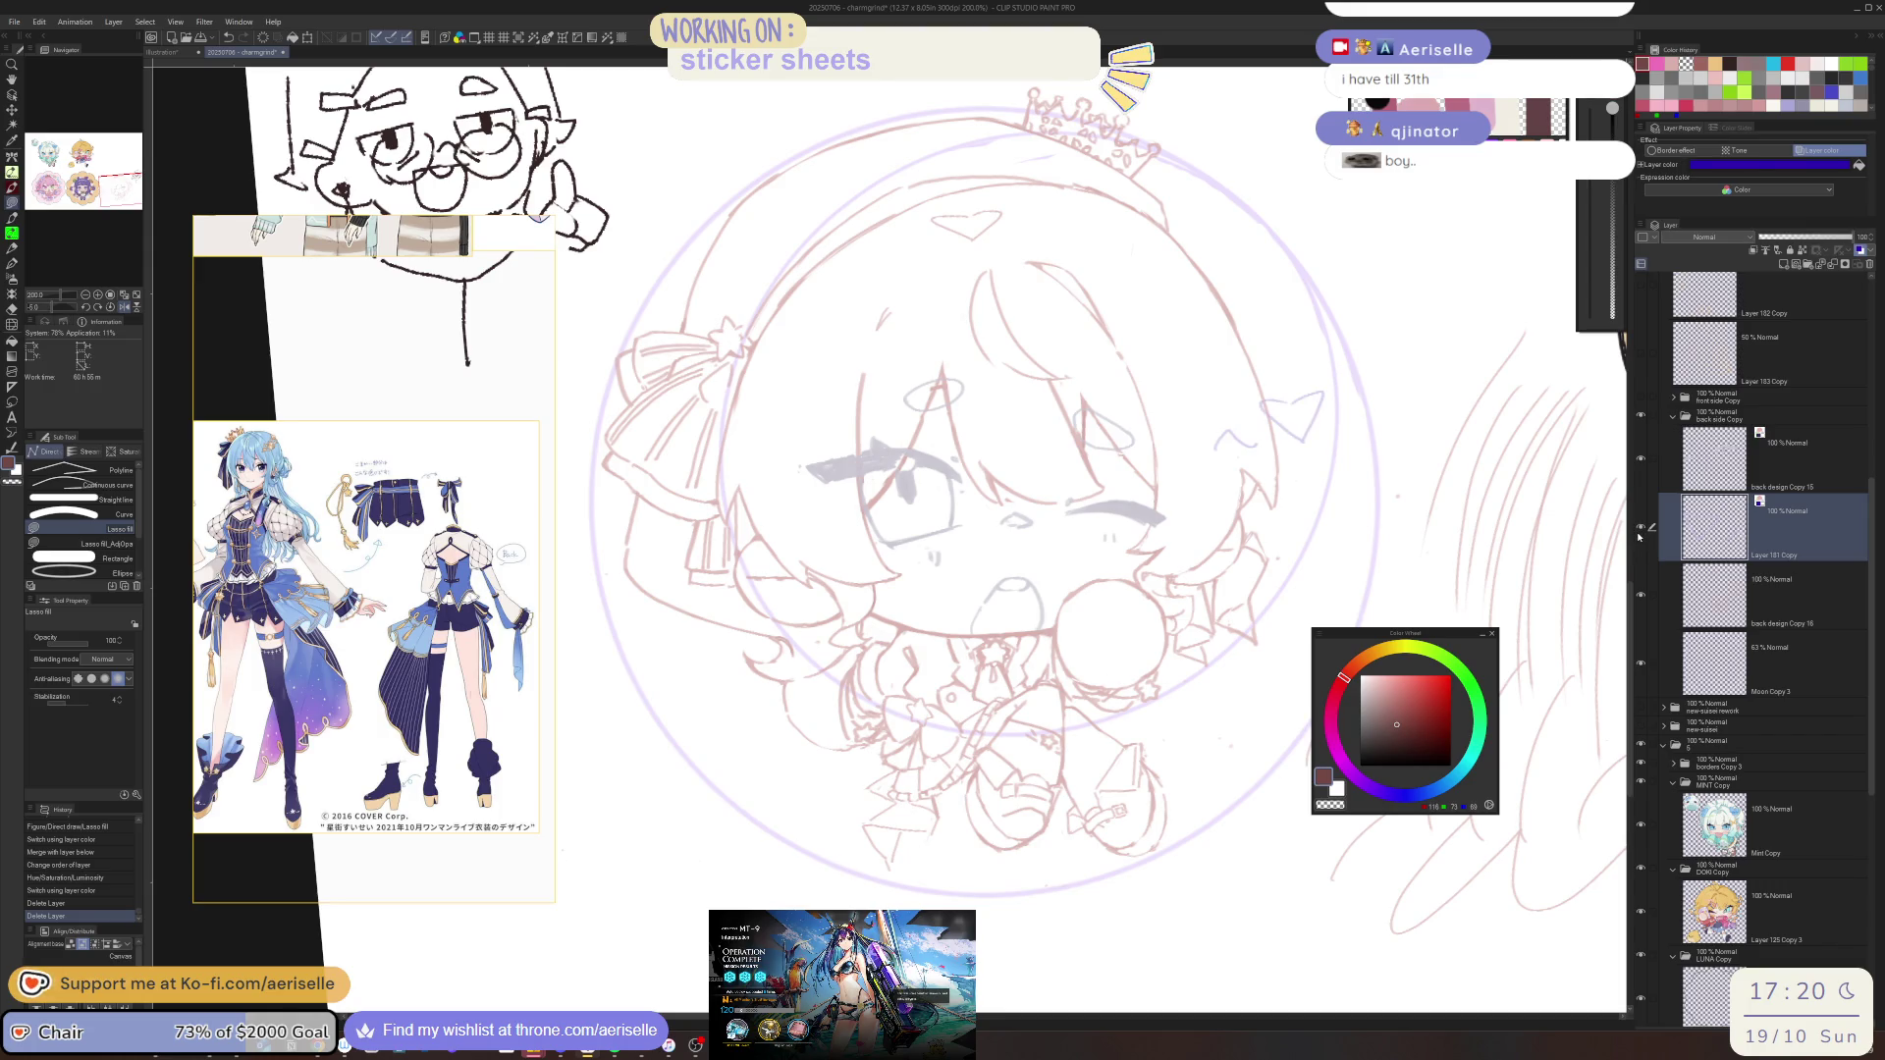
{"action": "mouse_move", "coordinate": [1796, 457]}
{"action": "left_mouse_down"}
{"action": "mouse_move", "coordinate": [1727, 534]}
{"action": "mouse_move", "coordinate": [1668, 550]}
{"action": "left_mouse_up"}
{"action": "left_click", "coordinate": [1639, 595]}
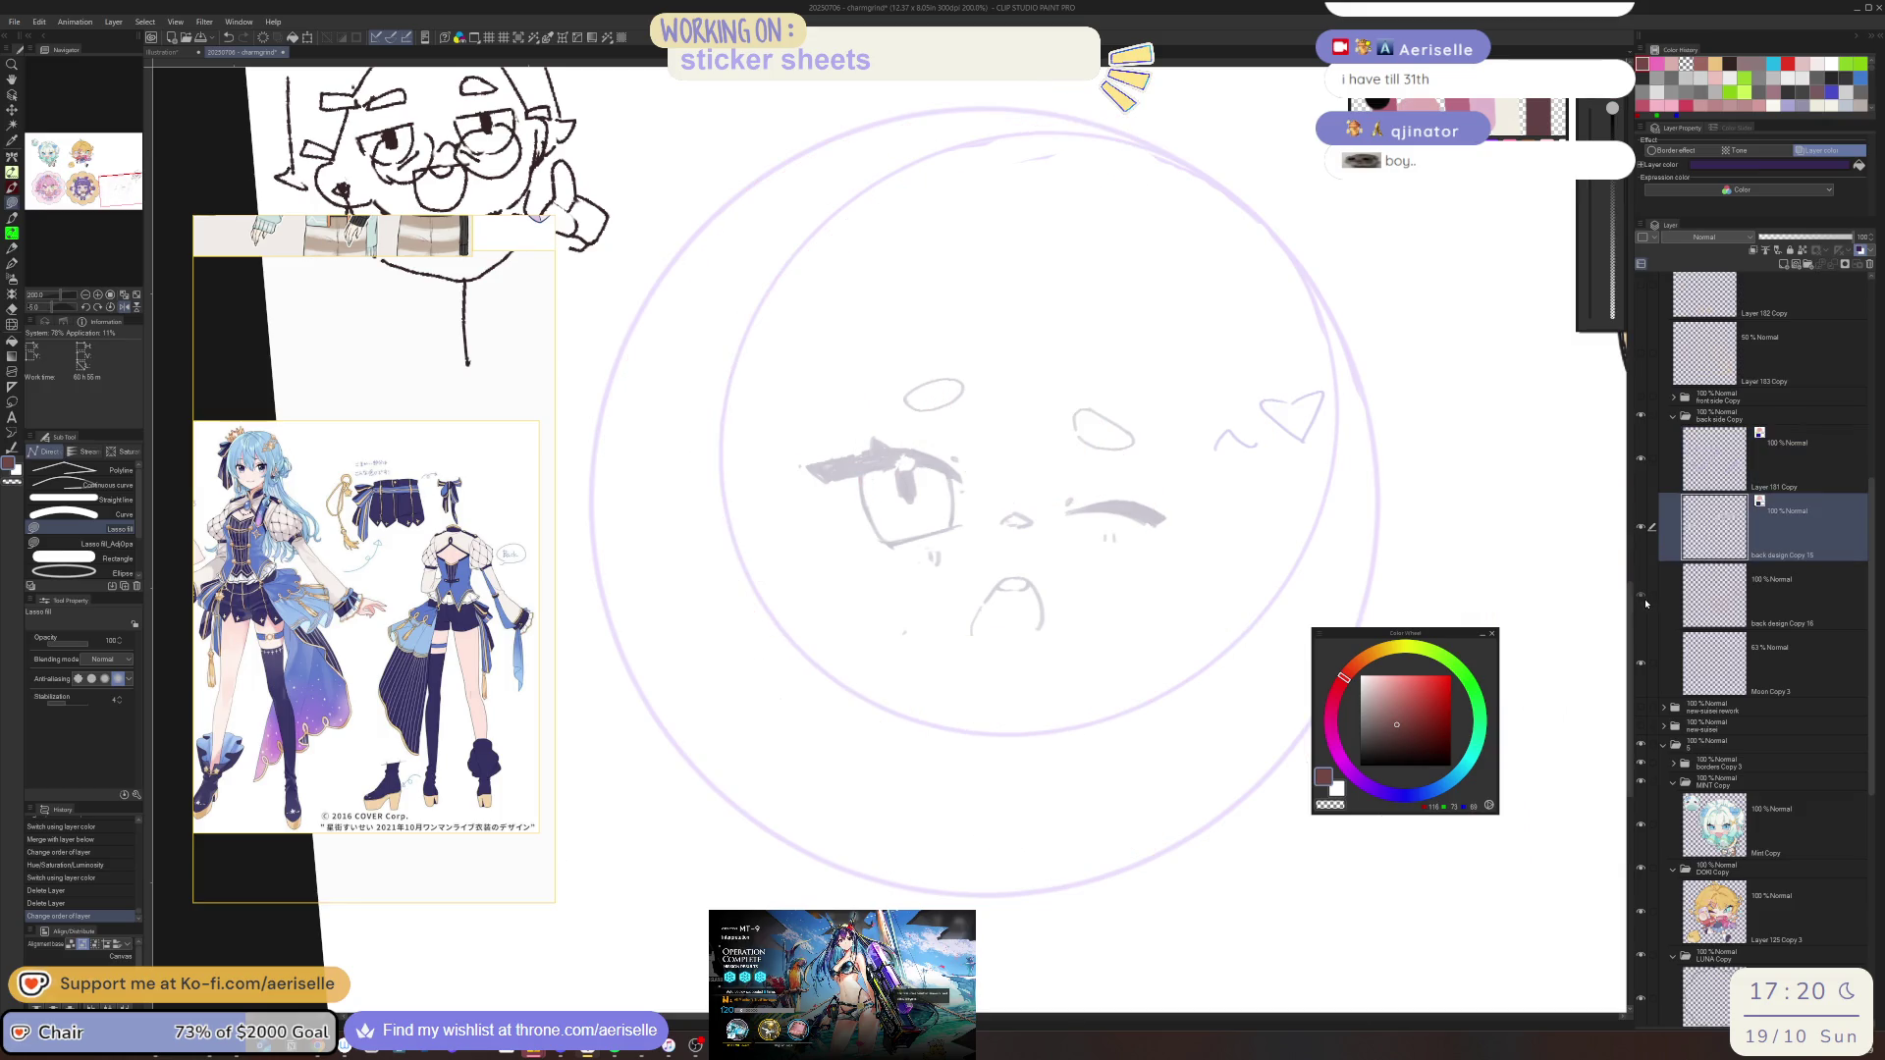
{"action": "left_click", "coordinate": [1862, 251]}
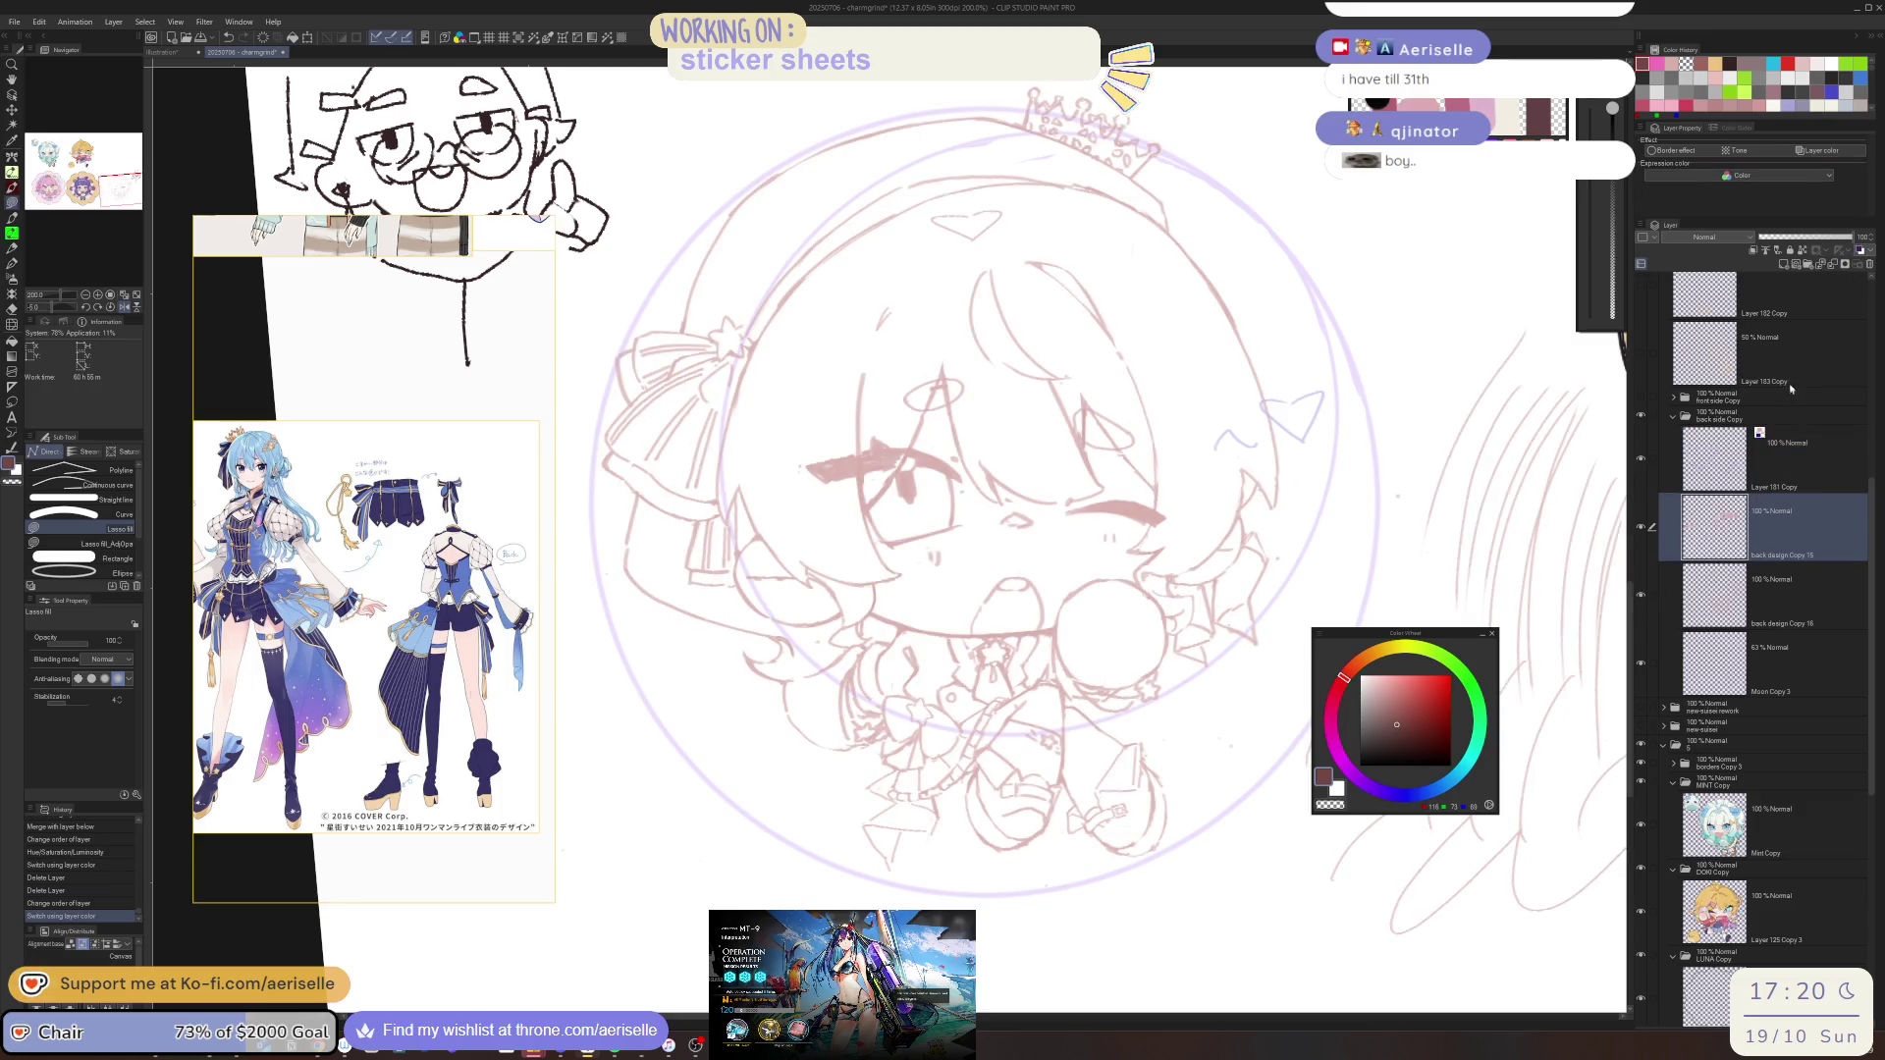
{"action": "left_click", "coordinate": [1828, 265]}
{"action": "left_click", "coordinate": [1808, 251]}
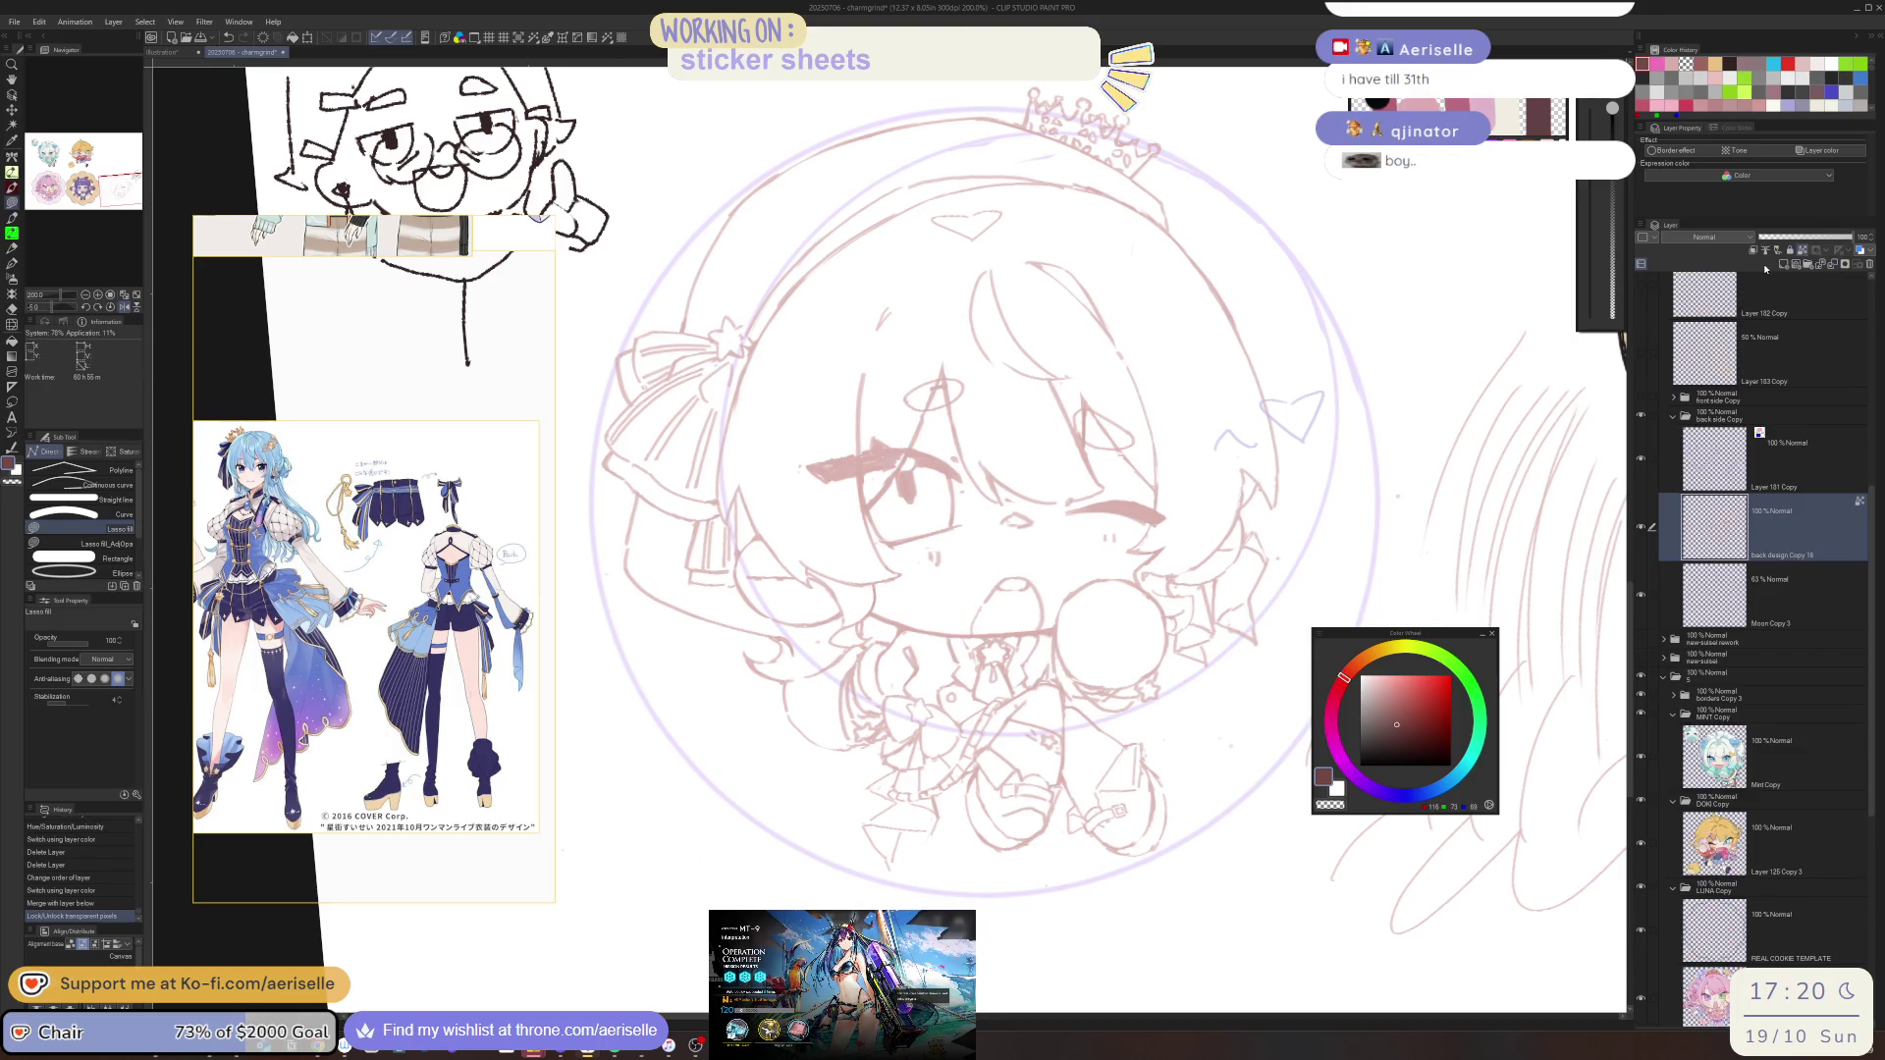
{"action": "scroll", "coordinate": [1081, 764], "scroll_direction": "down", "scroll_amount": 2}
Lasso-fill the locked back-side sketch lines dark brown and level the canvas view
{"action": "mouse_move", "coordinate": [1115, 539]}
{"action": "left_mouse_down"}
{"action": "mouse_move", "coordinate": [726, 883]}
{"action": "mouse_move", "coordinate": [1112, 842]}
{"action": "left_mouse_up"}
{"action": "key", "text": "ctrl+@"}
{"action": "key", "text": "h"}
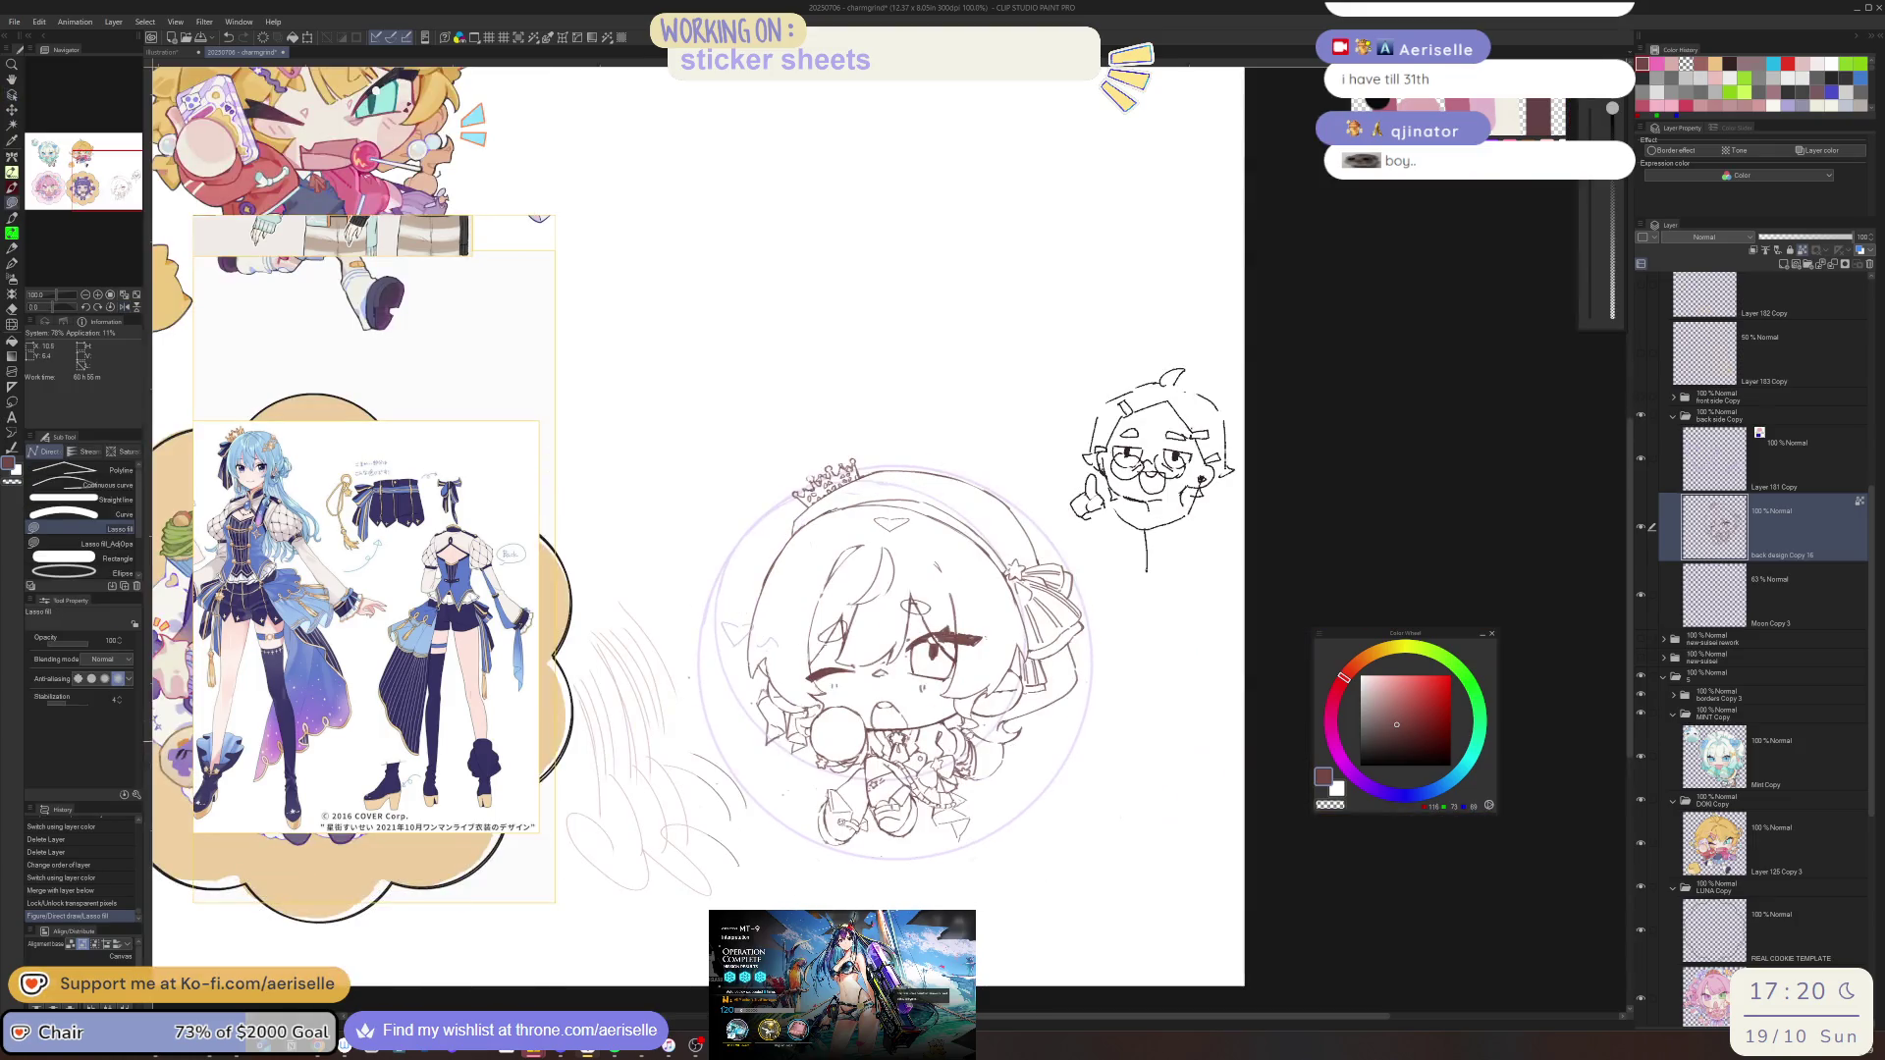
{"action": "scroll", "coordinate": [668, 647], "scroll_direction": "up", "scroll_amount": 2}
Erase stray marks near the face, then remove the scribbled motion lines with a size-200 eraser
{"action": "key", "text": "e"}
{"action": "left_click", "coordinate": [691, 684]}
{"action": "left_click_drag", "start_coordinate": [781, 711], "coordinate": [783, 718]}
{"action": "left_click", "coordinate": [835, 860]}
{"action": "left_click", "coordinate": [846, 837]}
{"action": "left_click", "coordinate": [863, 813]}
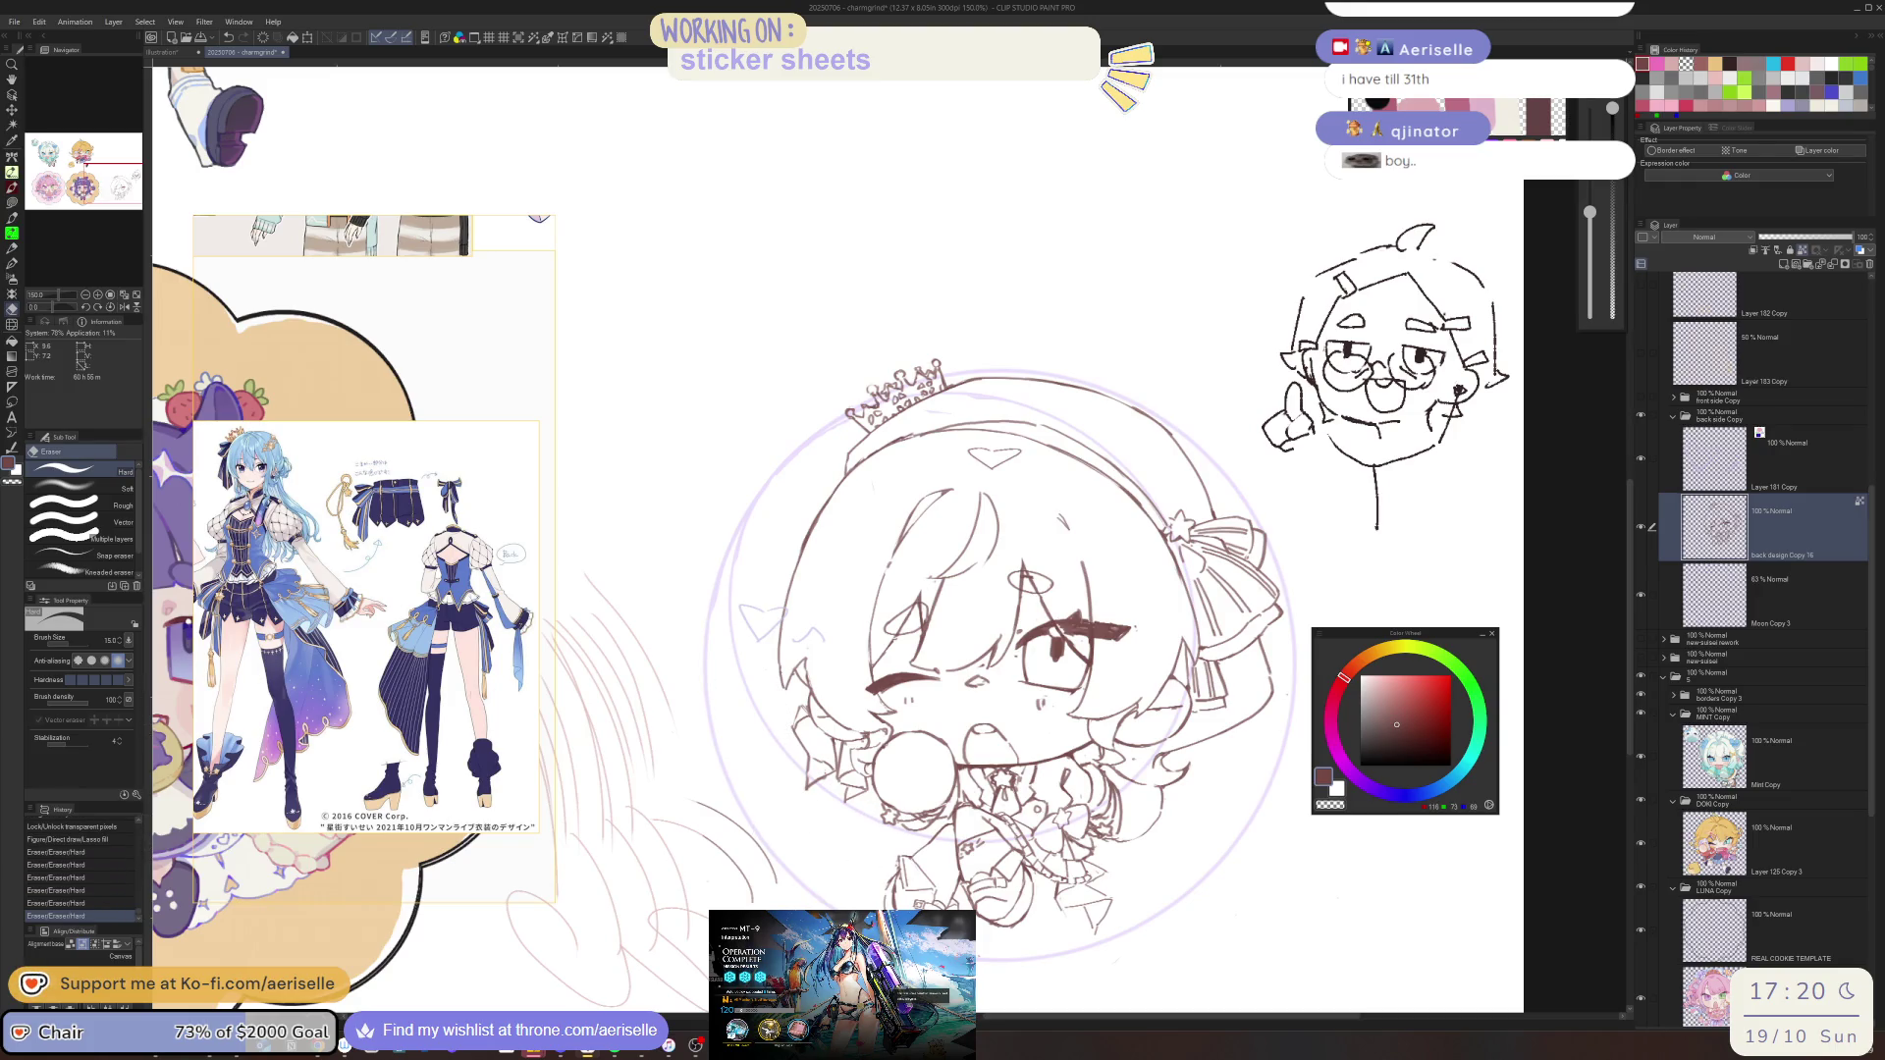
{"action": "scroll", "coordinate": [978, 641], "scroll_direction": "down", "scroll_amount": 4}
{"action": "key", "text": "]"}
{"action": "key", "text": "]"}
{"action": "mouse_move", "coordinate": [805, 622]}
{"action": "left_mouse_down"}
{"action": "mouse_move", "coordinate": [807, 736]}
{"action": "mouse_move", "coordinate": [864, 778]}
{"action": "left_mouse_up"}
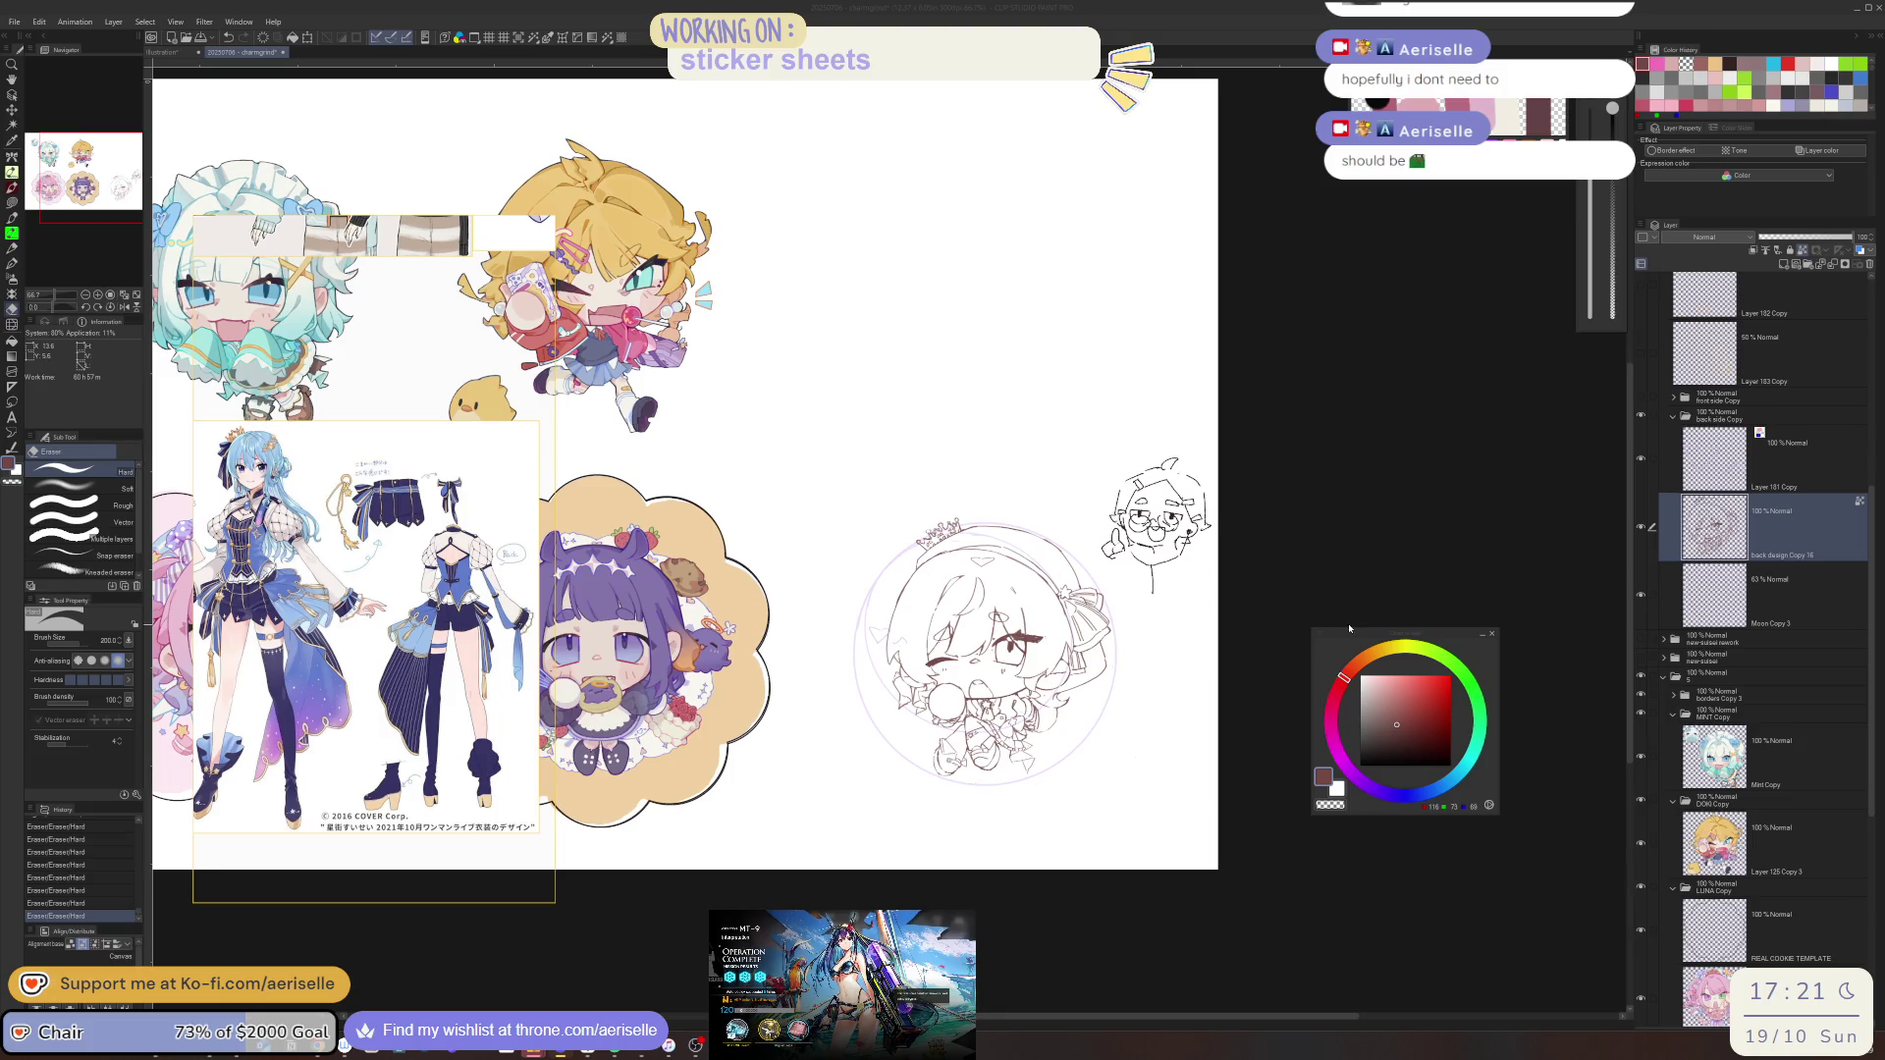
{"action": "scroll", "coordinate": [934, 751], "scroll_direction": "up", "scroll_amount": 5}
Set the eraser to size 8, unlock transparent pixels, and clean lines near the bag
{"action": "scroll", "coordinate": [934, 751], "scroll_direction": "up", "scroll_amount": 3}
{"action": "left_click_drag", "start_coordinate": [935, 751], "coordinate": [879, 741]}
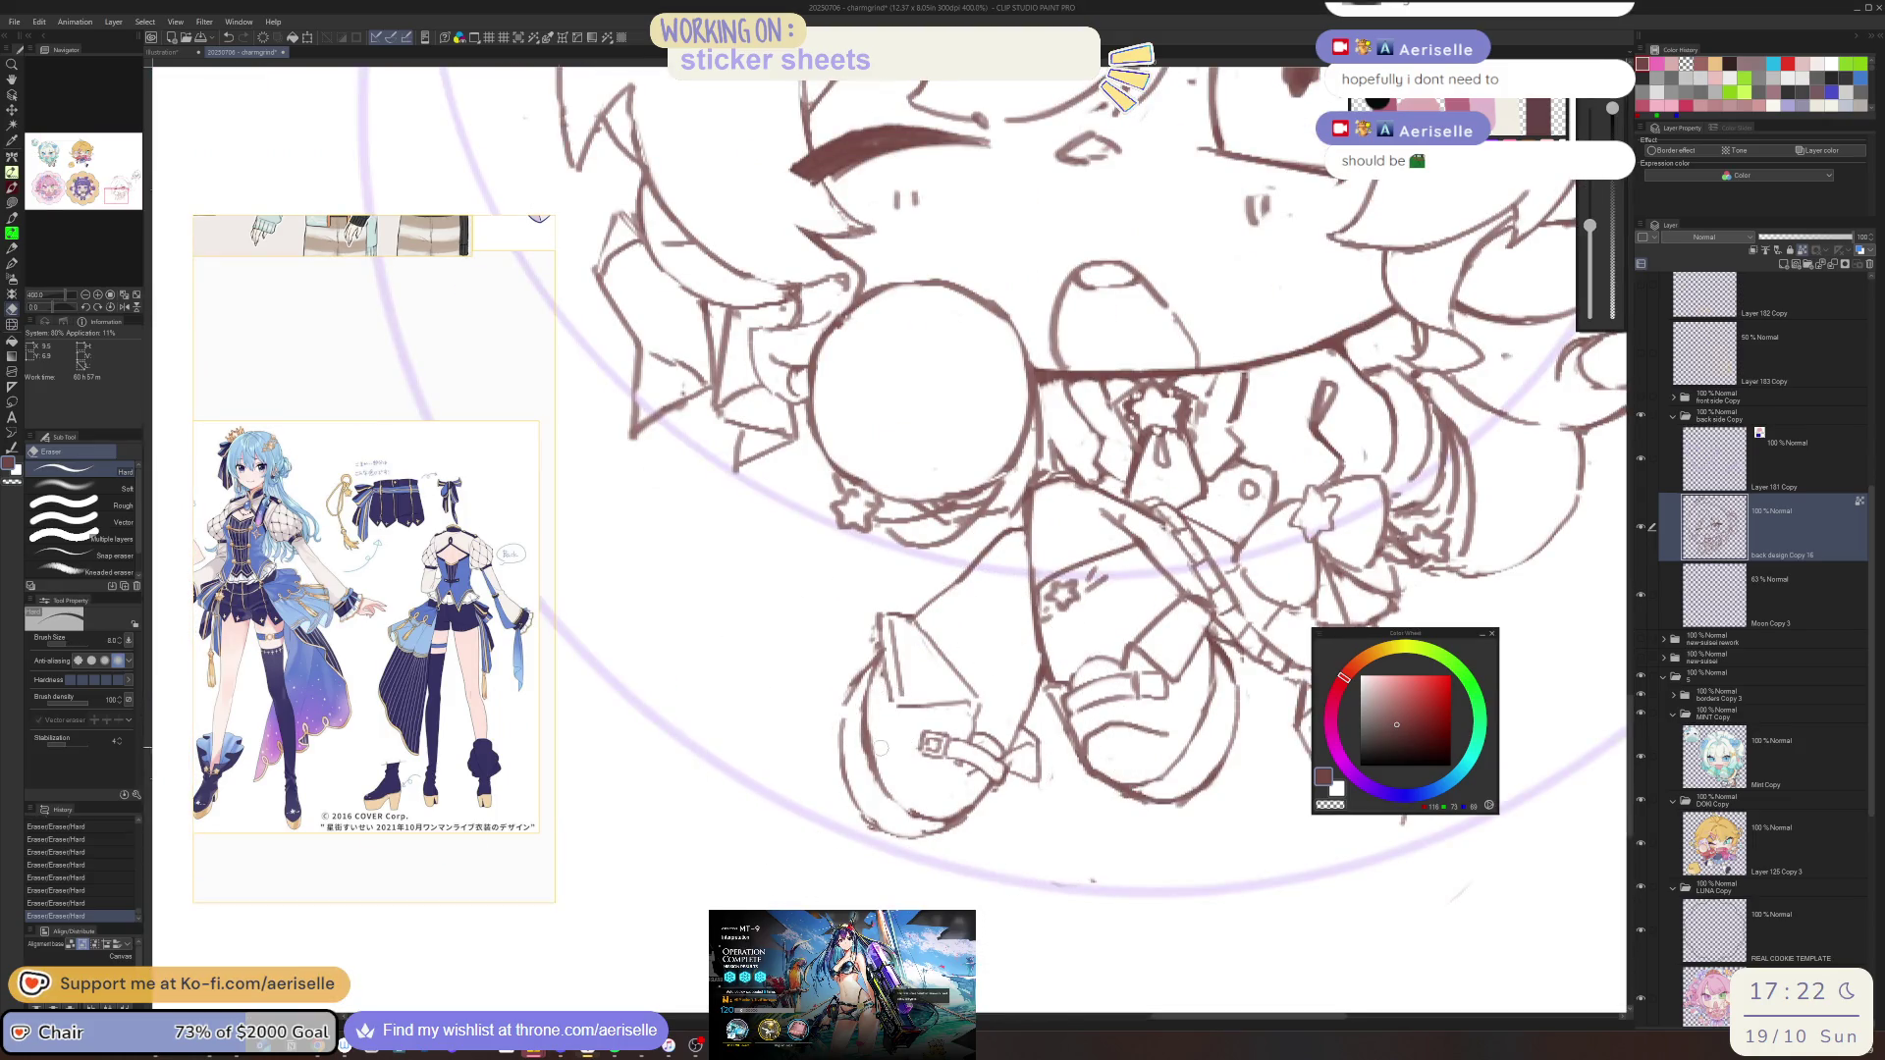
{"action": "left_click", "coordinate": [1797, 251]}
{"action": "left_click_drag", "start_coordinate": [854, 697], "coordinate": [858, 714]}
{"action": "left_click_drag", "start_coordinate": [860, 726], "coordinate": [866, 770]}
Erase stray lines on the lower body, mirroring the view to check
{"action": "key", "text": "p"}
{"action": "key", "text": "h"}
{"action": "key", "text": "e"}
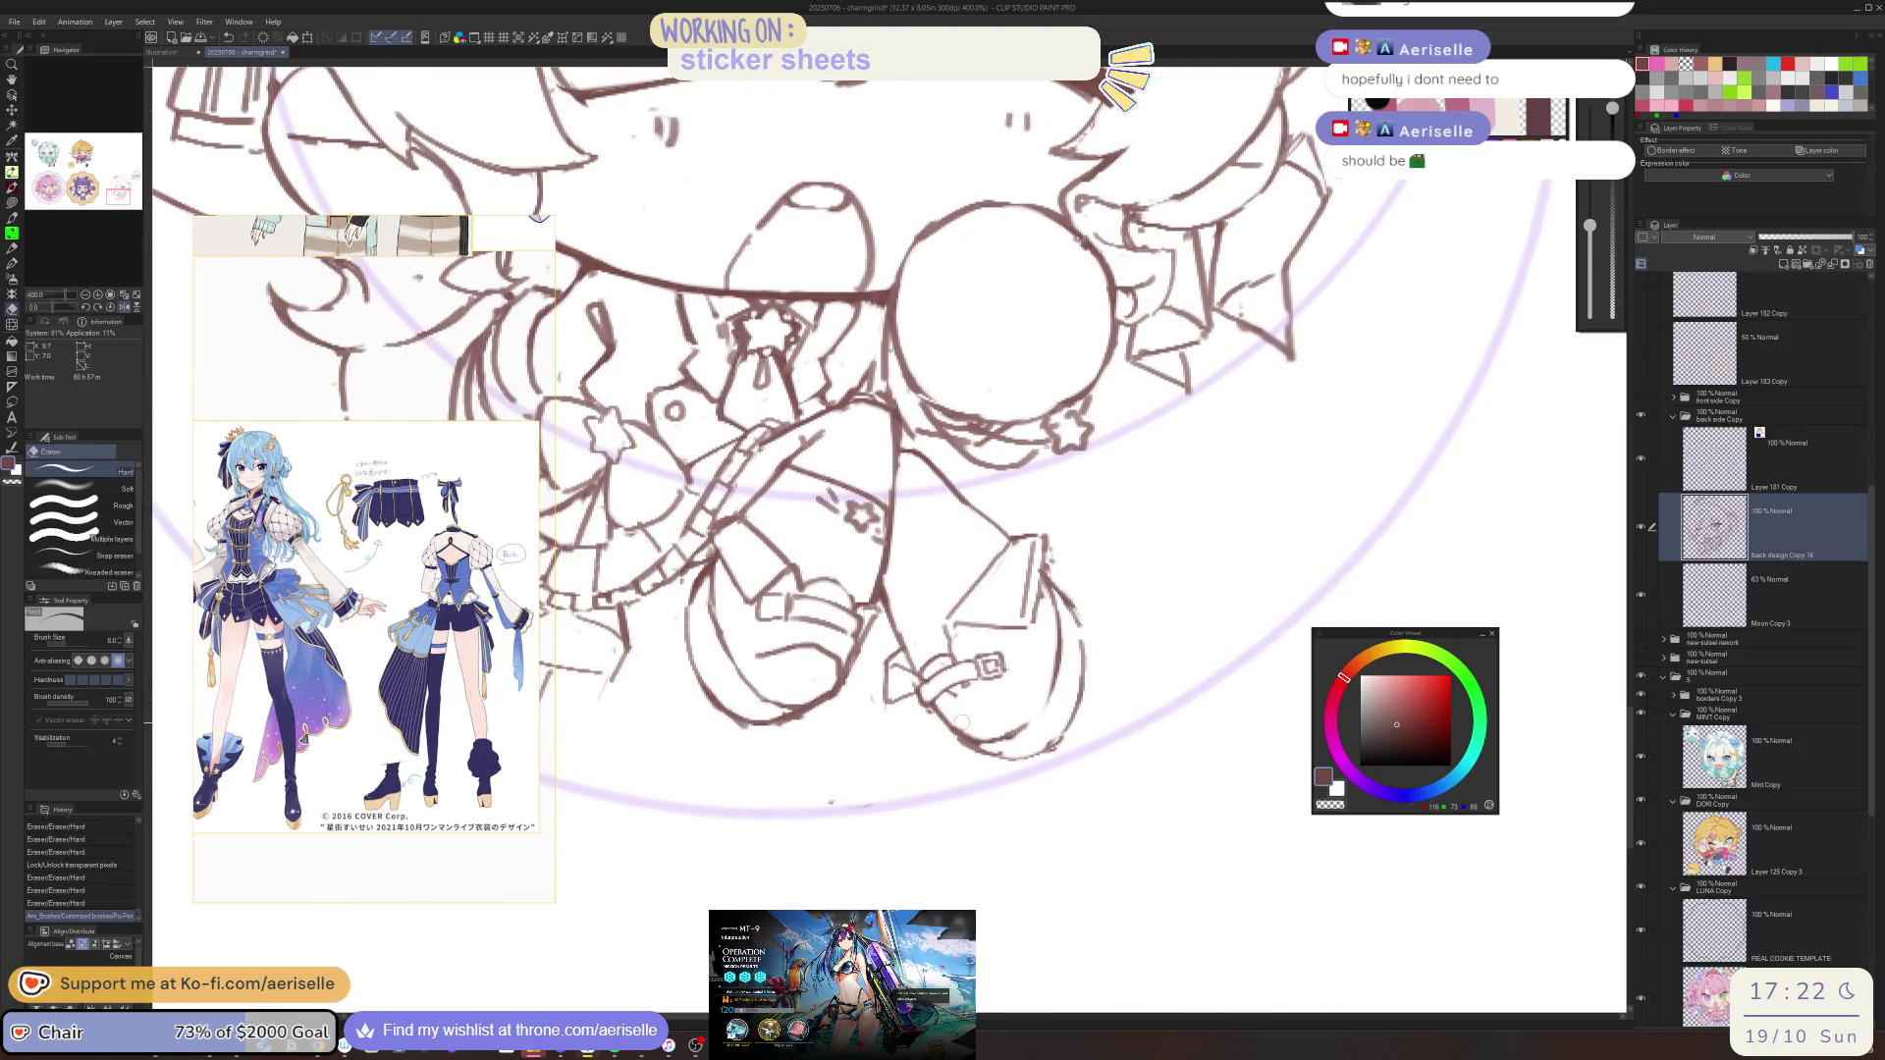
{"action": "mouse_move", "coordinate": [967, 726]}
{"action": "left_mouse_down"}
{"action": "mouse_move", "coordinate": [1007, 715]}
{"action": "mouse_move", "coordinate": [1003, 741]}
{"action": "mouse_move", "coordinate": [928, 771]}
{"action": "left_mouse_up"}
{"action": "key", "text": "p"}
{"action": "key", "text": "h"}
{"action": "key", "text": "e"}
Add a short pen touch-up and trim overlapping lines near the leg and bag
{"action": "key", "text": "p"}
{"action": "left_click_drag", "start_coordinate": [767, 629], "coordinate": [754, 611]}
{"action": "key", "text": "e"}
{"action": "left_click_drag", "start_coordinate": [979, 669], "coordinate": [943, 715]}
{"action": "left_click_drag", "start_coordinate": [757, 656], "coordinate": [780, 727]}
{"action": "key", "text": "p"}
Save the file, then erase stray lines around the boots and lower body
{"action": "key", "text": "ctrl+s"}
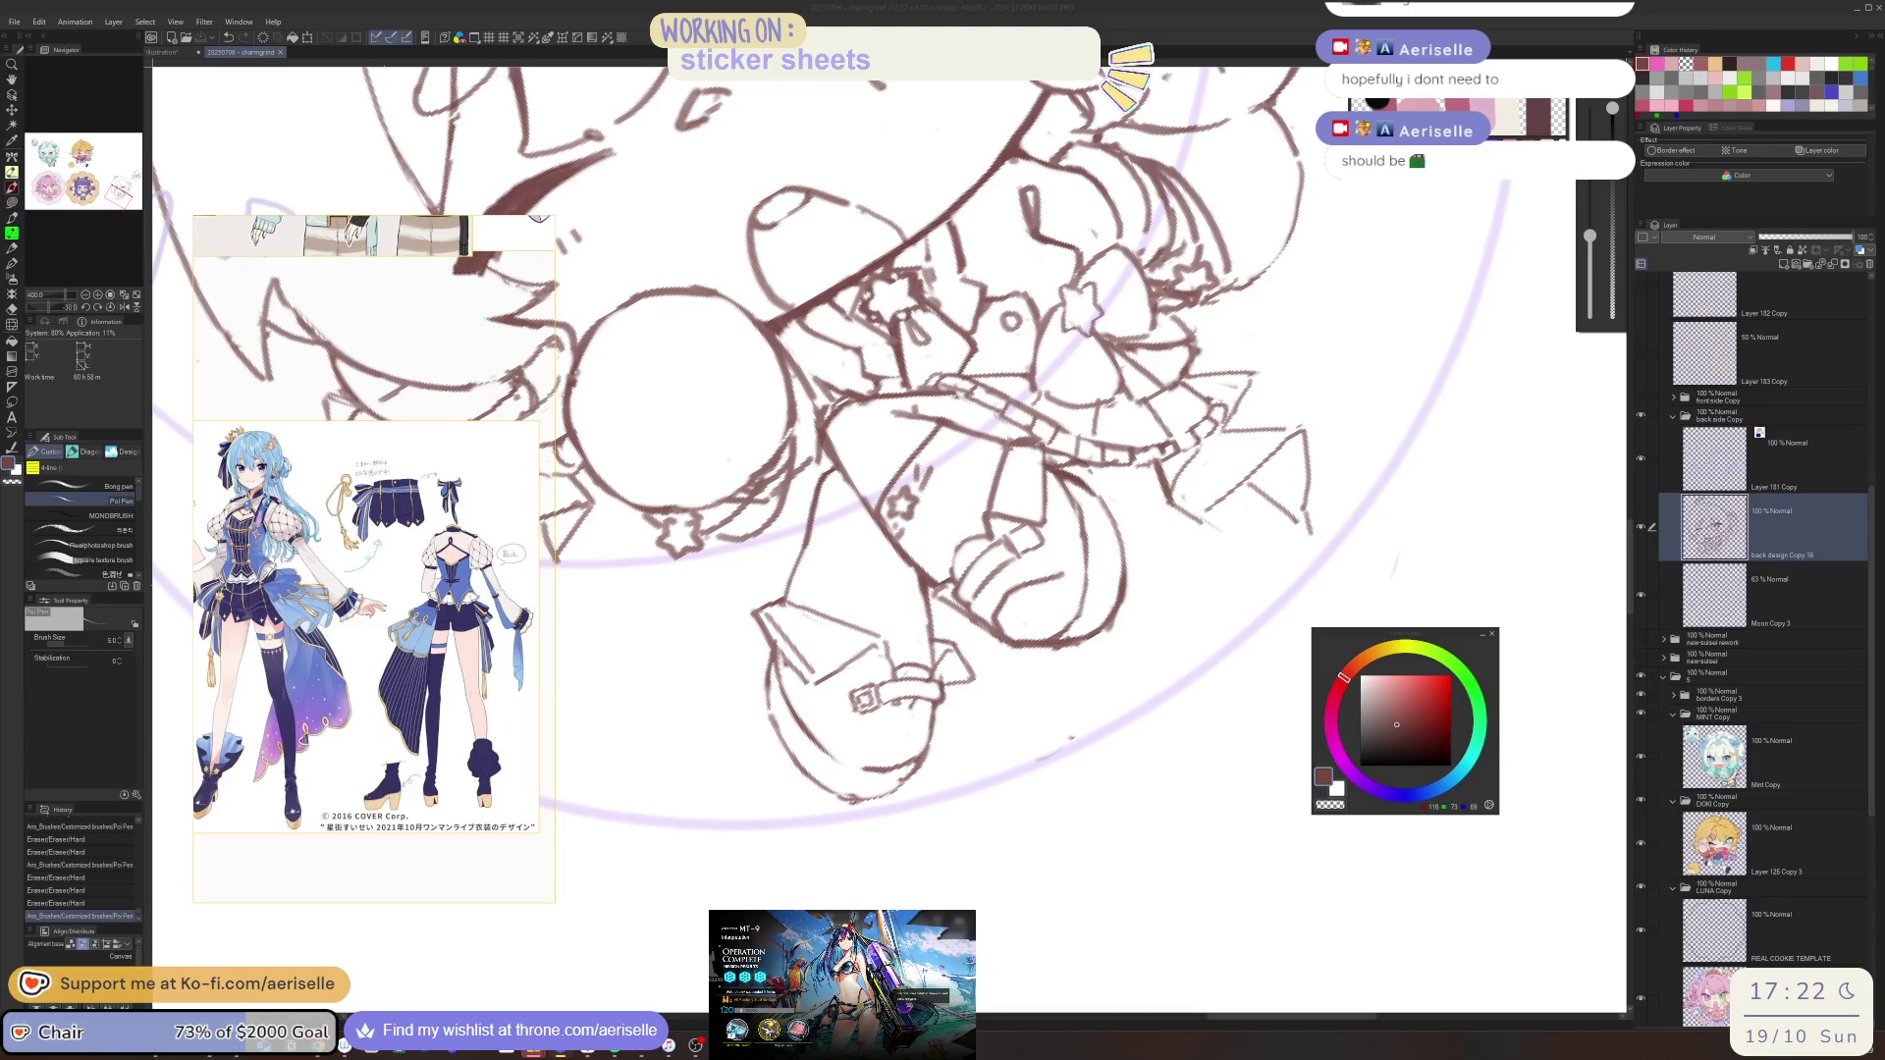
{"action": "key", "text": "e"}
{"action": "left_click_drag", "start_coordinate": [1076, 732], "coordinate": [1068, 744]}
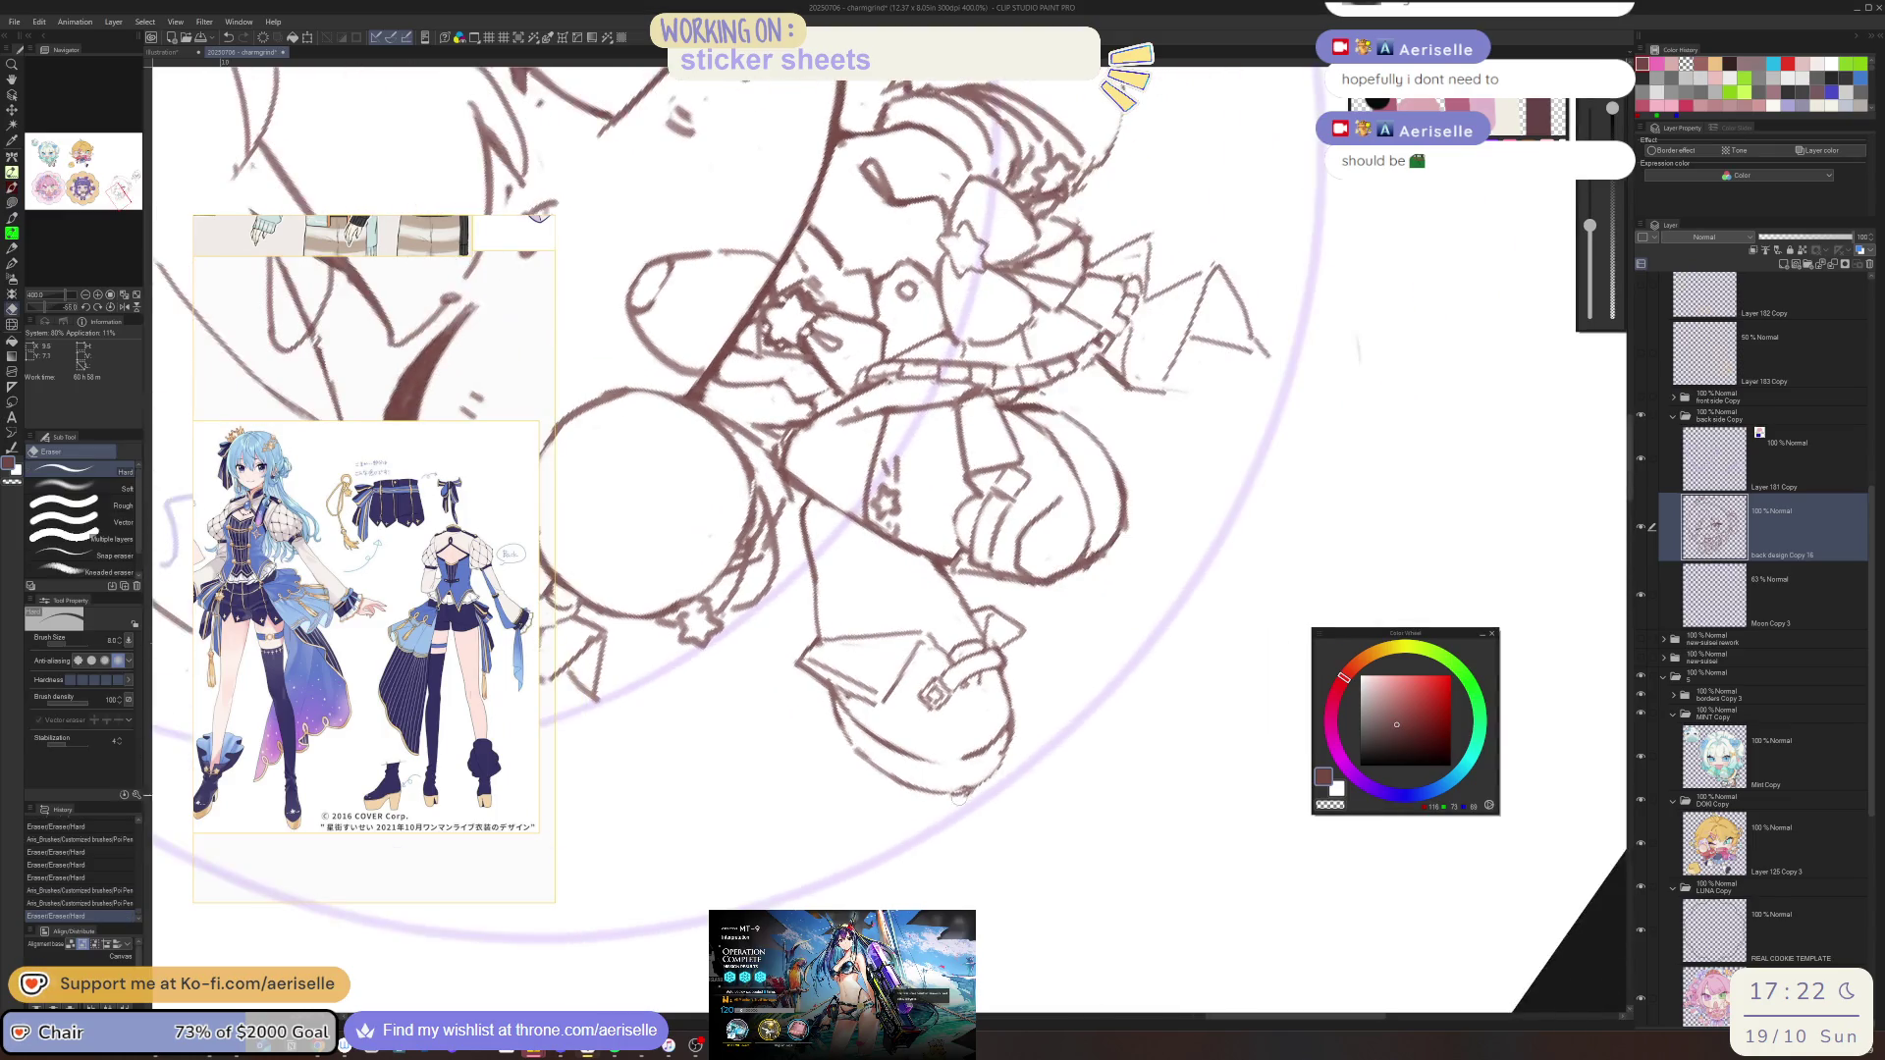
{"action": "left_click_drag", "start_coordinate": [957, 791], "coordinate": [880, 715]}
{"action": "key", "text": "p"}
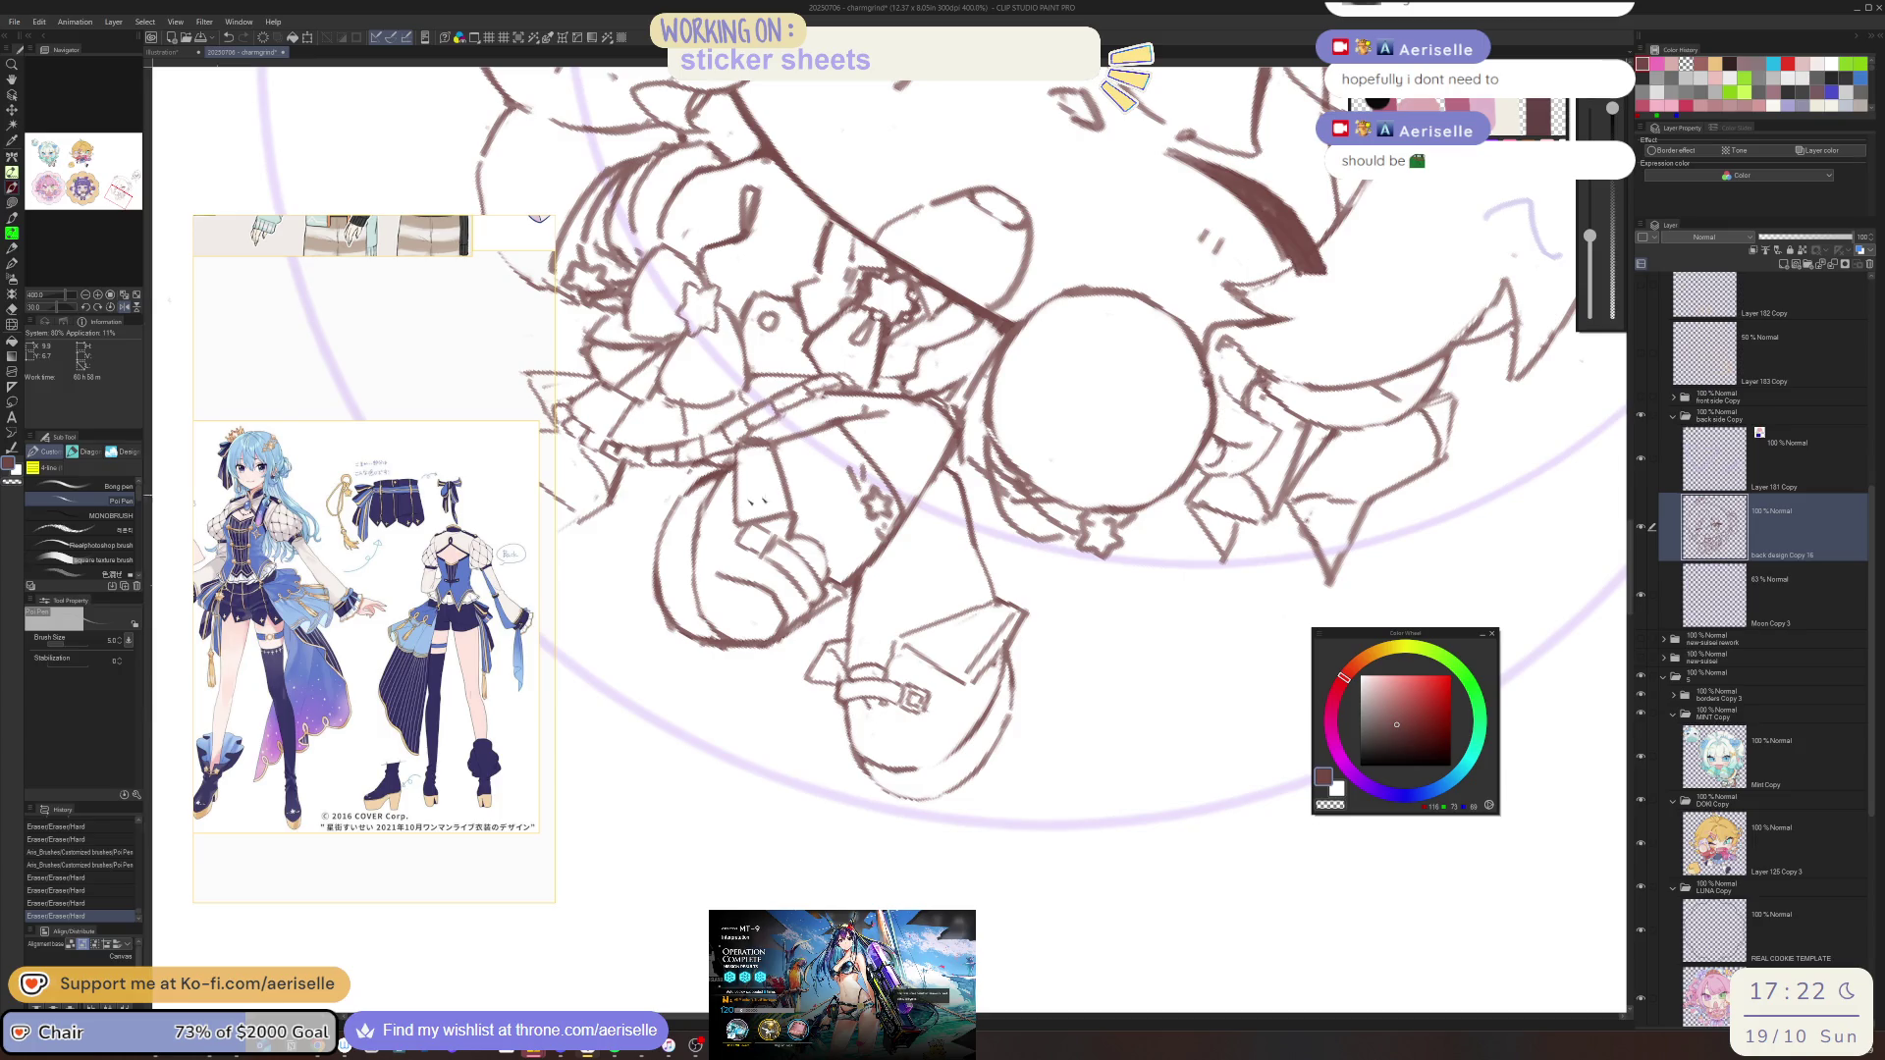
{"action": "scroll", "coordinate": [309, 569], "scroll_direction": "down", "scroll_amount": 5}
Bring the reference's outfit into view, level the canvas, and sketch a stroke of the star
{"action": "scroll", "coordinate": [310, 569], "scroll_direction": "up", "scroll_amount": 5}
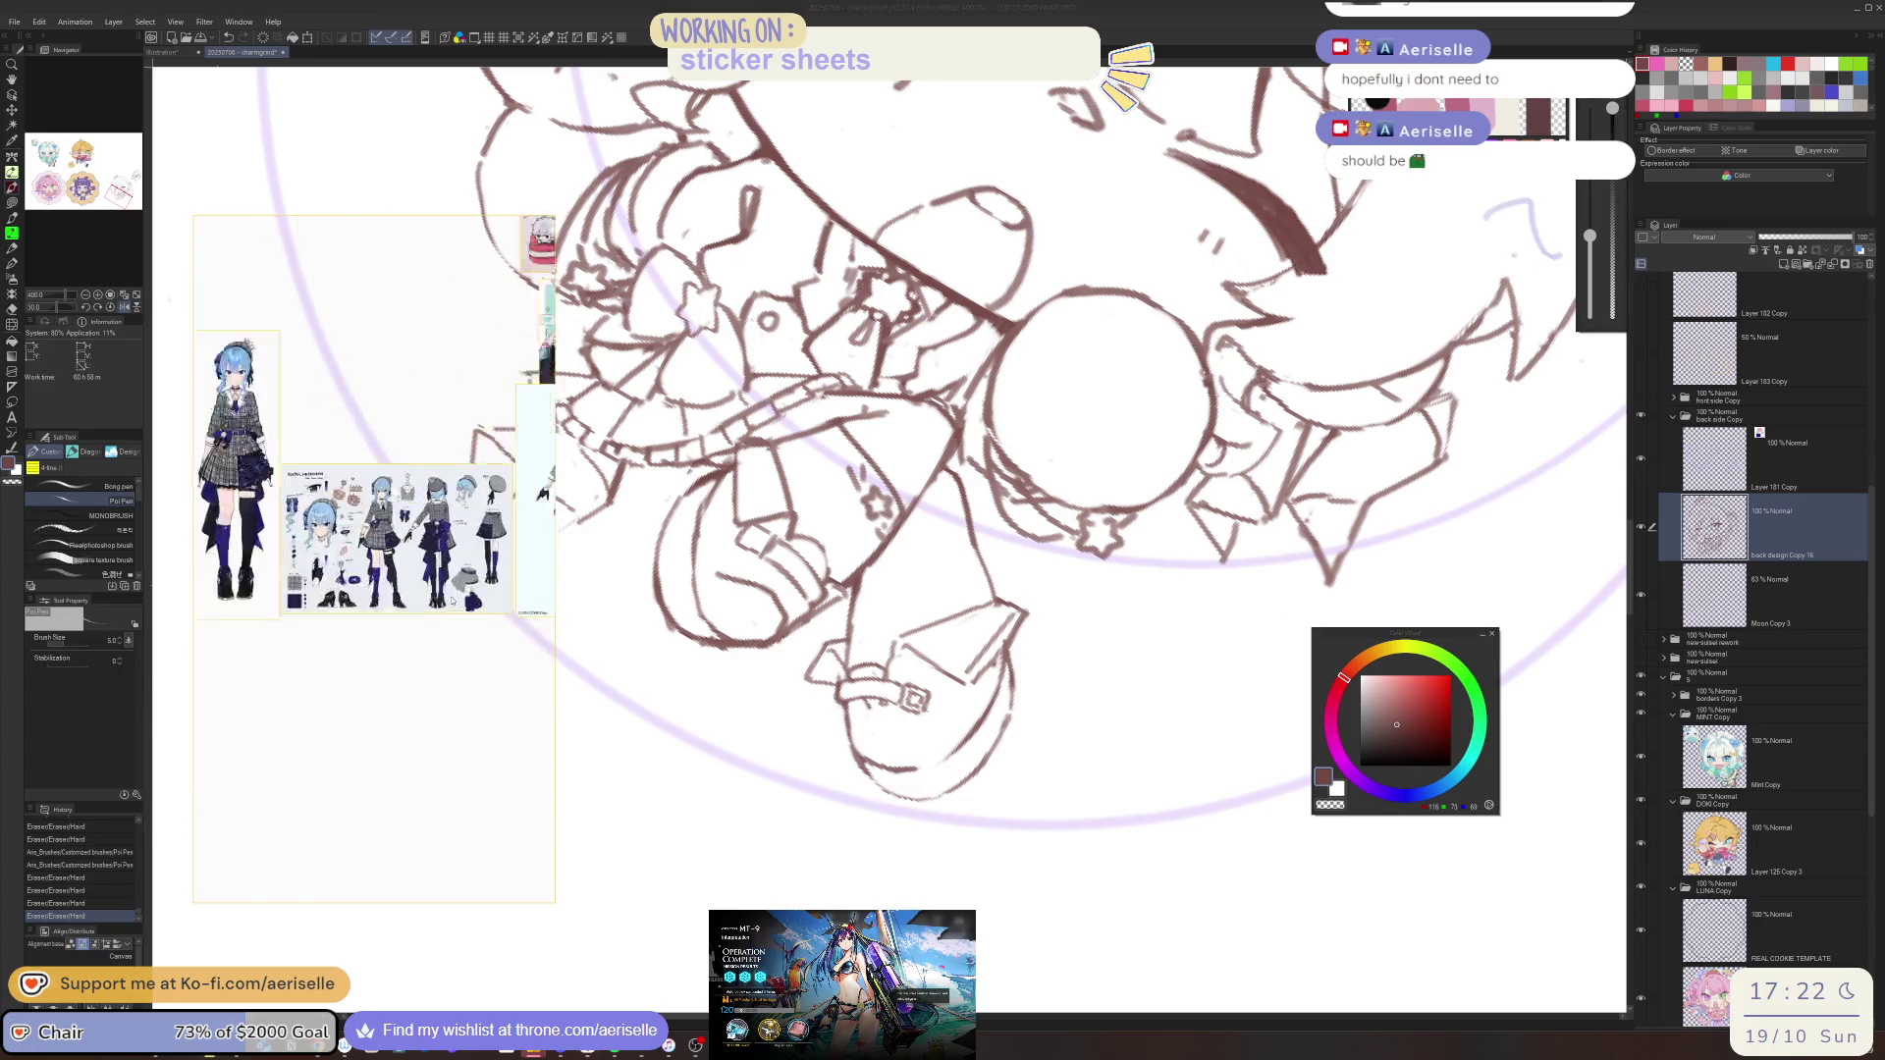
{"action": "left_click_drag", "start_coordinate": [308, 570], "coordinate": [514, 550]}
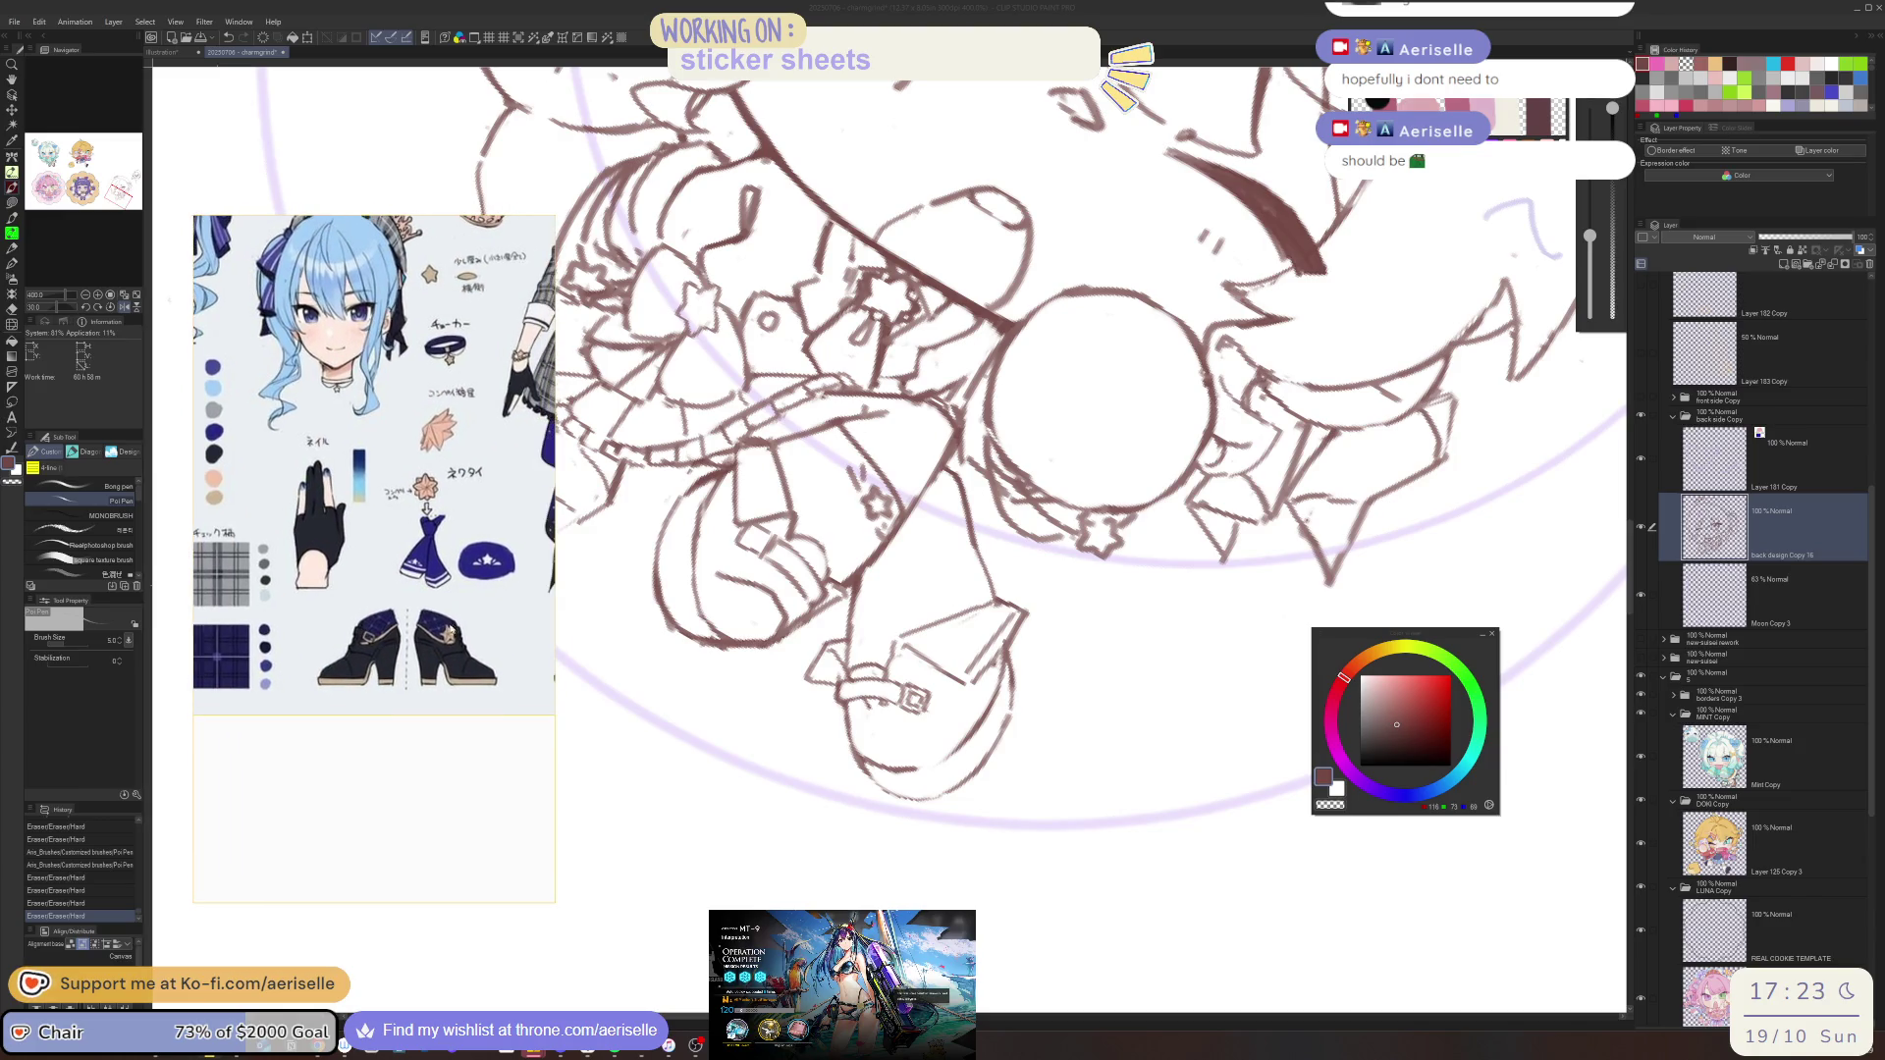
{"action": "key", "text": "ctrl+@"}
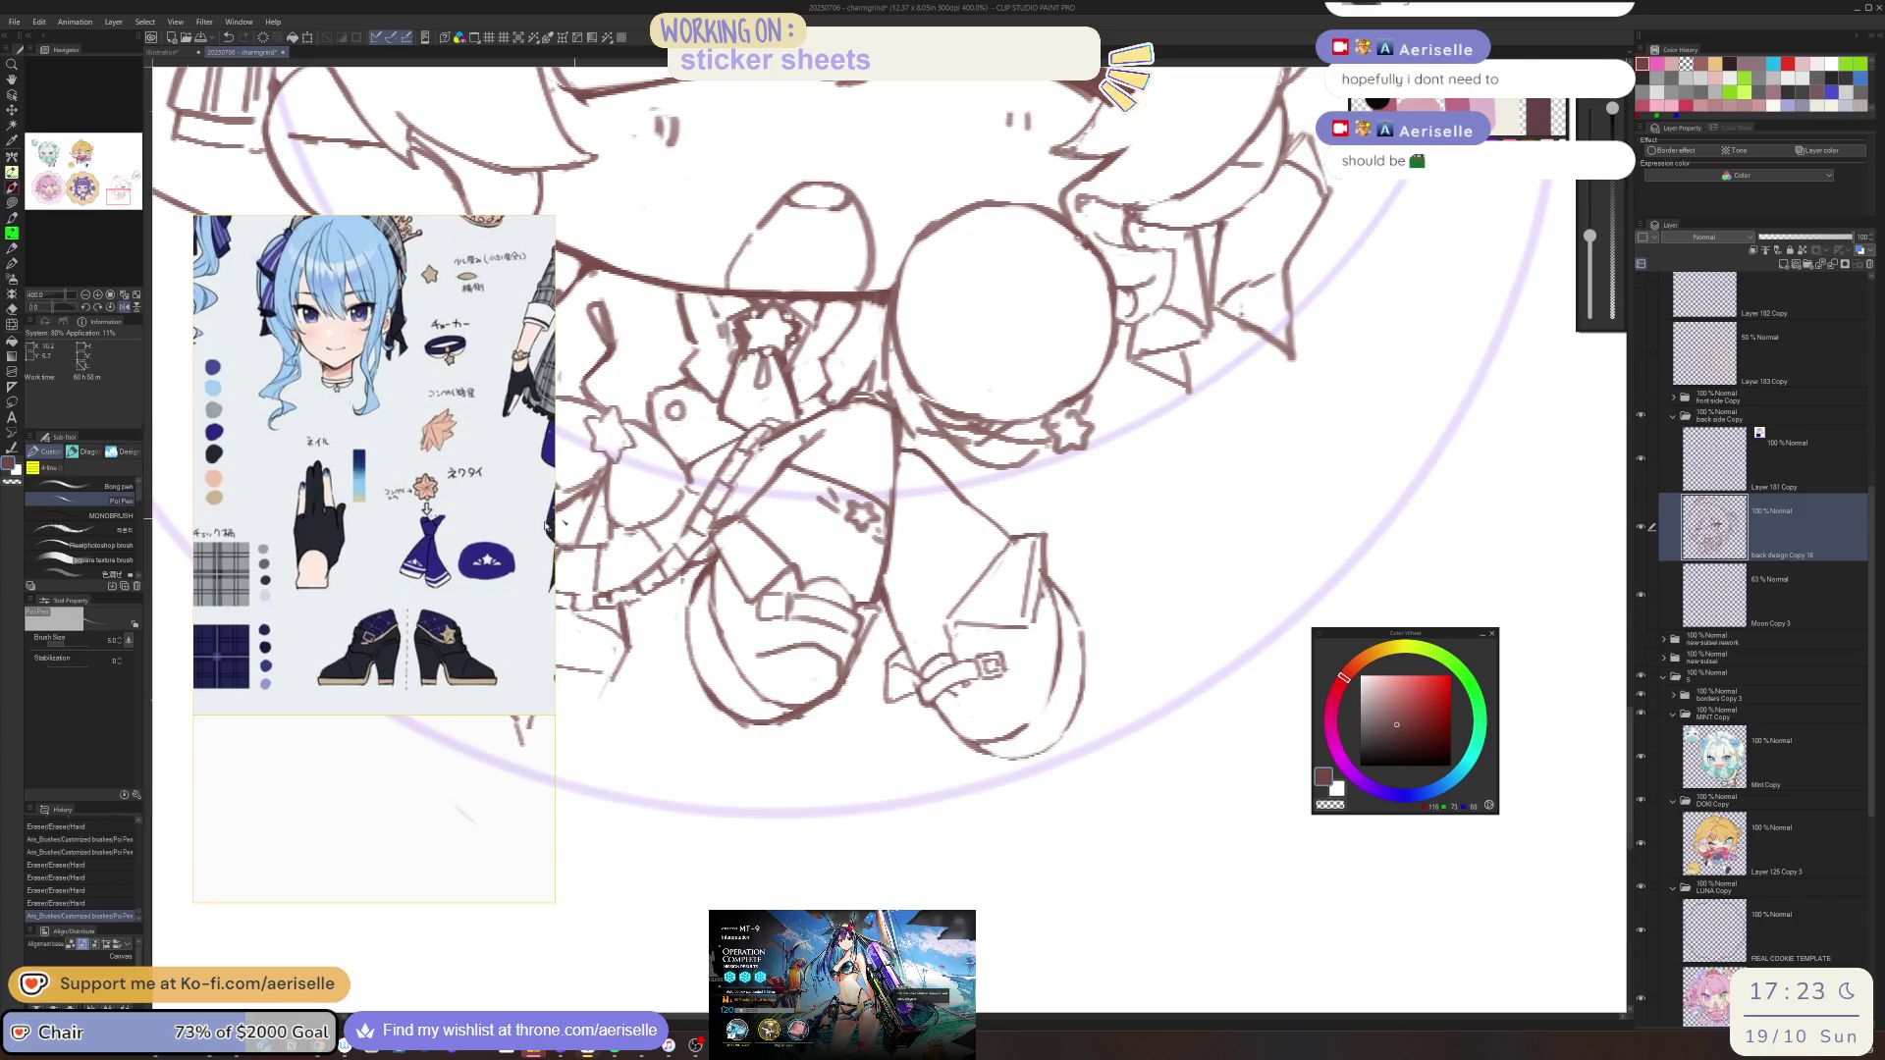
{"action": "scroll", "coordinate": [307, 788], "scroll_direction": "down", "scroll_amount": 3}
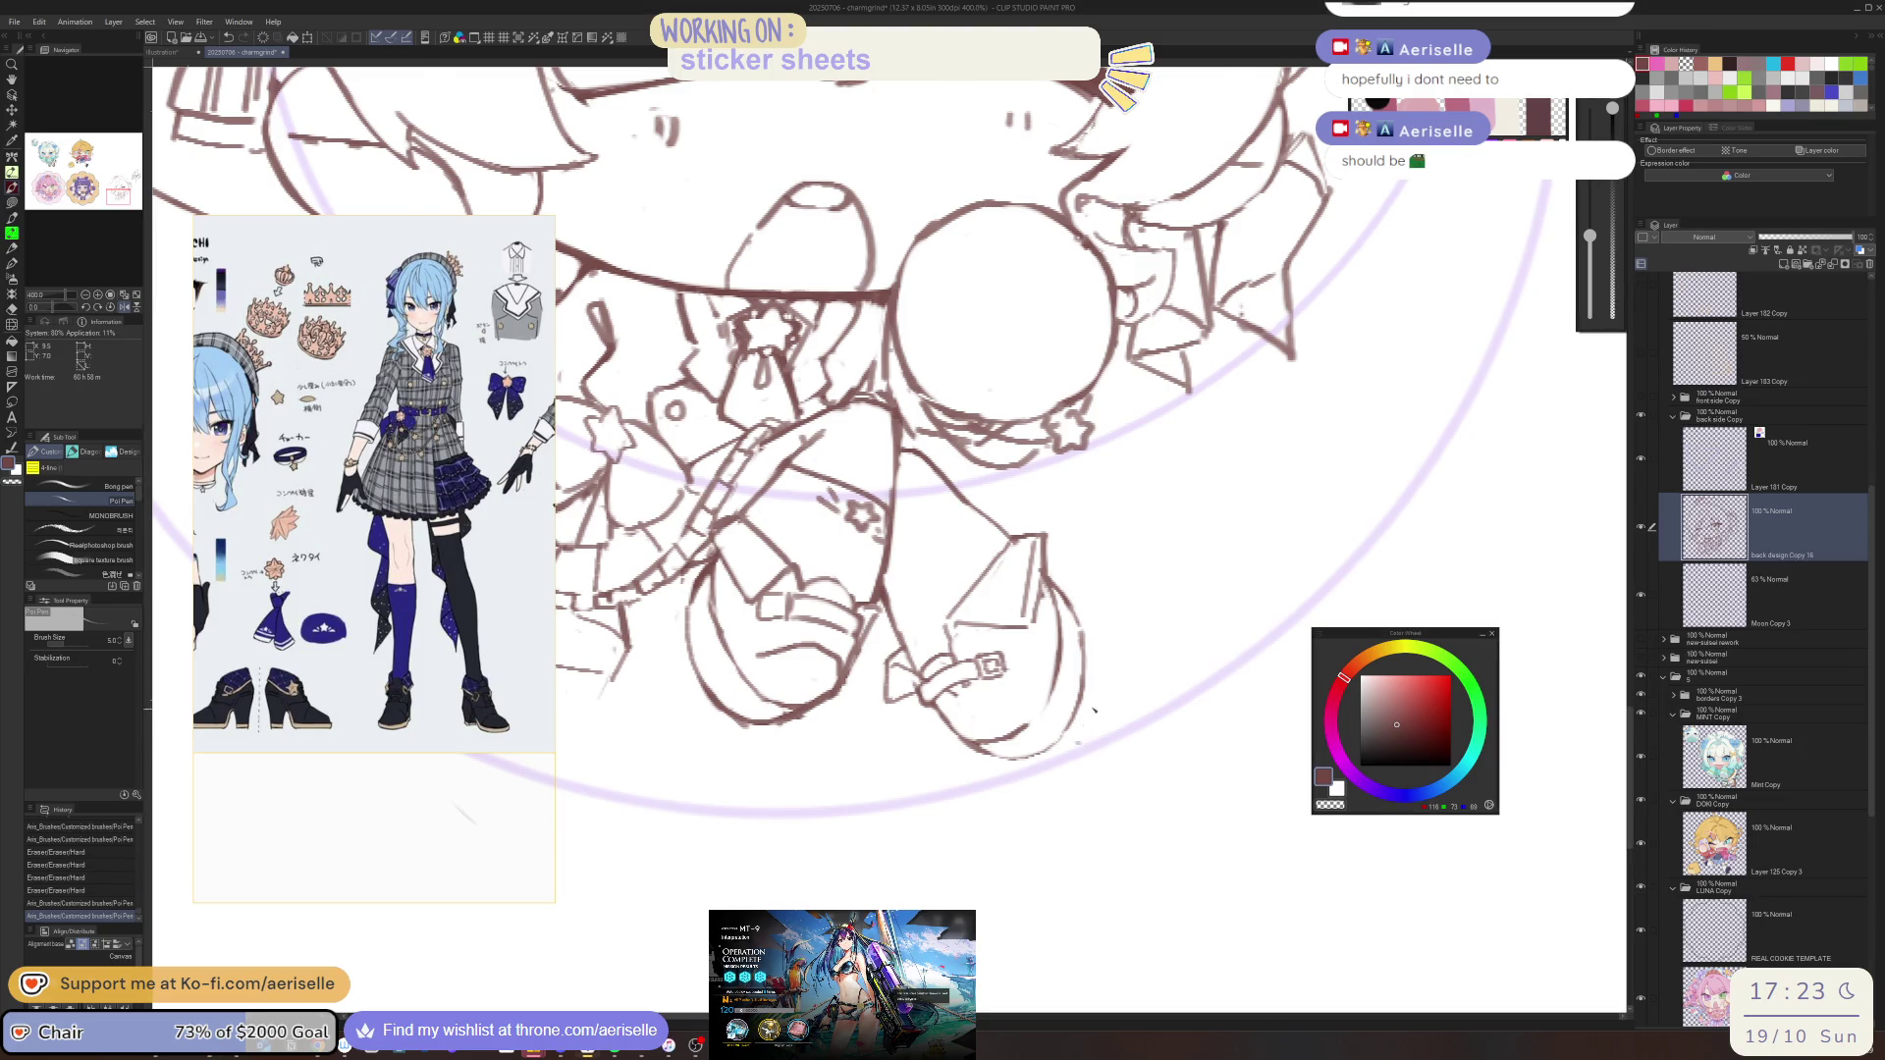
{"action": "scroll", "coordinate": [1080, 746], "scroll_direction": "down", "scroll_amount": 4}
{"action": "scroll", "coordinate": [1040, 719], "scroll_direction": "up", "scroll_amount": 5}
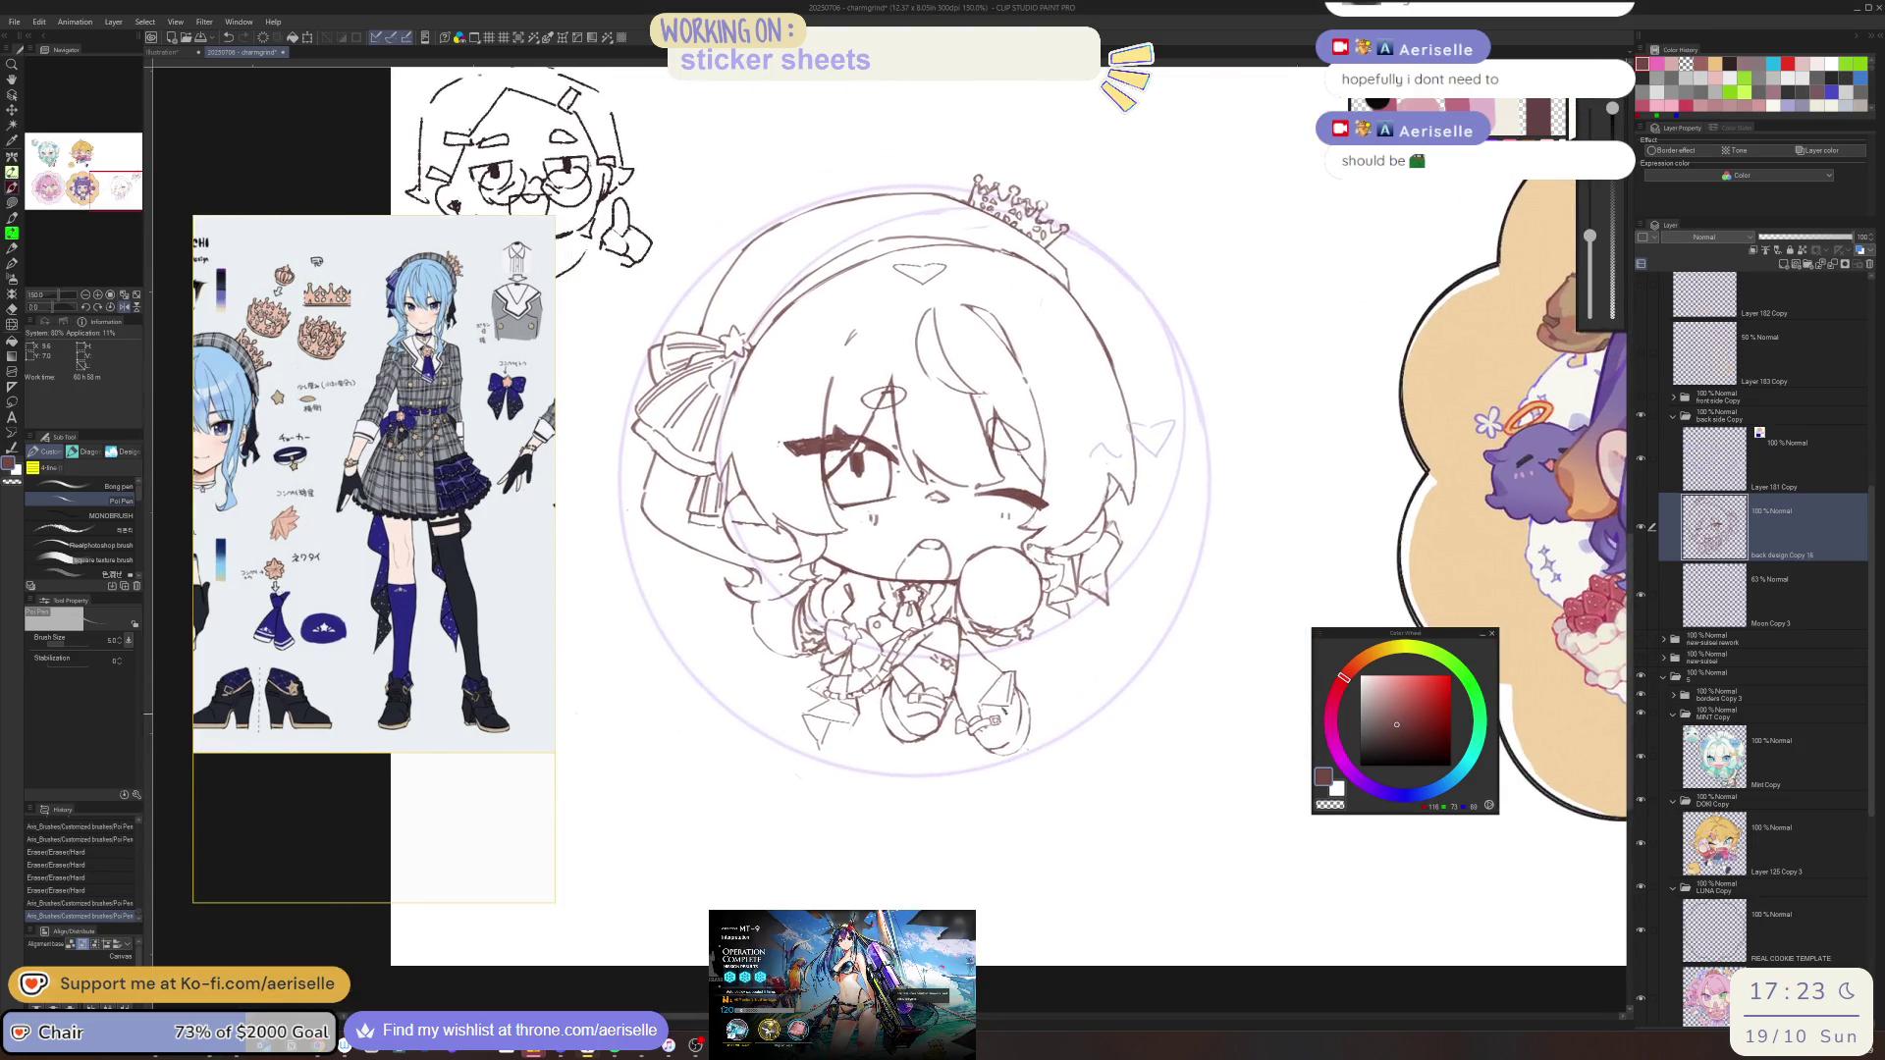
{"action": "mouse_move", "coordinate": [1001, 708]}
{"action": "left_mouse_down"}
{"action": "mouse_move", "coordinate": [979, 721]}
{"action": "mouse_move", "coordinate": [1029, 771]}
{"action": "mouse_move", "coordinate": [1080, 768]}
{"action": "mouse_move", "coordinate": [1082, 738]}
{"action": "mouse_move", "coordinate": [1028, 690]}
{"action": "mouse_move", "coordinate": [1068, 736]}
{"action": "mouse_move", "coordinate": [1026, 766]}
{"action": "mouse_move", "coordinate": [1072, 711]}
{"action": "left_mouse_up"}
Shrink the eraser, rotate the view counterclockwise, and add a short line to the star
{"action": "key", "text": "e"}
{"action": "key", "text": "bracketleft"}
{"action": "key", "text": "bracketleft"}
{"action": "key", "text": "bracketleft"}
{"action": "scroll", "coordinate": [1277, 805], "scroll_direction": "down", "scroll_amount": 2}
{"action": "key", "text": "minus"}
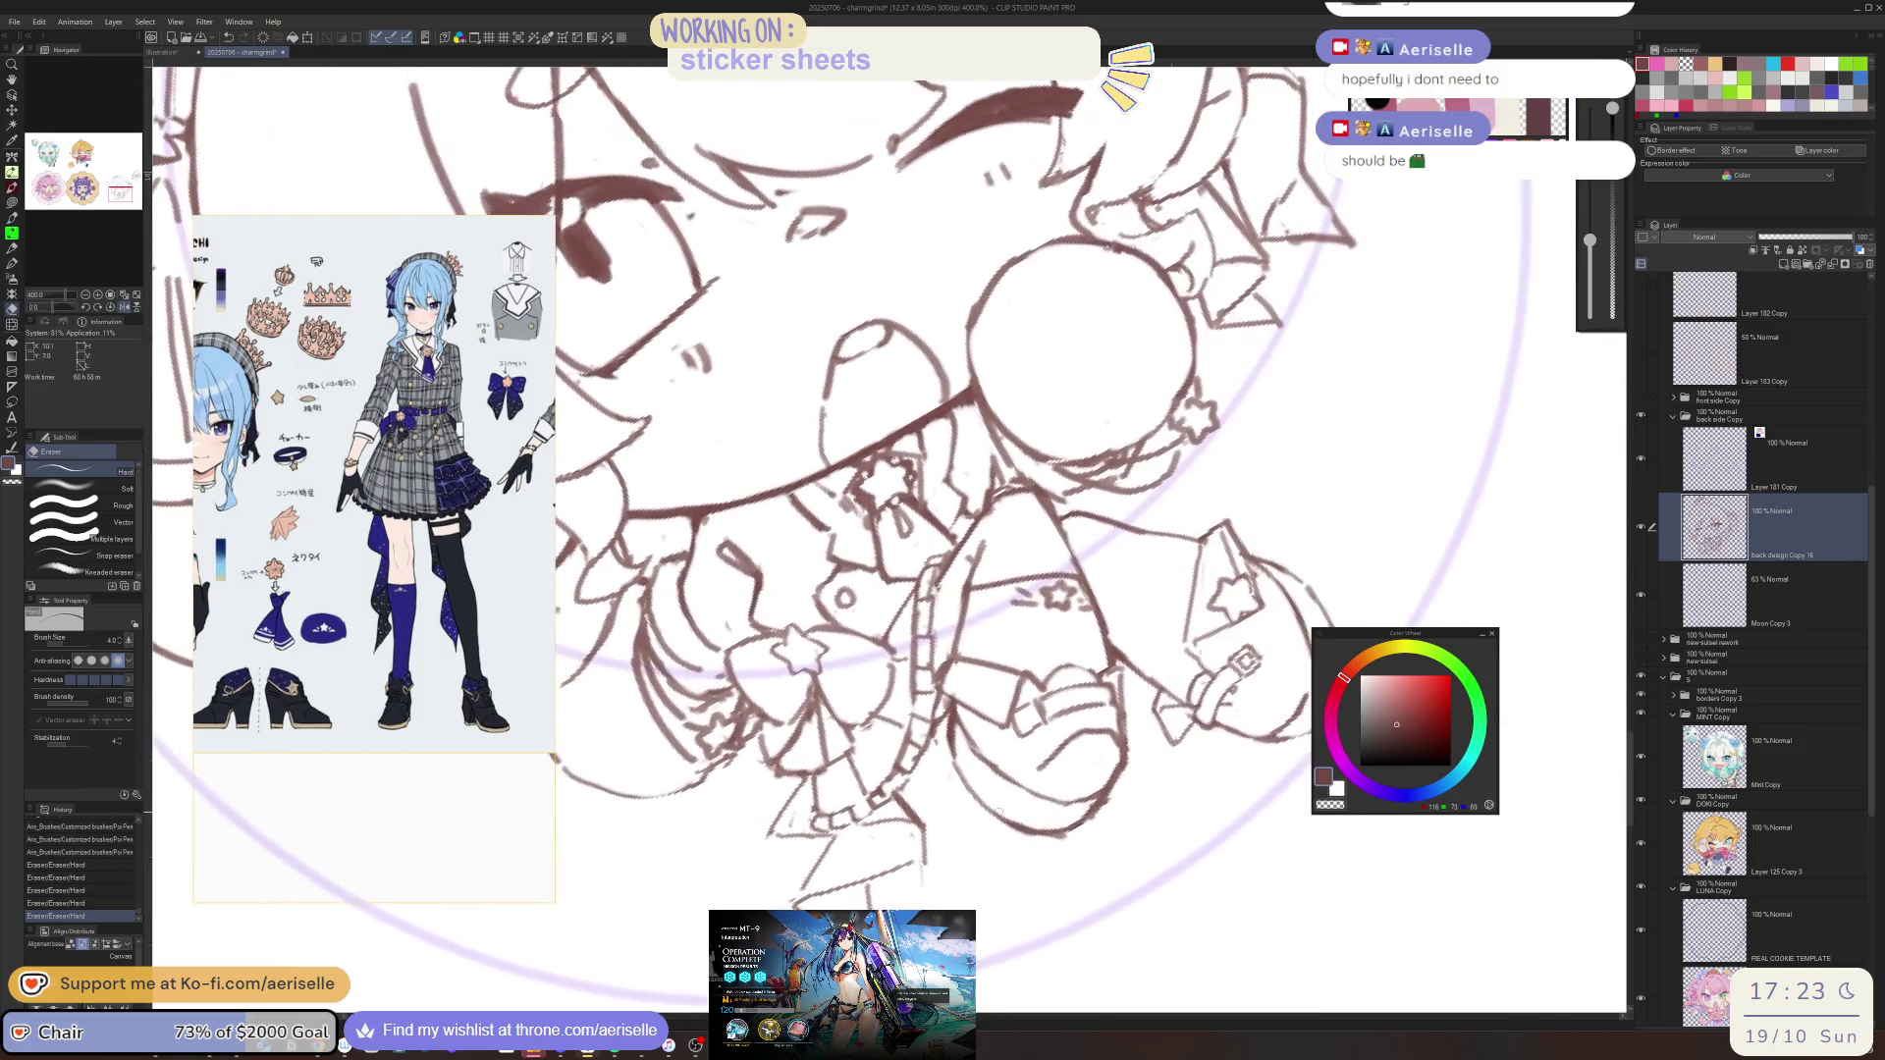
{"action": "key", "text": "minus"}
{"action": "scroll", "coordinate": [948, 734], "scroll_direction": "up", "scroll_amount": 2}
{"action": "key", "text": "p"}
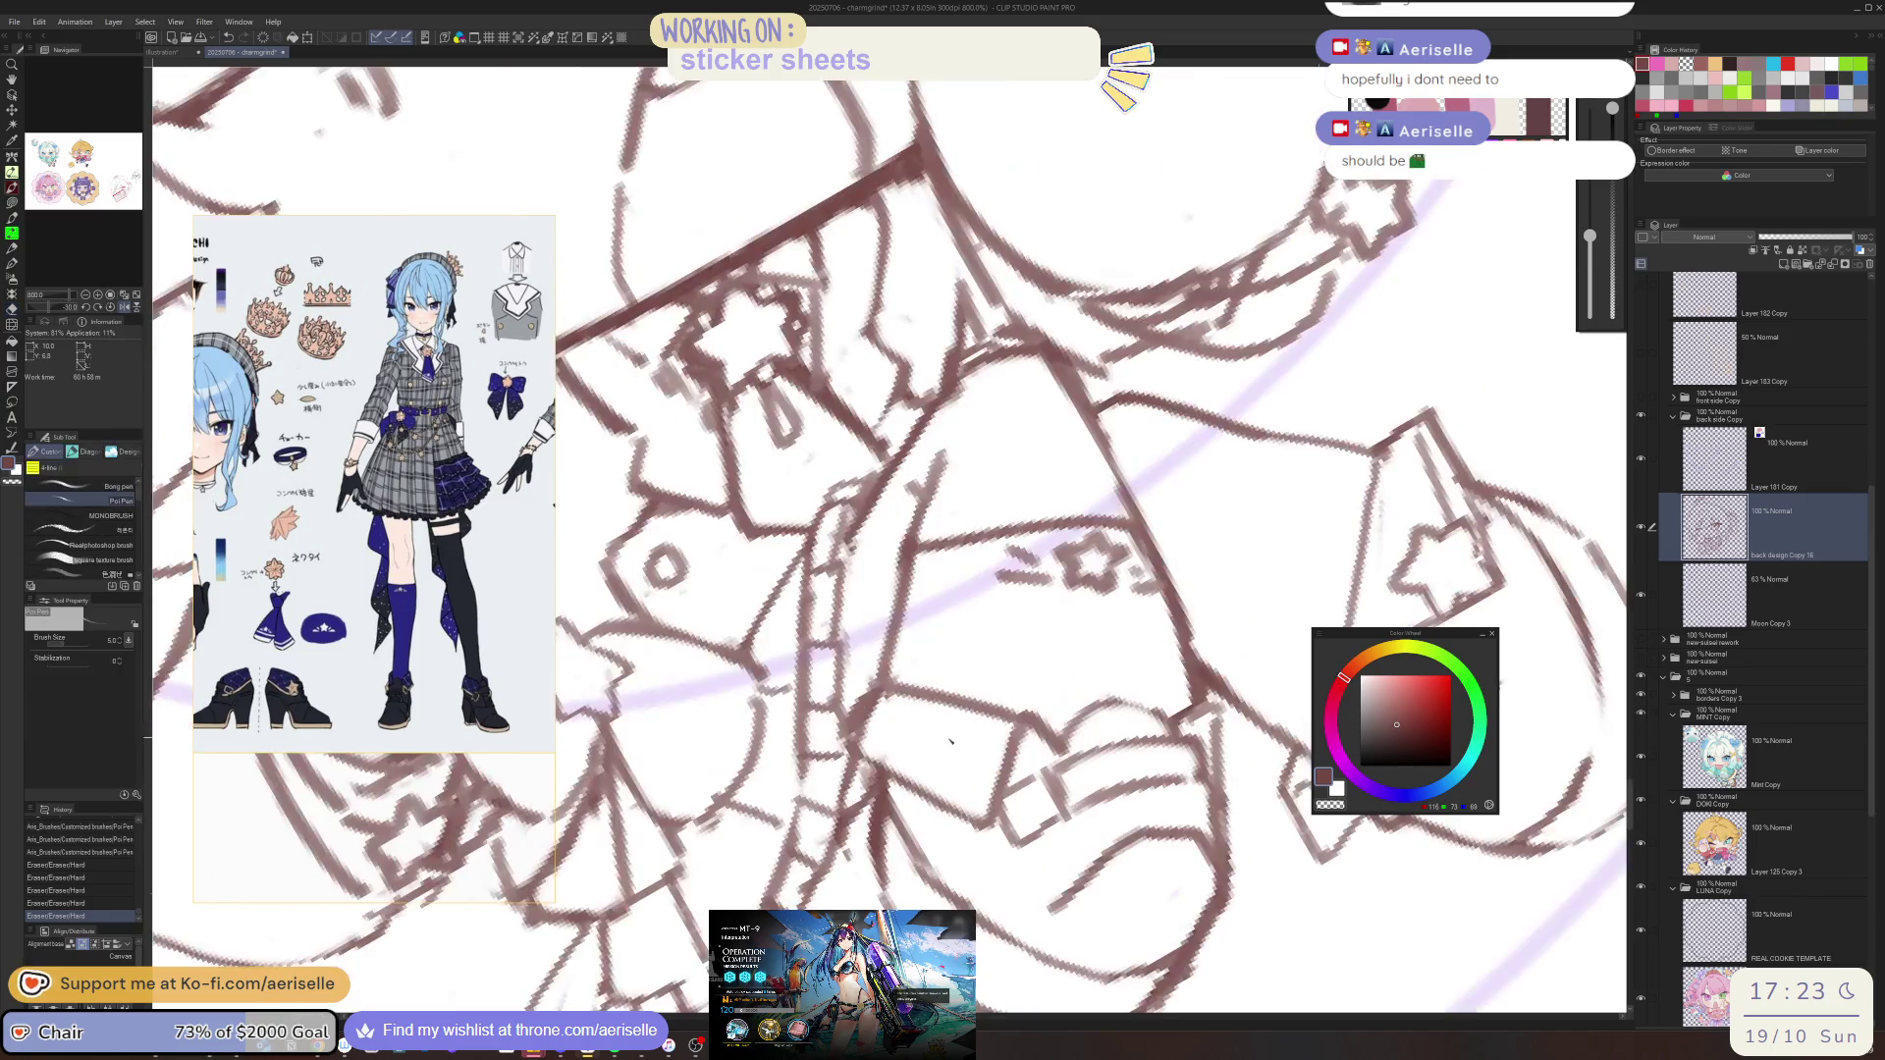
{"action": "mouse_move", "coordinate": [957, 728]}
{"action": "left_mouse_down"}
{"action": "mouse_move", "coordinate": [972, 746]}
{"action": "mouse_move", "coordinate": [919, 744]}
{"action": "mouse_move", "coordinate": [910, 776]}
{"action": "mouse_move", "coordinate": [934, 802]}
{"action": "mouse_move", "coordinate": [985, 824]}
{"action": "mouse_move", "coordinate": [1001, 759]}
{"action": "left_mouse_up"}
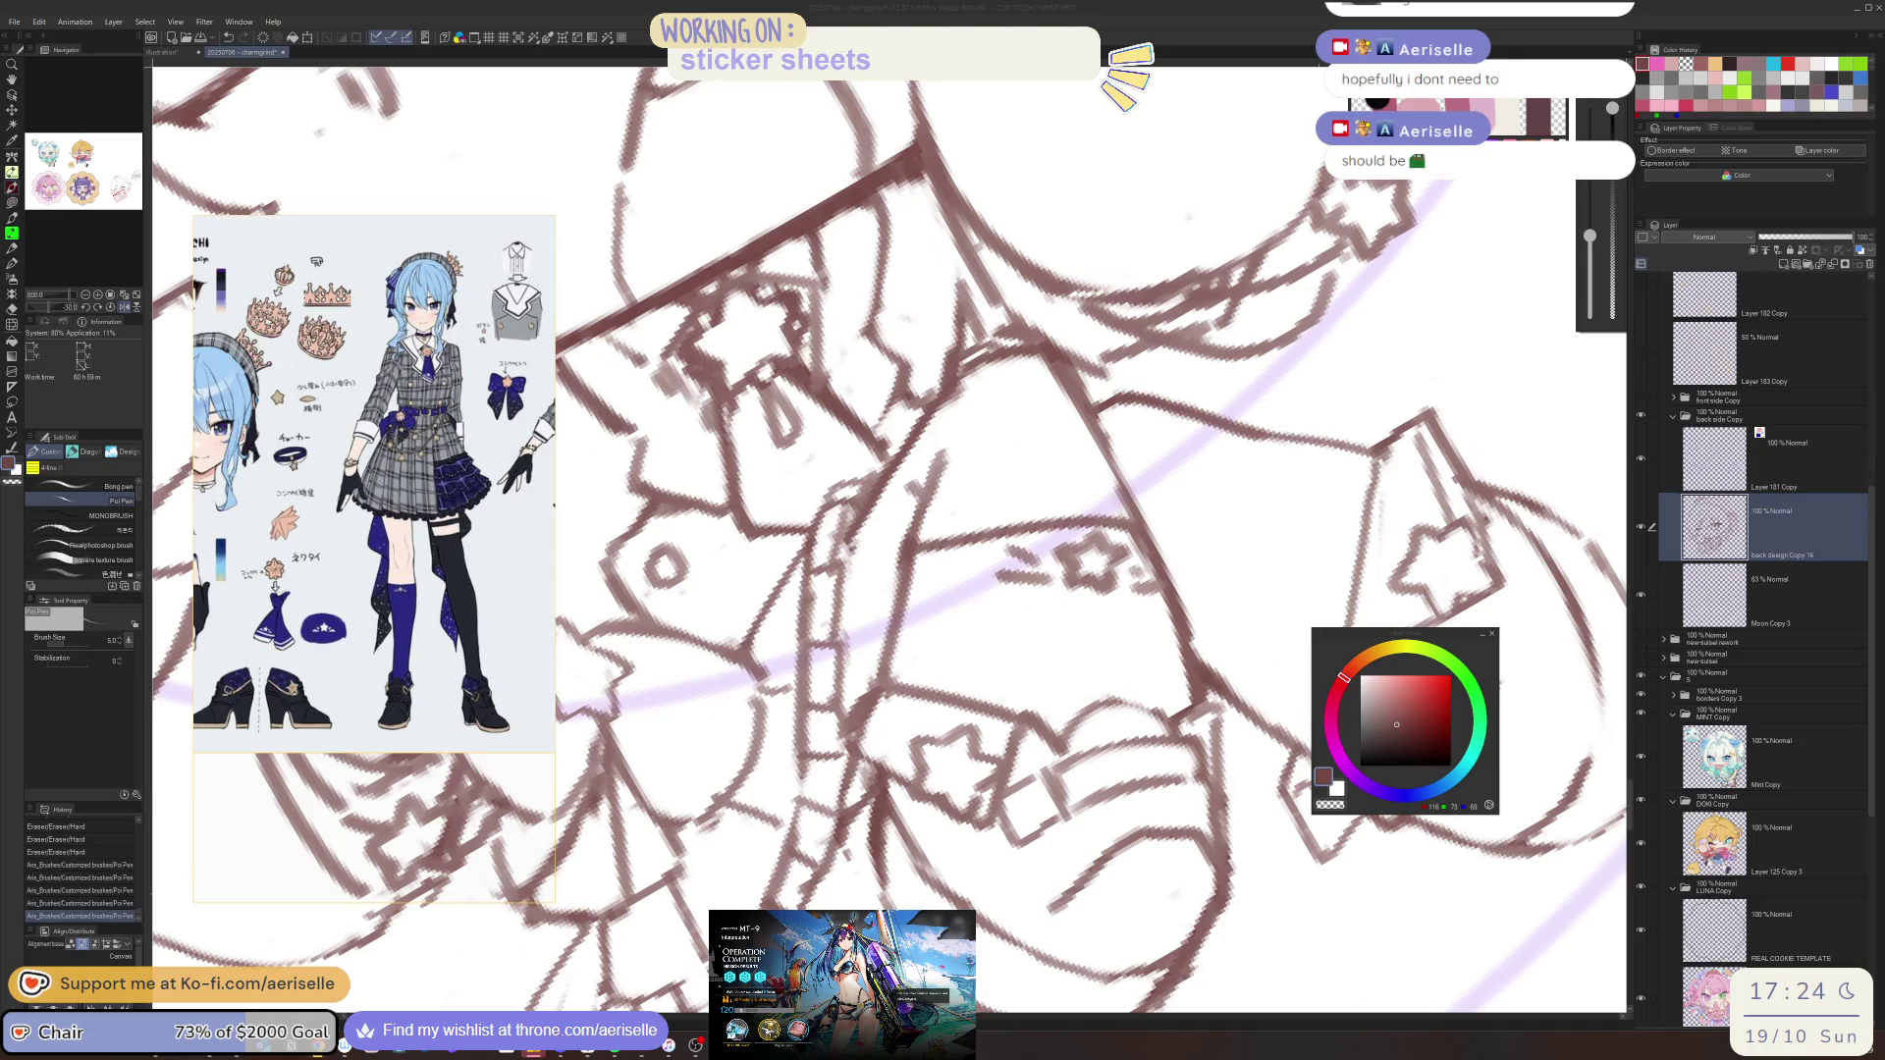
Erase a stray dot and leftover marks, plus part of the belt line
{"action": "left_click", "coordinate": [907, 292]}
{"action": "key", "text": "e"}
{"action": "left_click", "coordinate": [905, 294]}
{"action": "left_click", "coordinate": [841, 344]}
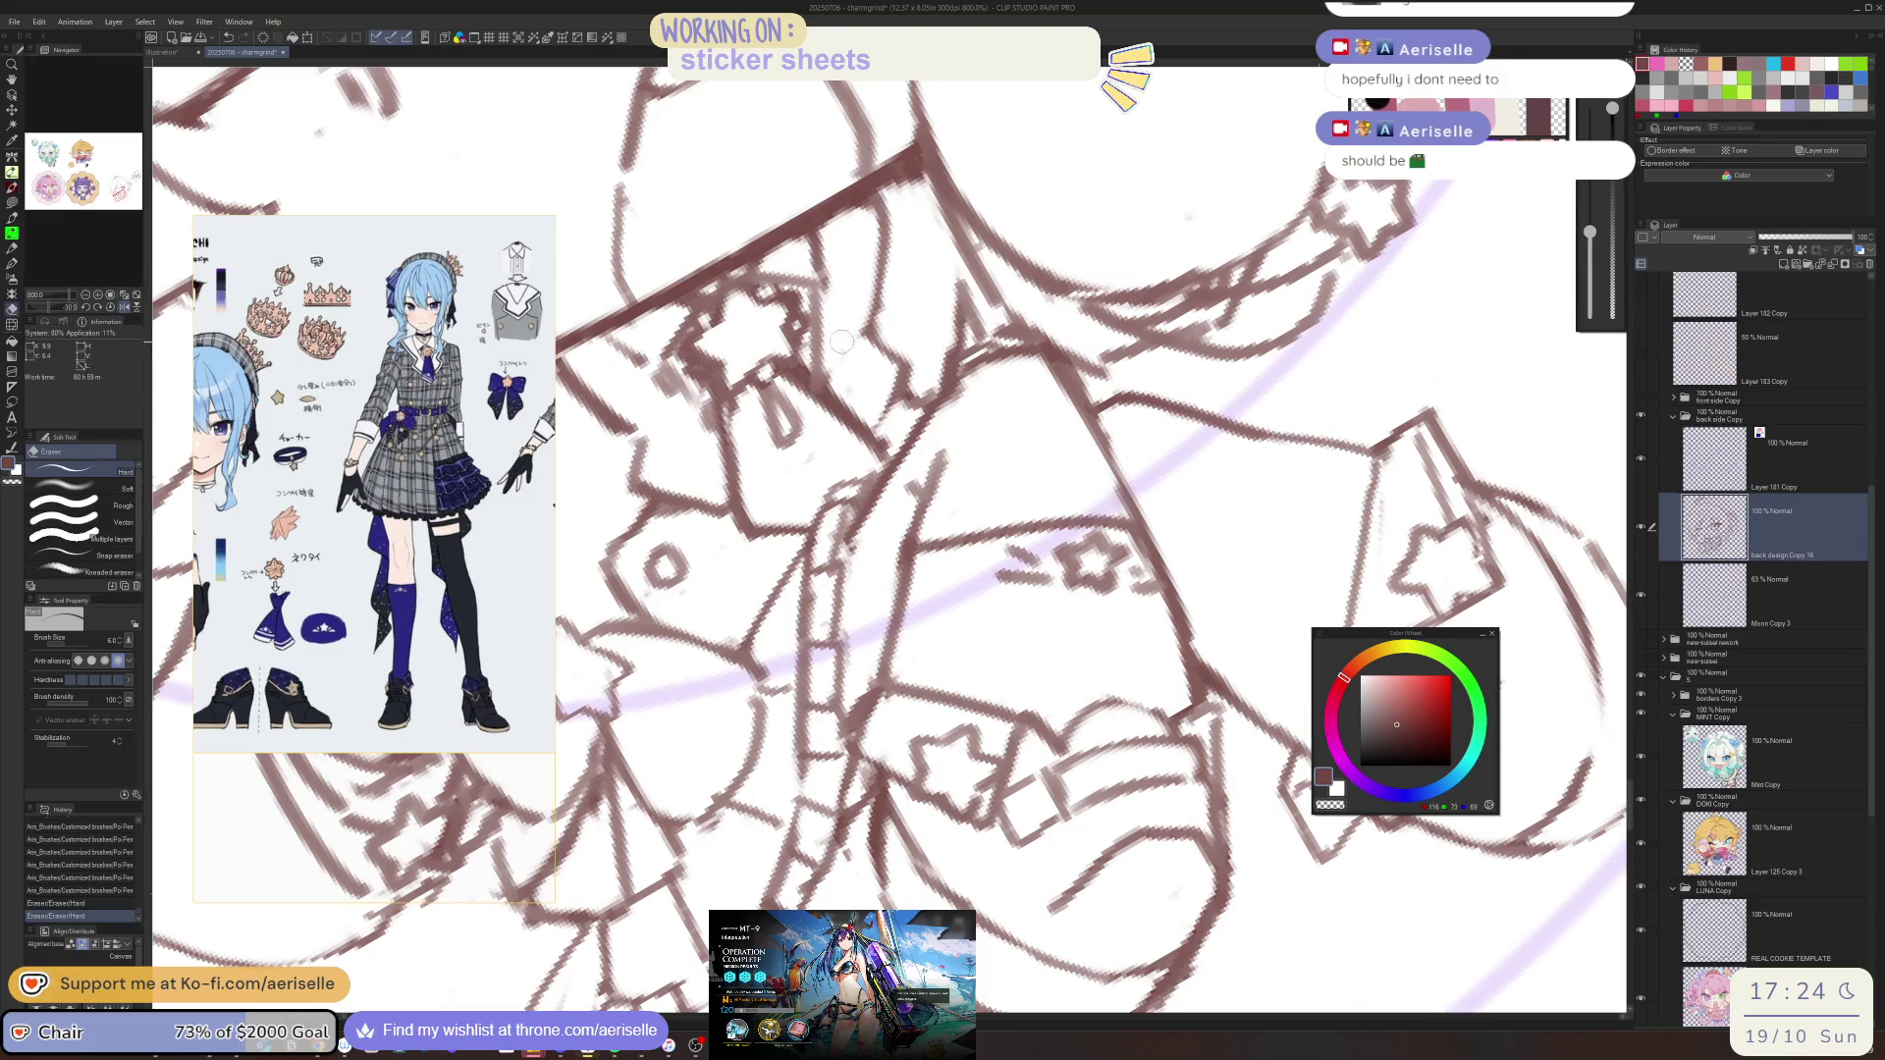
{"action": "scroll", "coordinate": [1124, 746], "scroll_direction": "down", "scroll_amount": 5}
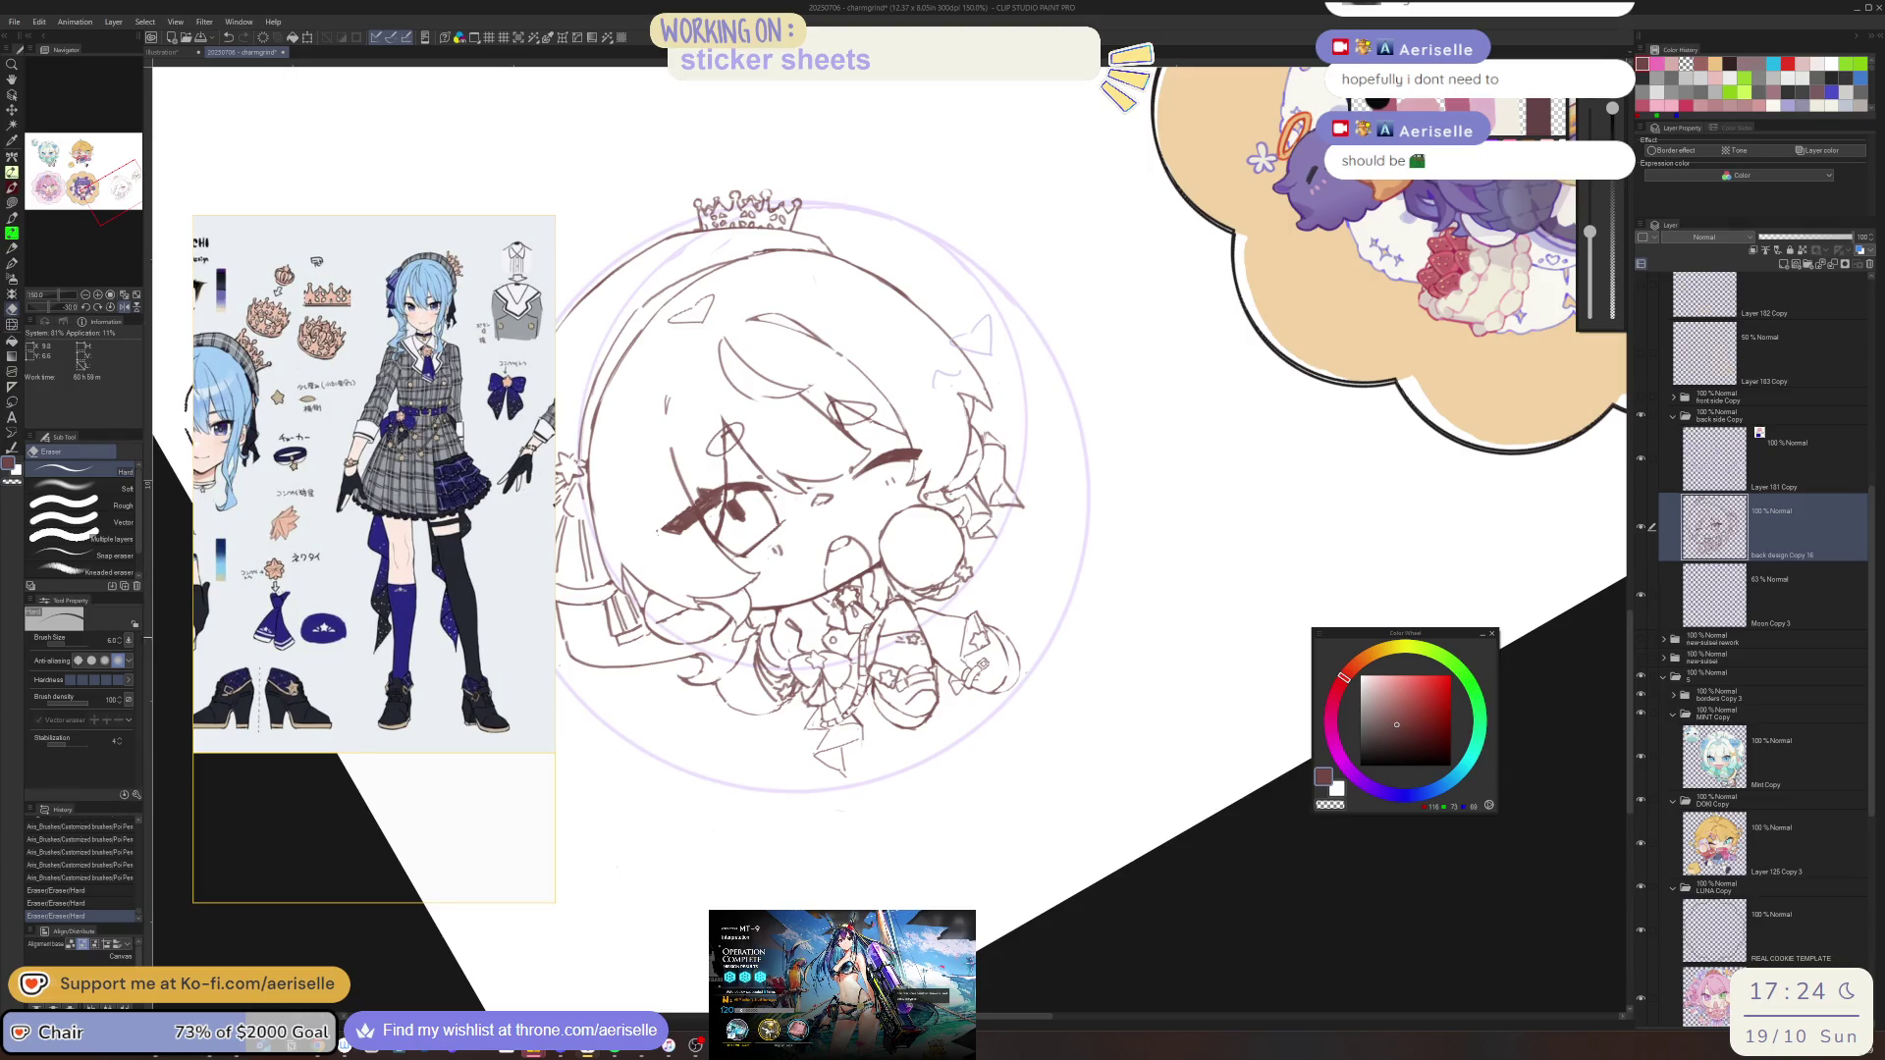
{"action": "scroll", "coordinate": [884, 687], "scroll_direction": "up", "scroll_amount": 5}
{"action": "left_click_drag", "start_coordinate": [886, 658], "coordinate": [918, 692]}
{"action": "scroll", "coordinate": [1129, 601], "scroll_direction": "down", "scroll_amount": 5}
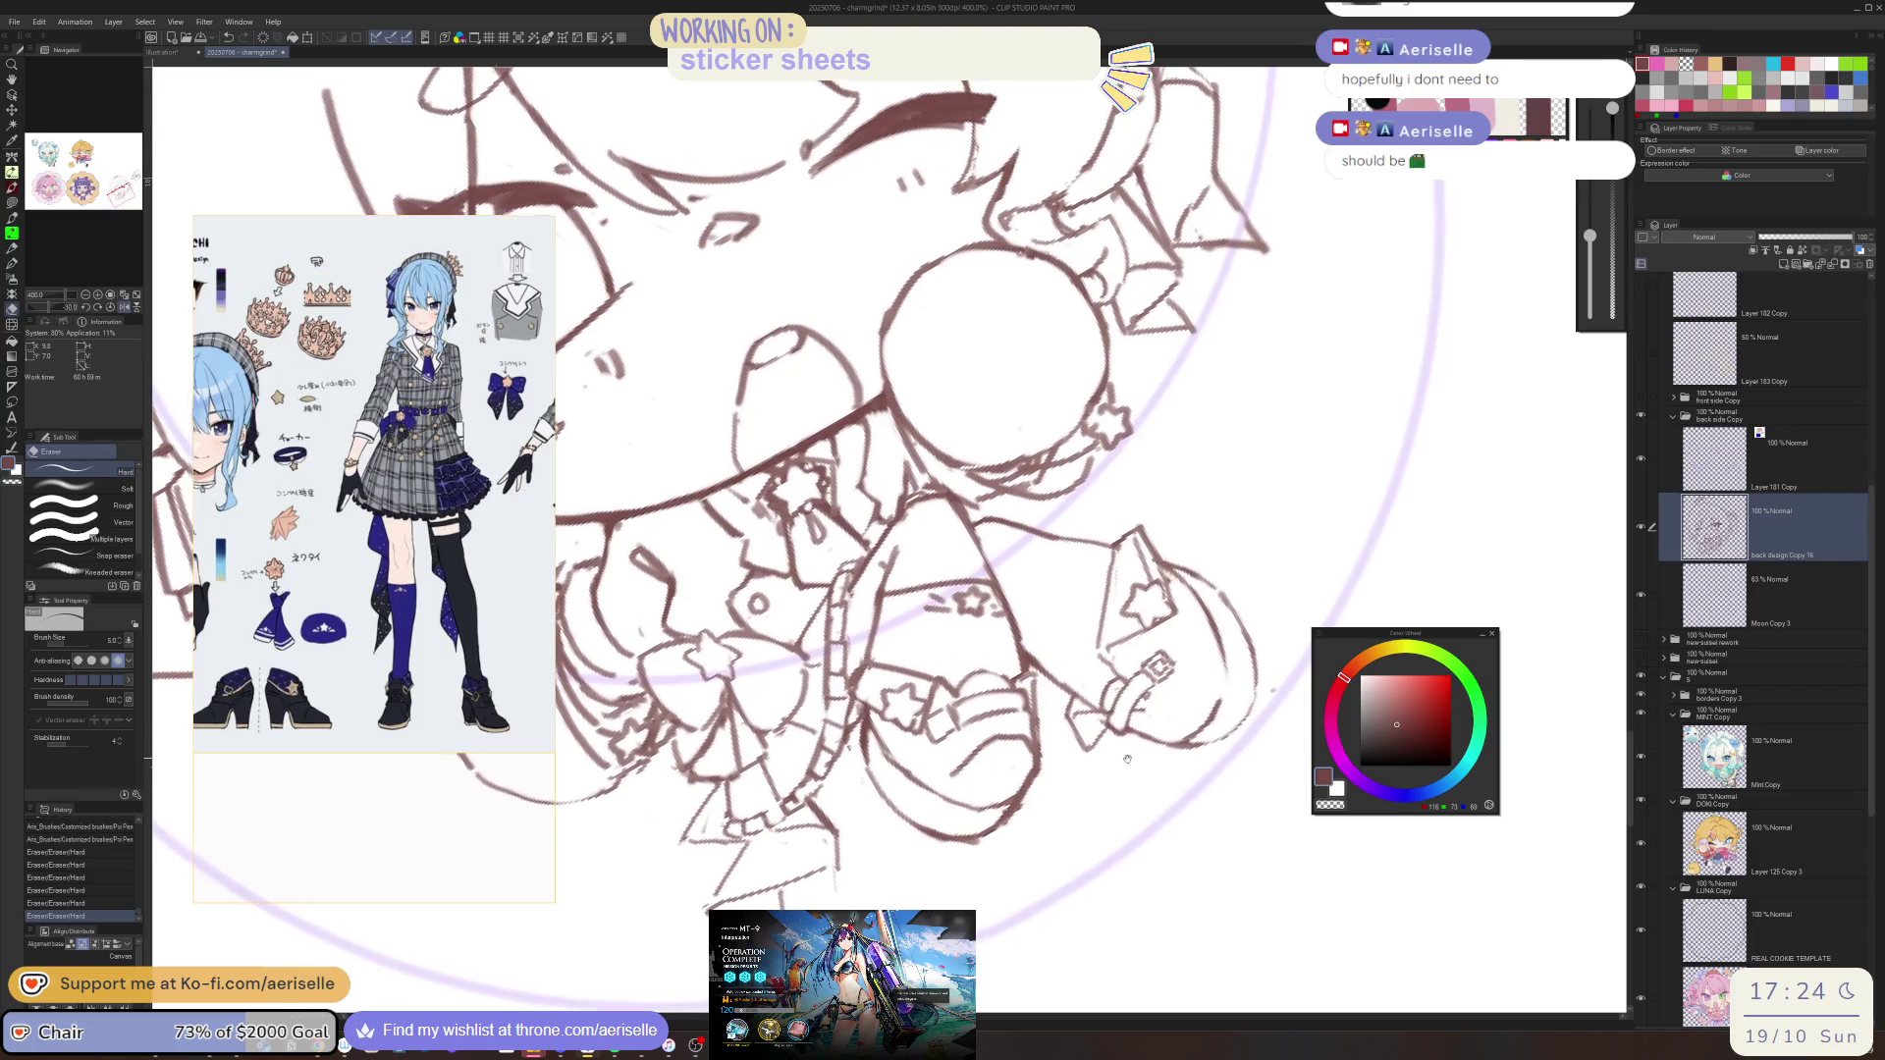
{"action": "scroll", "coordinate": [1130, 757], "scroll_direction": "up", "scroll_amount": 3}
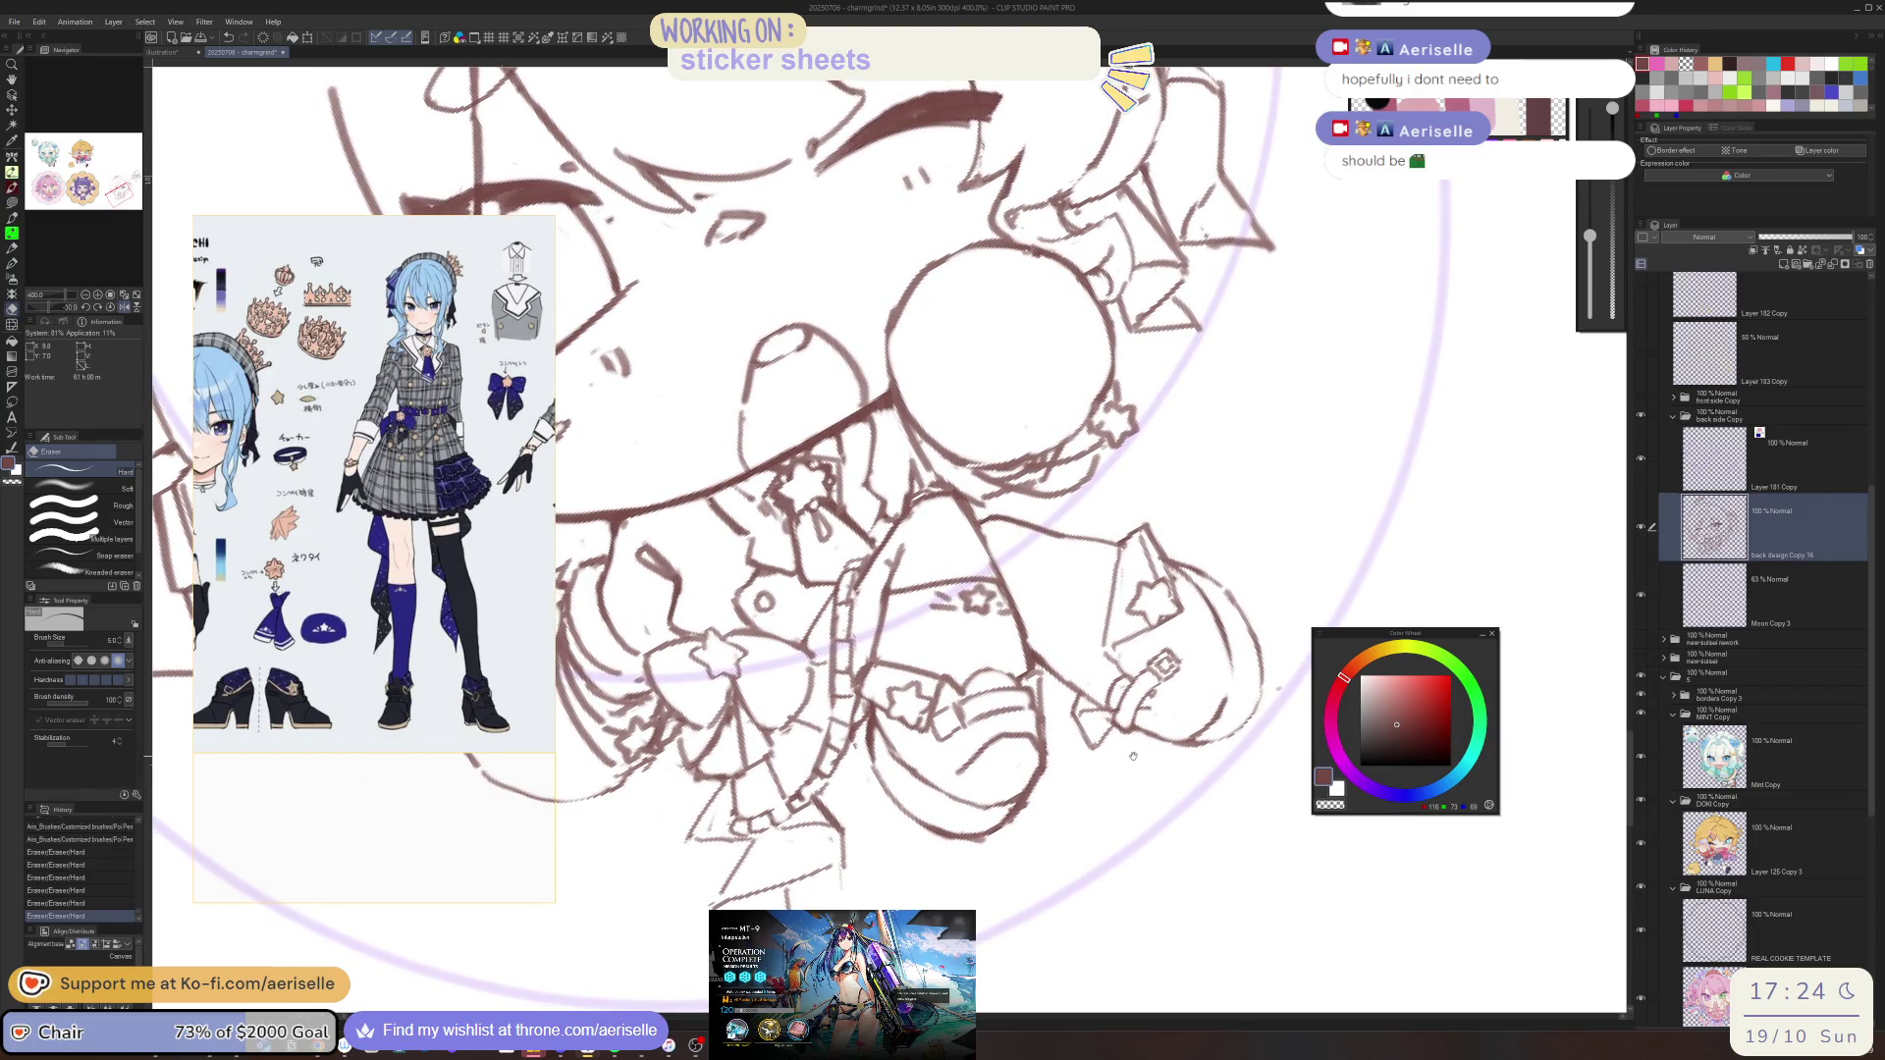
Rotate the view and draw a short pen line on the lower body near the buckle
{"action": "left_click_drag", "start_coordinate": [969, 711], "coordinate": [1137, 735]}
{"action": "mouse_move", "coordinate": [1042, 800]}
{"action": "left_mouse_down"}
{"action": "mouse_move", "coordinate": [1096, 734]}
{"action": "mouse_move", "coordinate": [1110, 759]}
{"action": "left_mouse_up"}
{"action": "key", "text": "p"}
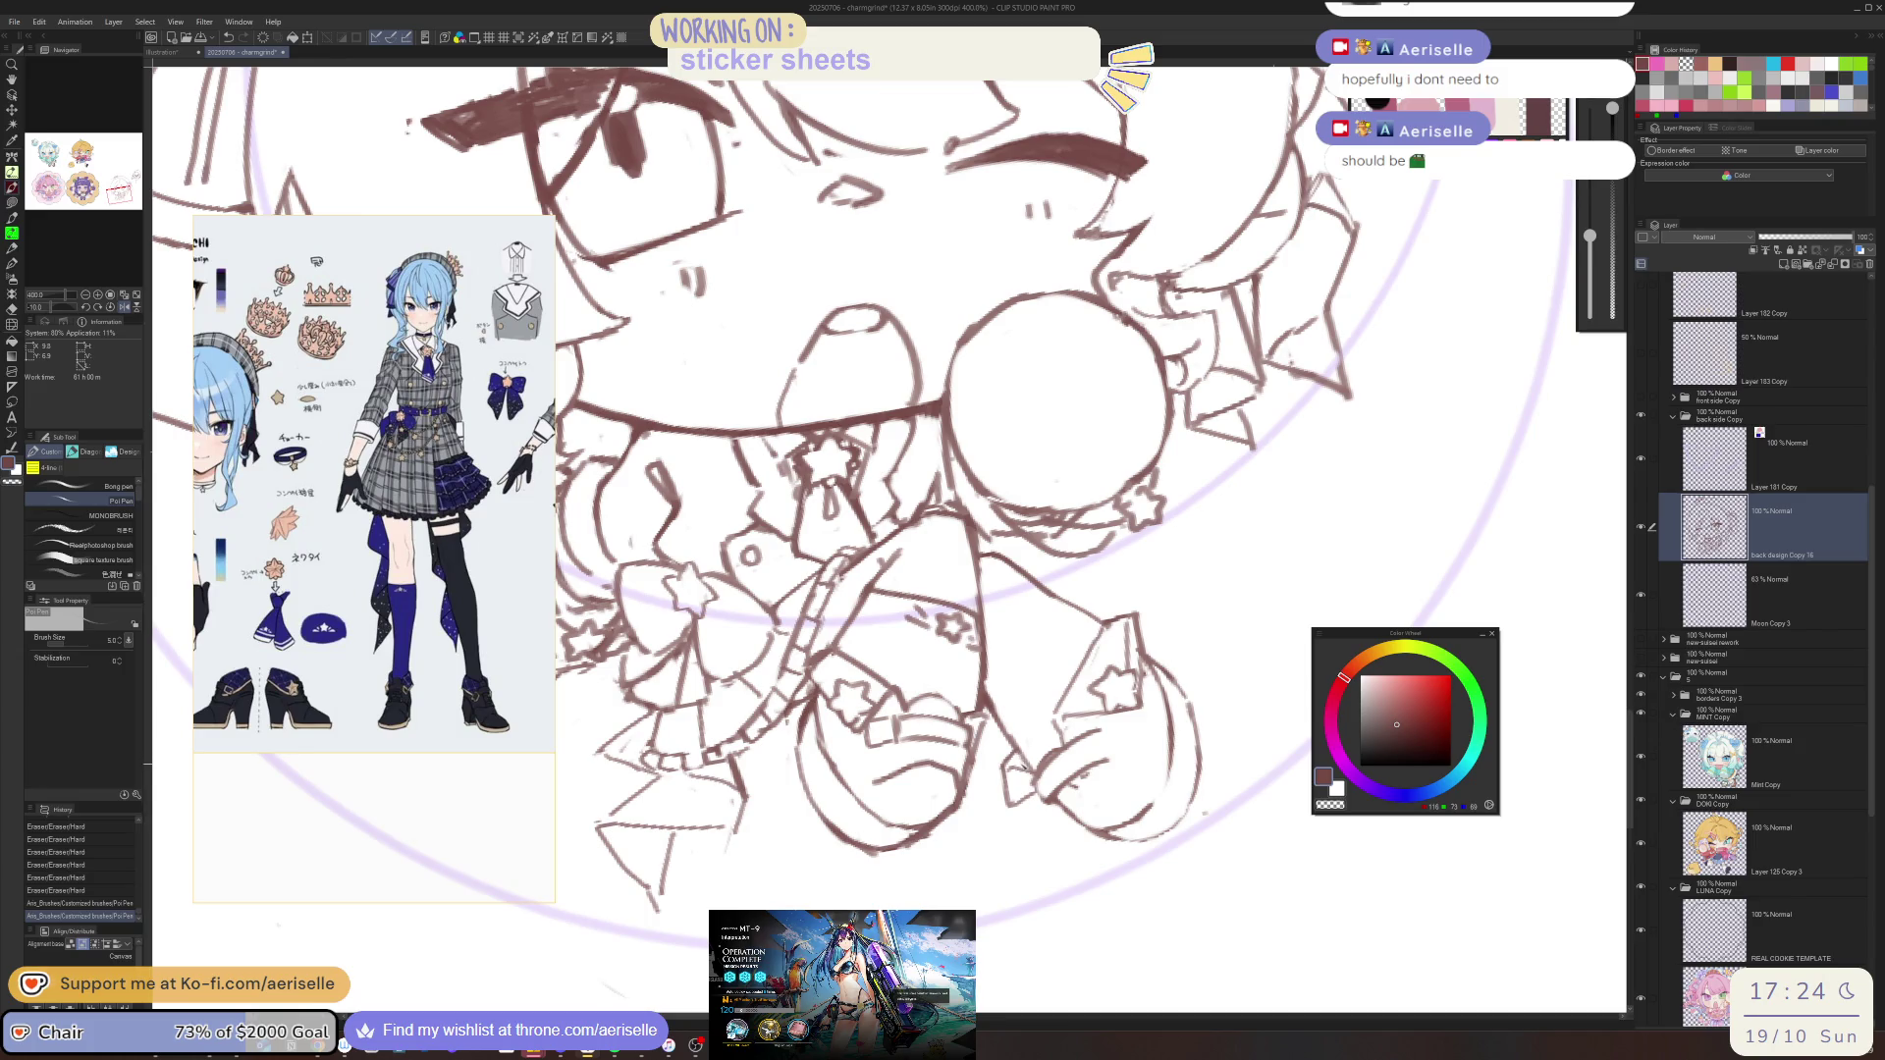
{"action": "mouse_move", "coordinate": [1016, 768]}
{"action": "left_mouse_down"}
{"action": "mouse_move", "coordinate": [1055, 735]}
{"action": "mouse_move", "coordinate": [1037, 751]}
{"action": "mouse_move", "coordinate": [1031, 737]}
{"action": "mouse_move", "coordinate": [1050, 742]}
{"action": "left_mouse_up"}
{"action": "key", "text": "e"}
{"action": "key", "text": "minus"}
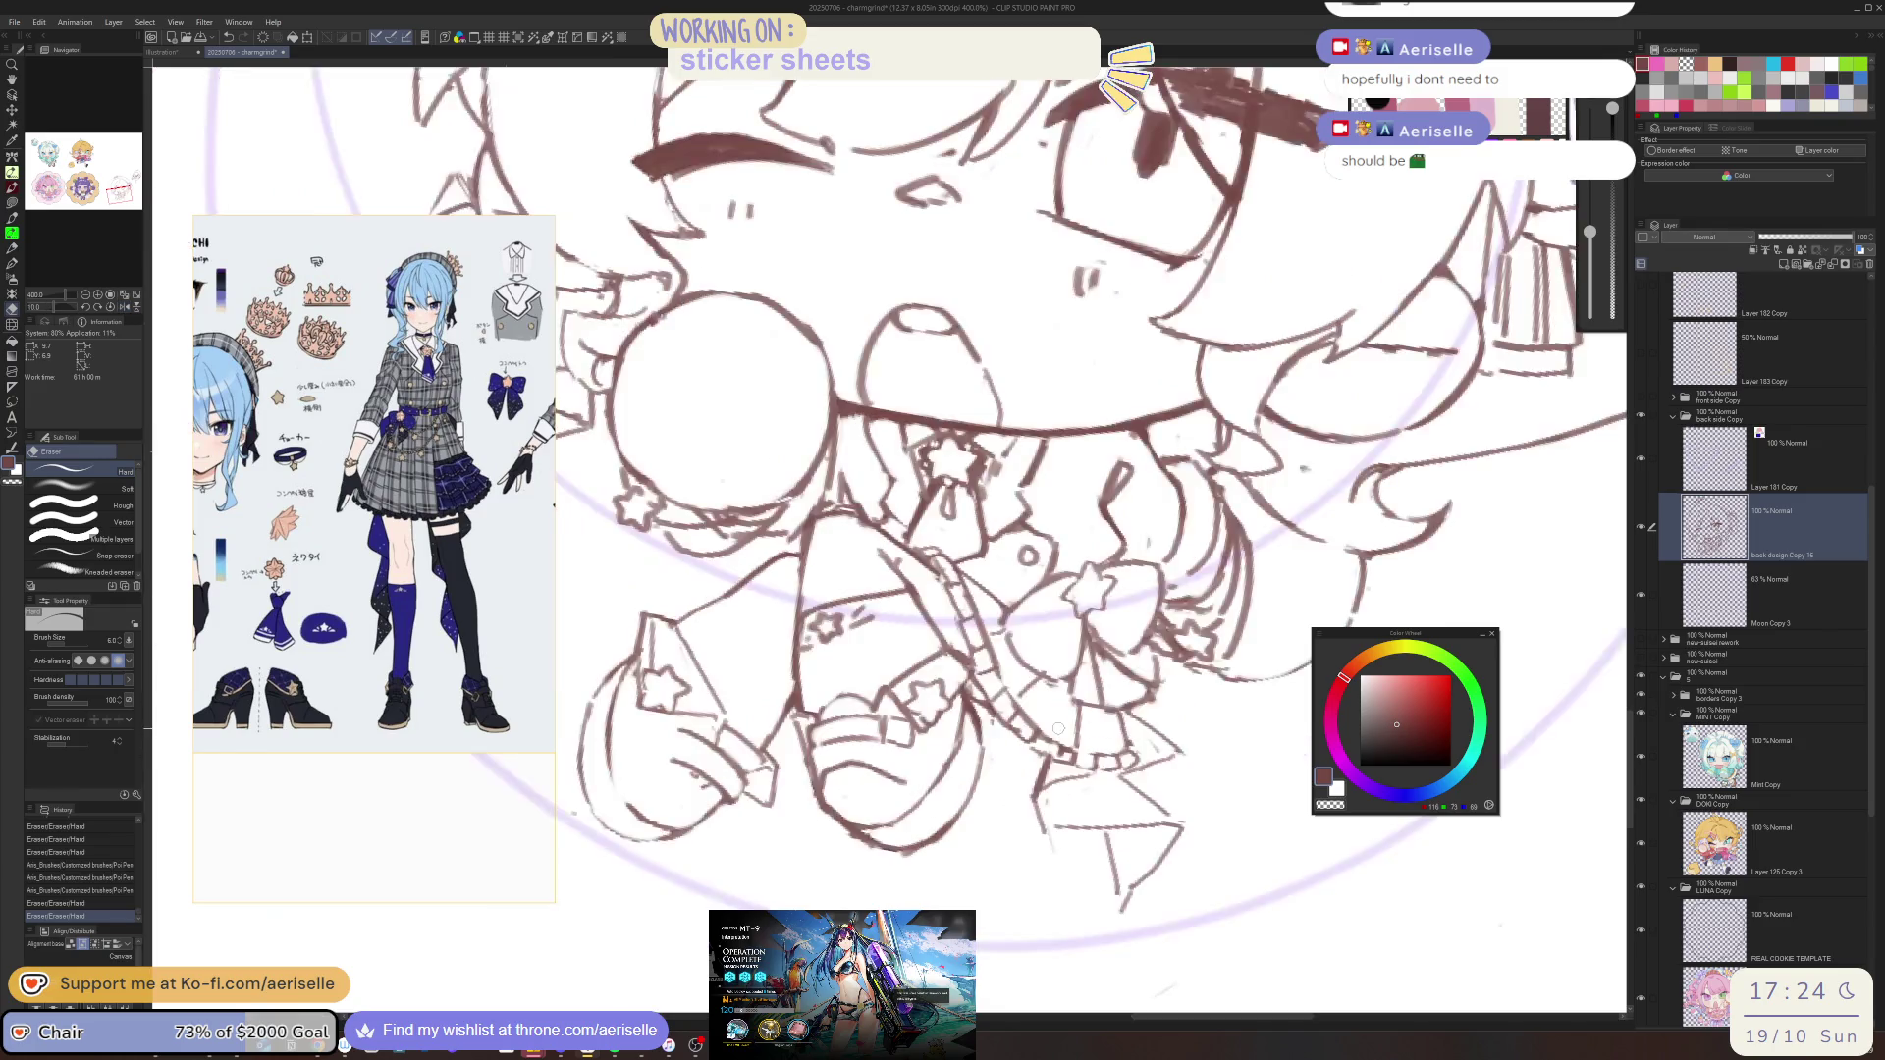
{"action": "key", "text": "p"}
{"action": "key", "text": "e"}
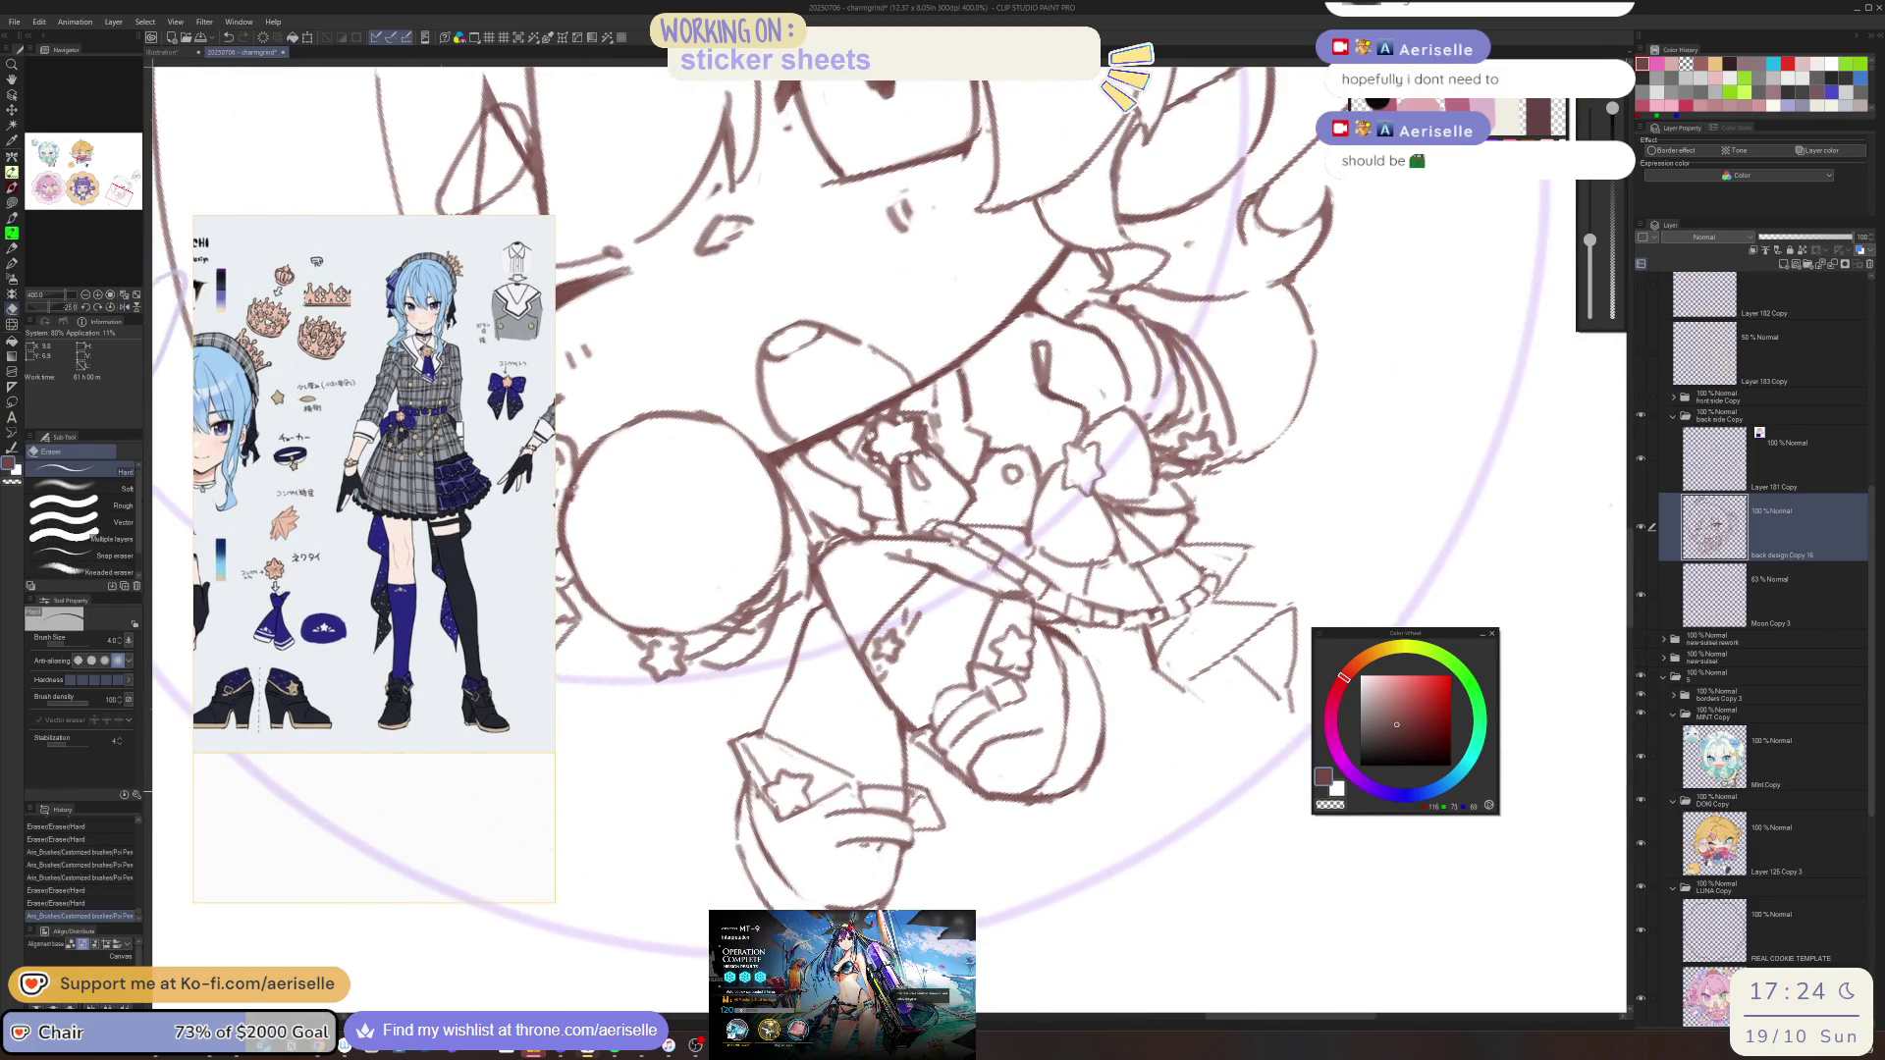
{"action": "key", "text": "h"}
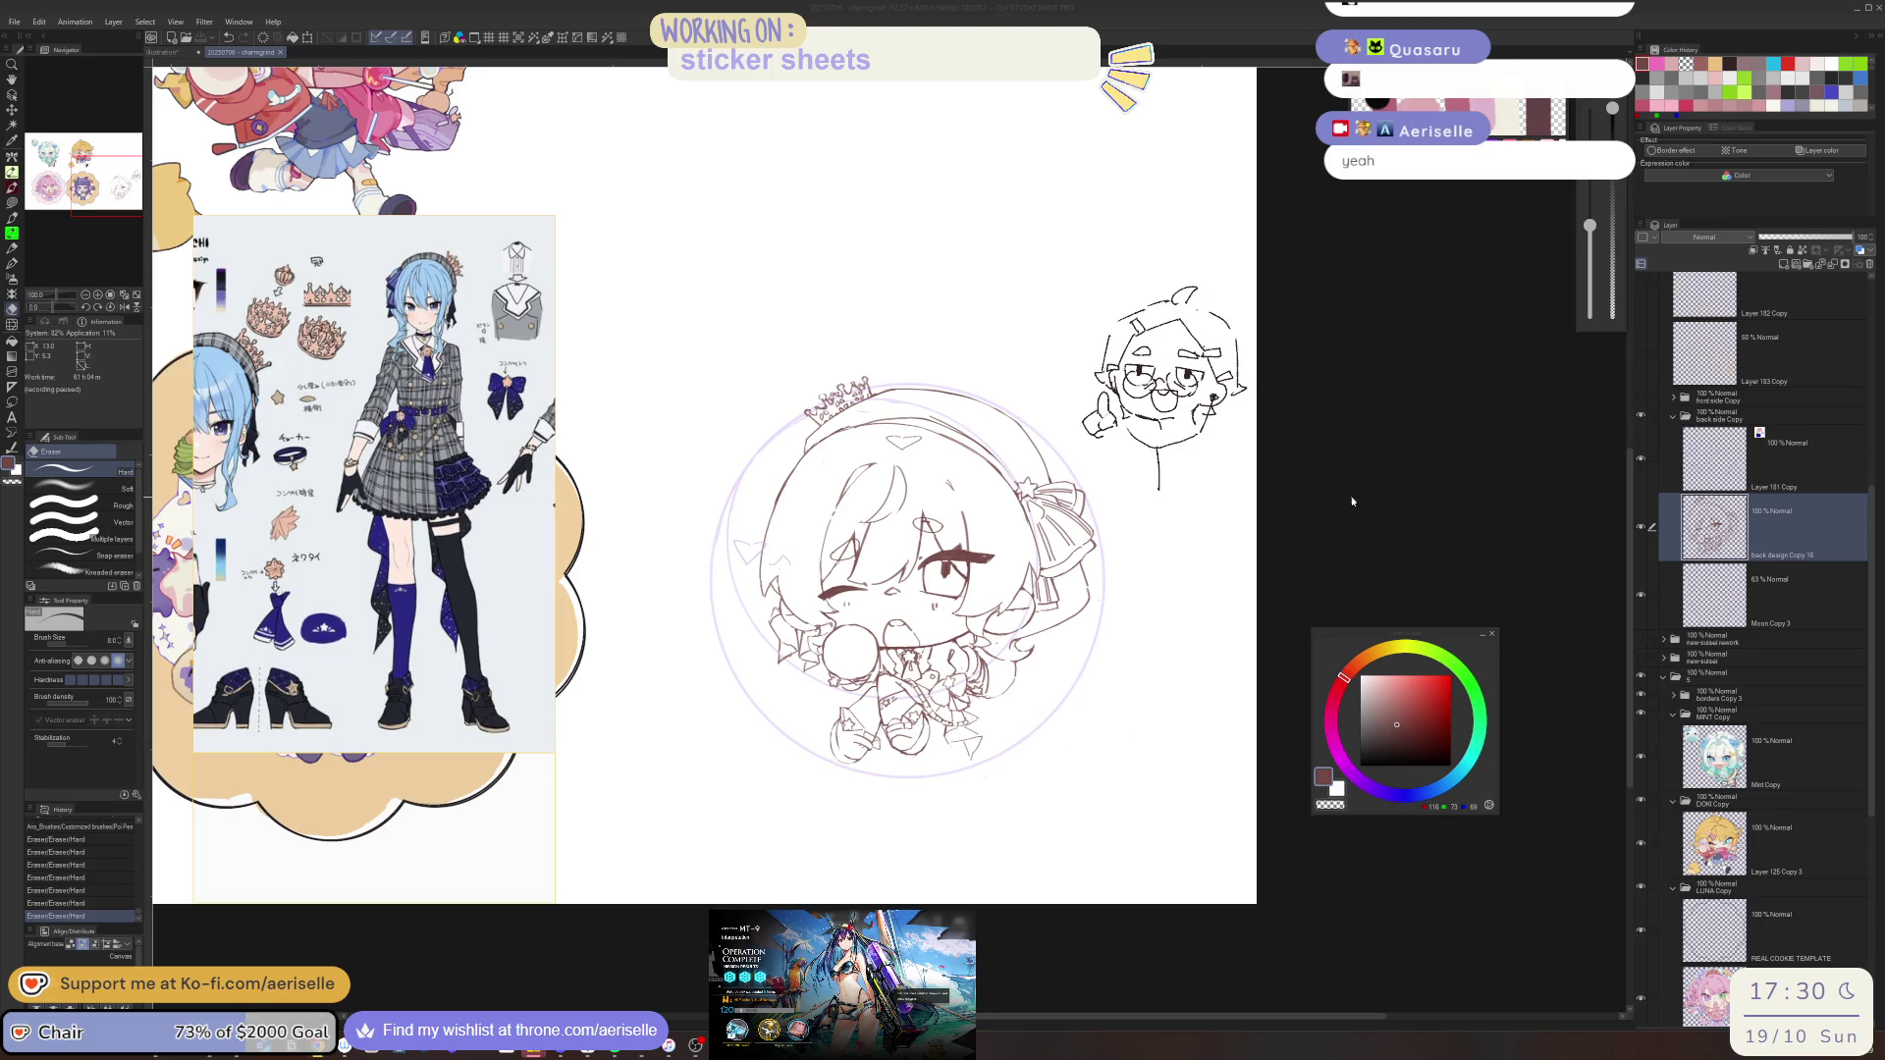
Lasso around the chibi, delete everything outside the selection, and deselect
{"action": "scroll", "coordinate": [816, 426], "scroll_direction": "up", "scroll_amount": 5}
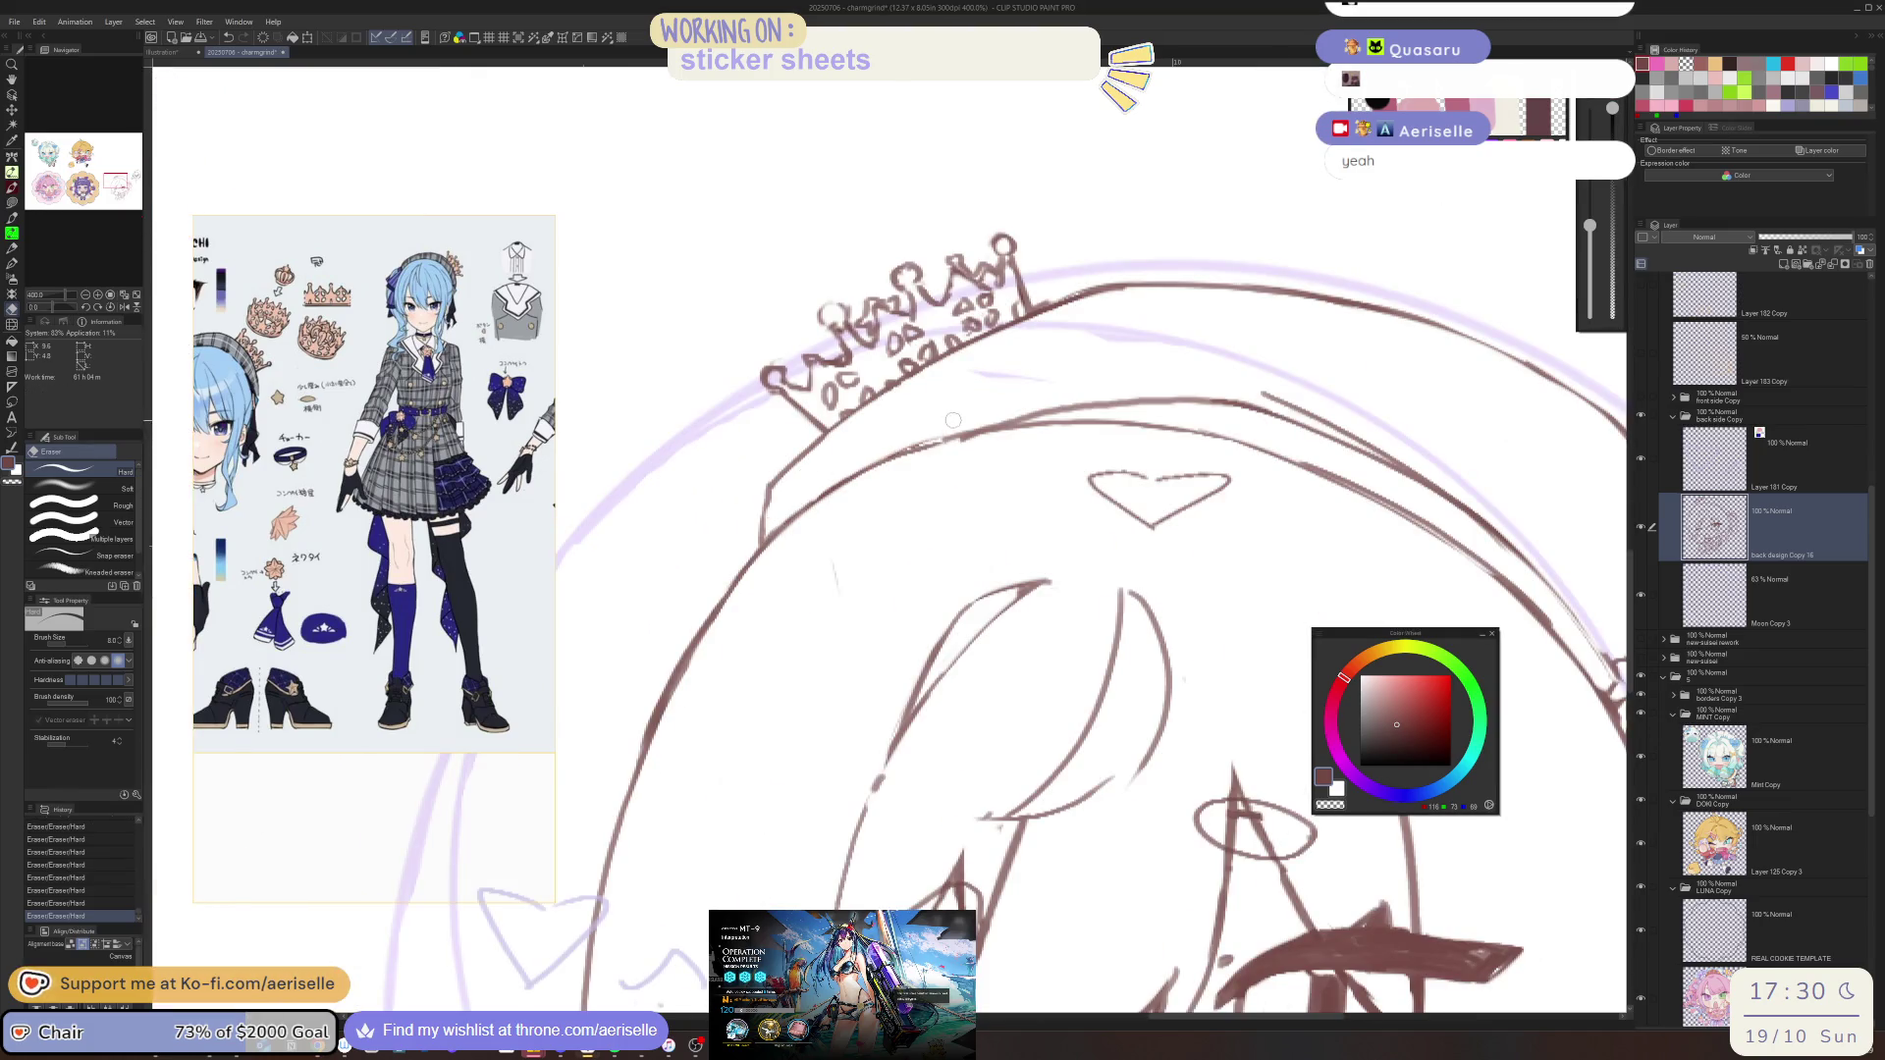
{"action": "scroll", "coordinate": [952, 412], "scroll_direction": "down", "scroll_amount": 4}
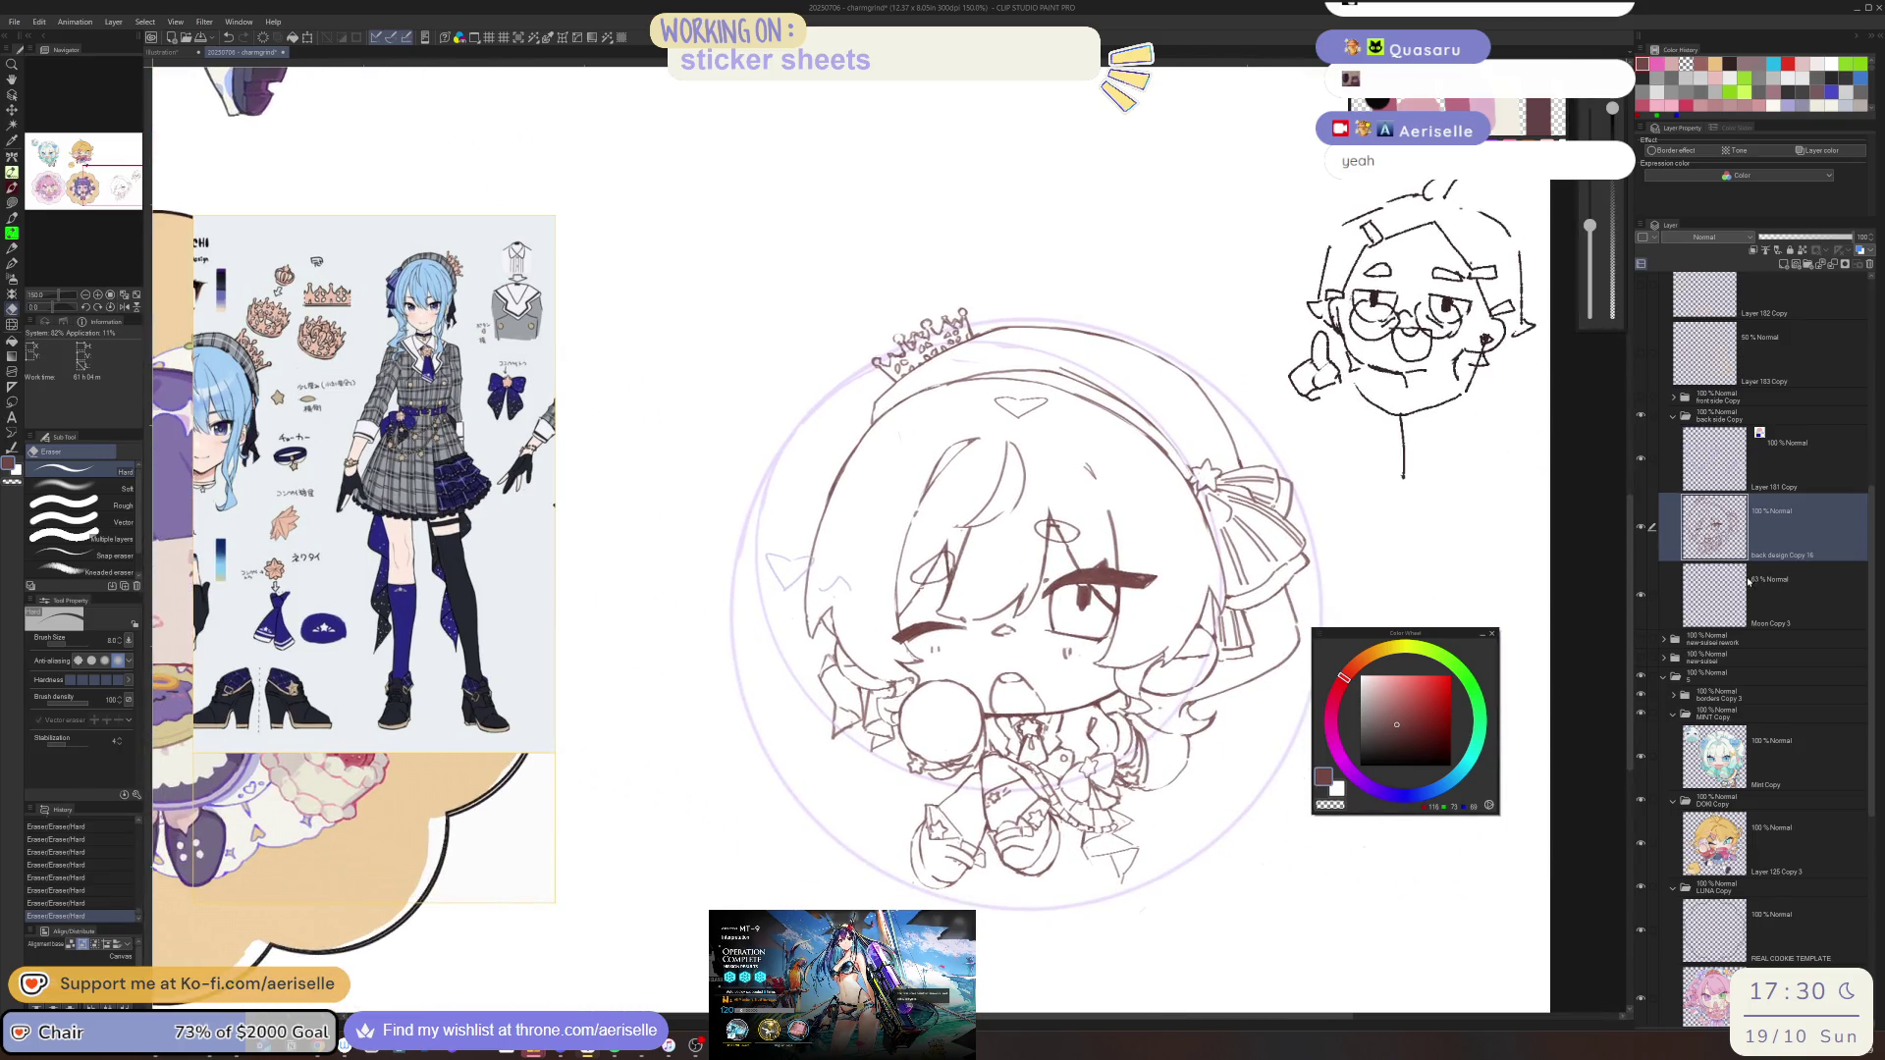
{"action": "key", "text": "m"}
{"action": "mouse_move", "coordinate": [1327, 546]}
{"action": "left_mouse_down"}
{"action": "mouse_move", "coordinate": [1270, 385]}
{"action": "mouse_move", "coordinate": [709, 675]}
{"action": "mouse_move", "coordinate": [1313, 809]}
{"action": "left_mouse_up"}
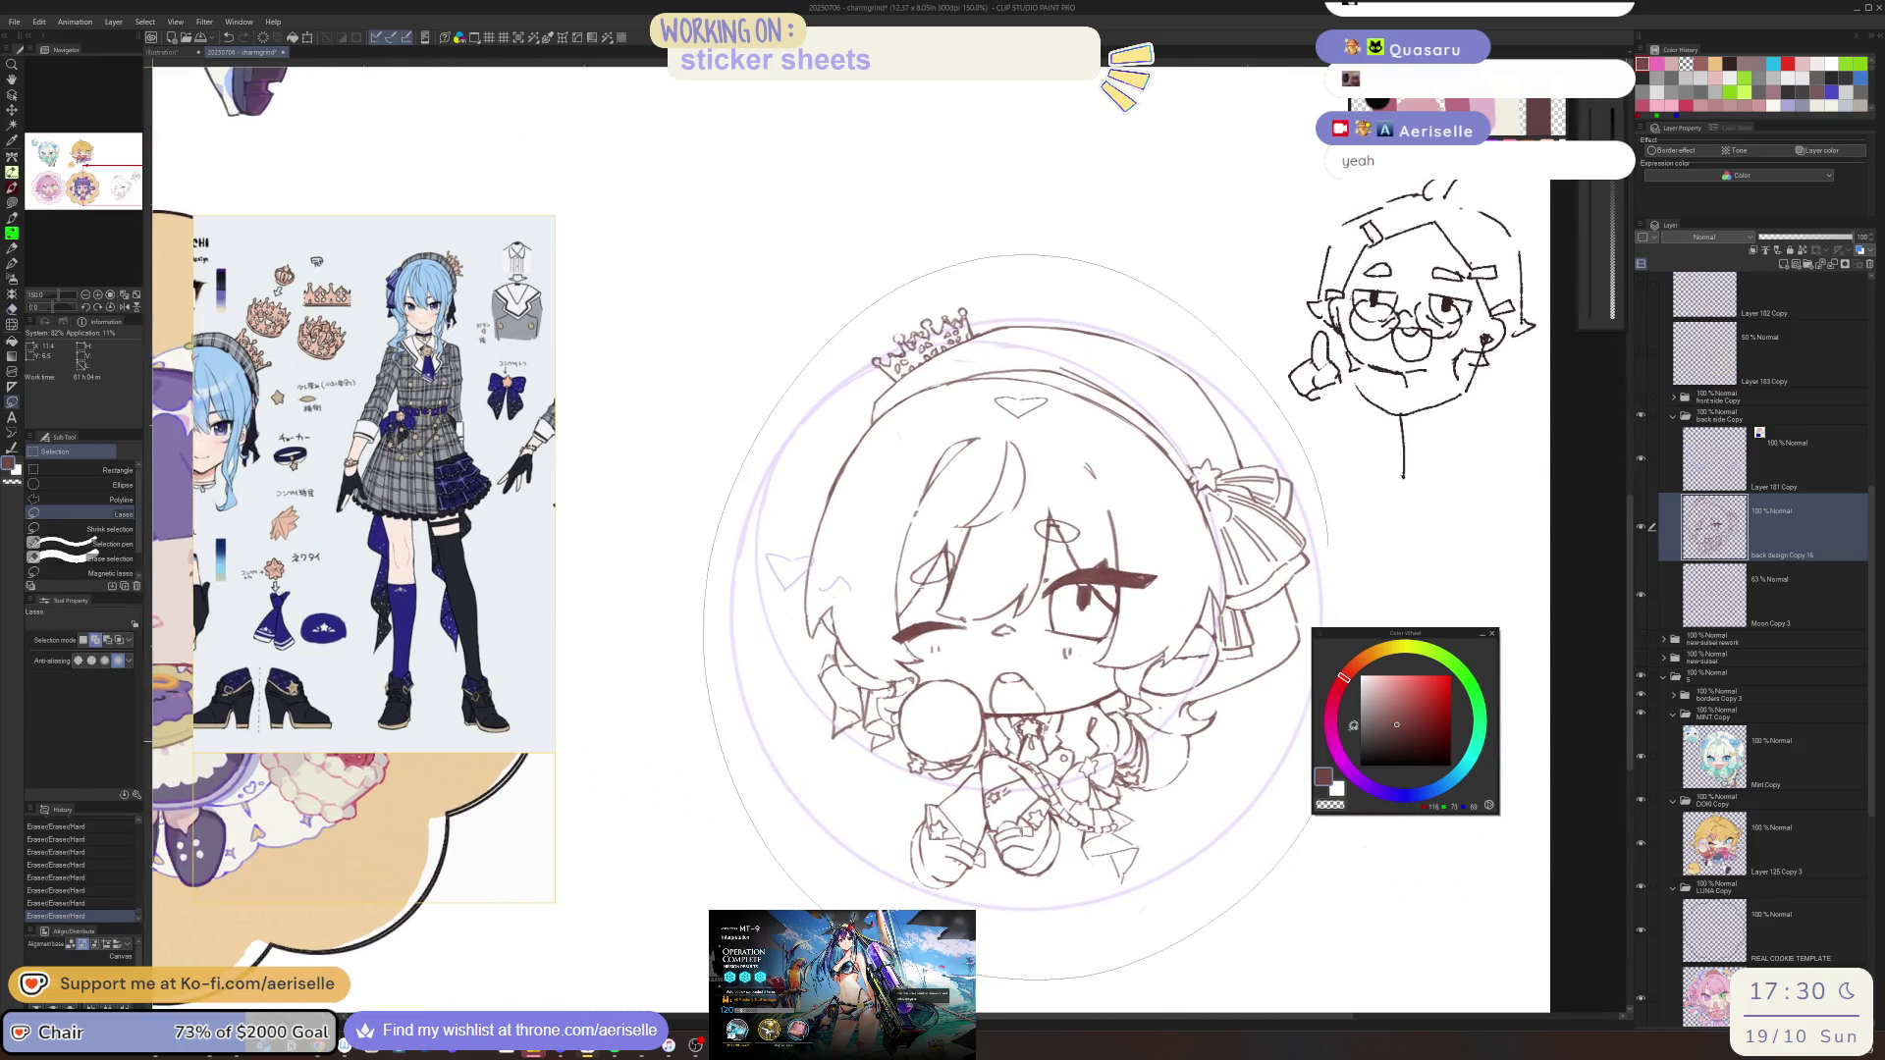
{"action": "left_click", "coordinate": [1010, 987]}
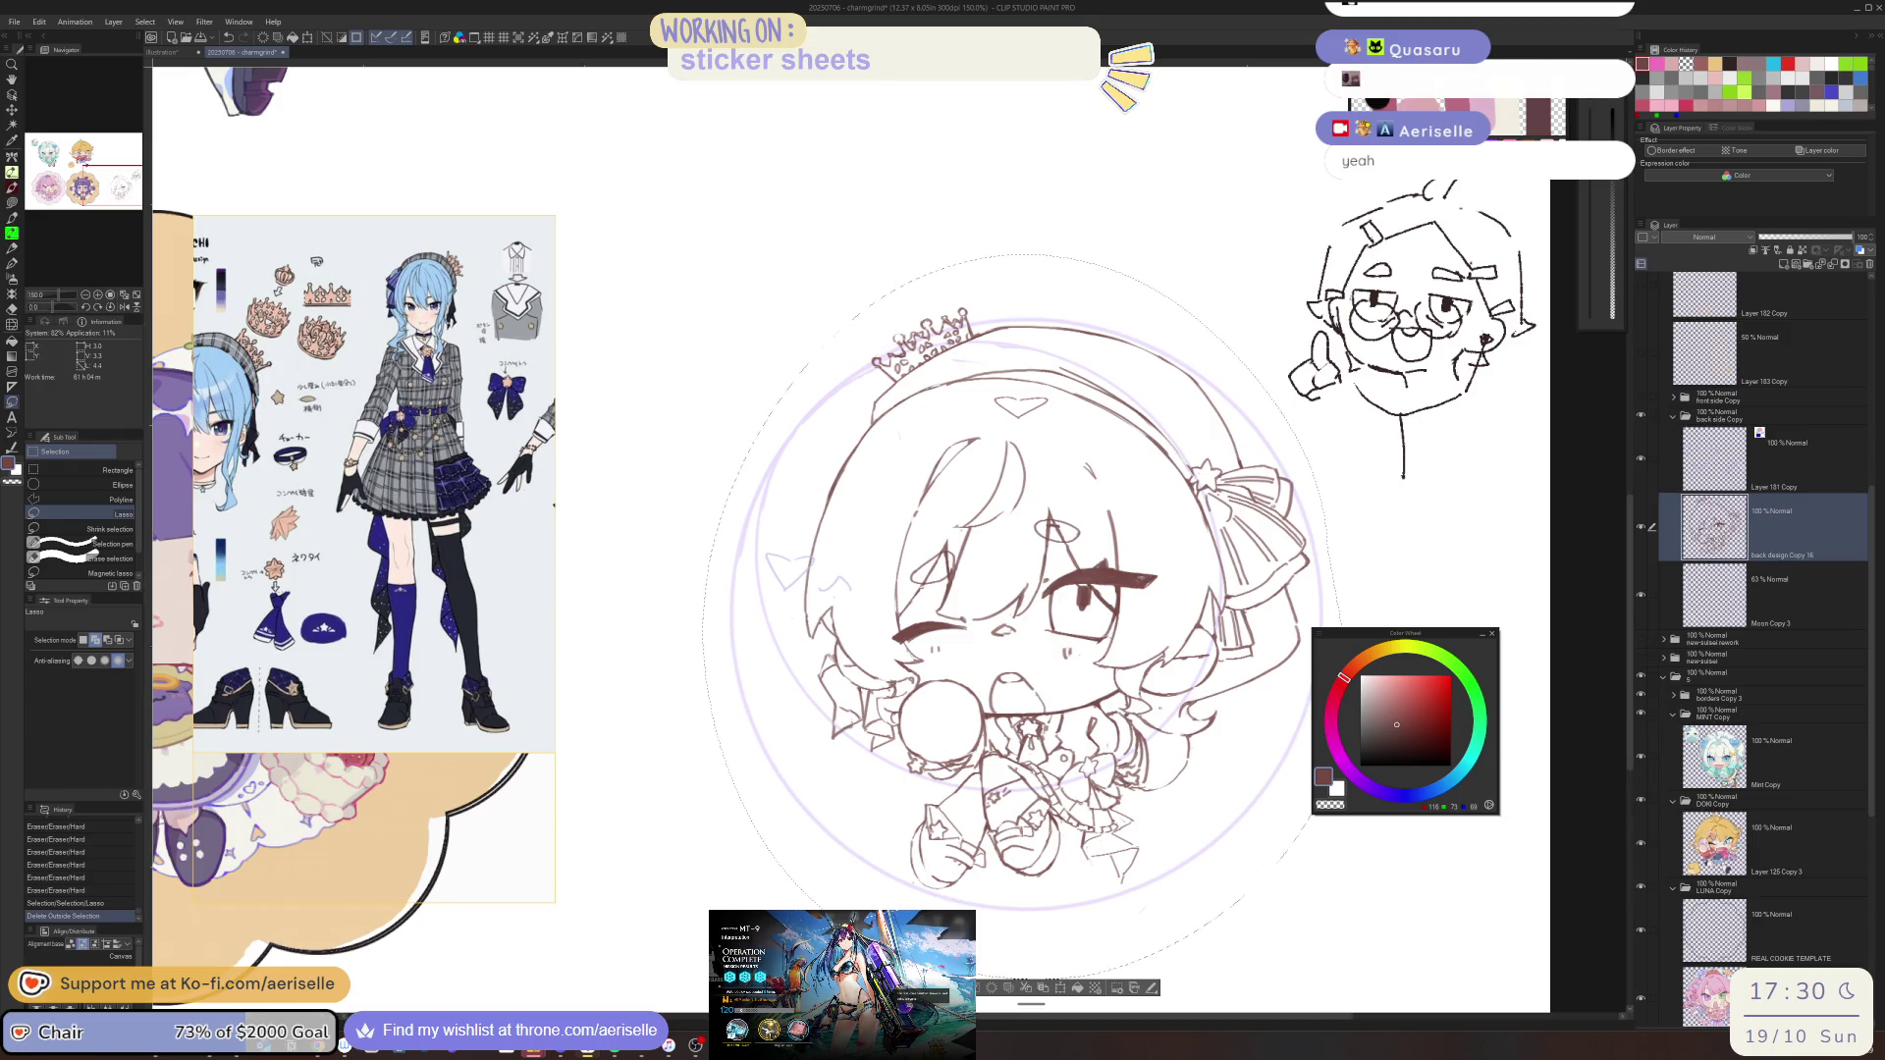
{"action": "key", "text": "ctrl+d"}
On a new raster layer, lasso-fill the head and crown with light red
{"action": "left_click", "coordinate": [1783, 265]}
{"action": "left_click", "coordinate": [1411, 689]}
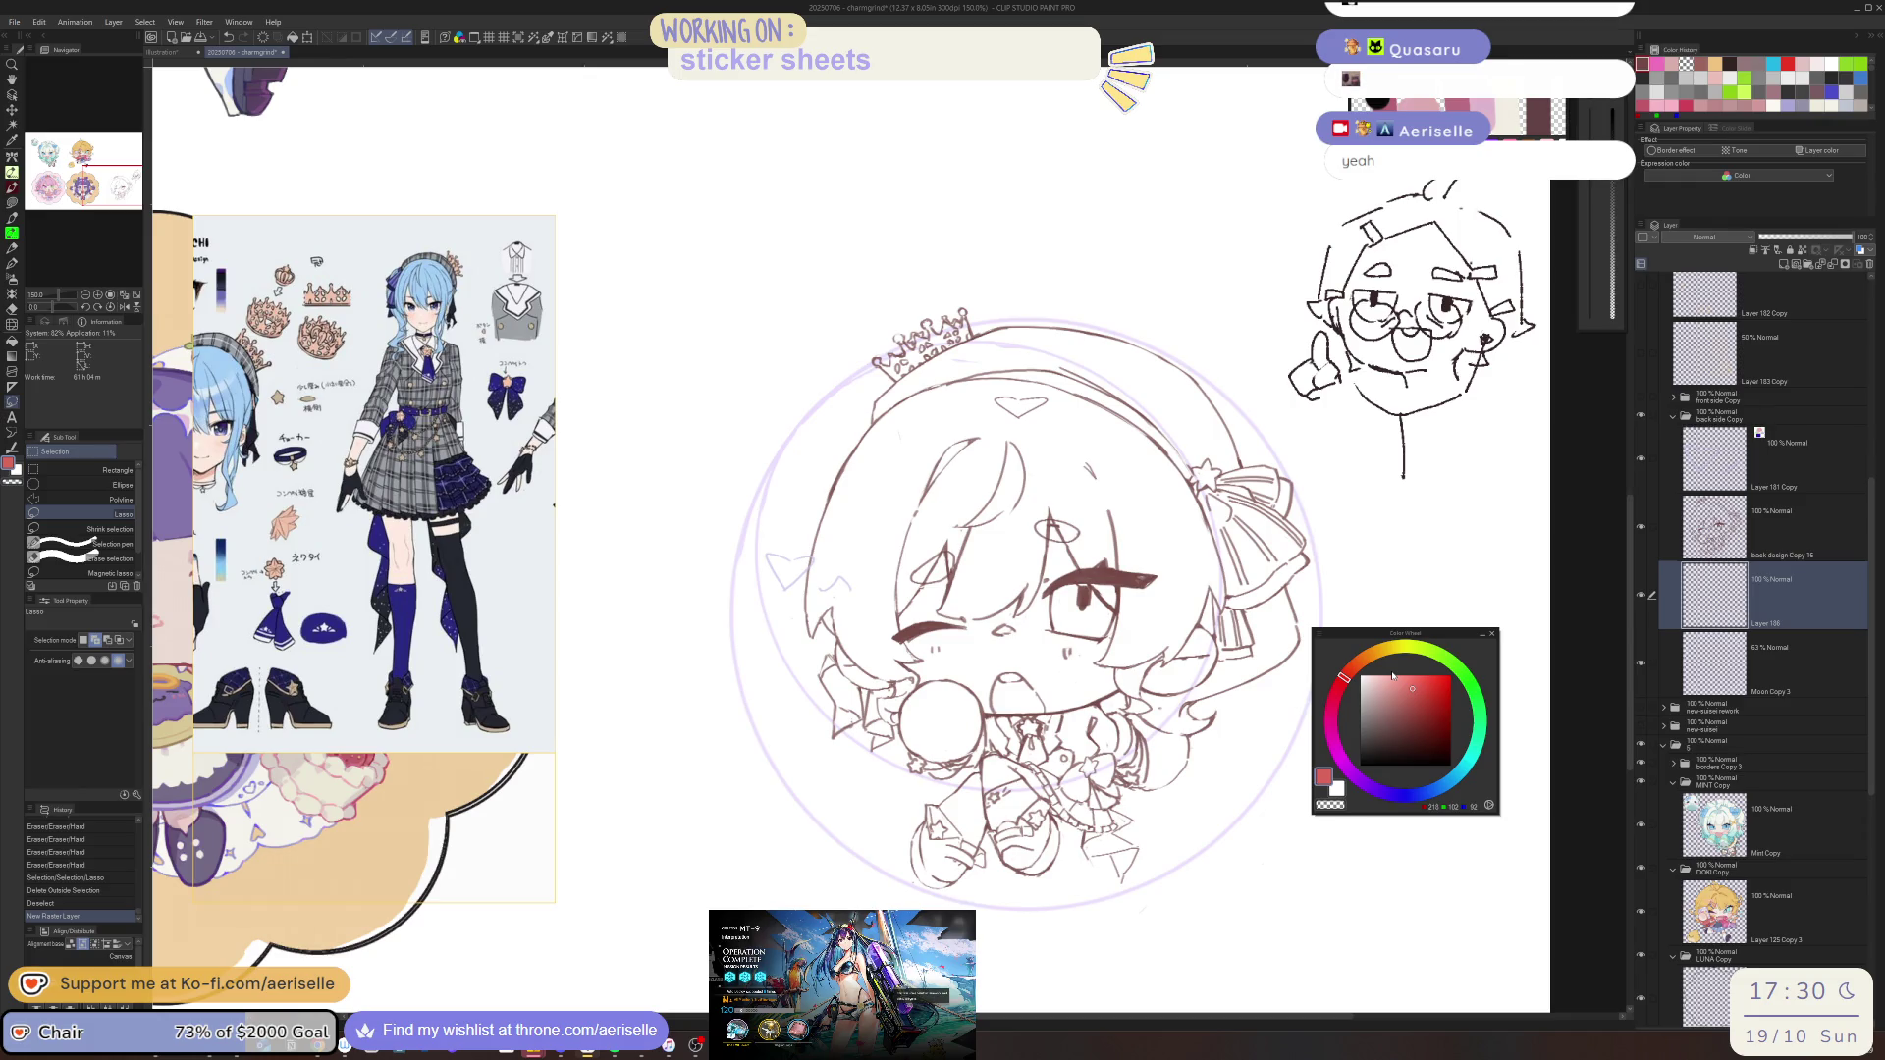
{"action": "scroll", "coordinate": [883, 397], "scroll_direction": "up", "scroll_amount": 4}
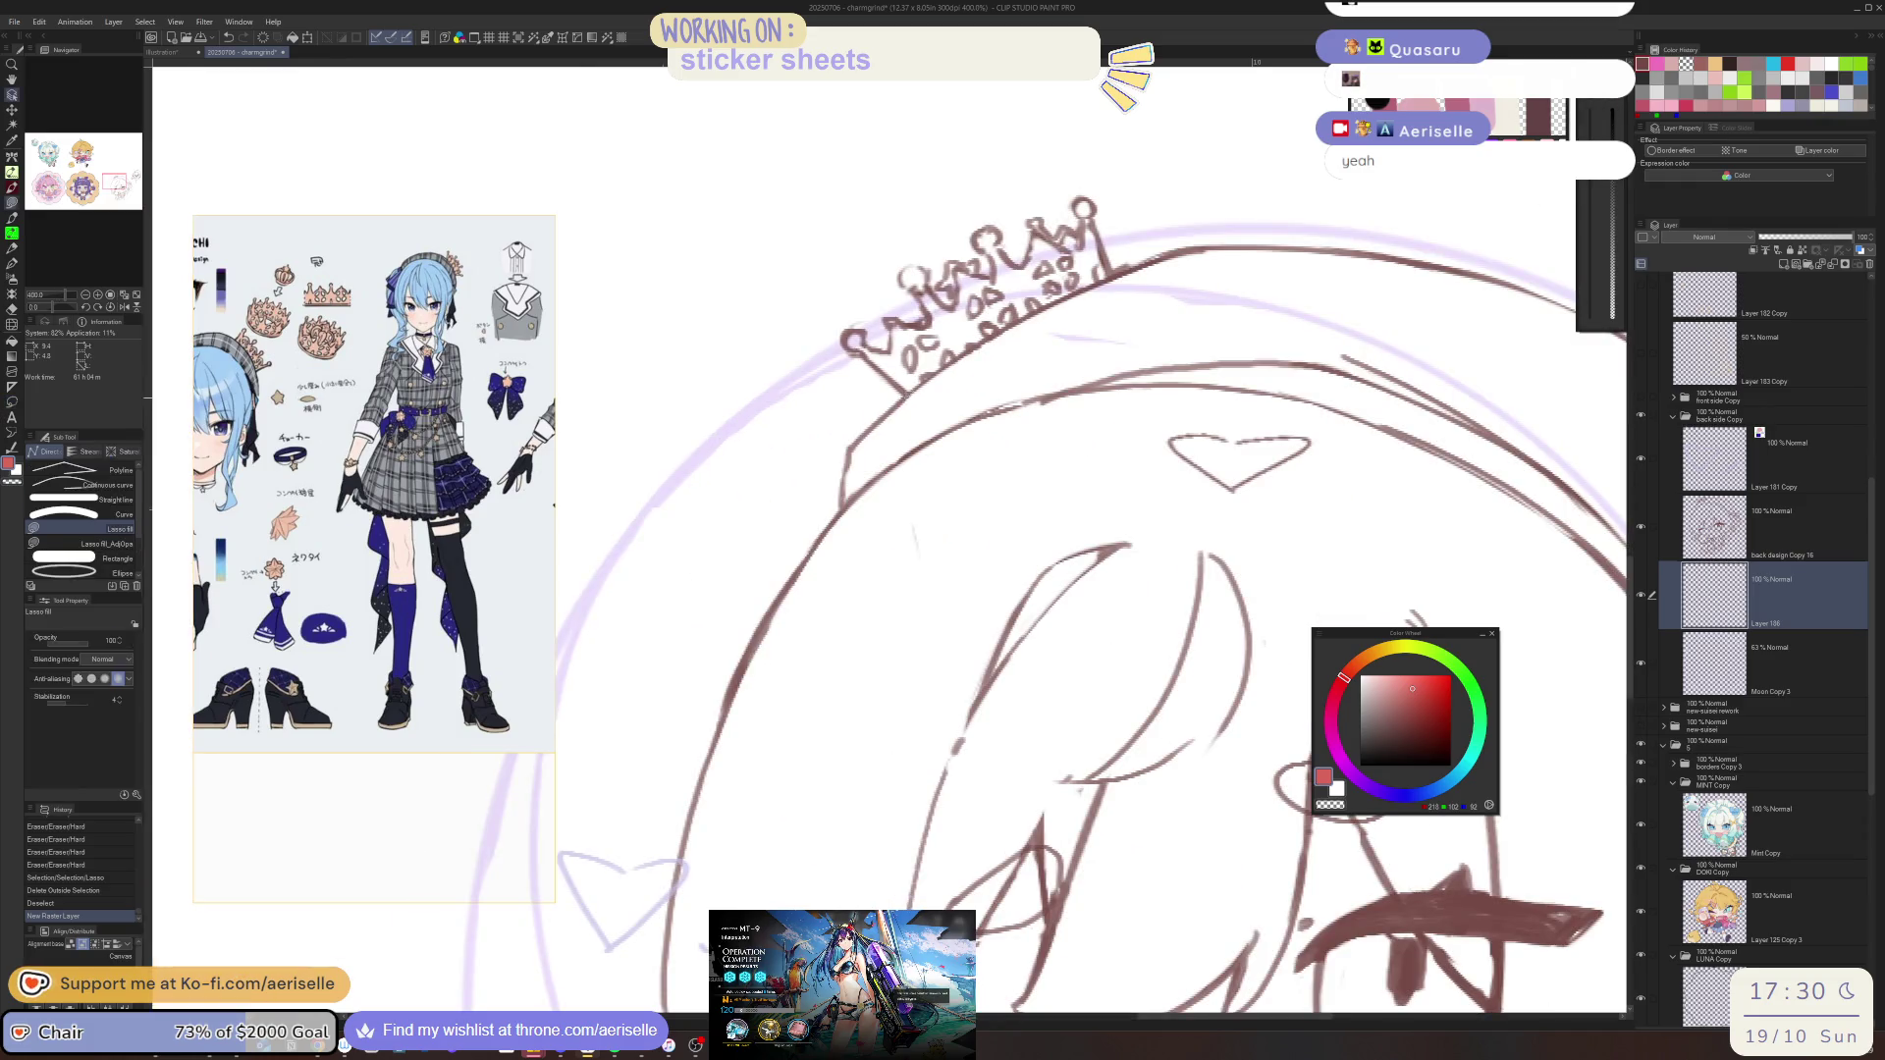
{"action": "left_click", "coordinate": [908, 408], "text": "ctrl+shift"}
{"action": "left_click", "coordinate": [1731, 592]}
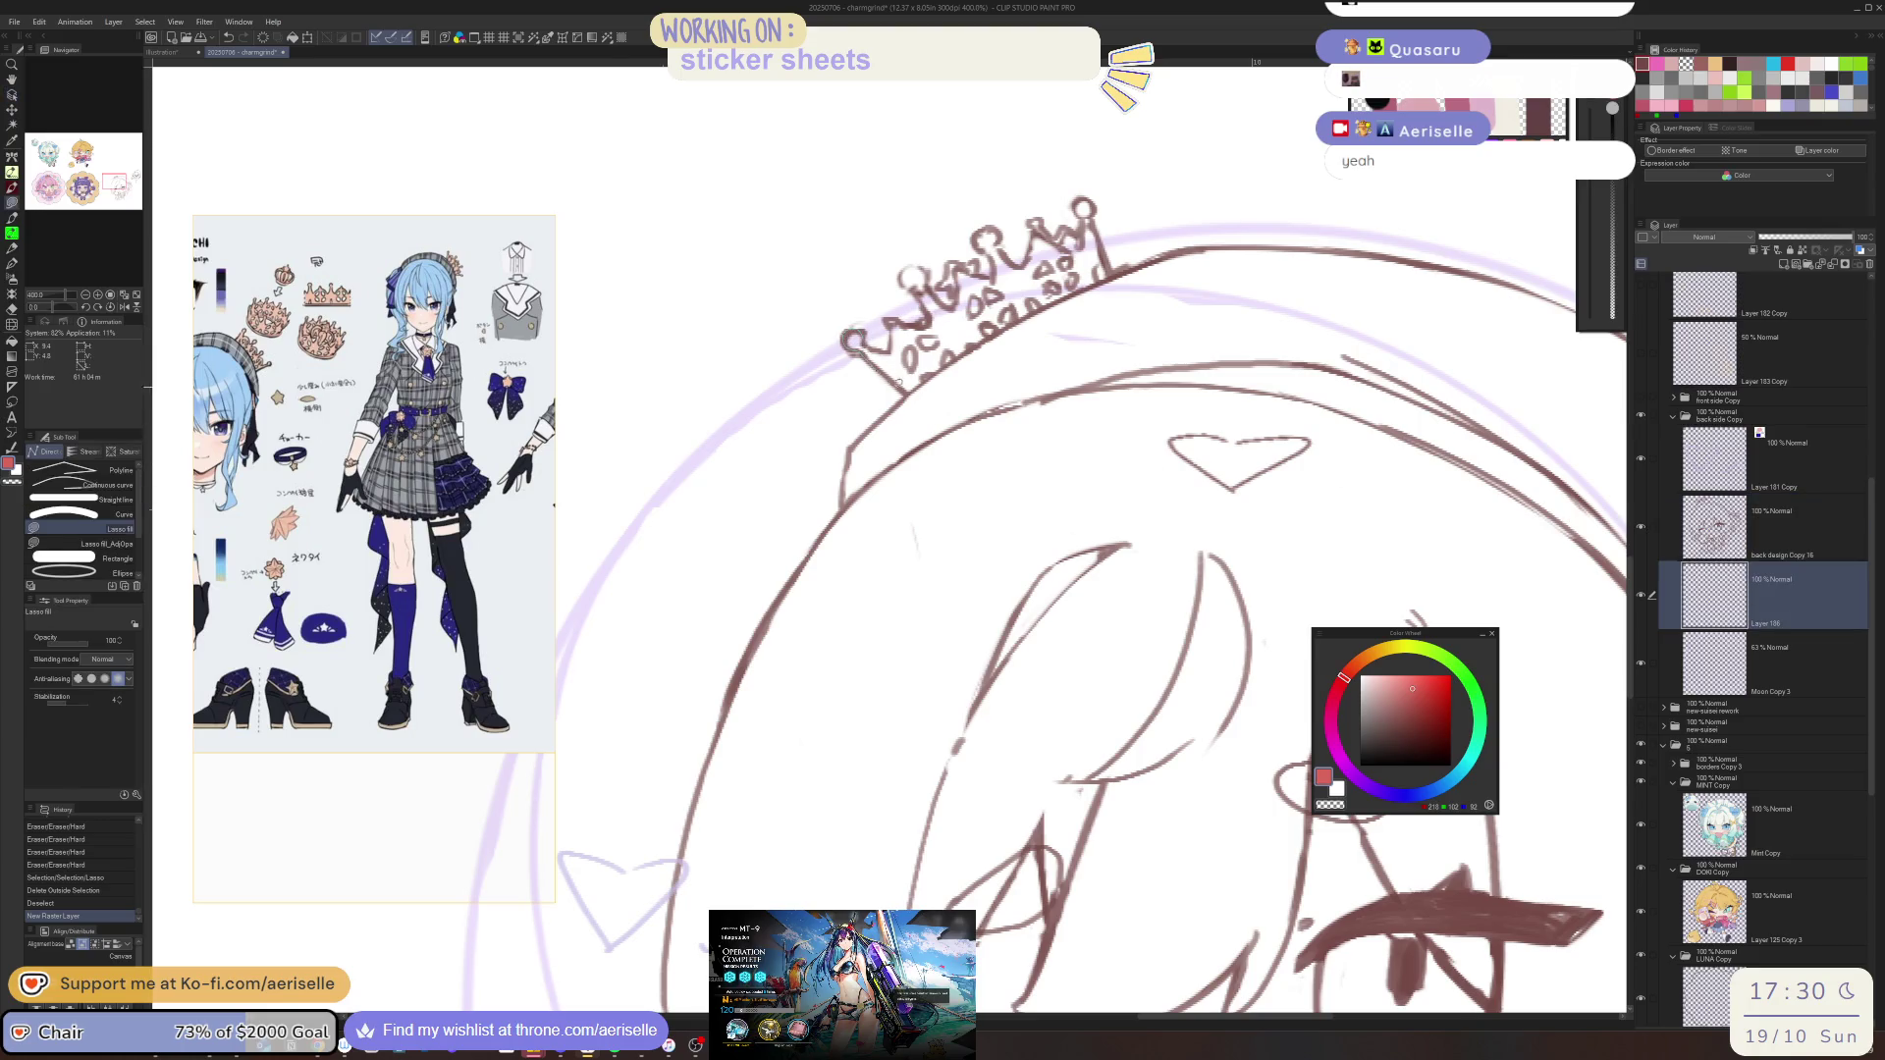
{"action": "mouse_move", "coordinate": [904, 398]}
{"action": "left_mouse_down"}
{"action": "mouse_move", "coordinate": [850, 462]}
{"action": "mouse_move", "coordinate": [1080, 780]}
{"action": "mouse_move", "coordinate": [1337, 348]}
{"action": "mouse_move", "coordinate": [1115, 273]}
{"action": "mouse_move", "coordinate": [1083, 199]}
{"action": "mouse_move", "coordinate": [1058, 229]}
{"action": "mouse_move", "coordinate": [1040, 218]}
{"action": "mouse_move", "coordinate": [1028, 252]}
{"action": "mouse_move", "coordinate": [946, 256]}
{"action": "mouse_move", "coordinate": [959, 292]}
{"action": "mouse_move", "coordinate": [909, 268]}
{"action": "mouse_move", "coordinate": [929, 314]}
{"action": "mouse_move", "coordinate": [865, 344]}
{"action": "left_mouse_up"}
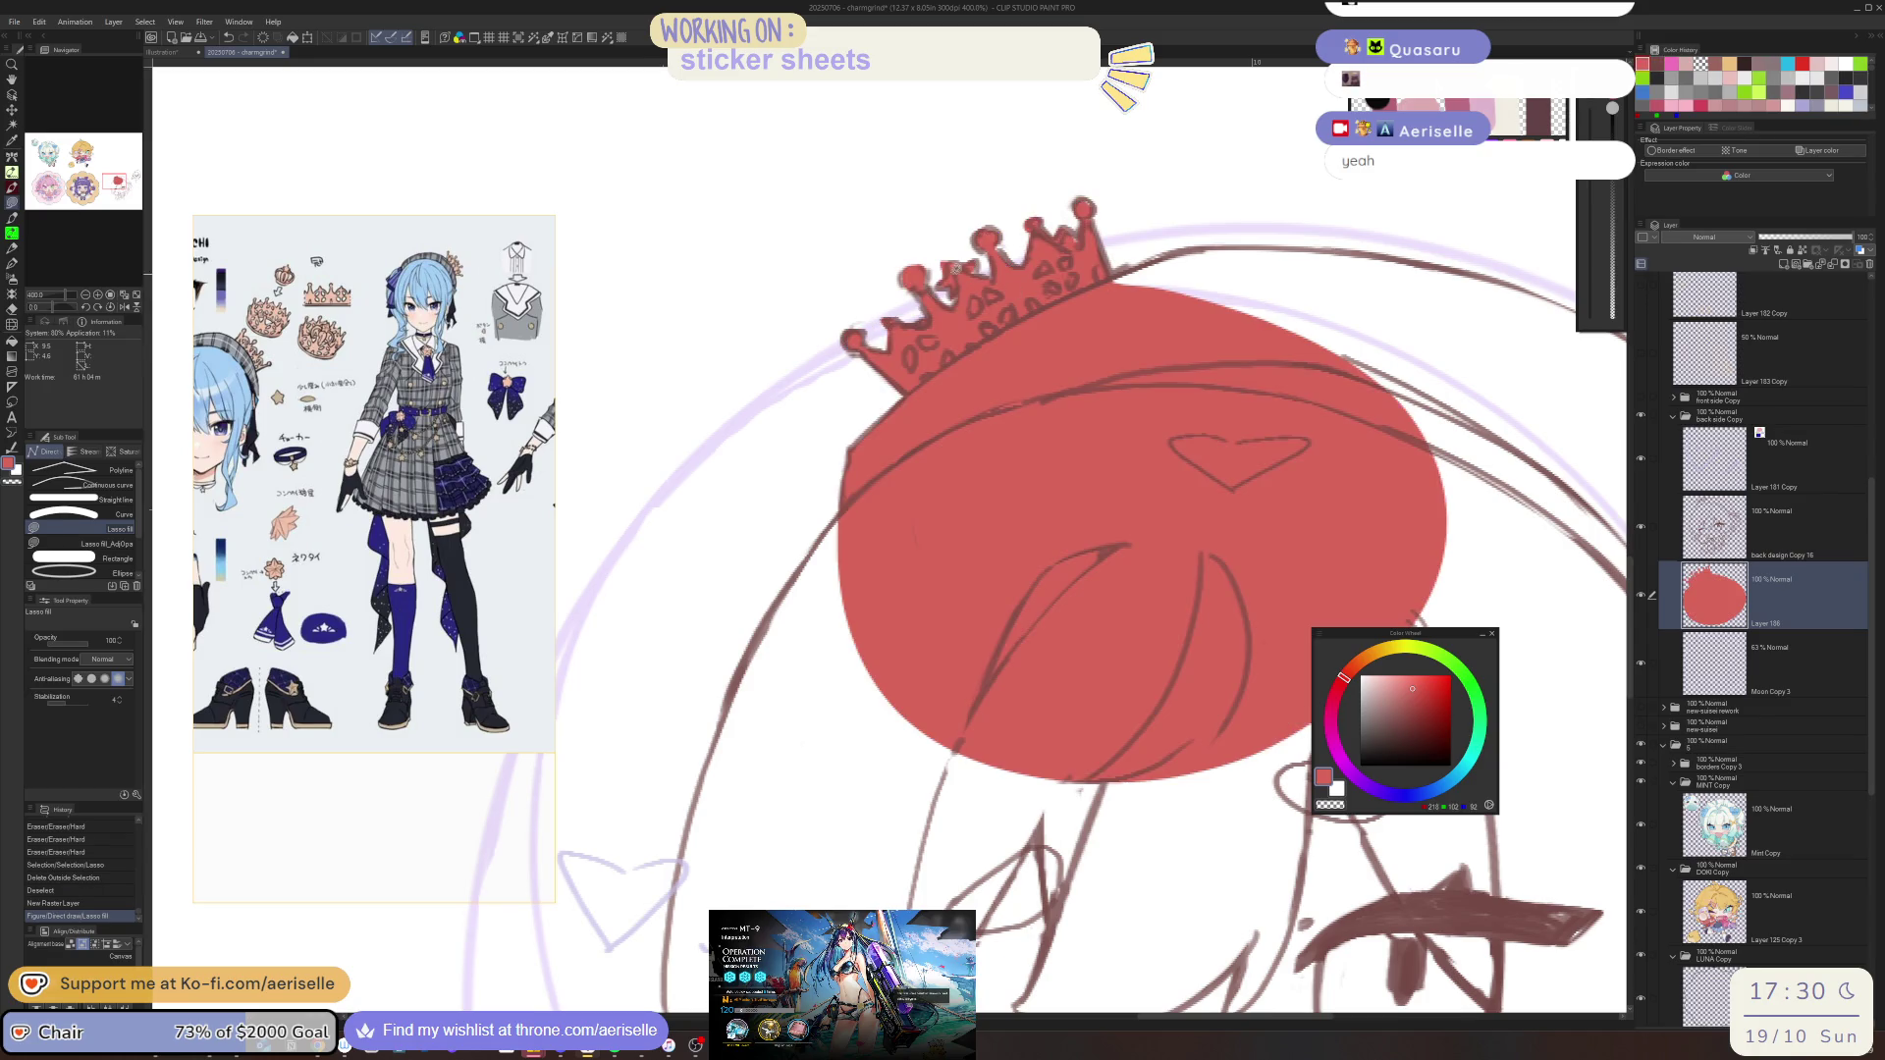
Erase a small red spot near the crown and extend the red flat over the left side
{"action": "key", "text": "e"}
{"action": "left_click_drag", "start_coordinate": [951, 261], "coordinate": [974, 273]}
{"action": "key", "text": "e"}
{"action": "key", "text": "u"}
{"action": "left_click_drag", "start_coordinate": [780, 582], "coordinate": [1285, 655]}
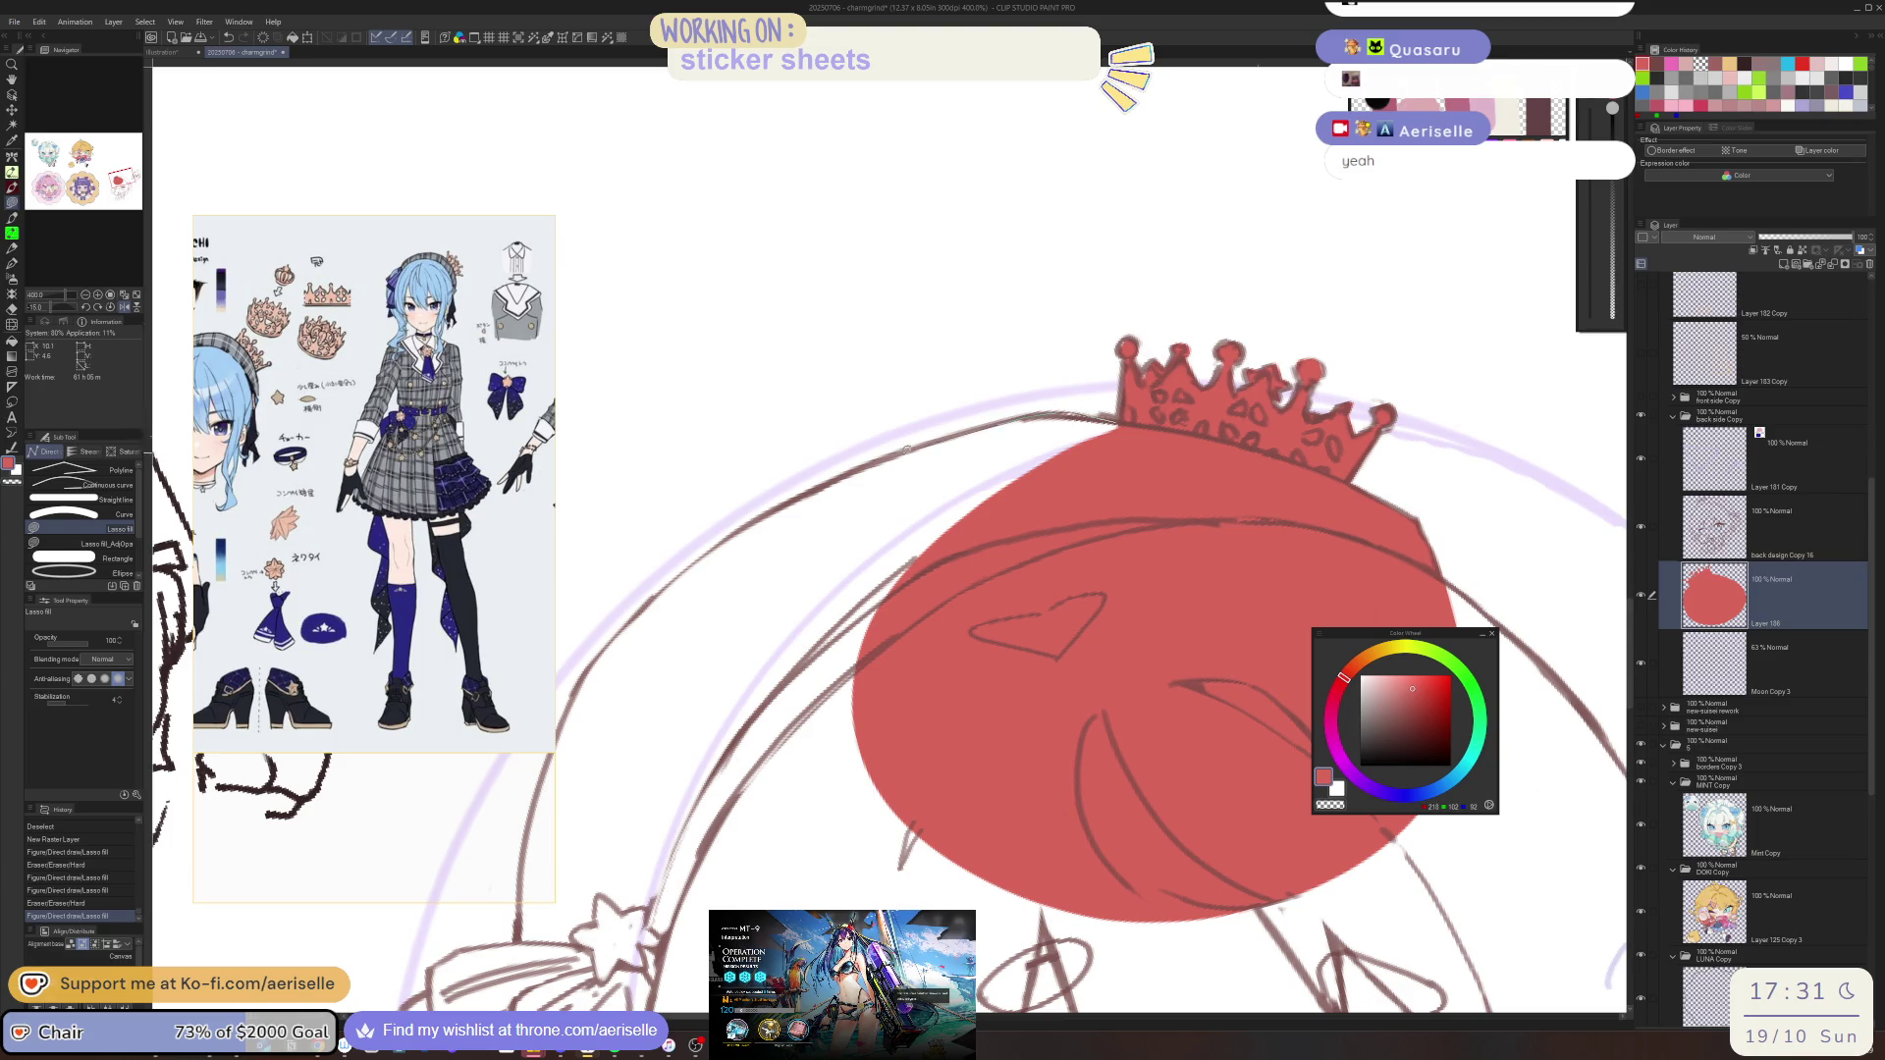
{"action": "mouse_move", "coordinate": [654, 596]}
{"action": "left_mouse_down"}
{"action": "mouse_move", "coordinate": [594, 667]}
{"action": "mouse_move", "coordinate": [567, 913]}
{"action": "mouse_move", "coordinate": [1129, 834]}
{"action": "mouse_move", "coordinate": [1144, 451]}
{"action": "mouse_move", "coordinate": [687, 834]}
{"action": "left_mouse_up"}
{"action": "key", "text": "e"}
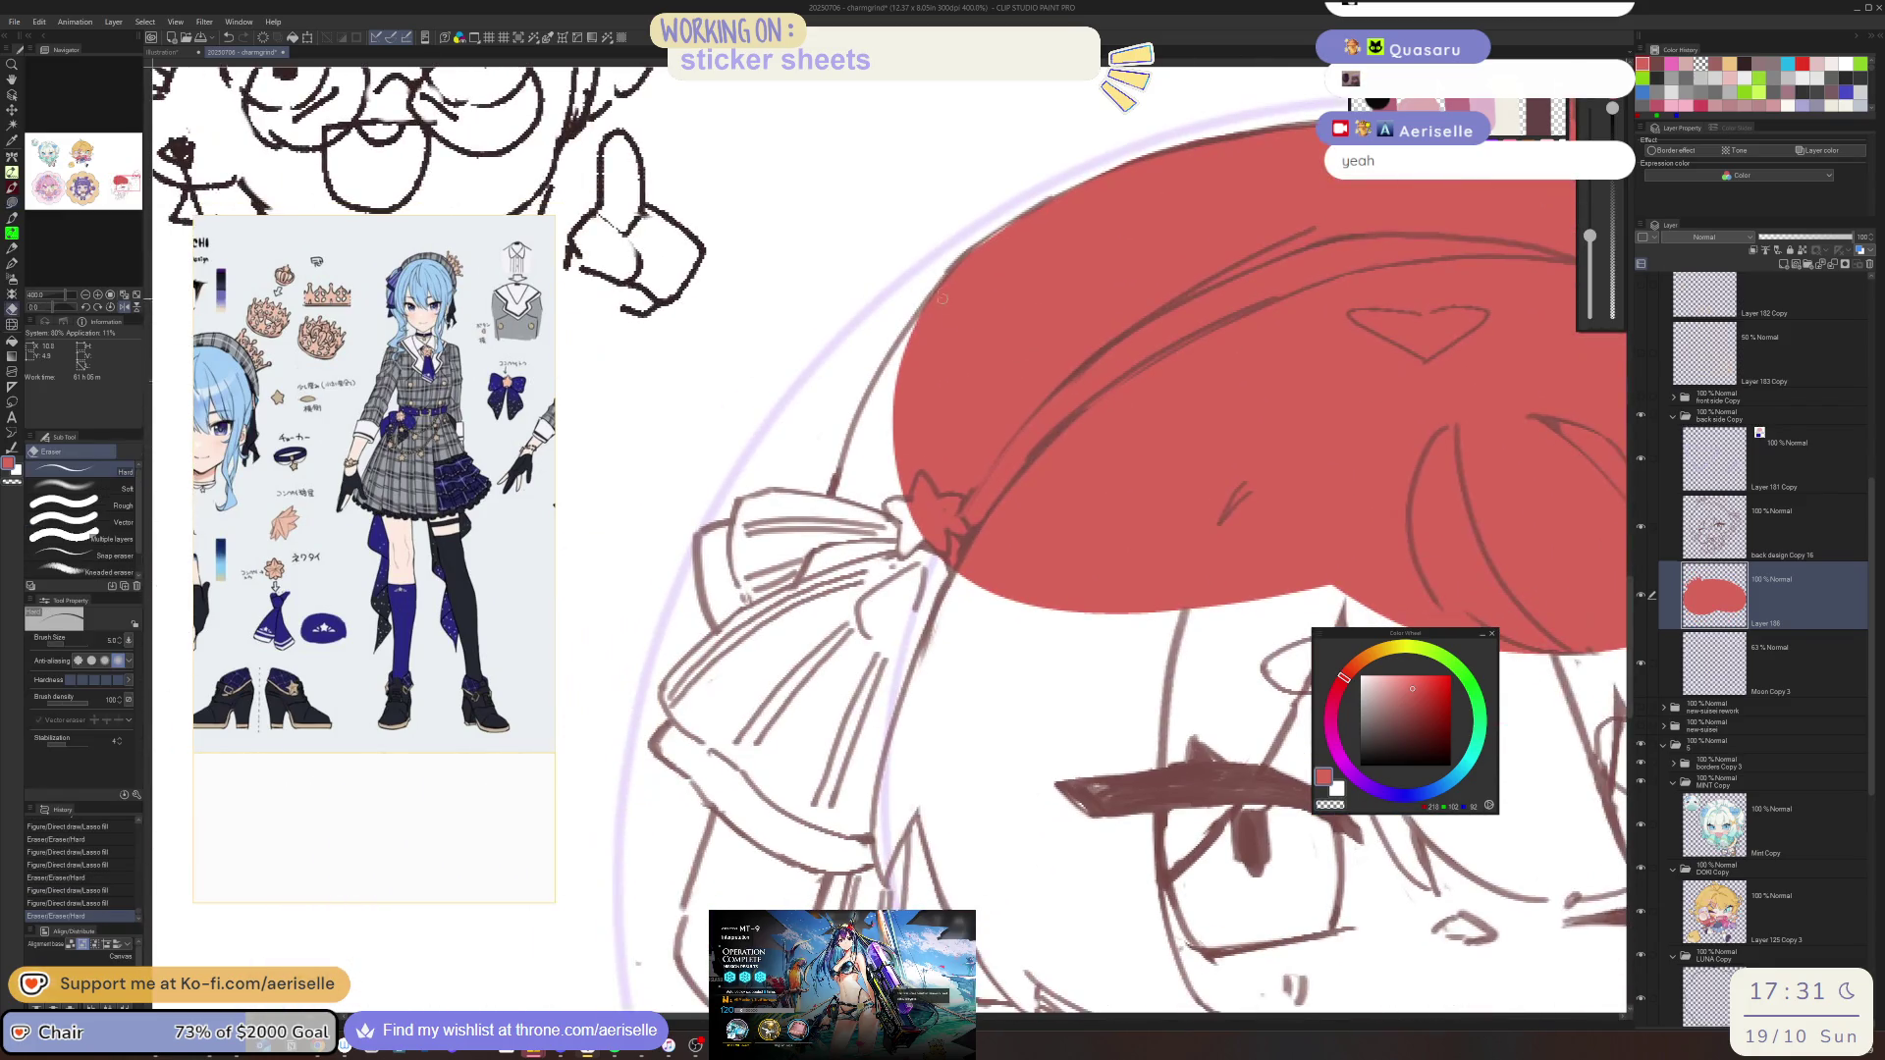
{"action": "key", "text": "u"}
Lasso-fill the cap and bow red, closing the gap along the cap's left edge
{"action": "mouse_move", "coordinate": [936, 287]}
{"action": "left_mouse_down"}
{"action": "mouse_move", "coordinate": [977, 240]}
{"action": "mouse_move", "coordinate": [1119, 180]}
{"action": "mouse_move", "coordinate": [1203, 672]}
{"action": "mouse_move", "coordinate": [788, 828]}
{"action": "mouse_move", "coordinate": [703, 589]}
{"action": "left_mouse_up"}
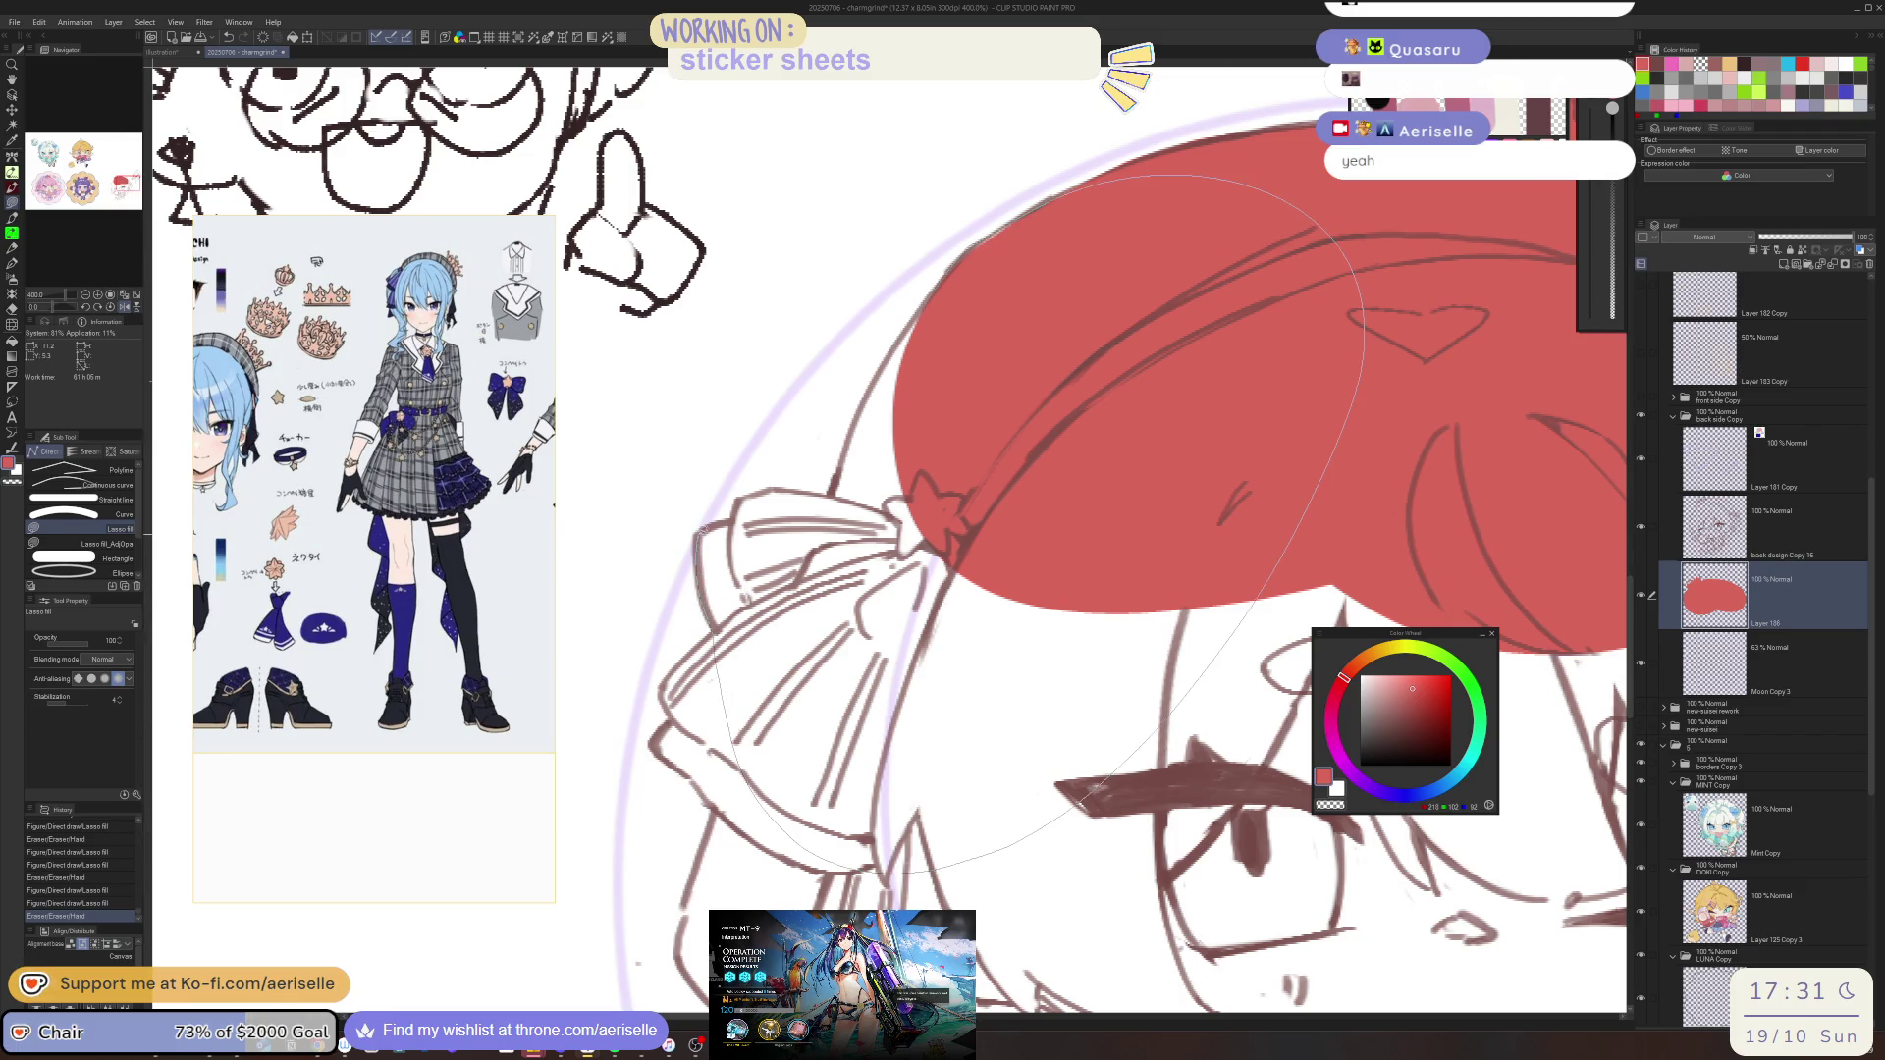
{"action": "mouse_move", "coordinate": [811, 488]}
{"action": "left_mouse_down"}
{"action": "mouse_move", "coordinate": [839, 481]}
{"action": "mouse_move", "coordinate": [864, 397]}
{"action": "mouse_move", "coordinate": [1006, 244]}
{"action": "left_mouse_up"}
{"action": "mouse_move", "coordinate": [913, 368]}
{"action": "left_mouse_down"}
{"action": "mouse_move", "coordinate": [869, 530]}
{"action": "mouse_move", "coordinate": [891, 500]}
{"action": "left_mouse_up"}
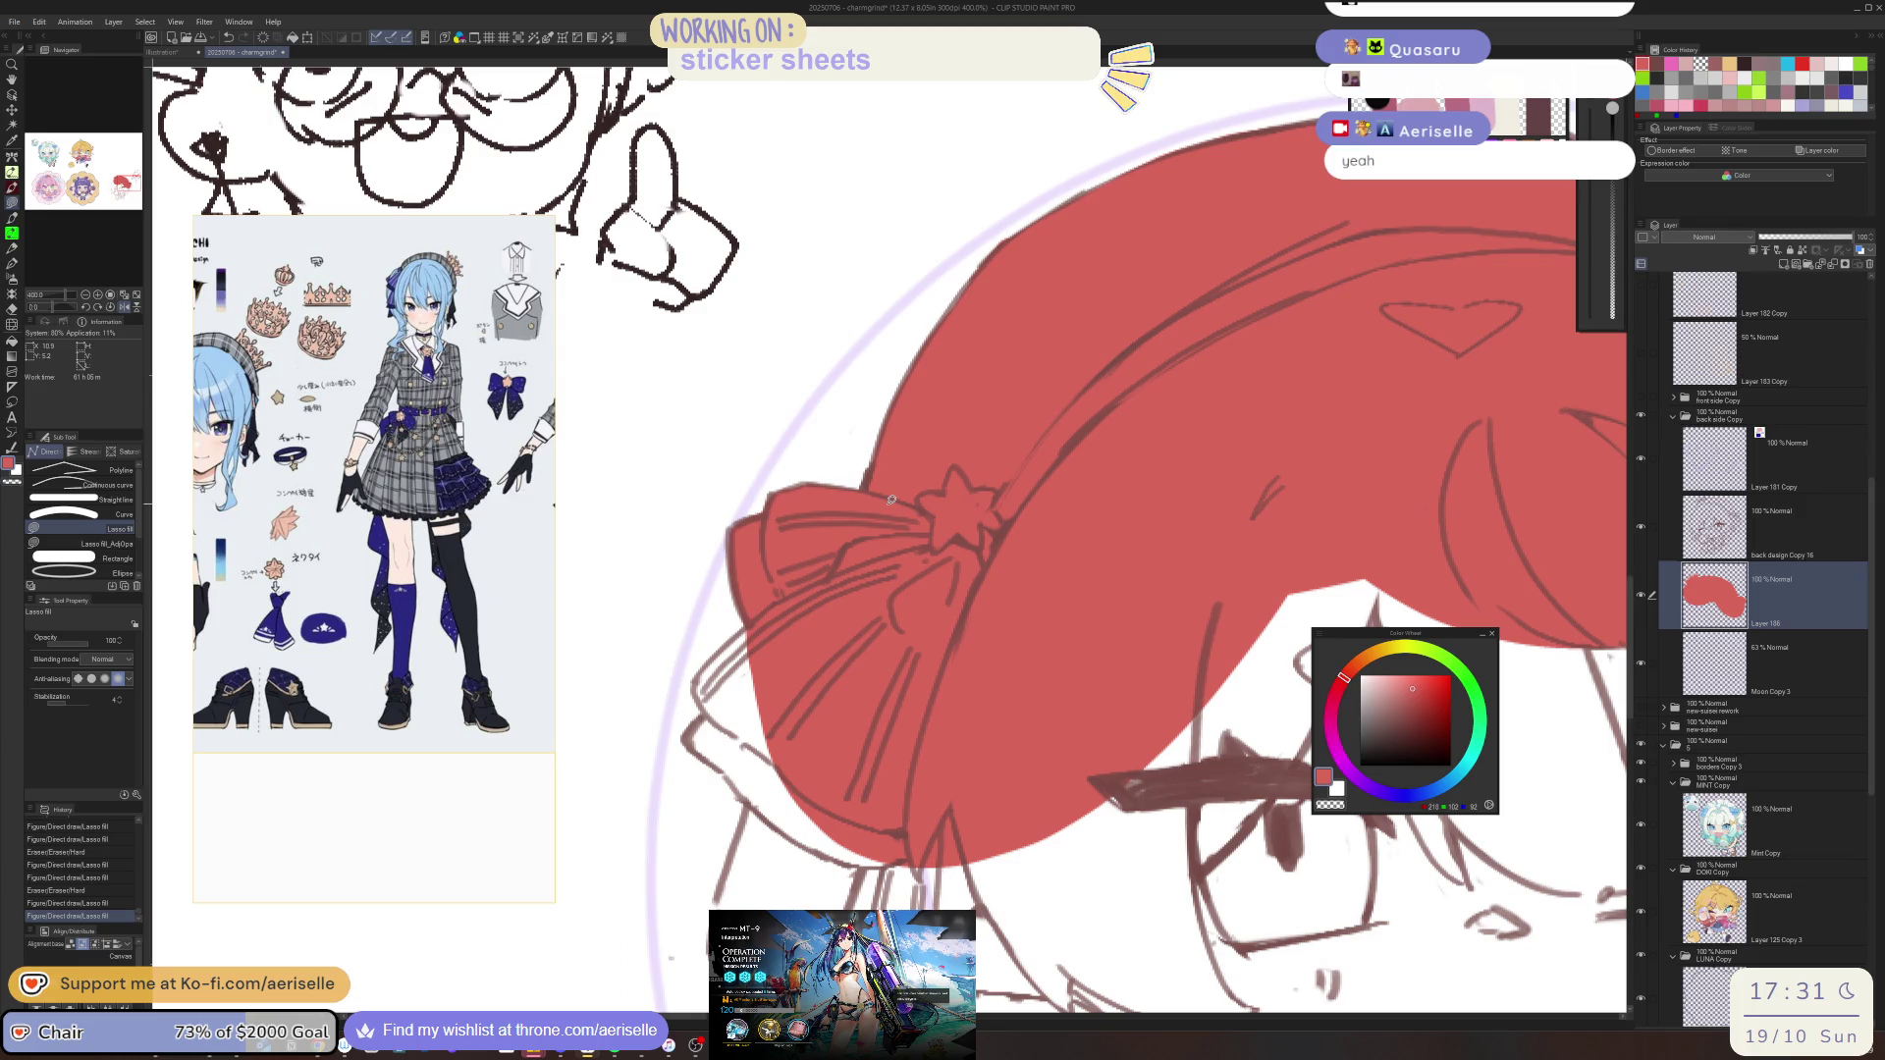
{"action": "mouse_move", "coordinate": [748, 625]}
{"action": "left_mouse_down"}
{"action": "mouse_move", "coordinate": [696, 678]}
{"action": "mouse_move", "coordinate": [690, 736]}
{"action": "mouse_move", "coordinate": [780, 823]}
{"action": "mouse_move", "coordinate": [1011, 852]}
{"action": "left_mouse_up"}
{"action": "mouse_move", "coordinate": [771, 538]}
{"action": "left_mouse_down"}
{"action": "mouse_move", "coordinate": [727, 587]}
{"action": "mouse_move", "coordinate": [756, 739]}
{"action": "mouse_move", "coordinate": [1119, 835]}
{"action": "mouse_move", "coordinate": [1093, 549]}
{"action": "left_mouse_up"}
With the canvas view flipped, fill the hair beside the face red and zoom out to check
{"action": "scroll", "coordinate": [797, 586], "scroll_direction": "down", "scroll_amount": 2}
{"action": "key", "text": "h"}
{"action": "scroll", "coordinate": [1093, 549], "scroll_direction": "down", "scroll_amount": 3}
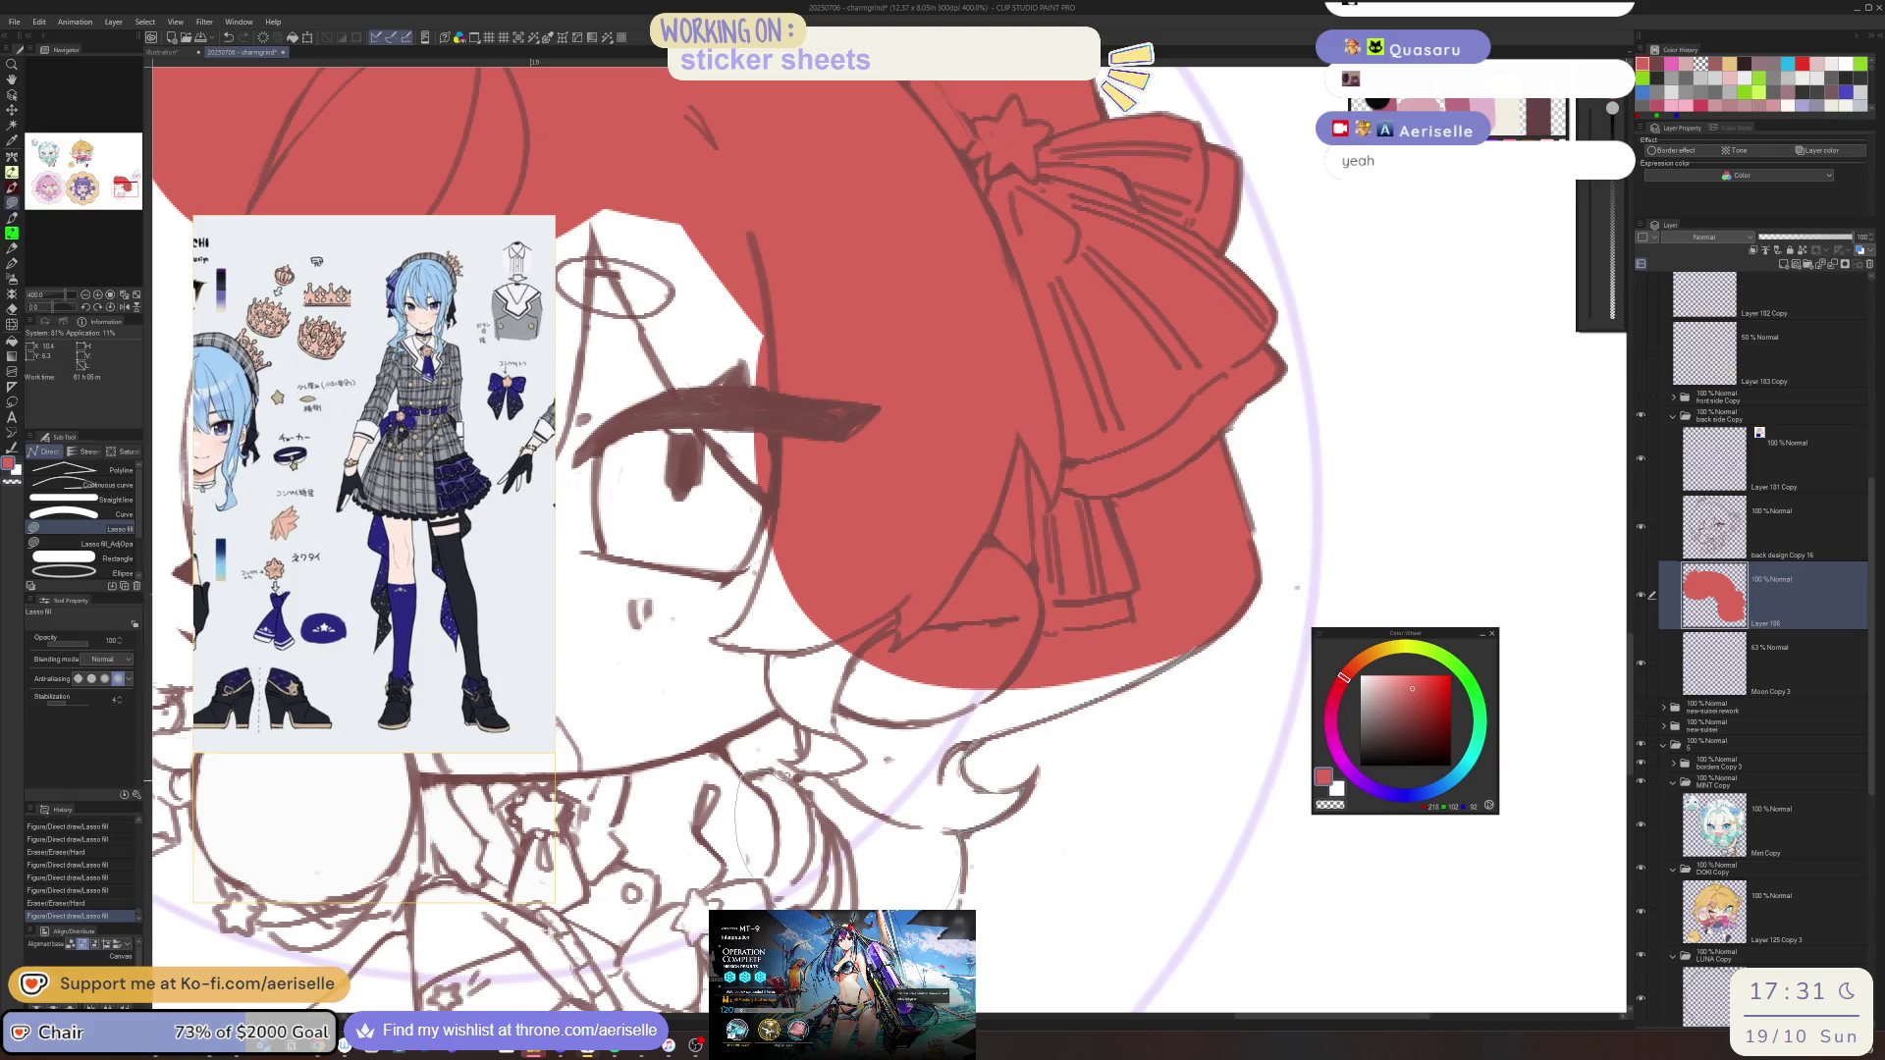
{"action": "mouse_move", "coordinate": [801, 731]}
{"action": "left_mouse_down"}
{"action": "mouse_move", "coordinate": [602, 451]}
{"action": "mouse_move", "coordinate": [737, 314]}
{"action": "left_mouse_up"}
{"action": "key", "text": "ctrl+minus"}
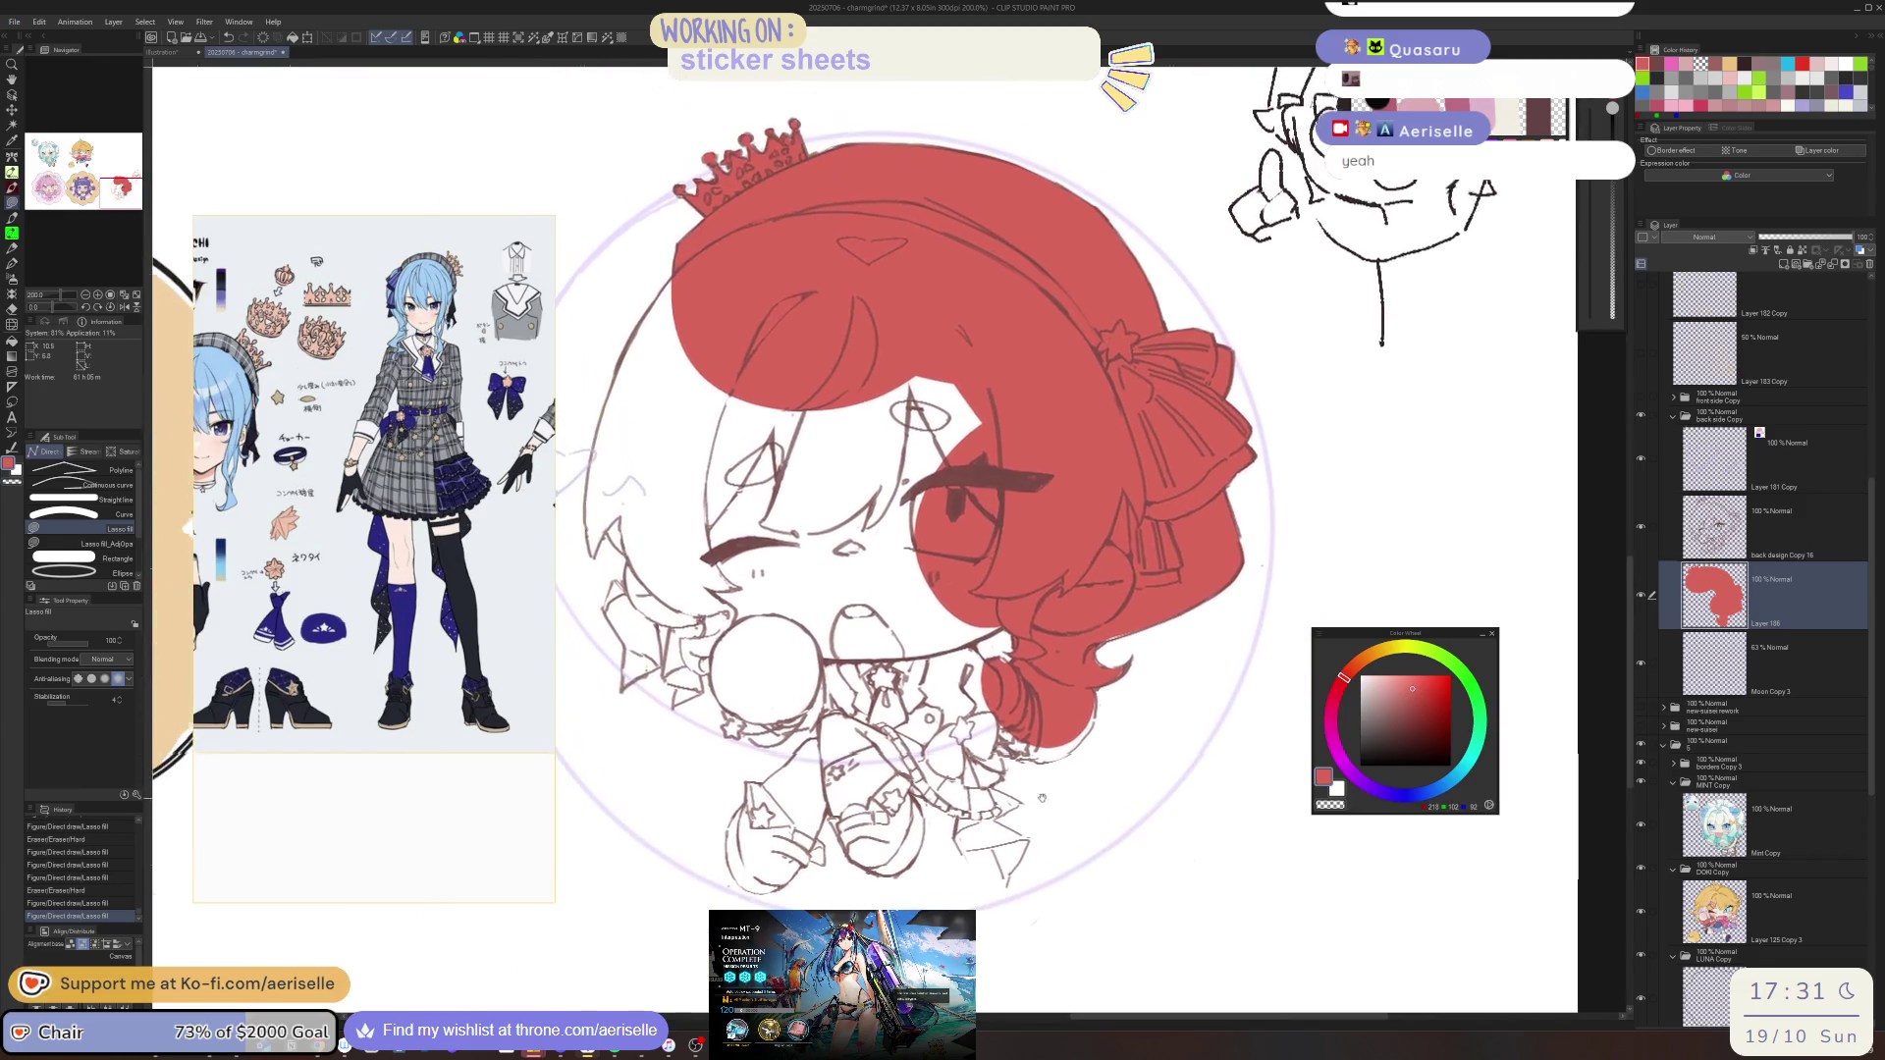
Fill the remaining gaps along the hair edge red and erase stray fill
{"action": "scroll", "coordinate": [1112, 633], "scroll_direction": "up", "scroll_amount": 3}
{"action": "left_click_drag", "start_coordinate": [1309, 545], "coordinate": [1069, 653]}
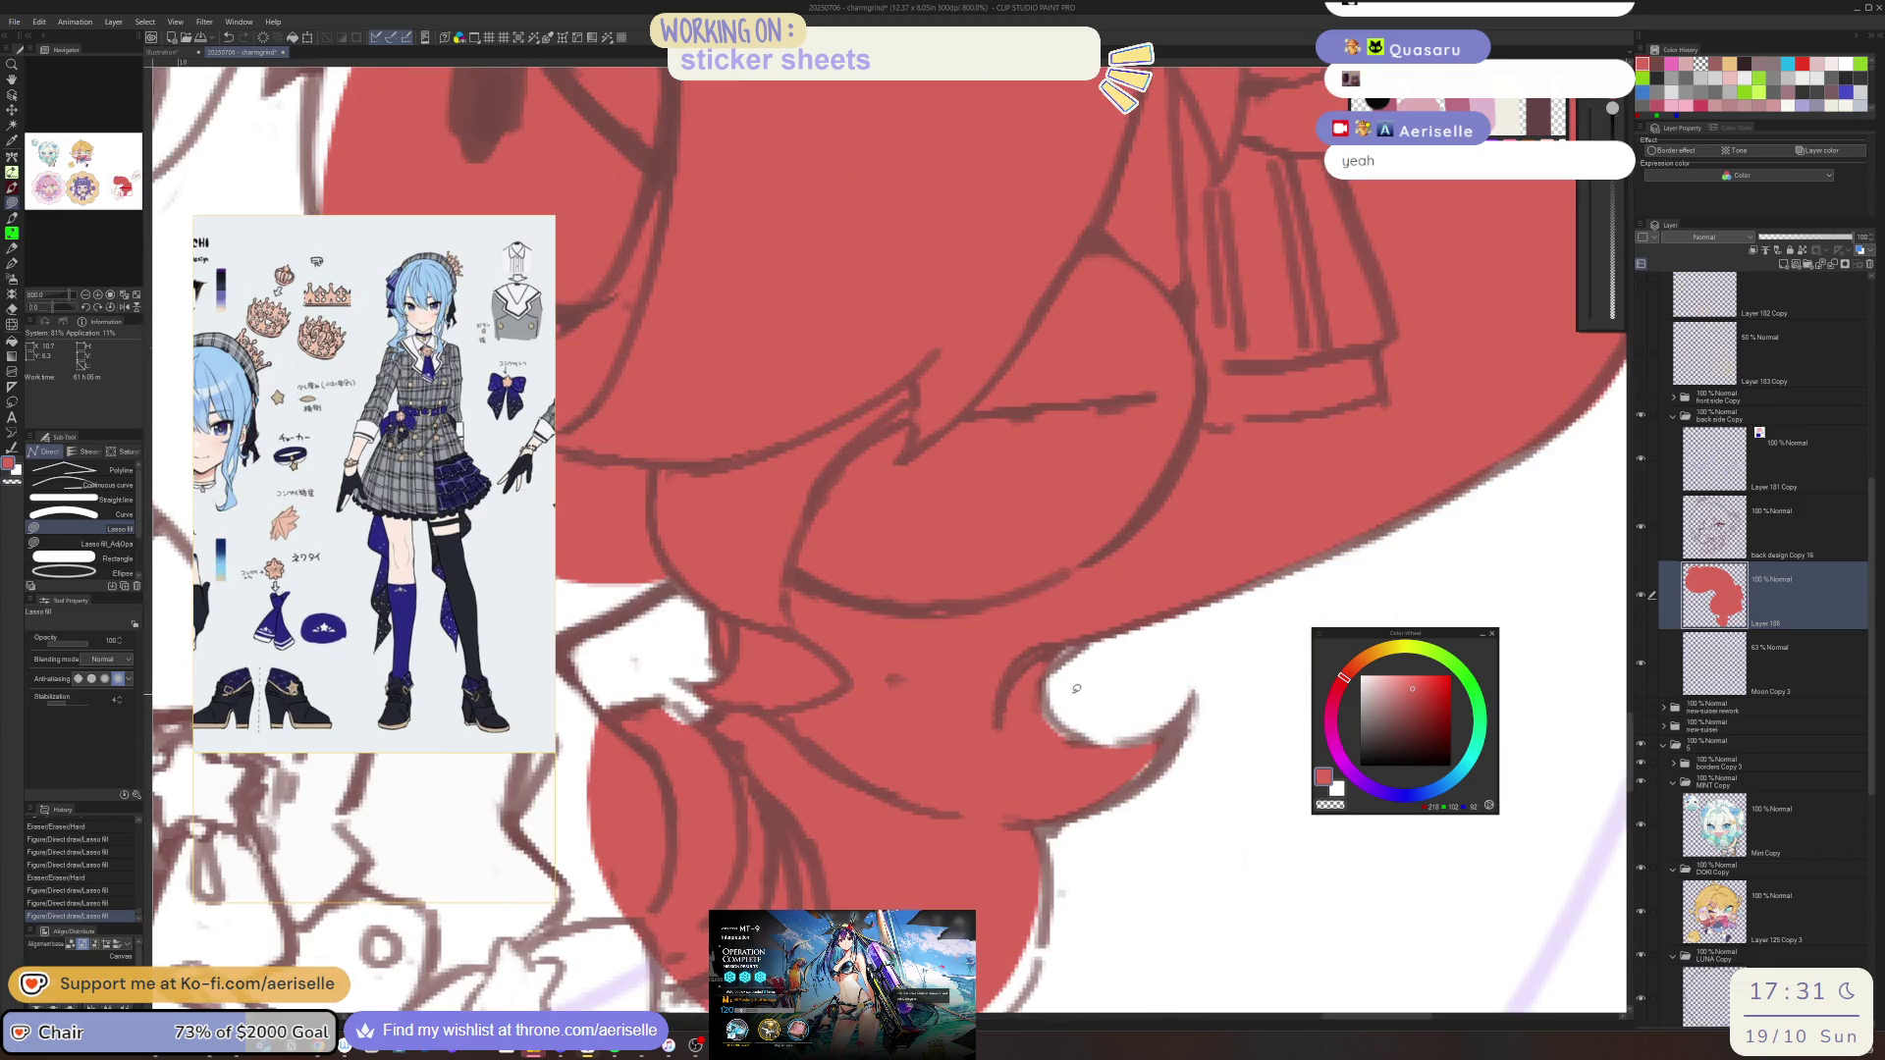
{"action": "mouse_move", "coordinate": [1058, 720]}
{"action": "left_mouse_down"}
{"action": "mouse_move", "coordinate": [1075, 731]}
{"action": "mouse_move", "coordinate": [1085, 640]}
{"action": "mouse_move", "coordinate": [1050, 675]}
{"action": "mouse_move", "coordinate": [1096, 733]}
{"action": "mouse_move", "coordinate": [1168, 727]}
{"action": "mouse_move", "coordinate": [1162, 757]}
{"action": "mouse_move", "coordinate": [1158, 732]}
{"action": "left_mouse_up"}
{"action": "key", "text": "e"}
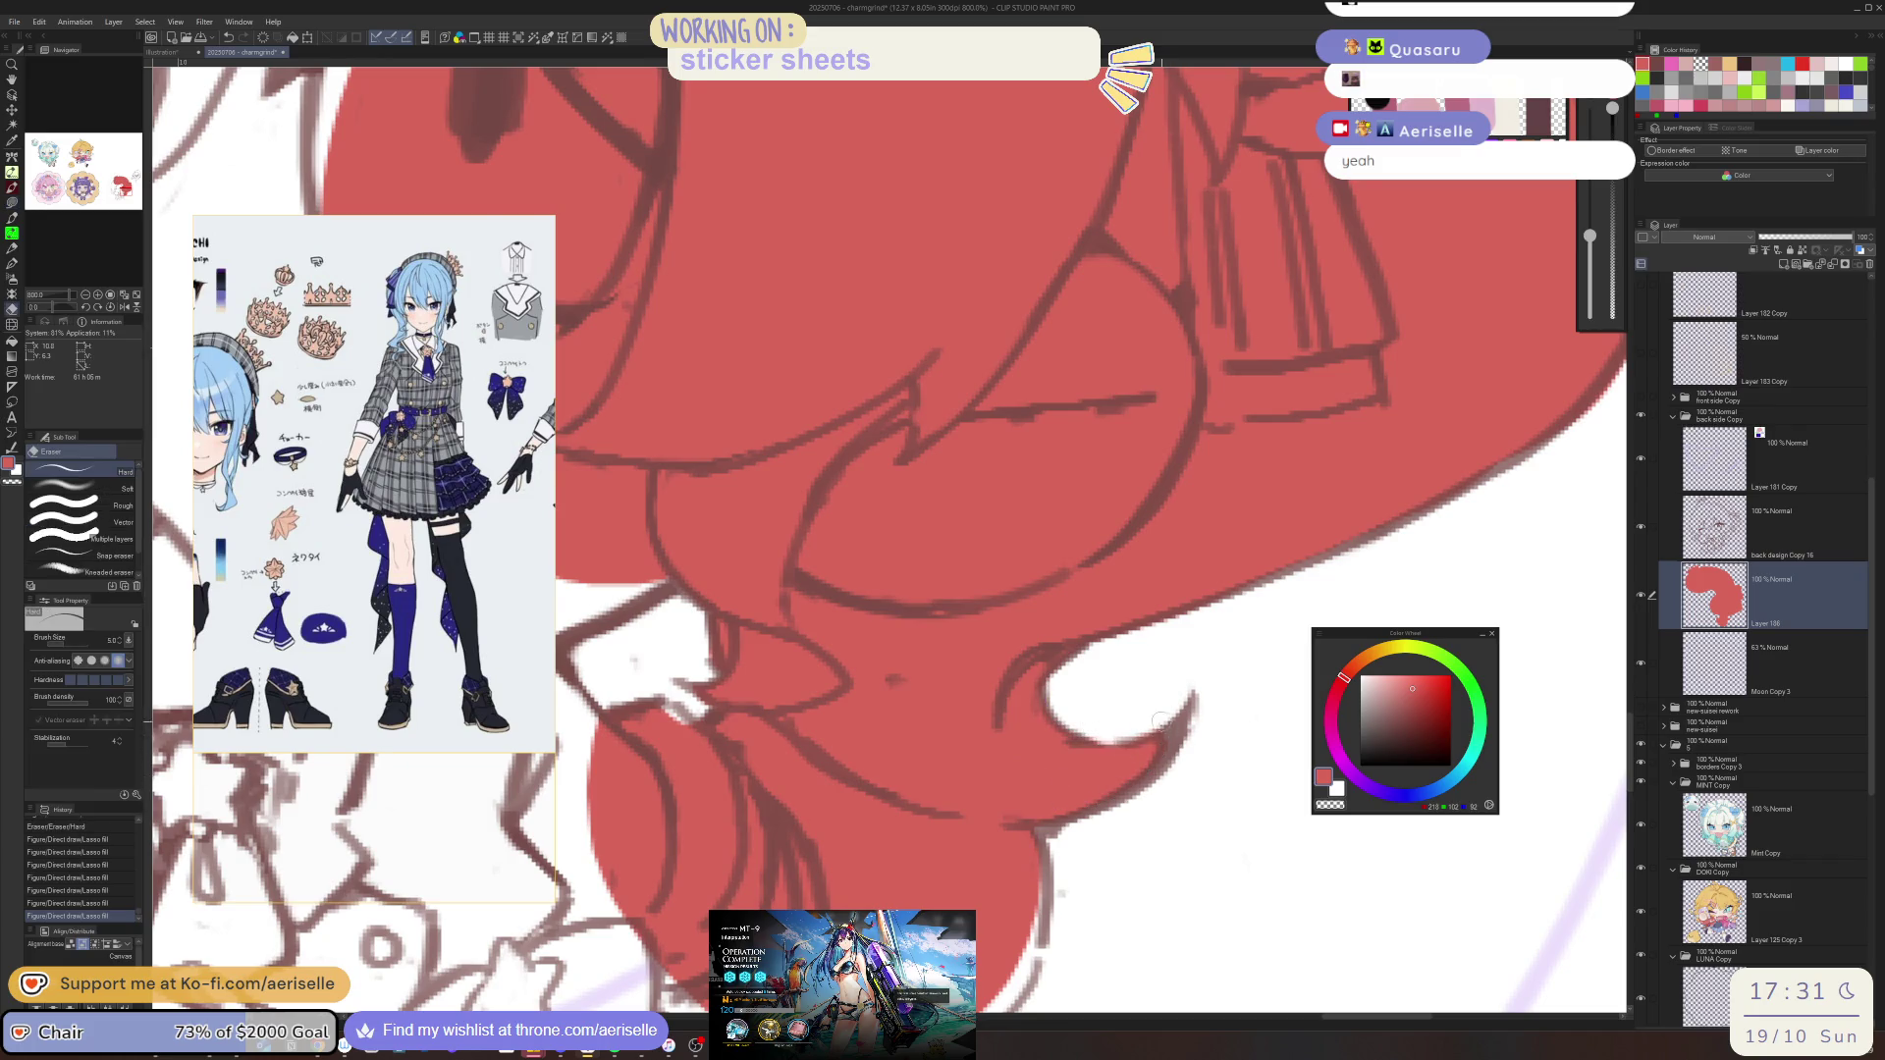
{"action": "scroll", "coordinate": [1279, 617], "scroll_direction": "down", "scroll_amount": 3}
{"action": "key", "text": "u"}
Fill the curl's edge and the cheek red, undoing an unwanted face-edge fill
{"action": "mouse_move", "coordinate": [1040, 634]}
{"action": "left_mouse_down"}
{"action": "mouse_move", "coordinate": [1088, 774]}
{"action": "mouse_move", "coordinate": [805, 888]}
{"action": "mouse_move", "coordinate": [864, 148]}
{"action": "mouse_move", "coordinate": [1050, 629]}
{"action": "mouse_move", "coordinate": [1414, 679]}
{"action": "left_mouse_up"}
{"action": "mouse_move", "coordinate": [738, 376]}
{"action": "left_mouse_down"}
{"action": "mouse_move", "coordinate": [733, 456]}
{"action": "mouse_move", "coordinate": [815, 546]}
{"action": "mouse_move", "coordinate": [808, 586]}
{"action": "mouse_move", "coordinate": [792, 566]}
{"action": "left_mouse_up"}
{"action": "key", "text": "ctrl+z"}
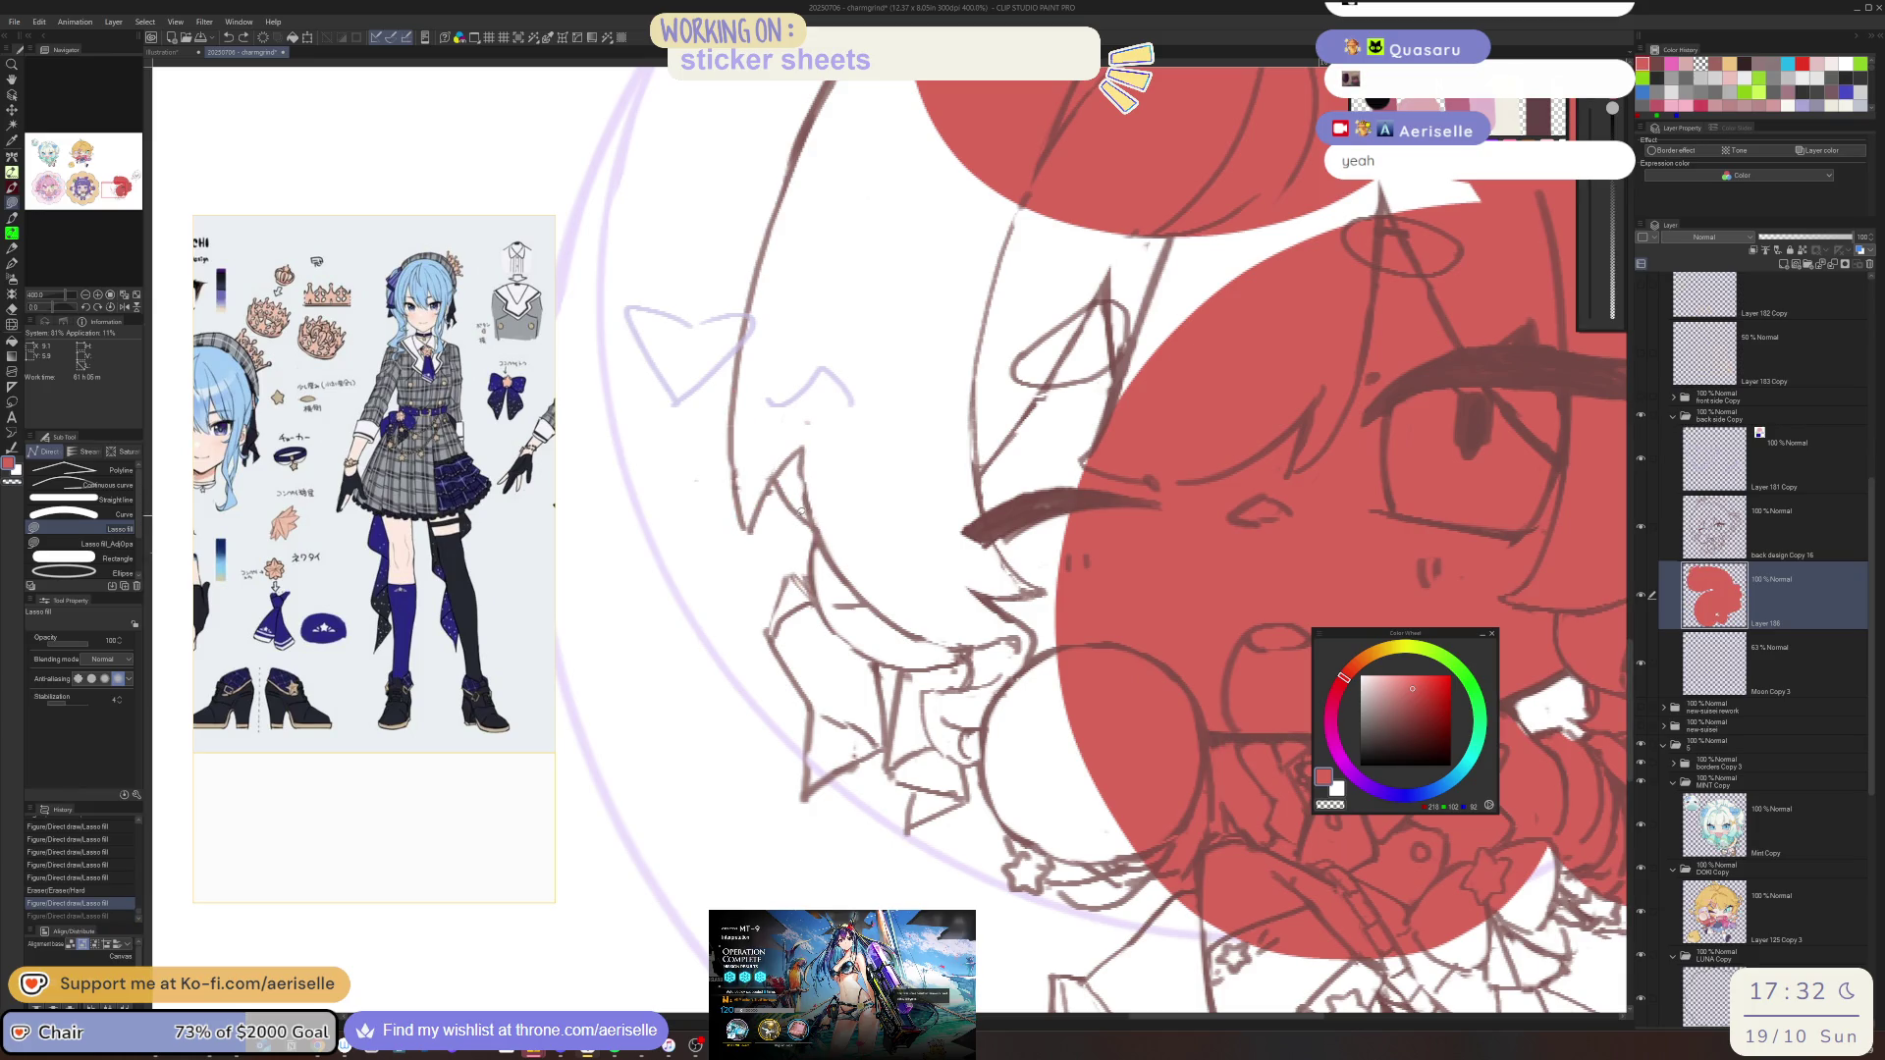
{"action": "left_click_drag", "start_coordinate": [872, 477], "coordinate": [898, 613]}
{"action": "mouse_move", "coordinate": [826, 689]}
{"action": "left_mouse_down"}
{"action": "mouse_move", "coordinate": [767, 628]}
{"action": "mouse_move", "coordinate": [790, 559]}
{"action": "mouse_move", "coordinate": [776, 593]}
{"action": "left_mouse_up"}
Add a small dark brown pen mark on the back design Copy 16 layer, then trim excess red past the line art
{"action": "key", "text": "p"}
{"action": "left_click", "coordinate": [795, 550], "text": "ctrl"}
{"action": "left_click", "coordinate": [795, 550], "text": "alt"}
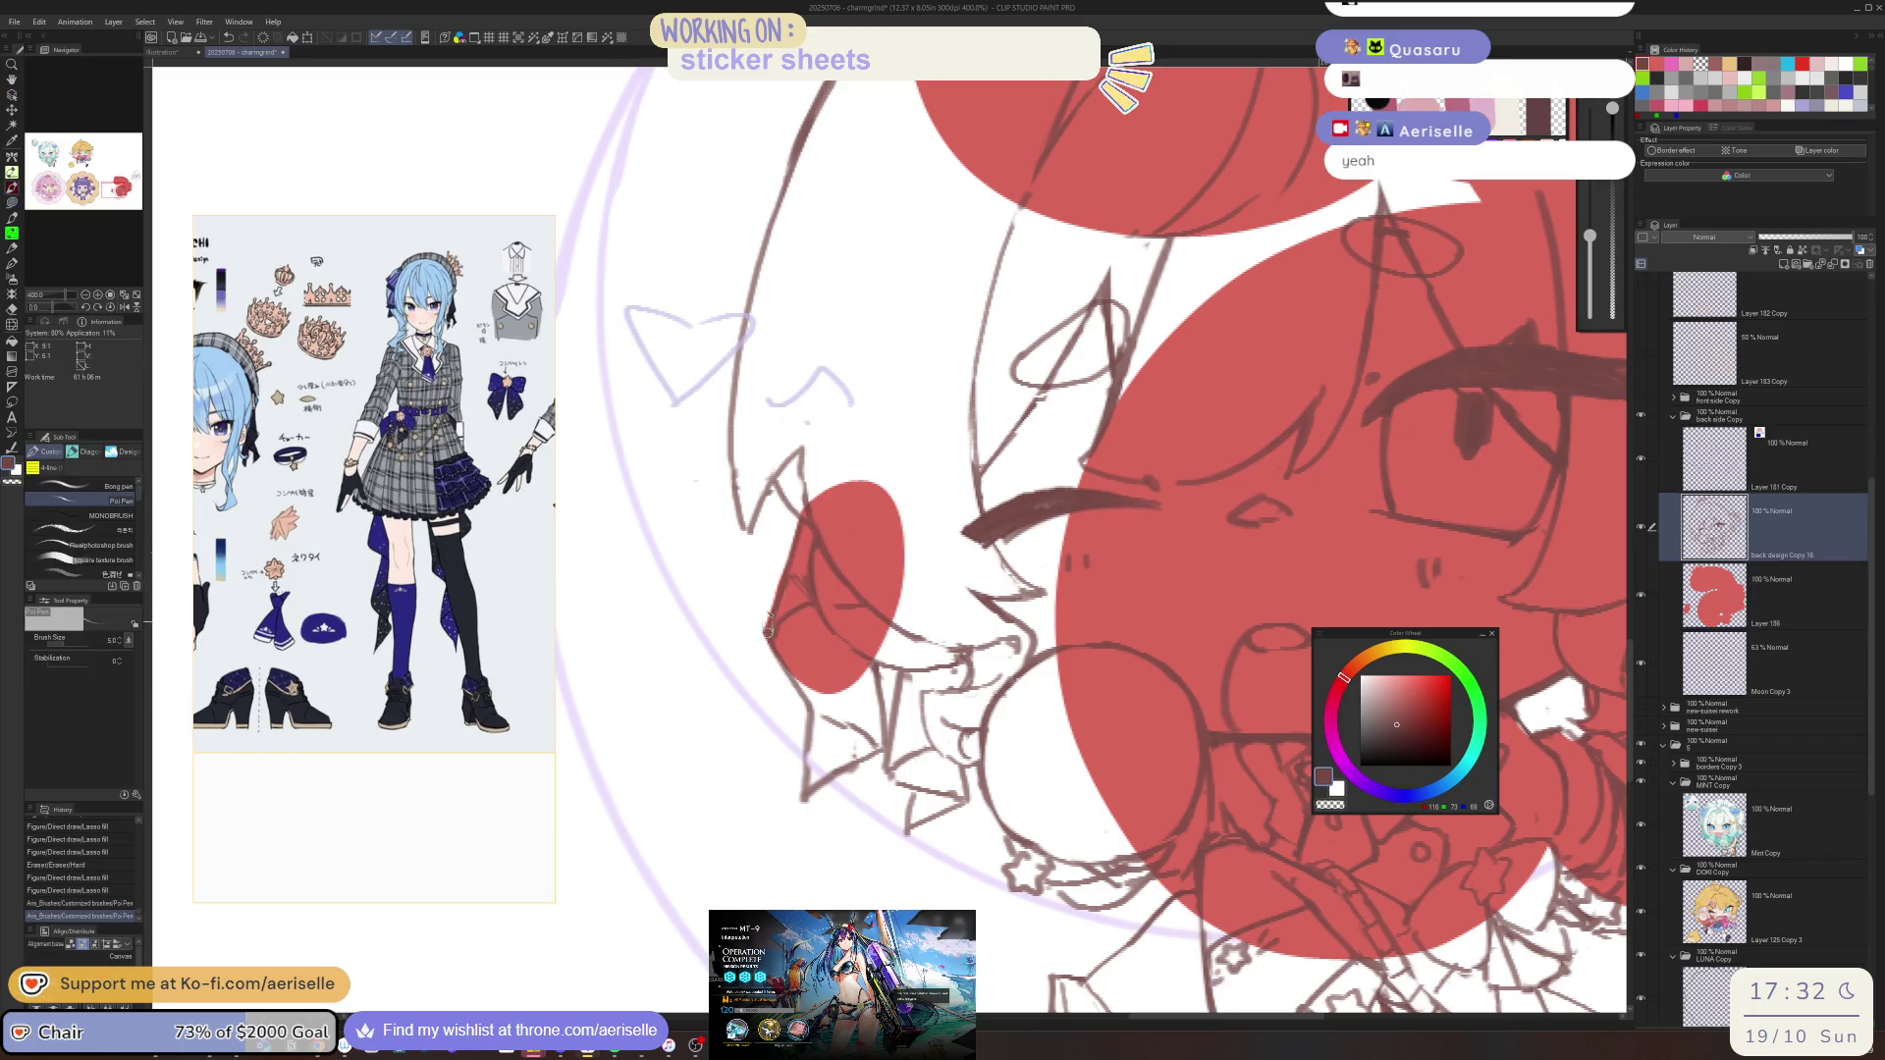
{"action": "left_click", "coordinate": [795, 535], "text": "ctrl"}
{"action": "key", "text": "e"}
{"action": "mouse_move", "coordinate": [790, 520]}
{"action": "left_mouse_down"}
{"action": "mouse_move", "coordinate": [752, 632]}
{"action": "mouse_move", "coordinate": [1060, 707]}
{"action": "mouse_move", "coordinate": [1492, 334]}
{"action": "mouse_move", "coordinate": [943, 226]}
{"action": "mouse_move", "coordinate": [800, 374]}
{"action": "mouse_move", "coordinate": [764, 491]}
{"action": "mouse_move", "coordinate": [757, 643]}
{"action": "mouse_move", "coordinate": [791, 621]}
{"action": "mouse_move", "coordinate": [756, 609]}
{"action": "left_mouse_up"}
{"action": "left_click", "coordinate": [785, 628], "text": "alt"}
{"action": "scroll", "coordinate": [785, 628], "scroll_direction": "up", "scroll_amount": 3}
{"action": "key", "text": "u"}
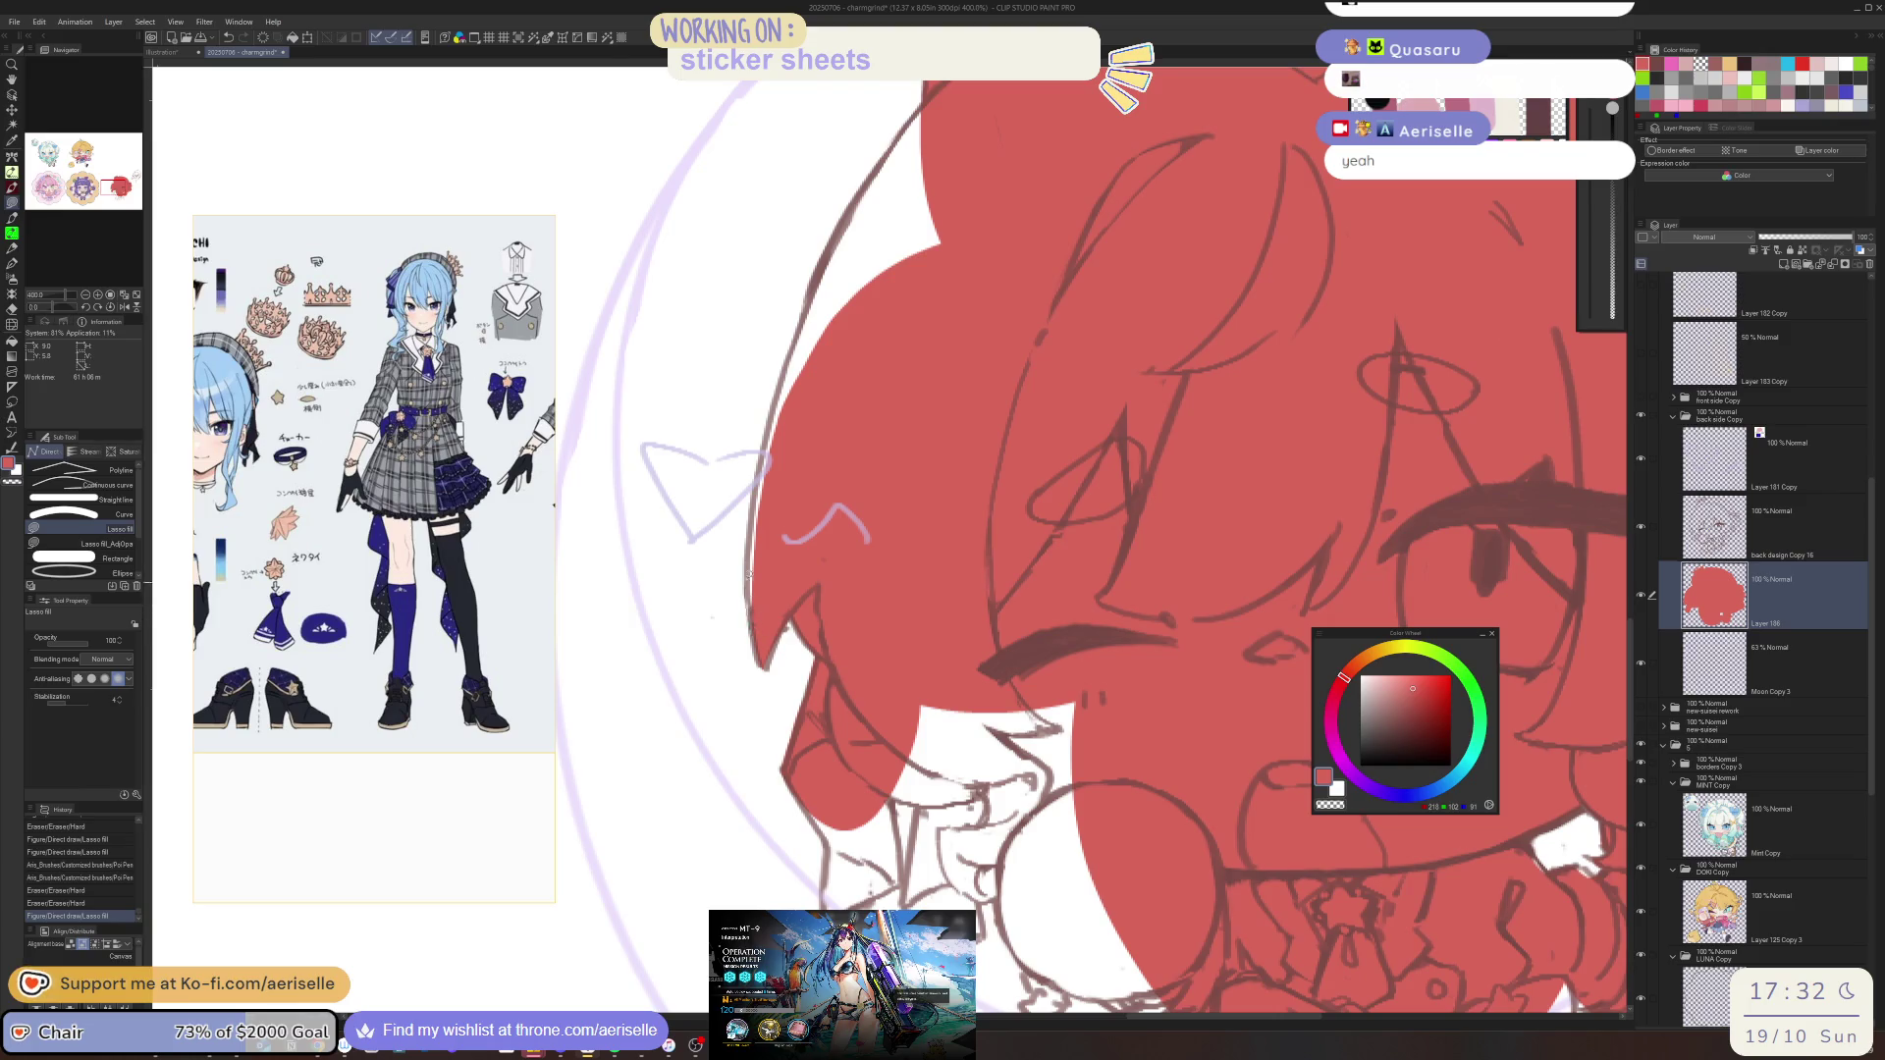
Fill the white strip along the hair's left edge, the gap near the collar and the round bubble red
{"action": "mouse_move", "coordinate": [924, 112]}
{"action": "left_mouse_down"}
{"action": "mouse_move", "coordinate": [1188, 127]}
{"action": "mouse_move", "coordinate": [926, 103]}
{"action": "mouse_move", "coordinate": [857, 304]}
{"action": "left_mouse_up"}
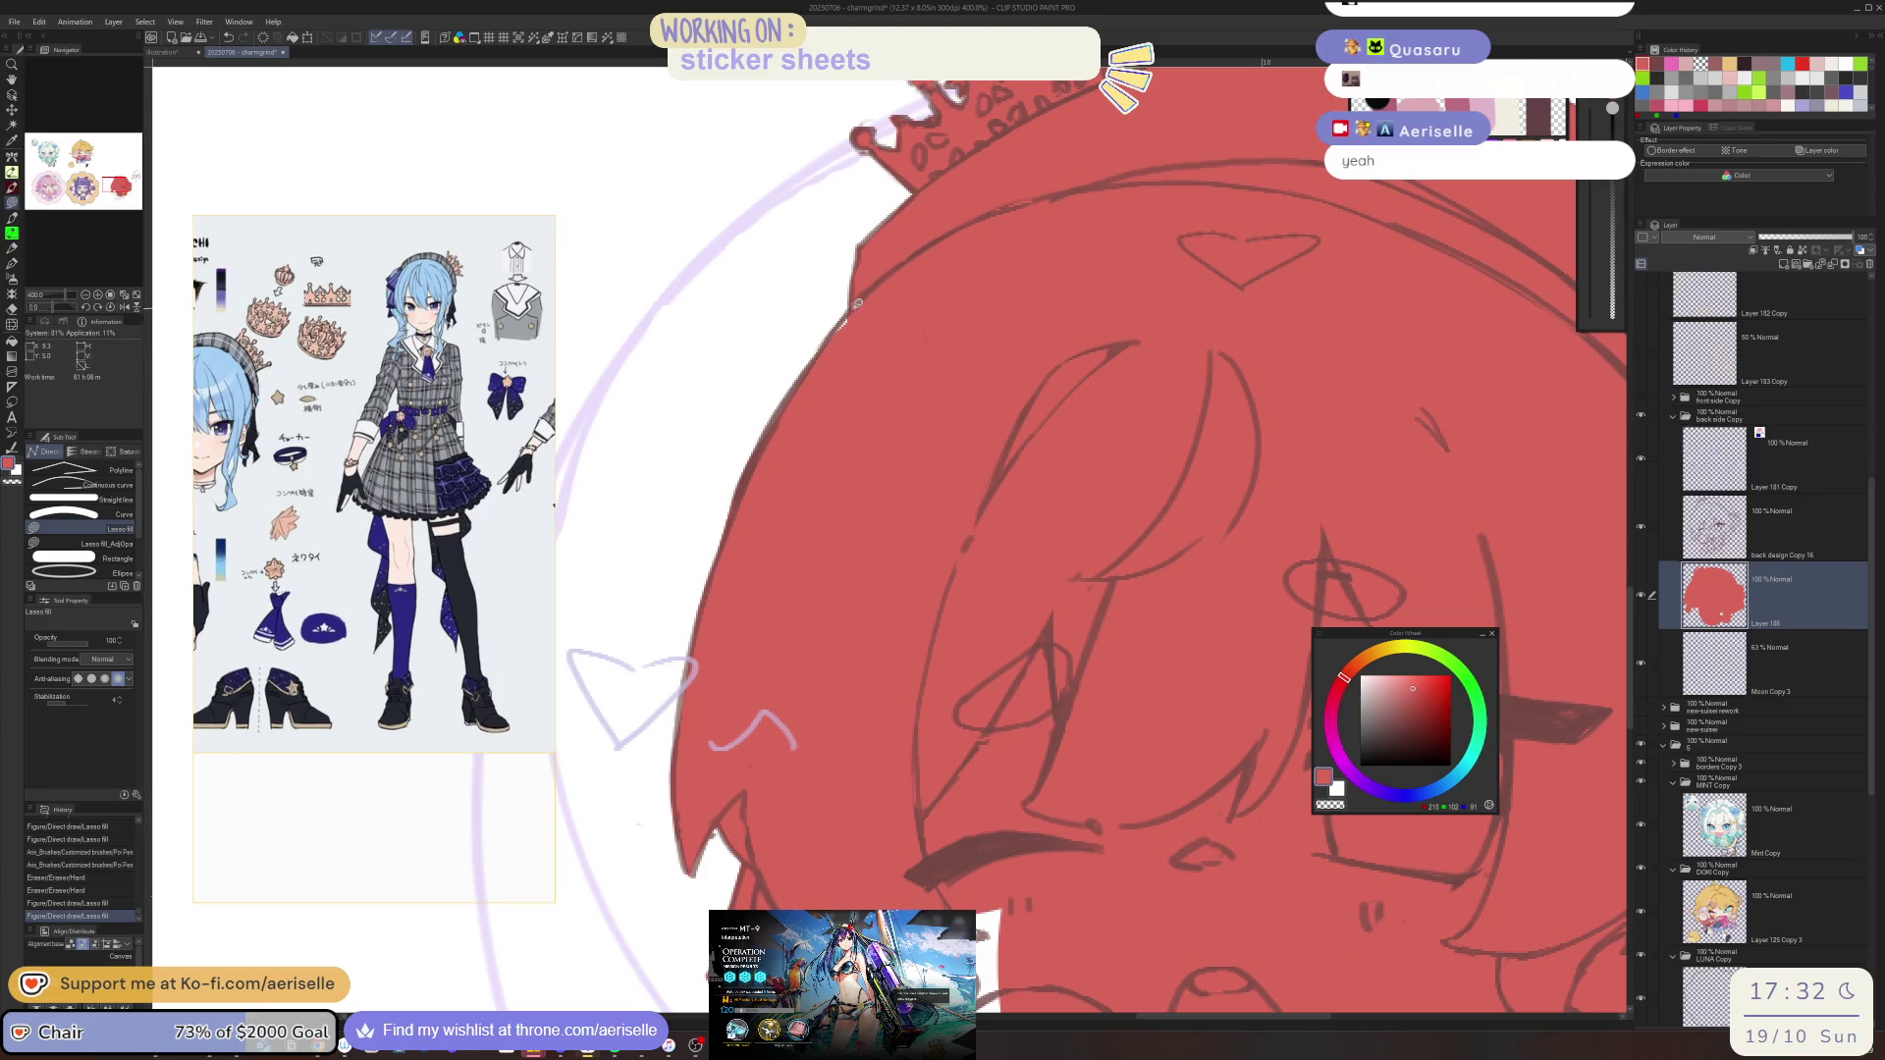
{"action": "left_click_drag", "start_coordinate": [776, 1011], "coordinate": [746, 727]}
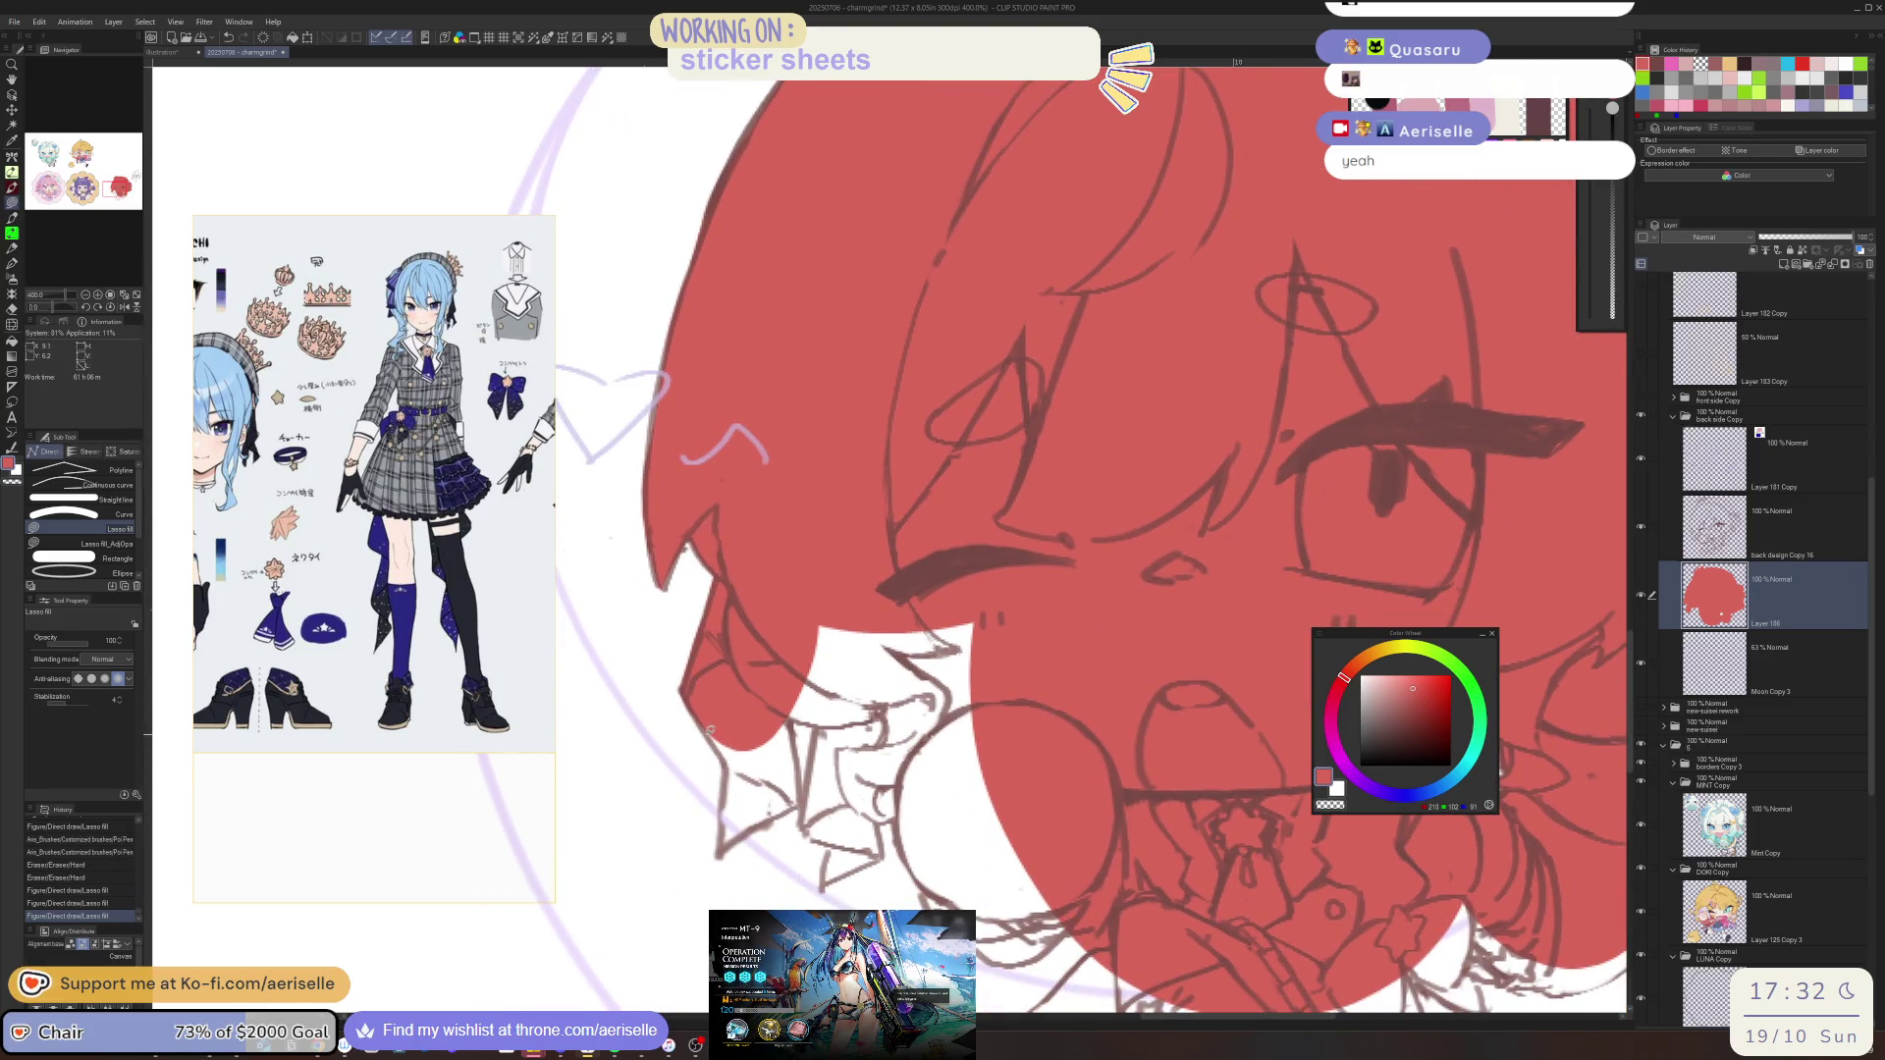
{"action": "left_click_drag", "start_coordinate": [802, 795], "coordinate": [791, 711]}
{"action": "mouse_move", "coordinate": [800, 818]}
{"action": "left_mouse_down"}
{"action": "mouse_move", "coordinate": [832, 846]}
{"action": "mouse_move", "coordinate": [820, 883]}
{"action": "mouse_move", "coordinate": [886, 852]}
{"action": "mouse_move", "coordinate": [898, 784]}
{"action": "mouse_move", "coordinate": [967, 742]}
{"action": "mouse_move", "coordinate": [982, 554]}
{"action": "mouse_move", "coordinate": [776, 595]}
{"action": "left_mouse_up"}
{"action": "left_click_drag", "start_coordinate": [1043, 718], "coordinate": [1005, 590]}
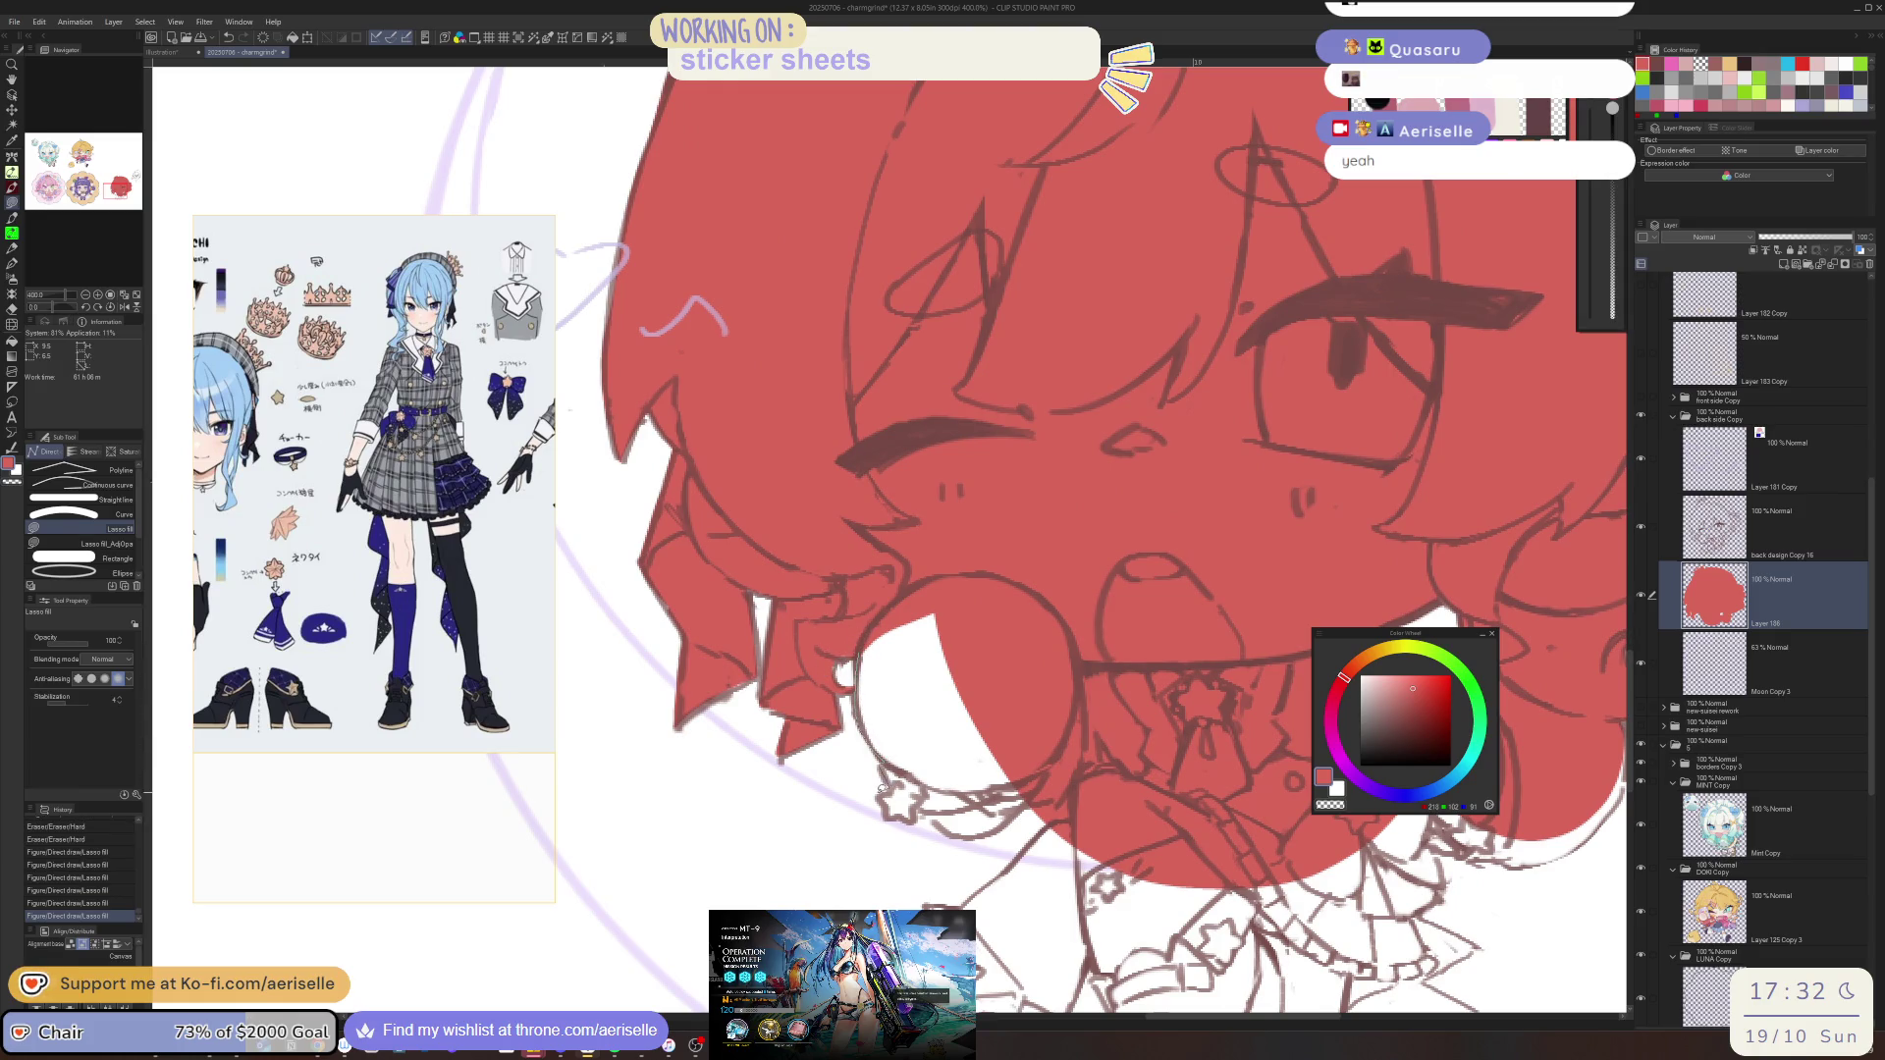
{"action": "mouse_move", "coordinate": [926, 797]}
{"action": "left_mouse_down"}
{"action": "mouse_move", "coordinate": [1040, 775]}
{"action": "mouse_move", "coordinate": [883, 638]}
{"action": "left_mouse_up"}
In the mirrored view, fill the last small white gaps red and erase spills past the outline
{"action": "key", "text": "h"}
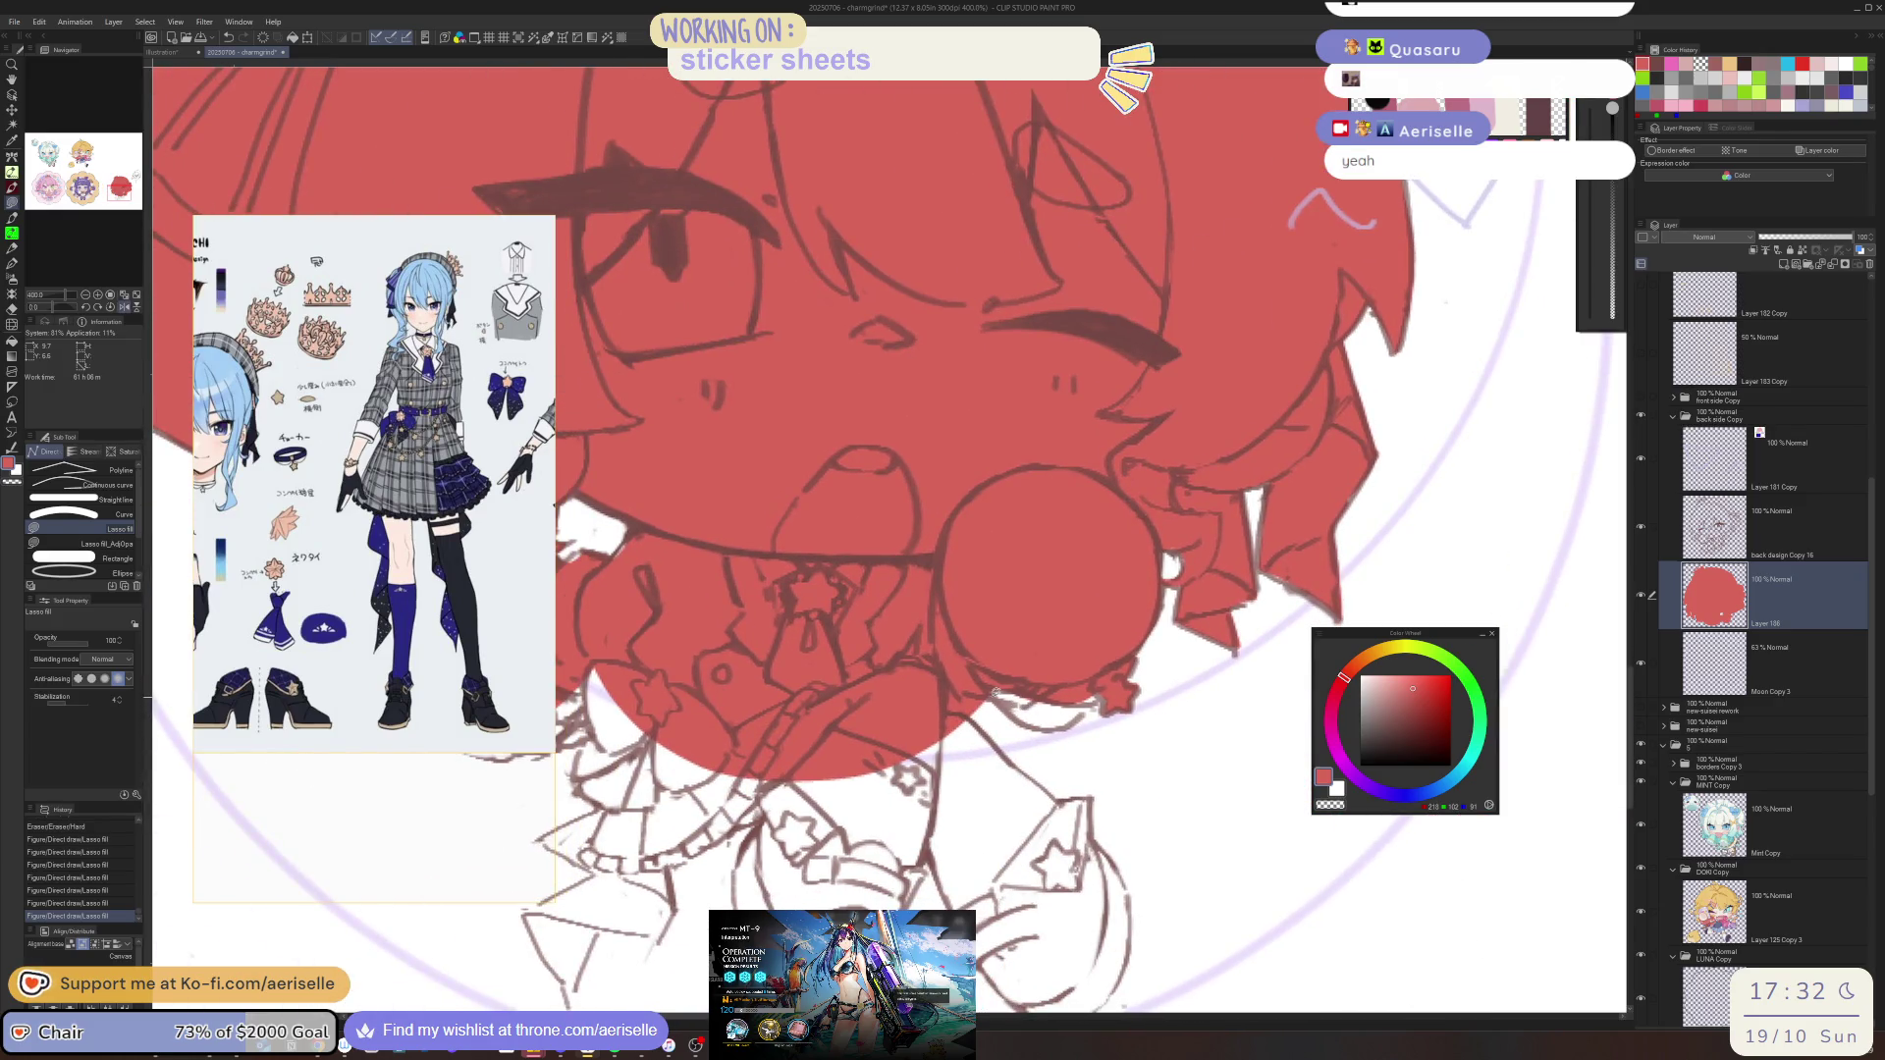
{"action": "left_click_drag", "start_coordinate": [1068, 648], "coordinate": [968, 702]}
{"action": "key", "text": "e"}
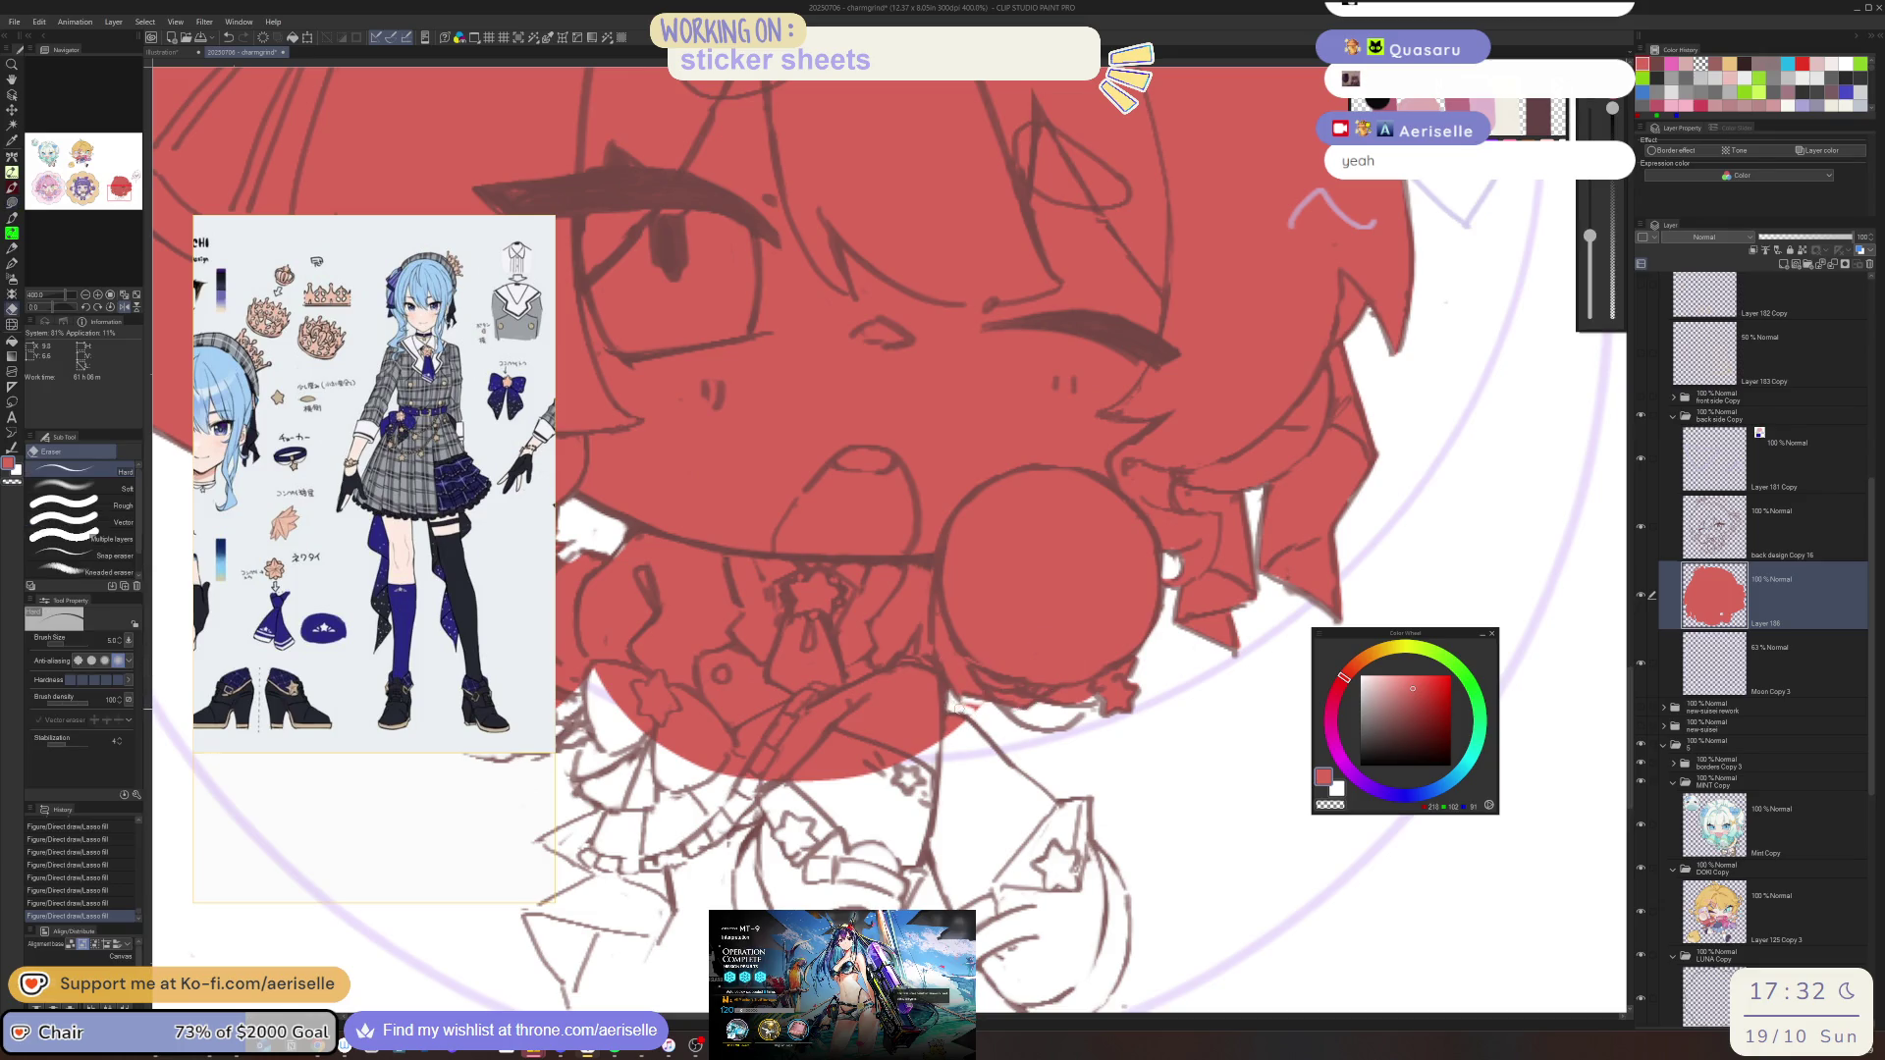
{"action": "left_click", "coordinate": [986, 704]}
{"action": "key", "text": "u"}
{"action": "left_click_drag", "start_coordinate": [1077, 699], "coordinate": [1059, 692]}
{"action": "key", "text": "e"}
{"action": "left_click_drag", "start_coordinate": [1069, 696], "coordinate": [1060, 699]}
{"action": "scroll", "coordinate": [954, 772], "scroll_direction": "down", "scroll_amount": 4}
{"action": "left_click_drag", "start_coordinate": [954, 772], "coordinate": [758, 746]}
{"action": "scroll", "coordinate": [748, 682], "scroll_direction": "up", "scroll_amount": 5}
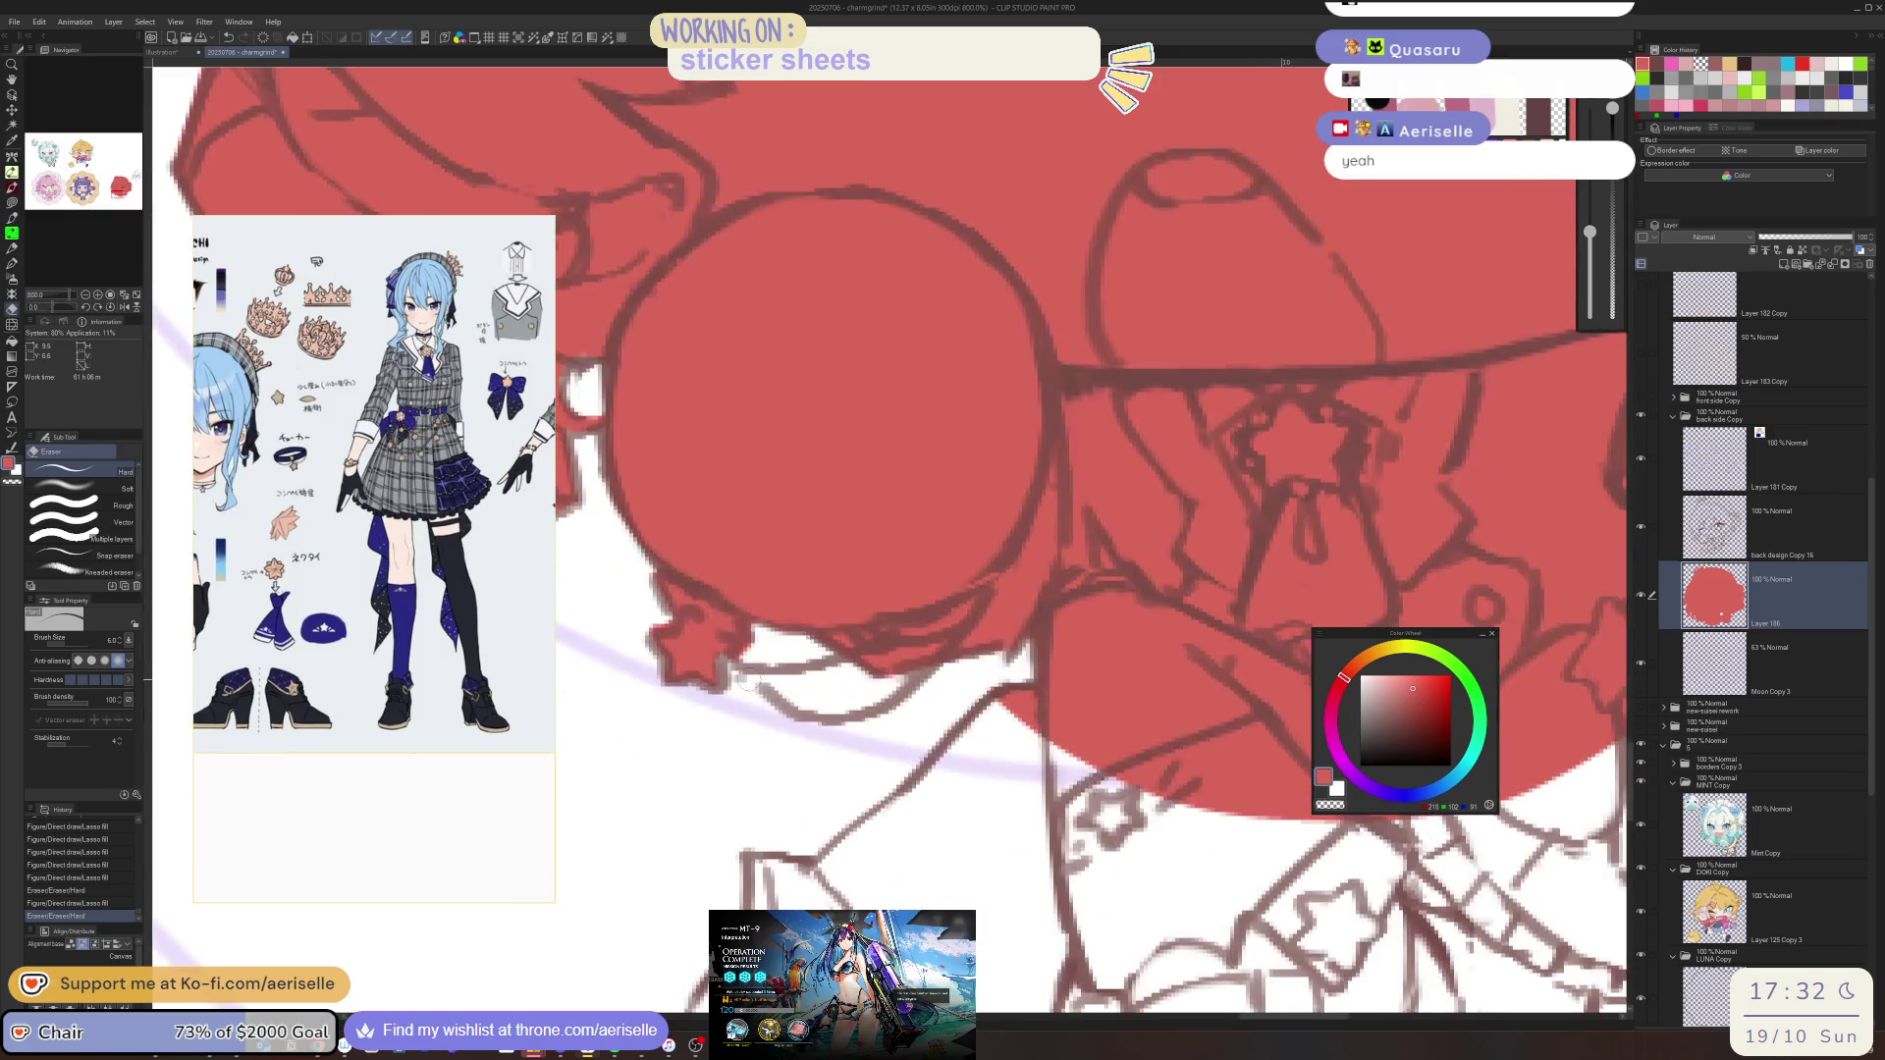
{"action": "scroll", "coordinate": [740, 677], "scroll_direction": "down", "scroll_amount": 4}
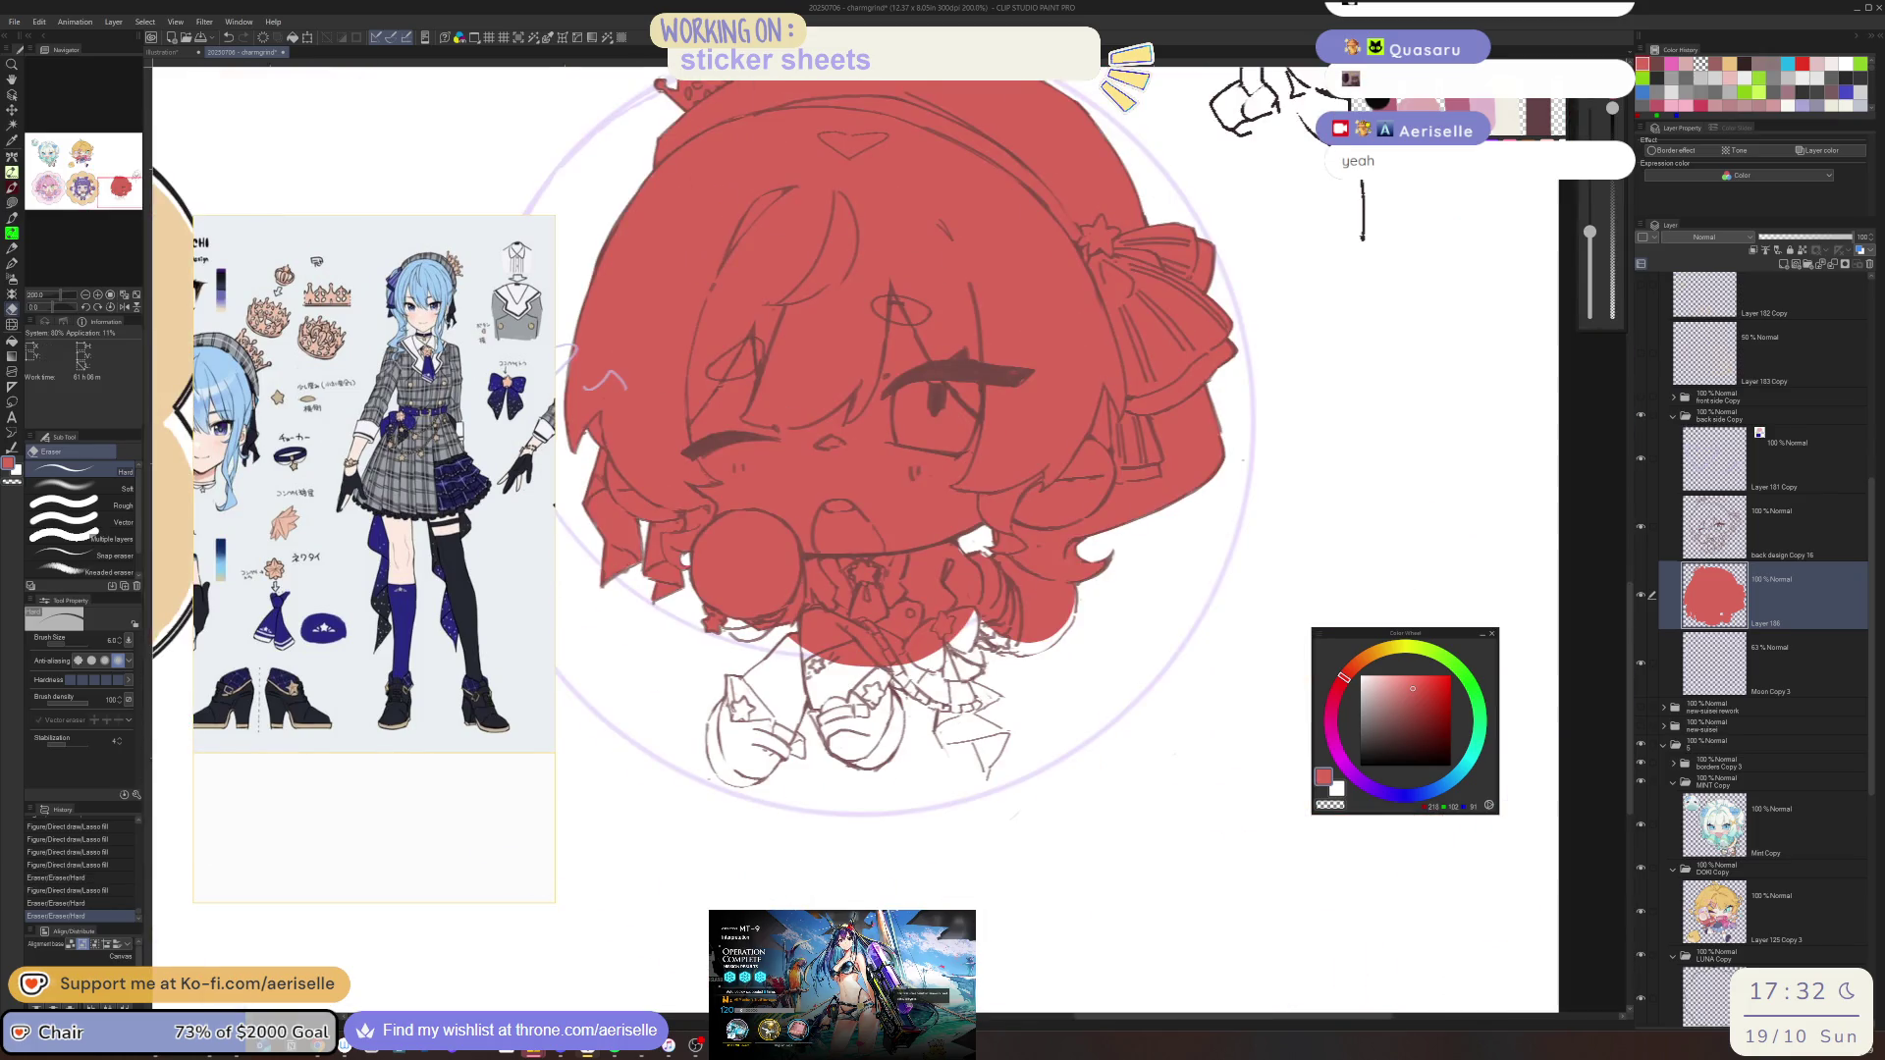
Switch to the Arknights game window showing the MT-9 operation screen
{"action": "left_click", "coordinate": [863, 922]}
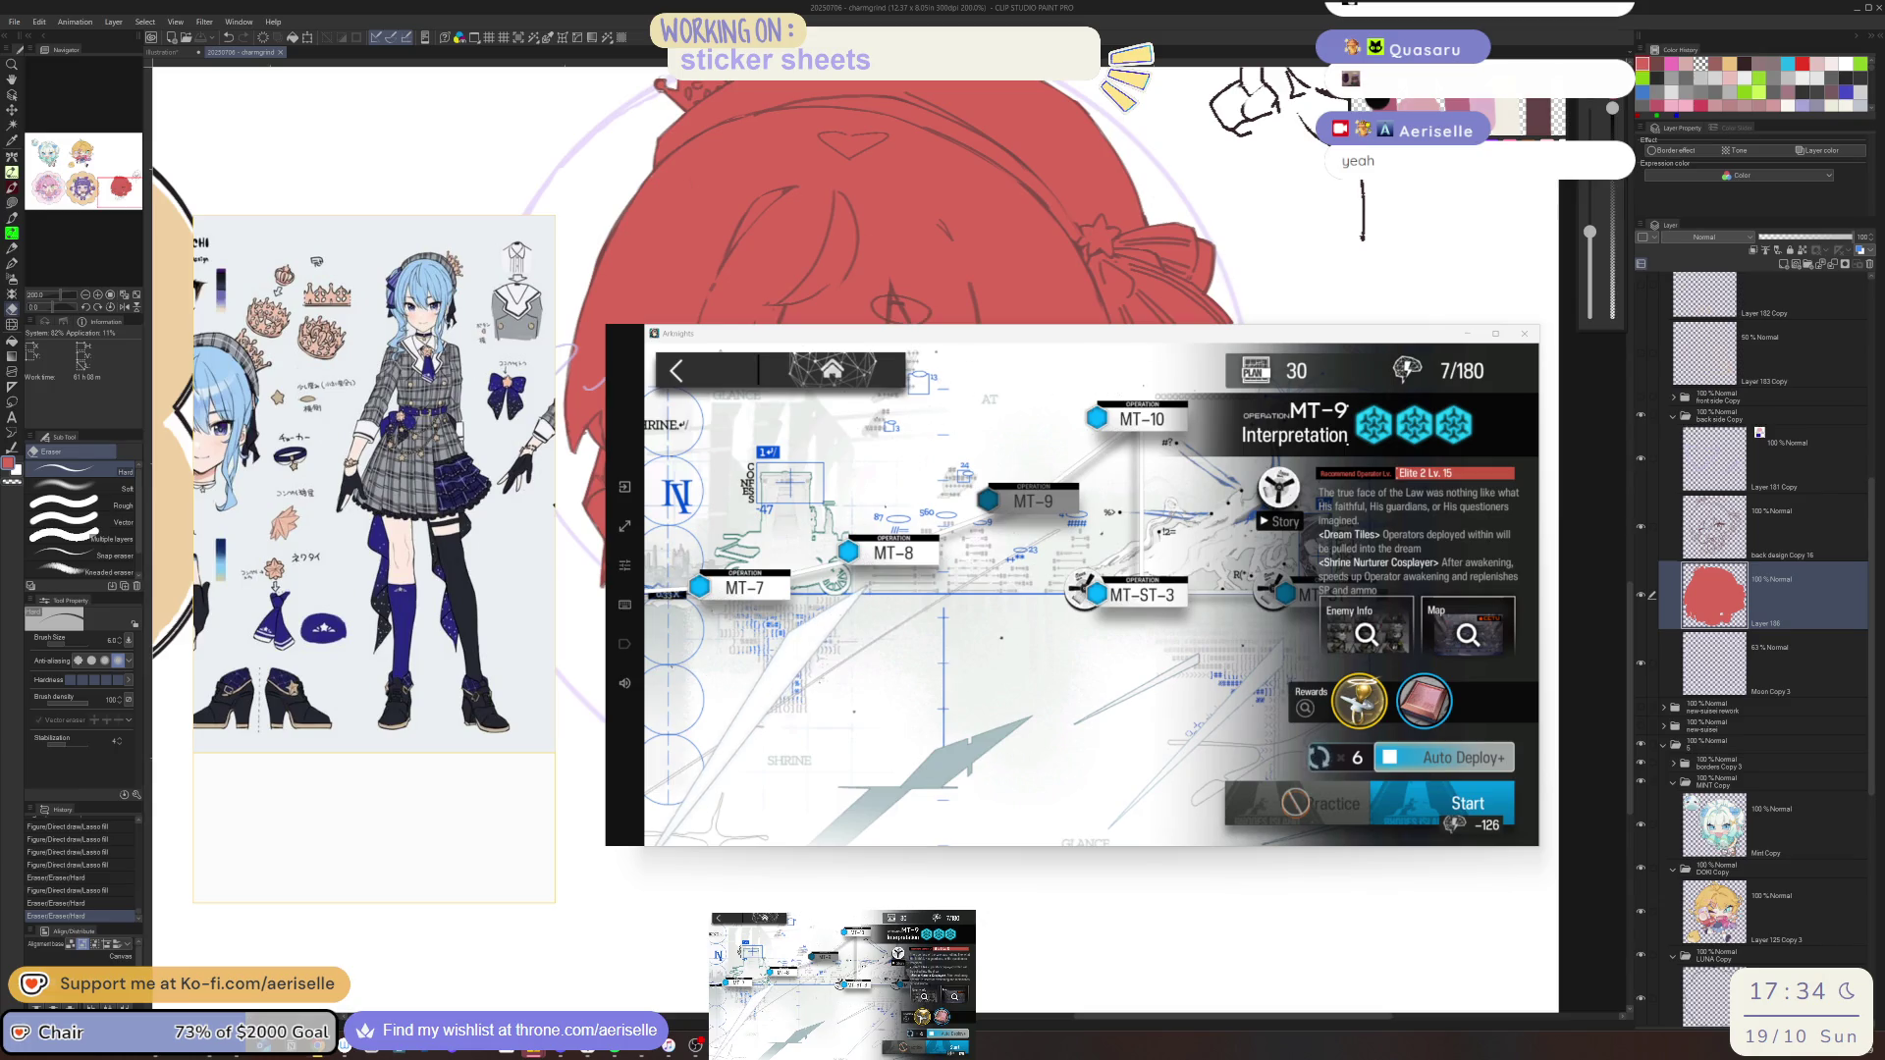
Alt+Tab away from Arknights back to the Clip Studio Paint chibi canvas
{"action": "key", "text": "alt+Tab"}
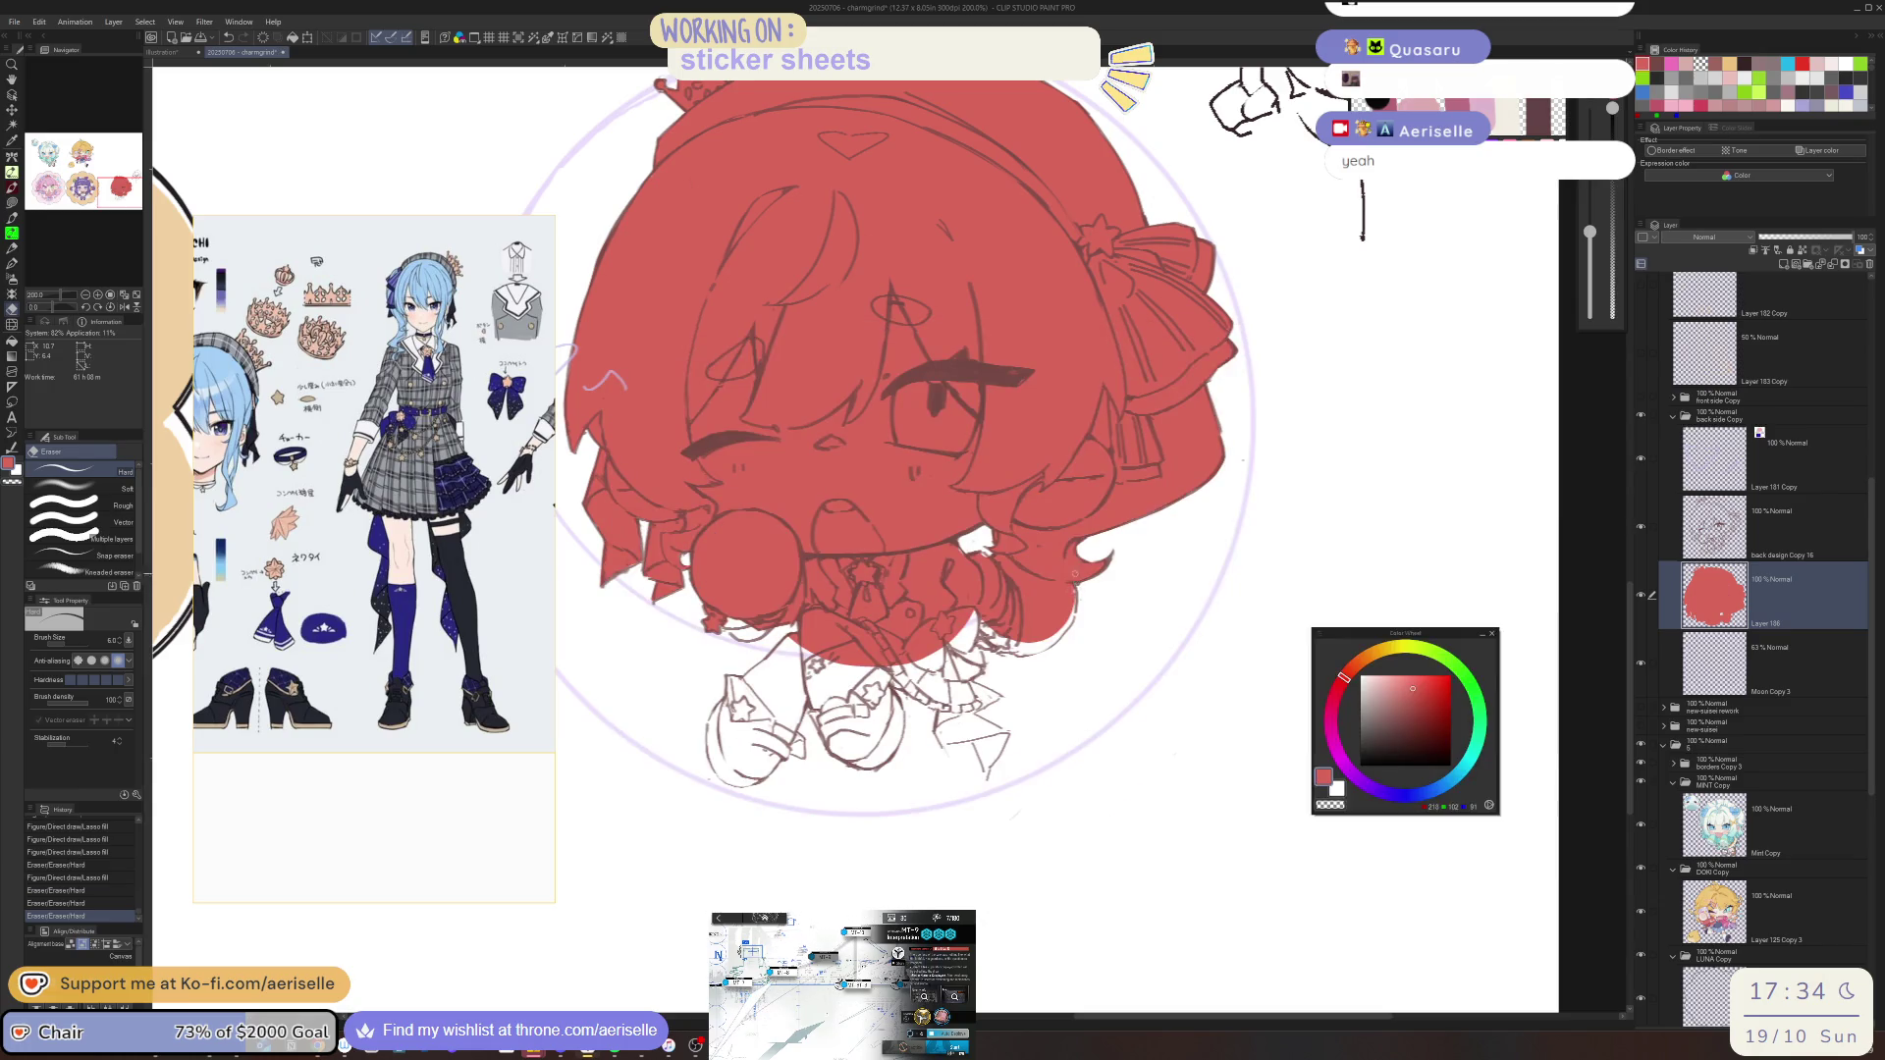
Lasso-fill a small white gap and the white gap along the hair edge red
{"action": "scroll", "coordinate": [981, 564], "scroll_direction": "up", "scroll_amount": 2}
{"action": "key", "text": "u"}
{"action": "mouse_move", "coordinate": [938, 542]}
{"action": "left_mouse_down"}
{"action": "mouse_move", "coordinate": [967, 567]}
{"action": "mouse_move", "coordinate": [960, 545]}
{"action": "mouse_move", "coordinate": [915, 538]}
{"action": "left_mouse_up"}
{"action": "scroll", "coordinate": [899, 548], "scroll_direction": "down", "scroll_amount": 2}
{"action": "scroll", "coordinate": [782, 558], "scroll_direction": "up", "scroll_amount": 3}
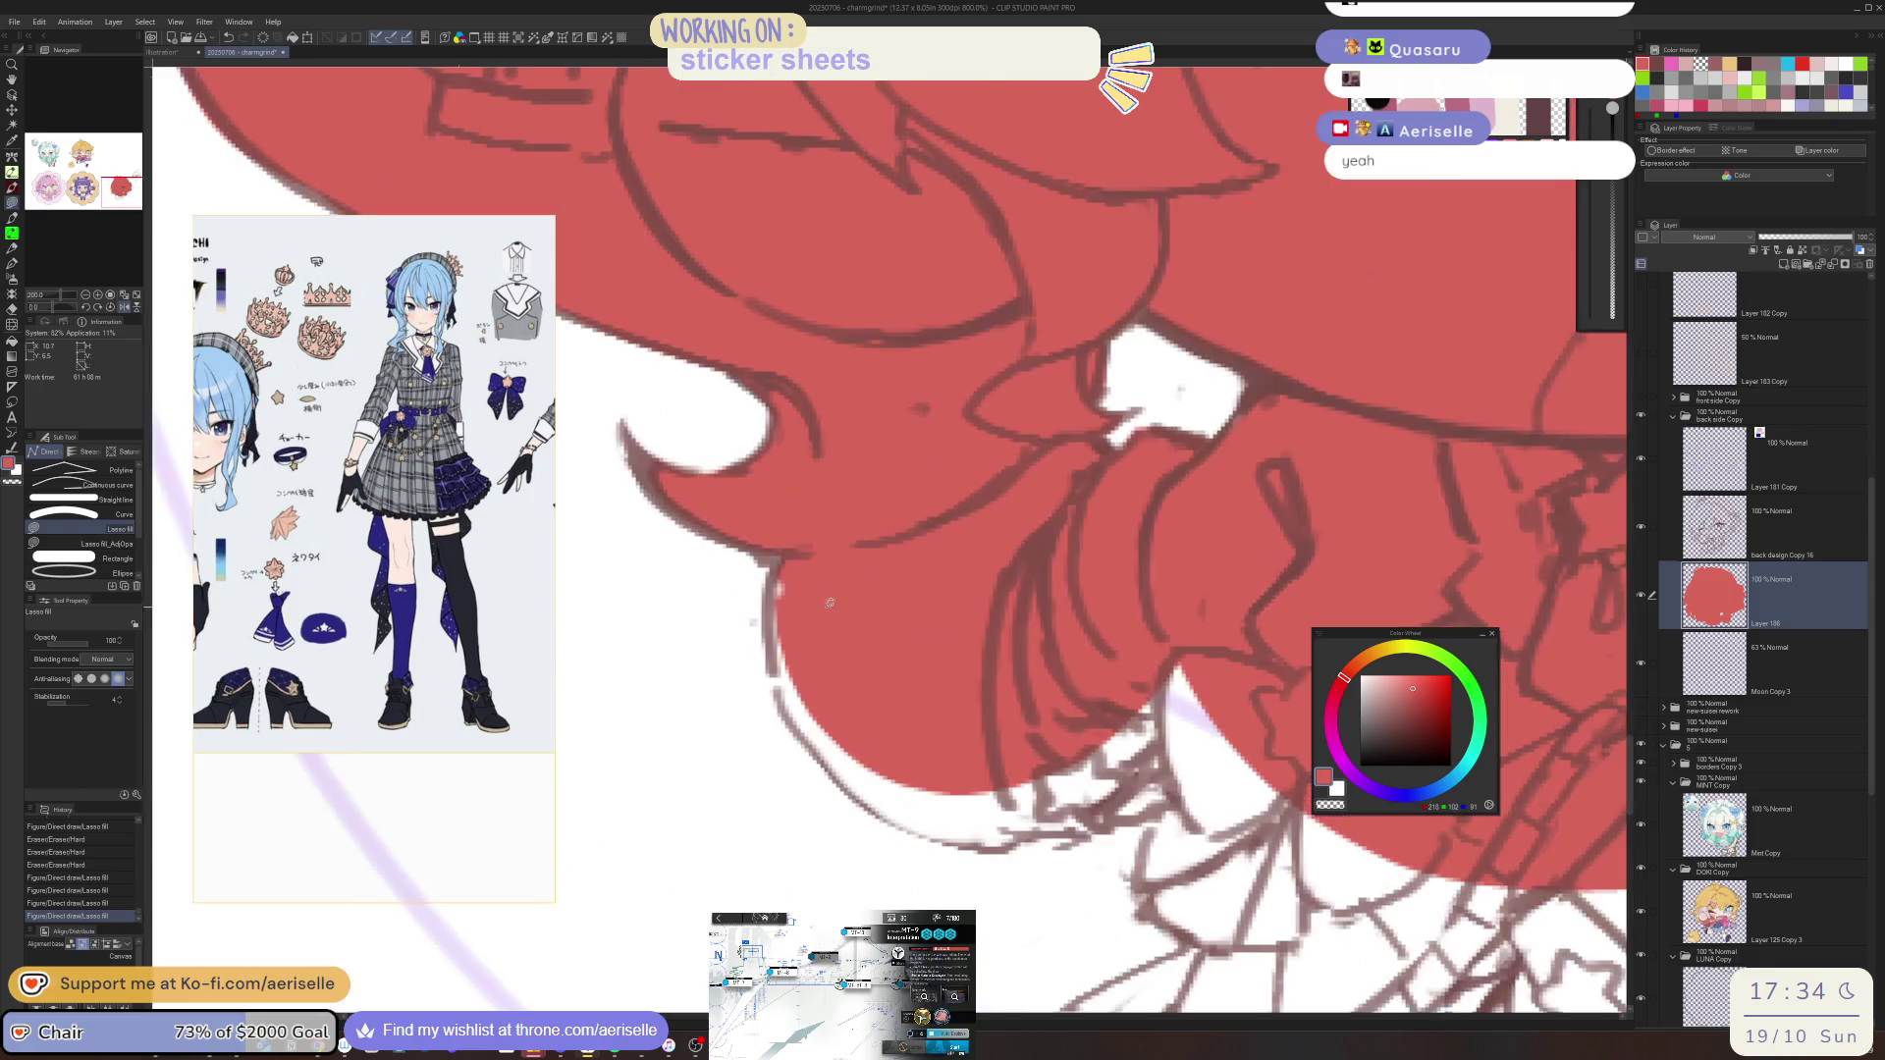
{"action": "mouse_move", "coordinate": [781, 694]}
{"action": "left_mouse_down"}
{"action": "mouse_move", "coordinate": [881, 809]}
{"action": "mouse_move", "coordinate": [1009, 841]}
{"action": "left_mouse_up"}
{"action": "mouse_move", "coordinate": [1163, 727]}
{"action": "left_mouse_down"}
{"action": "mouse_move", "coordinate": [1188, 599]}
{"action": "mouse_move", "coordinate": [1148, 565]}
{"action": "left_mouse_up"}
Fill two small white slivers at the edge red and erase a stray bit of red
{"action": "scroll", "coordinate": [1173, 736], "scroll_direction": "right", "scroll_amount": 1}
{"action": "left_click_drag", "start_coordinate": [792, 789], "coordinate": [852, 826]}
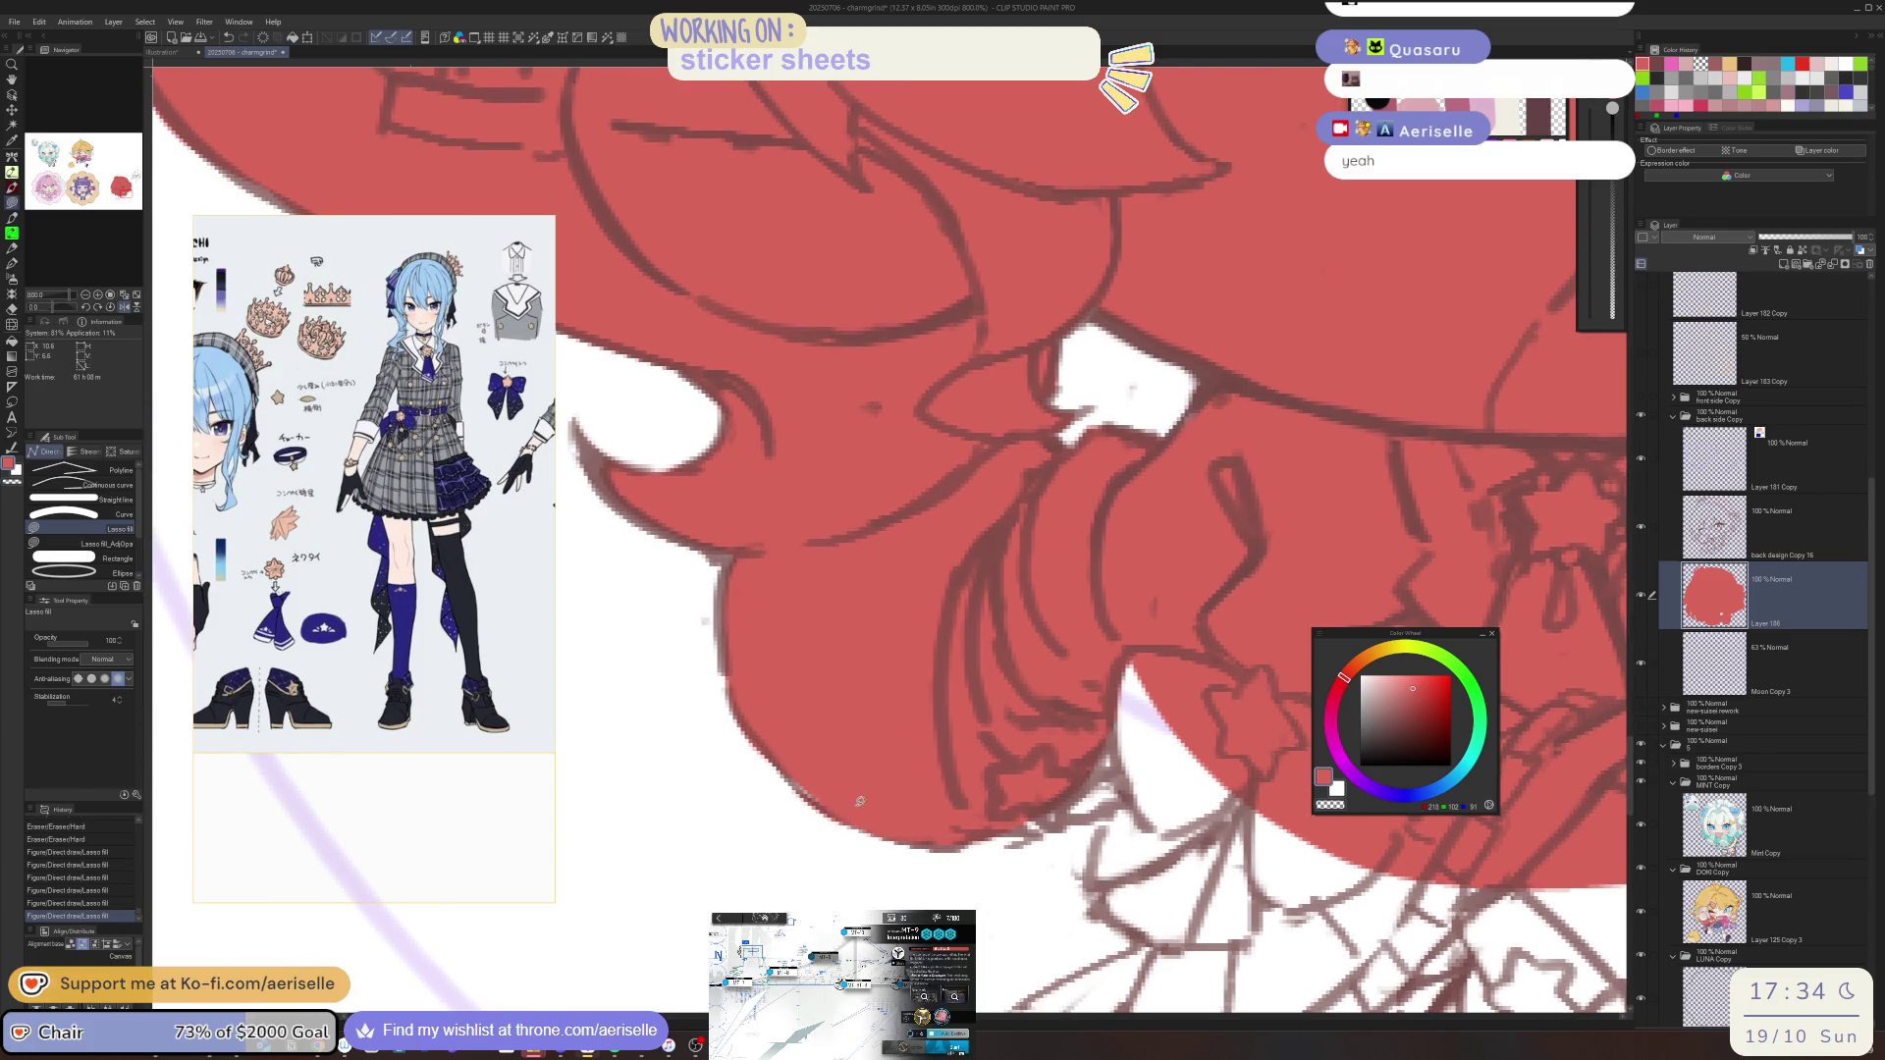
{"action": "left_click_drag", "start_coordinate": [780, 762], "coordinate": [866, 827]}
{"action": "key", "text": "e"}
{"action": "left_click", "coordinate": [764, 777]}
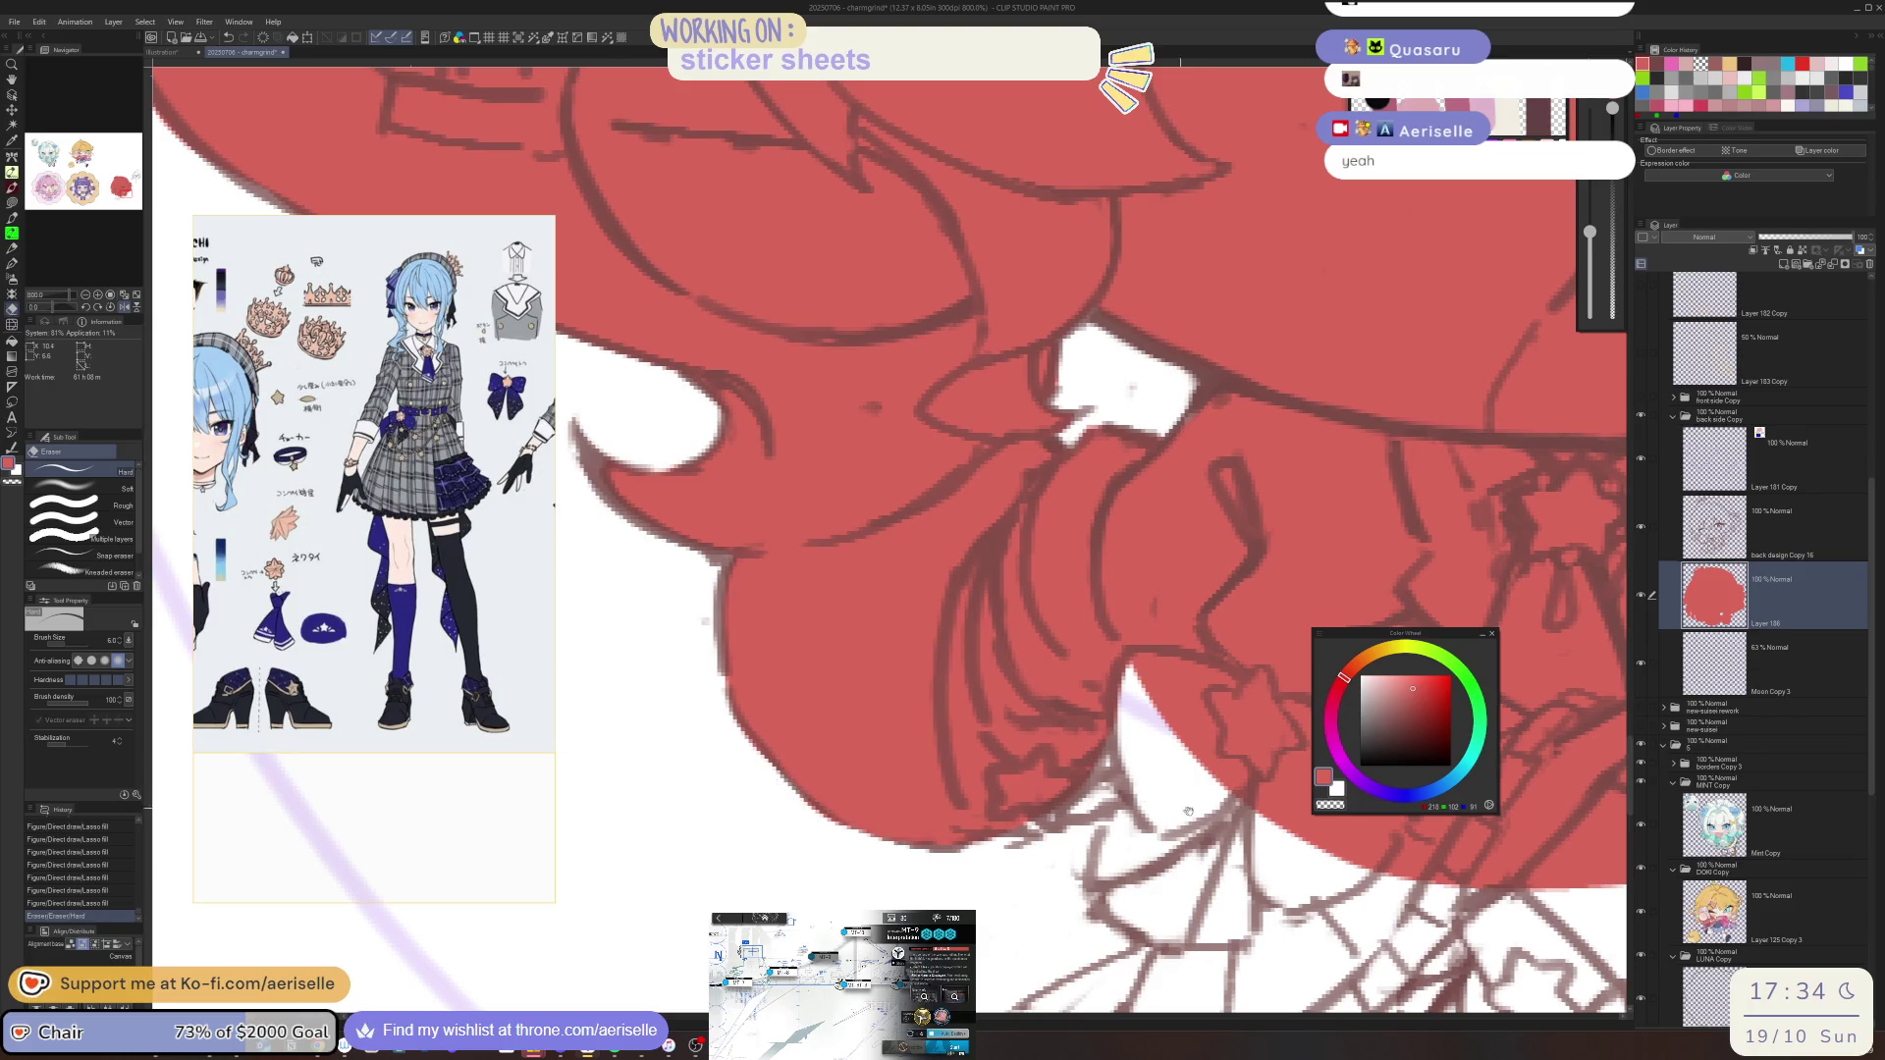
{"action": "scroll", "coordinate": [835, 776], "scroll_direction": "right", "scroll_amount": 2}
{"action": "key", "text": "u"}
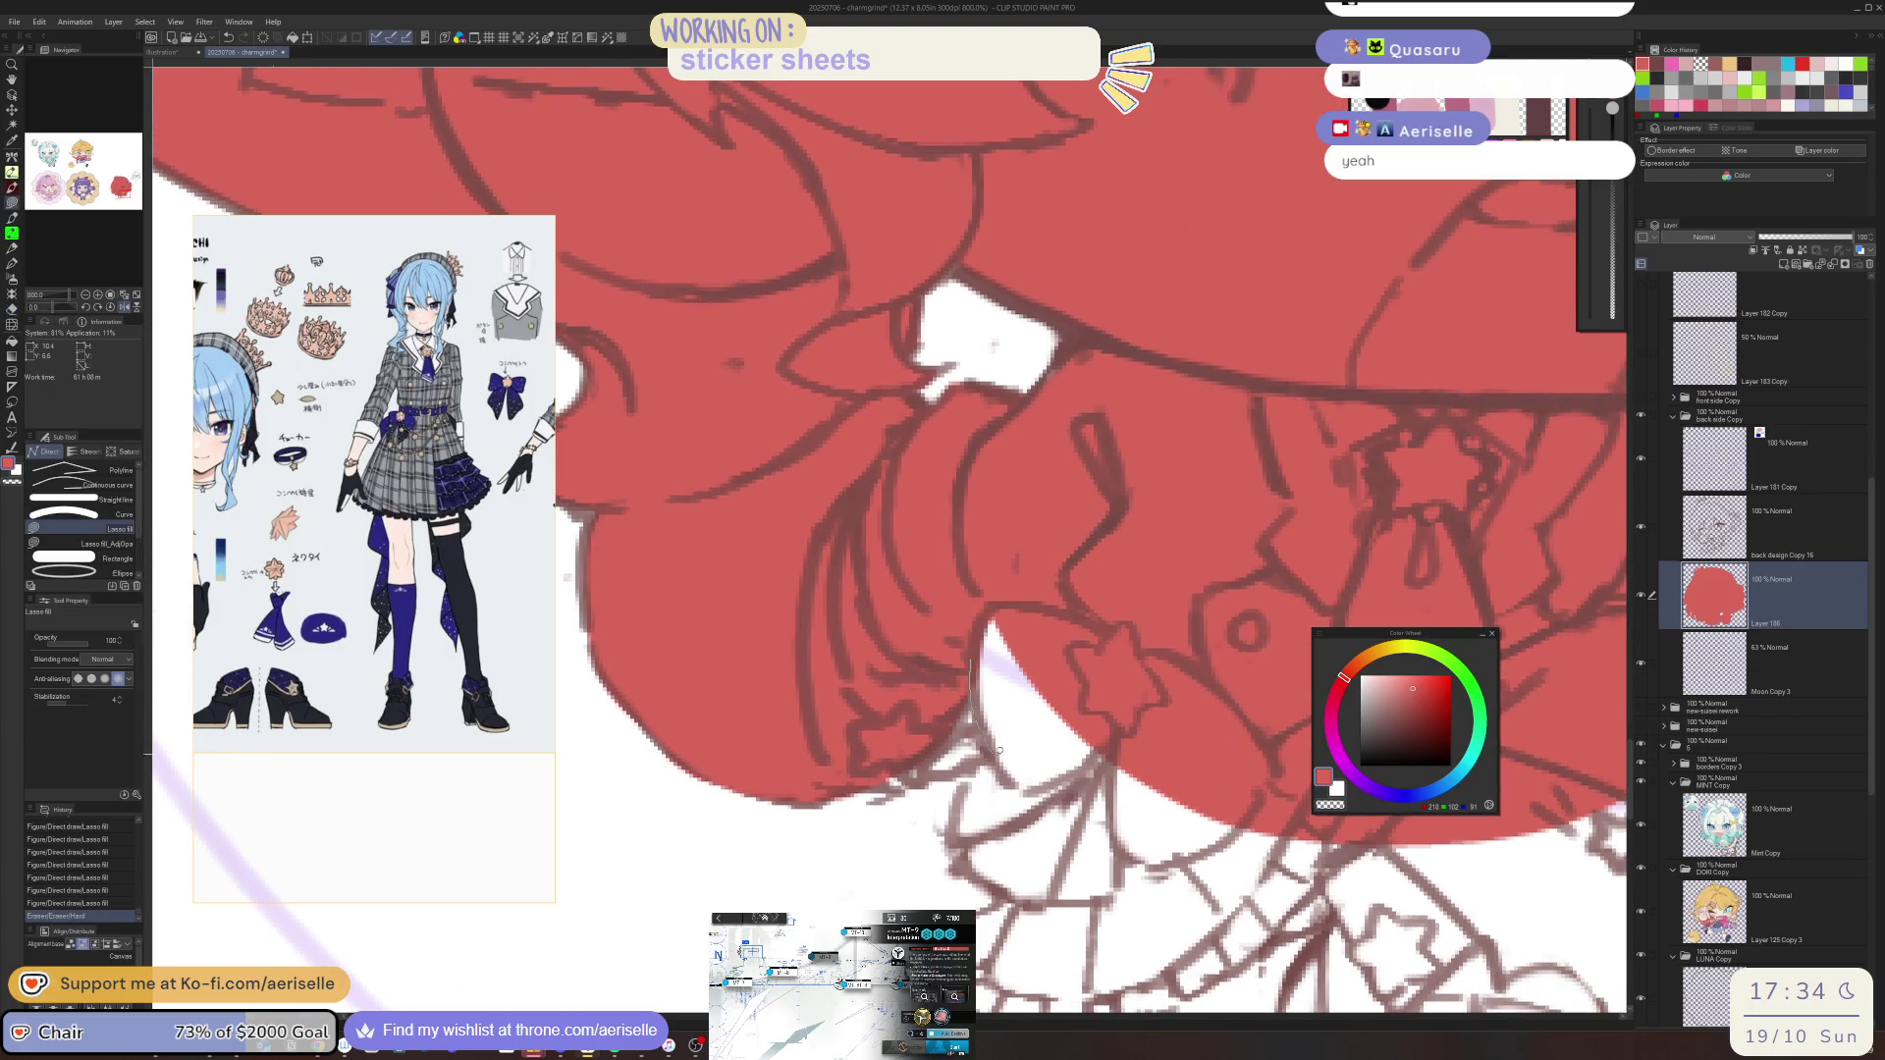
Fill the white gap near the star, the triangle by the bow and the band under the bow red
{"action": "mouse_move", "coordinate": [987, 755]}
{"action": "left_mouse_down"}
{"action": "mouse_move", "coordinate": [1144, 913]}
{"action": "mouse_move", "coordinate": [1193, 868]}
{"action": "left_mouse_up"}
{"action": "scroll", "coordinate": [1080, 786], "scroll_direction": "right", "scroll_amount": 2}
{"action": "scroll", "coordinate": [1080, 785], "scroll_direction": "down", "scroll_amount": 1}
{"action": "left_click_drag", "start_coordinate": [913, 515], "coordinate": [883, 648]}
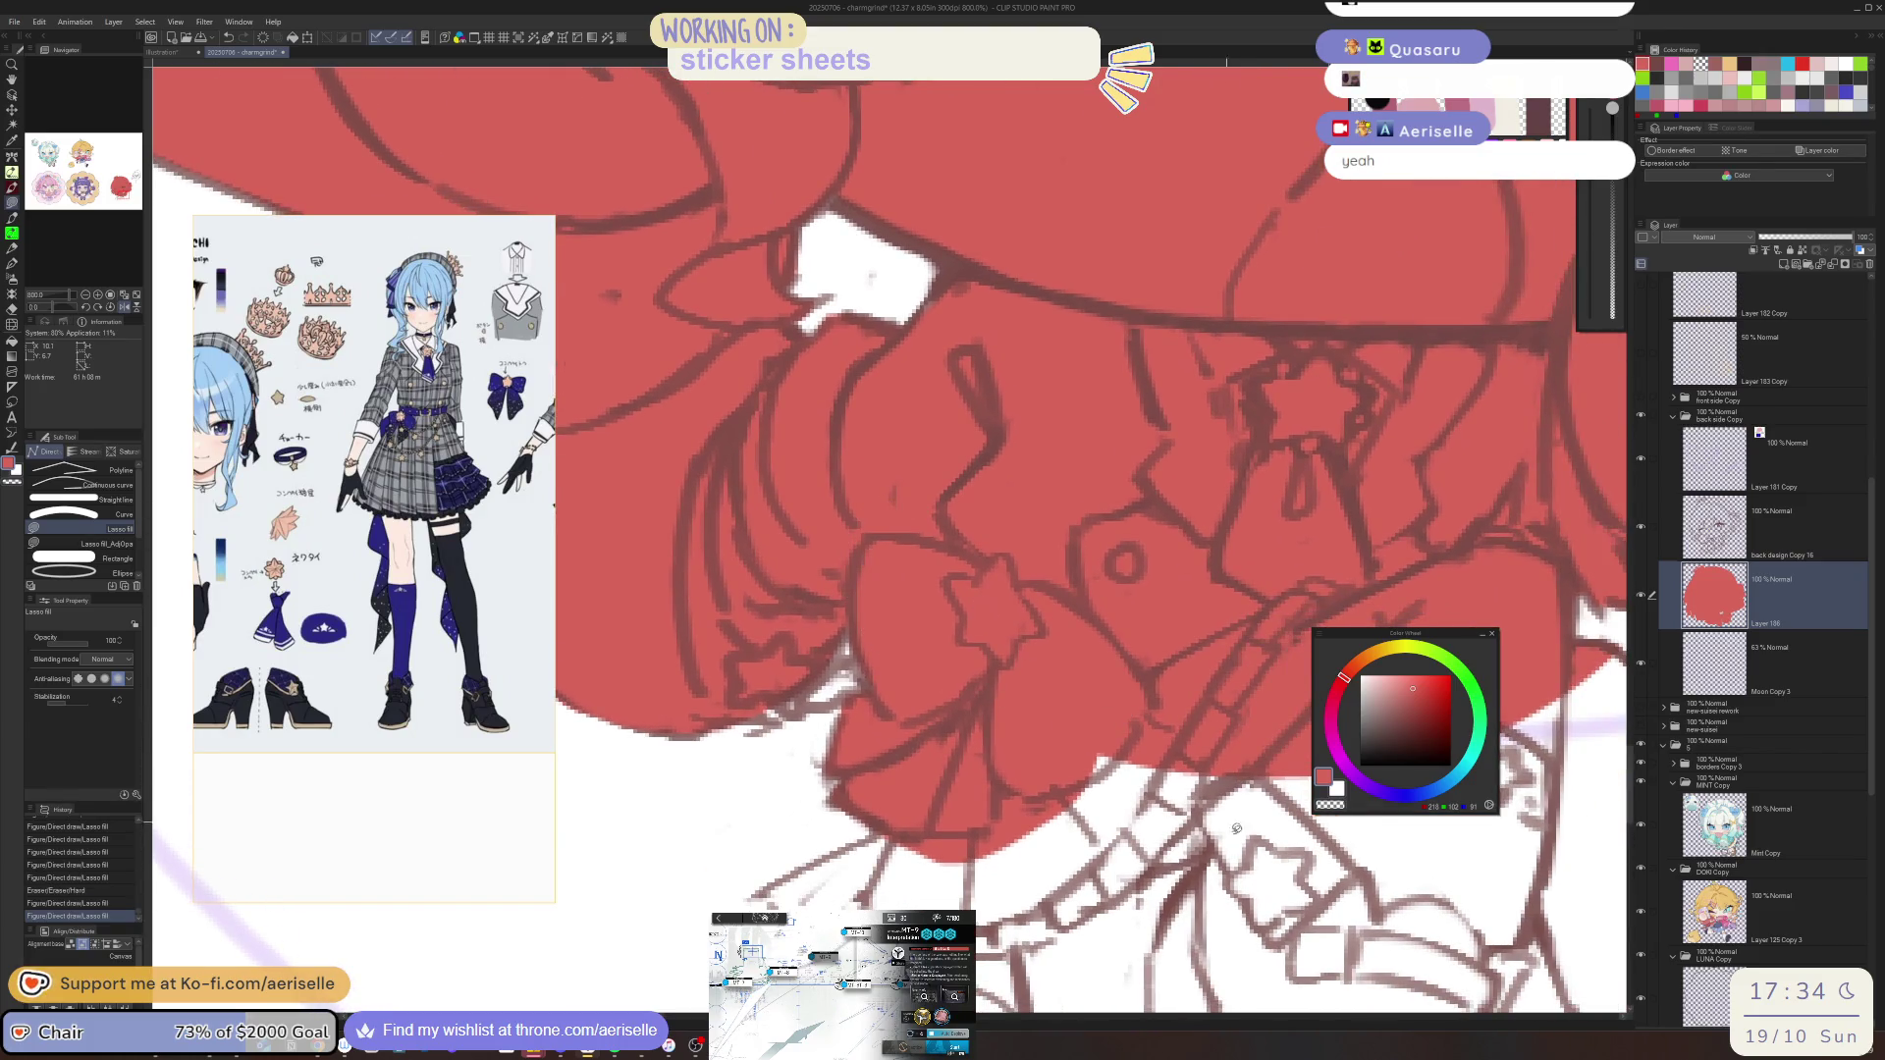
{"action": "scroll", "coordinate": [1163, 661], "scroll_direction": "down", "scroll_amount": 3}
{"action": "scroll", "coordinate": [1162, 660], "scroll_direction": "right", "scroll_amount": 1}
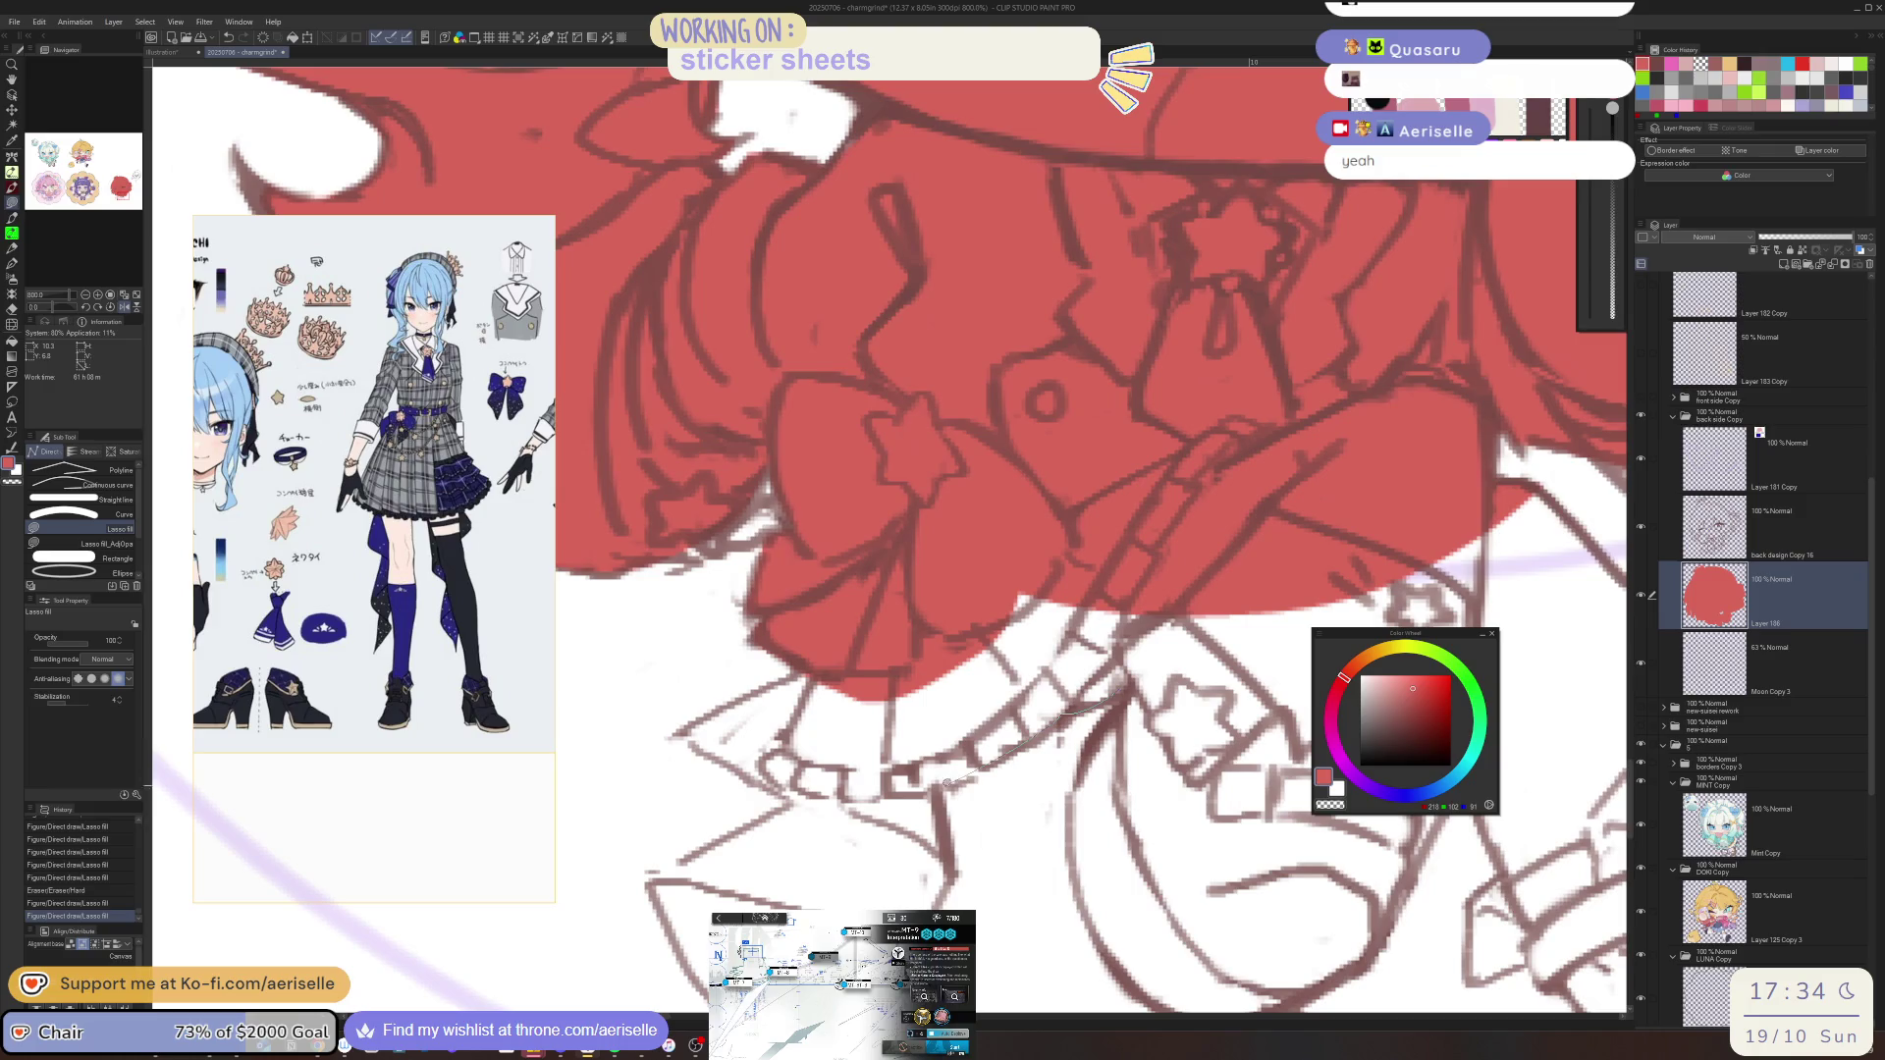
{"action": "mouse_move", "coordinate": [948, 864]}
{"action": "left_mouse_down"}
{"action": "mouse_move", "coordinate": [677, 960]}
{"action": "mouse_move", "coordinate": [639, 888]}
{"action": "mouse_move", "coordinate": [713, 846]}
{"action": "mouse_move", "coordinate": [717, 754]}
{"action": "mouse_move", "coordinate": [687, 725]}
{"action": "mouse_move", "coordinate": [868, 638]}
{"action": "left_mouse_up"}
{"action": "mouse_move", "coordinate": [1129, 550]}
{"action": "left_mouse_down"}
{"action": "mouse_move", "coordinate": [971, 712]}
{"action": "mouse_move", "coordinate": [1263, 589]}
{"action": "left_mouse_up"}
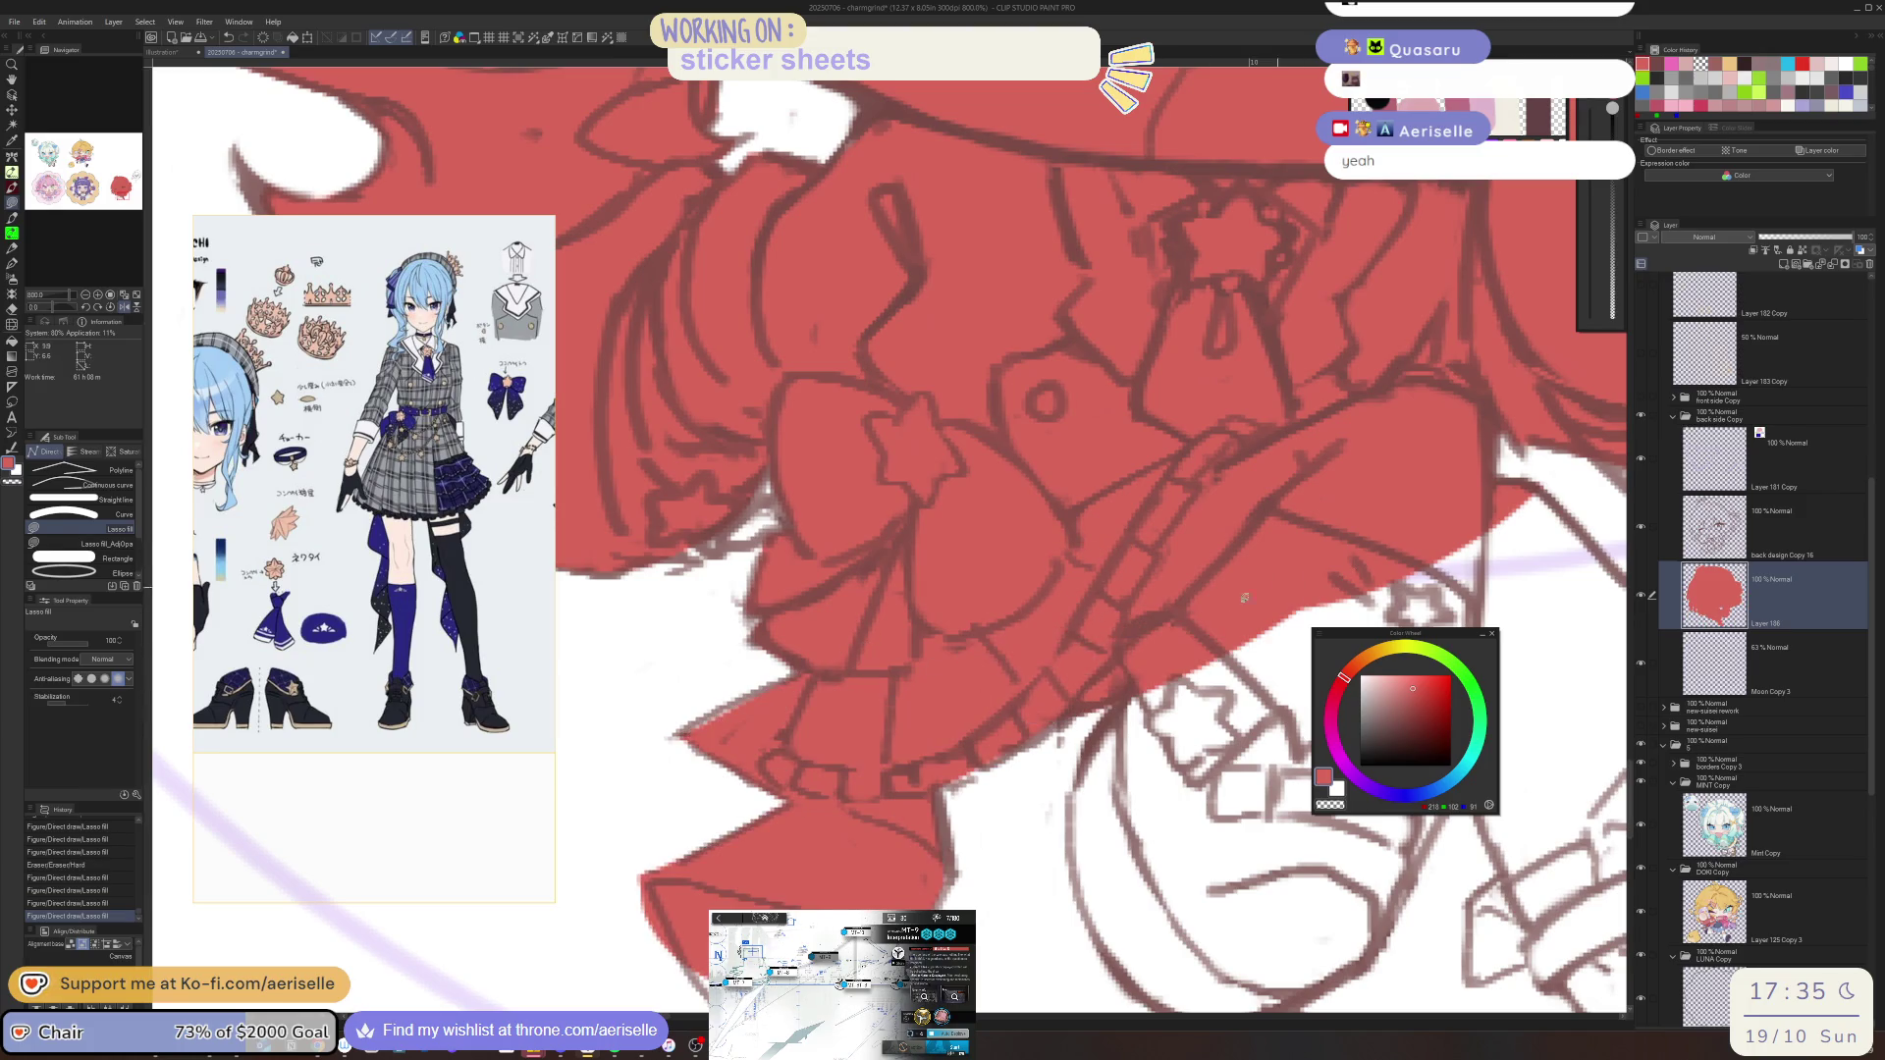
Trim red spill at the lower-left edge, then fill the skirt's lower point and the leg red
{"action": "left_click_drag", "start_coordinate": [717, 738], "coordinate": [790, 560]}
{"action": "key", "text": "e"}
{"action": "mouse_move", "coordinate": [715, 703]}
{"action": "left_mouse_down"}
{"action": "mouse_move", "coordinate": [761, 785]}
{"action": "mouse_move", "coordinate": [722, 731]}
{"action": "left_mouse_up"}
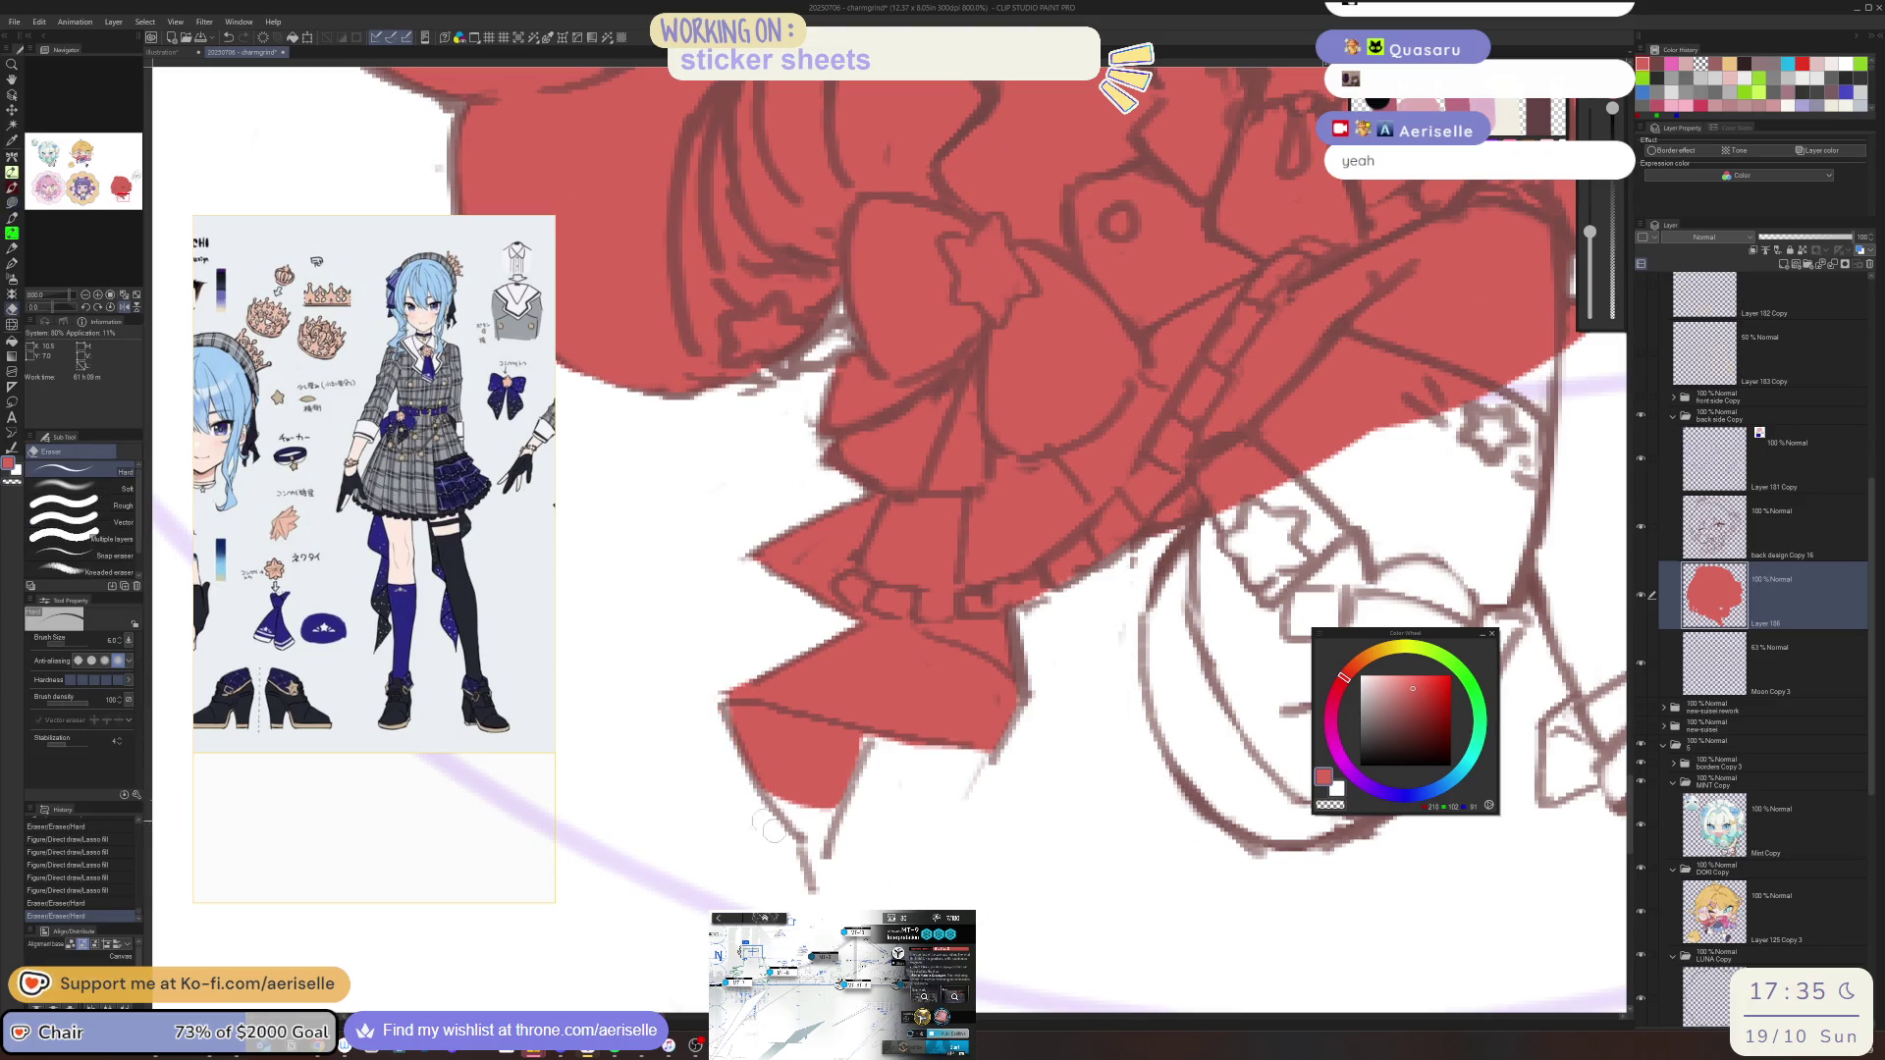
{"action": "key", "text": "u"}
{"action": "left_click_drag", "start_coordinate": [896, 696], "coordinate": [905, 675]}
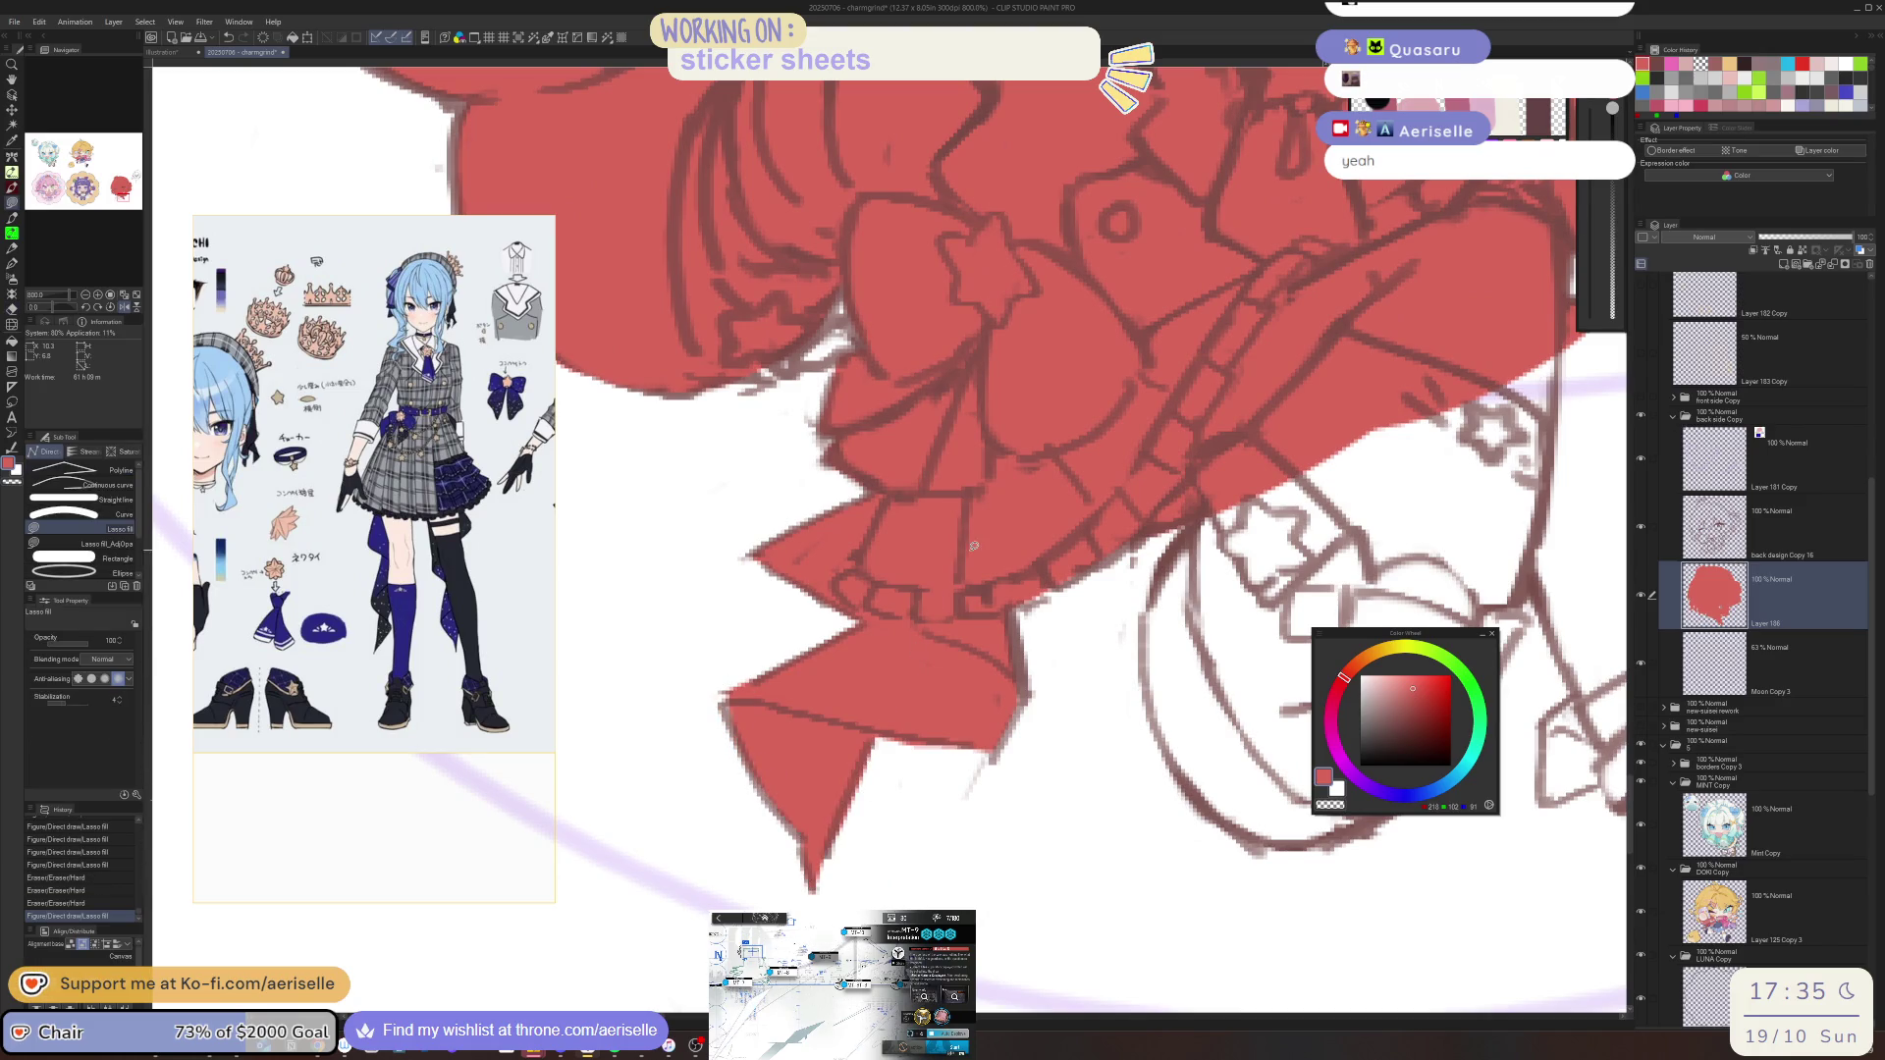
{"action": "left_click_drag", "start_coordinate": [1092, 762], "coordinate": [731, 854]}
{"action": "left_click_drag", "start_coordinate": [835, 605], "coordinate": [787, 683]}
{"action": "mouse_move", "coordinate": [795, 817]}
{"action": "left_mouse_down"}
{"action": "mouse_move", "coordinate": [873, 901]}
{"action": "mouse_move", "coordinate": [1072, 828]}
{"action": "mouse_move", "coordinate": [1166, 699]}
{"action": "mouse_move", "coordinate": [1327, 708]}
{"action": "left_mouse_up"}
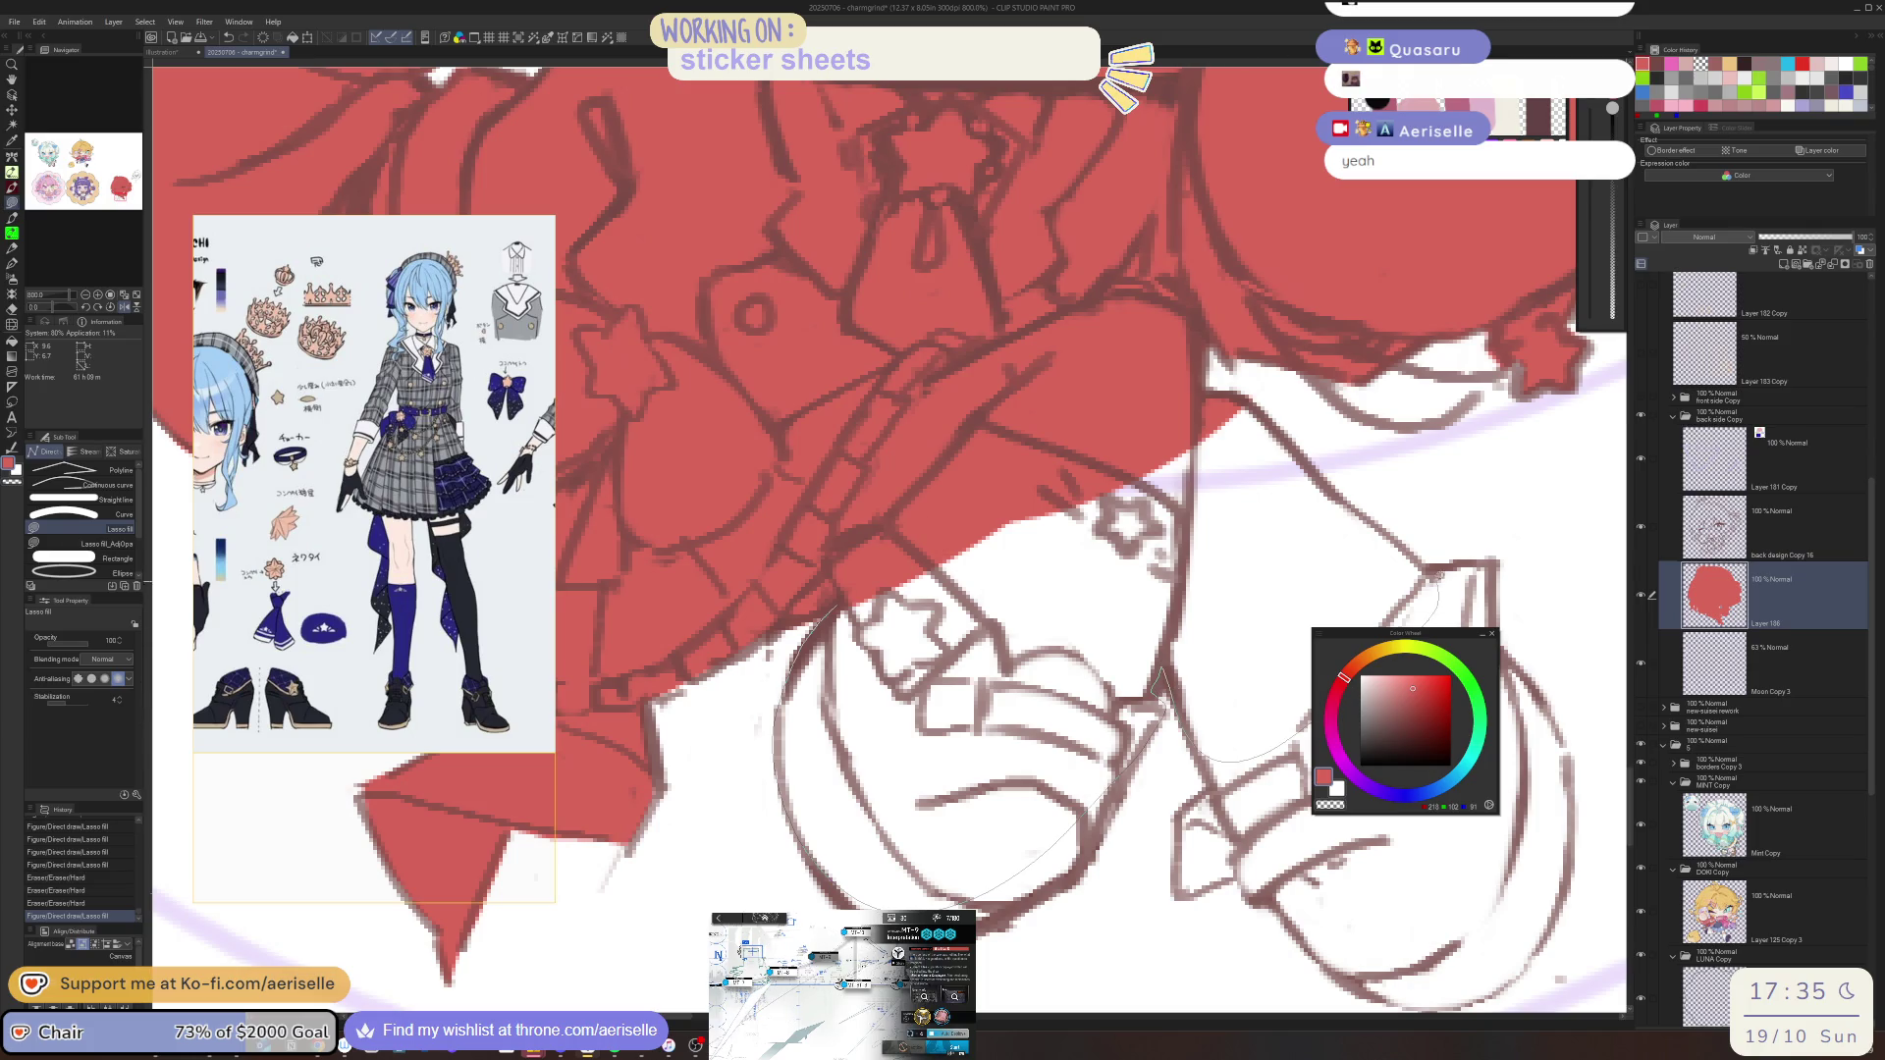
{"action": "mouse_move", "coordinate": [1257, 408]}
{"action": "left_mouse_down"}
{"action": "mouse_move", "coordinate": [1041, 450]}
{"action": "mouse_move", "coordinate": [834, 604]}
{"action": "left_mouse_up"}
Outline and fill the boots red
{"action": "left_click_drag", "start_coordinate": [884, 442], "coordinate": [1126, 566]}
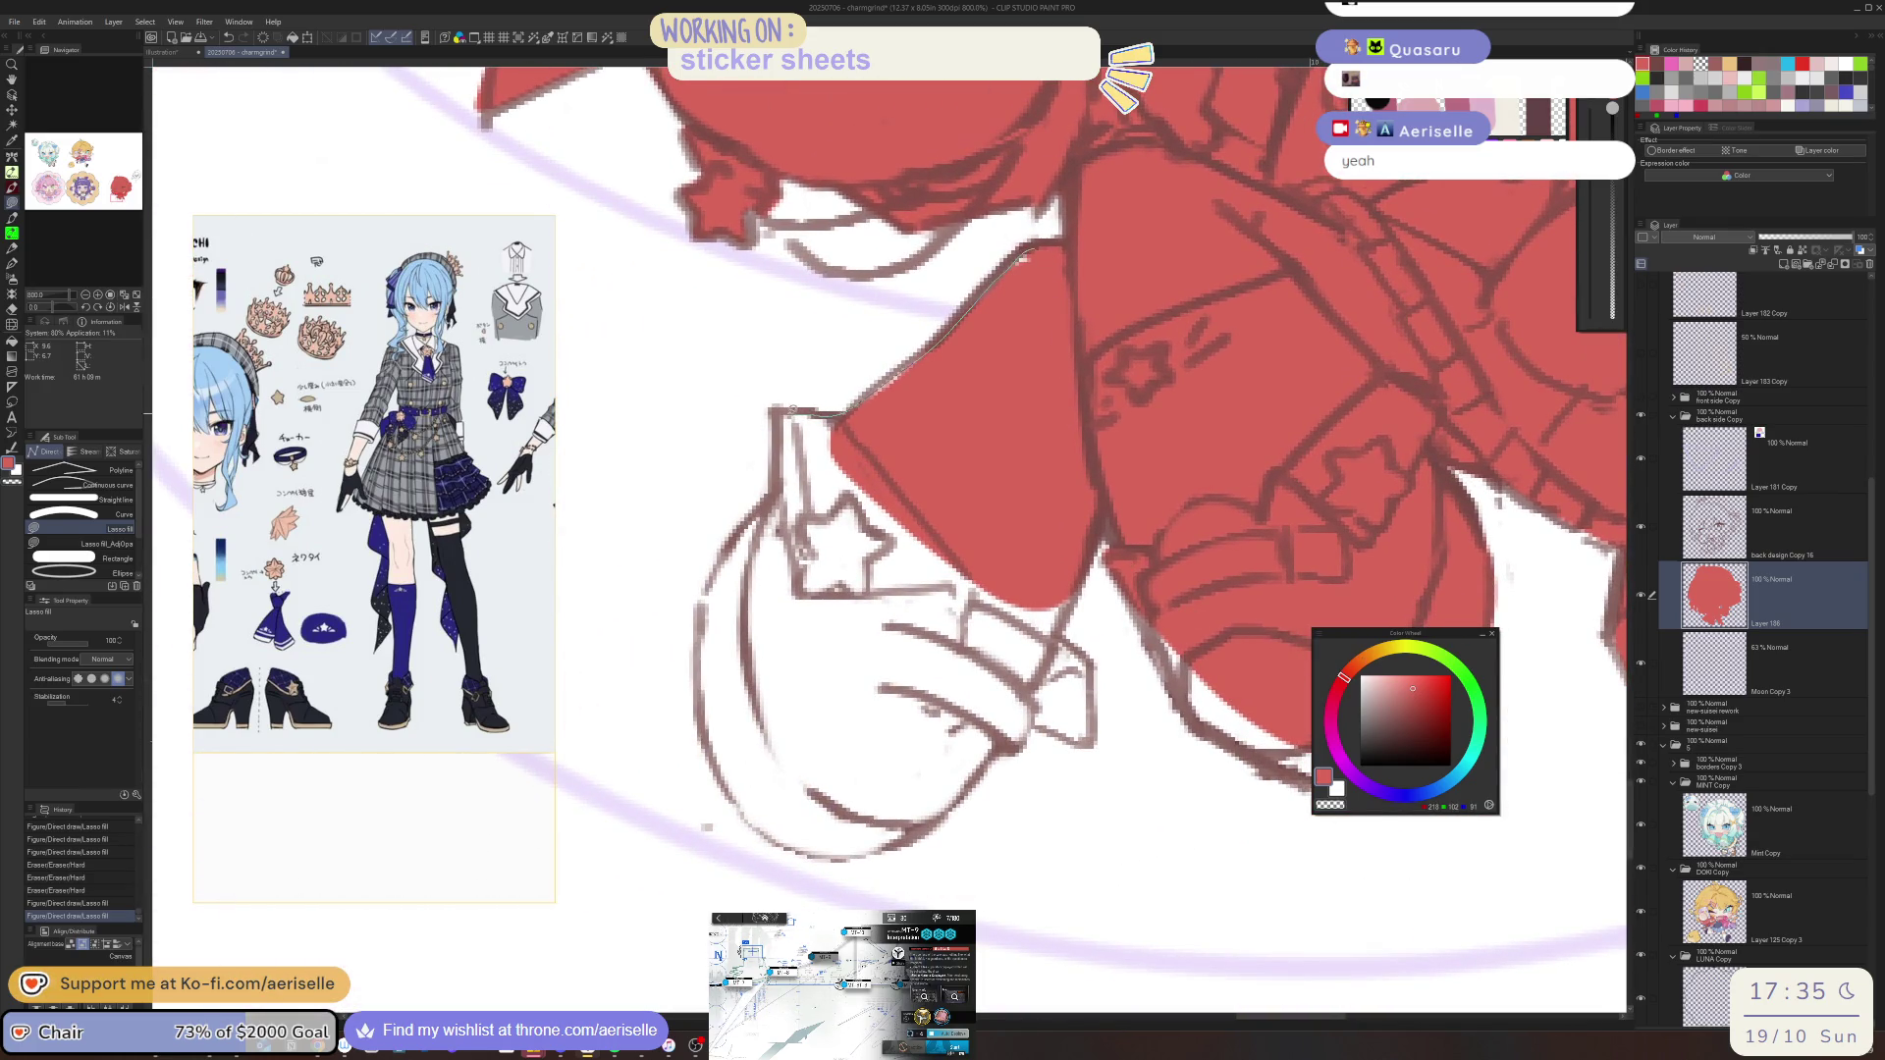
{"action": "mouse_move", "coordinate": [771, 461]}
{"action": "left_mouse_down"}
{"action": "mouse_move", "coordinate": [699, 643]}
{"action": "mouse_move", "coordinate": [786, 823]}
{"action": "mouse_move", "coordinate": [1001, 728]}
{"action": "mouse_move", "coordinate": [1058, 528]}
{"action": "mouse_move", "coordinate": [1075, 594]}
{"action": "left_mouse_up"}
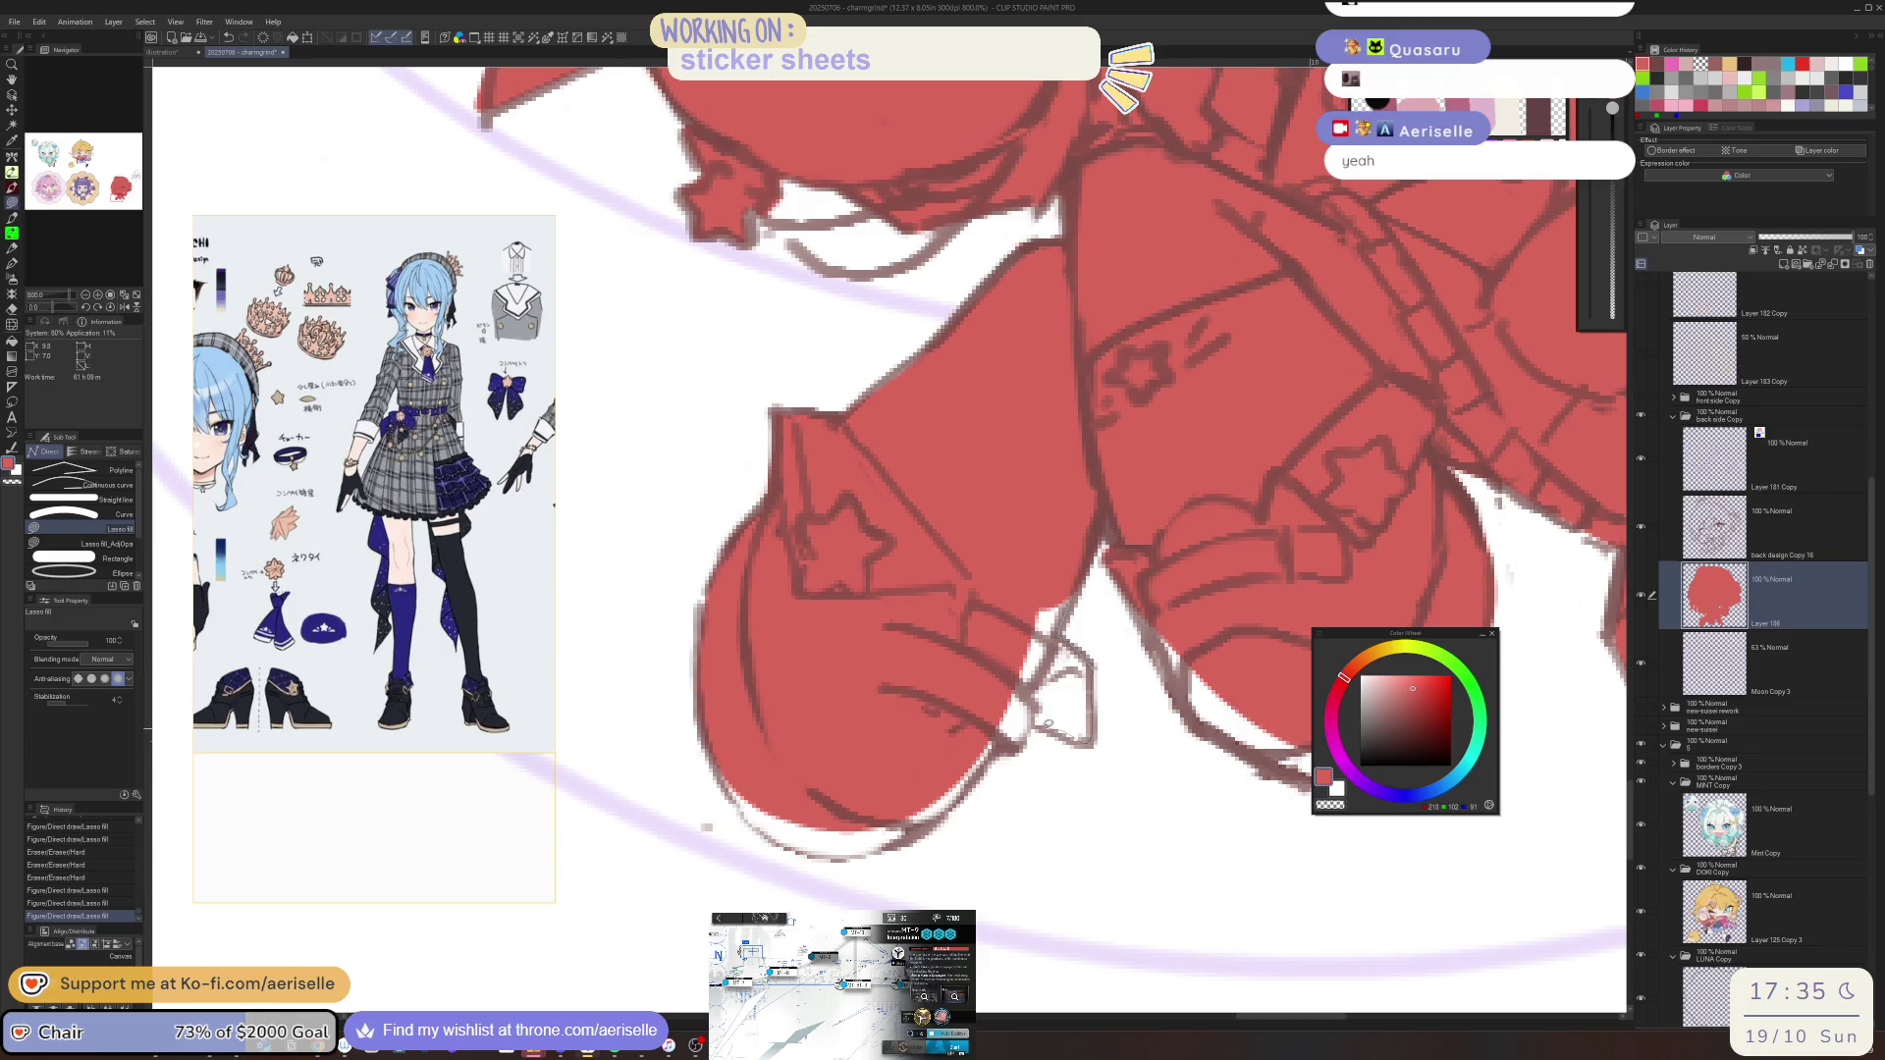
{"action": "mouse_move", "coordinate": [881, 854]}
{"action": "left_mouse_down"}
{"action": "mouse_move", "coordinate": [801, 852]}
{"action": "mouse_move", "coordinate": [733, 797]}
{"action": "mouse_move", "coordinate": [701, 716]}
{"action": "mouse_move", "coordinate": [697, 584]}
{"action": "left_mouse_up"}
{"action": "scroll", "coordinate": [833, 475], "scroll_direction": "down", "scroll_amount": 2}
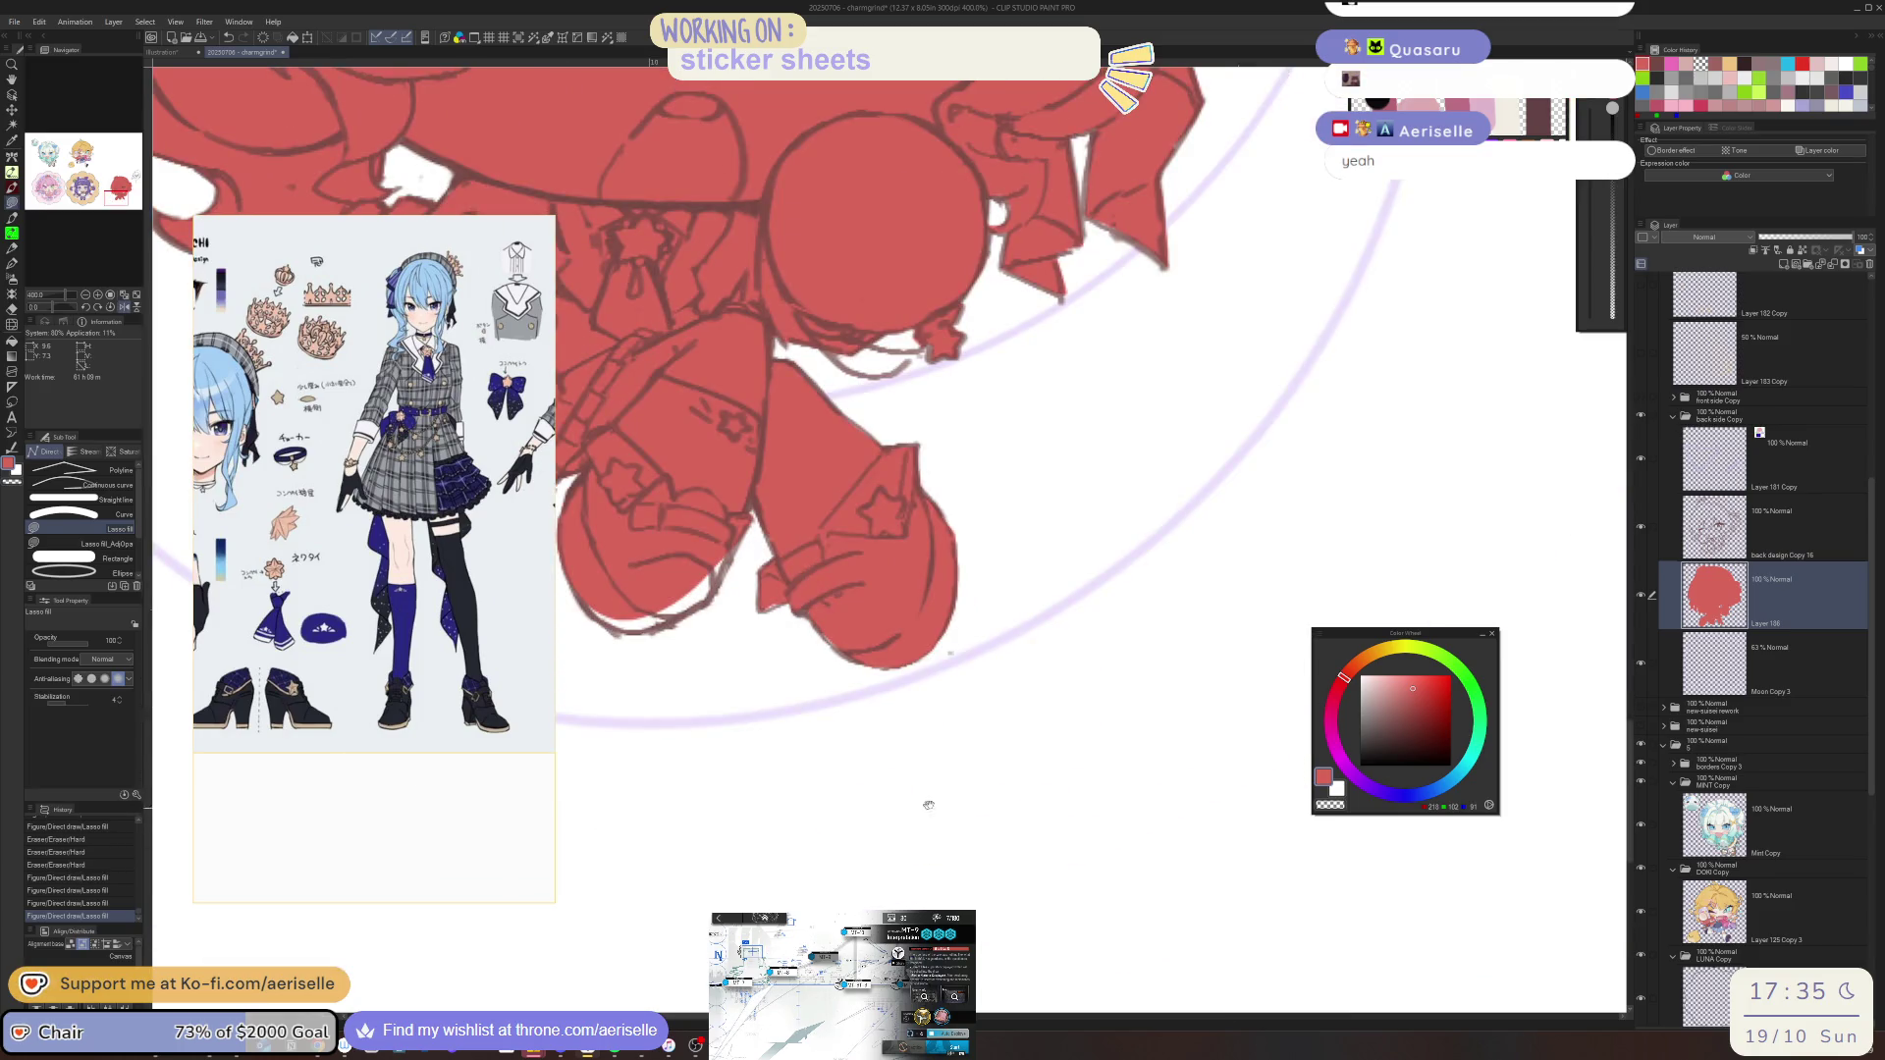
{"action": "scroll", "coordinate": [920, 807], "scroll_direction": "up", "scroll_amount": 5}
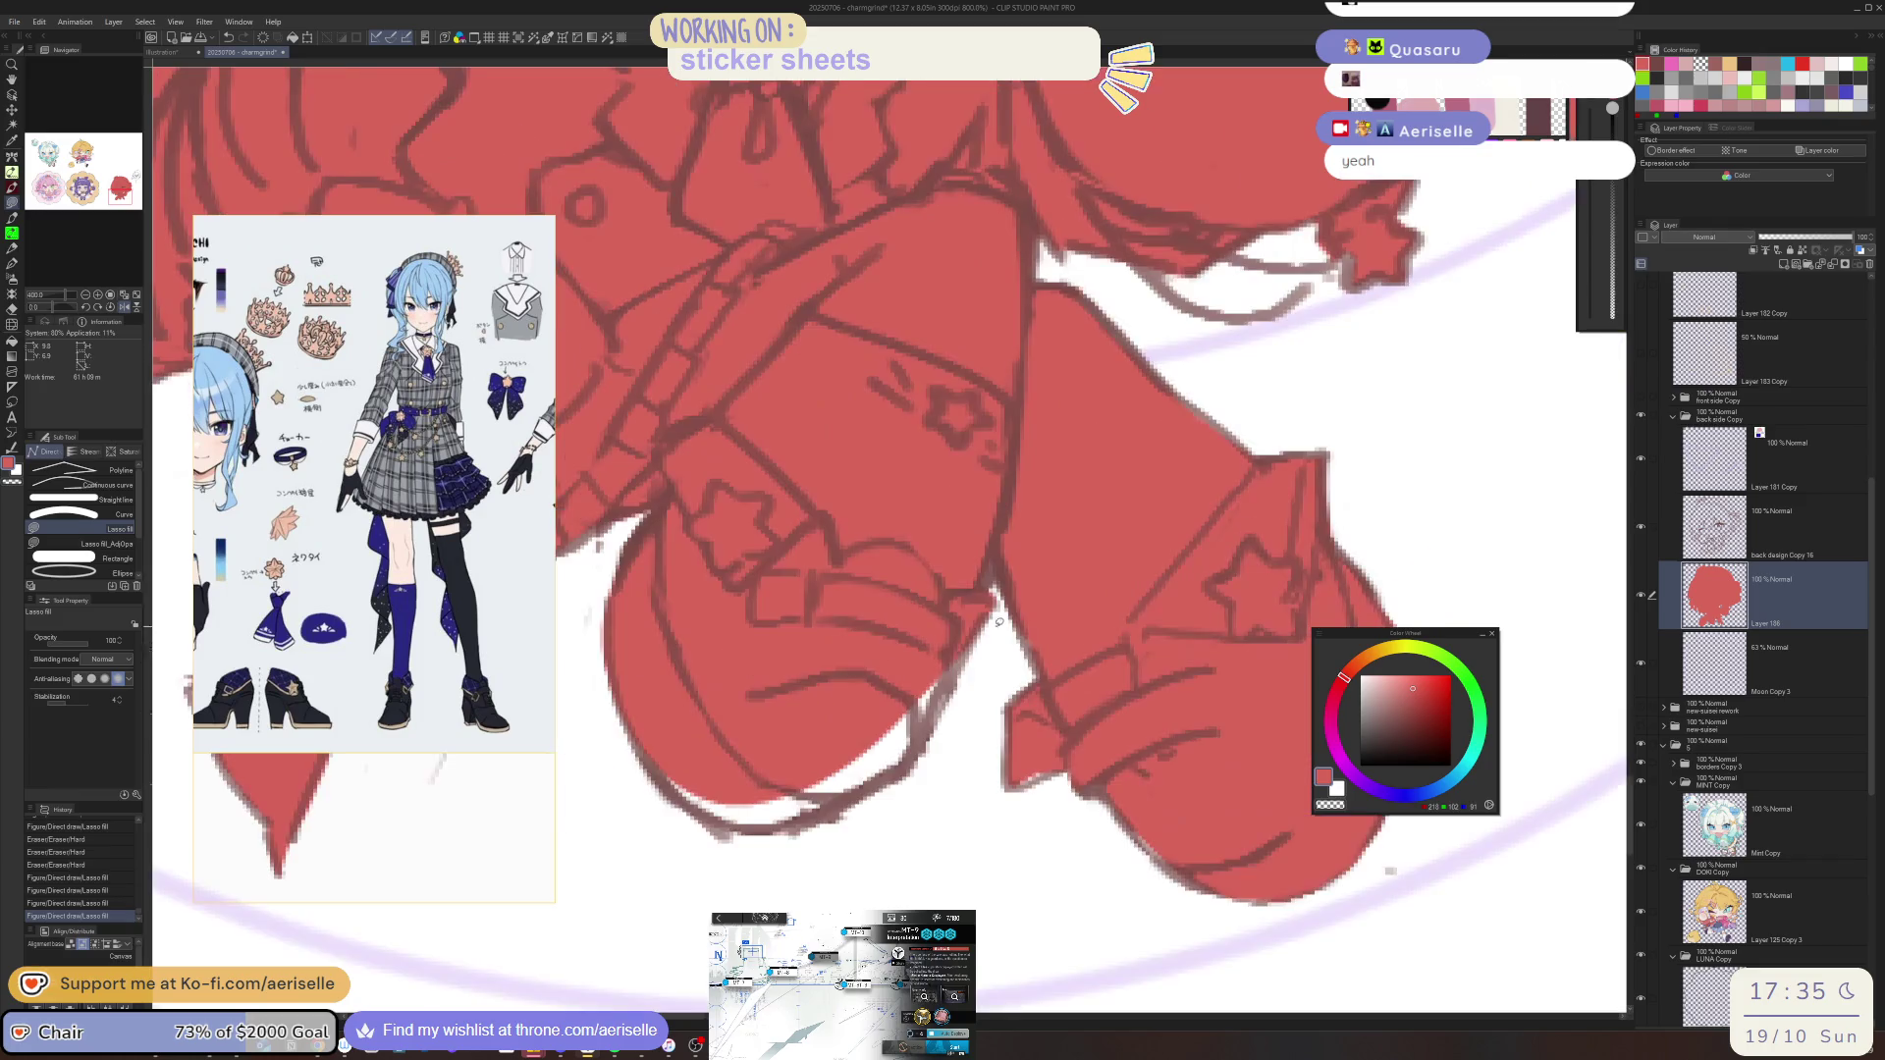
{"action": "mouse_move", "coordinate": [911, 762]}
{"action": "left_mouse_down"}
{"action": "mouse_move", "coordinate": [797, 822]}
{"action": "mouse_move", "coordinate": [731, 829]}
{"action": "mouse_move", "coordinate": [640, 647]}
{"action": "left_mouse_up"}
{"action": "scroll", "coordinate": [1129, 545], "scroll_direction": "down", "scroll_amount": 5}
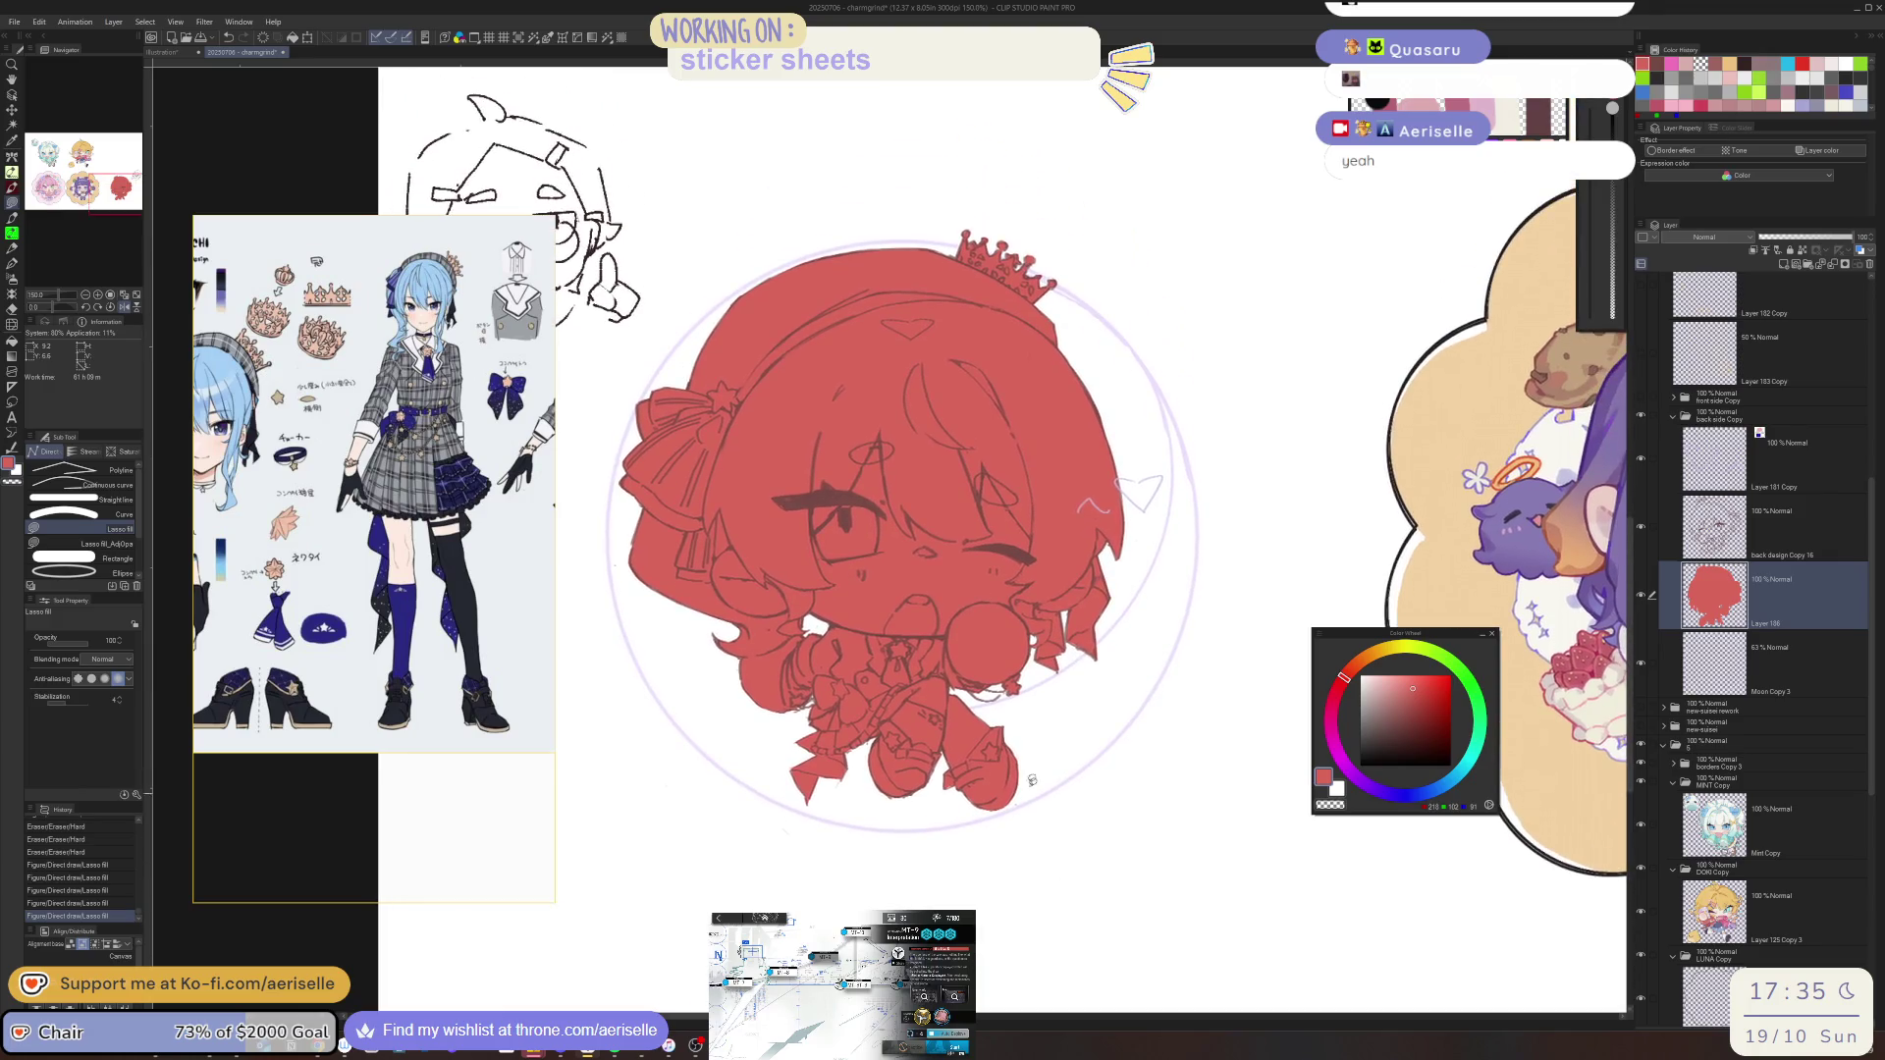
Fill the gap between hair strands and one more small gap red
{"action": "key", "text": "h"}
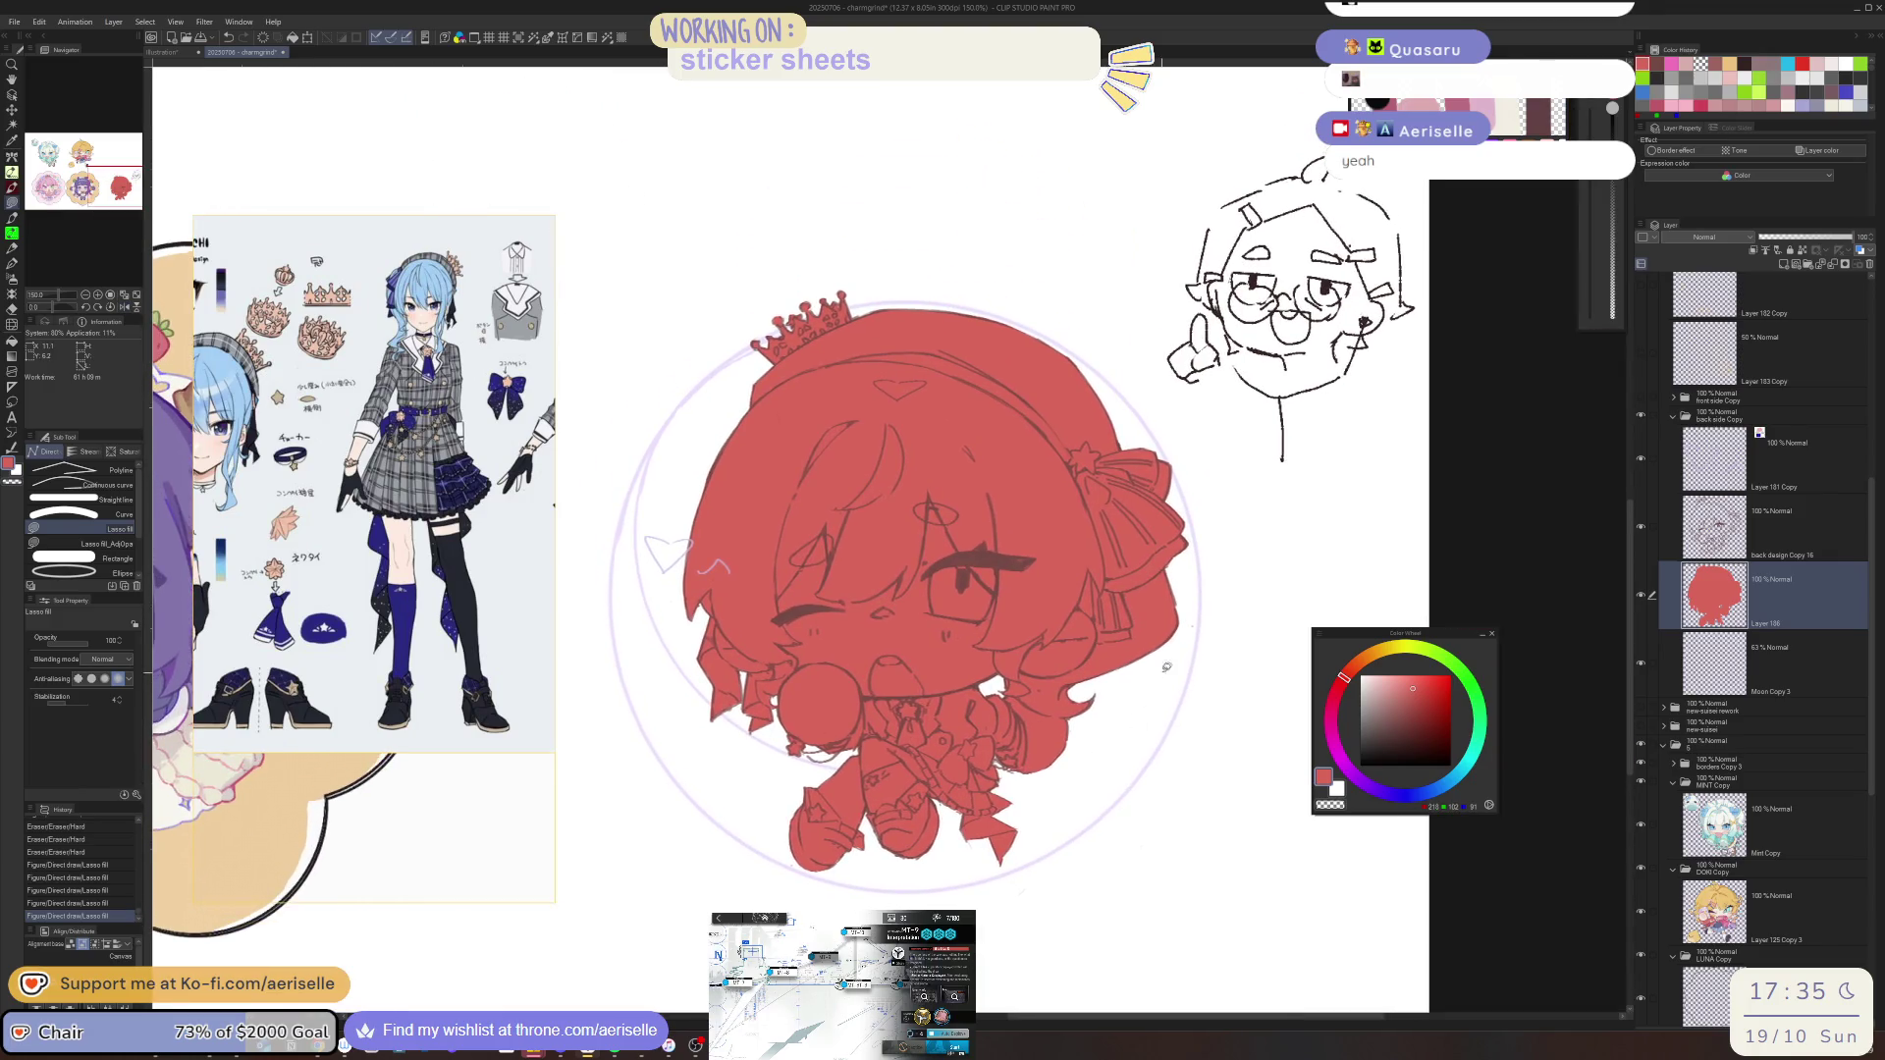
{"action": "key", "text": "ctrl+u"}
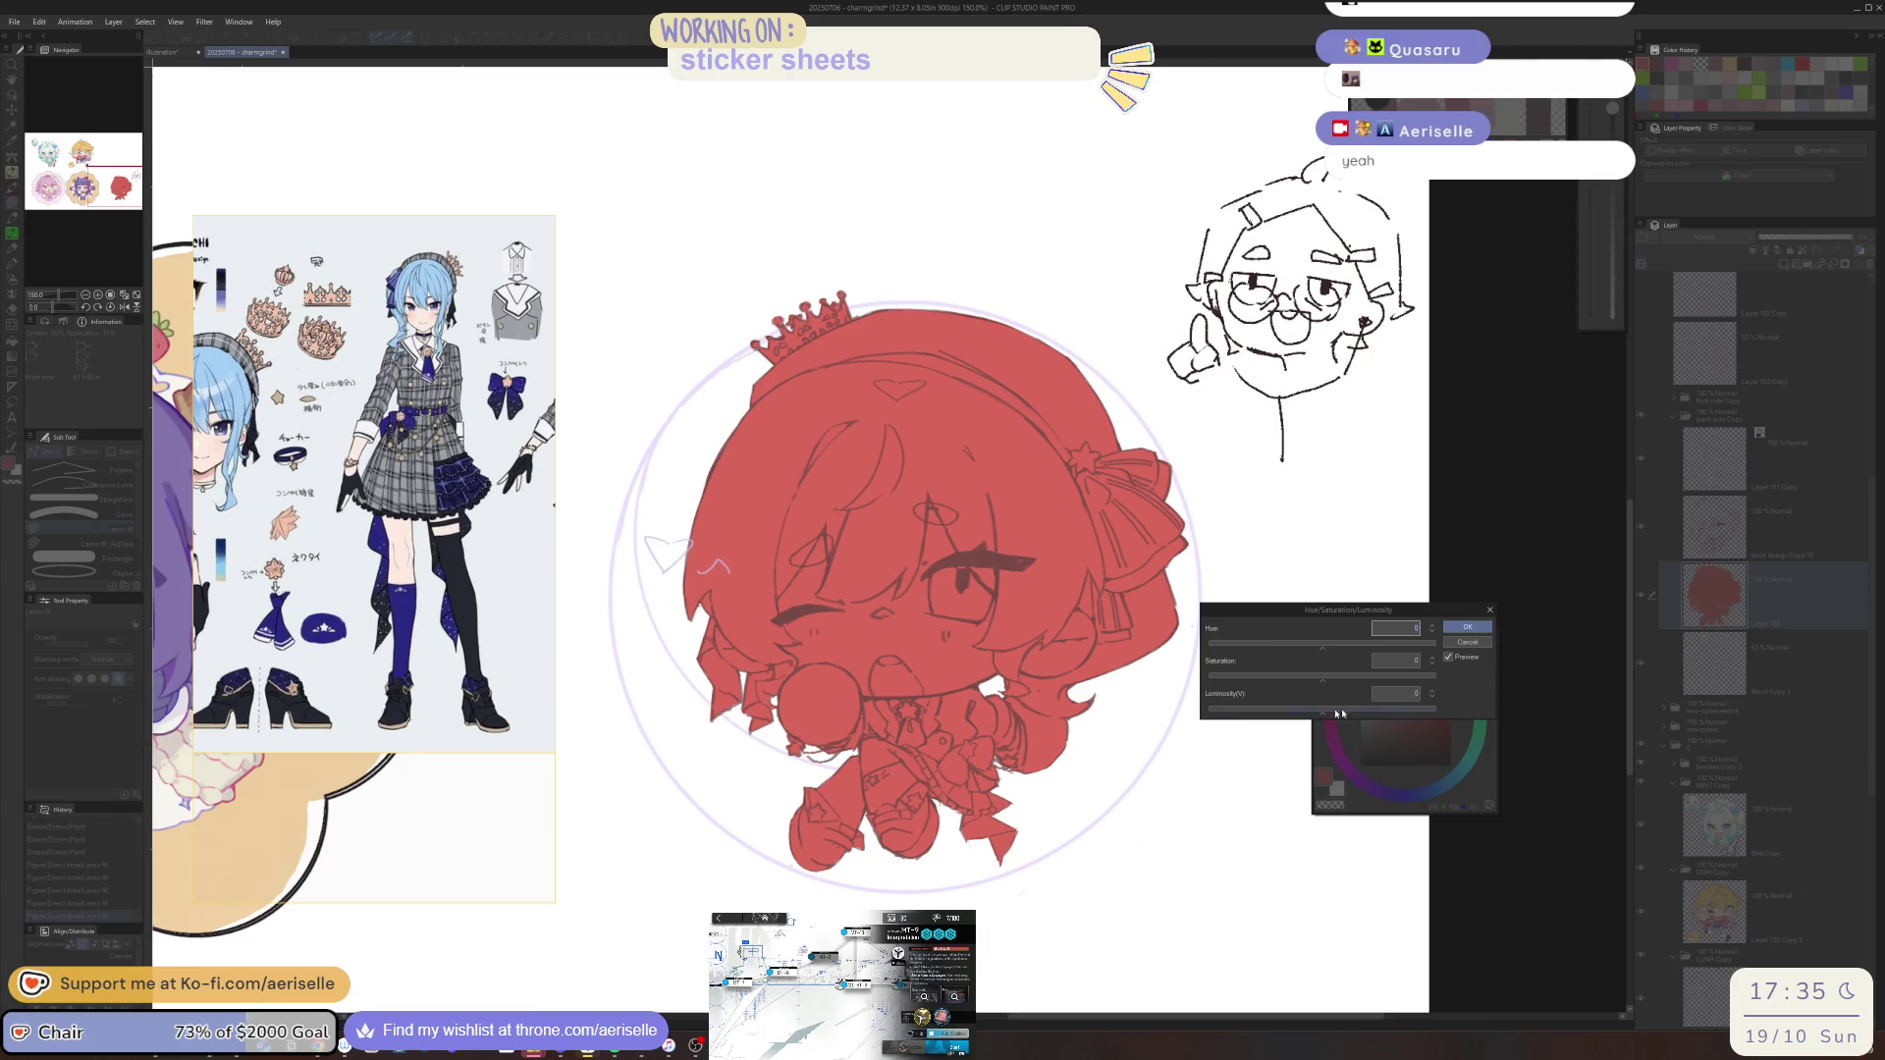
{"action": "key", "text": "Escape"}
{"action": "scroll", "coordinate": [727, 724], "scroll_direction": "up", "scroll_amount": 4}
{"action": "left_click_drag", "start_coordinate": [771, 685], "coordinate": [668, 600]}
{"action": "scroll", "coordinate": [706, 649], "scroll_direction": "down", "scroll_amount": 5}
{"action": "scroll", "coordinate": [707, 650], "scroll_direction": "up", "scroll_amount": 8}
{"action": "left_click_drag", "start_coordinate": [711, 756], "coordinate": [658, 621]}
{"action": "scroll", "coordinate": [657, 621], "scroll_direction": "down", "scroll_amount": 8}
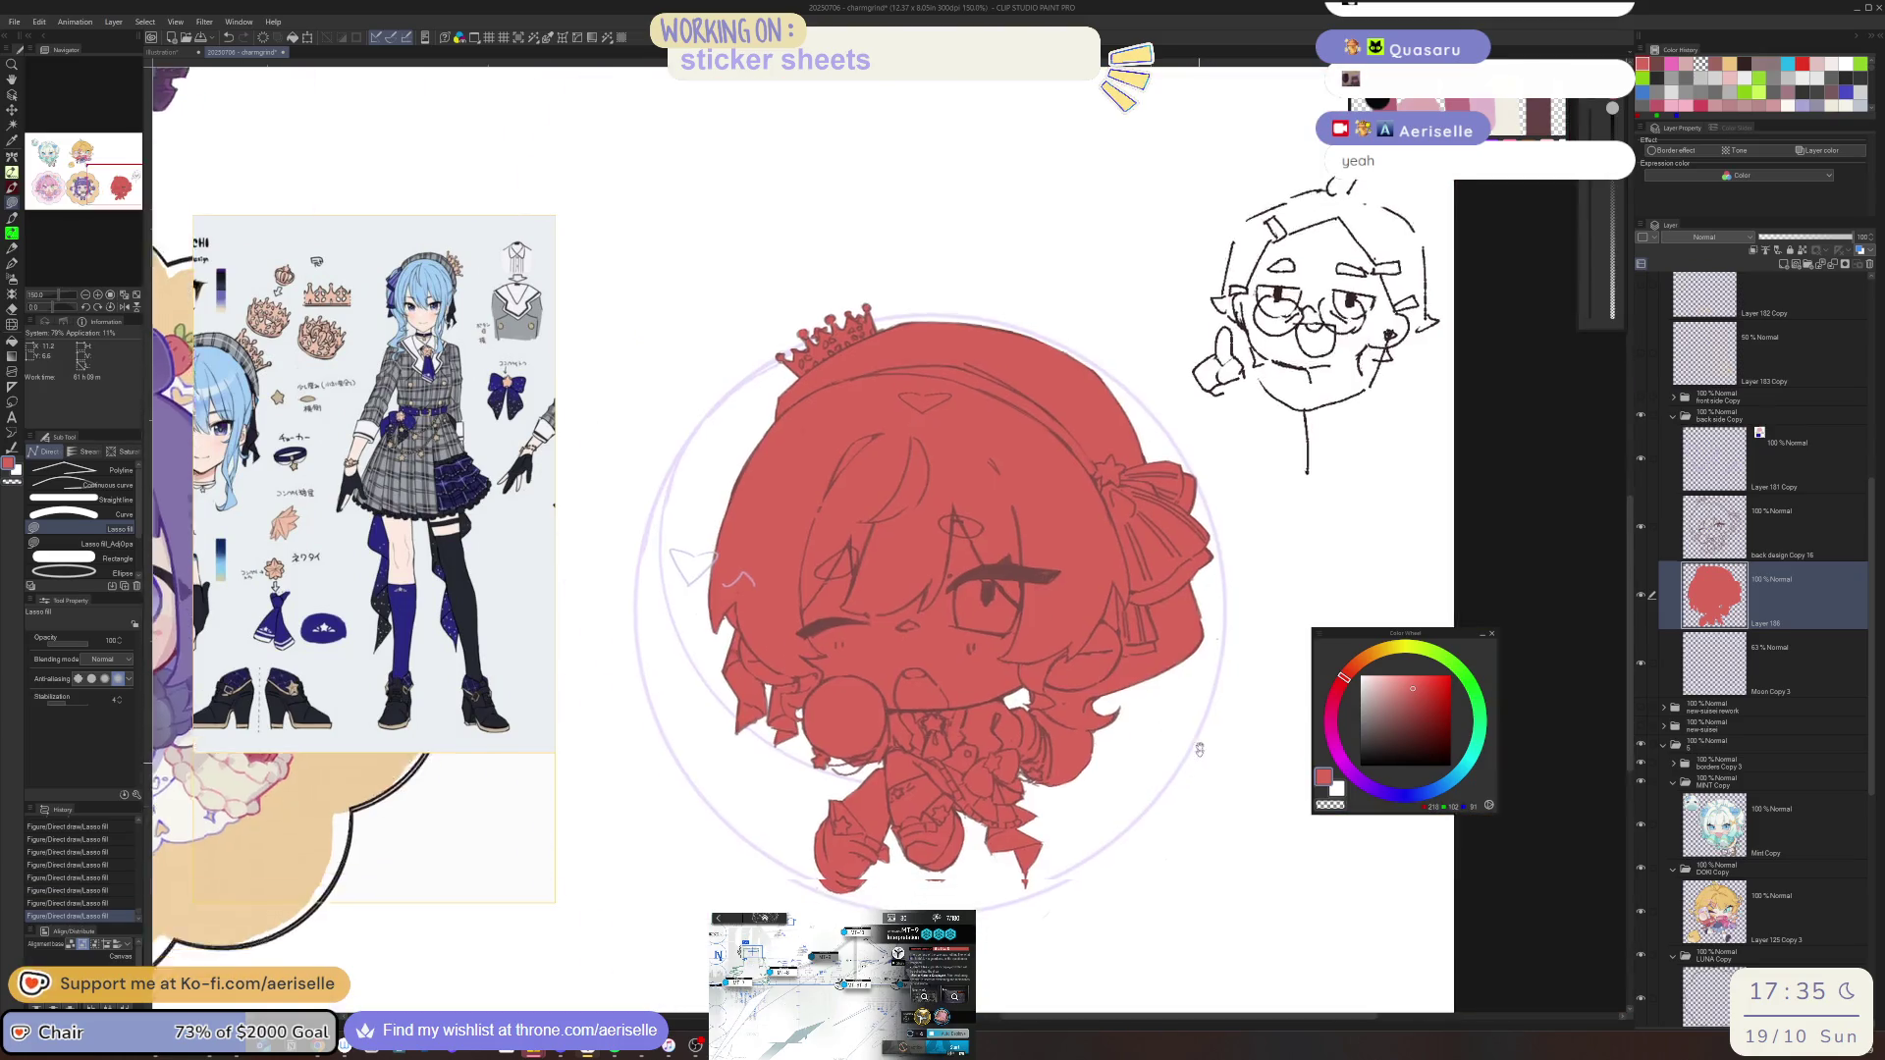
Lower the saturation in Hue/Saturation/Luminosity so the red flat turns grey
{"action": "key", "text": "ctrl+u"}
{"action": "left_click_drag", "start_coordinate": [1315, 678], "coordinate": [1210, 677]}
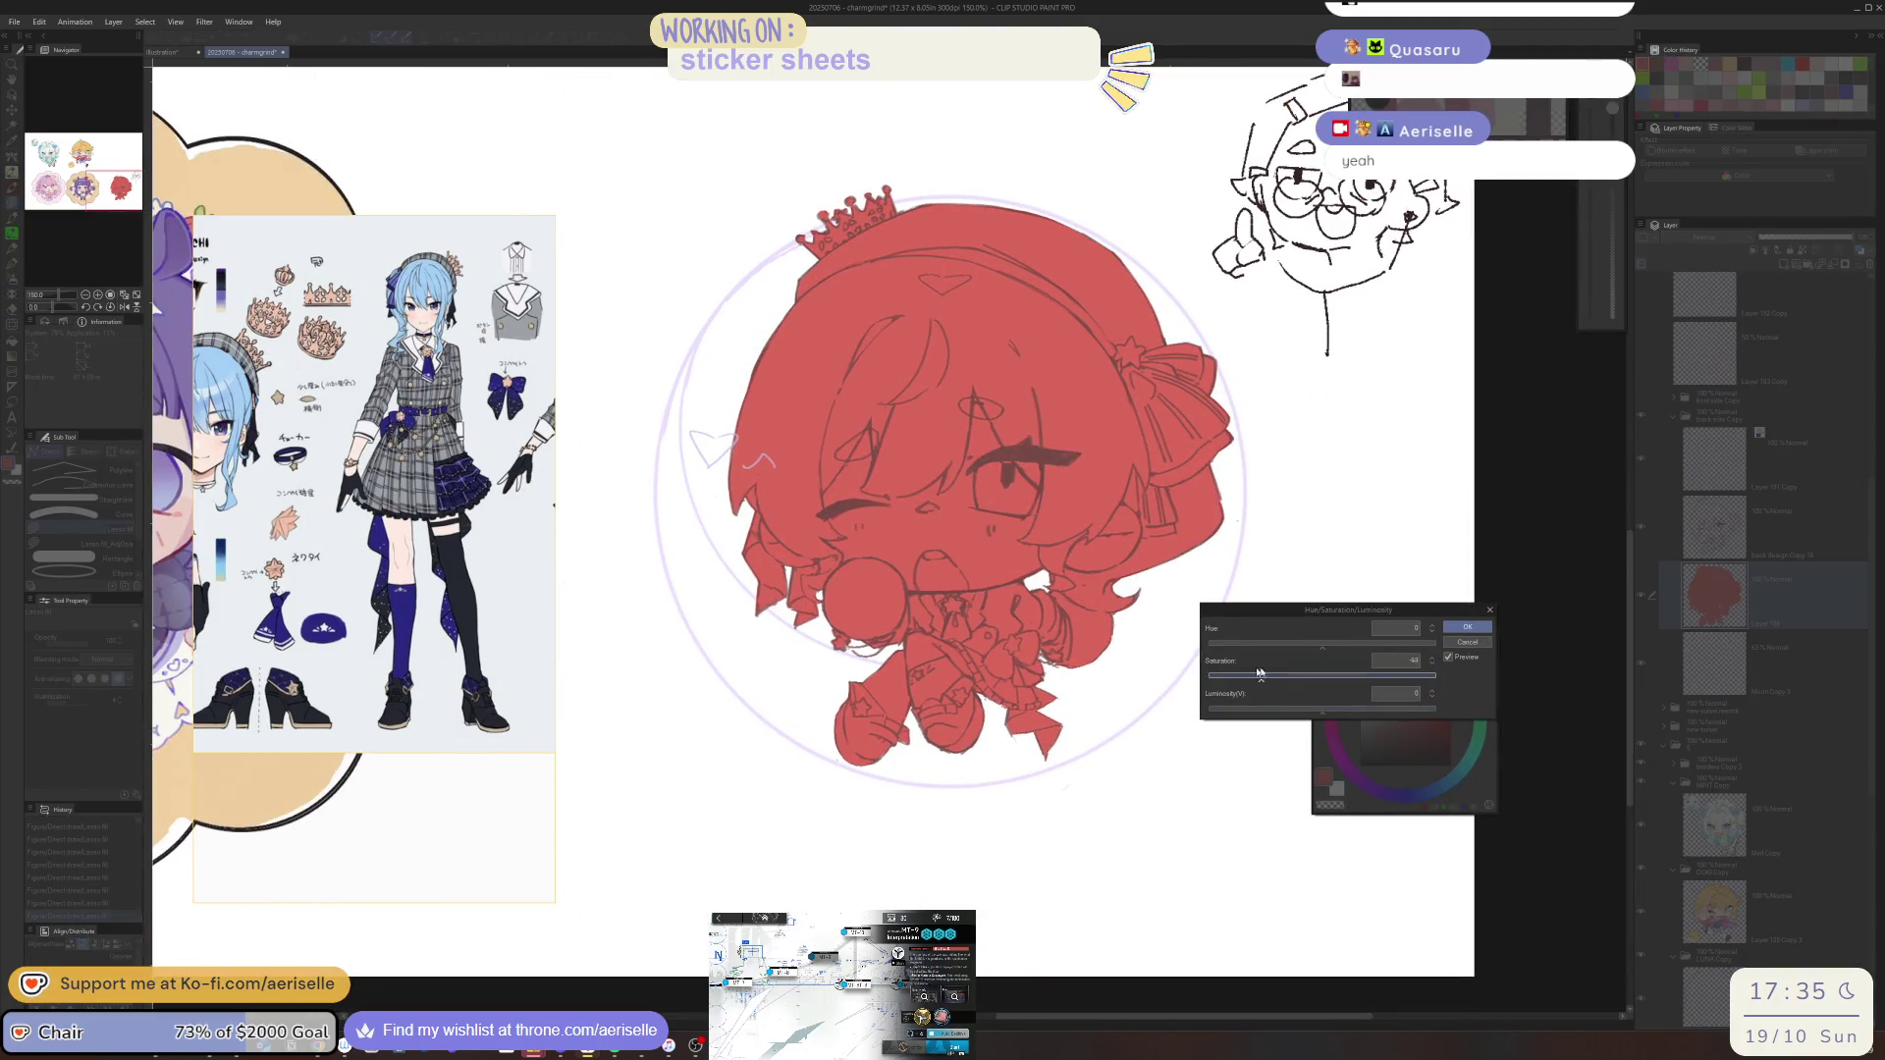
{"action": "left_click", "coordinate": [1466, 626]}
Collapse the back side Copy group, show front side Copy and select its pink flat layer
{"action": "left_click_drag", "start_coordinate": [1128, 752], "coordinate": [1139, 840]}
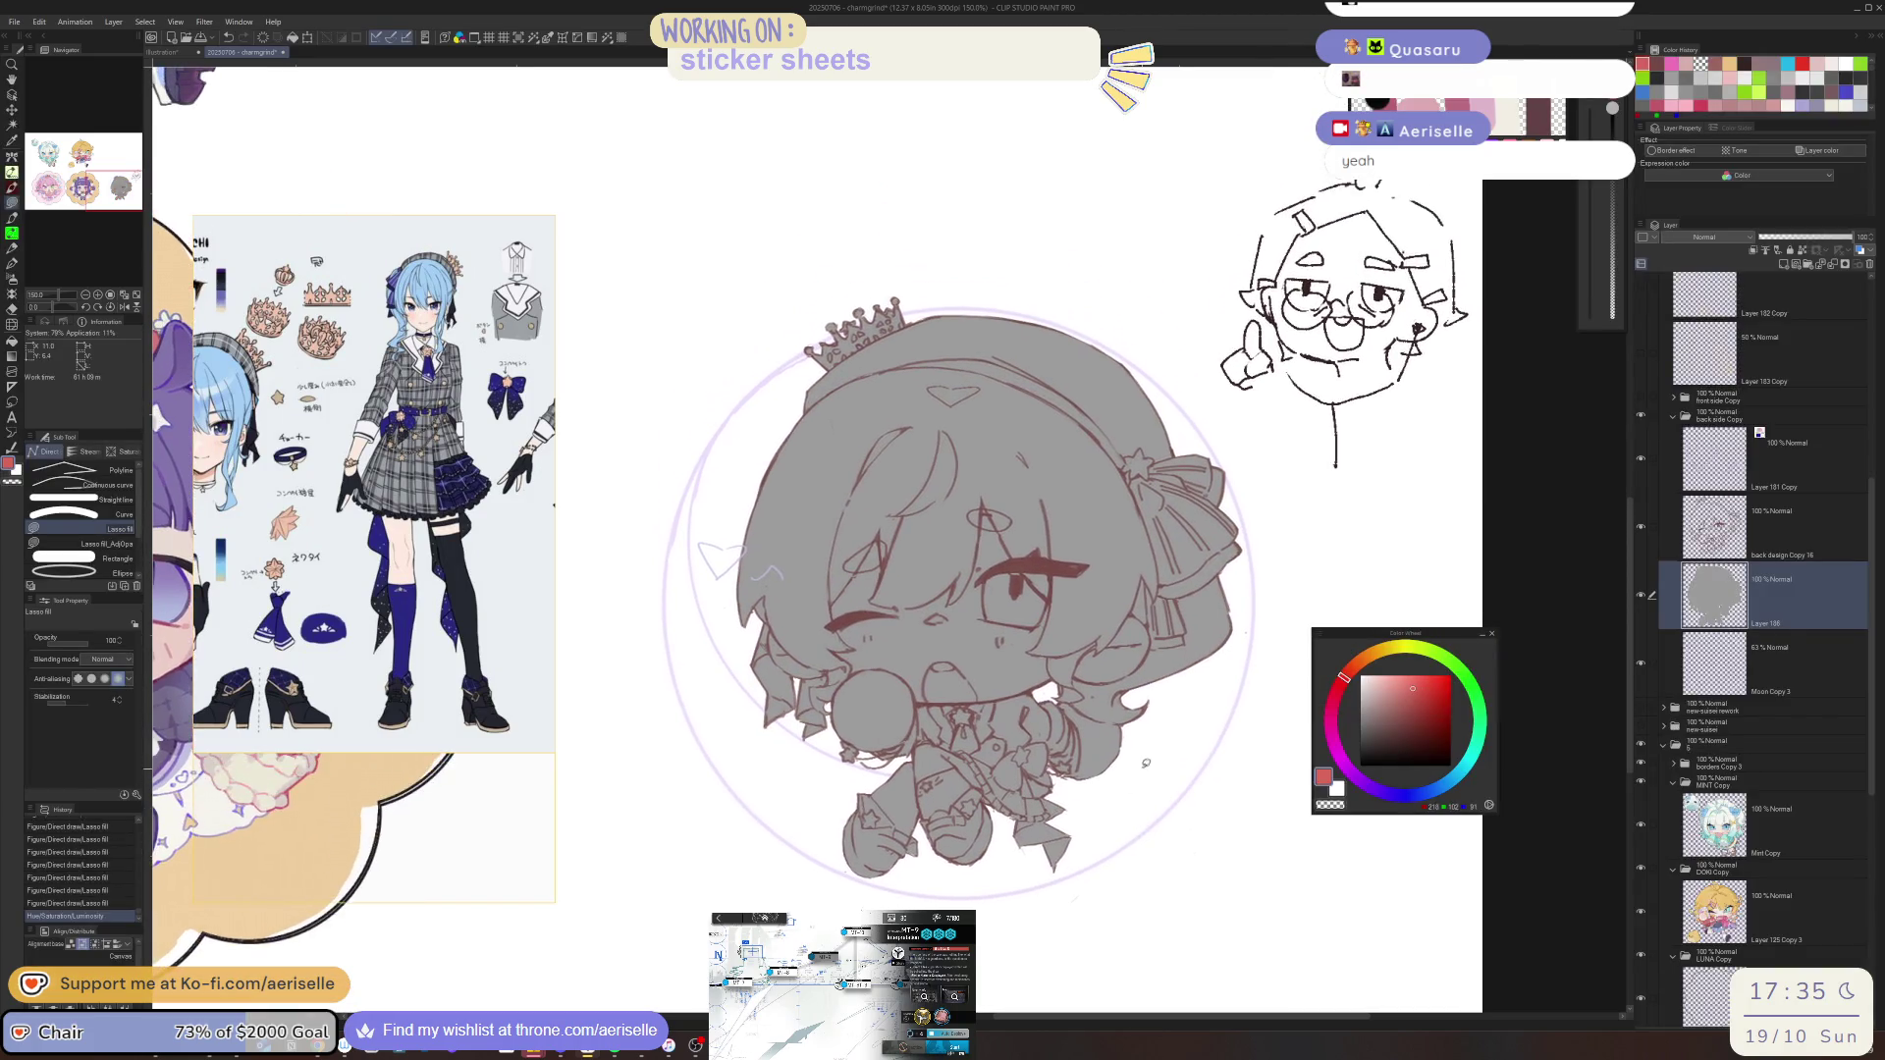
{"action": "left_click", "coordinate": [1672, 420]}
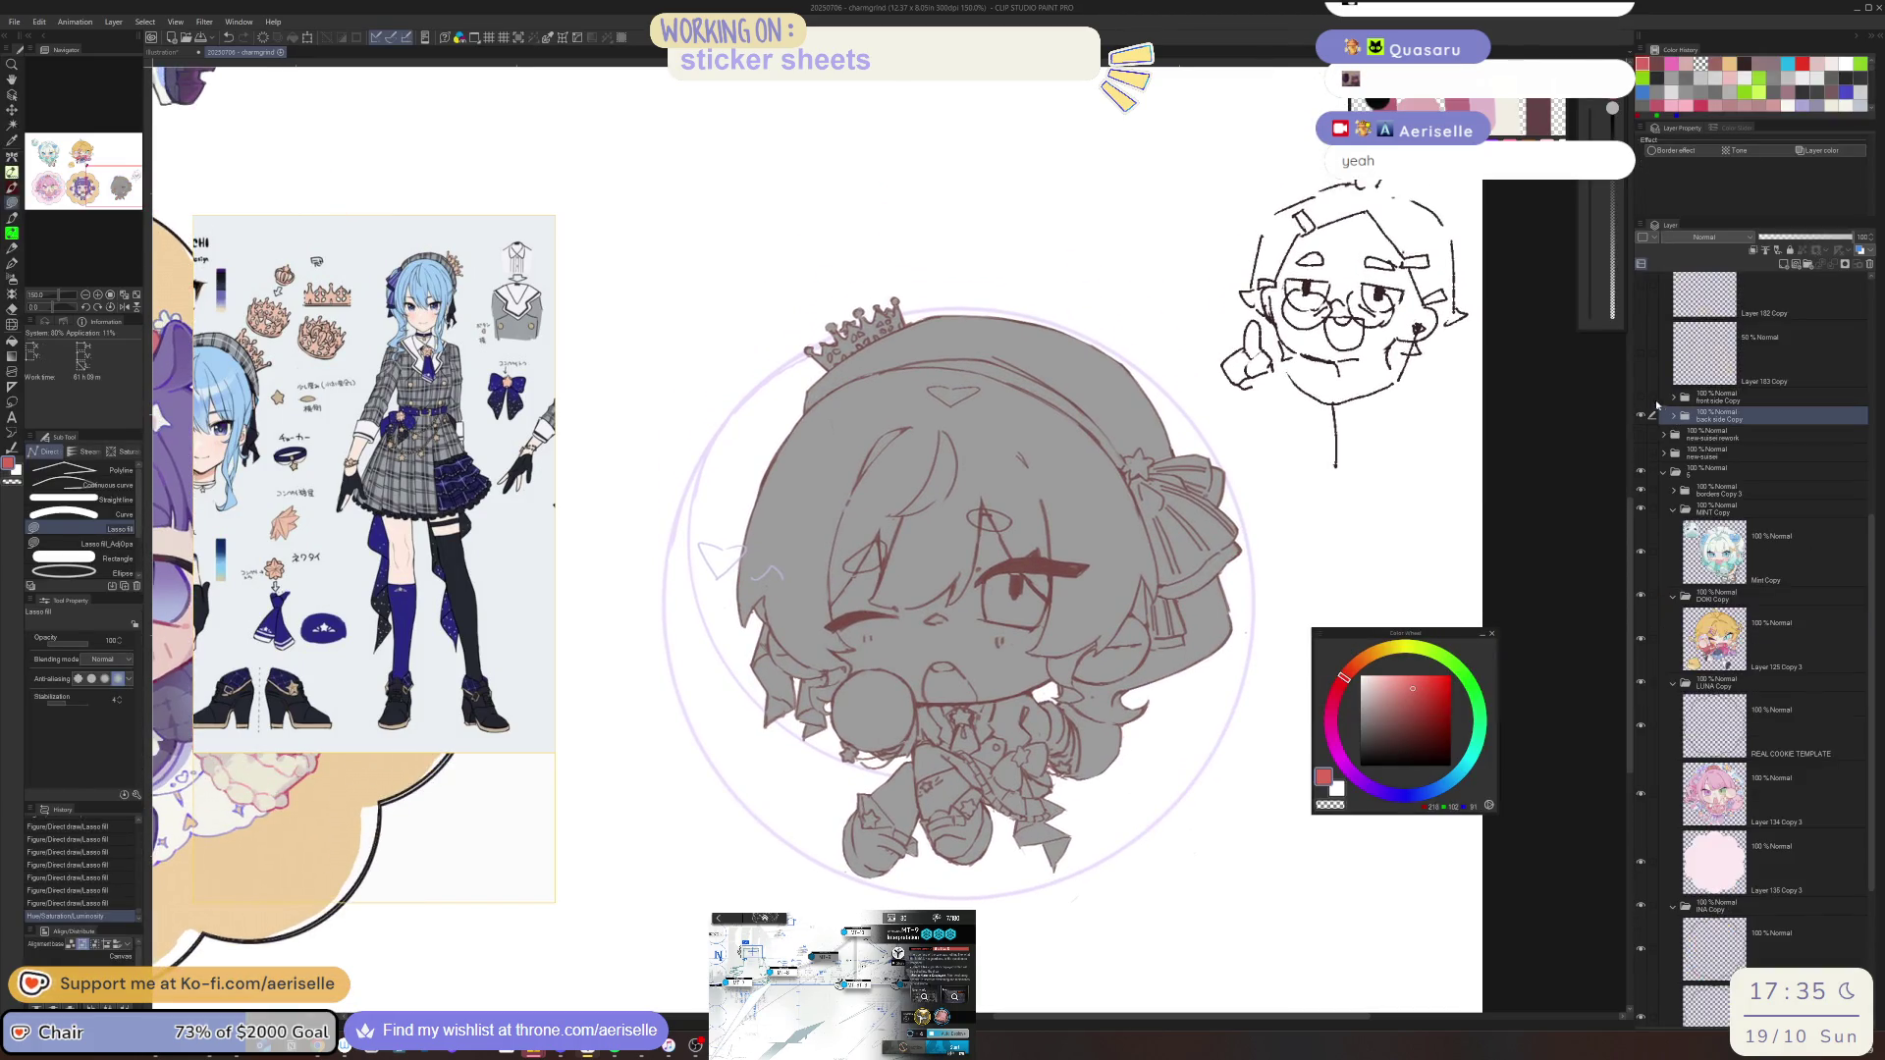
{"action": "left_click", "coordinate": [1640, 397]}
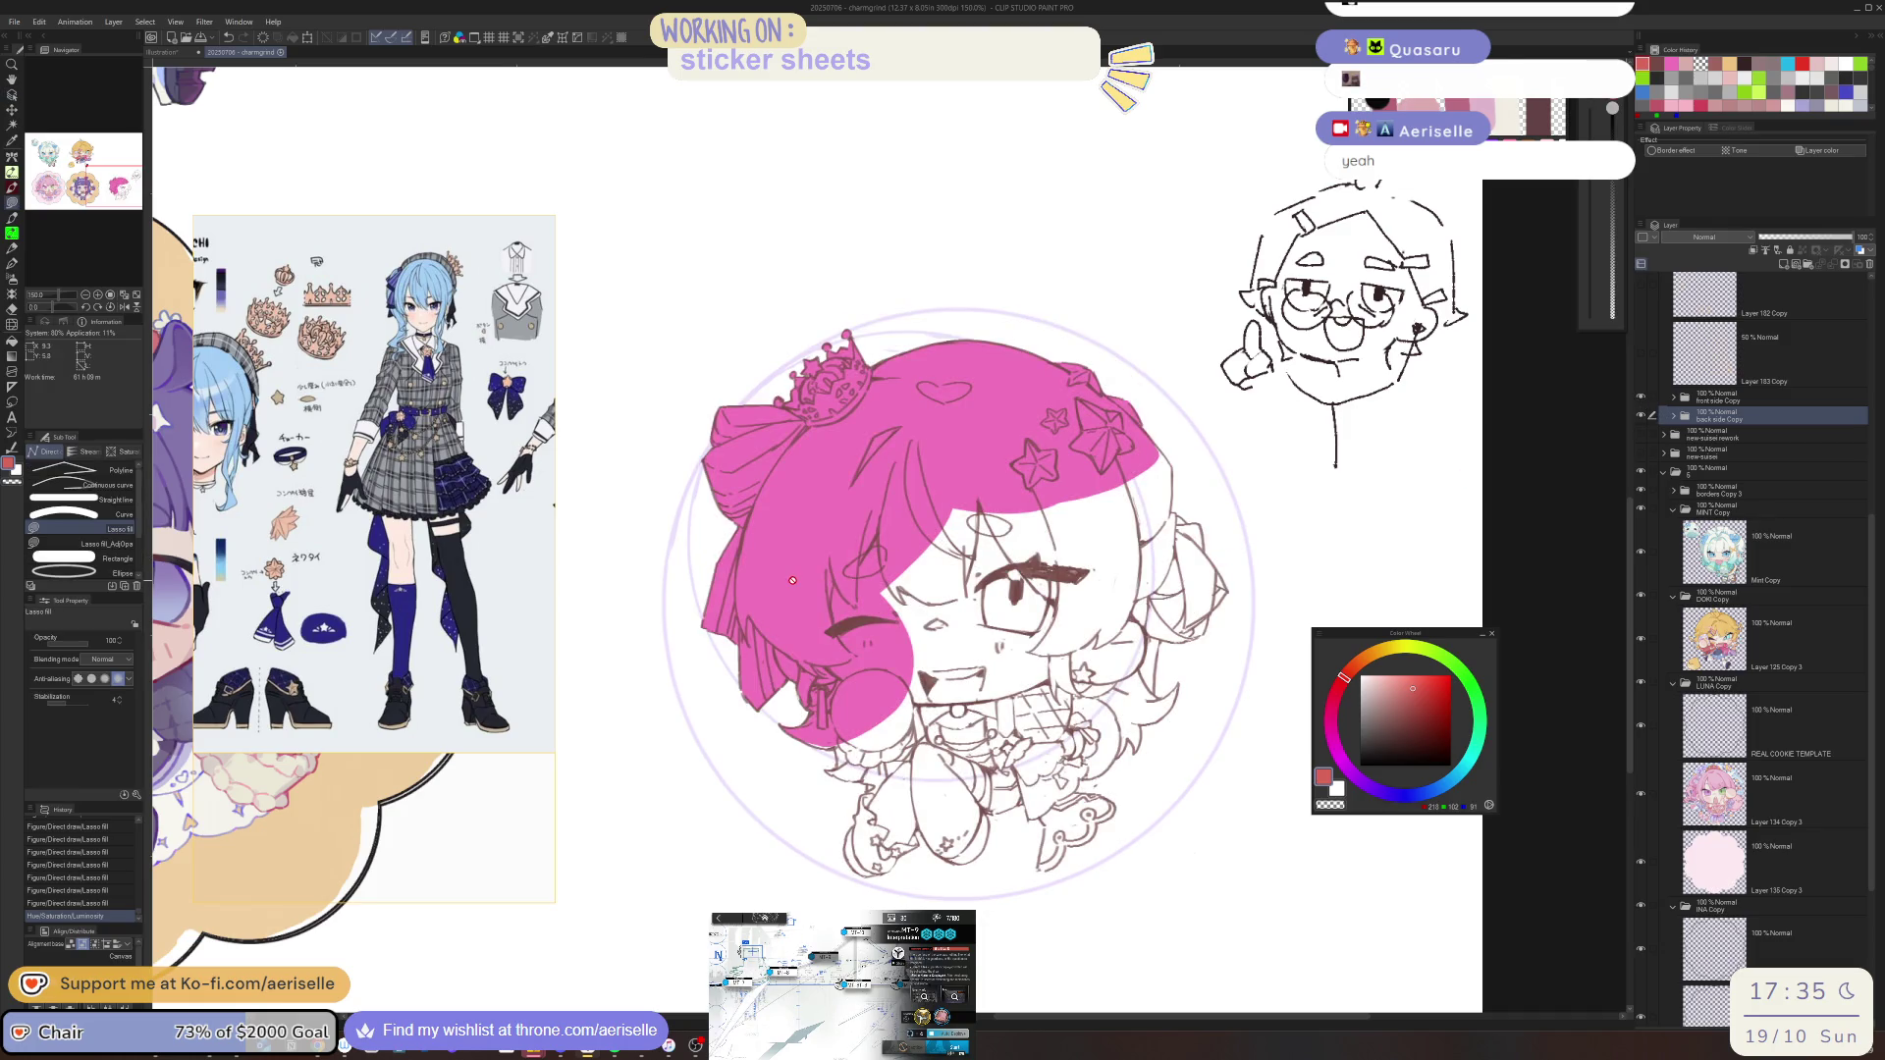
{"action": "left_click", "coordinate": [792, 580], "text": "ctrl+shift"}
Lasso-fill parts of the hair and its left edge pink, undoing a misplaced fill
{"action": "scroll", "coordinate": [848, 707], "scroll_direction": "up", "scroll_amount": 5}
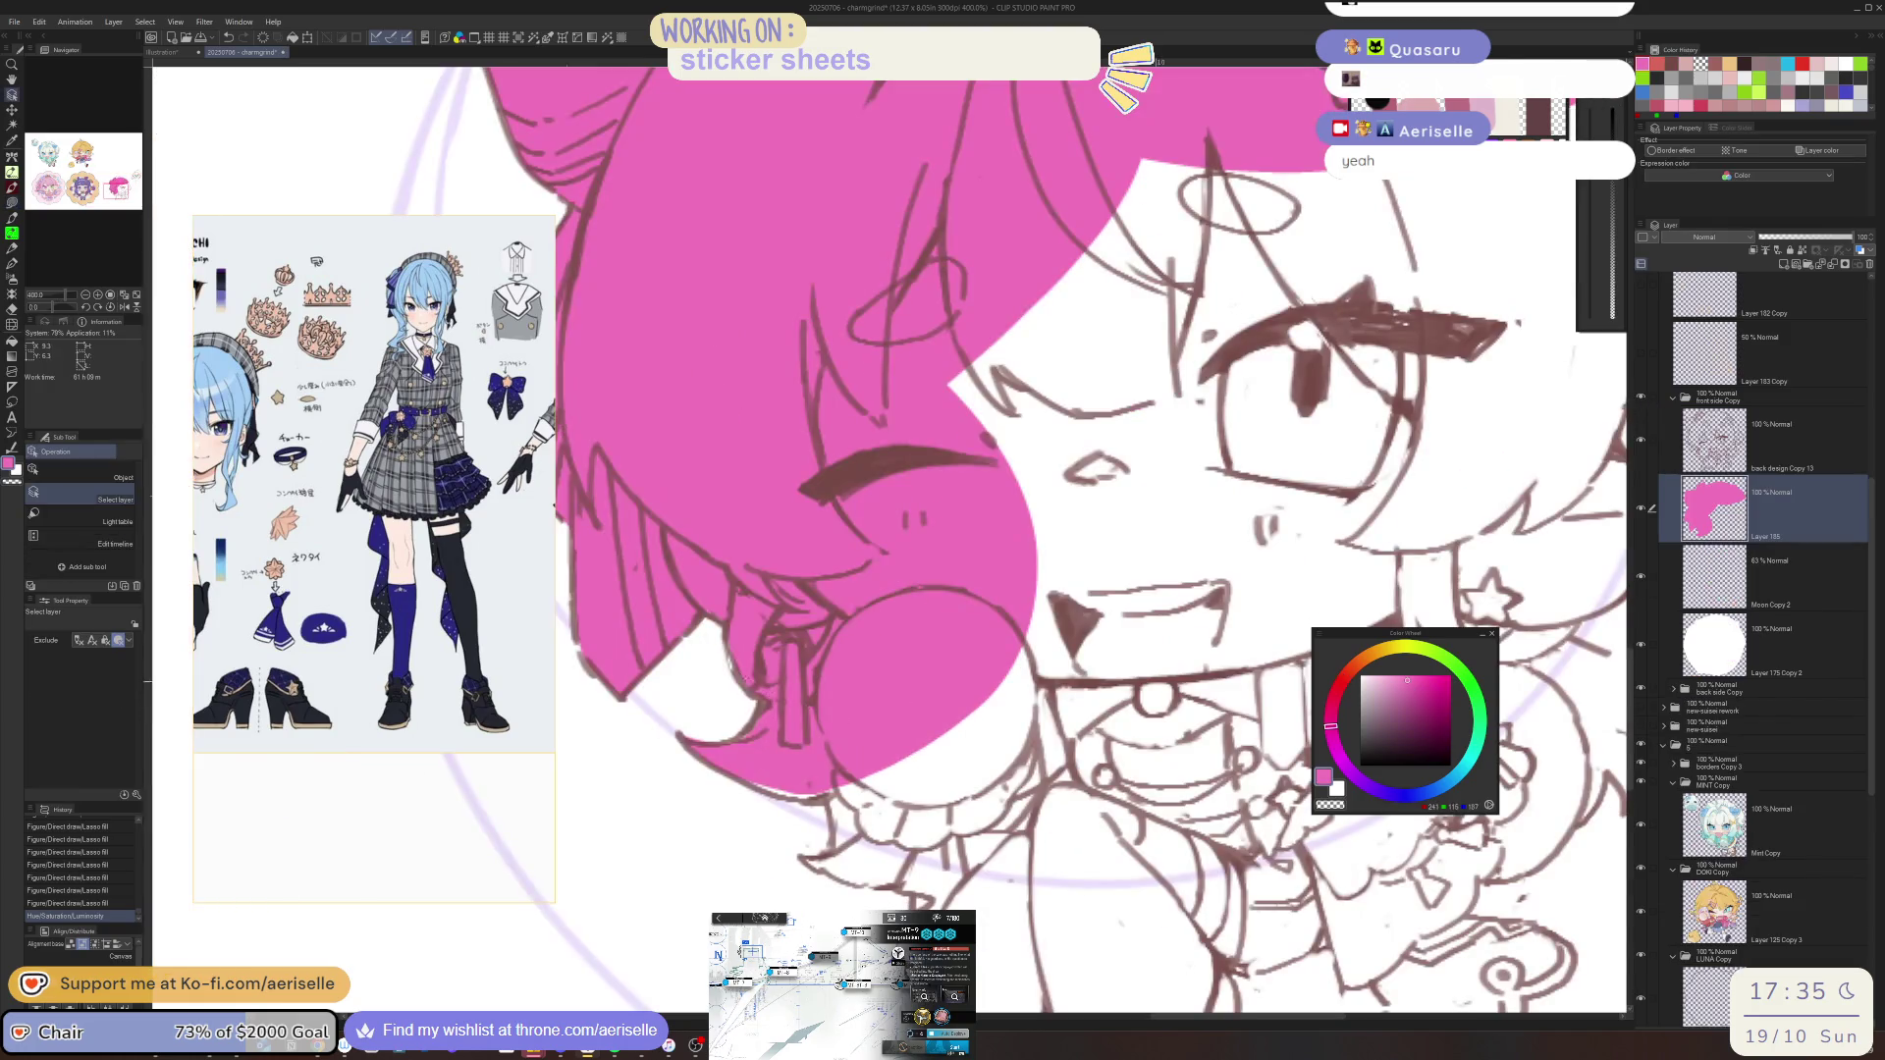
{"action": "key", "text": "u"}
{"action": "mouse_move", "coordinate": [726, 638]}
{"action": "left_mouse_down"}
{"action": "mouse_move", "coordinate": [756, 697]}
{"action": "mouse_move", "coordinate": [928, 752]}
{"action": "left_mouse_up"}
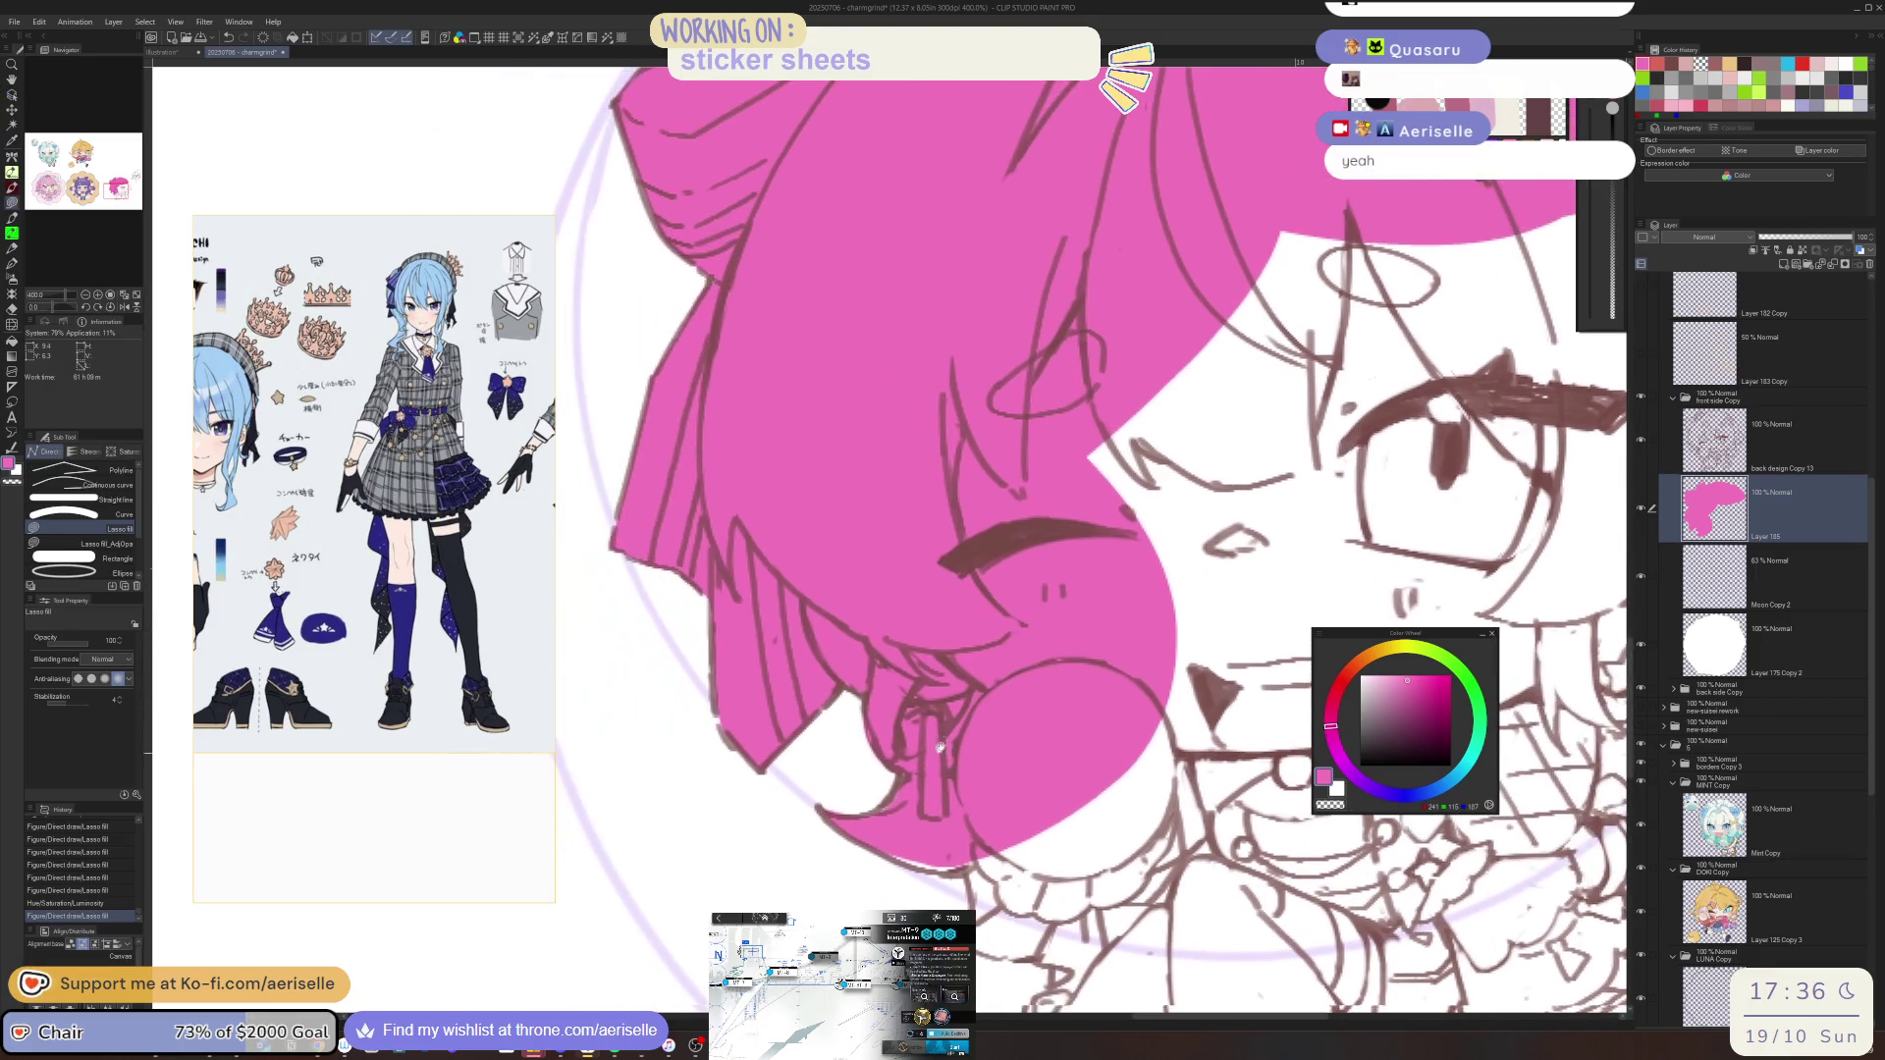
{"action": "left_click_drag", "start_coordinate": [751, 738], "coordinate": [714, 703]}
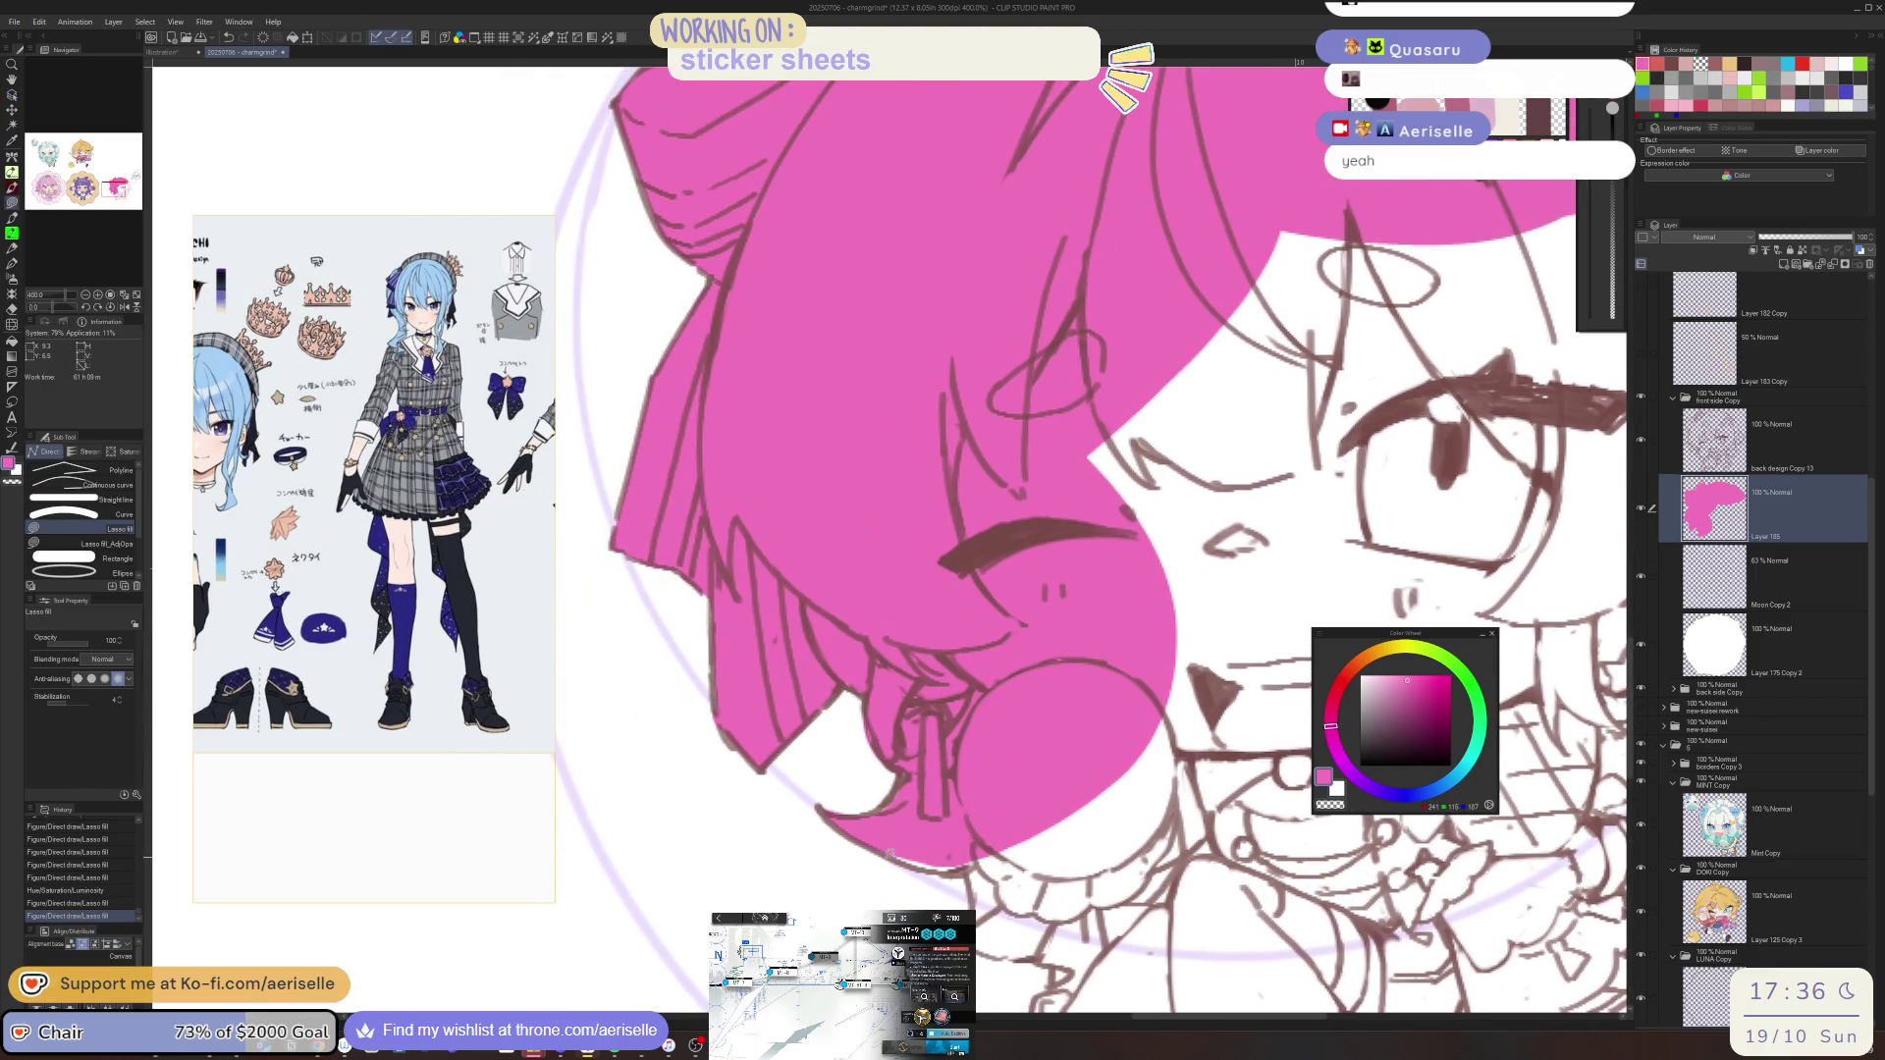
{"action": "left_click_drag", "start_coordinate": [940, 867], "coordinate": [896, 852]}
{"action": "key", "text": "ctrl+z"}
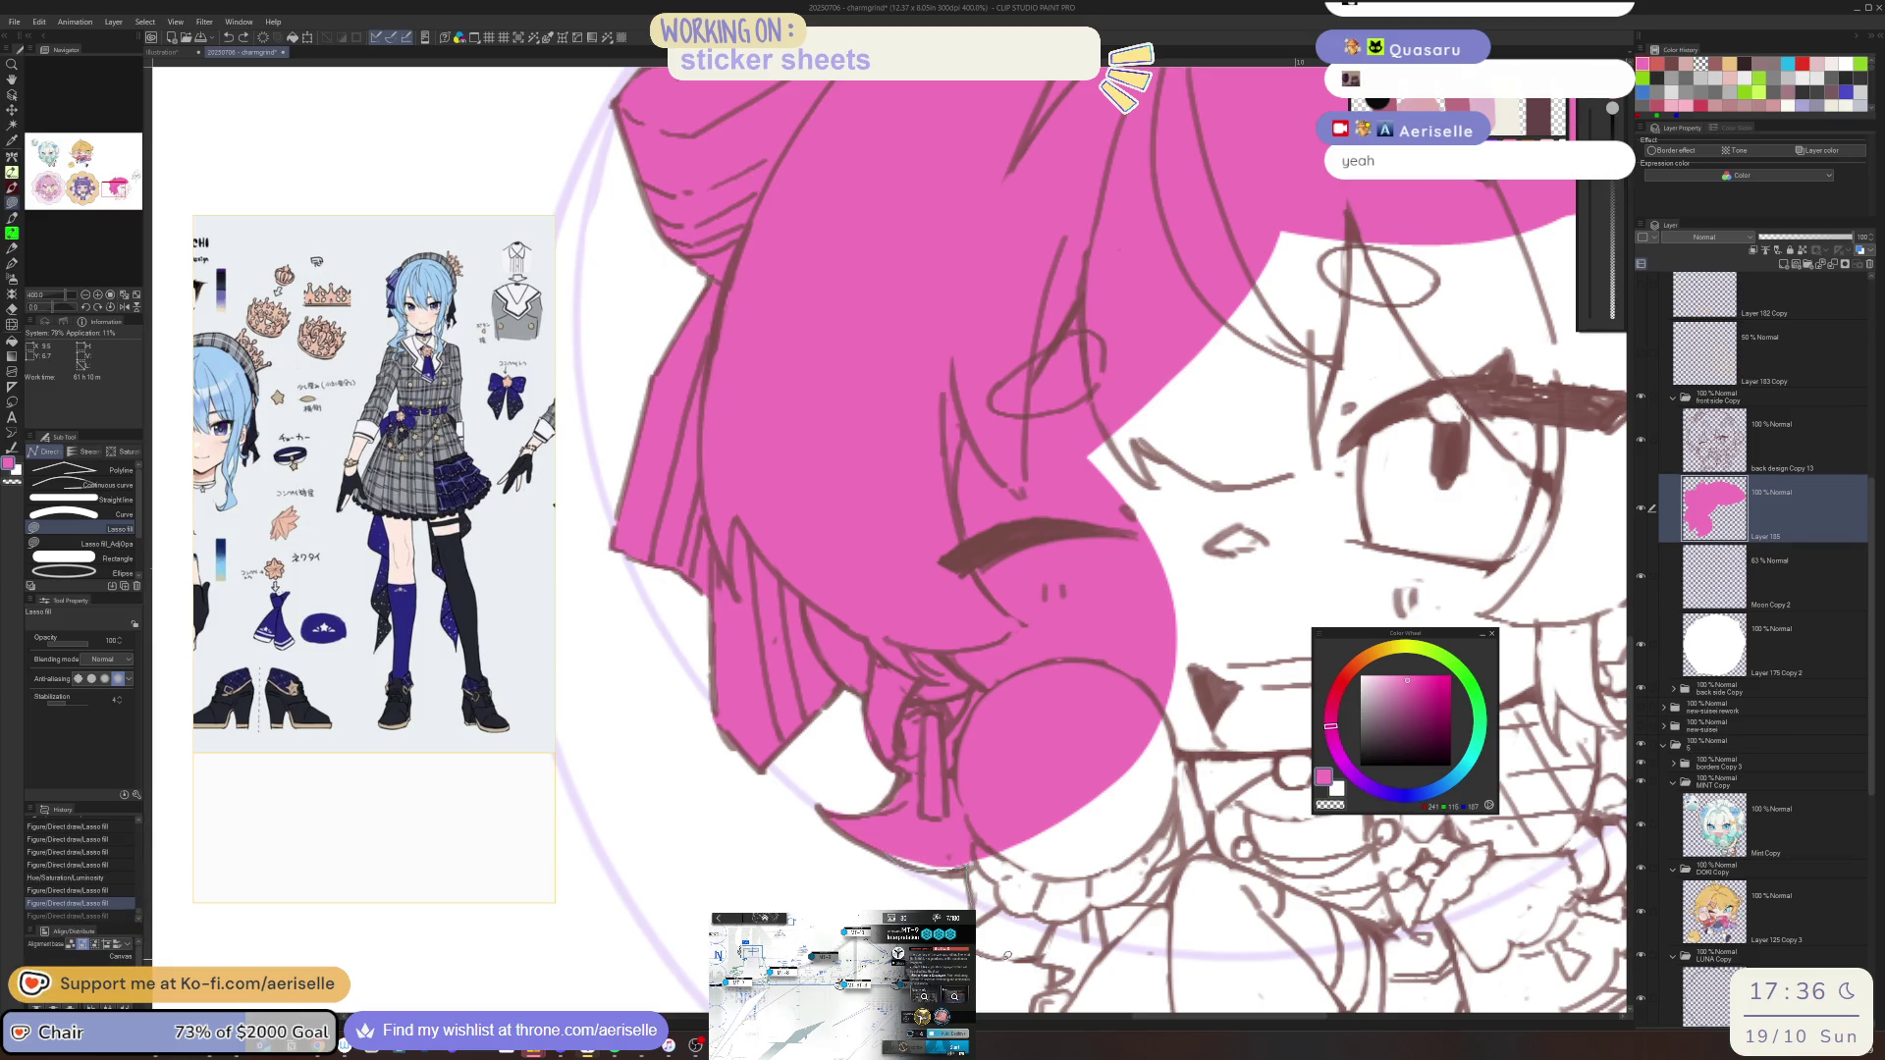
{"action": "mouse_move", "coordinate": [1109, 975]}
{"action": "left_mouse_down"}
{"action": "mouse_move", "coordinate": [1433, 736]}
{"action": "mouse_move", "coordinate": [1113, 442]}
{"action": "mouse_move", "coordinate": [904, 800]}
{"action": "mouse_move", "coordinate": [1058, 821]}
{"action": "left_mouse_up"}
{"action": "scroll", "coordinate": [904, 800], "scroll_direction": "down", "scroll_amount": 1}
{"action": "left_click_drag", "start_coordinate": [927, 791], "coordinate": [972, 787]}
{"action": "scroll", "coordinate": [981, 786], "scroll_direction": "down", "scroll_amount": 1}
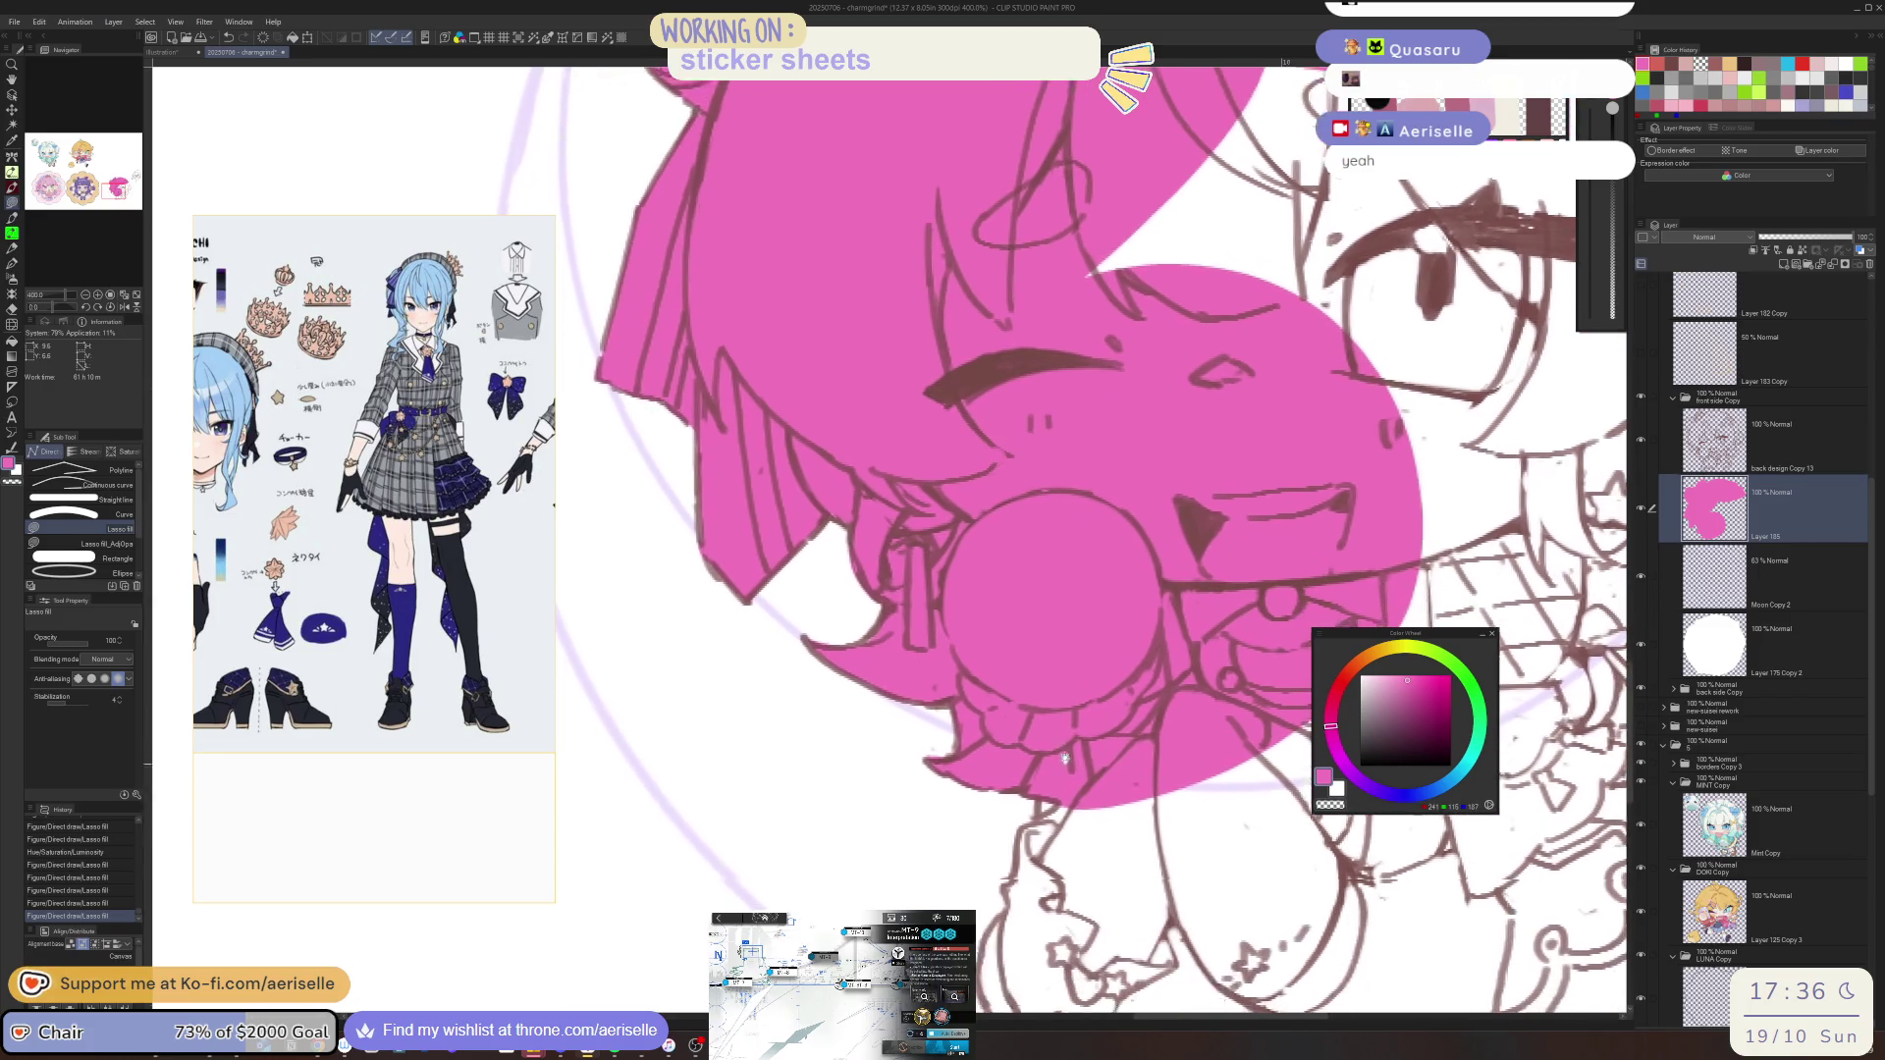
Fill the chin and upper body pink, trimming the fill edge
{"action": "left_click_drag", "start_coordinate": [1109, 982], "coordinate": [967, 797]}
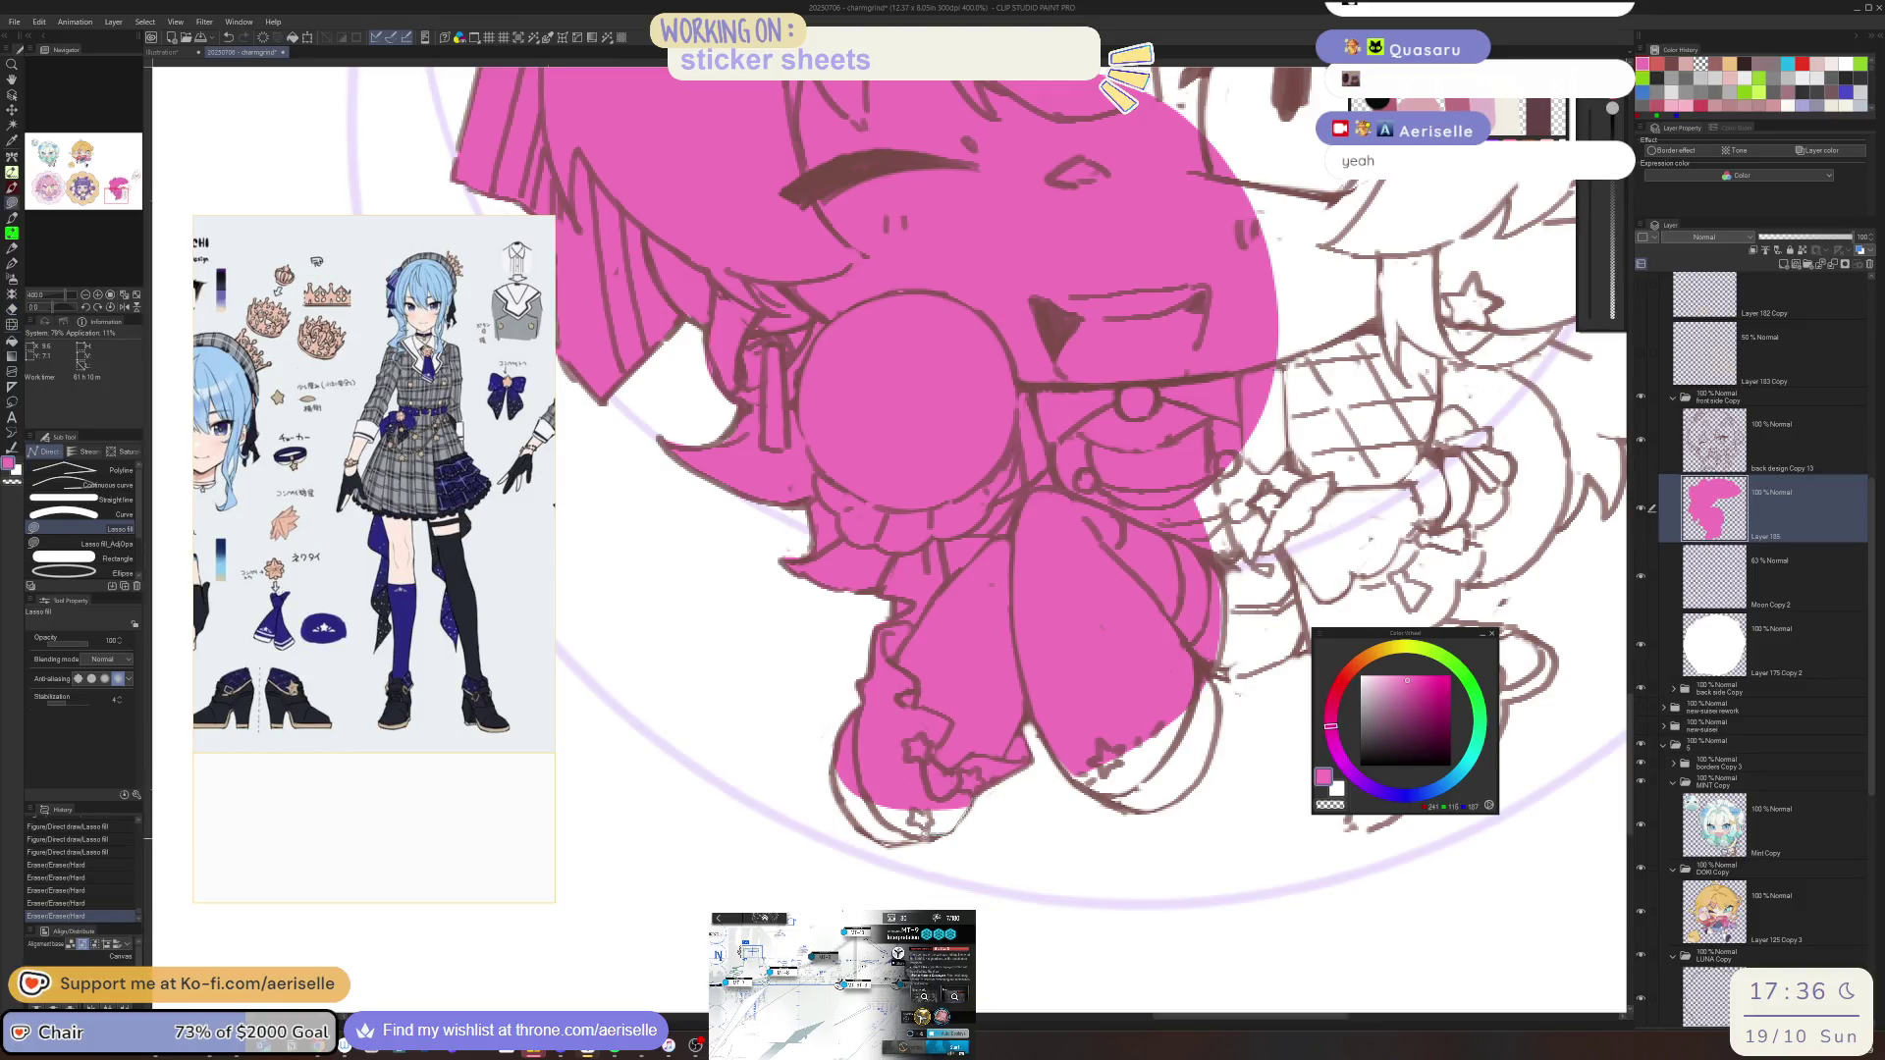
{"action": "mouse_move", "coordinate": [834, 780]}
{"action": "left_mouse_down"}
{"action": "mouse_move", "coordinate": [835, 815]}
{"action": "mouse_move", "coordinate": [844, 785]}
{"action": "left_mouse_up"}
{"action": "key", "text": "e"}
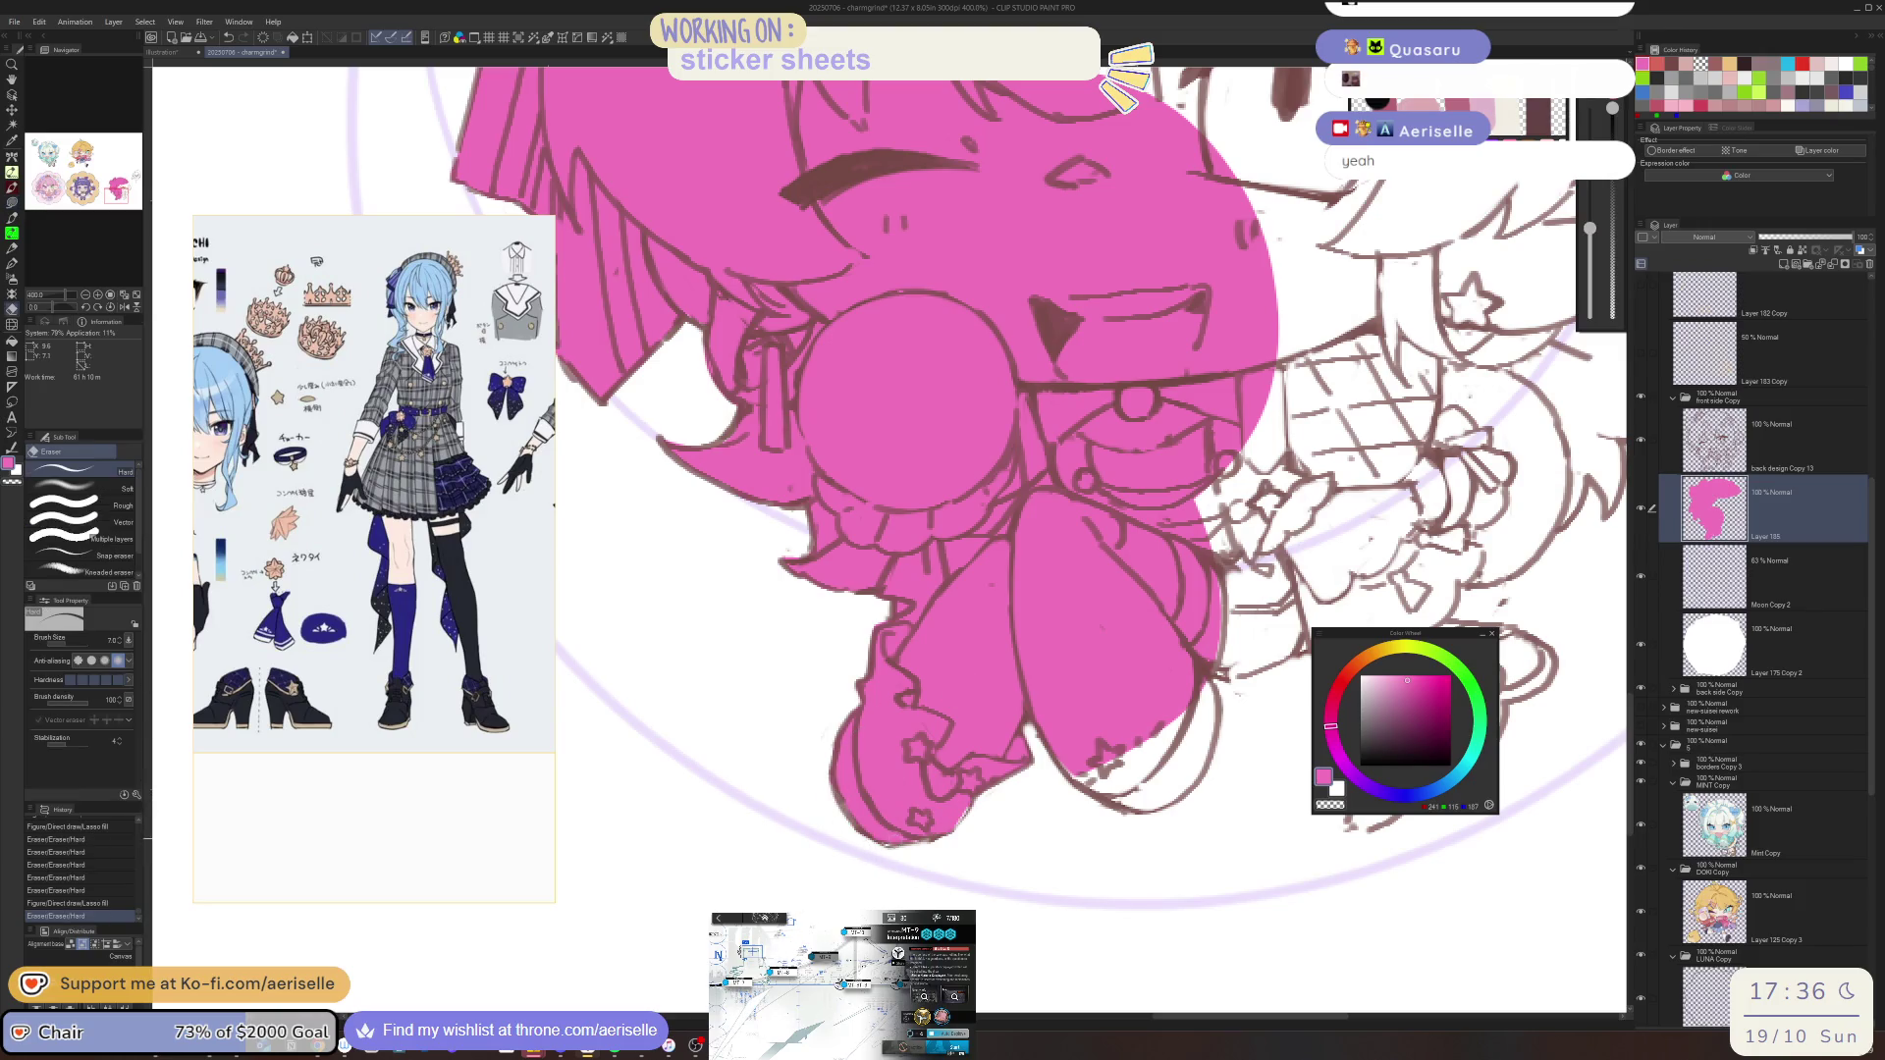
{"action": "key", "text": "u"}
{"action": "left_click_drag", "start_coordinate": [967, 800], "coordinate": [971, 810]}
{"action": "scroll", "coordinate": [920, 702], "scroll_direction": "down", "scroll_amount": 2}
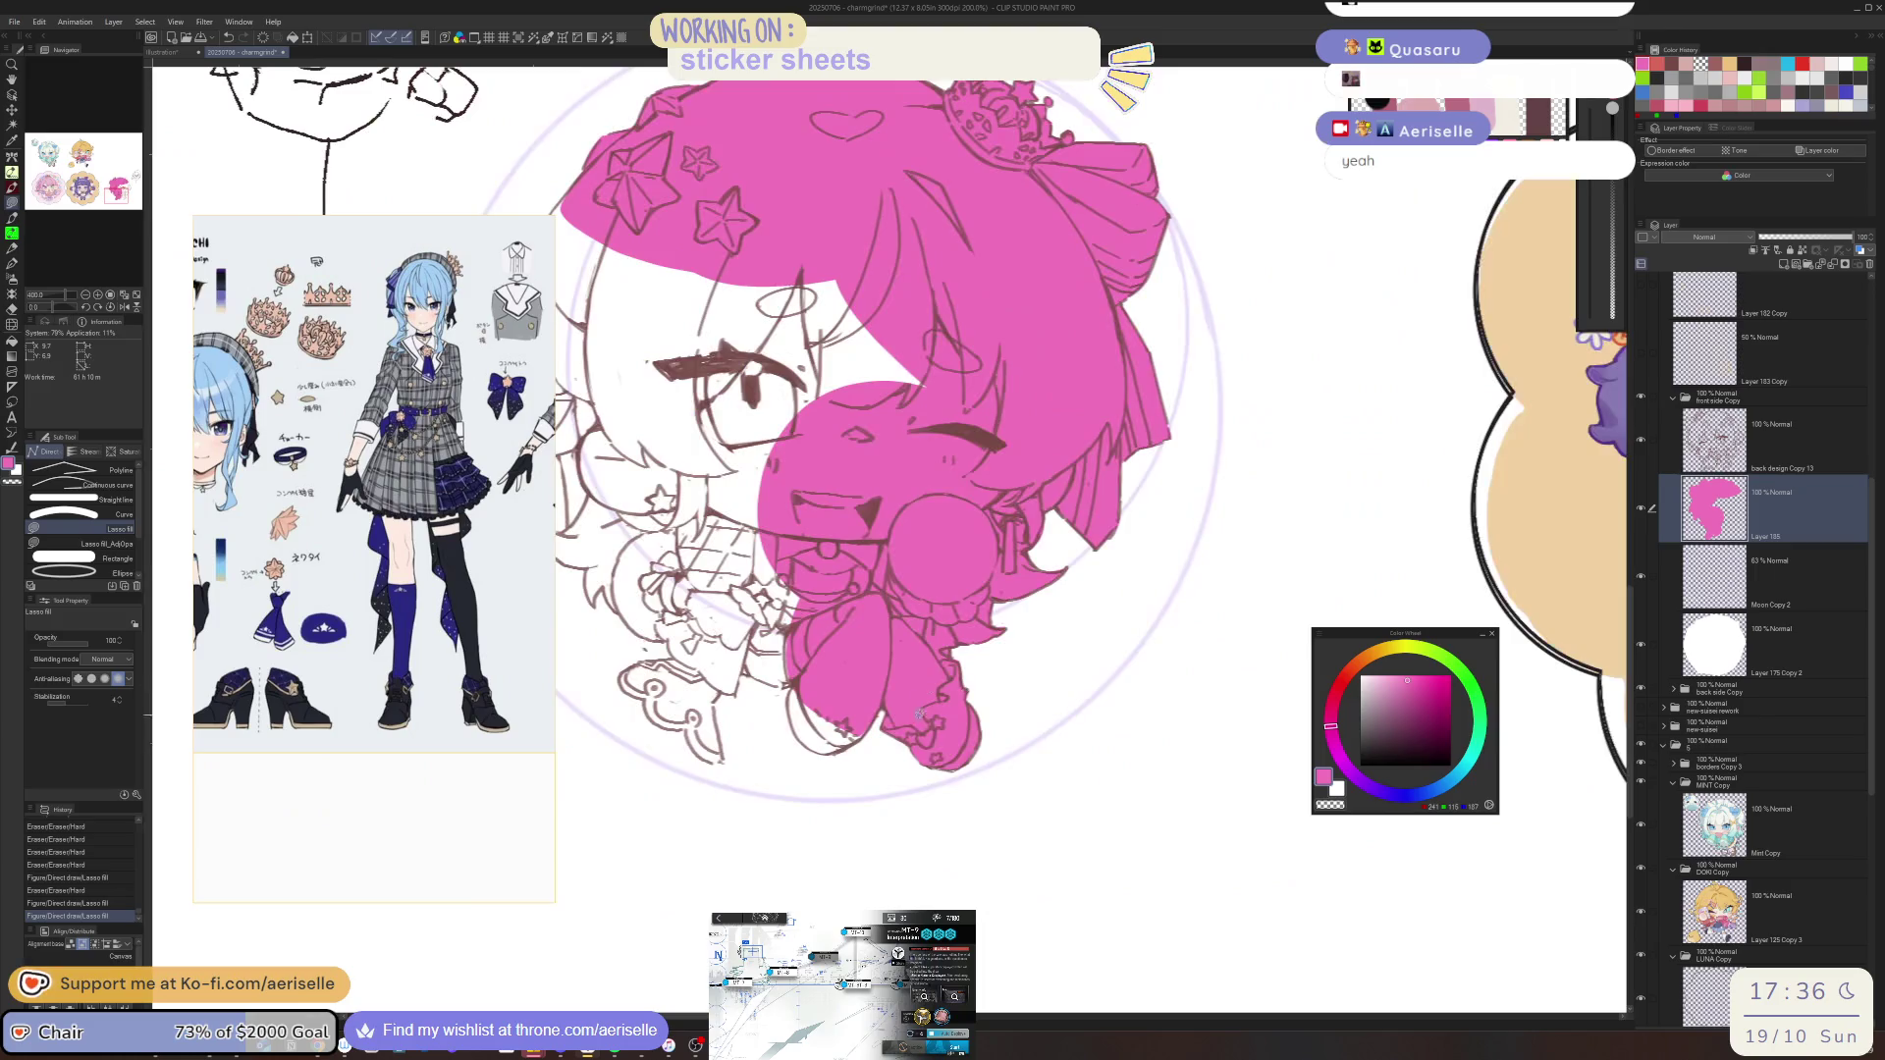
{"action": "scroll", "coordinate": [920, 703], "scroll_direction": "up", "scroll_amount": 2}
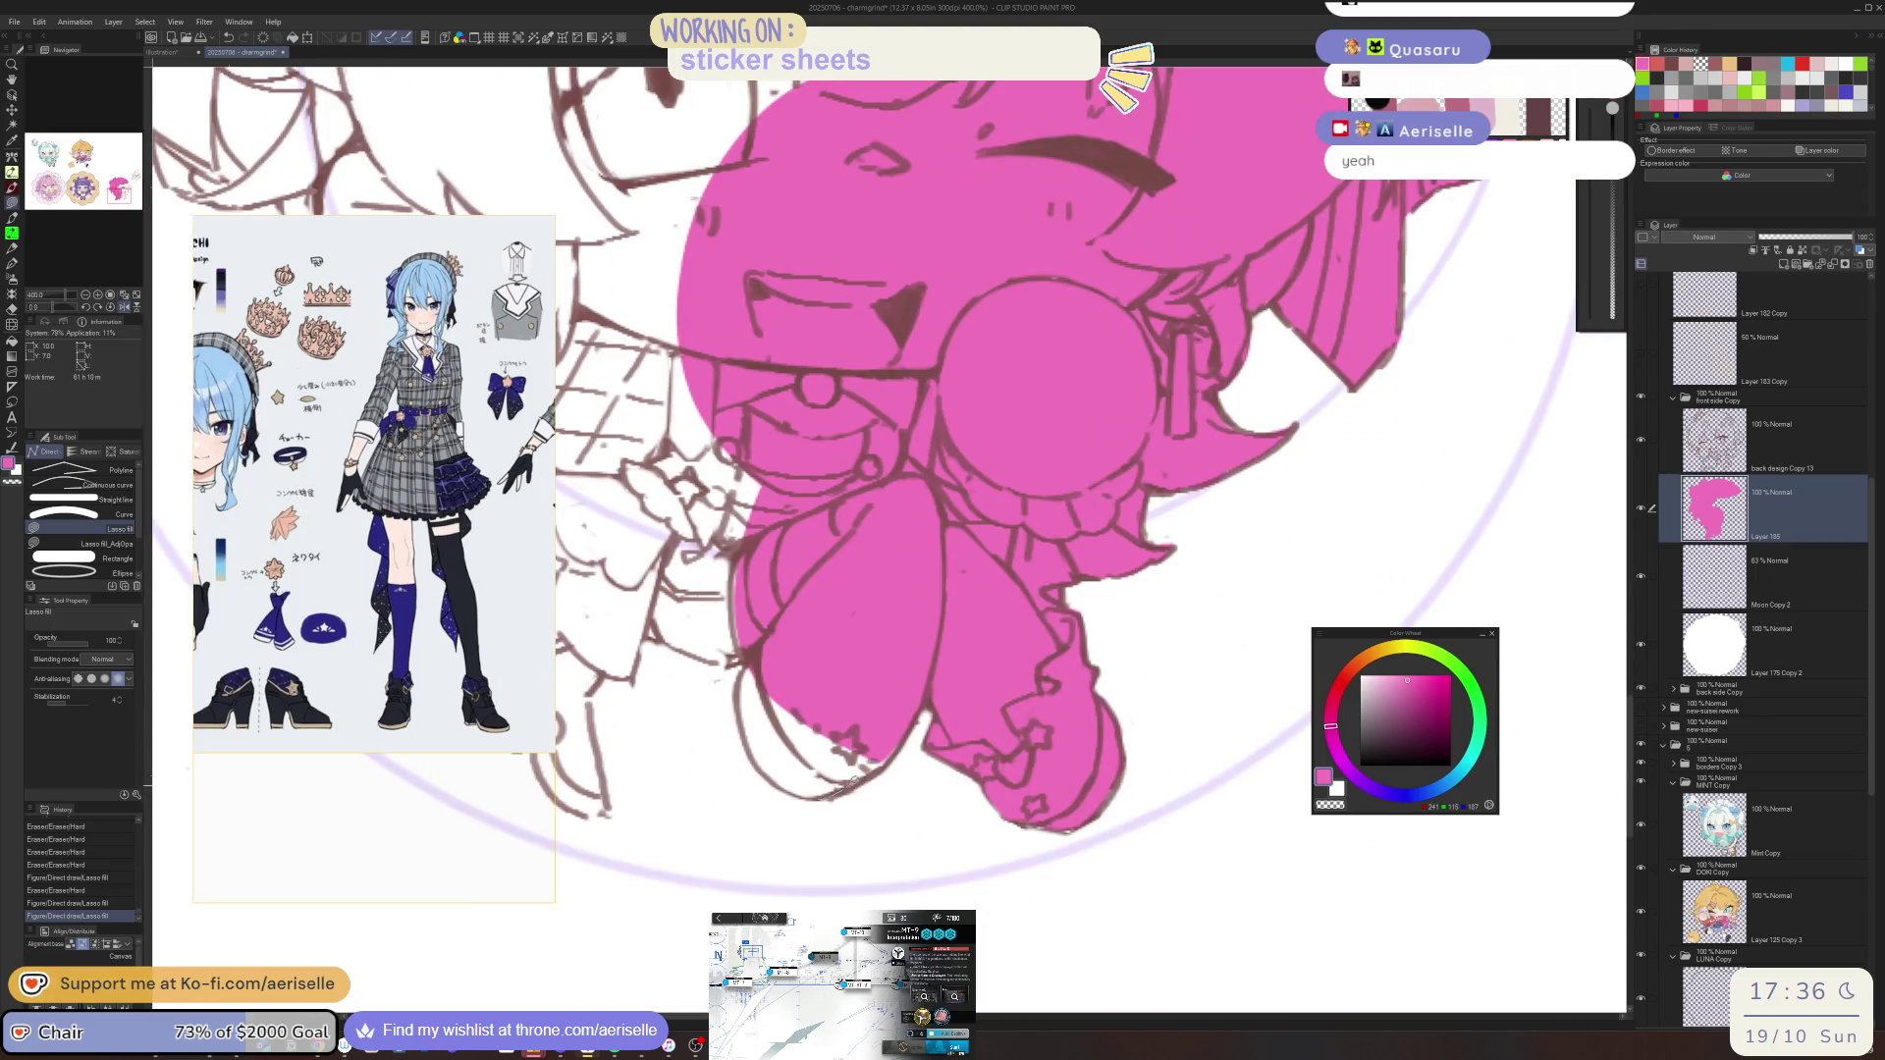
Outline the lower body and fill the lower left leg pink
{"action": "mouse_move", "coordinate": [797, 555]}
{"action": "left_mouse_down"}
{"action": "mouse_move", "coordinate": [724, 515]}
{"action": "mouse_move", "coordinate": [650, 567]}
{"action": "mouse_move", "coordinate": [666, 638]}
{"action": "mouse_move", "coordinate": [748, 662]}
{"action": "left_mouse_up"}
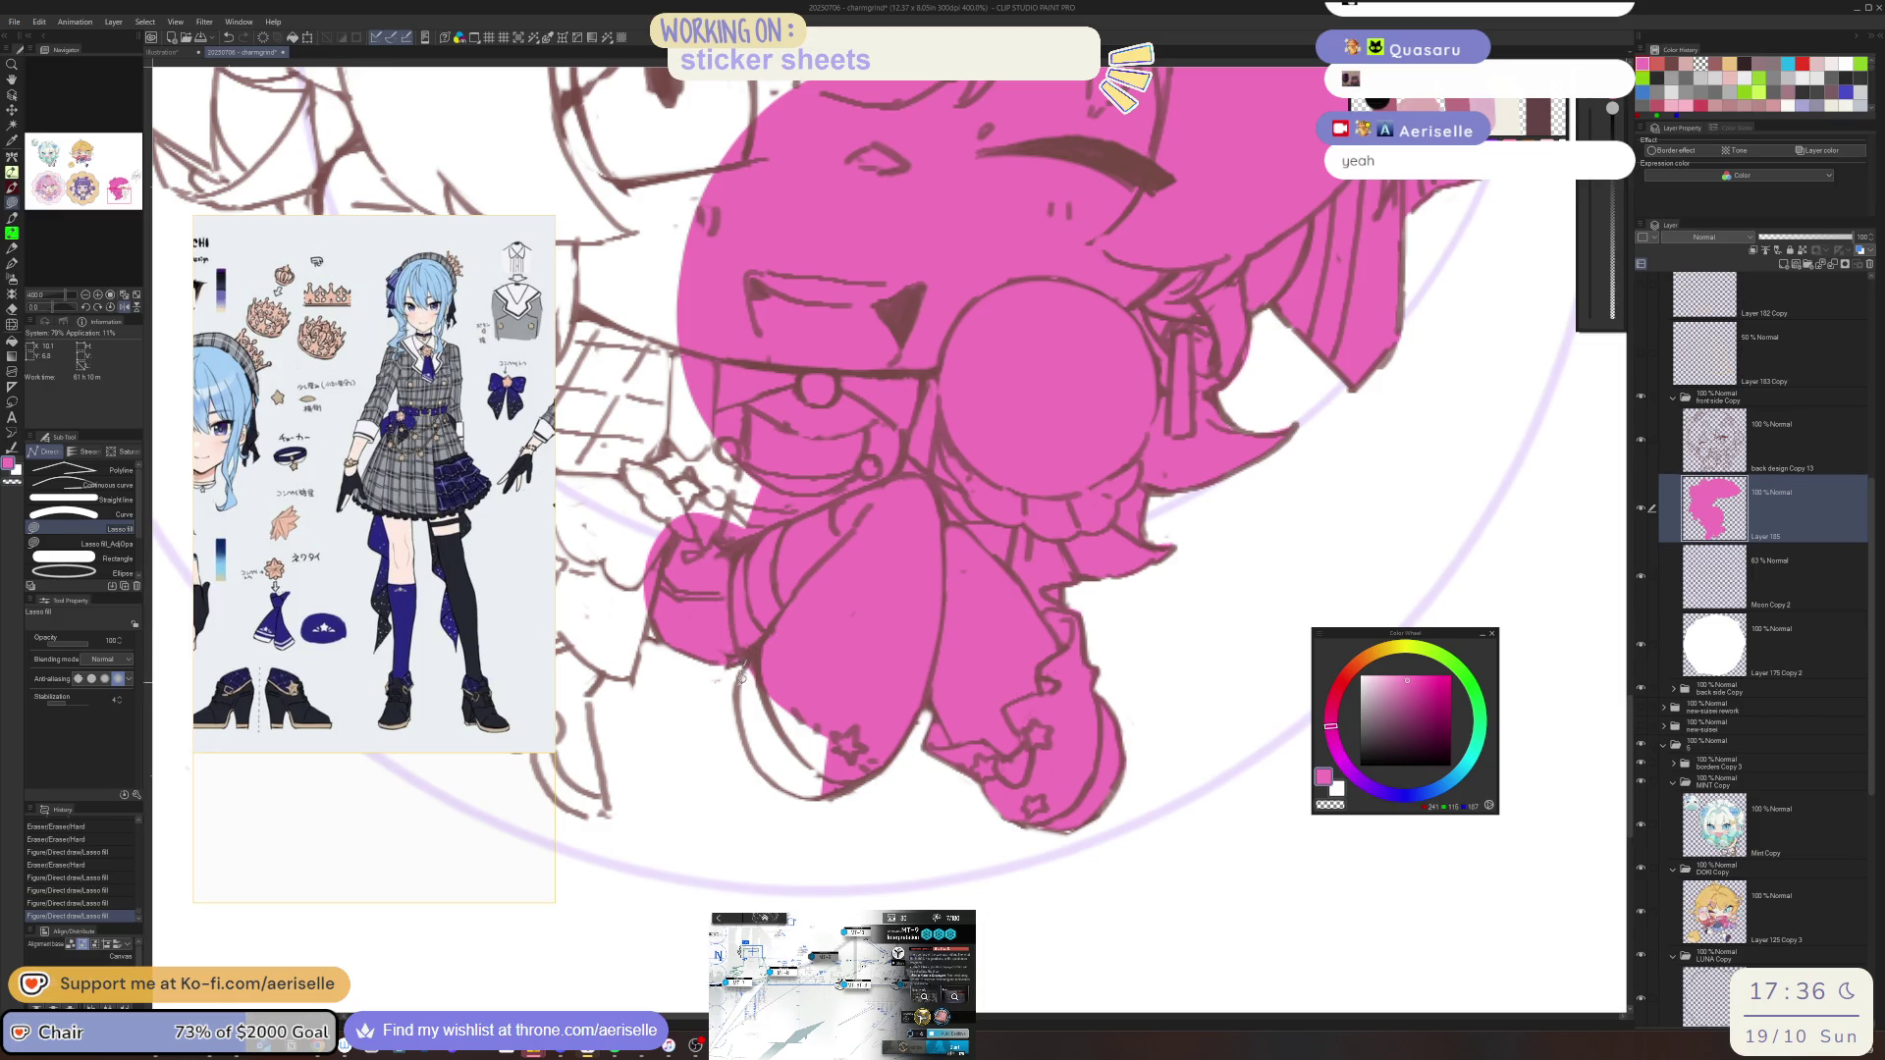
{"action": "left_click_drag", "start_coordinate": [821, 788], "coordinate": [830, 780]}
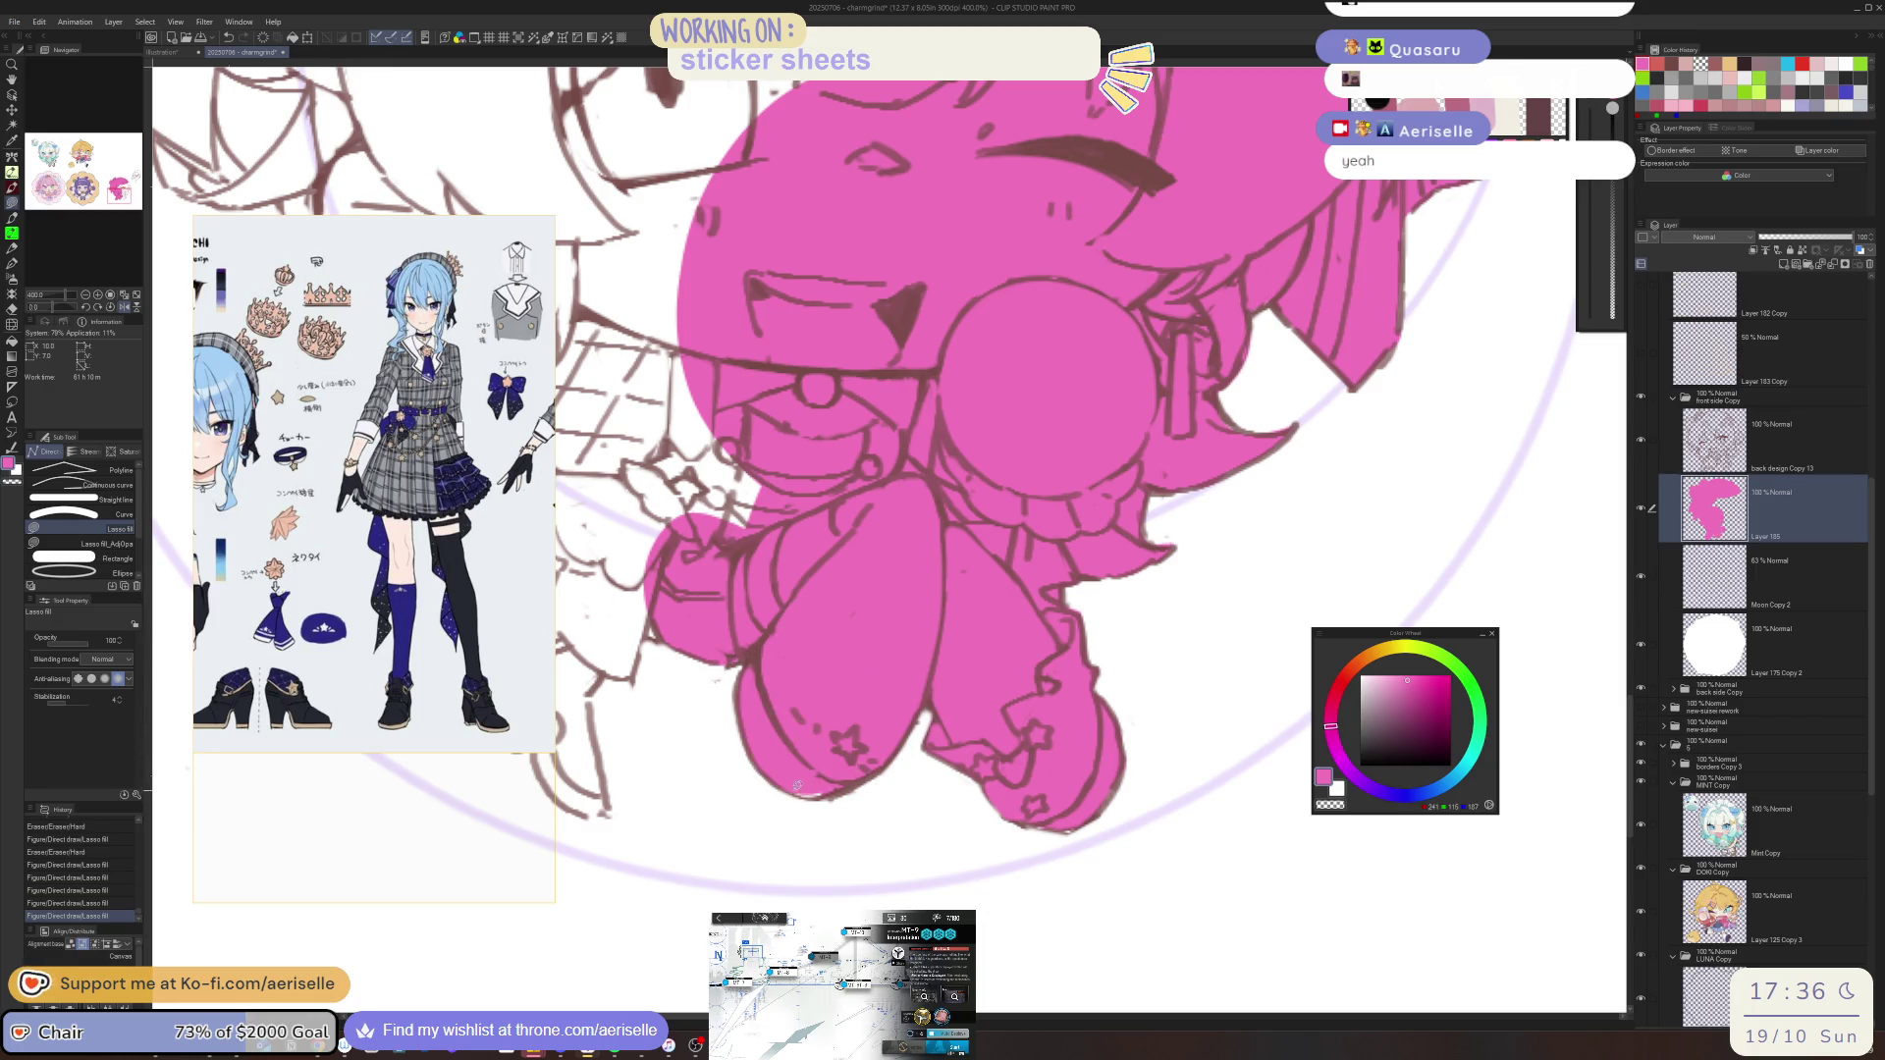
{"action": "key", "text": "h"}
{"action": "scroll", "coordinate": [951, 837], "scroll_direction": "up", "scroll_amount": 2}
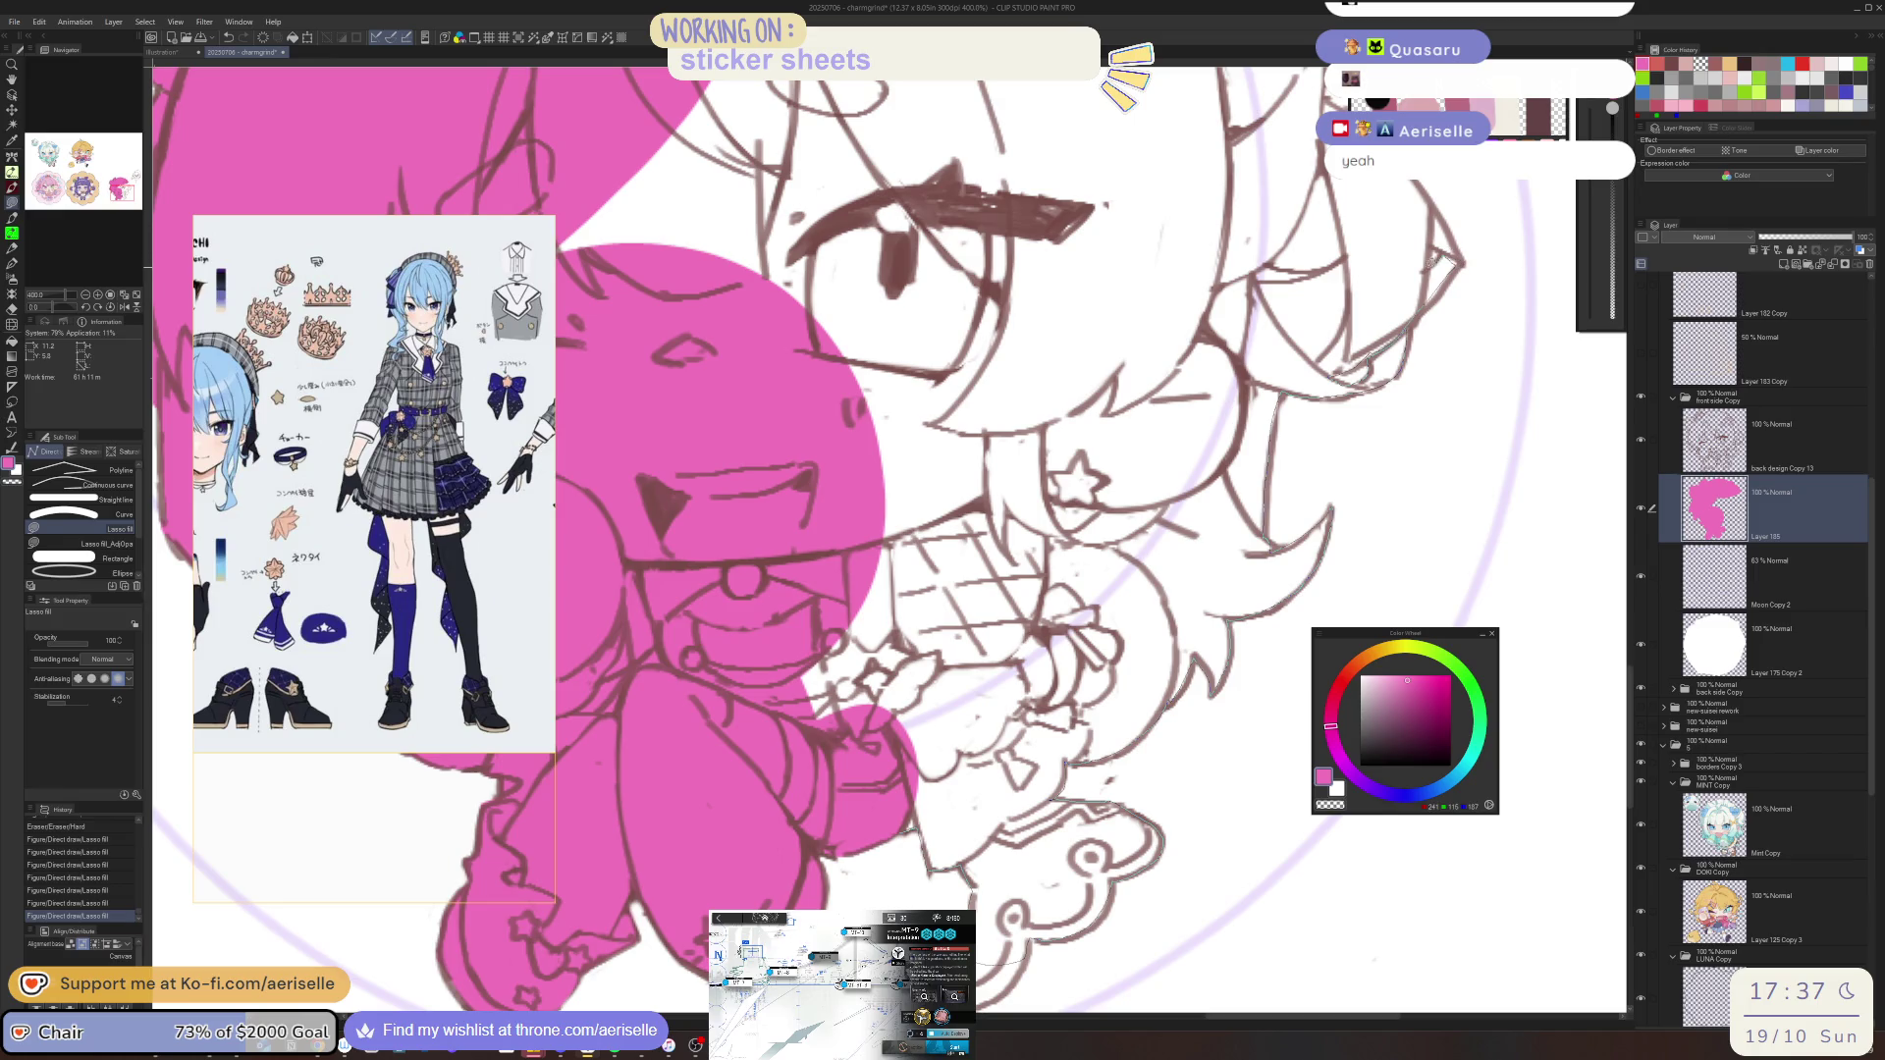
Lasso fill the leftover unfilled hair area and the horn tip with pink
{"action": "left_click_drag", "start_coordinate": [1319, 119], "coordinate": [1152, 81]}
{"action": "left_click_drag", "start_coordinate": [472, 214], "coordinate": [477, 221]}
{"action": "scroll", "coordinate": [999, 754], "scroll_direction": "down", "scroll_amount": 3}
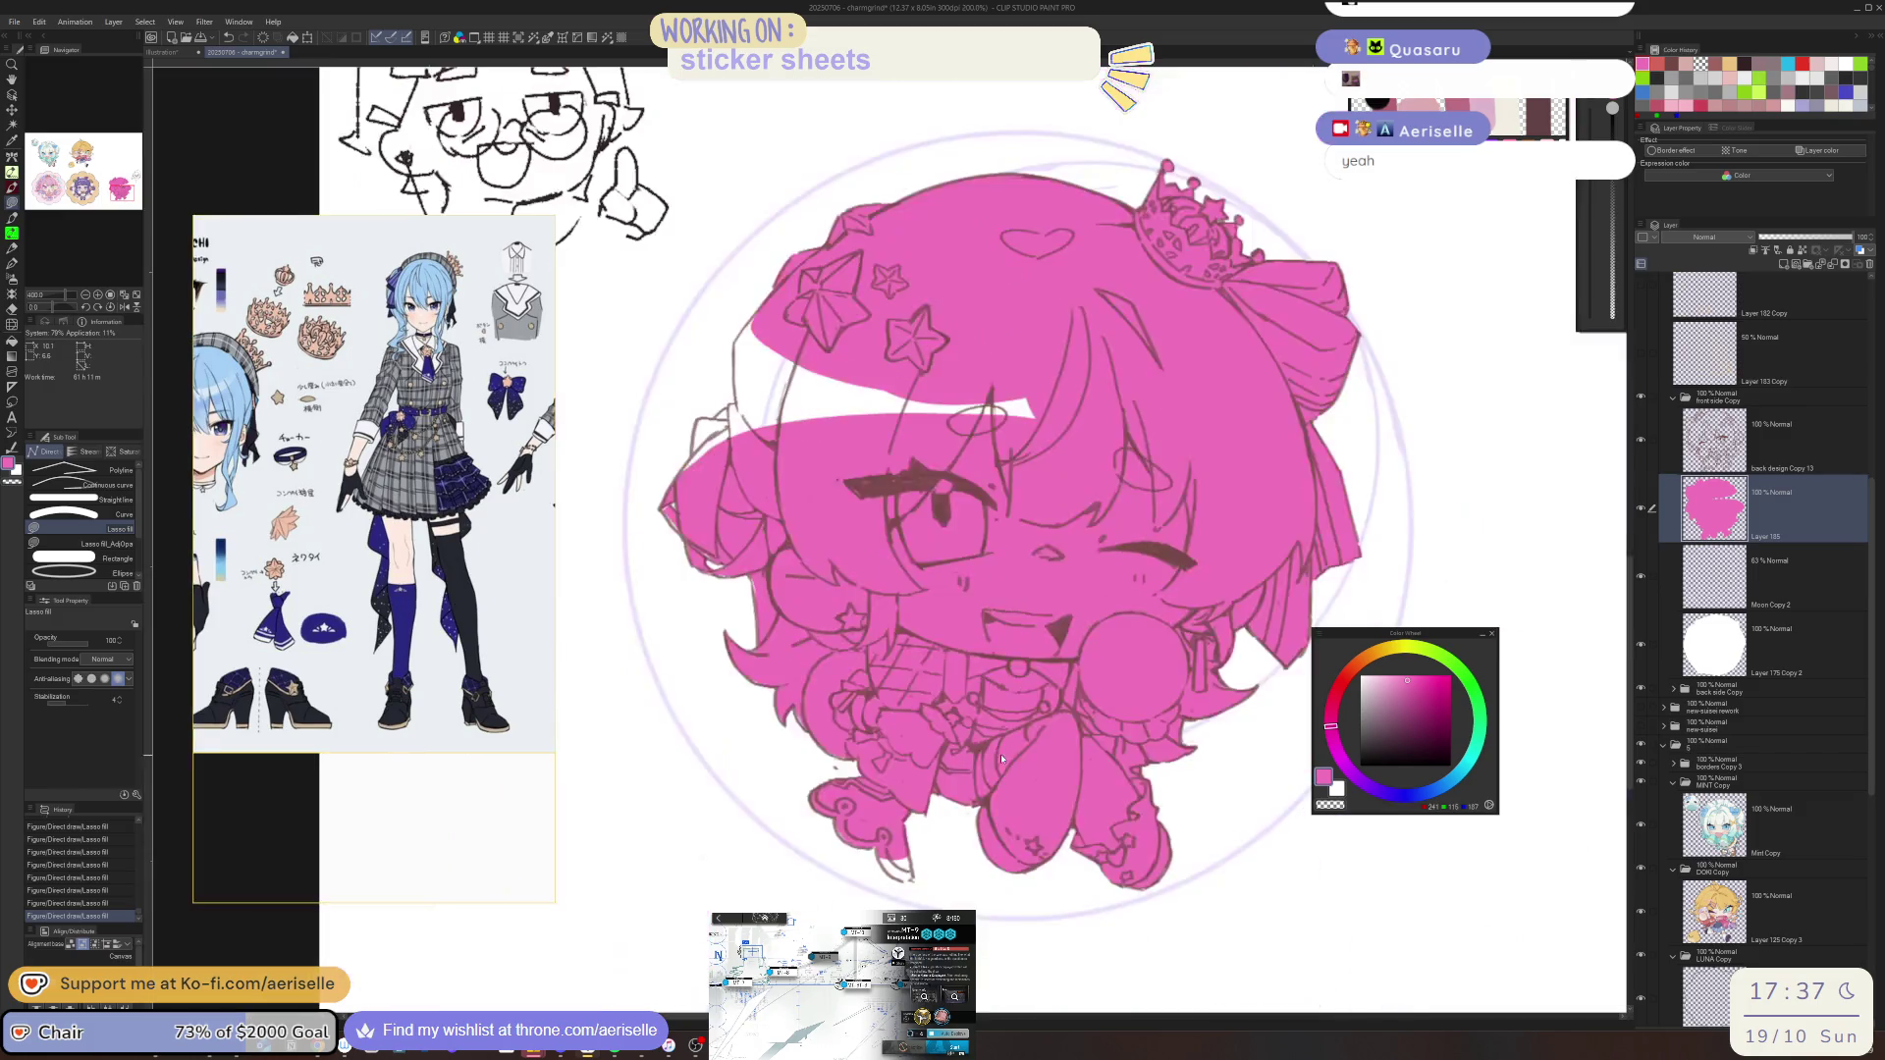
{"action": "scroll", "coordinate": [942, 805], "scroll_direction": "up", "scroll_amount": 2}
{"action": "scroll", "coordinate": [933, 814], "scroll_direction": "up", "scroll_amount": 3}
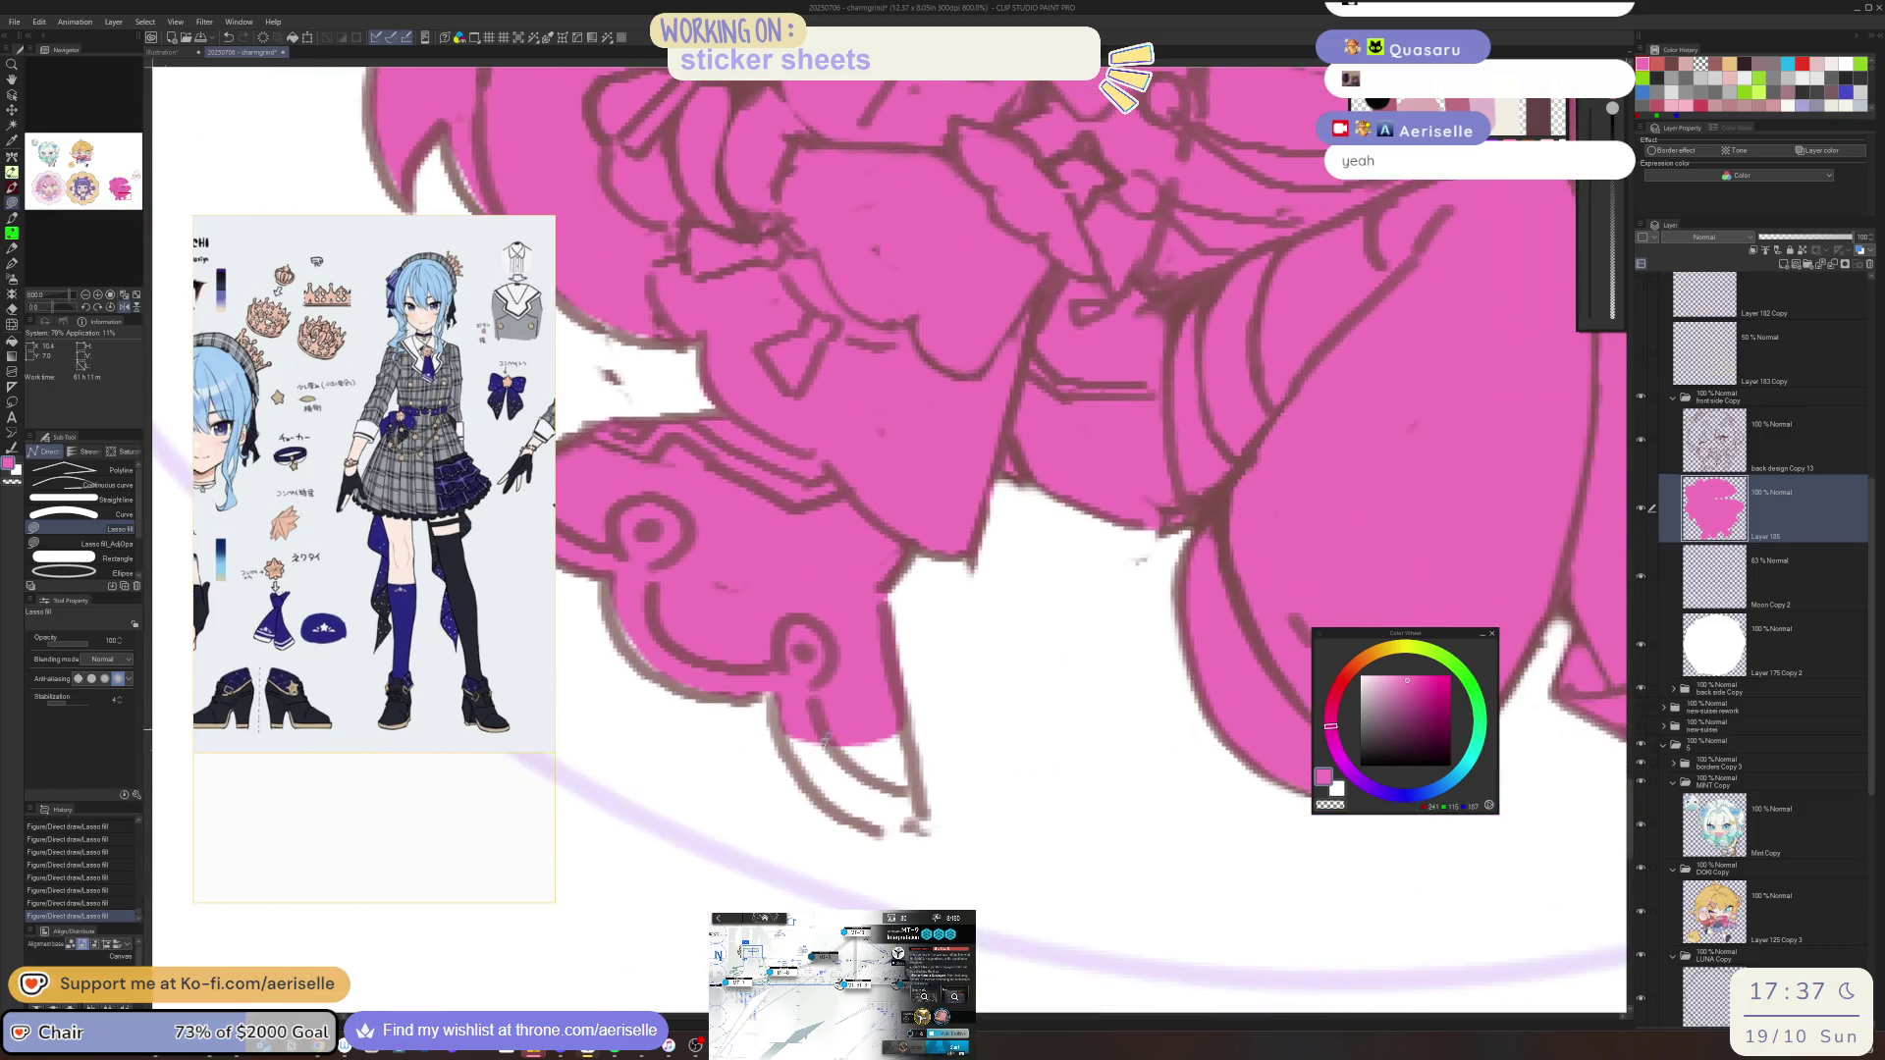
{"action": "mouse_move", "coordinate": [853, 805]}
{"action": "left_mouse_down"}
{"action": "mouse_move", "coordinate": [902, 674]}
{"action": "mouse_move", "coordinate": [773, 681]}
{"action": "left_mouse_up"}
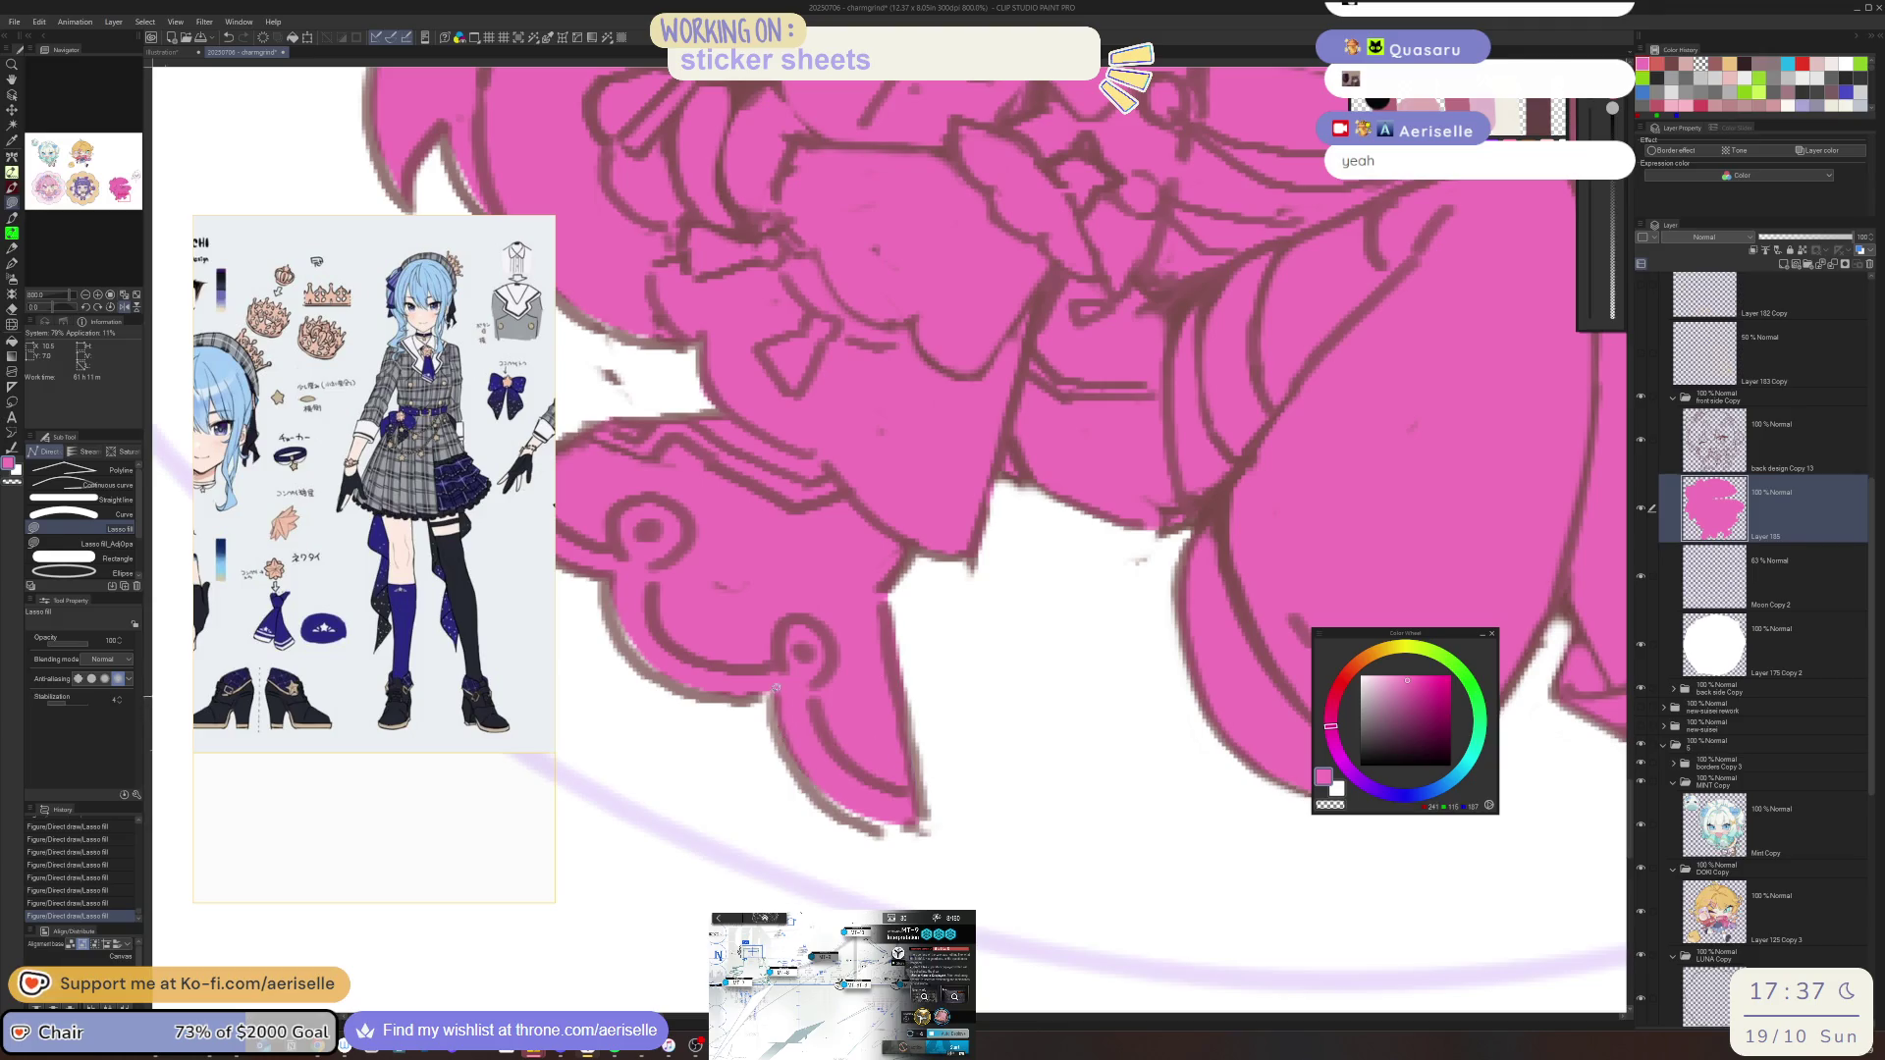
Fill the small gaps between the outline and the hair edge pink
{"action": "left_click_drag", "start_coordinate": [933, 817], "coordinate": [1086, 638]}
{"action": "left_click_drag", "start_coordinate": [945, 754], "coordinate": [805, 618]}
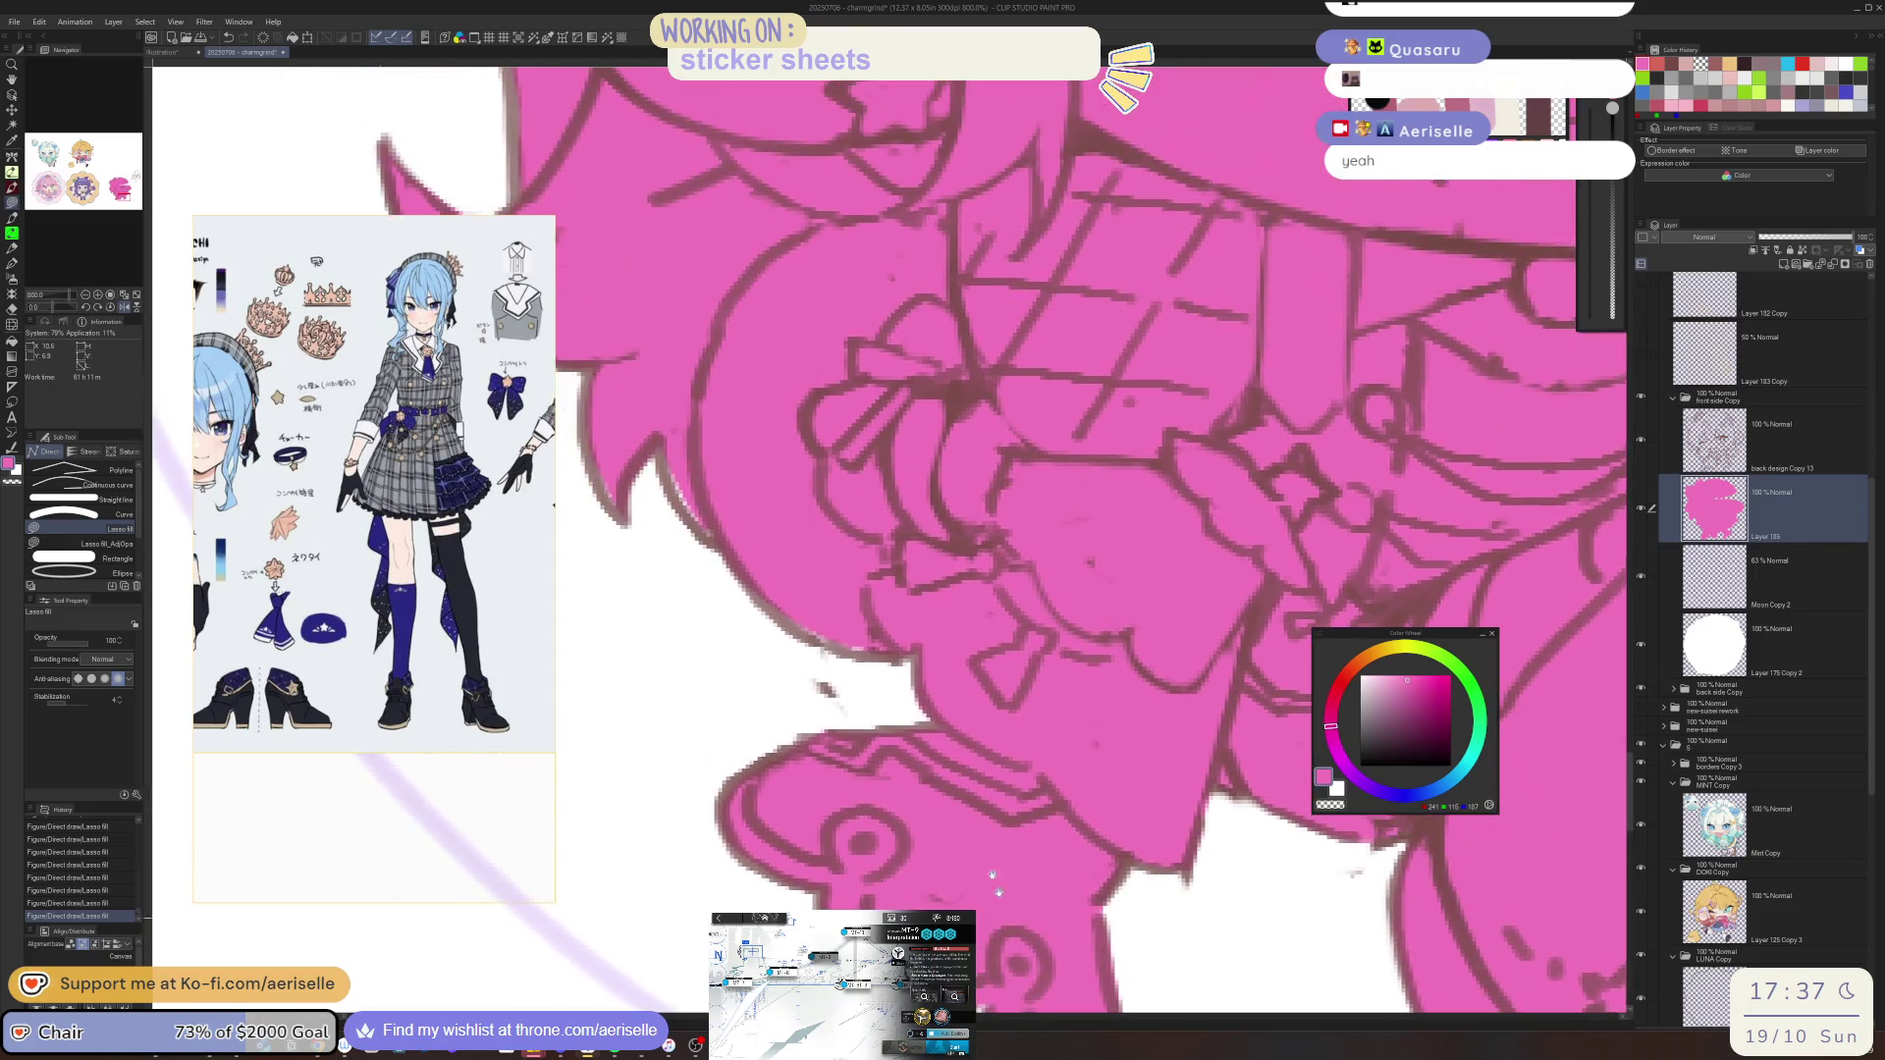
{"action": "left_click_drag", "start_coordinate": [649, 413], "coordinate": [850, 707]}
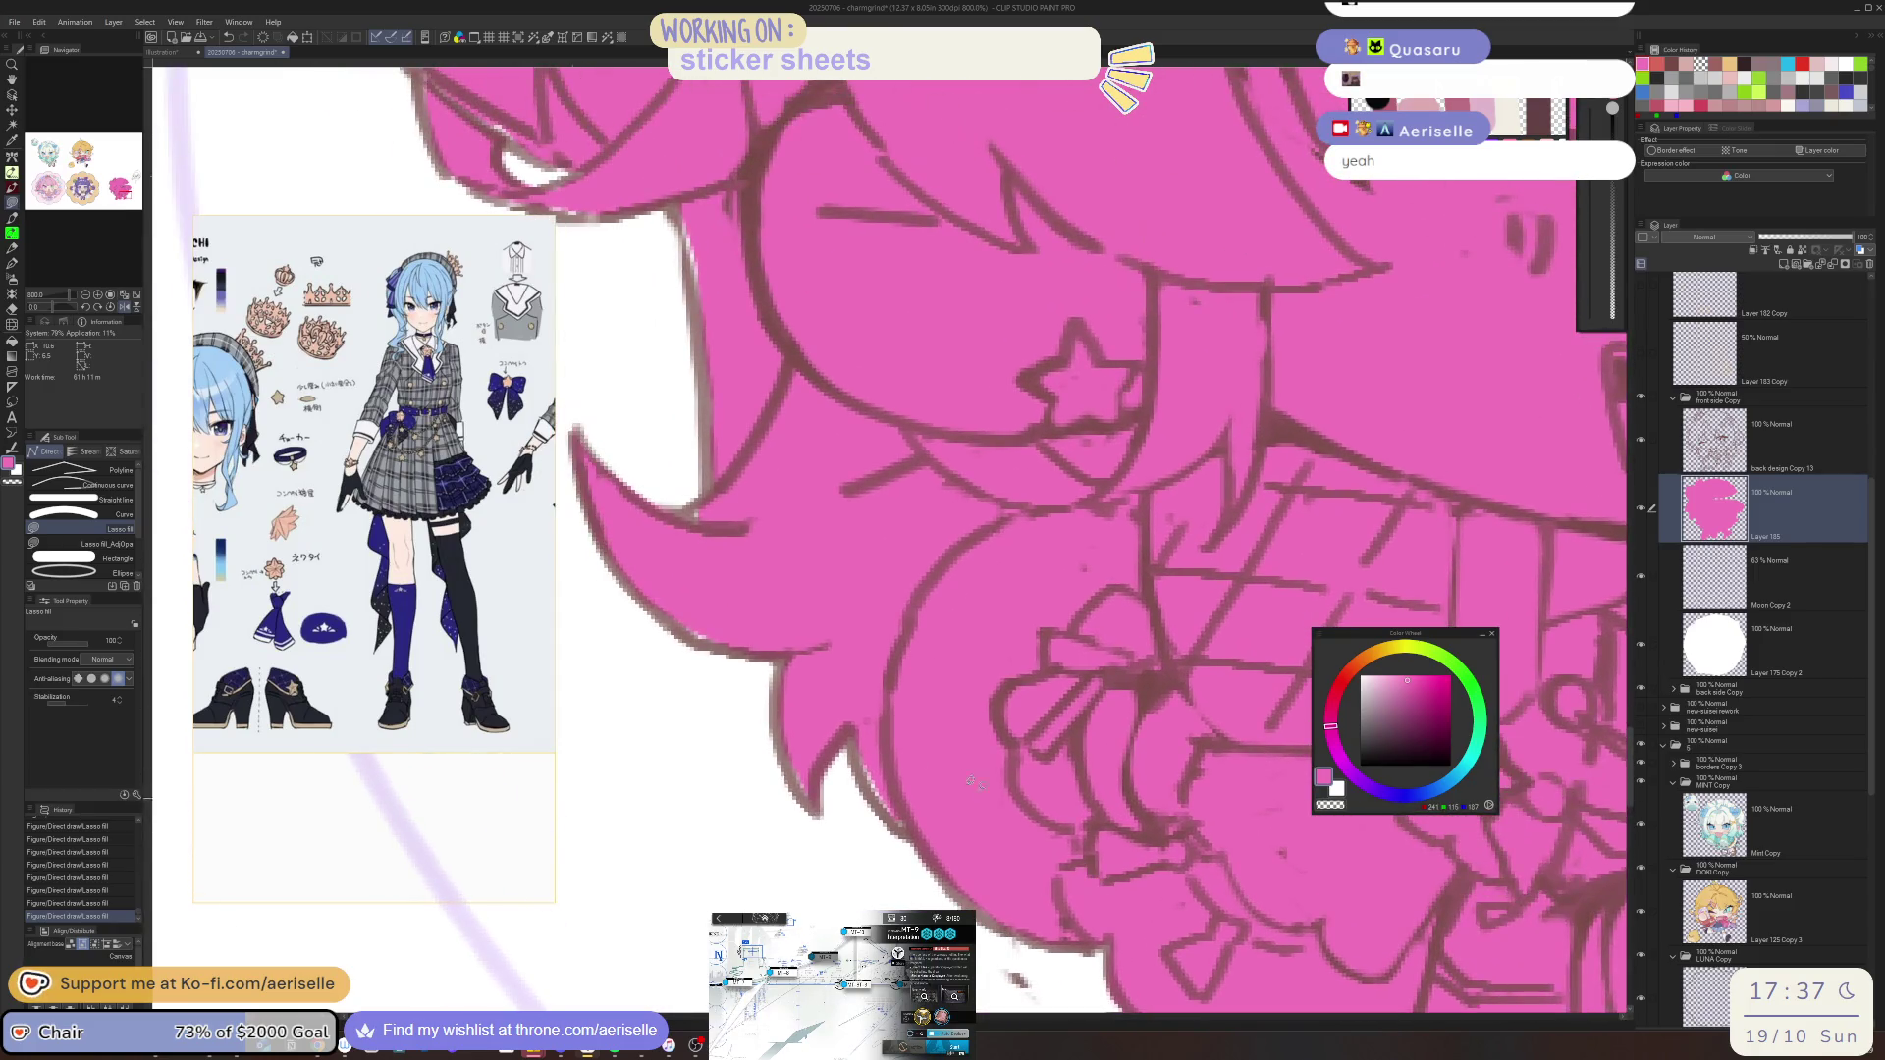
{"action": "left_click_drag", "start_coordinate": [987, 793], "coordinate": [855, 700]}
{"action": "left_click_drag", "start_coordinate": [933, 834], "coordinate": [824, 719]}
{"action": "left_click_drag", "start_coordinate": [754, 648], "coordinate": [654, 609]}
Fill the last hair edge gap and the upper left hair area pink, then zoom out to check
{"action": "mouse_move", "coordinate": [677, 530]}
{"action": "left_mouse_down"}
{"action": "mouse_move", "coordinate": [1031, 473]}
{"action": "mouse_move", "coordinate": [917, 653]}
{"action": "mouse_move", "coordinate": [930, 717]}
{"action": "mouse_move", "coordinate": [1070, 678]}
{"action": "mouse_move", "coordinate": [1095, 613]}
{"action": "left_mouse_up"}
{"action": "left_click_drag", "start_coordinate": [1168, 466], "coordinate": [1143, 633]}
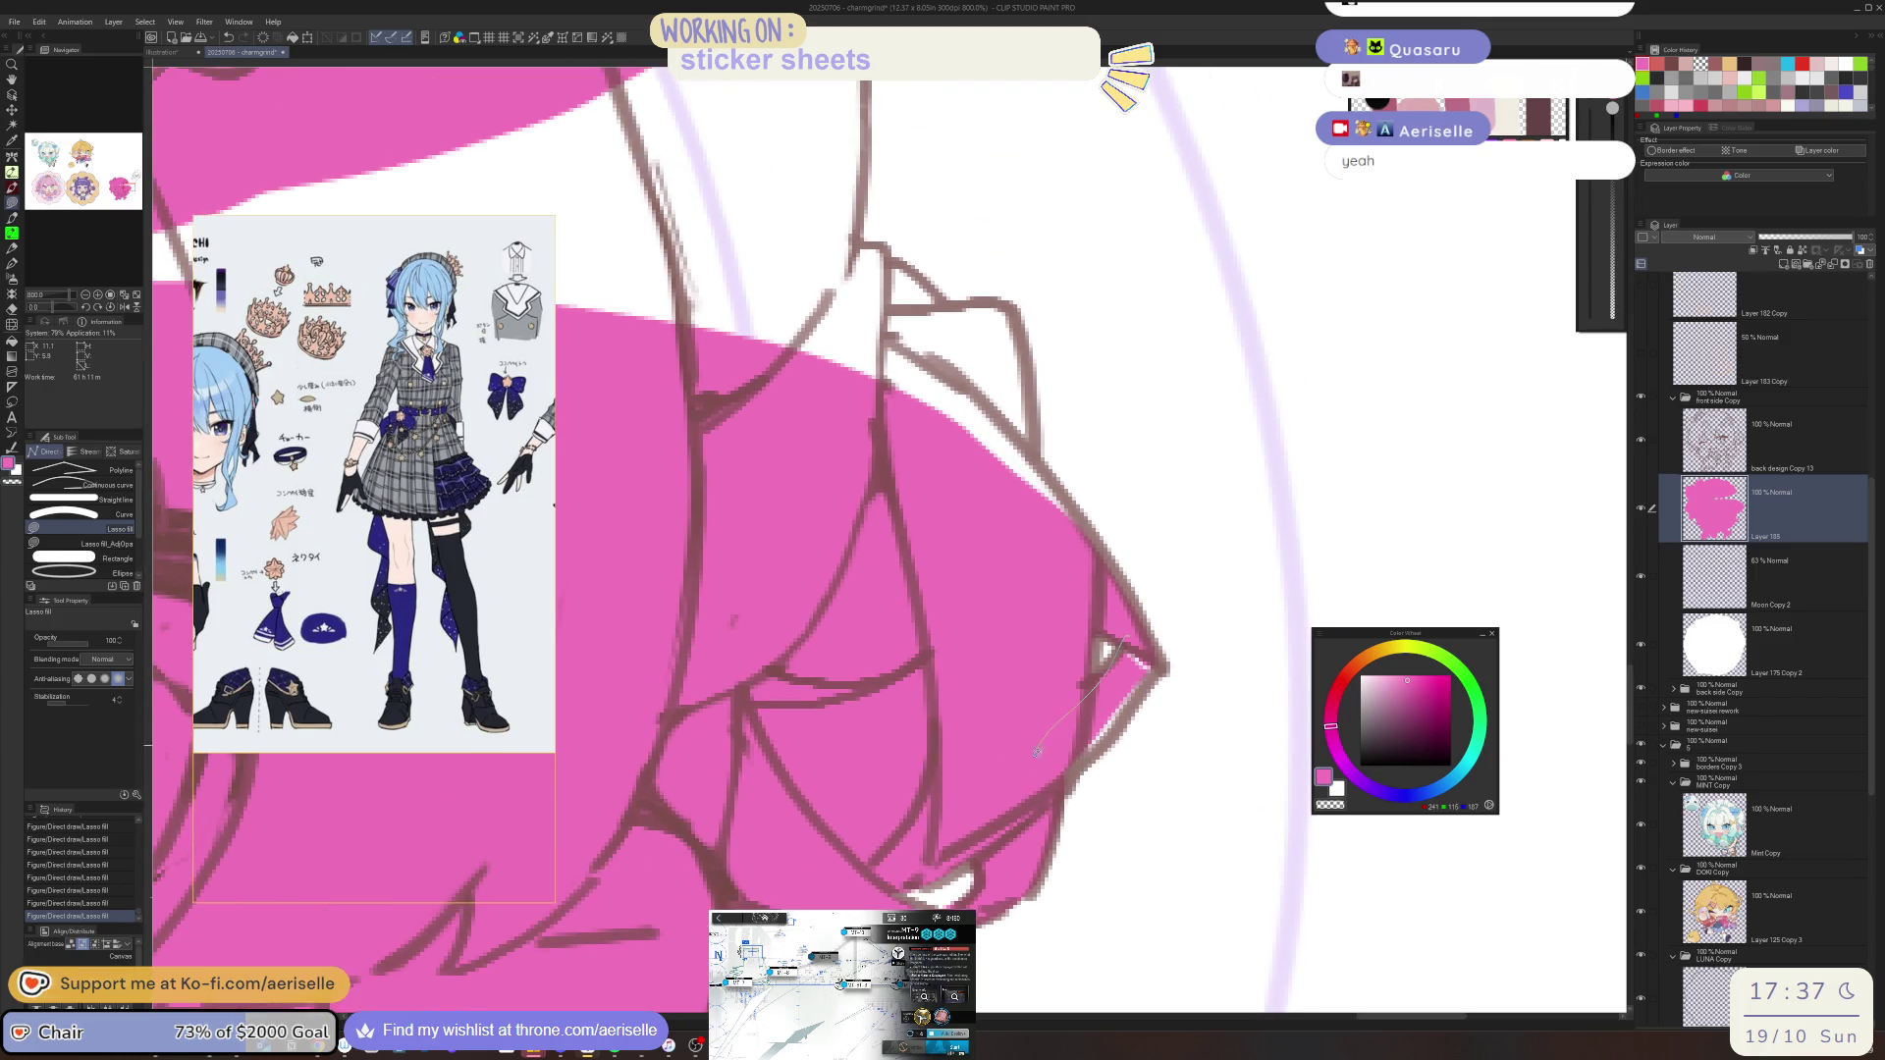
{"action": "left_click_drag", "start_coordinate": [1088, 447], "coordinate": [1237, 638]}
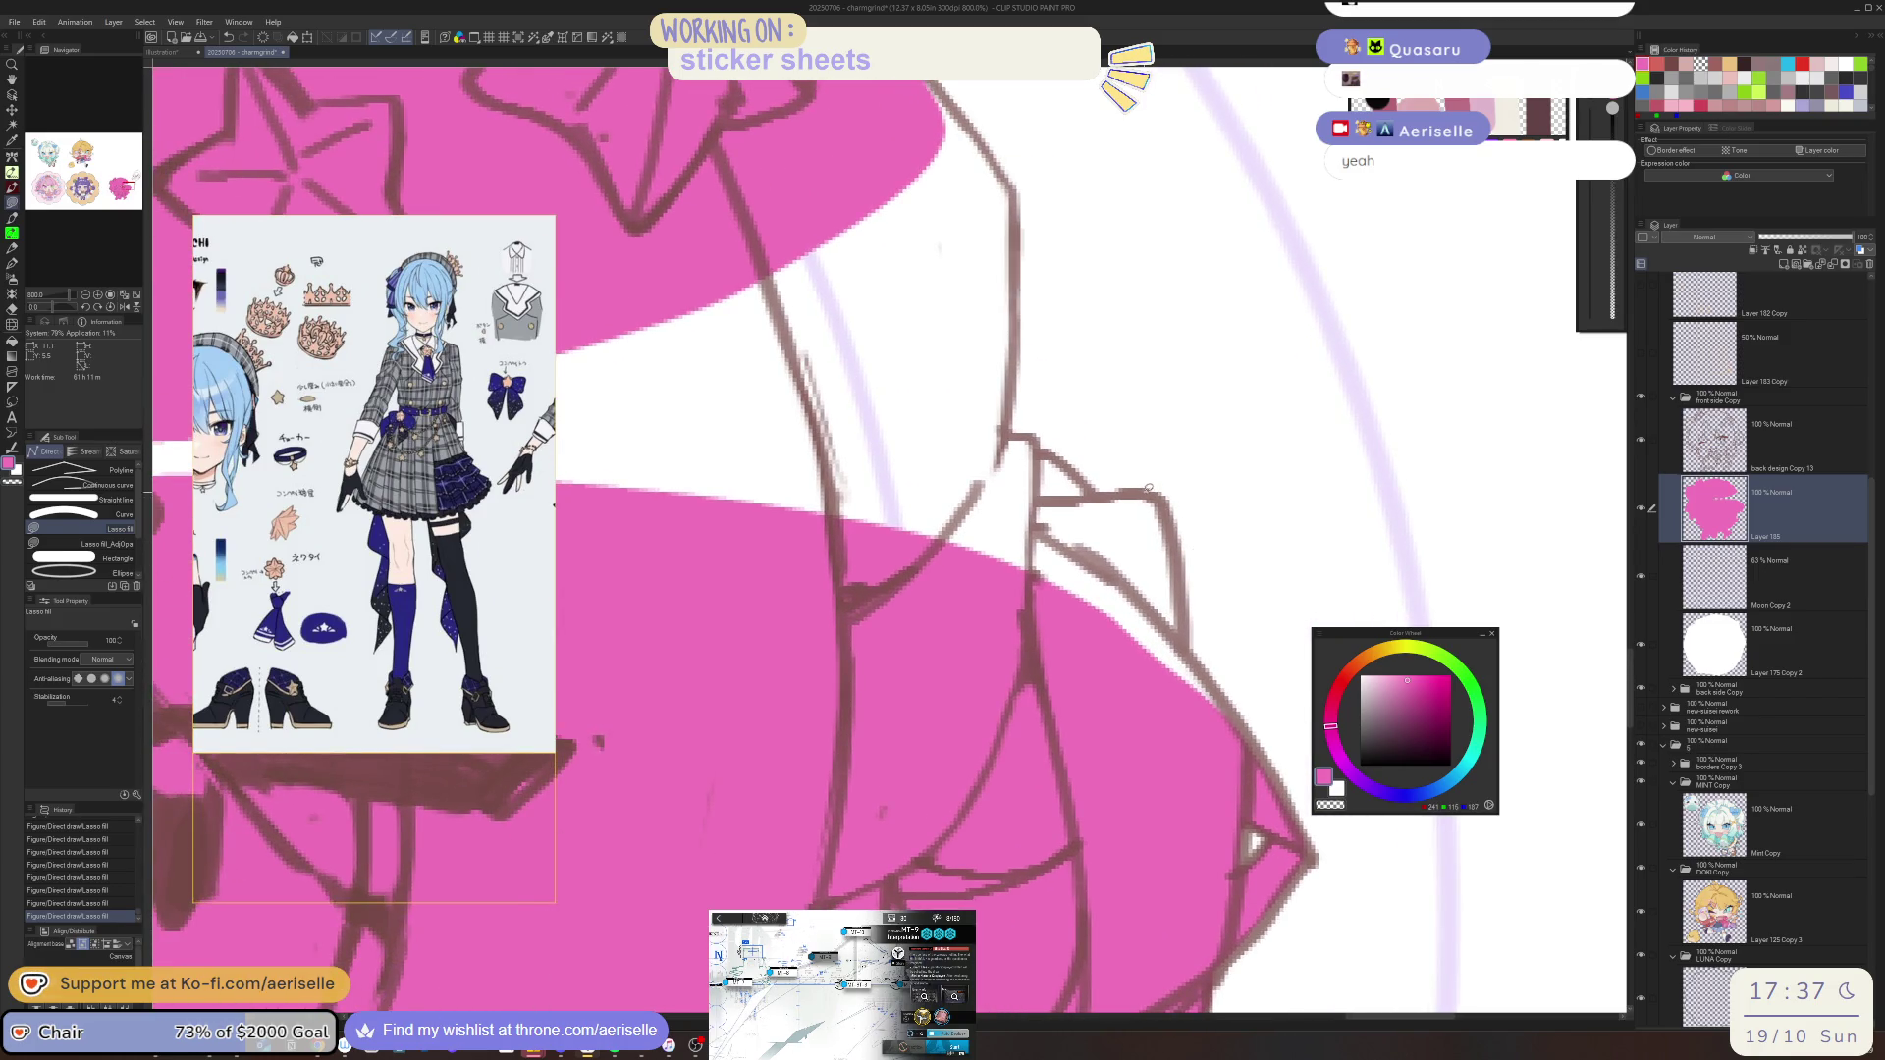
{"action": "mouse_move", "coordinate": [661, 228]}
{"action": "left_mouse_down"}
{"action": "mouse_move", "coordinate": [927, 95]}
{"action": "mouse_move", "coordinate": [1013, 191]}
{"action": "mouse_move", "coordinate": [1012, 429]}
{"action": "left_mouse_up"}
{"action": "left_click_drag", "start_coordinate": [1141, 488], "coordinate": [1140, 488]}
{"action": "scroll", "coordinate": [1116, 605], "scroll_direction": "down", "scroll_amount": 5}
{"action": "scroll", "coordinate": [1116, 605], "scroll_direction": "up", "scroll_amount": 1}
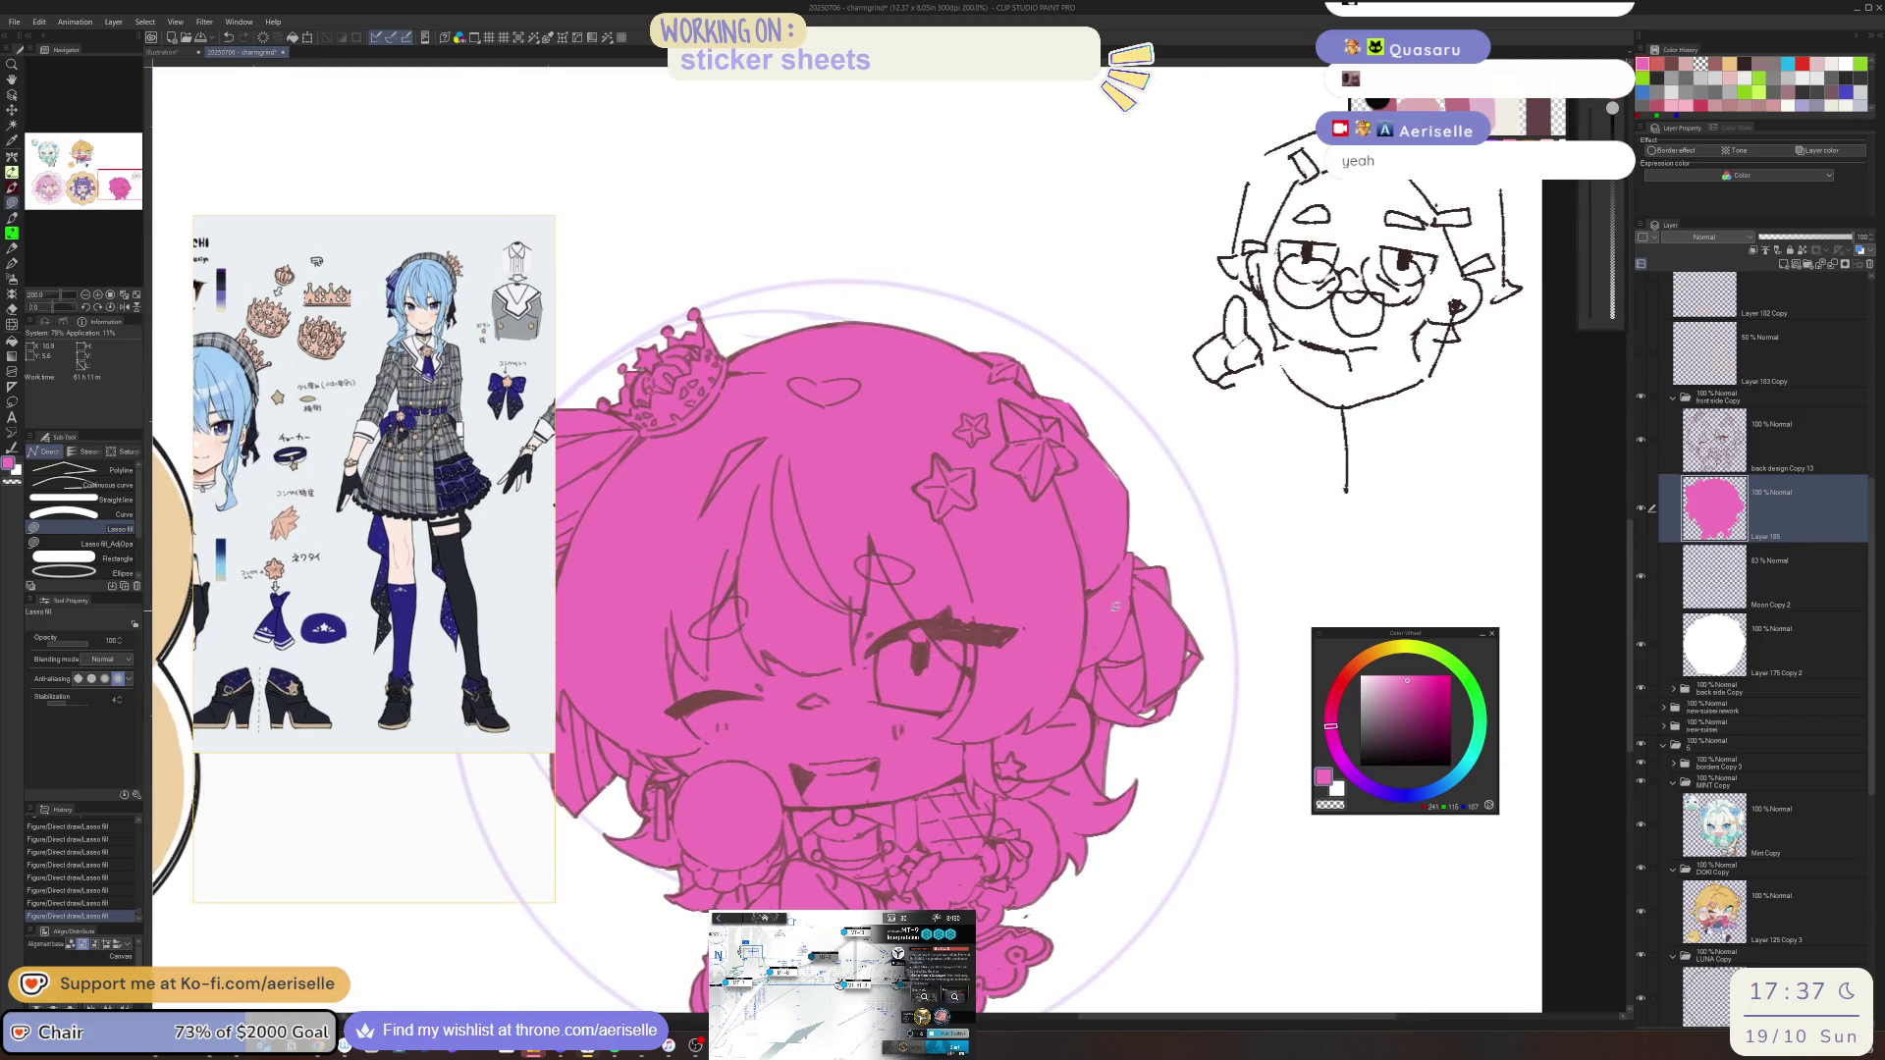
{"action": "scroll", "coordinate": [1116, 605], "scroll_direction": "down", "scroll_amount": 2}
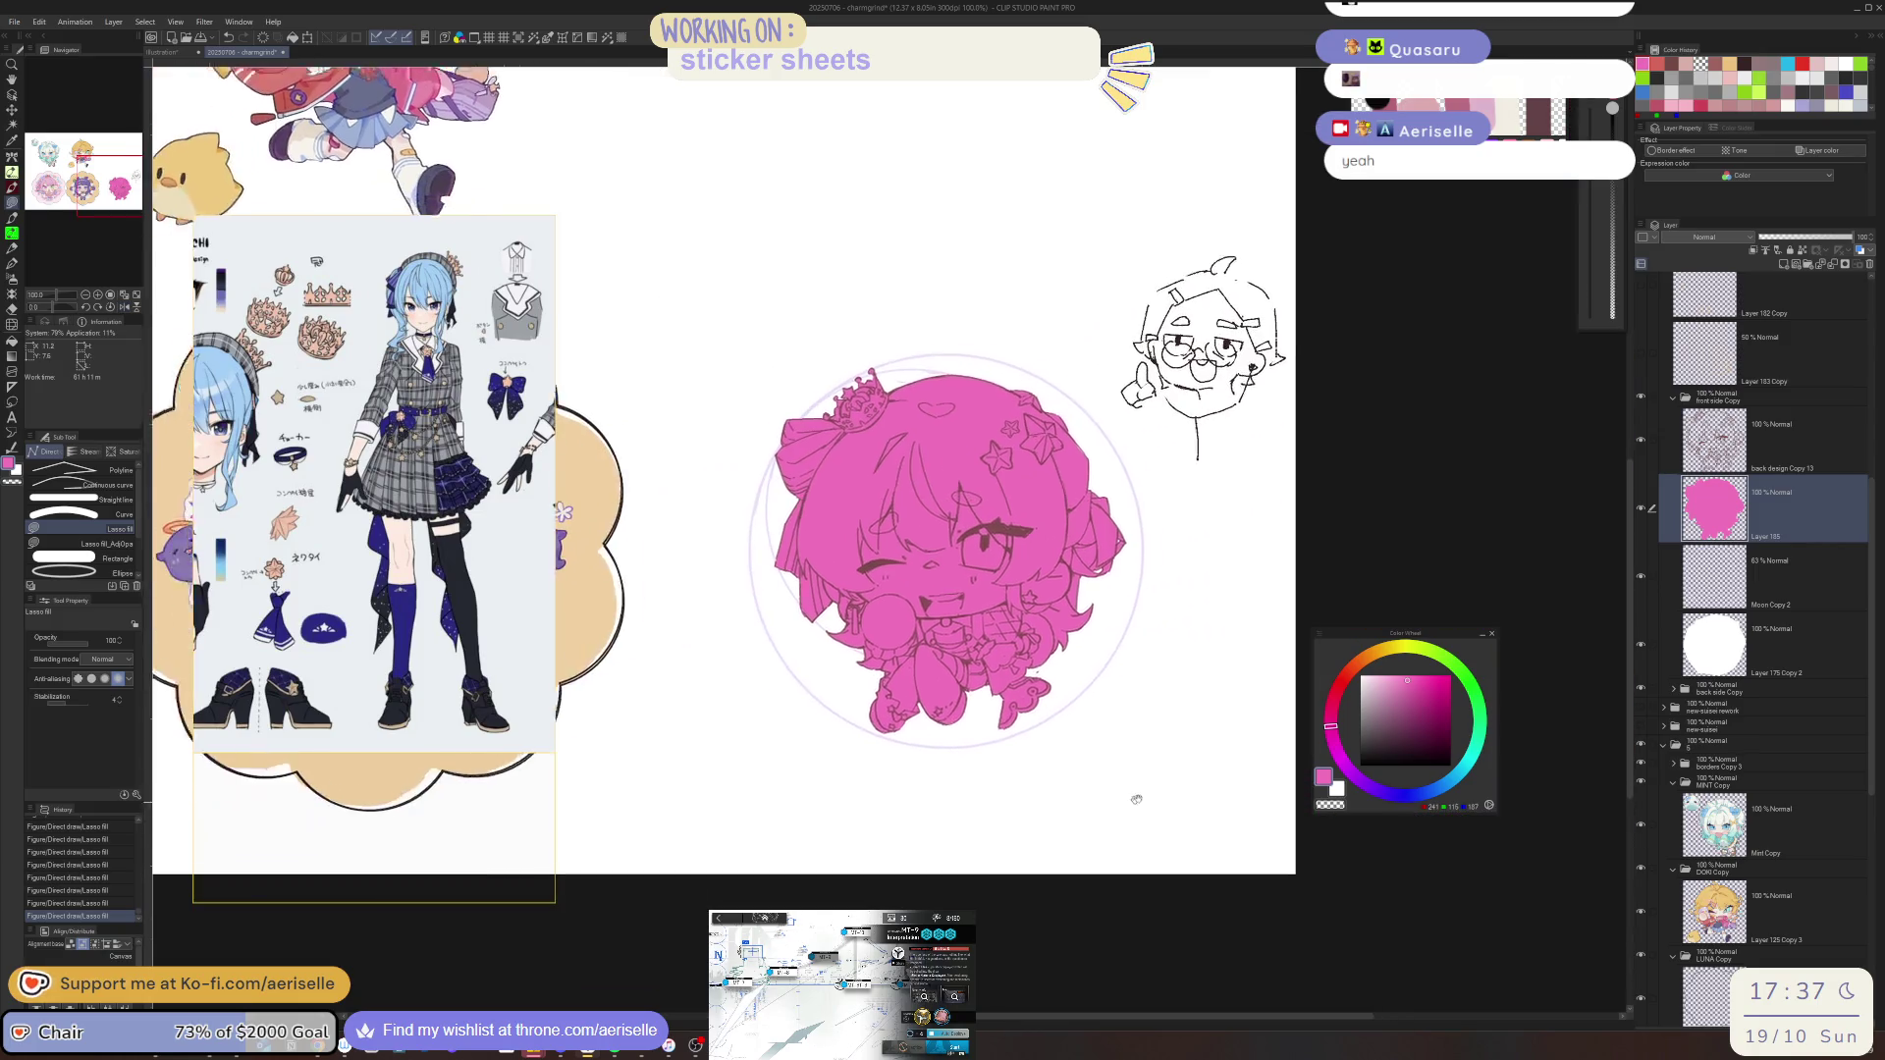
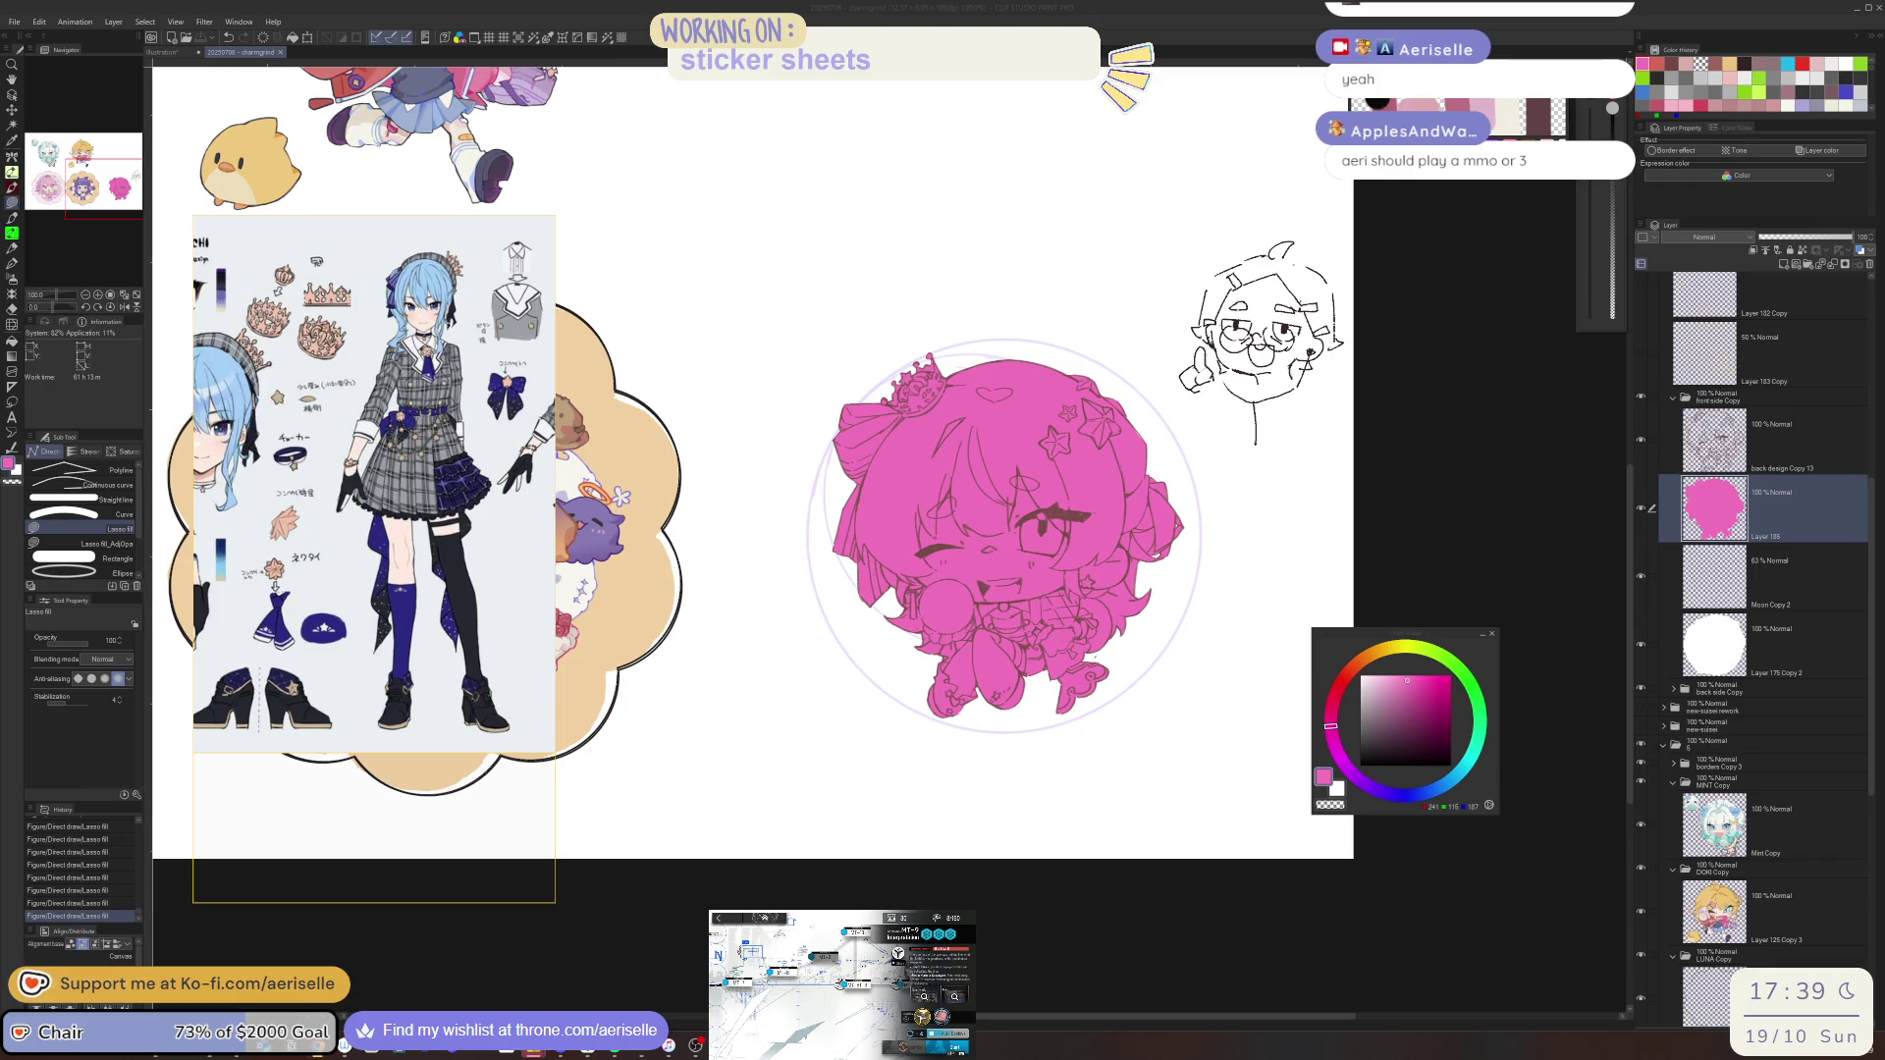
Desaturate the bright pink base fill to neutral grey using Hue/Saturation/Luminosity (Ctrl+U)
{"action": "left_click_drag", "start_coordinate": [1347, 635], "coordinate": [1438, 600]}
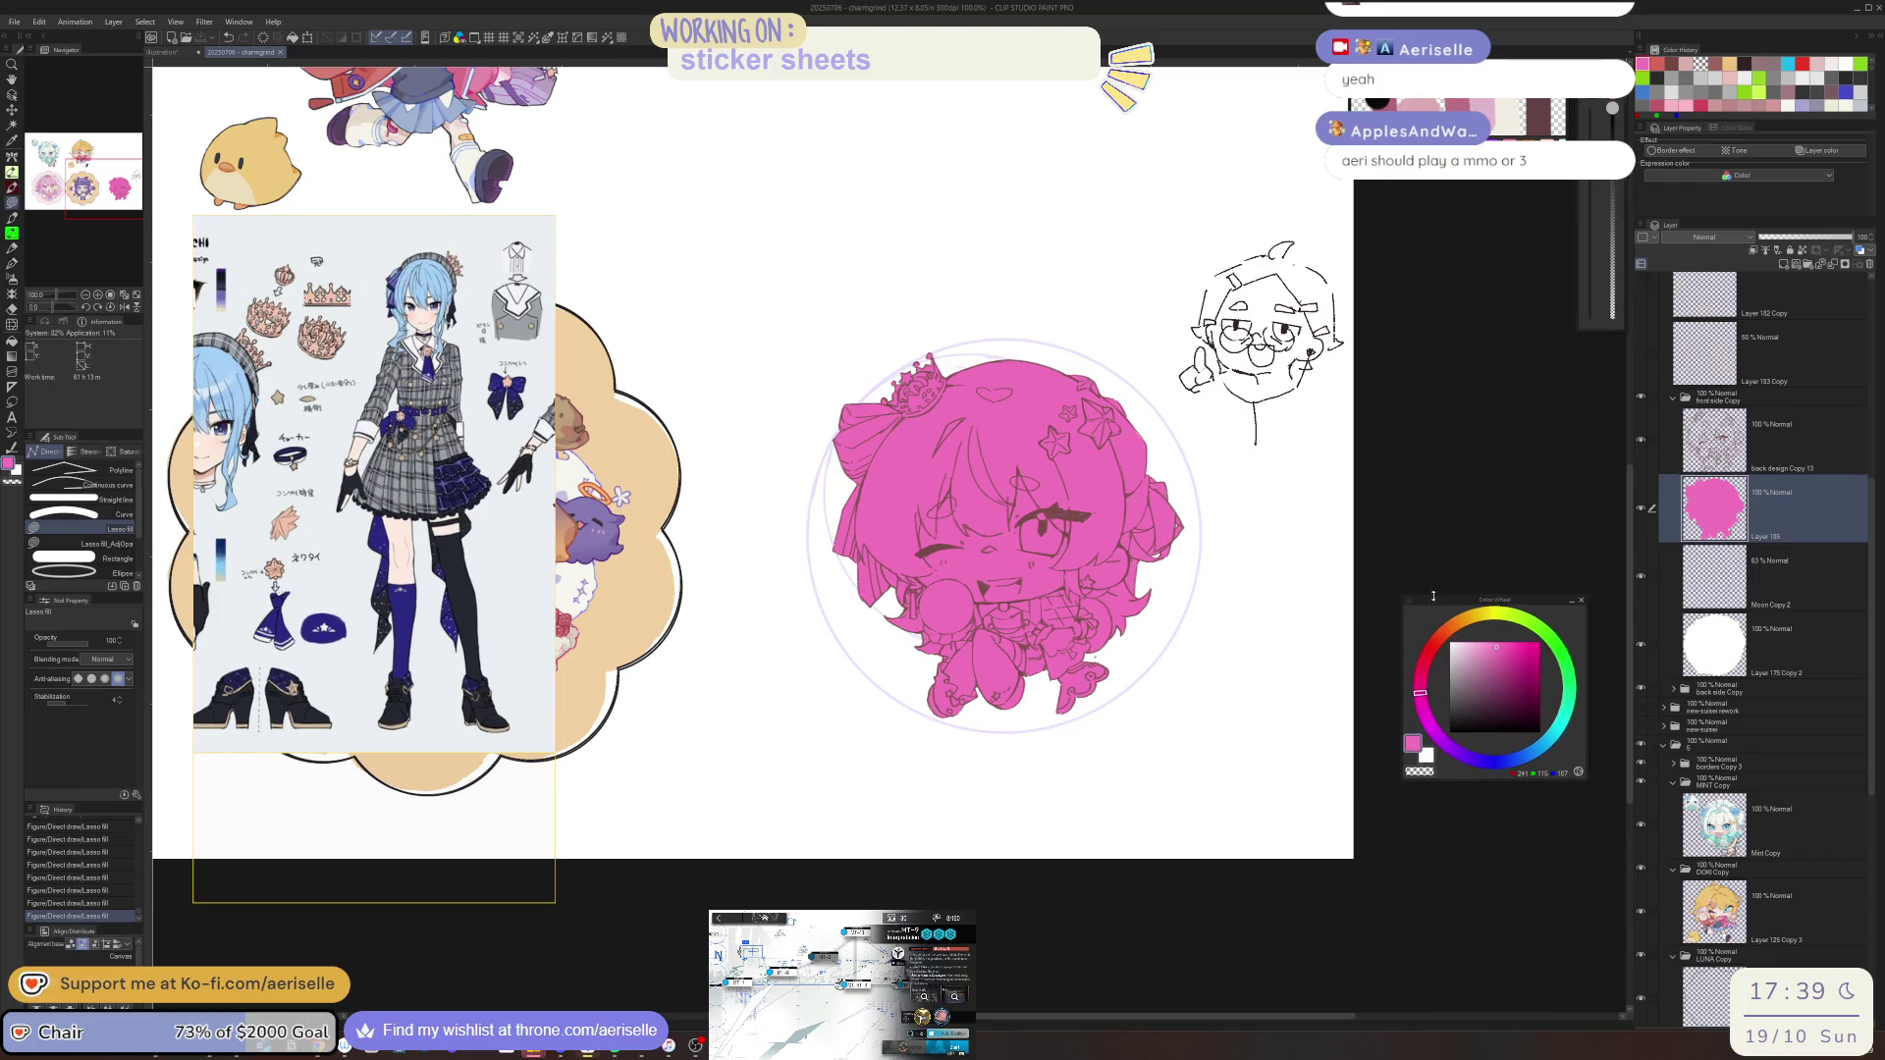
{"action": "key", "text": "ctrl+u"}
{"action": "left_click_drag", "start_coordinate": [1311, 713], "coordinate": [1154, 719]}
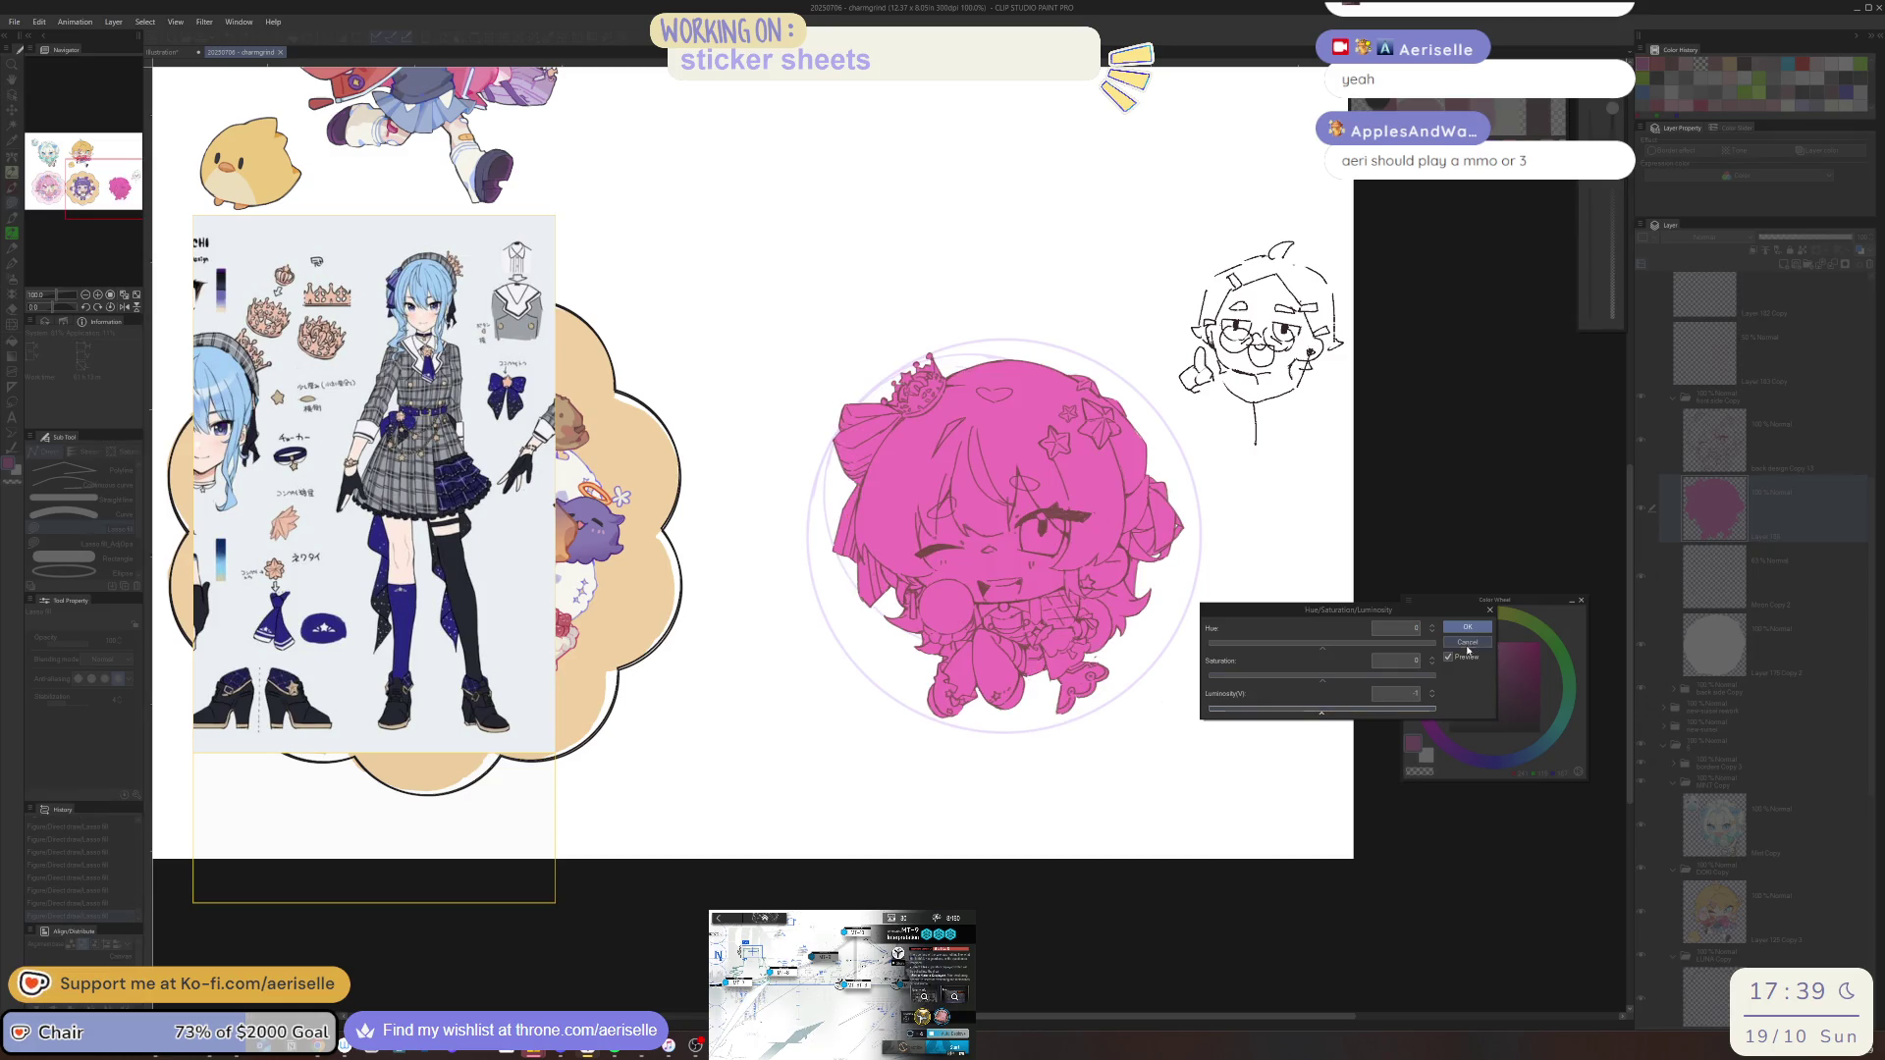
{"action": "left_click_drag", "start_coordinate": [1266, 680], "coordinate": [1209, 677]}
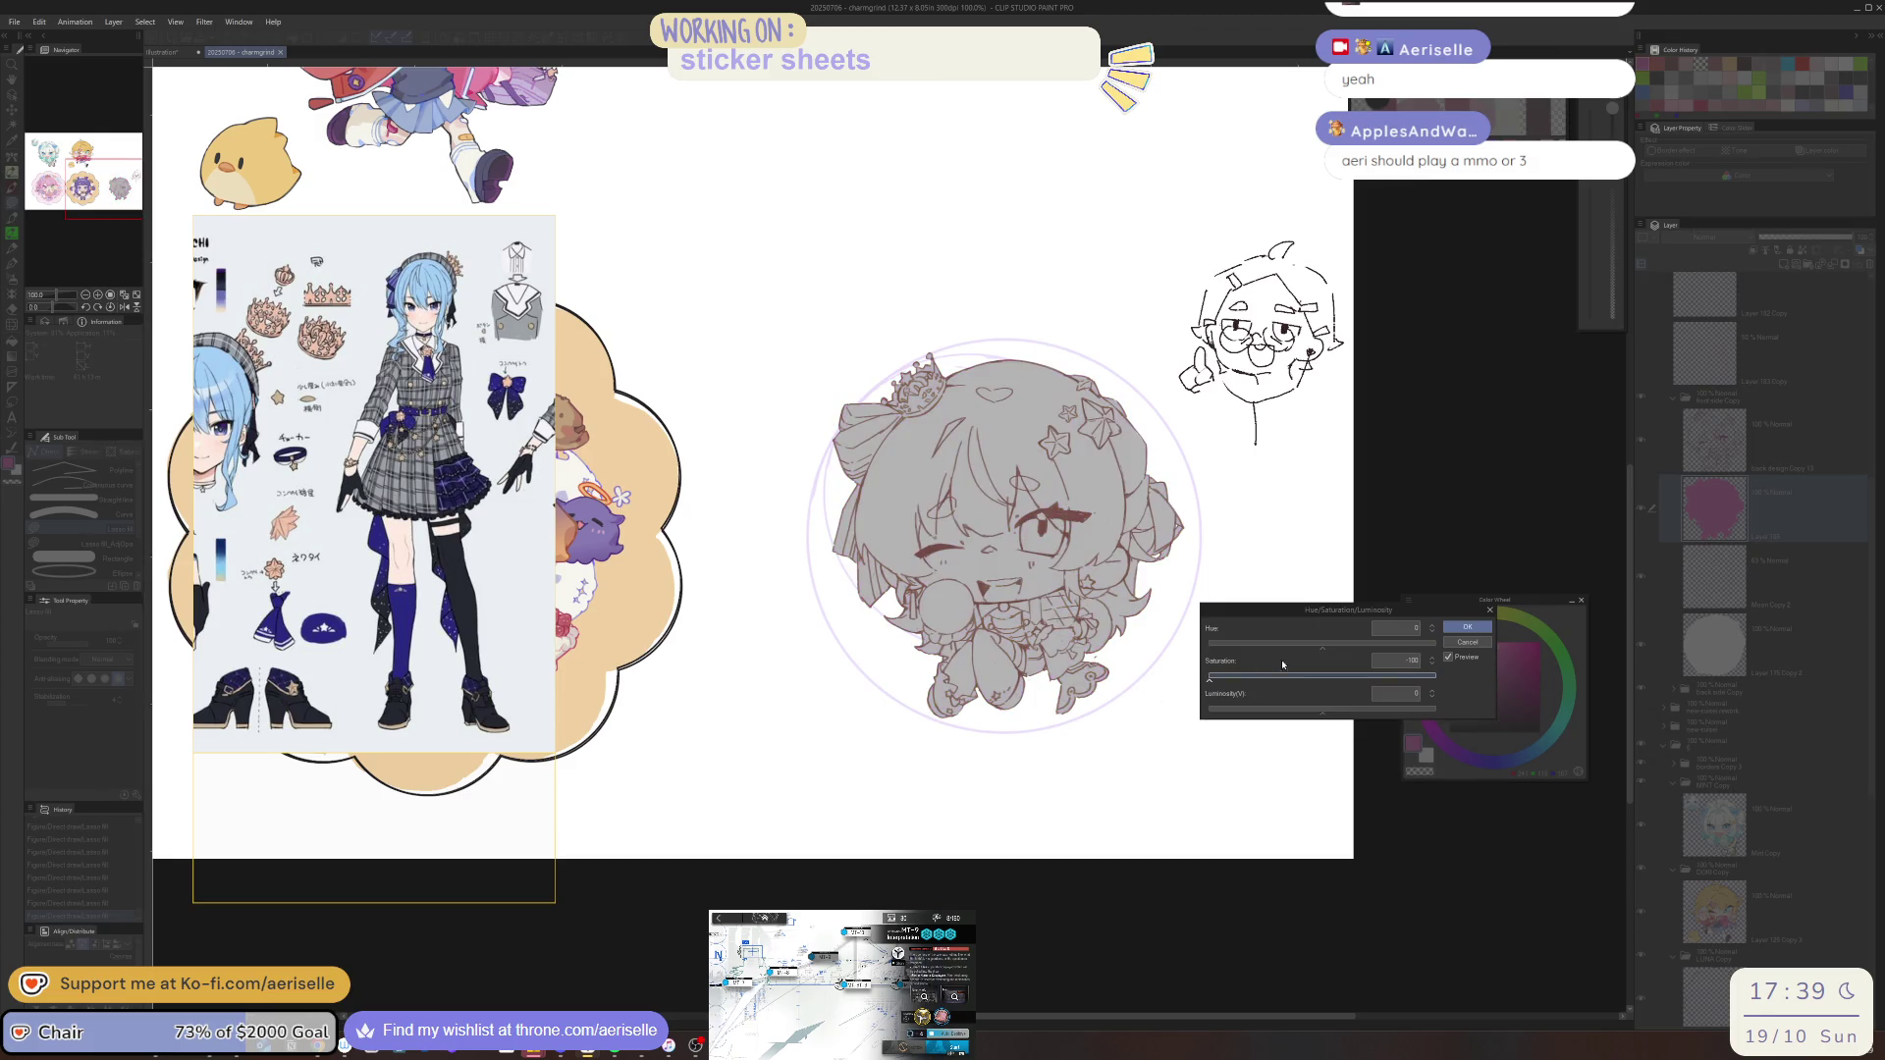
{"action": "left_click", "coordinate": [1466, 626]}
{"action": "scroll", "coordinate": [1092, 602], "scroll_direction": "up", "scroll_amount": 4}
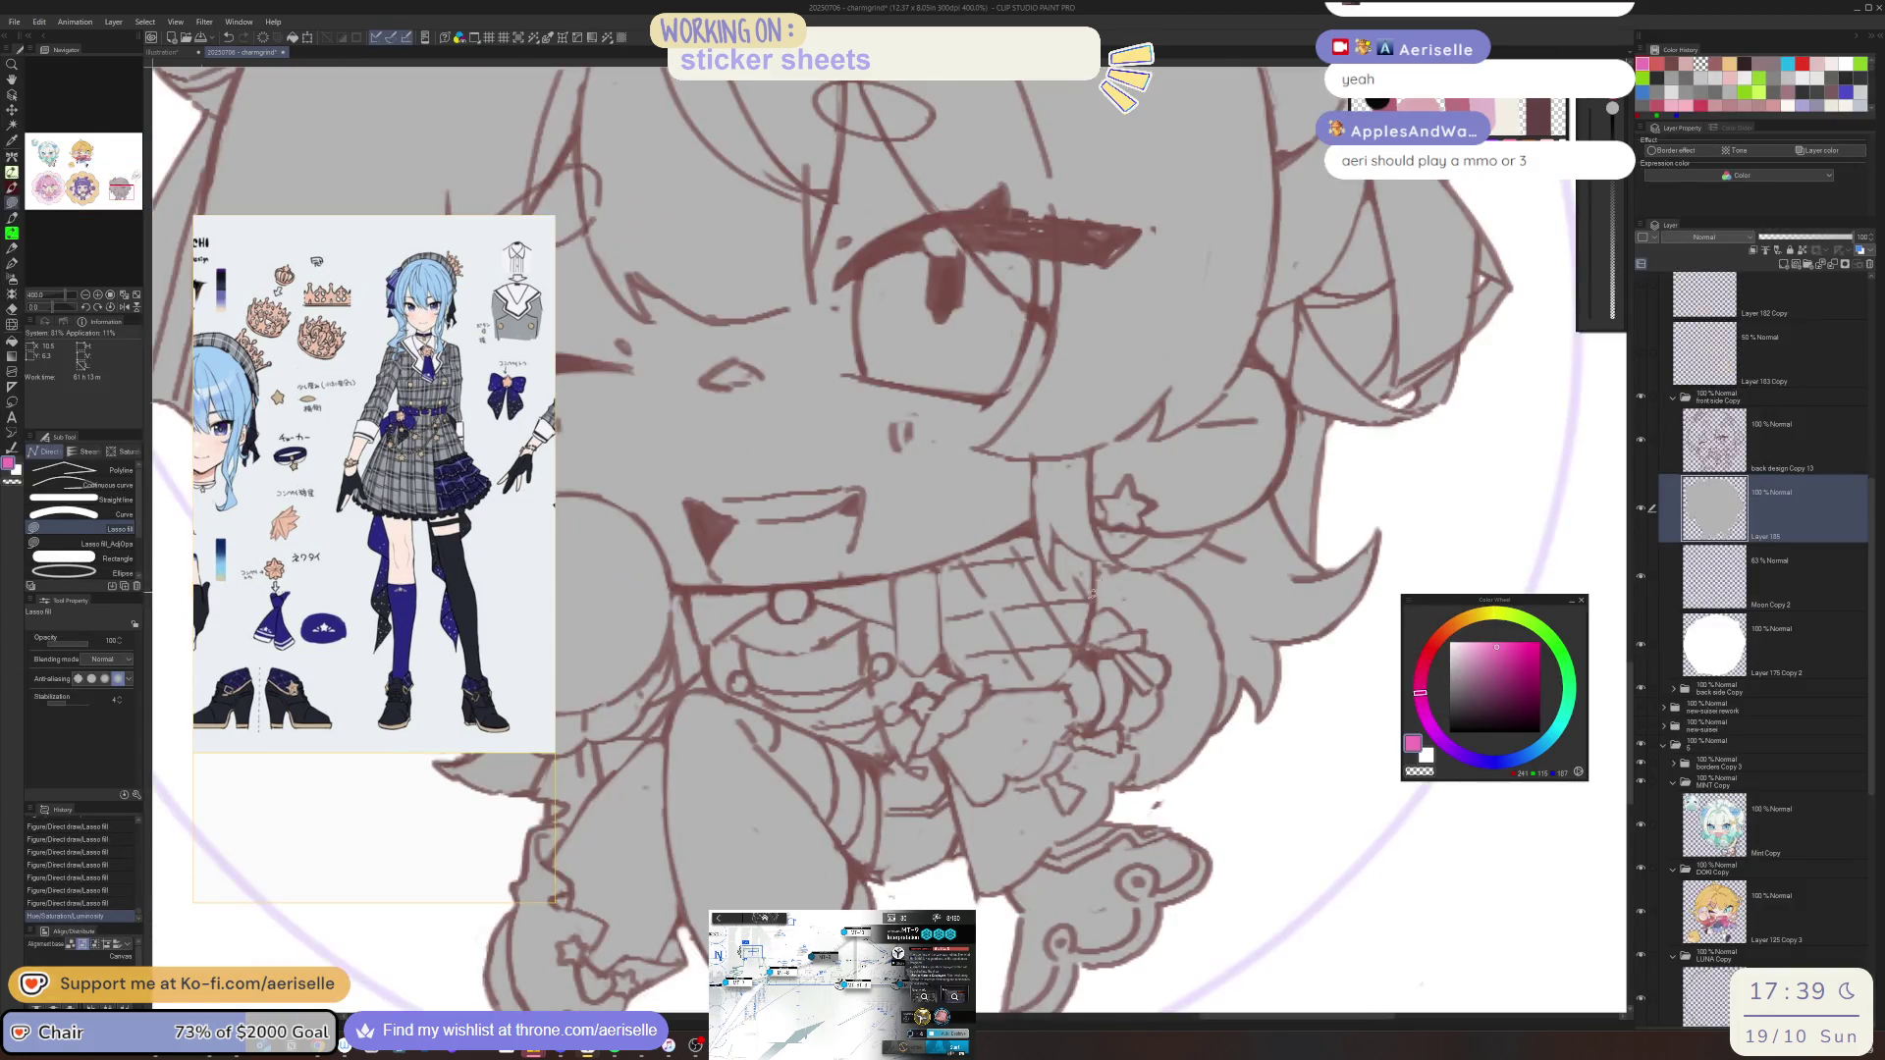
On the back design Copy 13 layer, flip the view and pick up the brown line colour
{"action": "key", "text": "e"}
{"action": "key", "text": "alt+bracketright"}
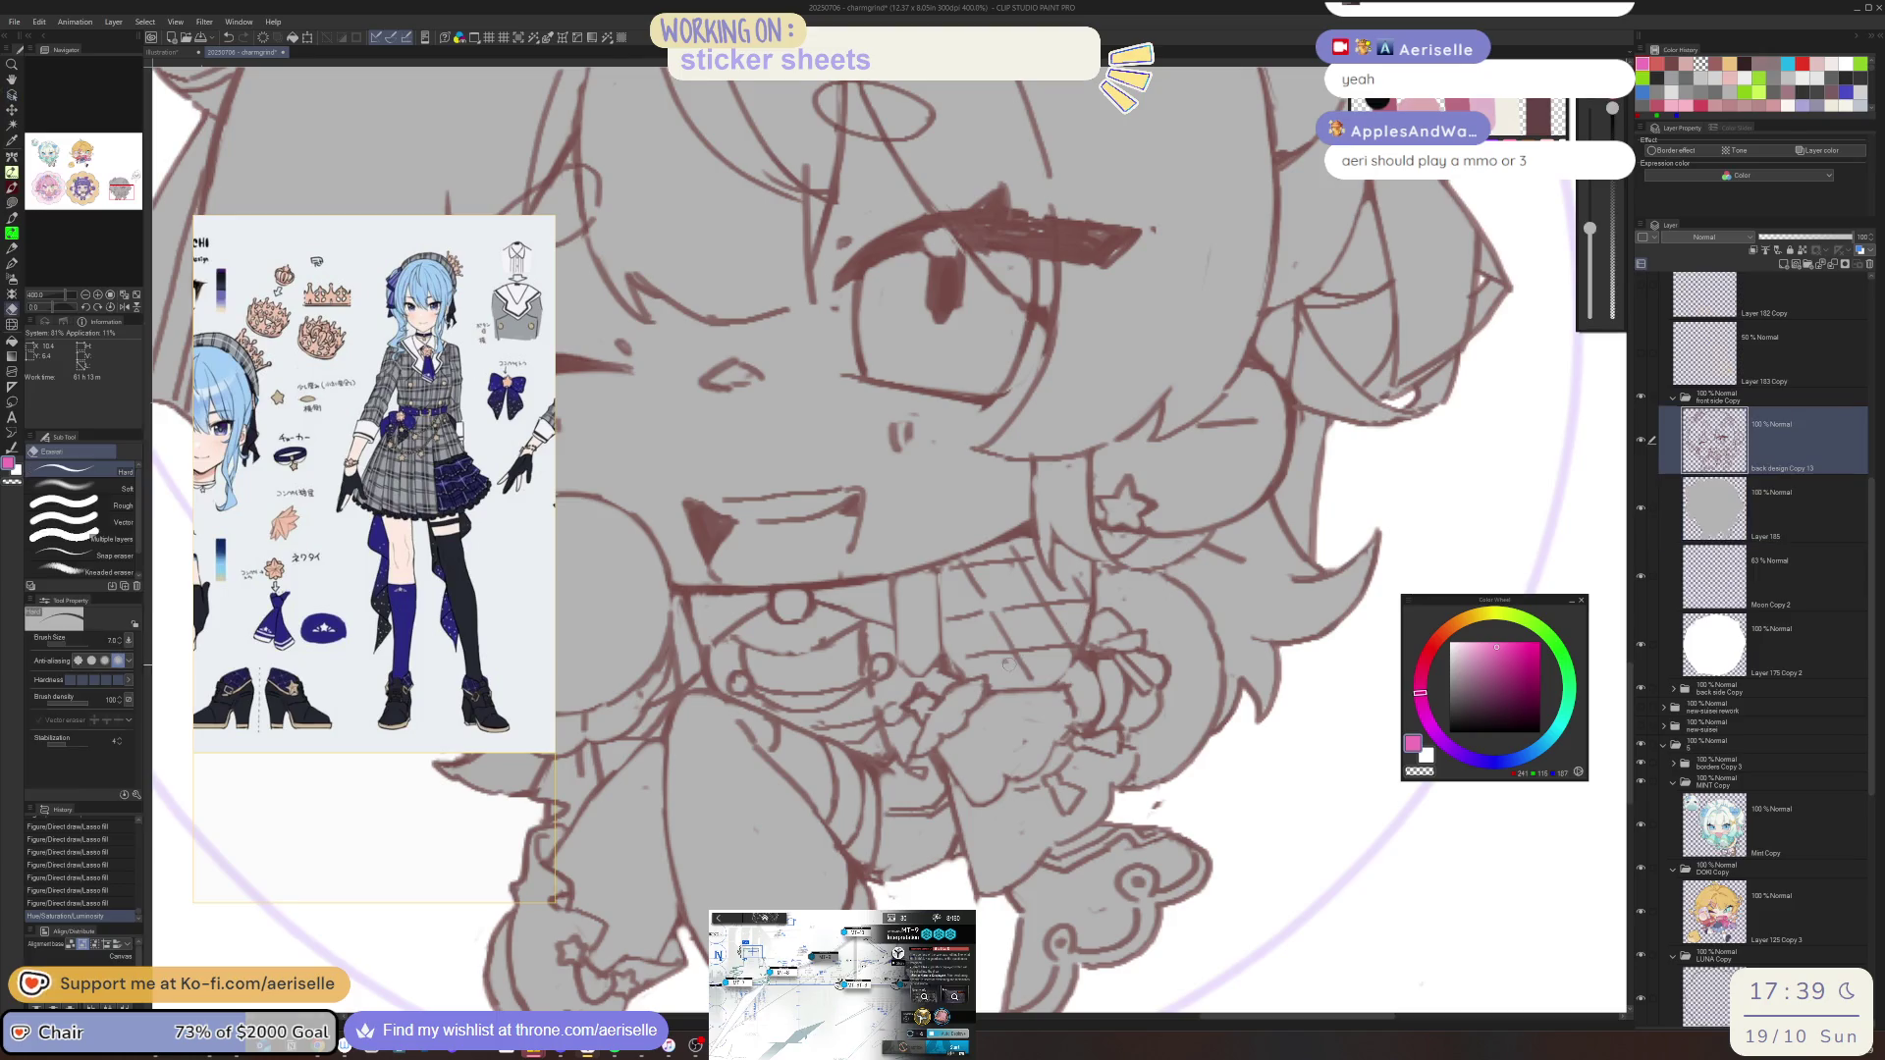
{"action": "left_click", "coordinate": [1006, 666]}
{"action": "key", "text": "h"}
{"action": "key", "text": "minus"}
{"action": "key", "text": "minus"}
{"action": "key", "text": "minus"}
{"action": "key", "text": "p"}
{"action": "mouse_move", "coordinate": [850, 663]}
{"action": "left_mouse_down"}
{"action": "mouse_move", "coordinate": [854, 605]}
{"action": "mouse_move", "coordinate": [888, 639]}
{"action": "mouse_move", "coordinate": [846, 610]}
{"action": "mouse_move", "coordinate": [811, 644]}
{"action": "mouse_move", "coordinate": [850, 658]}
{"action": "left_mouse_up"}
{"action": "key", "text": "e"}
{"action": "key", "text": "ctrl+z"}
{"action": "left_click", "coordinate": [852, 619], "text": "alt"}
{"action": "left_click", "coordinate": [852, 615]}
{"action": "key", "text": "p"}
Erase stray lines on the chest, reset the view rotation, and undo the last few strokes
{"action": "key", "text": "e"}
{"action": "key", "text": "p"}
{"action": "key", "text": "e"}
{"action": "key", "text": "p"}
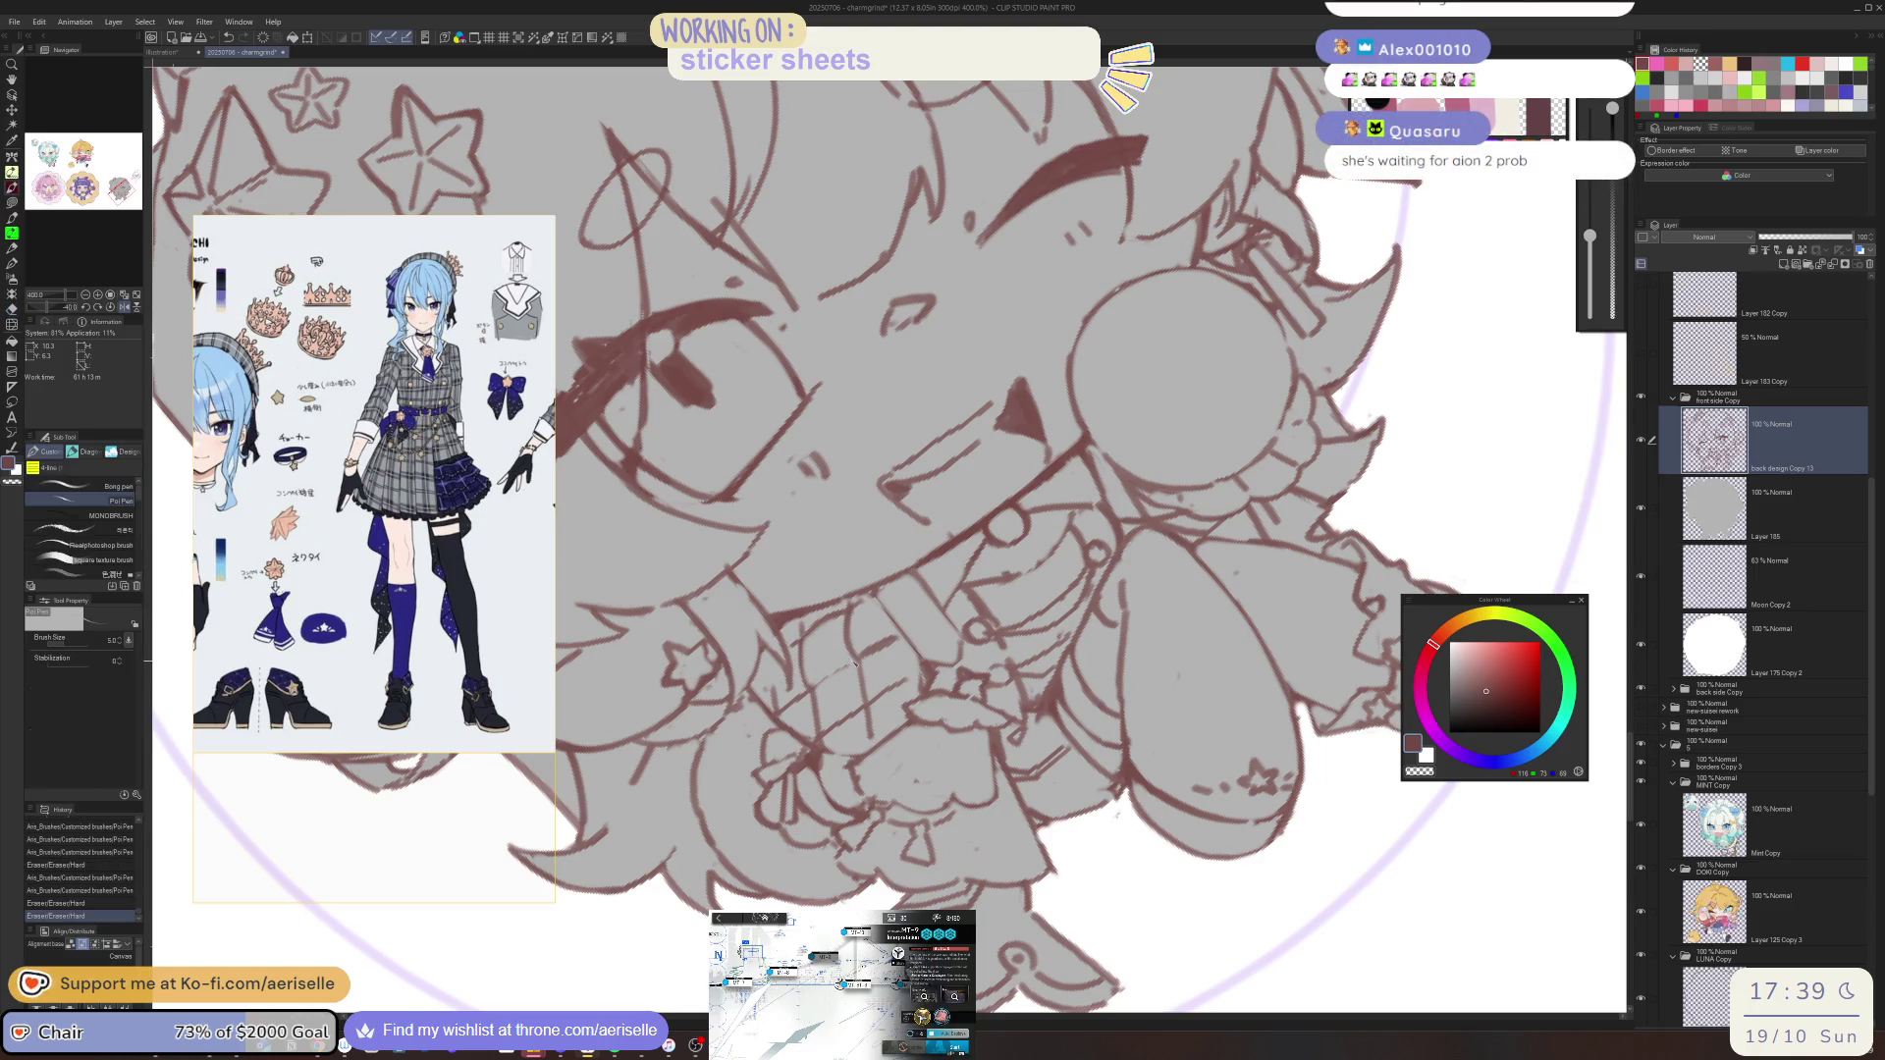
{"action": "mouse_move", "coordinate": [830, 682]}
{"action": "left_mouse_down"}
{"action": "mouse_move", "coordinate": [852, 667]}
{"action": "mouse_move", "coordinate": [806, 711]}
{"action": "mouse_move", "coordinate": [813, 734]}
{"action": "left_mouse_up"}
{"action": "key", "text": "e"}
{"action": "key", "text": "p"}
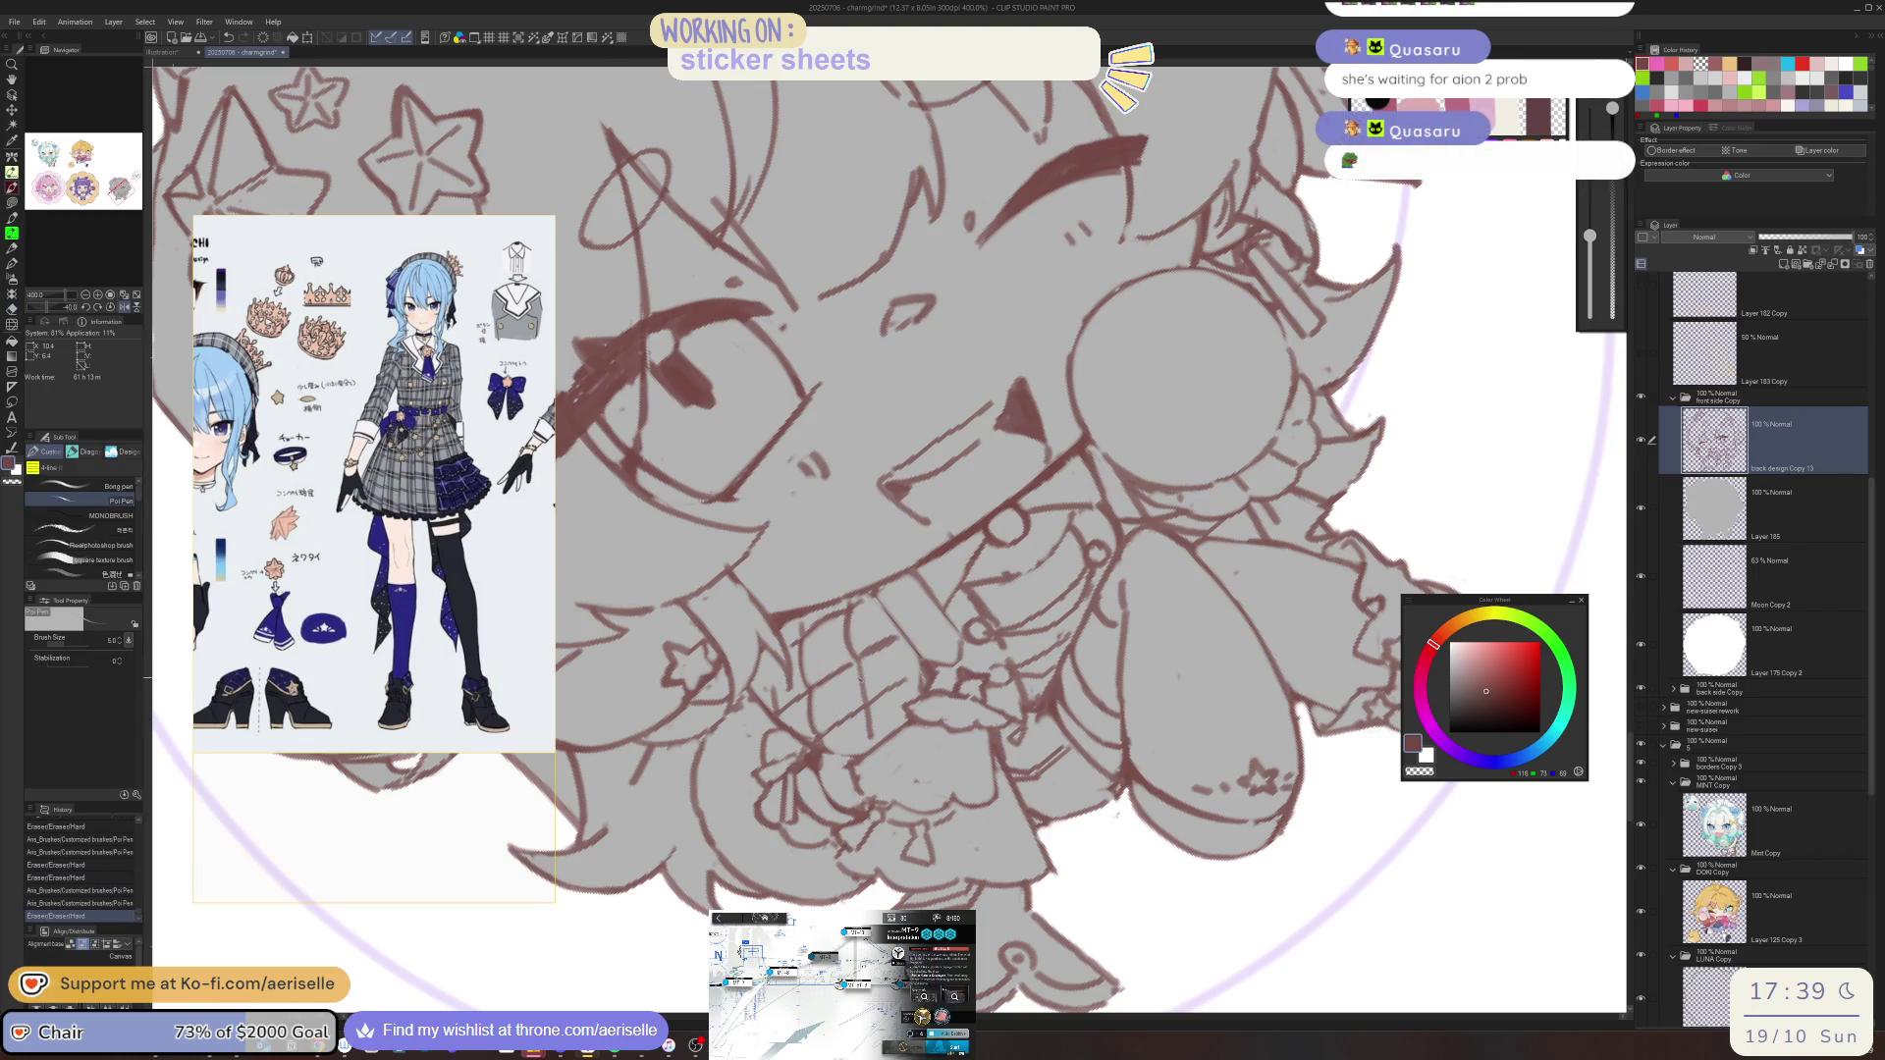
{"action": "key", "text": "e"}
{"action": "mouse_move", "coordinate": [854, 666]}
{"action": "left_mouse_down"}
{"action": "mouse_move", "coordinate": [856, 702]}
{"action": "mouse_move", "coordinate": [871, 677]}
{"action": "left_mouse_up"}
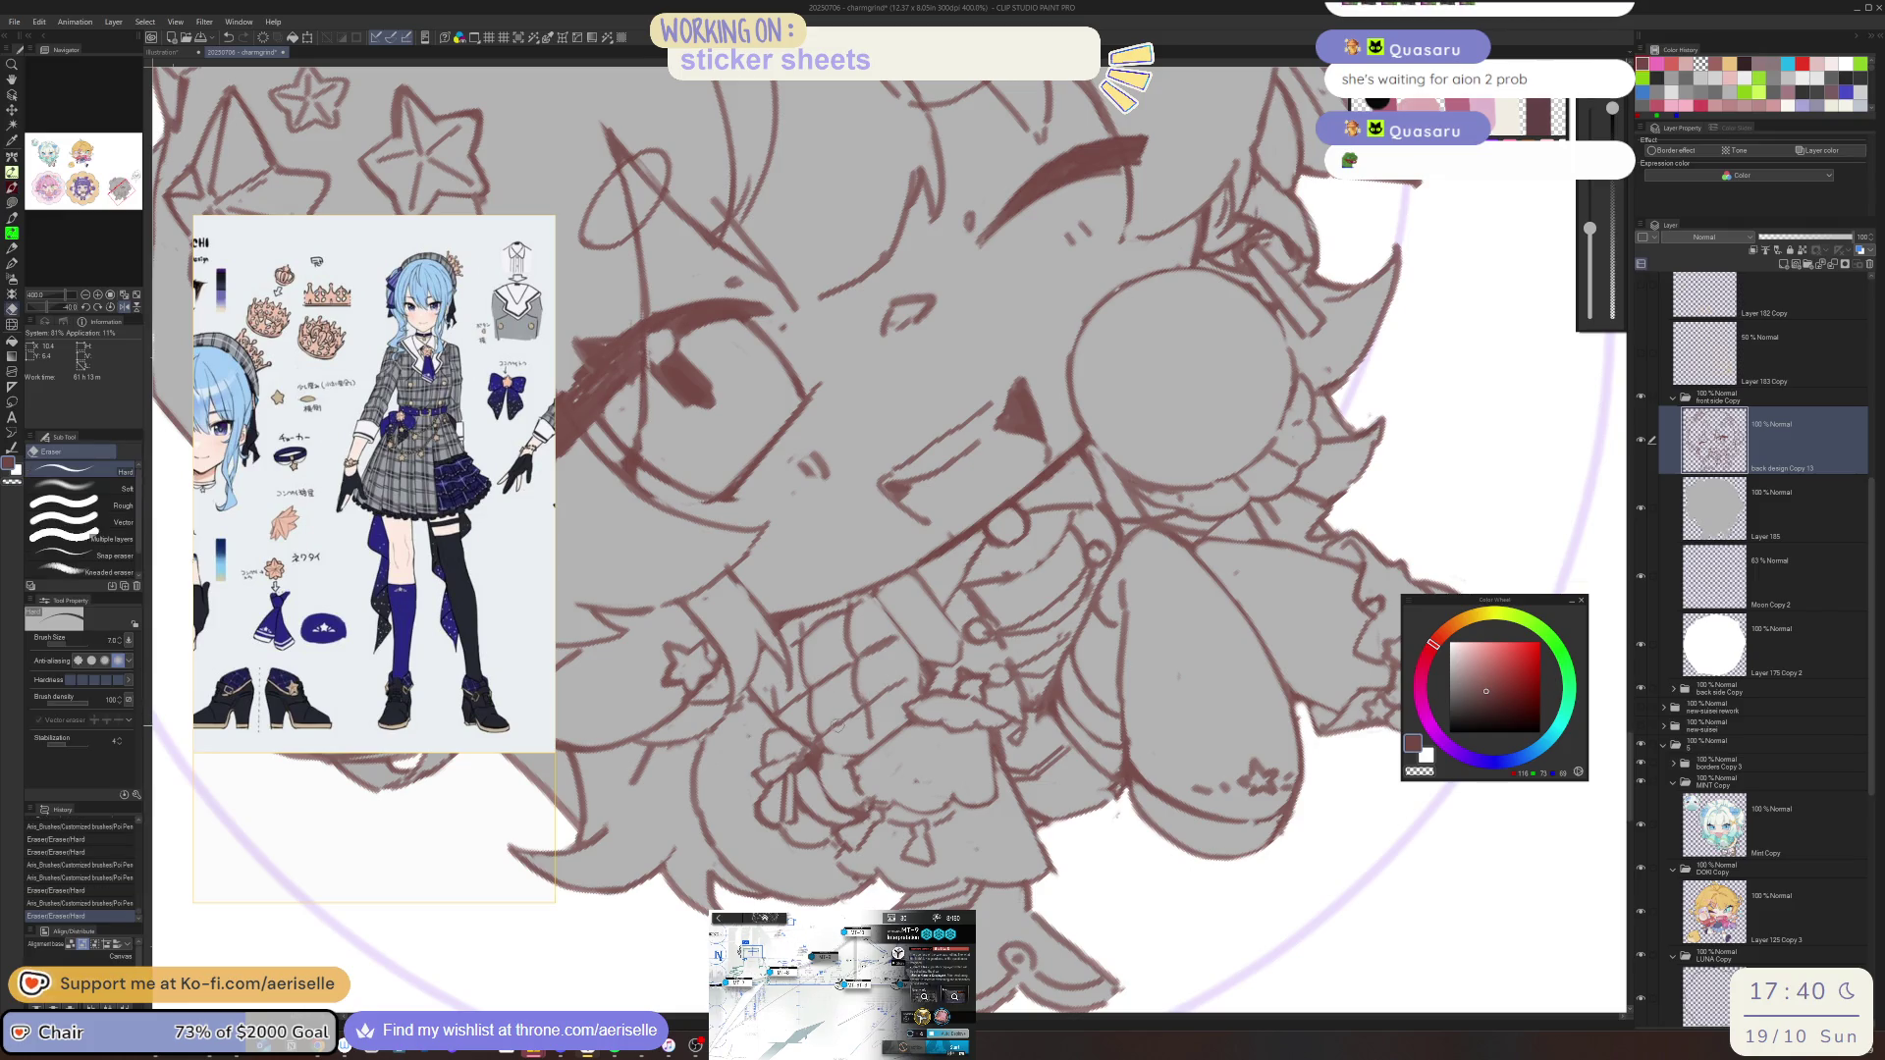
{"action": "key", "text": "p"}
{"action": "key", "text": "ctrl+@"}
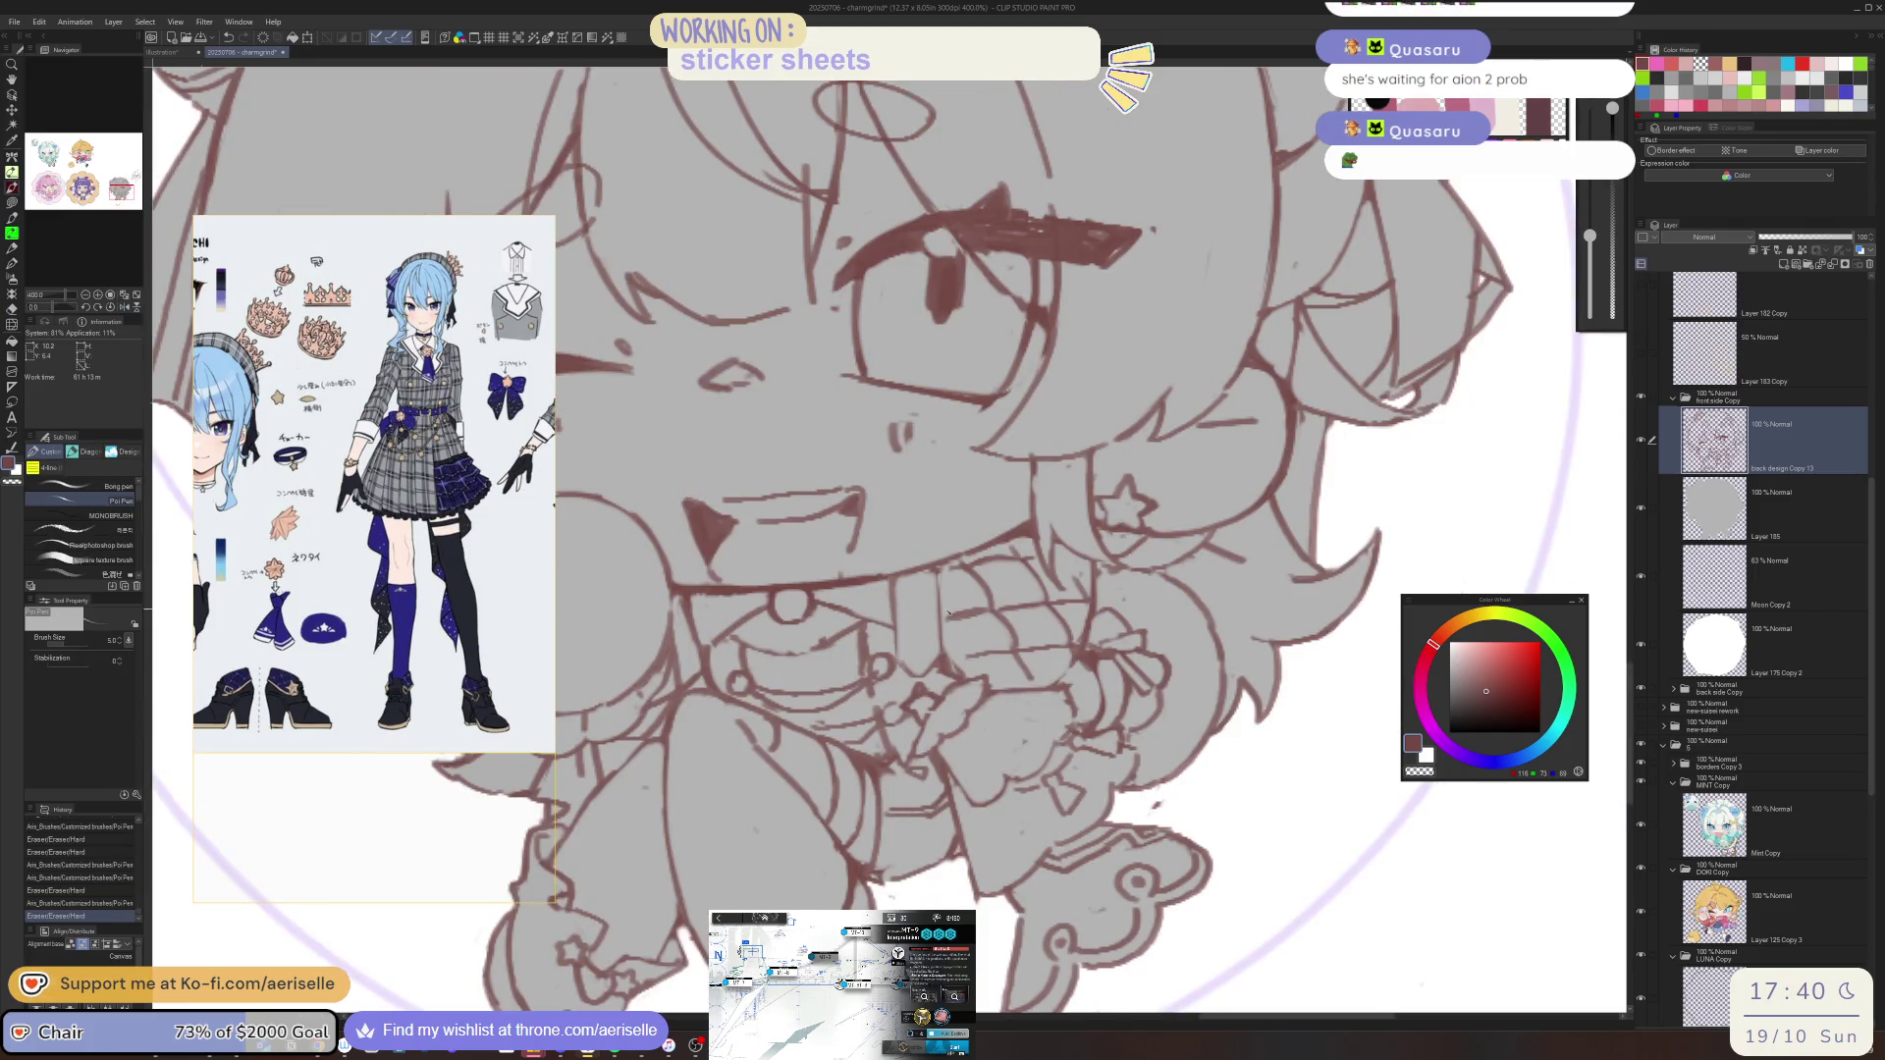
{"action": "key", "text": "ctrl+z"}
{"action": "key", "text": "ctrl+z"}
{"action": "key", "text": "ctrl+z"}
{"action": "key", "text": "ctrl+z"}
{"action": "key", "text": "ctrl+z"}
{"action": "key", "text": "ctrl+z"}
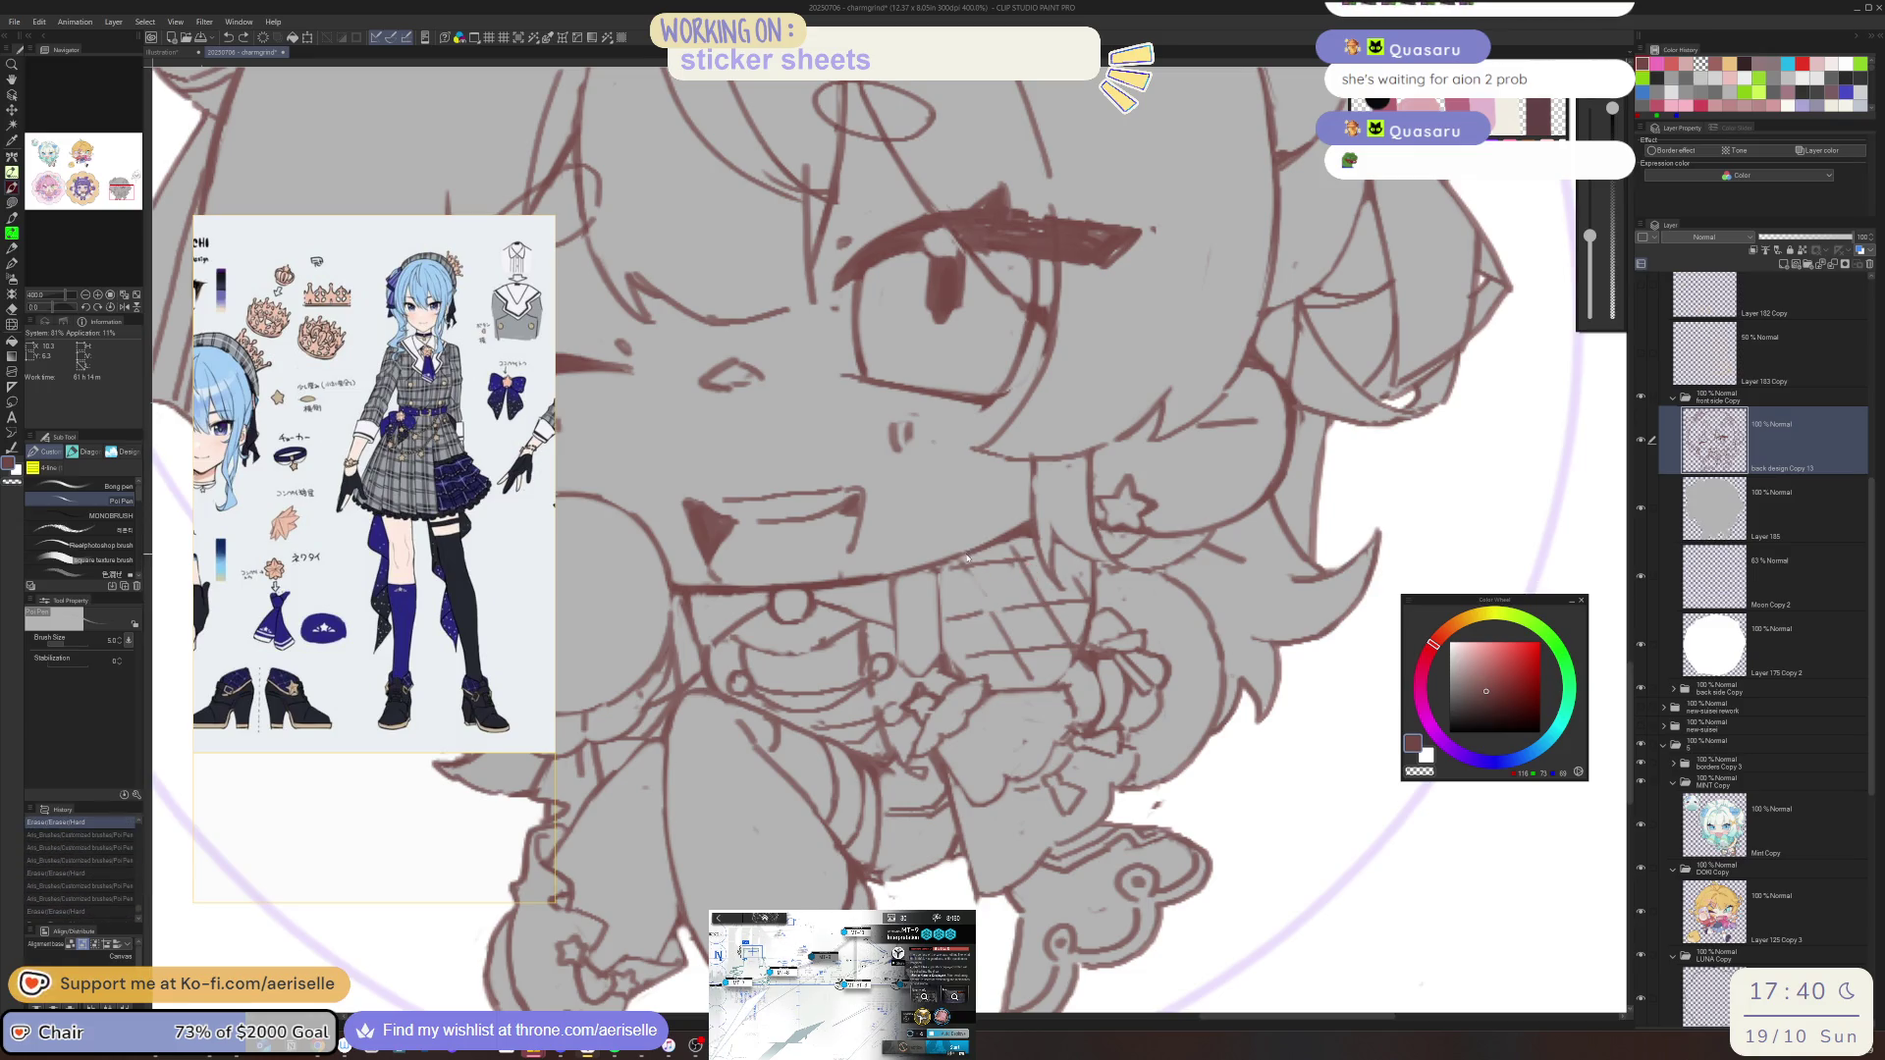
{"action": "key", "text": "ctrl+z"}
Ink a short collar line and a small chest mark with the view rotated to -20°
{"action": "mouse_move", "coordinate": [969, 568]}
{"action": "left_mouse_down"}
{"action": "mouse_move", "coordinate": [1017, 652]}
{"action": "mouse_move", "coordinate": [984, 636]}
{"action": "mouse_move", "coordinate": [1024, 659]}
{"action": "mouse_move", "coordinate": [1072, 640]}
{"action": "mouse_move", "coordinate": [1021, 556]}
{"action": "mouse_move", "coordinate": [1132, 374]}
{"action": "mouse_move", "coordinate": [972, 628]}
{"action": "mouse_move", "coordinate": [986, 687]}
{"action": "mouse_move", "coordinate": [953, 742]}
{"action": "mouse_move", "coordinate": [934, 721]}
{"action": "mouse_move", "coordinate": [957, 742]}
{"action": "left_mouse_up"}
{"action": "key", "text": "e"}
{"action": "key", "text": "p"}
{"action": "key", "text": "e"}
{"action": "key", "text": "p"}
{"action": "key", "text": "e"}
{"action": "key", "text": "p"}
{"action": "key", "text": "e"}
{"action": "key", "text": "p"}
{"action": "key", "text": "e"}
{"action": "key", "text": "p"}
{"action": "left_click", "coordinate": [1021, 633]}
Erase a small patch of lines below the collar and turn the canvas view upright
{"action": "key", "text": "e"}
{"action": "key", "text": "p"}
{"action": "key", "text": "e"}
{"action": "key", "text": "p"}
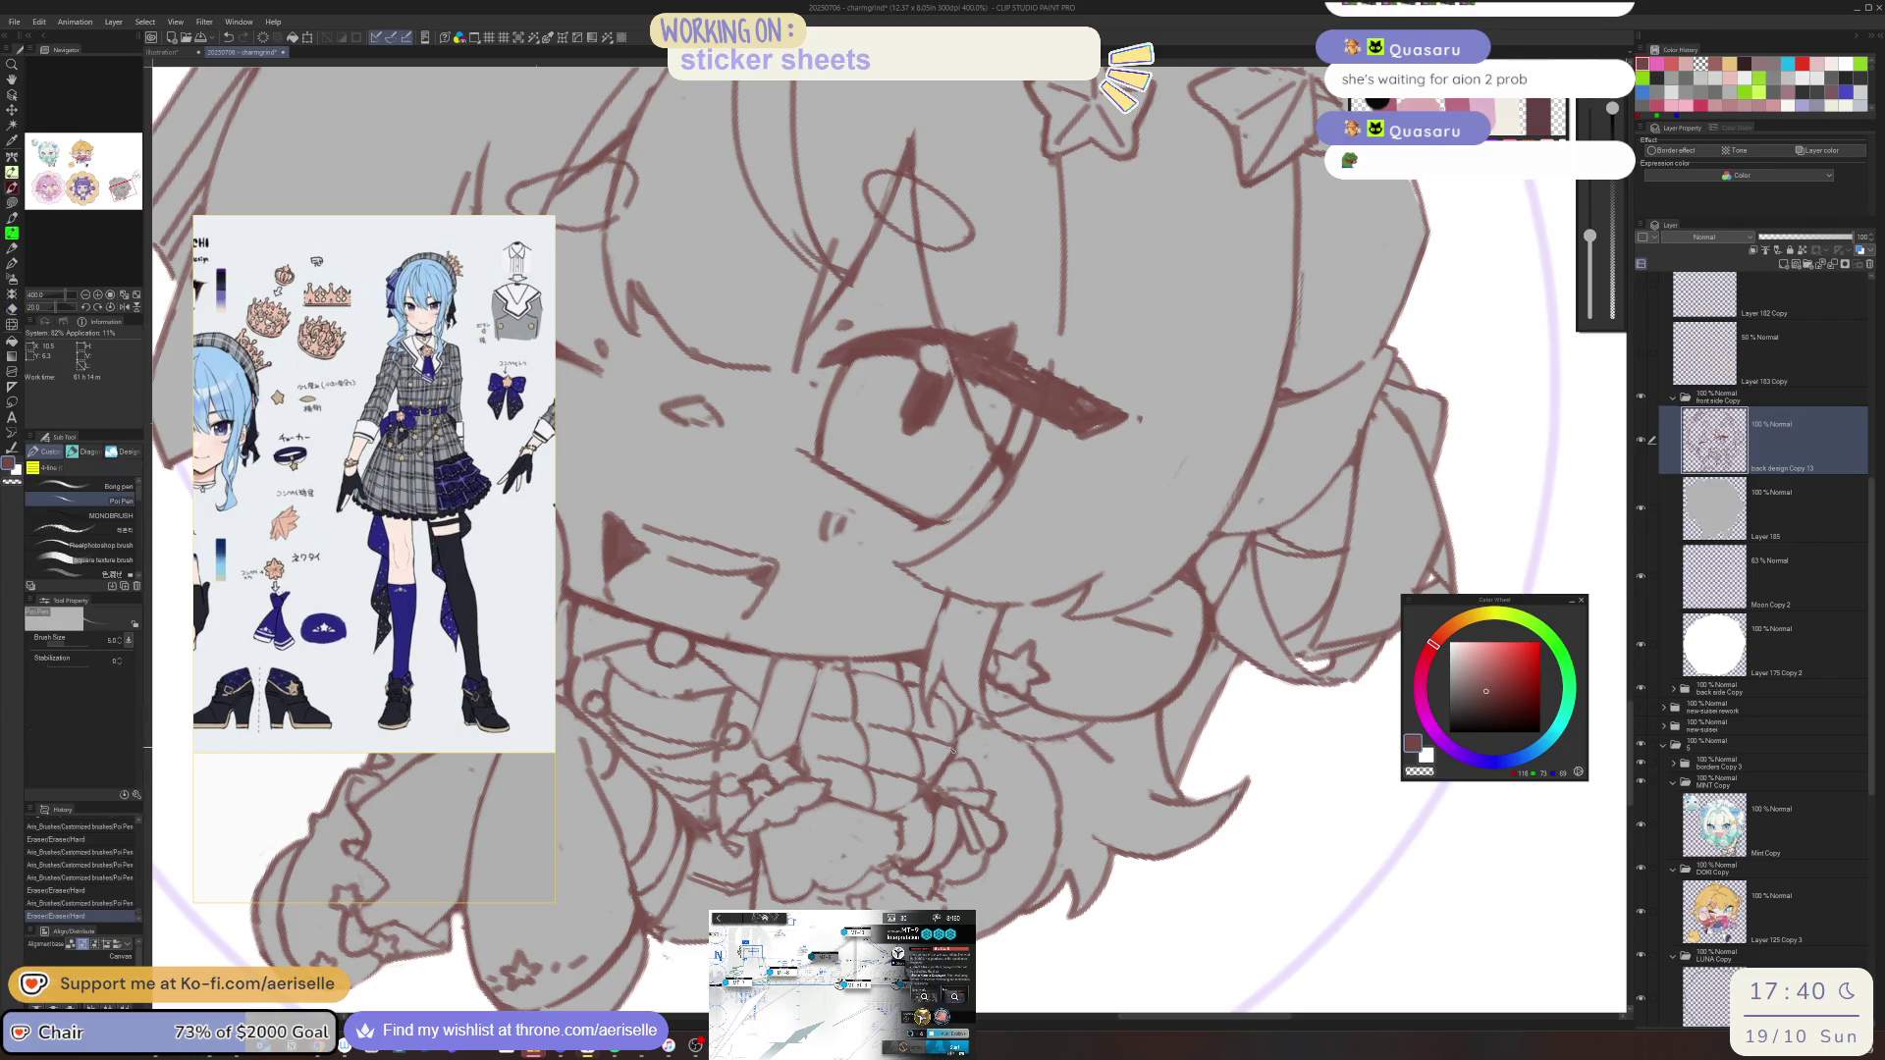
{"action": "key", "text": "e"}
{"action": "mouse_move", "coordinate": [941, 756]}
{"action": "left_mouse_down"}
{"action": "mouse_move", "coordinate": [917, 779]}
{"action": "mouse_move", "coordinate": [992, 764]}
{"action": "mouse_move", "coordinate": [893, 775]}
{"action": "left_mouse_up"}
{"action": "key", "text": "minus"}
{"action": "key", "text": "p"}
{"action": "key", "text": "e"}
{"action": "key", "text": "p"}
{"action": "key", "text": "asciicircum"}
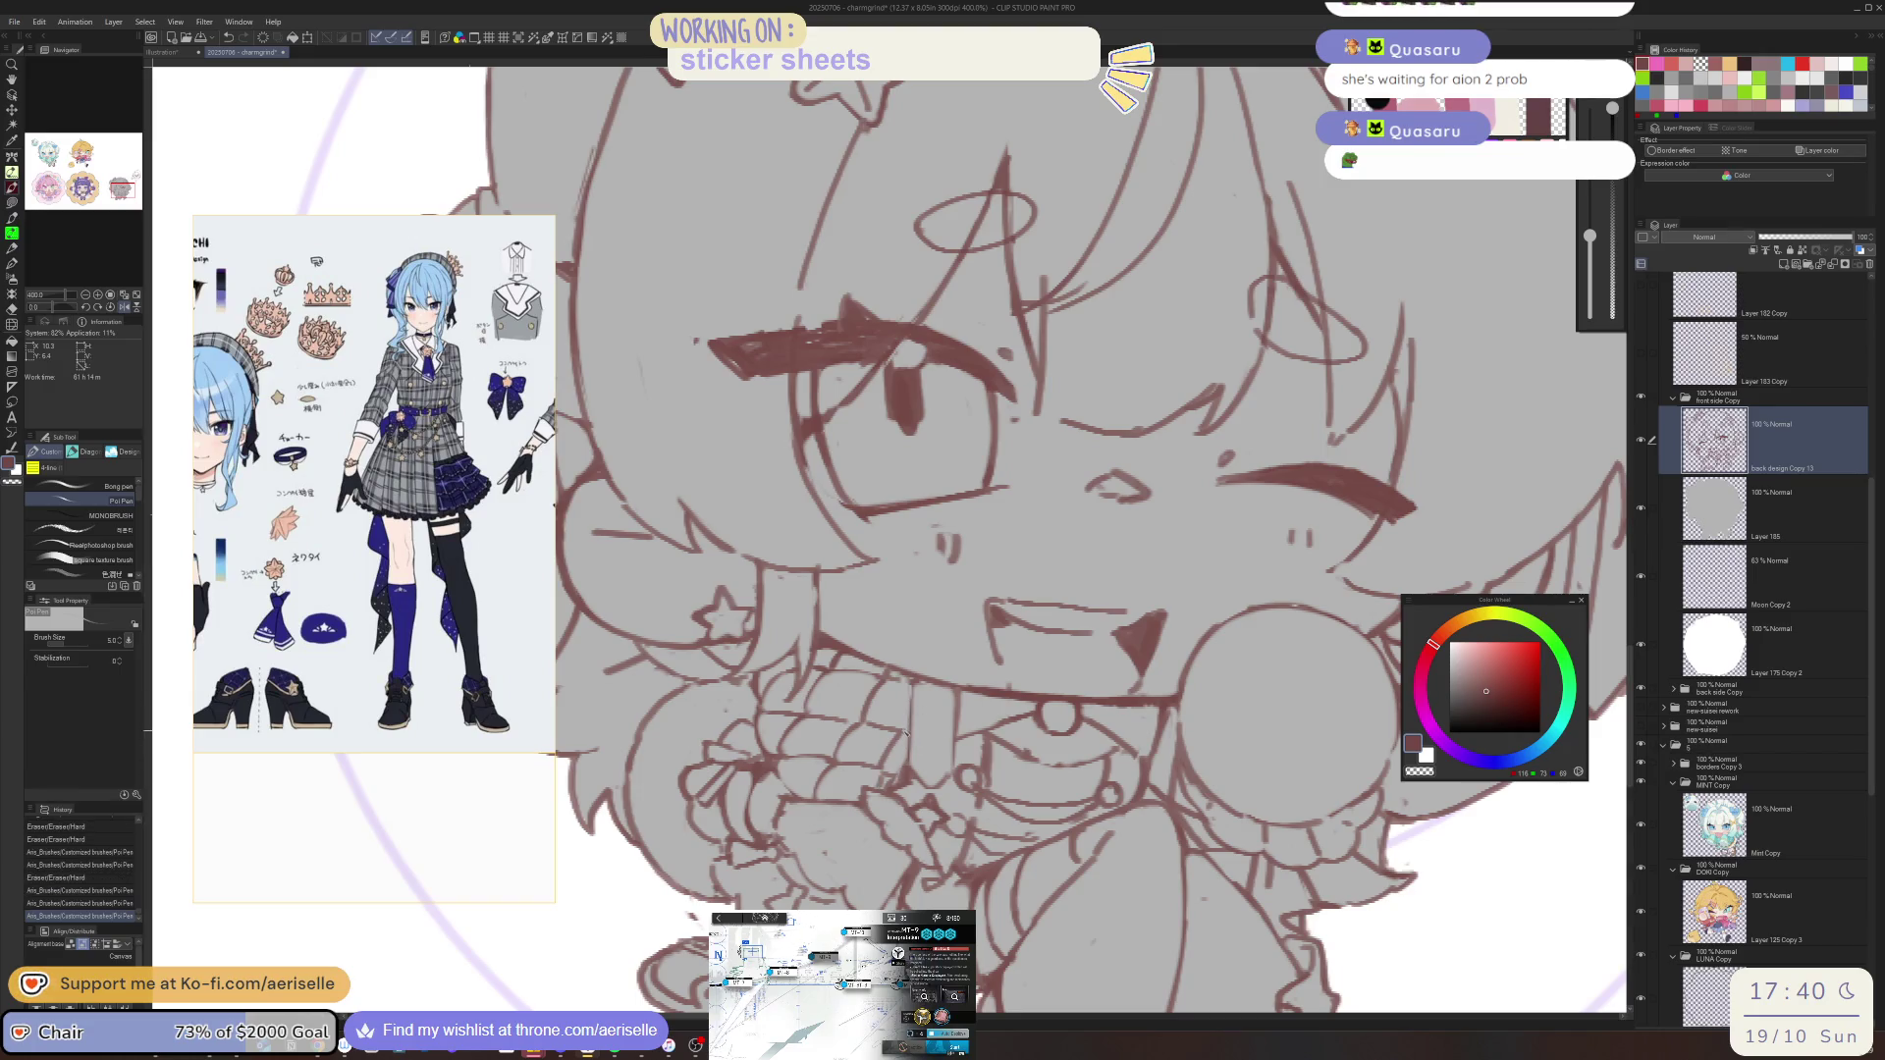
{"action": "scroll", "coordinate": [905, 735], "scroll_direction": "down", "scroll_amount": 5}
Un-mirror the canvas view and save the sticker sheet with Ctrl+S
{"action": "key", "text": "h"}
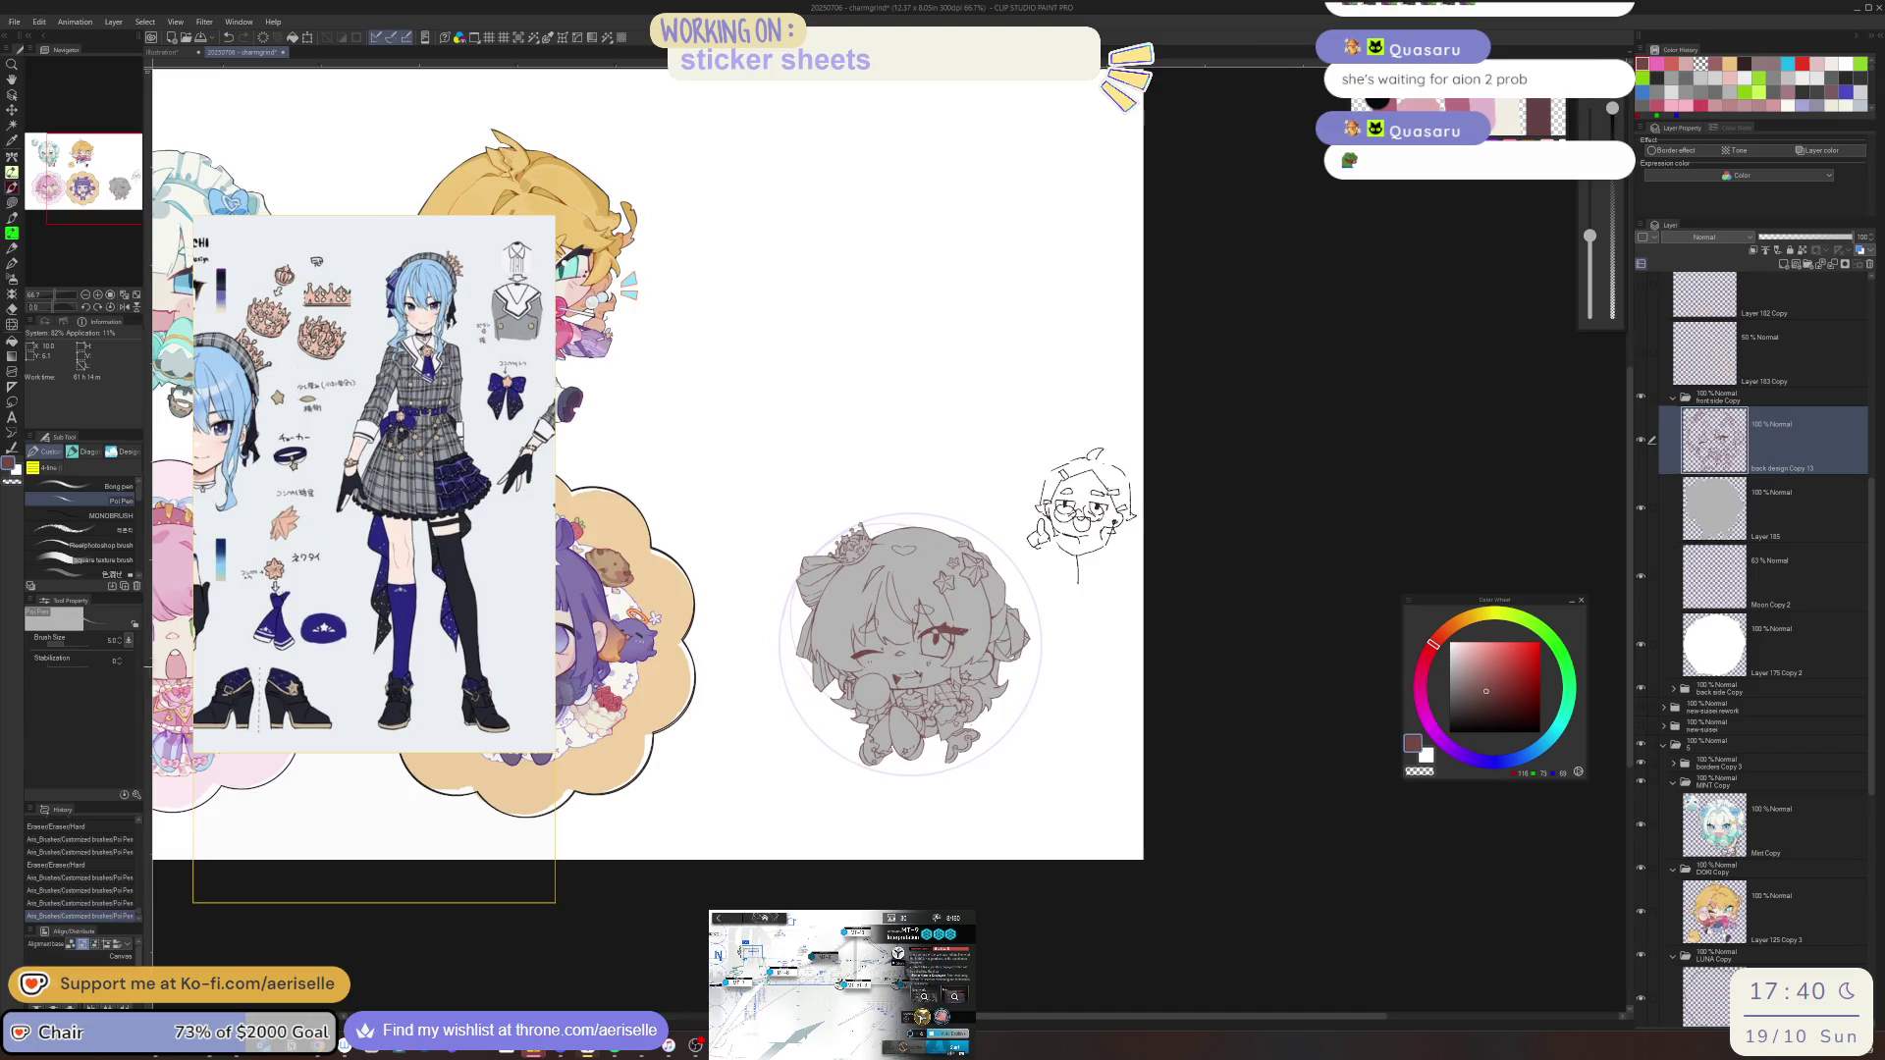
{"action": "scroll", "coordinate": [905, 734], "scroll_direction": "up", "scroll_amount": 5}
{"action": "key", "text": "ctrl+s"}
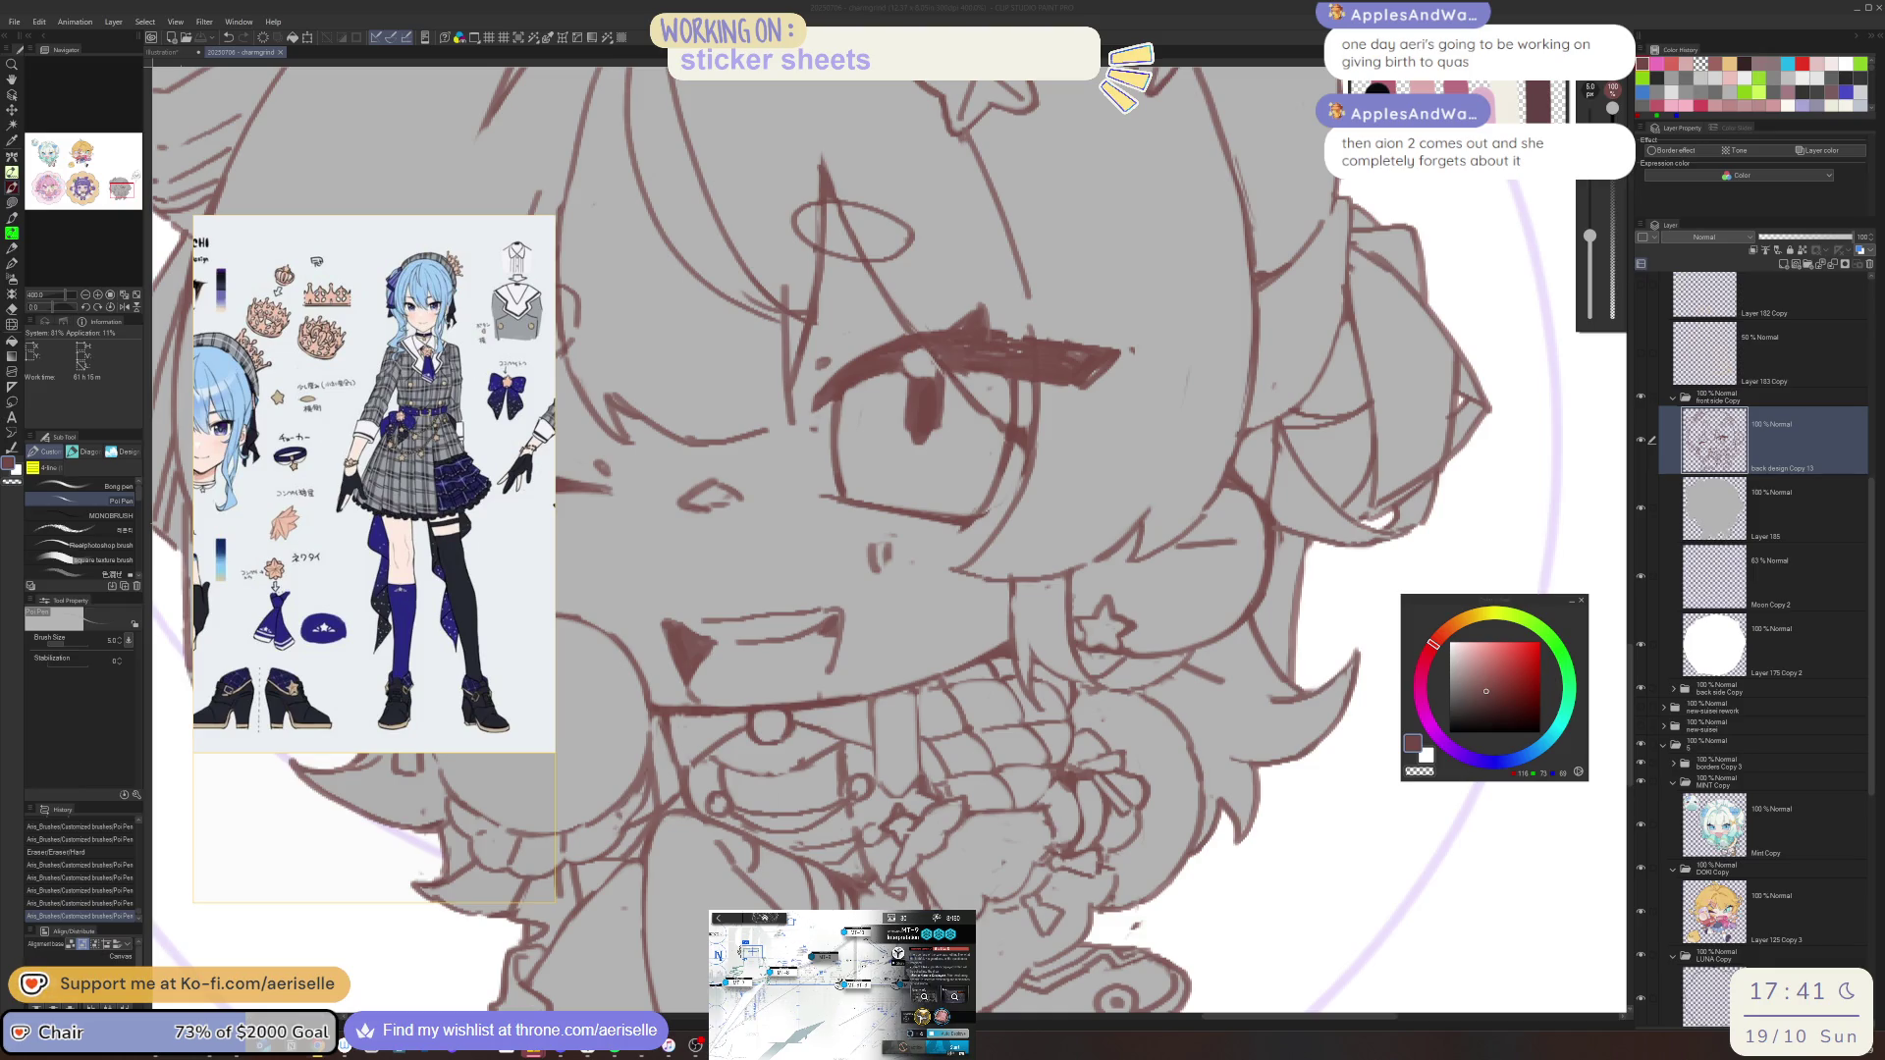
Erase two small stray marks on the chibi's lineart
{"action": "key", "text": "e"}
{"action": "left_click_drag", "start_coordinate": [1145, 925], "coordinate": [1129, 928]}
{"action": "scroll", "coordinate": [1129, 928], "scroll_direction": "down", "scroll_amount": 4}
{"action": "left_click_drag", "start_coordinate": [1100, 844], "coordinate": [1103, 841]}
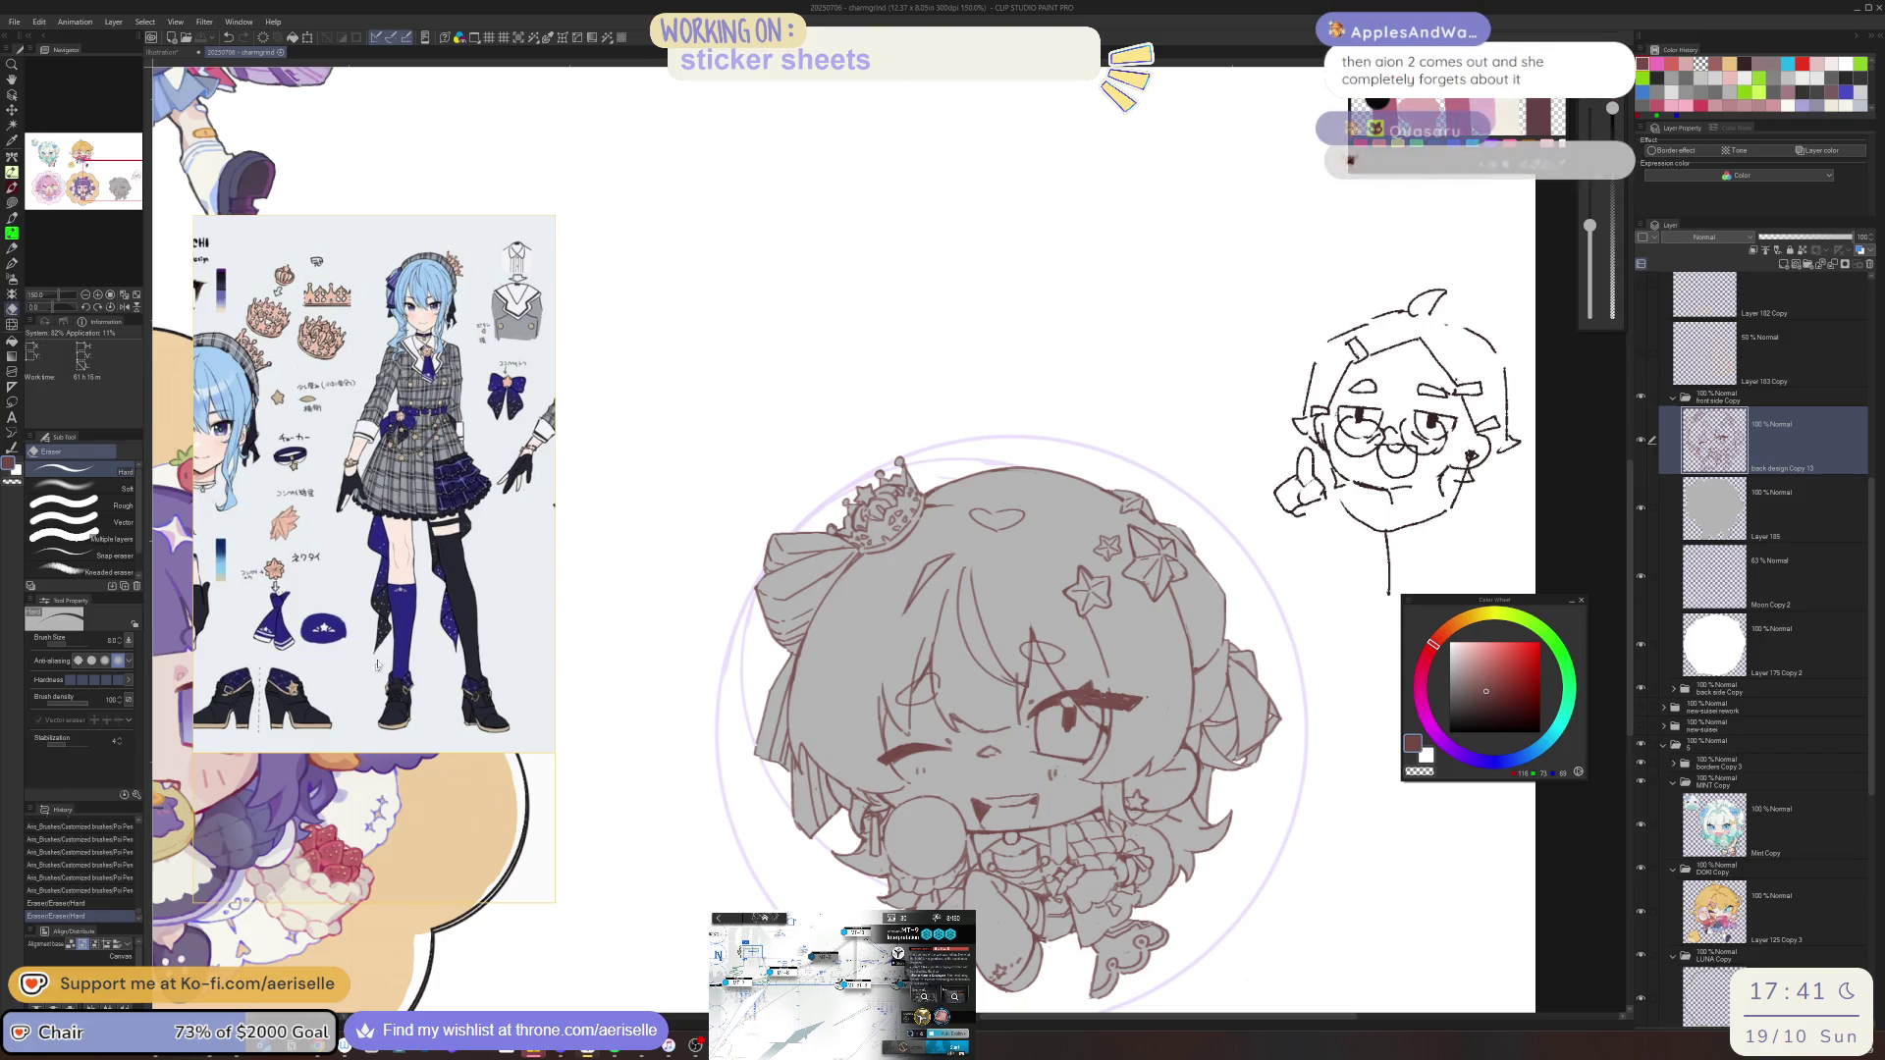
Show the blue-outfit character reference enlarged in the reference viewer
{"action": "double_click", "coordinate": [291, 566]}
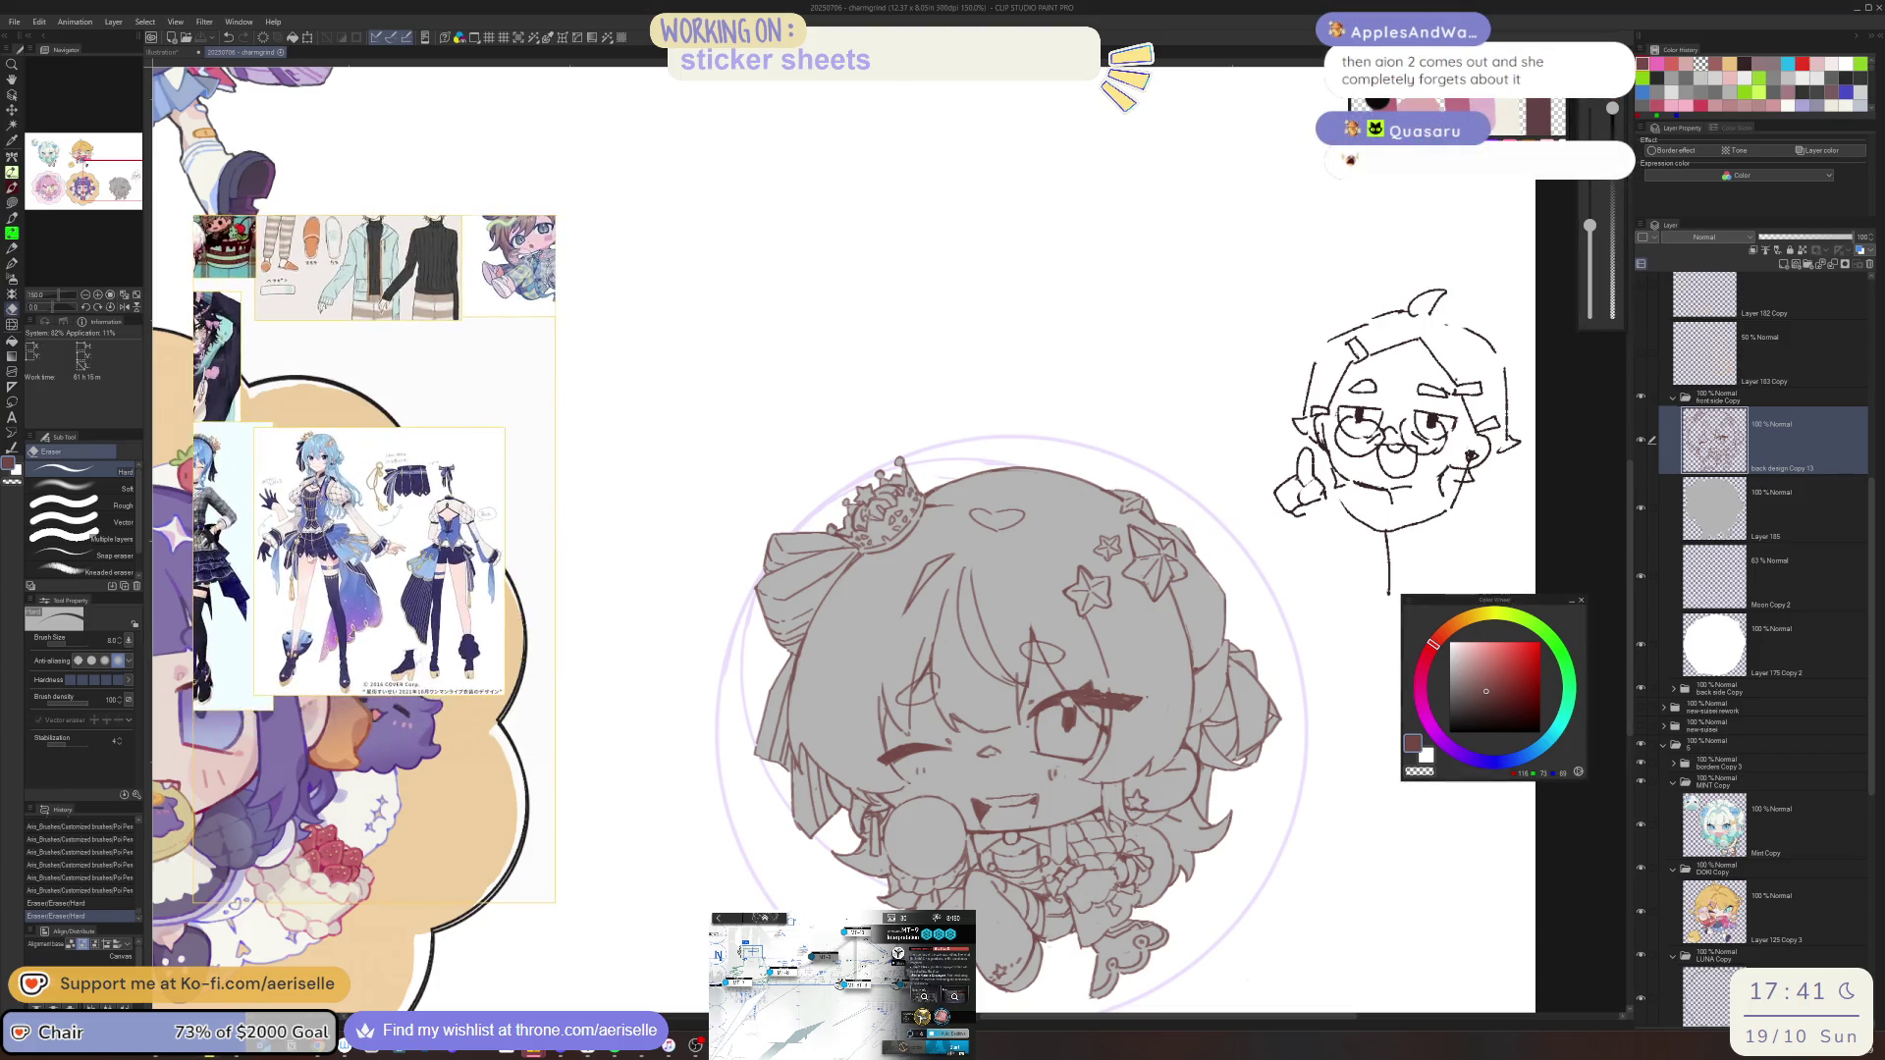
{"action": "double_click", "coordinate": [452, 562]}
{"action": "mouse_move", "coordinate": [1081, 900]}
{"action": "left_mouse_down"}
{"action": "mouse_move", "coordinate": [968, 738]}
{"action": "mouse_move", "coordinate": [1036, 683]}
{"action": "mouse_move", "coordinate": [857, 737]}
{"action": "mouse_move", "coordinate": [860, 764]}
{"action": "mouse_move", "coordinate": [941, 771]}
{"action": "left_mouse_up"}
{"action": "scroll", "coordinate": [968, 738], "scroll_direction": "up", "scroll_amount": 3}
Redraw the short line near the mouth on a flipped view, reducing the brush size slightly
{"action": "key", "text": "p"}
{"action": "key", "text": "h"}
{"action": "key", "text": "e"}
{"action": "key", "text": "p"}
{"action": "key", "text": "e"}
{"action": "key", "text": "p"}
{"action": "key", "text": "ctrl+z"}
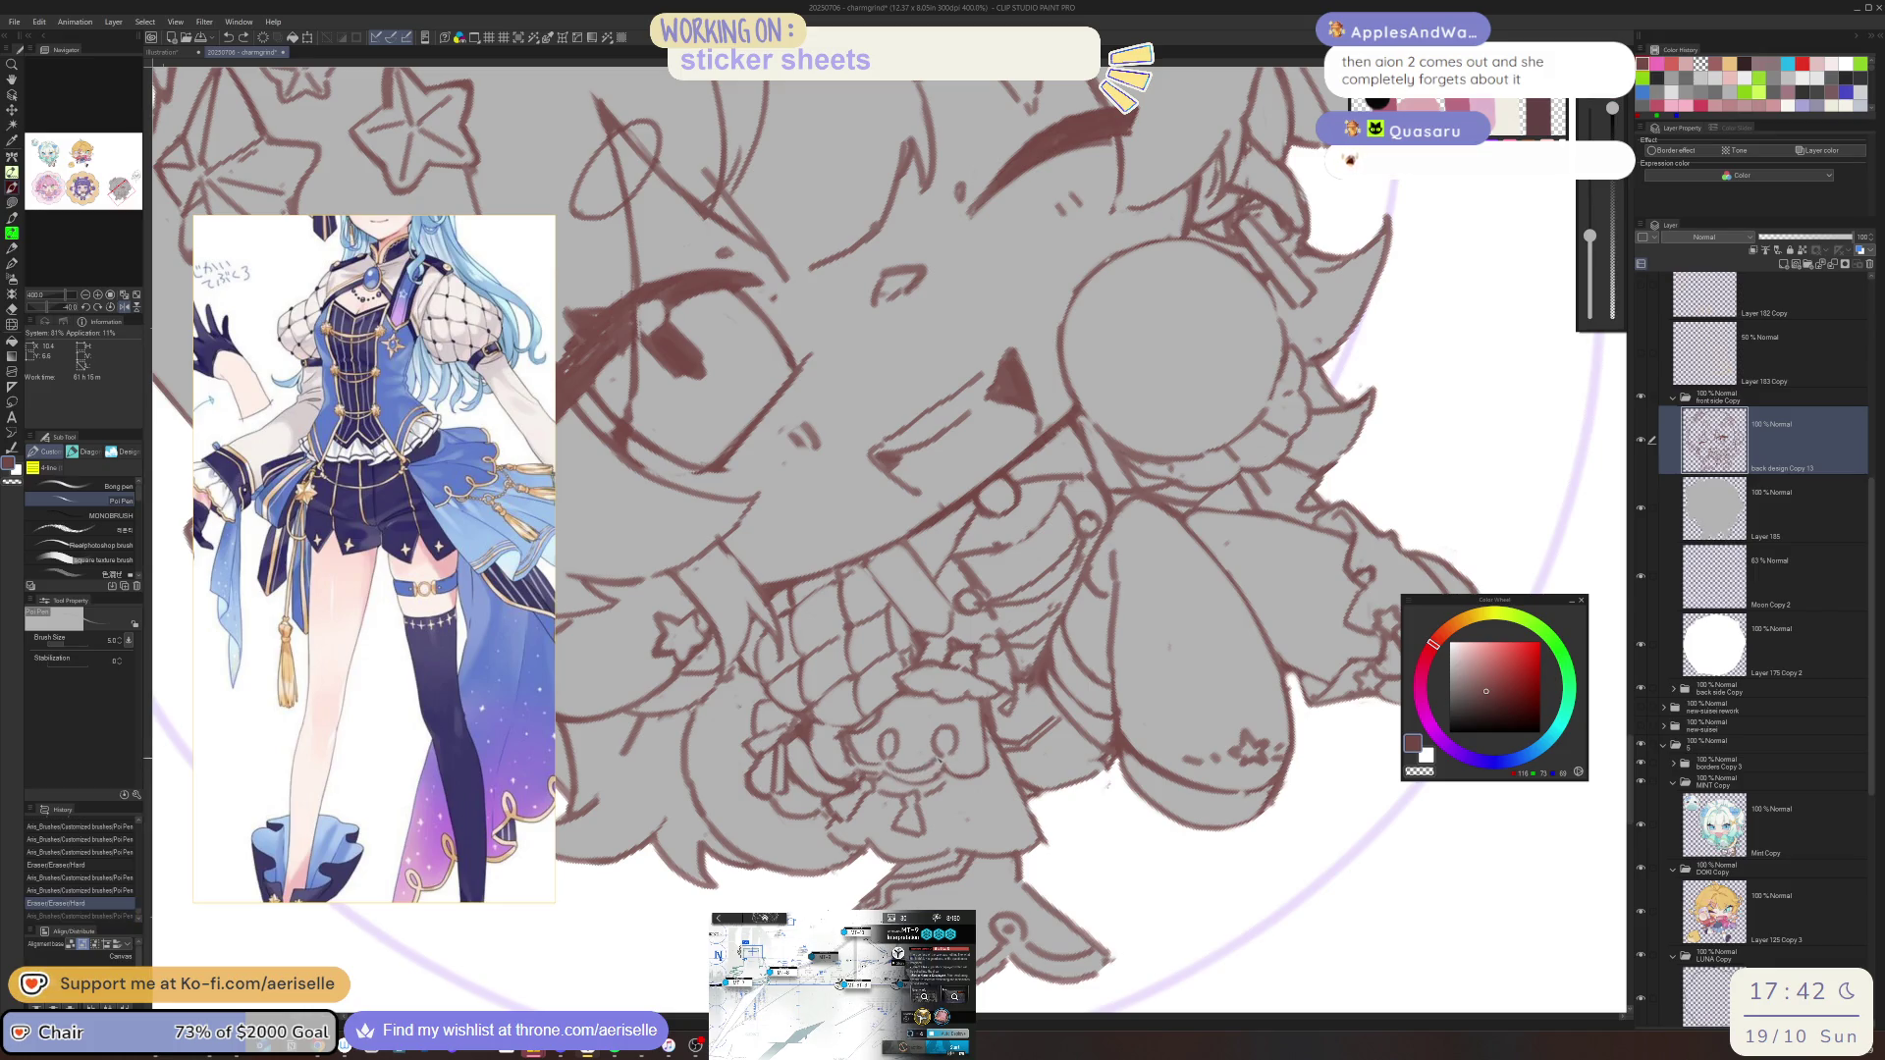
{"action": "mouse_move", "coordinate": [919, 771]}
{"action": "left_mouse_down"}
{"action": "mouse_move", "coordinate": [982, 770]}
{"action": "mouse_move", "coordinate": [948, 728]}
{"action": "mouse_move", "coordinate": [941, 755]}
{"action": "mouse_move", "coordinate": [964, 719]}
{"action": "mouse_move", "coordinate": [893, 756]}
{"action": "left_mouse_up"}
{"action": "key", "text": "e"}
{"action": "key", "text": "p"}
{"action": "key", "text": "ctrl+z"}
{"action": "key", "text": "bracketleft"}
Erase small marks near the mouth and a stray line, rotating the view to -30° and back
{"action": "key", "text": "e"}
{"action": "key", "text": "p"}
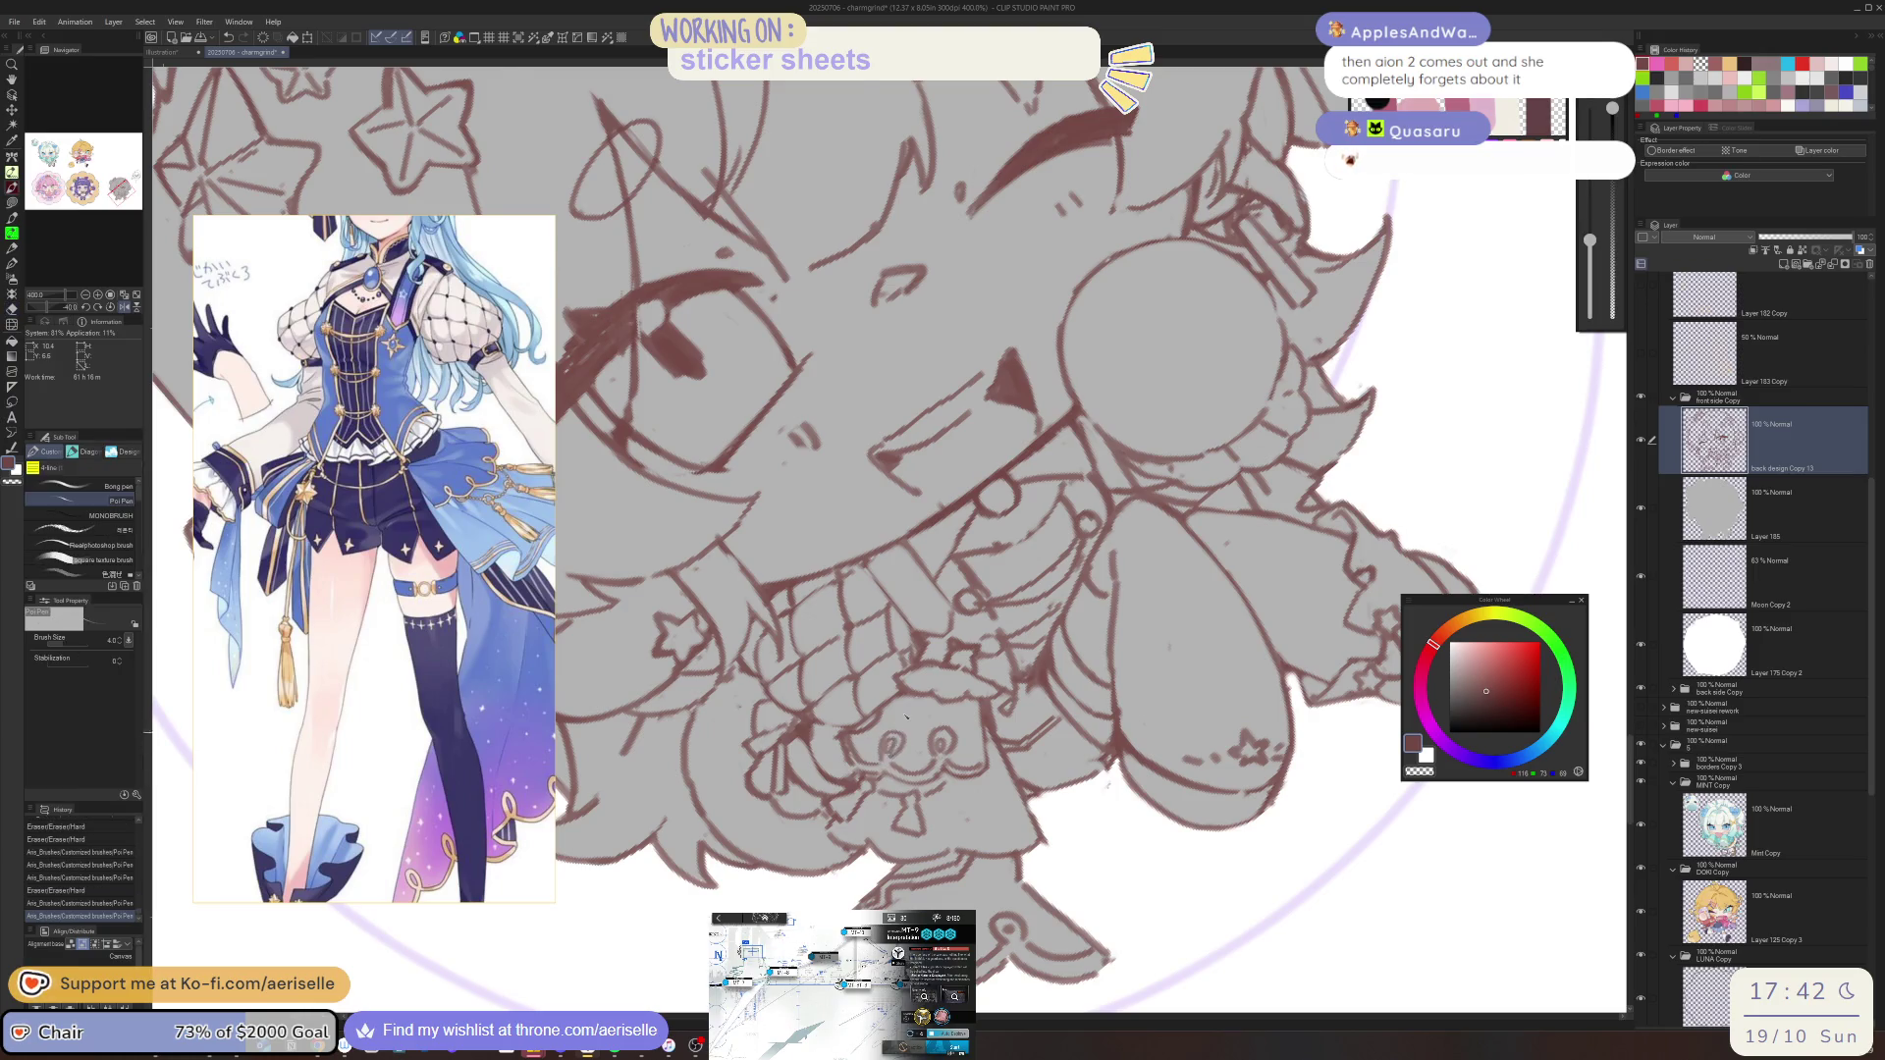
{"action": "key", "text": "h"}
{"action": "key", "text": "ctrl+@"}
{"action": "key", "text": "e"}
{"action": "mouse_move", "coordinate": [967, 675]}
{"action": "left_mouse_down"}
{"action": "mouse_move", "coordinate": [953, 654]}
{"action": "mouse_move", "coordinate": [976, 650]}
{"action": "mouse_move", "coordinate": [927, 688]}
{"action": "mouse_move", "coordinate": [958, 679]}
{"action": "mouse_move", "coordinate": [980, 657]}
{"action": "mouse_move", "coordinate": [913, 689]}
{"action": "left_mouse_up"}
{"action": "key", "text": "p"}
{"action": "key", "text": "h"}
{"action": "key", "text": "minus"}
{"action": "key", "text": "minus"}
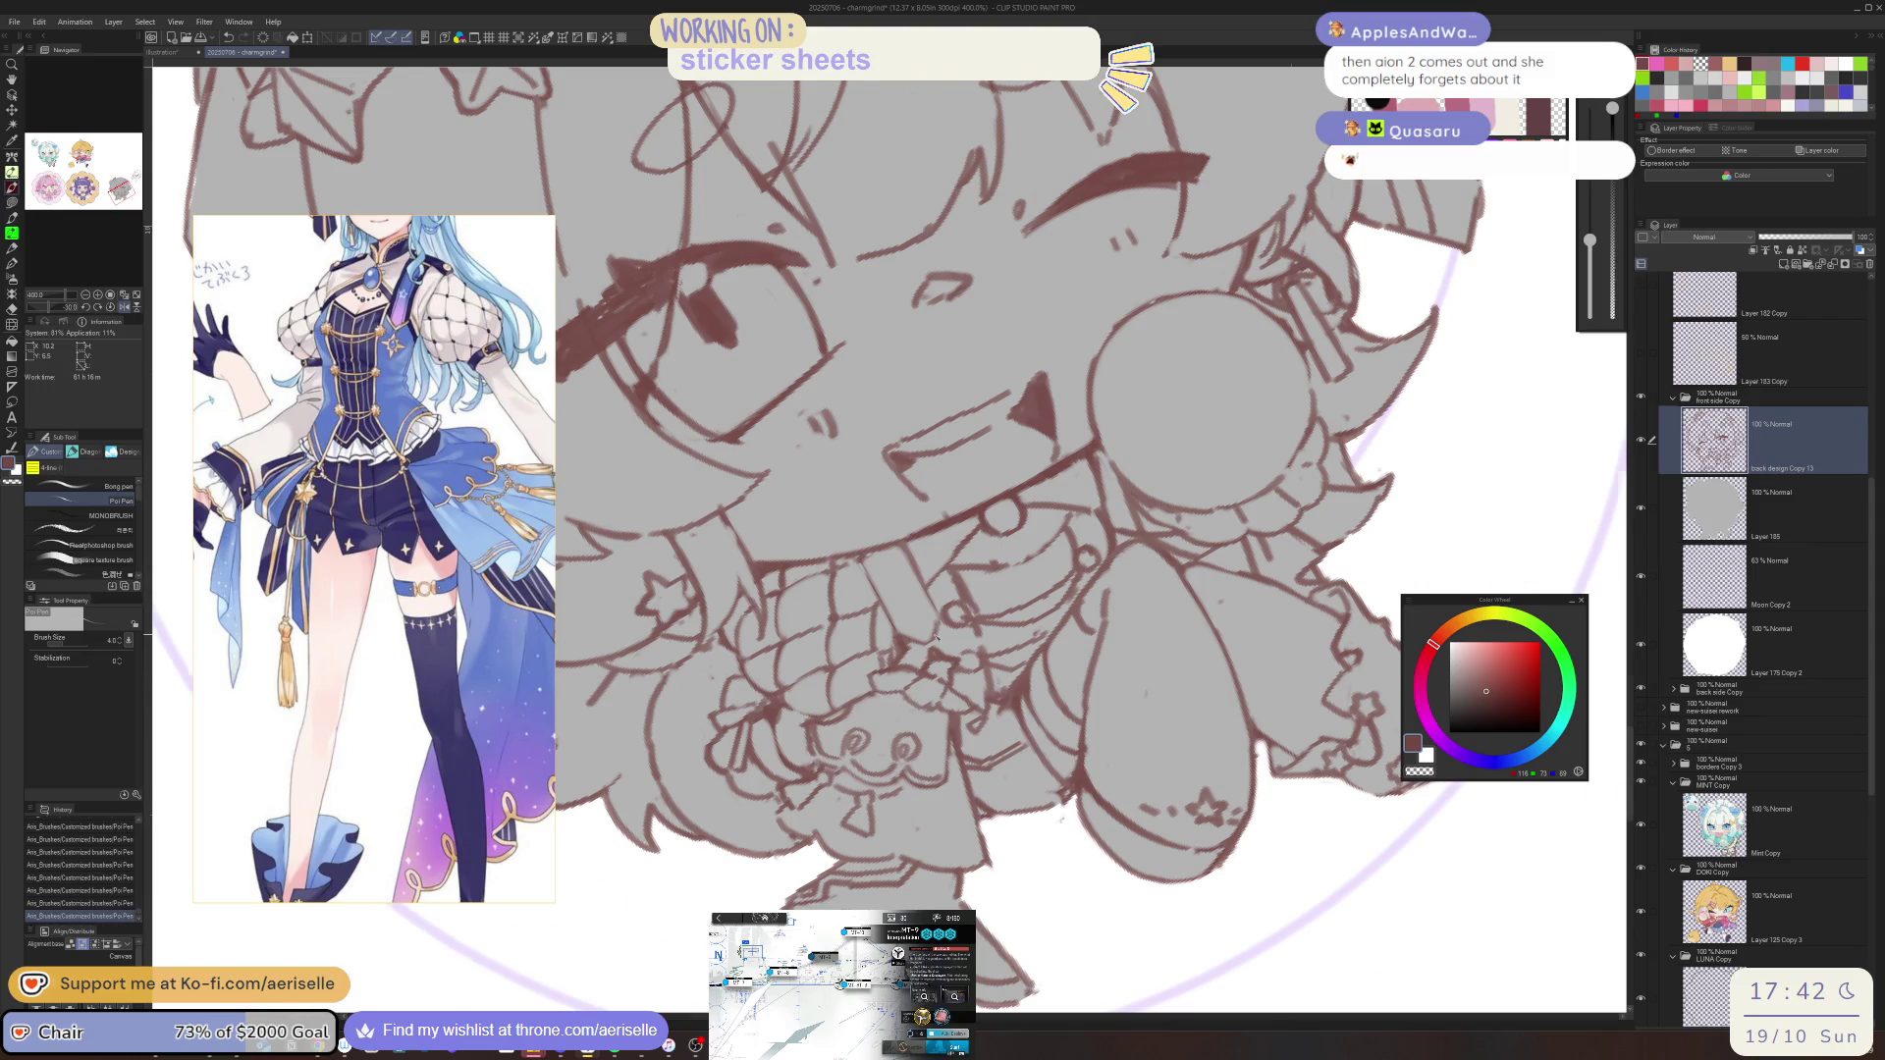
{"action": "key", "text": "asciicircum"}
{"action": "key", "text": "asciicircum"}
{"action": "key", "text": "e"}
{"action": "left_click_drag", "start_coordinate": [1001, 673], "coordinate": [1058, 679]}
Erase another stray line, undo misplaced pen marks, and save the sticker sheet
{"action": "key", "text": "e"}
{"action": "key", "text": "p"}
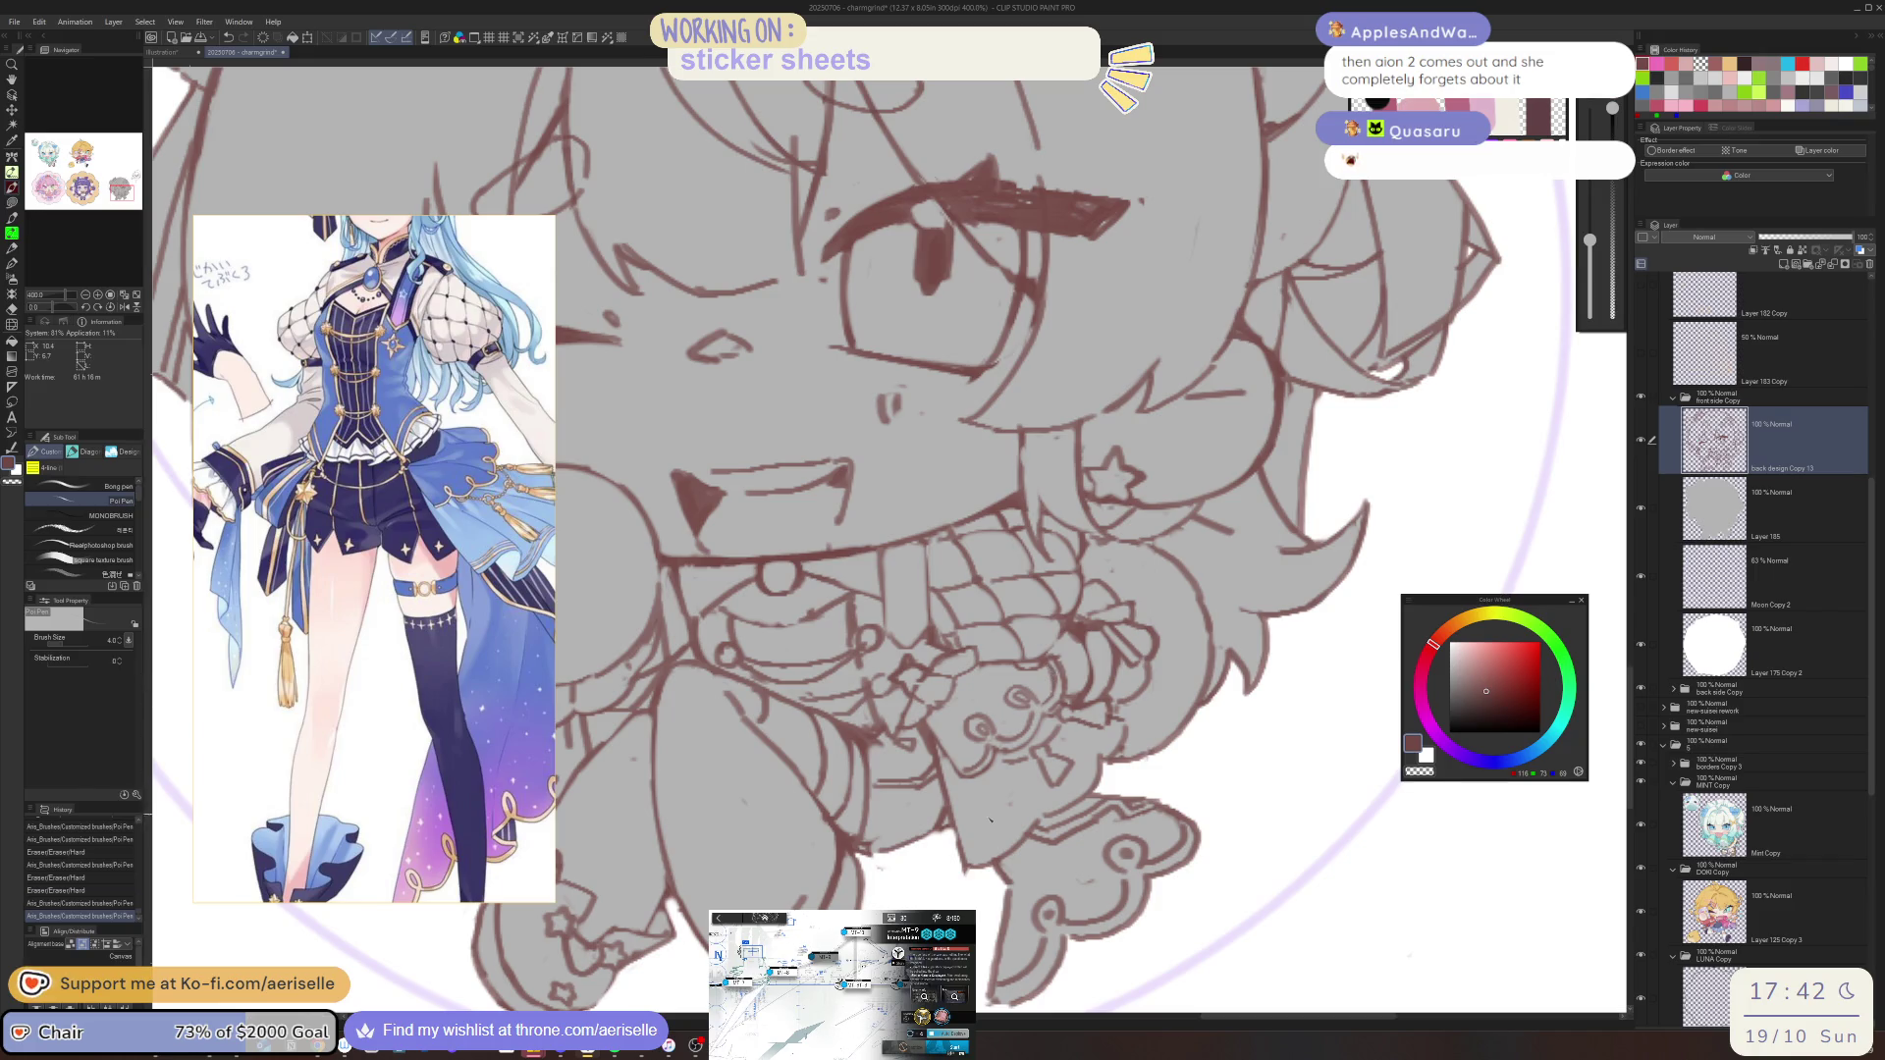
{"action": "key", "text": "e"}
{"action": "key", "text": "p"}
{"action": "mouse_move", "coordinate": [958, 874]}
{"action": "left_mouse_down"}
{"action": "mouse_move", "coordinate": [1114, 733]}
{"action": "mouse_move", "coordinate": [1026, 793]}
{"action": "left_mouse_up"}
{"action": "key", "text": "ctrl+z"}
{"action": "key", "text": "]"}
{"action": "key", "text": "ctrl+z"}
{"action": "key", "text": "ctrl+s"}
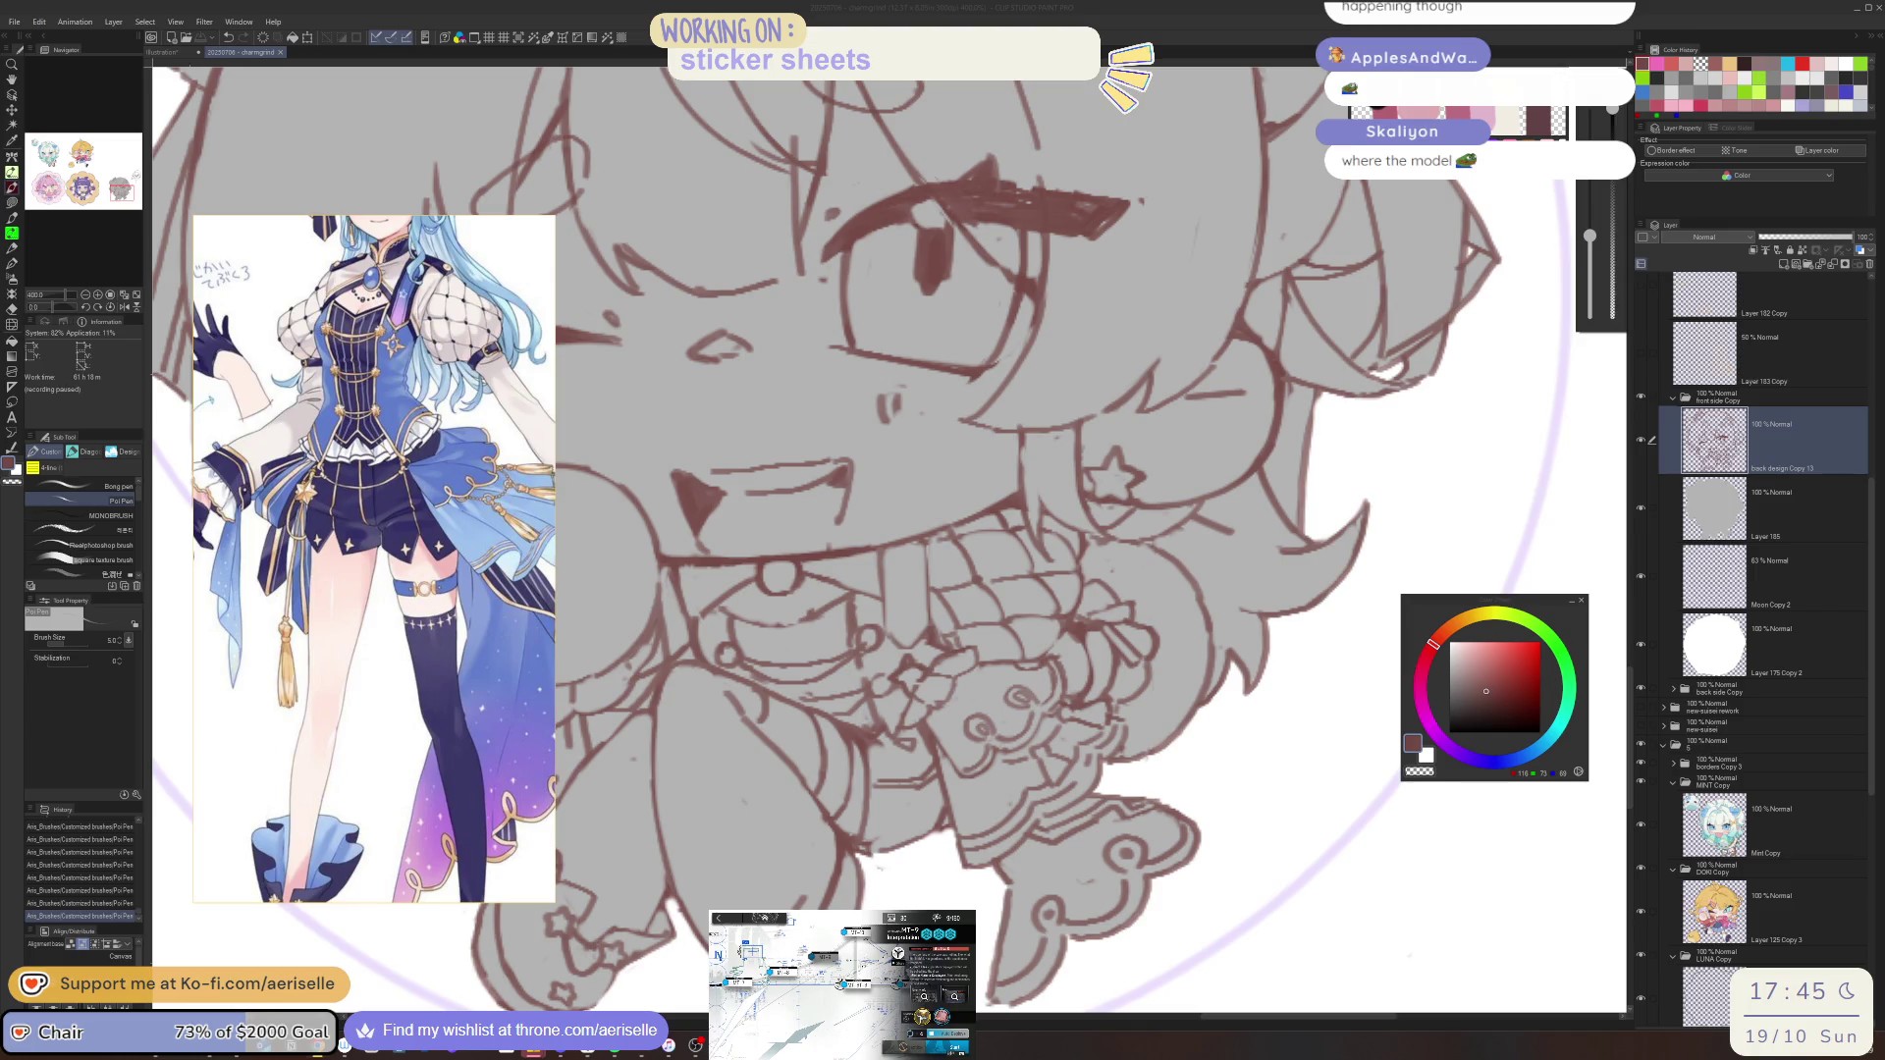
{"action": "left_click", "coordinate": [1097, 531]}
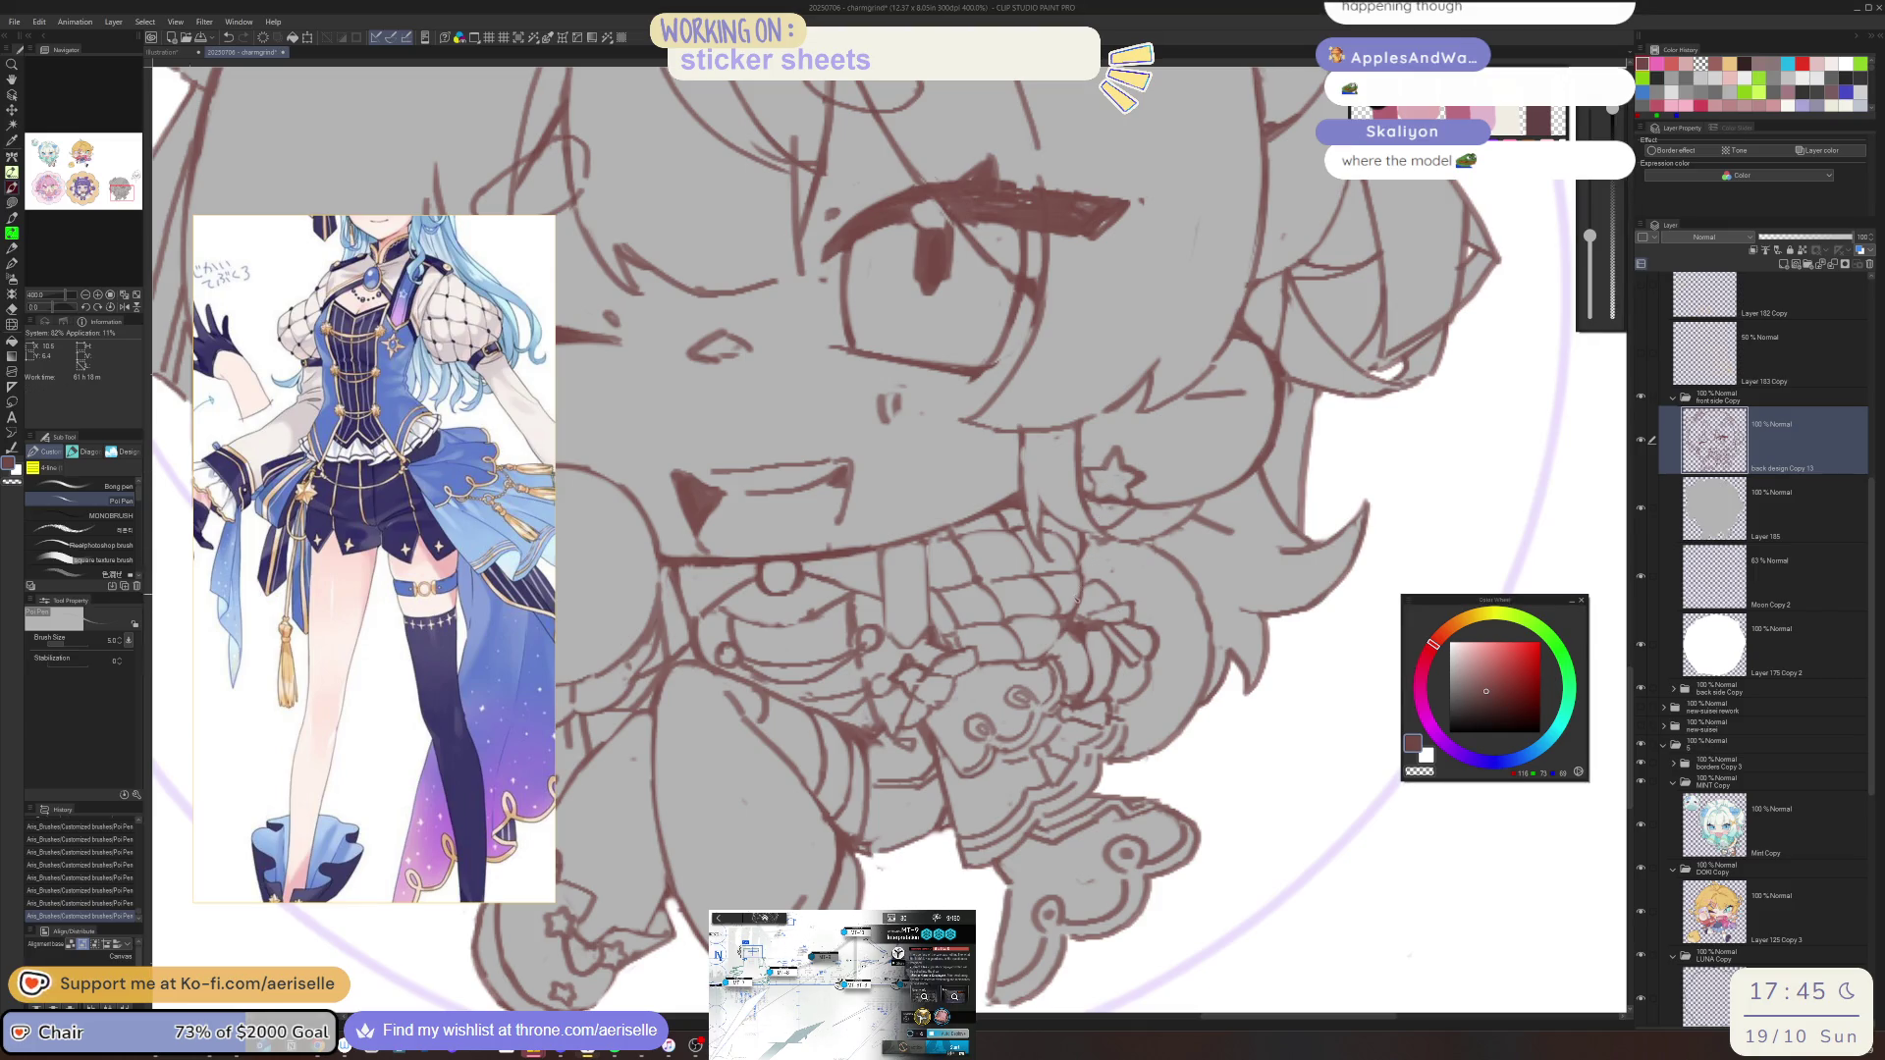
Erase a cluster of small stray marks from the brown lineart
{"action": "key", "text": "e"}
{"action": "left_click", "coordinate": [1074, 637]}
{"action": "left_click", "coordinate": [1080, 633]}
{"action": "left_click", "coordinate": [1087, 636]}
{"action": "left_click", "coordinate": [1086, 631]}
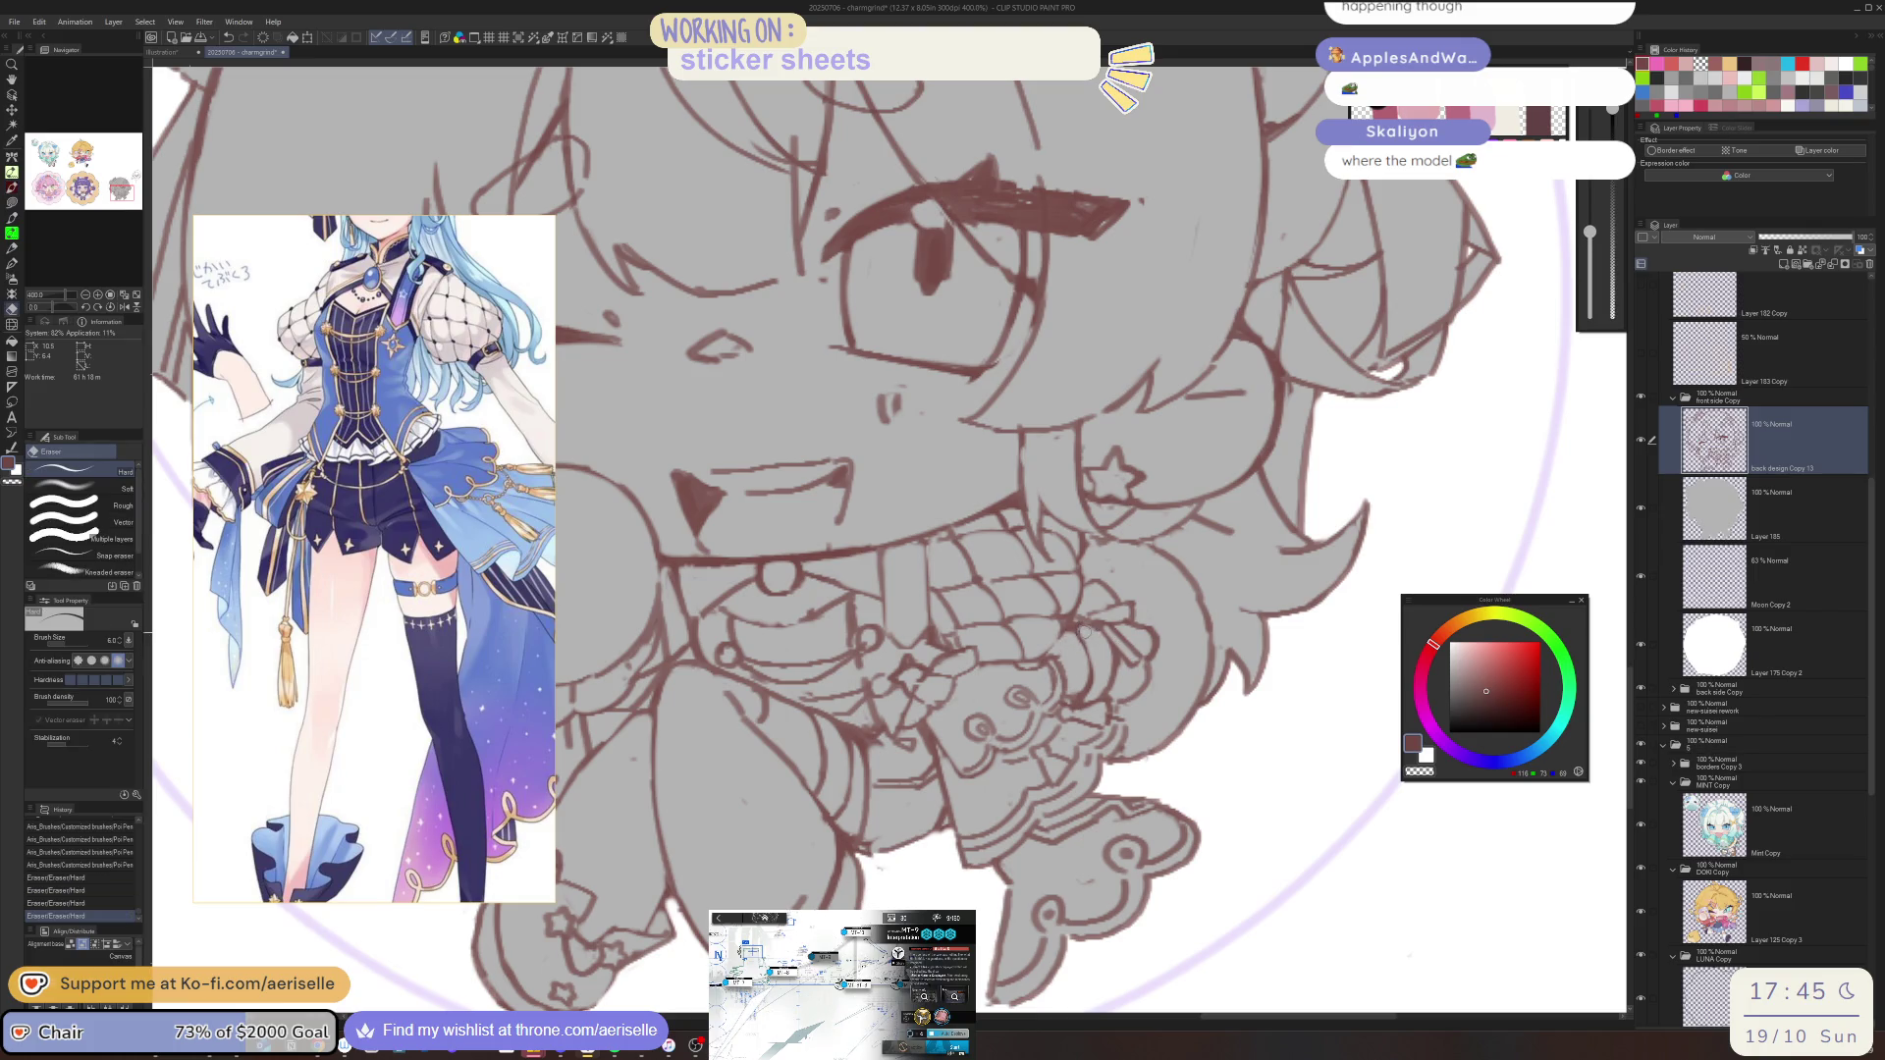
{"action": "left_click", "coordinate": [1085, 633]}
{"action": "scroll", "coordinate": [1109, 618], "scroll_direction": "down", "scroll_amount": 3}
{"action": "key", "text": "minus"}
{"action": "key", "text": "p"}
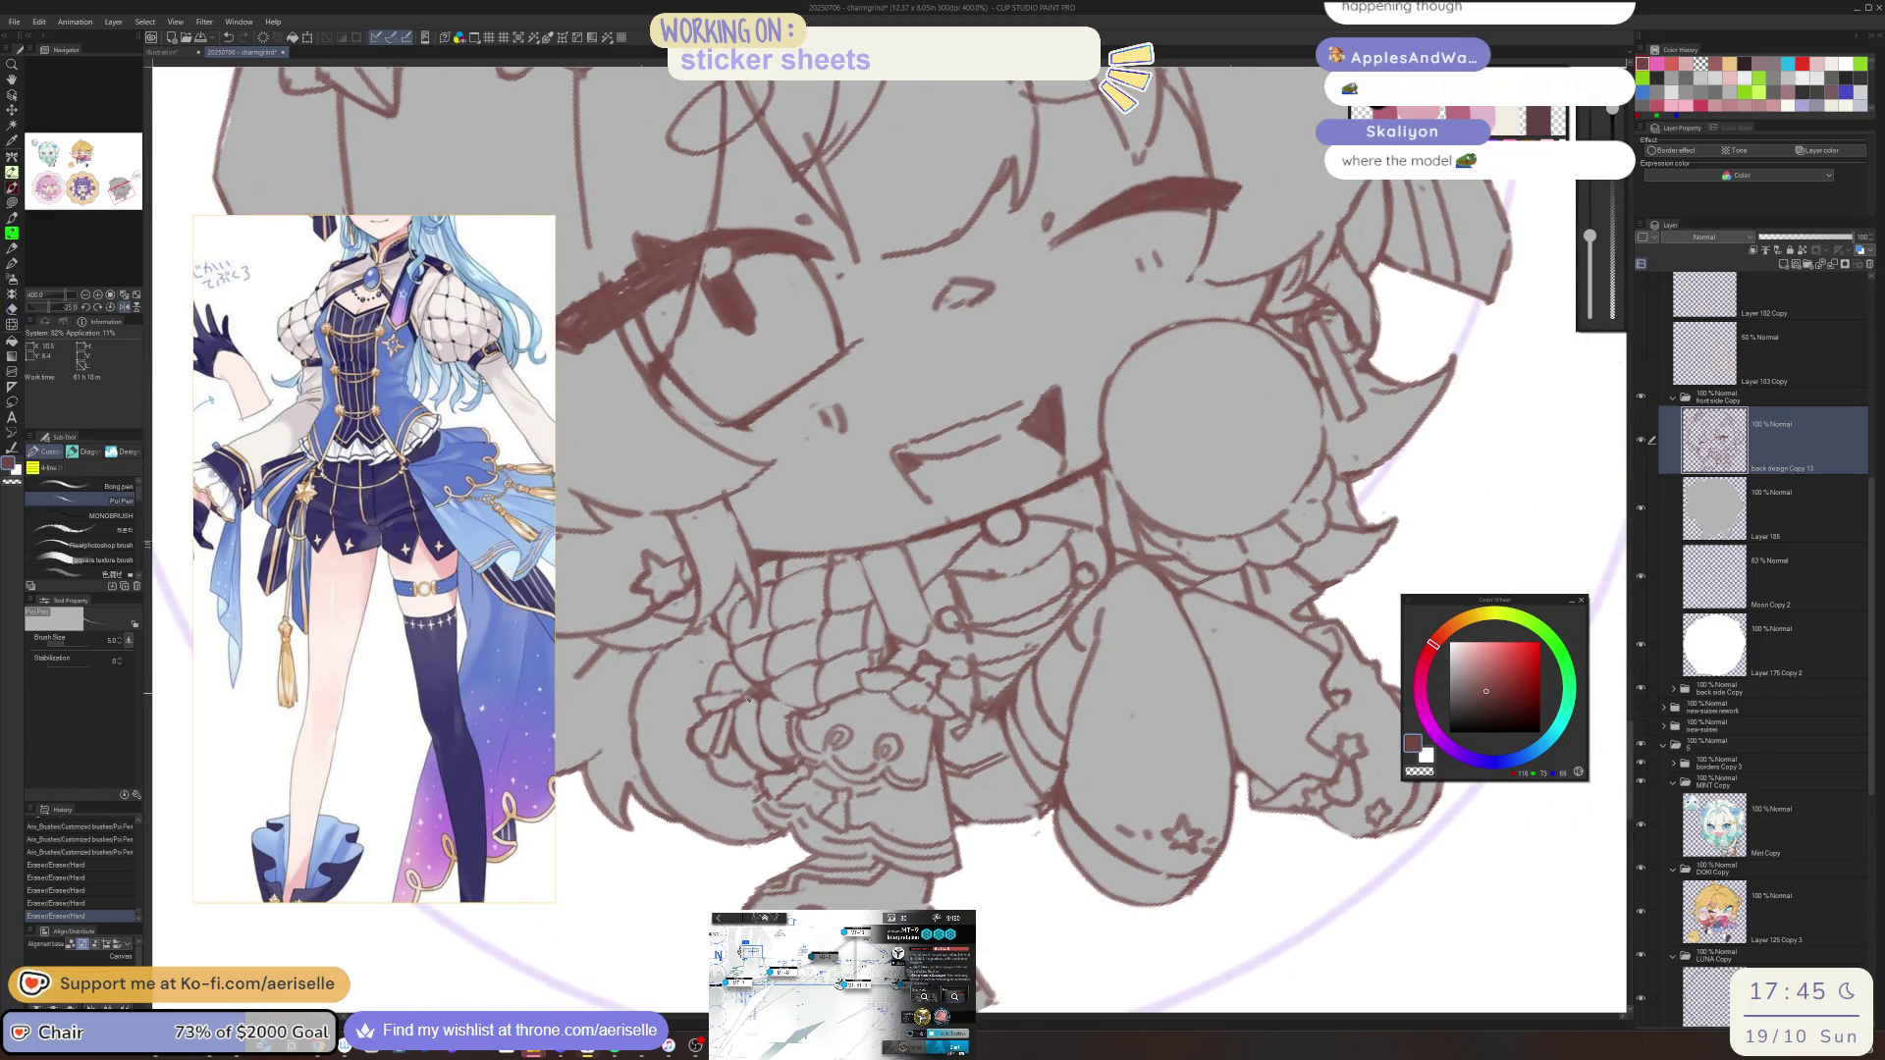
{"action": "left_click", "coordinate": [754, 696]}
{"action": "key", "text": "e"}
{"action": "left_click", "coordinate": [754, 696]}
{"action": "left_click", "coordinate": [754, 696]}
{"action": "key", "text": "equal"}
{"action": "scroll", "coordinate": [1222, 759], "scroll_direction": "down", "scroll_amount": 5}
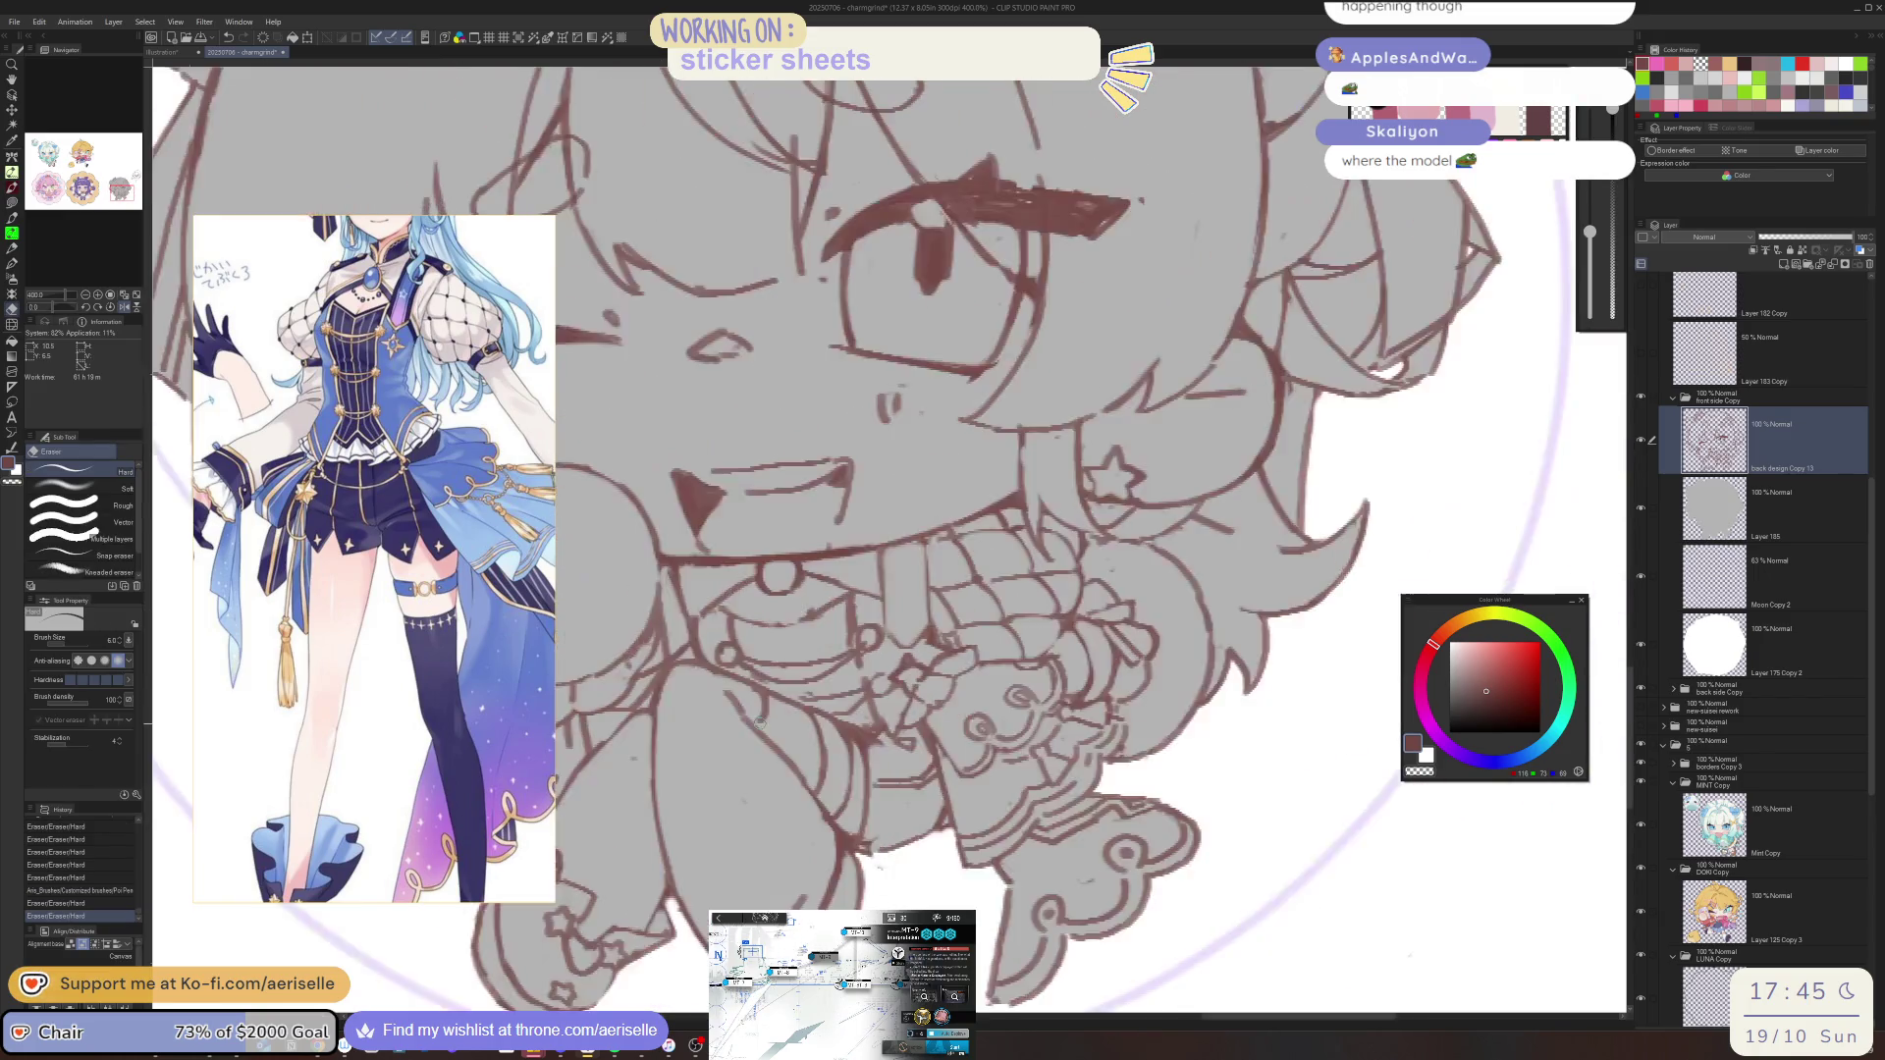
{"action": "scroll", "coordinate": [1208, 781], "scroll_direction": "up", "scroll_amount": 3}
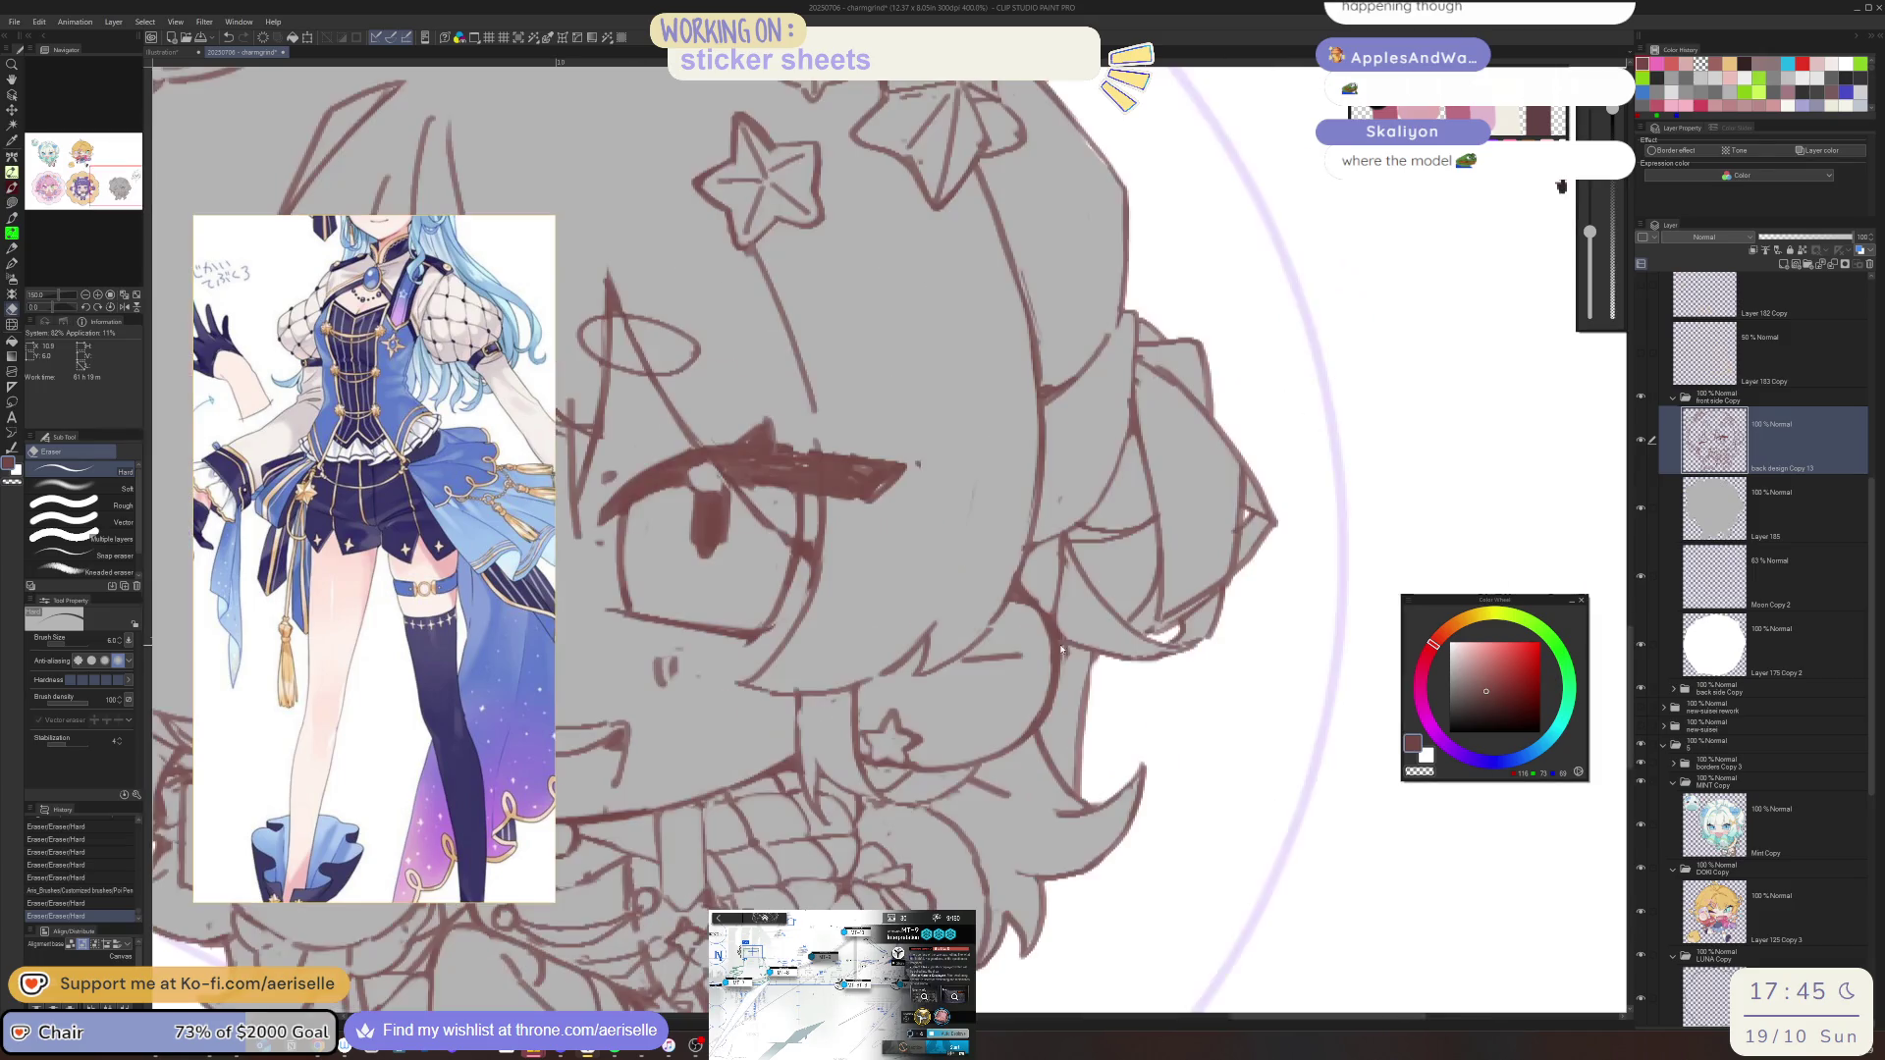
Erase the leftover stray marks around the chibi's hair
{"action": "left_click", "coordinate": [1070, 648]}
{"action": "scroll", "coordinate": [1074, 645], "scroll_direction": "up", "scroll_amount": 1}
{"action": "key", "text": "minus"}
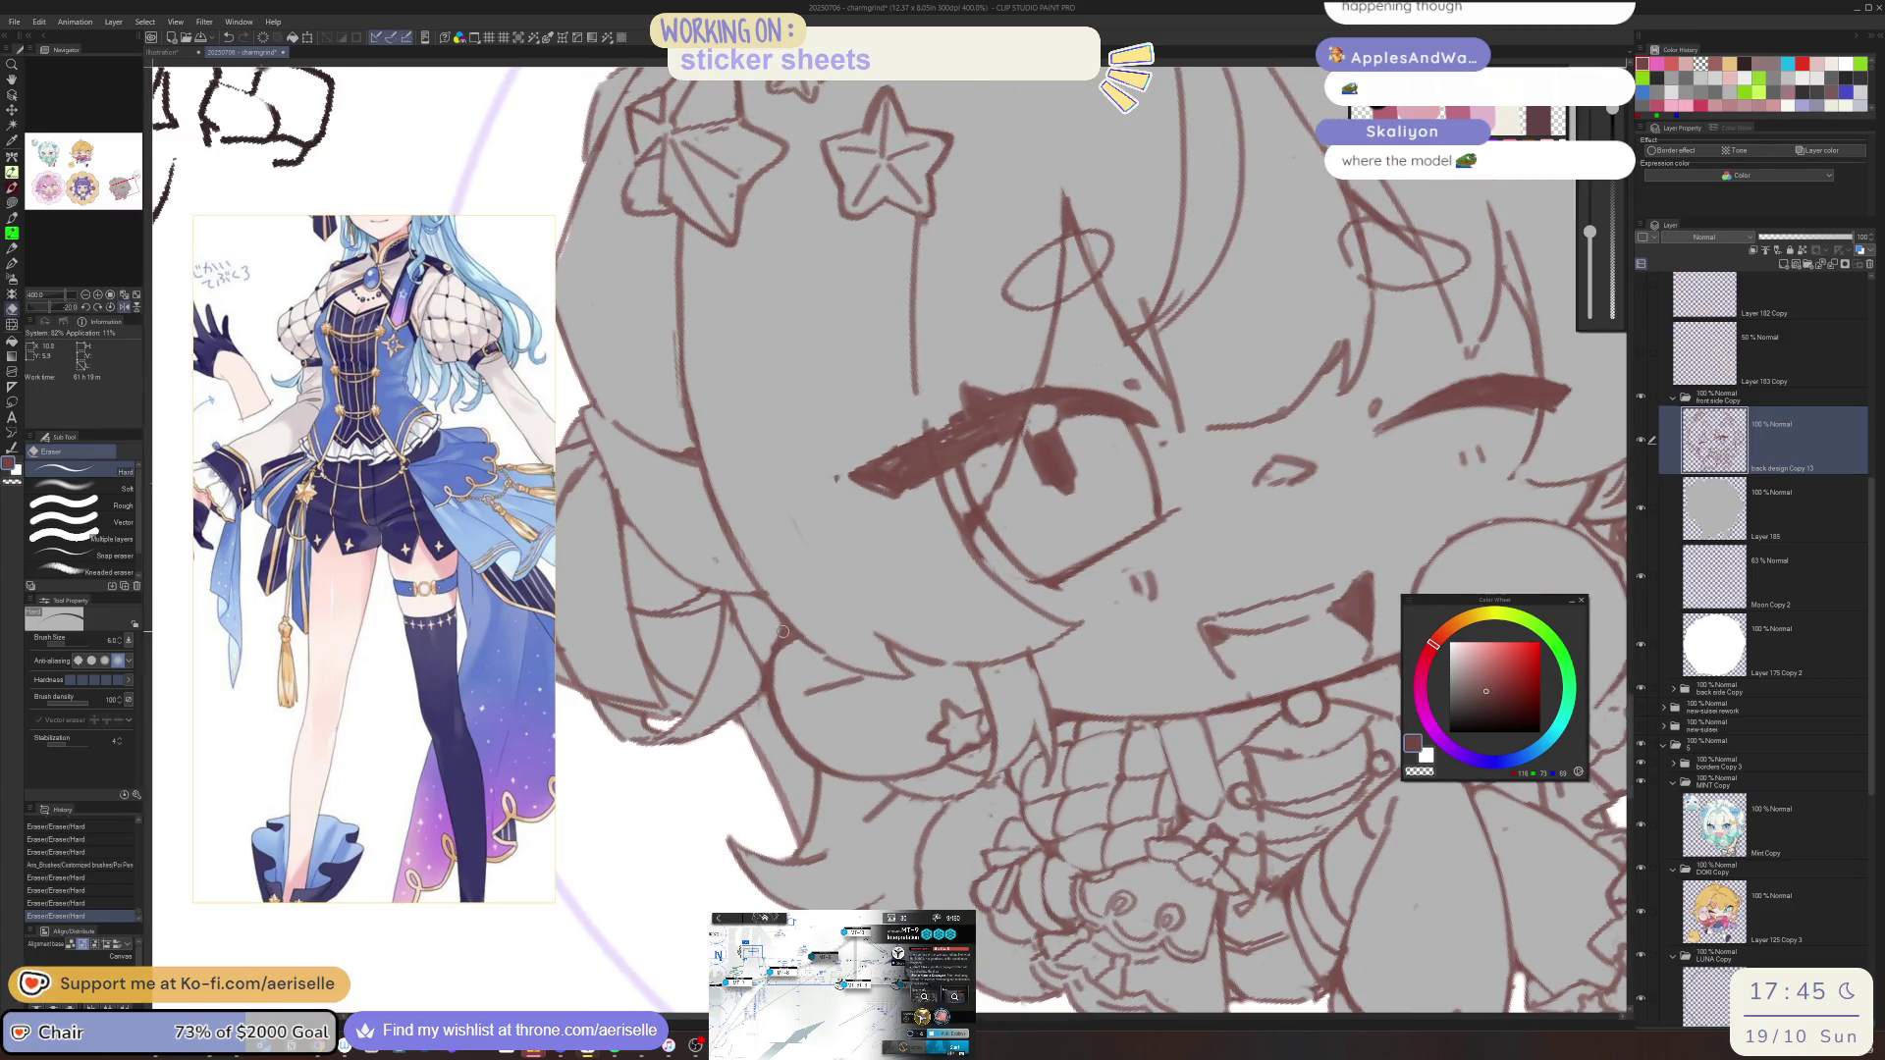
{"action": "key", "text": "minus"}
{"action": "key", "text": "asciicircum"}
{"action": "left_click", "coordinate": [725, 511]}
{"action": "left_click_drag", "start_coordinate": [726, 557], "coordinate": [746, 560]}
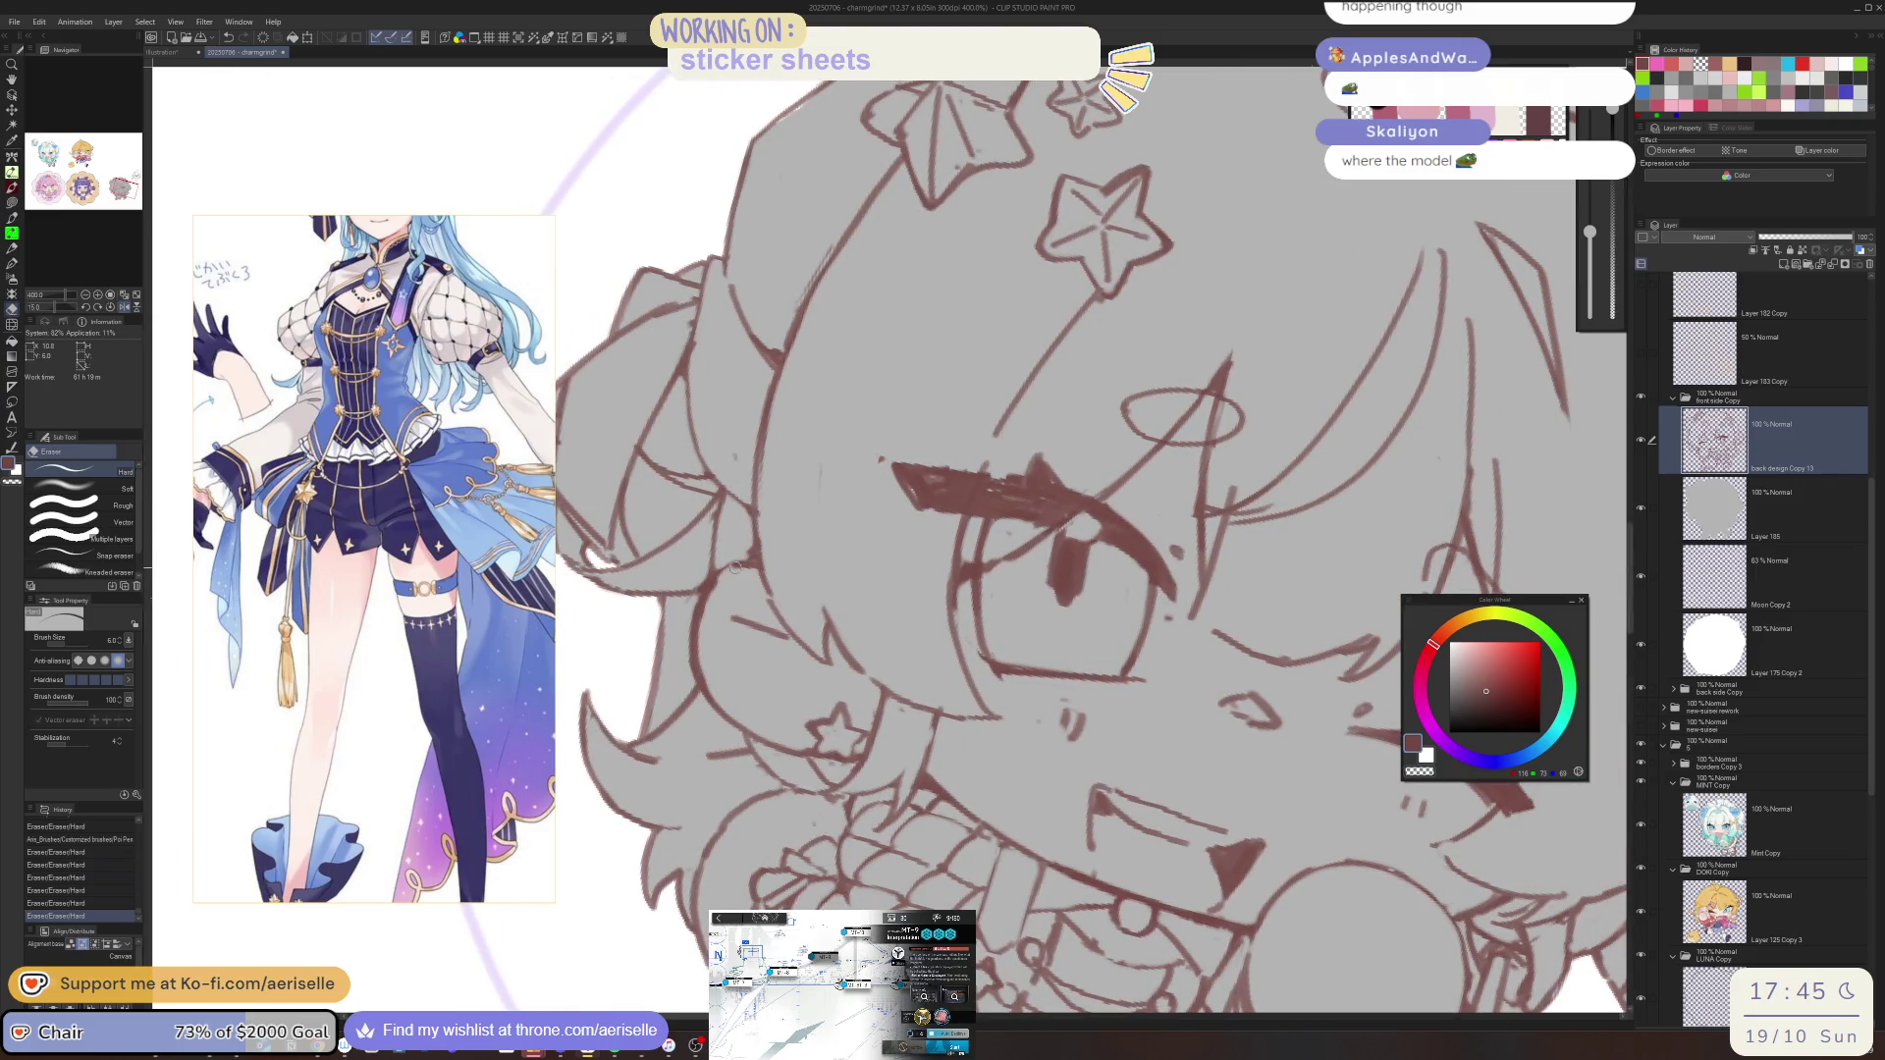
{"action": "key", "text": "p"}
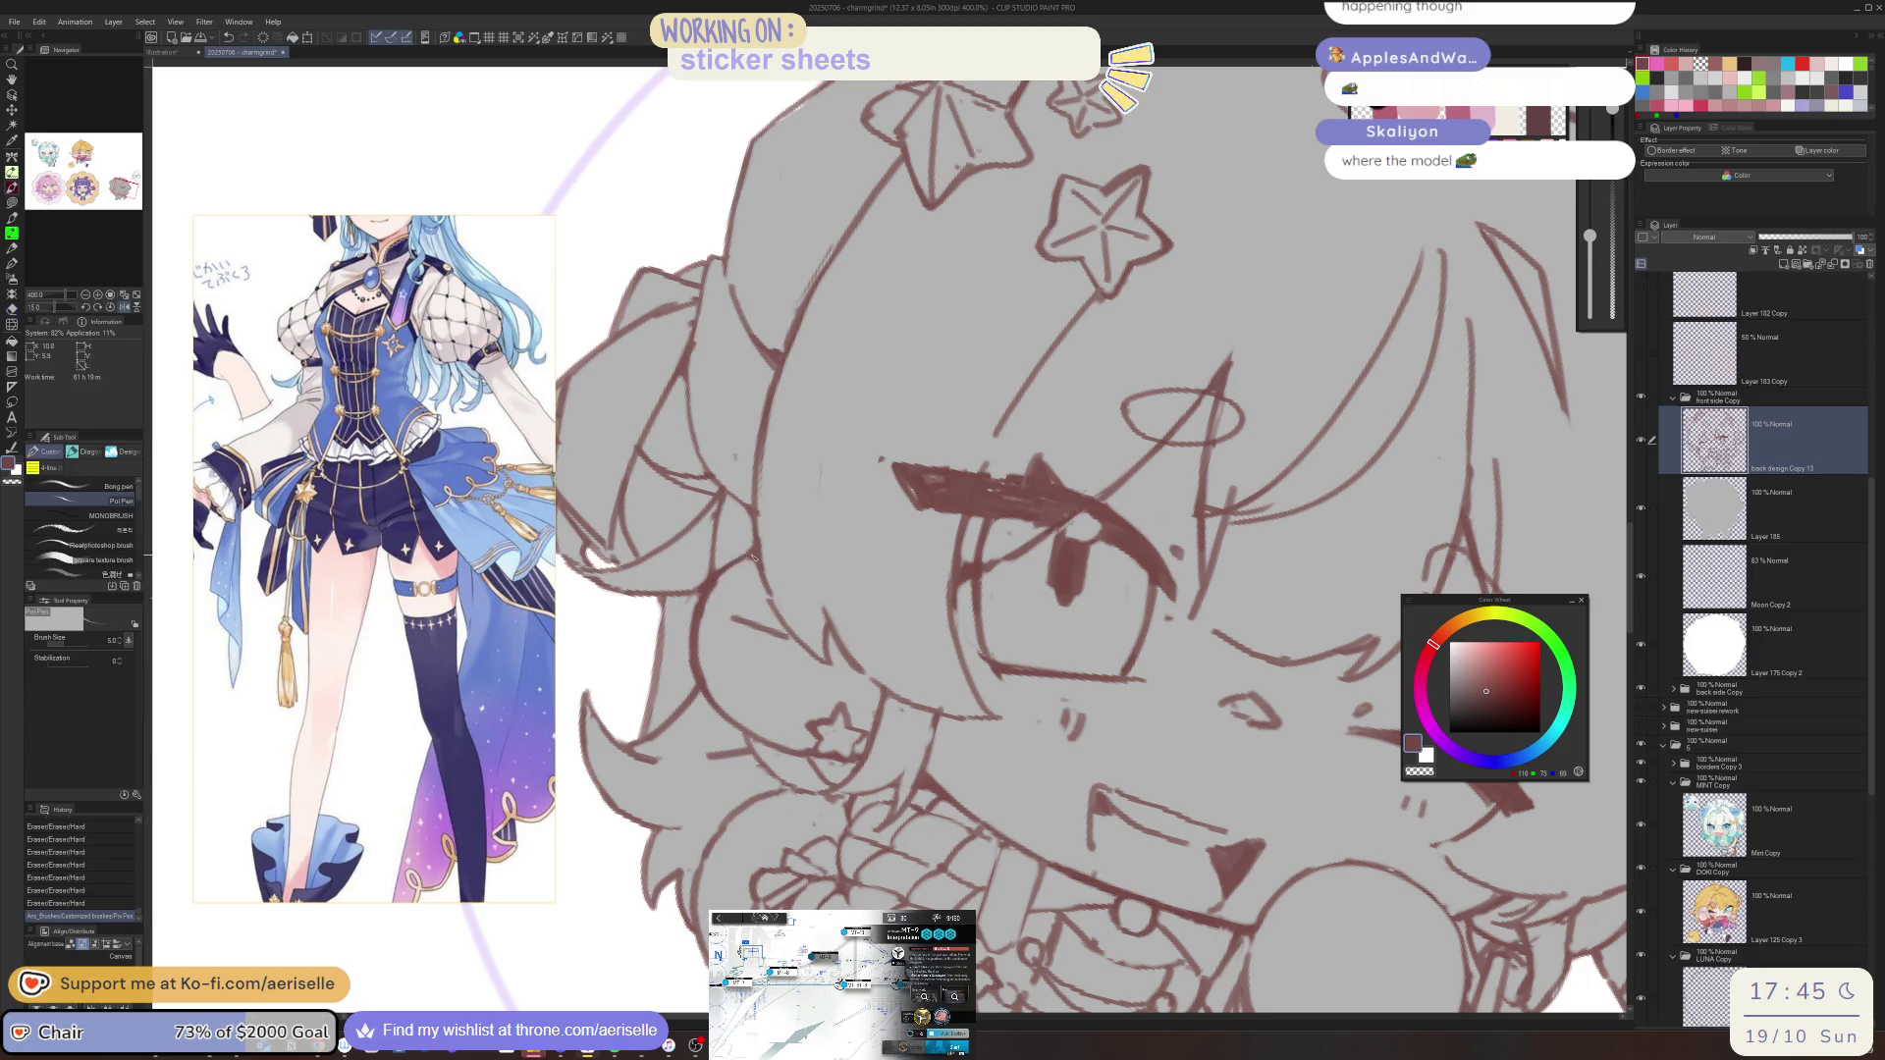
{"action": "key", "text": "e"}
{"action": "left_click", "coordinate": [712, 594]}
{"action": "left_click", "coordinate": [703, 648]}
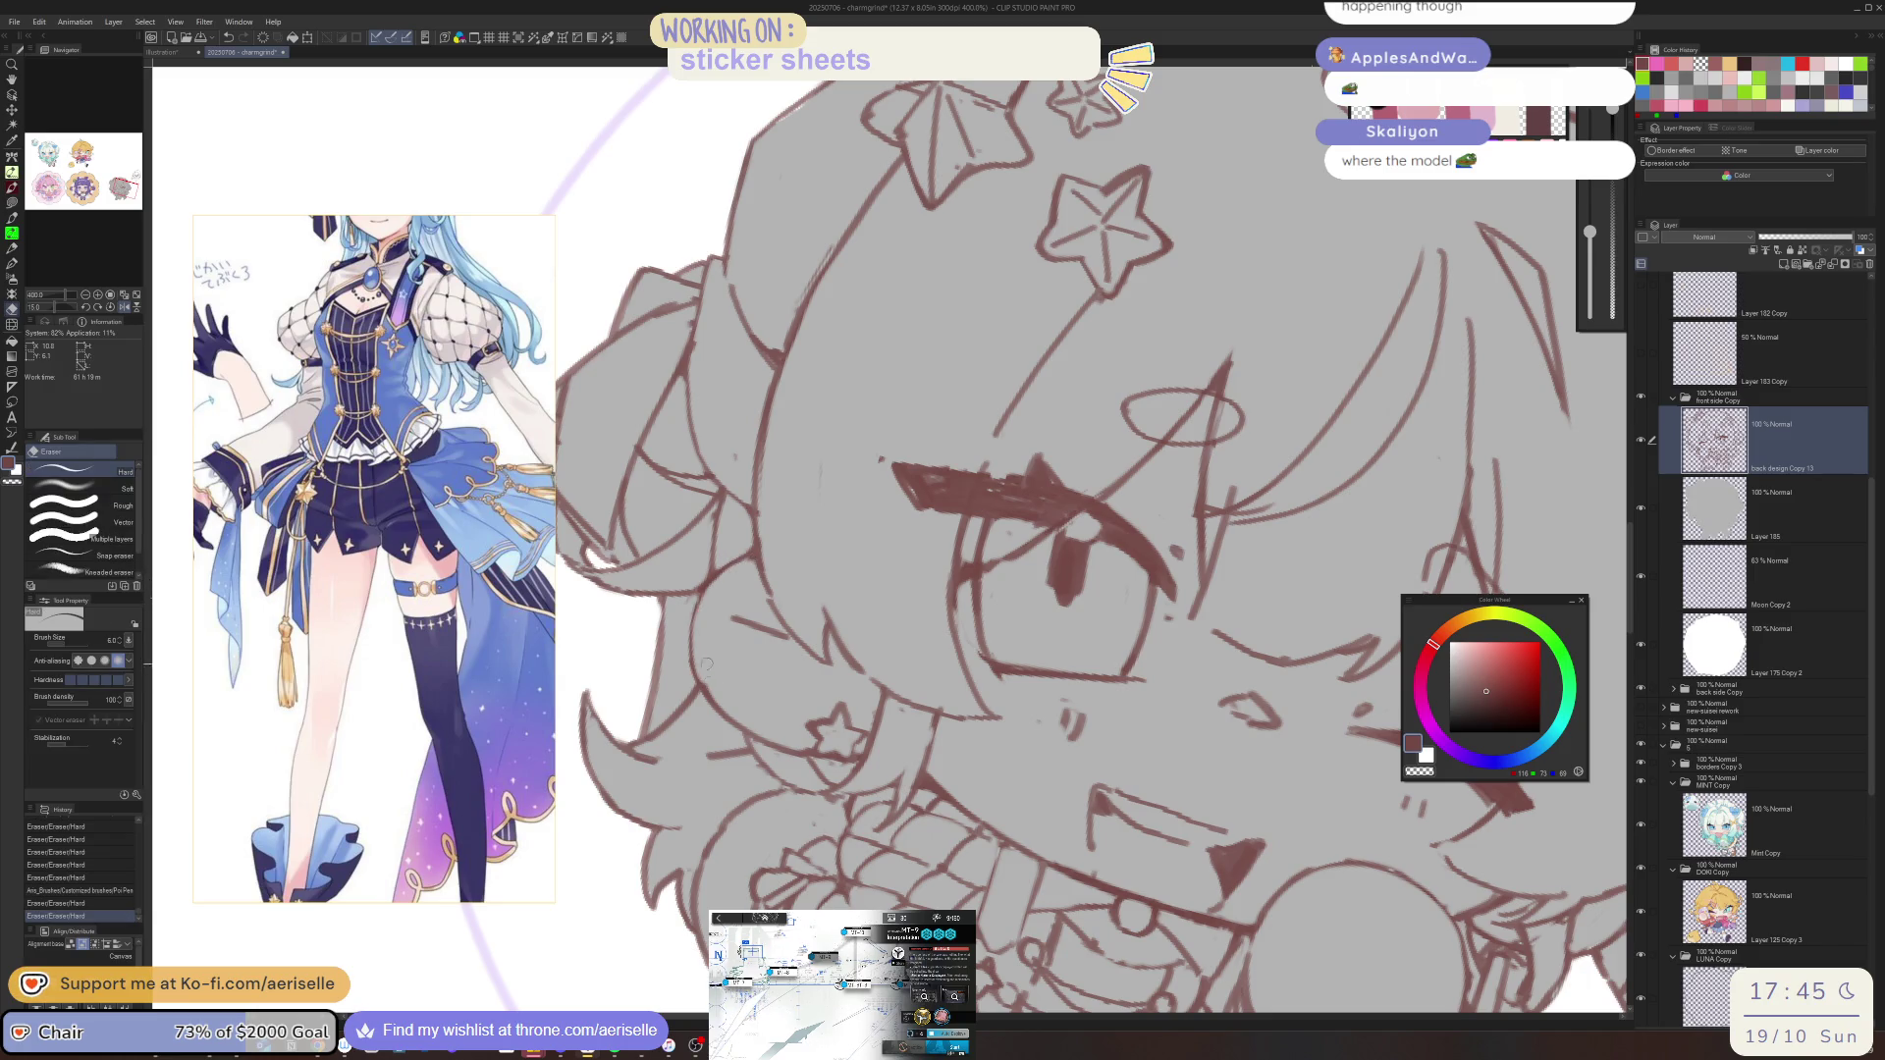
Ink a clean line beside the hair and trim a bit of the star lines
{"action": "key", "text": "p"}
{"action": "left_click_drag", "start_coordinate": [699, 579], "coordinate": [695, 695]}
{"action": "key", "text": "ctrl+z"}
{"action": "left_click_drag", "start_coordinate": [693, 594], "coordinate": [703, 679]}
{"action": "scroll", "coordinate": [703, 679], "scroll_direction": "down", "scroll_amount": 4}
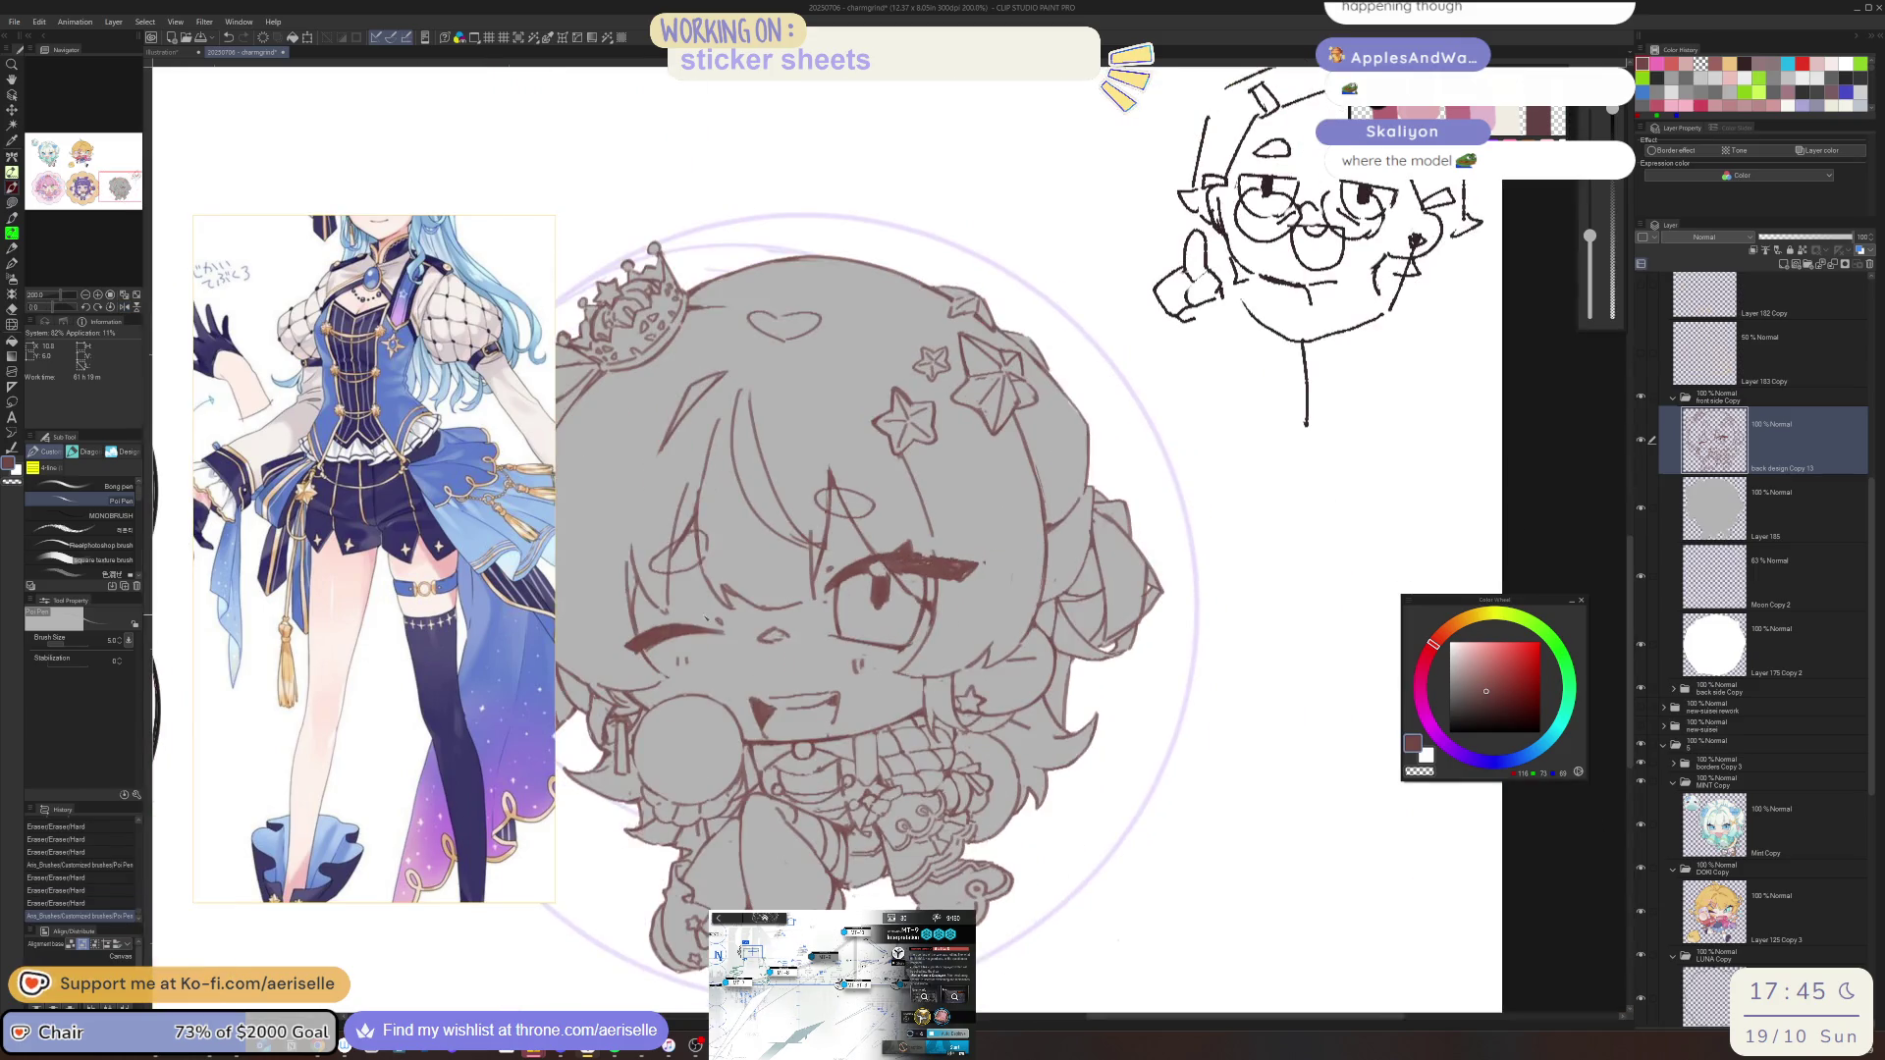
{"action": "key", "text": "h"}
{"action": "scroll", "coordinate": [1090, 324], "scroll_direction": "up", "scroll_amount": 5}
{"action": "key", "text": "e"}
{"action": "mouse_move", "coordinate": [717, 643]}
{"action": "left_mouse_down"}
{"action": "mouse_move", "coordinate": [734, 538]}
{"action": "mouse_move", "coordinate": [726, 613]}
{"action": "left_mouse_up"}
{"action": "scroll", "coordinate": [726, 614], "scroll_direction": "down", "scroll_amount": 4}
{"action": "scroll", "coordinate": [836, 640], "scroll_direction": "up", "scroll_amount": 2}
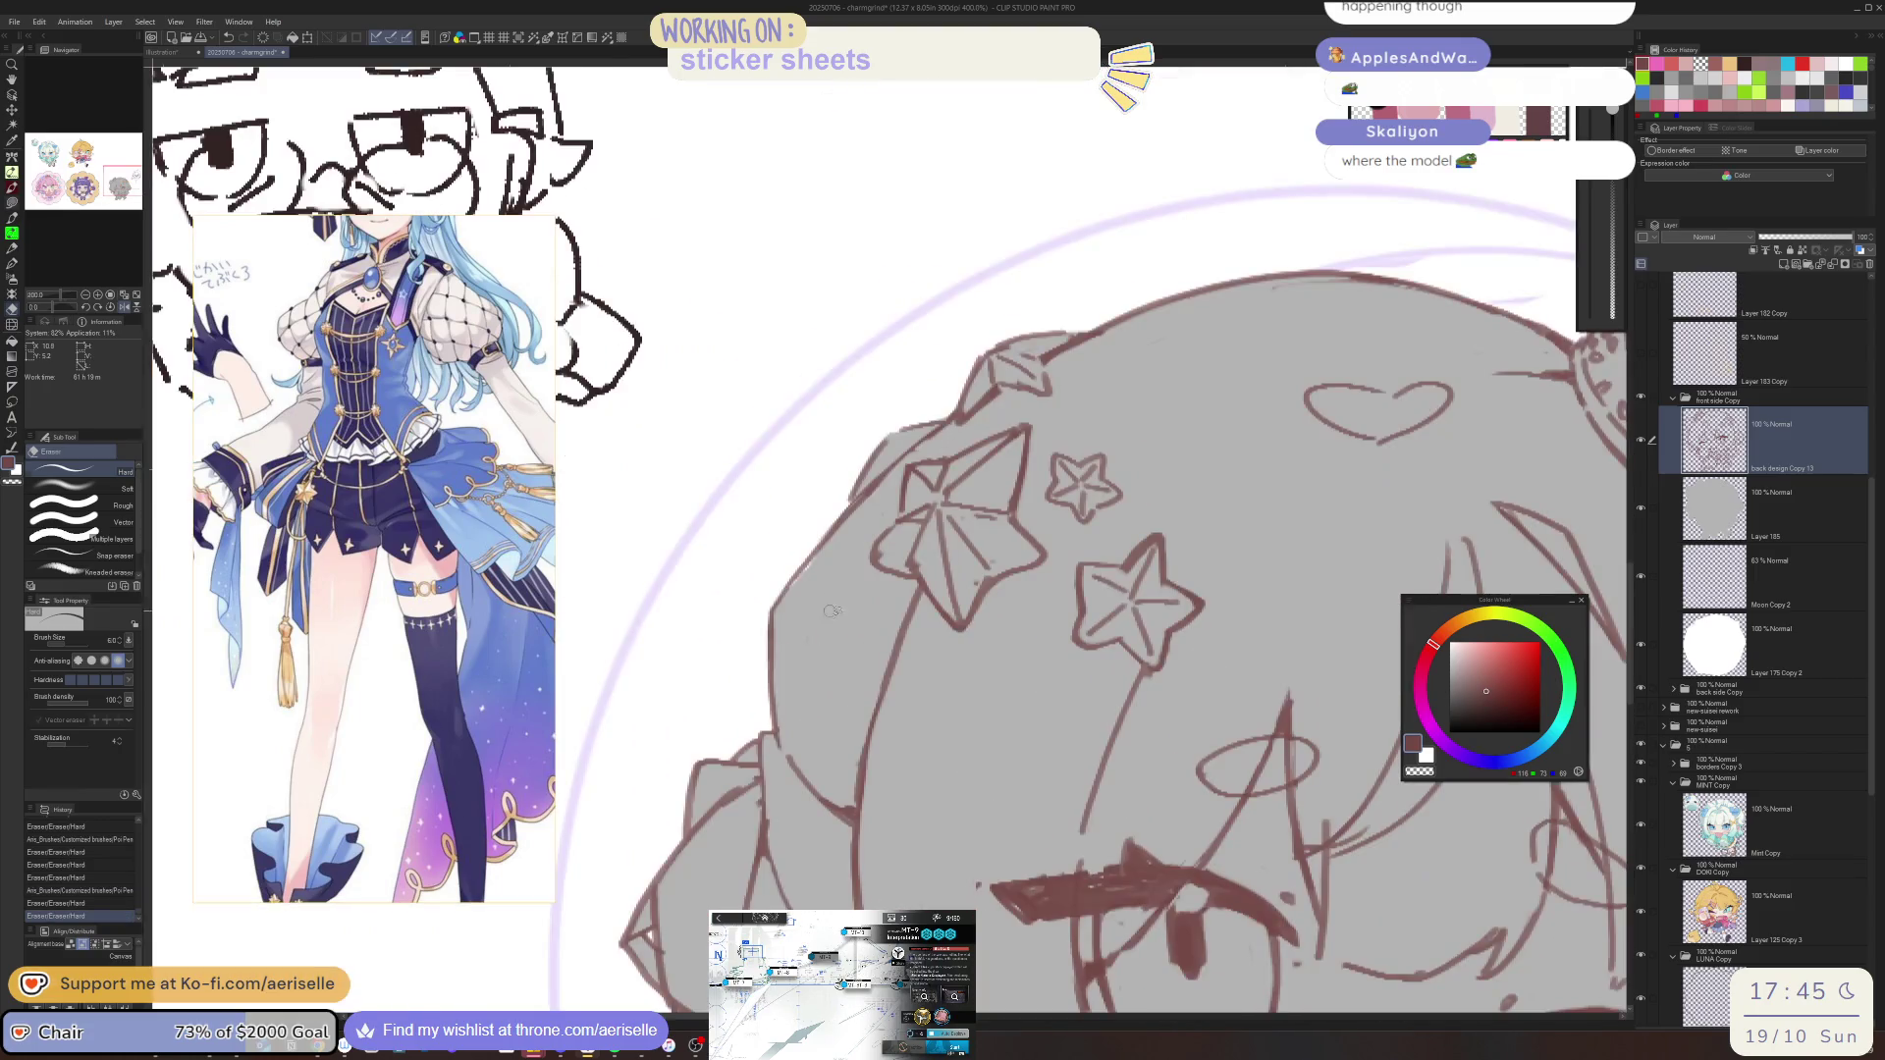
Lasso-fill the gap in the head's base with the gray from Layer 185, then save
{"action": "key", "text": "o"}
{"action": "left_click", "coordinate": [837, 640]}
{"action": "left_click", "coordinate": [837, 640], "text": "alt"}
{"action": "scroll", "coordinate": [836, 640], "scroll_direction": "up", "scroll_amount": 2}
{"action": "key", "text": "u"}
{"action": "mouse_move", "coordinate": [958, 457]}
{"action": "left_mouse_down"}
{"action": "mouse_move", "coordinate": [859, 640]}
{"action": "mouse_move", "coordinate": [786, 589]}
{"action": "left_mouse_up"}
{"action": "scroll", "coordinate": [938, 412], "scroll_direction": "down", "scroll_amount": 4}
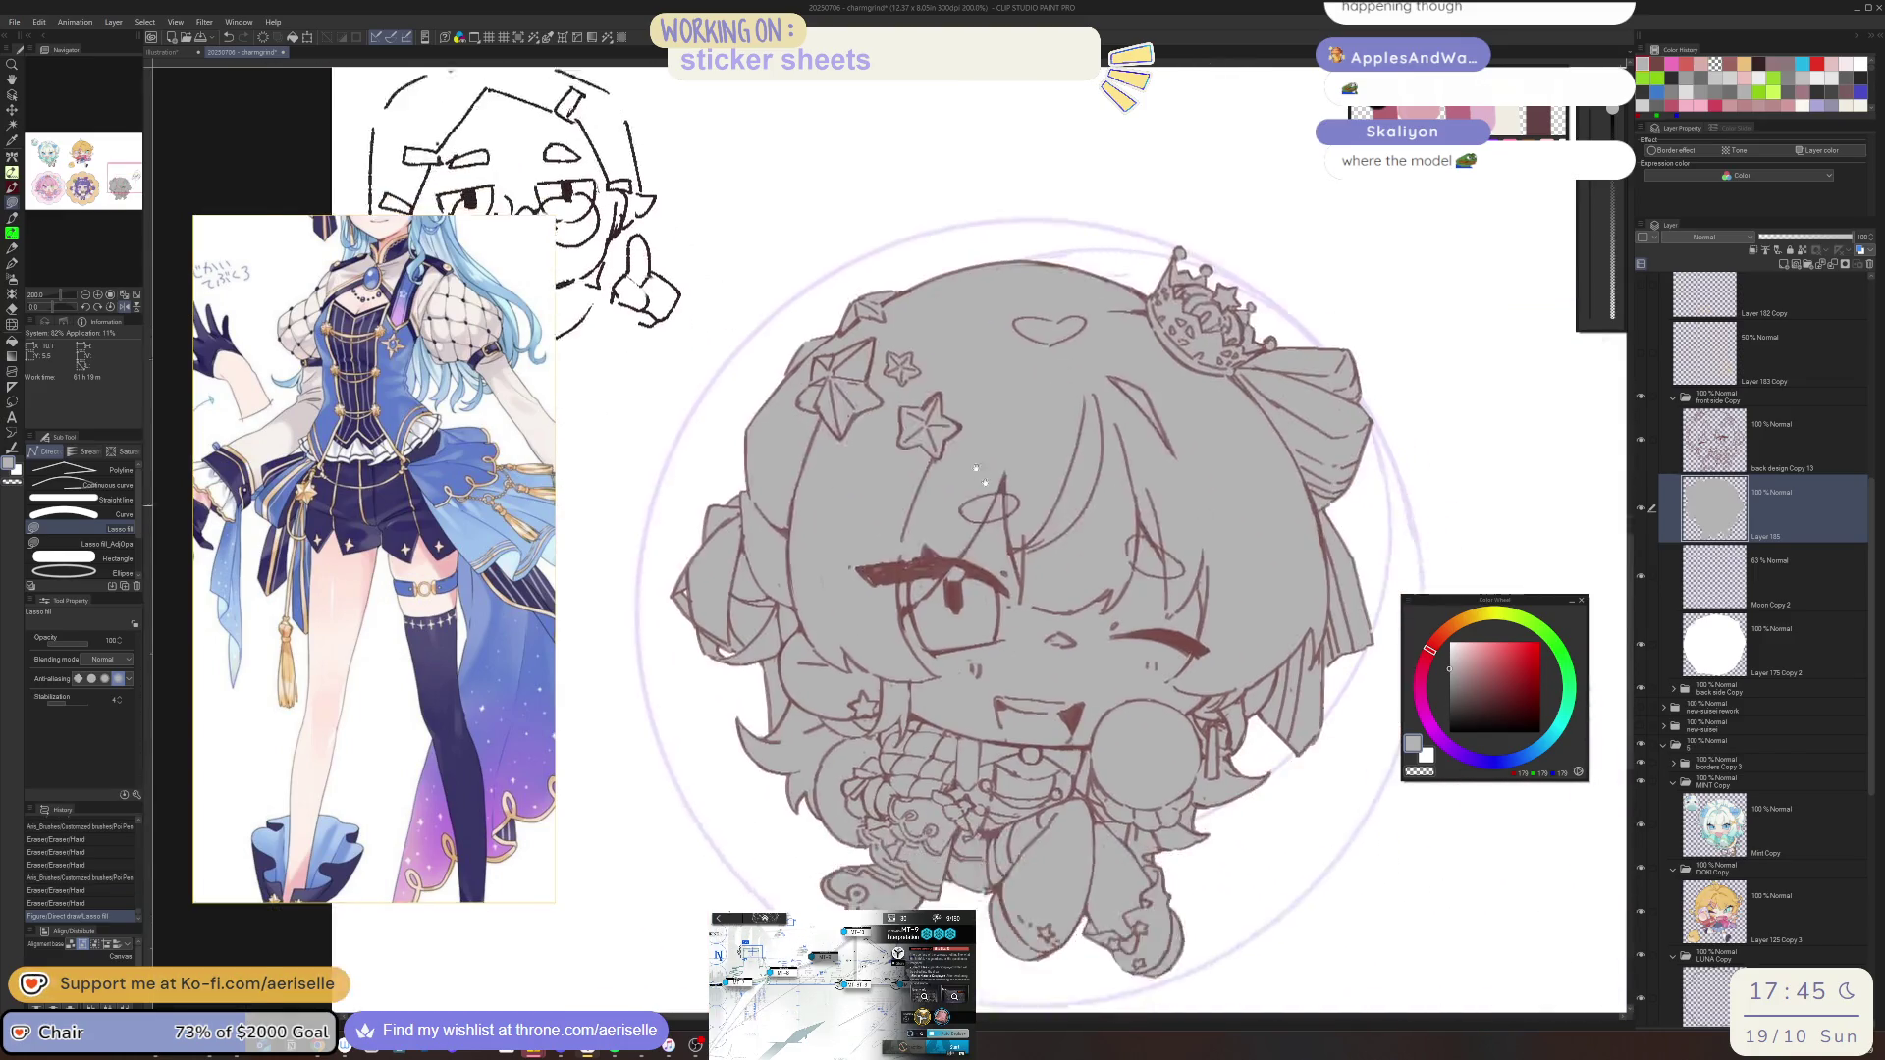
{"action": "key", "text": "ctrl+s"}
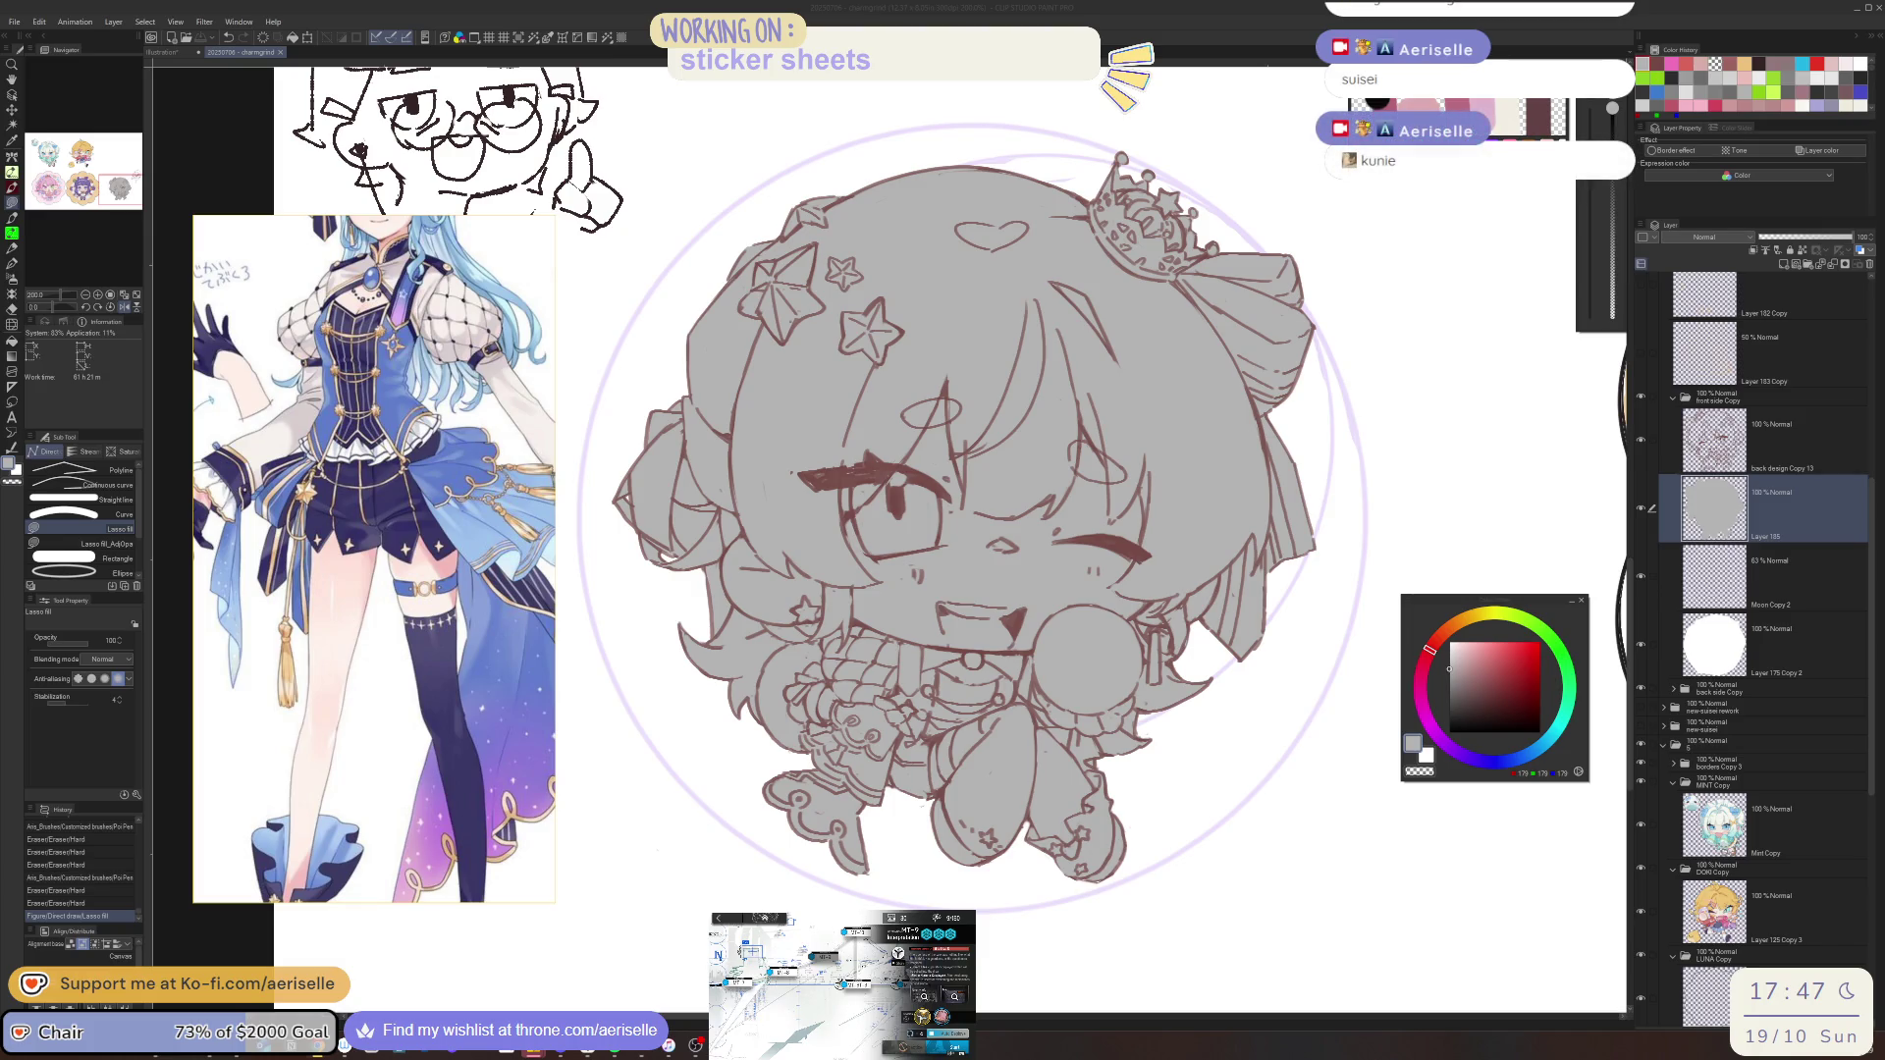
{"action": "key", "text": "h"}
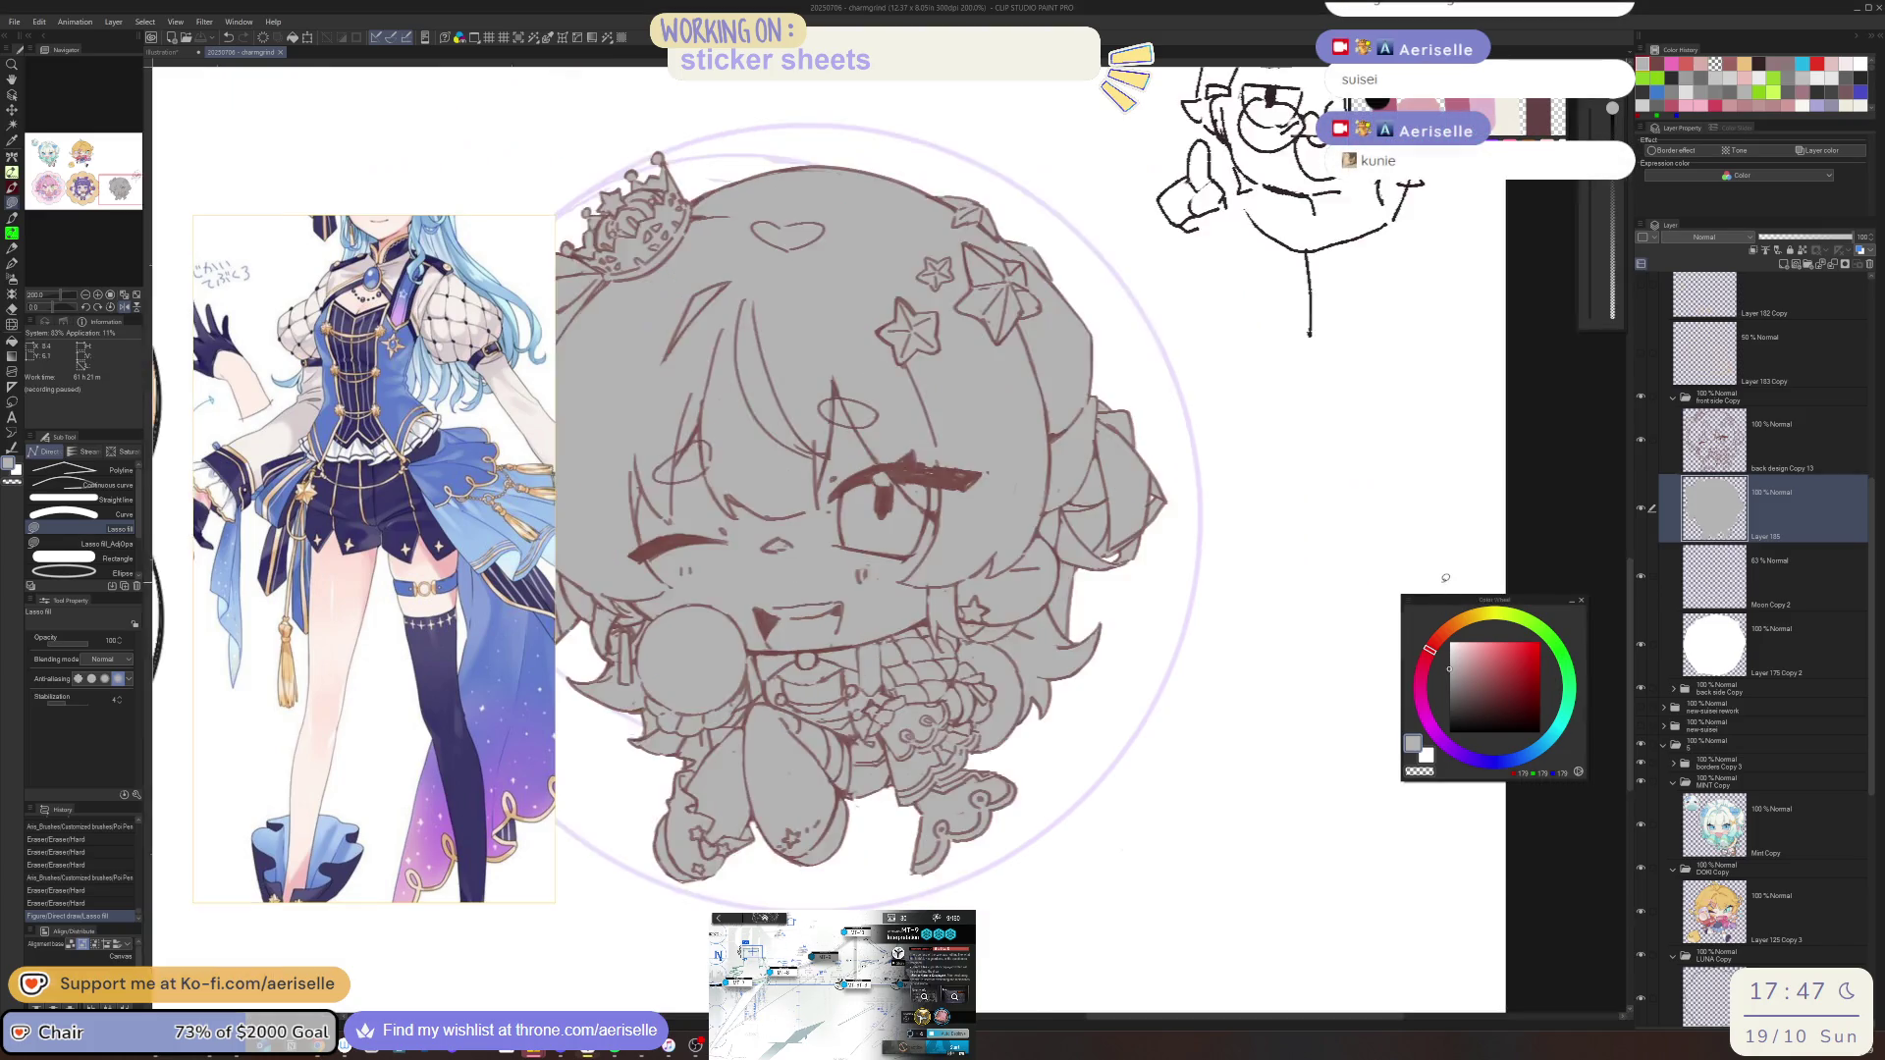
Select the back design Copy 13 layer, unflip and zoom out the view, and save the sticker
{"action": "key", "text": "ctrl+minus"}
{"action": "key", "text": "ctrl+minus"}
{"action": "scroll", "coordinate": [825, 625], "scroll_direction": "up", "scroll_amount": 5}
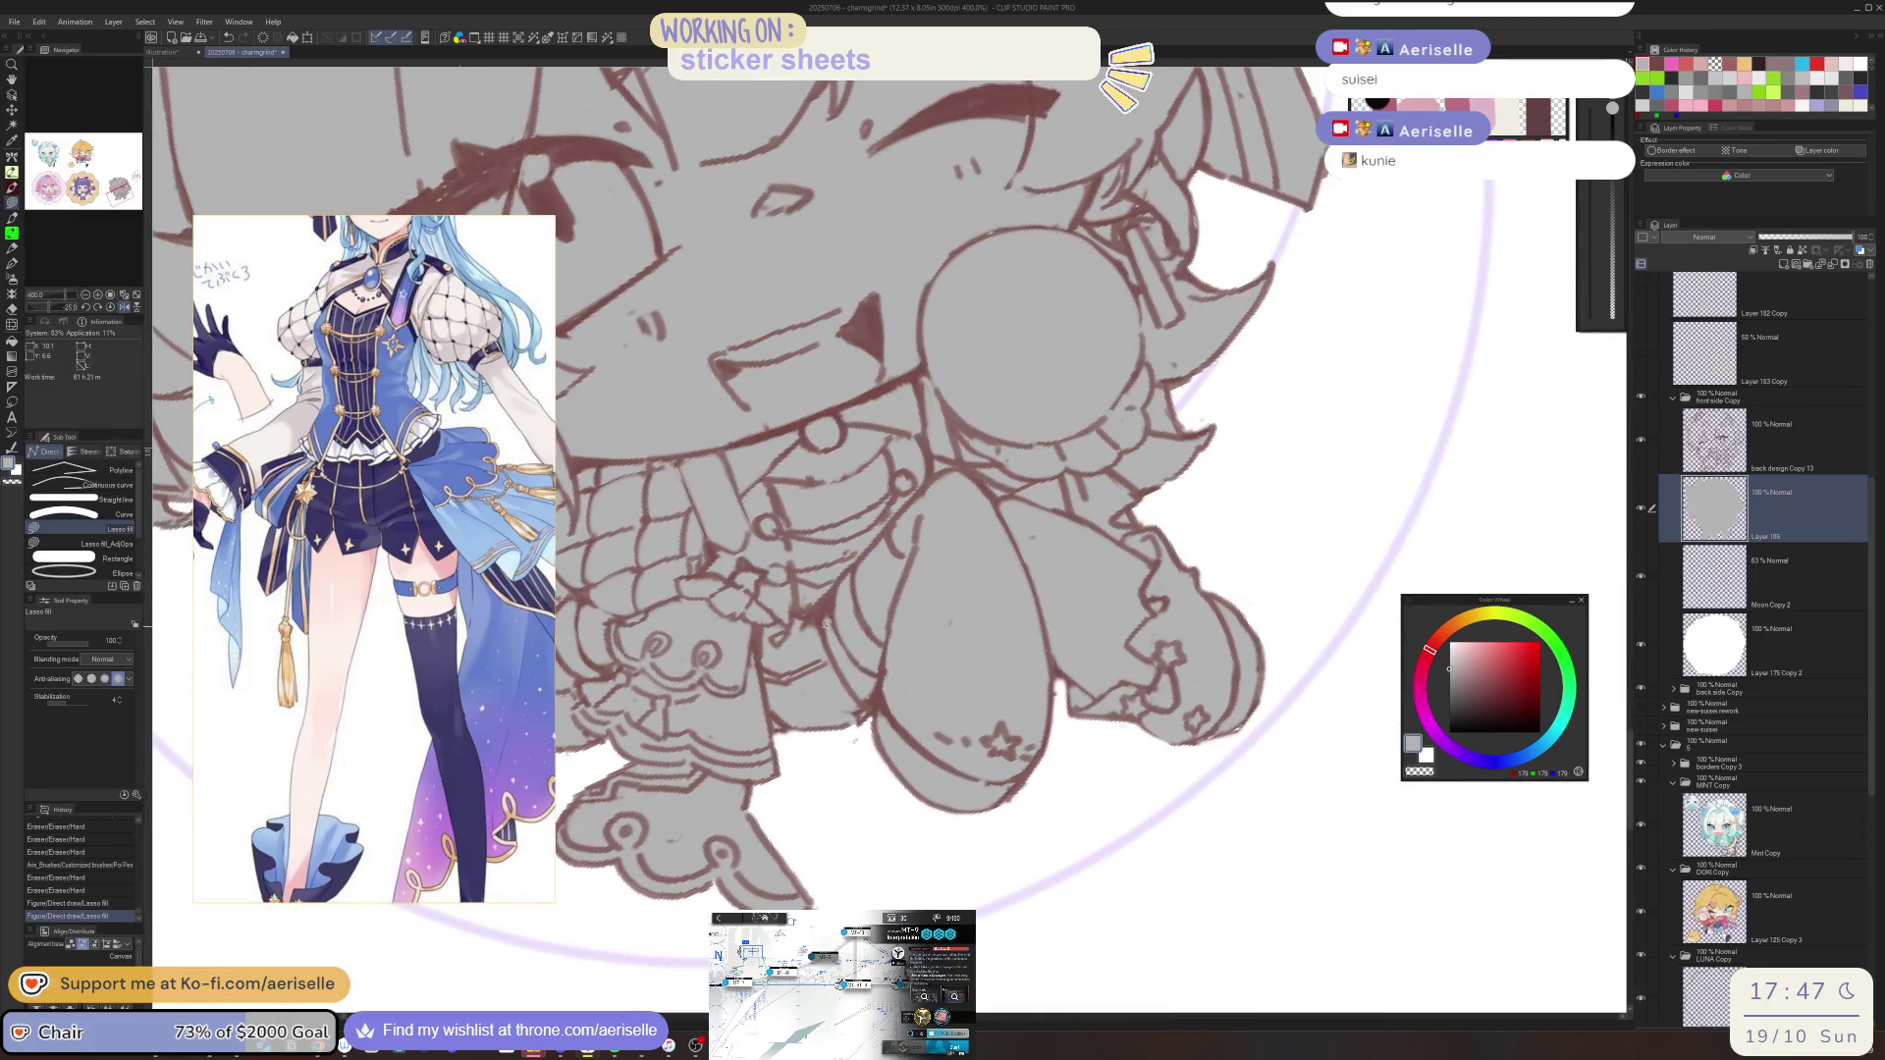
{"action": "key", "text": "o"}
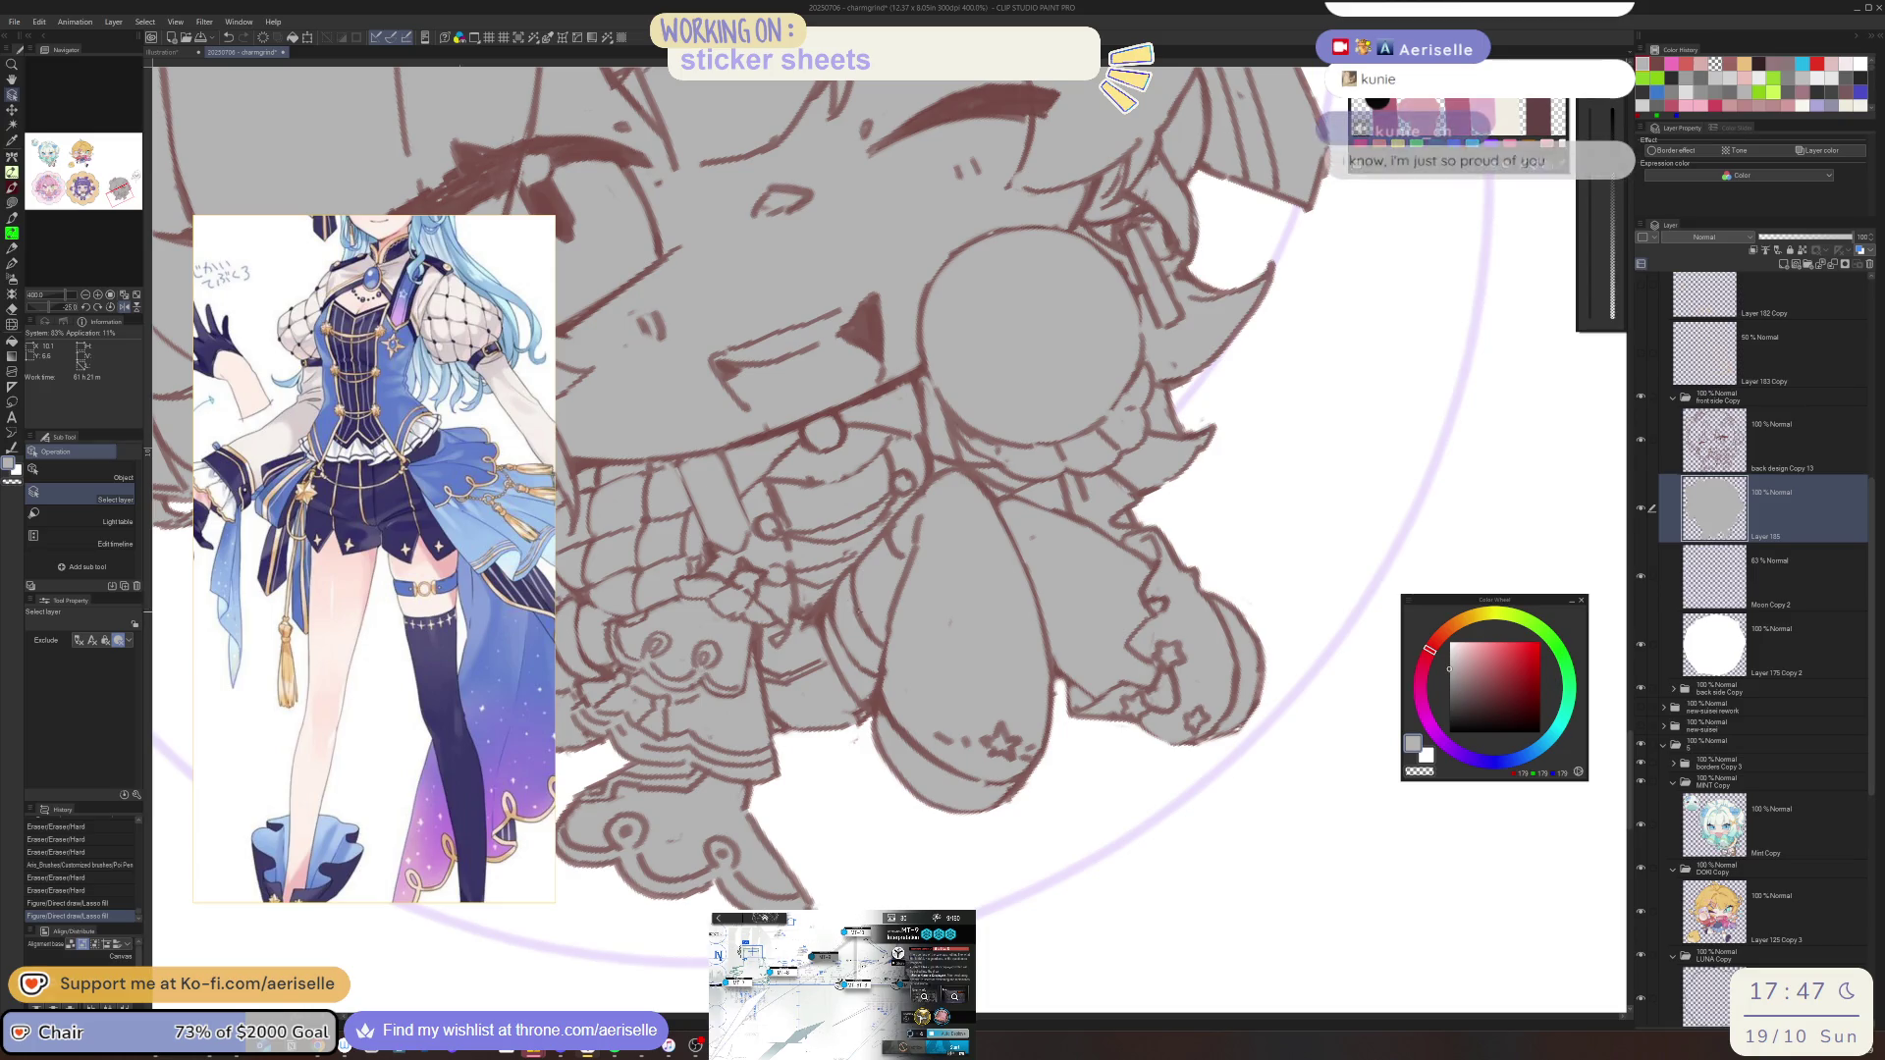
{"action": "left_click", "coordinate": [853, 607]}
{"action": "key", "text": "h"}
{"action": "scroll", "coordinate": [855, 614], "scroll_direction": "down", "scroll_amount": 4}
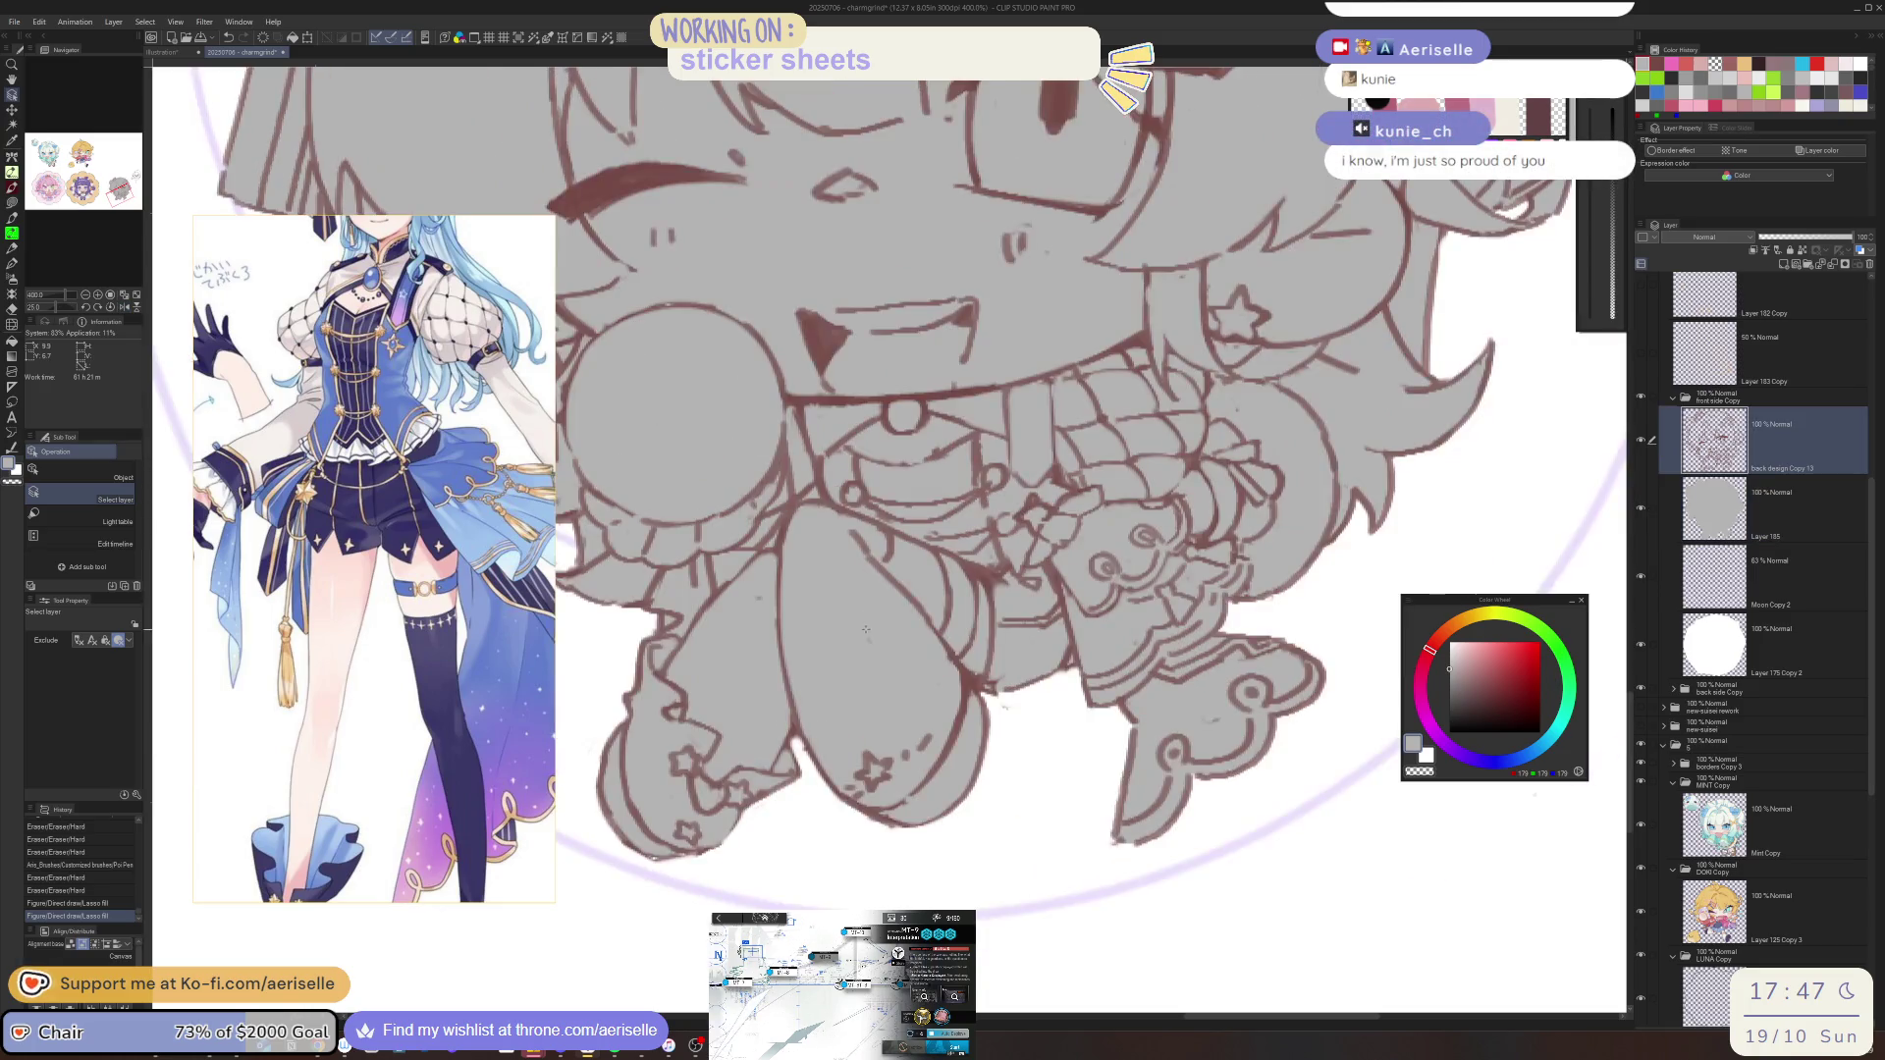
{"action": "left_click_drag", "start_coordinate": [1134, 734], "coordinate": [1077, 713]}
{"action": "key", "text": "ctrl+s"}
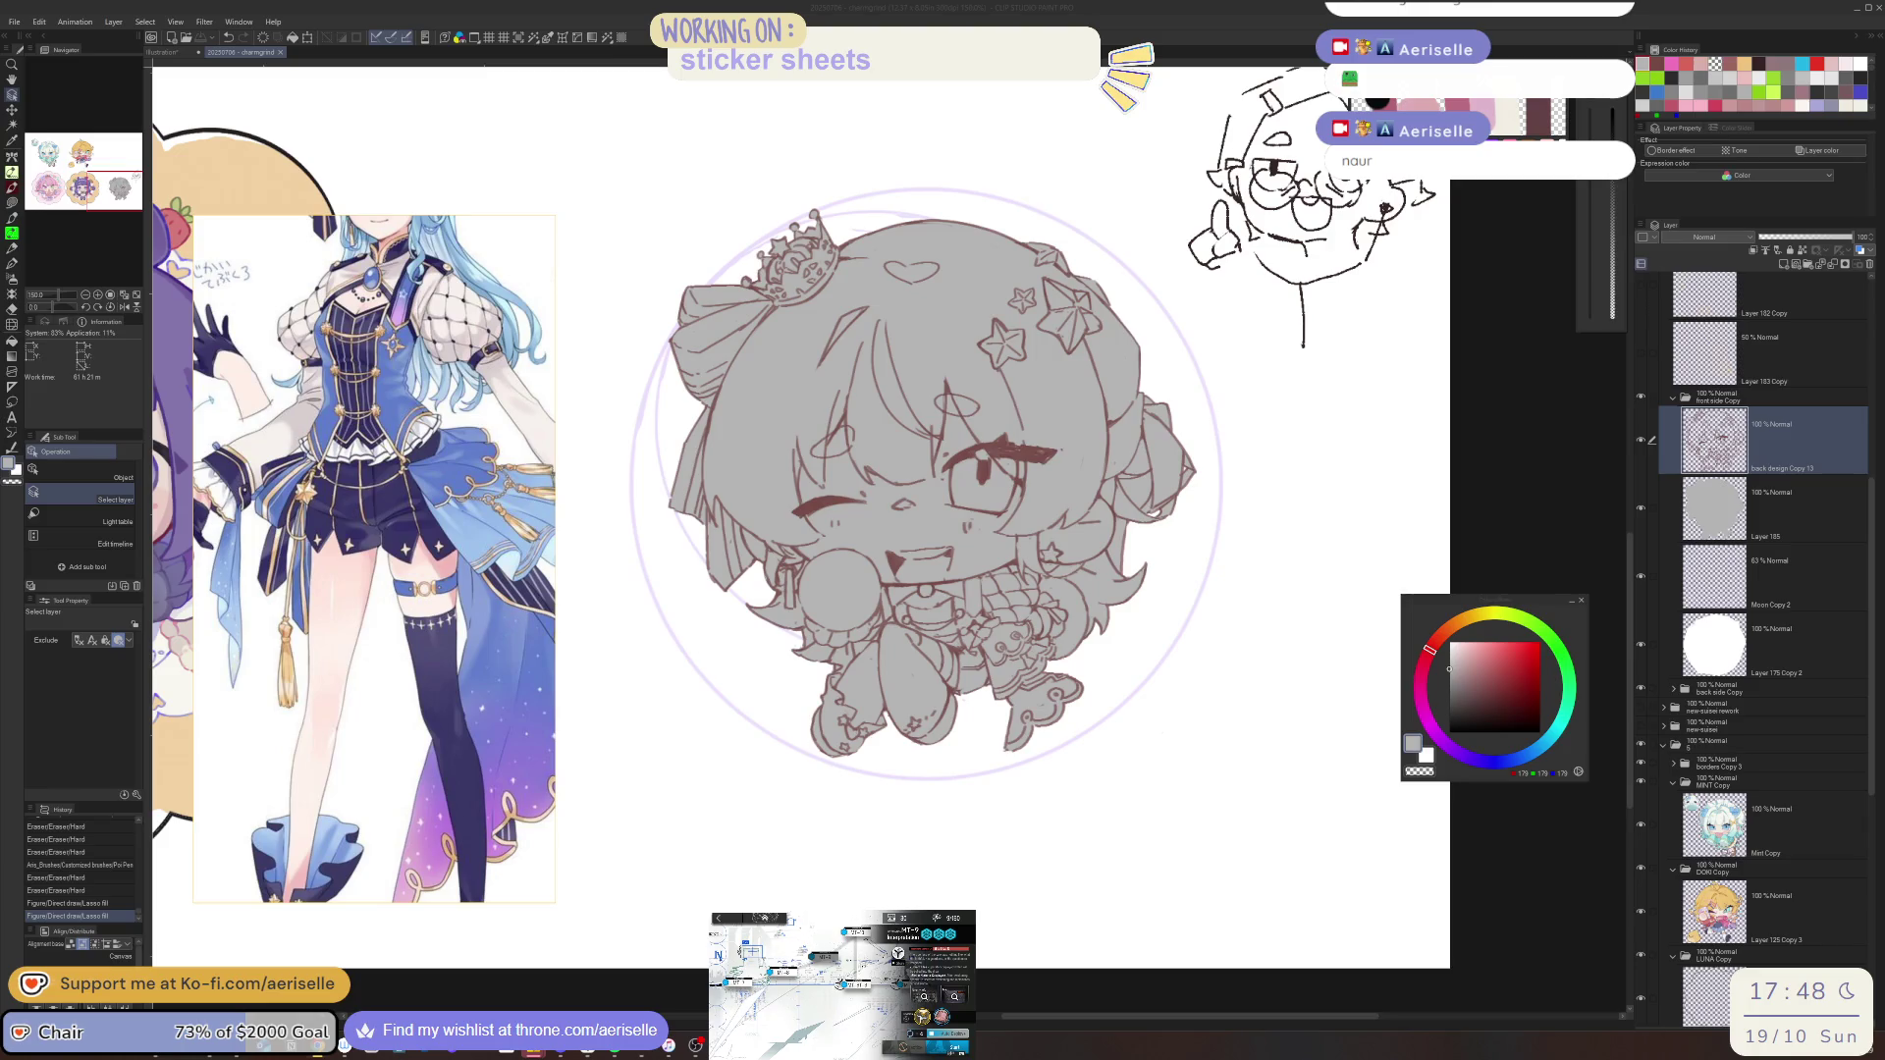
{"action": "left_click", "coordinate": [1241, 566]}
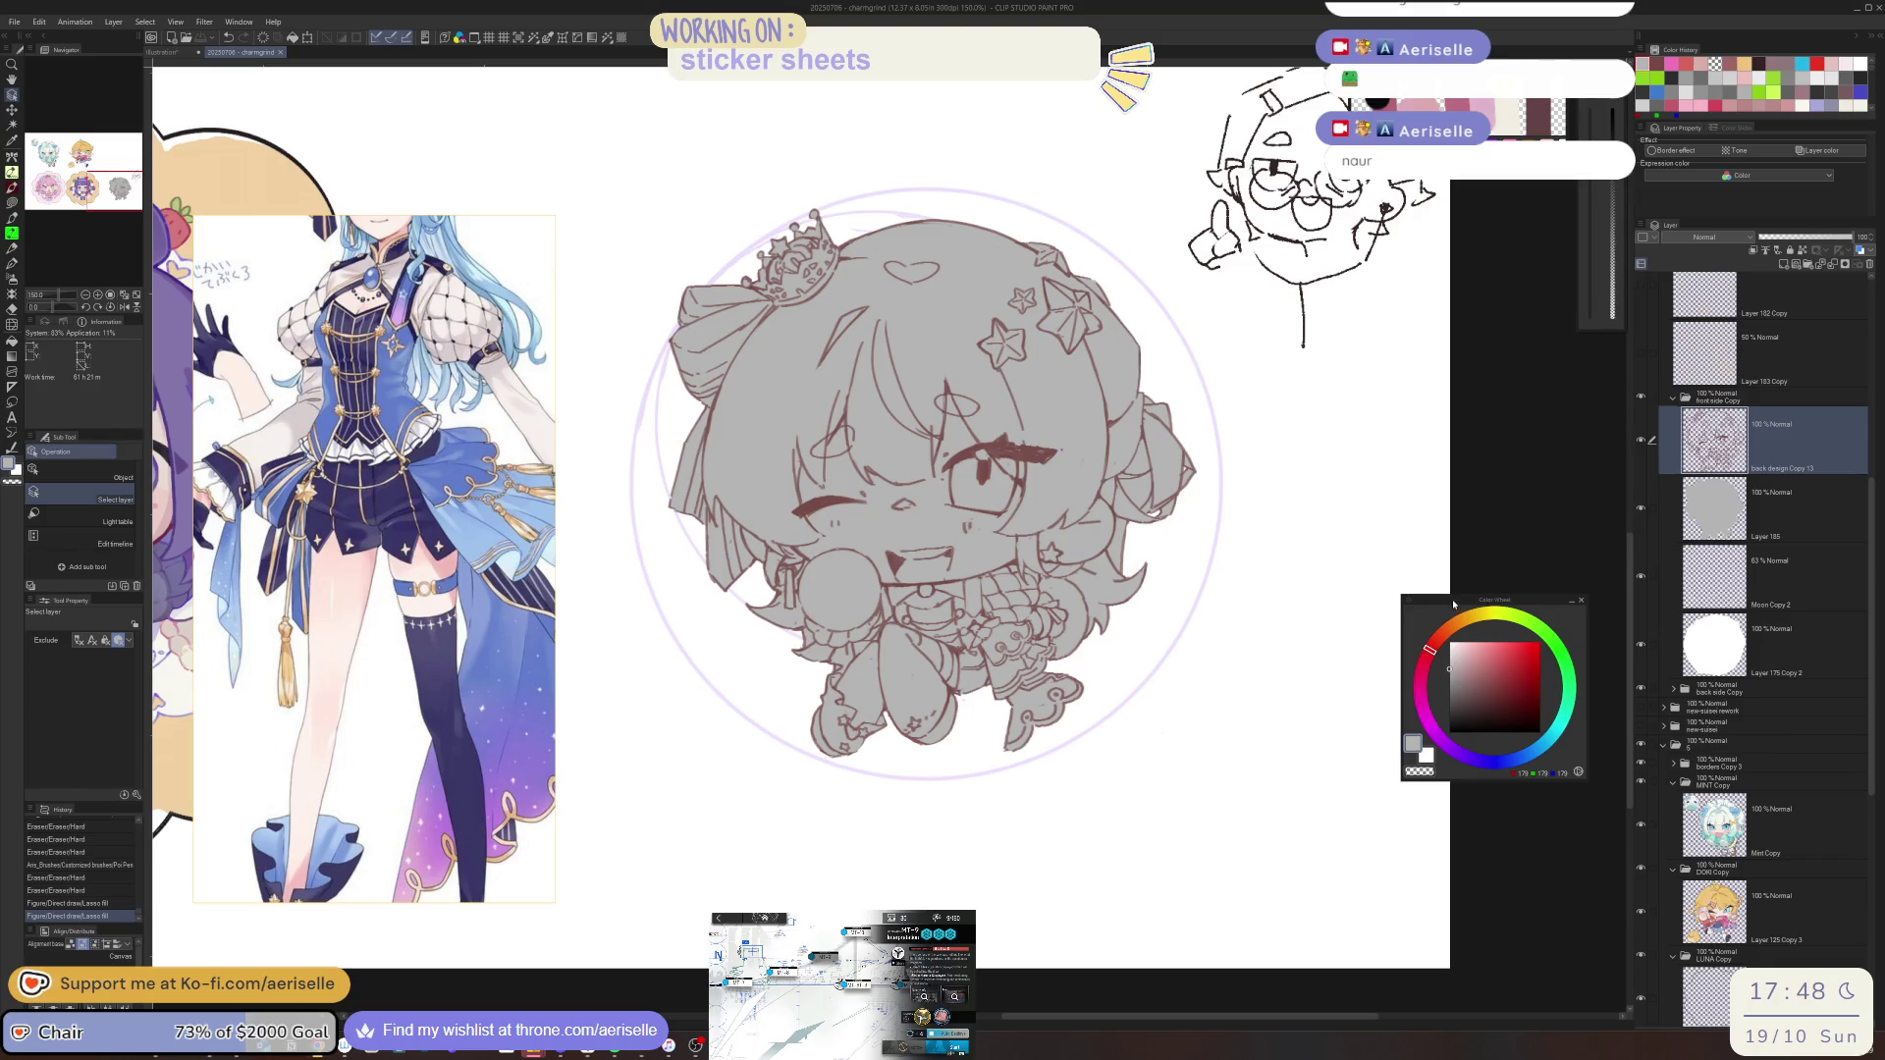
{"action": "scroll", "coordinate": [1130, 603], "scroll_direction": "down", "scroll_amount": 2}
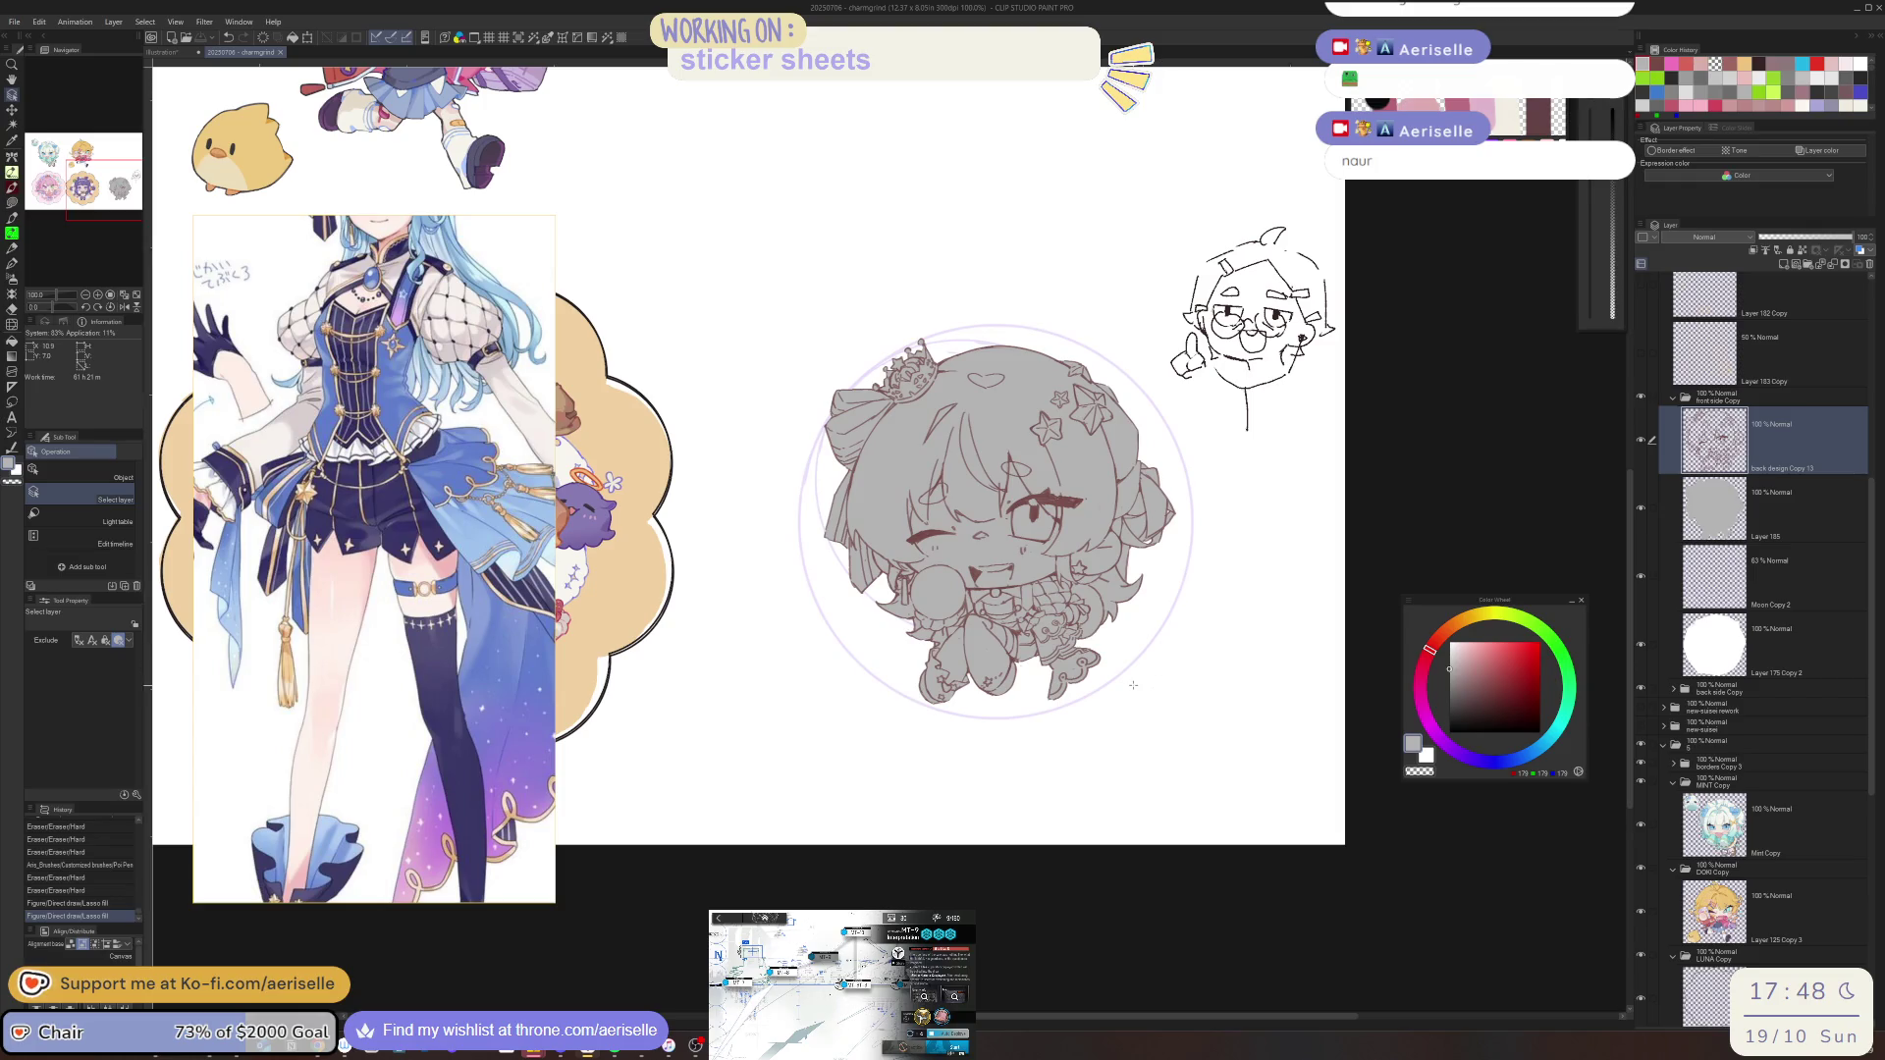
{"action": "mouse_move", "coordinate": [373, 490]}
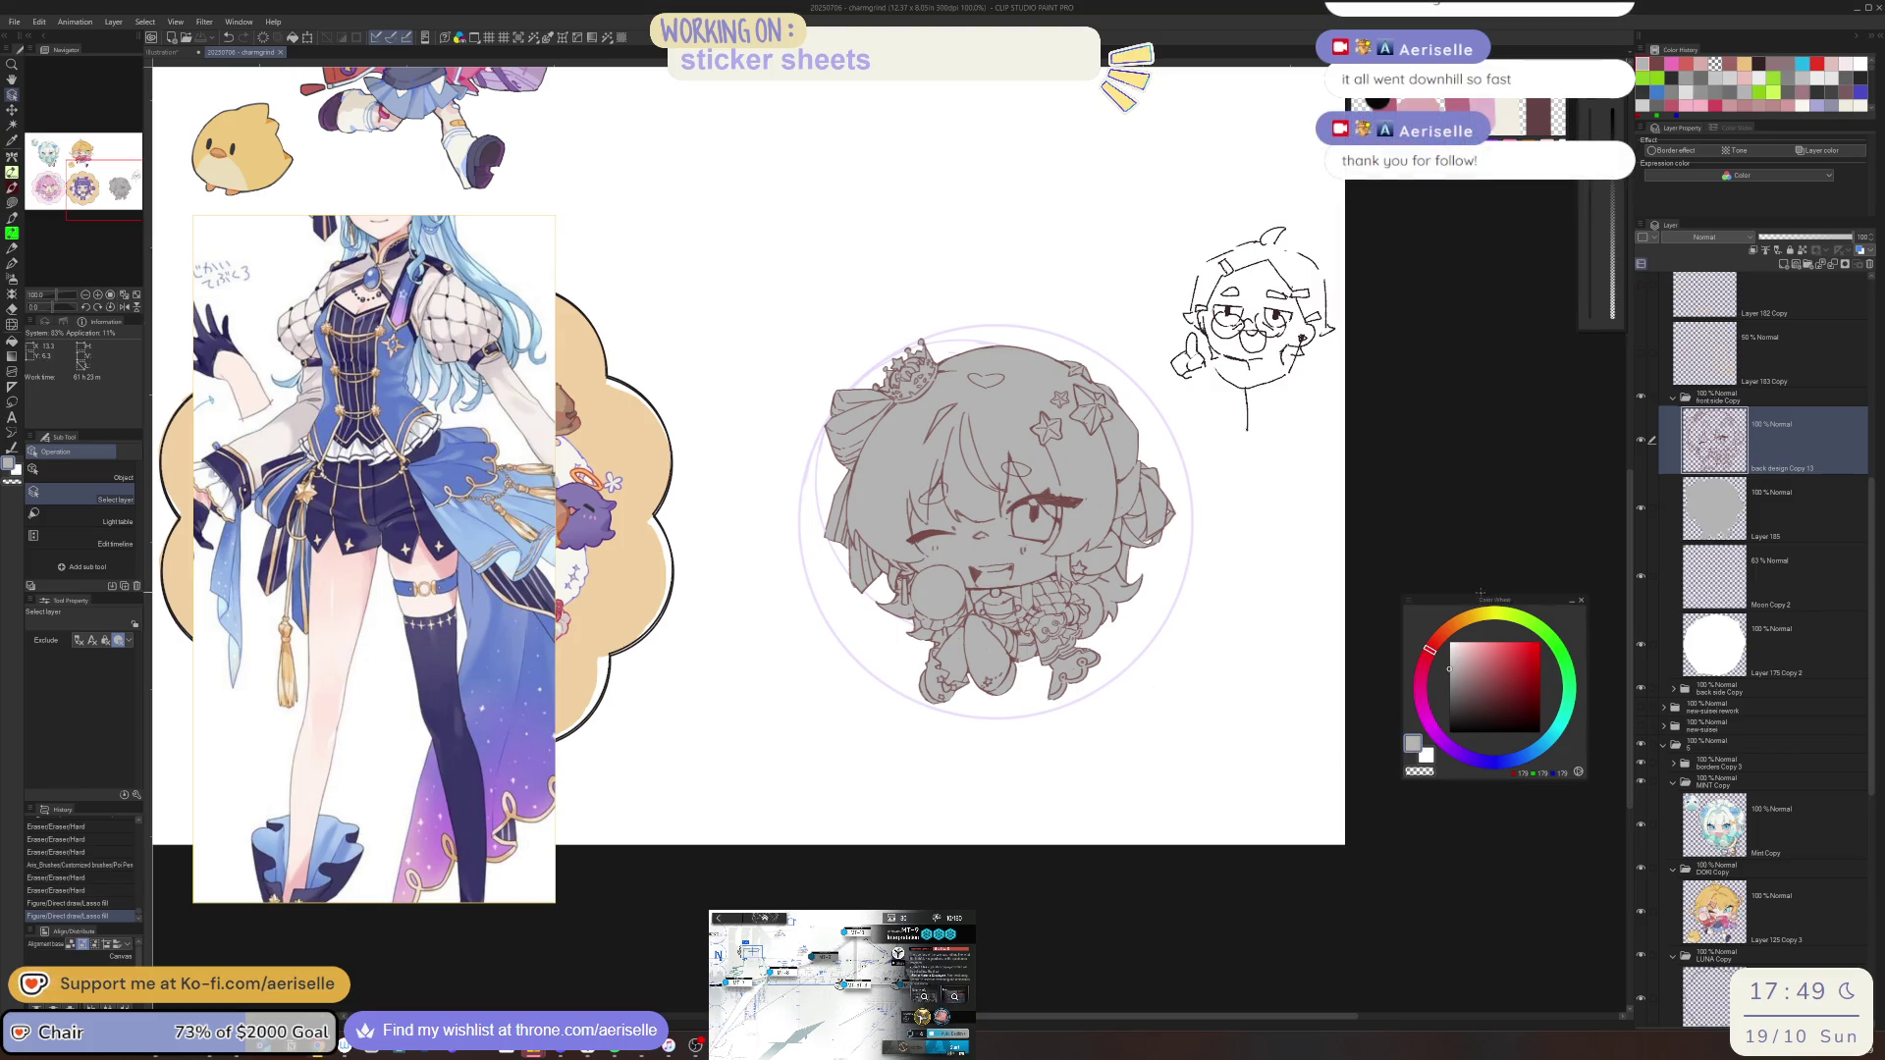
{"action": "scroll", "coordinate": [1174, 499], "scroll_direction": "up", "scroll_amount": 2}
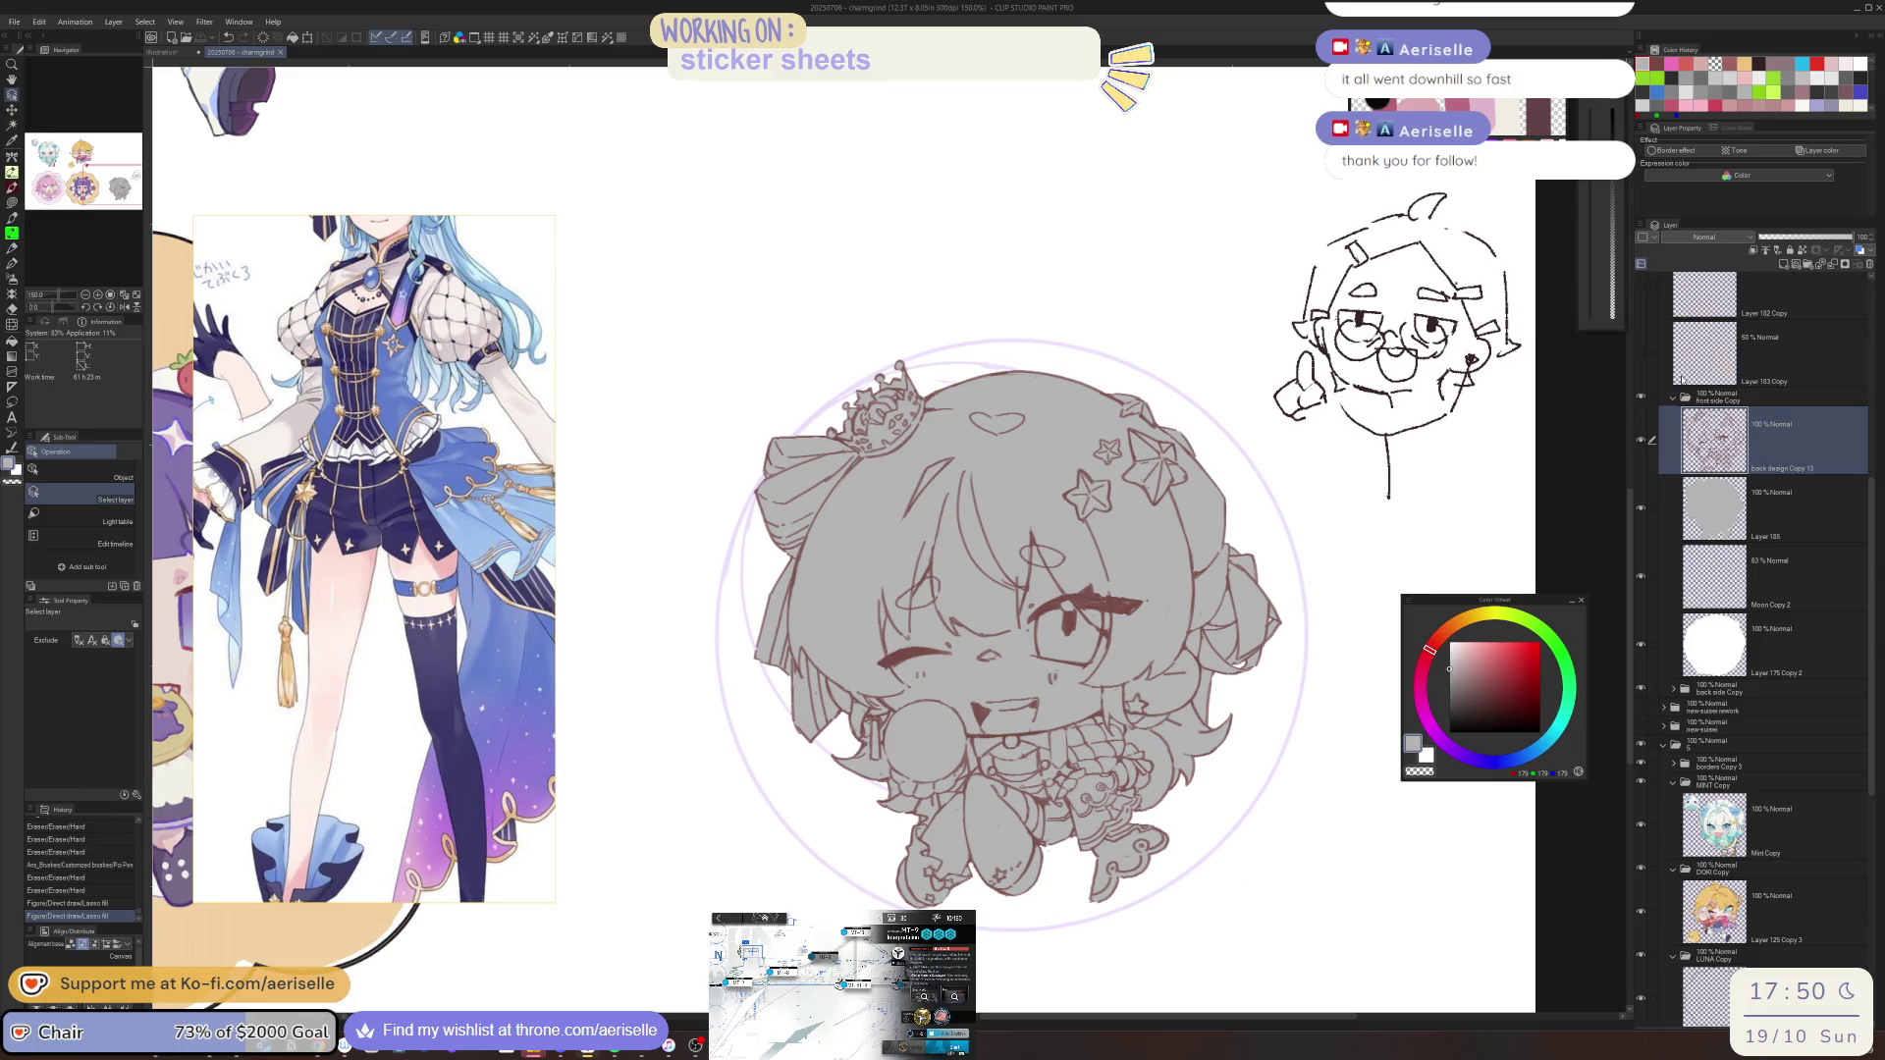
Show the blue bow sketch on Layer 184 Copy and duplicate it as Layer 184 Copy 2
{"action": "left_click", "coordinate": [1672, 398]}
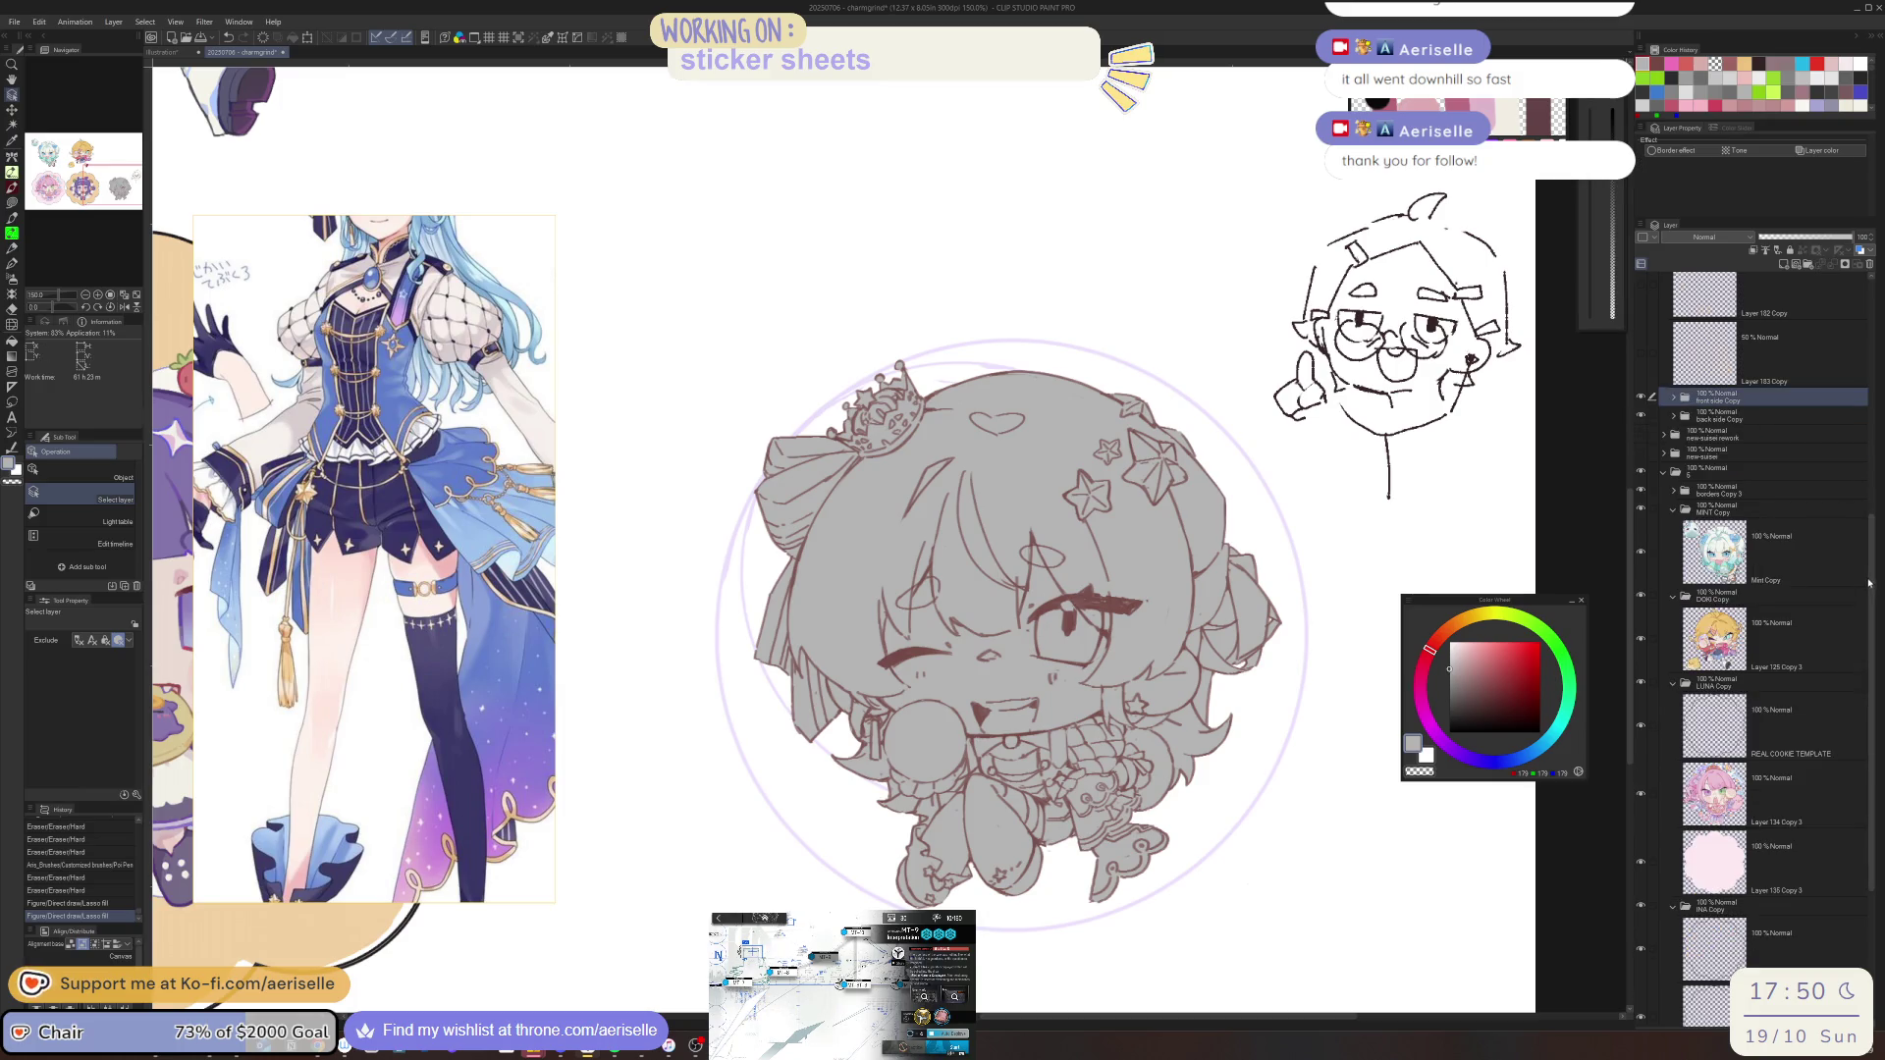
{"action": "left_click_drag", "start_coordinate": [1871, 531], "coordinate": [1814, 414]}
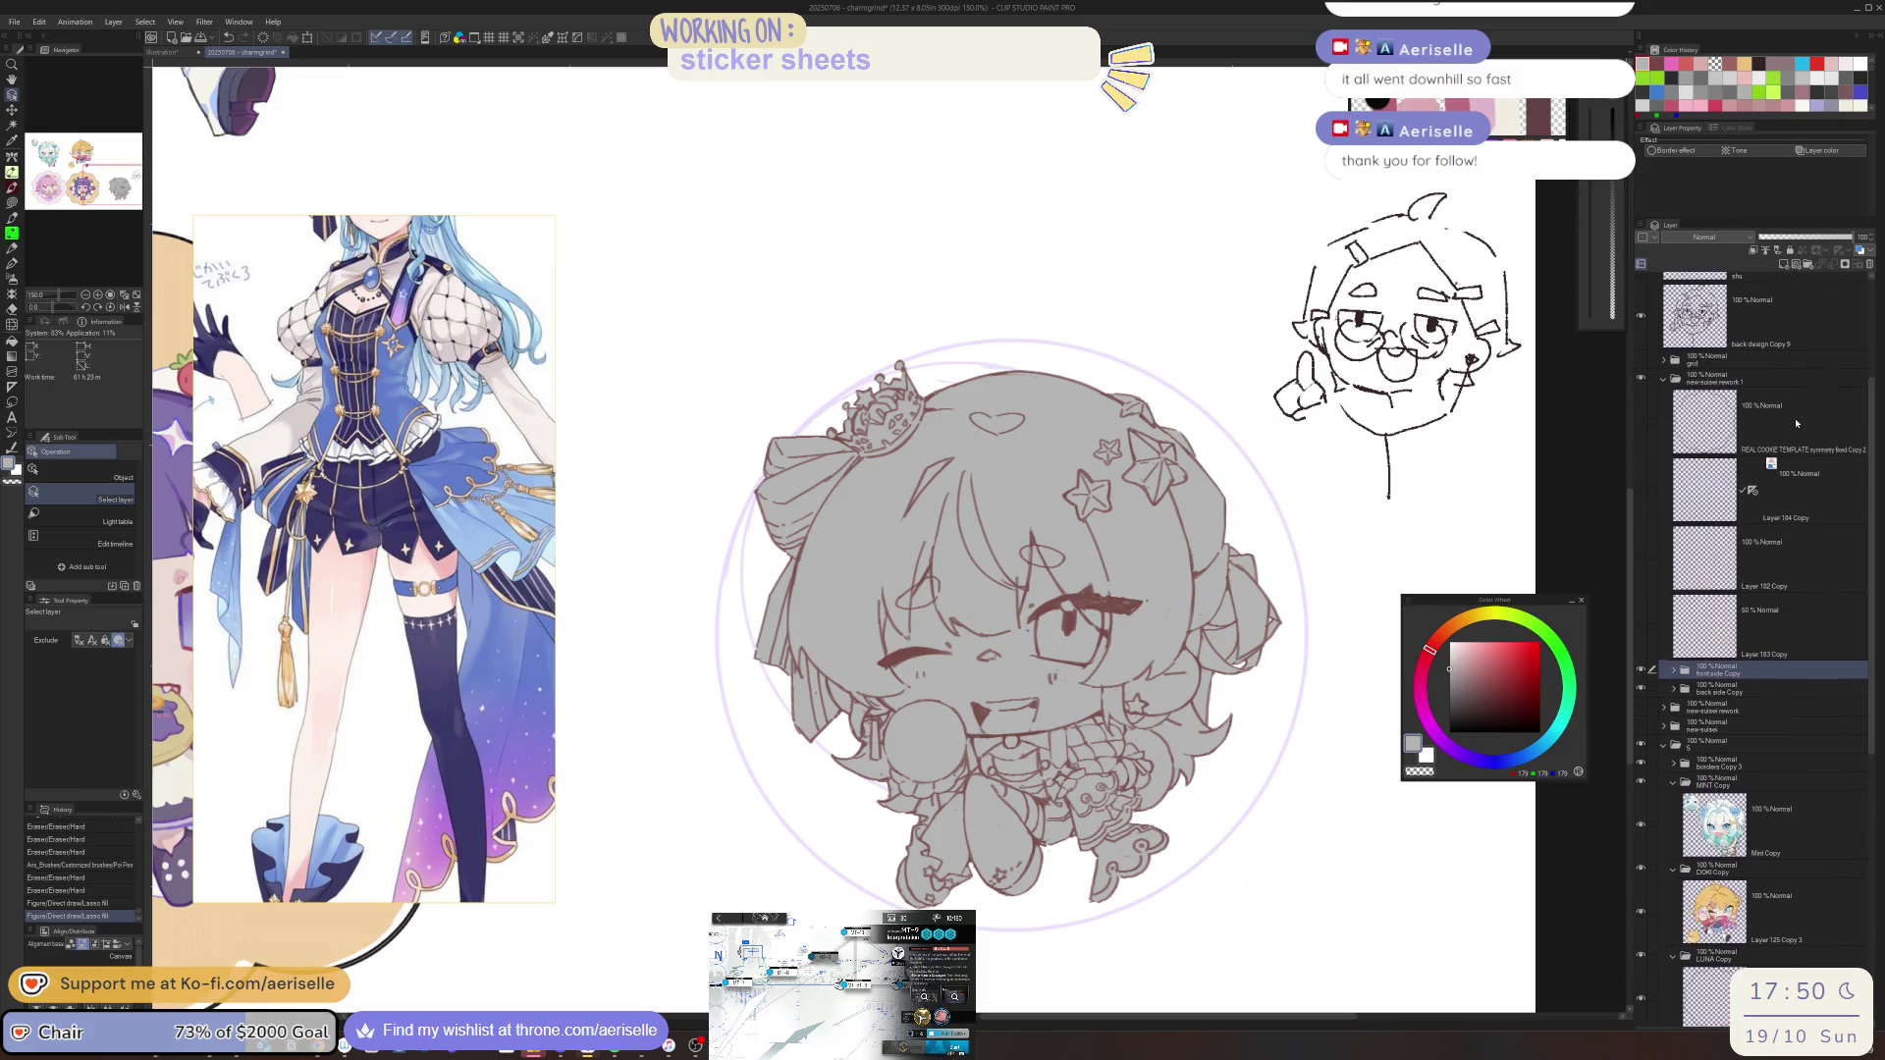
{"action": "left_click", "coordinate": [1639, 496]}
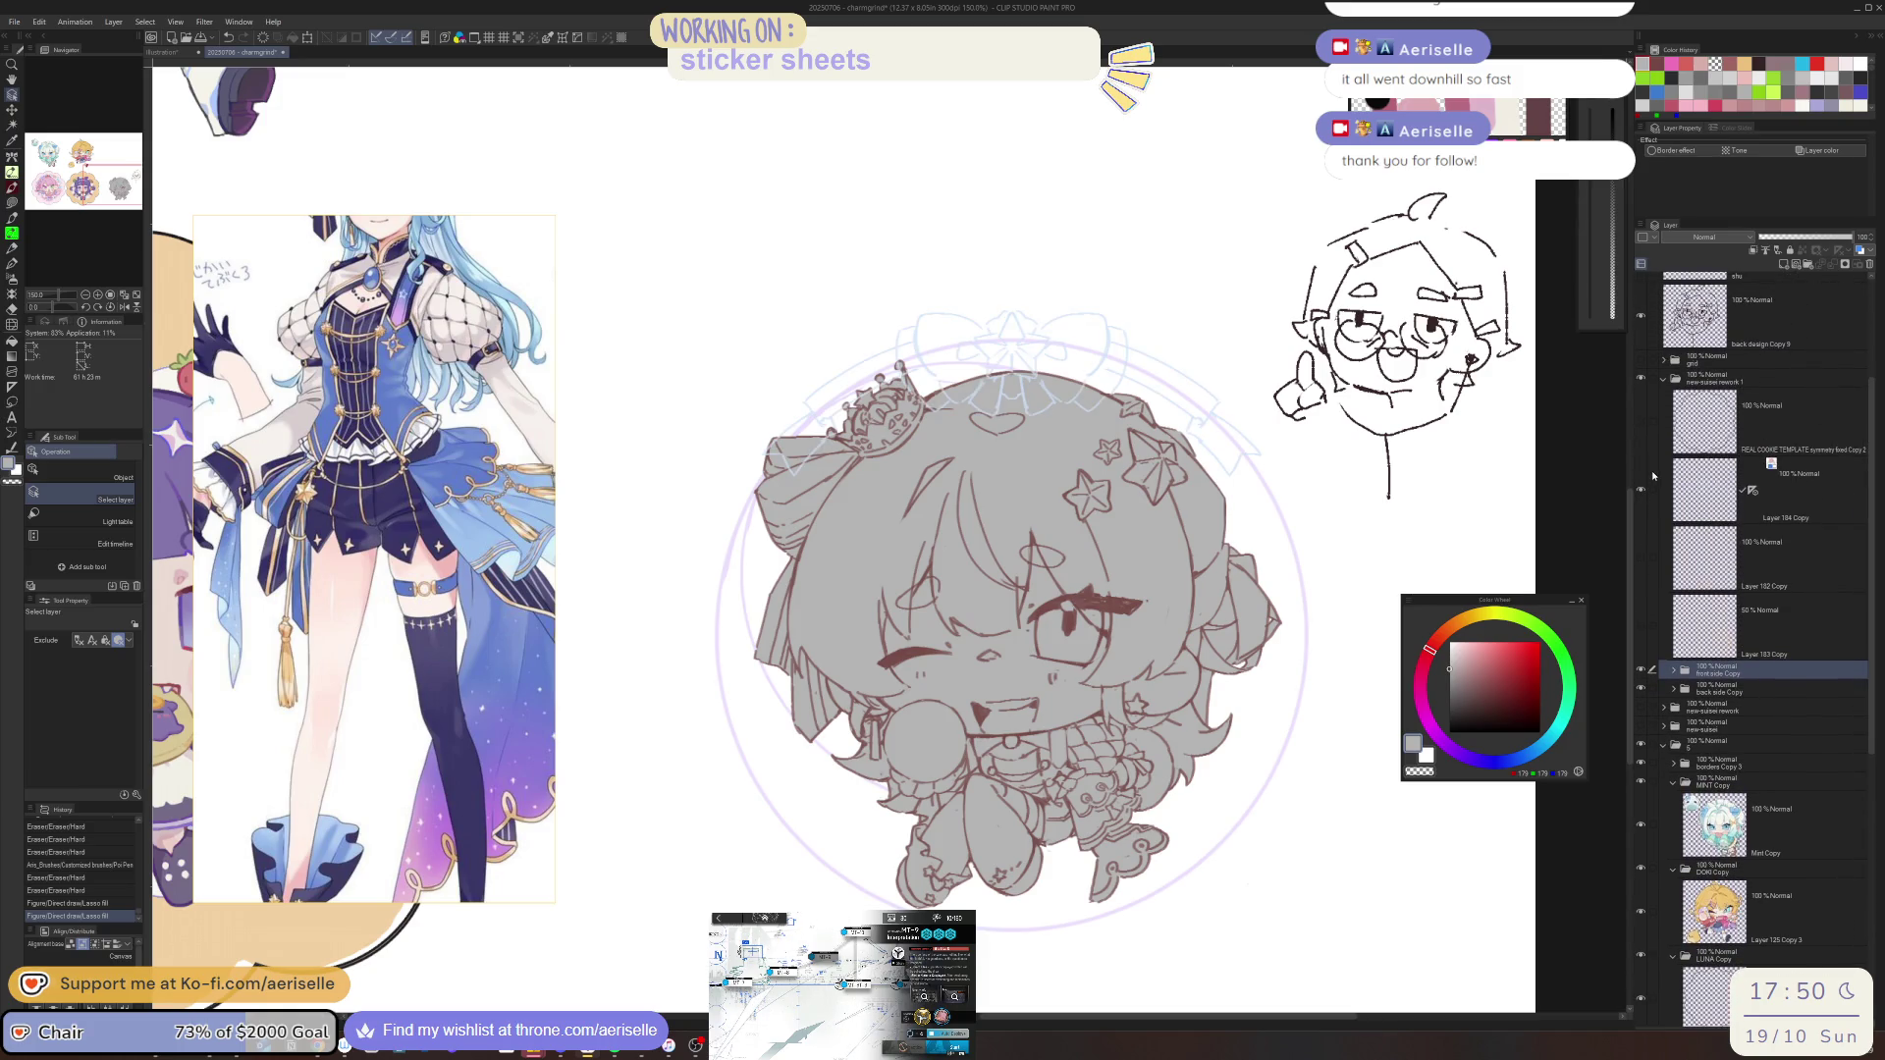
{"action": "key", "text": "ctrl+plus"}
{"action": "key", "text": "ctrl+plus"}
{"action": "key", "text": "ctrl+plus"}
{"action": "left_click", "coordinate": [1659, 481]}
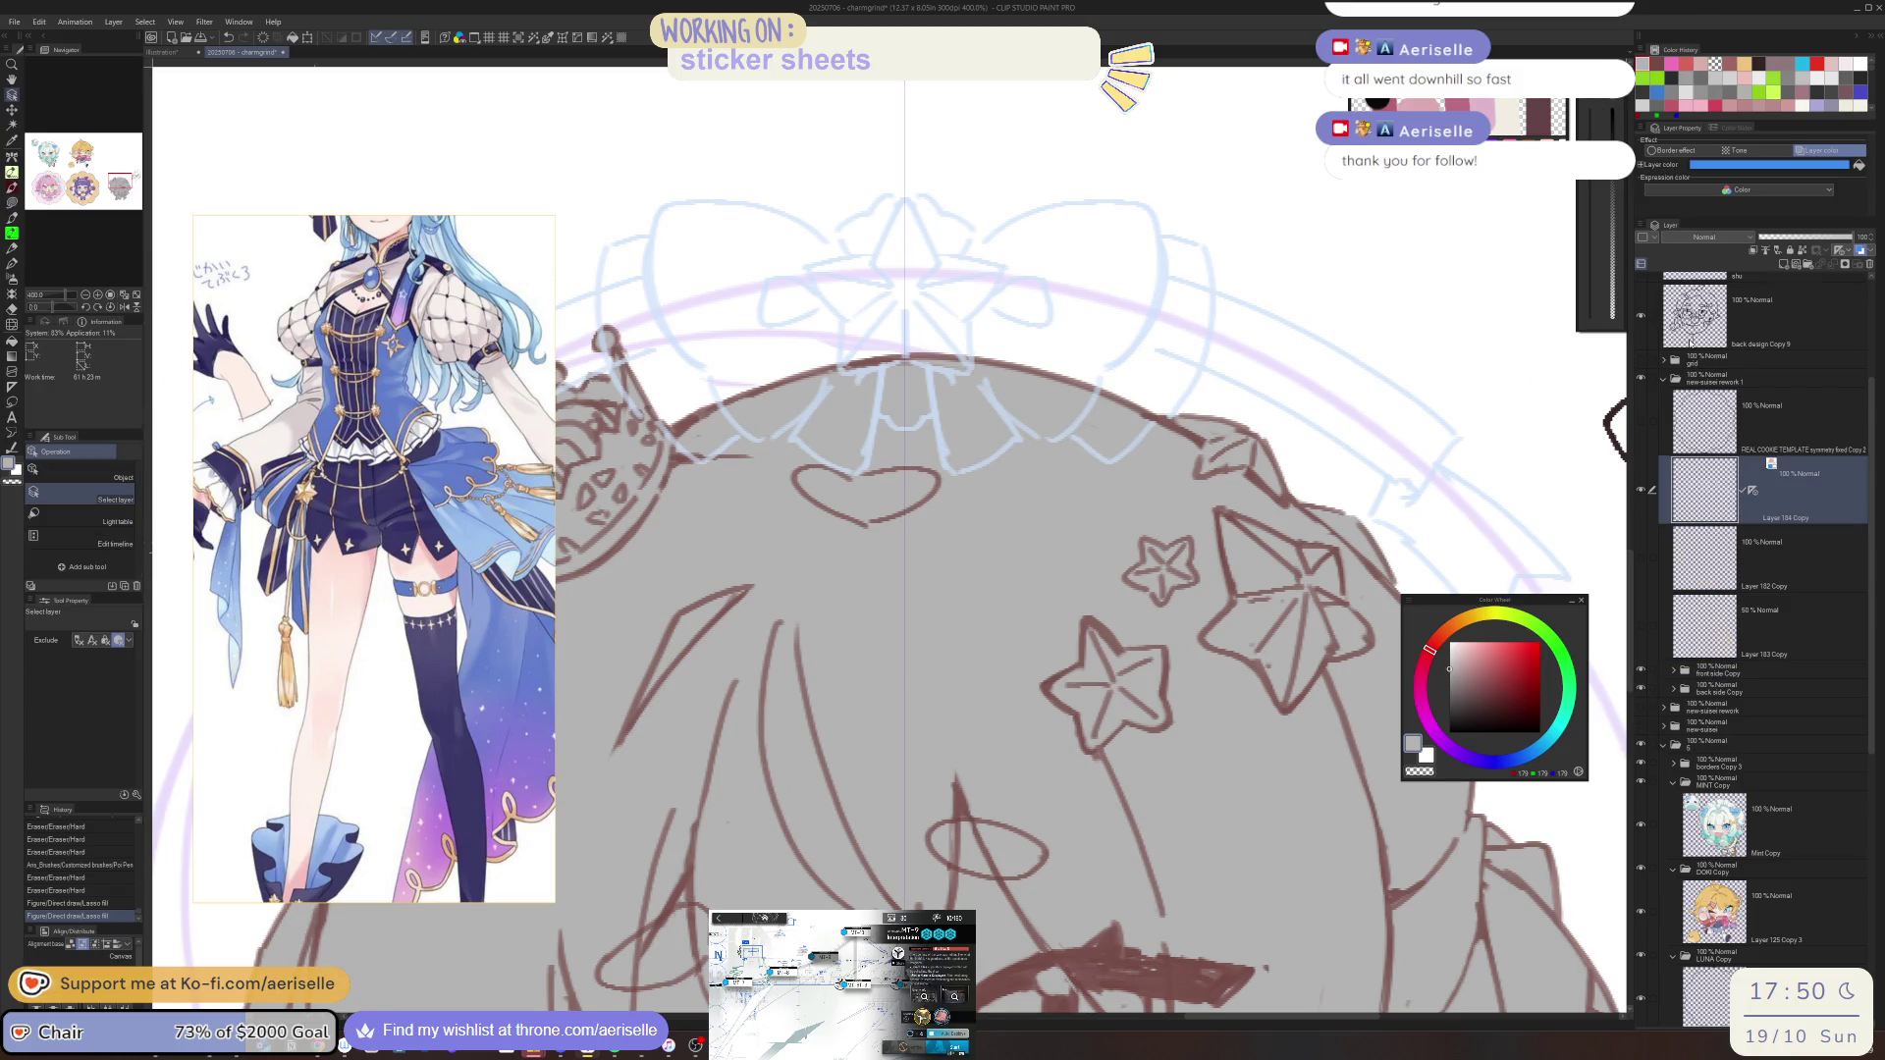
{"action": "left_click", "coordinate": [1782, 265]}
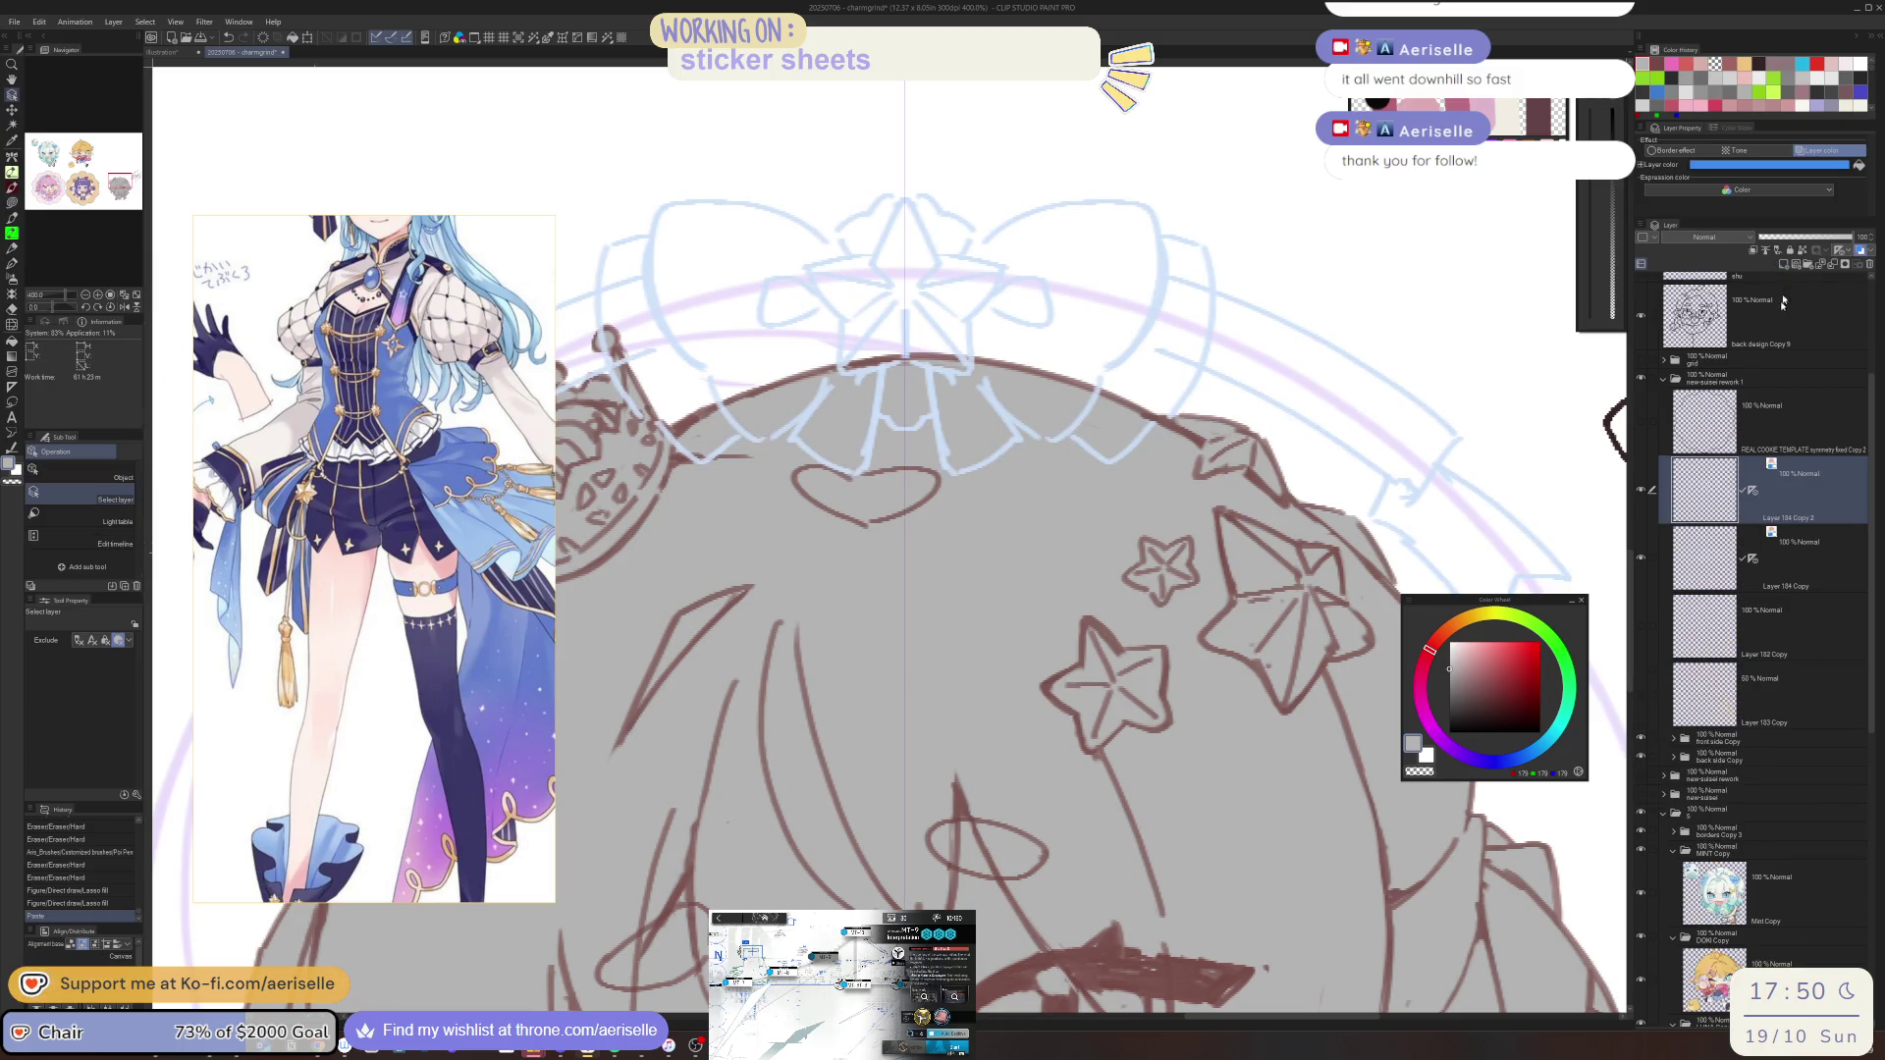
{"action": "left_click", "coordinate": [1762, 559]}
{"action": "left_click", "coordinate": [1772, 479]}
Turn off the copy's layer colour, clear its contents, and set up dark red with the pen
{"action": "left_click", "coordinate": [1823, 150]}
{"action": "left_click", "coordinate": [1669, 77]}
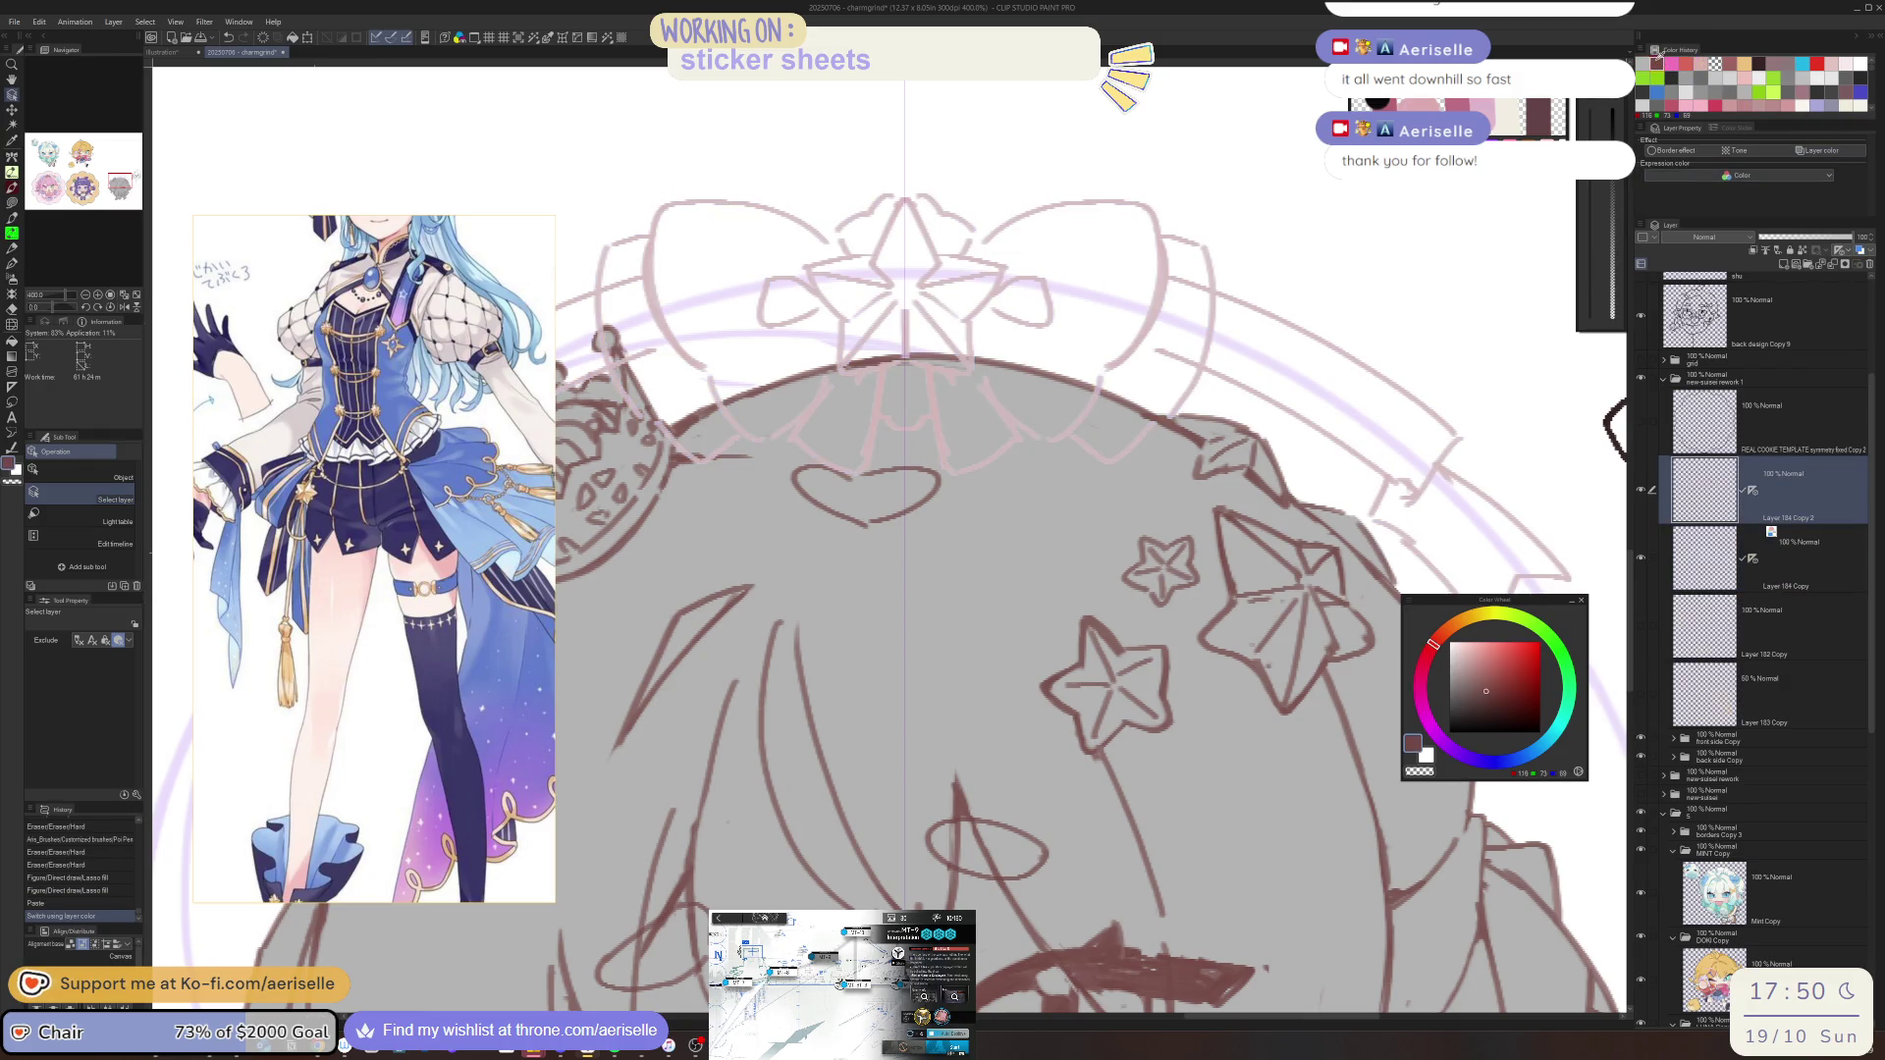
{"action": "scroll", "coordinate": [1427, 540], "scroll_direction": "up", "scroll_amount": 3}
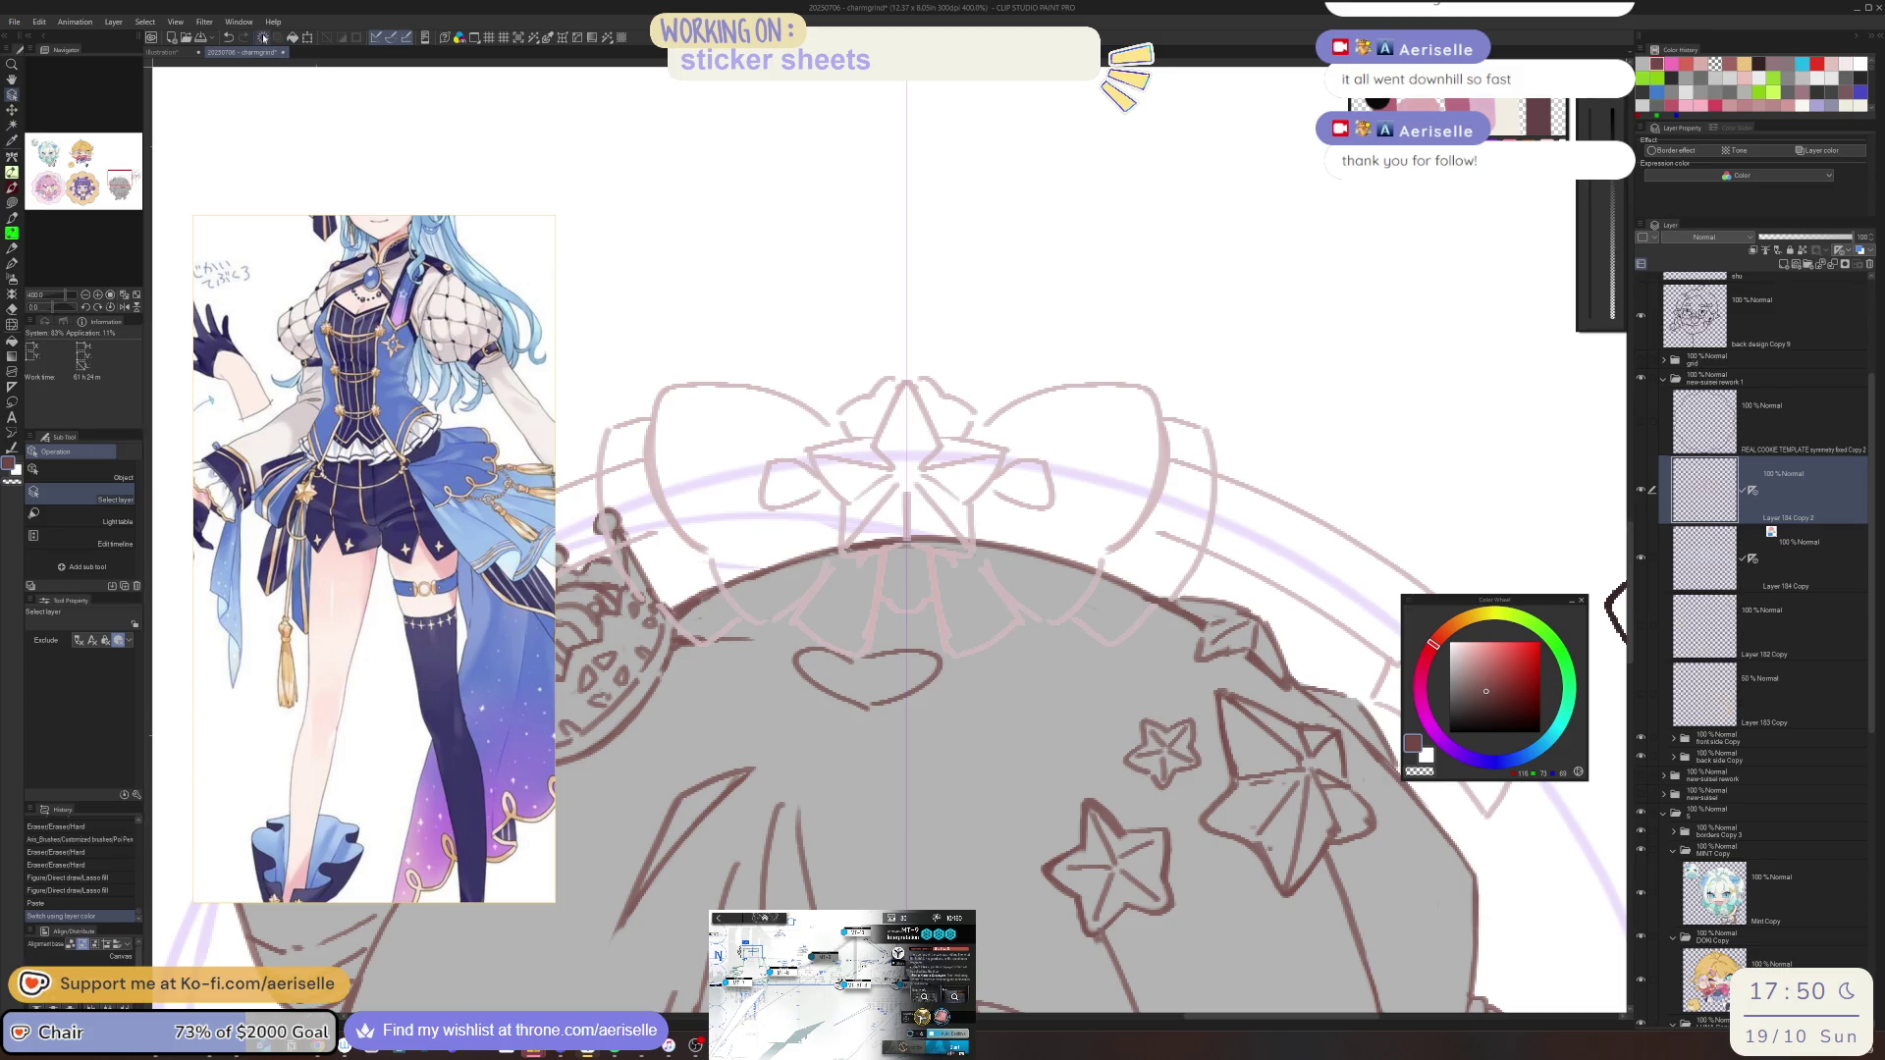
{"action": "key", "text": "Delete"}
{"action": "left_click_drag", "start_coordinate": [903, 390], "coordinate": [994, 469]}
{"action": "key", "text": "p"}
{"action": "left_click", "coordinate": [993, 468]}
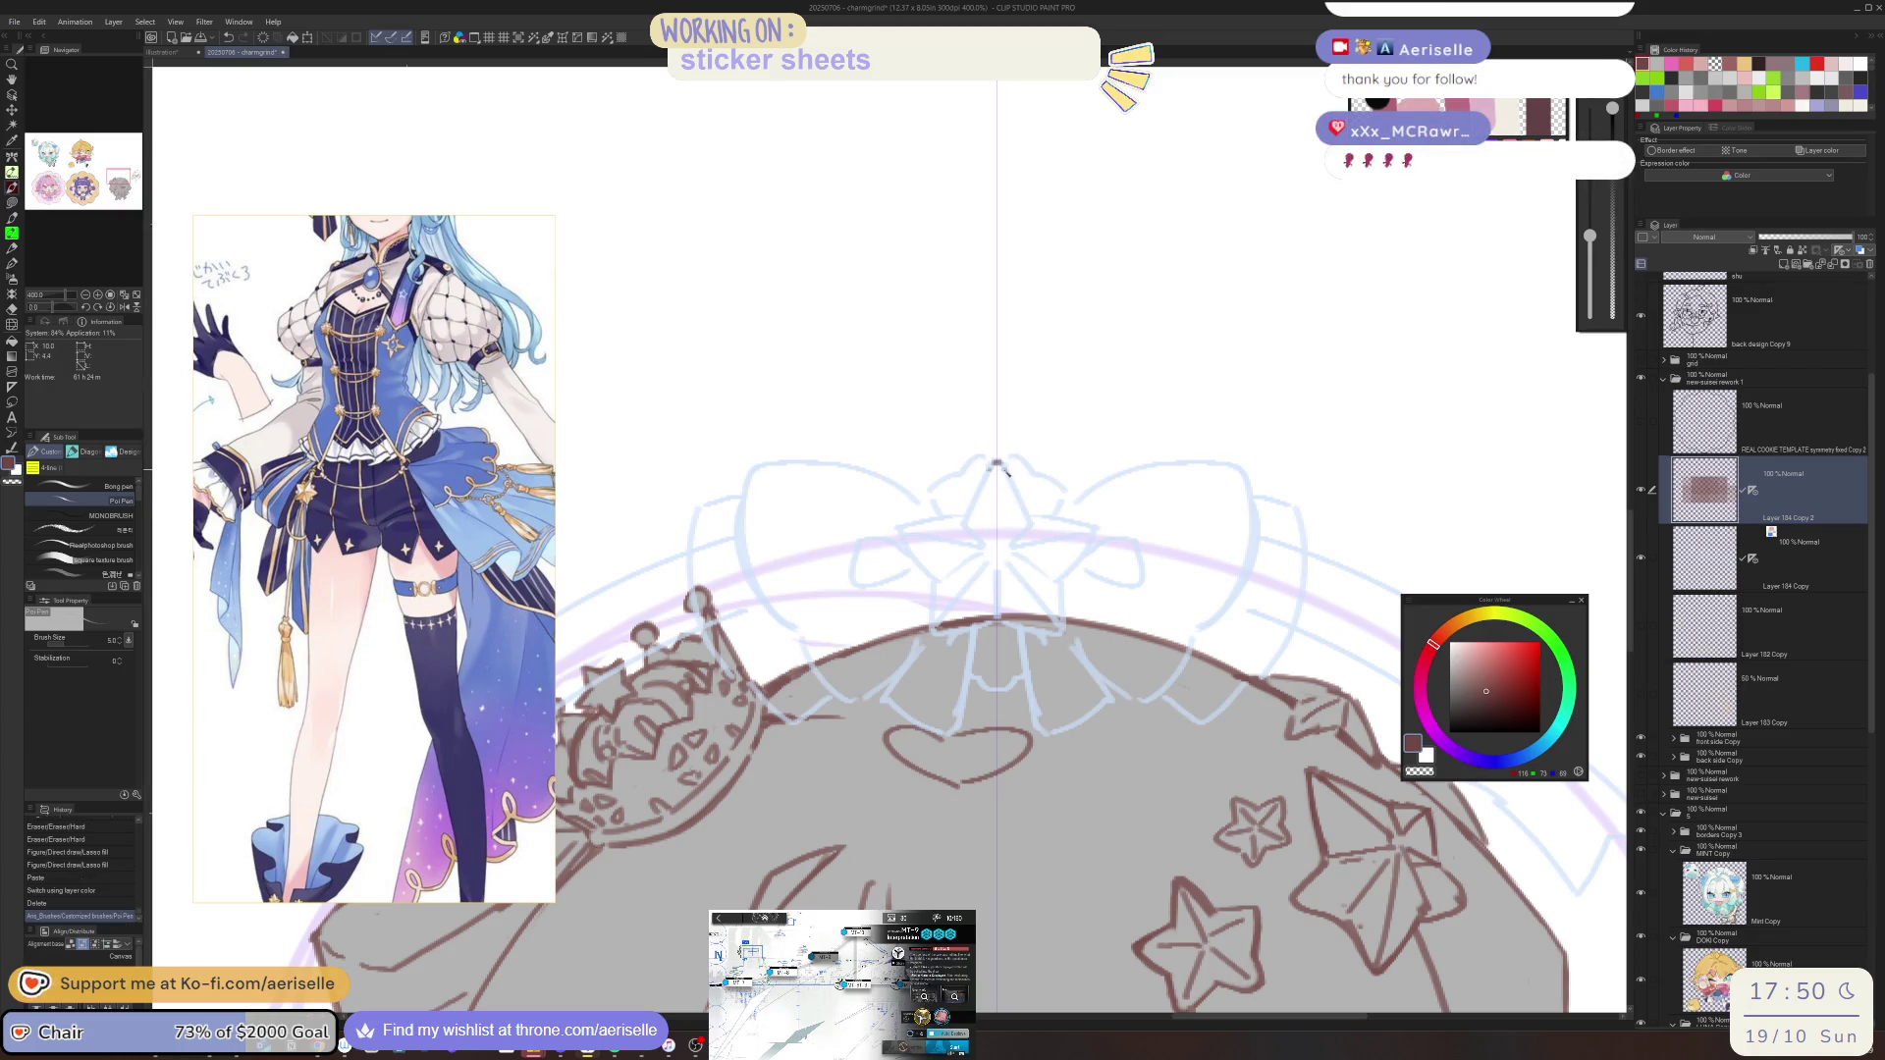
Ink the star's top point, upper-right edge and lower-left edge on Layer 184 Copy 2
{"action": "left_click_drag", "start_coordinate": [967, 503], "coordinate": [1026, 502]}
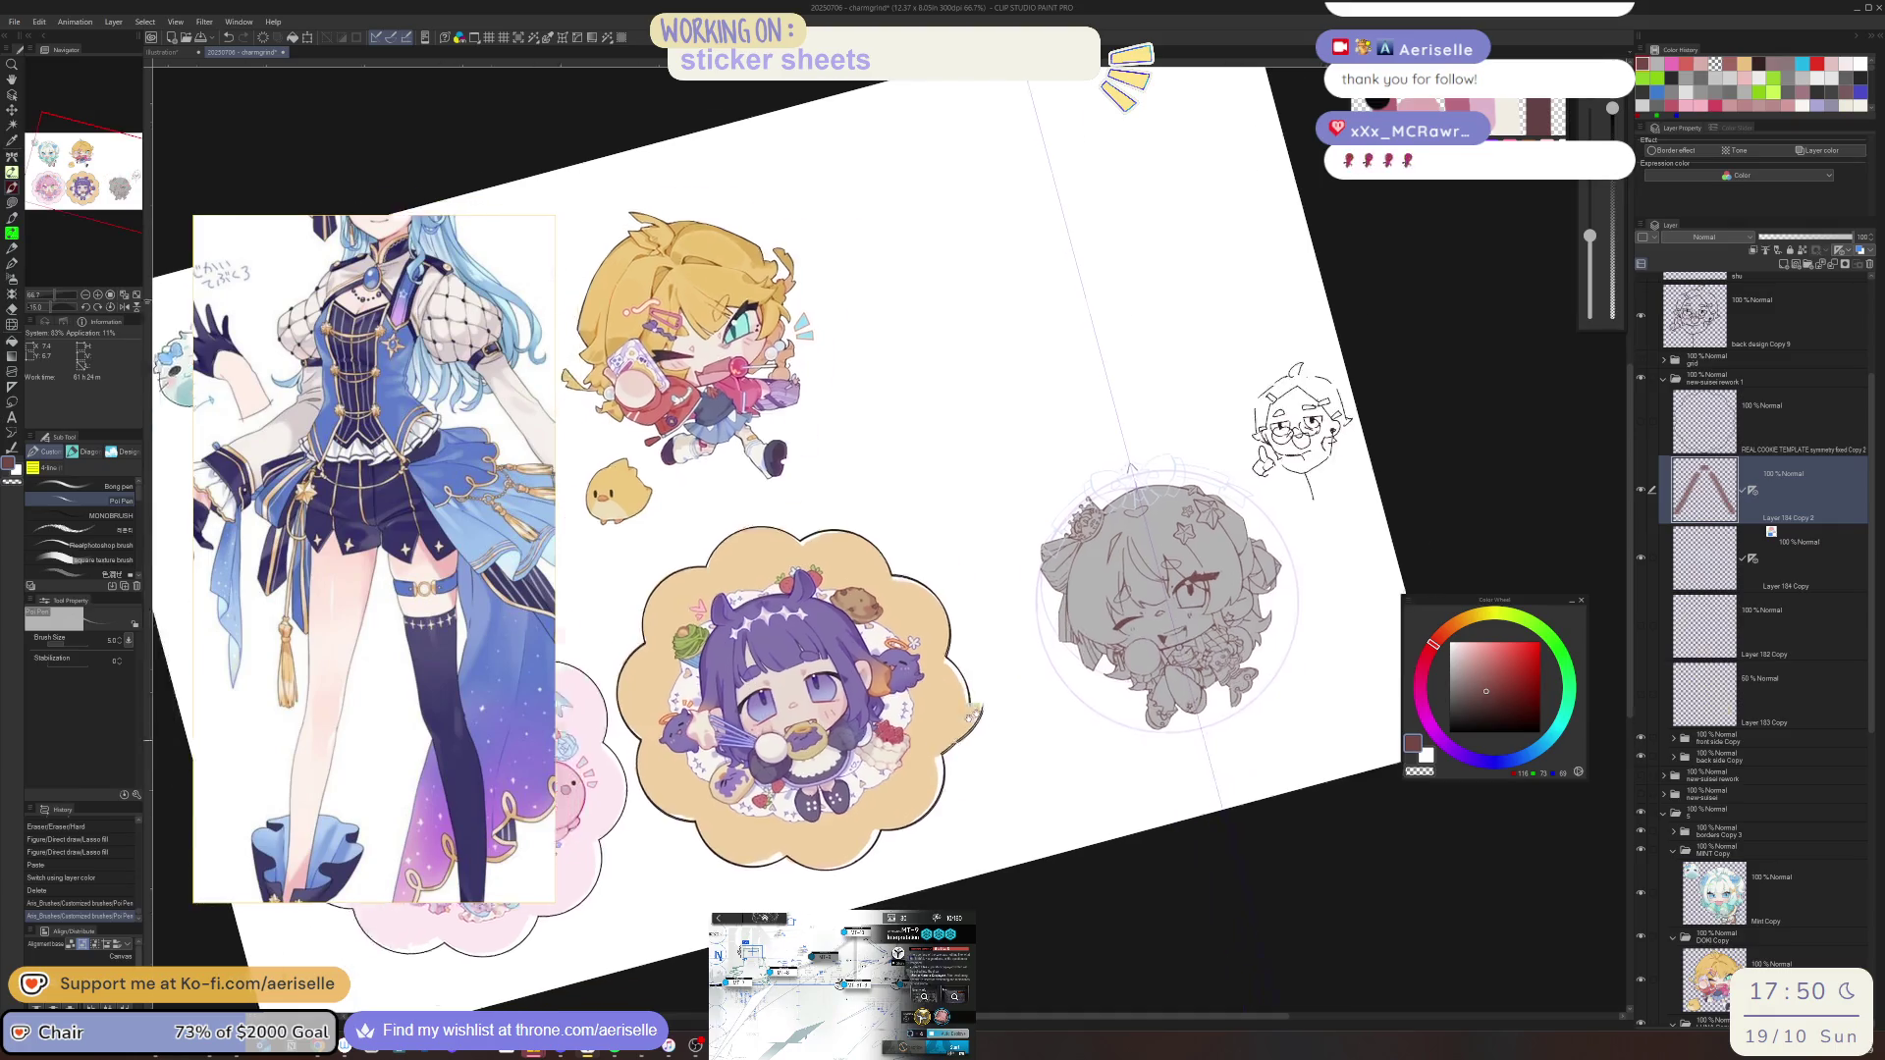
{"action": "scroll", "coordinate": [952, 728], "scroll_direction": "up", "scroll_amount": 10}
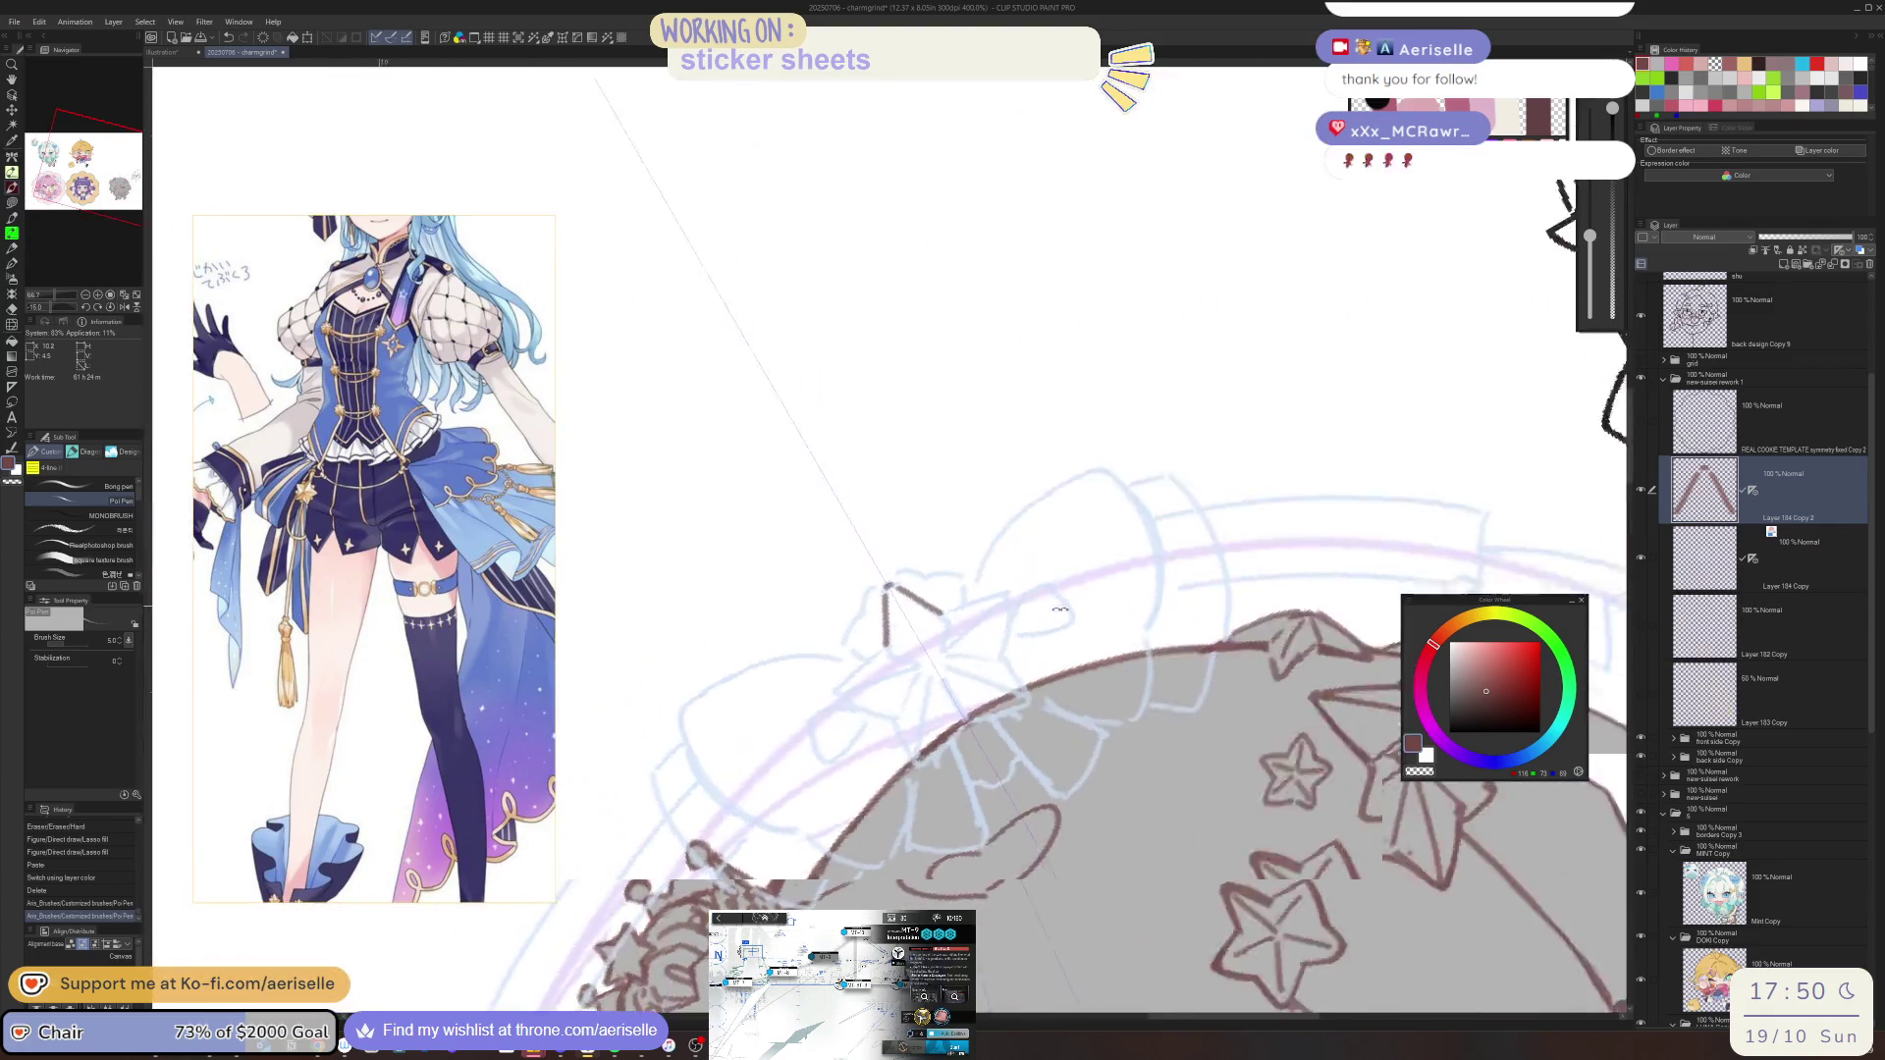
{"action": "key", "text": "minus"}
{"action": "scroll", "coordinate": [1060, 609], "scroll_direction": "up", "scroll_amount": 3}
{"action": "mouse_move", "coordinate": [954, 602]}
{"action": "left_mouse_down"}
{"action": "mouse_move", "coordinate": [1058, 539]}
{"action": "mouse_move", "coordinate": [1085, 633]}
{"action": "left_mouse_up"}
{"action": "key", "text": "minus"}
{"action": "mouse_move", "coordinate": [873, 850]}
{"action": "left_mouse_down"}
{"action": "mouse_move", "coordinate": [978, 610]}
{"action": "mouse_move", "coordinate": [1016, 724]}
{"action": "left_mouse_up"}
{"action": "key", "text": "minus"}
{"action": "left_click_drag", "start_coordinate": [781, 671], "coordinate": [858, 761]}
{"action": "mouse_move", "coordinate": [784, 664]}
{"action": "left_mouse_down"}
{"action": "mouse_move", "coordinate": [811, 719]}
{"action": "mouse_move", "coordinate": [856, 744]}
{"action": "left_mouse_up"}
{"action": "key", "text": "asciicircum"}
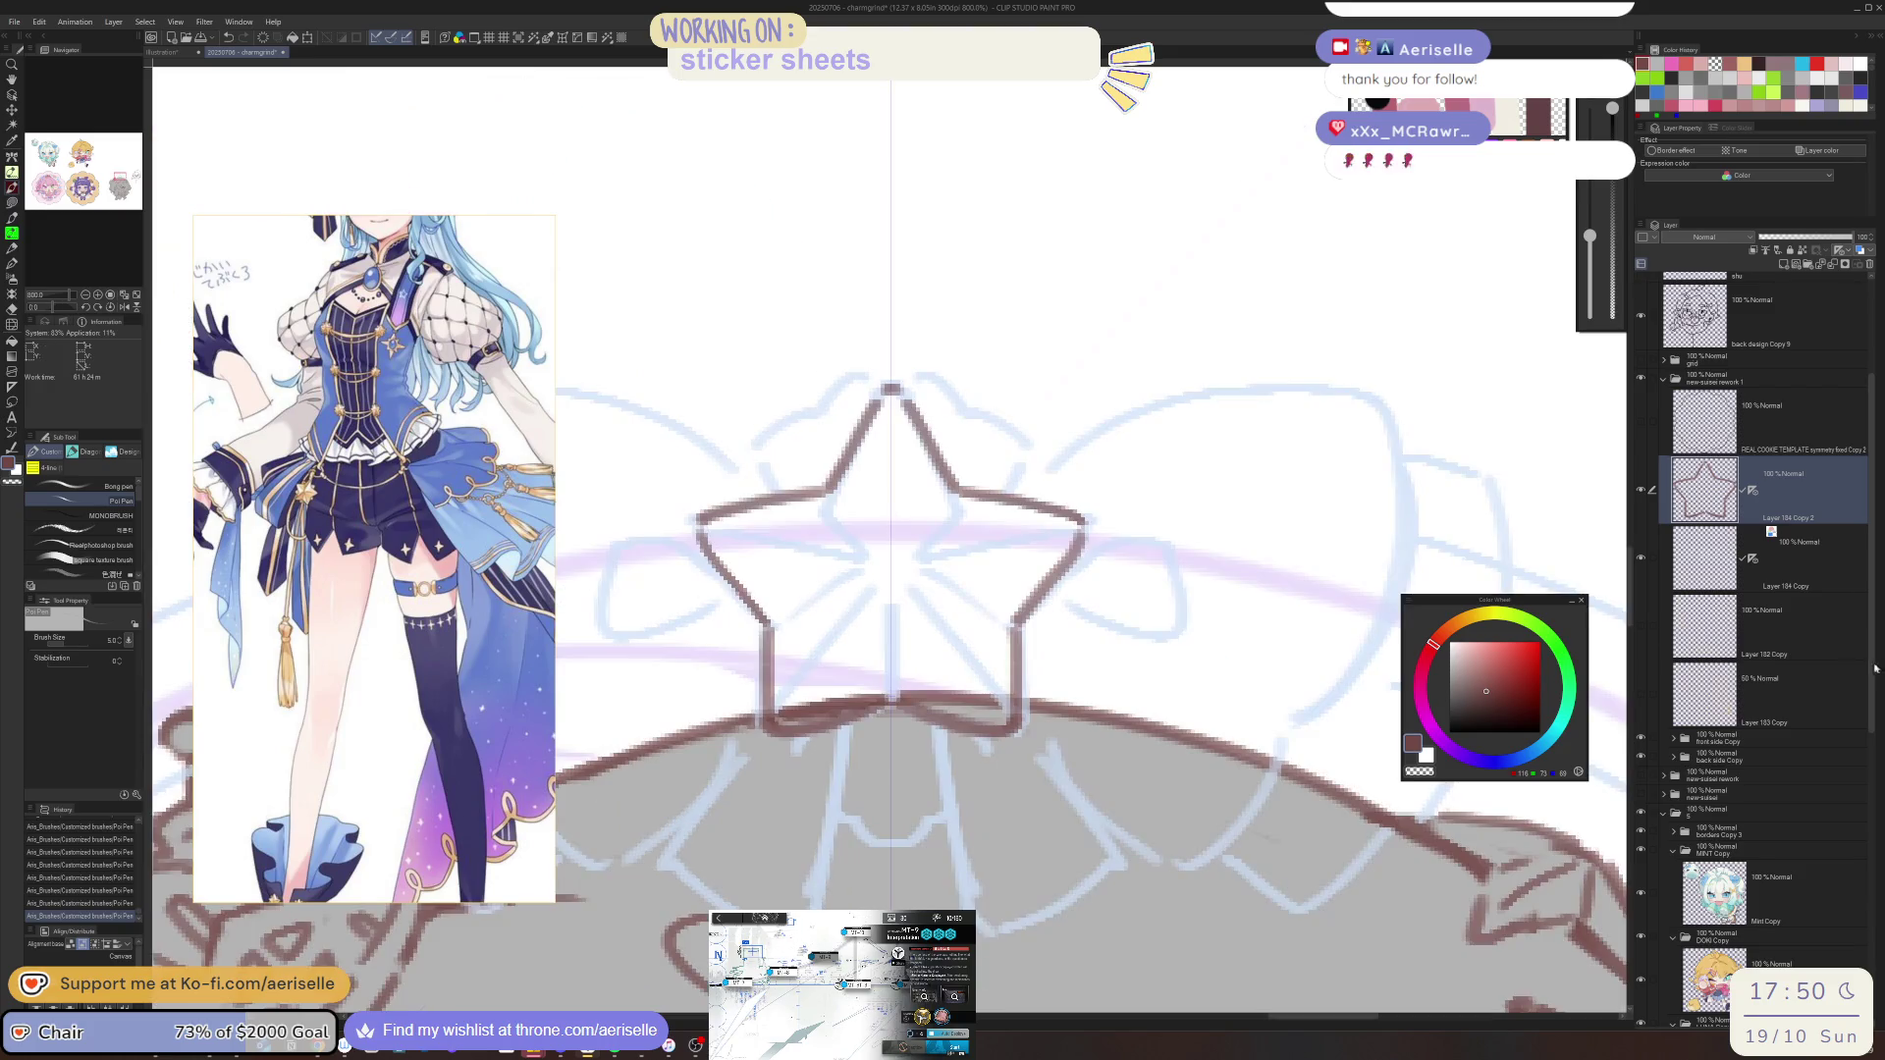
Move the white circle layer above the front side Copy folder and set it to 43% opacity
{"action": "left_click", "coordinate": [1673, 756]}
{"action": "left_click", "coordinate": [1673, 738]}
{"action": "scroll", "coordinate": [1871, 677], "scroll_direction": "down", "scroll_amount": 3}
{"action": "left_click_drag", "start_coordinate": [1713, 833], "coordinate": [1767, 574]}
{"action": "left_click", "coordinate": [1801, 236]}
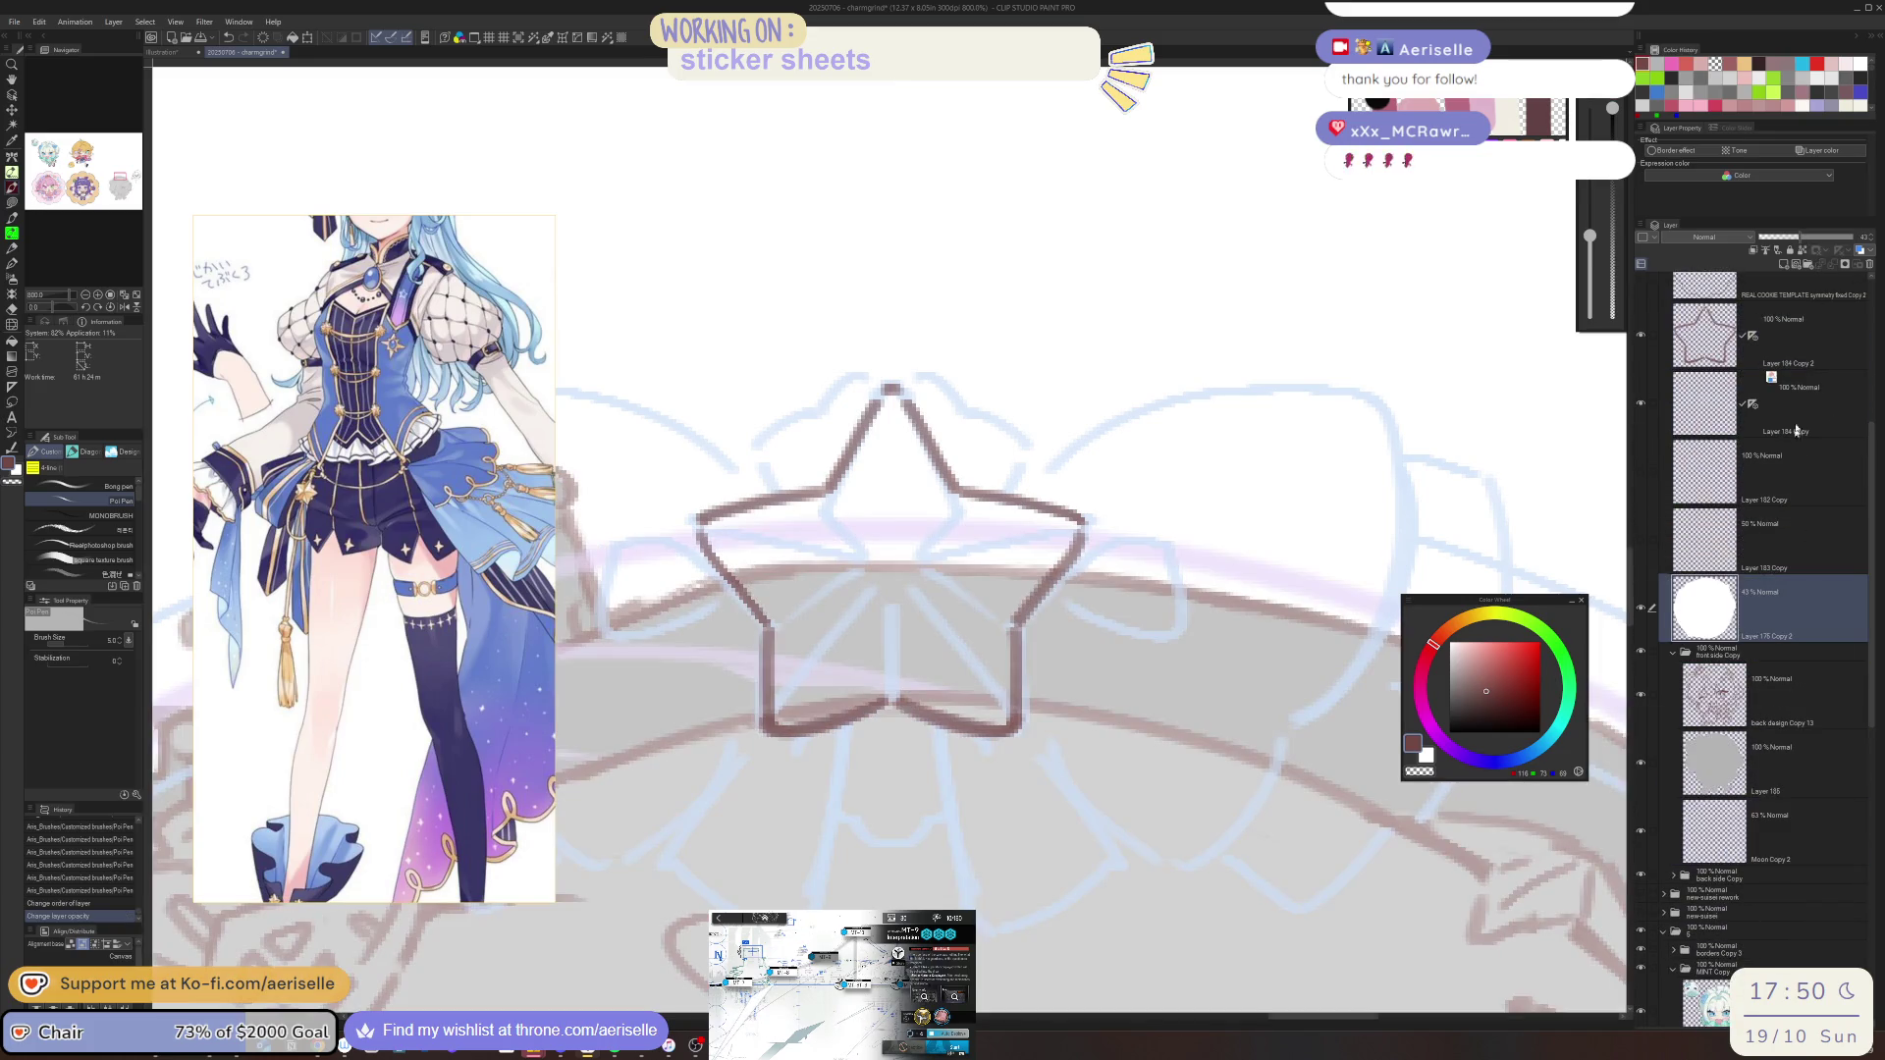
{"action": "left_click", "coordinate": [1761, 371]}
Touch up the star's bottom inner point and outline
{"action": "left_click_drag", "start_coordinate": [886, 696], "coordinate": [900, 703]}
{"action": "left_click_drag", "start_coordinate": [823, 520], "coordinate": [829, 525]}
{"action": "left_click_drag", "start_coordinate": [972, 514], "coordinate": [989, 553]}
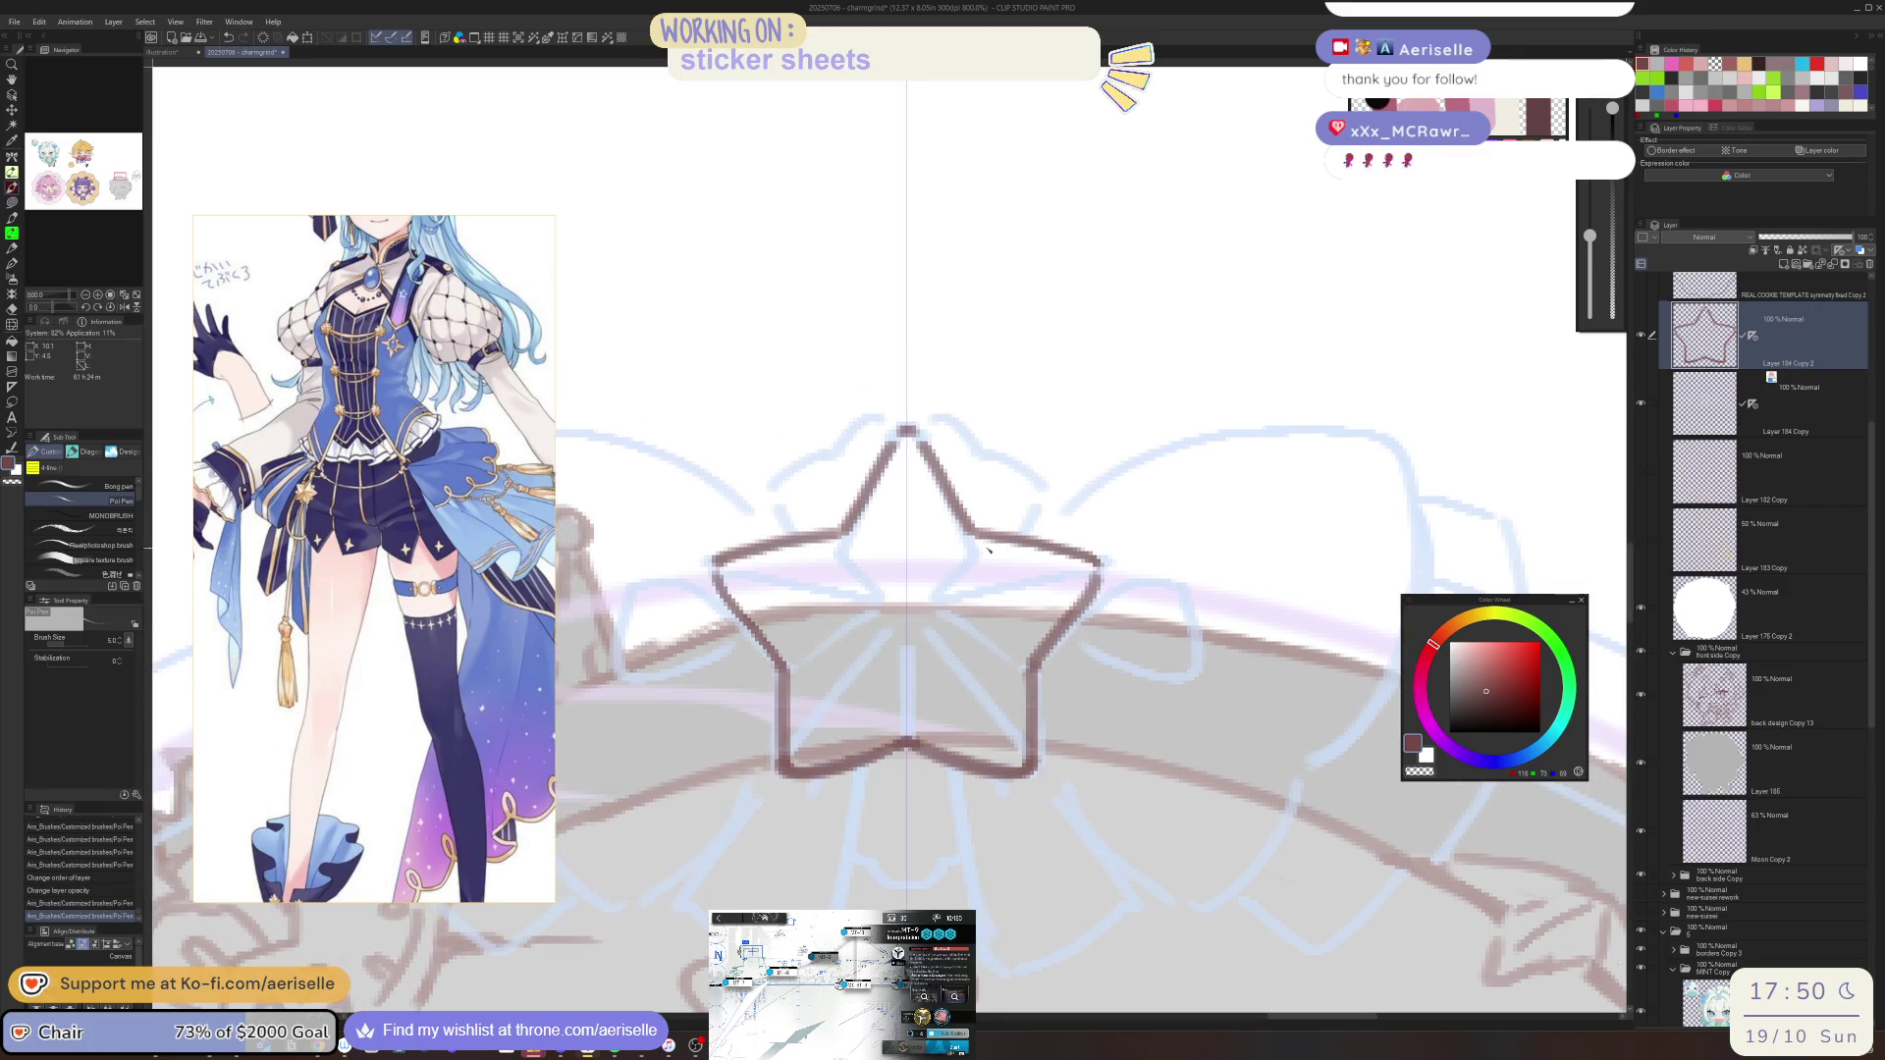
{"action": "left_click_drag", "start_coordinate": [863, 509], "coordinate": [907, 580]}
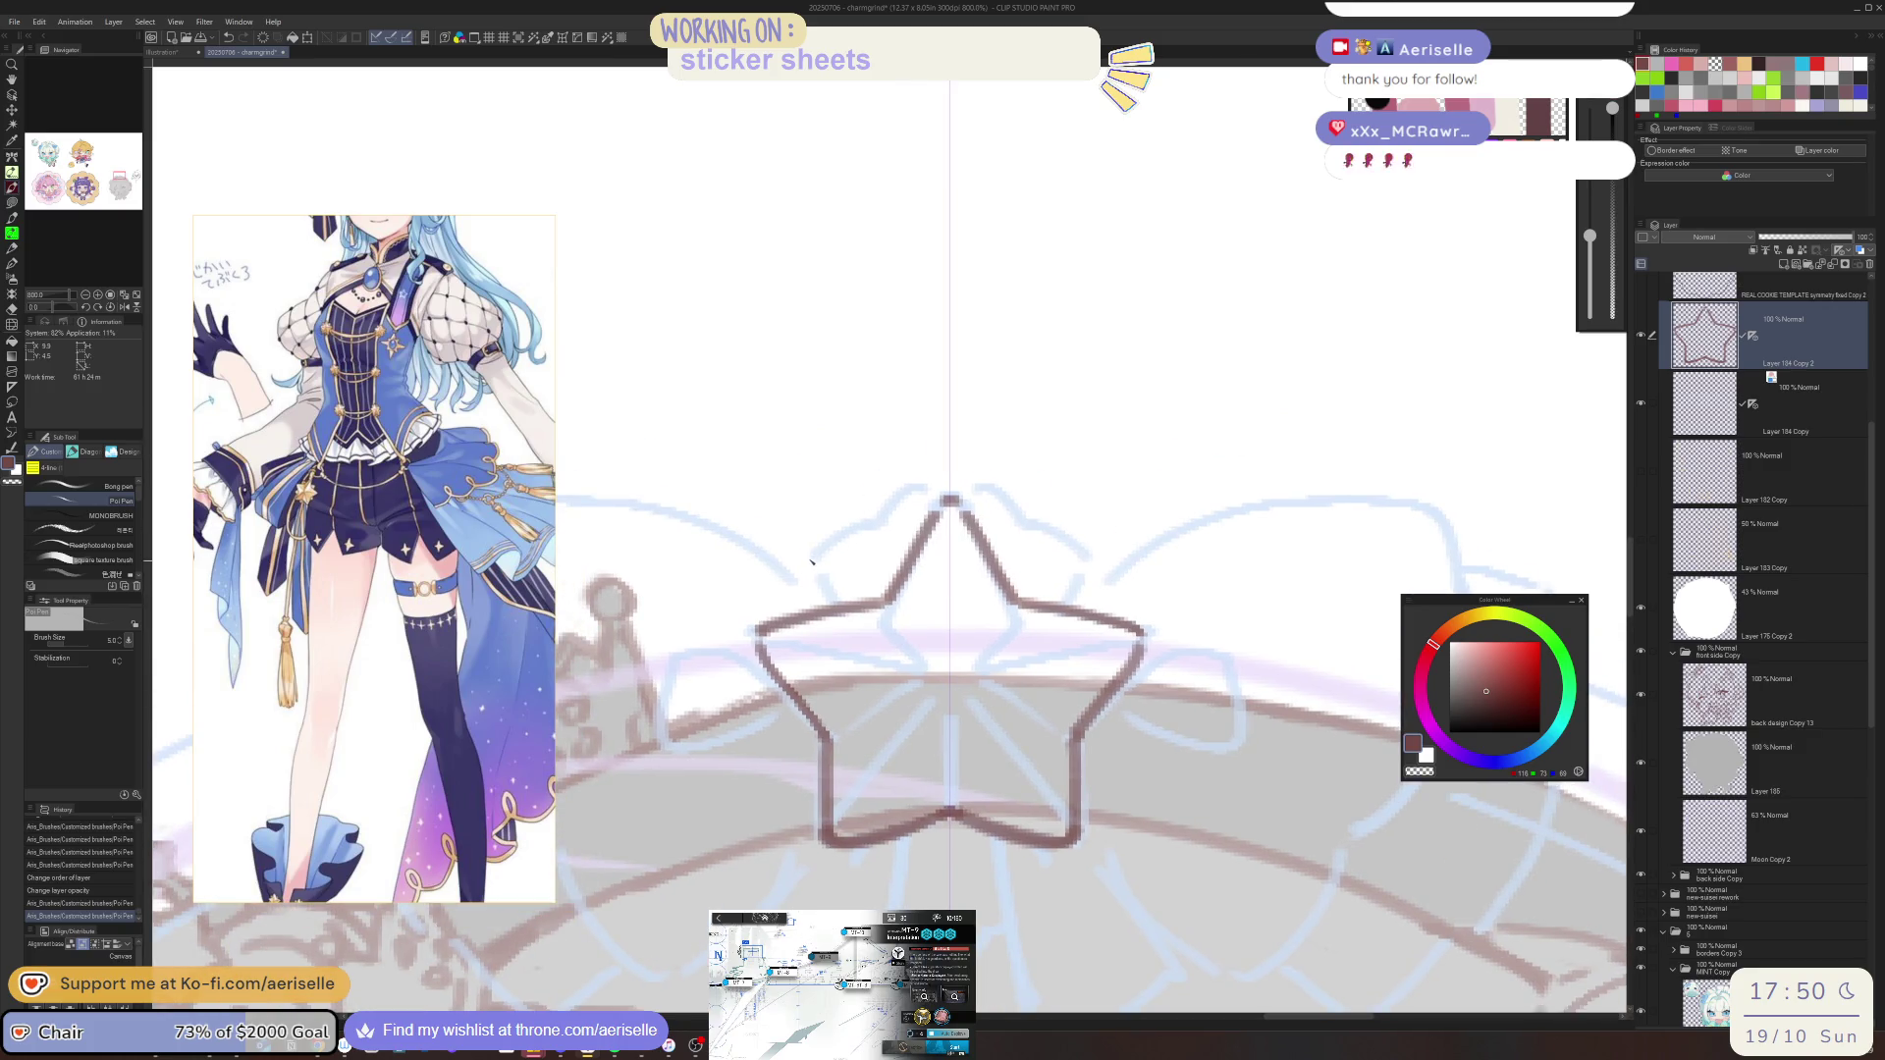
{"action": "left_click_drag", "start_coordinate": [1279, 639], "coordinate": [1117, 531]}
Ink the bow loop curving from the star's tip and a ribbon line from its lower point
{"action": "mouse_move", "coordinate": [972, 597]}
{"action": "left_mouse_down"}
{"action": "mouse_move", "coordinate": [1070, 555]}
{"action": "mouse_move", "coordinate": [1052, 643]}
{"action": "left_mouse_up"}
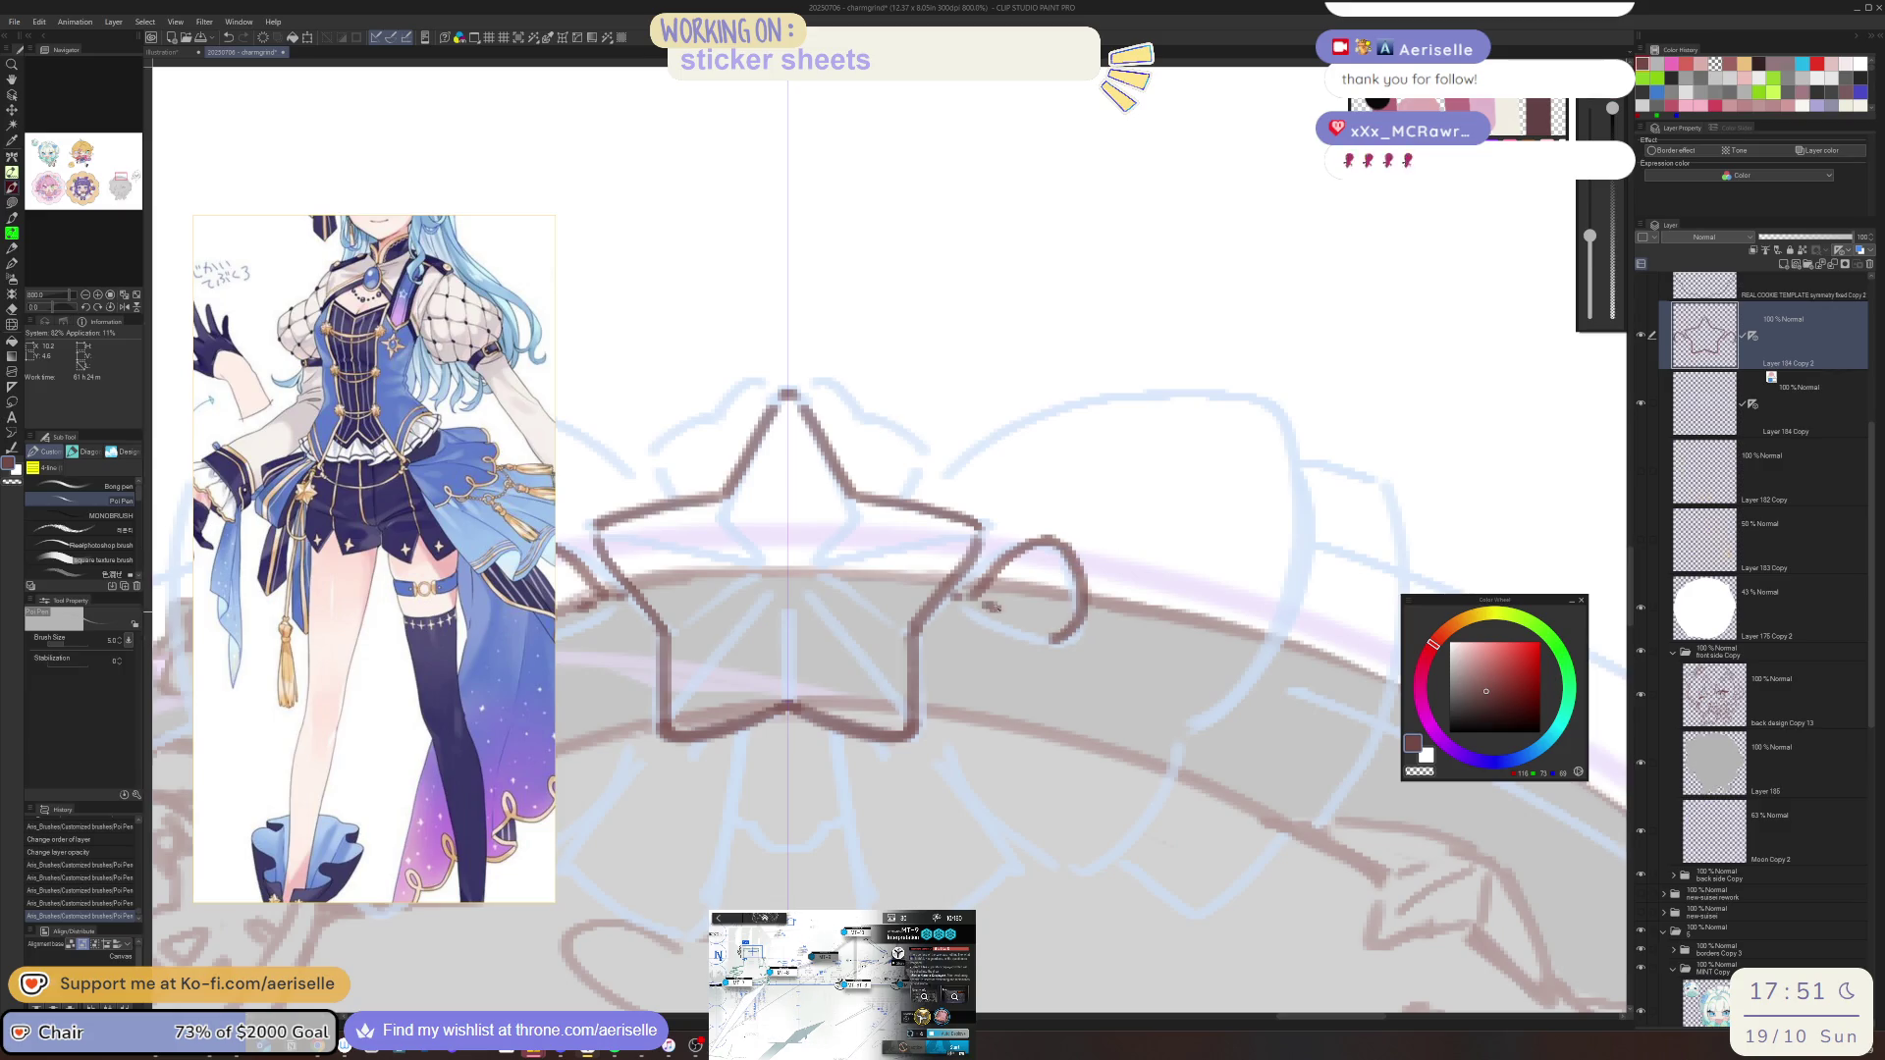
{"action": "left_click_drag", "start_coordinate": [942, 610], "coordinate": [1036, 652]}
{"action": "mouse_move", "coordinate": [933, 500]}
{"action": "left_mouse_down"}
{"action": "mouse_move", "coordinate": [997, 433]}
{"action": "mouse_move", "coordinate": [1060, 412]}
{"action": "mouse_move", "coordinate": [1286, 406]}
{"action": "mouse_move", "coordinate": [1214, 691]}
{"action": "left_mouse_up"}
{"action": "key", "text": "ctrl+z"}
{"action": "left_click_drag", "start_coordinate": [1104, 748], "coordinate": [1041, 684]}
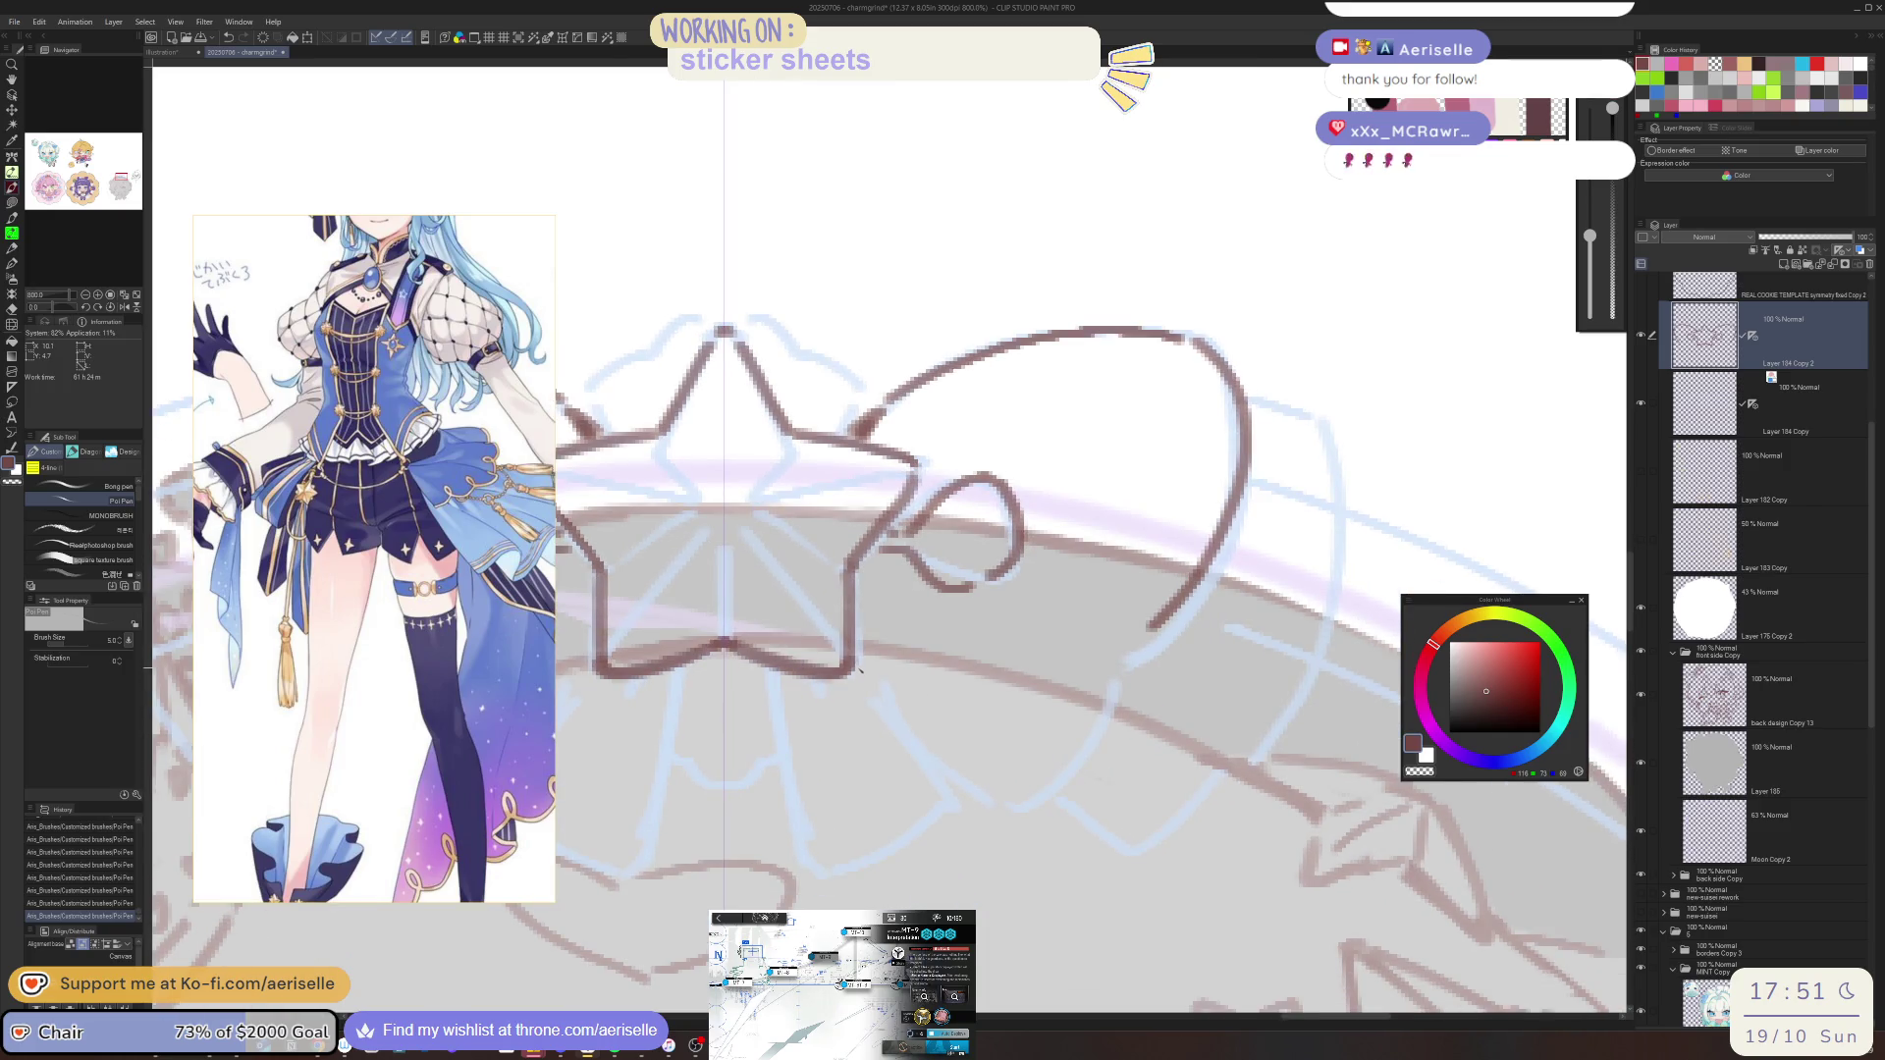
{"action": "left_click_drag", "start_coordinate": [860, 672], "coordinate": [955, 785]}
{"action": "key", "text": "ctrl+z"}
{"action": "left_click_drag", "start_coordinate": [860, 672], "coordinate": [999, 794]}
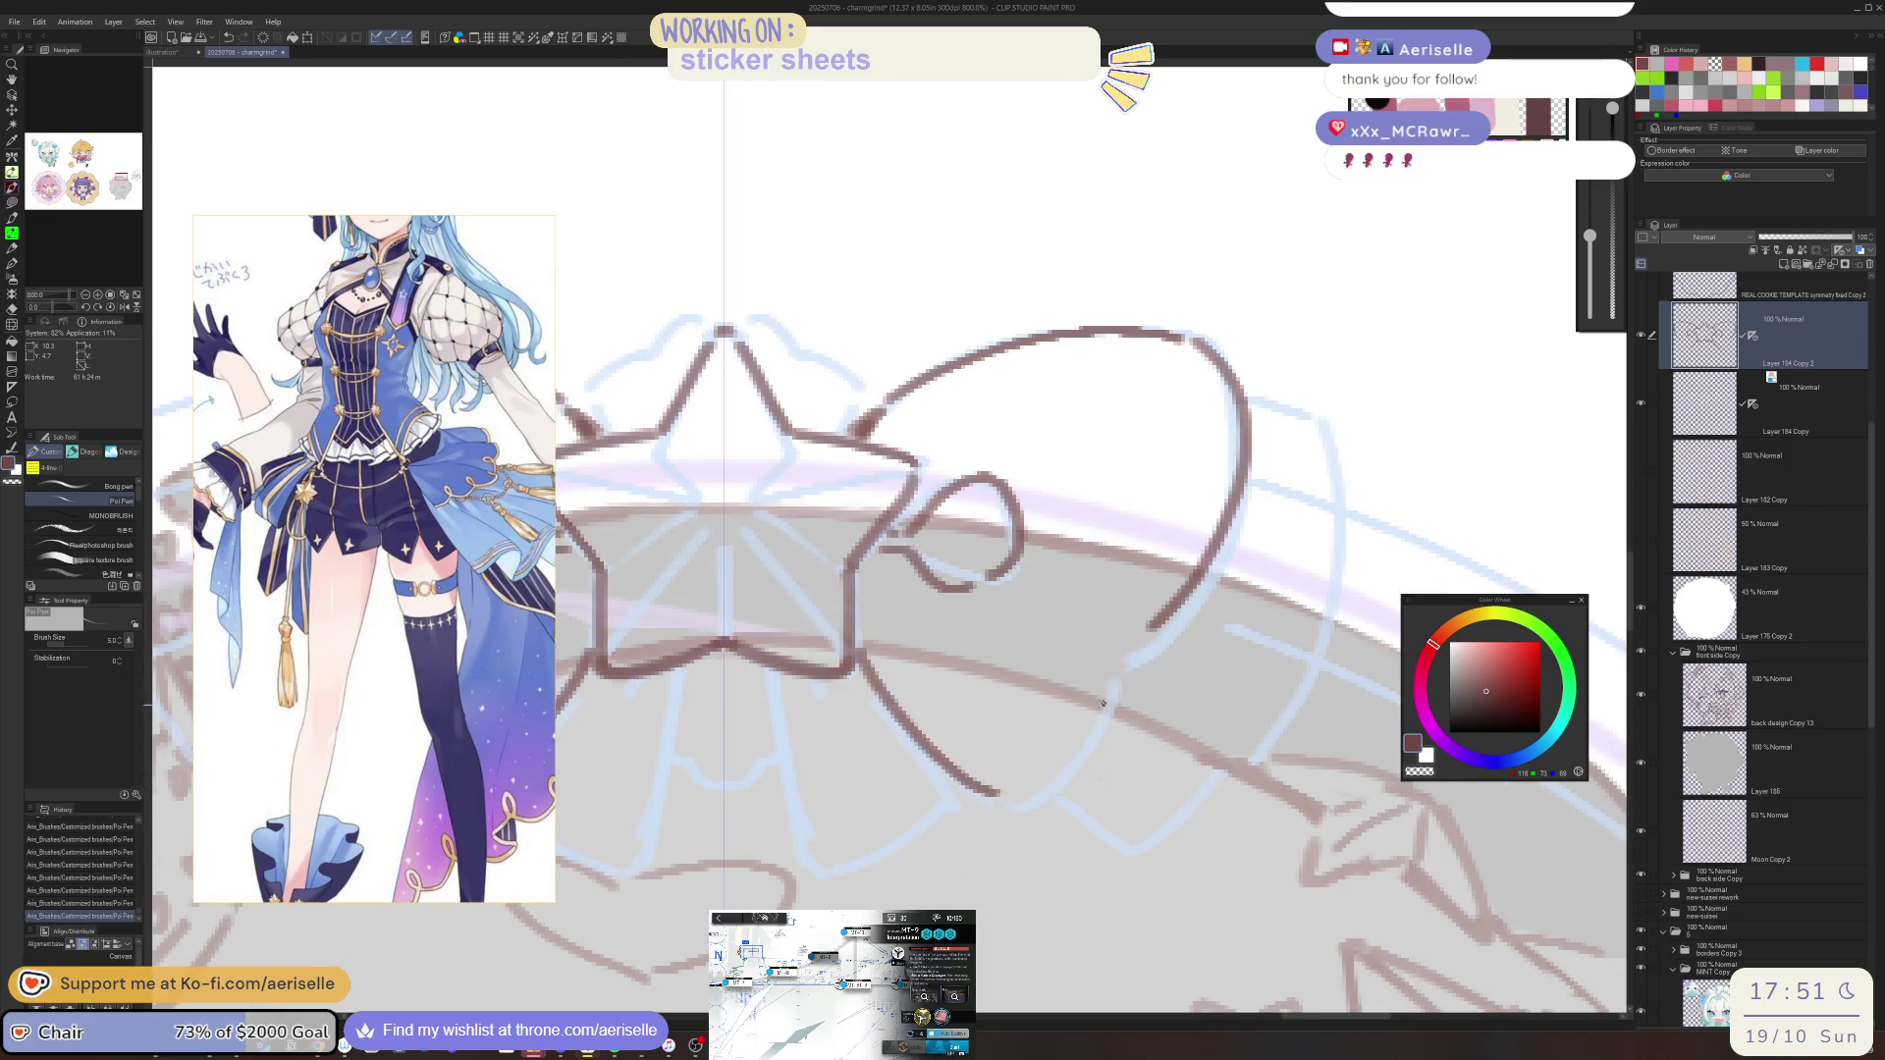
{"action": "left_click_drag", "start_coordinate": [1141, 644], "coordinate": [1125, 668]}
{"action": "left_click_drag", "start_coordinate": [1156, 630], "coordinate": [1031, 793]}
Ink the outer outline of the bow loops and a ribbon tail below the star
{"action": "key", "text": "ctrl+minus"}
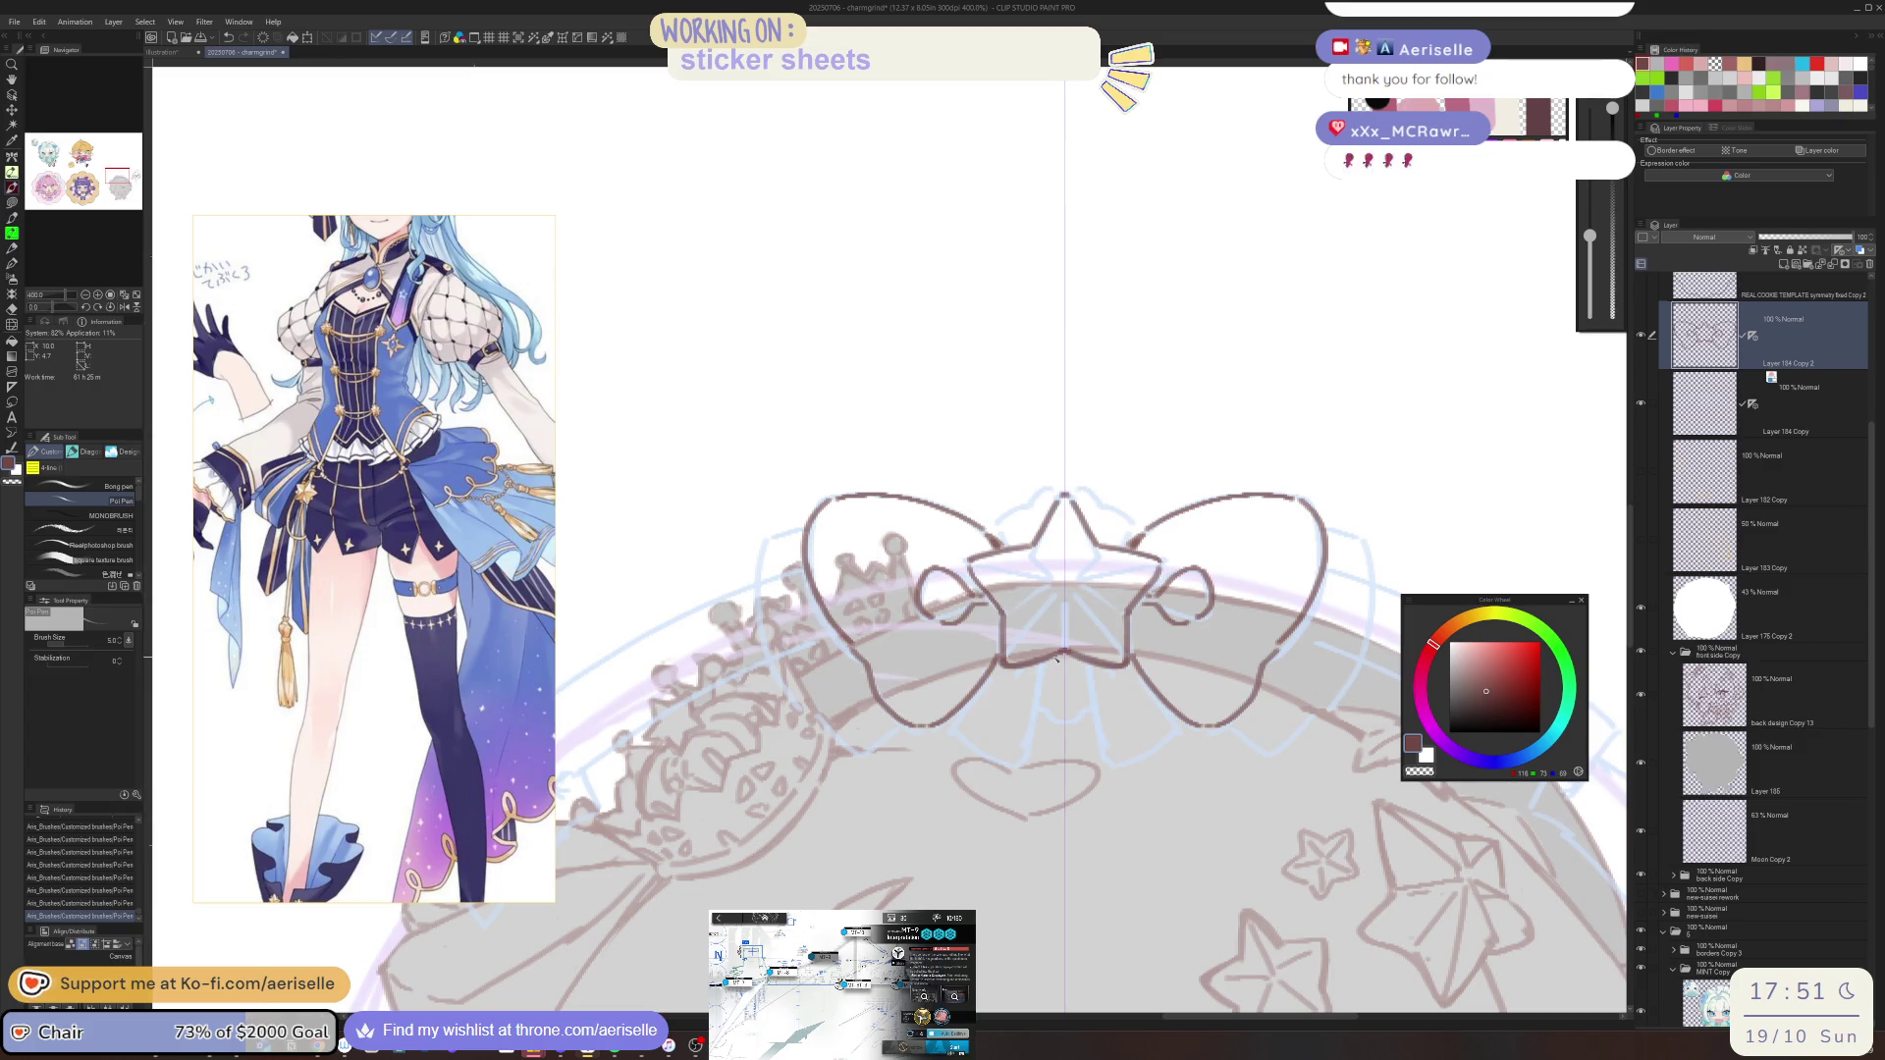
{"action": "mouse_move", "coordinate": [806, 529]}
{"action": "left_mouse_down"}
{"action": "mouse_move", "coordinate": [762, 547]}
{"action": "mouse_move", "coordinate": [784, 685]}
{"action": "mouse_move", "coordinate": [864, 753]}
{"action": "left_mouse_up"}
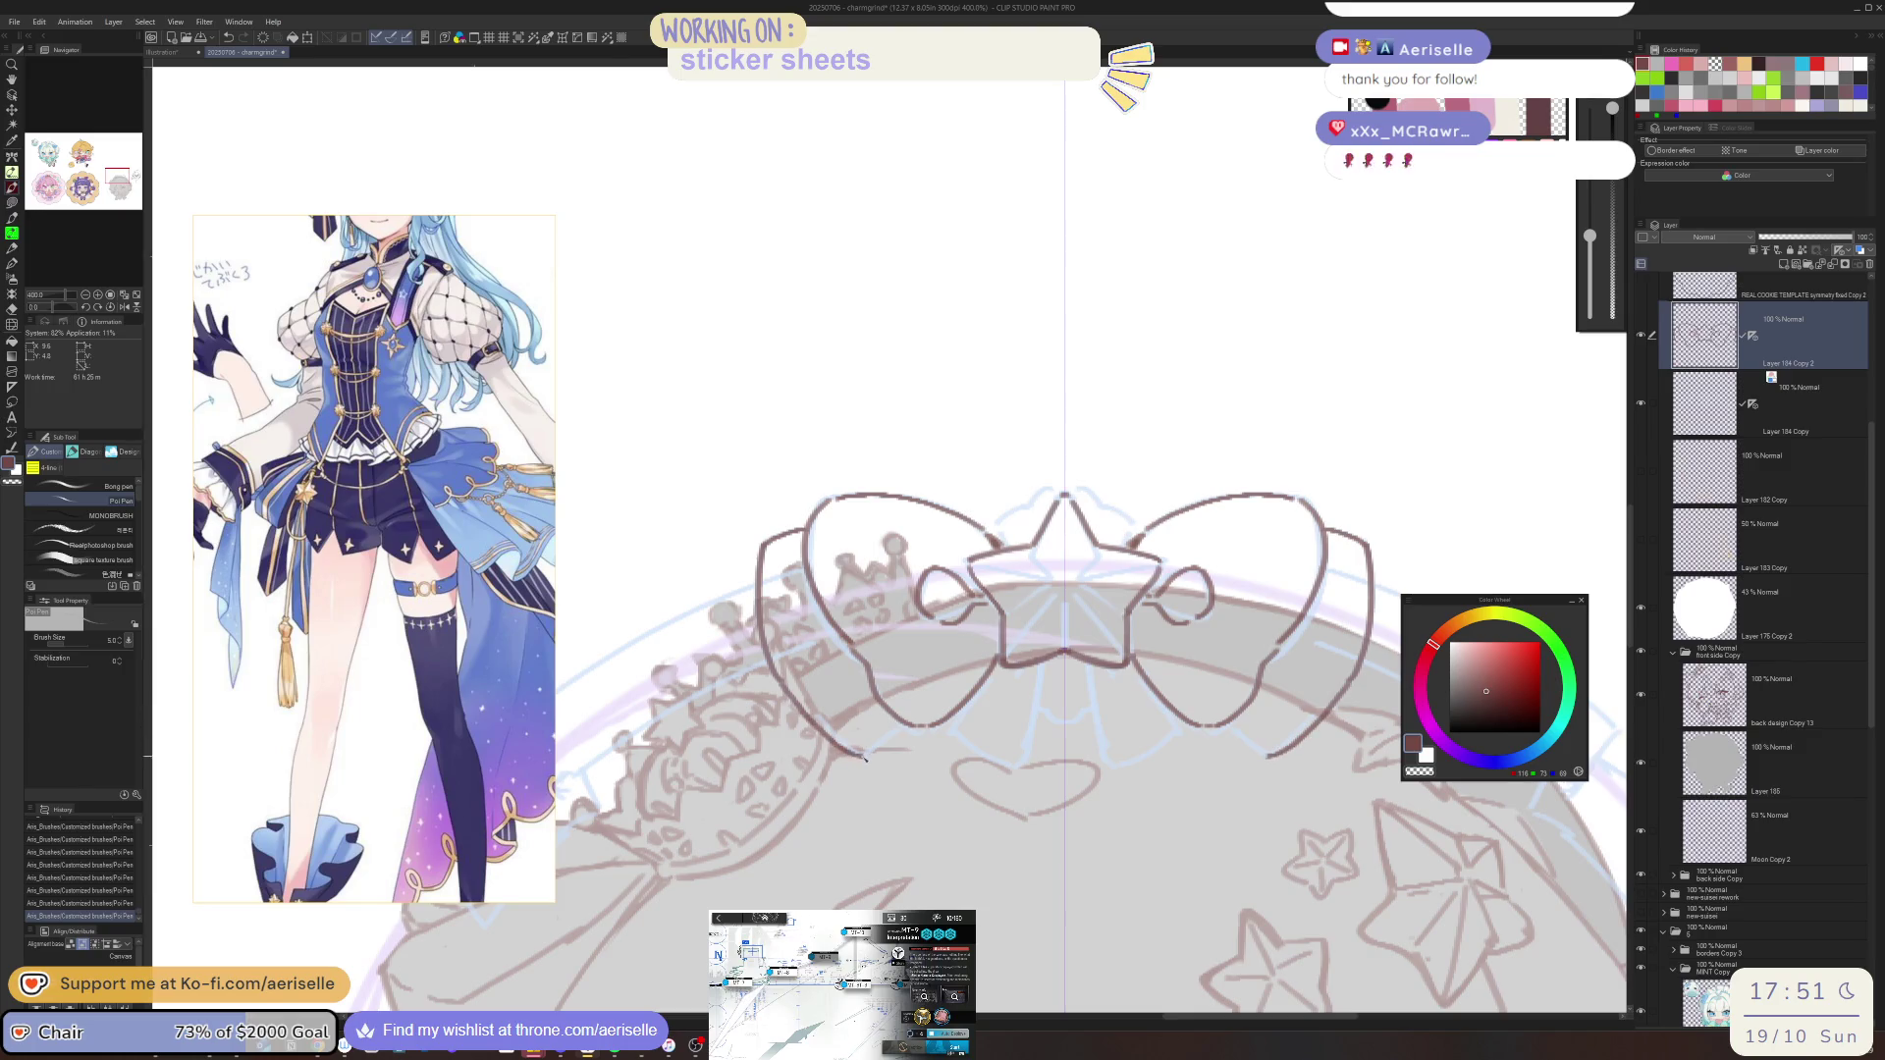
{"action": "key", "text": "ctrl+z"}
{"action": "key", "text": "ctrl+z"}
{"action": "key", "text": "ctrl+y"}
{"action": "left_click_drag", "start_coordinate": [788, 687], "coordinate": [876, 752]}
{"action": "left_click_drag", "start_coordinate": [1134, 743], "coordinate": [1062, 714]}
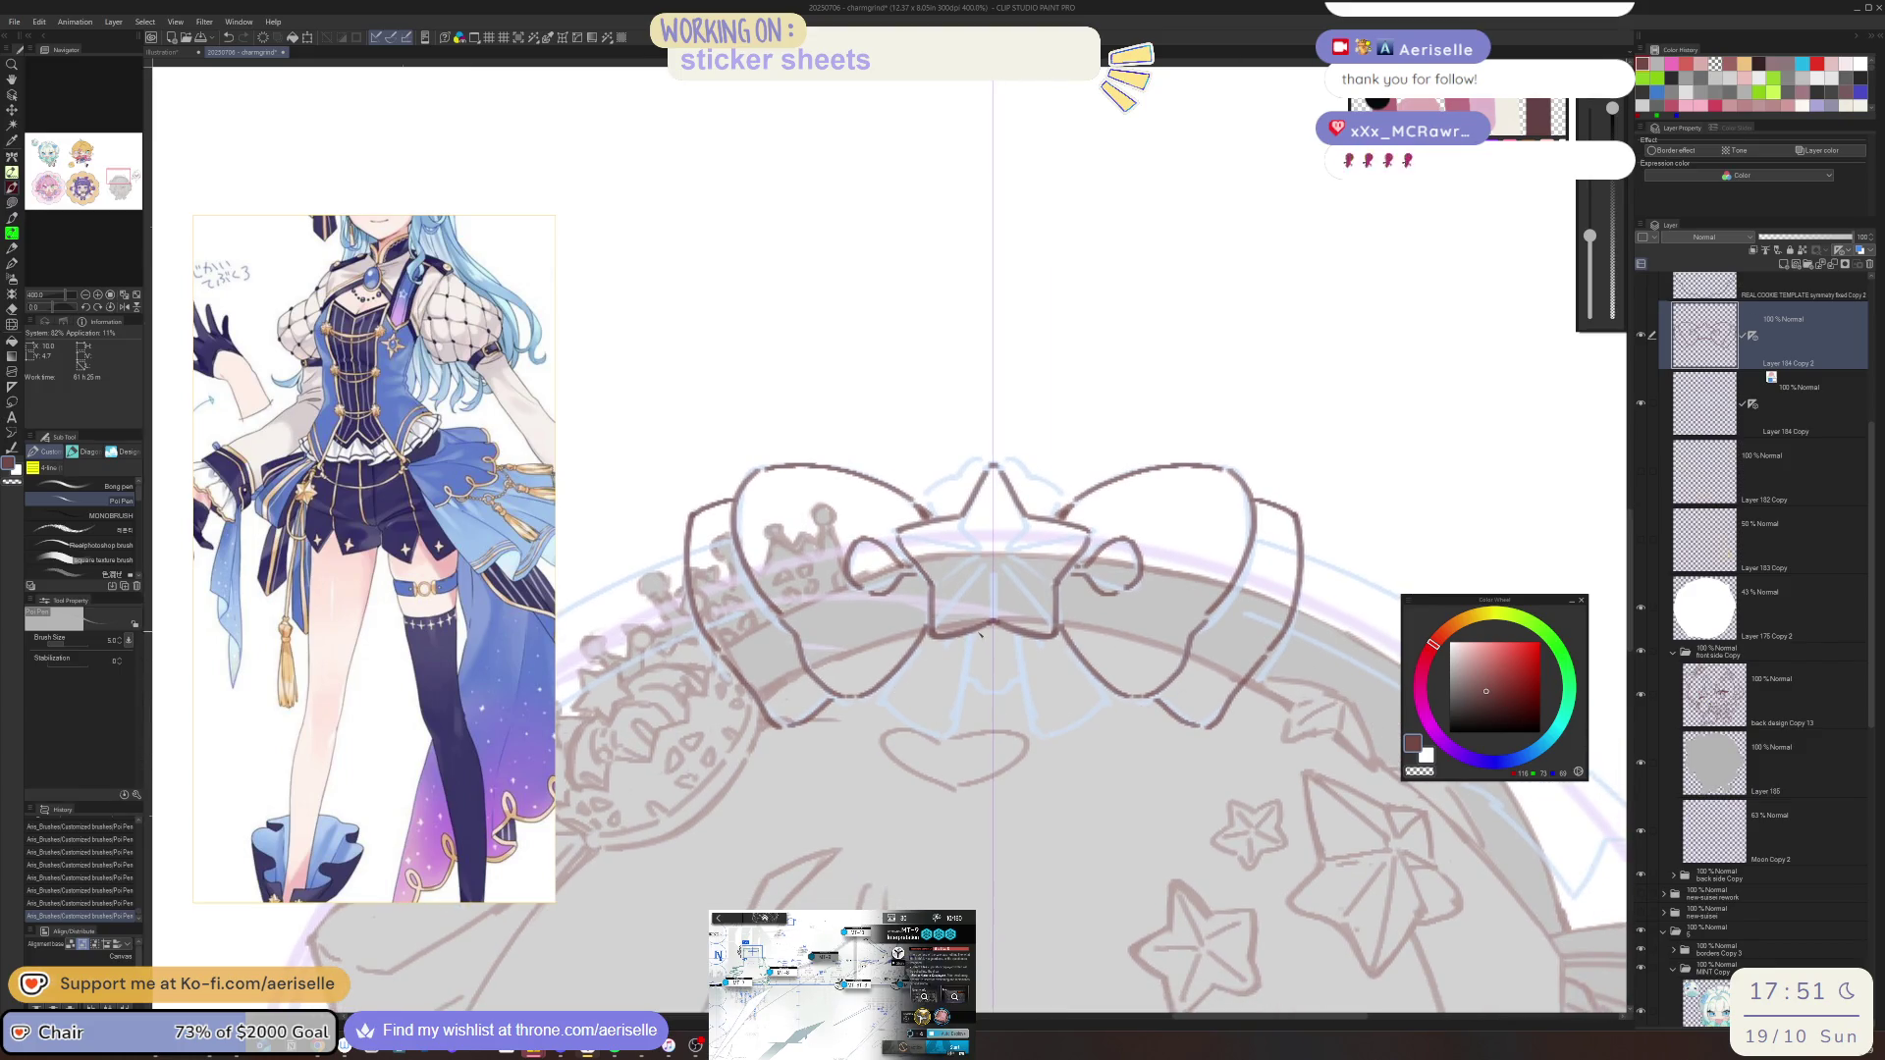
{"action": "left_click_drag", "start_coordinate": [981, 633], "coordinate": [942, 782]}
{"action": "mouse_move", "coordinate": [891, 685]}
{"action": "left_mouse_down"}
{"action": "mouse_move", "coordinate": [855, 731]}
{"action": "mouse_move", "coordinate": [889, 749]}
{"action": "left_mouse_up"}
{"action": "key", "text": "ctrl+z"}
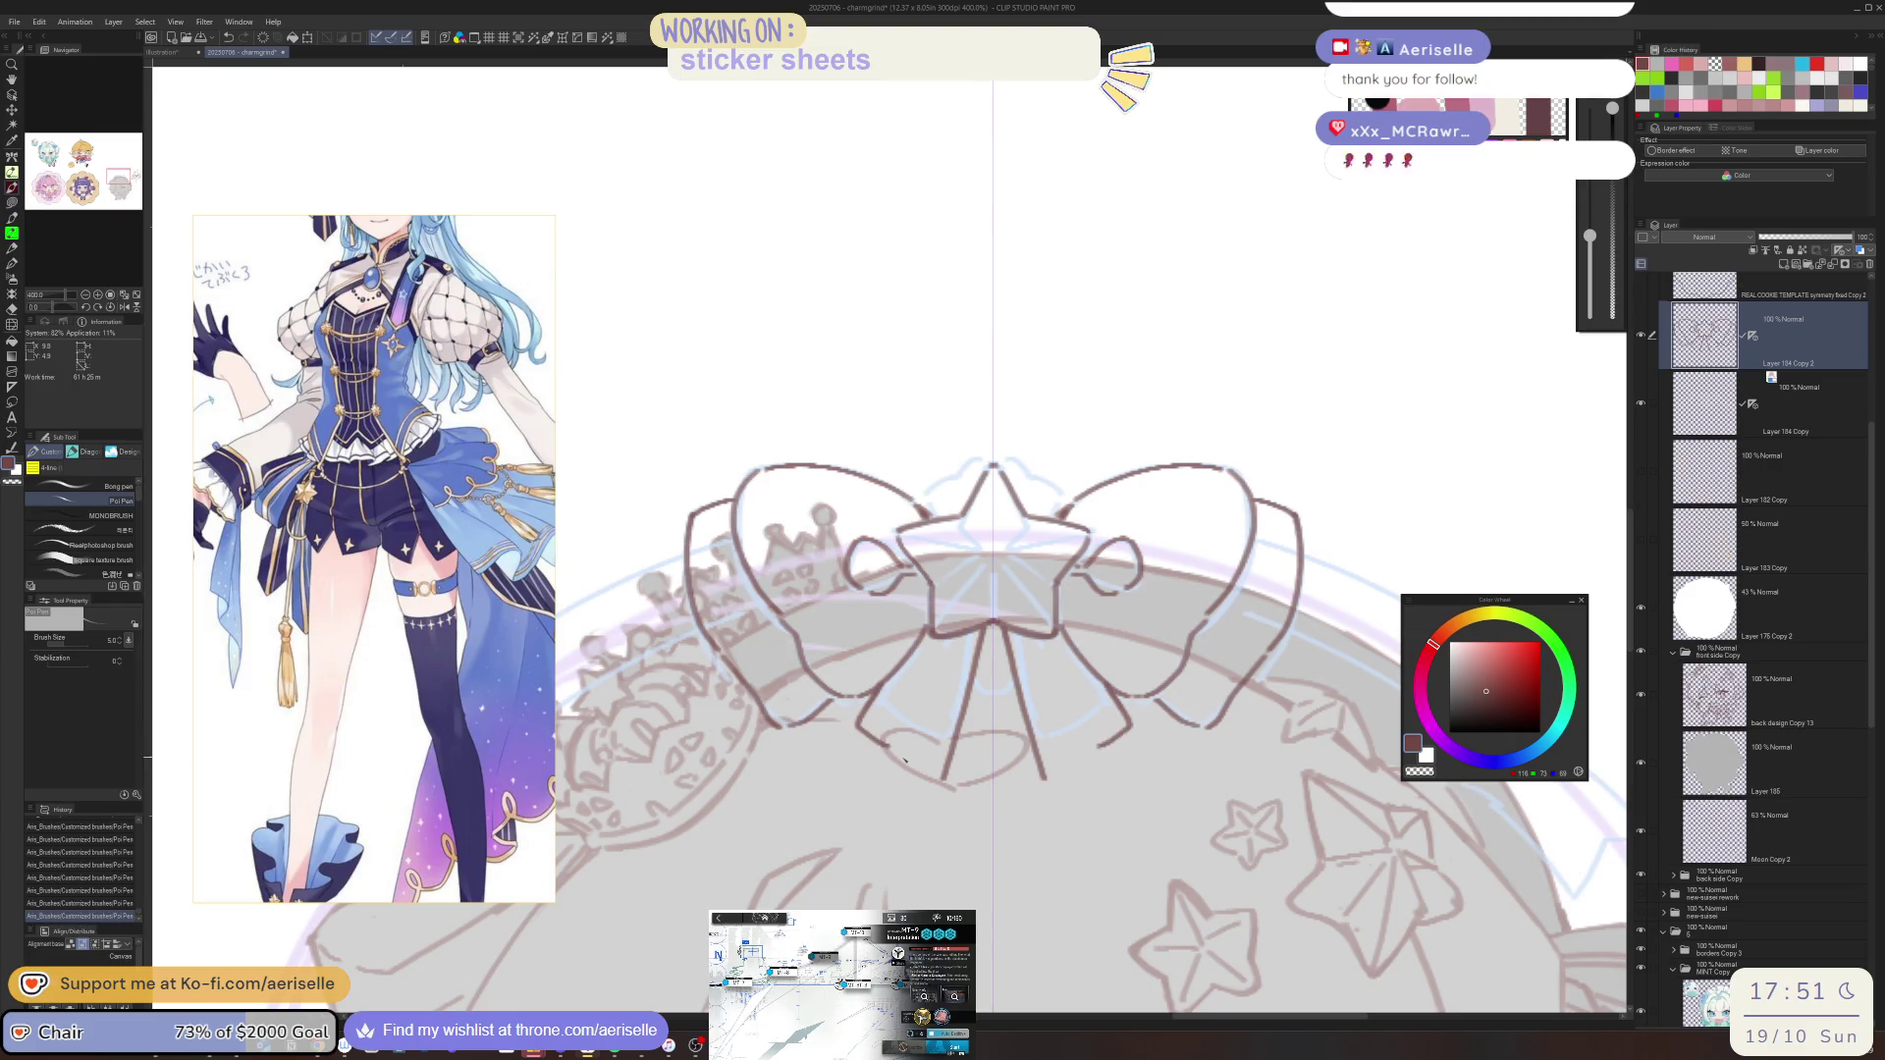